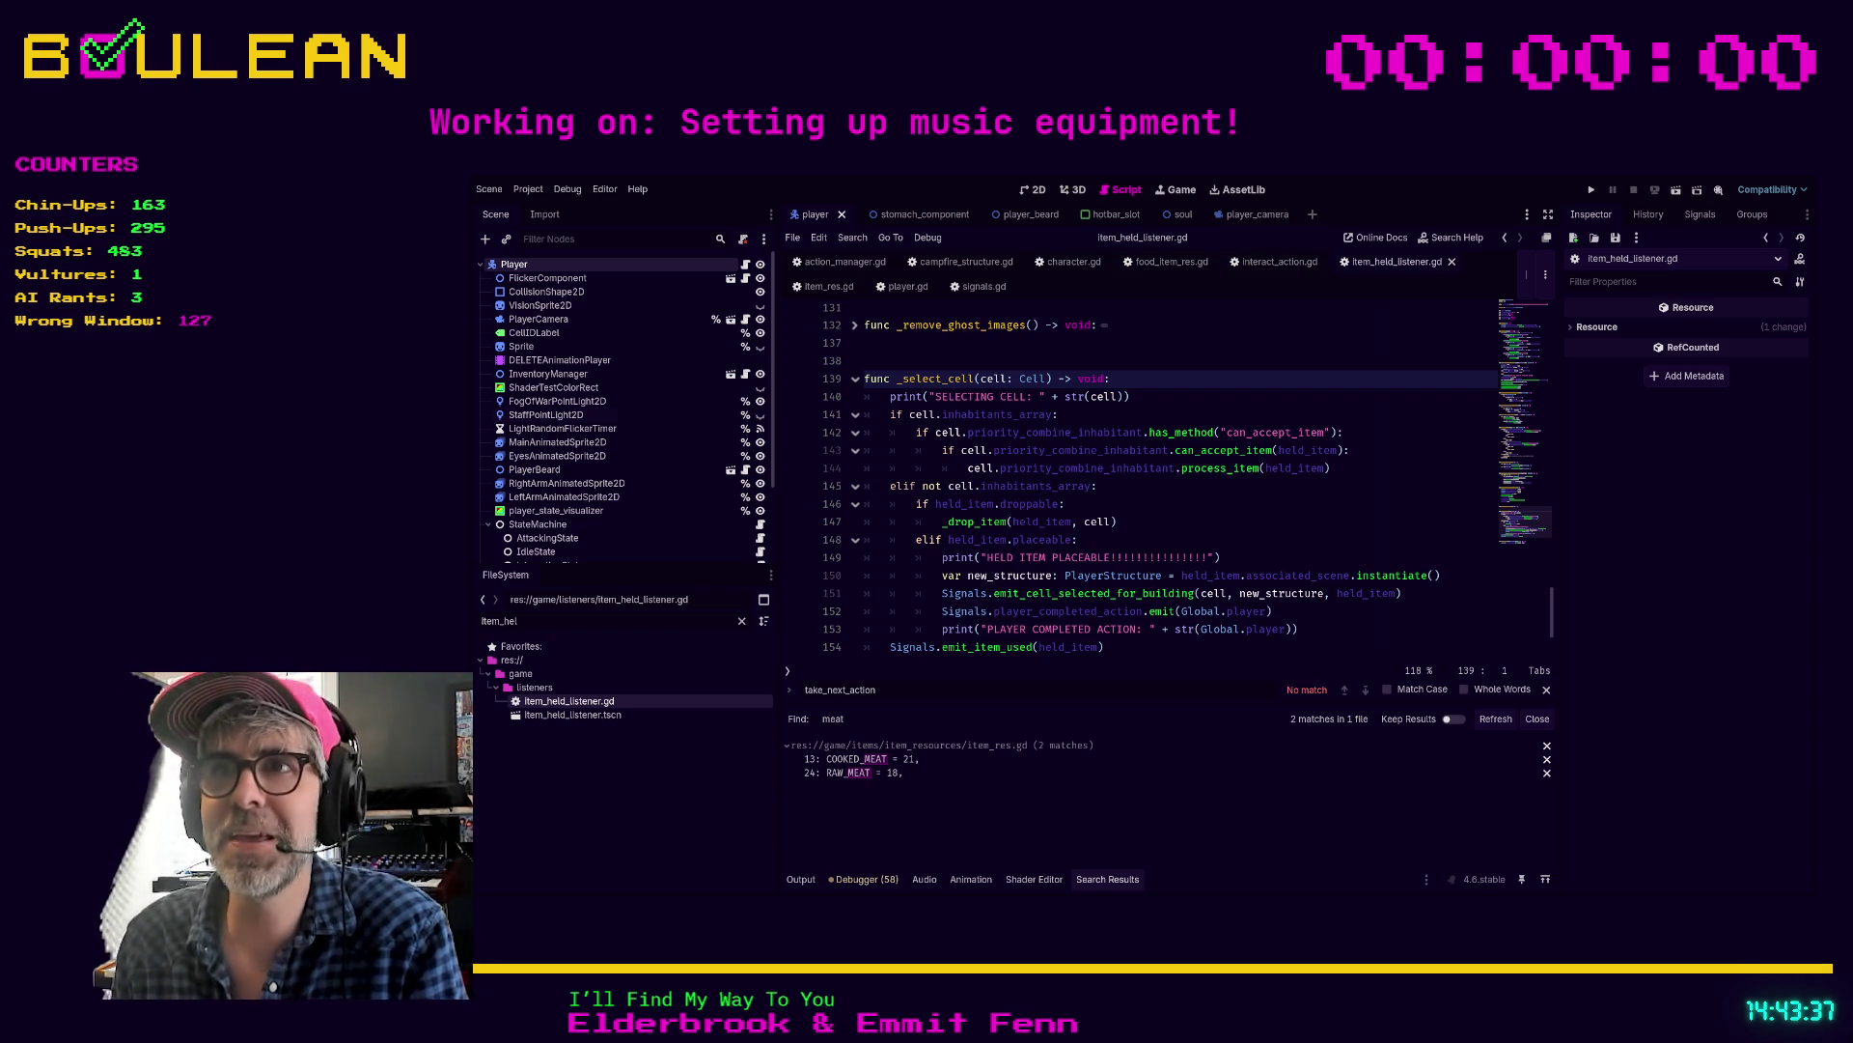
Step: Fix the search term to priority_combine, search the project, and open action_validator.gd line 117
click(1242, 522)
scroll(1243, 523, down, 1)
text(priority_combinable_inhabitant)
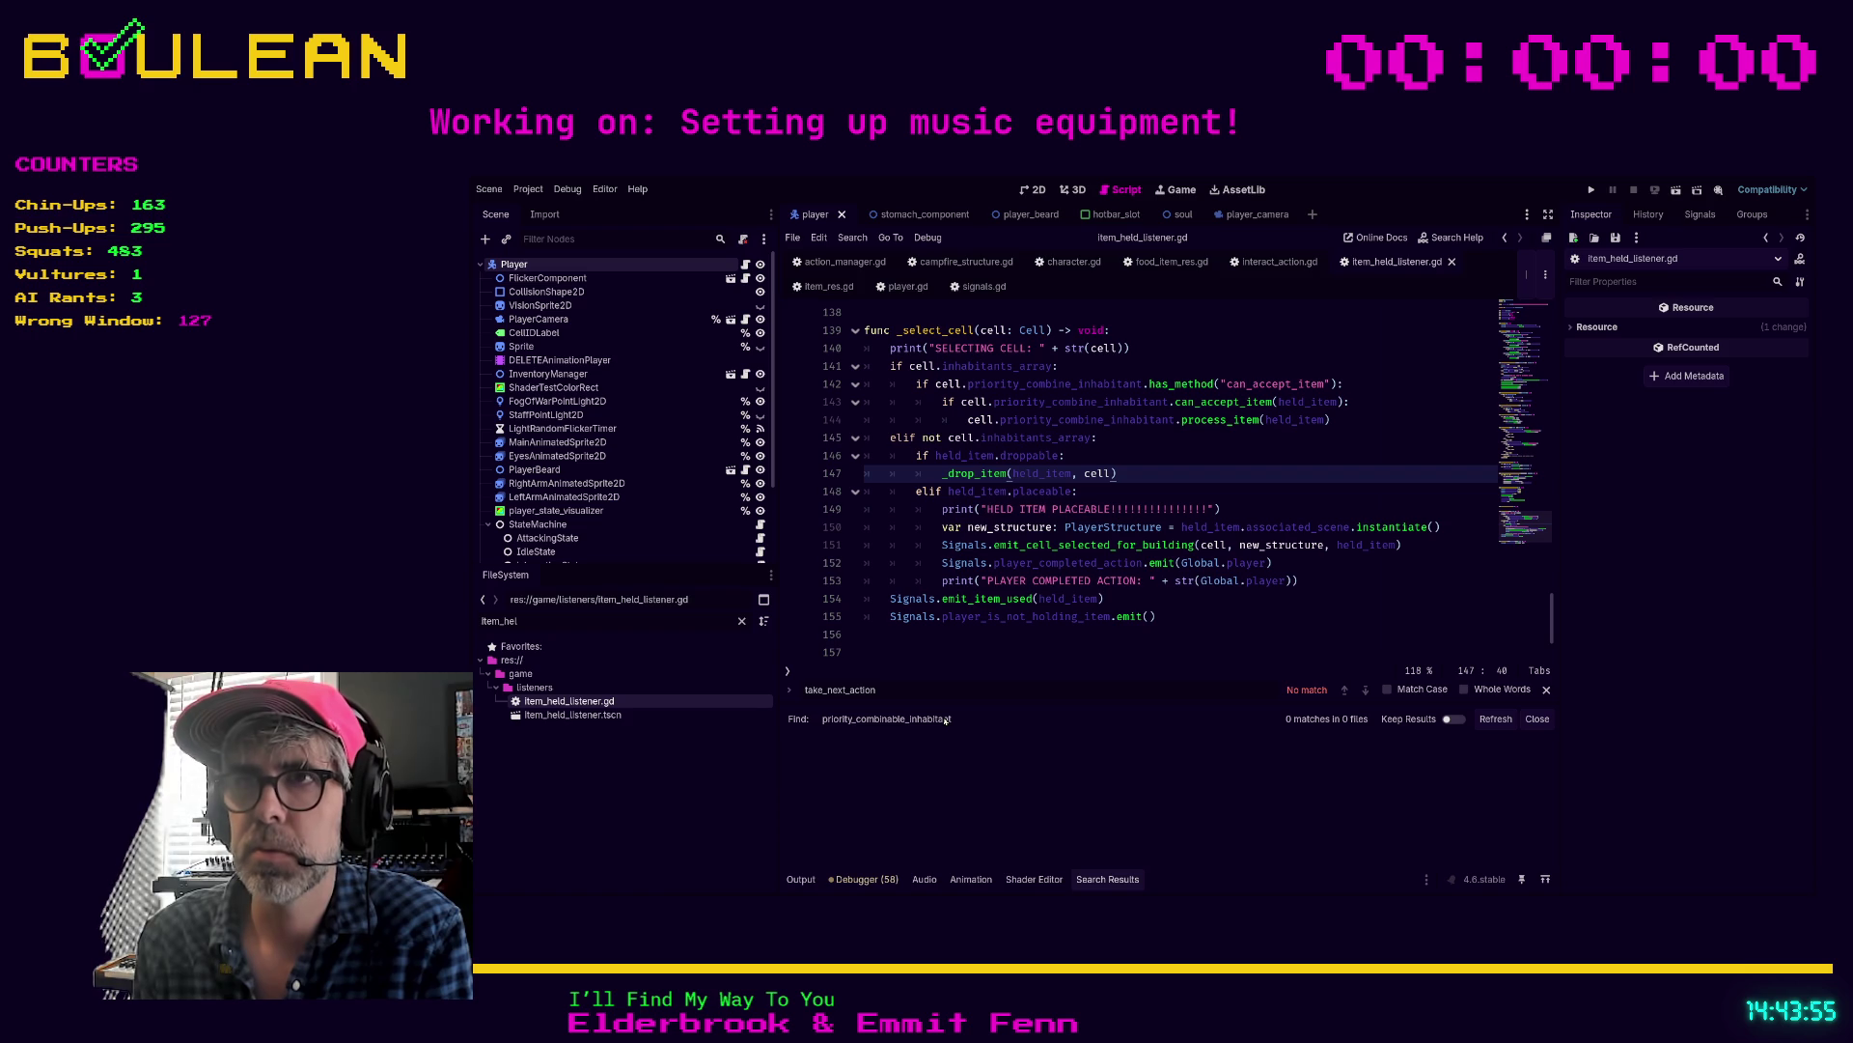
key(BackSpace)
key(BackSpace)
key(BackSpace)
text(e)
key(Return)
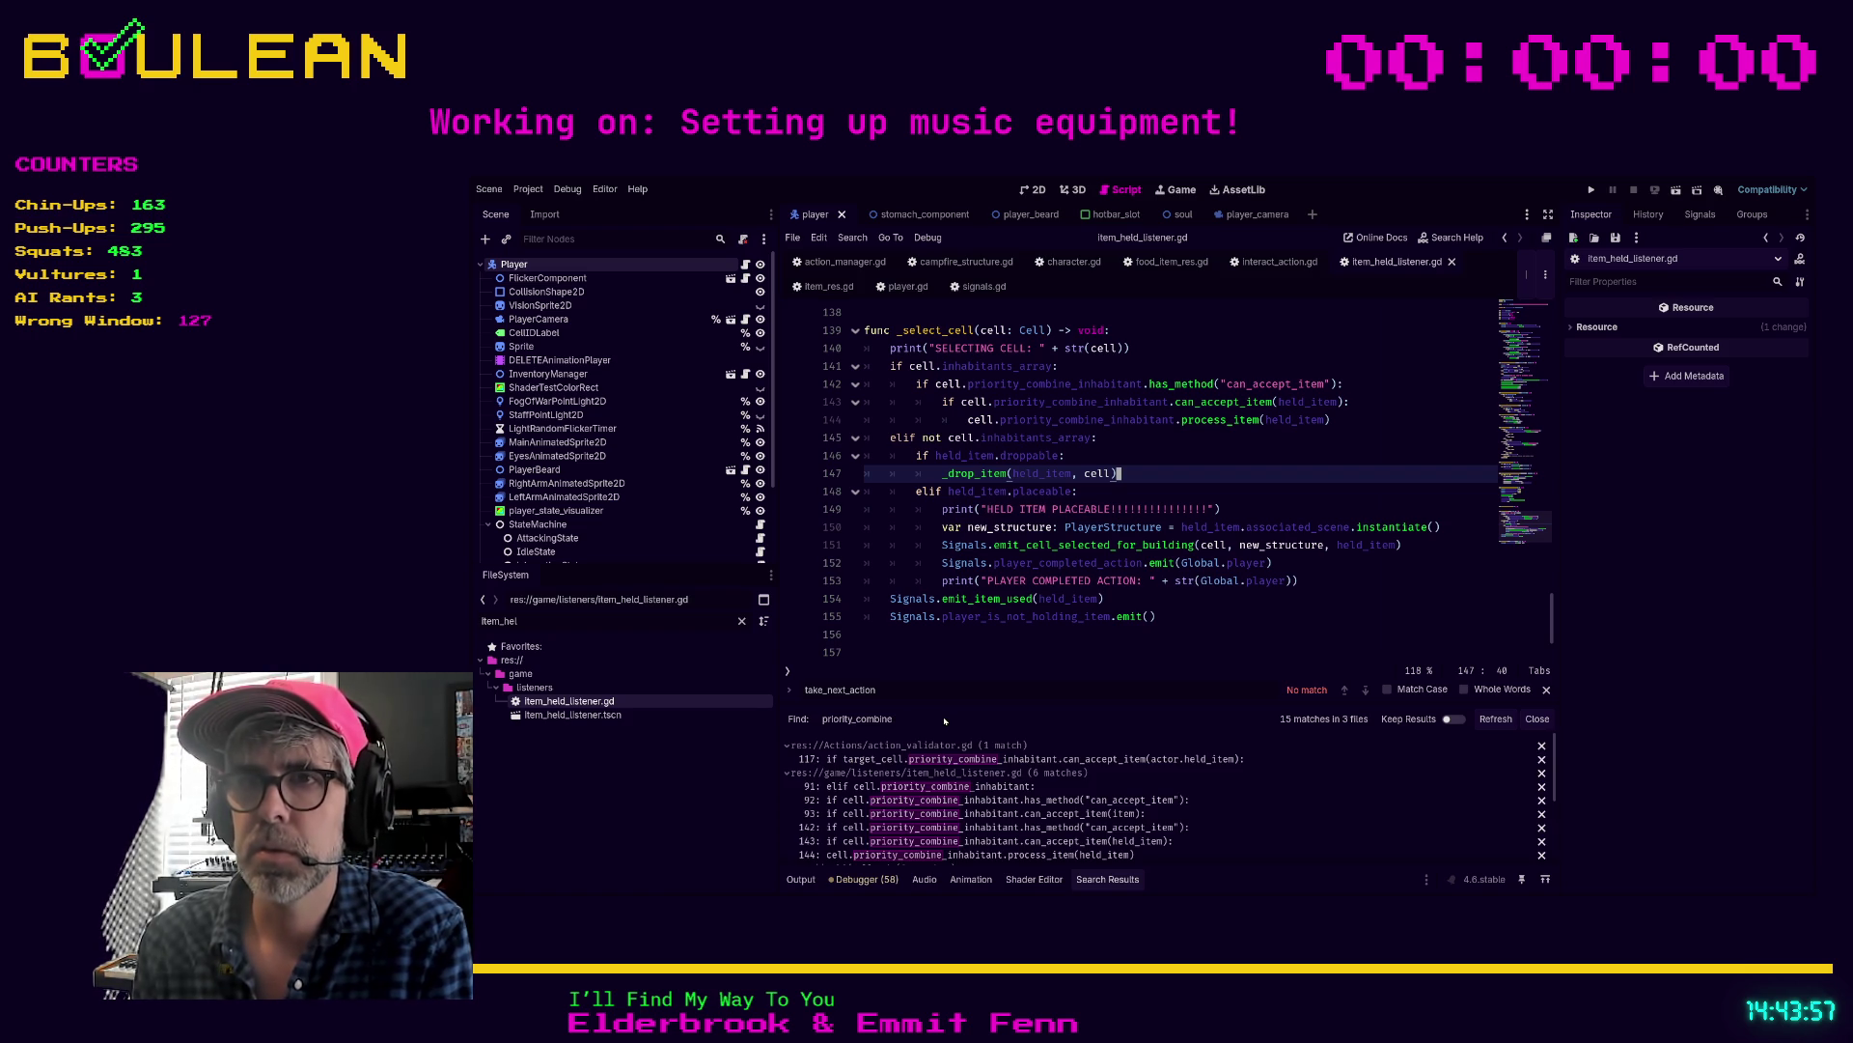
click(1011, 762)
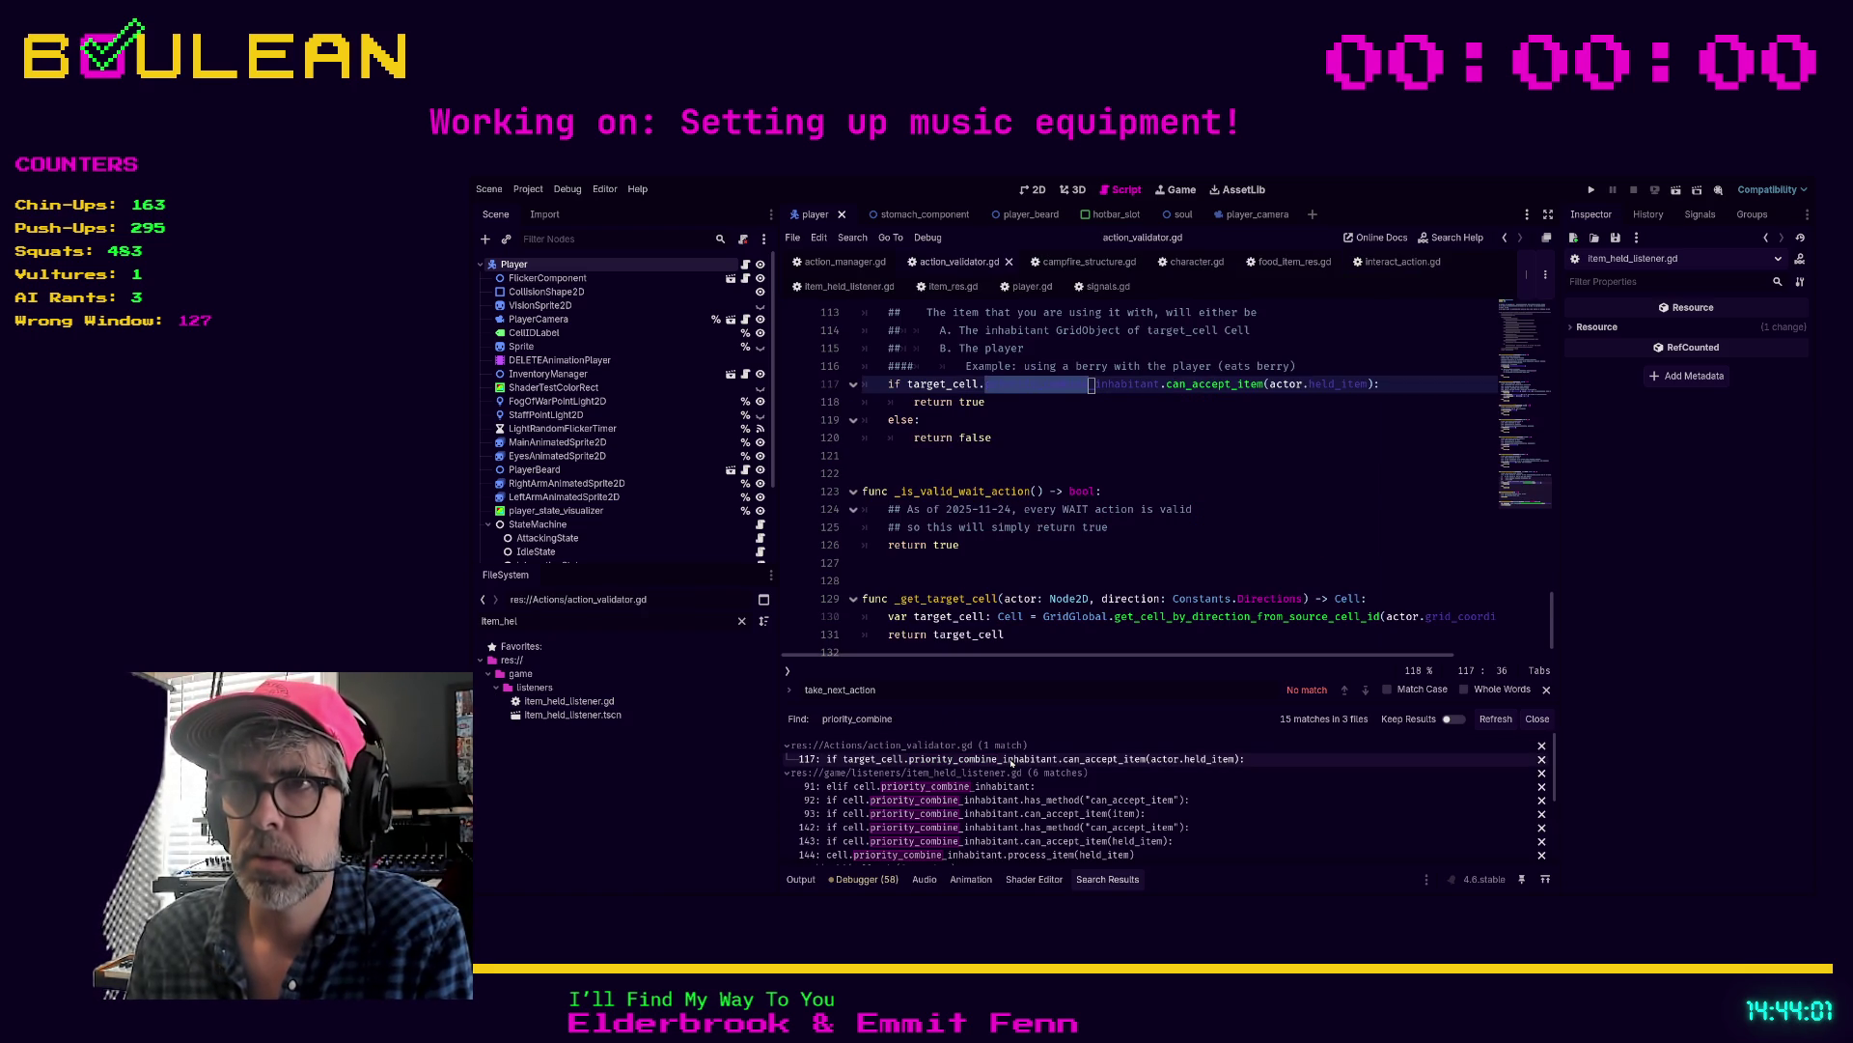
Step: Search the project for is_valid_combine_action and check its definition (line 110) and call (line 26)
scroll(1108, 526, up, 3)
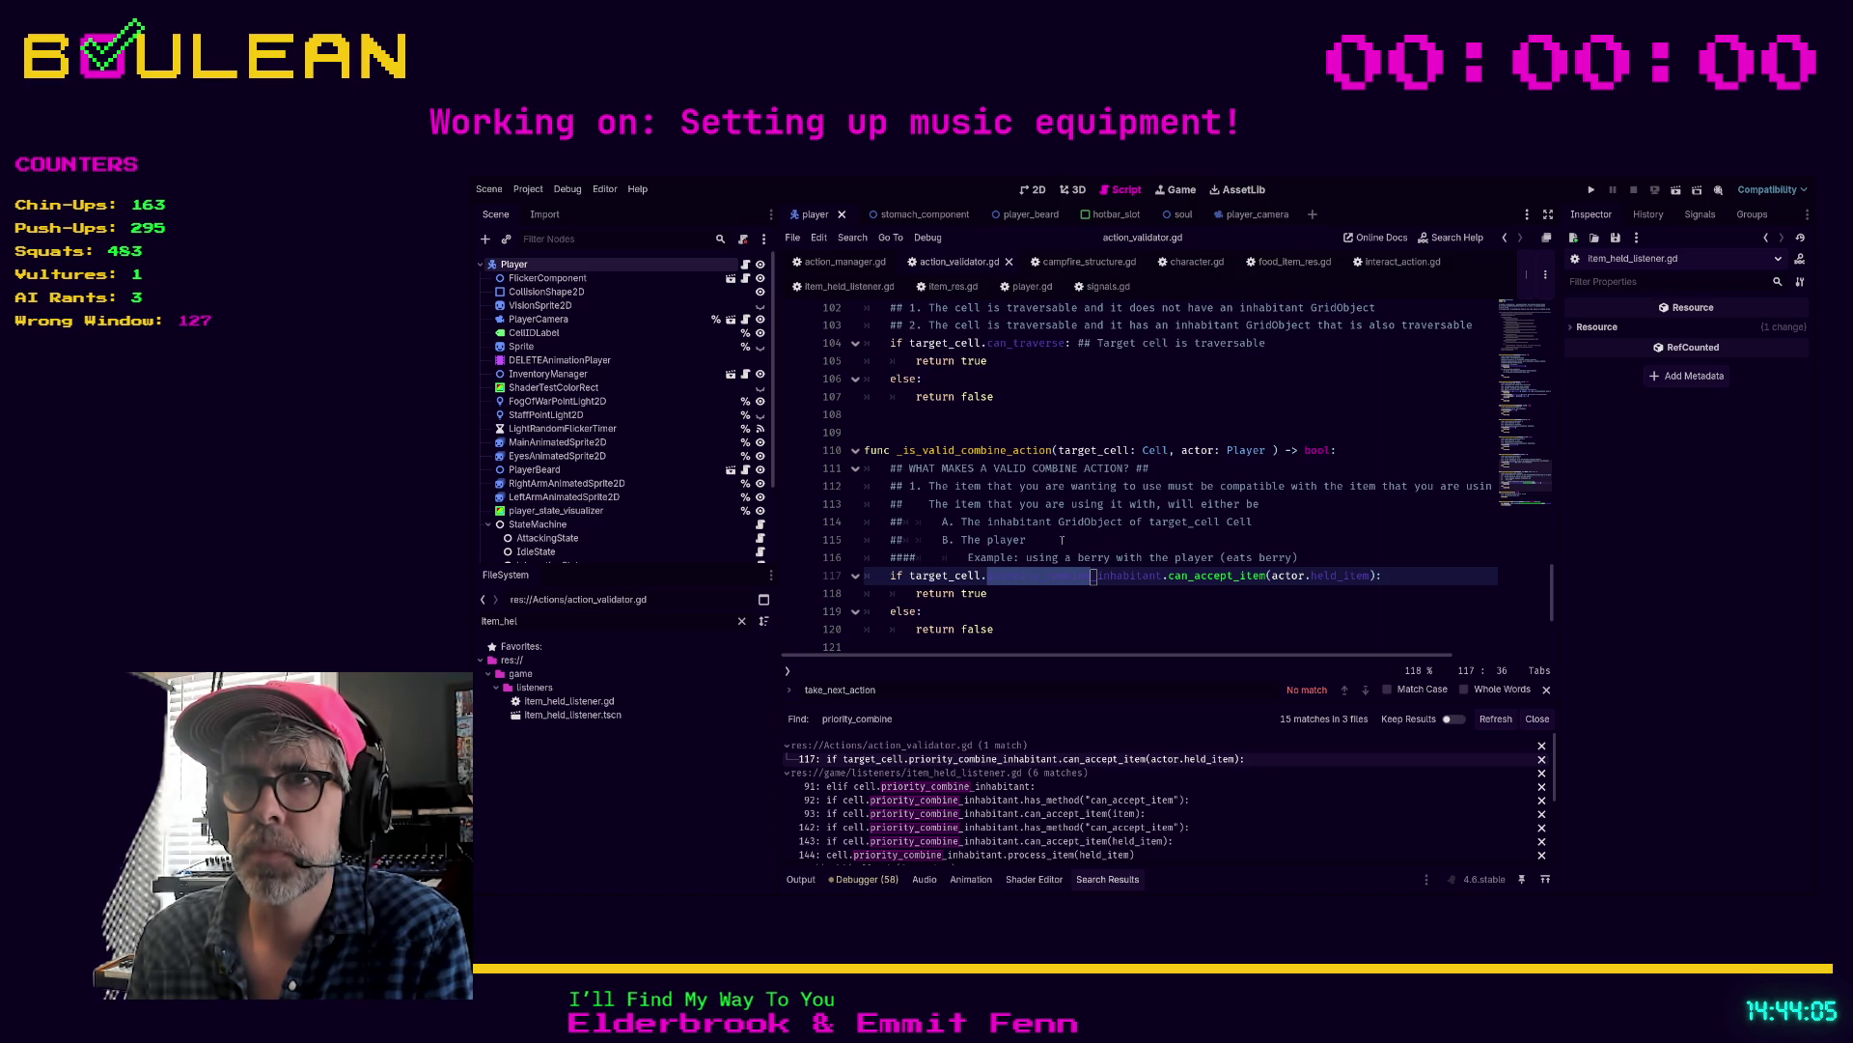
click(1067, 596)
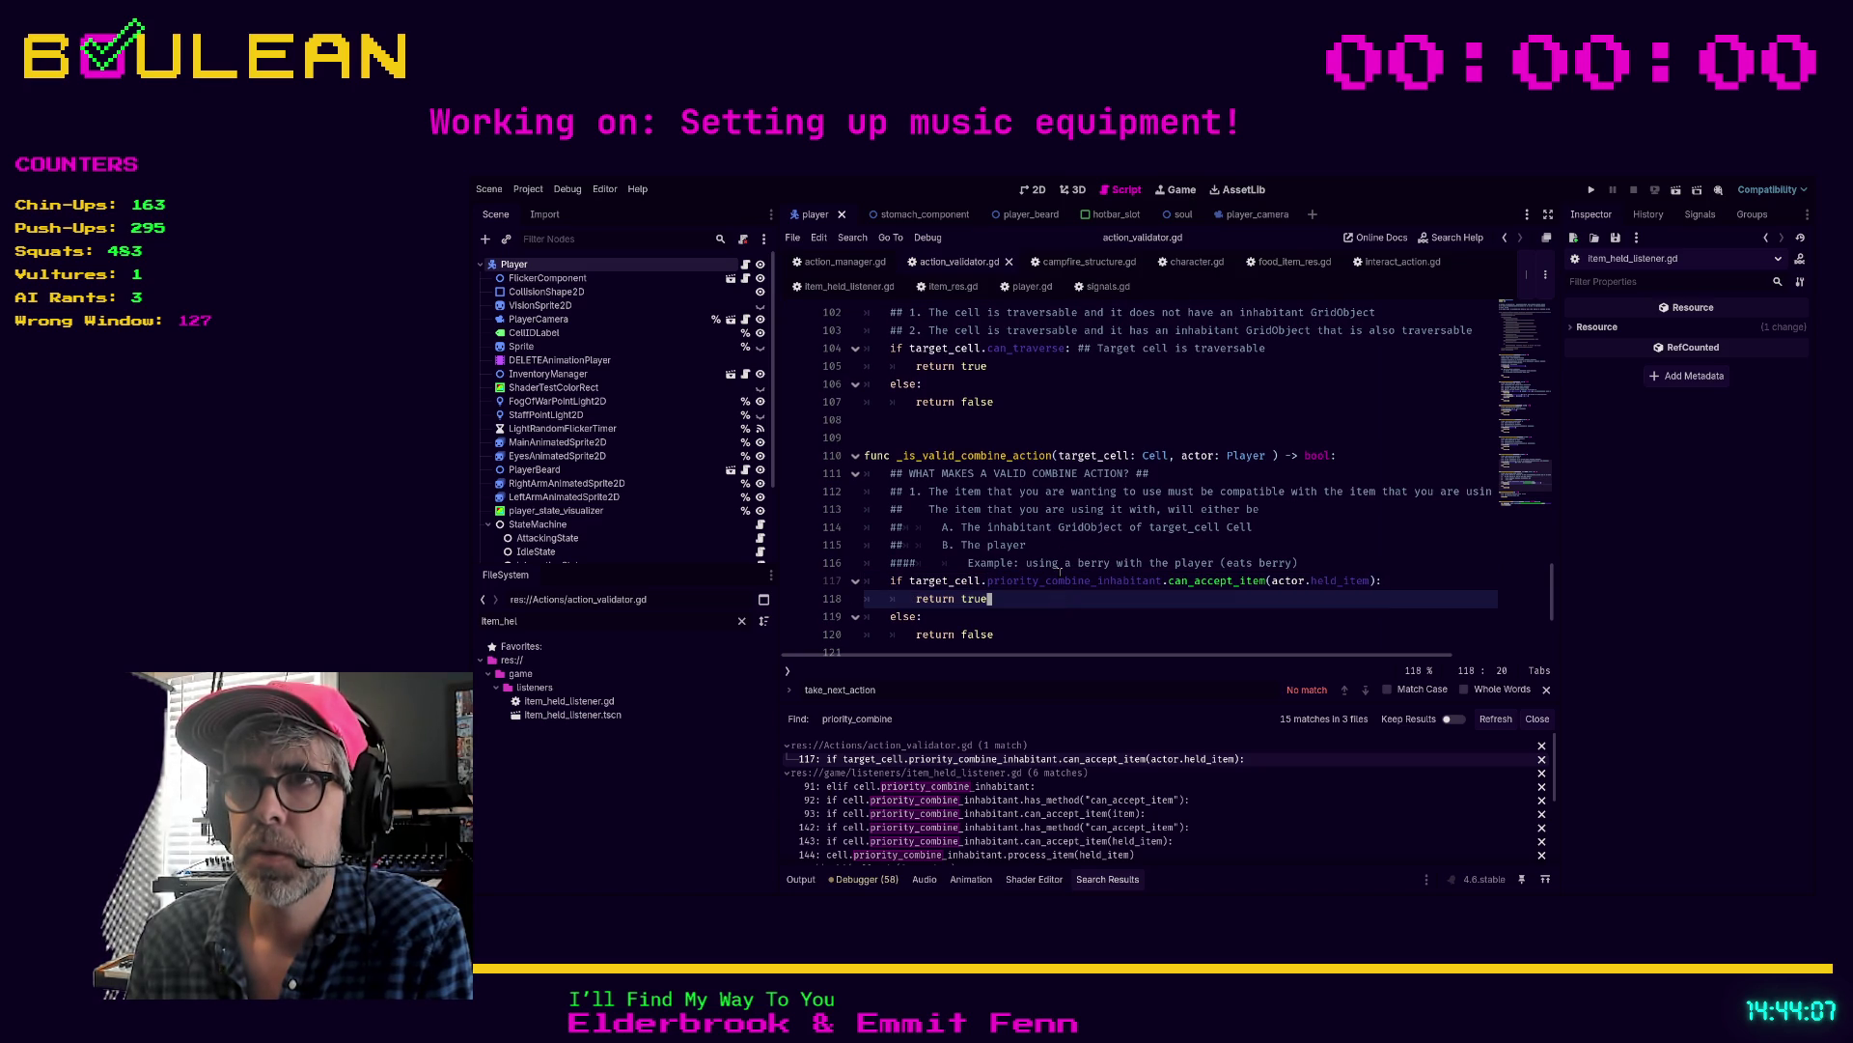
scroll(1060, 570, up, 1)
click(1082, 489)
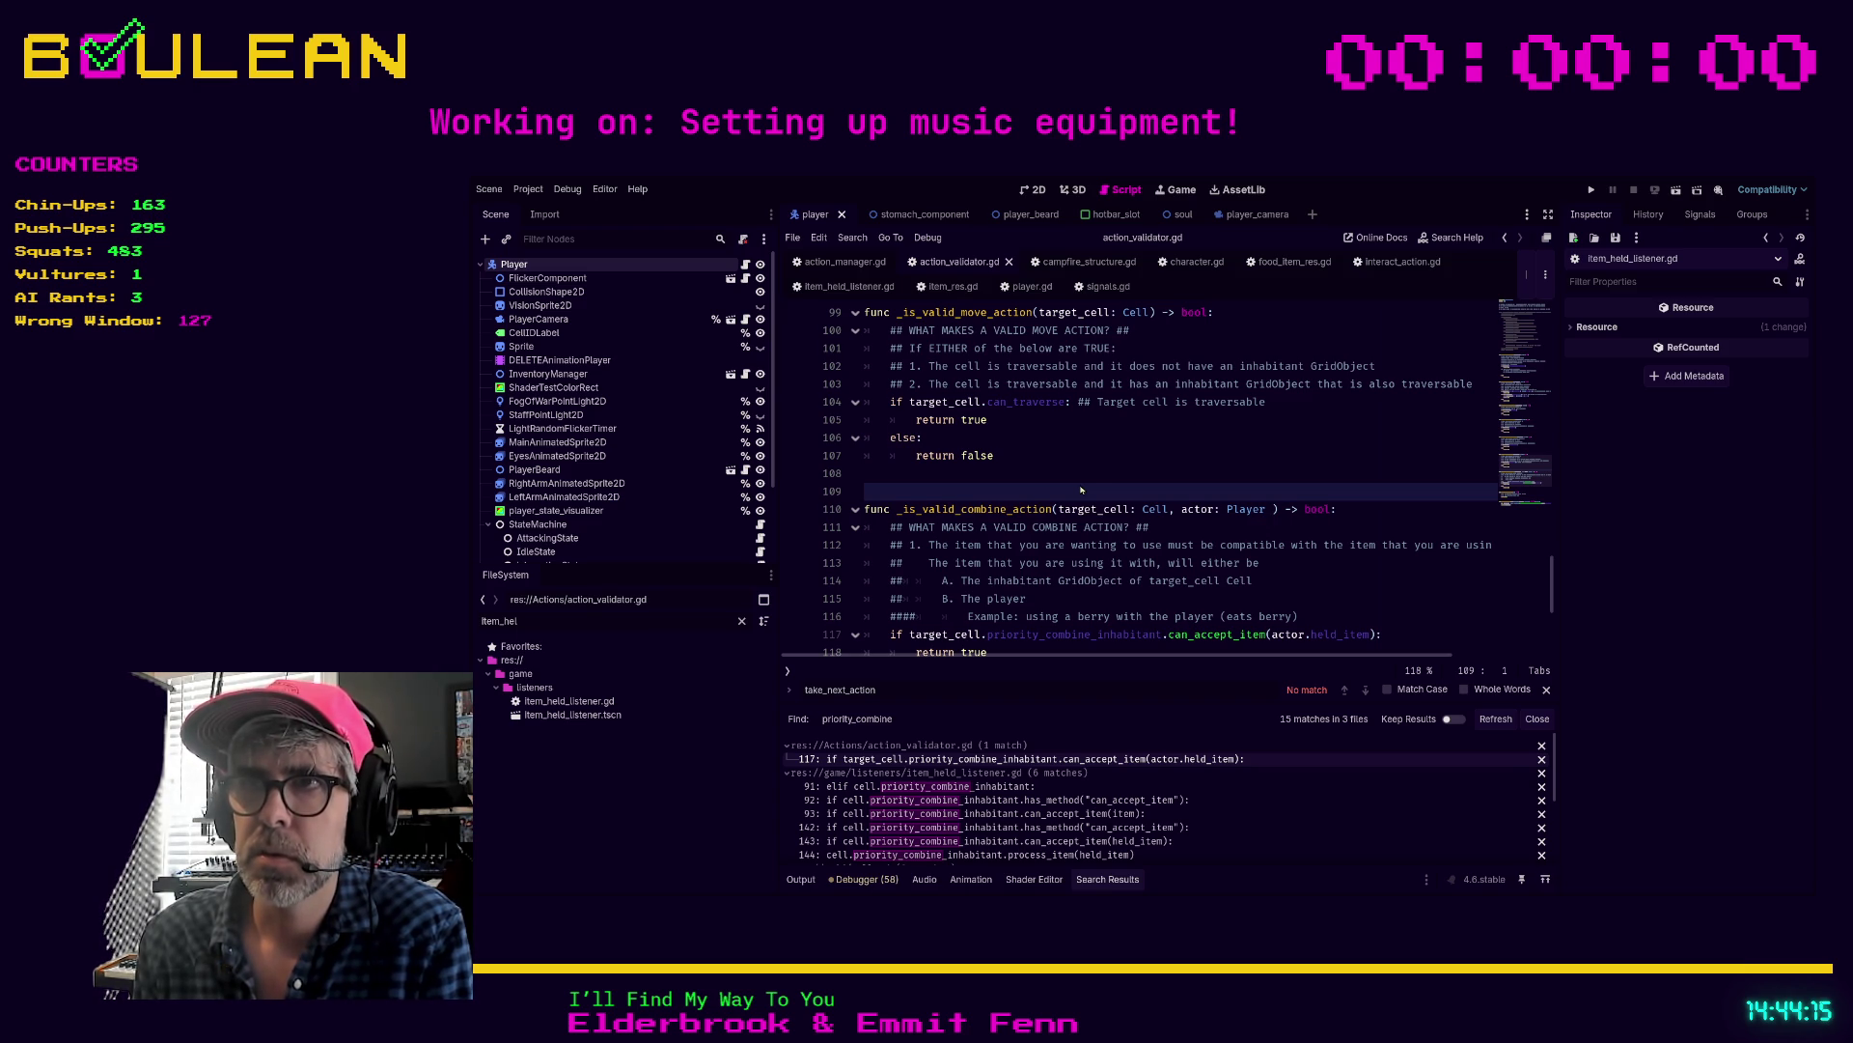
key(Return)
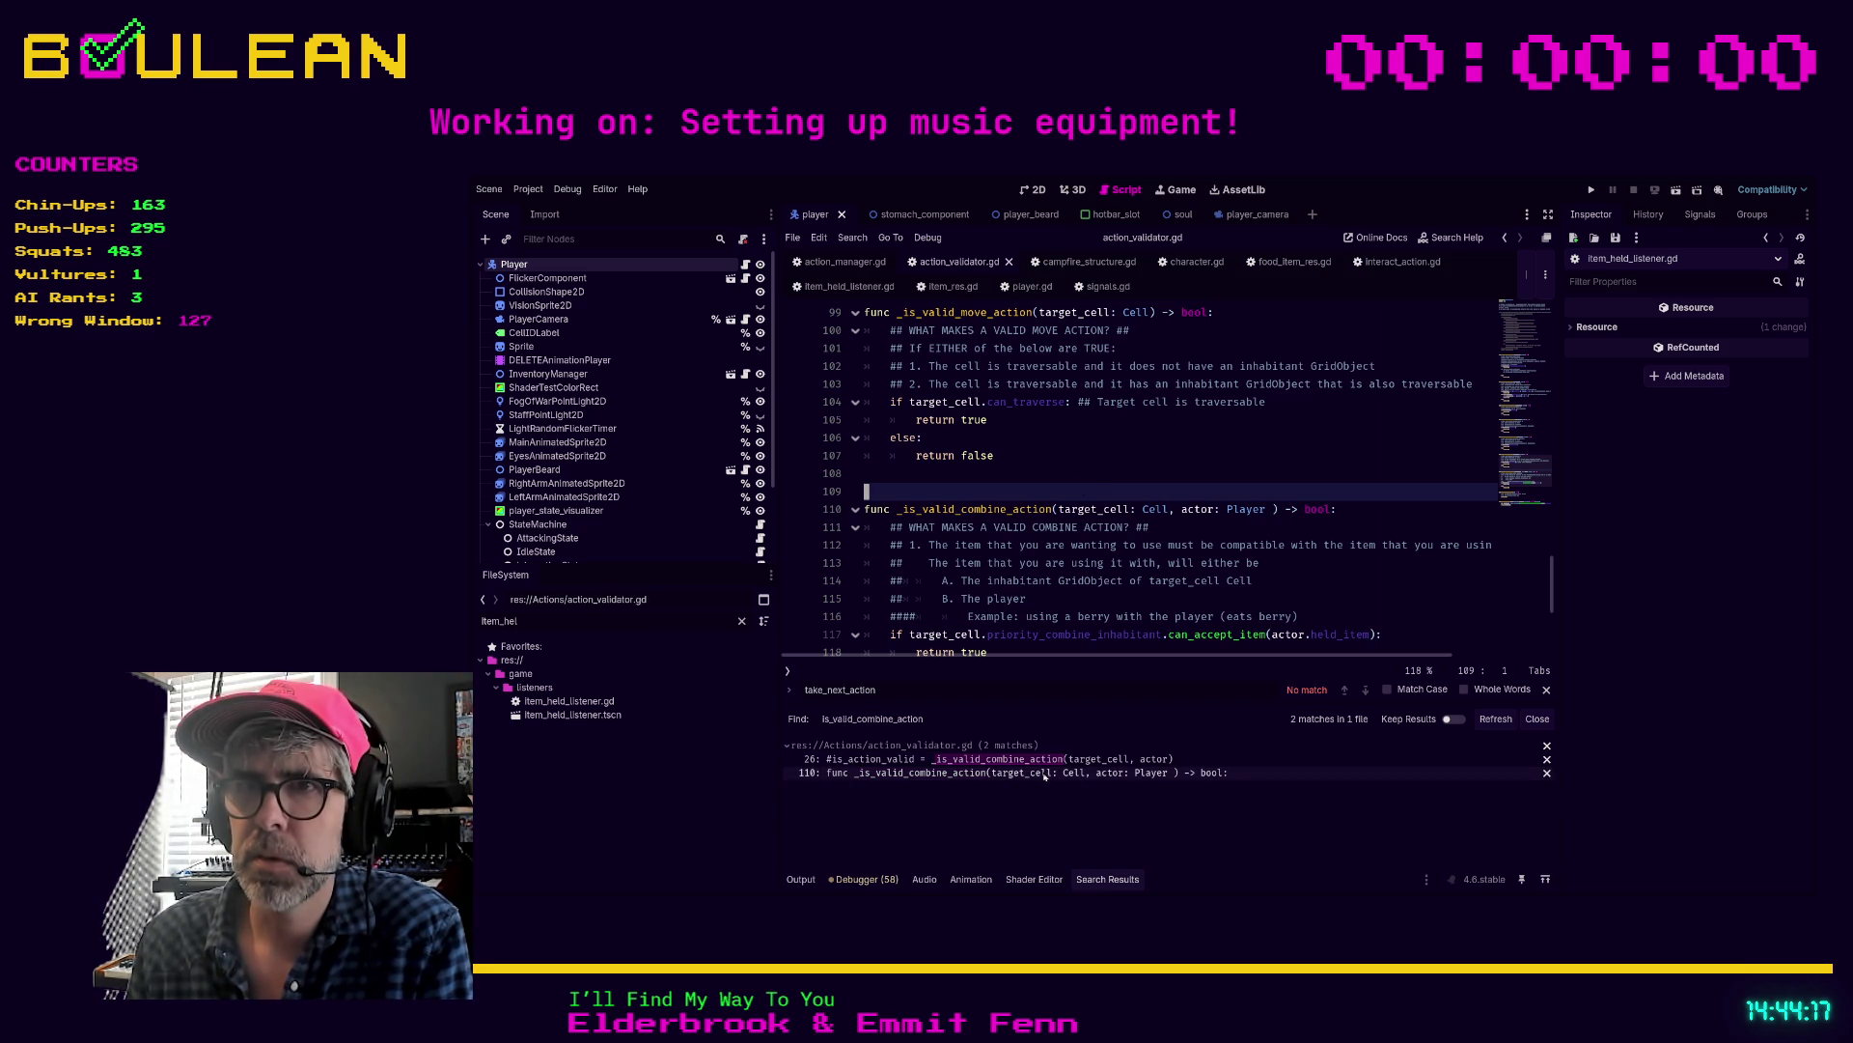
click(1051, 774)
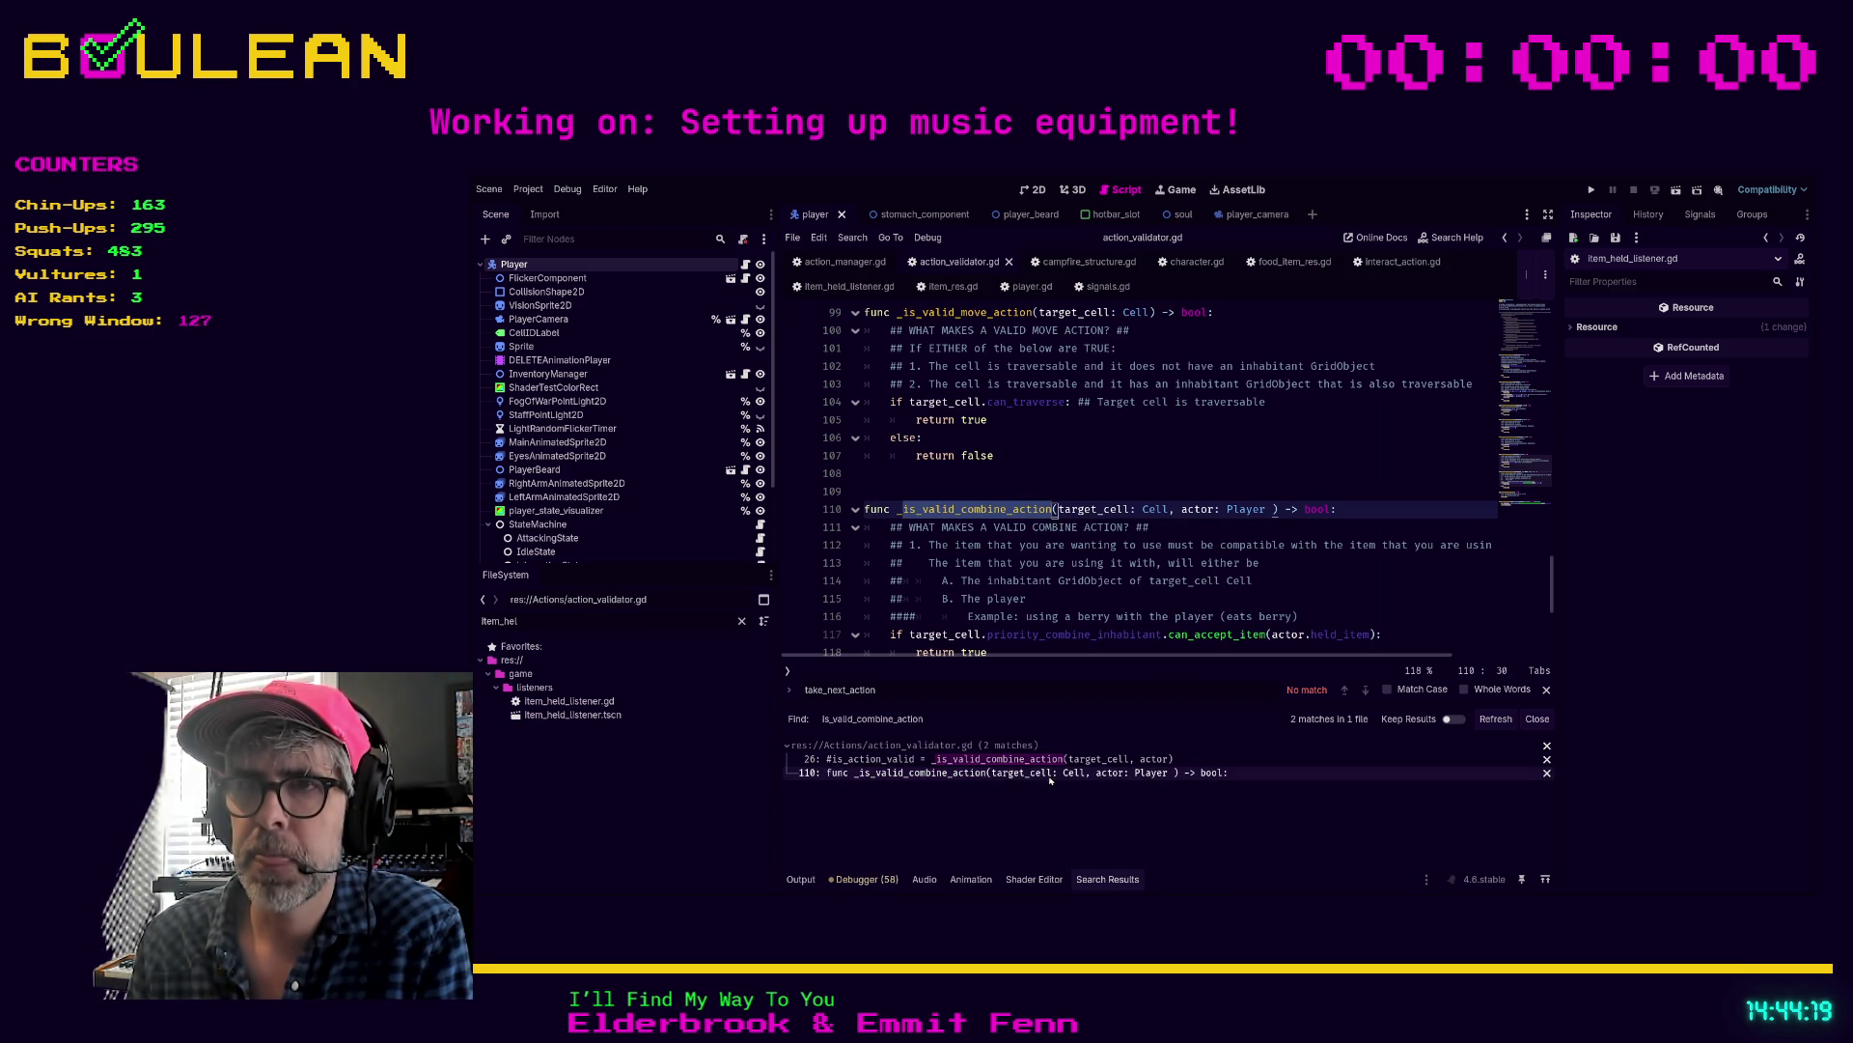
scroll(1141, 558, down, 1)
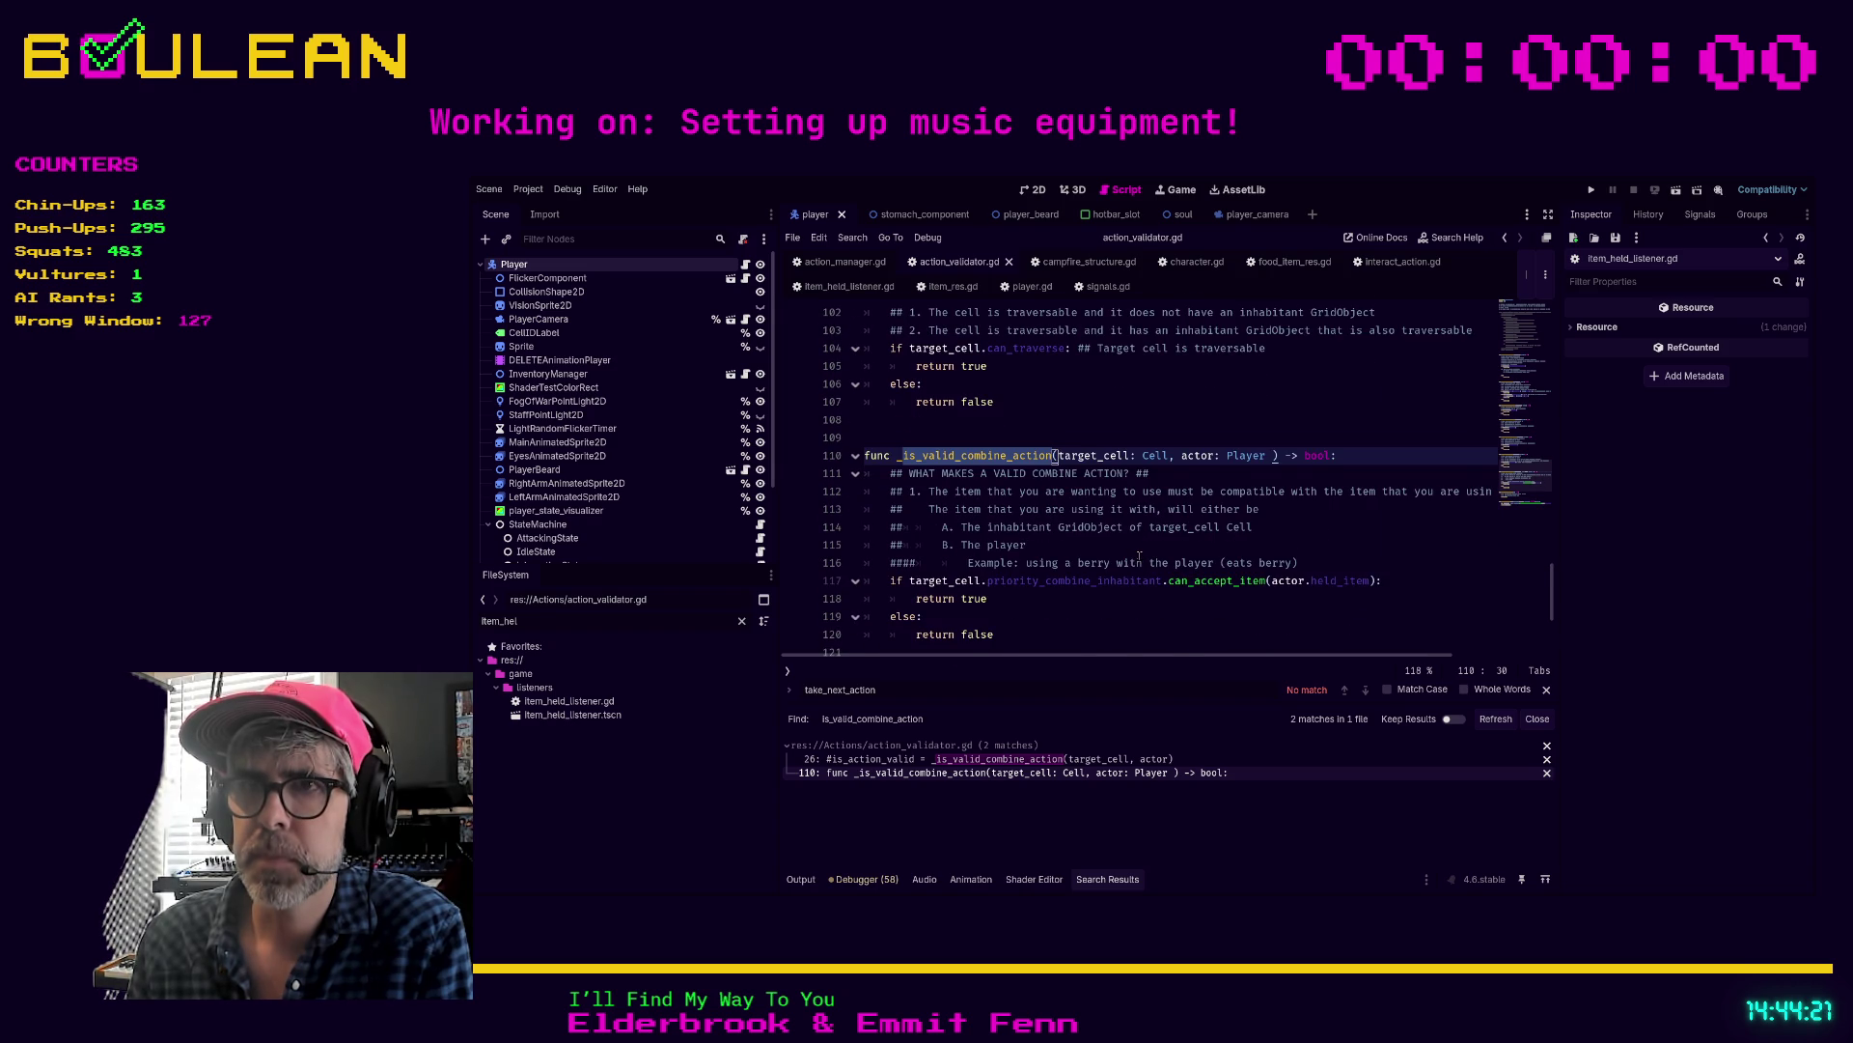
scroll(1139, 557, down, 1)
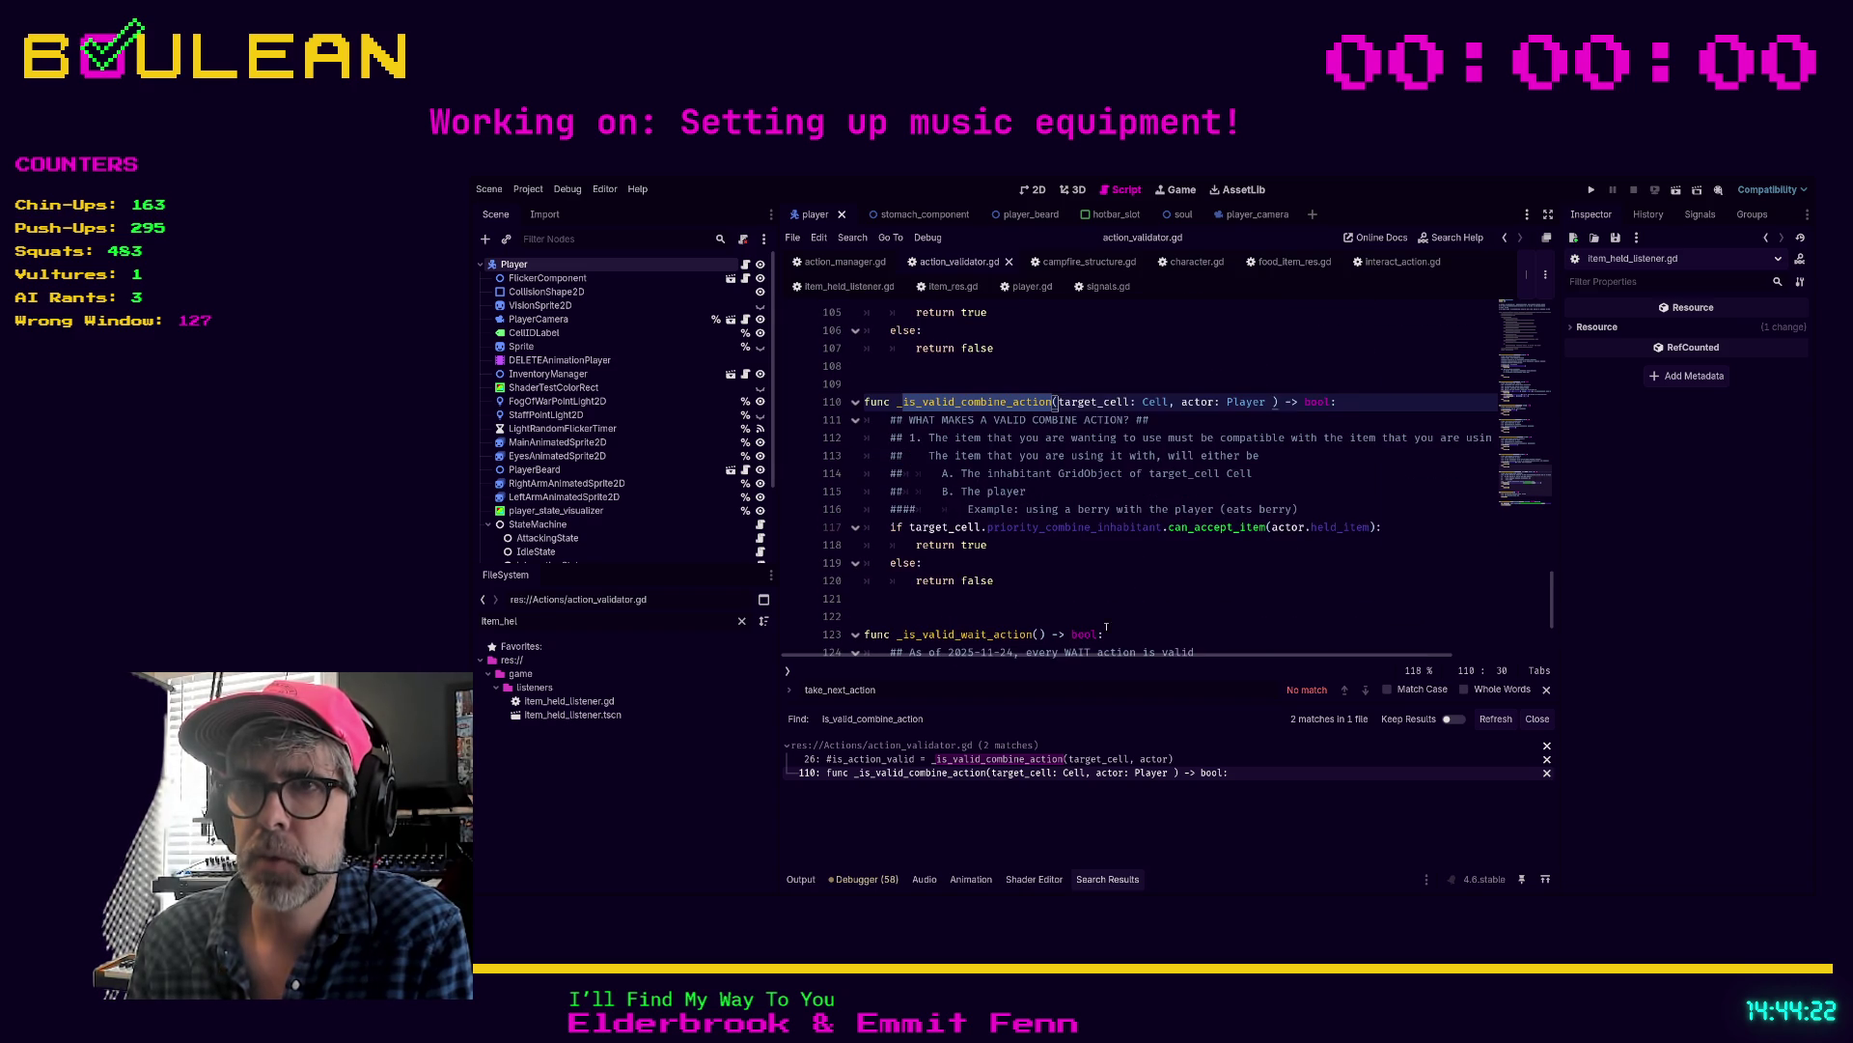
click(1043, 762)
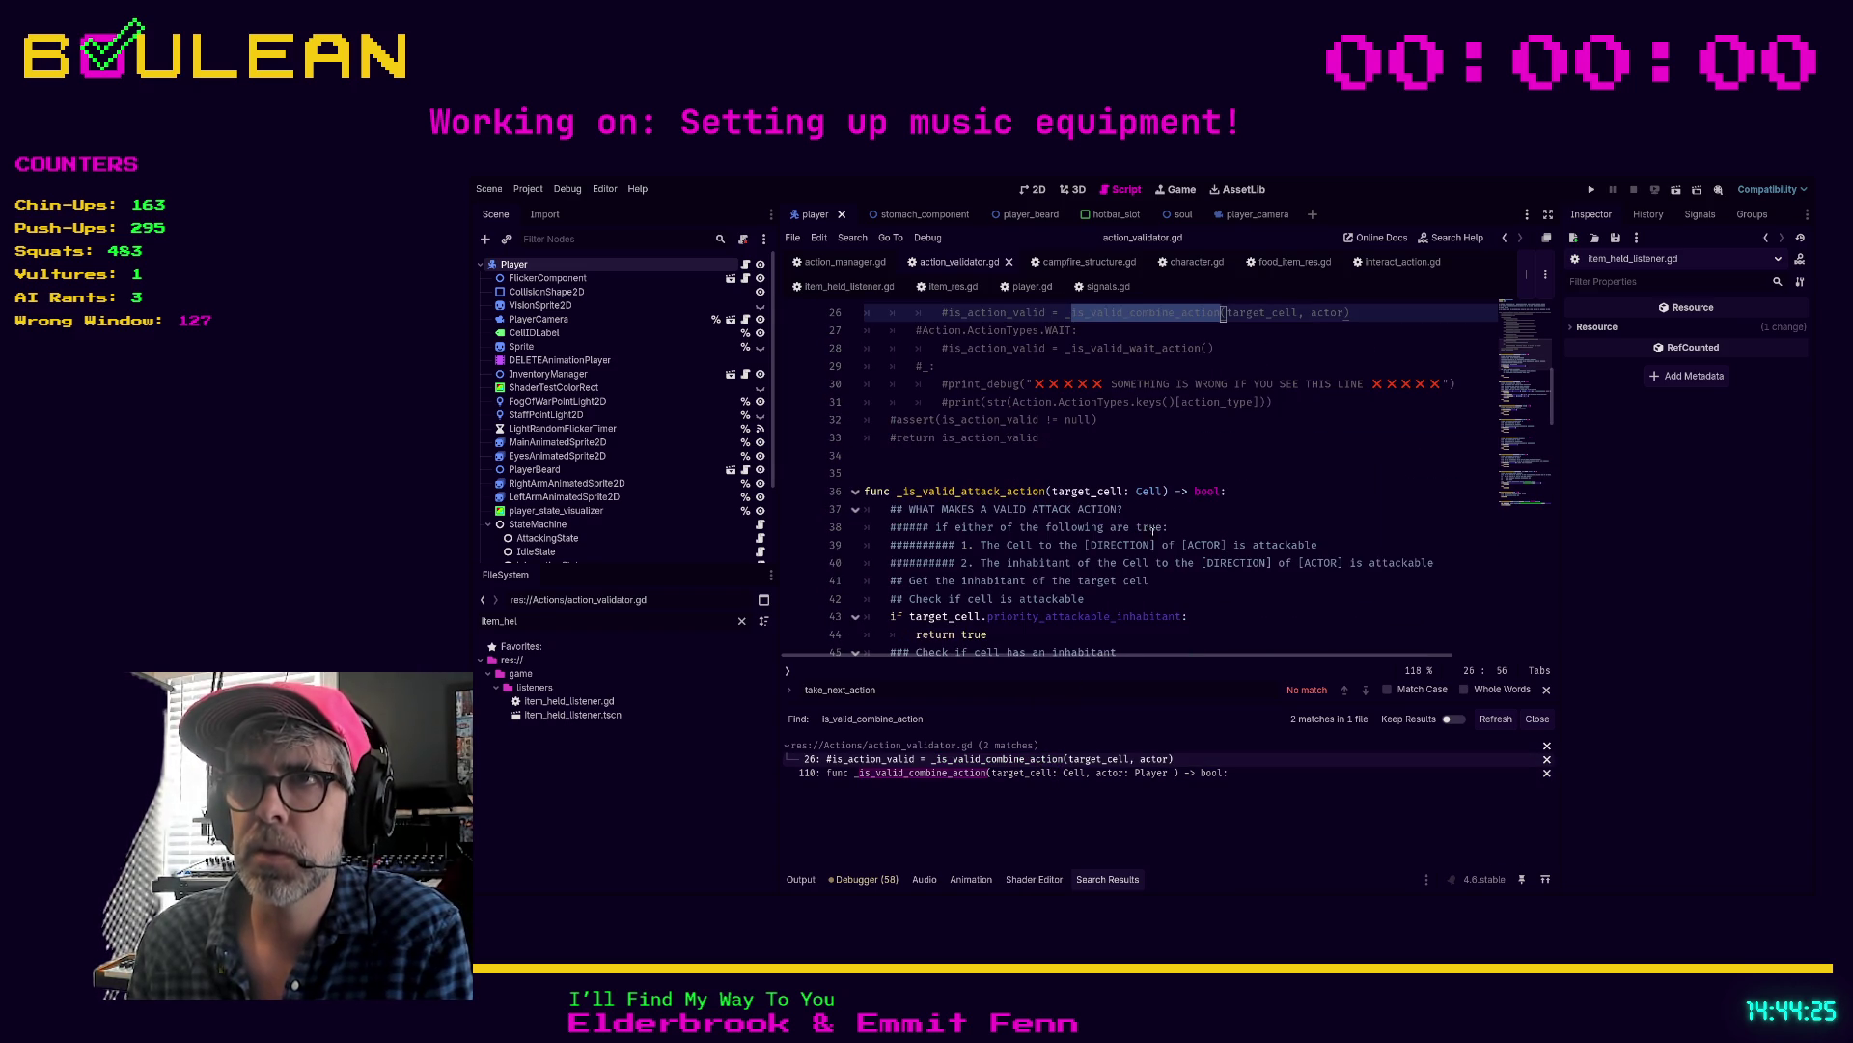
scroll(1210, 526, up, 7)
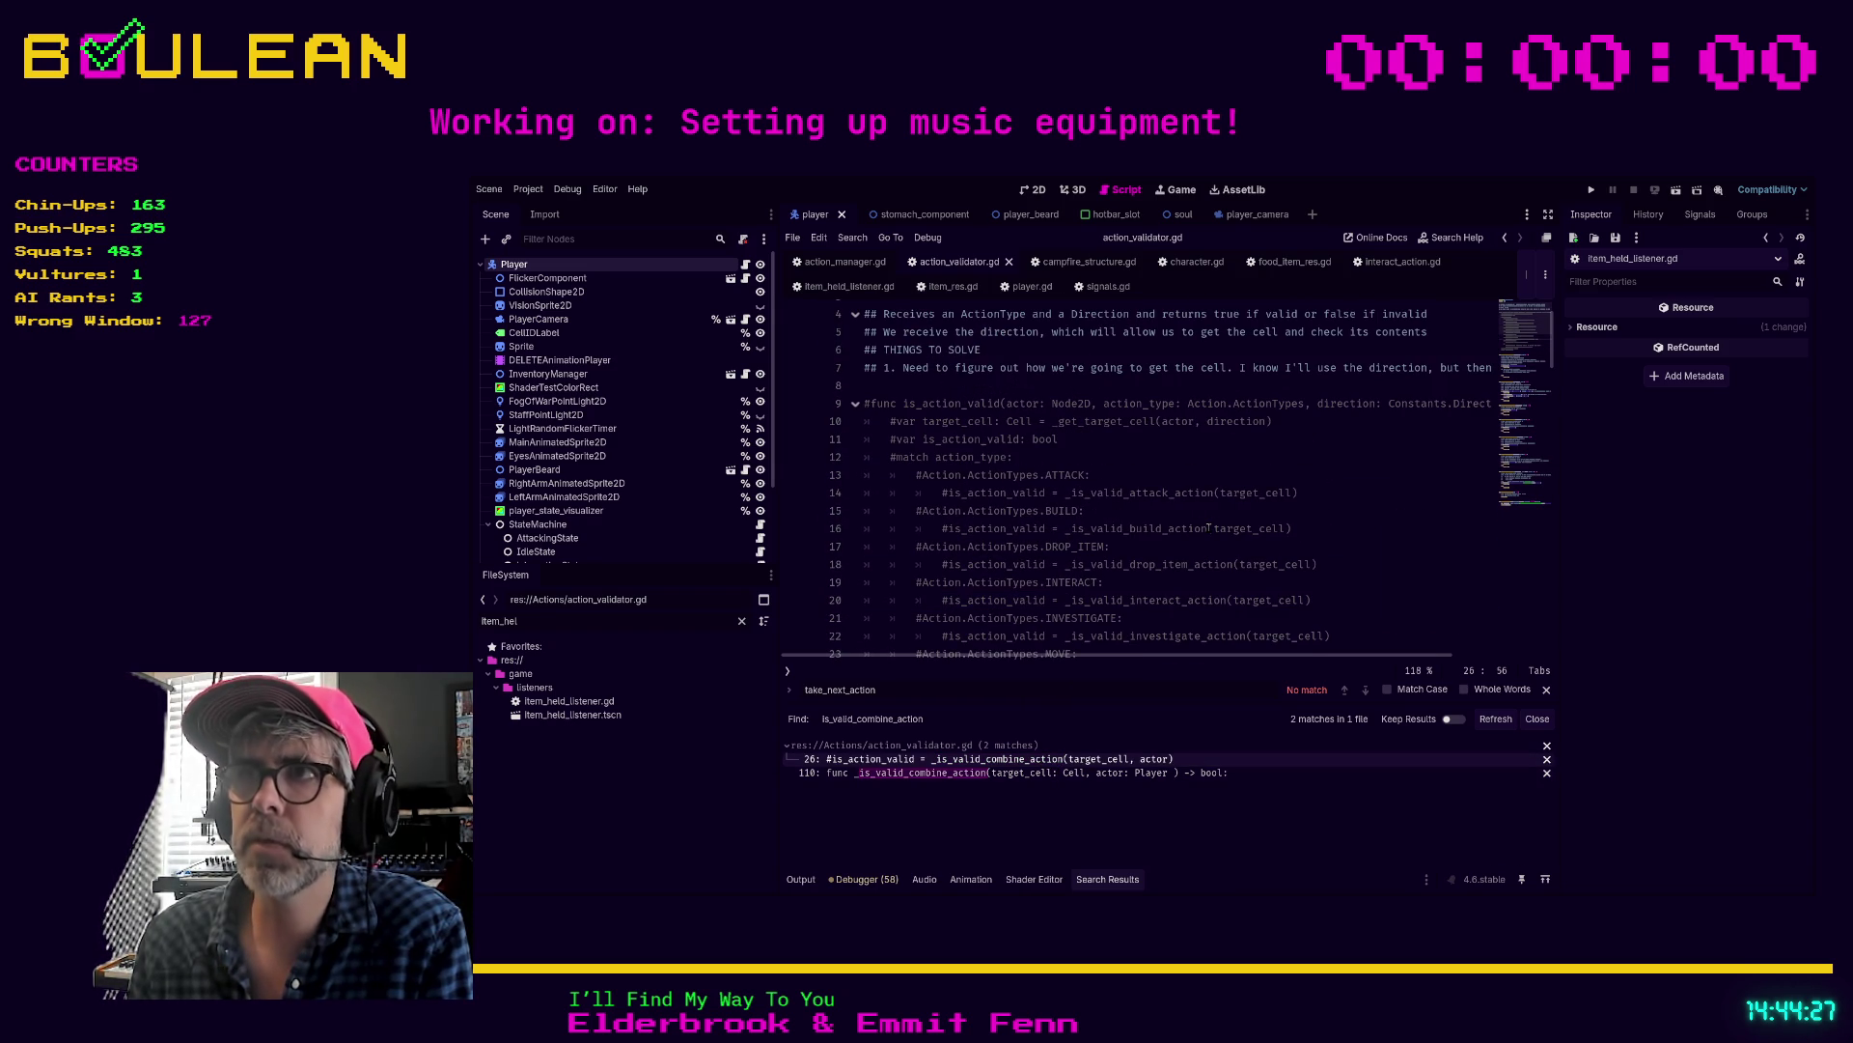
scroll(1207, 528, up, 1)
scroll(1207, 529, down, 6)
Step: Delete the commented-out is_action_valid block and its leftover blank lines
mouse_move(1101, 567)
mouse_down()
mouse_move(1052, 516)
mouse_move(966, 309)
mouse_move(941, 307)
mouse_move(935, 501)
mouse_move(866, 419)
mouse_up()
key(BackSpace)
key(BackSpace)
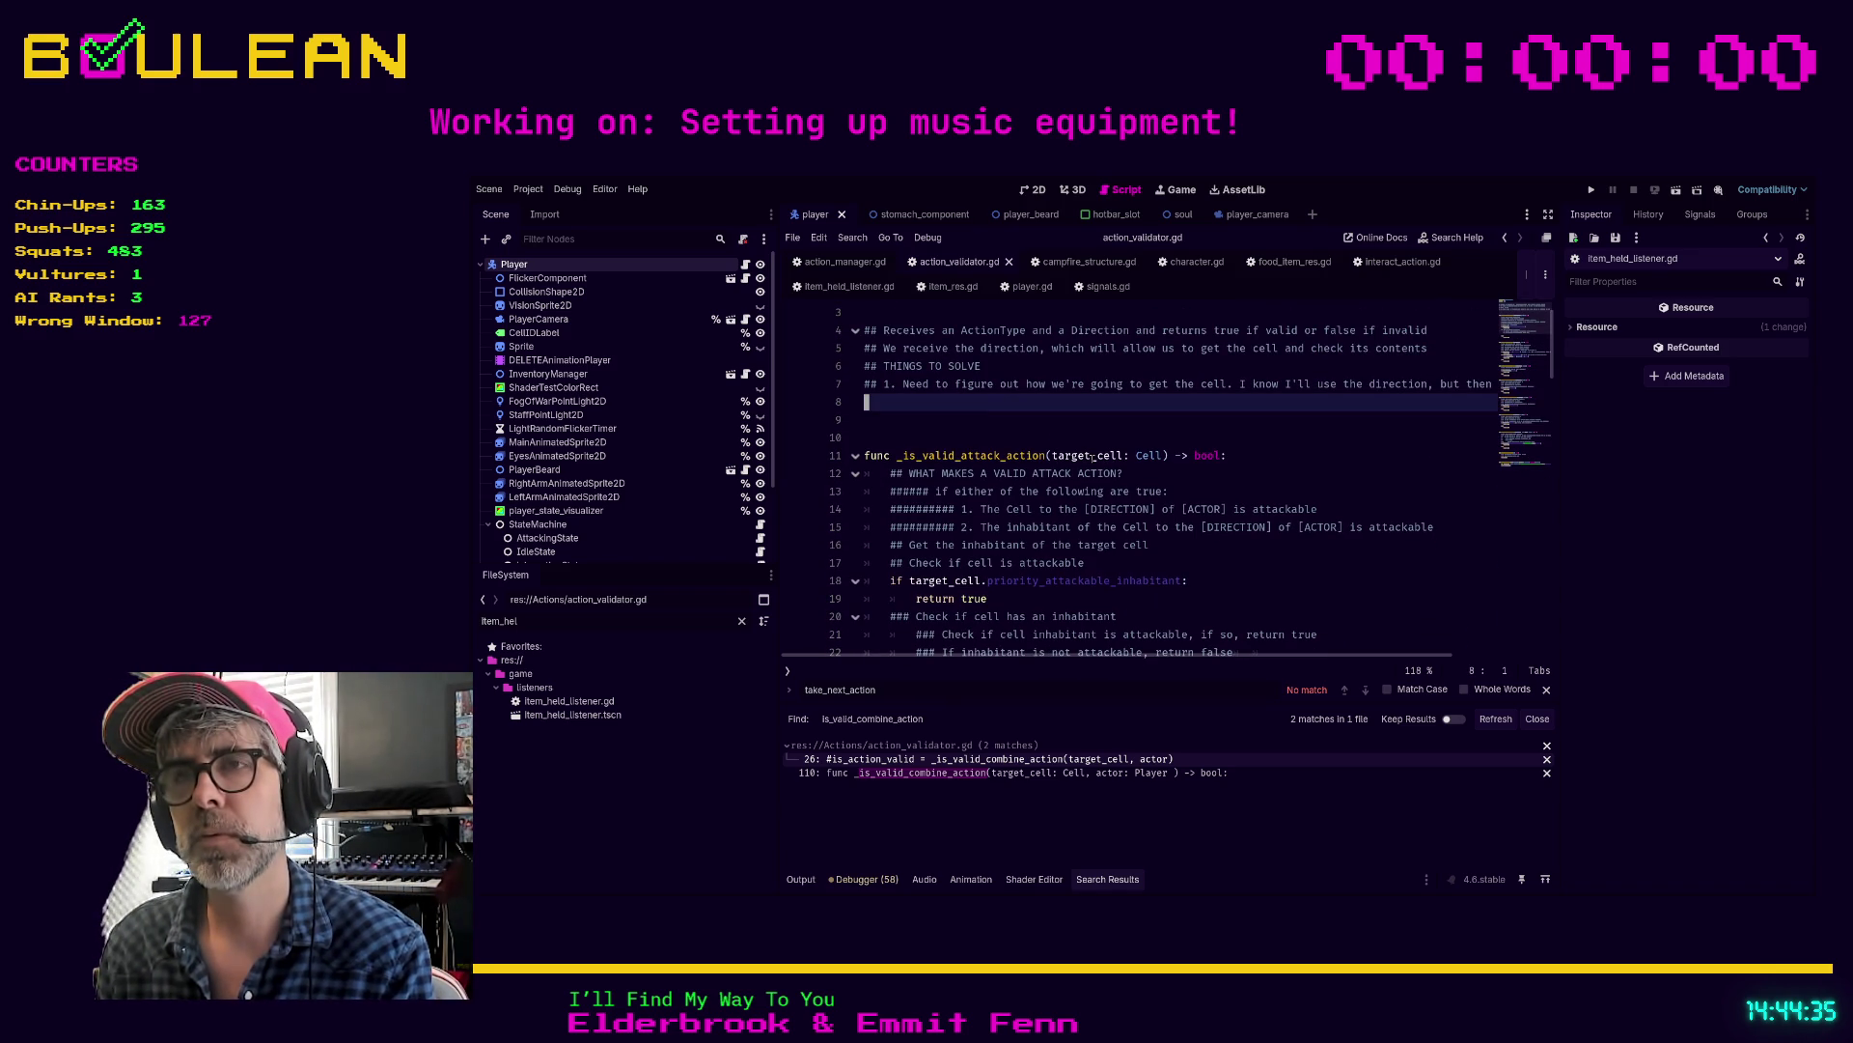
key(Delete)
key(Delete)
scroll(1119, 496, up, 1)
scroll(1120, 496, down, 7)
scroll(1119, 499, down, 2)
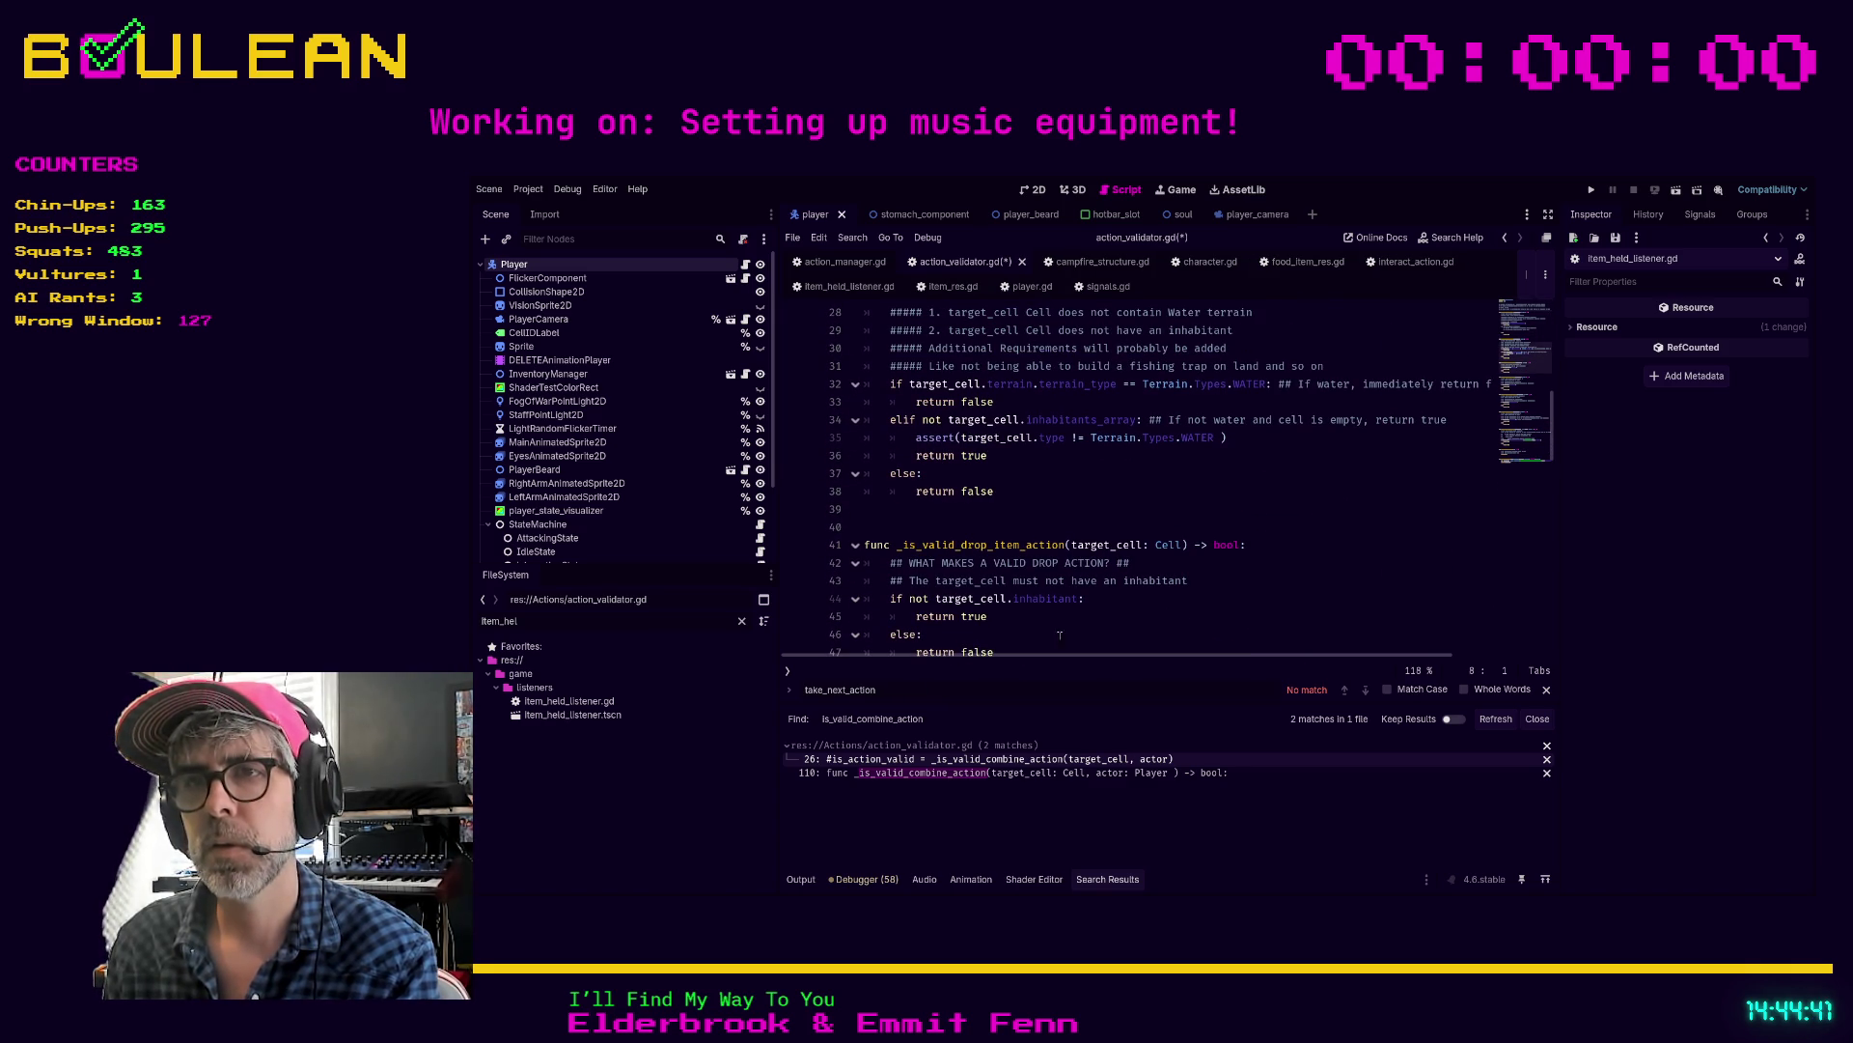
Step: Change the in-file search term to 'combin' and switch to food_item_res.gd
click(1033, 686)
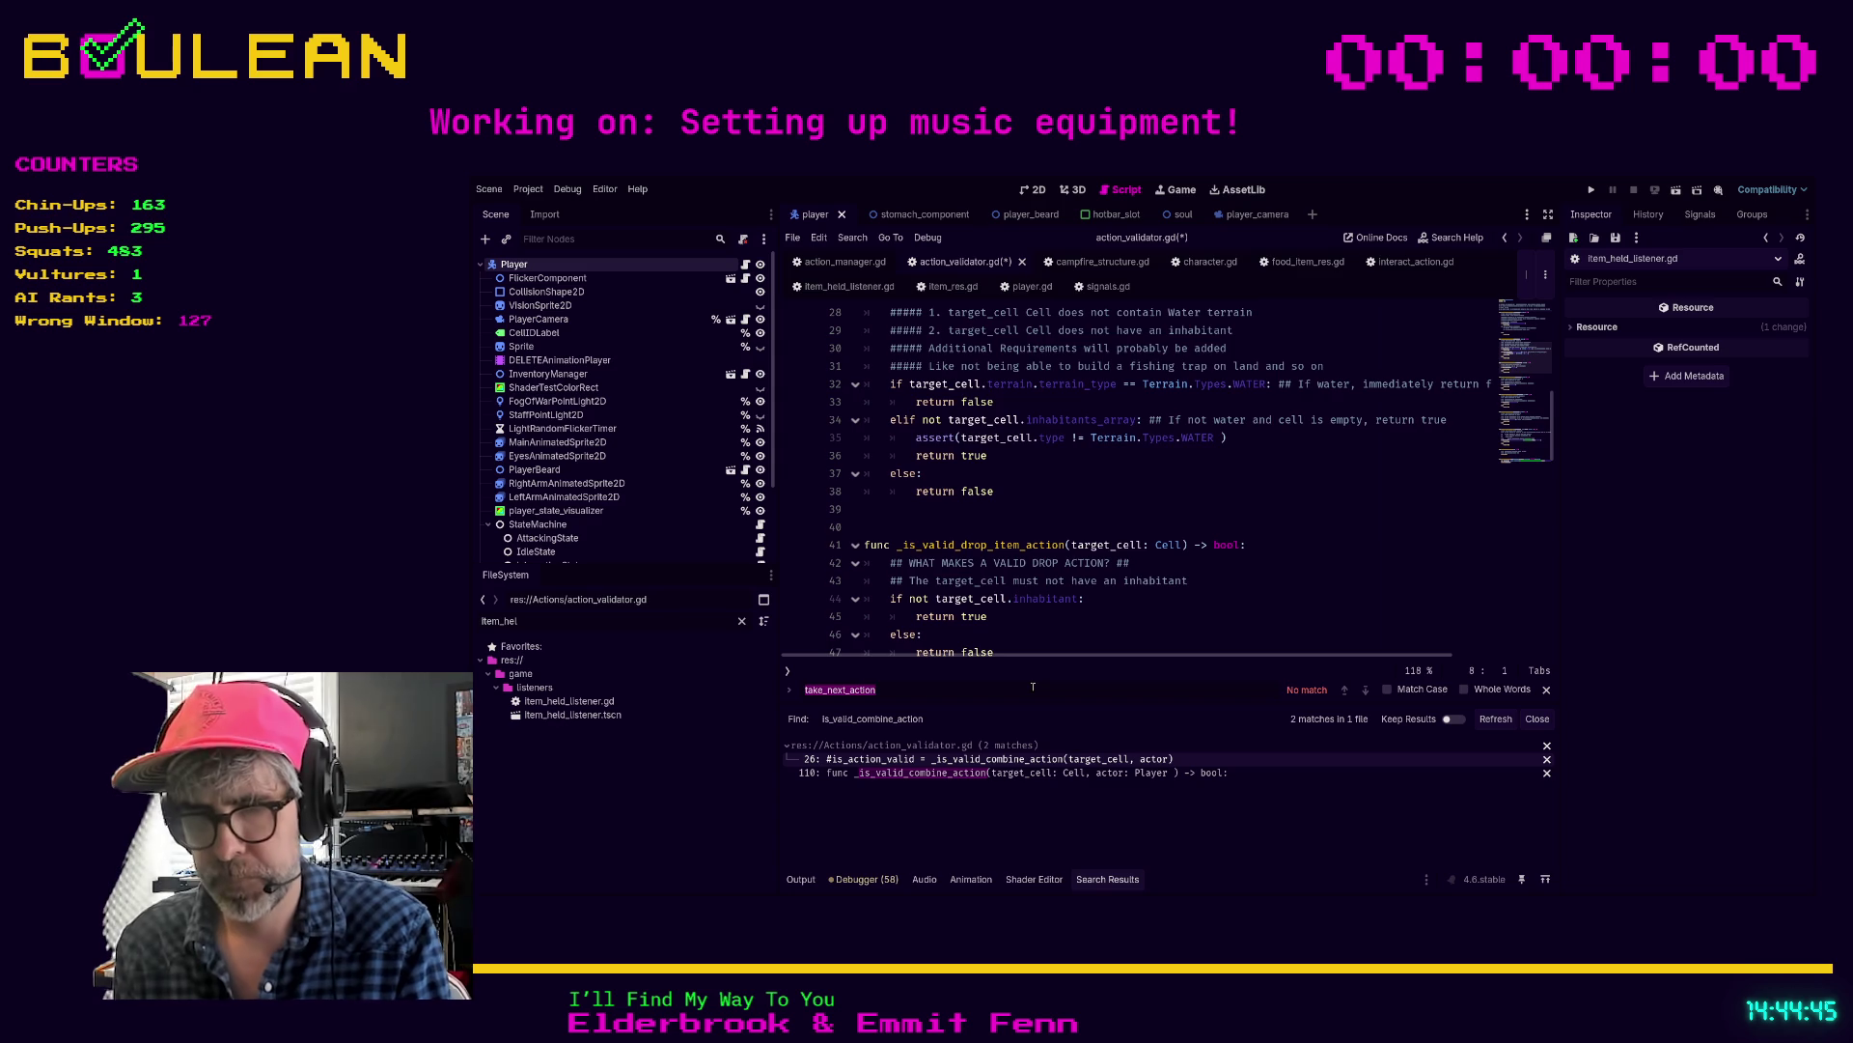
text(combin)
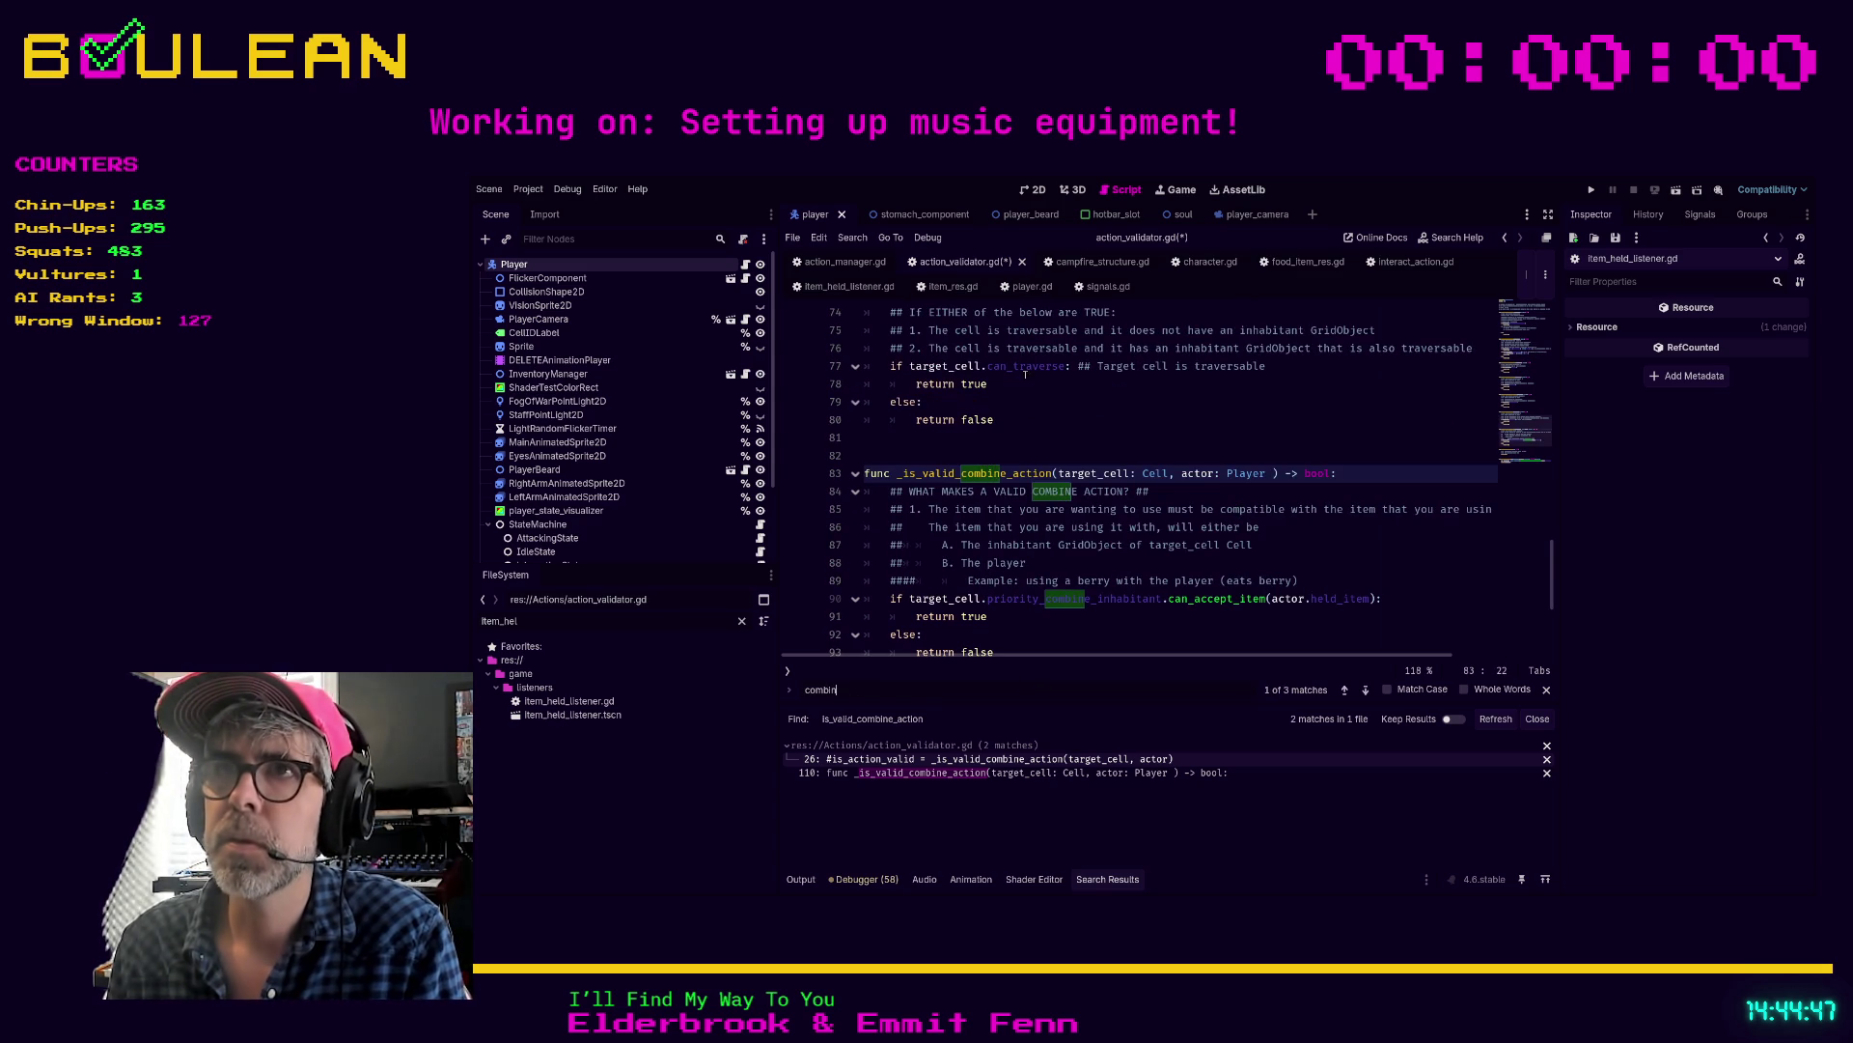
click(1285, 262)
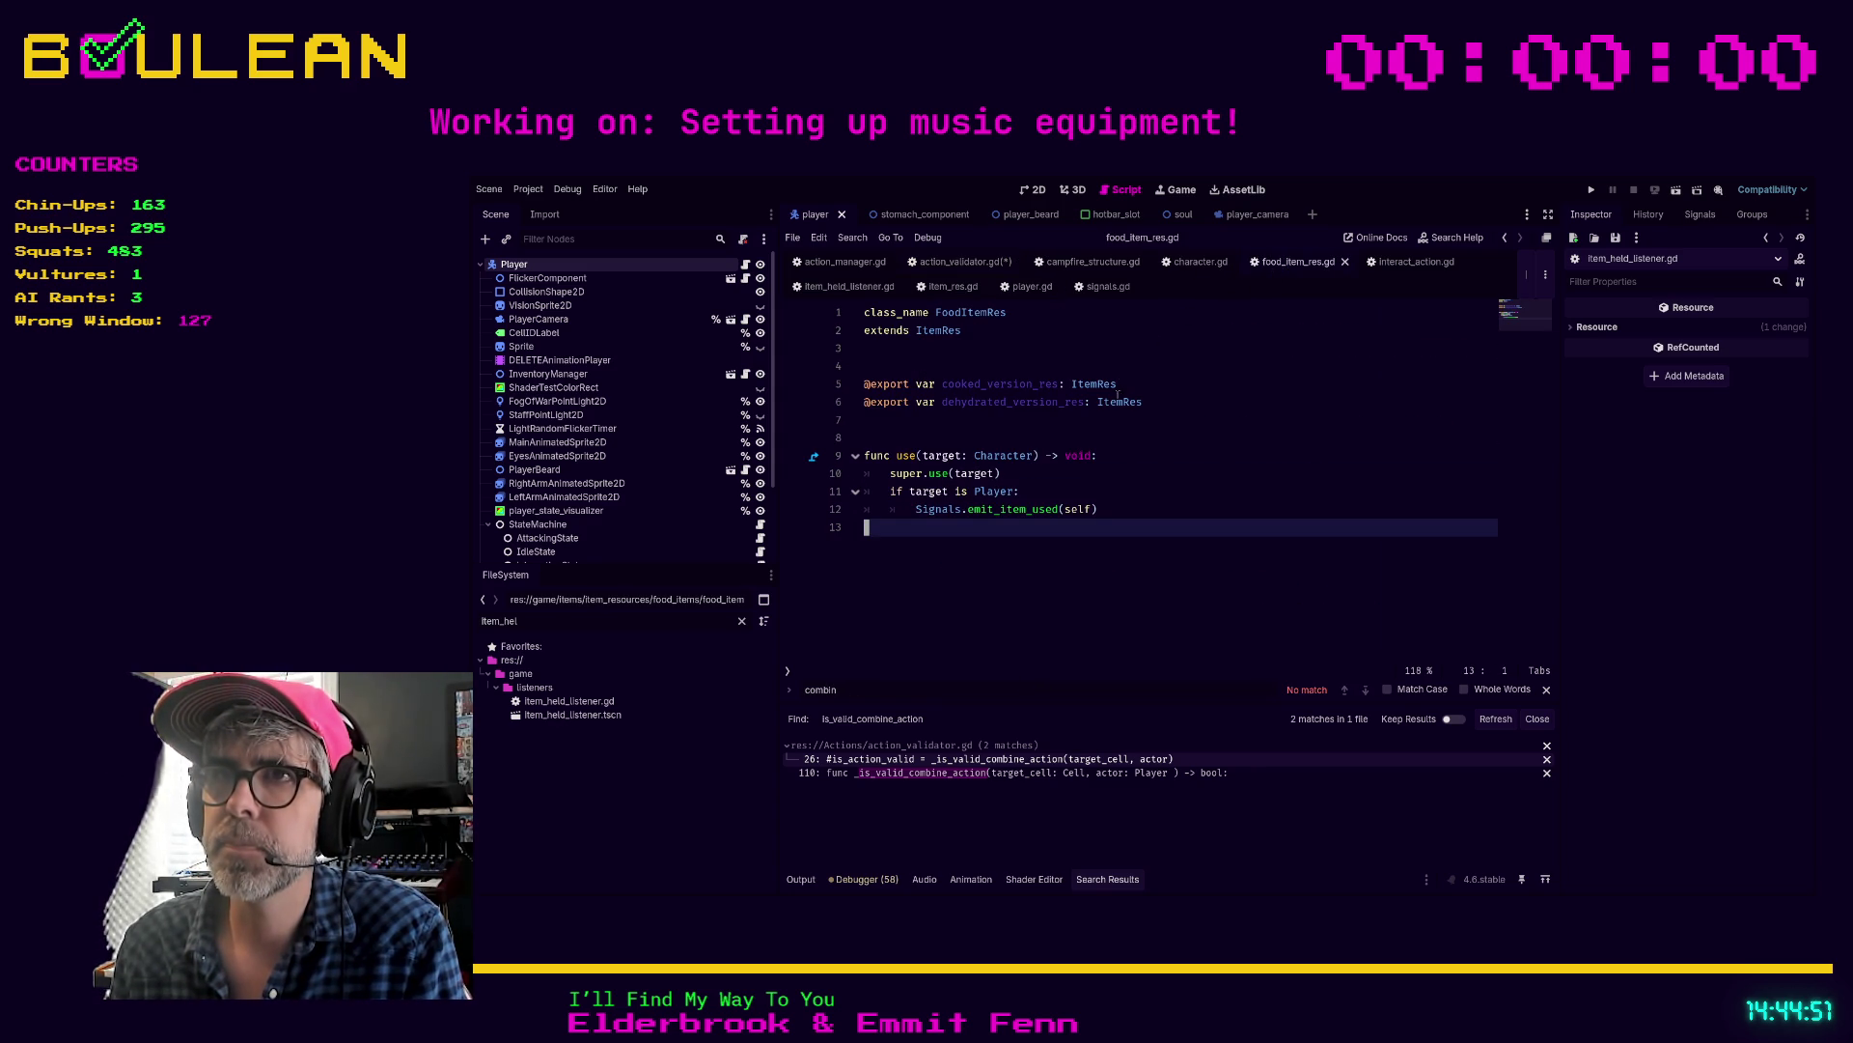
Step: Open the ItemRes script that FoodItemRes extends and look through it
ctrl+click(933, 333)
scroll(1213, 488, down, 3)
scroll(1213, 489, down, 2)
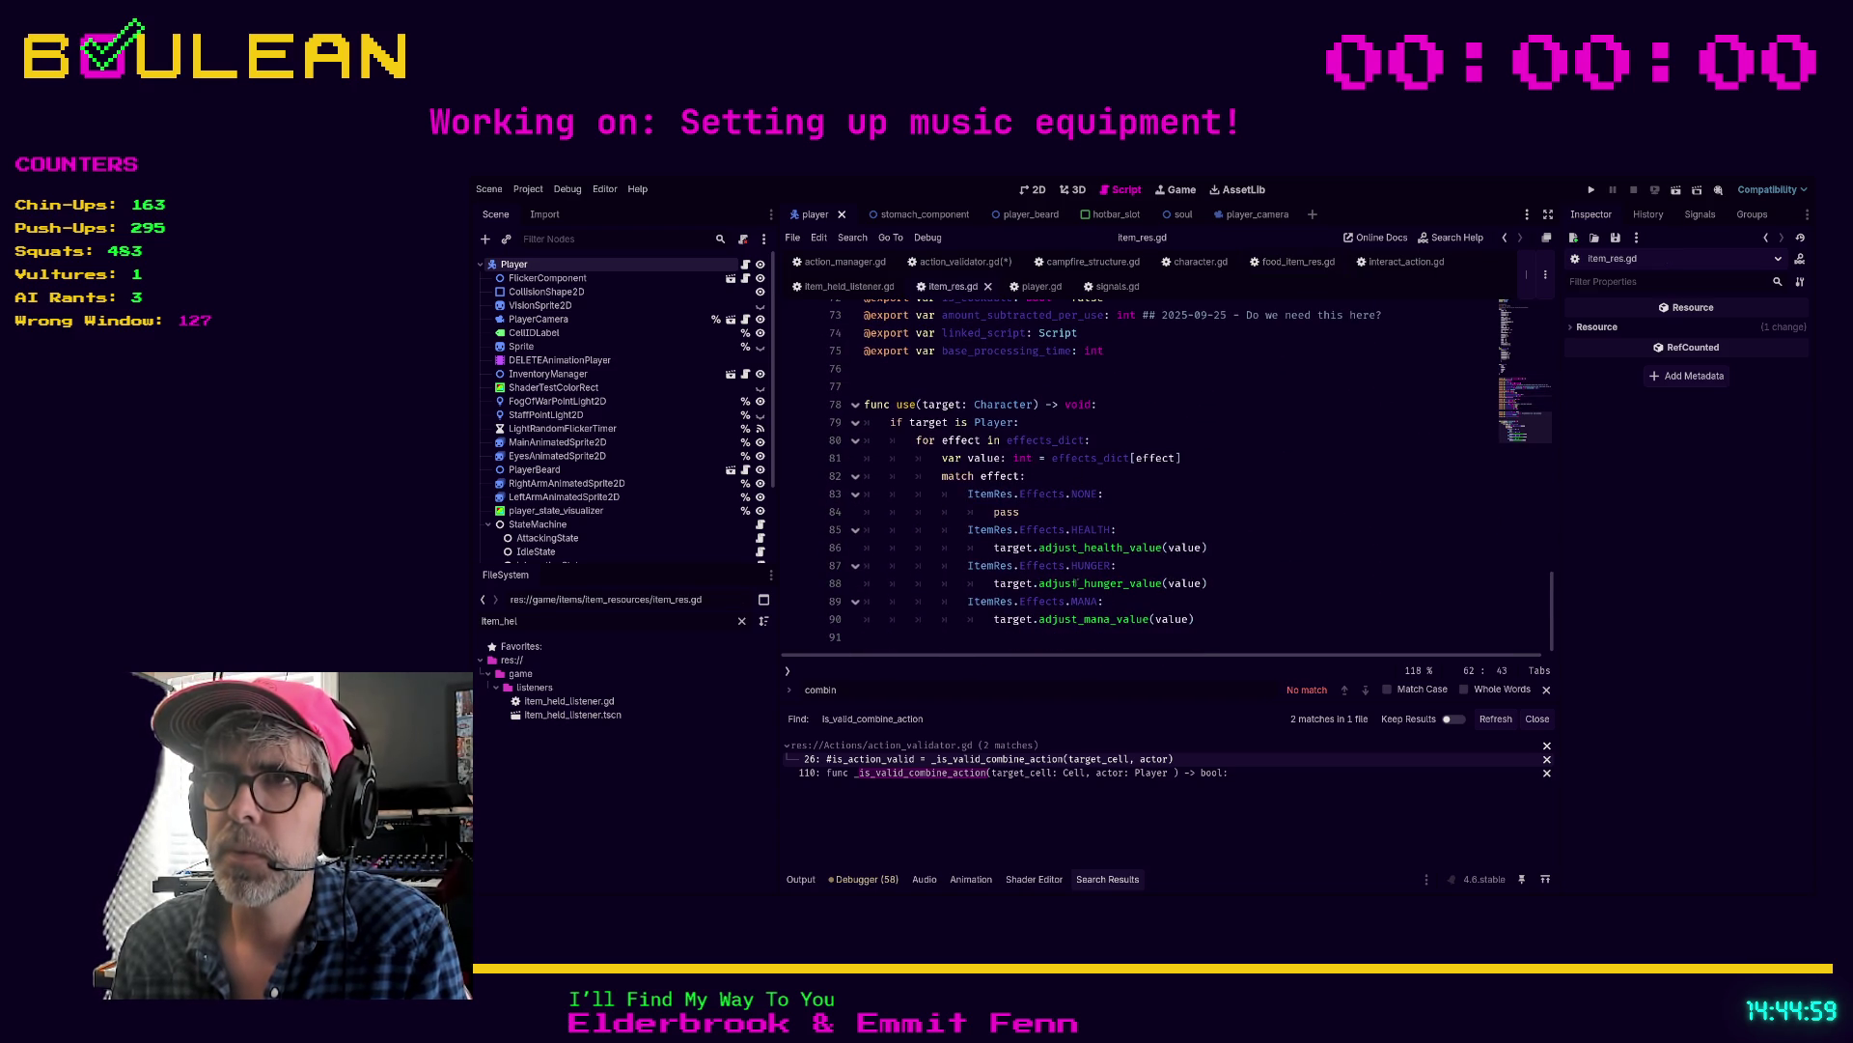
scroll(1158, 434, up, 4)
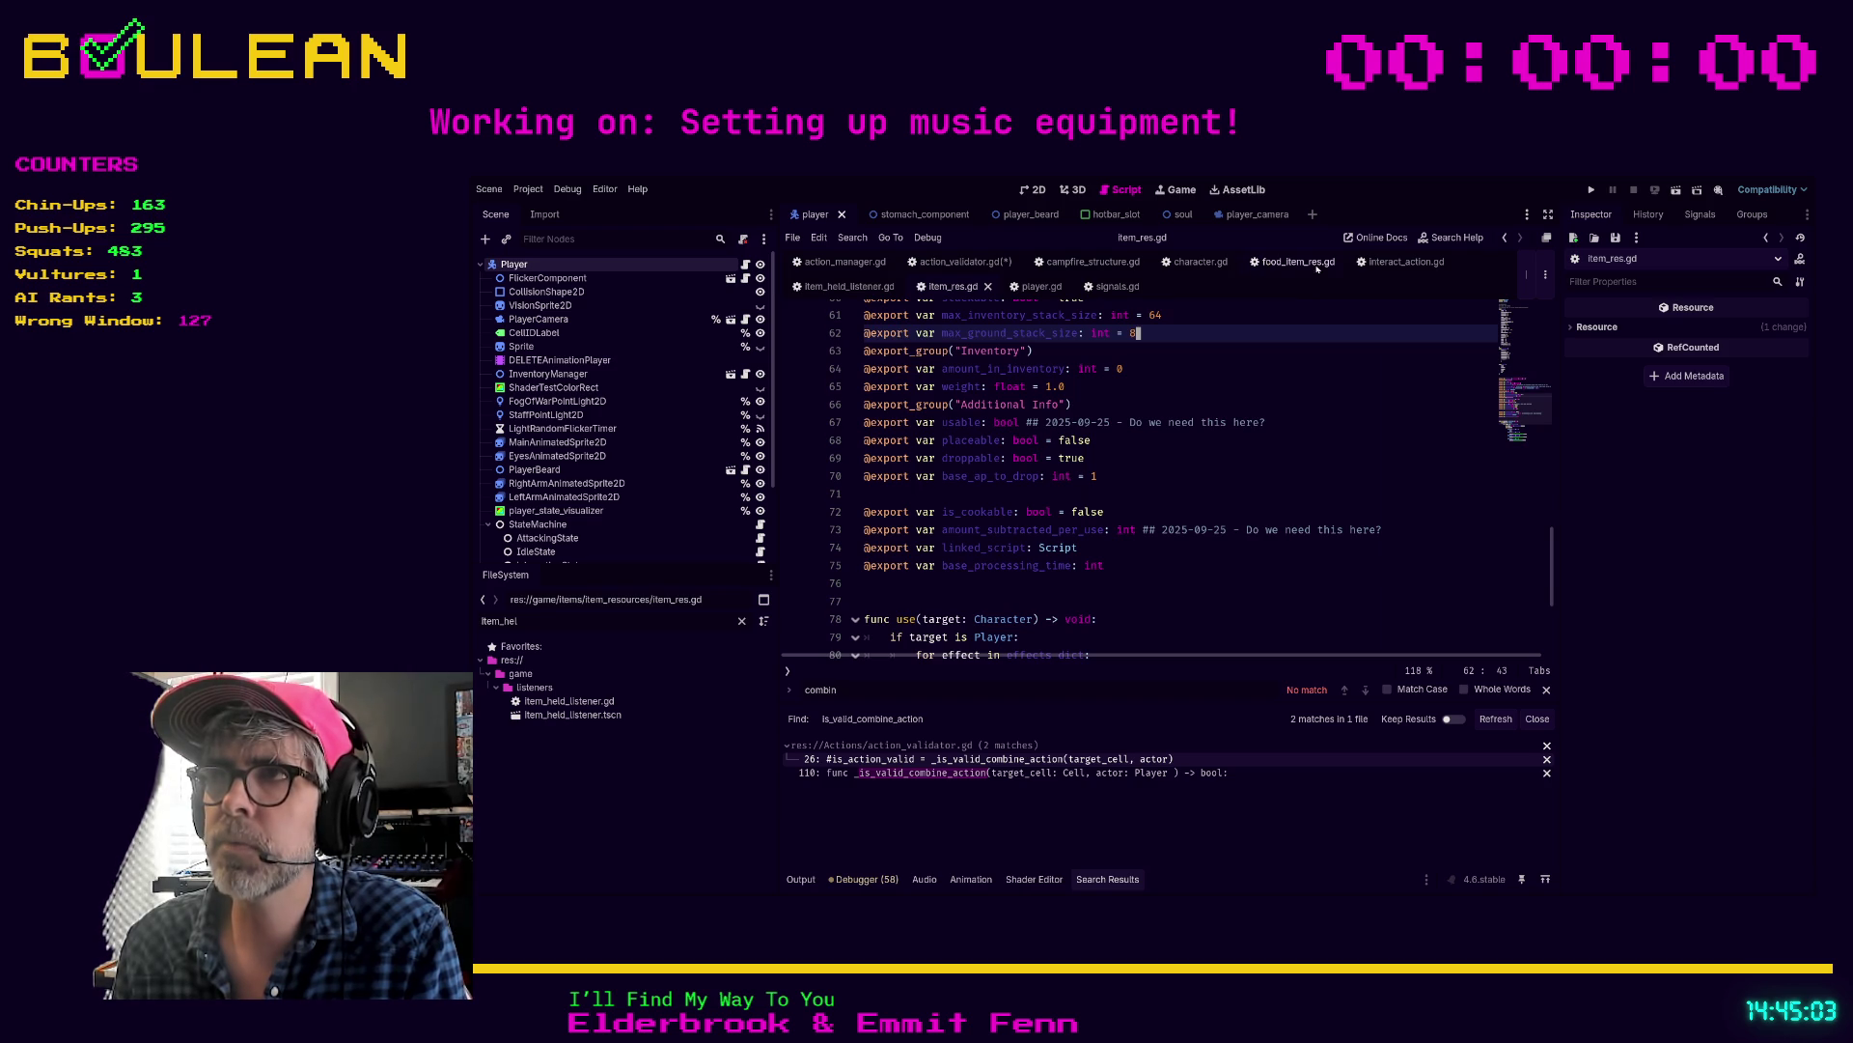
Step: Save the edited action_validator.gd
click(956, 263)
key(ctrl+s)
click(1072, 419)
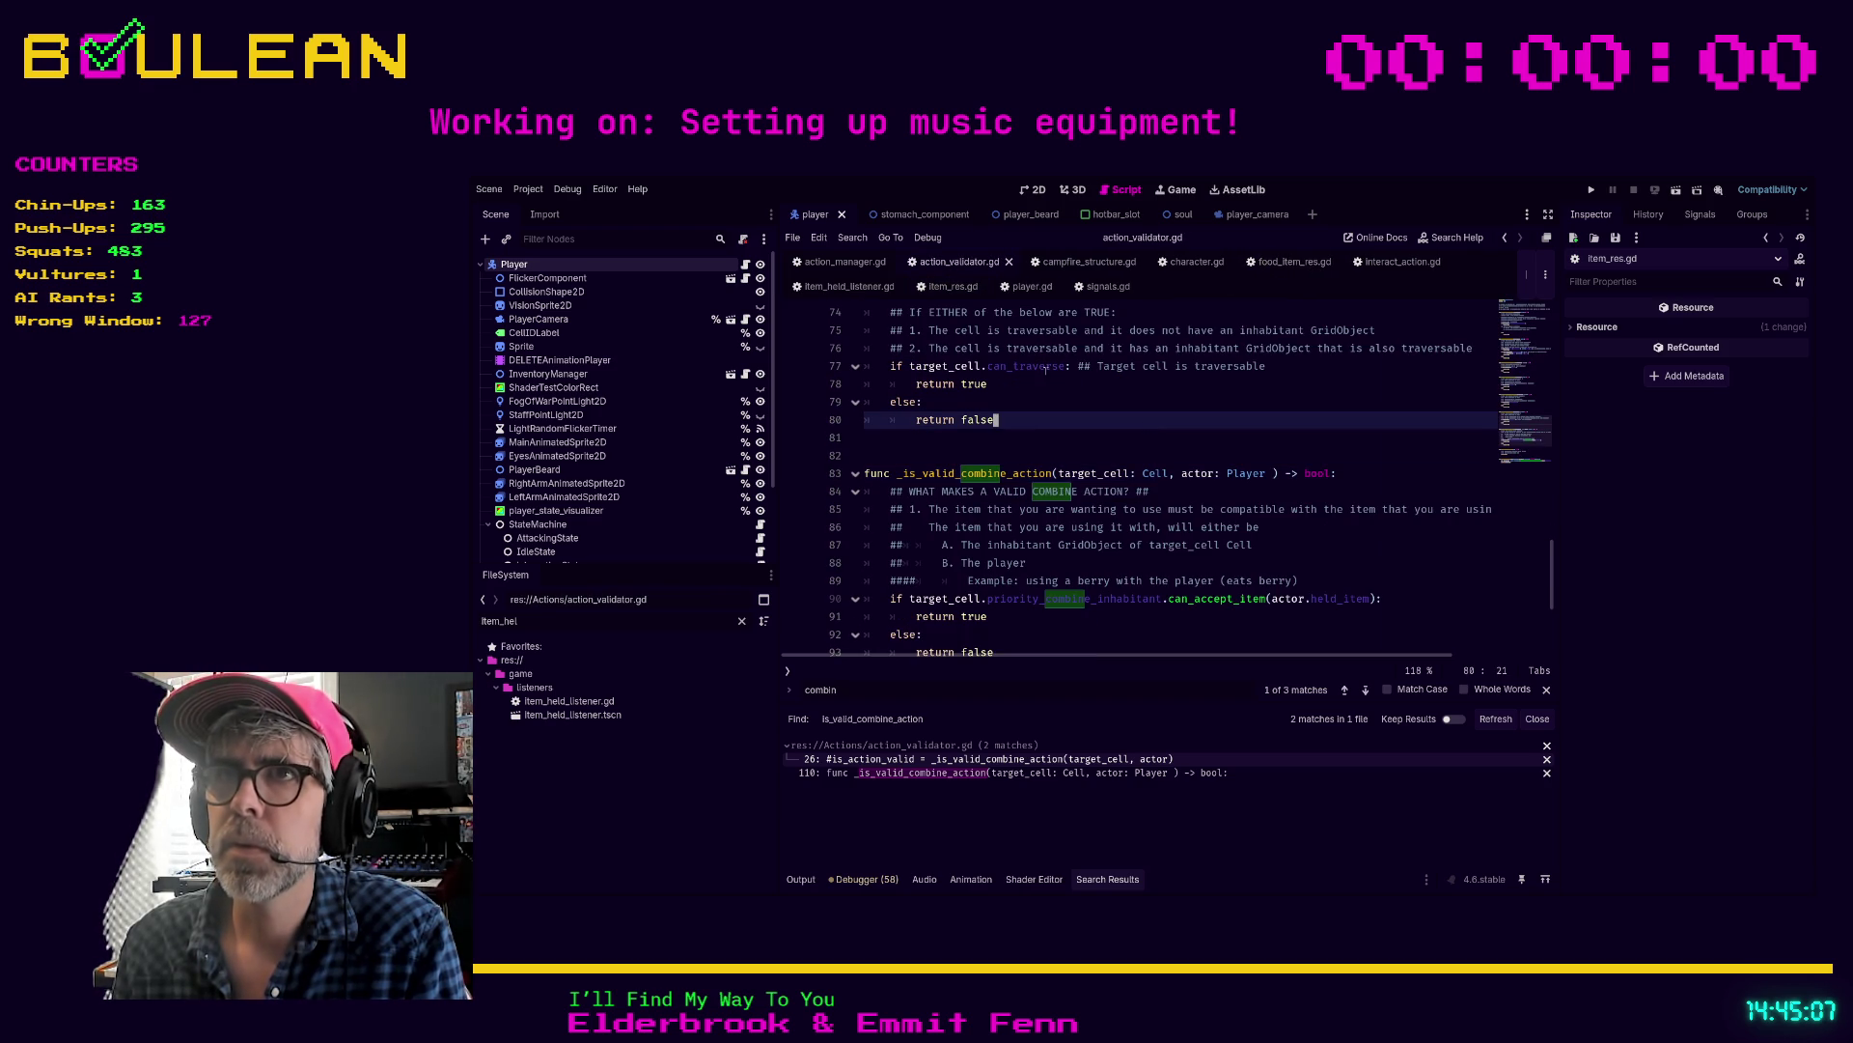
Step: Bring up item_held_listener.gd at its _select_cell function
click(850, 287)
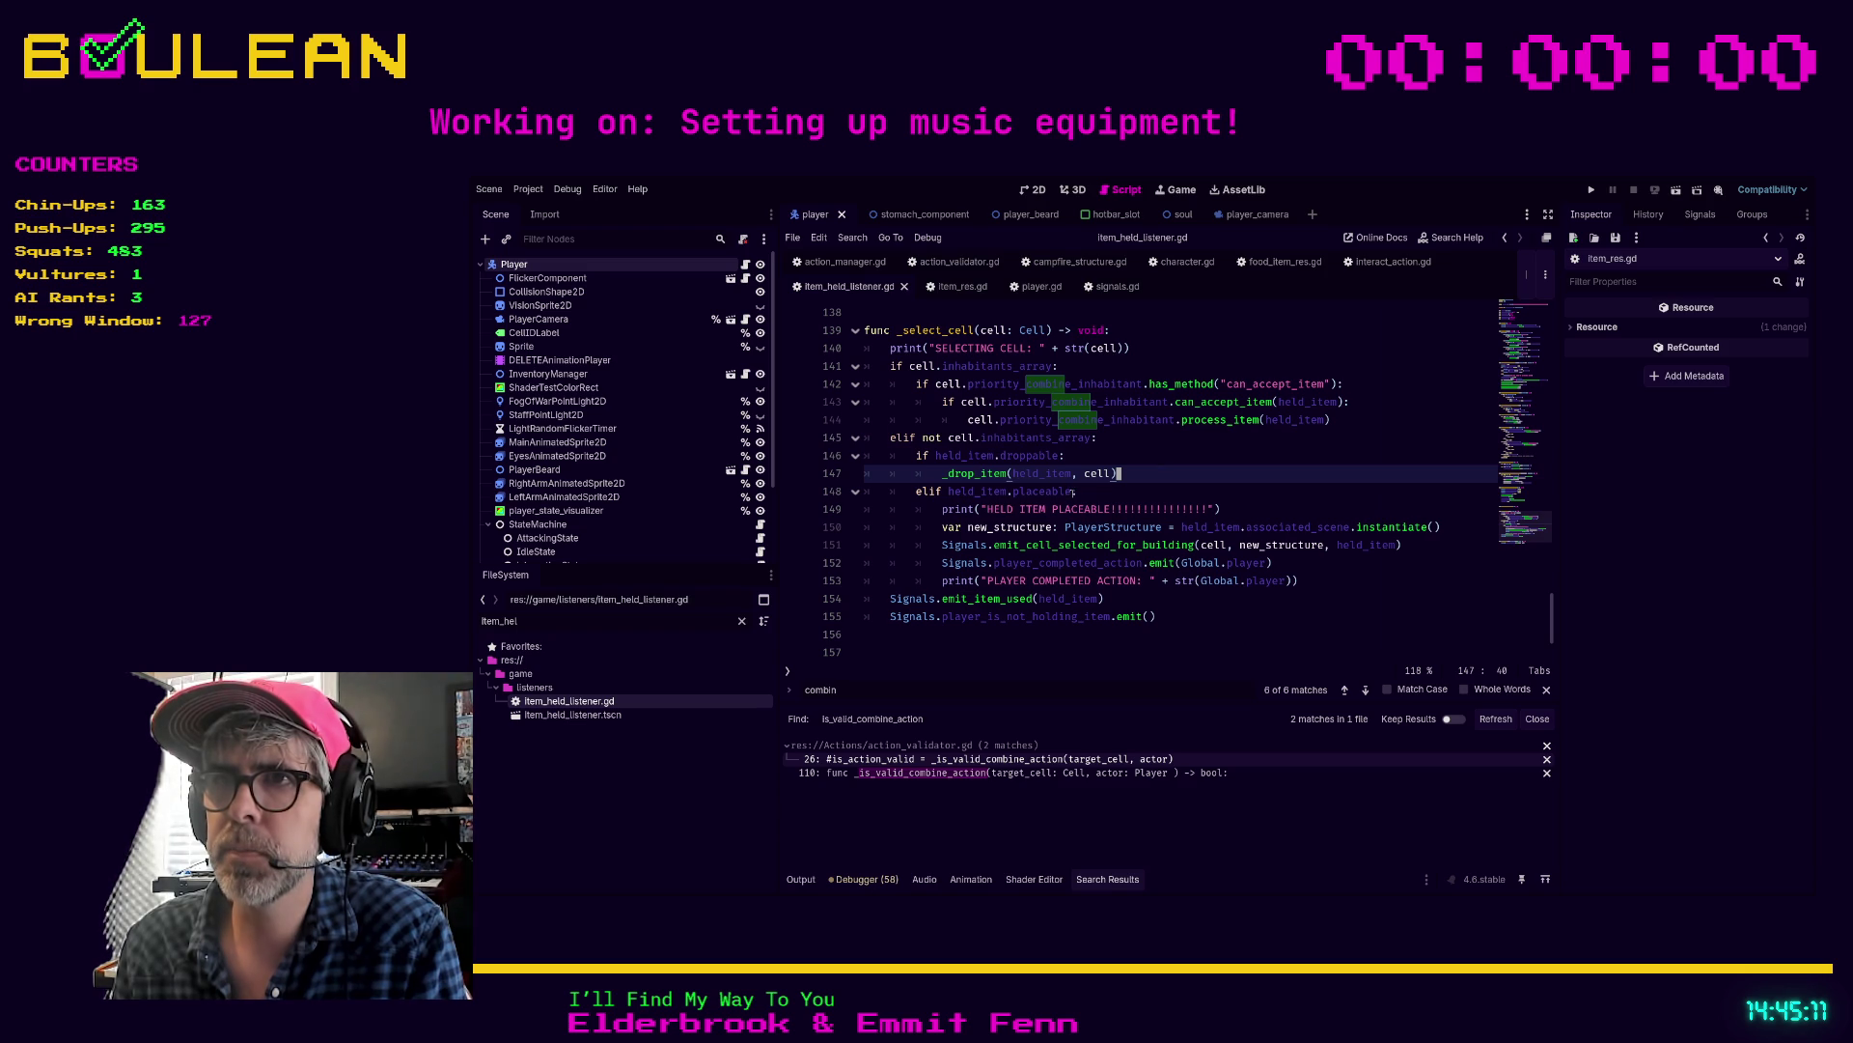
scroll(1035, 573, down, 1)
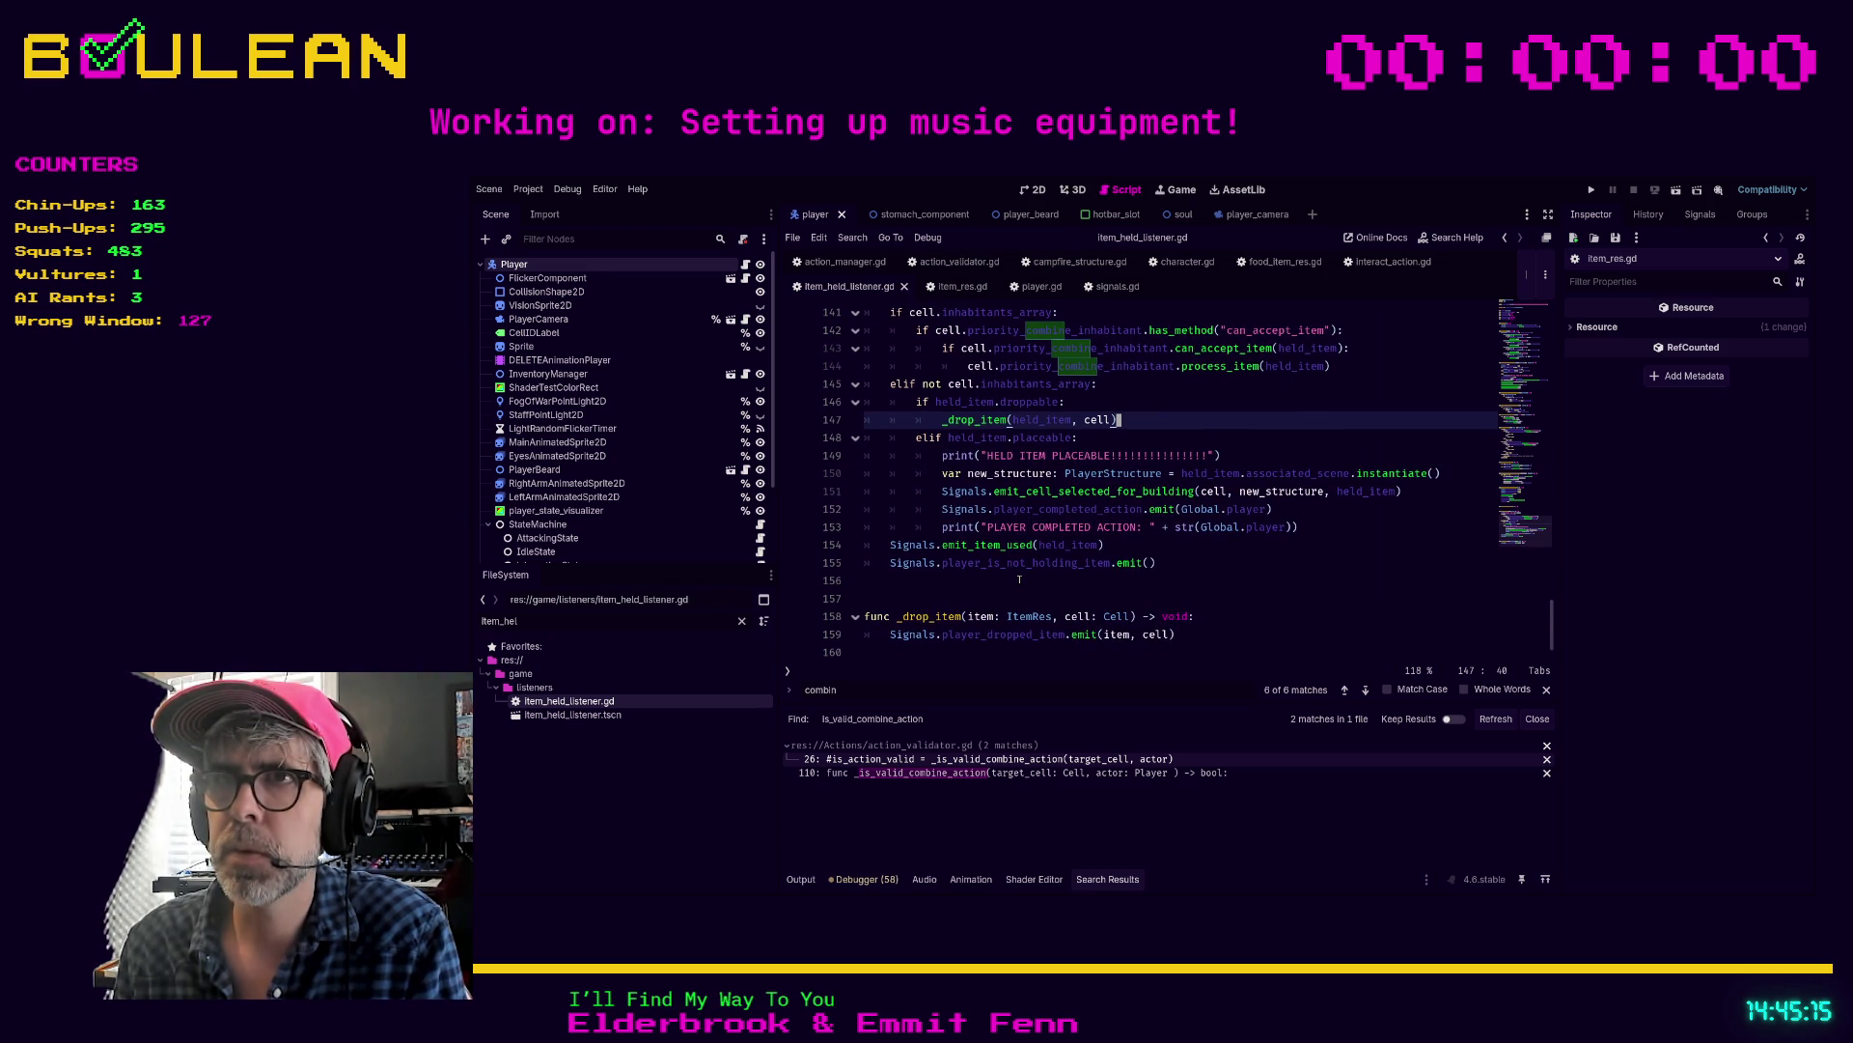
scroll(1019, 580, up, 2)
key(Up)
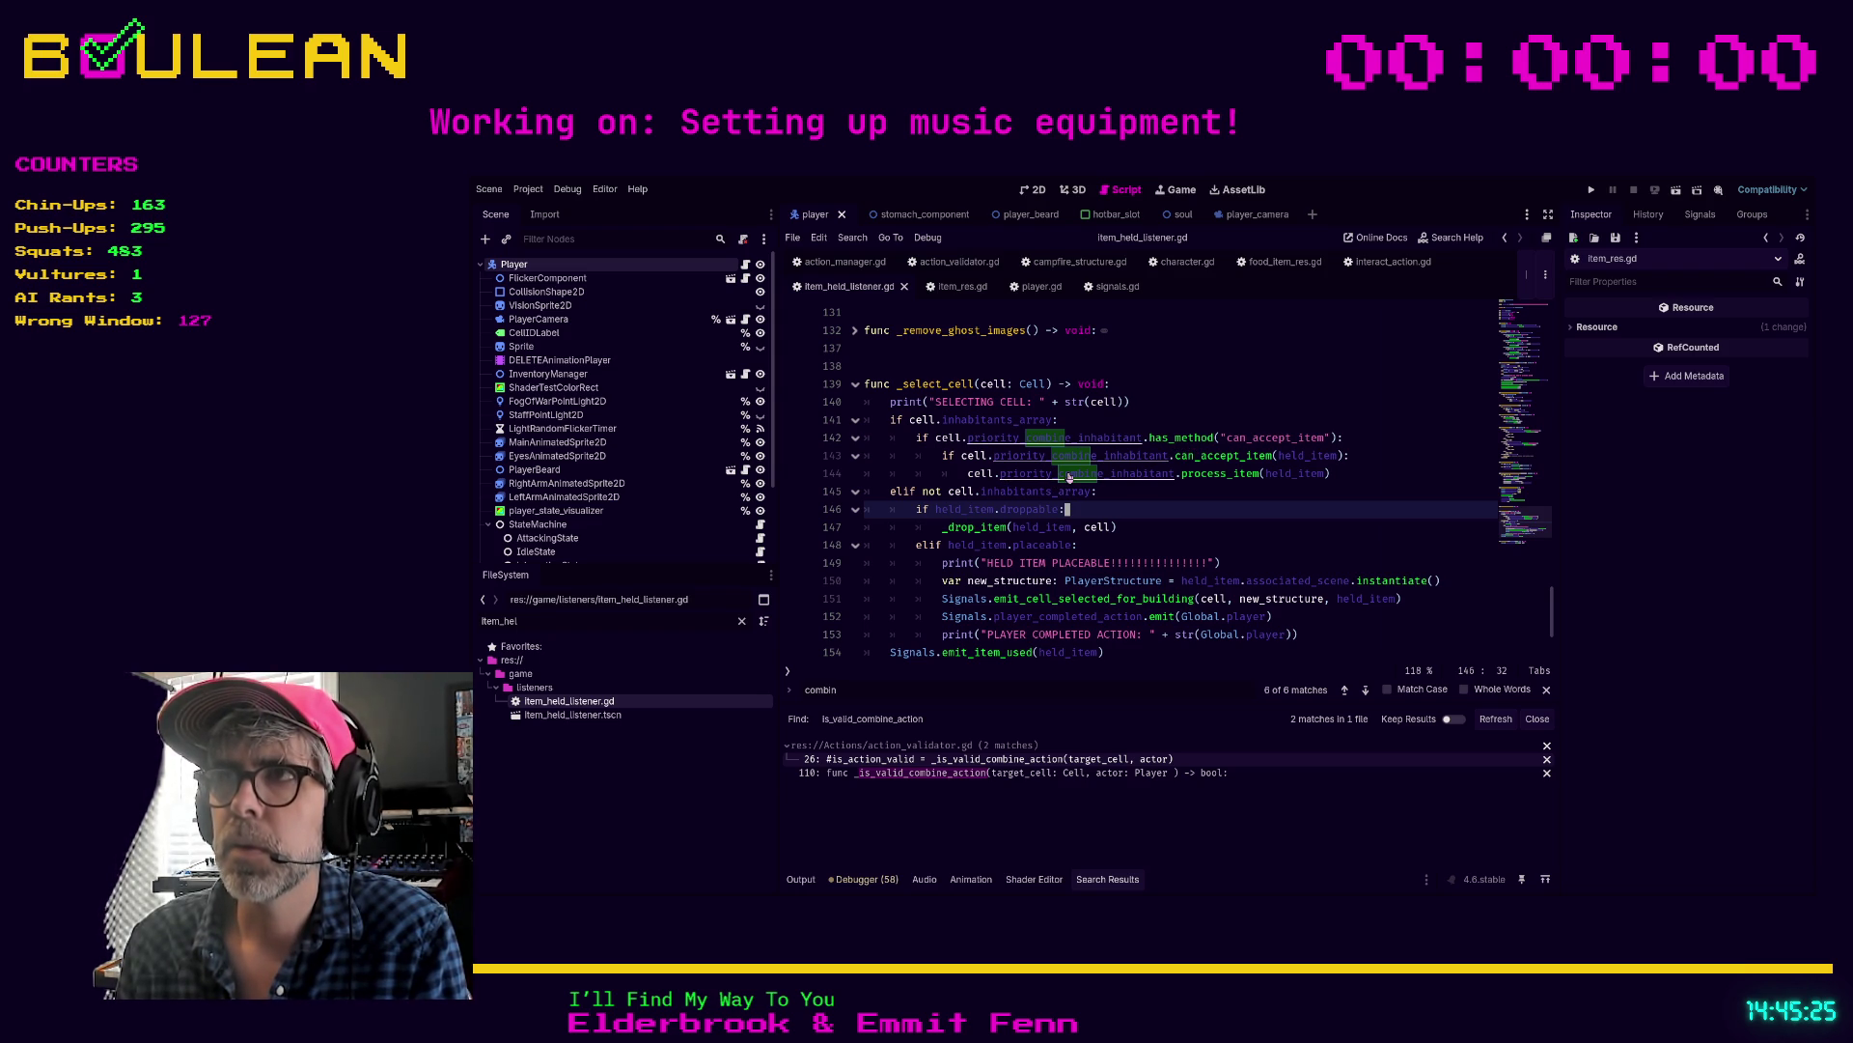
Step: Bookmark line 144 and peek at priority_combine_inhabitant's definition before returning
click(1351, 474)
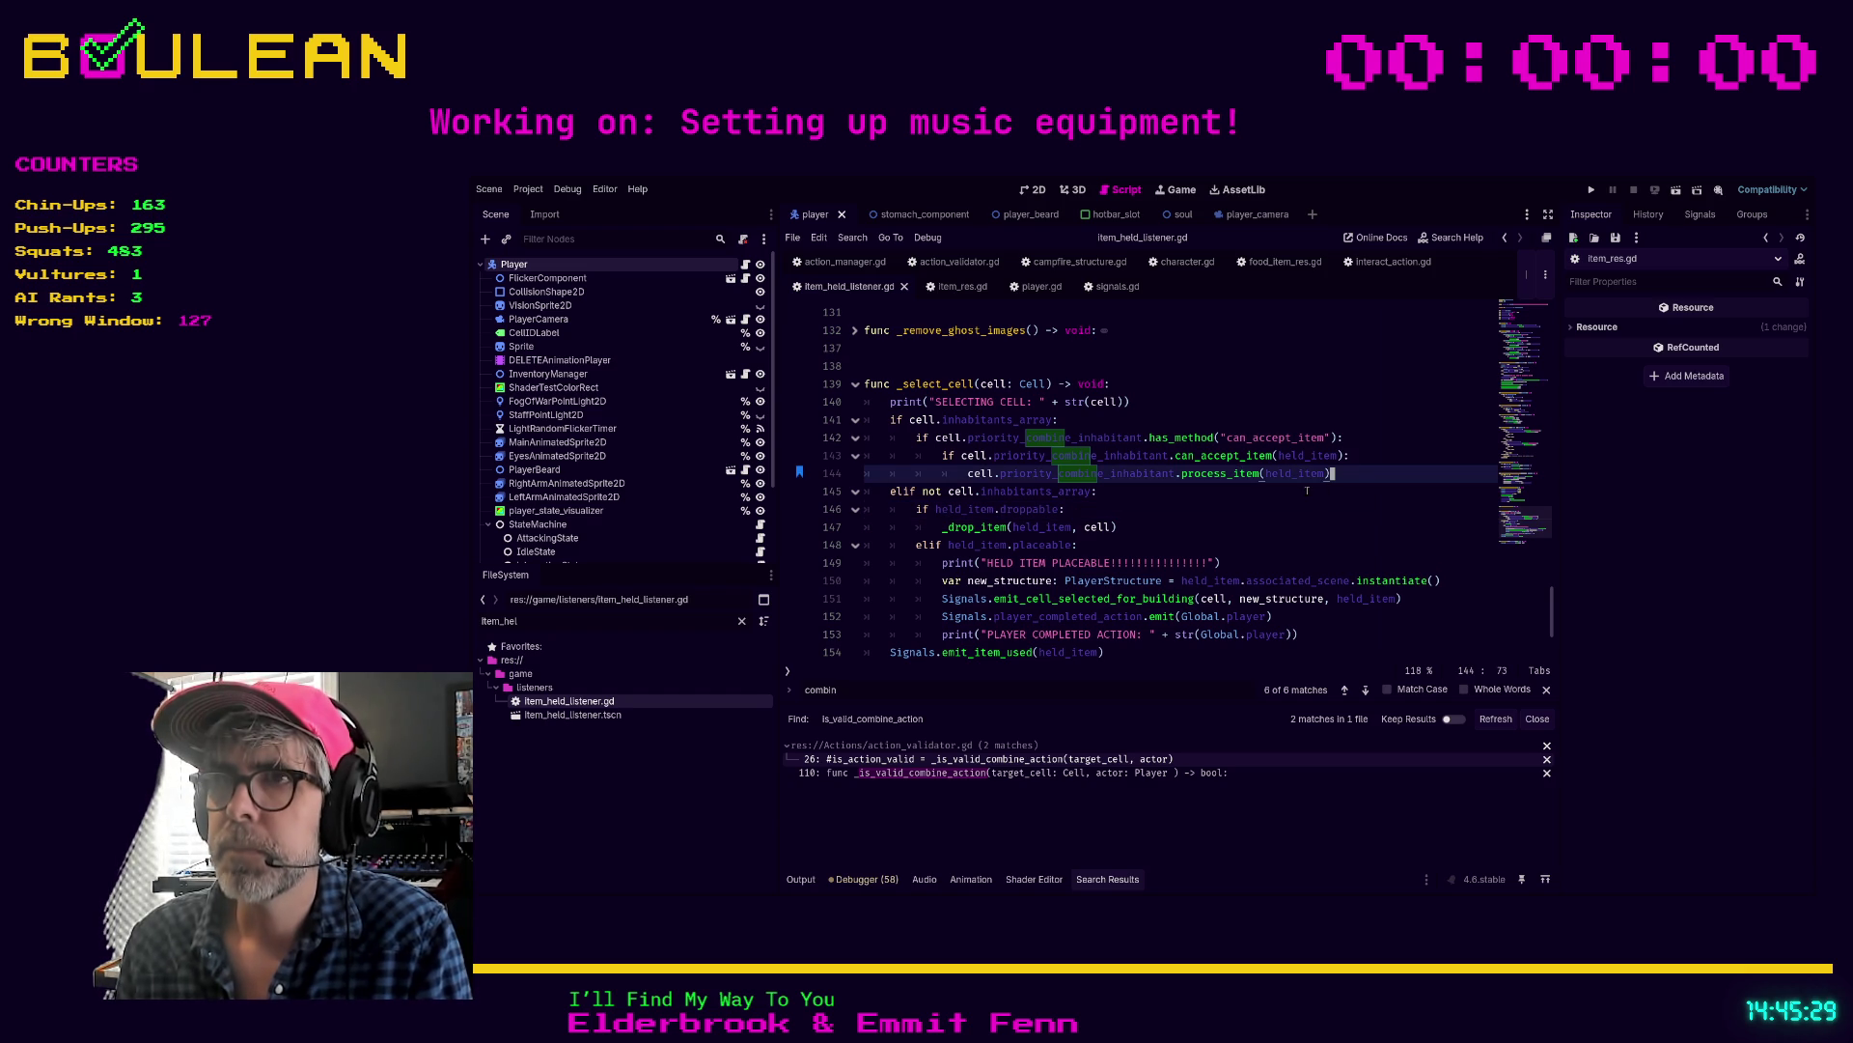
key(ctrl+alt+b)
ctrl+click(1097, 476)
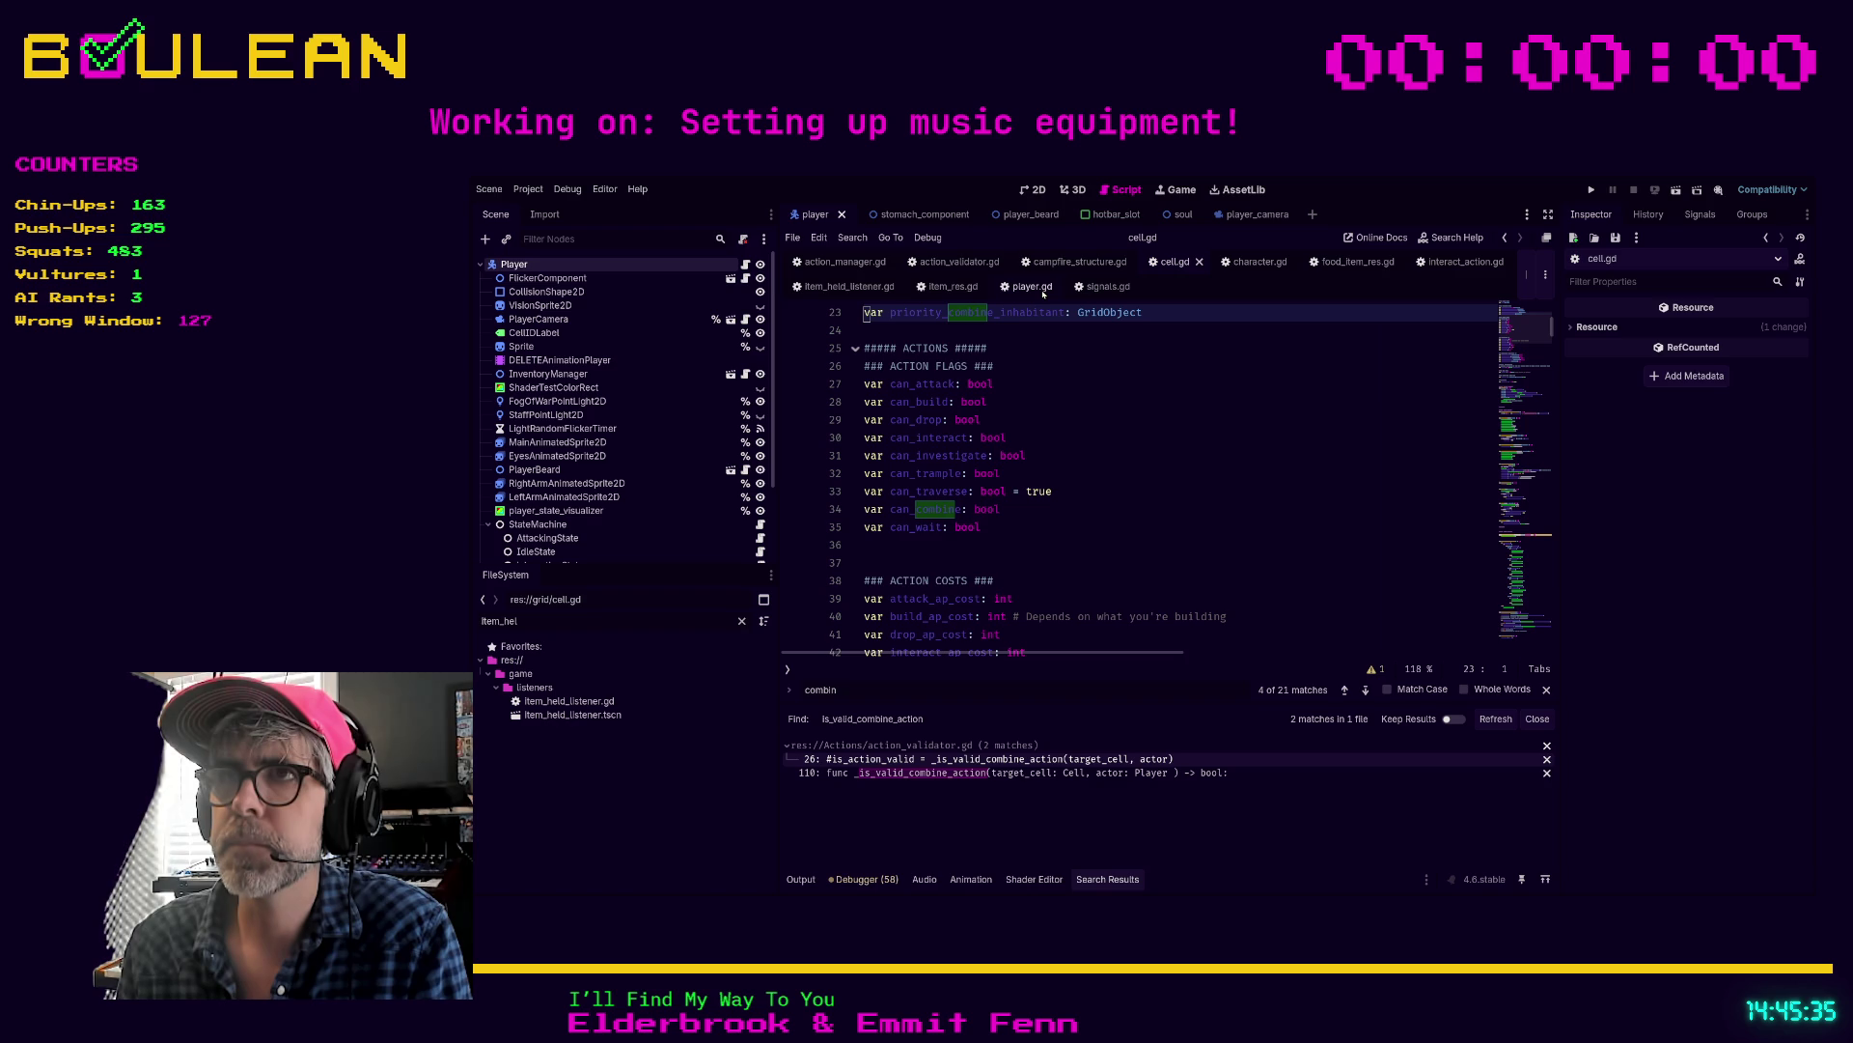
click(849, 287)
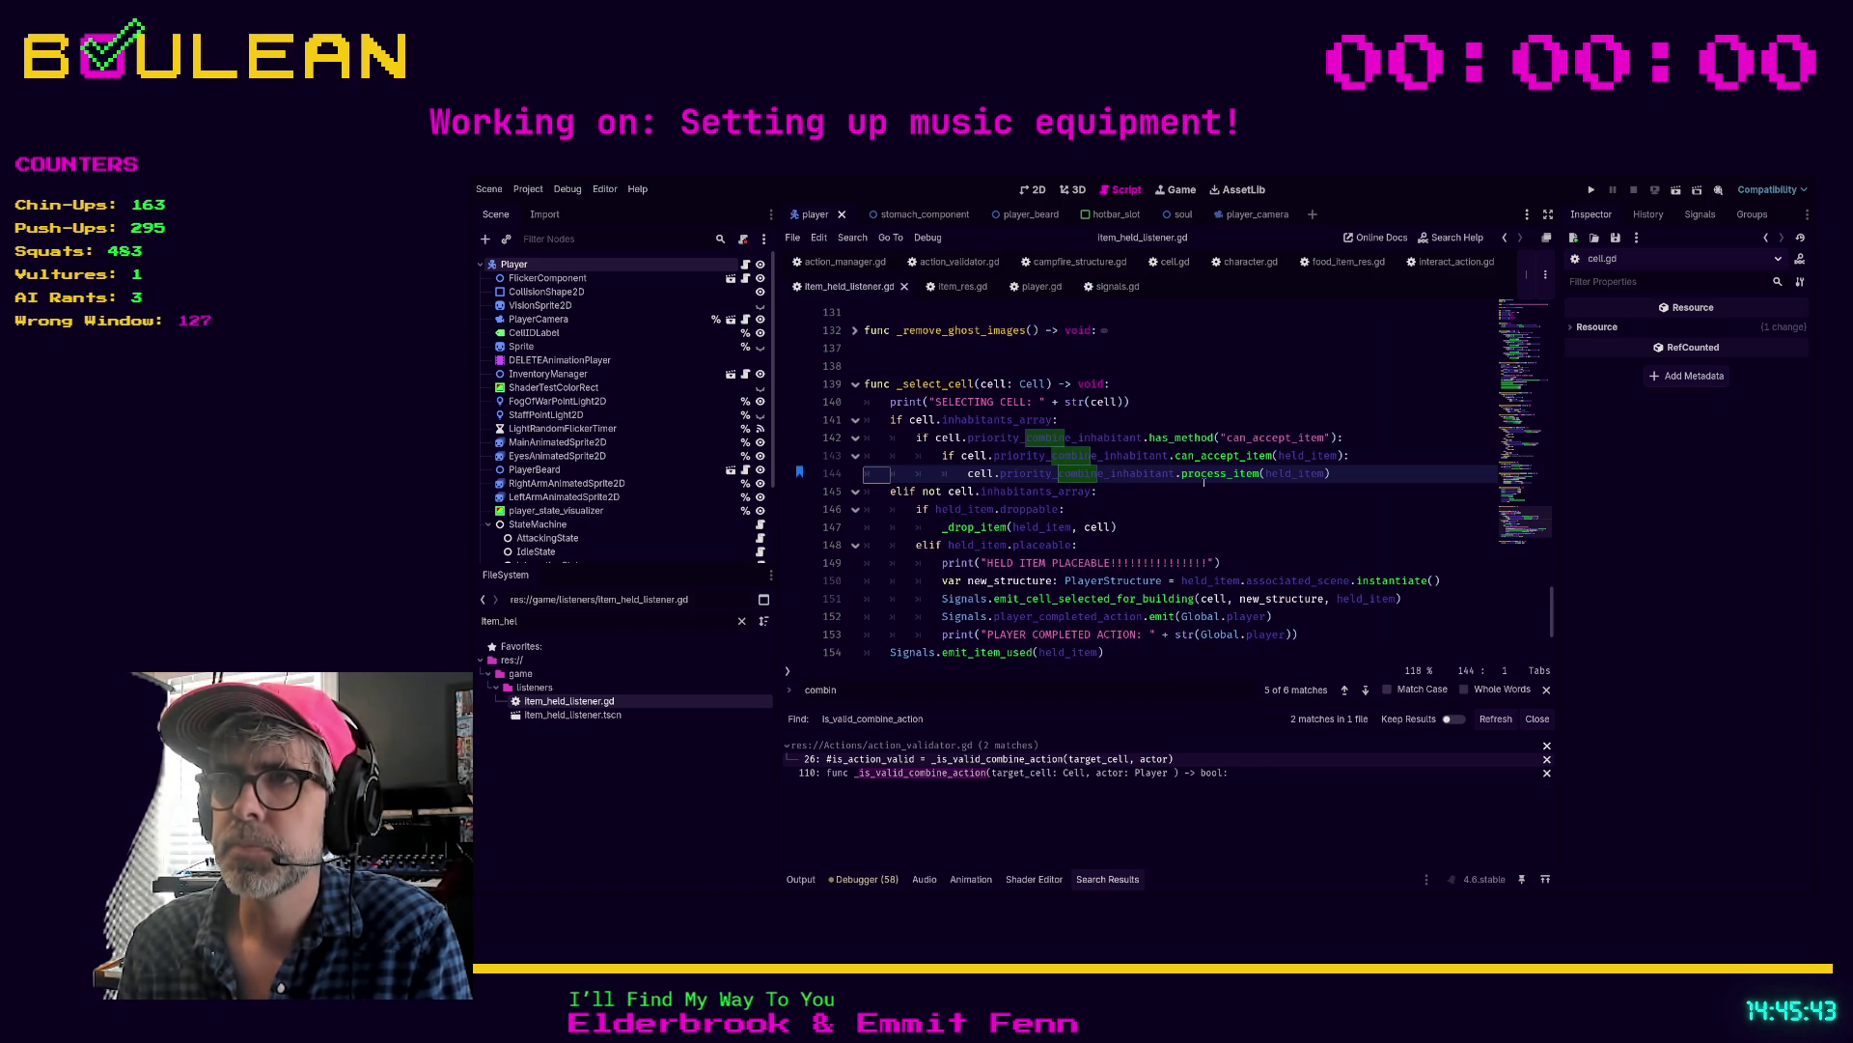
Step: Search the whole project for process_item
key(Down)
key(Down)
key(End)
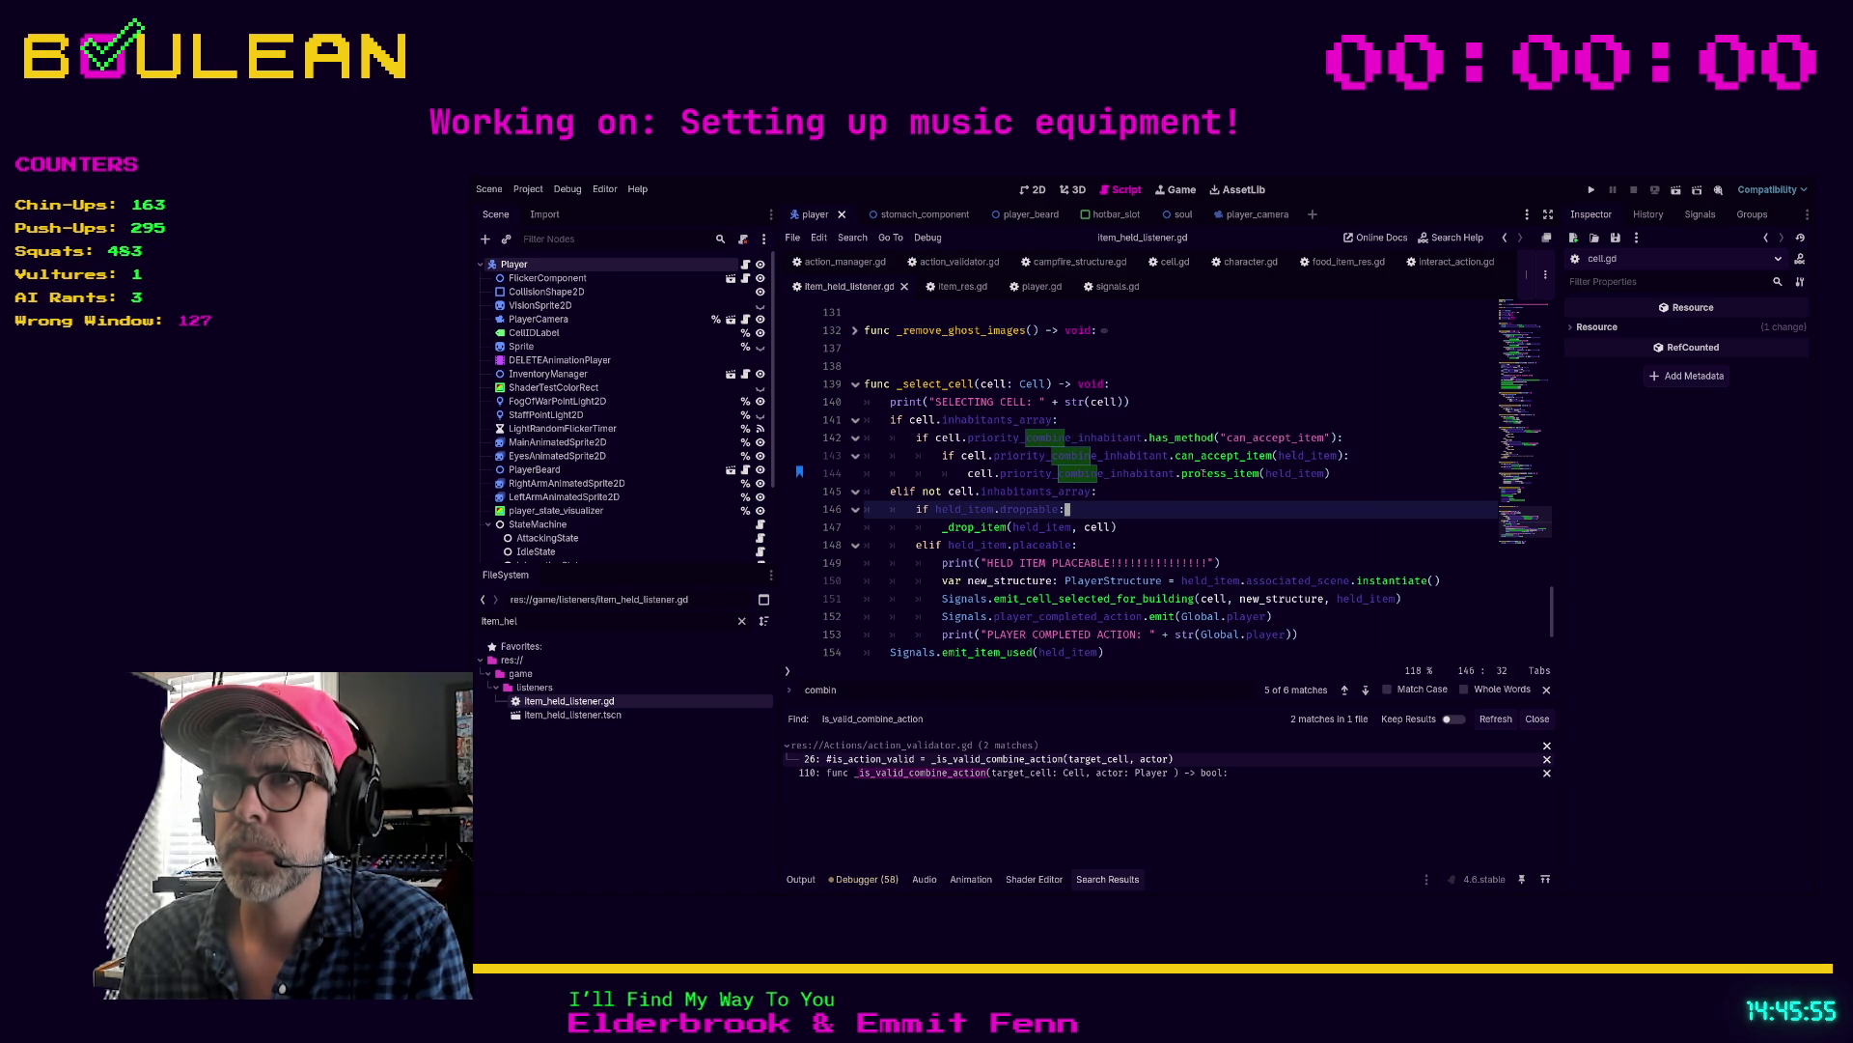
click(1334, 366)
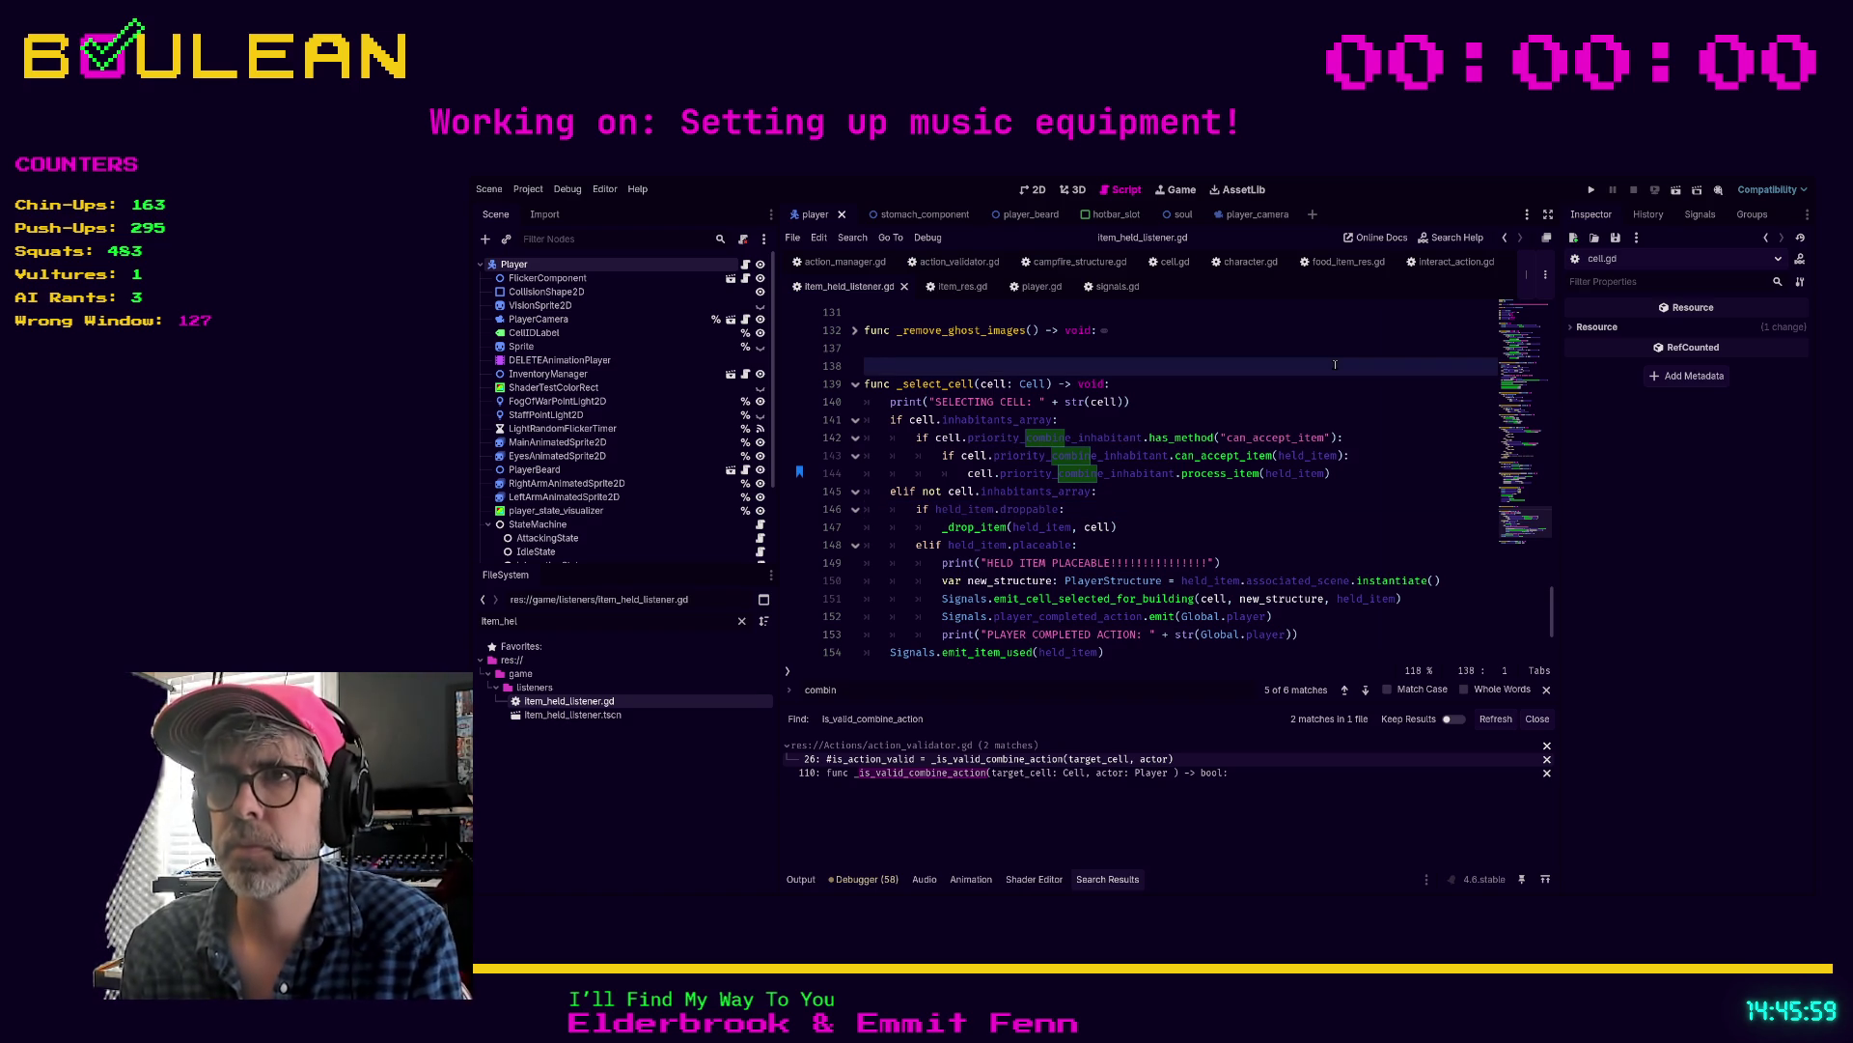
key(Return)
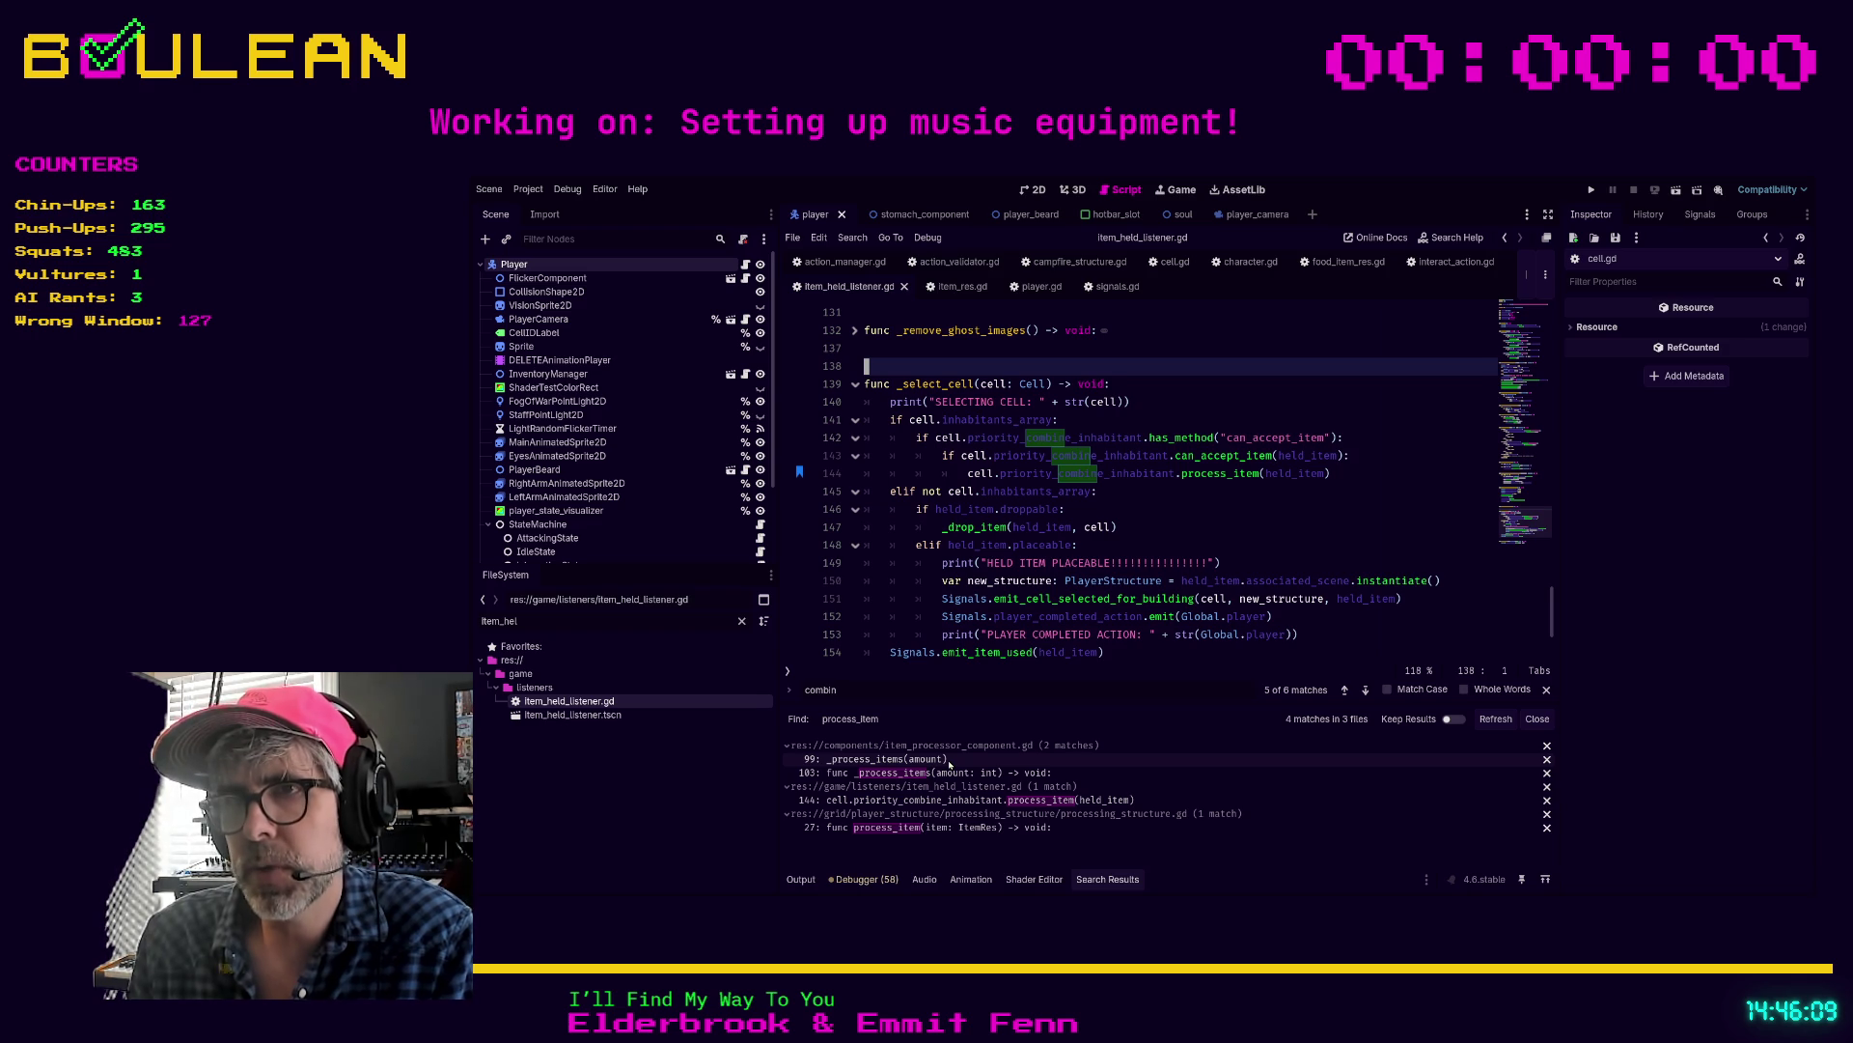
Step: Open item_processor_component.gd at the line 99 _process_items call and read its documentation and insert_item code
click(950, 761)
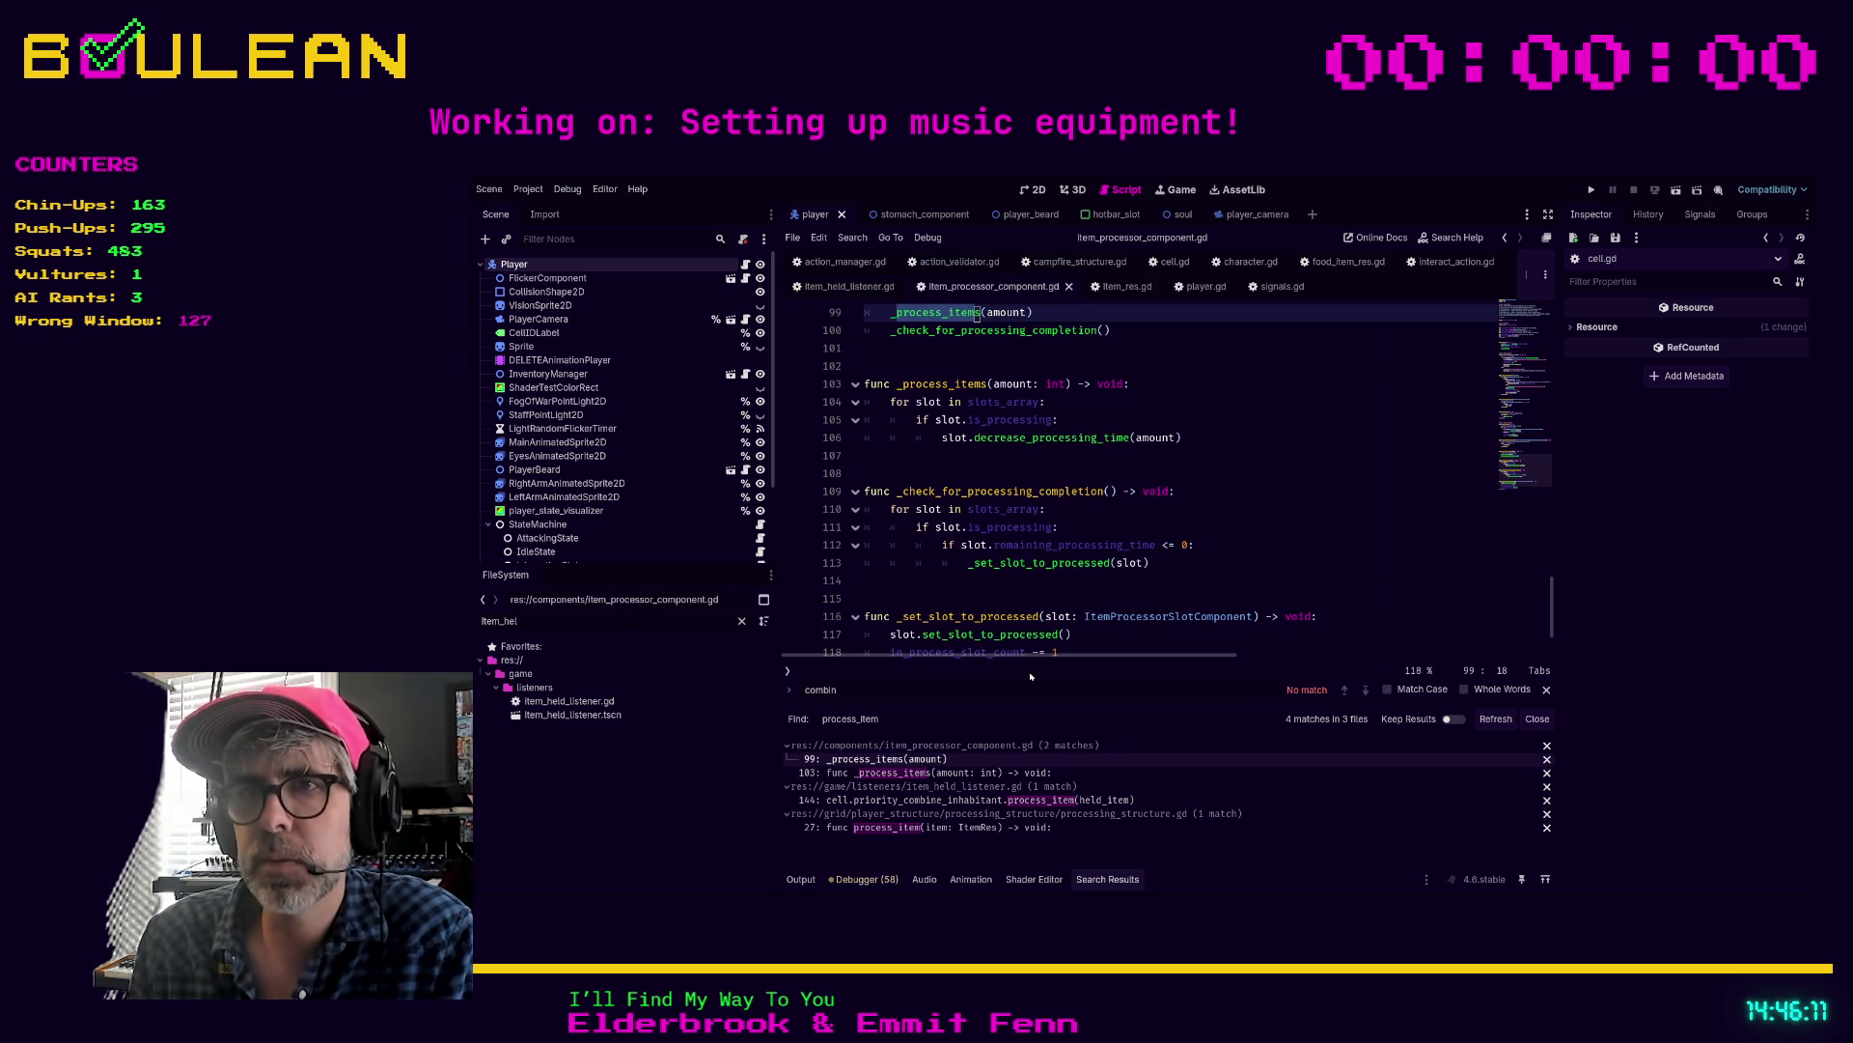
scroll(1133, 504, up, 6)
scroll(1133, 505, down, 2)
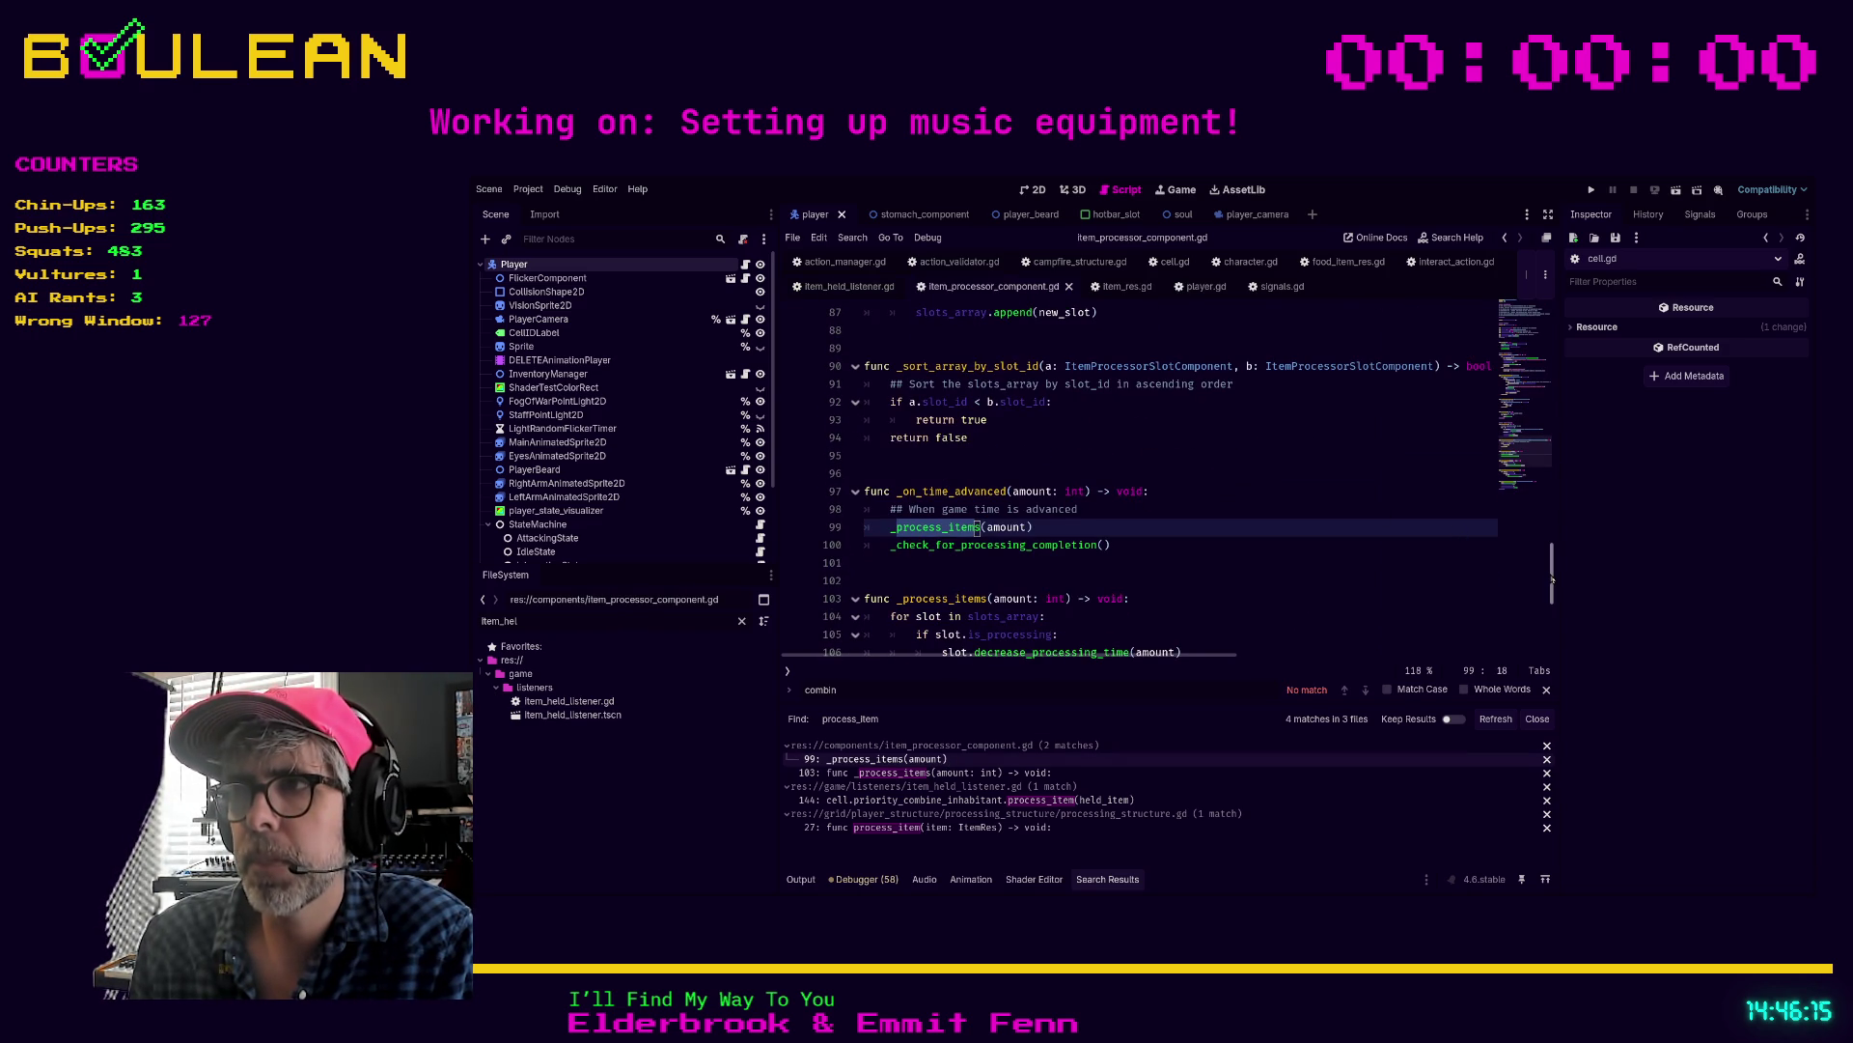
drag(1552, 579, 1544, 283)
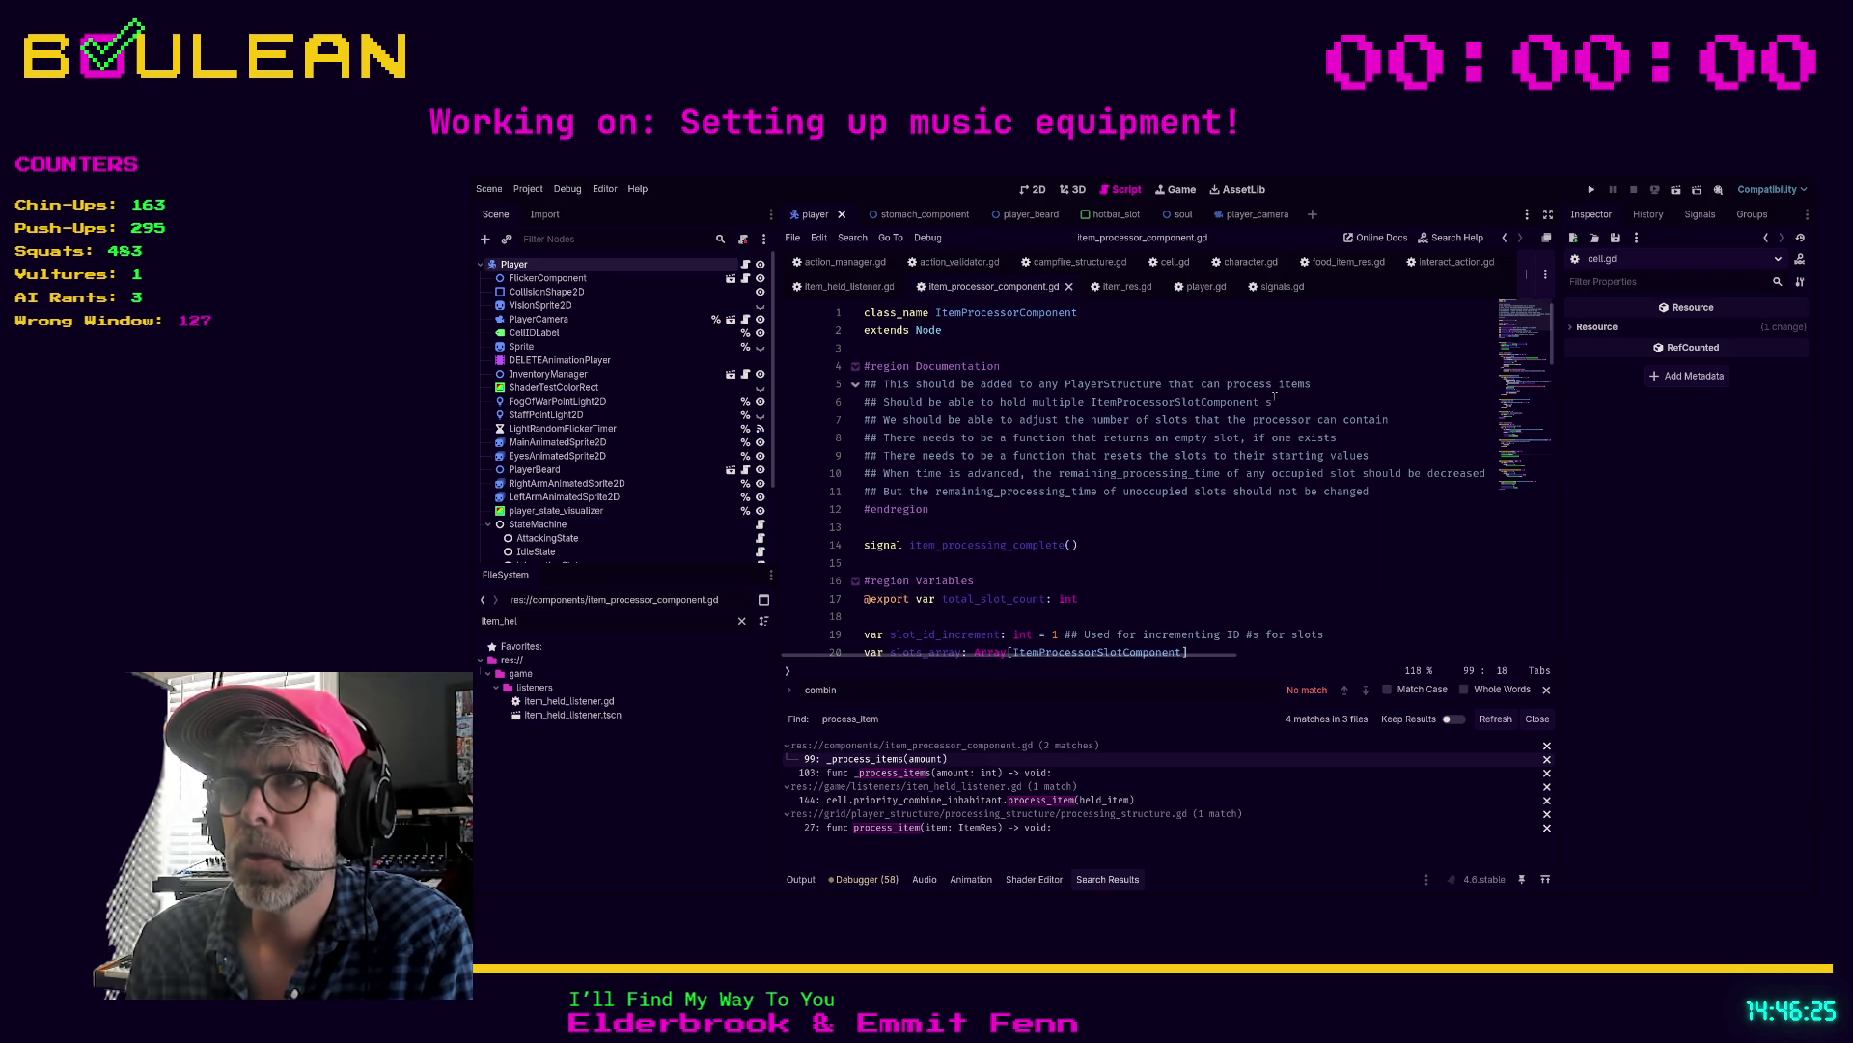
click(1275, 397)
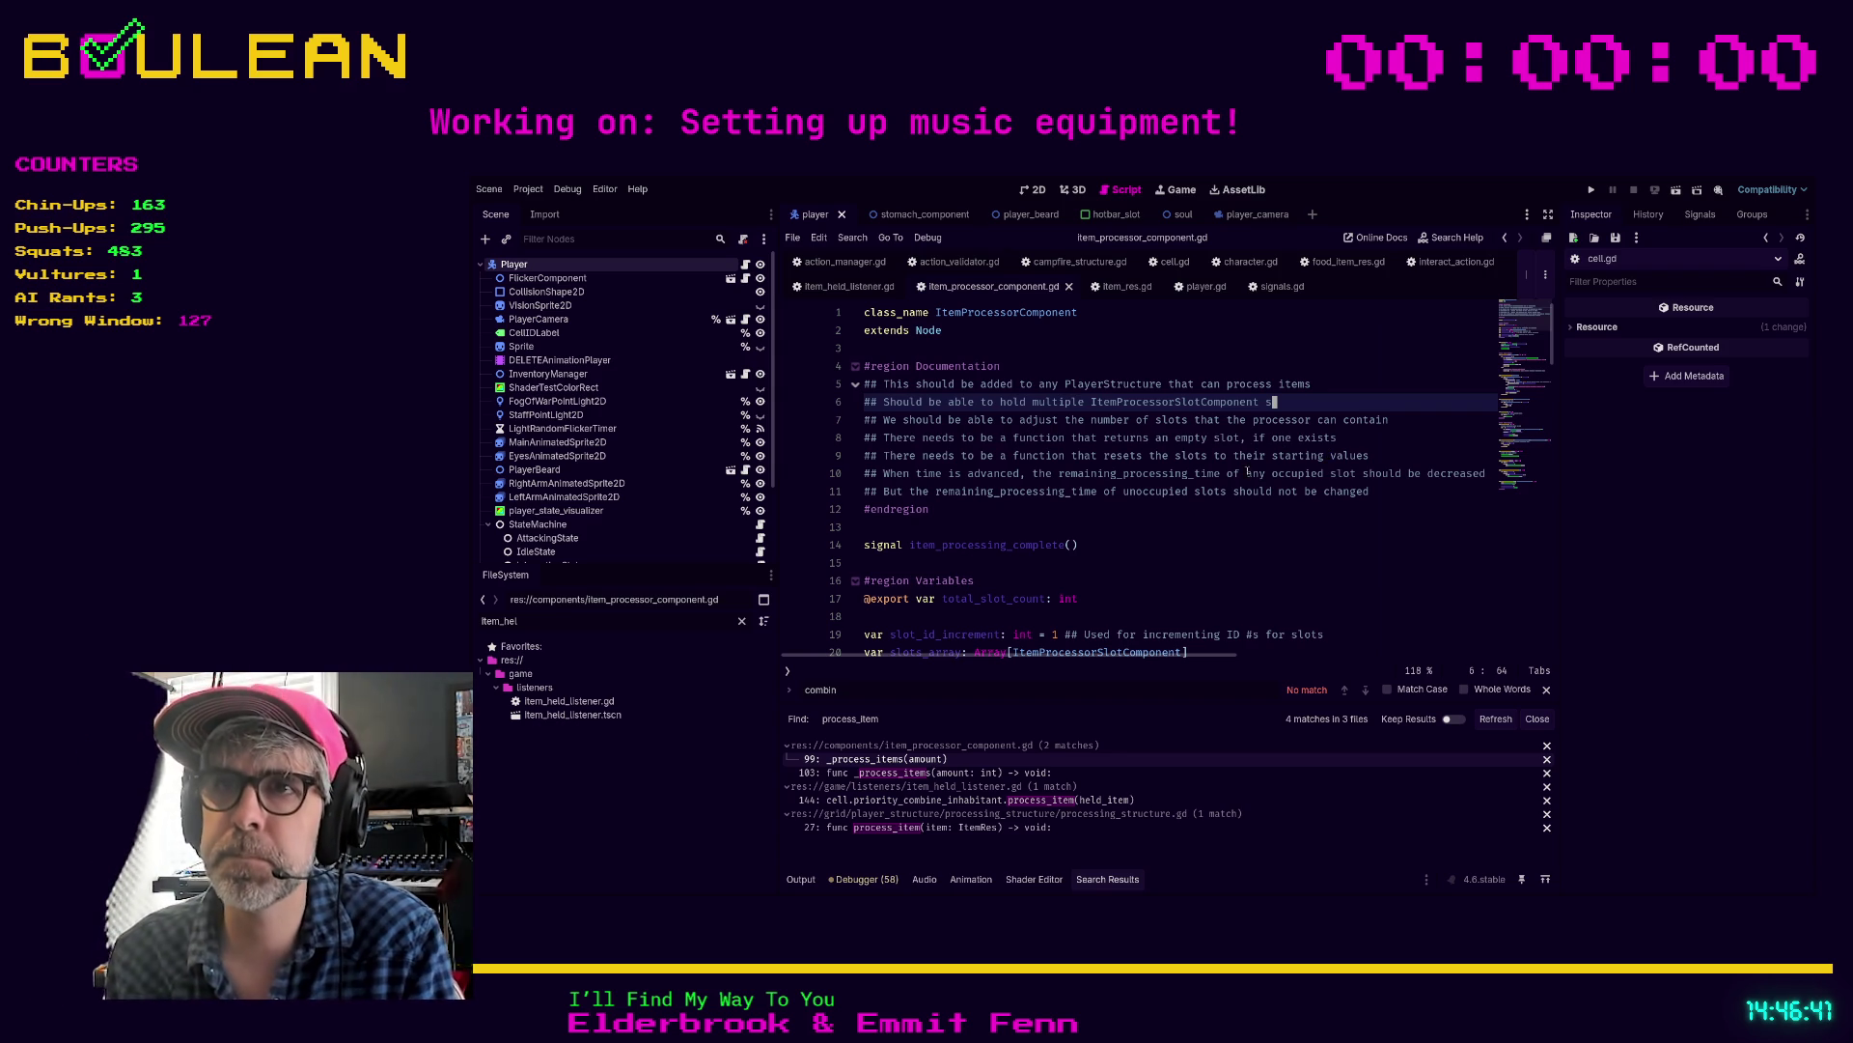
scroll(1203, 513, down, 7)
scroll(1203, 512, down, 5)
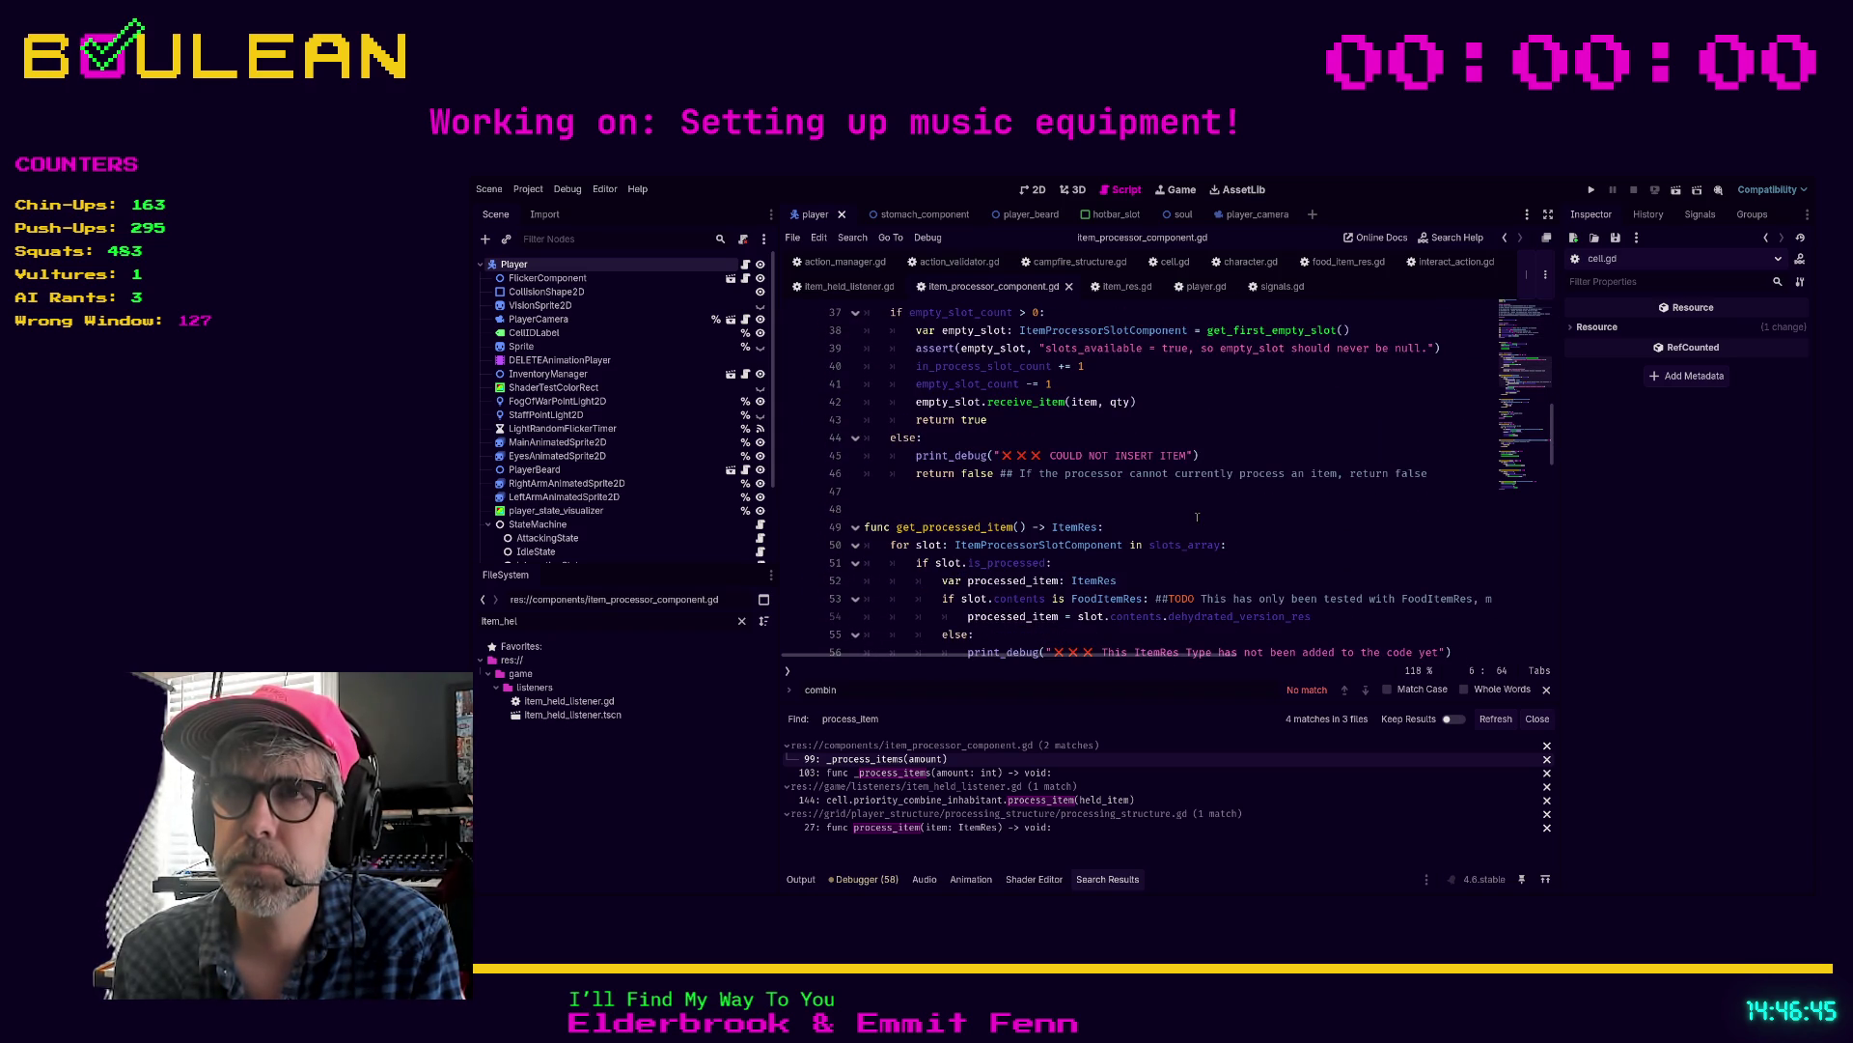
scroll(1197, 517, up, 1)
scroll(1197, 518, down, 2)
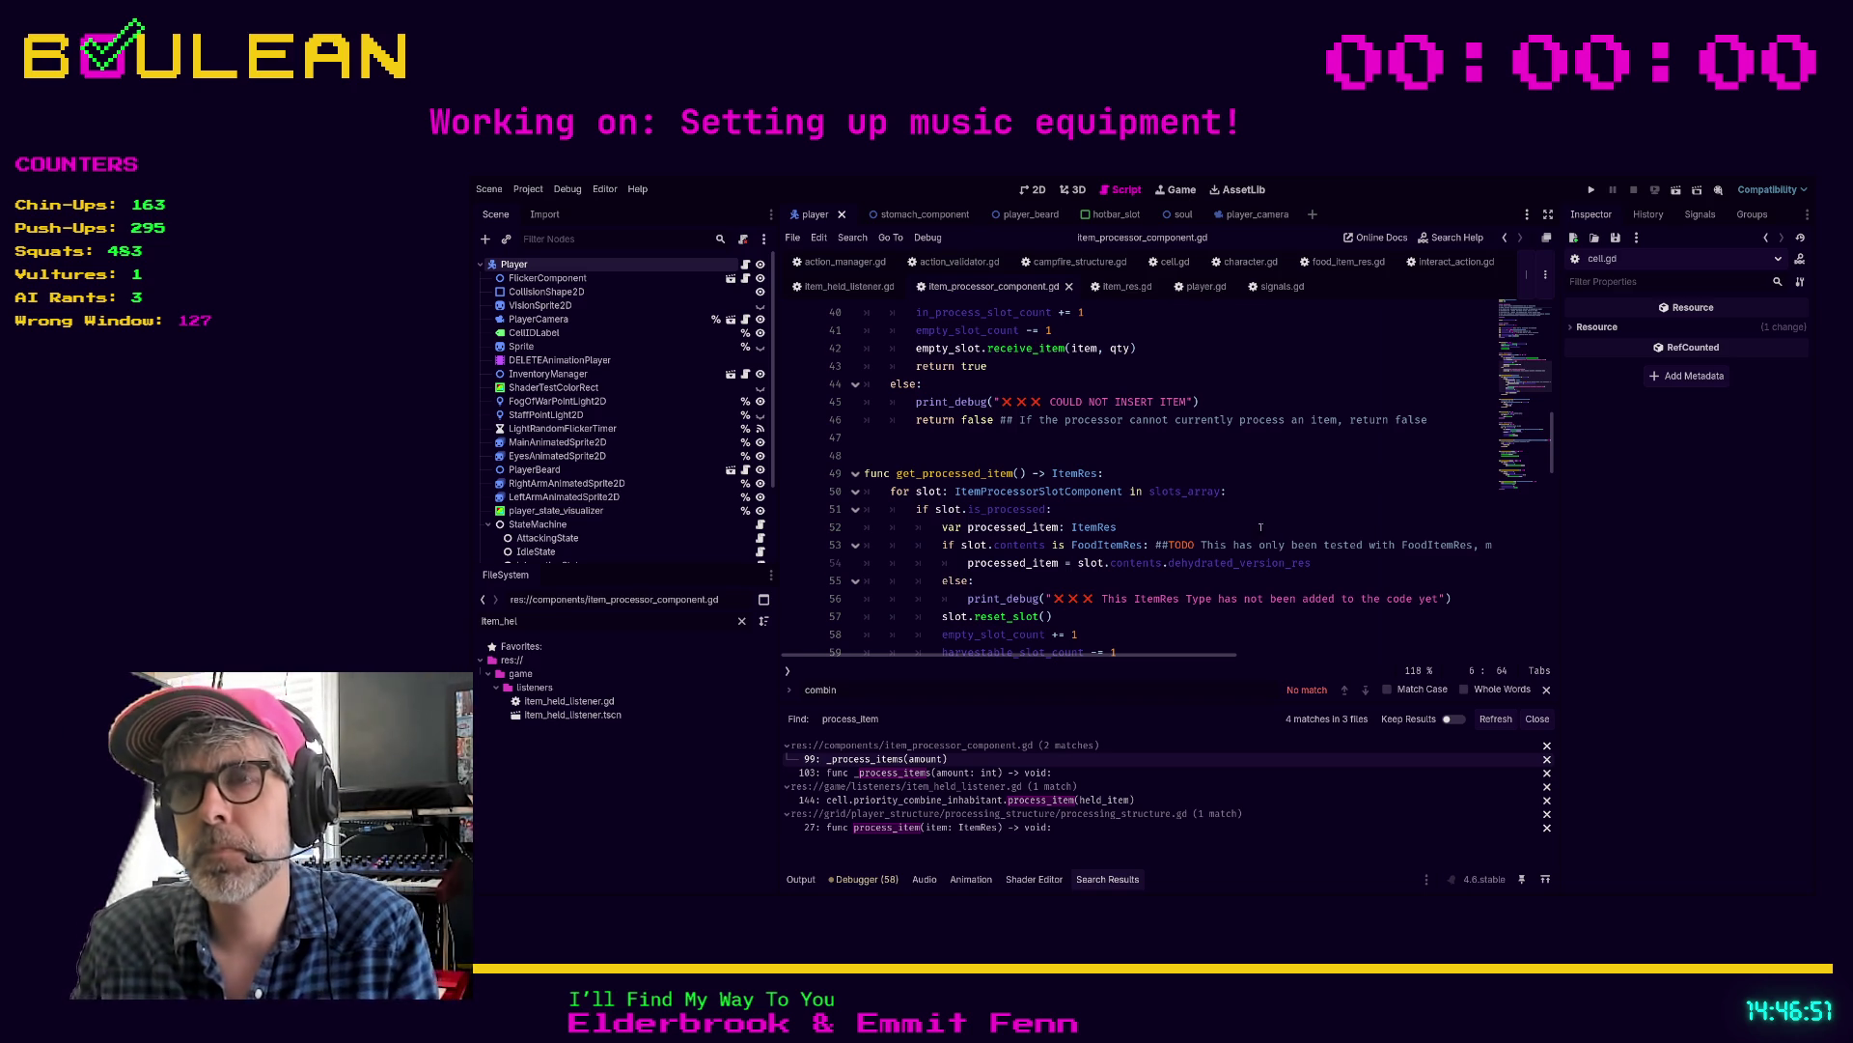
scroll(1242, 511, up, 1)
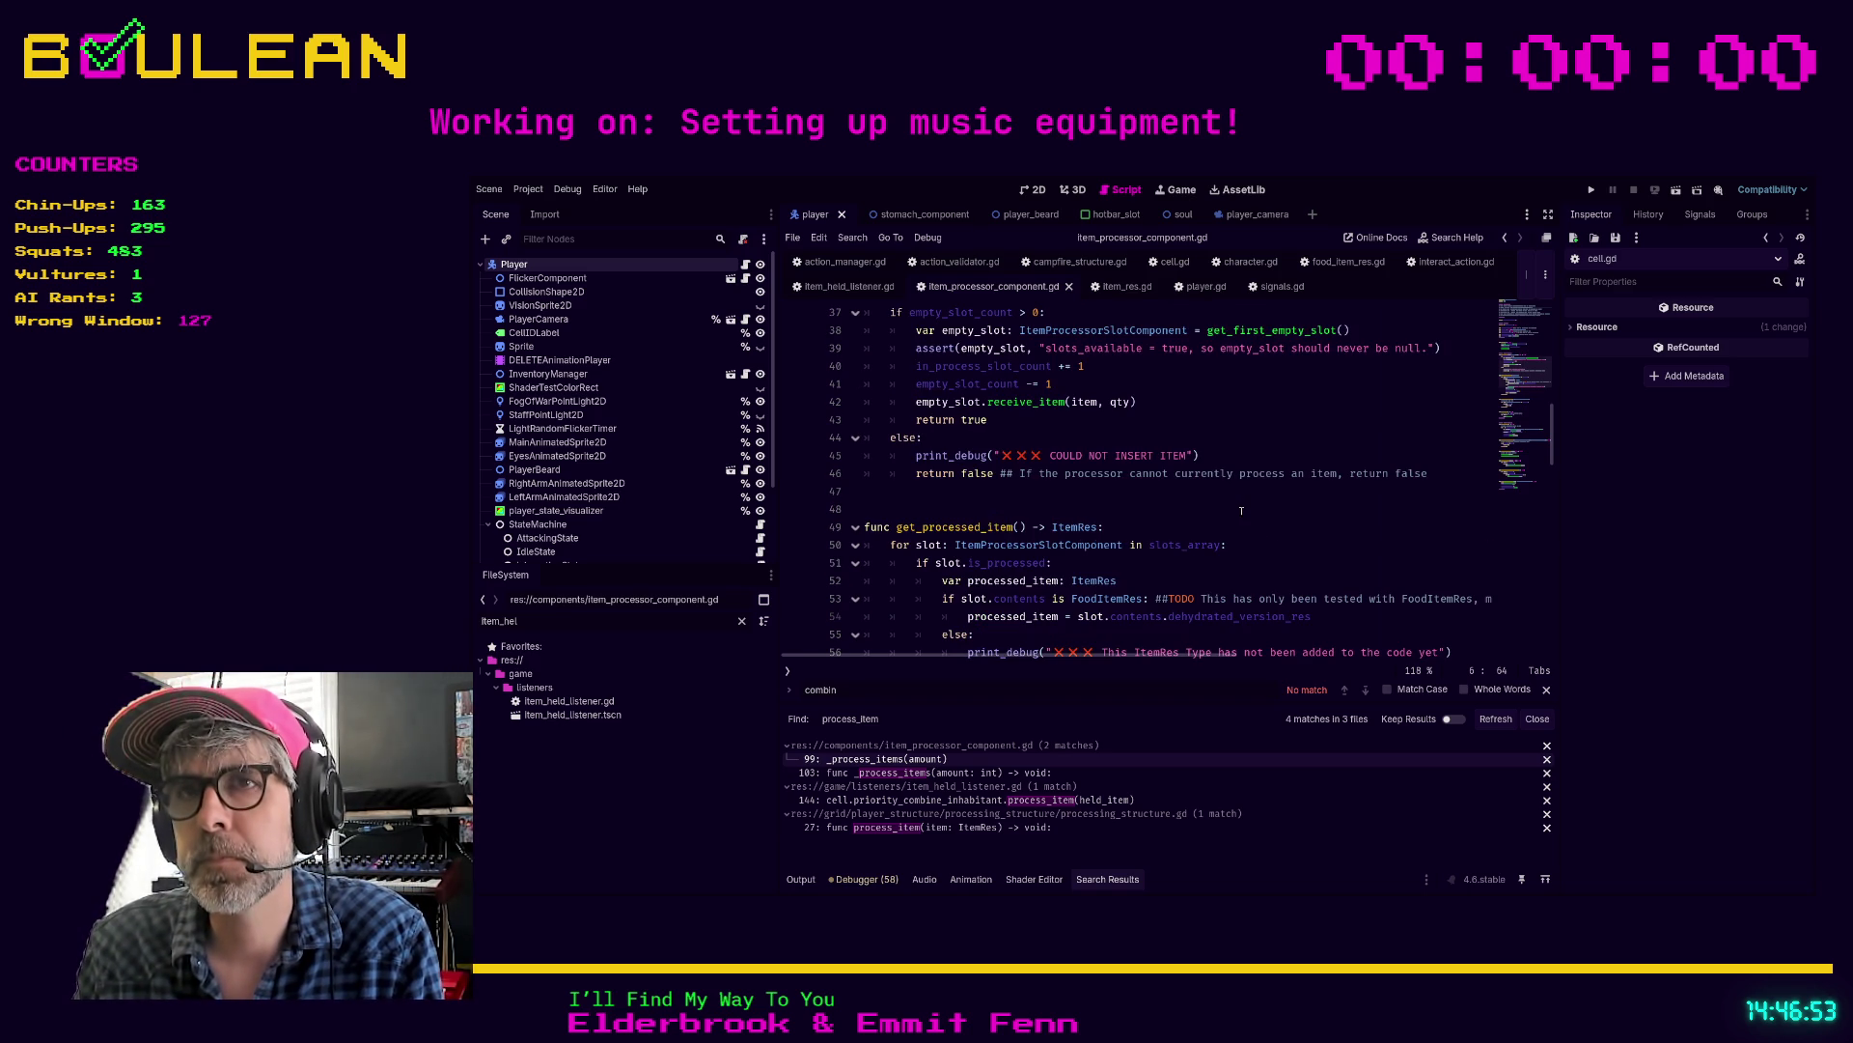
Step: Filter the FileSystem for 'campfir' and open campfire_structure.tscn
click(590, 620)
text(camp_)
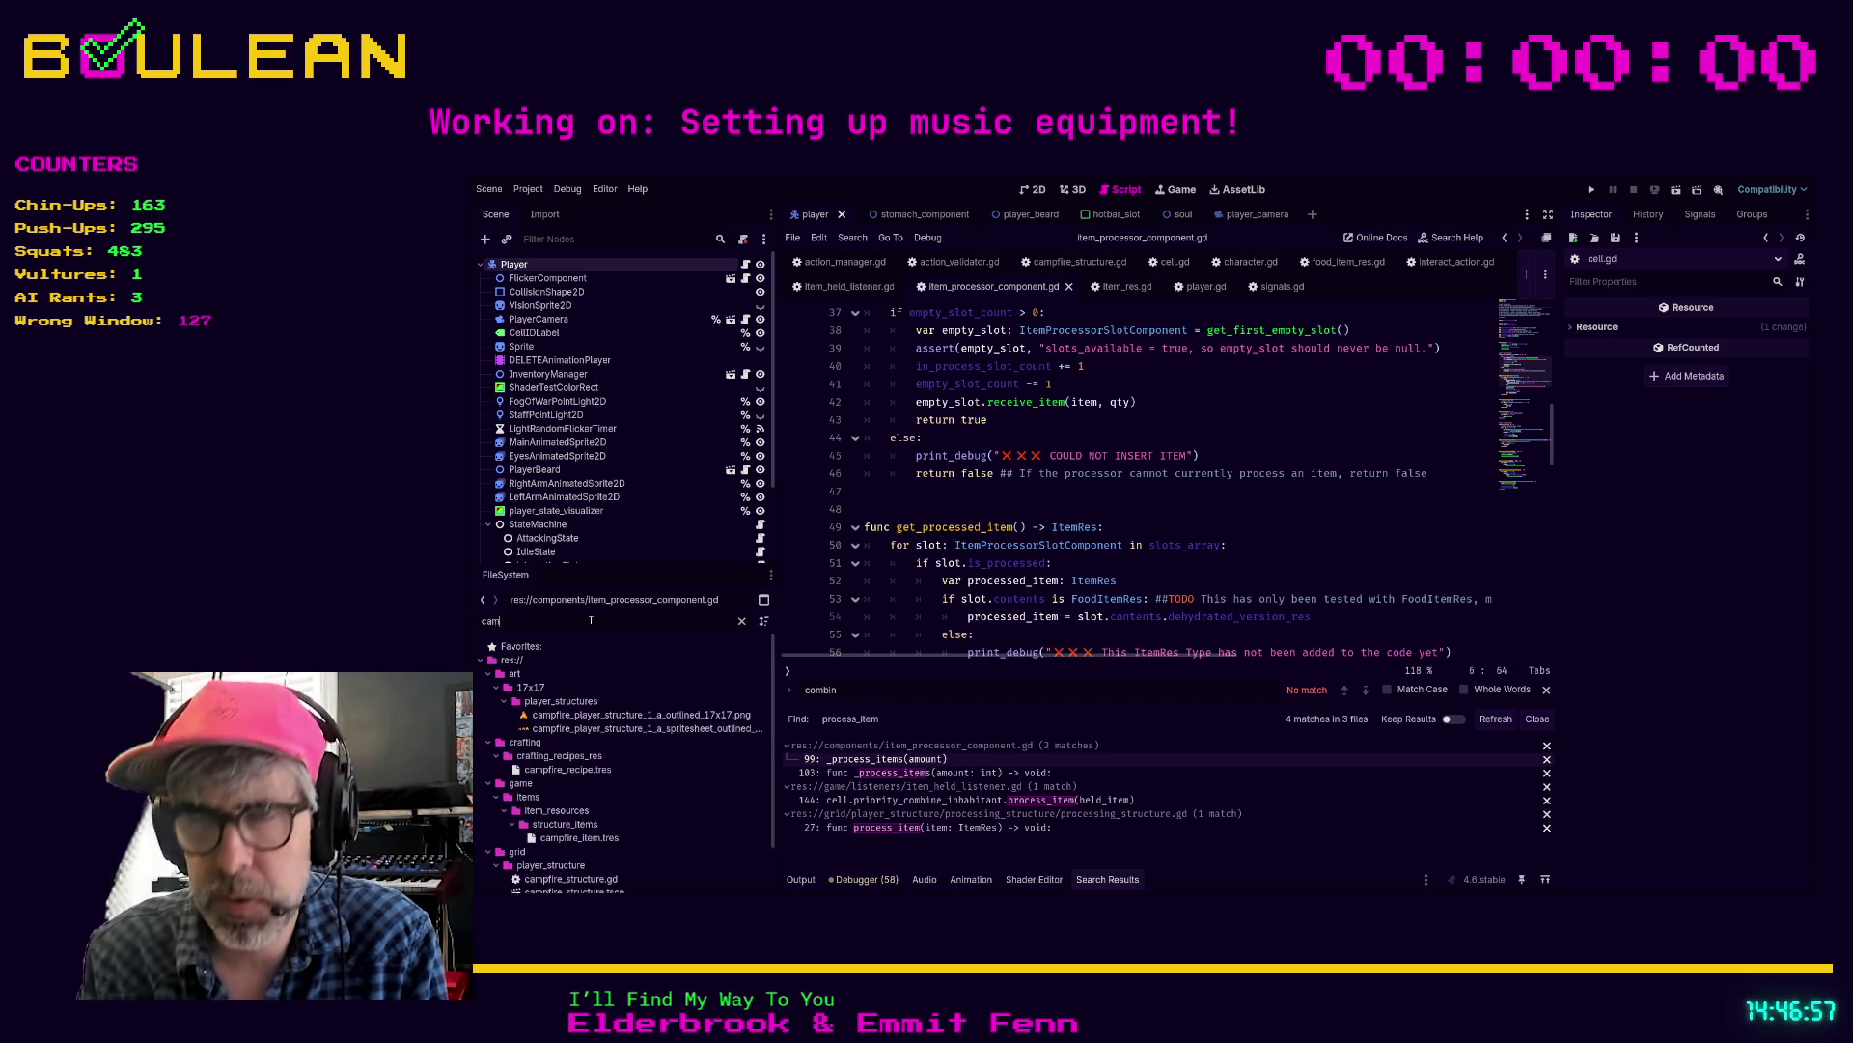
key(BackSpace)
key(BackSpace)
key(BackSpace)
text(pfi)
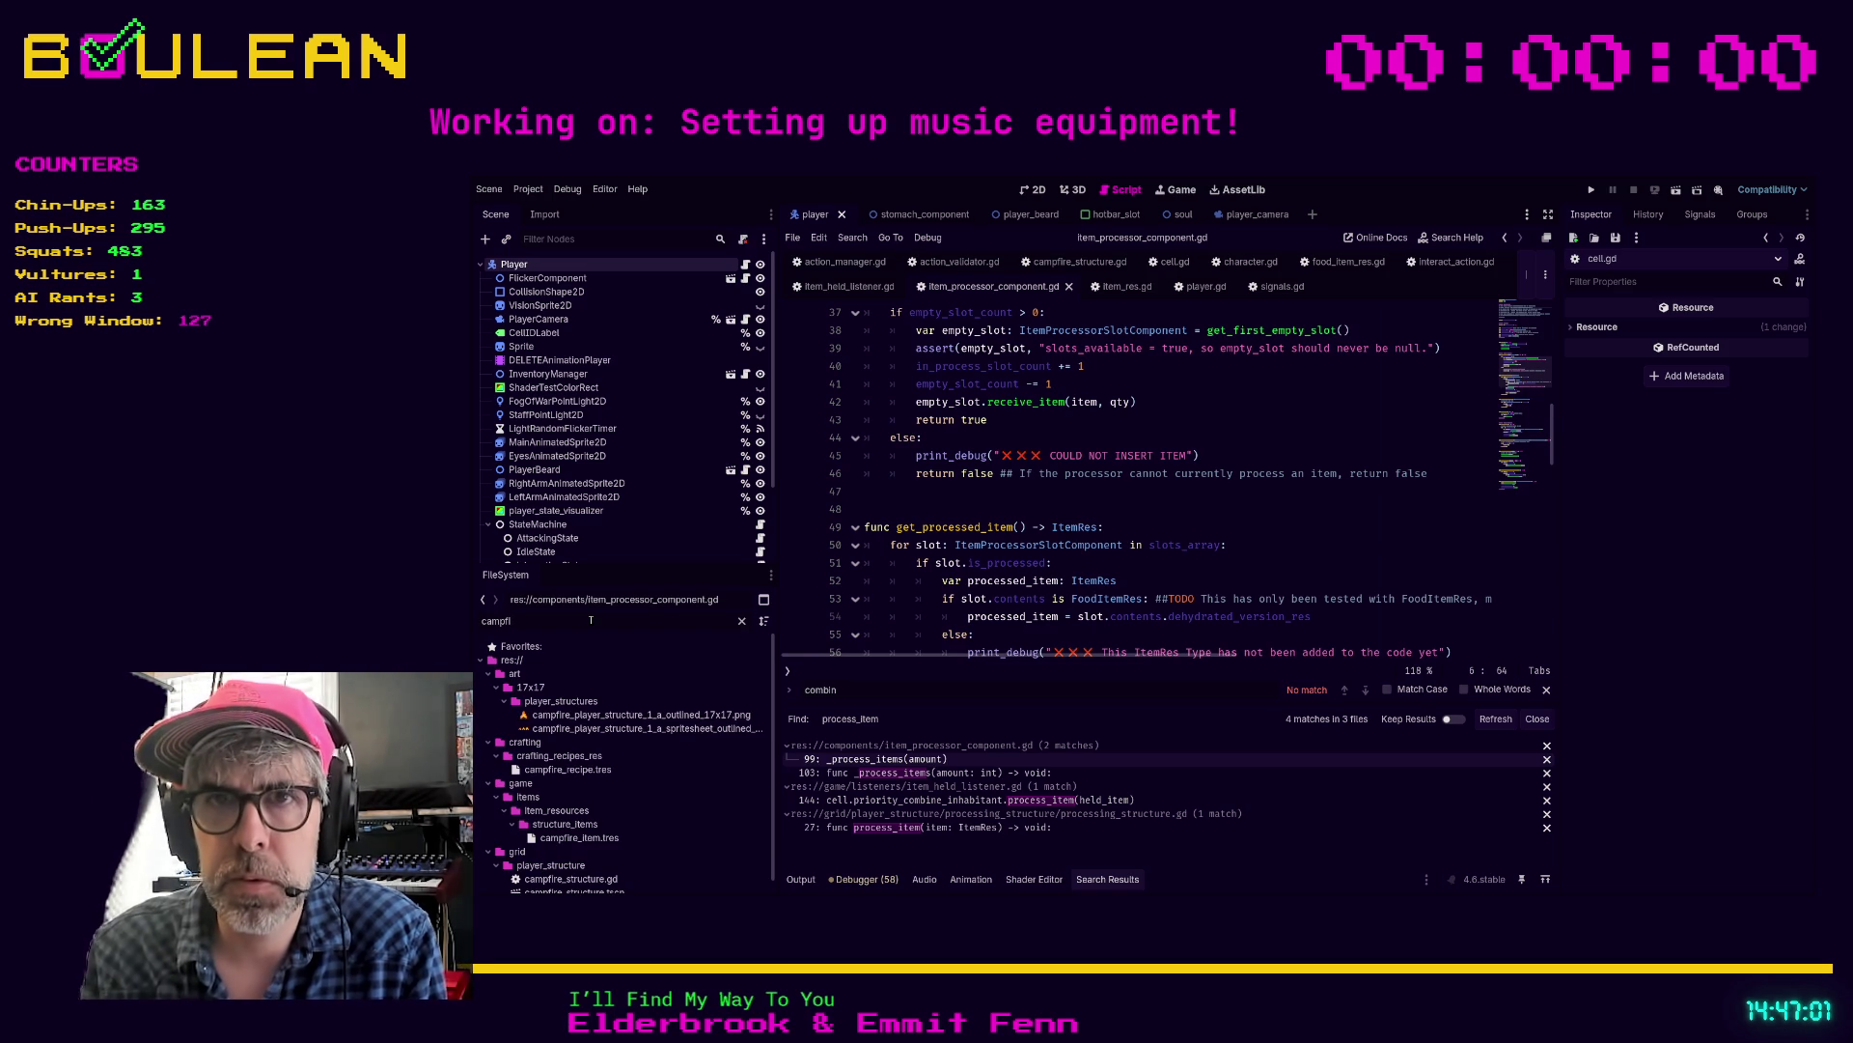
text(r)
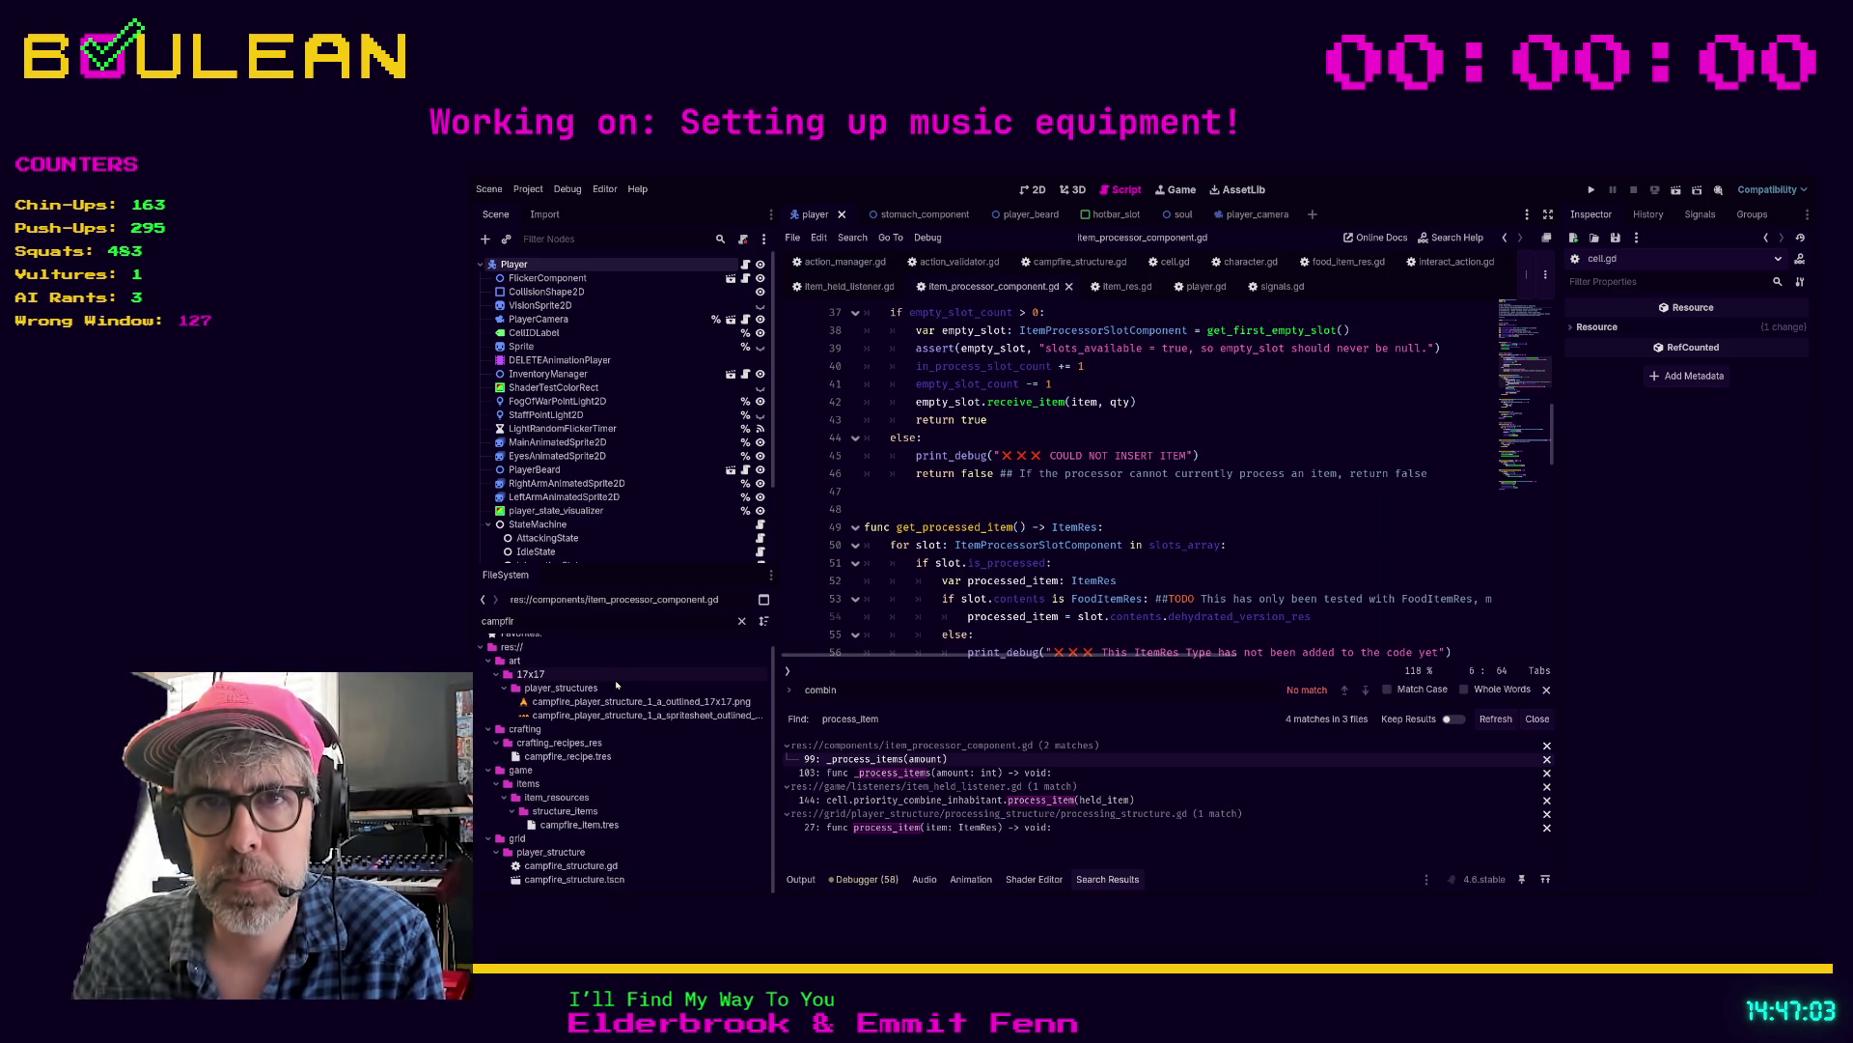
double_click(543, 879)
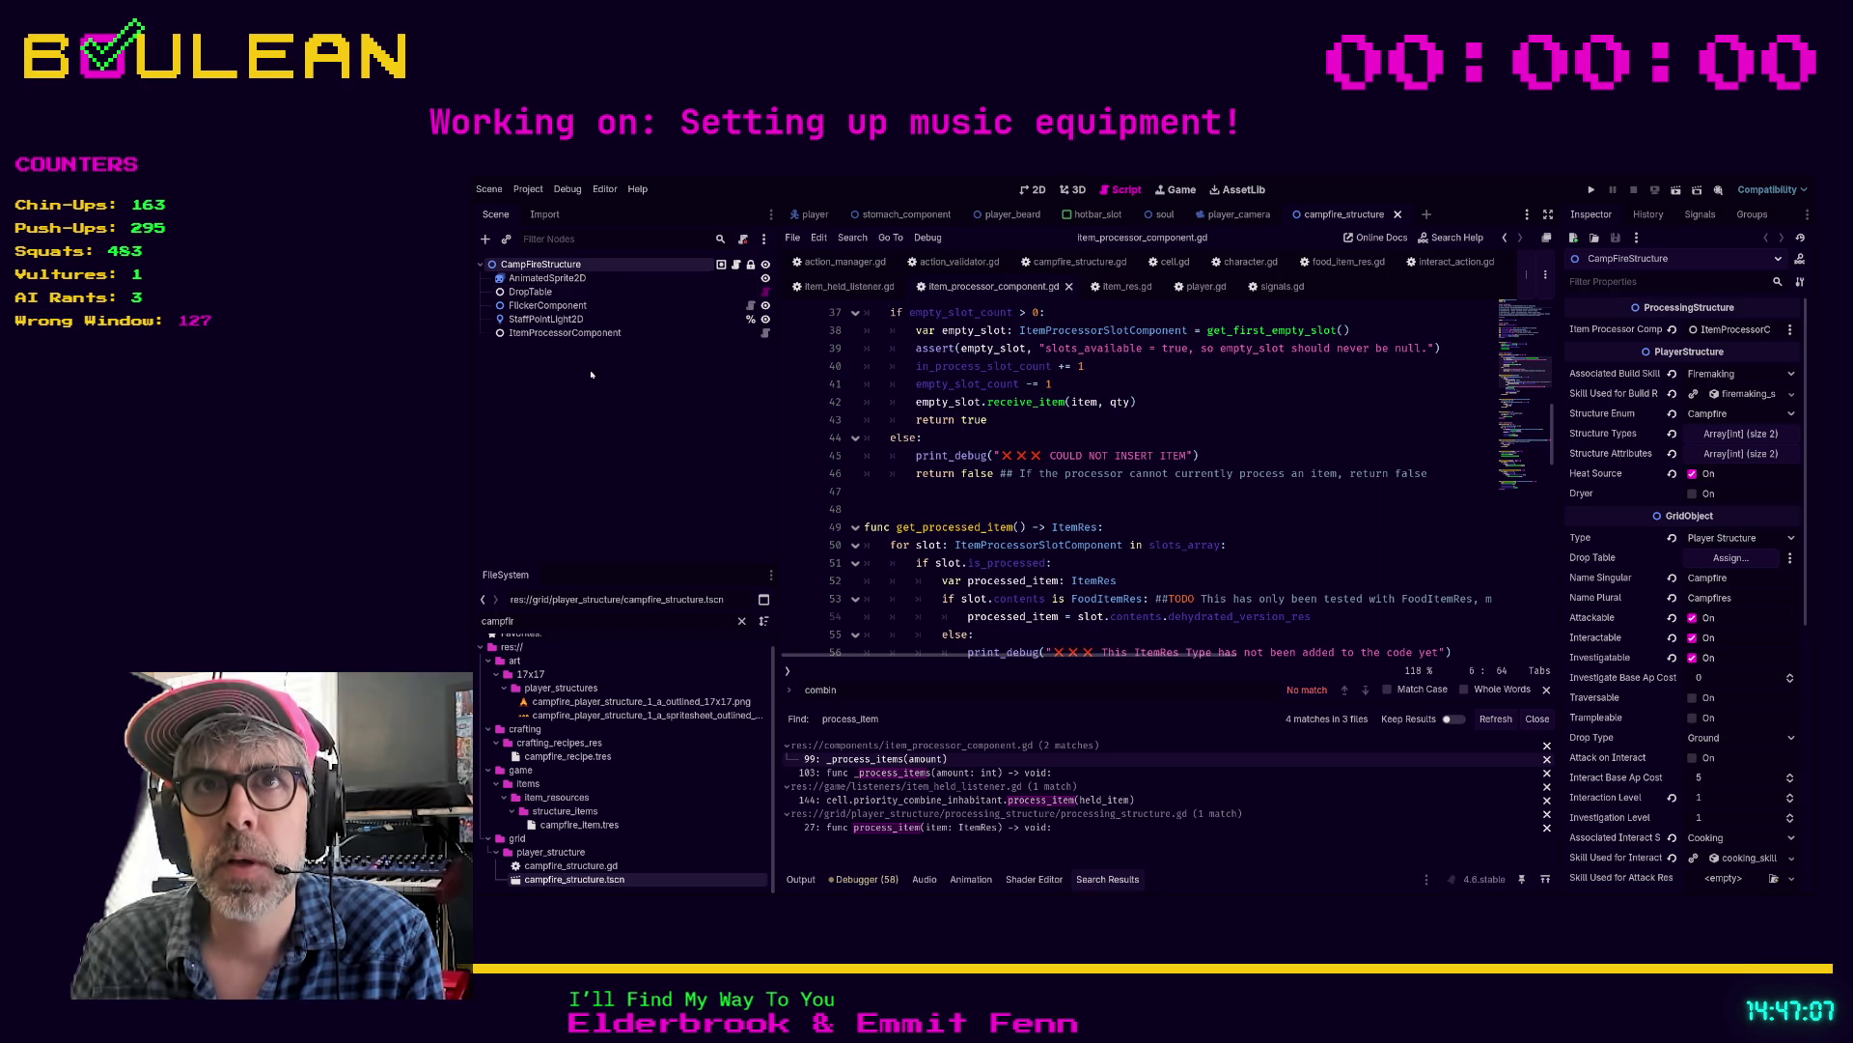
Step: Inspect the ItemProcessorComponent node and its script, then run the game with F5
click(565, 332)
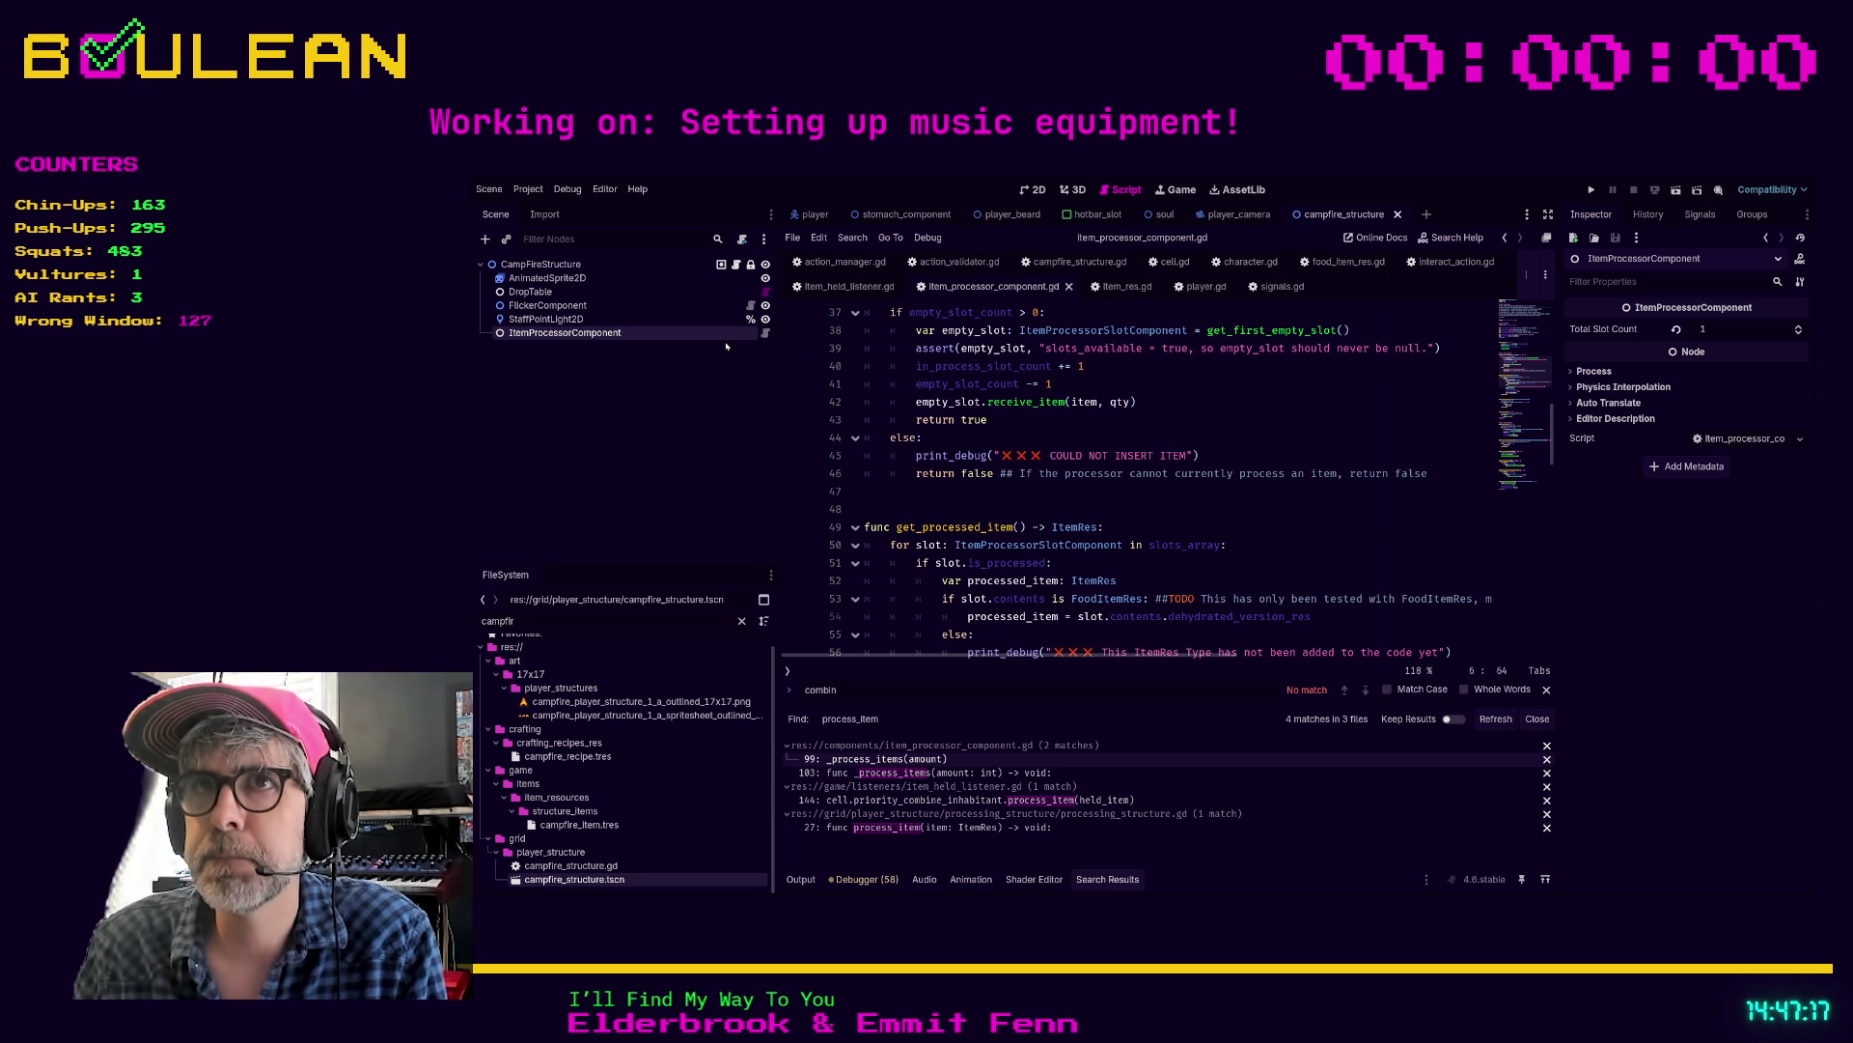
click(766, 334)
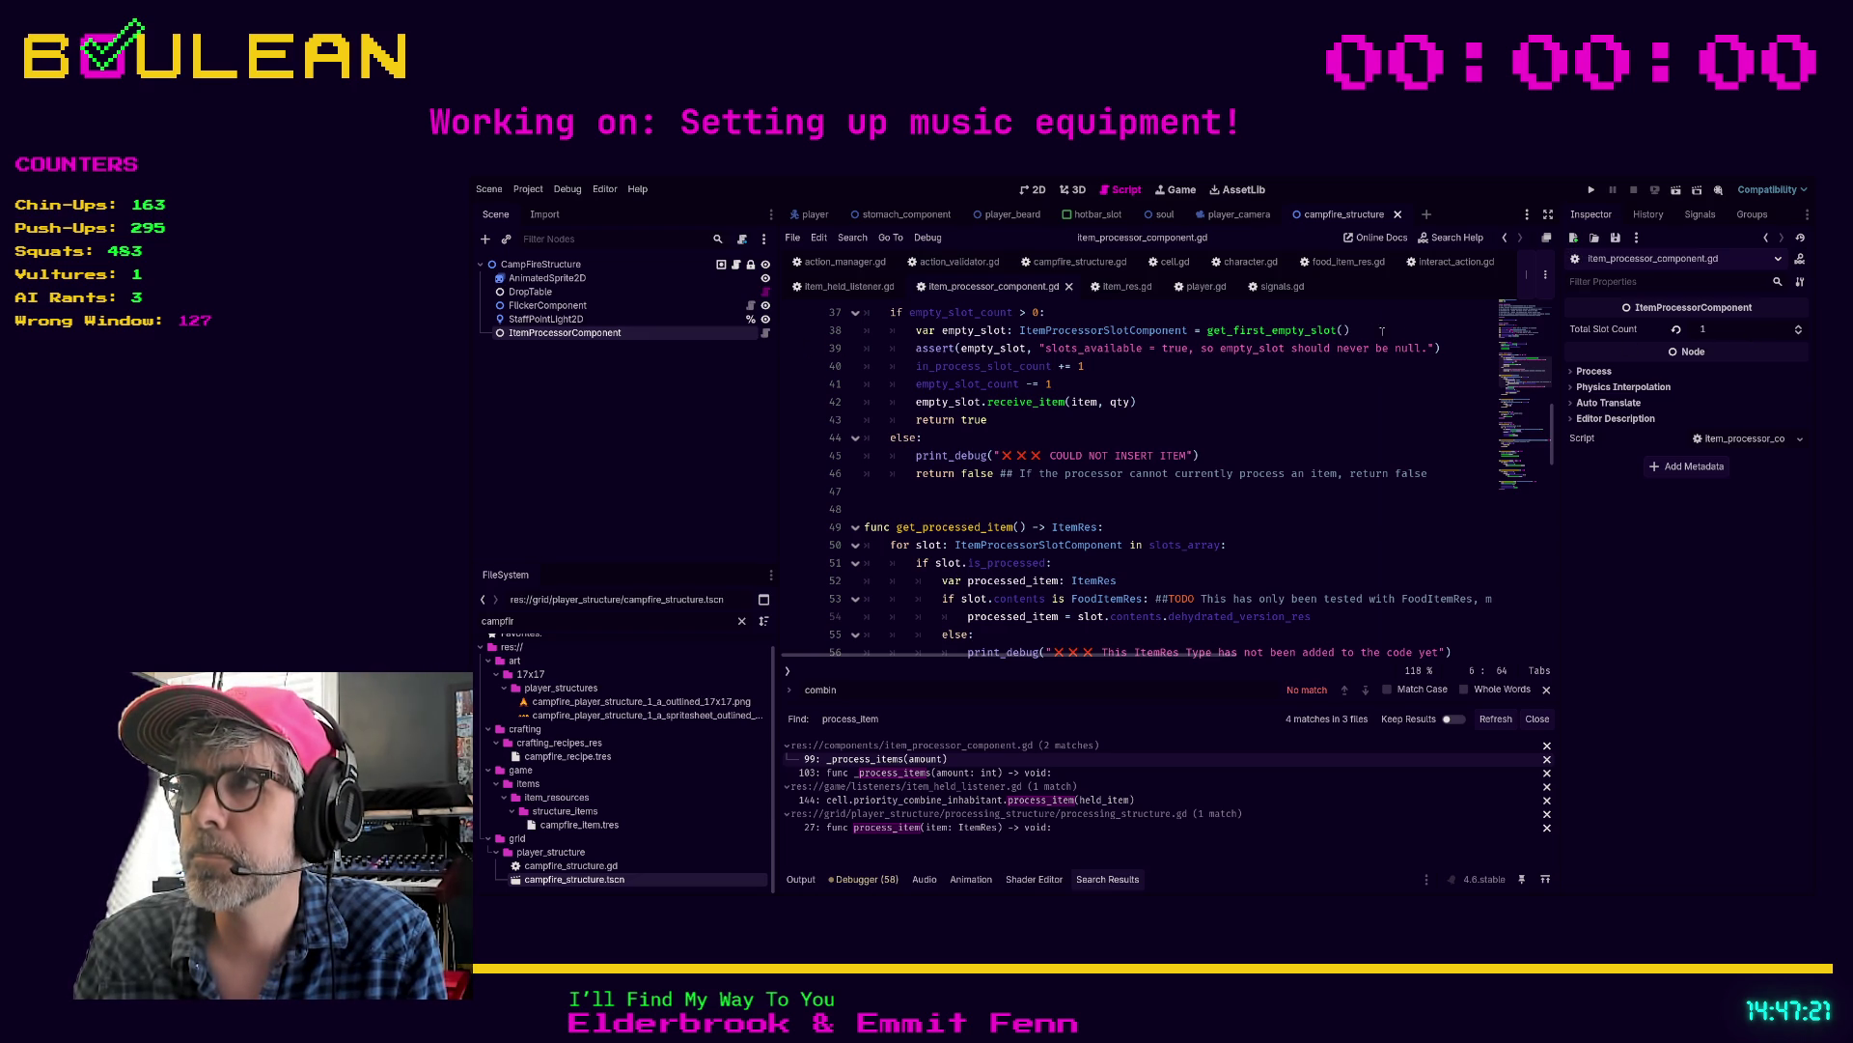
scroll(1188, 372, up, 1)
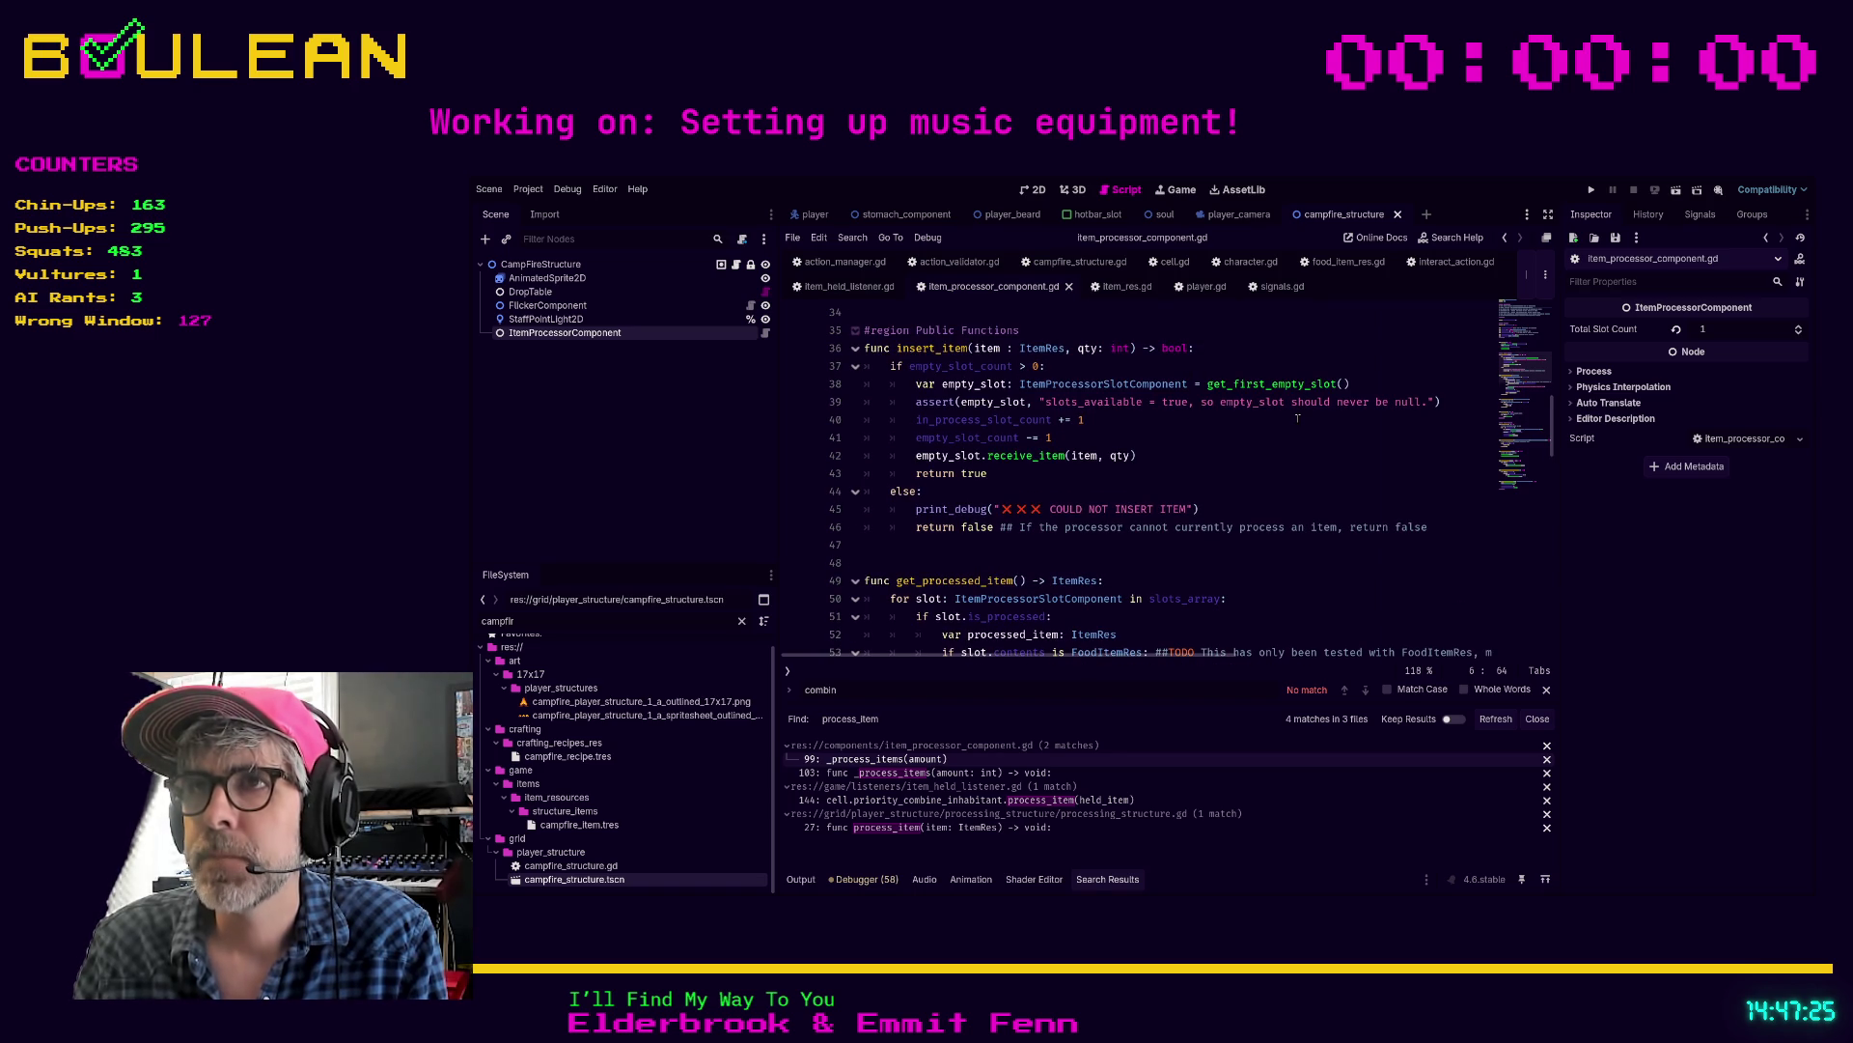
scroll(1298, 418, up, 1)
click(1298, 530)
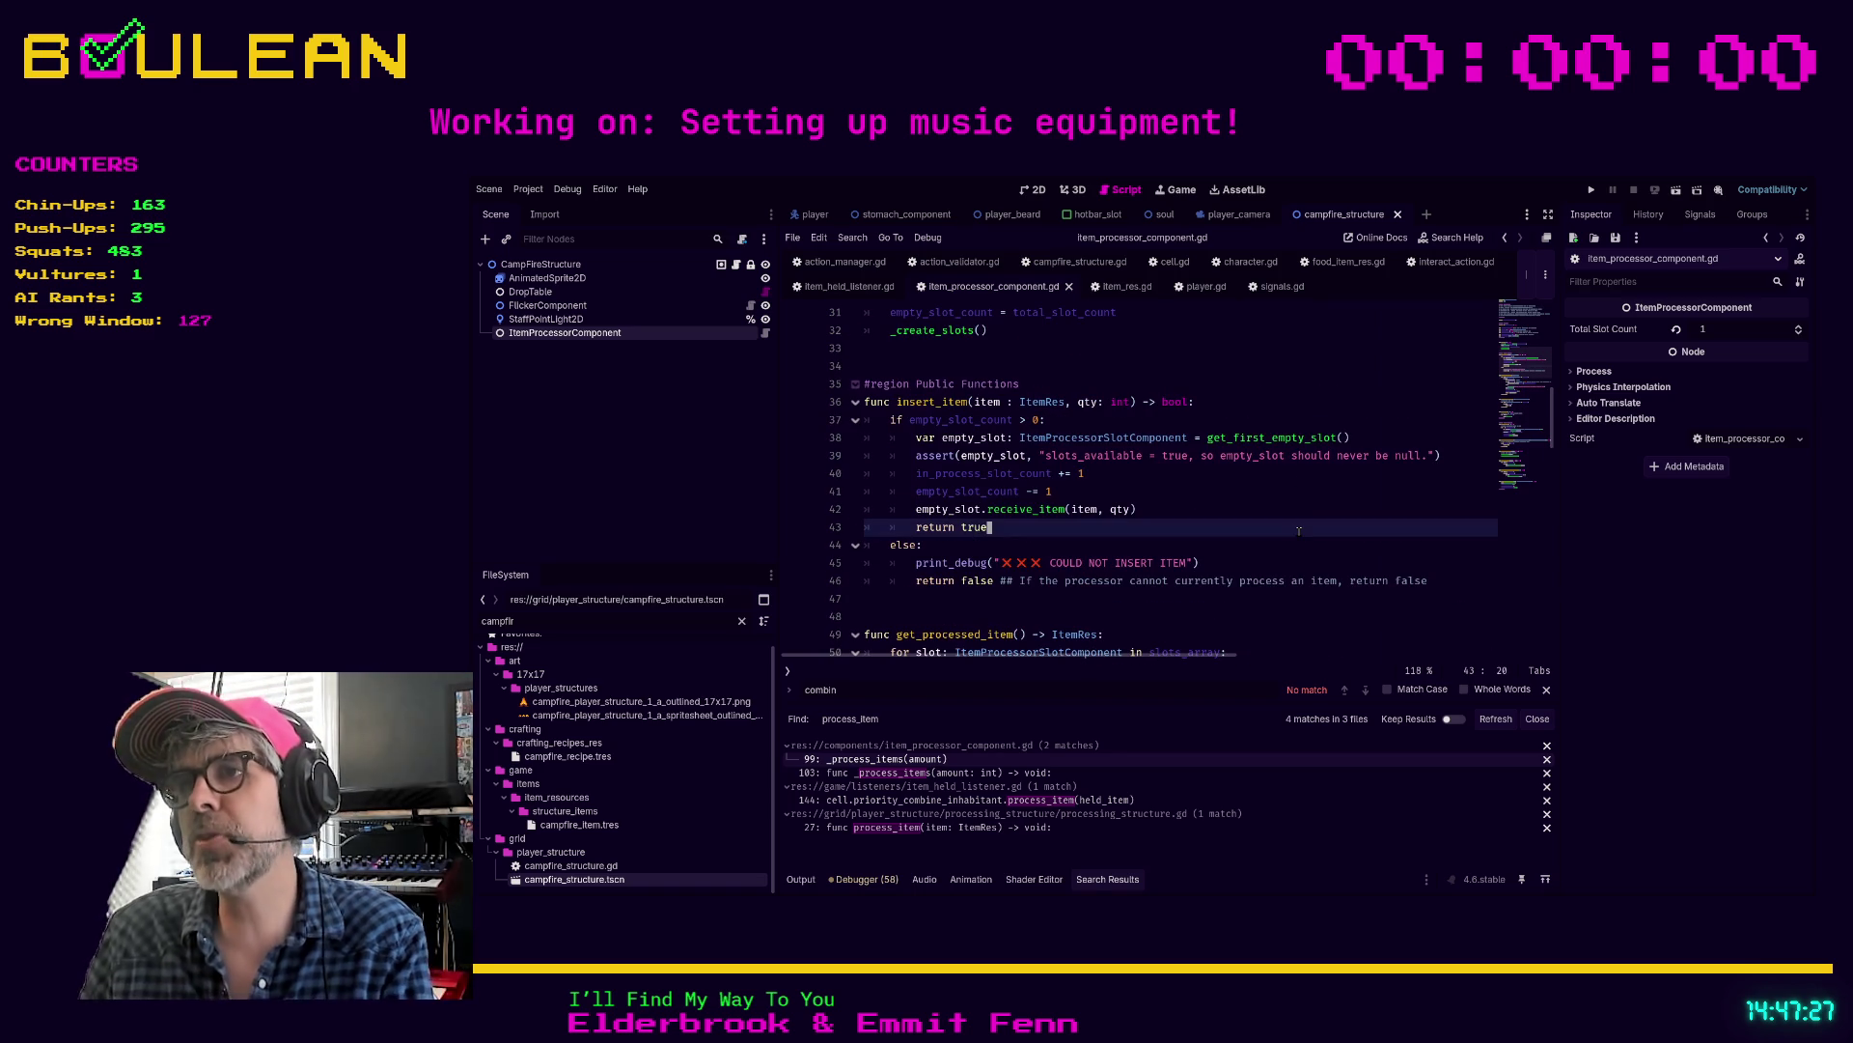
key(F5)
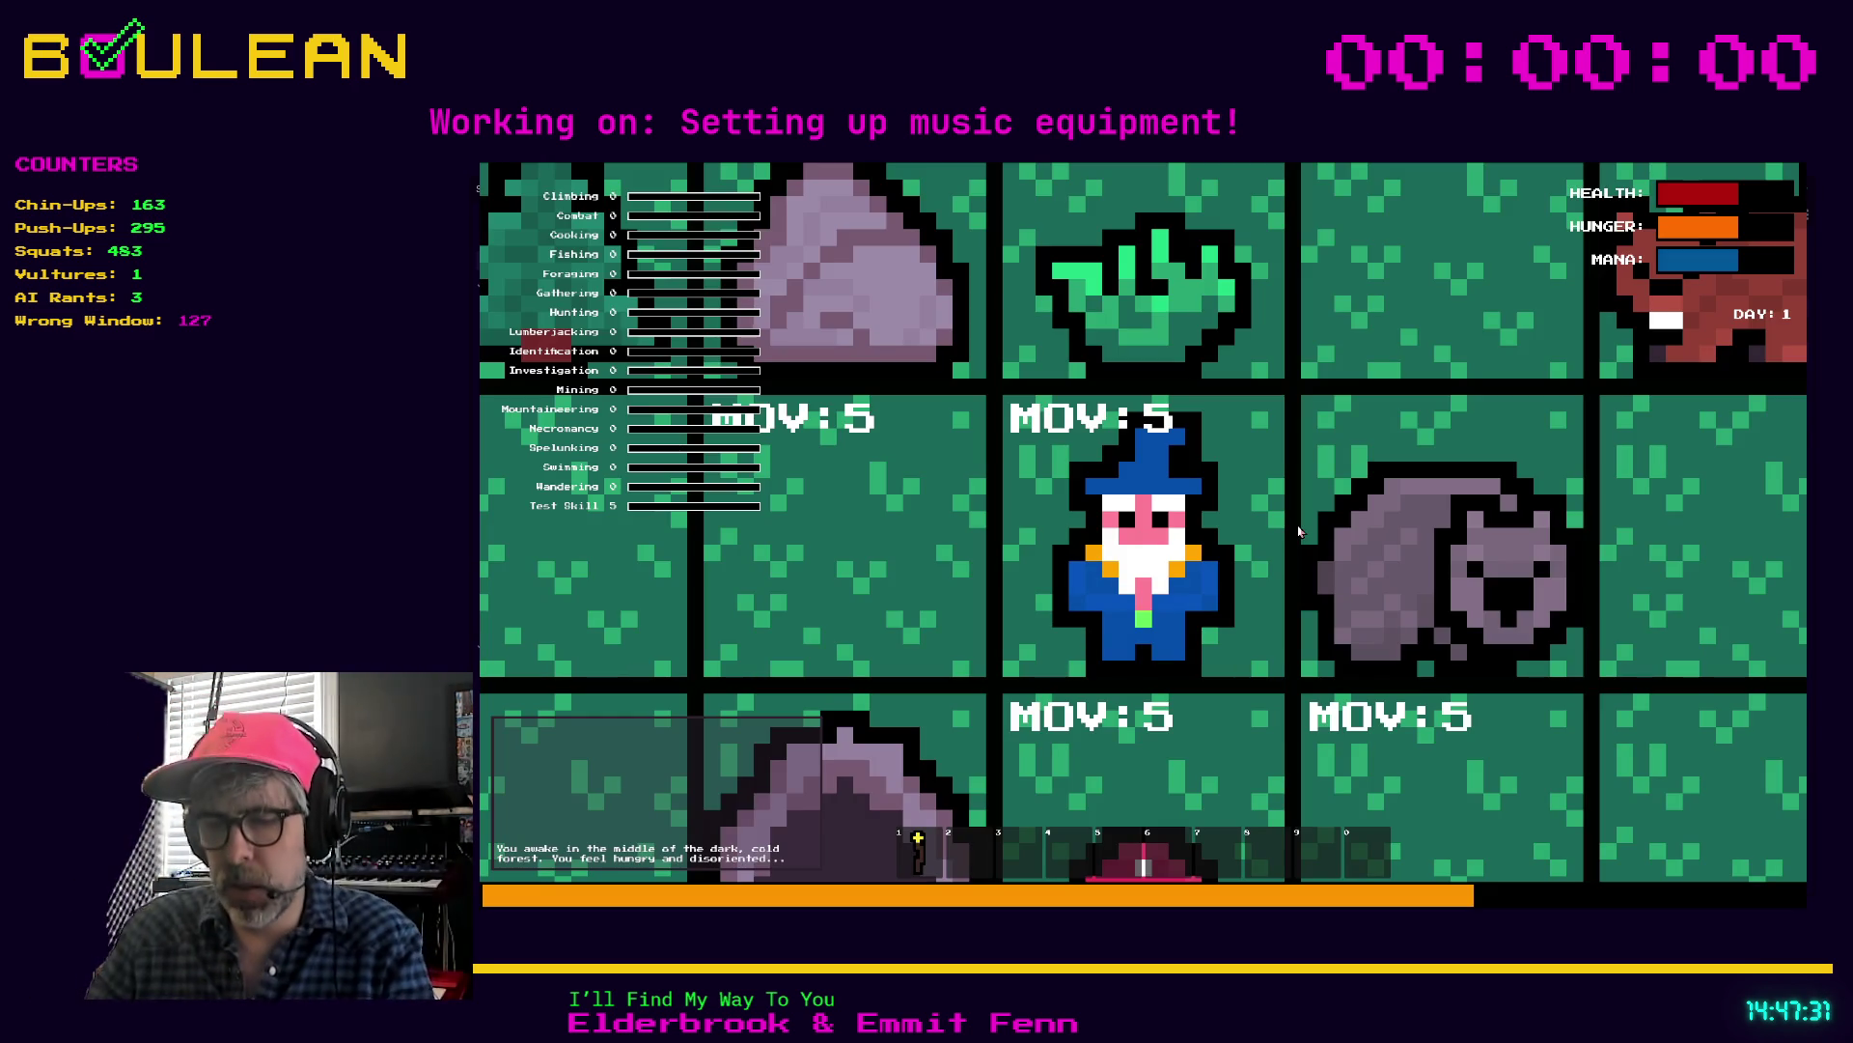
Step: Chop the nearby tree for logs, kill the wombat, and collect its meat
scroll(1298, 530, down, 5)
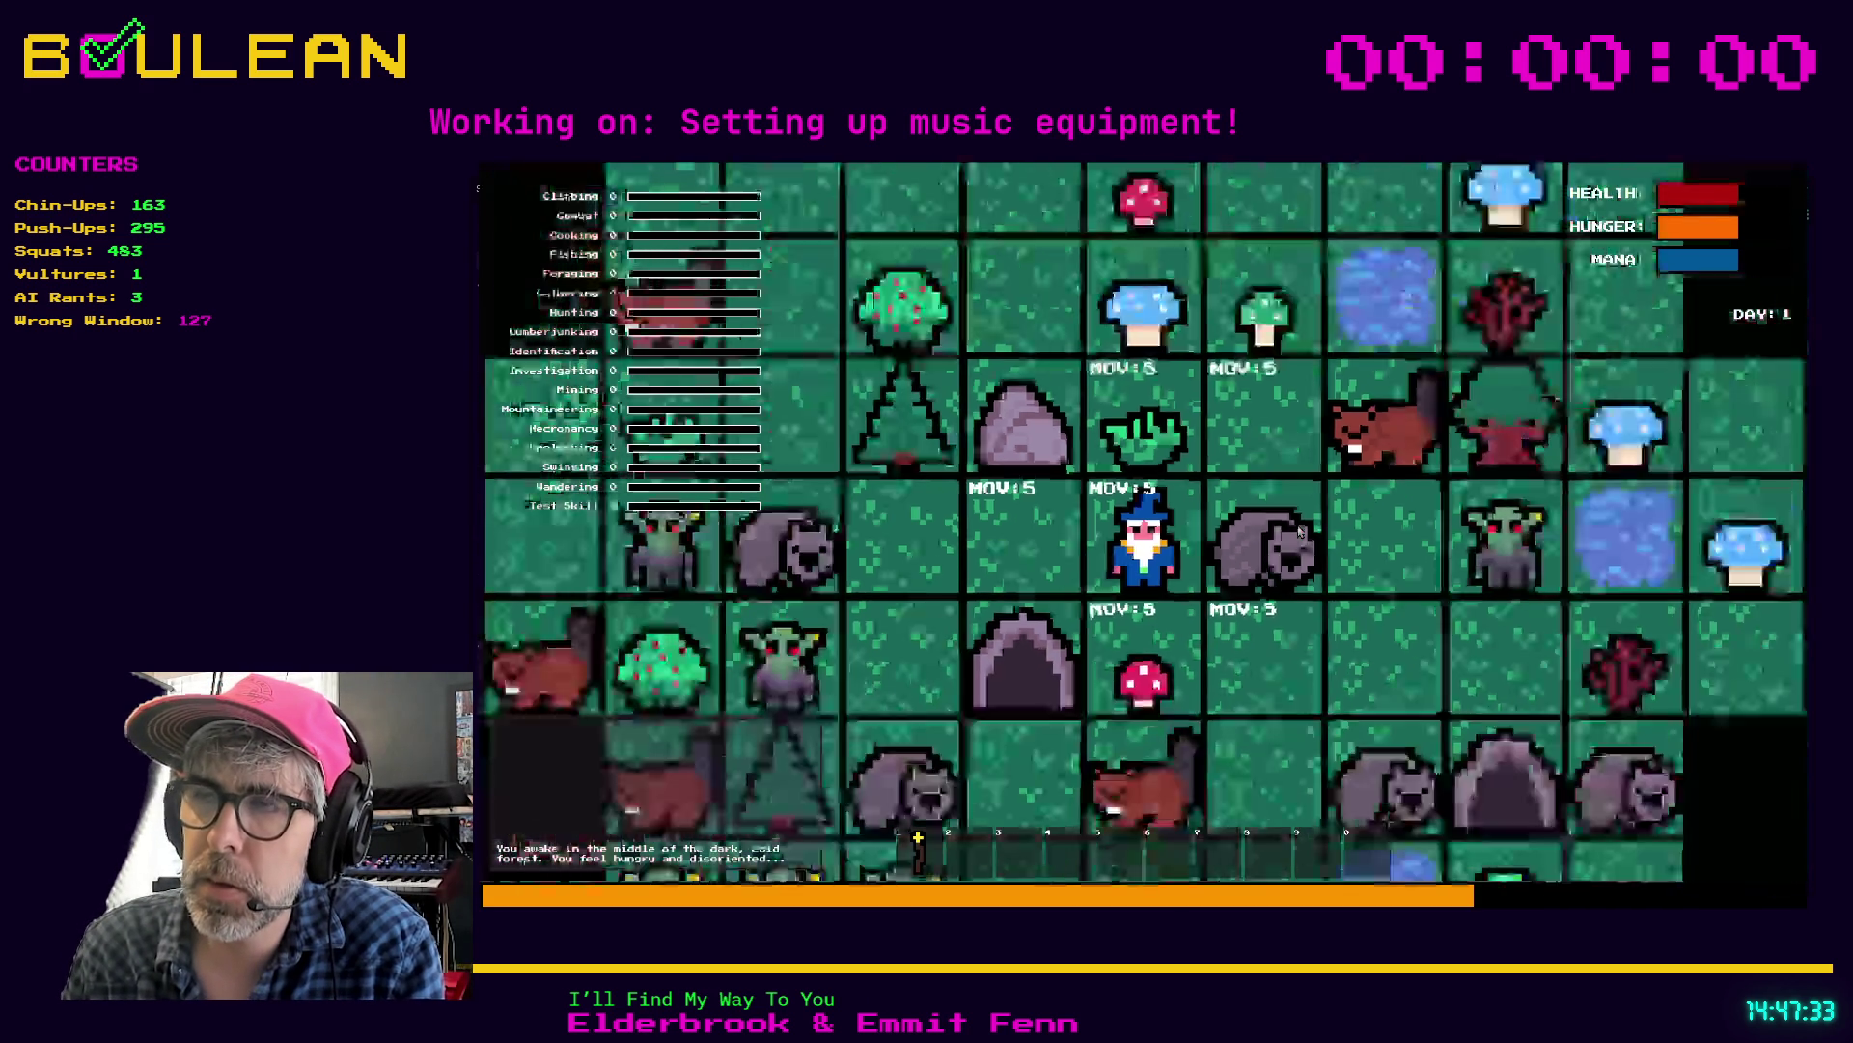
key(Left)
key(Left)
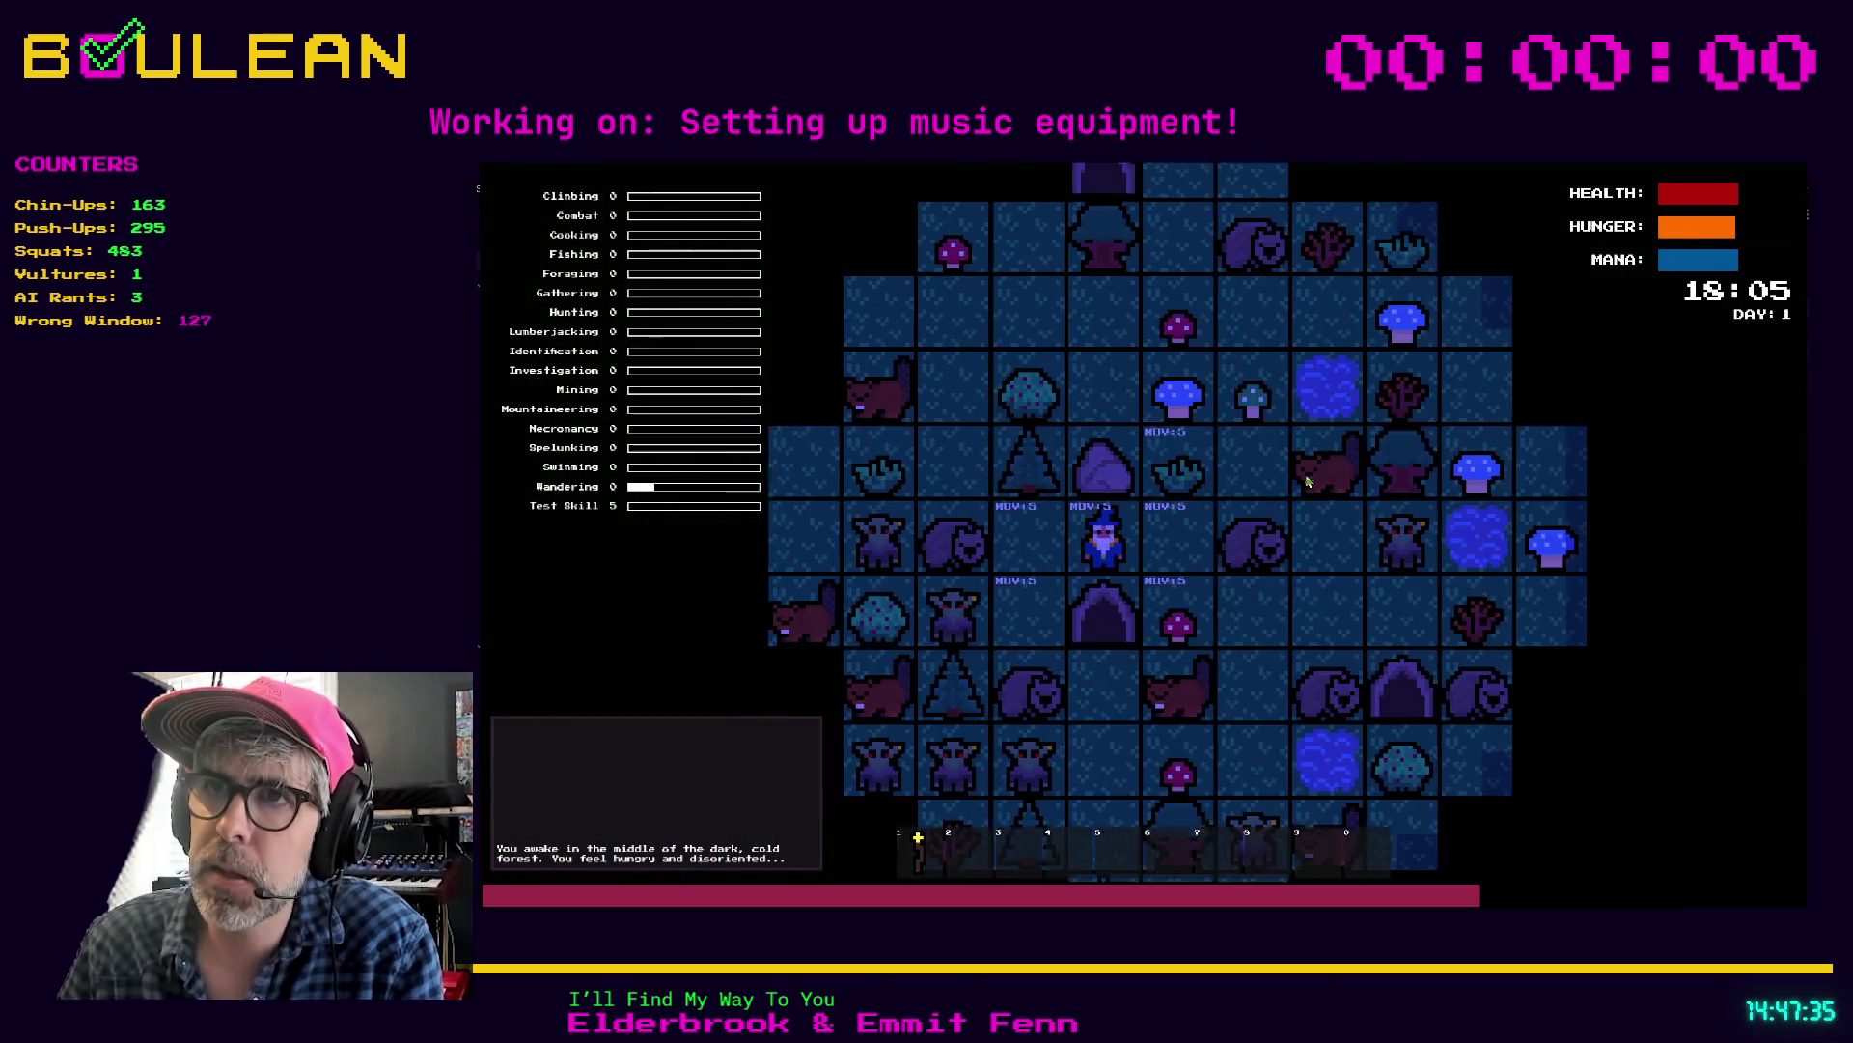
key(Up)
key(Up)
key(Up)
key(Up)
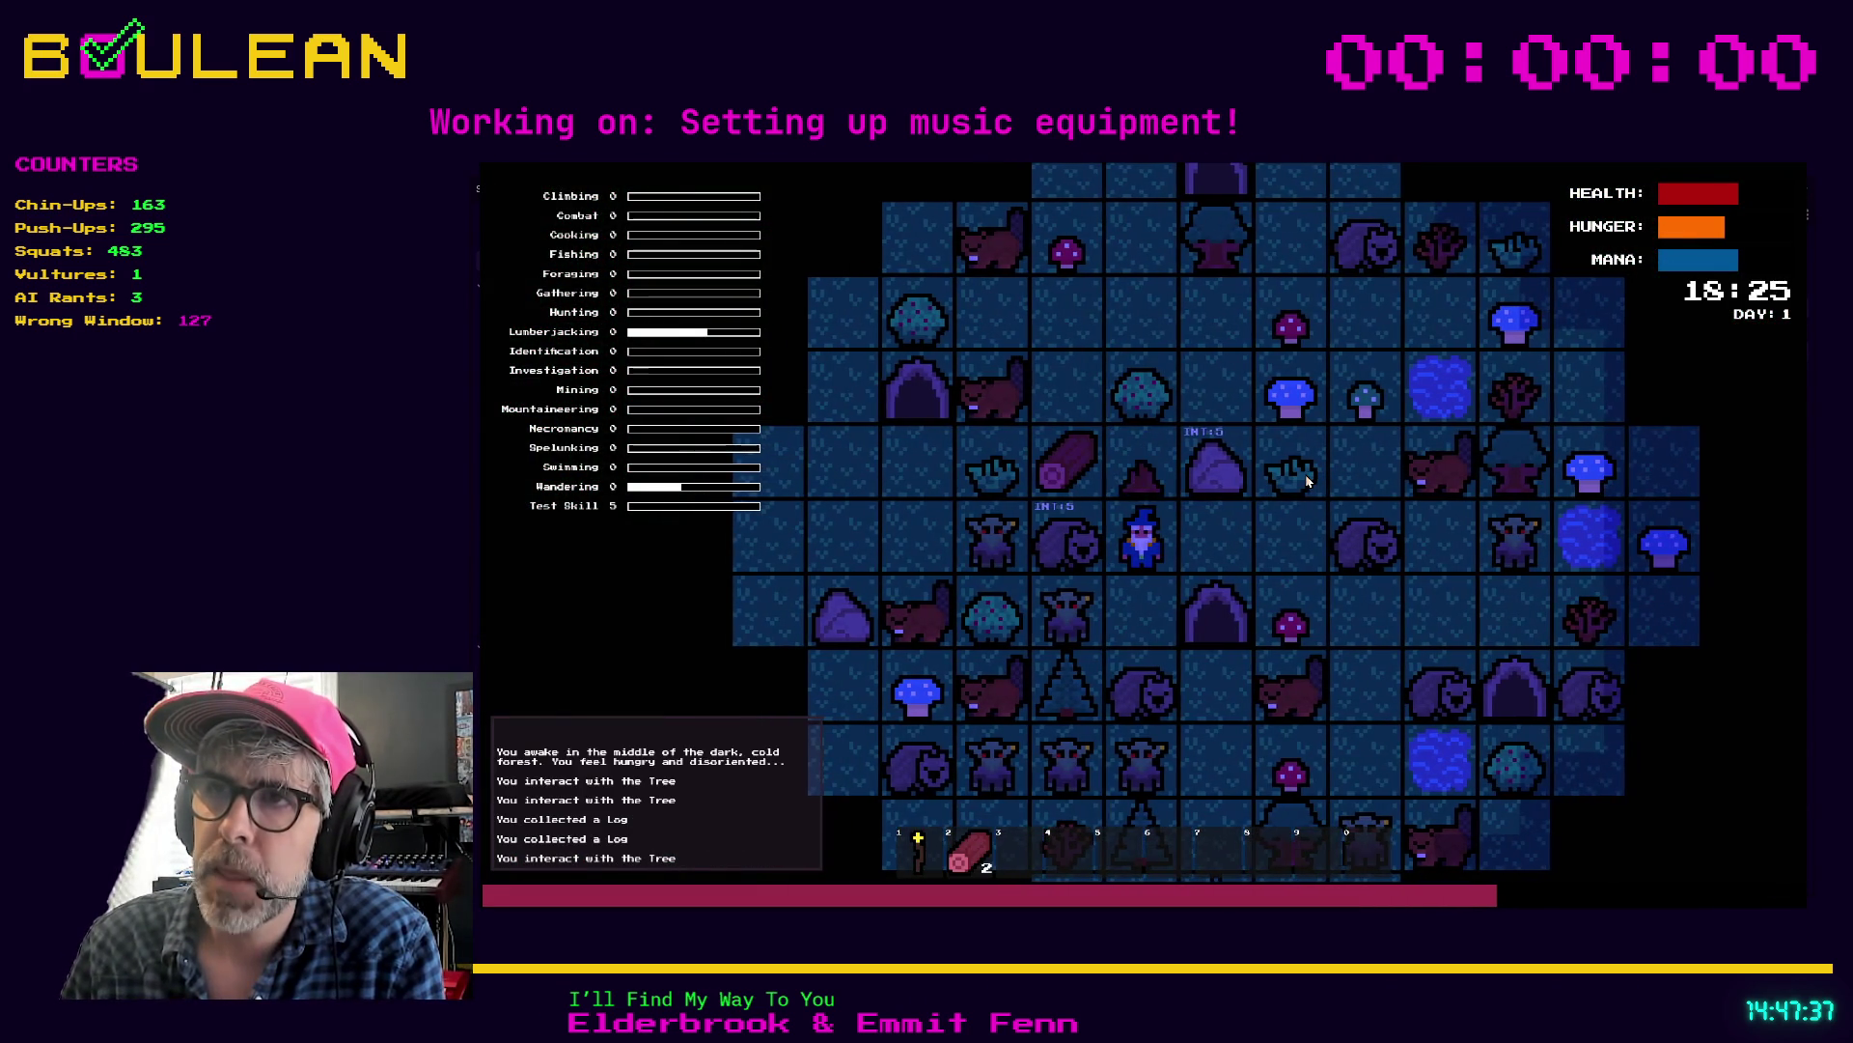
key(Up)
key(Left)
key(Down)
key(Down)
key(Down)
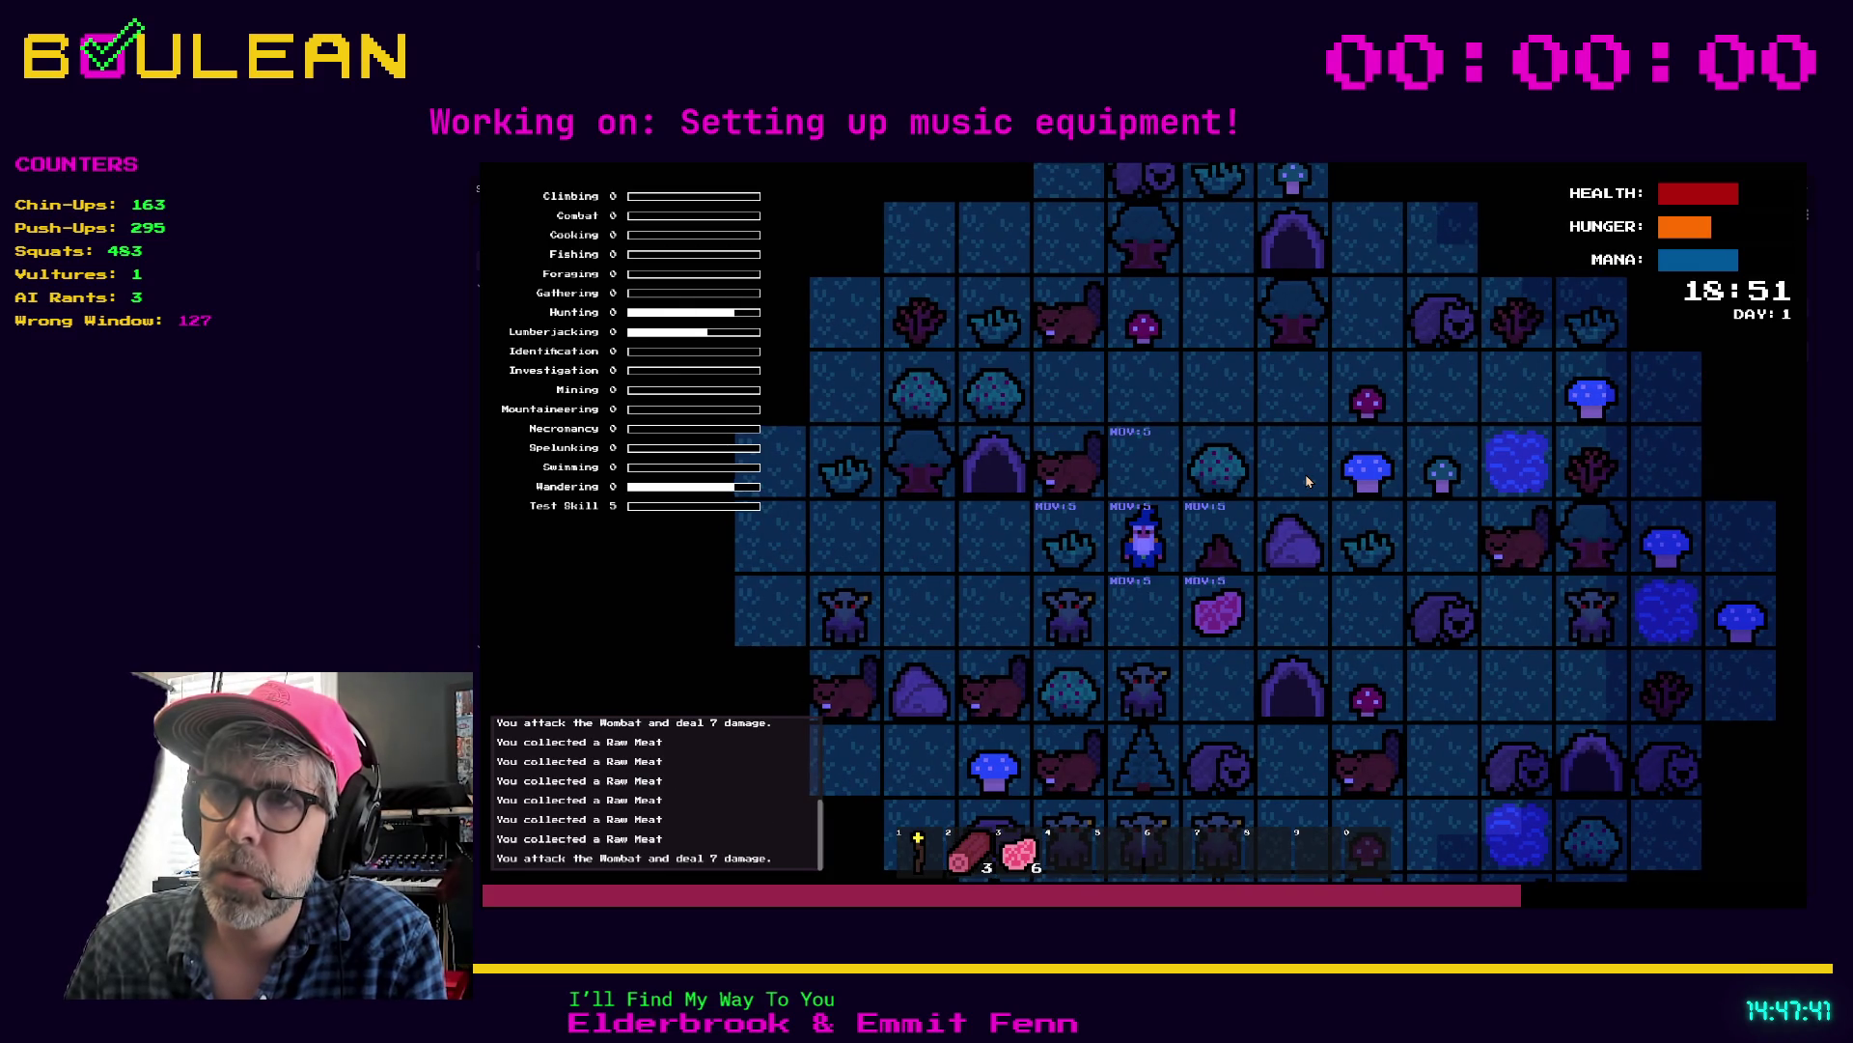
key(Down)
key(Right)
Step: Craft a campfire beside the wizard and eat one Raw Meat from the hotbar
key(c)
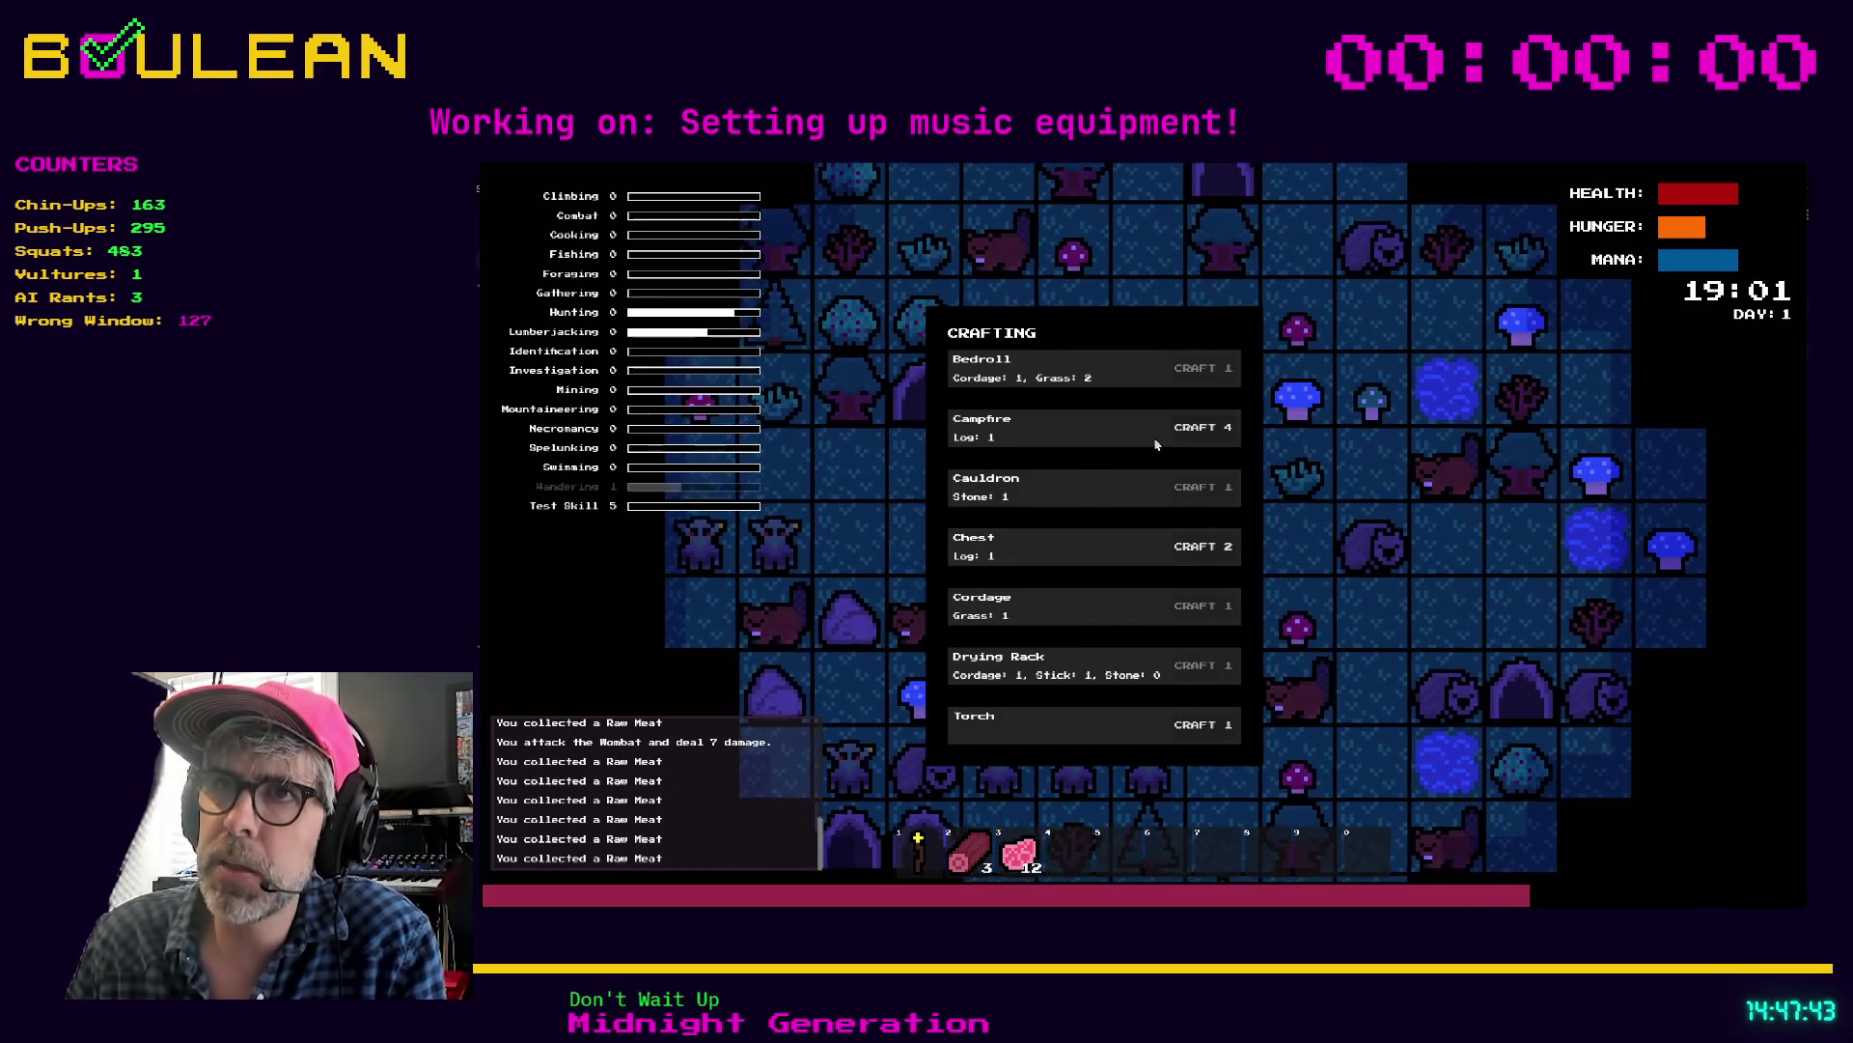
click(1202, 427)
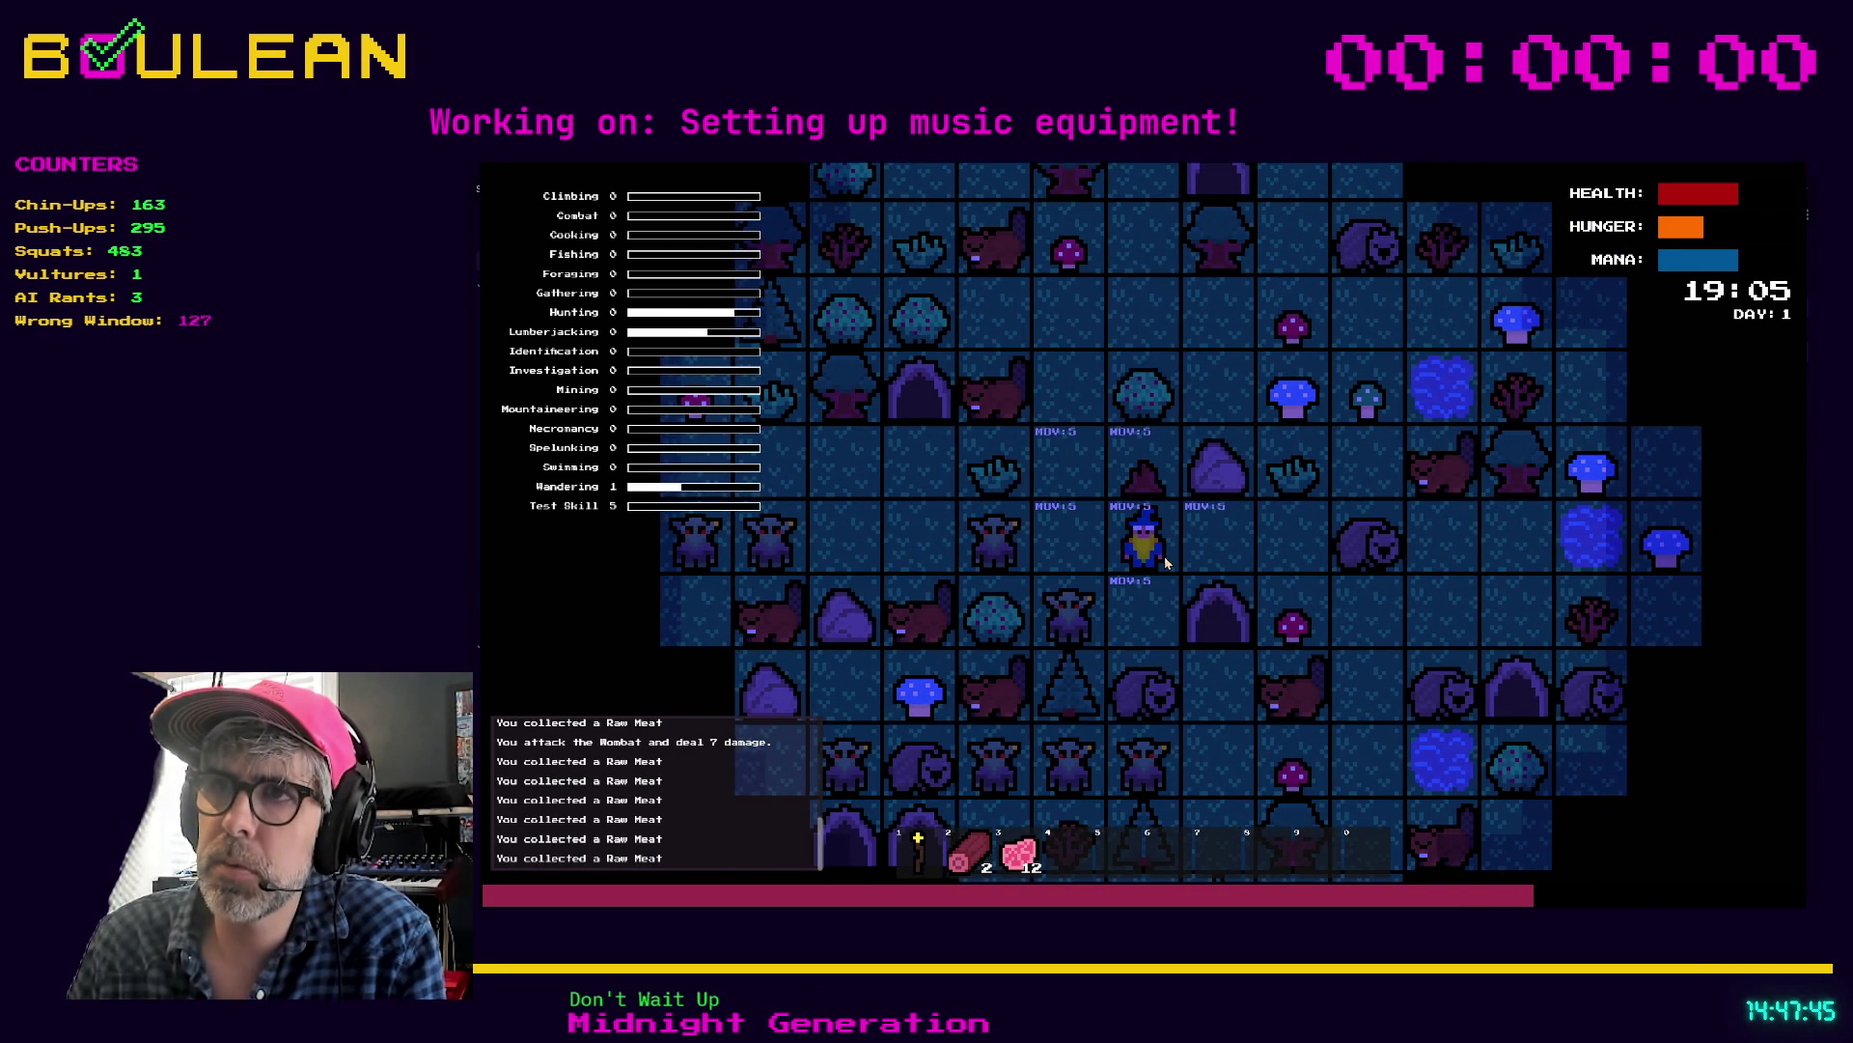
key(c)
click(1213, 430)
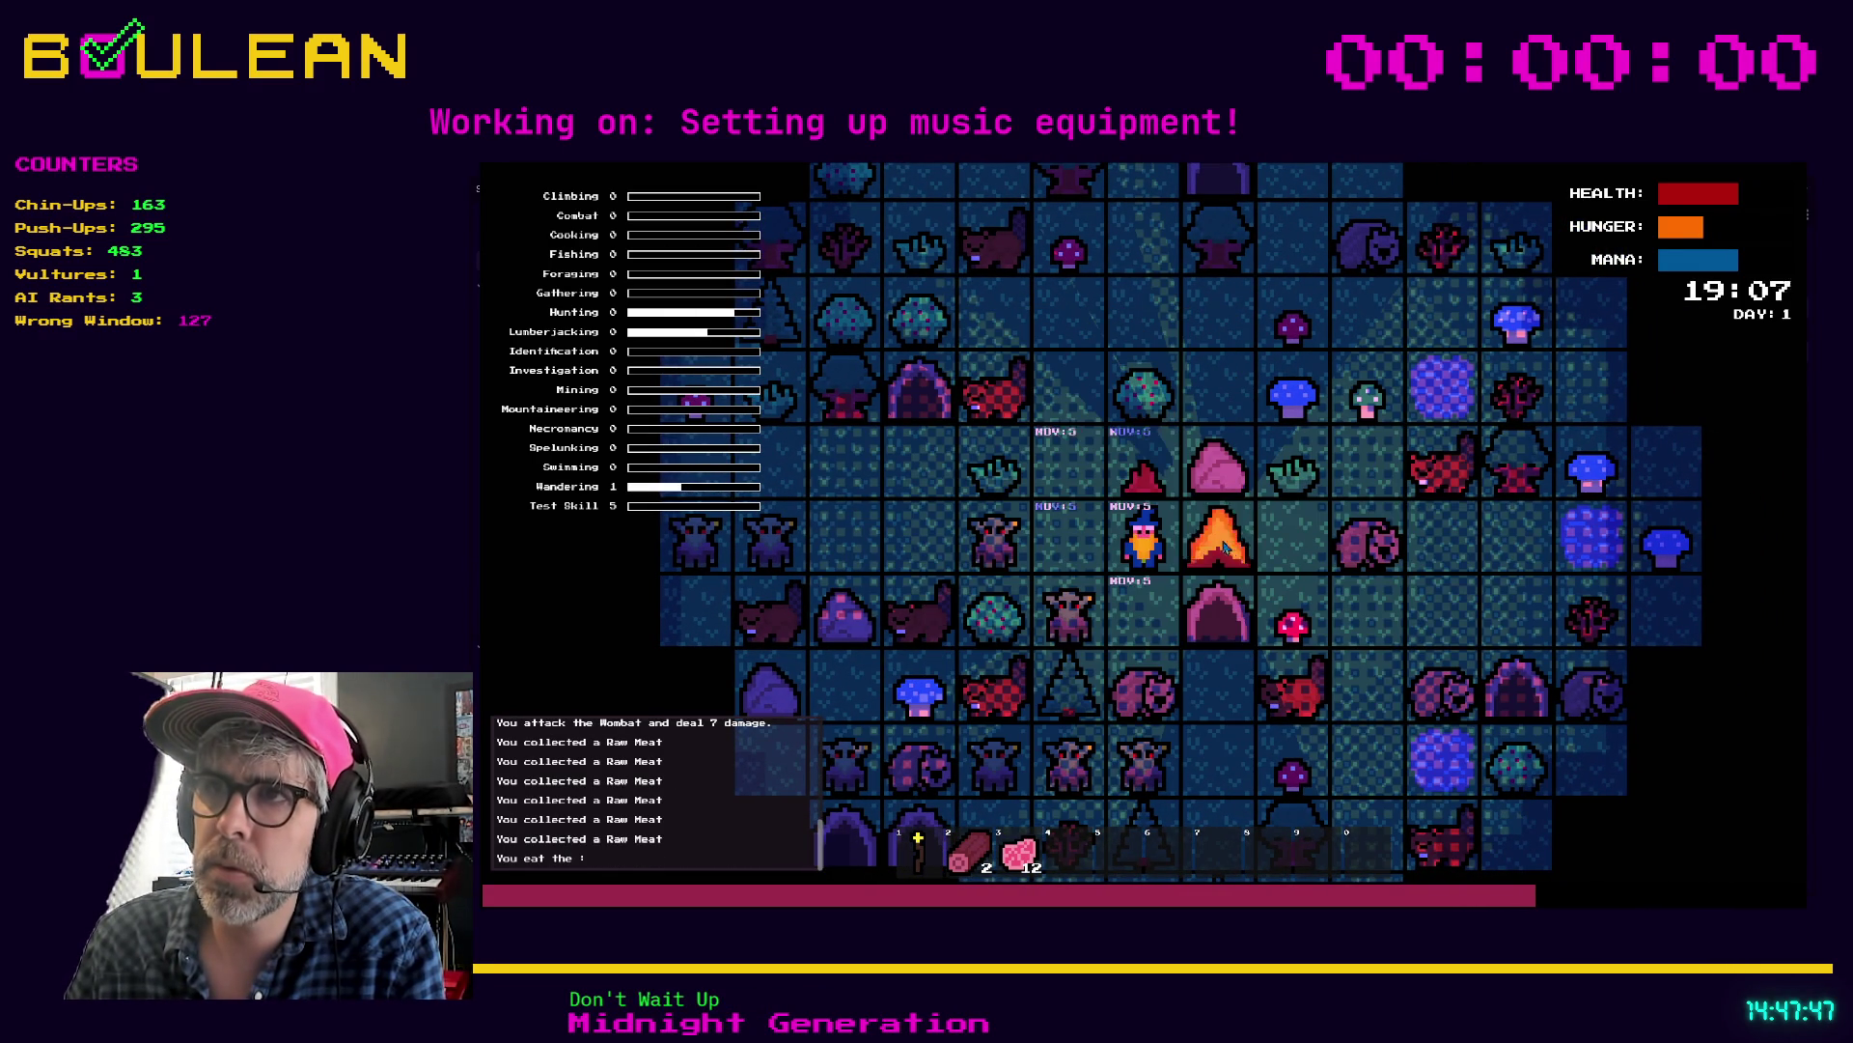
key(d)
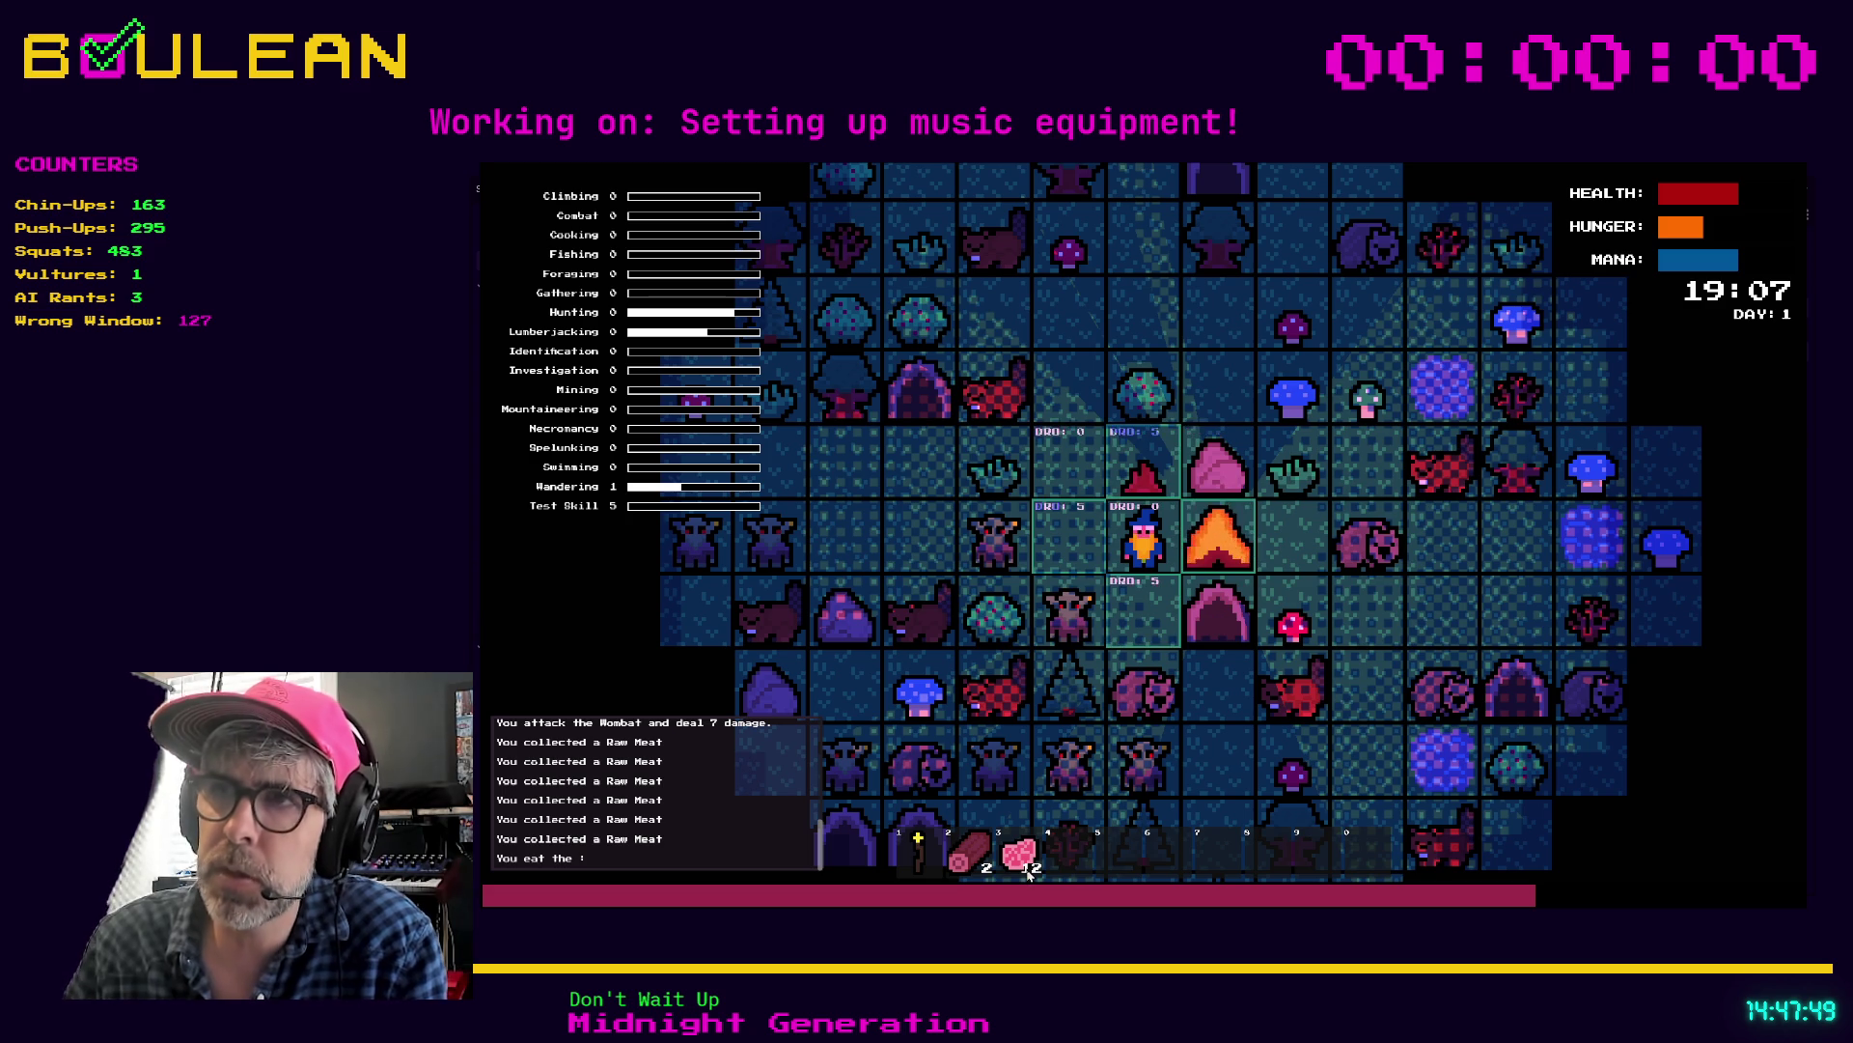
click(1029, 871)
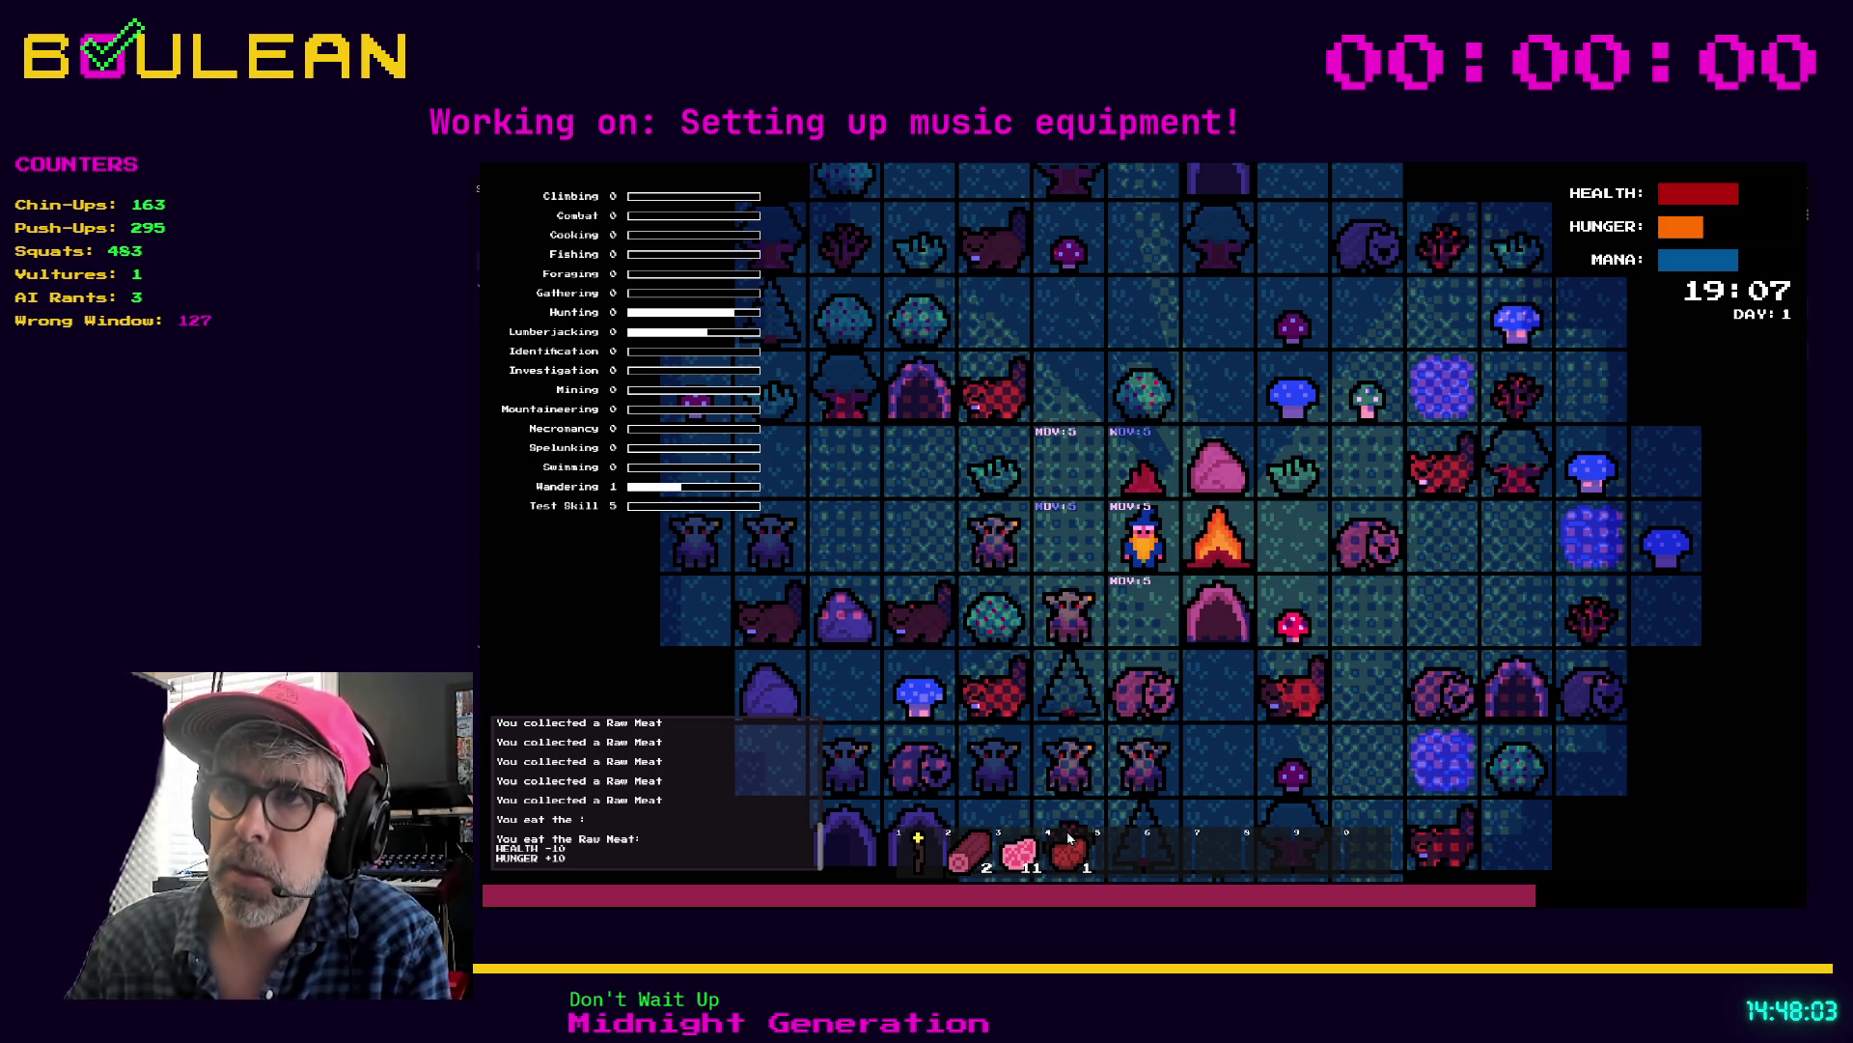
Step: Kill another wombat and the beaver for raw meat, then gather grass and a stick
key(Up)
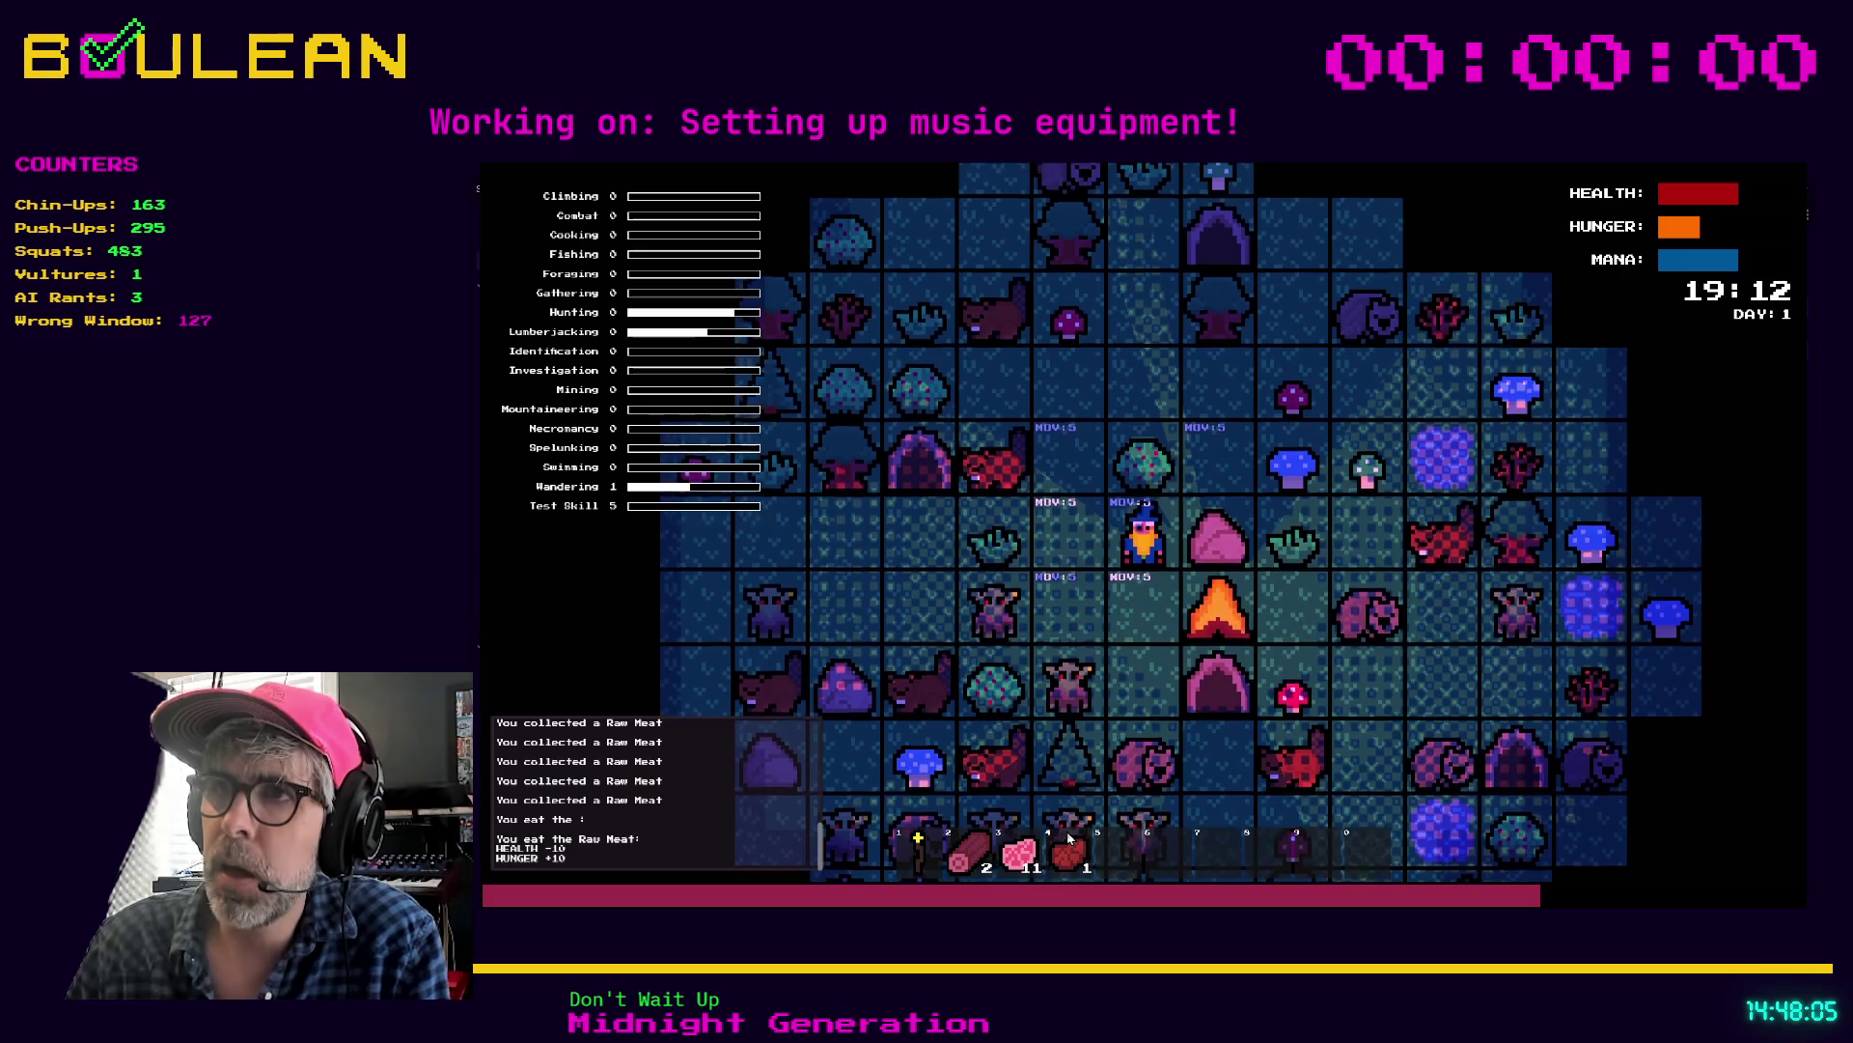
key(Down)
key(Down)
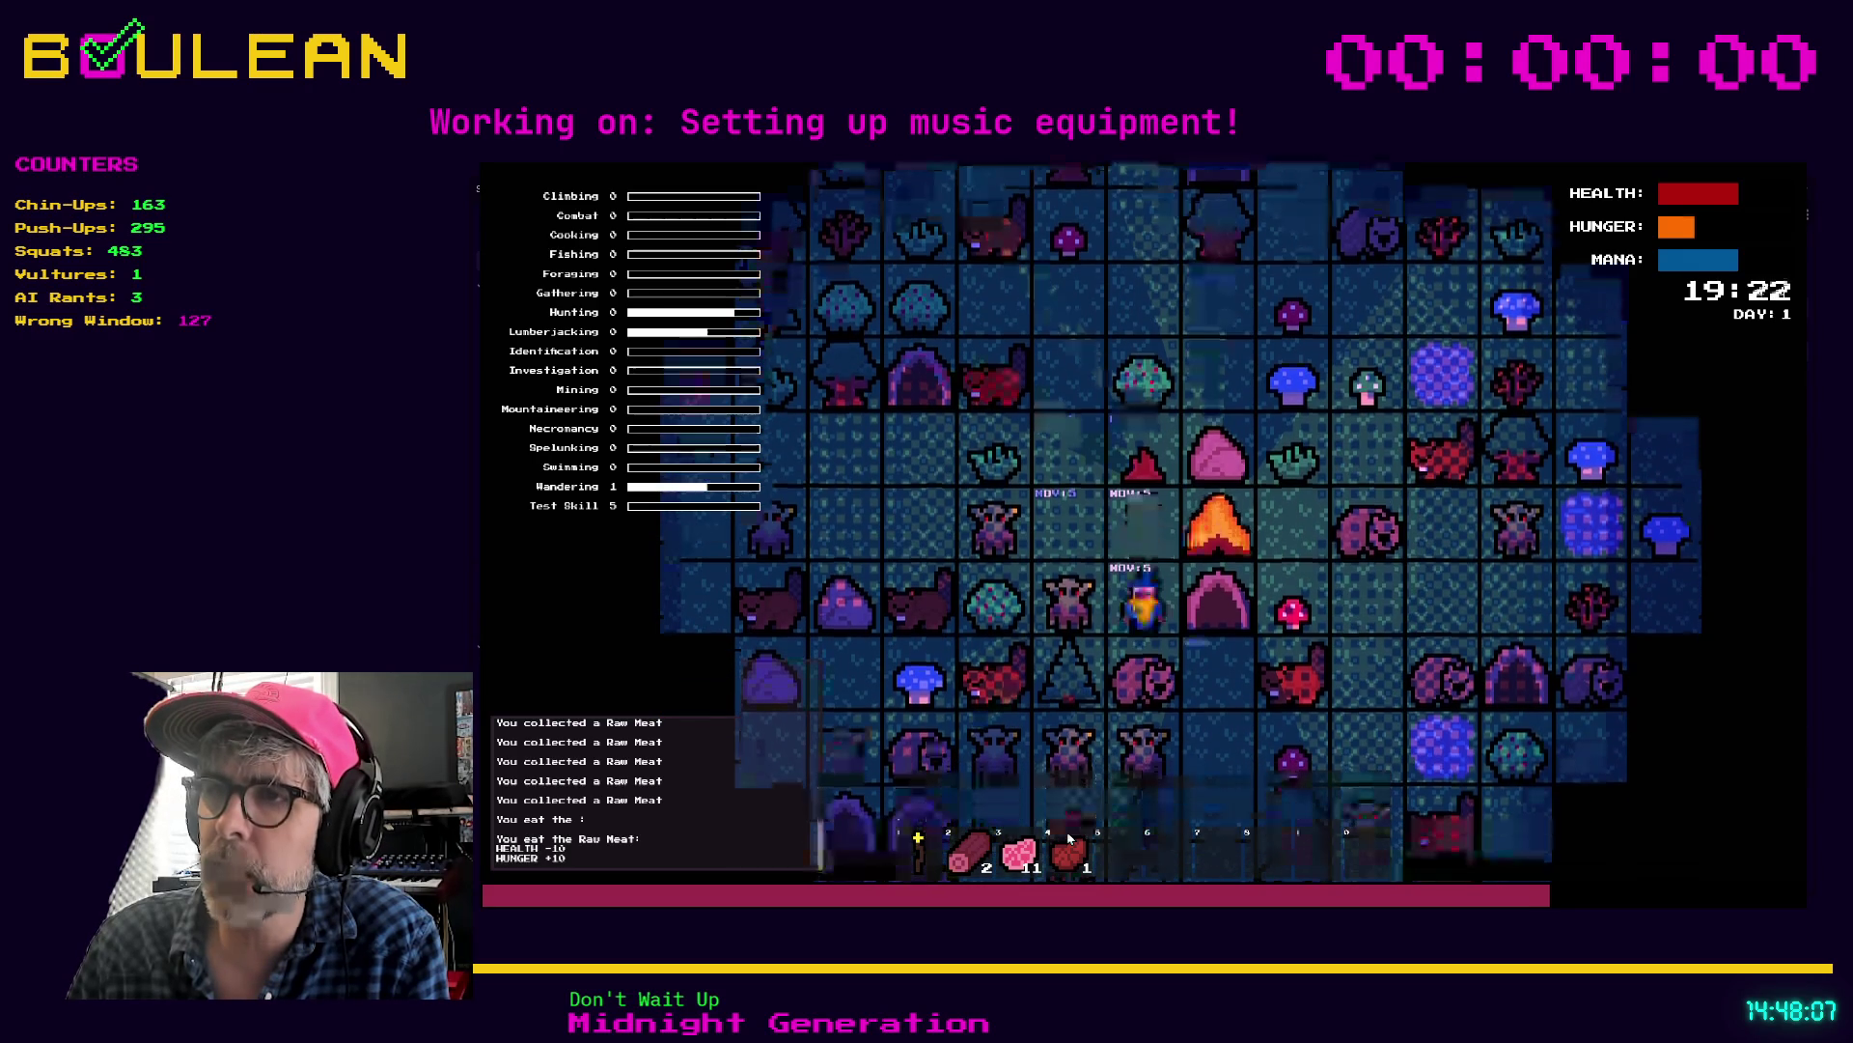
key(Down)
key(Down)
key(Down)
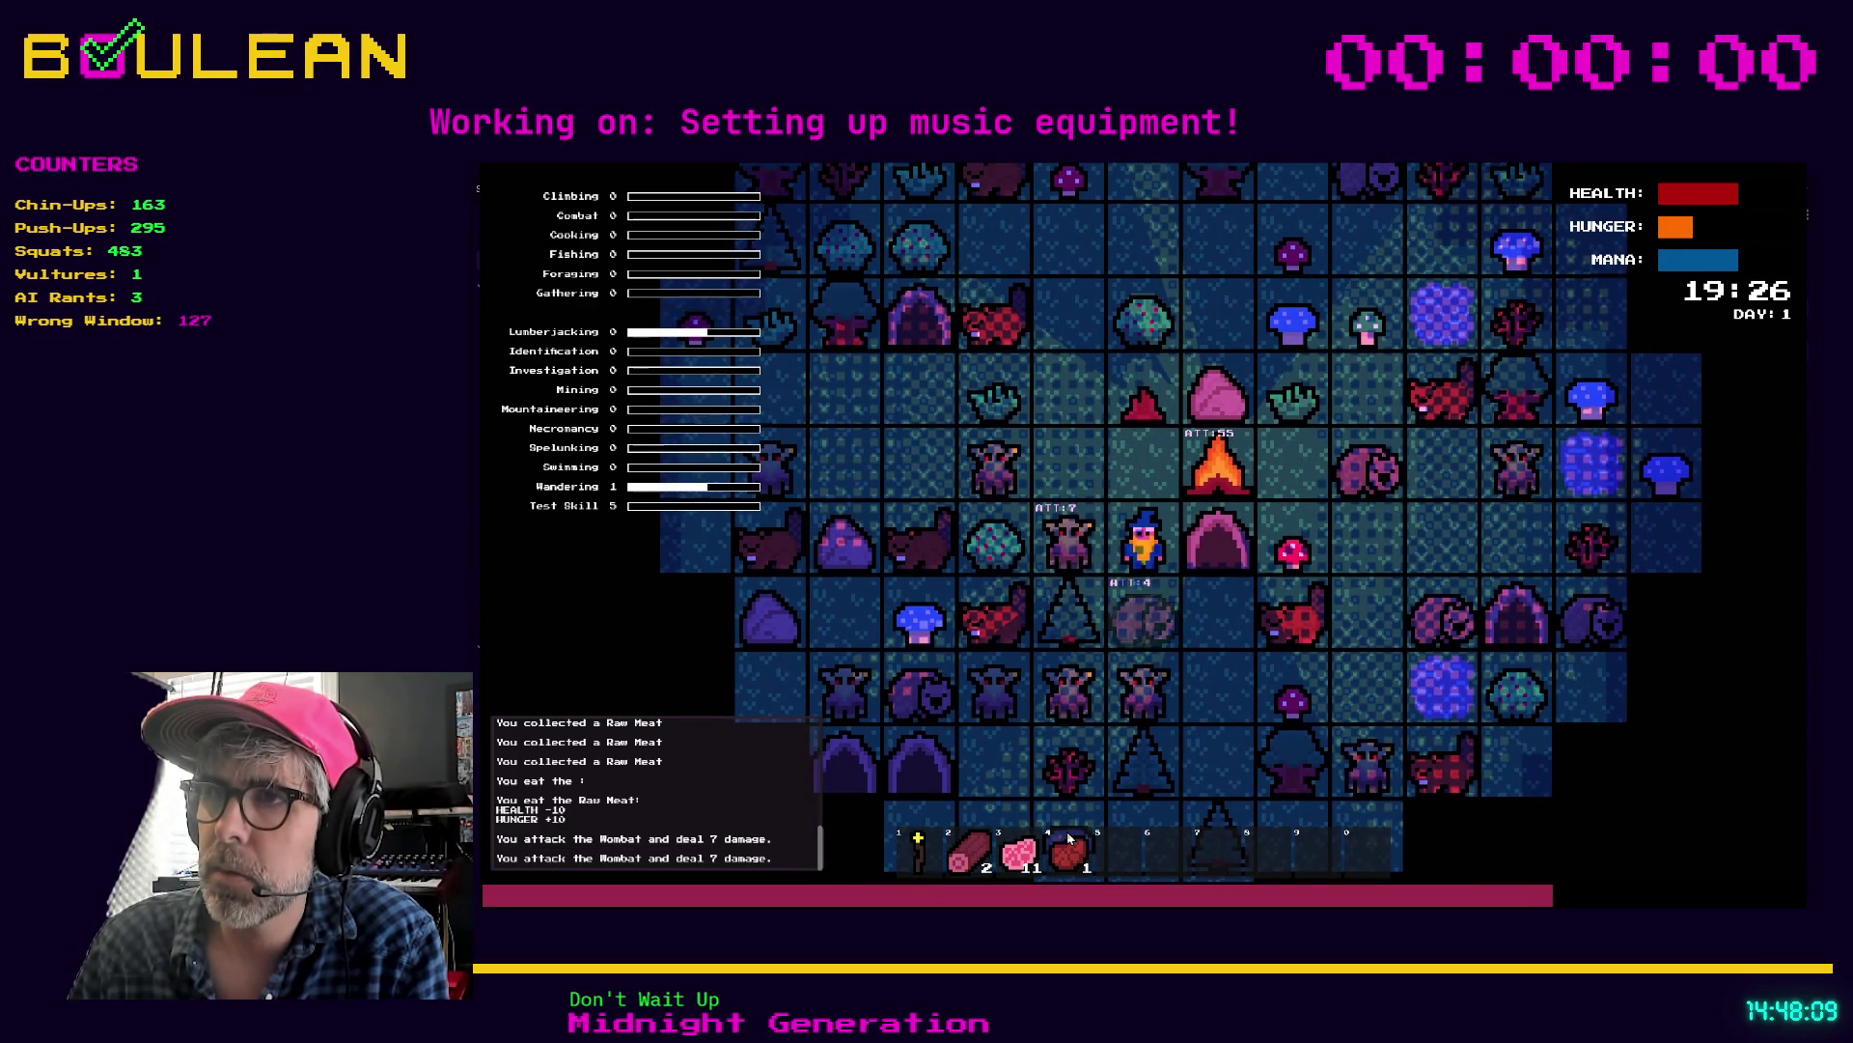
key(Down)
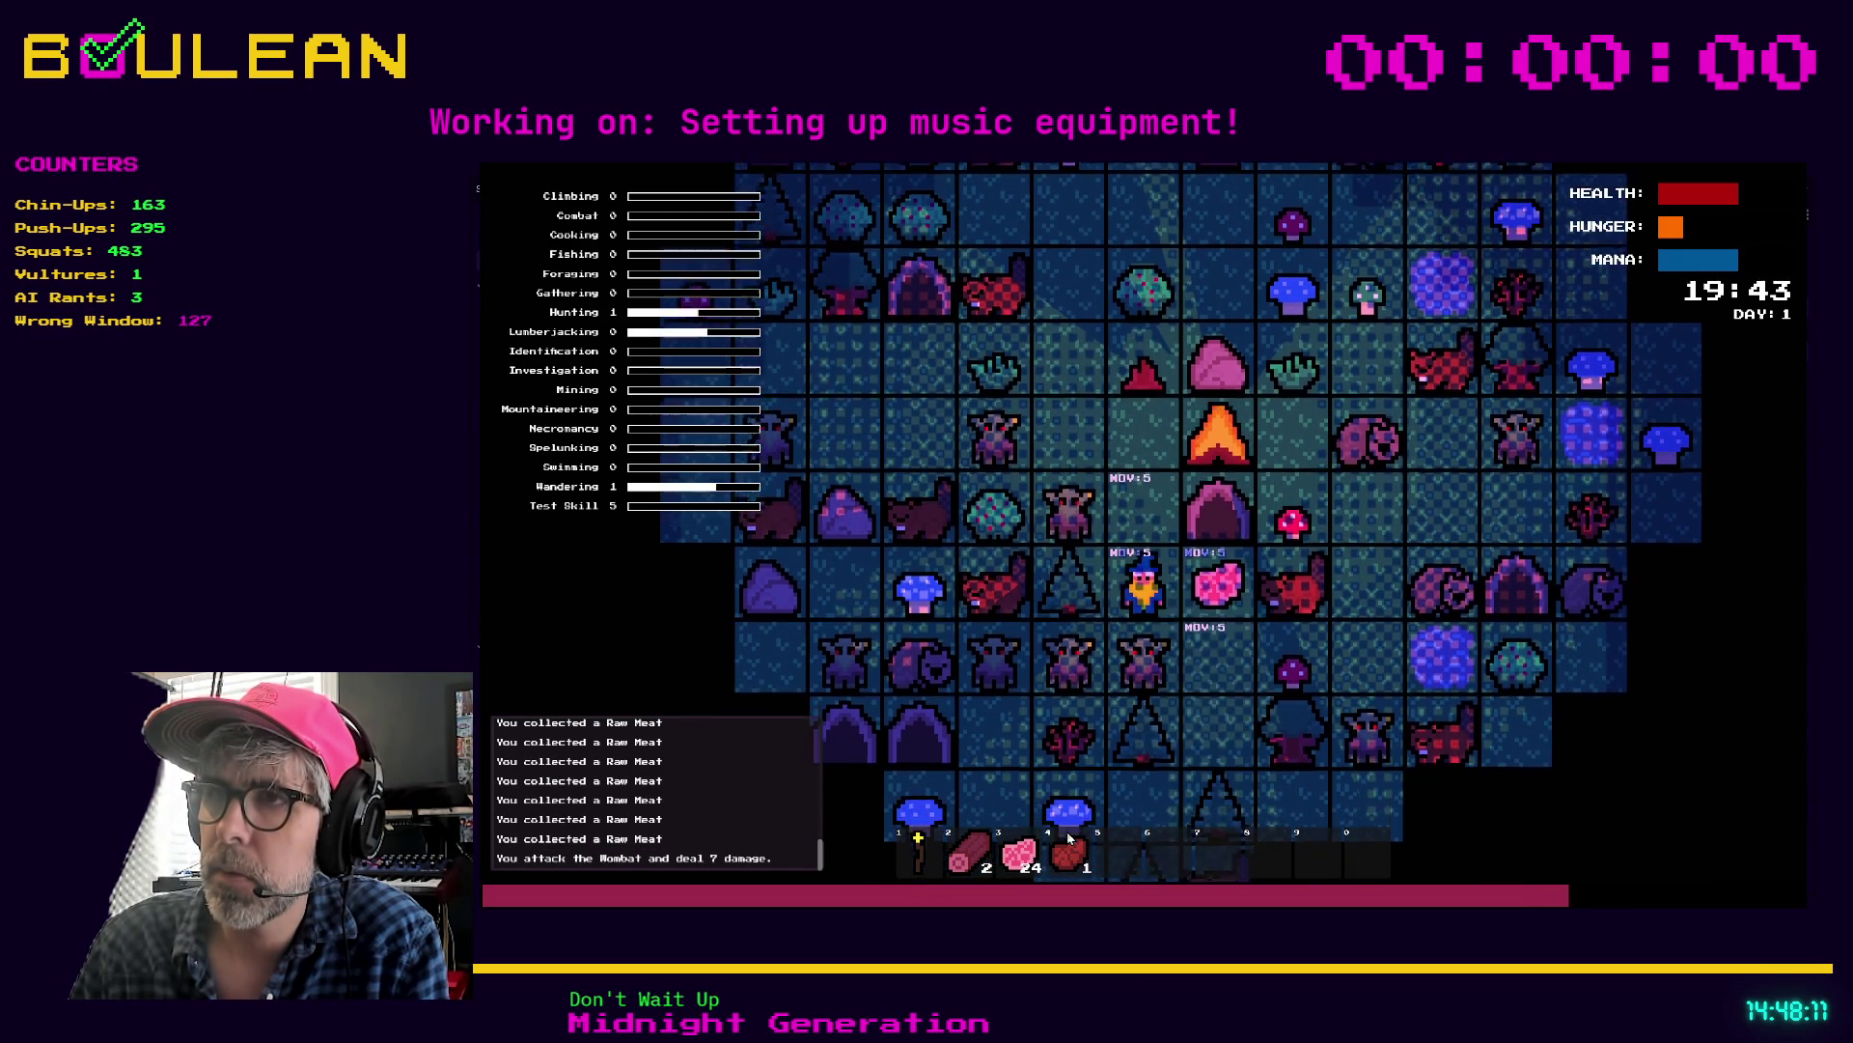
key(Down)
key(Right)
key(Right)
key(Right)
key(Right)
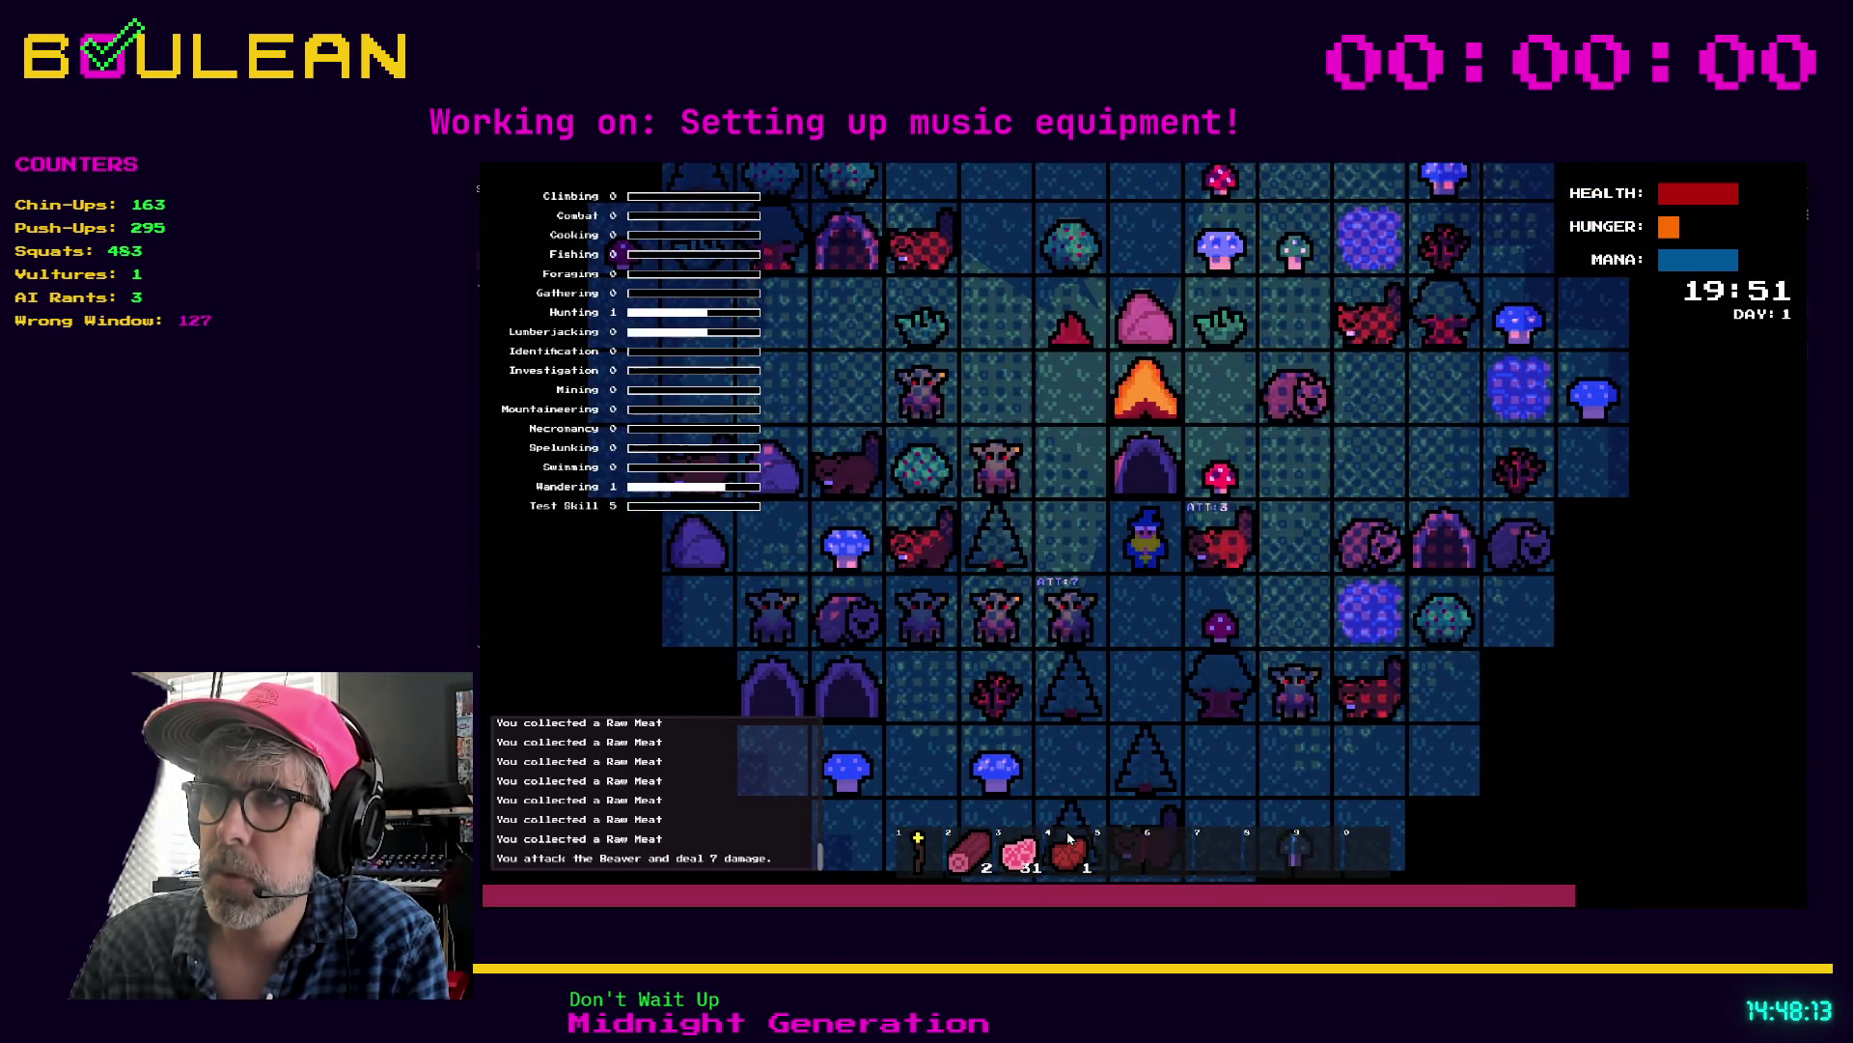
key(Right)
key(Right)
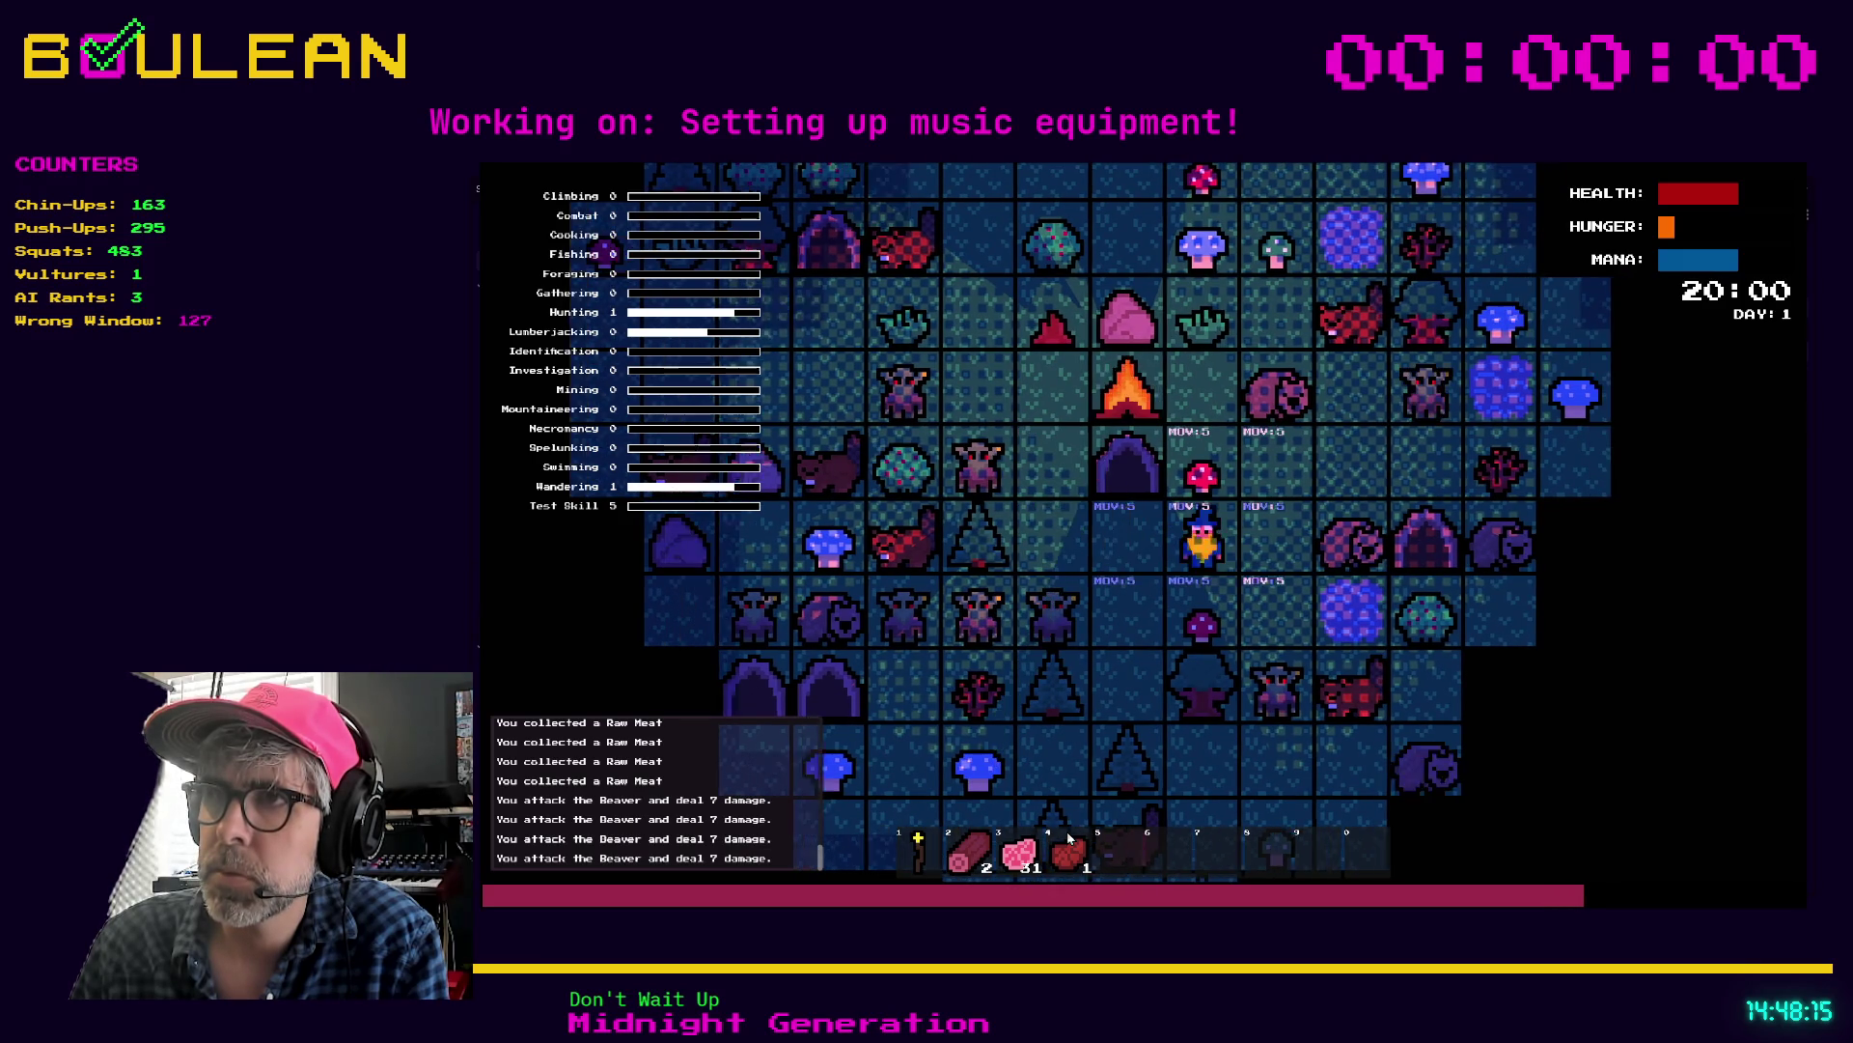
key(Up)
key(Up)
key(Up)
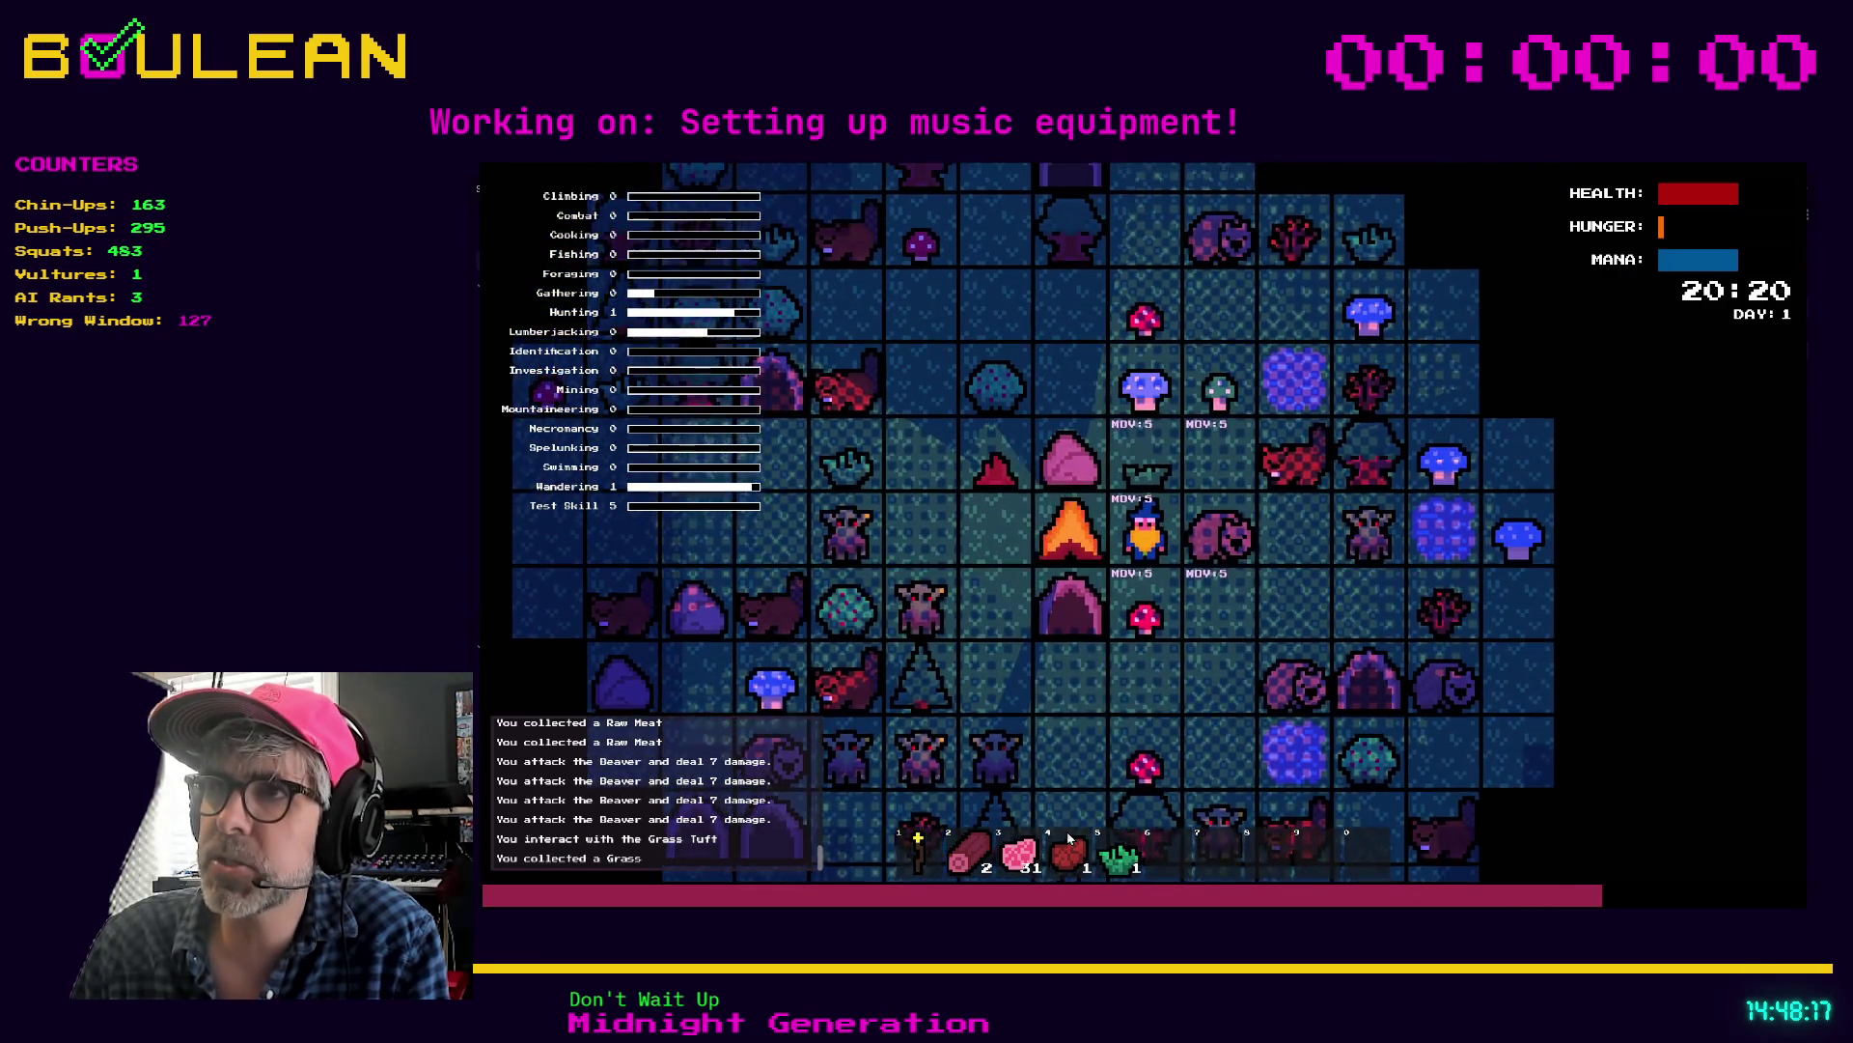
key(Up)
key(Right)
key(Up)
key(Right)
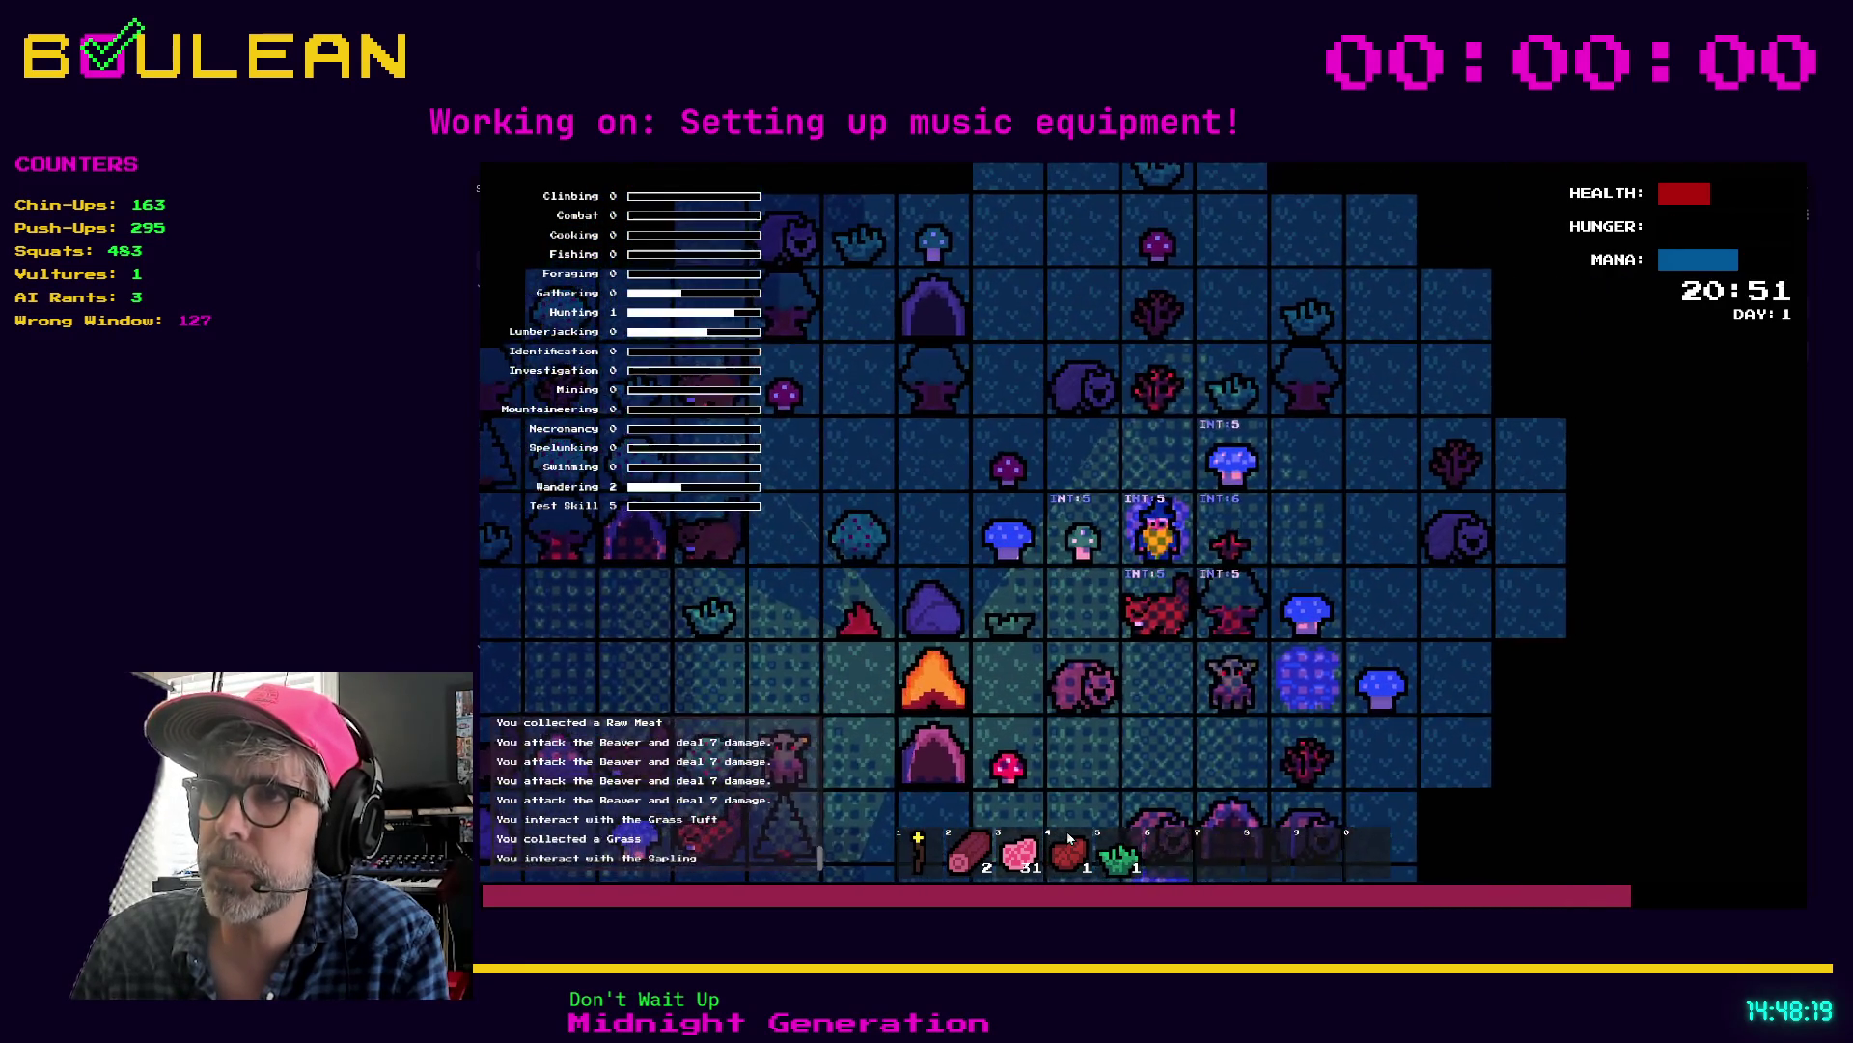
Step: Craft cordage and a Drying Rack, and place the rack next to the wizard
key(c)
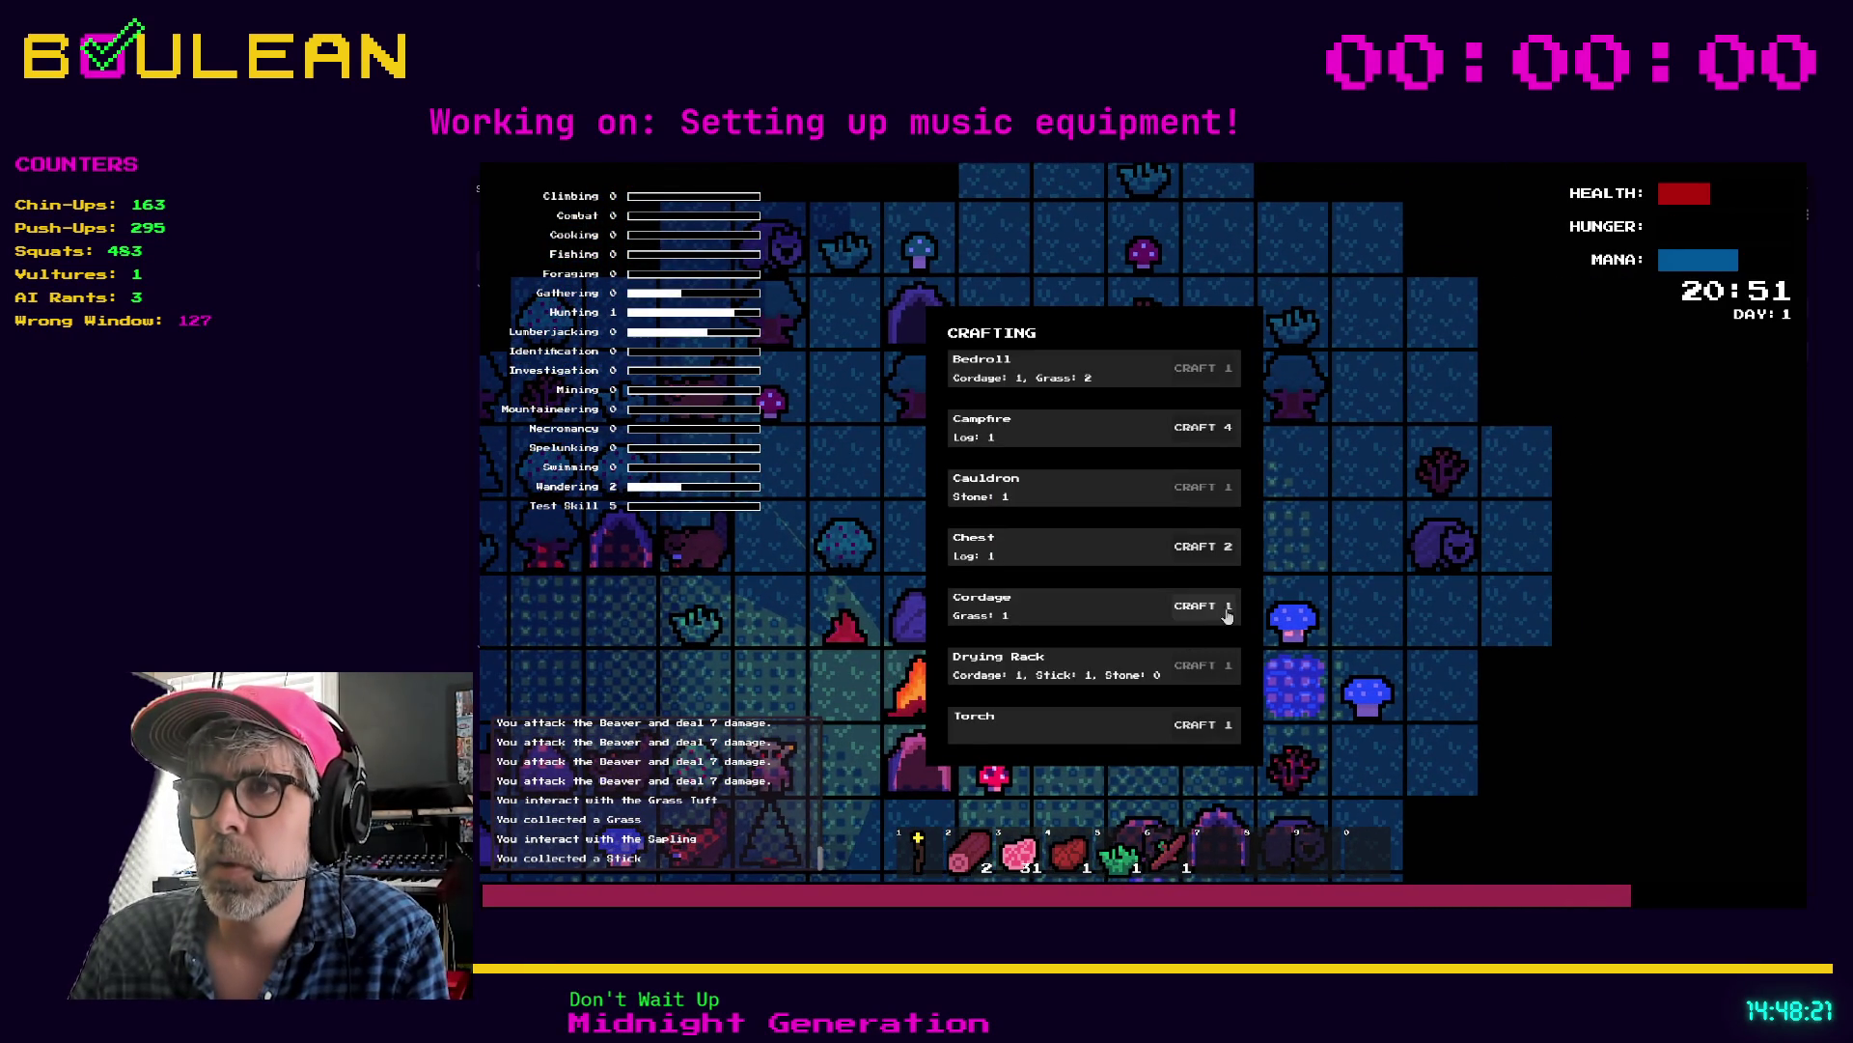
click(1219, 611)
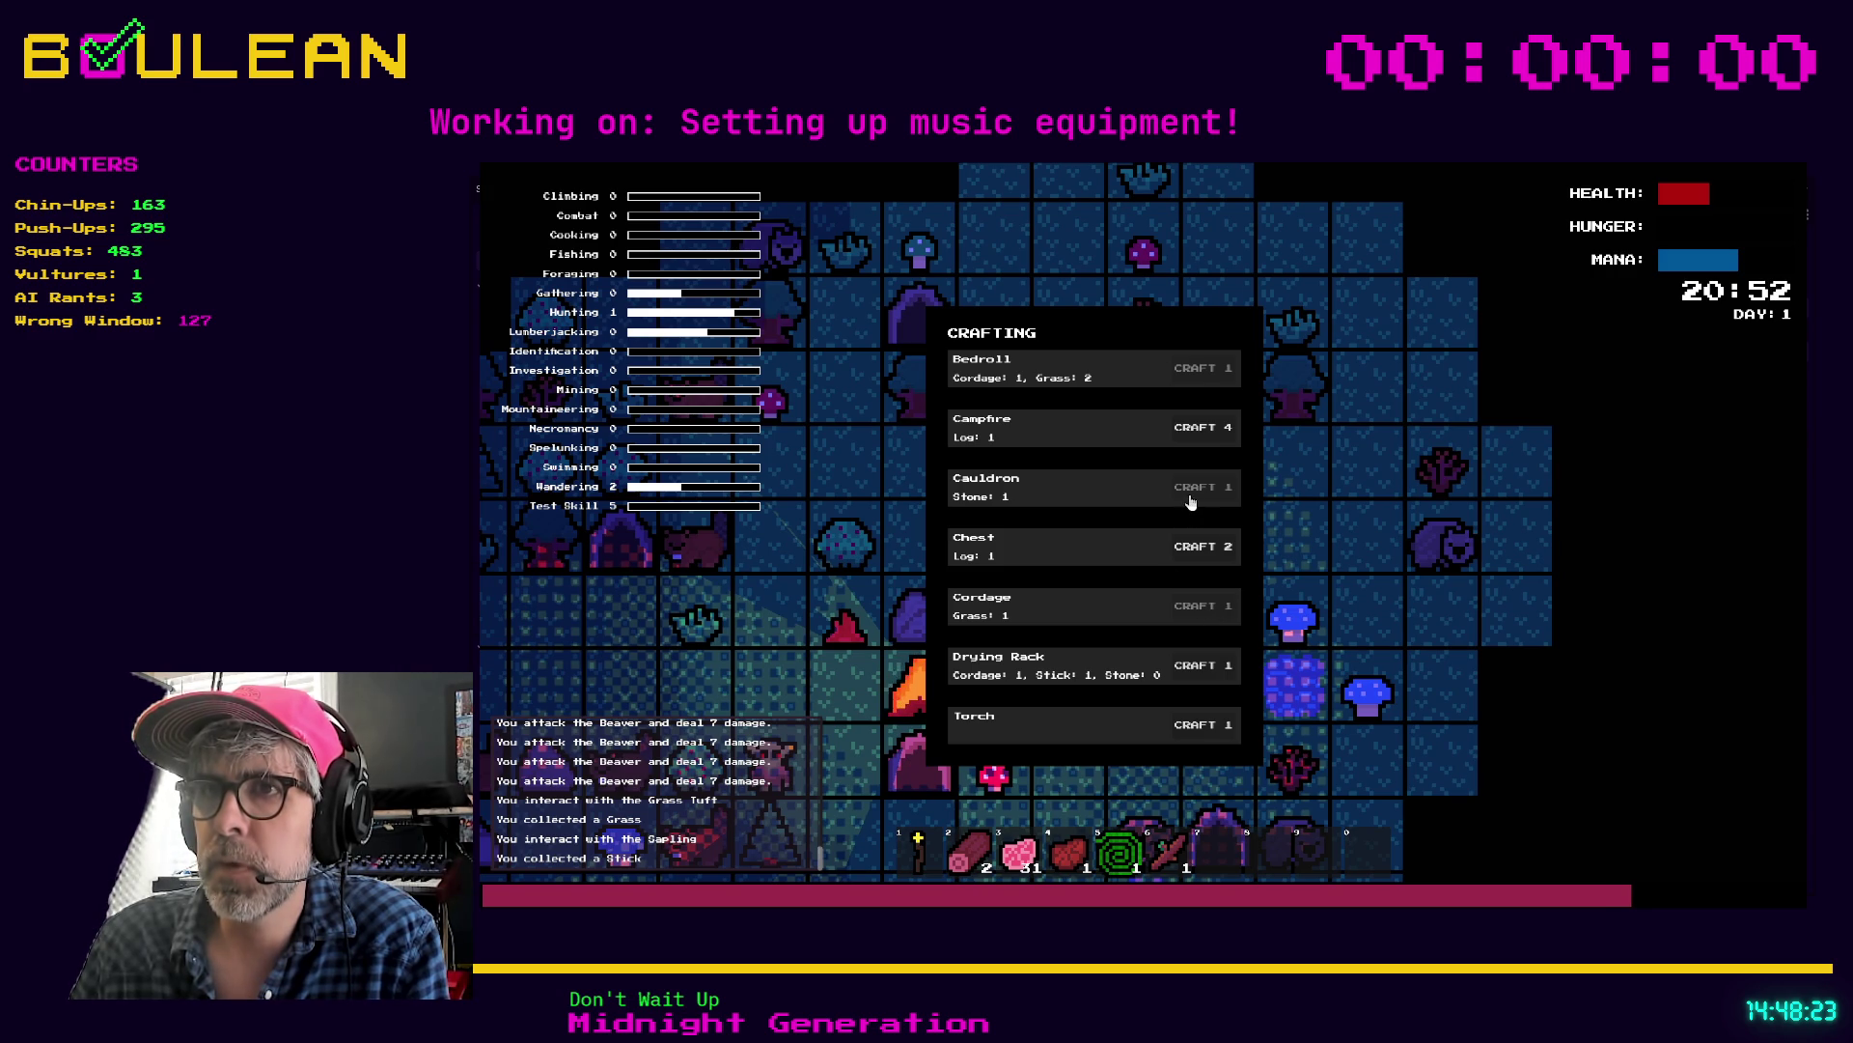
click(1196, 667)
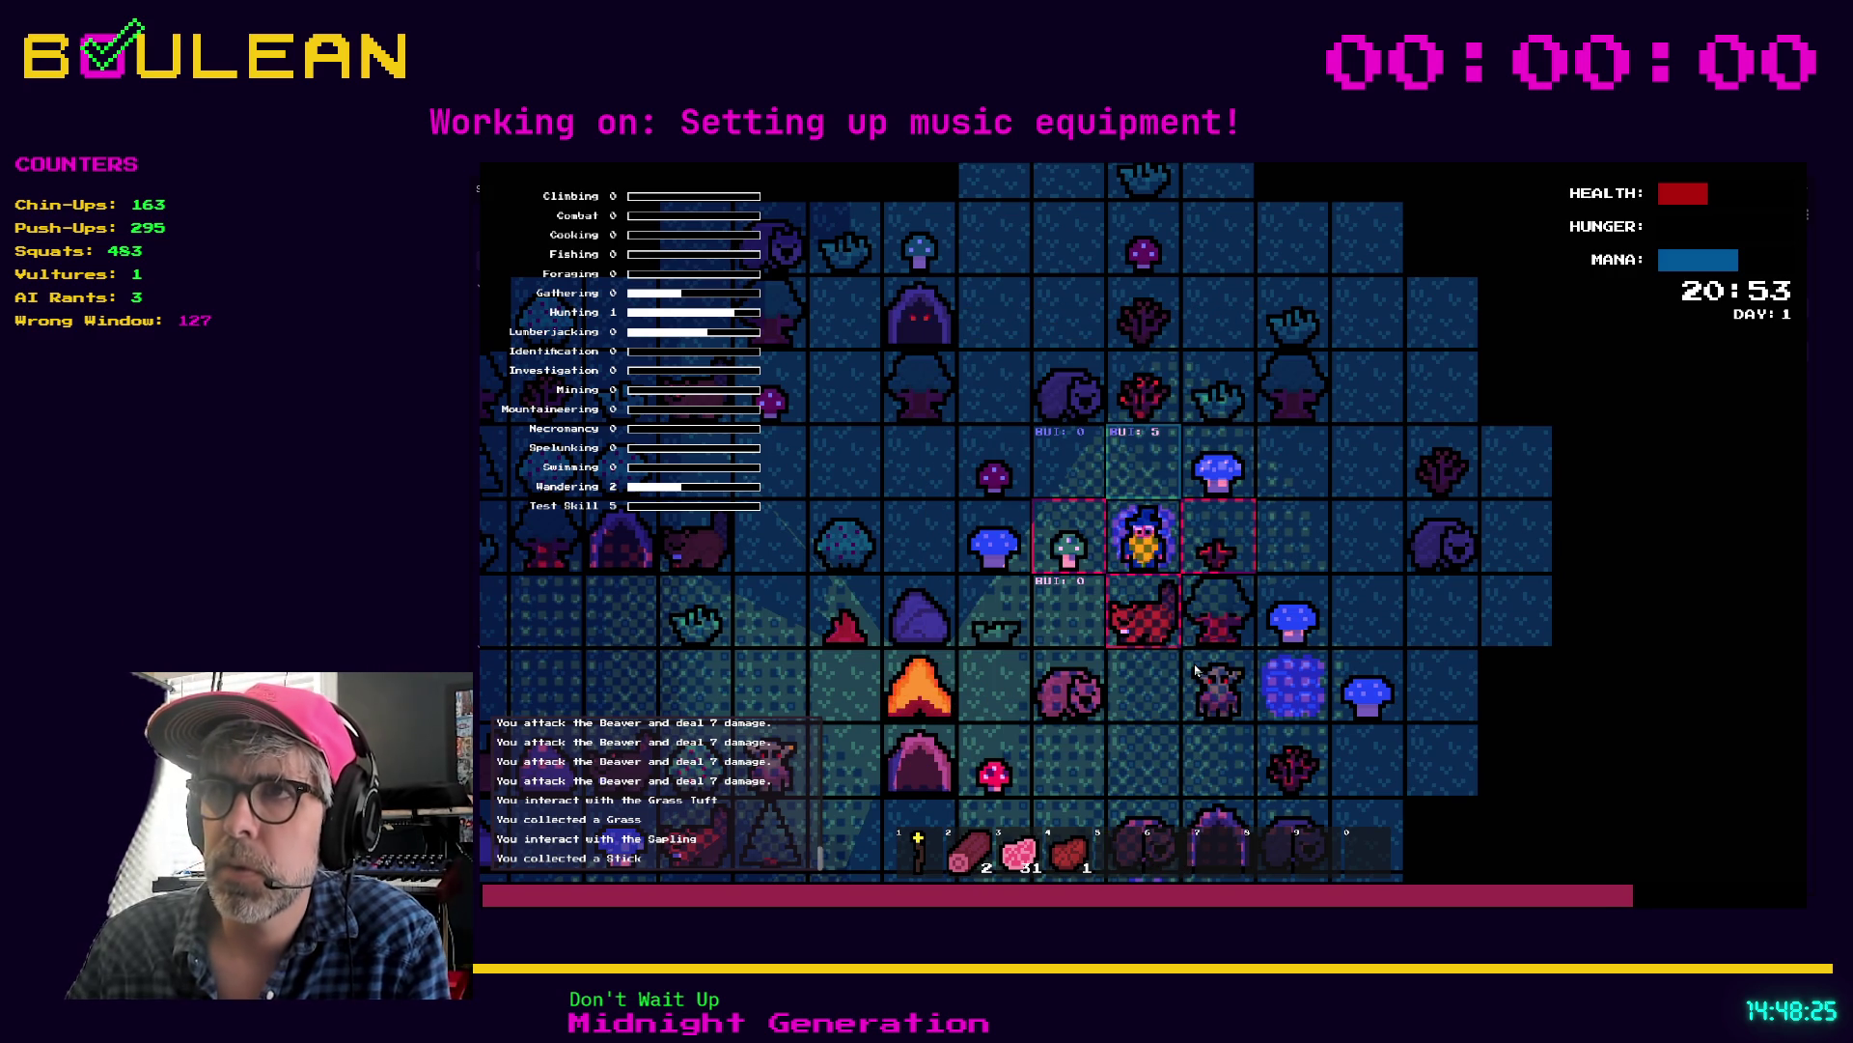
key(Up)
Step: Put raw meat on the drying rack, select the staff, and move until GAME OVER
key(Left)
key(Up)
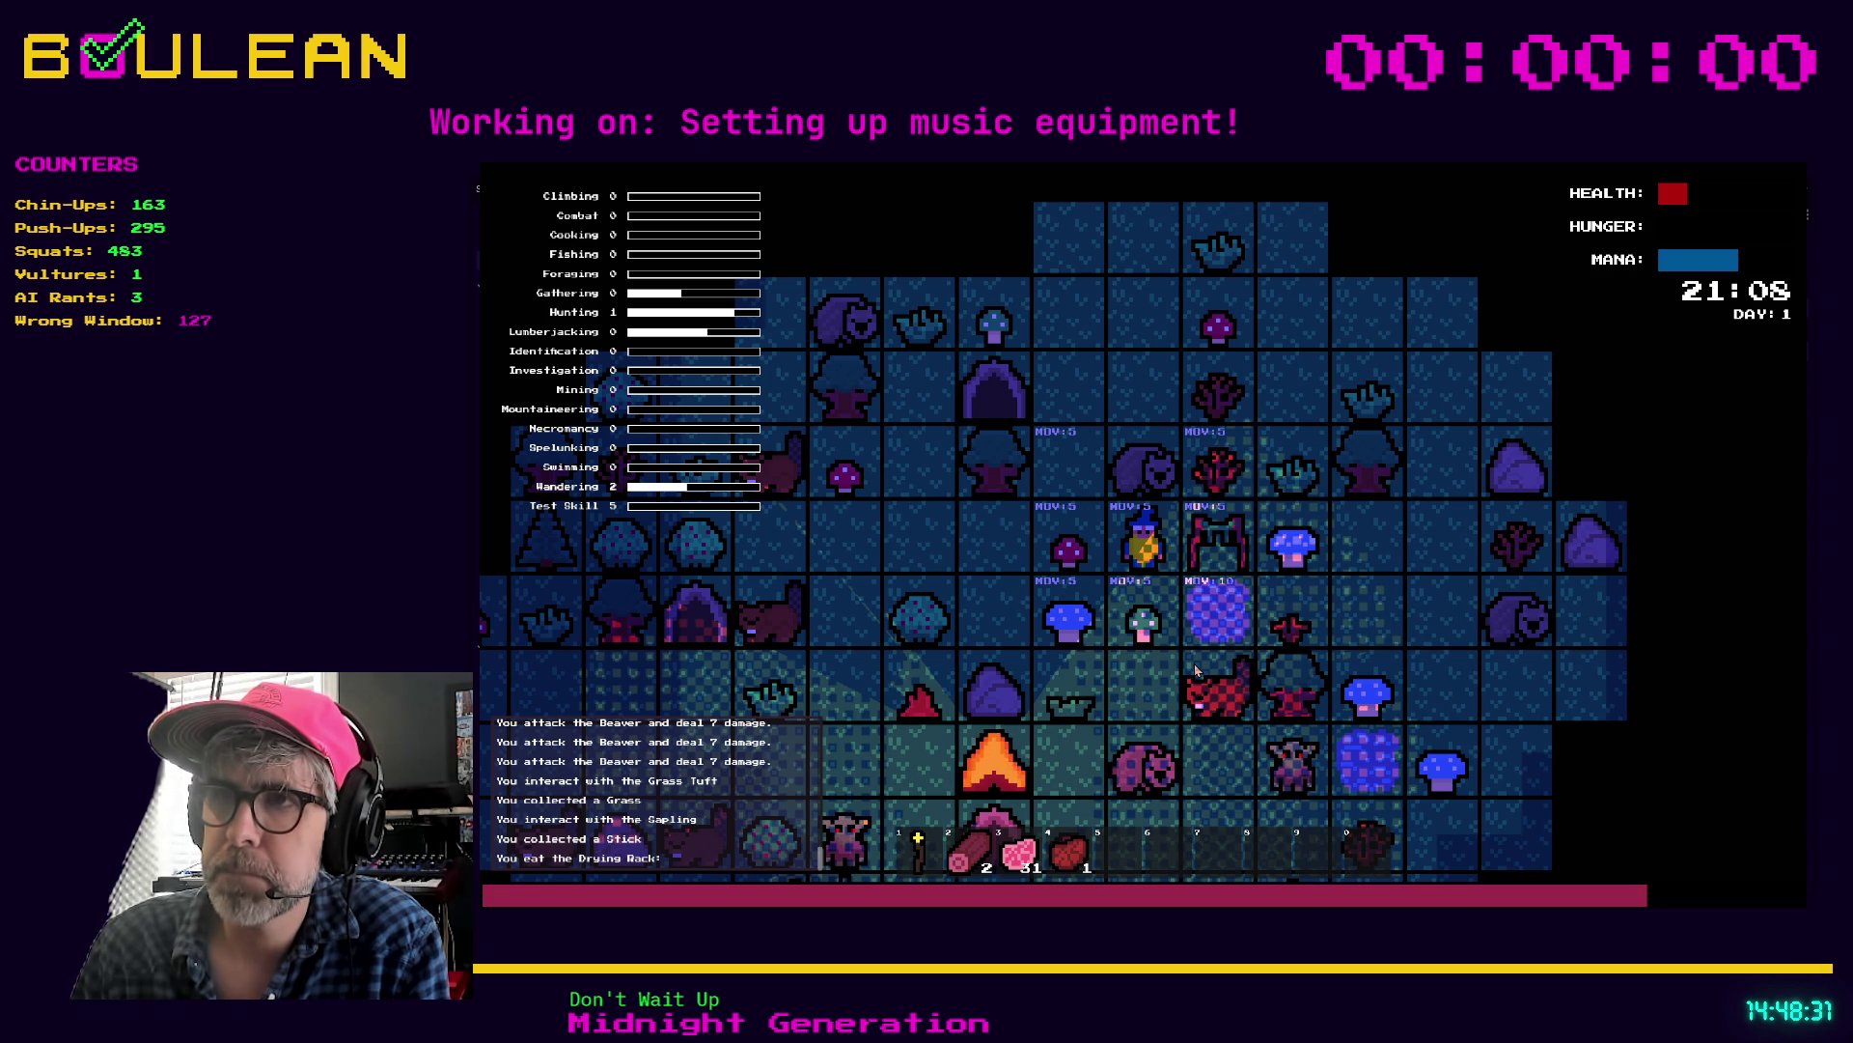
click(1207, 575)
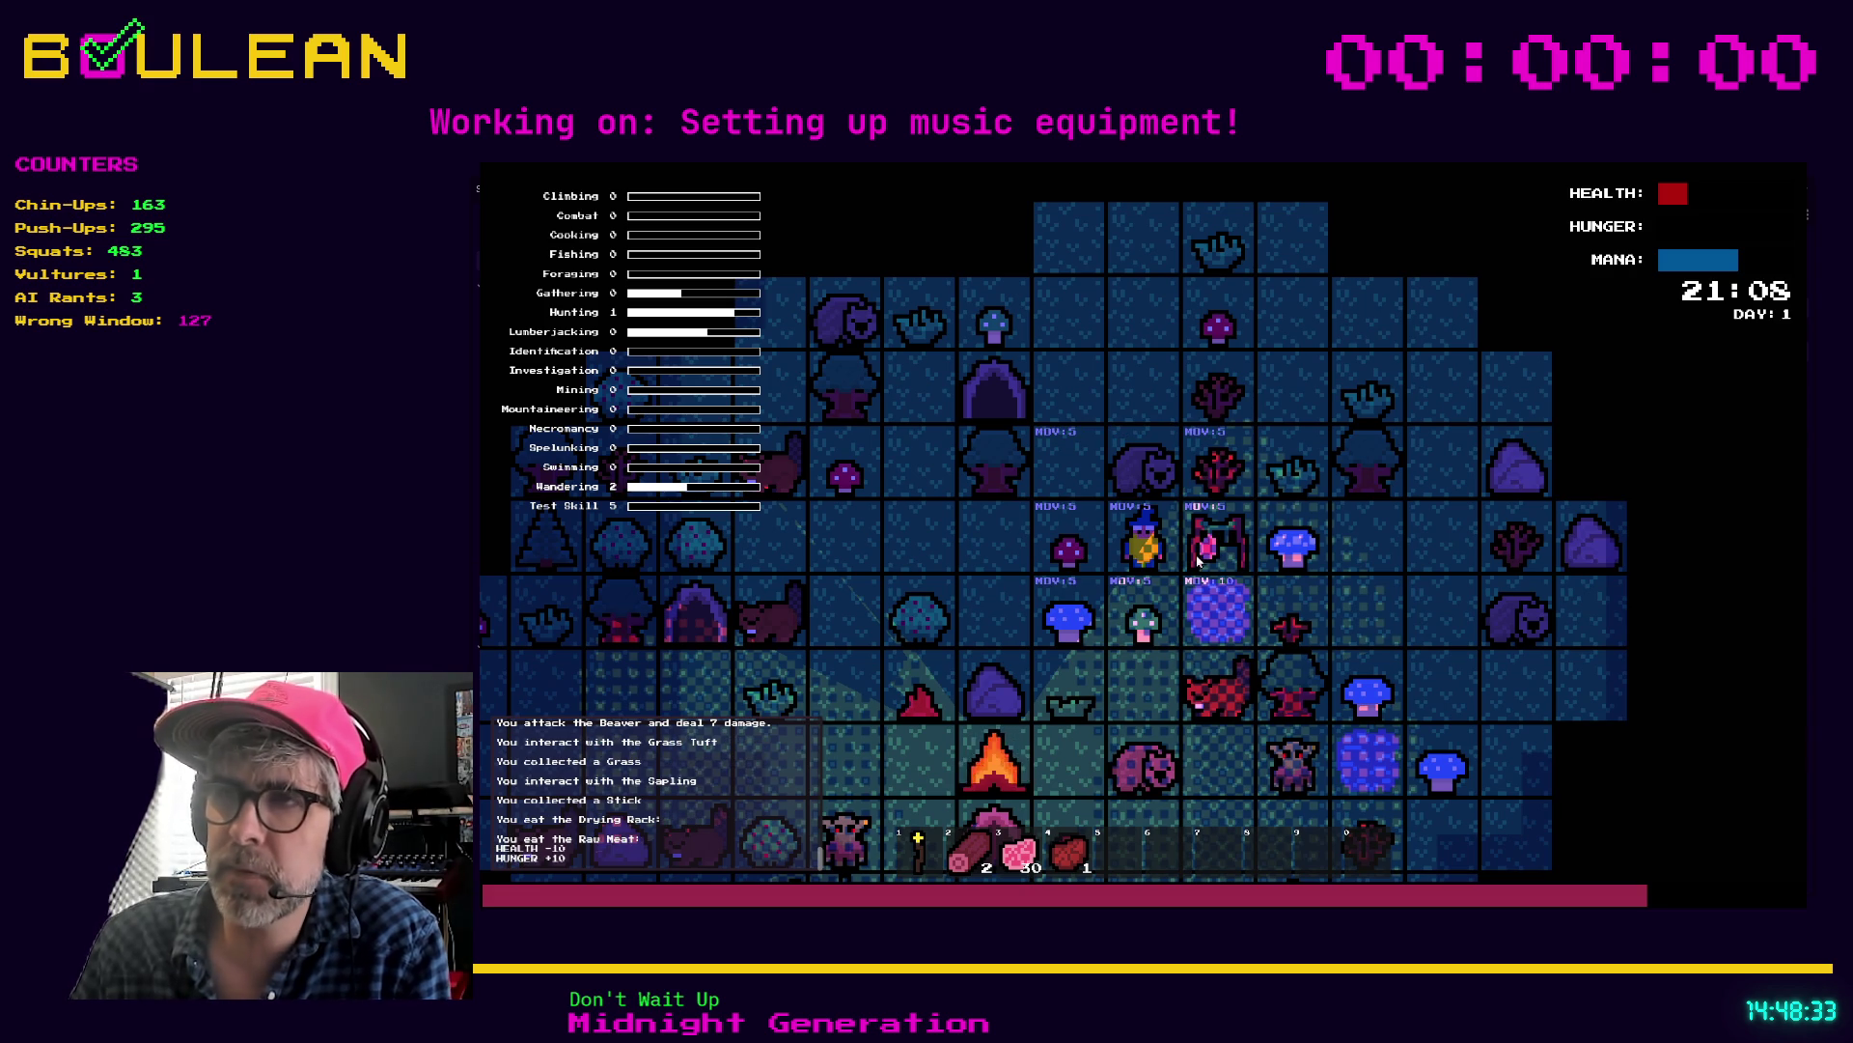
key(1)
scroll(1207, 574, up, 2)
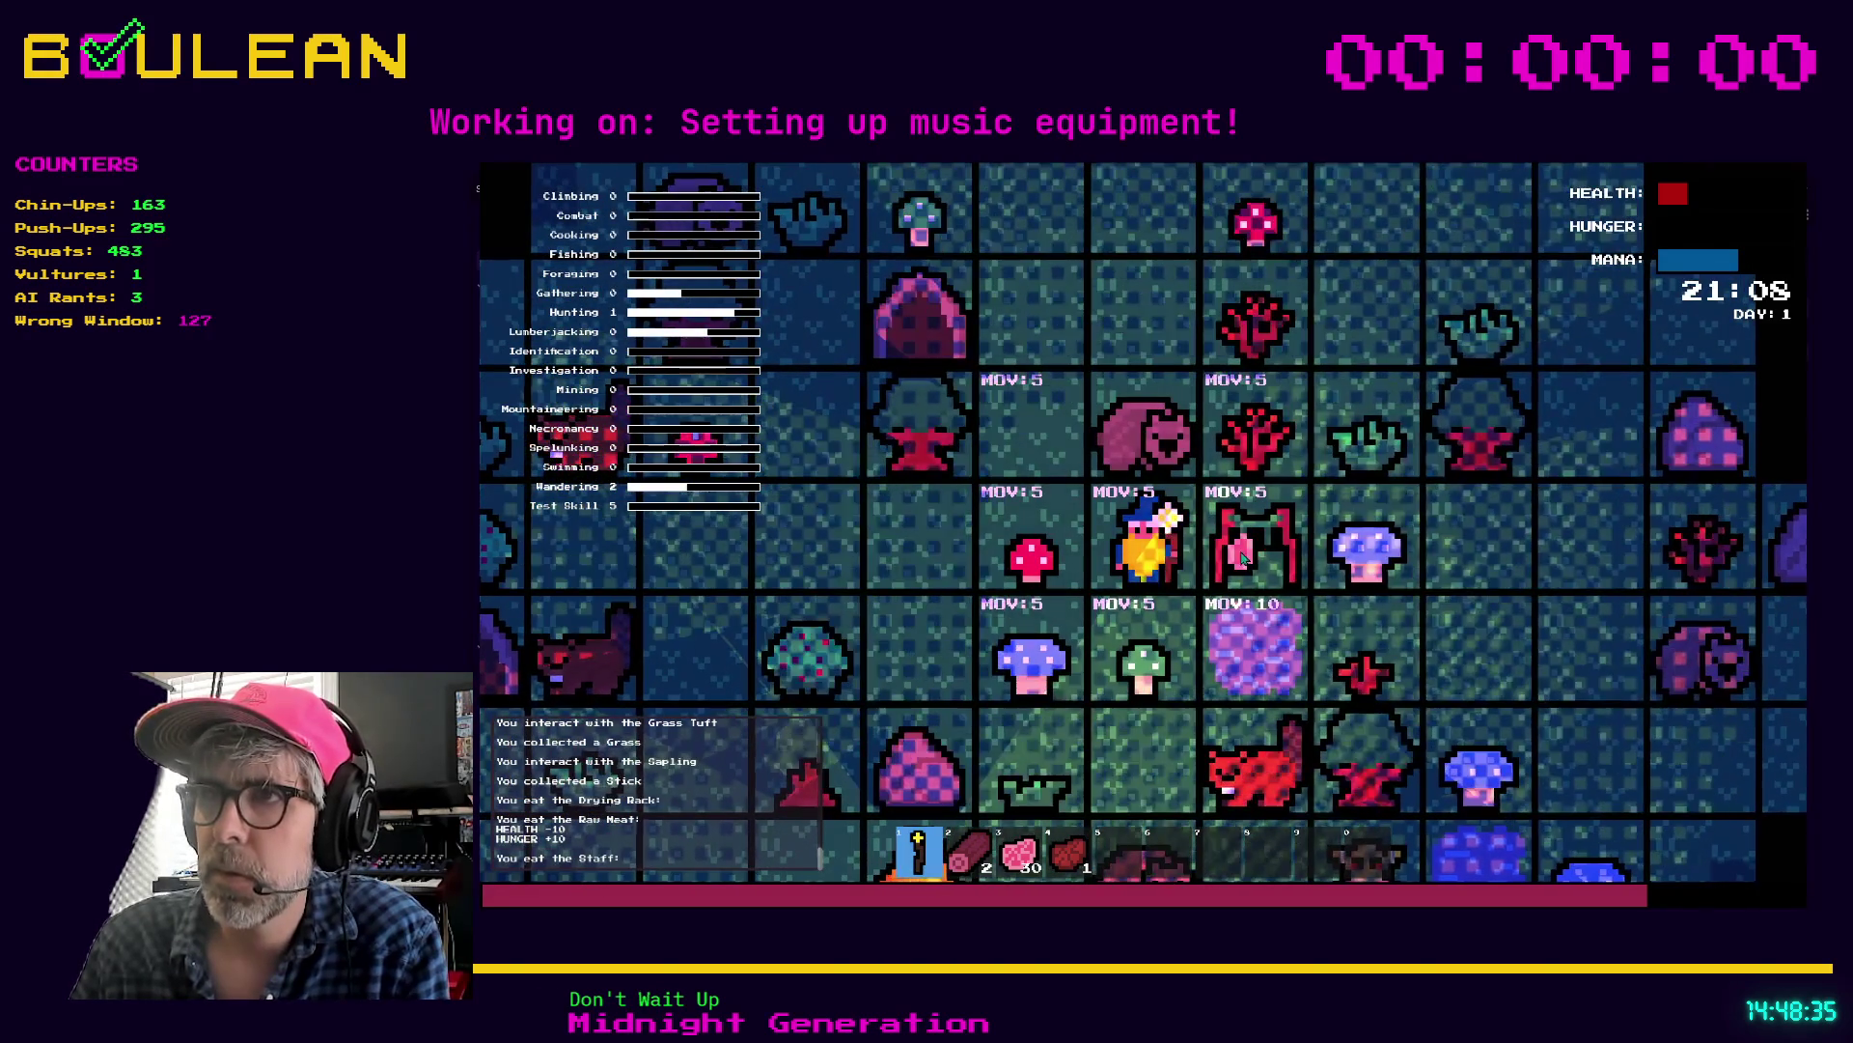
key(w)
key(a)
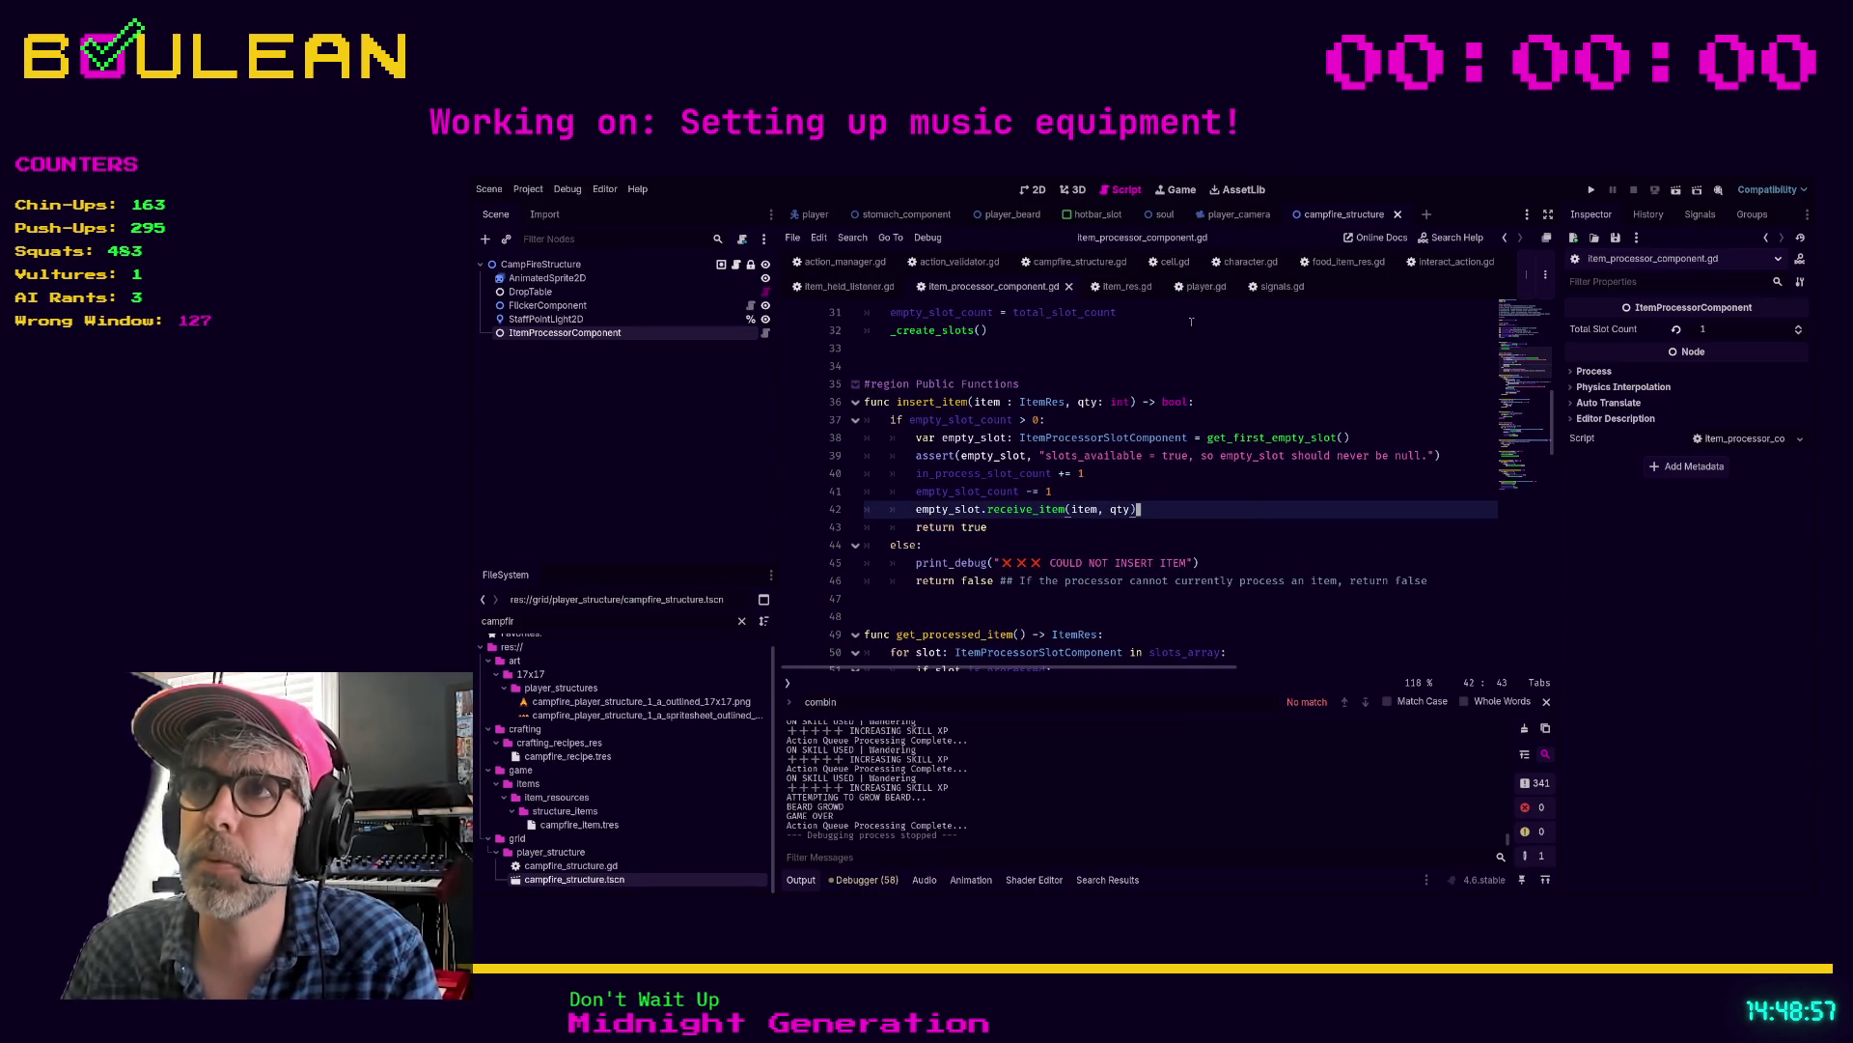
Step: Review player.gd's COMBINE branch and the ActionTypes enum in action.gd
click(1201, 287)
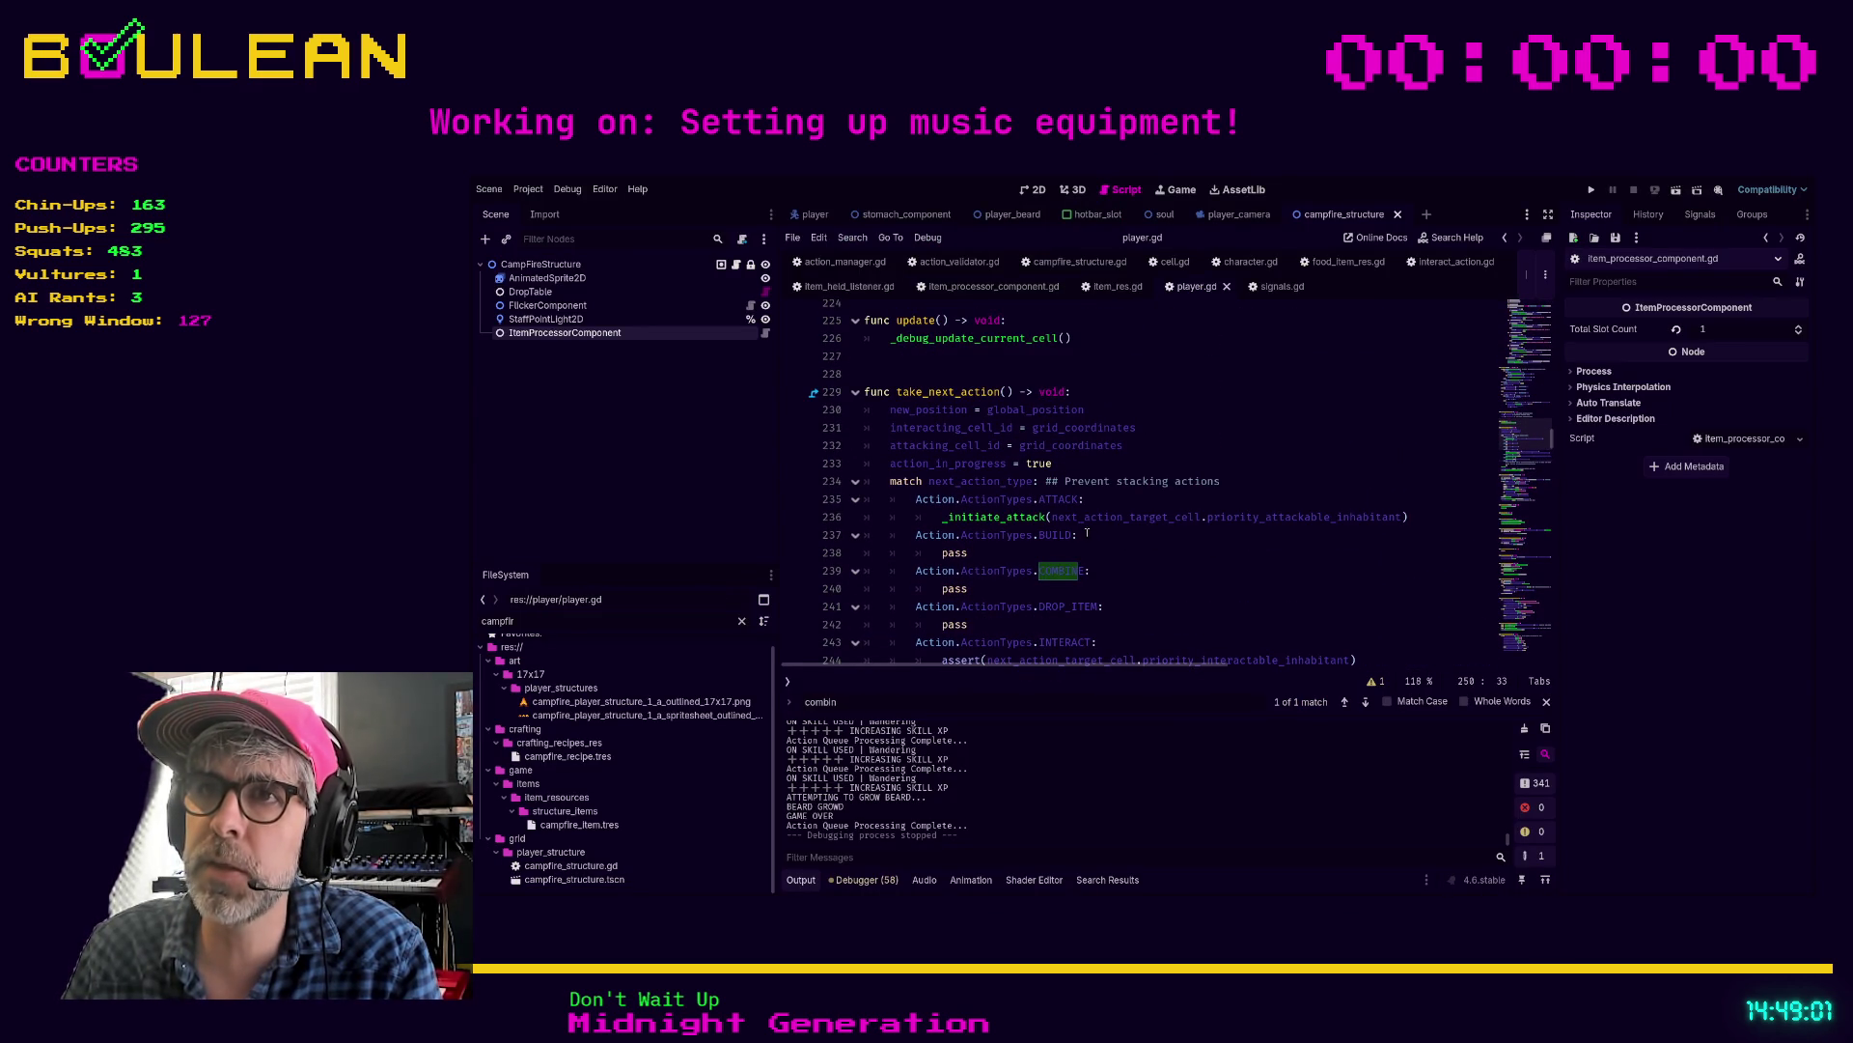
scroll(1023, 502, down, 2)
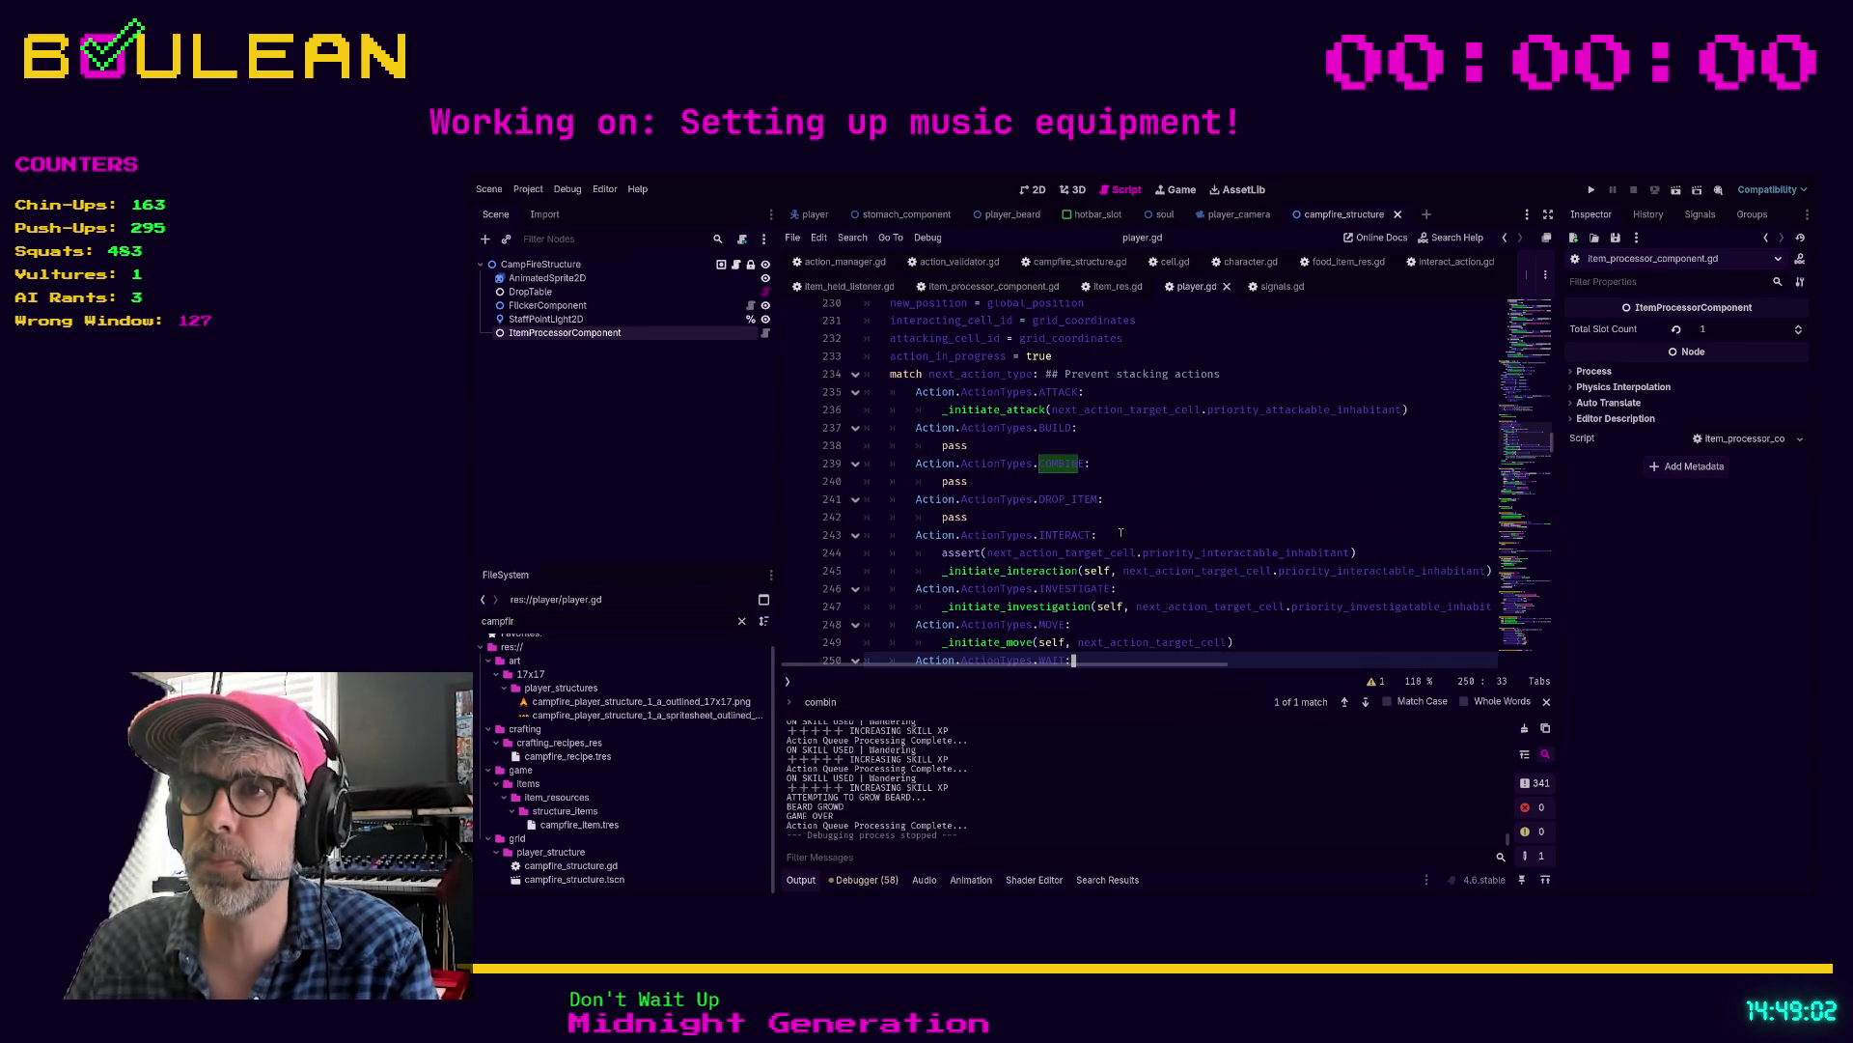
drag(967, 478, 981, 476)
ctrl+click(999, 473)
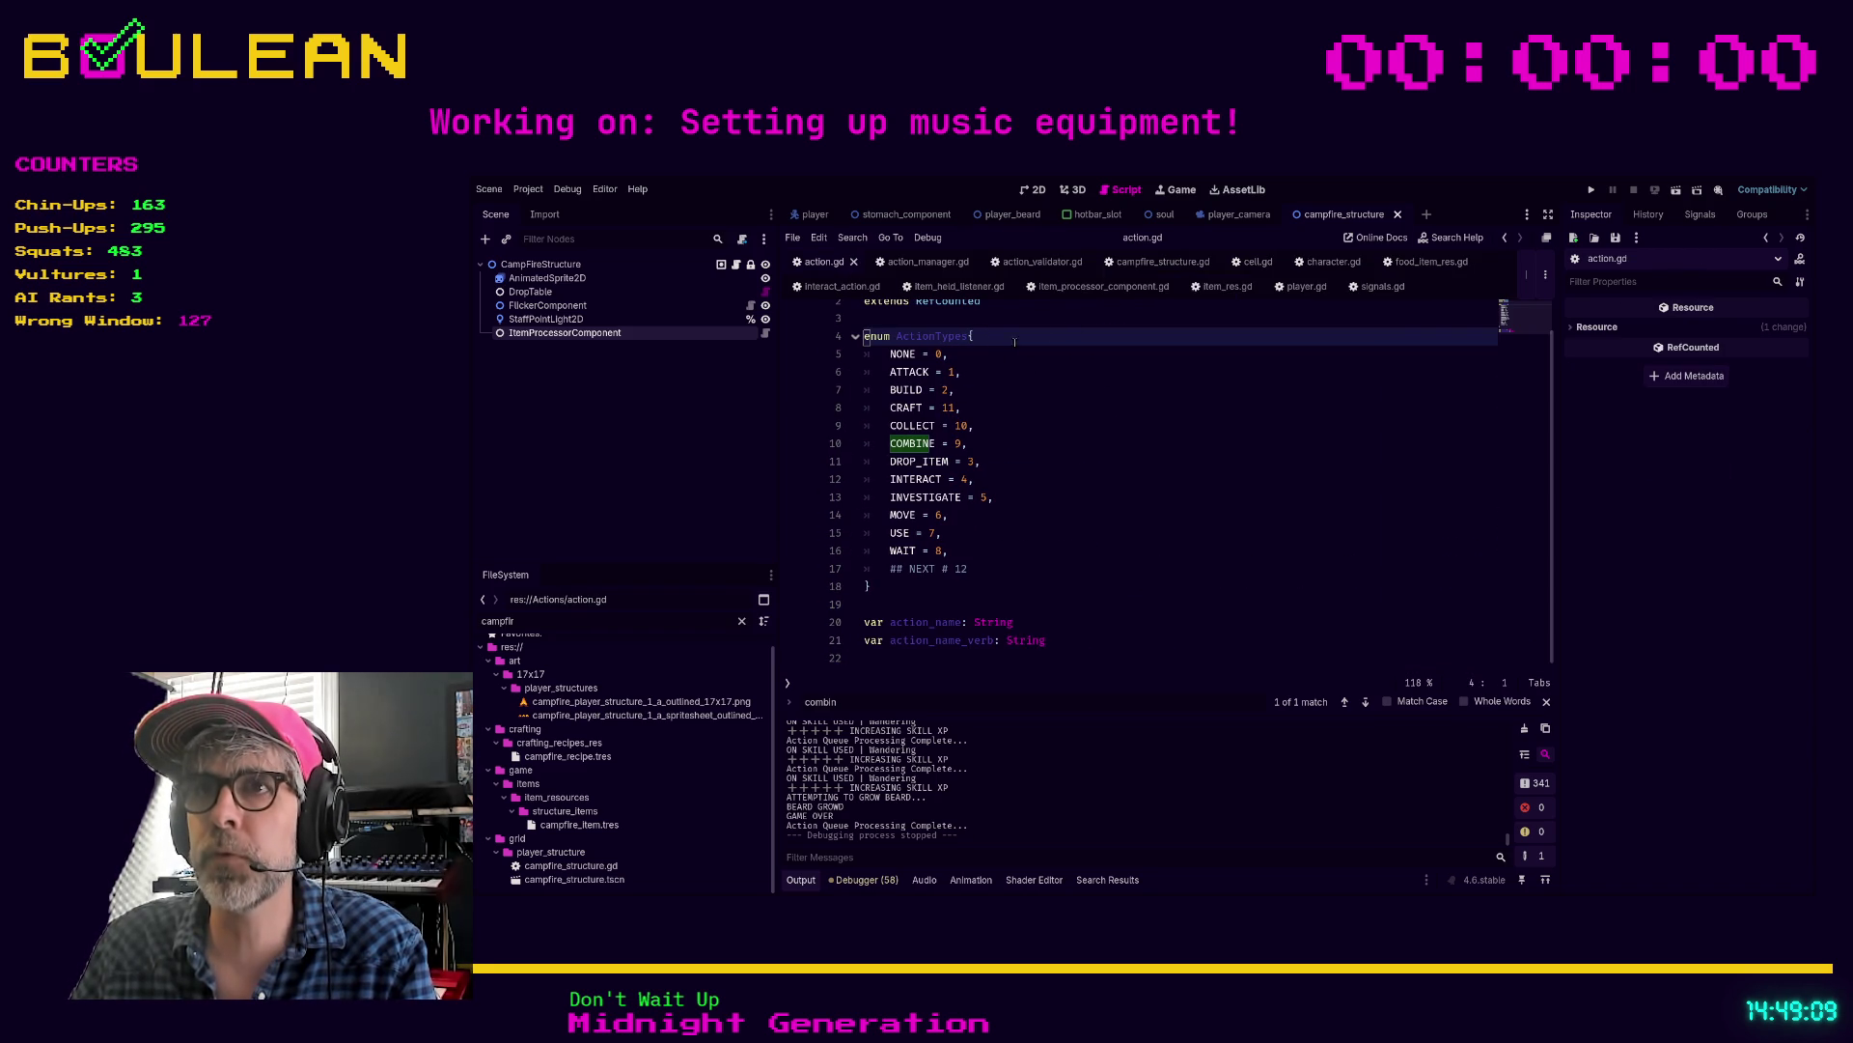
click(1308, 288)
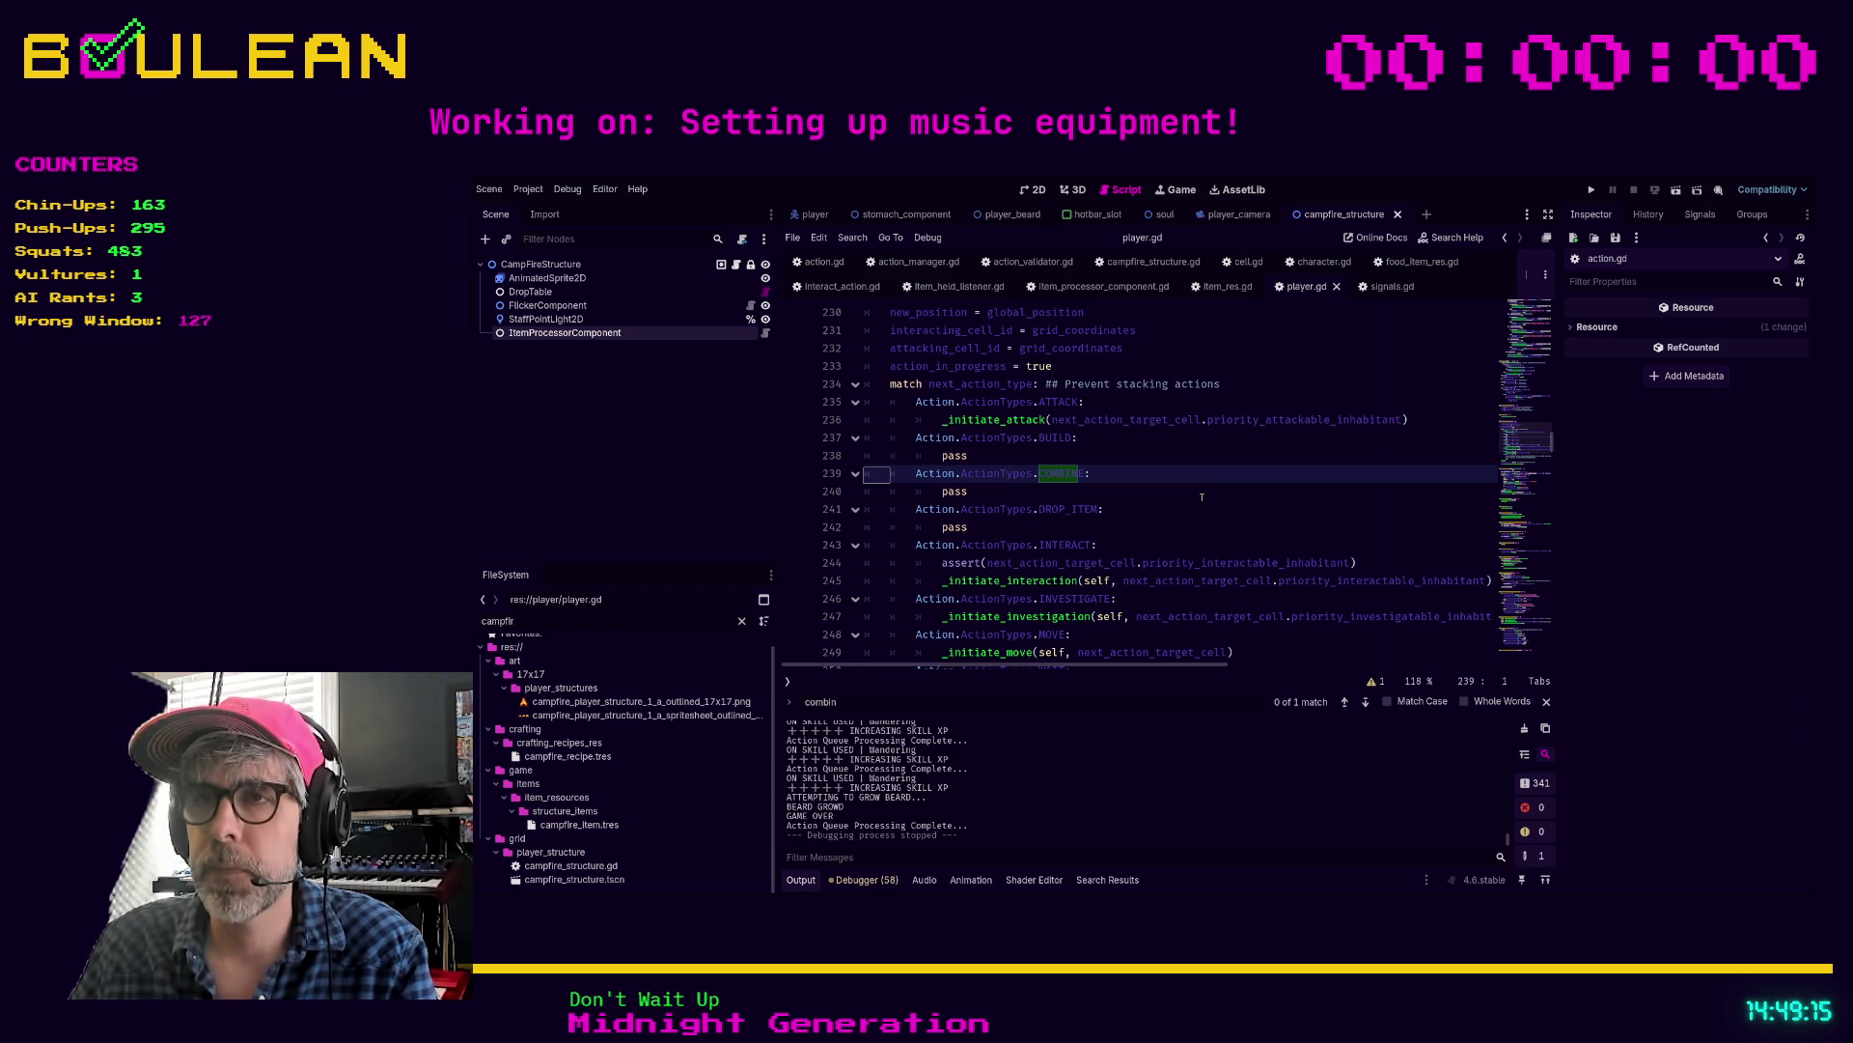
Step: Check the INTERACT and DROP_ITEM branches, then return to item_held_listener.gd
click(1162, 539)
click(1145, 523)
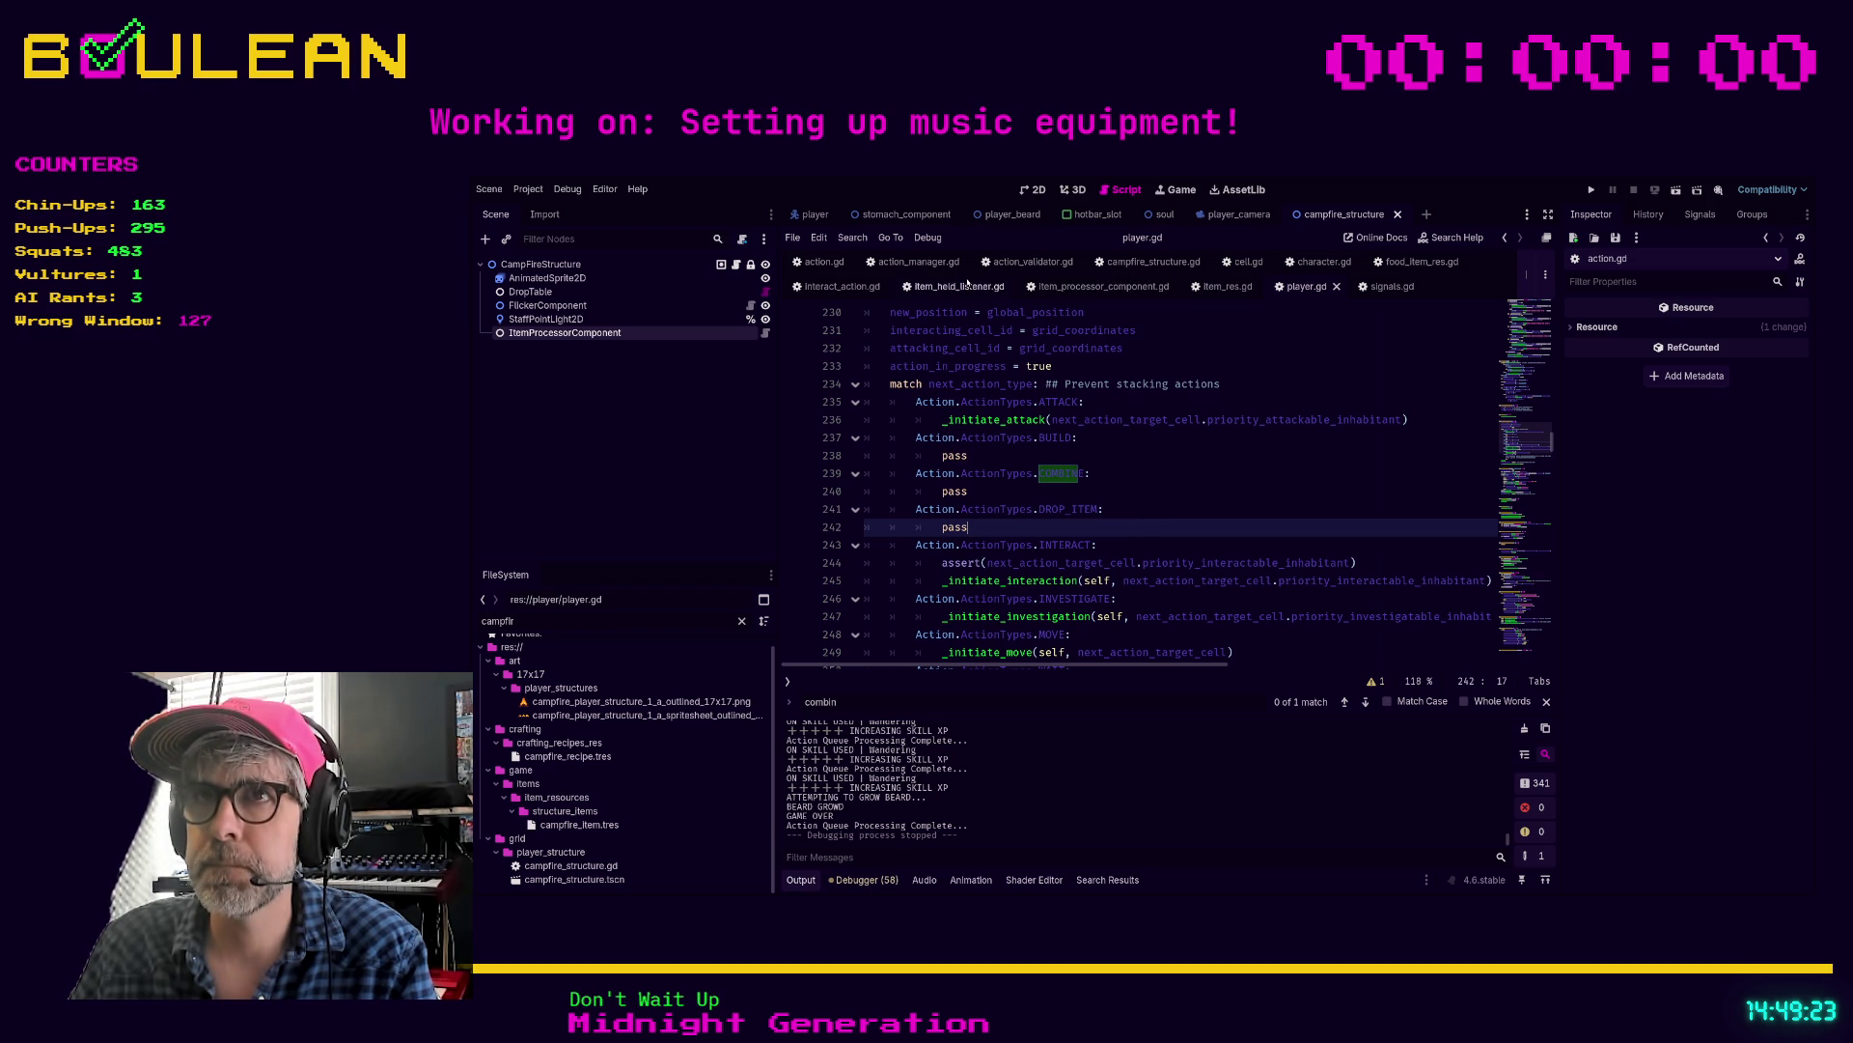
click(912, 287)
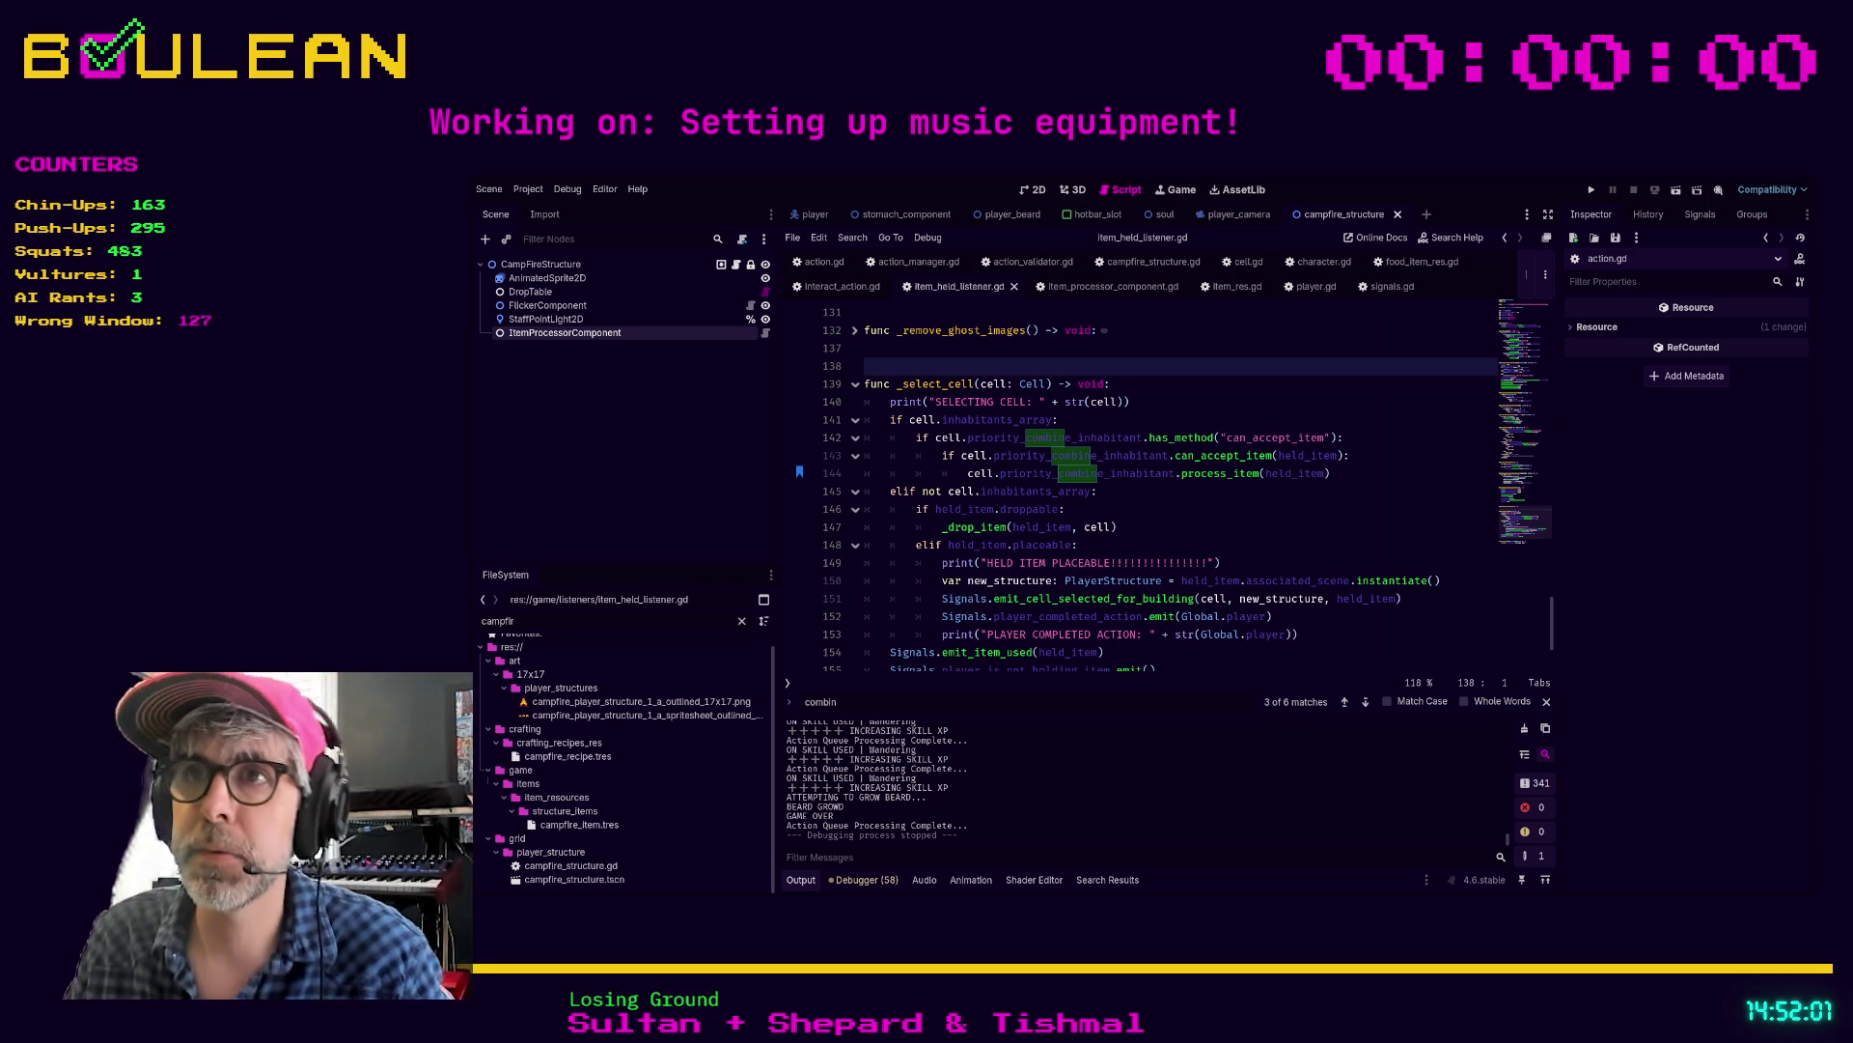
Step: Go from the _drop_item call back to player.gd's action match code
click(1198, 526)
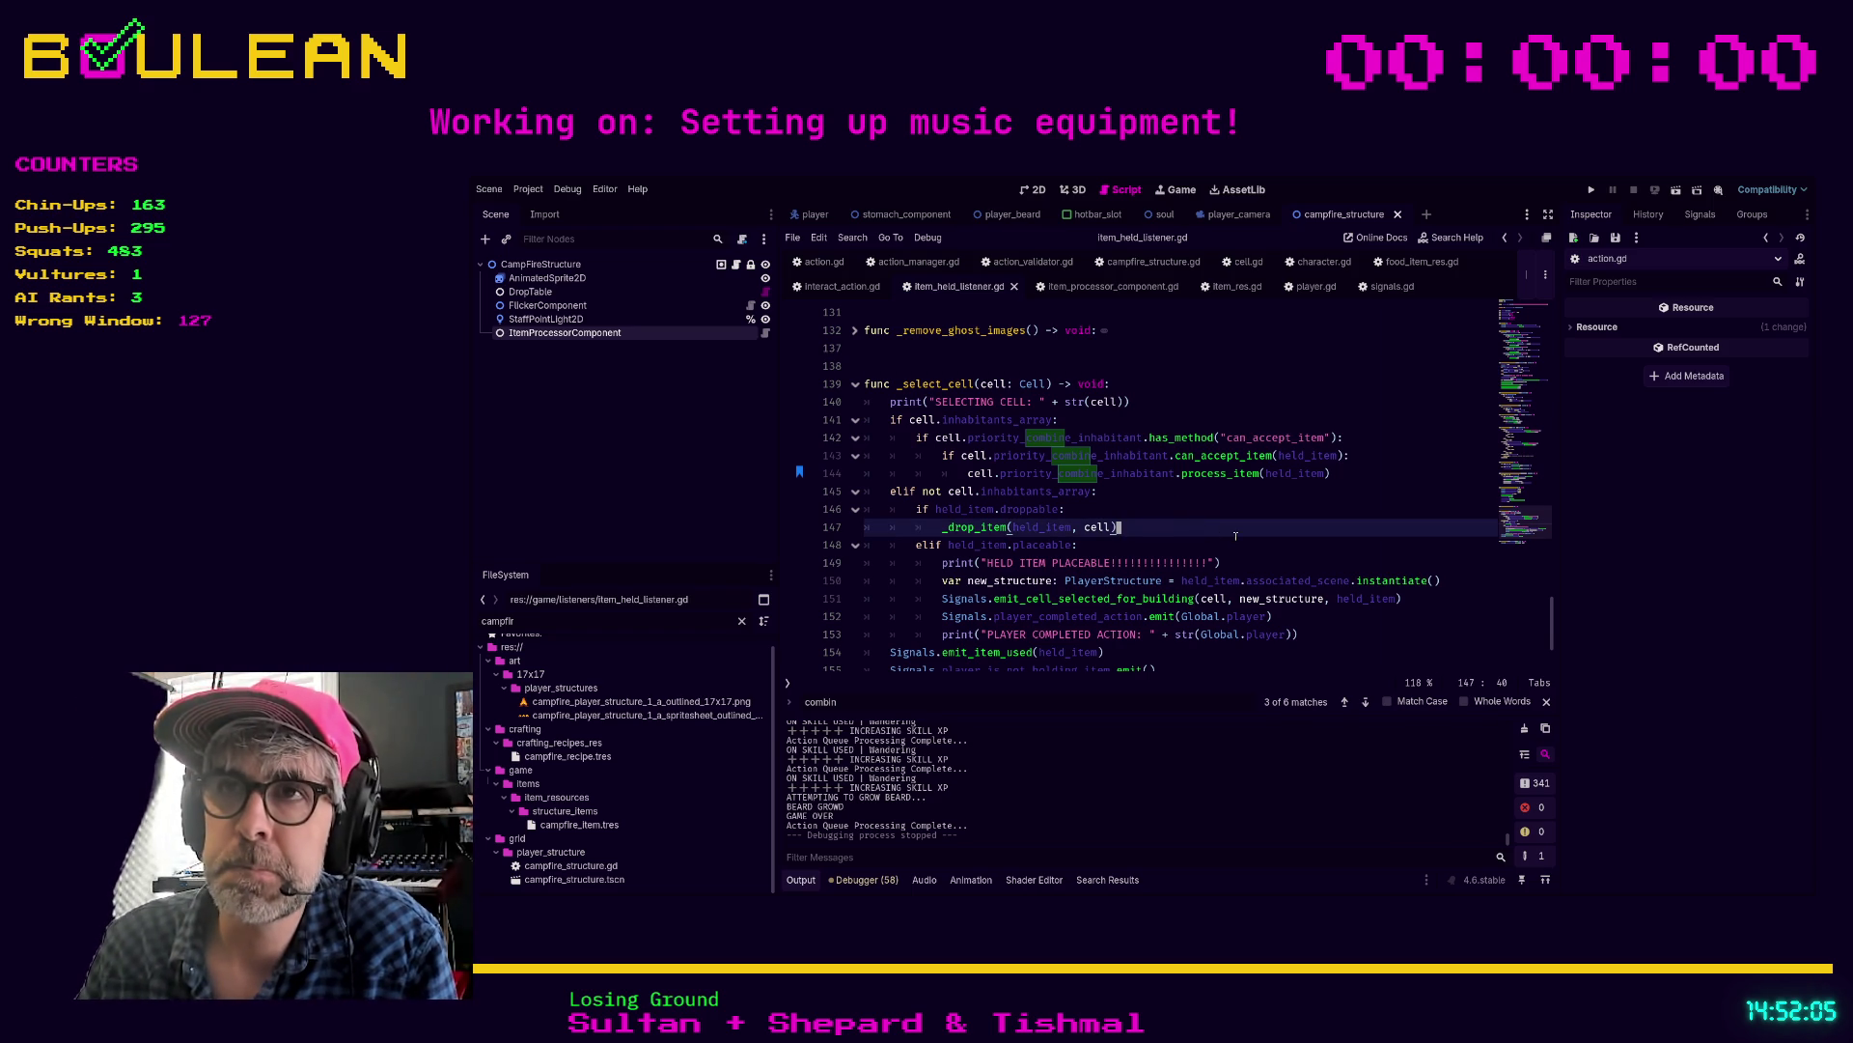
scroll(1236, 536, up, 3)
click(1298, 286)
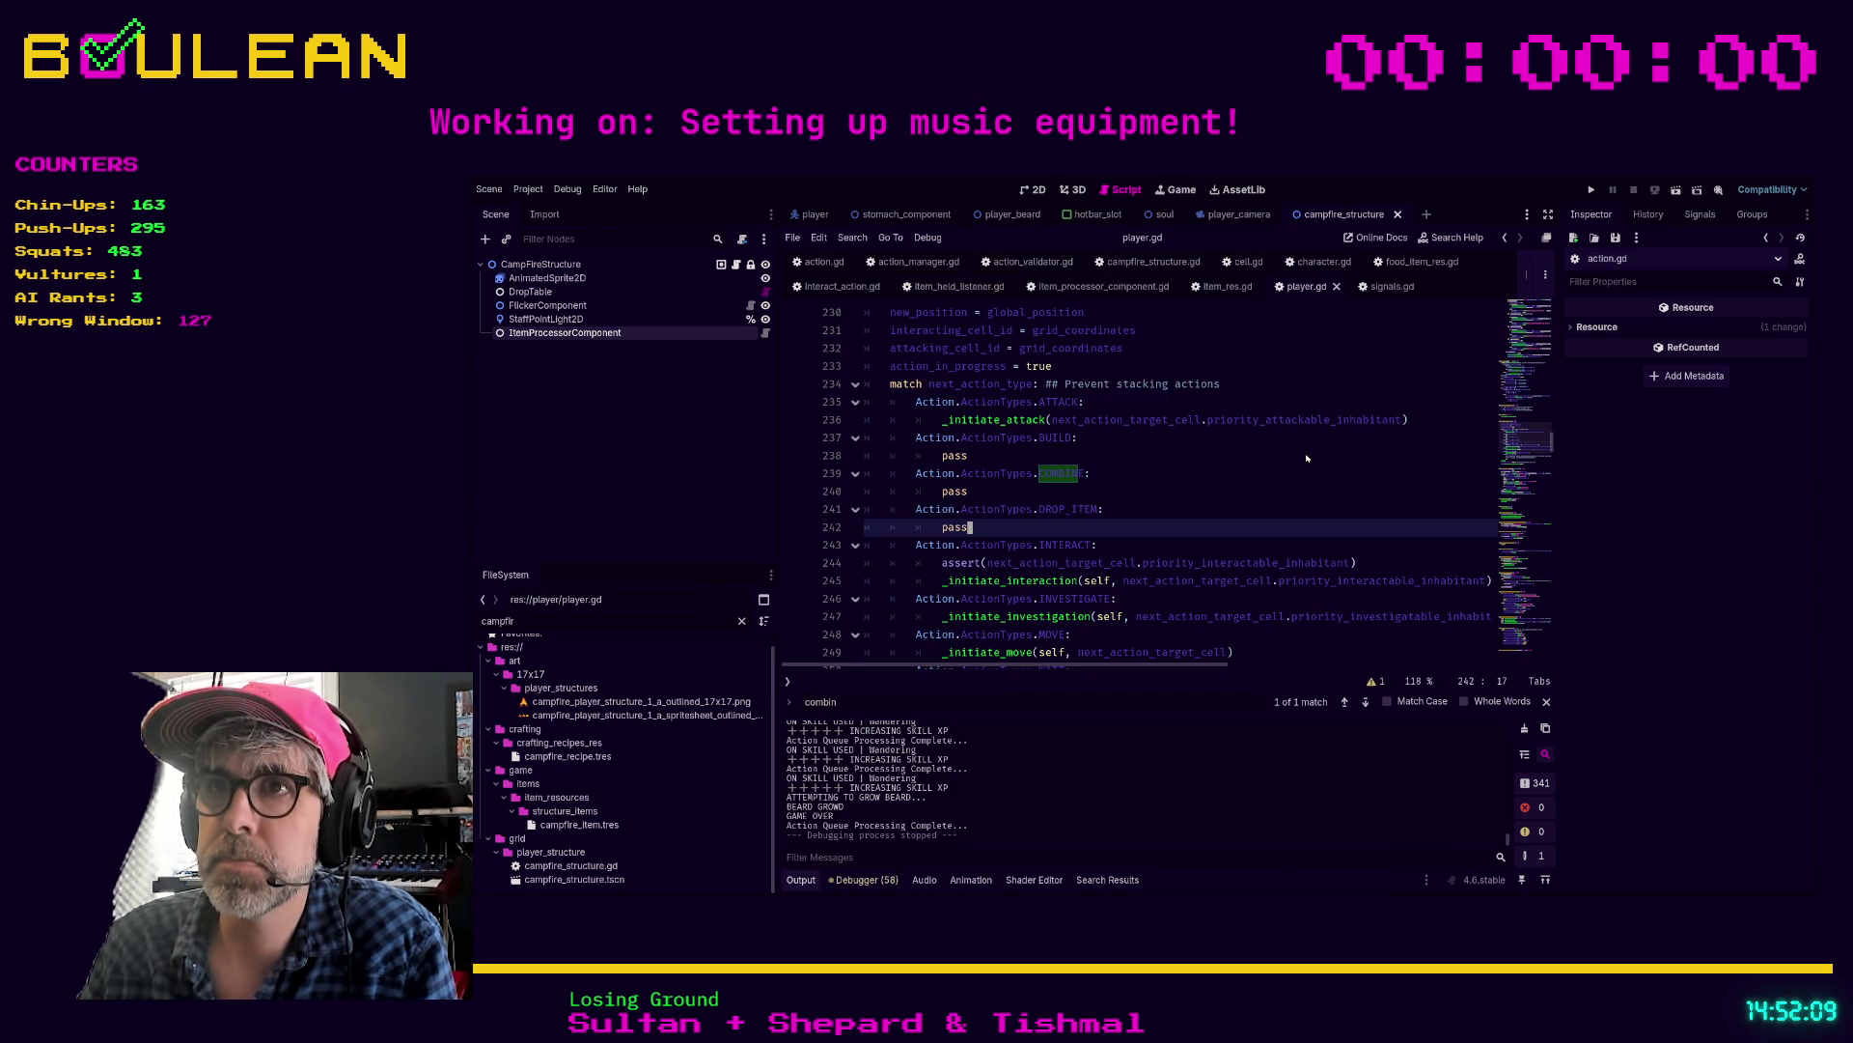
scroll(1183, 482, down, 1)
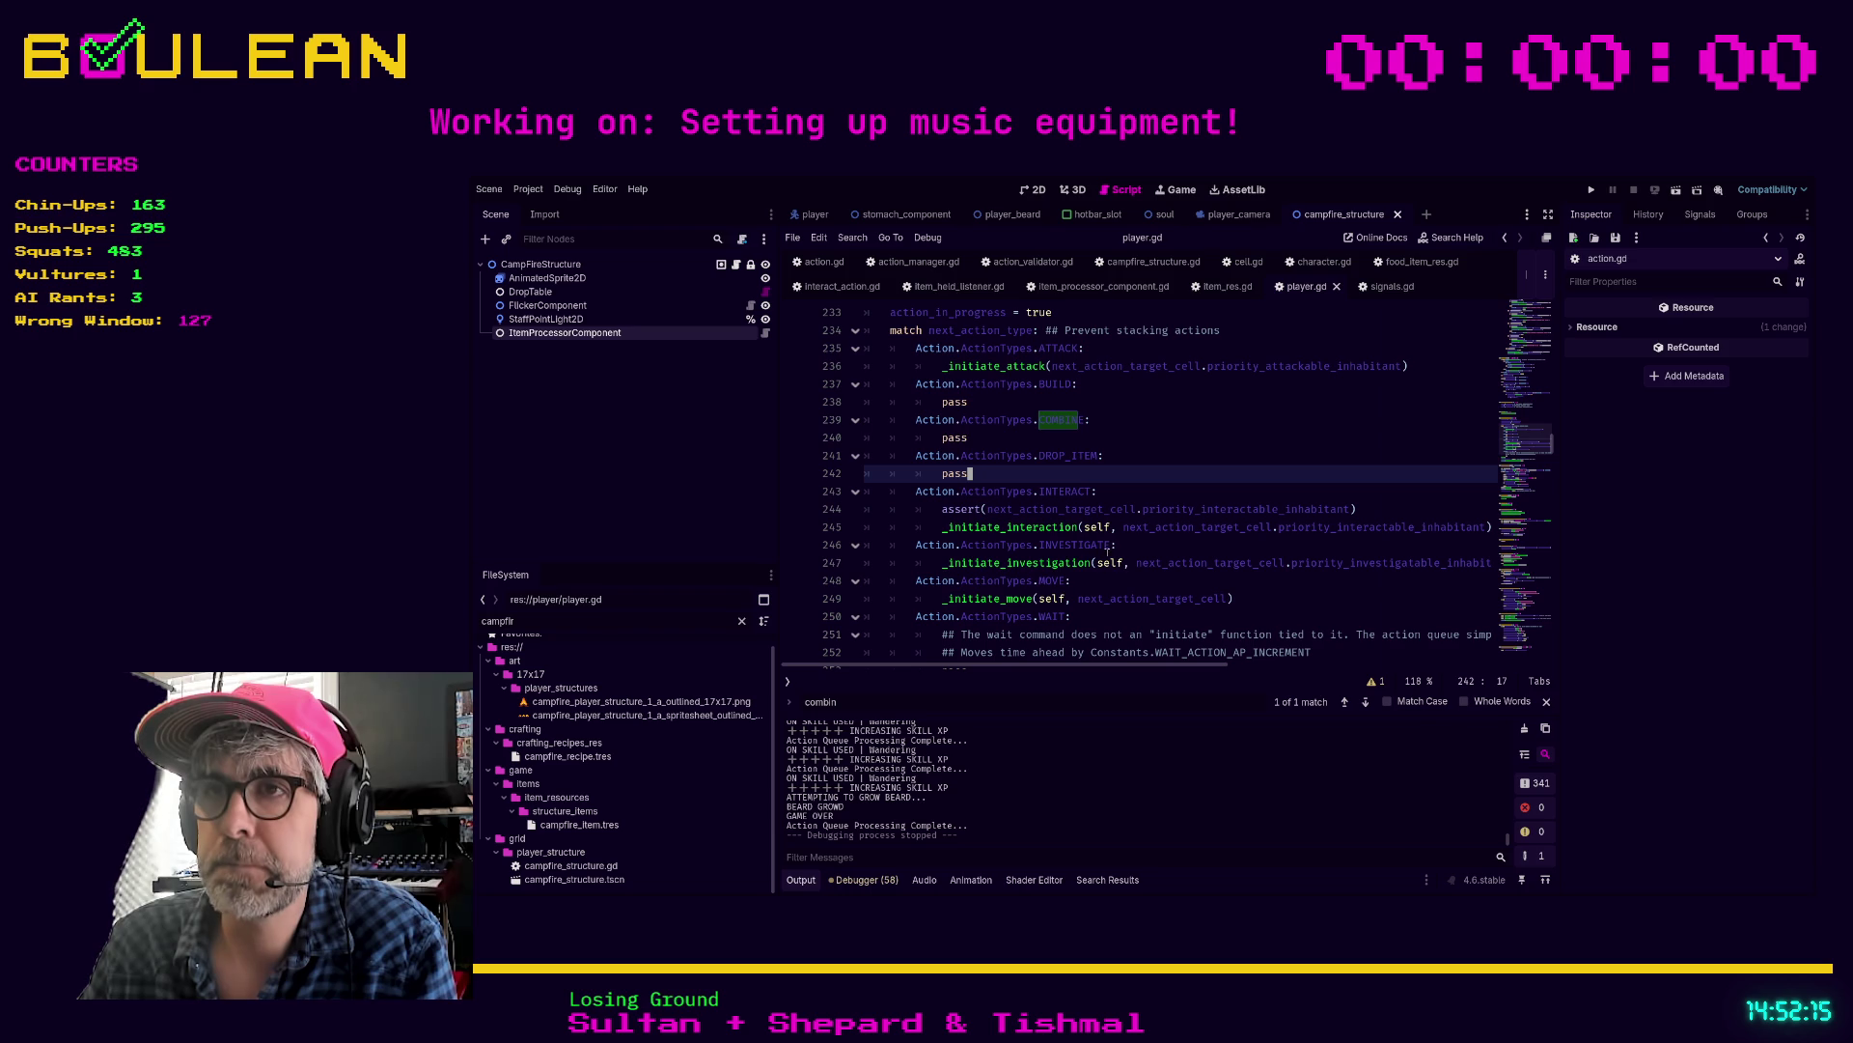
scroll(1126, 558, up, 15)
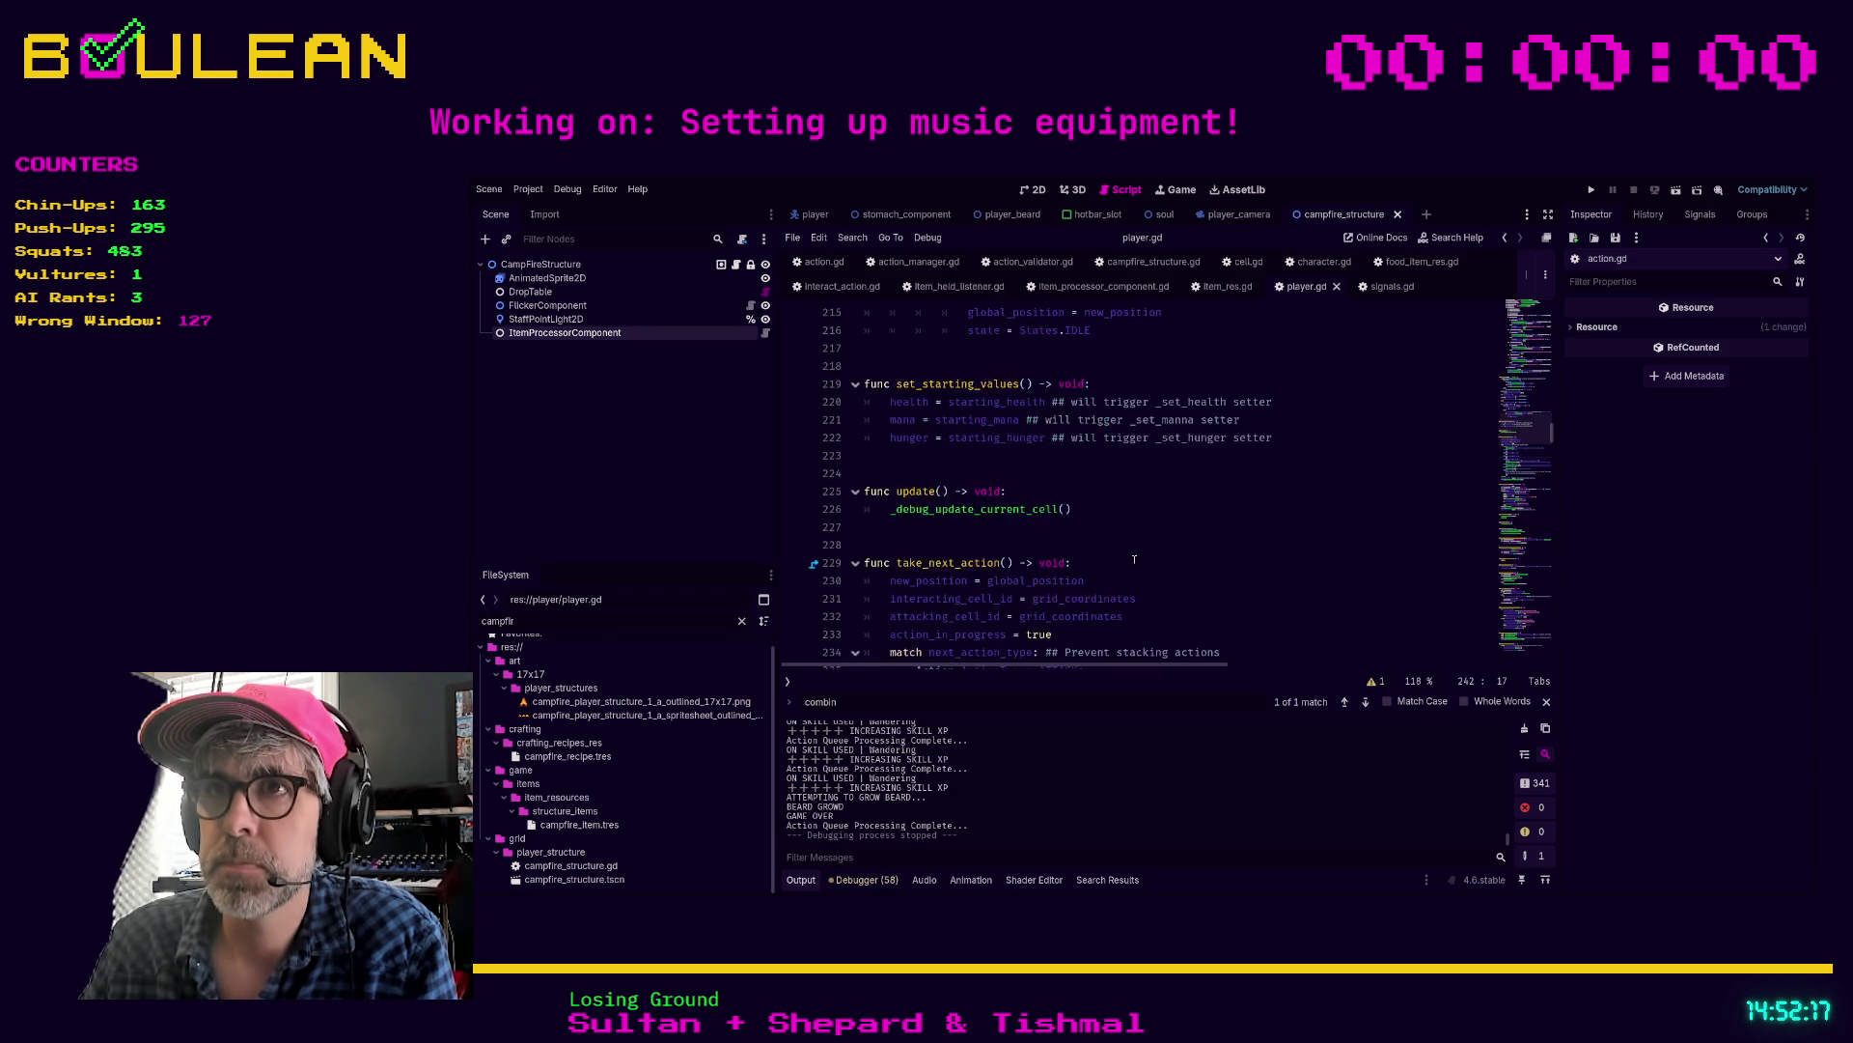
scroll(1134, 558, up, 6)
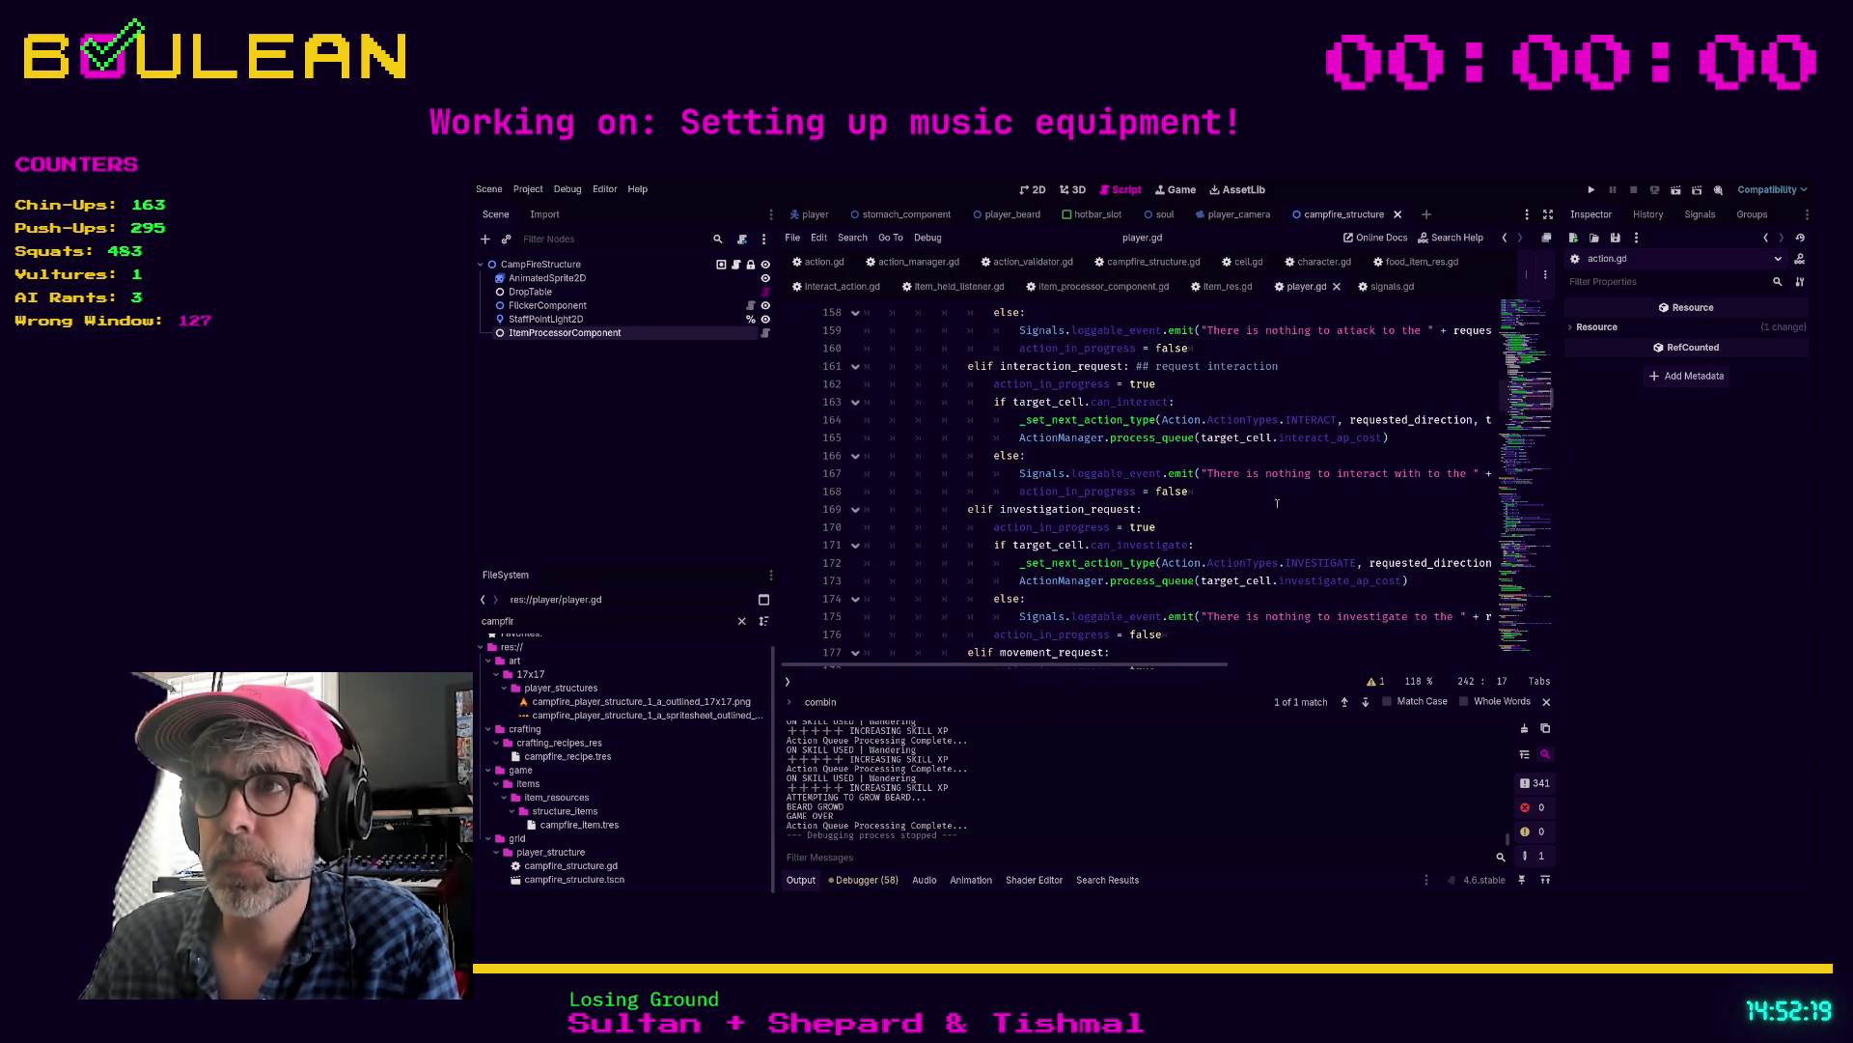
Step: Browse player.gd's investigation request code and the _input function around line 137
click(1277, 510)
scroll(1277, 503, up, 4)
scroll(1277, 503, up, 6)
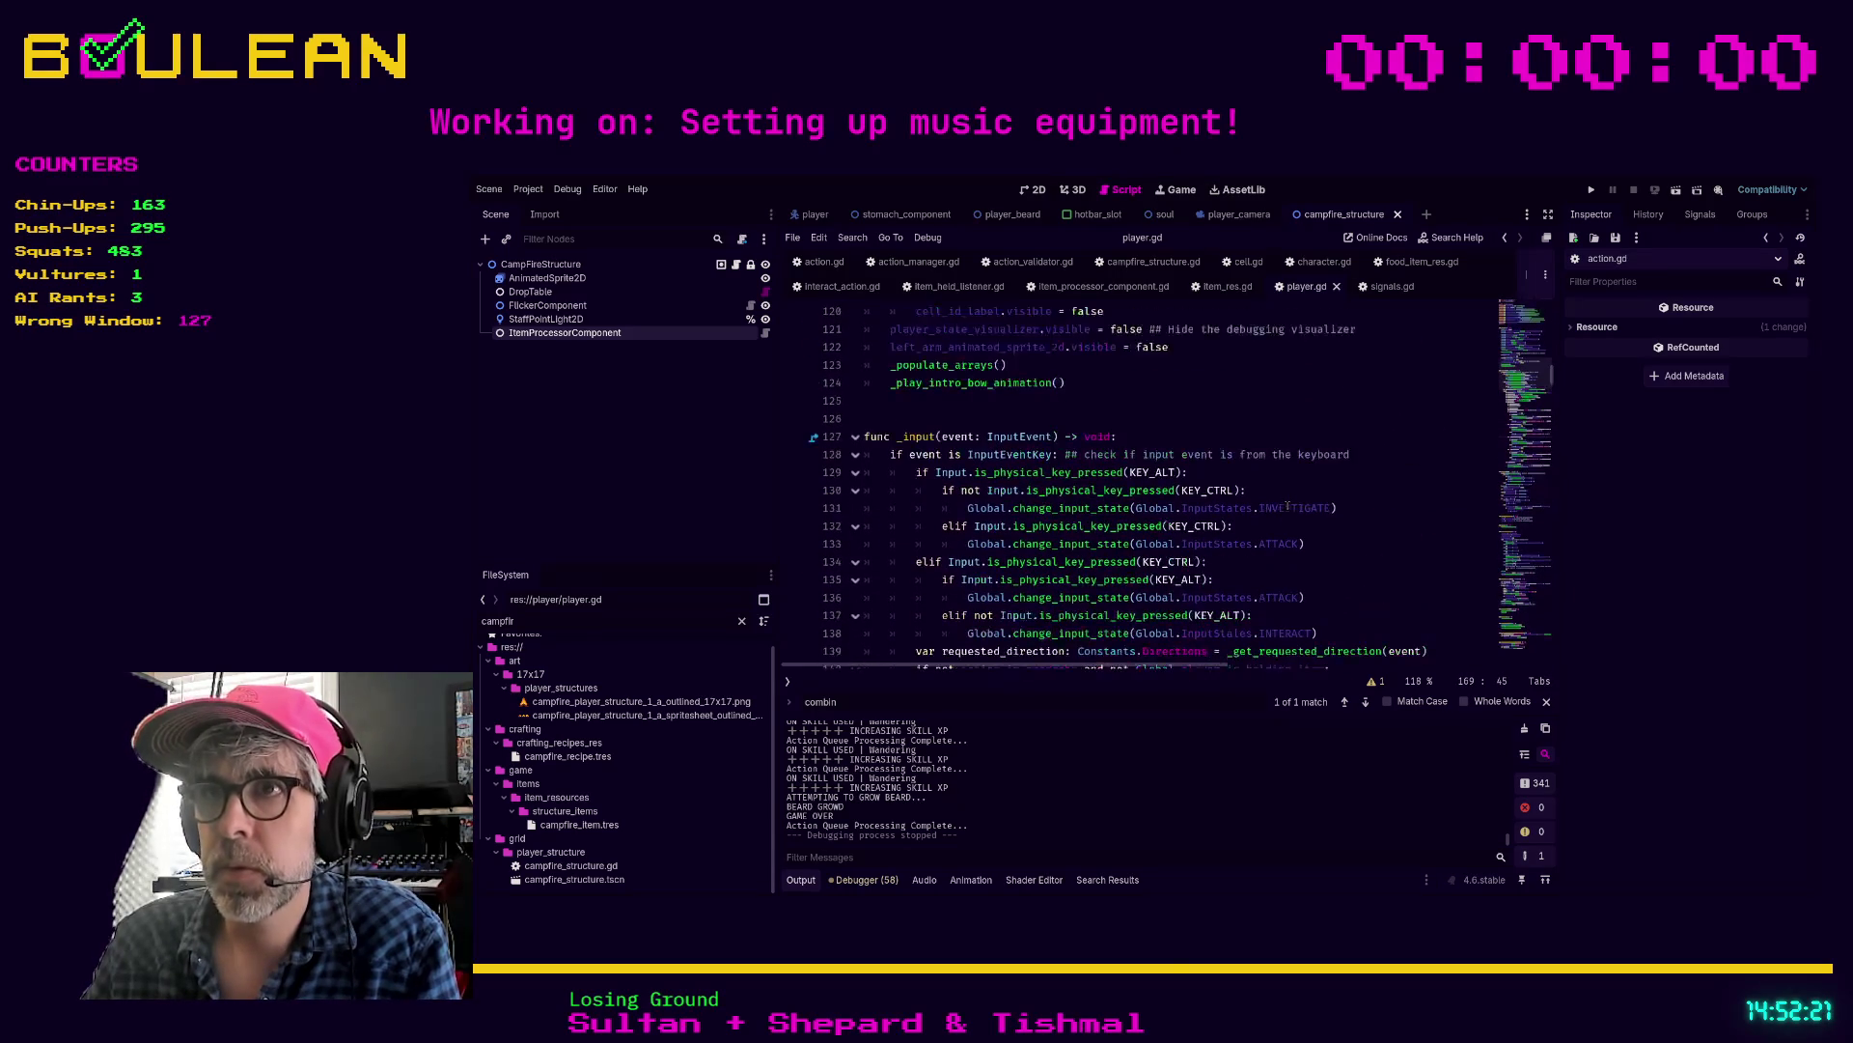
scroll(1075, 473, down, 1)
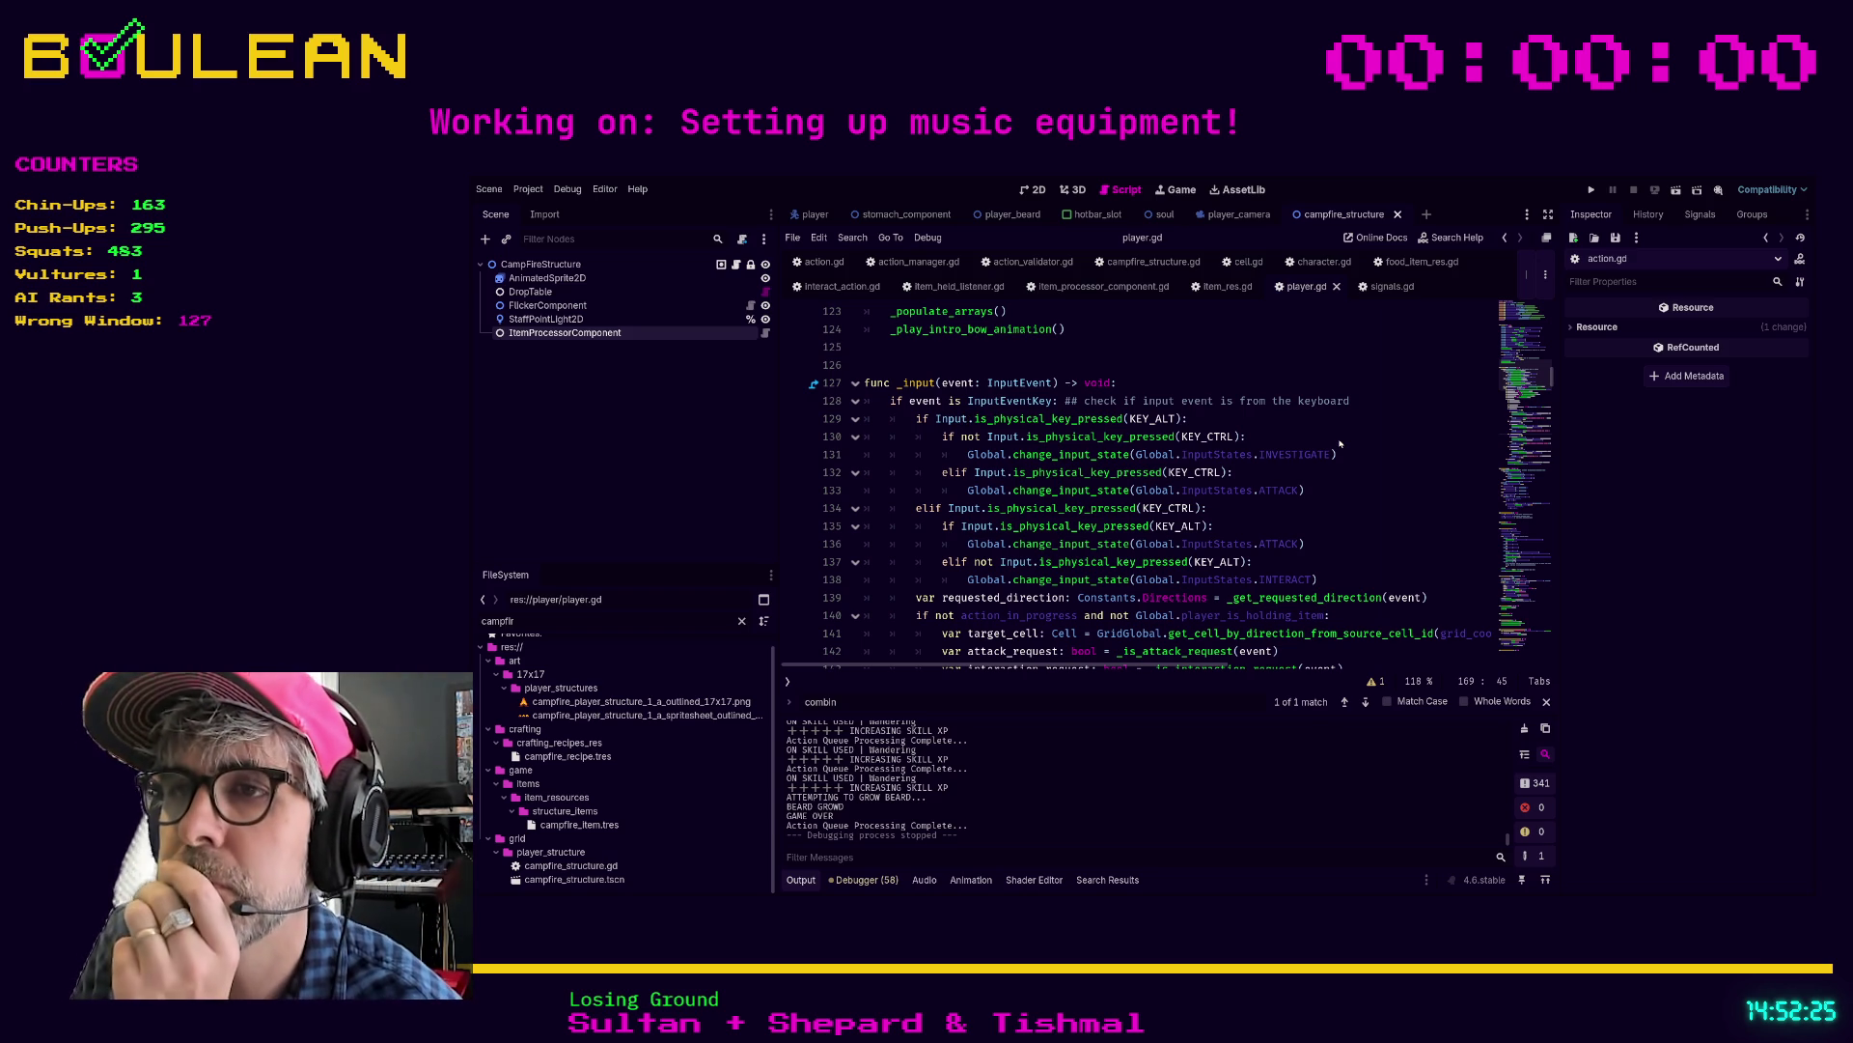
click(1351, 562)
scroll(1361, 545, down, 1)
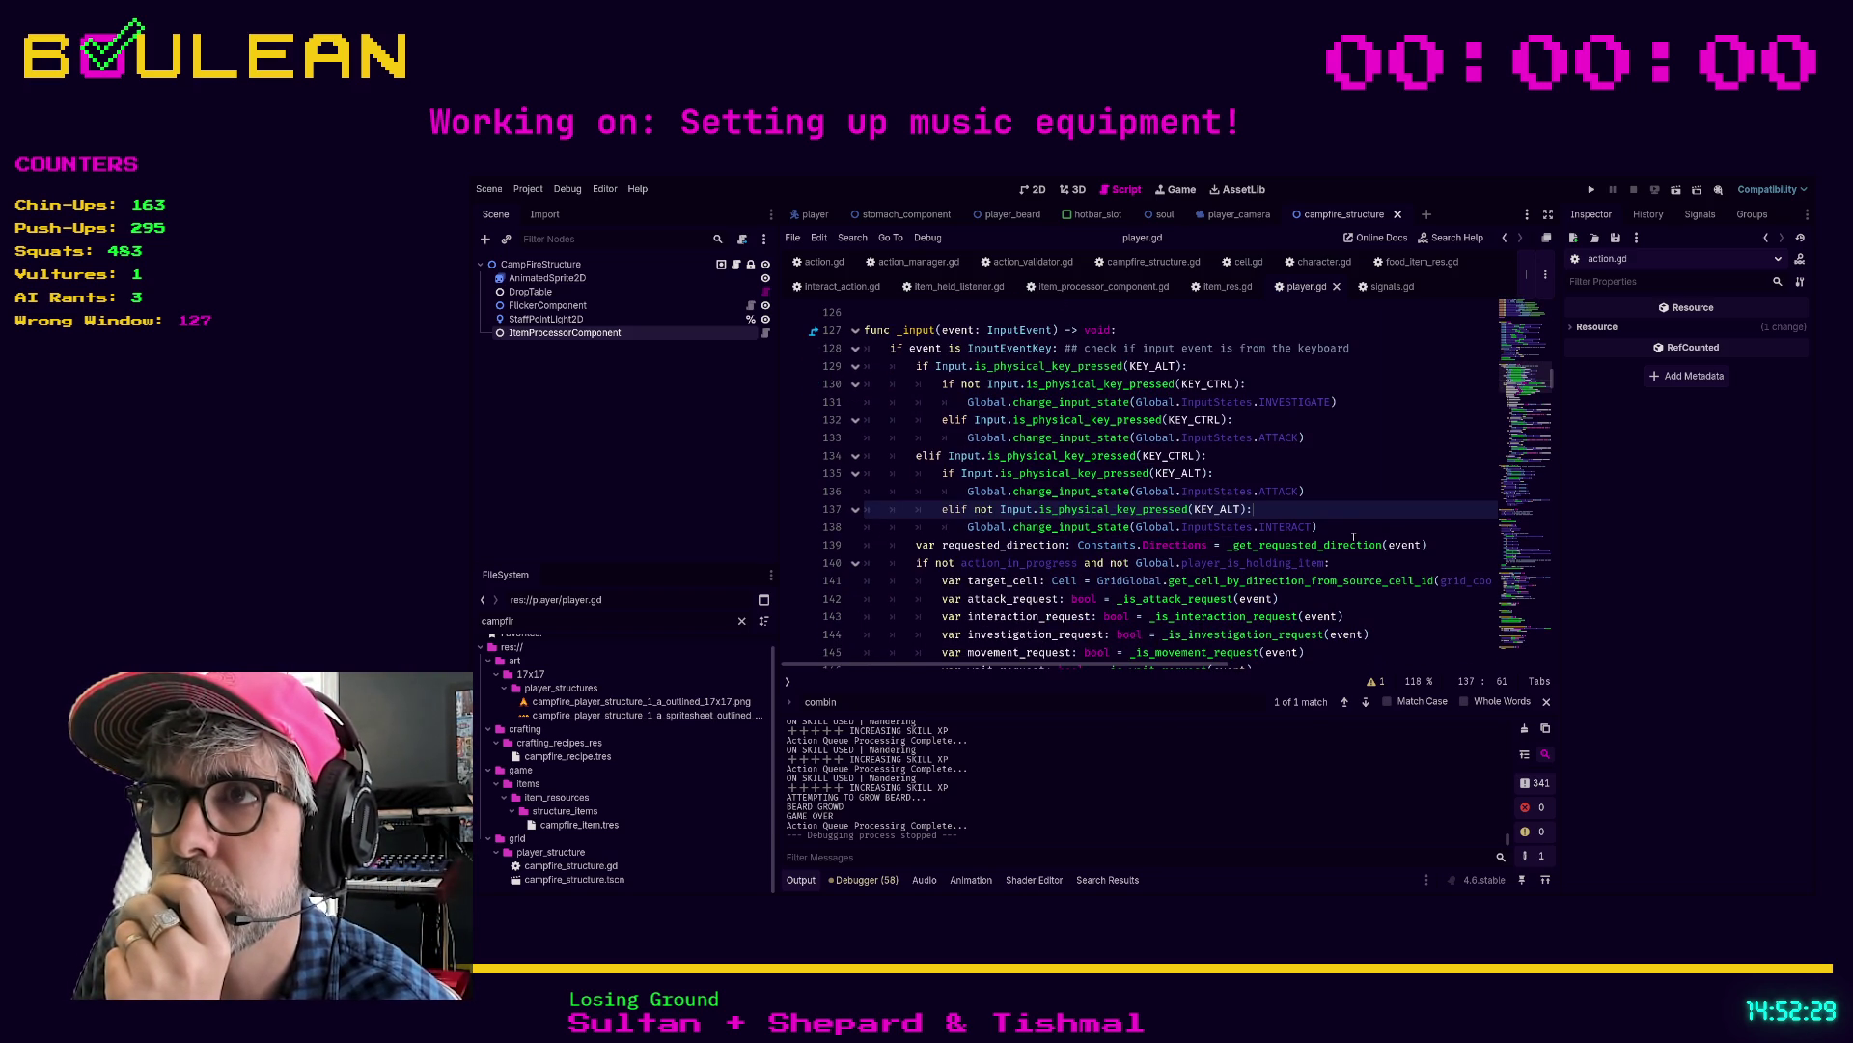
scroll(1332, 492, up, 3)
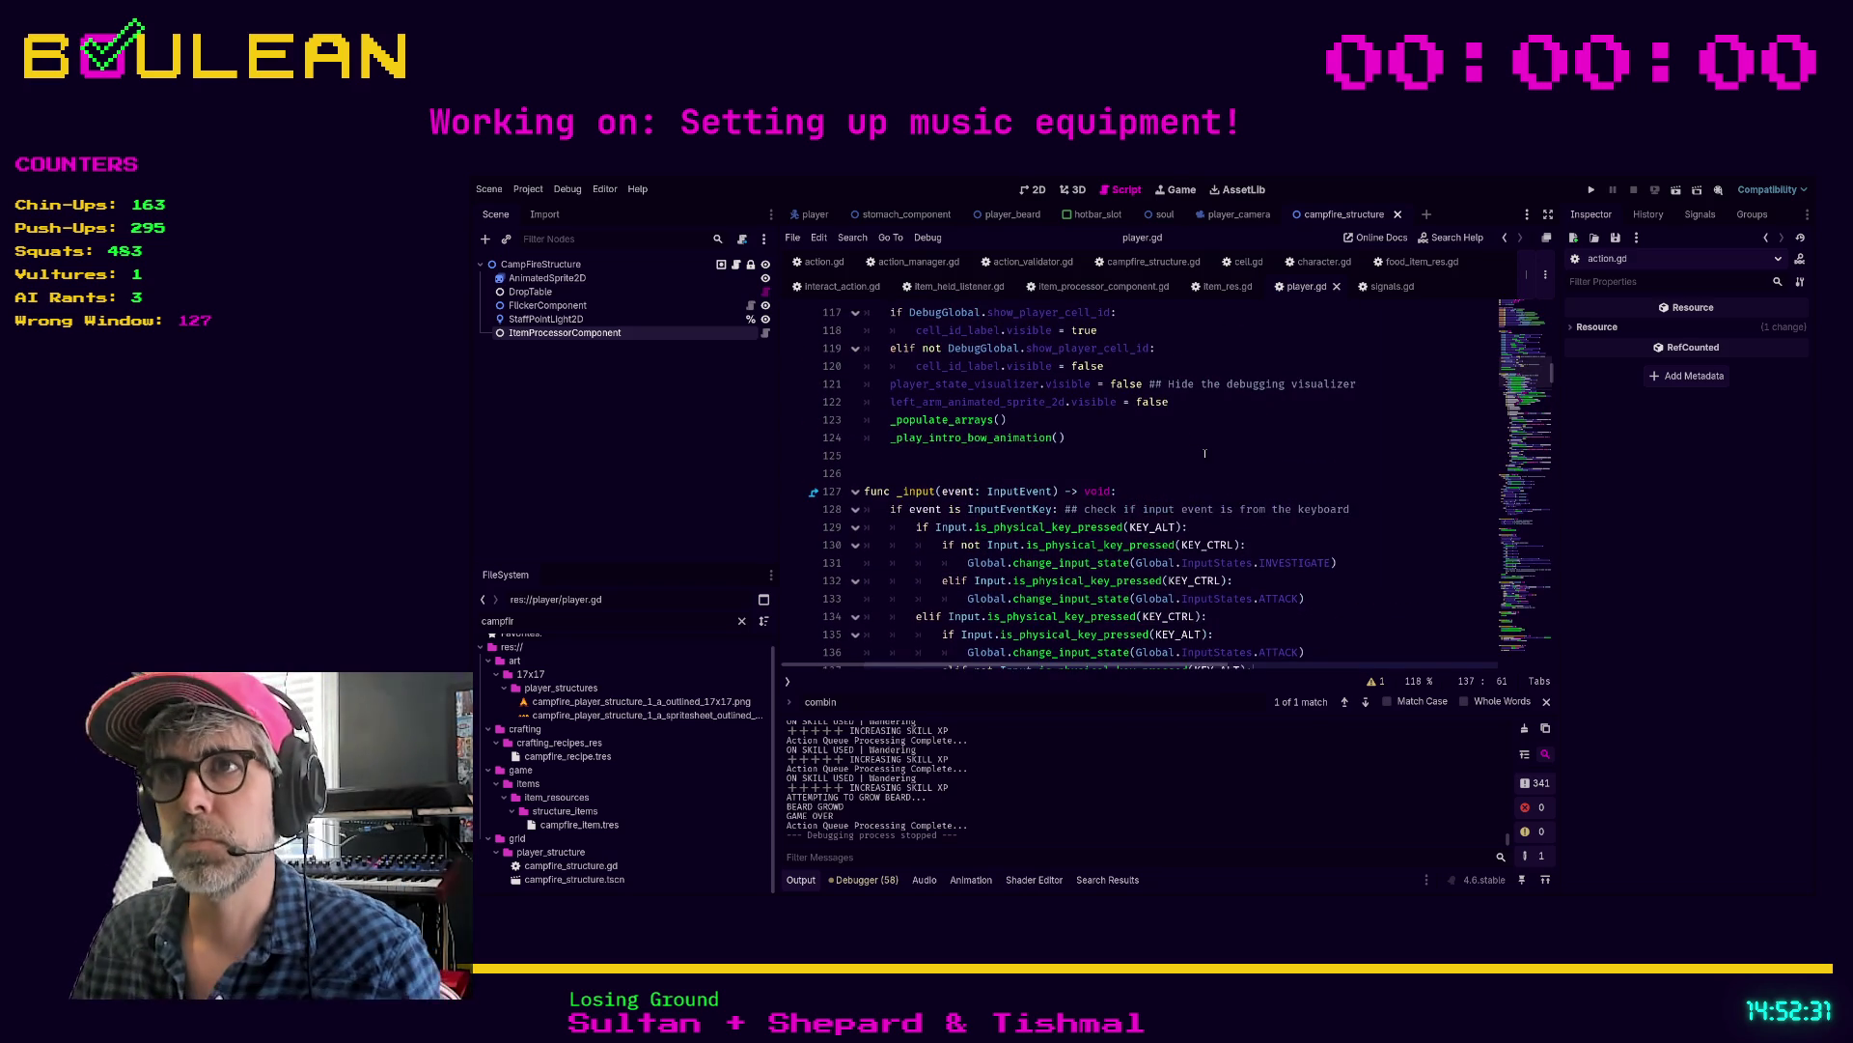
scroll(1205, 453, up, 7)
click(1169, 365)
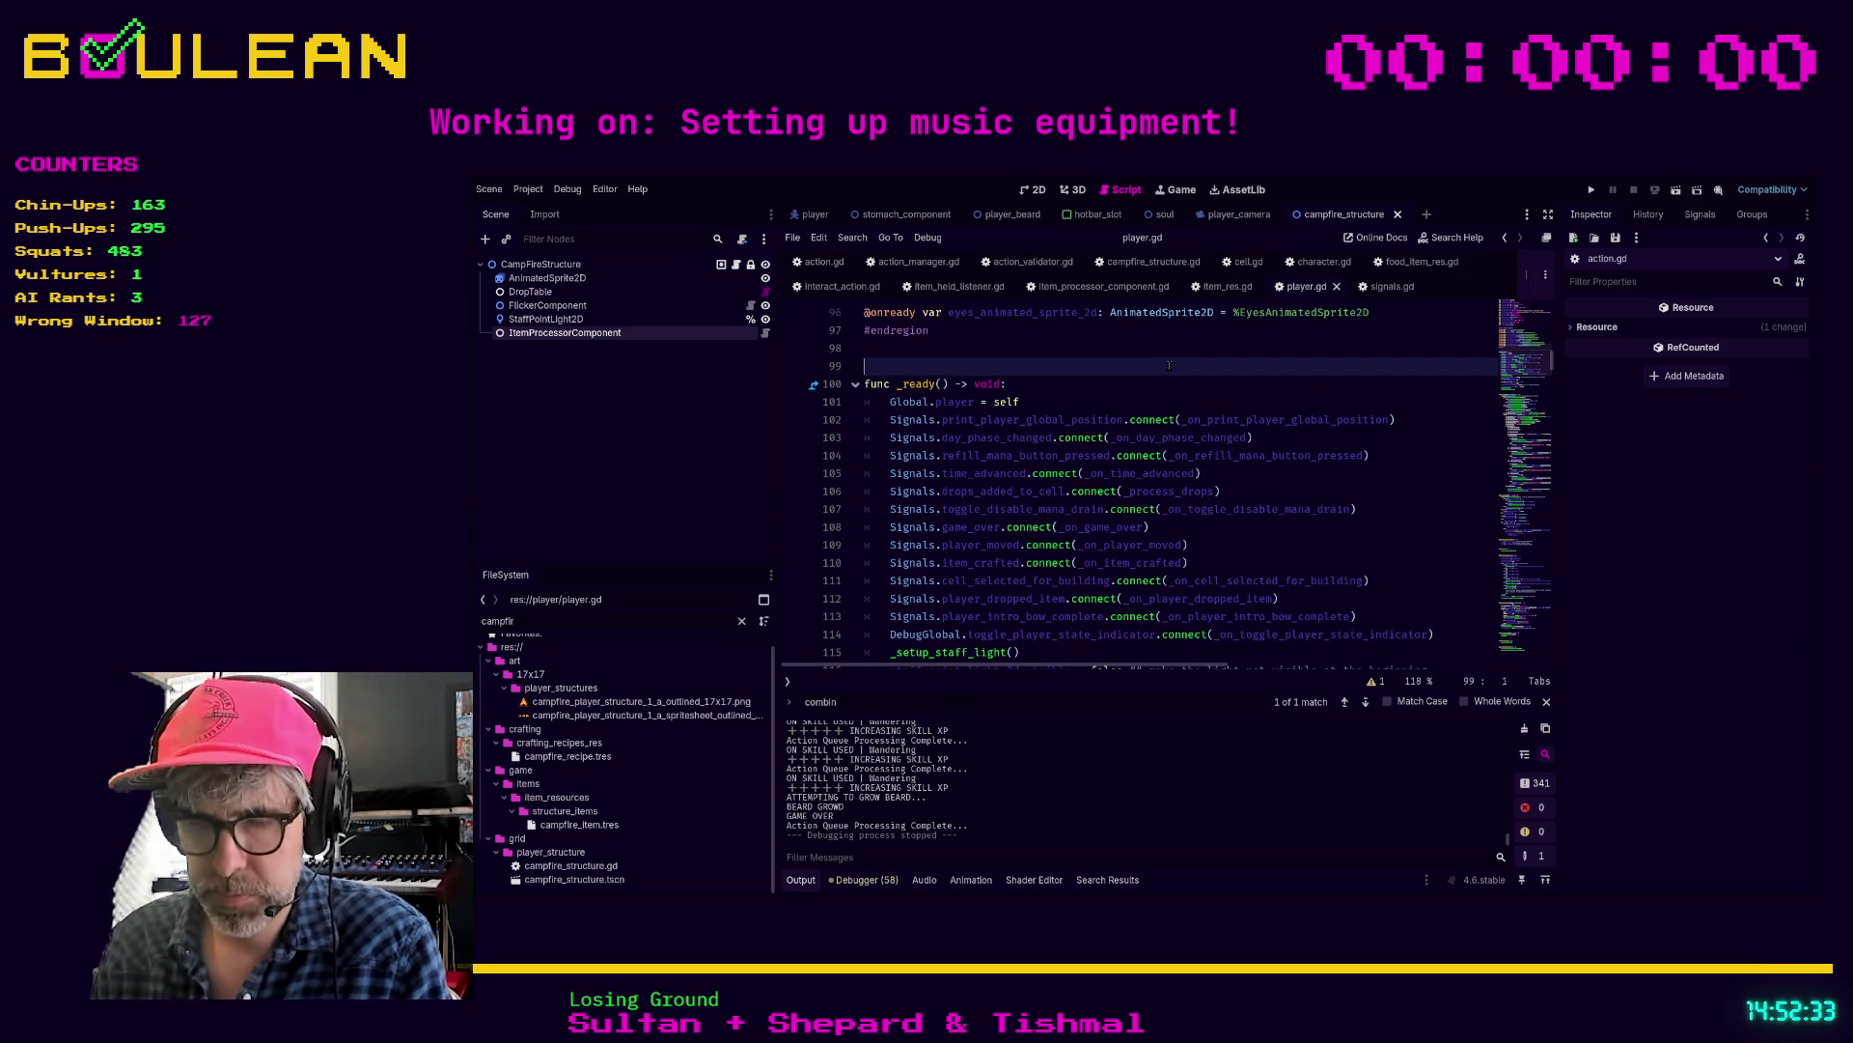
Step: Search player.gd for held_item and go to its declaration
key(ctrl+f)
text(held_item)
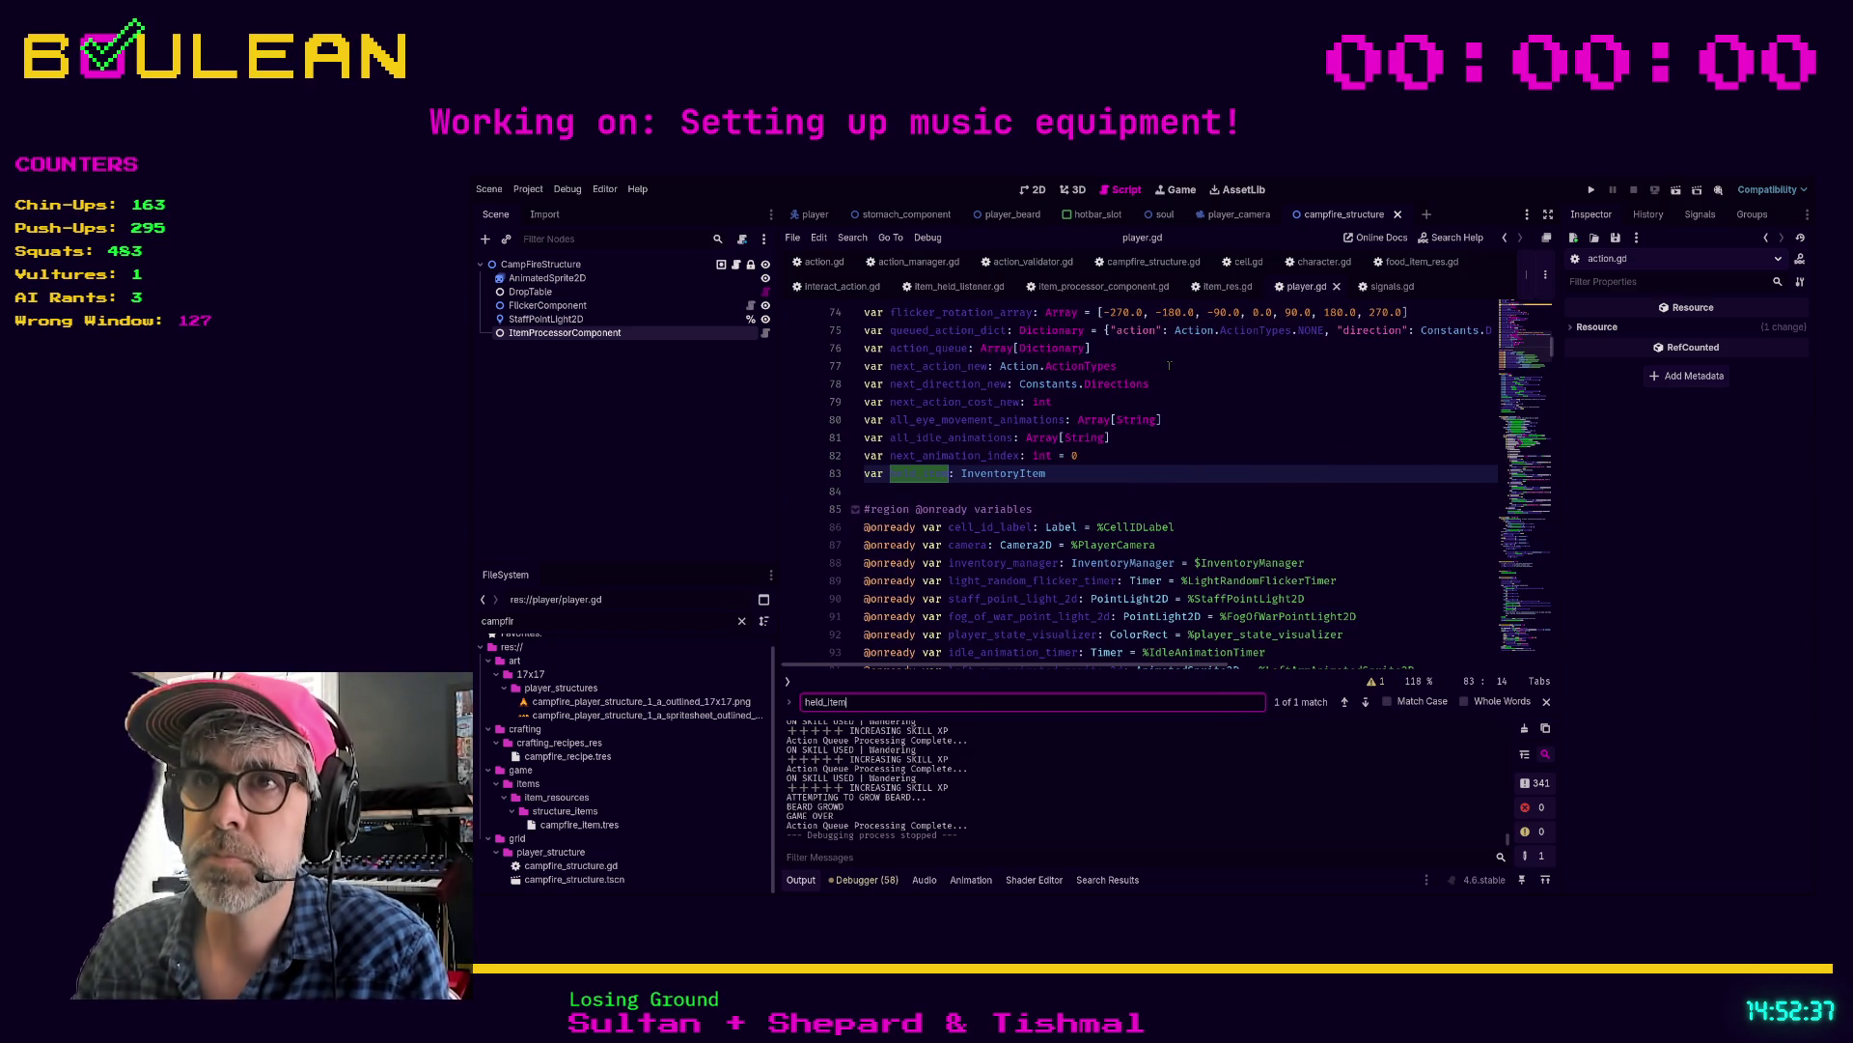
scroll(1169, 365, down, 1)
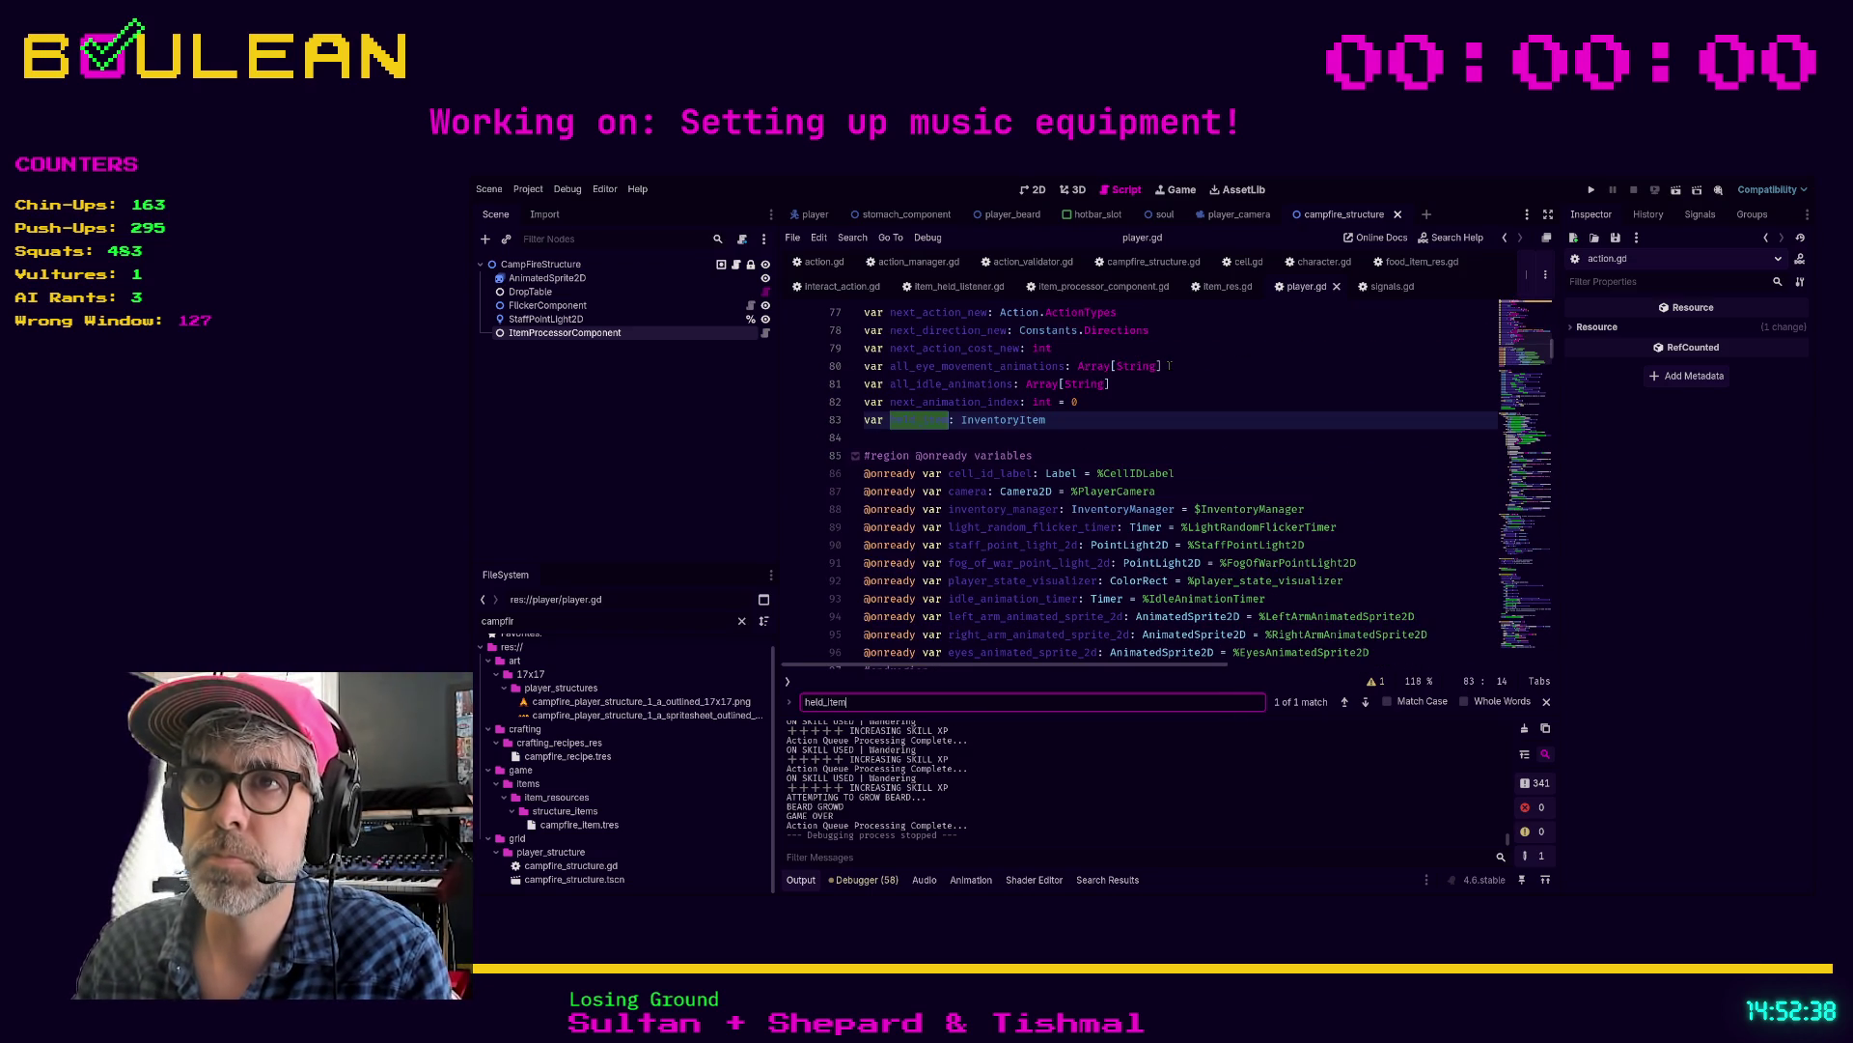
click(1093, 426)
scroll(1098, 426, down, 1)
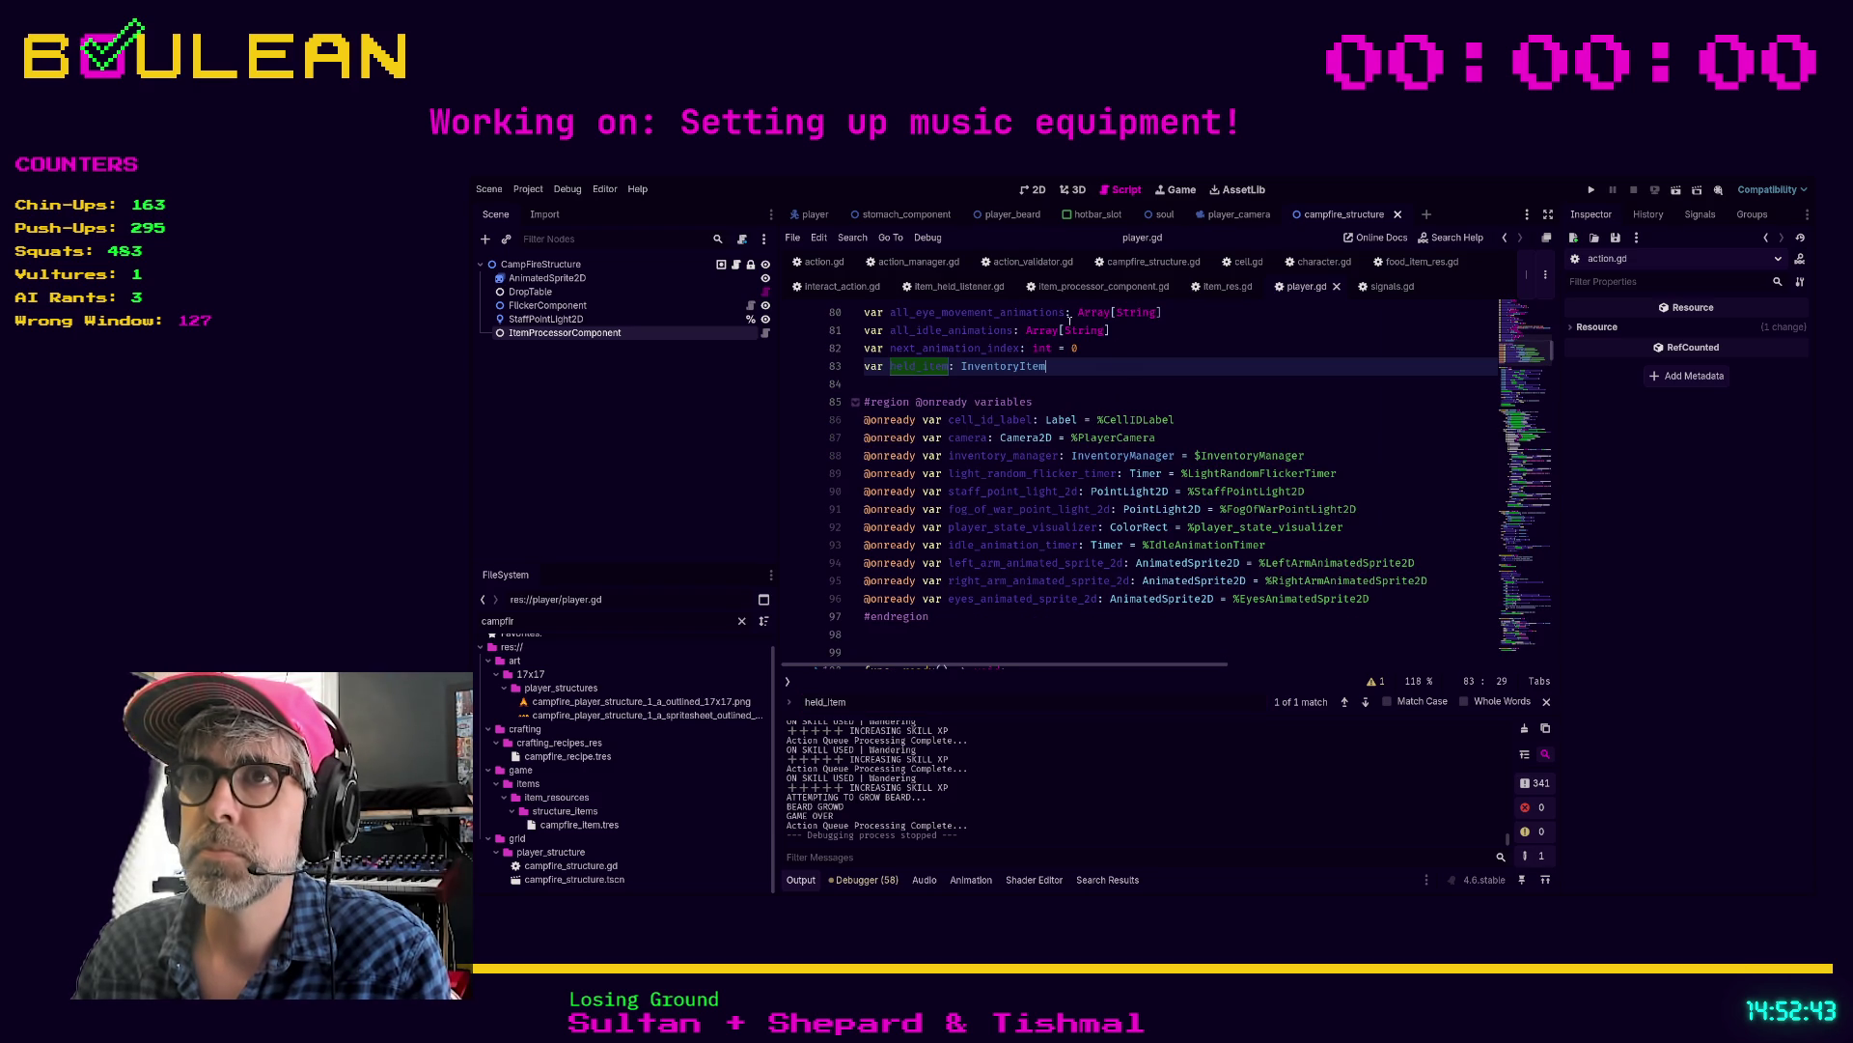
Step: In item_held_listener.gd, cycle through the held_item matches from _select_cell into _drop_item
click(960, 285)
click(1217, 503)
key(ctrl+f)
key(Return)
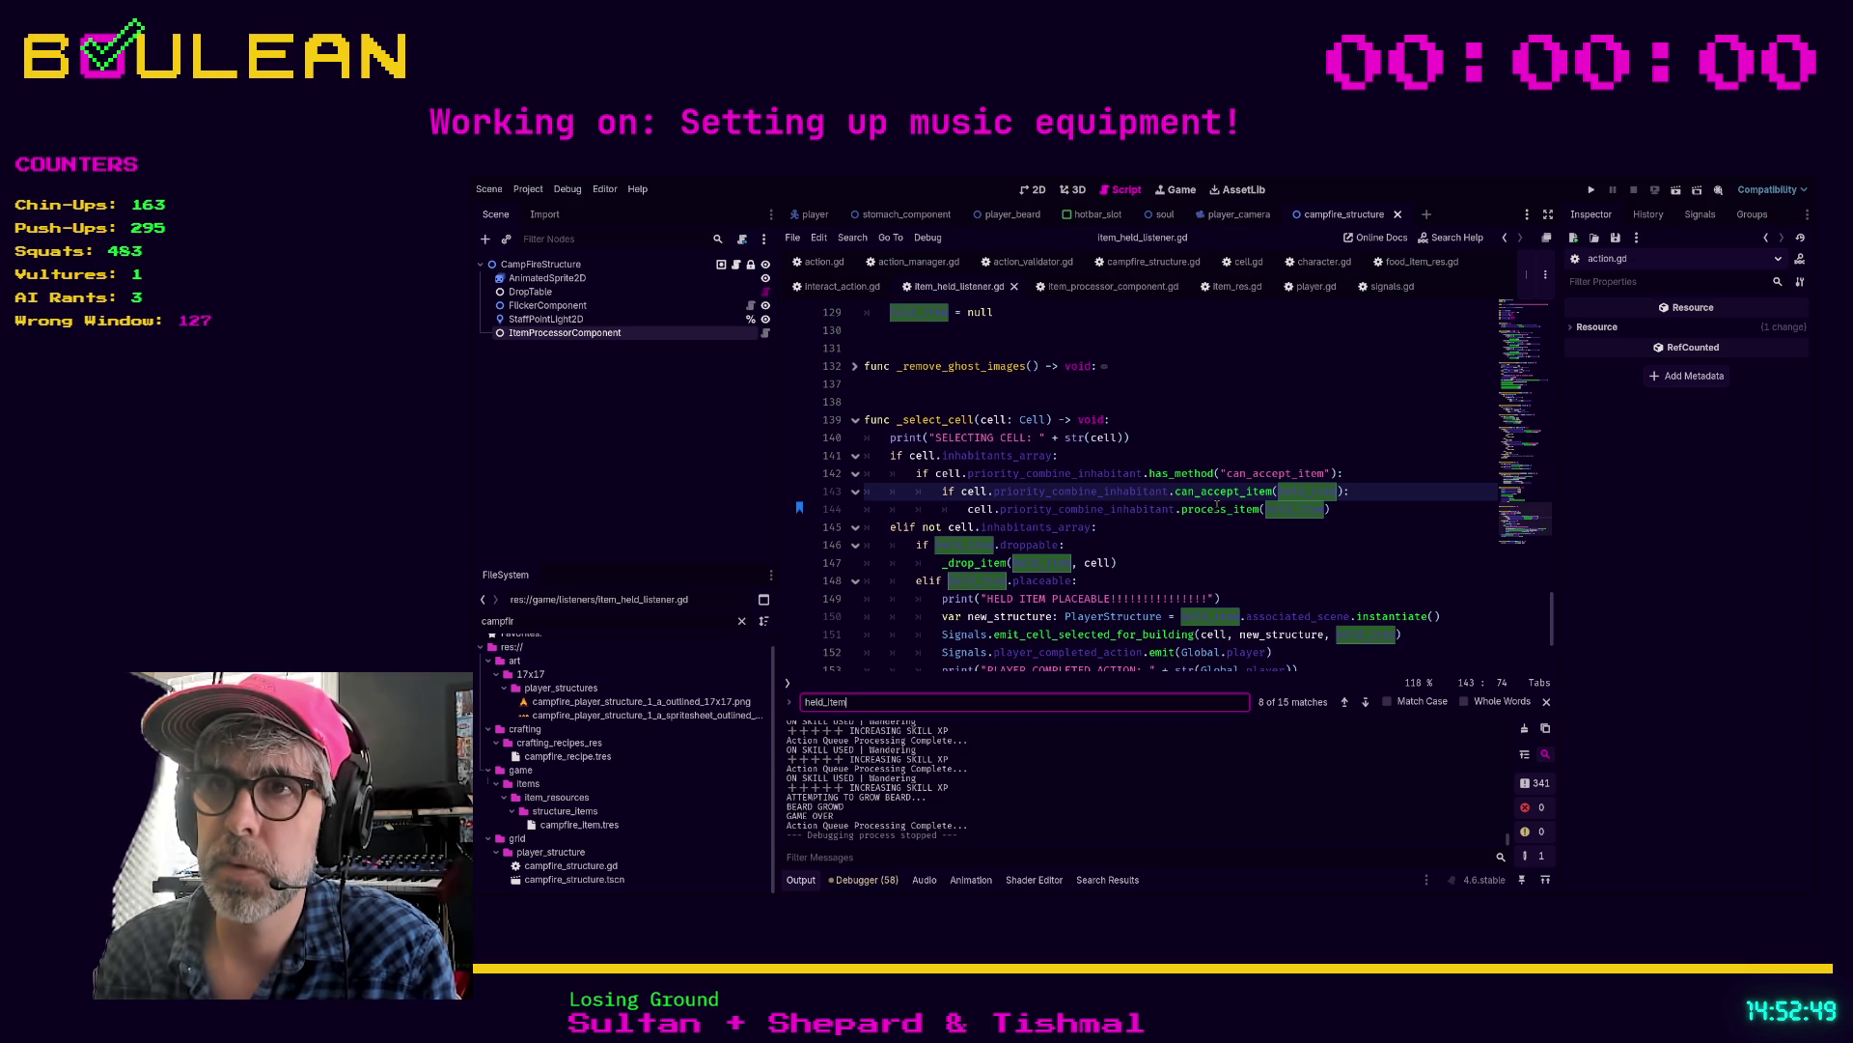
key(Return)
key(Return)
key(Return)
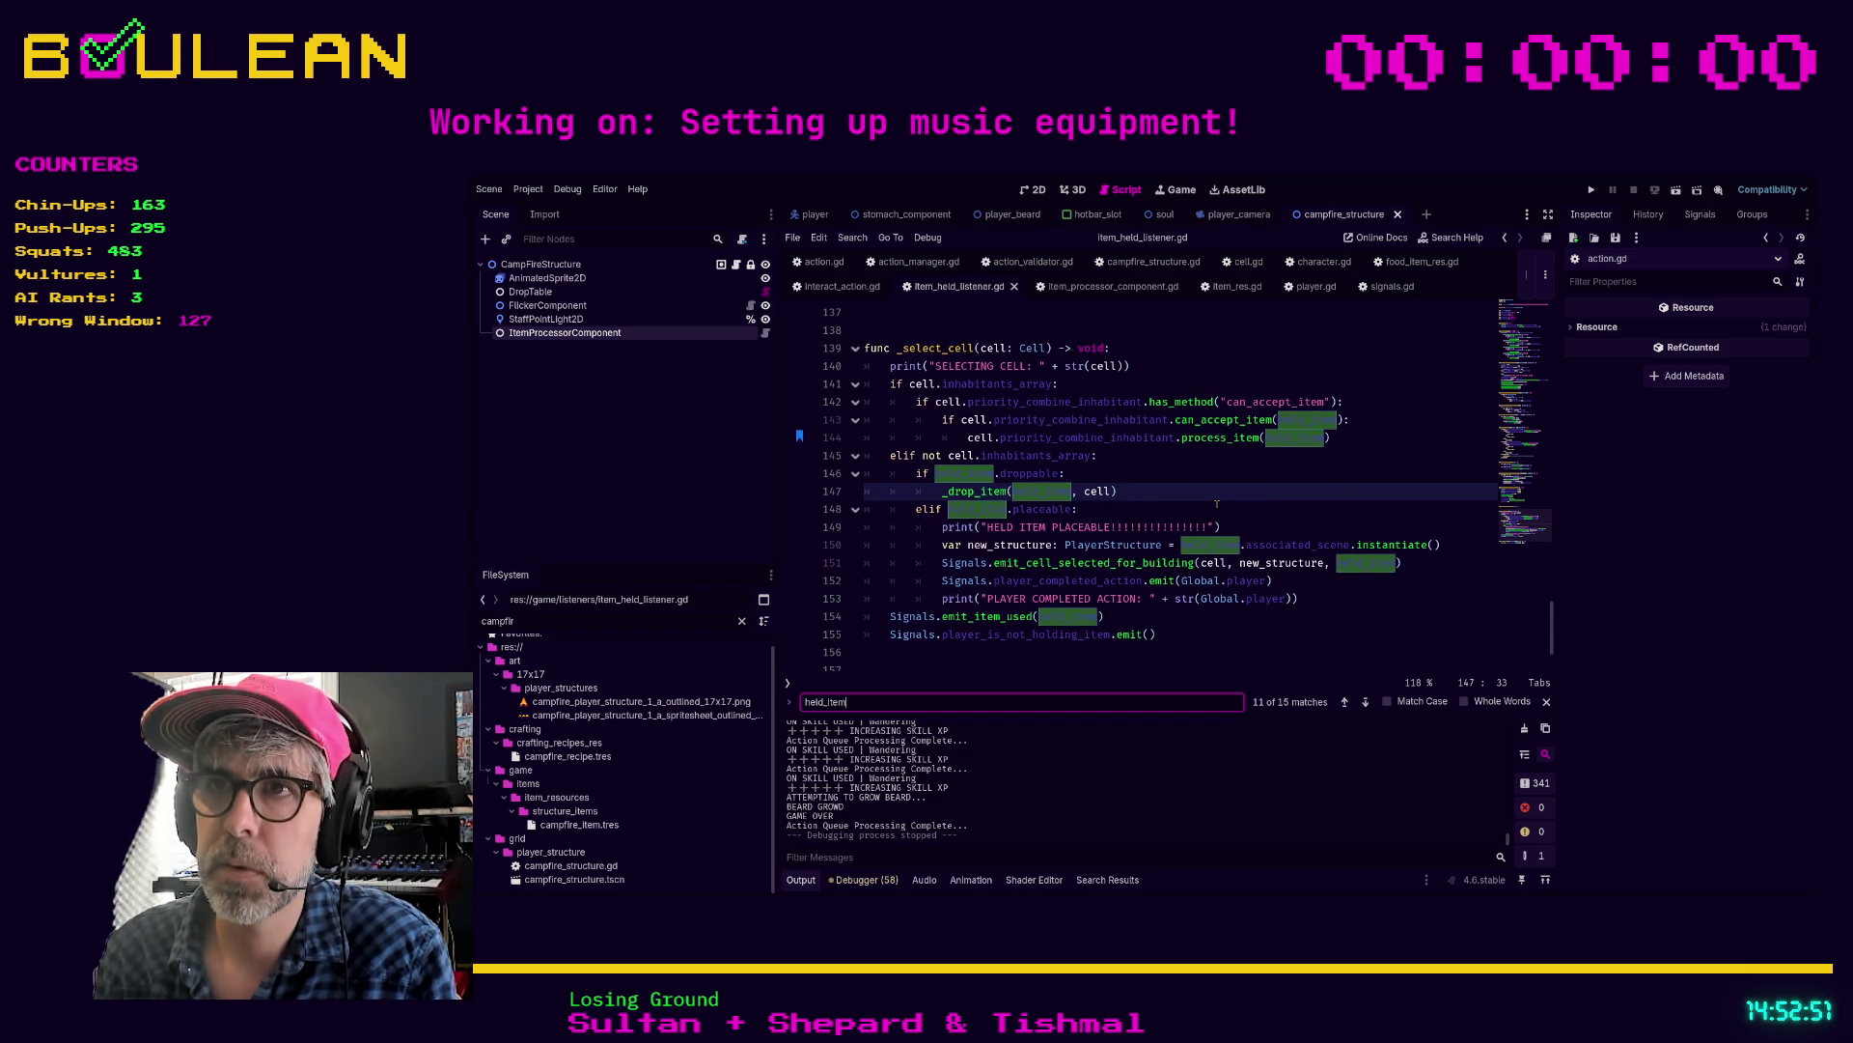
key(Return)
key(Return)
key(Return)
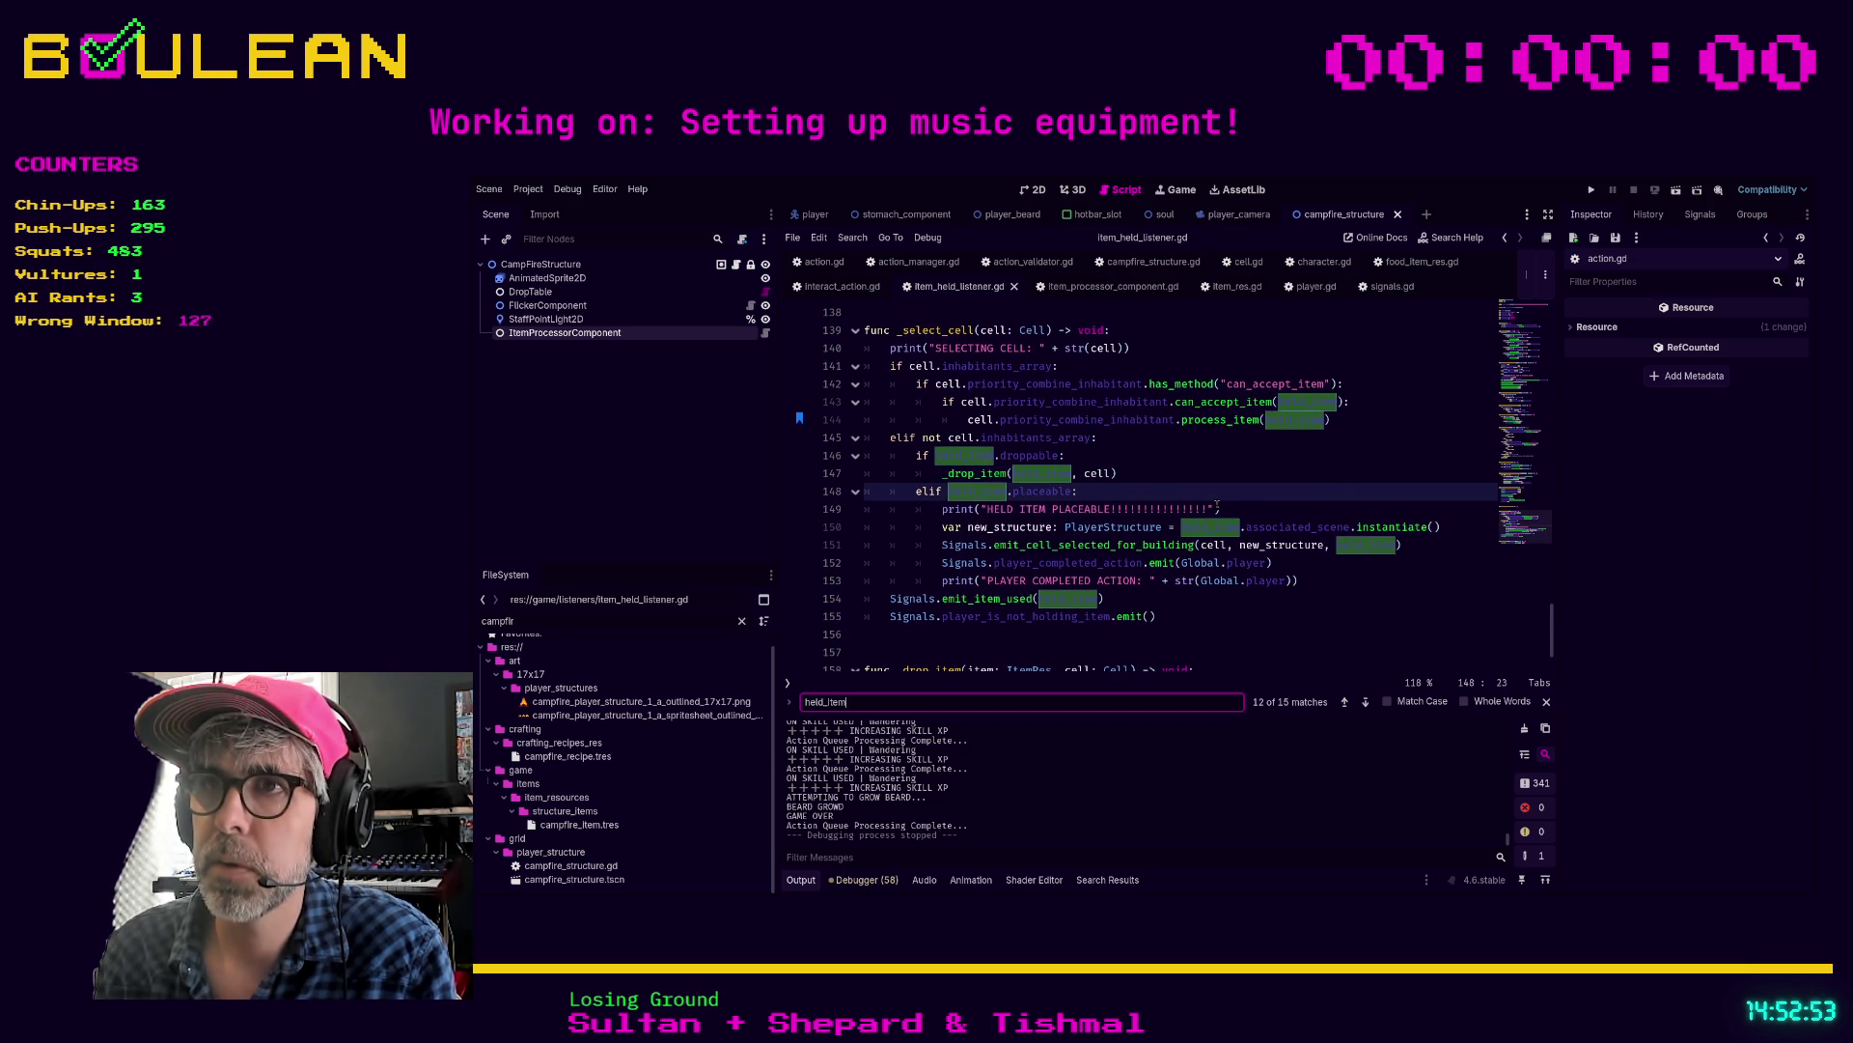
key(Return)
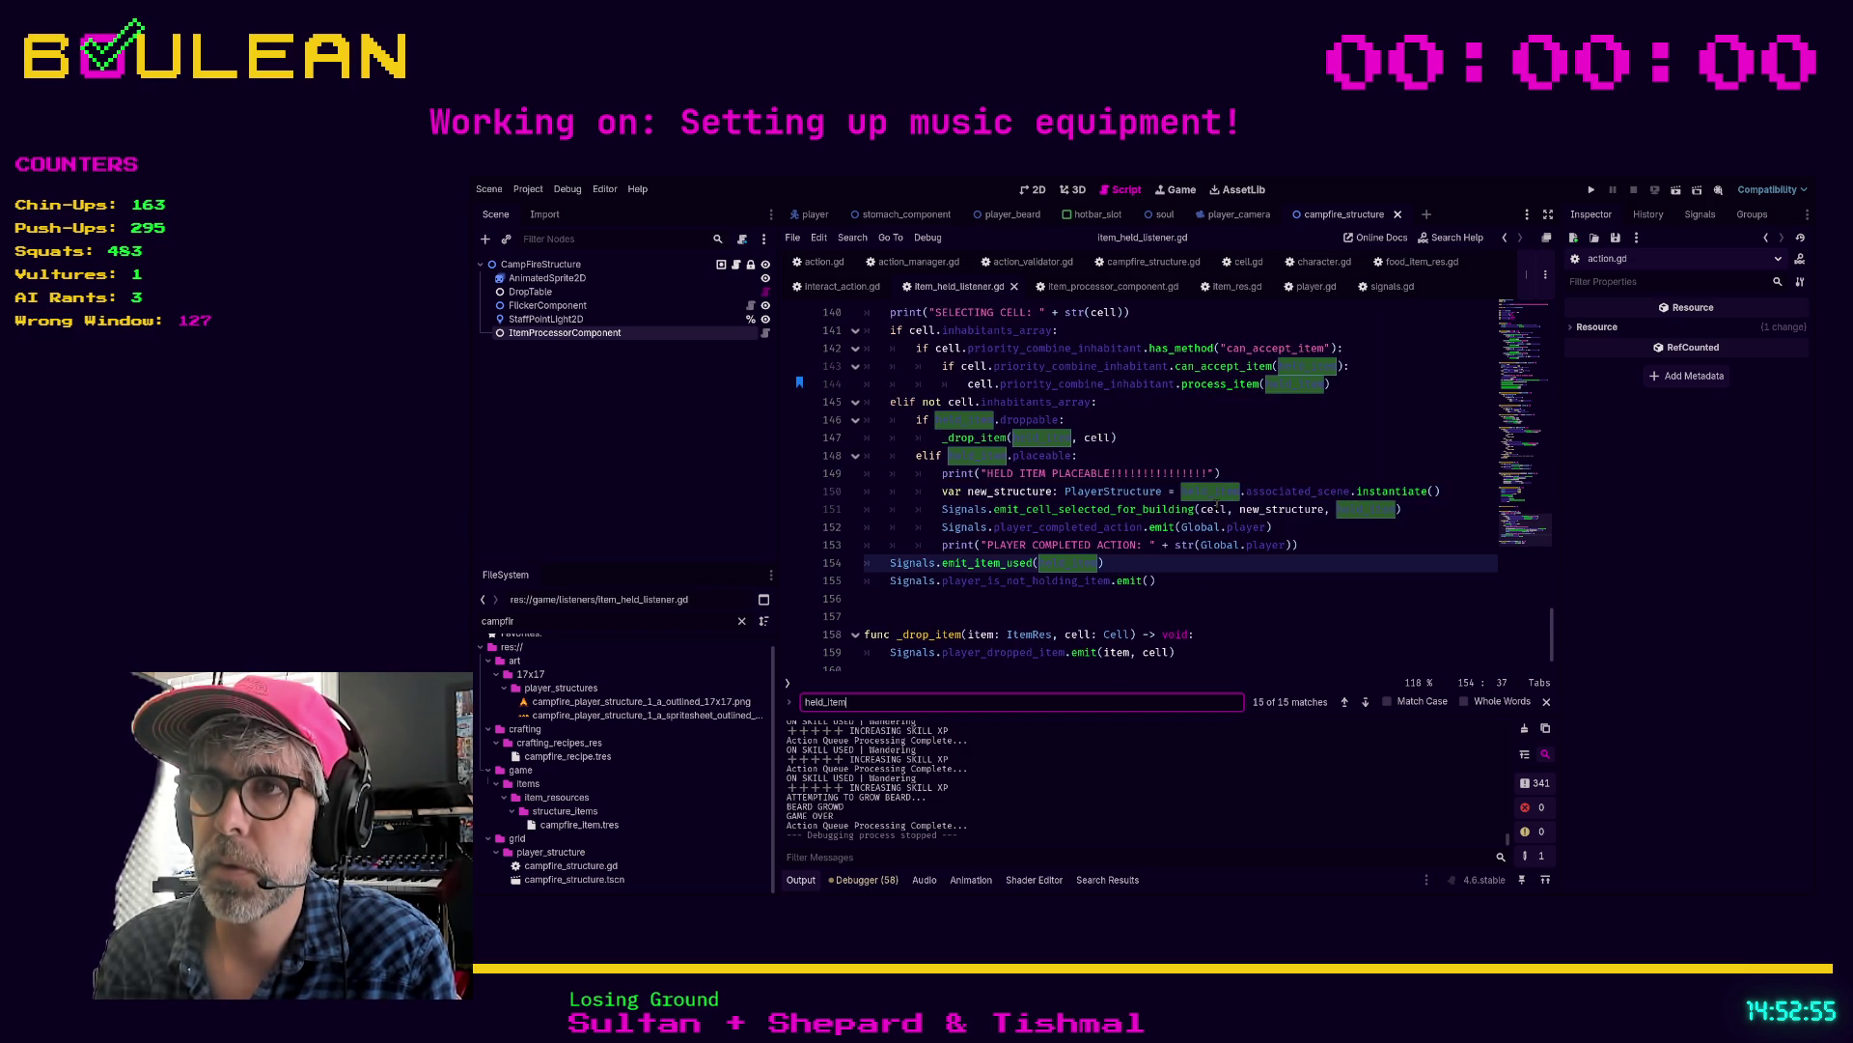
key(Return)
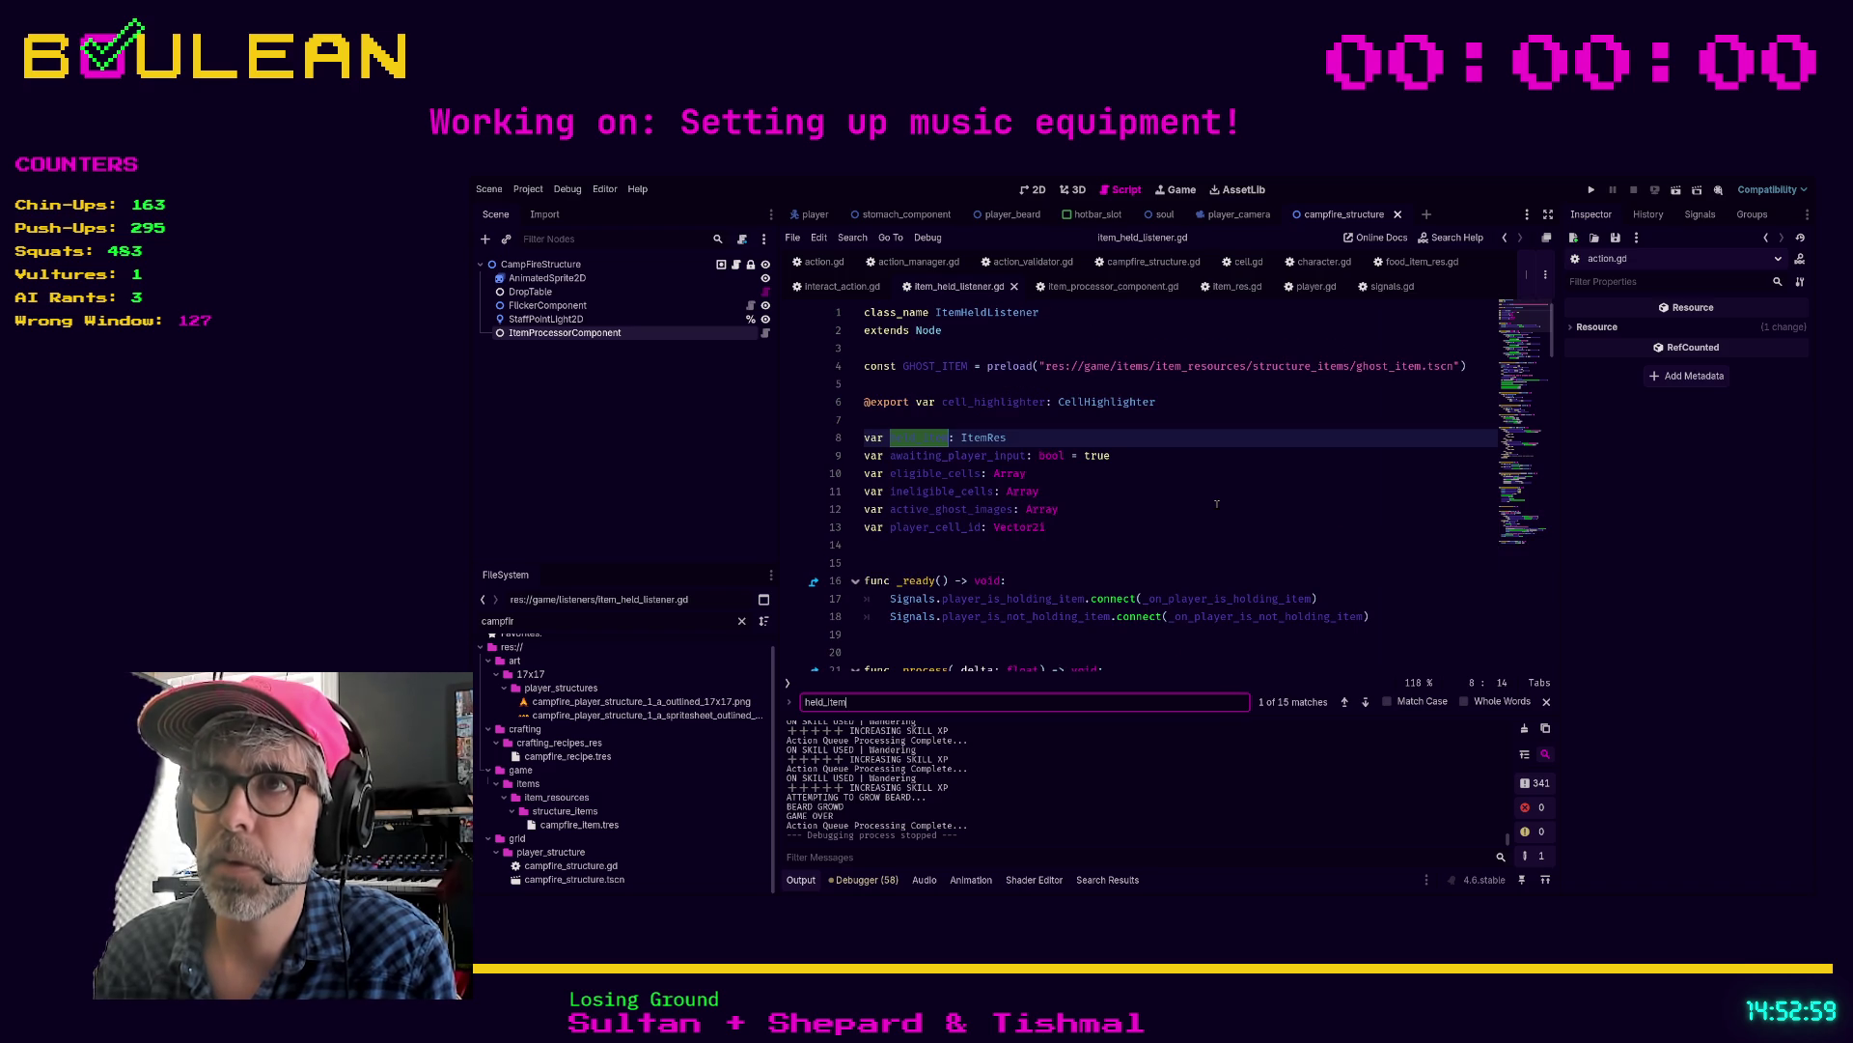
Step: Review the opening of _process and its move_north condition in item_held_listener.gd
scroll(1216, 503, down, 6)
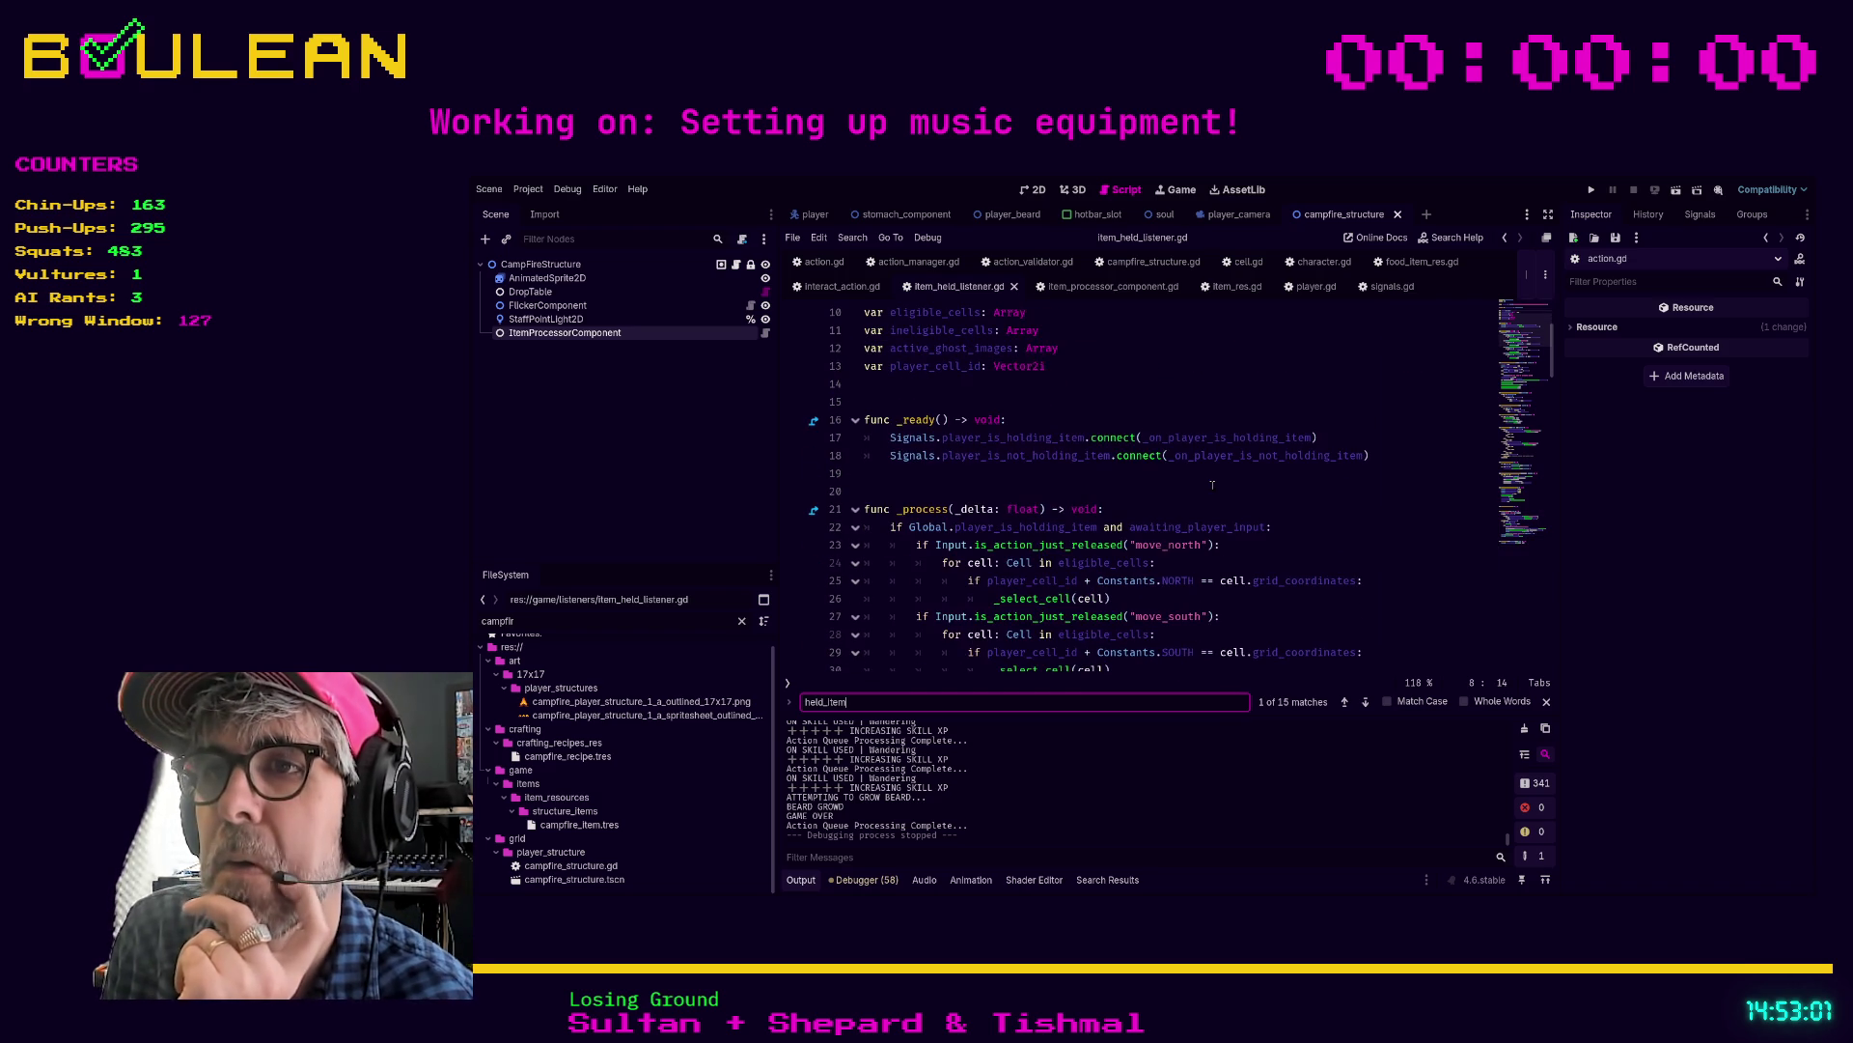
scroll(1214, 453, down, 5)
scroll(1218, 457, up, 7)
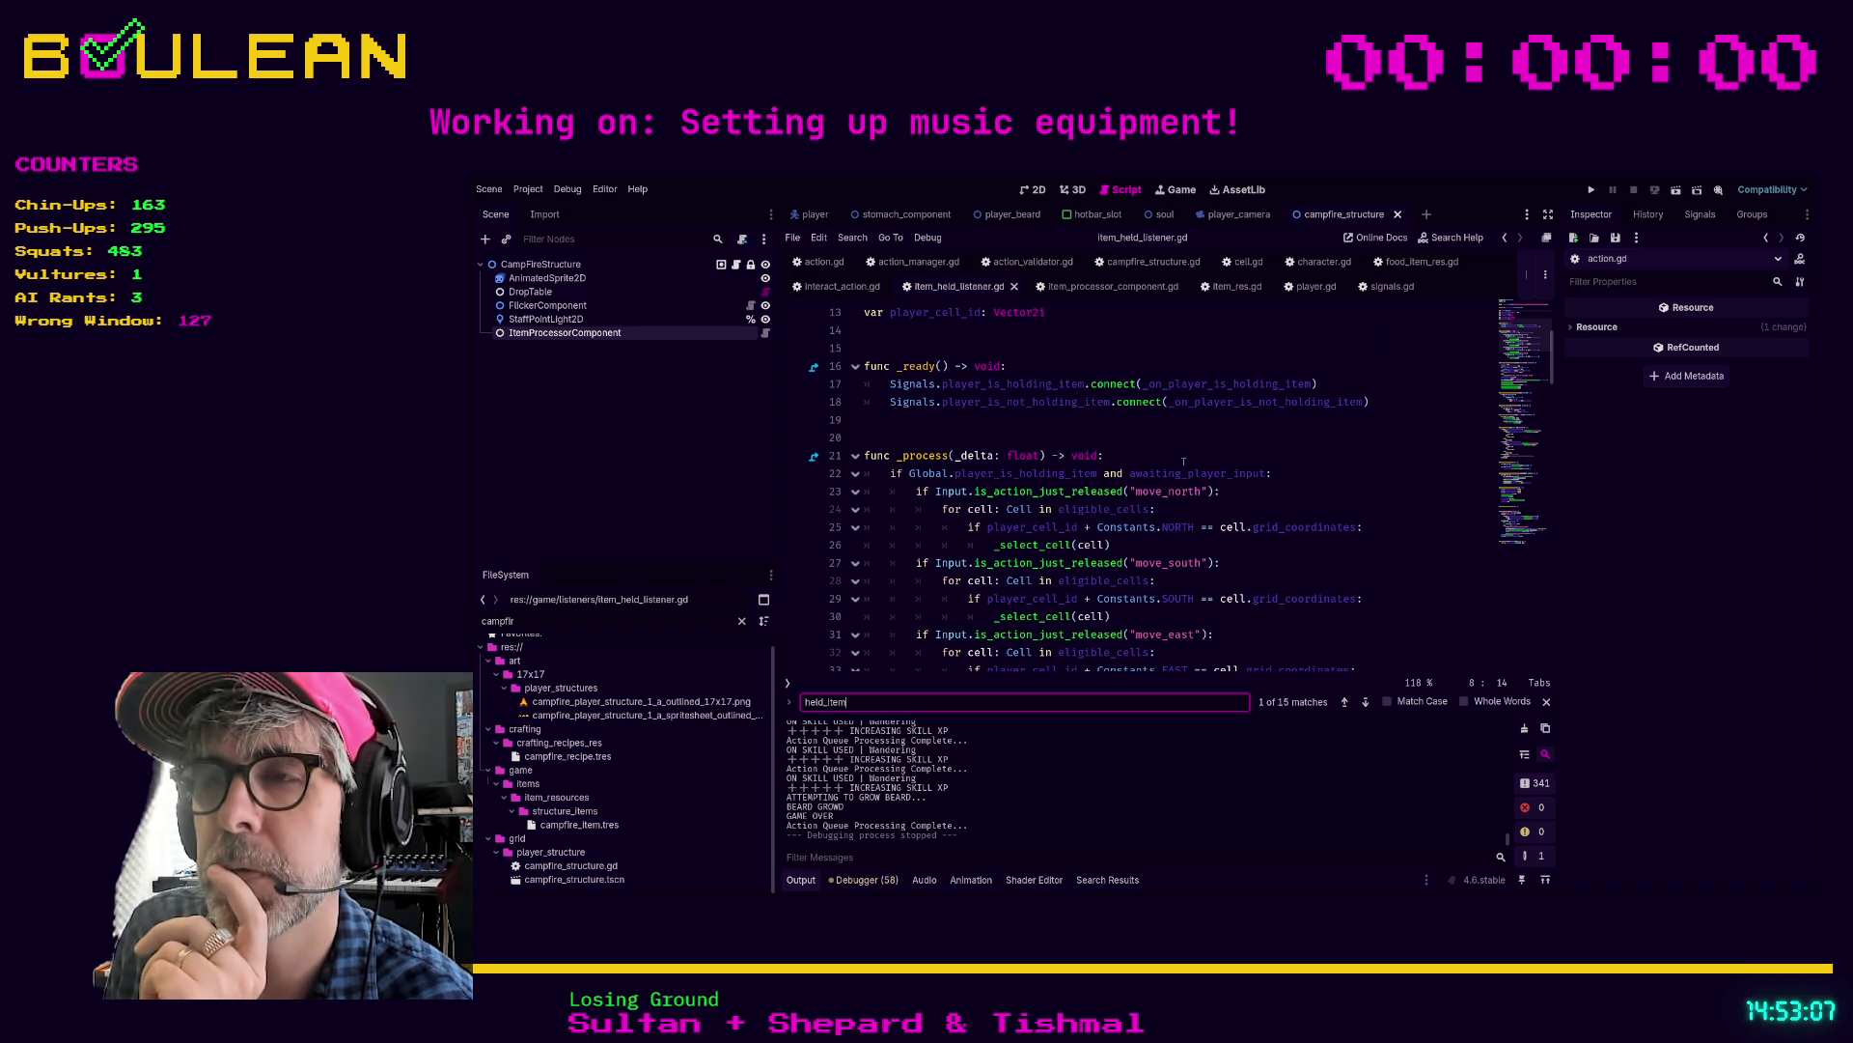
drag(1300, 502, 1061, 456)
click(1040, 437)
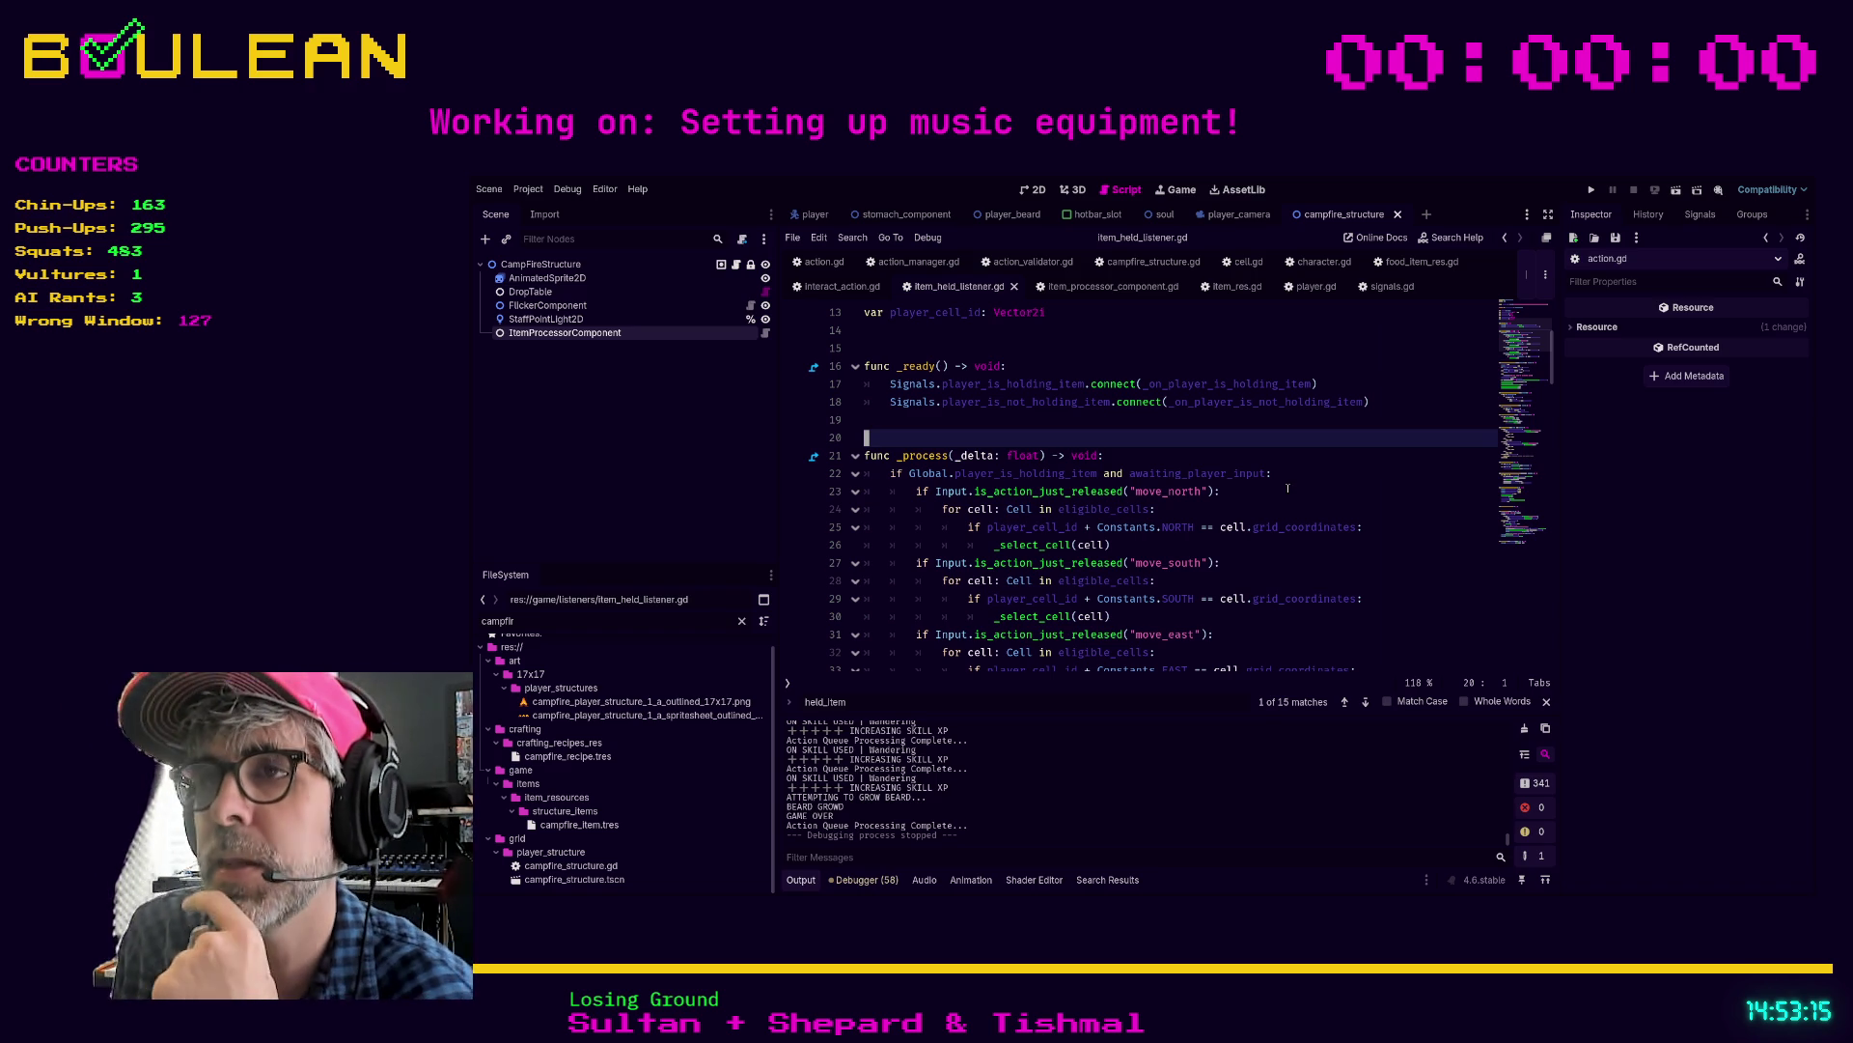
scroll(1270, 437, down, 1)
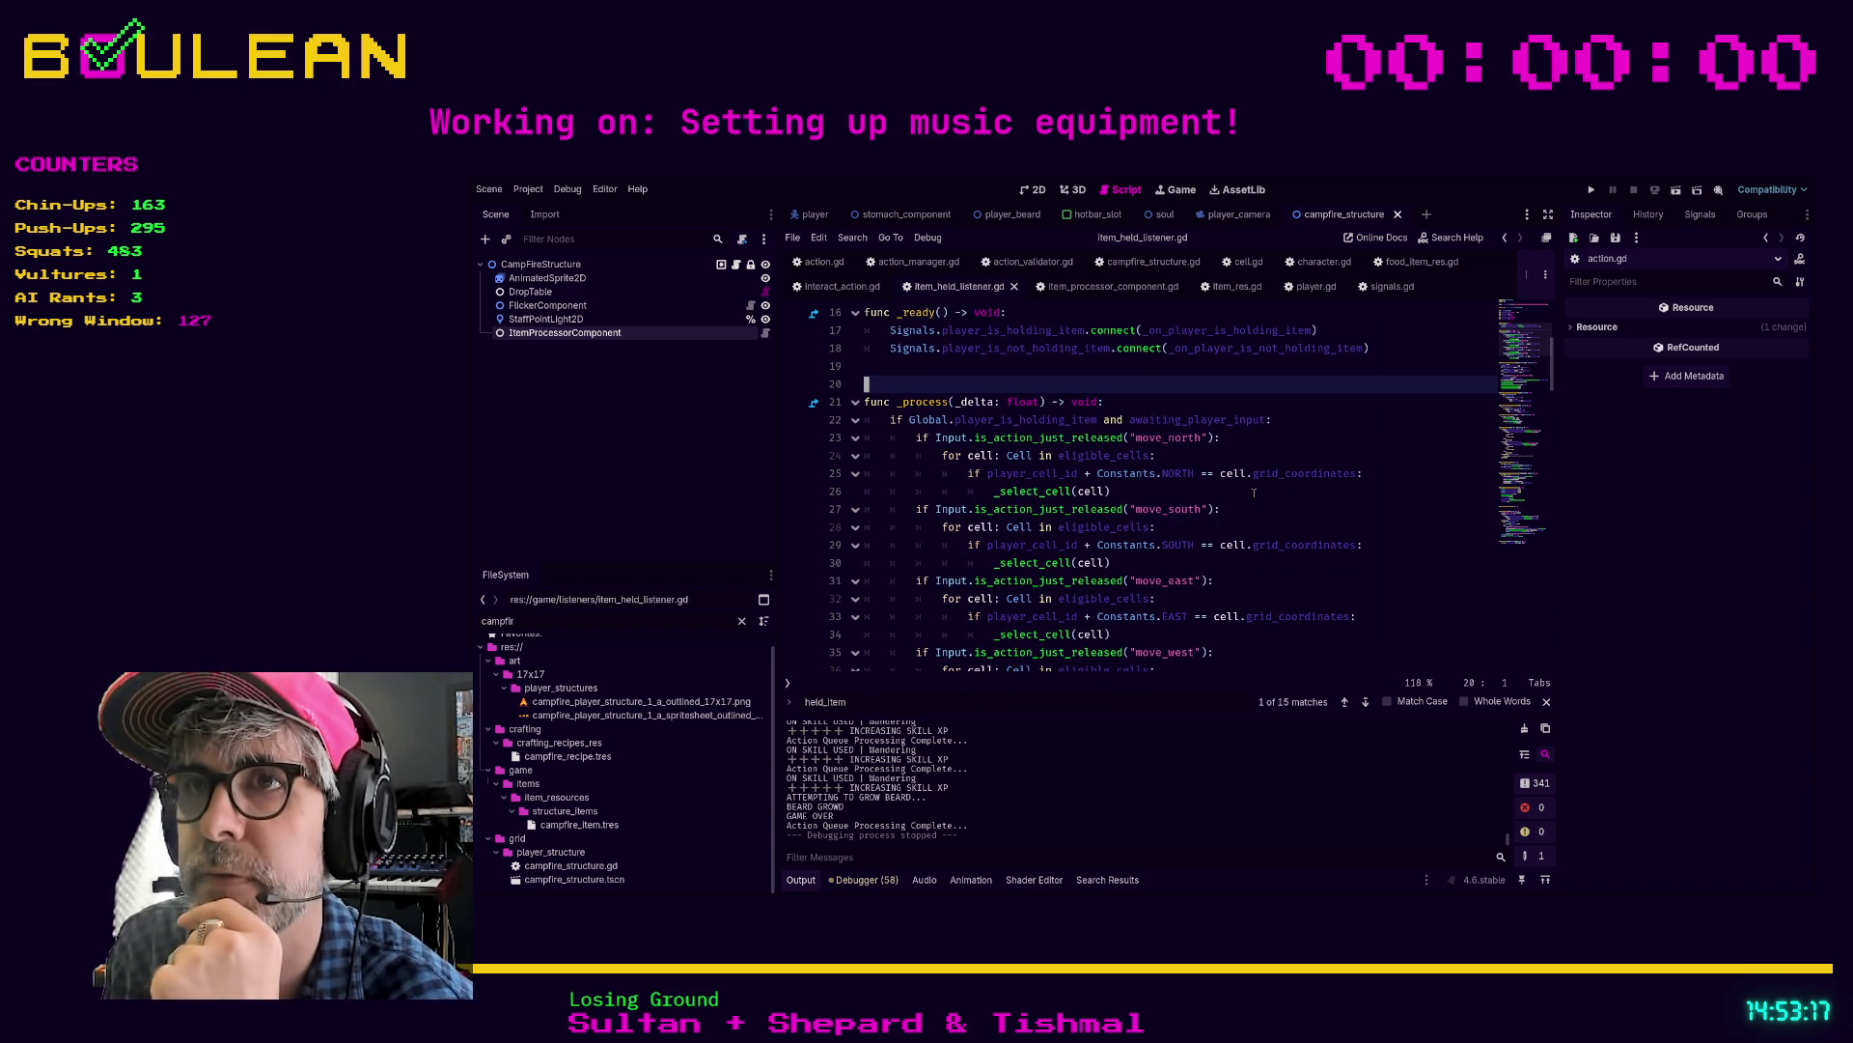
click(1272, 431)
drag(1221, 437, 889, 438)
click(892, 456)
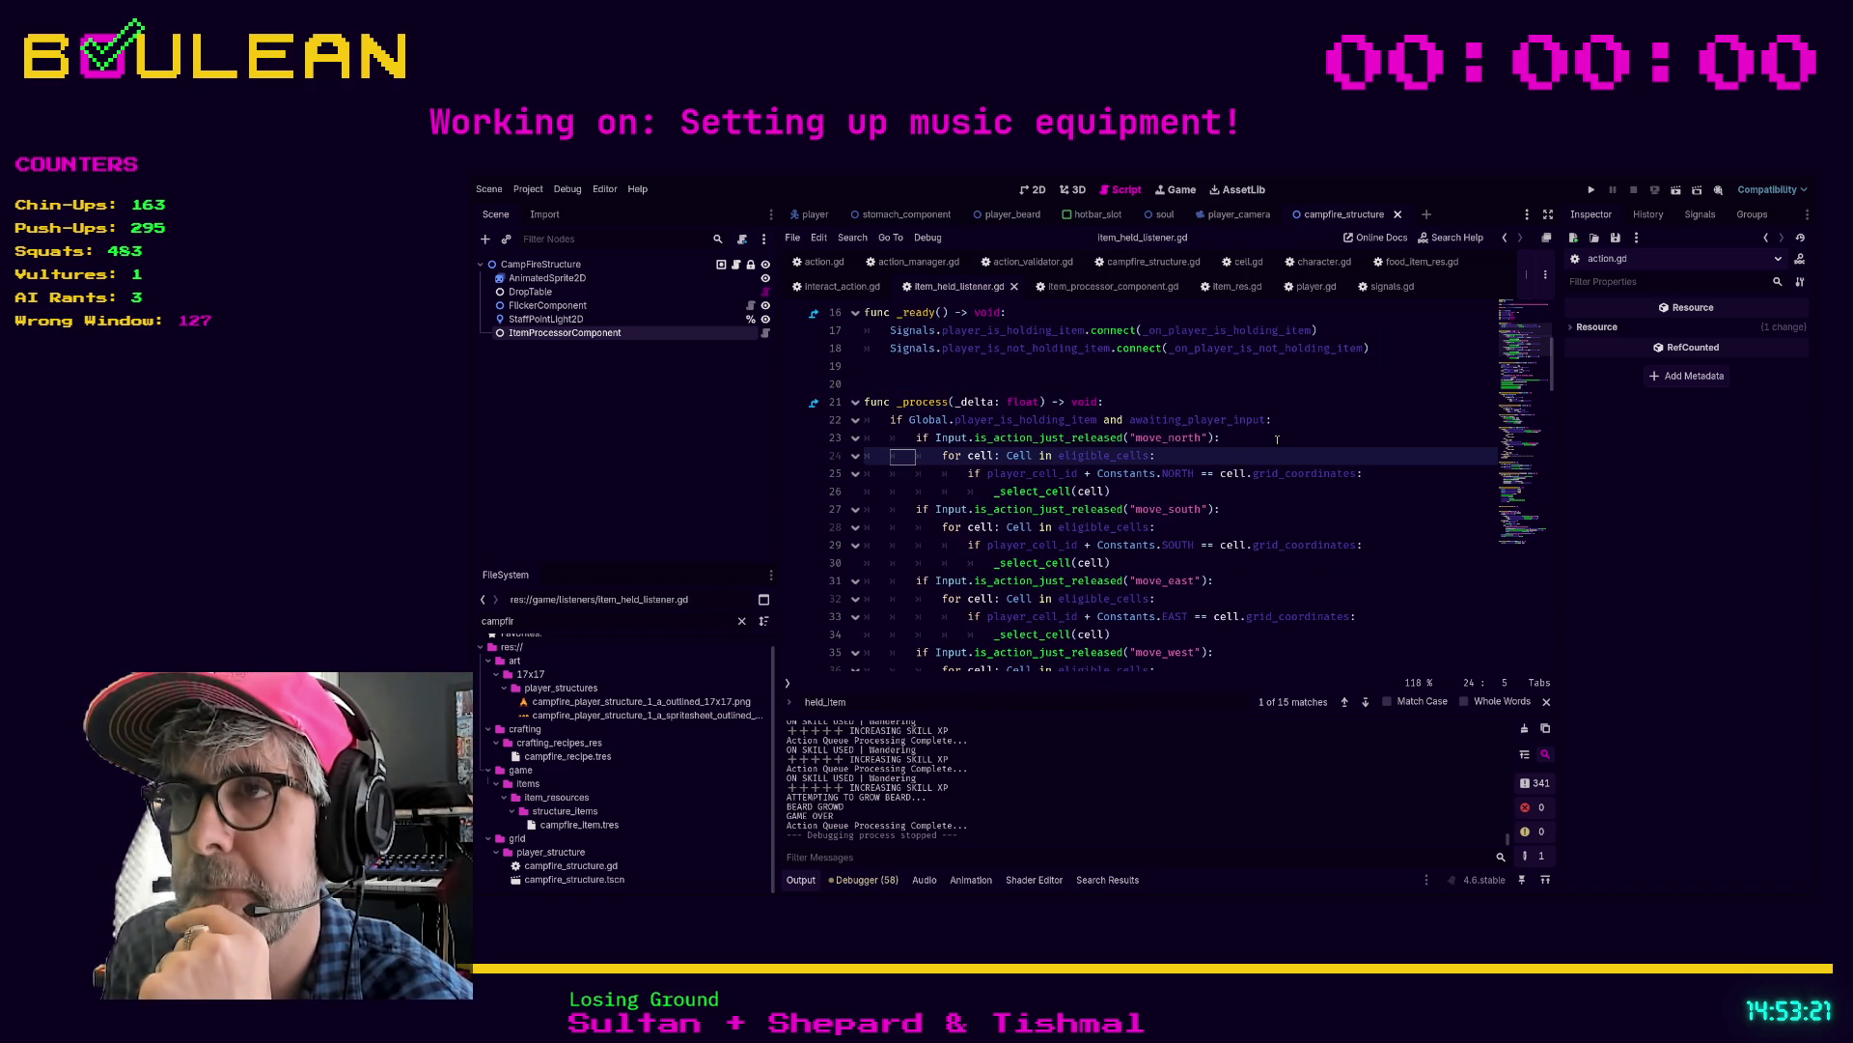
Step: Look over the remaining direction checks, then return to player.gd
scroll(1276, 440, down, 2)
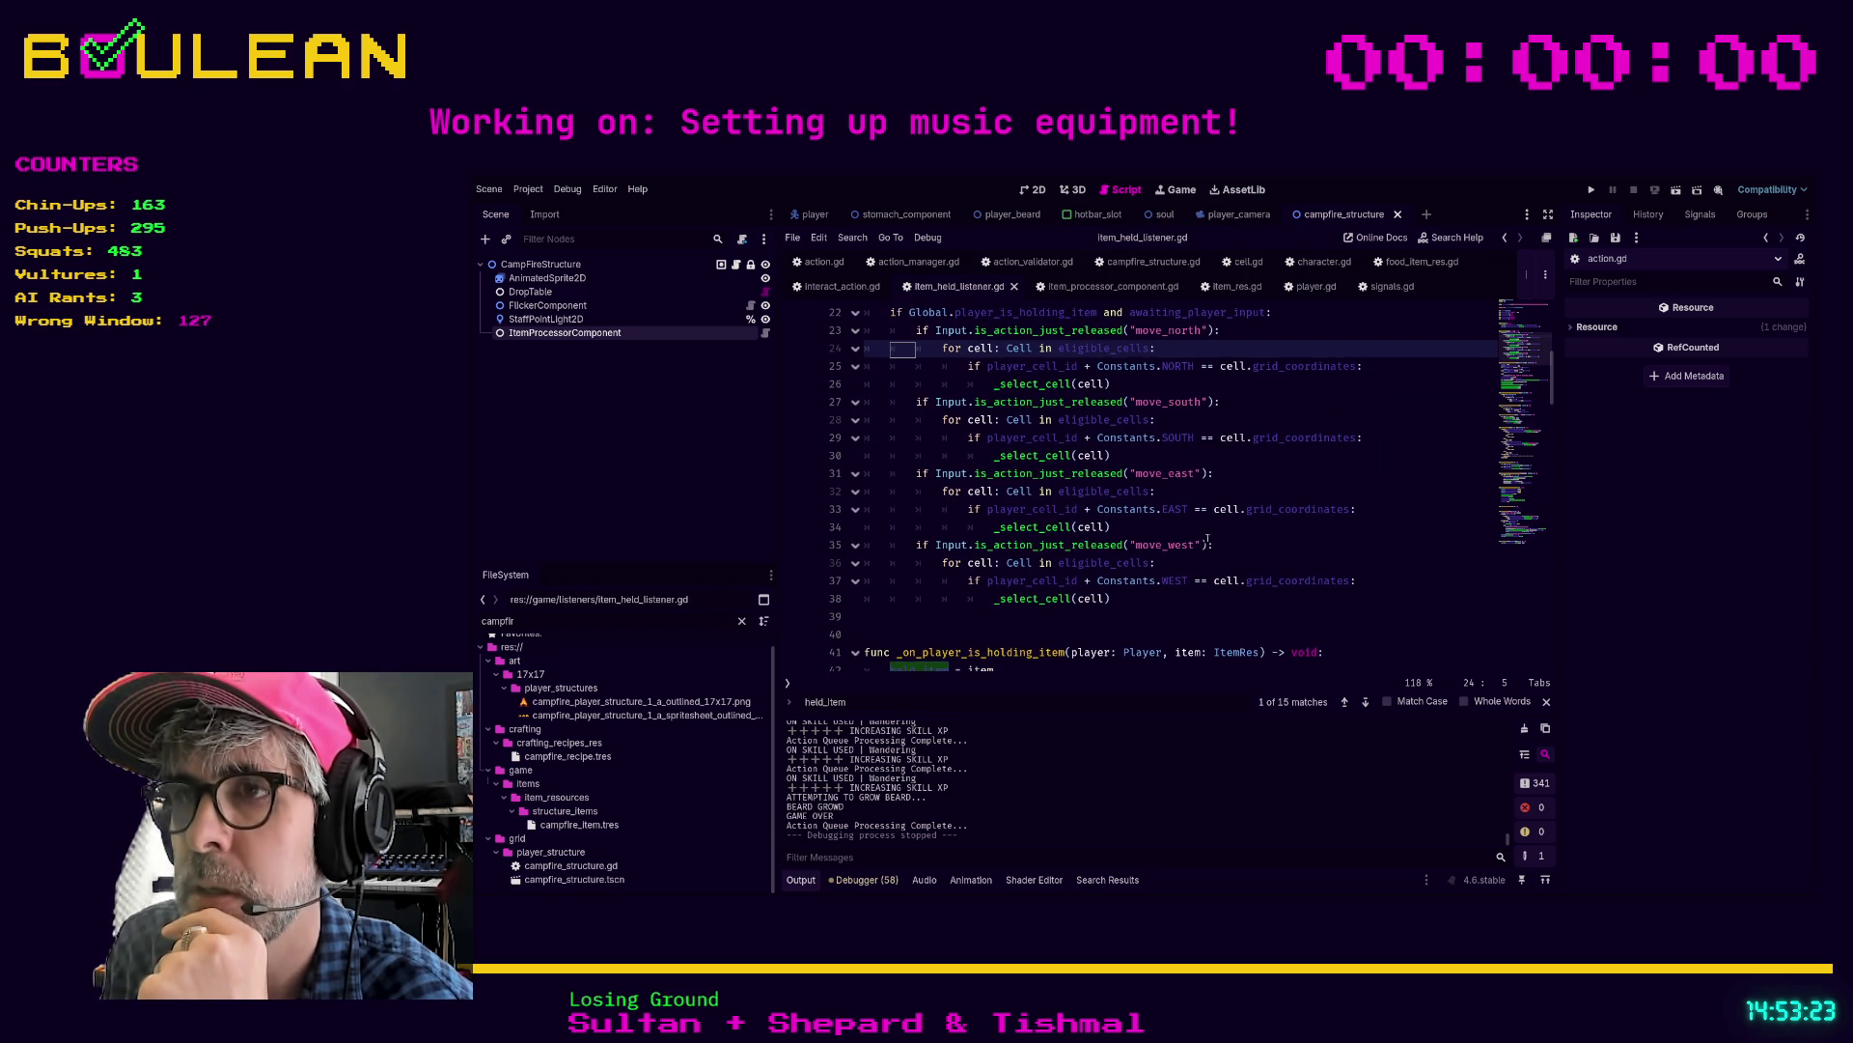
mouse_move(1120, 599)
mouse_down()
mouse_move(1005, 473)
mouse_move(855, 456)
mouse_up()
scroll(927, 457, up, 3)
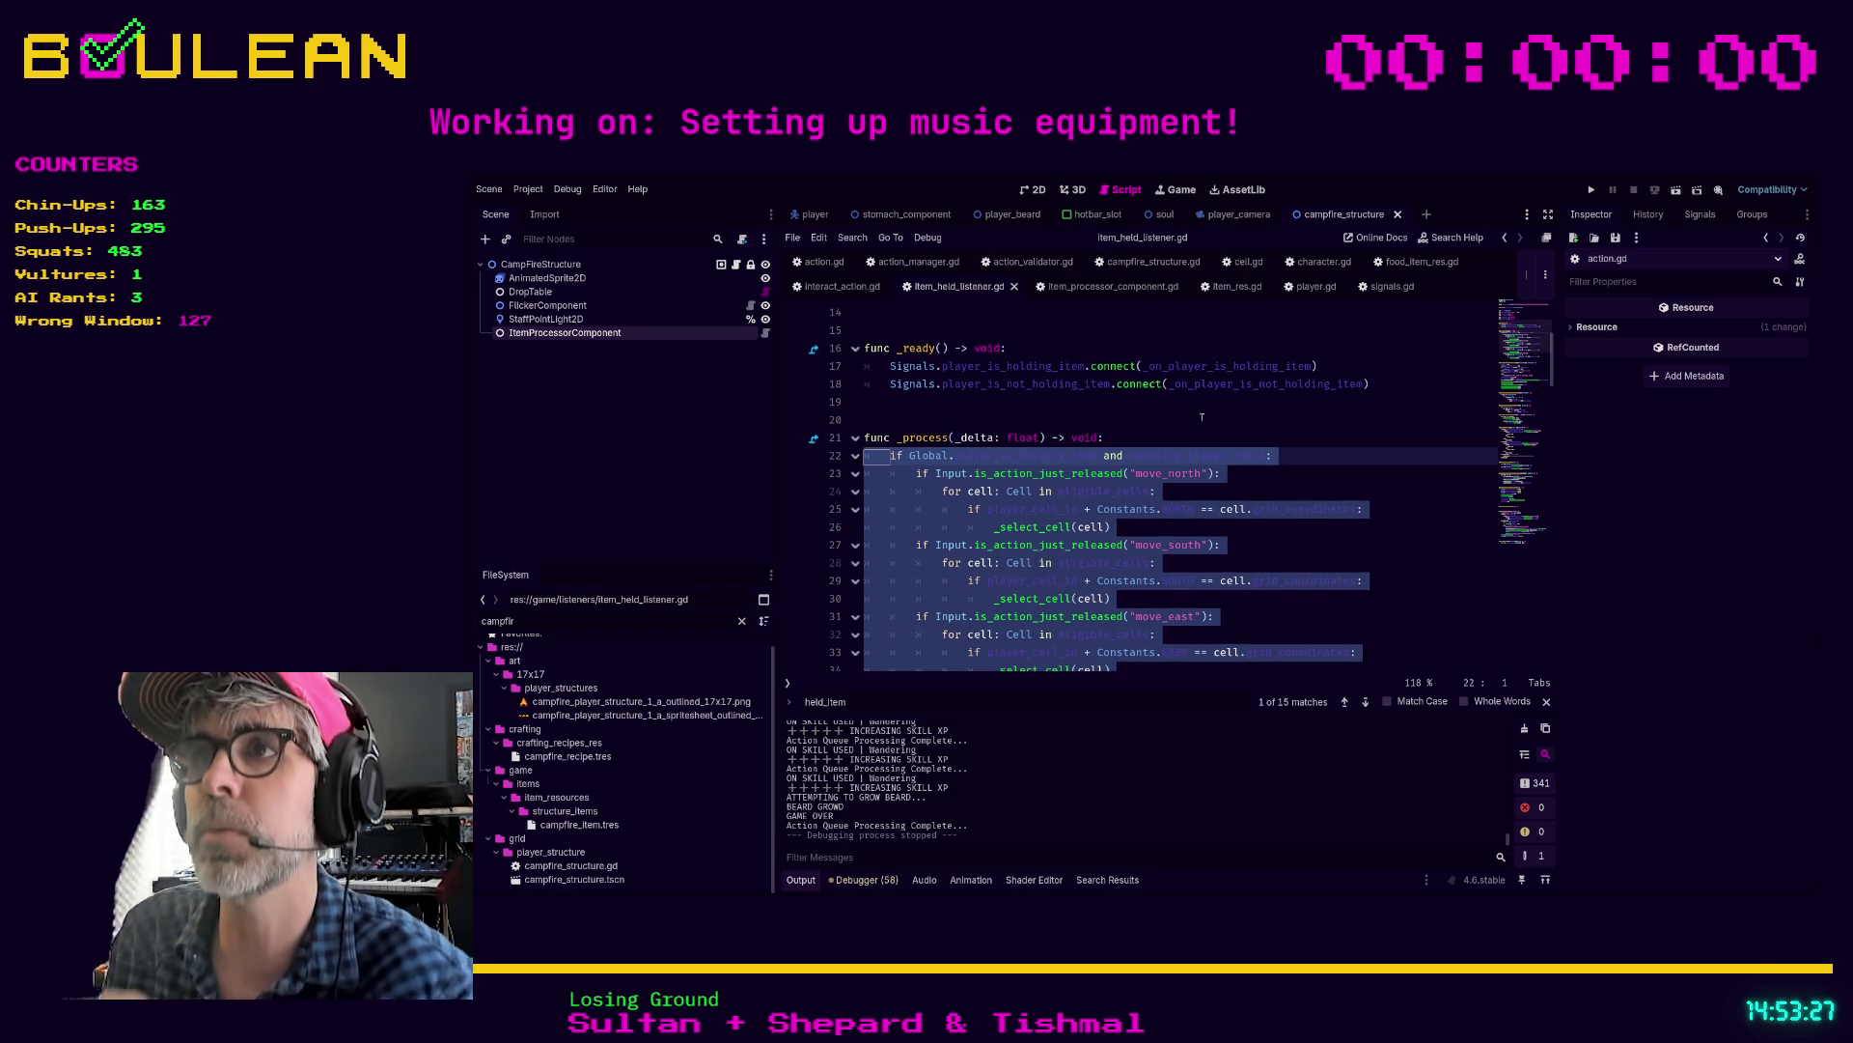
click(1305, 294)
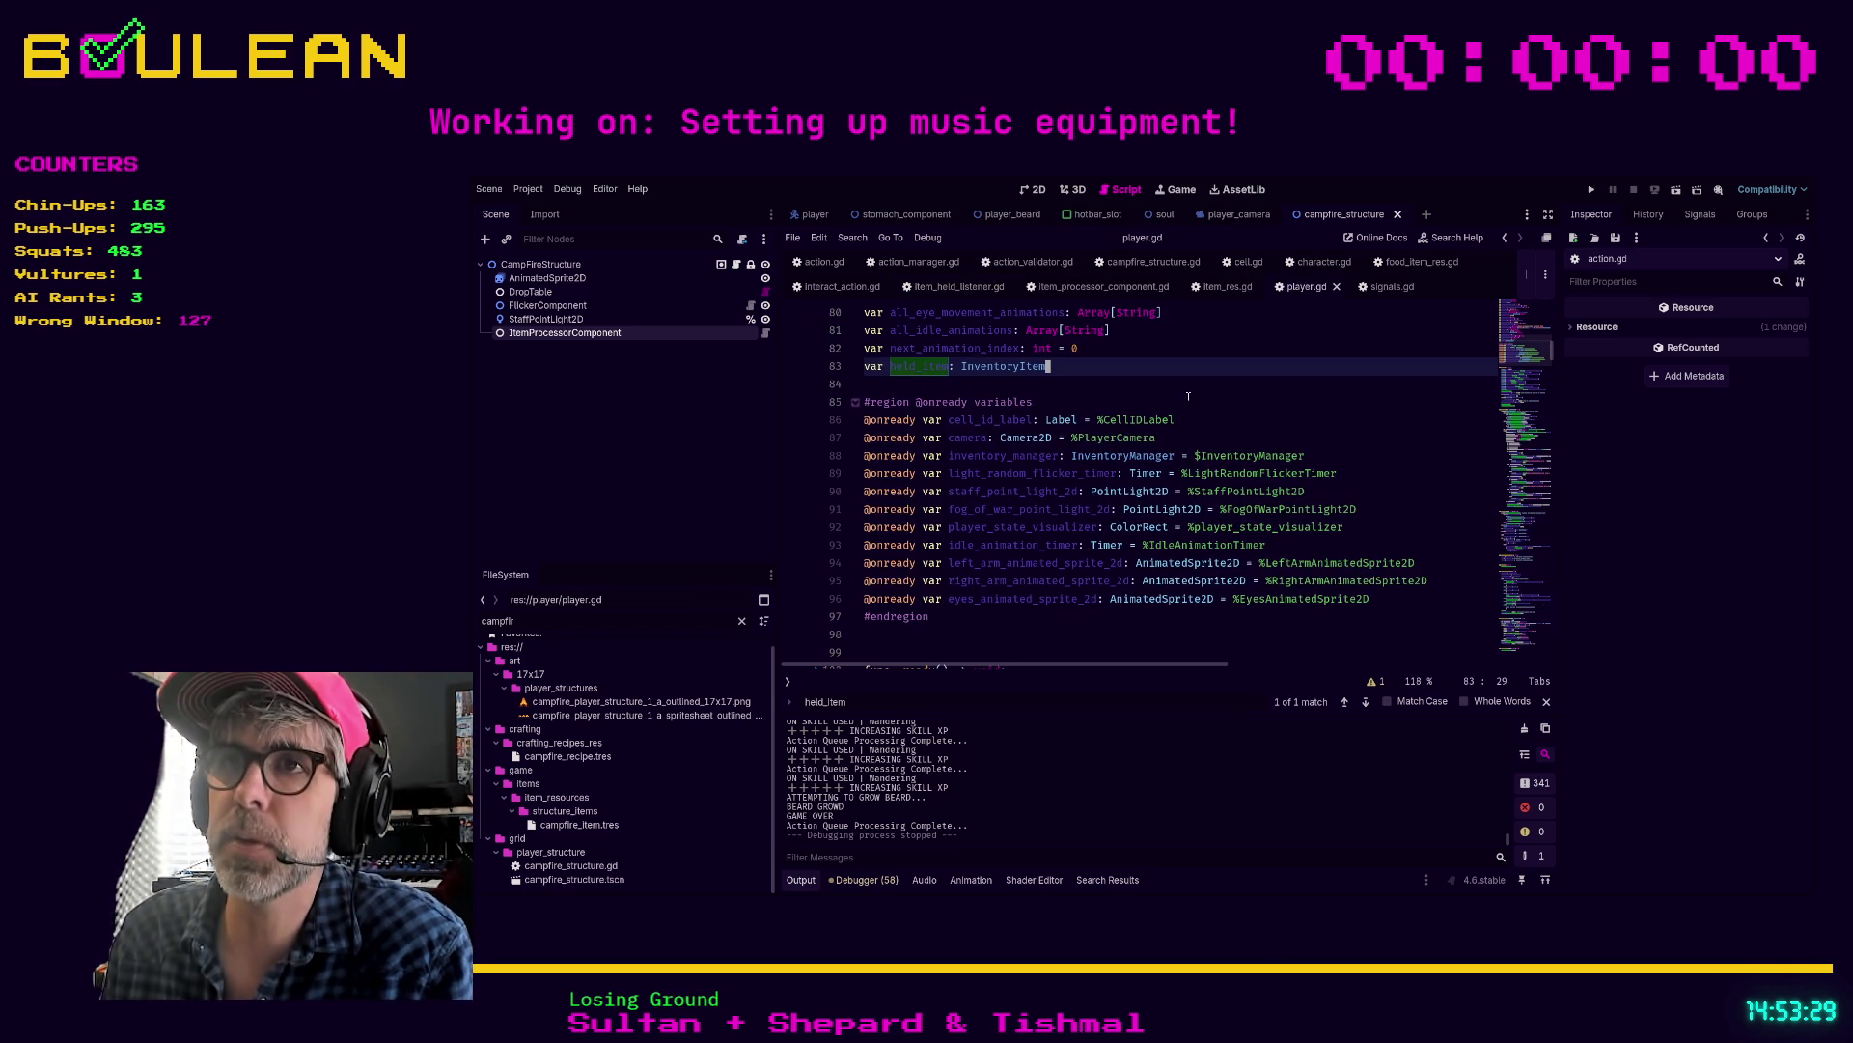
Step: Below attack_request in _input, add 'var combine_request: bool = _is_combine_request(event)'
scroll(1177, 403, down, 5)
scroll(1029, 416, down, 6)
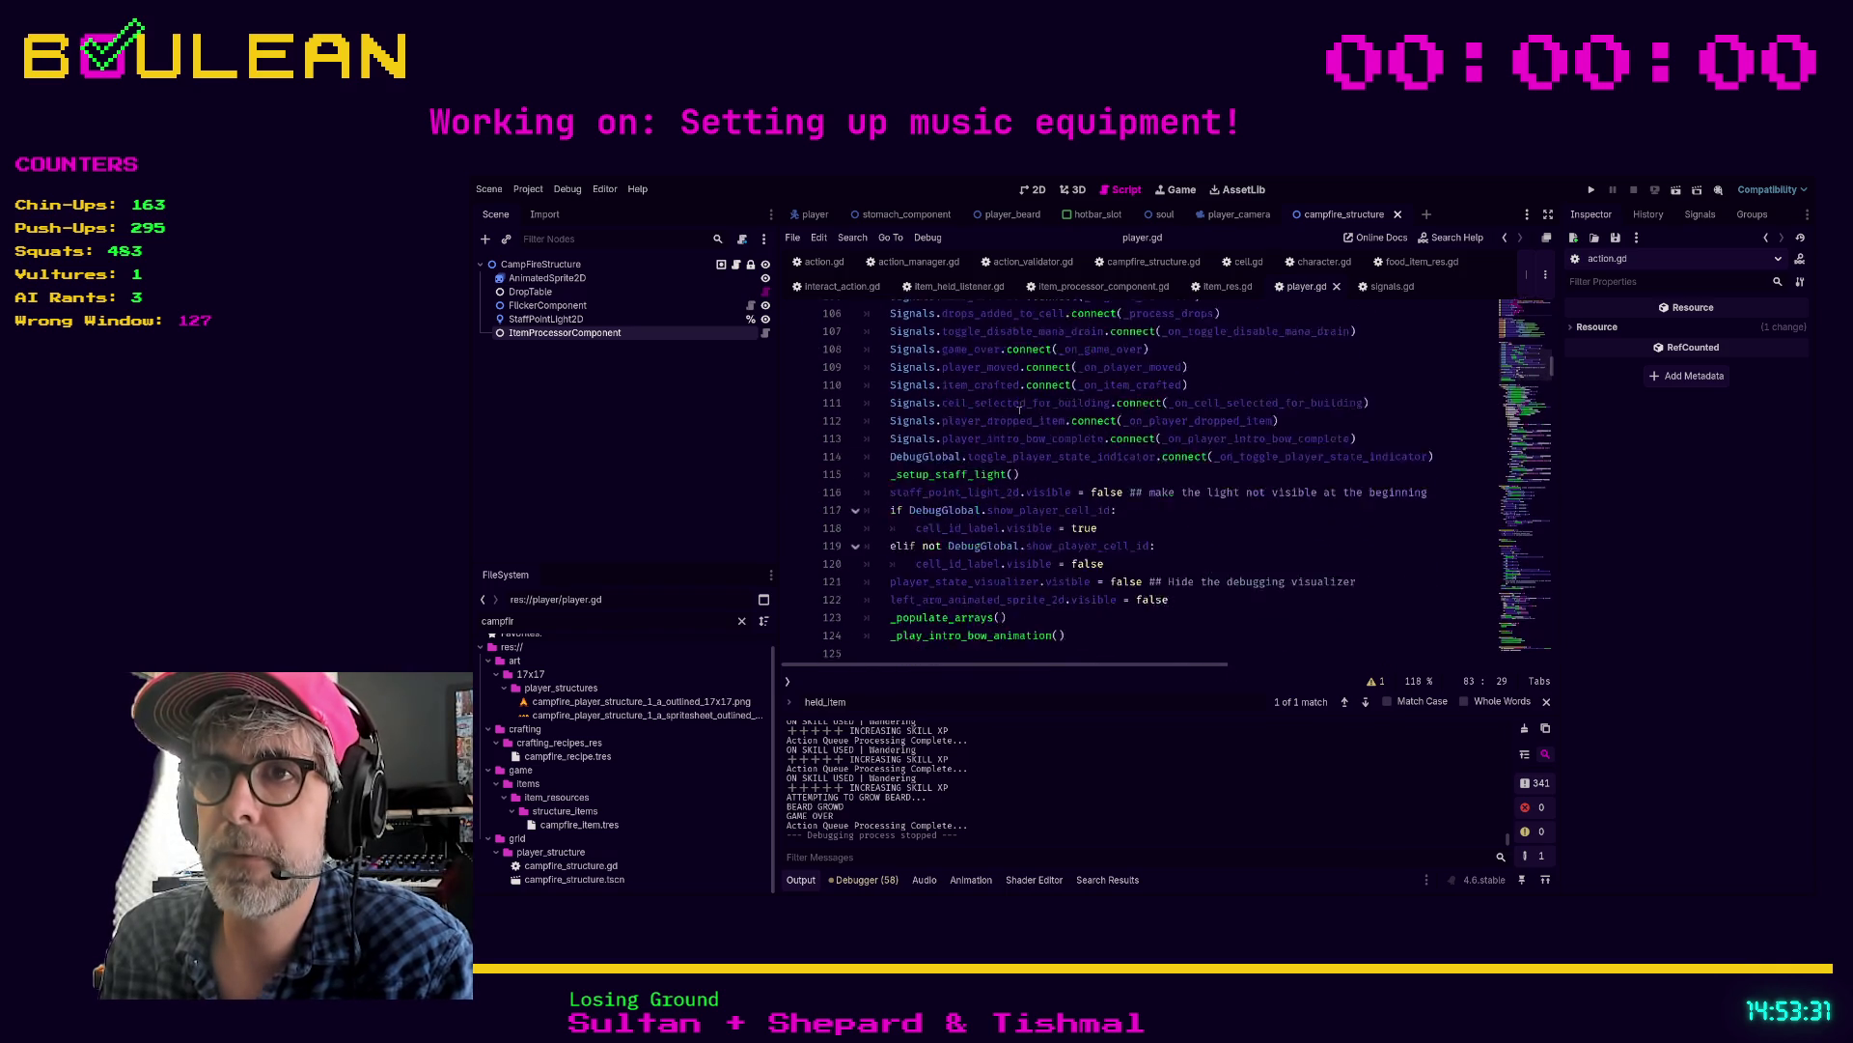
scroll(1029, 416, down, 2)
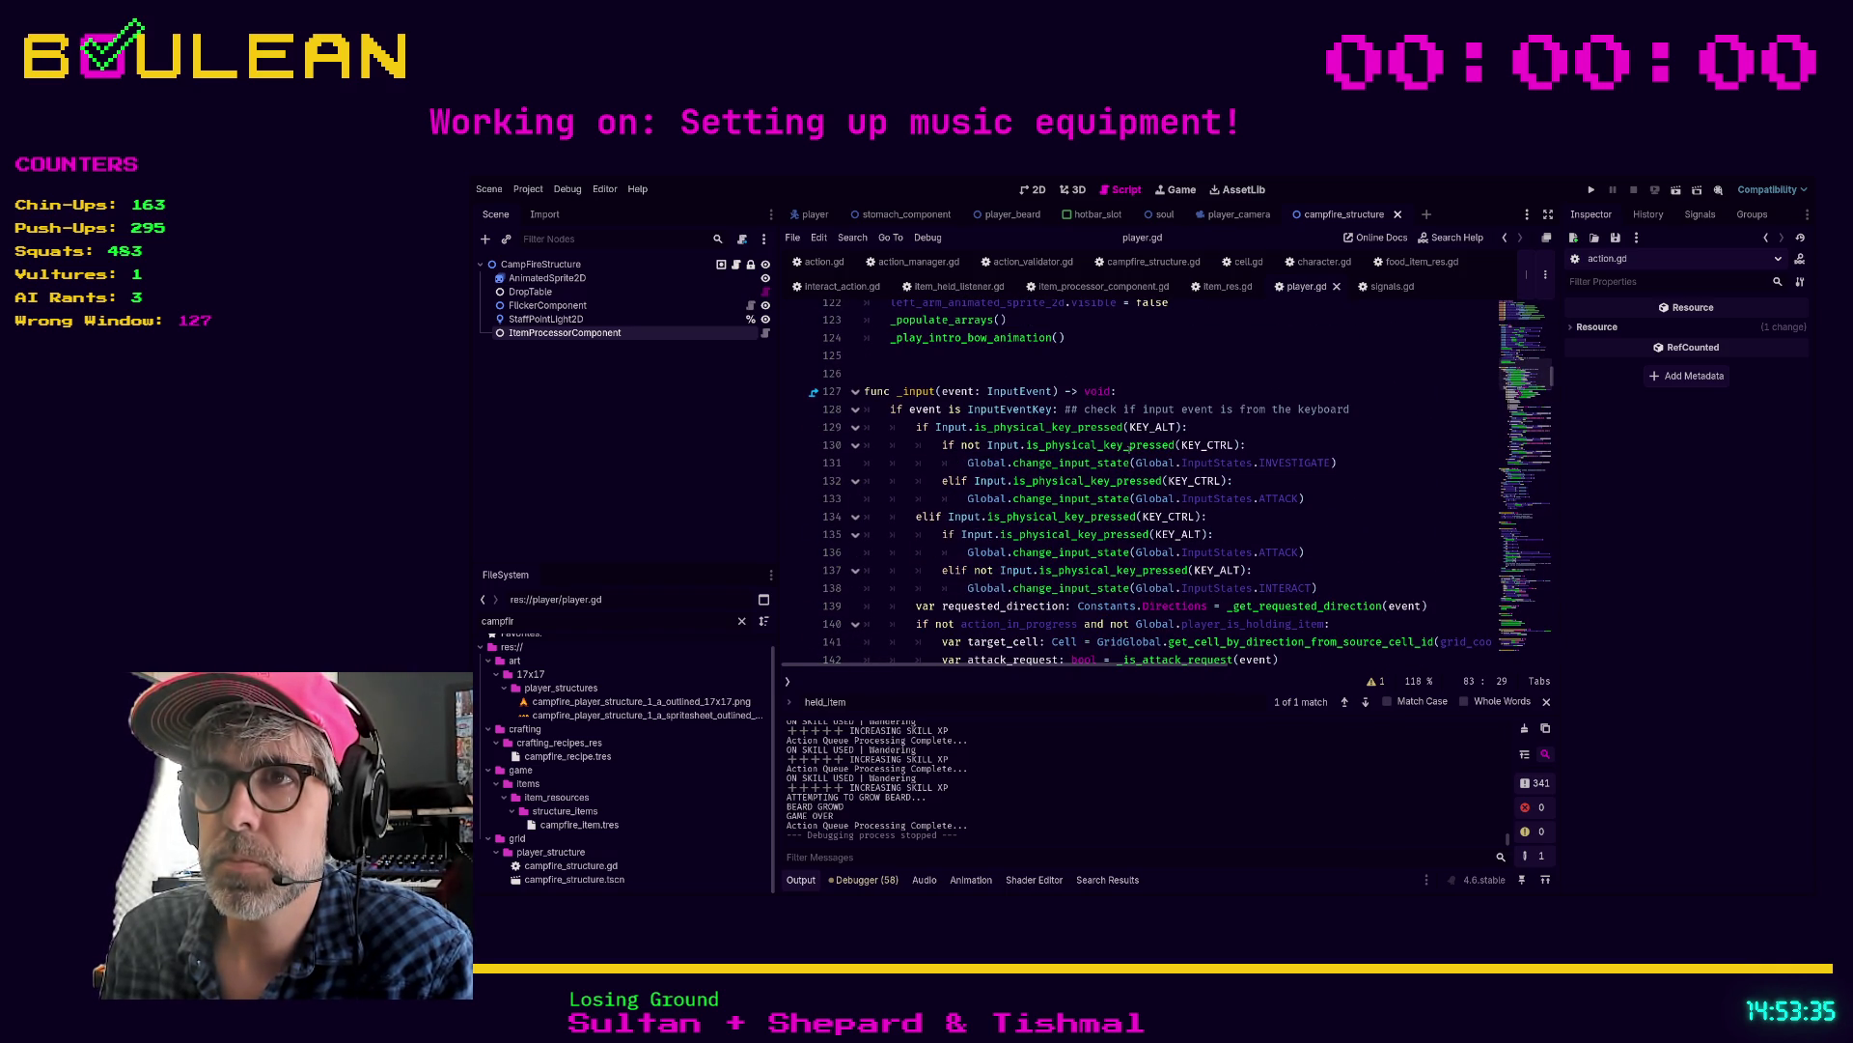
scroll(1079, 493, down, 2)
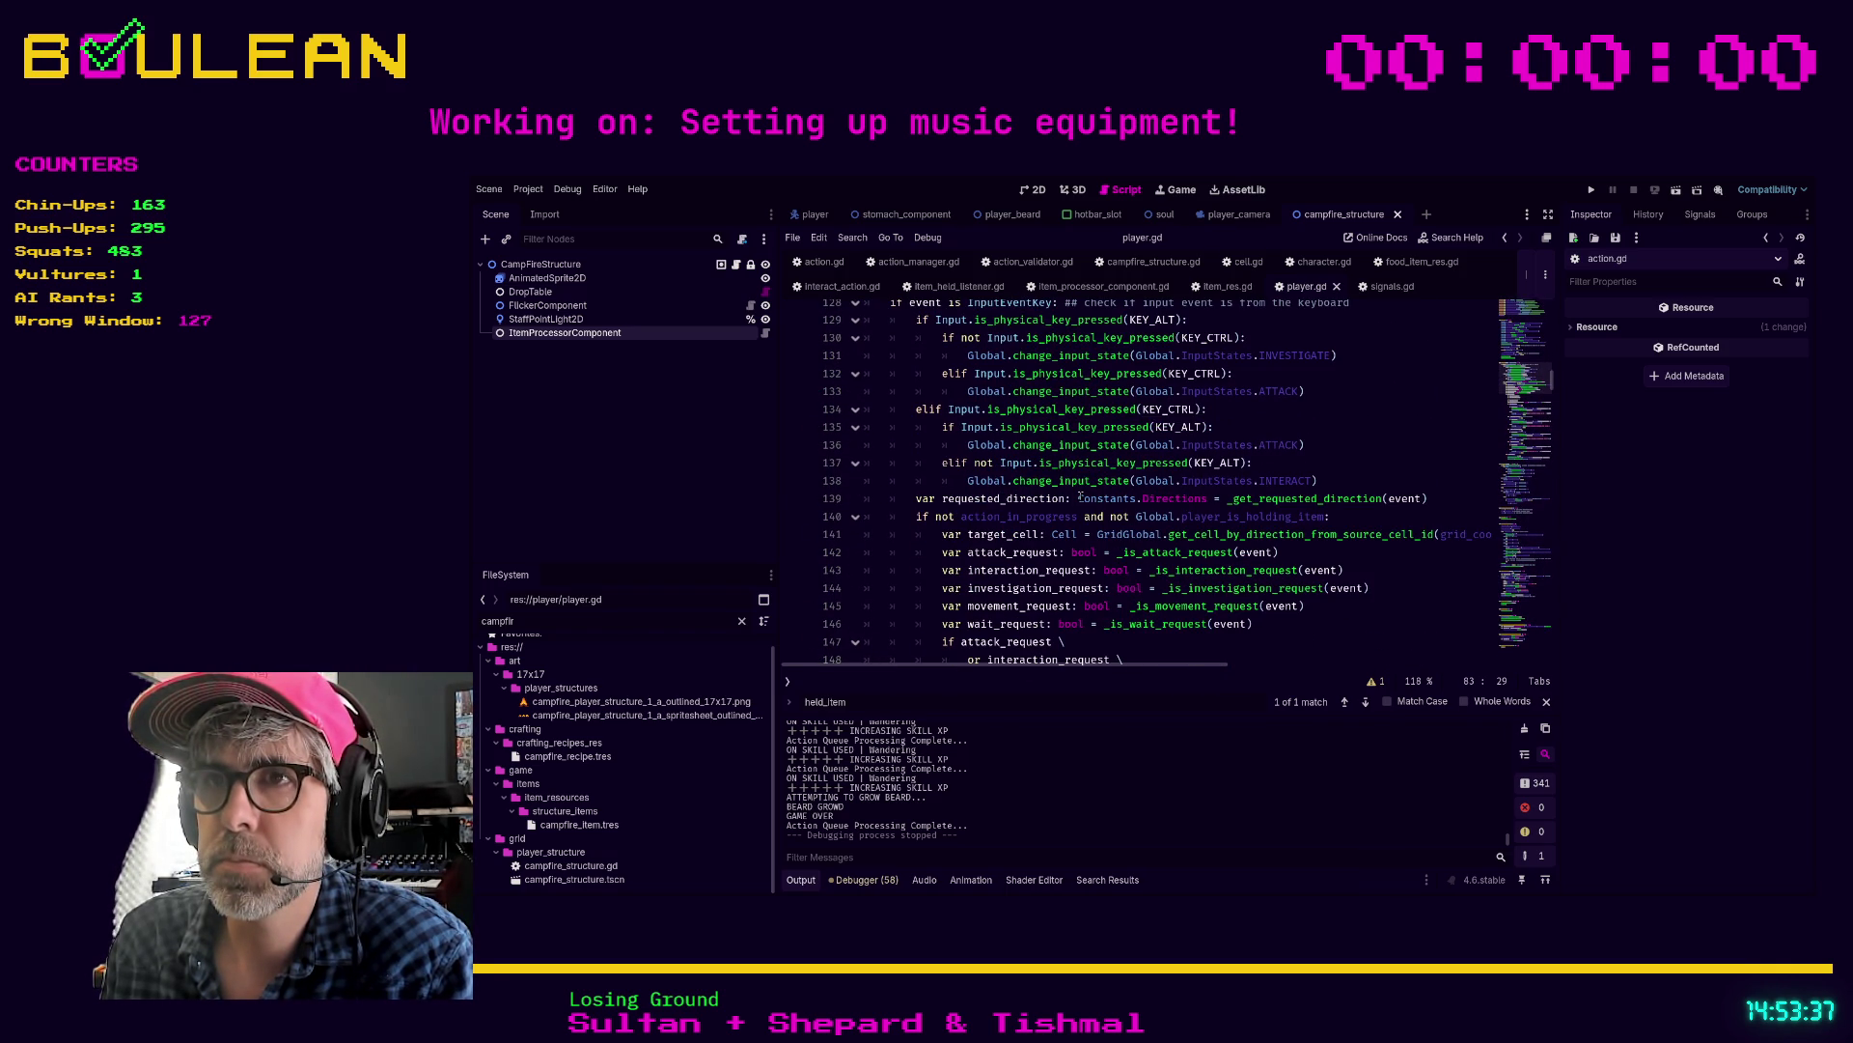
scroll(1185, 536, down, 2)
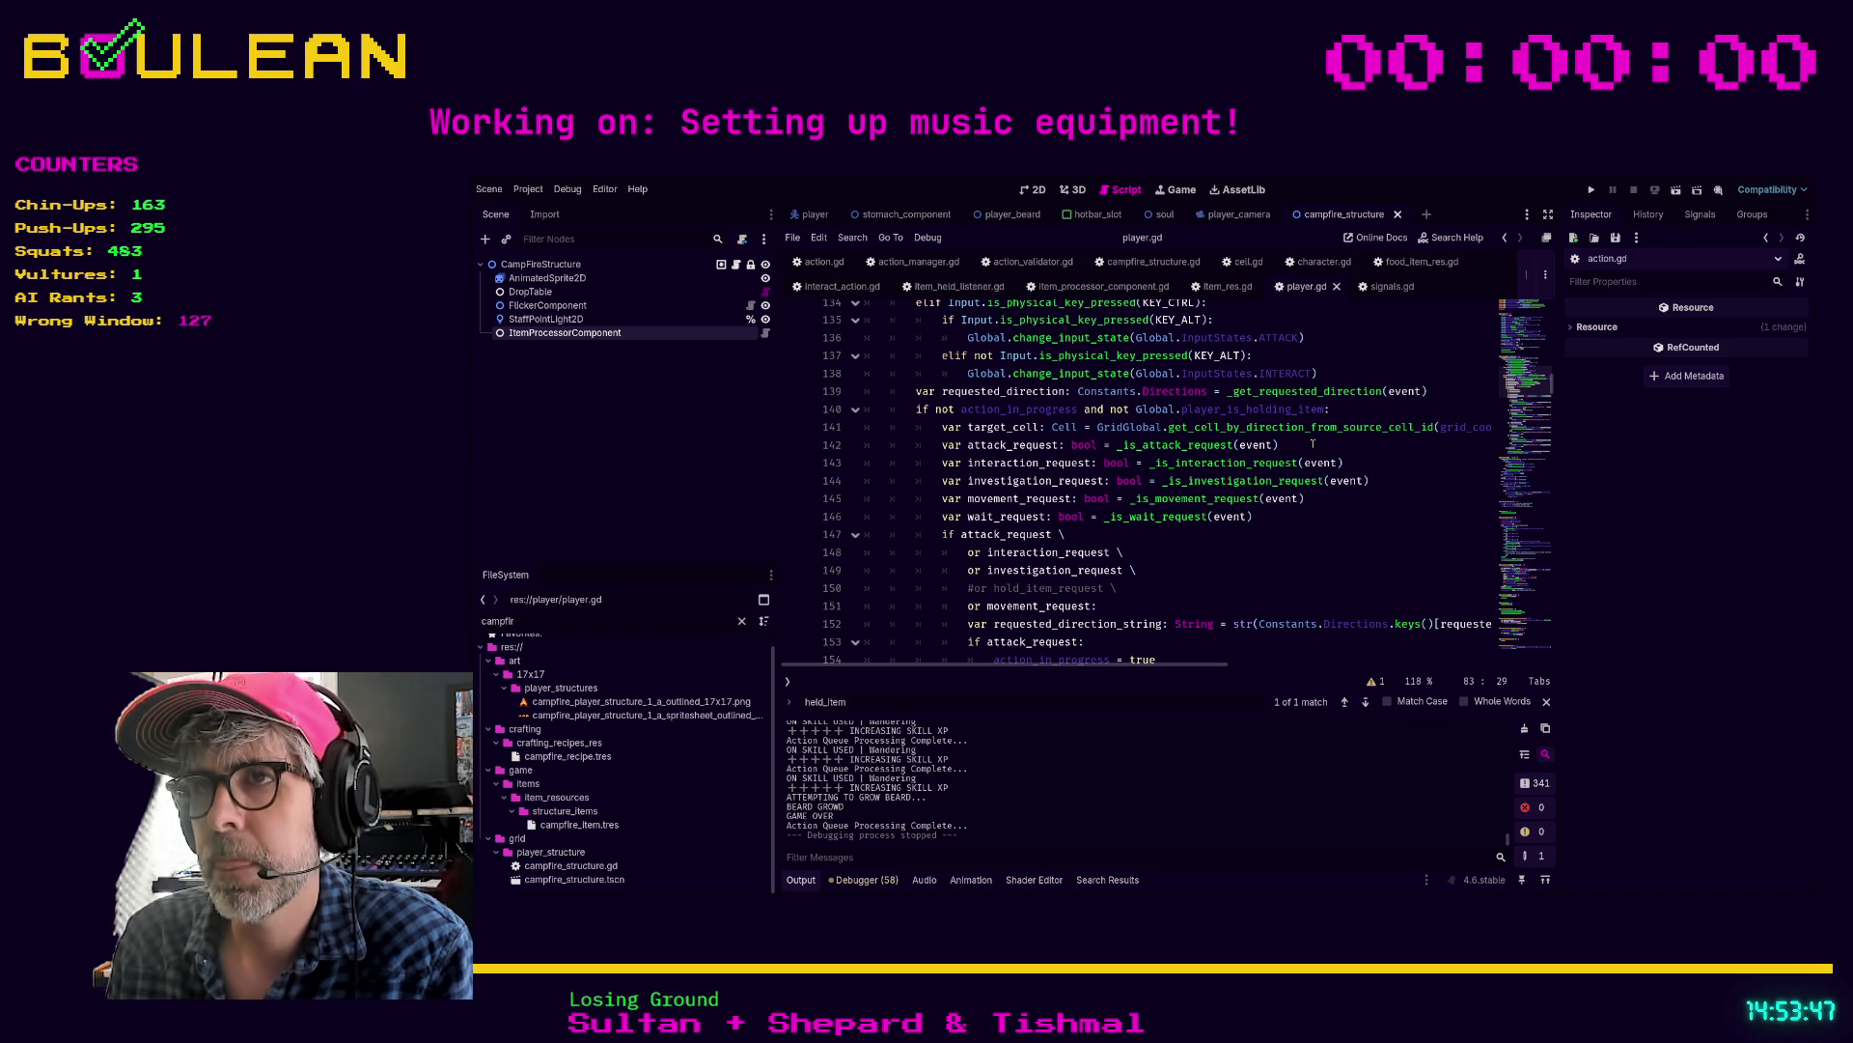
scroll(1313, 443, up, 1)
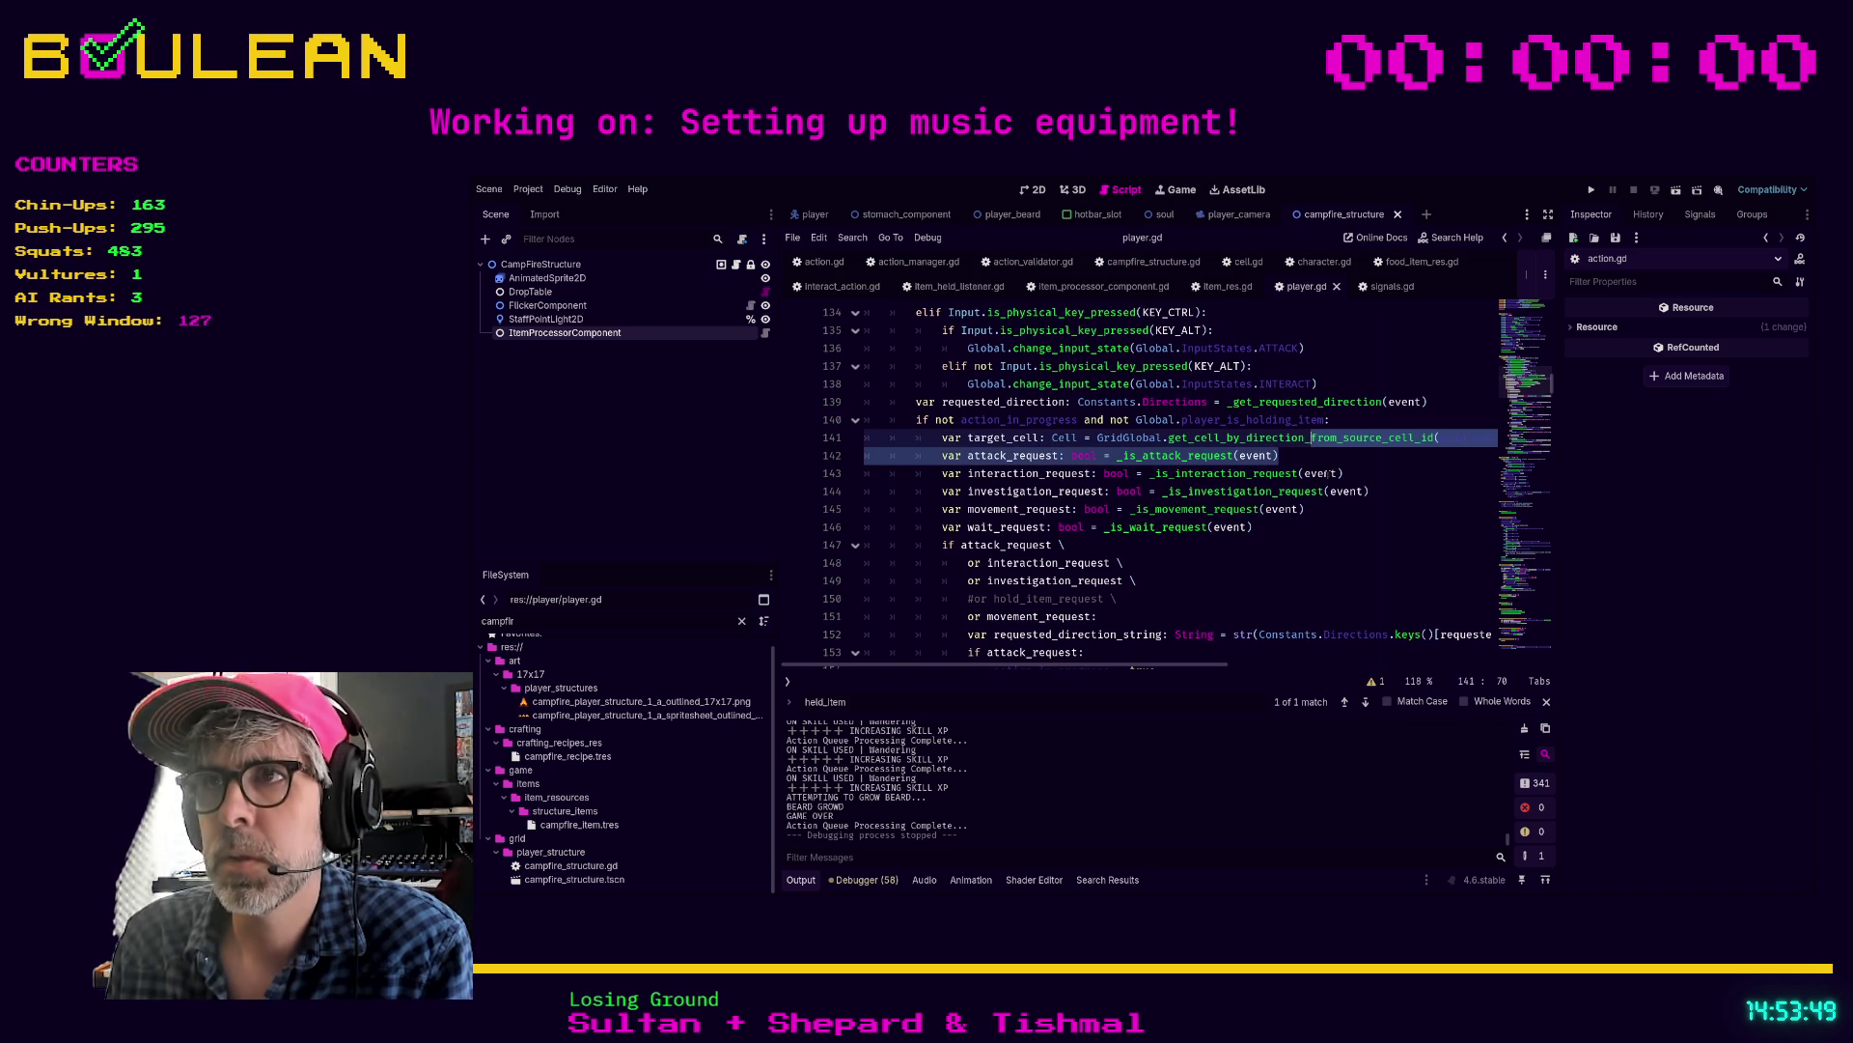
click(1316, 455)
key(Return)
text(var combine_request: bool = )
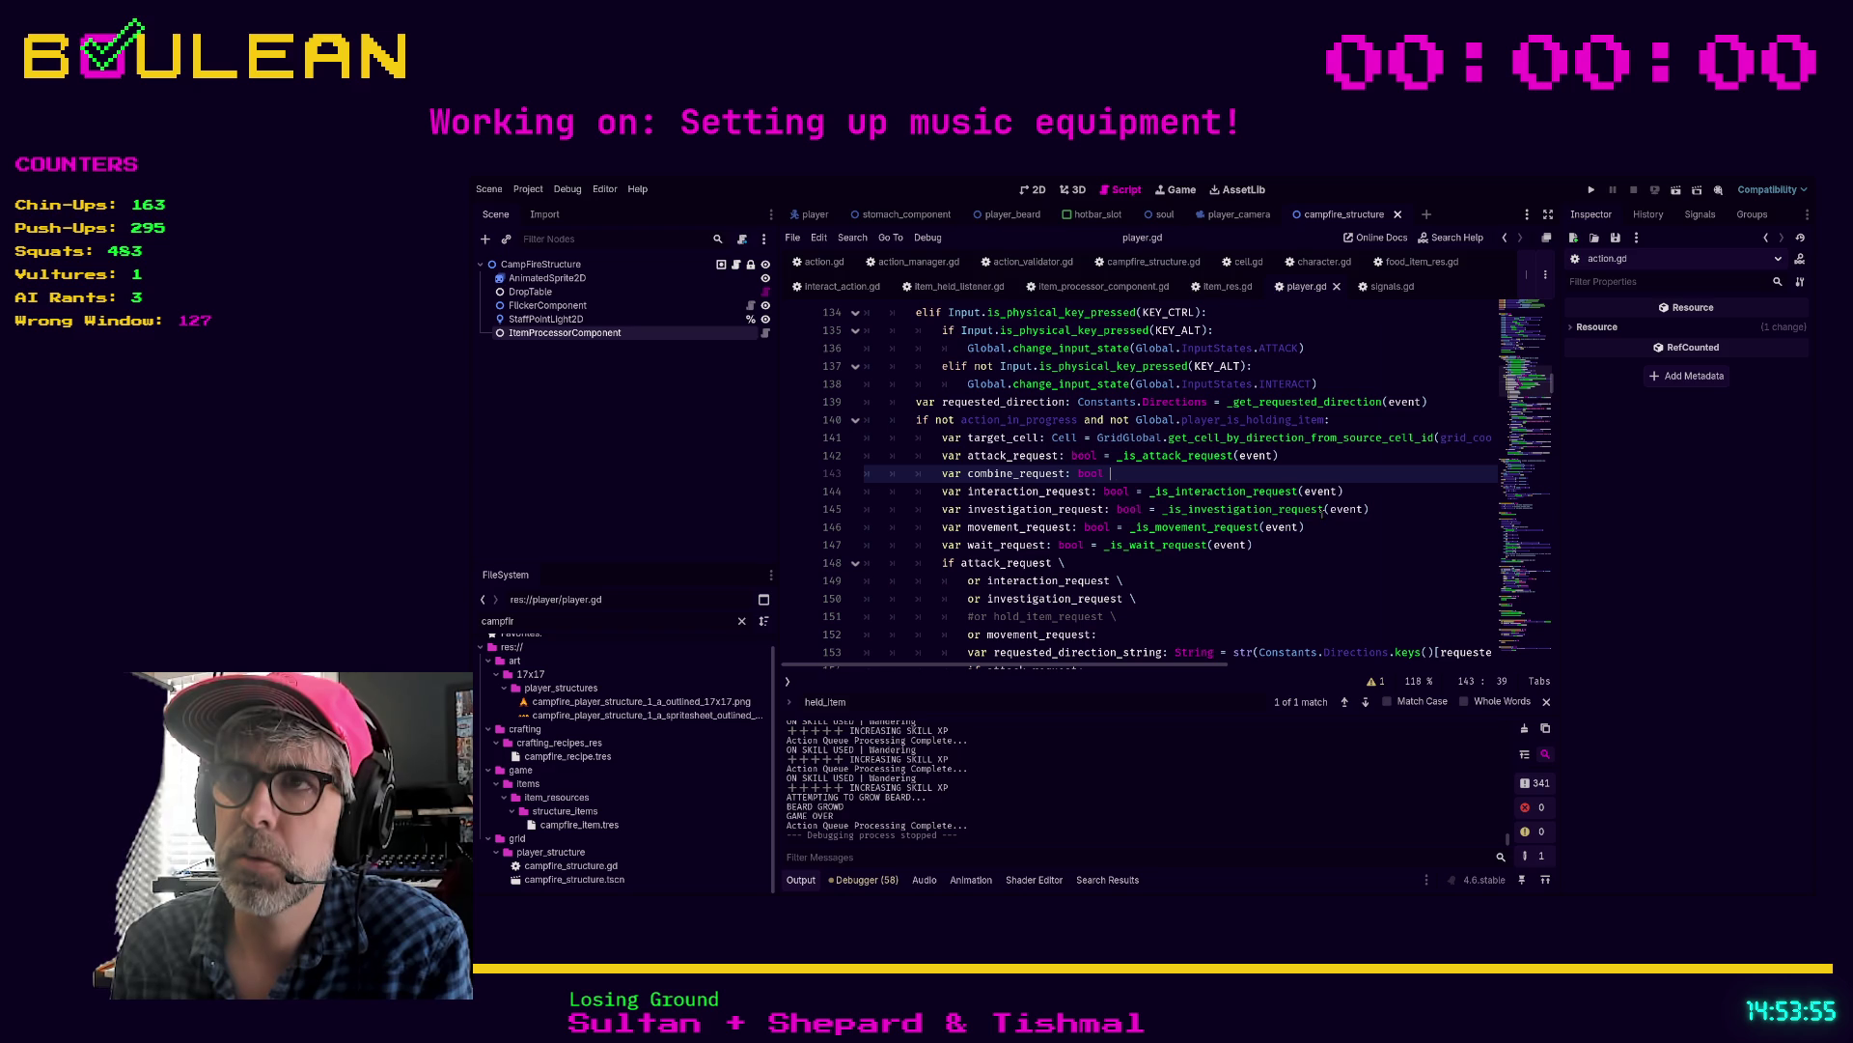
text(_is_combin)
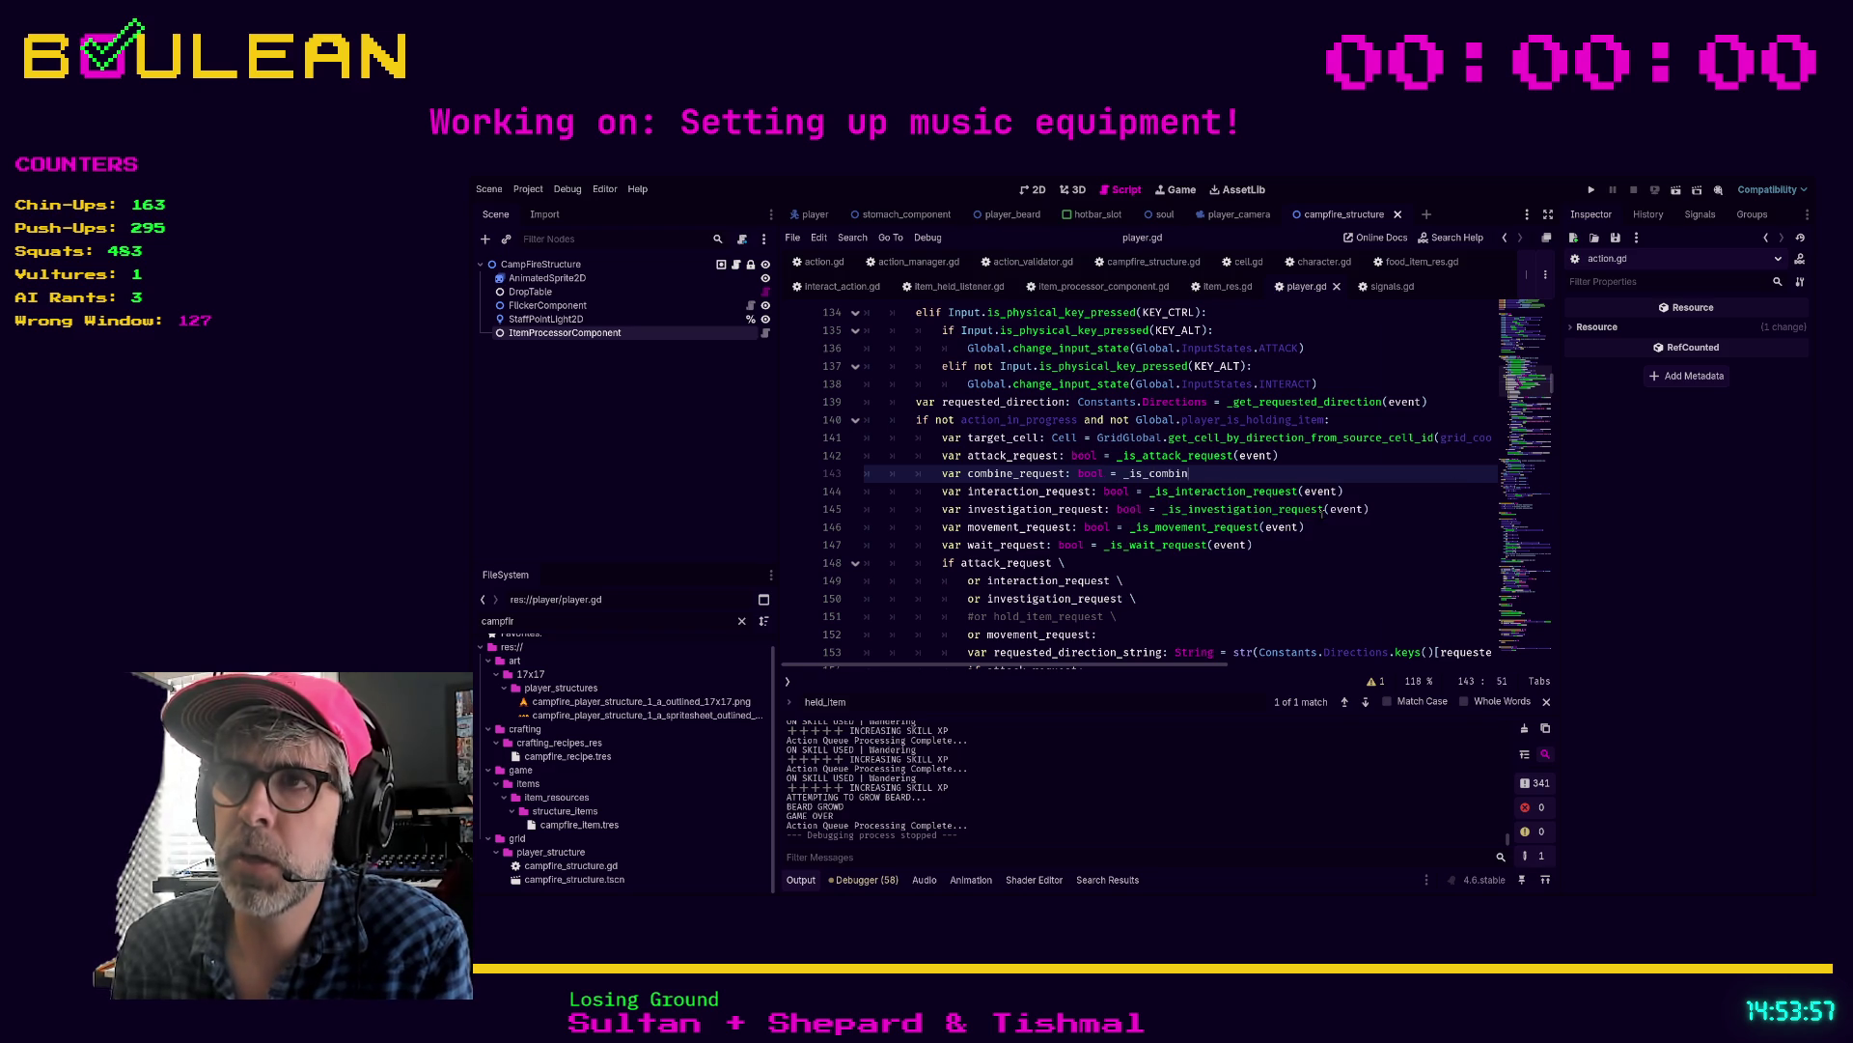
text(e_request(event)
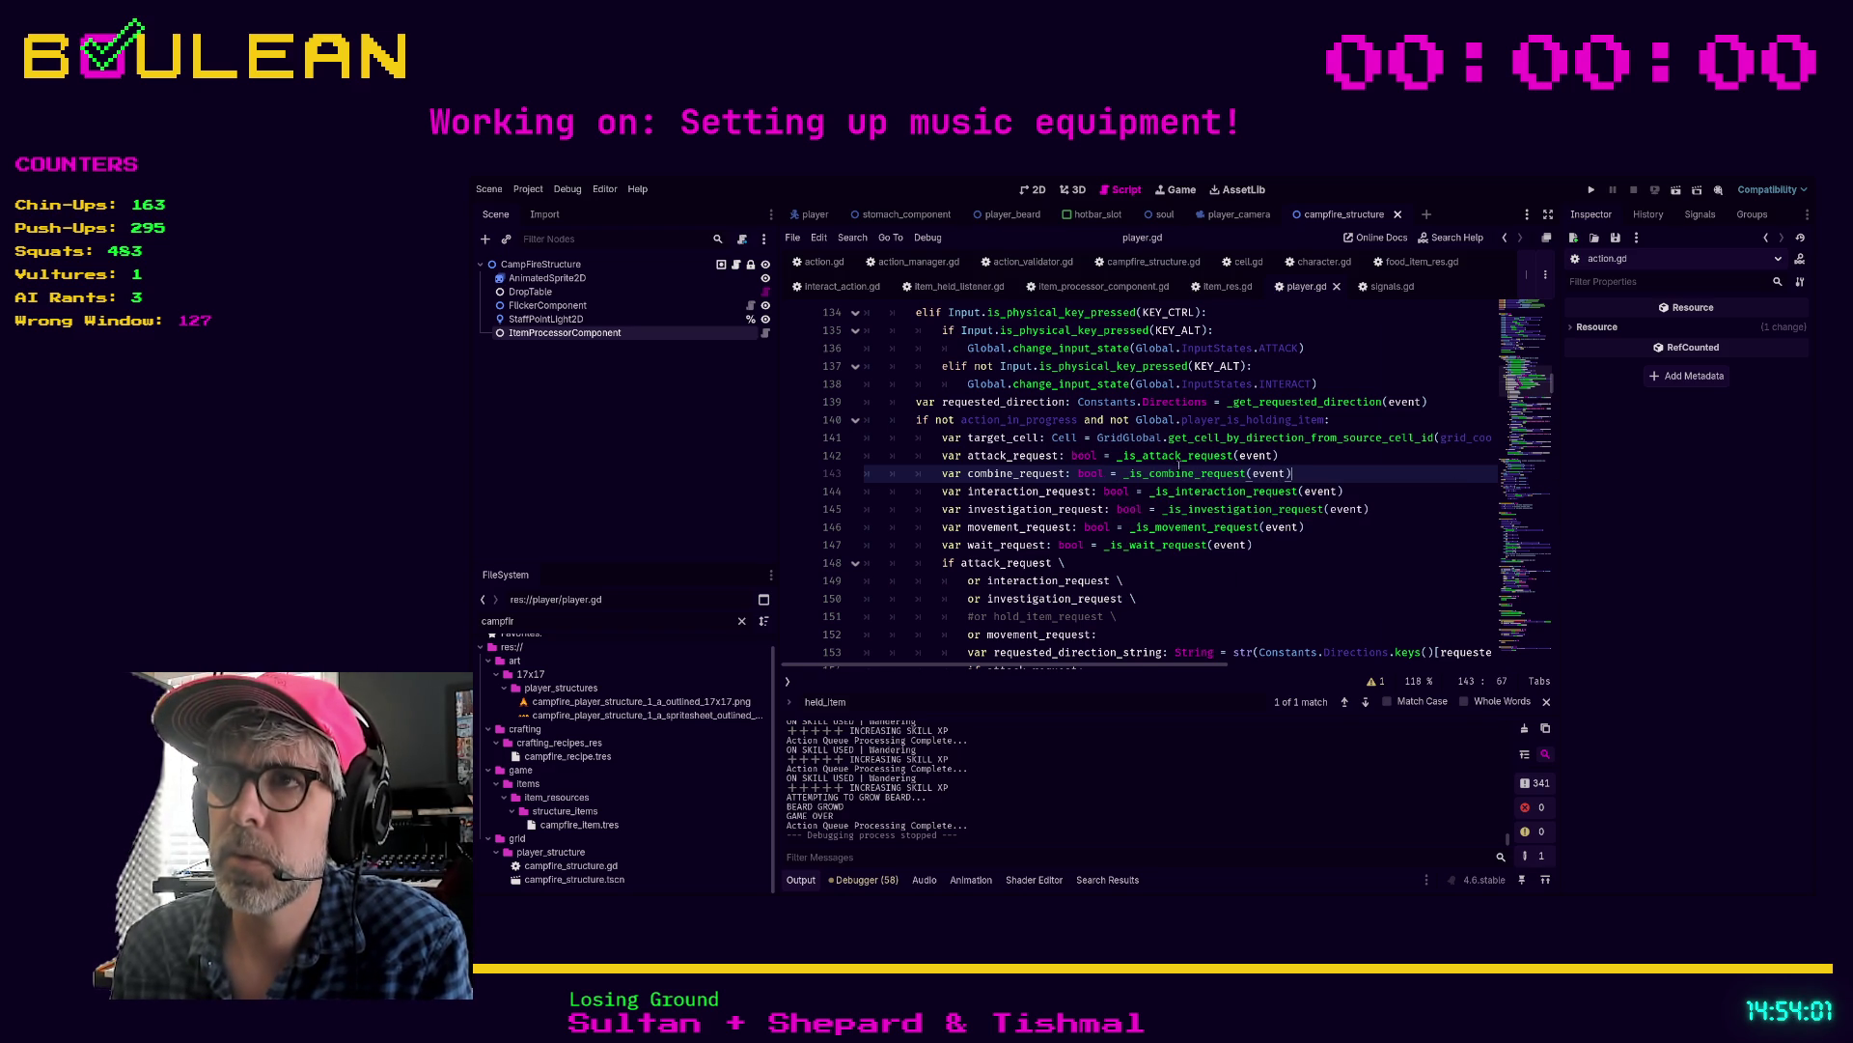
ctrl+click(1168, 458)
Step: After _is_attack_request, declare 'func _is_combine_request(event: InputEvent) -> bool:'
scroll(1083, 507, down, 2)
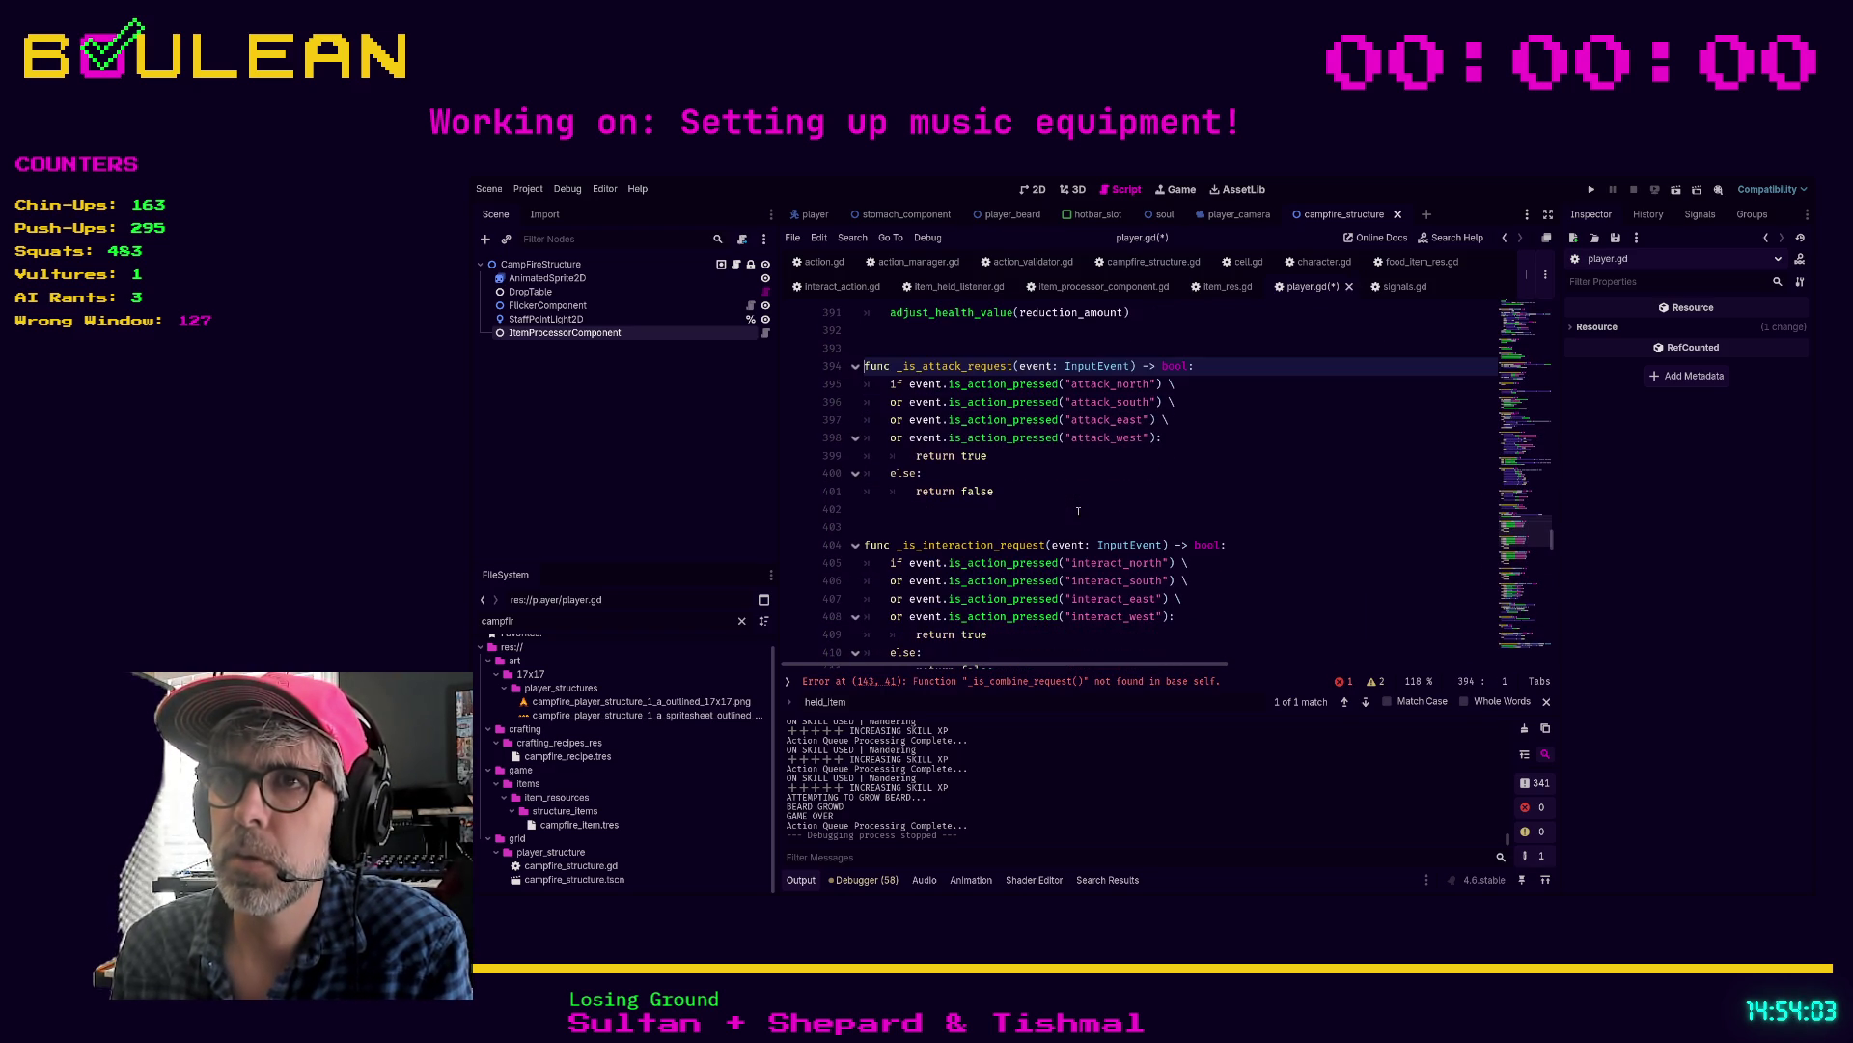
click(923, 513)
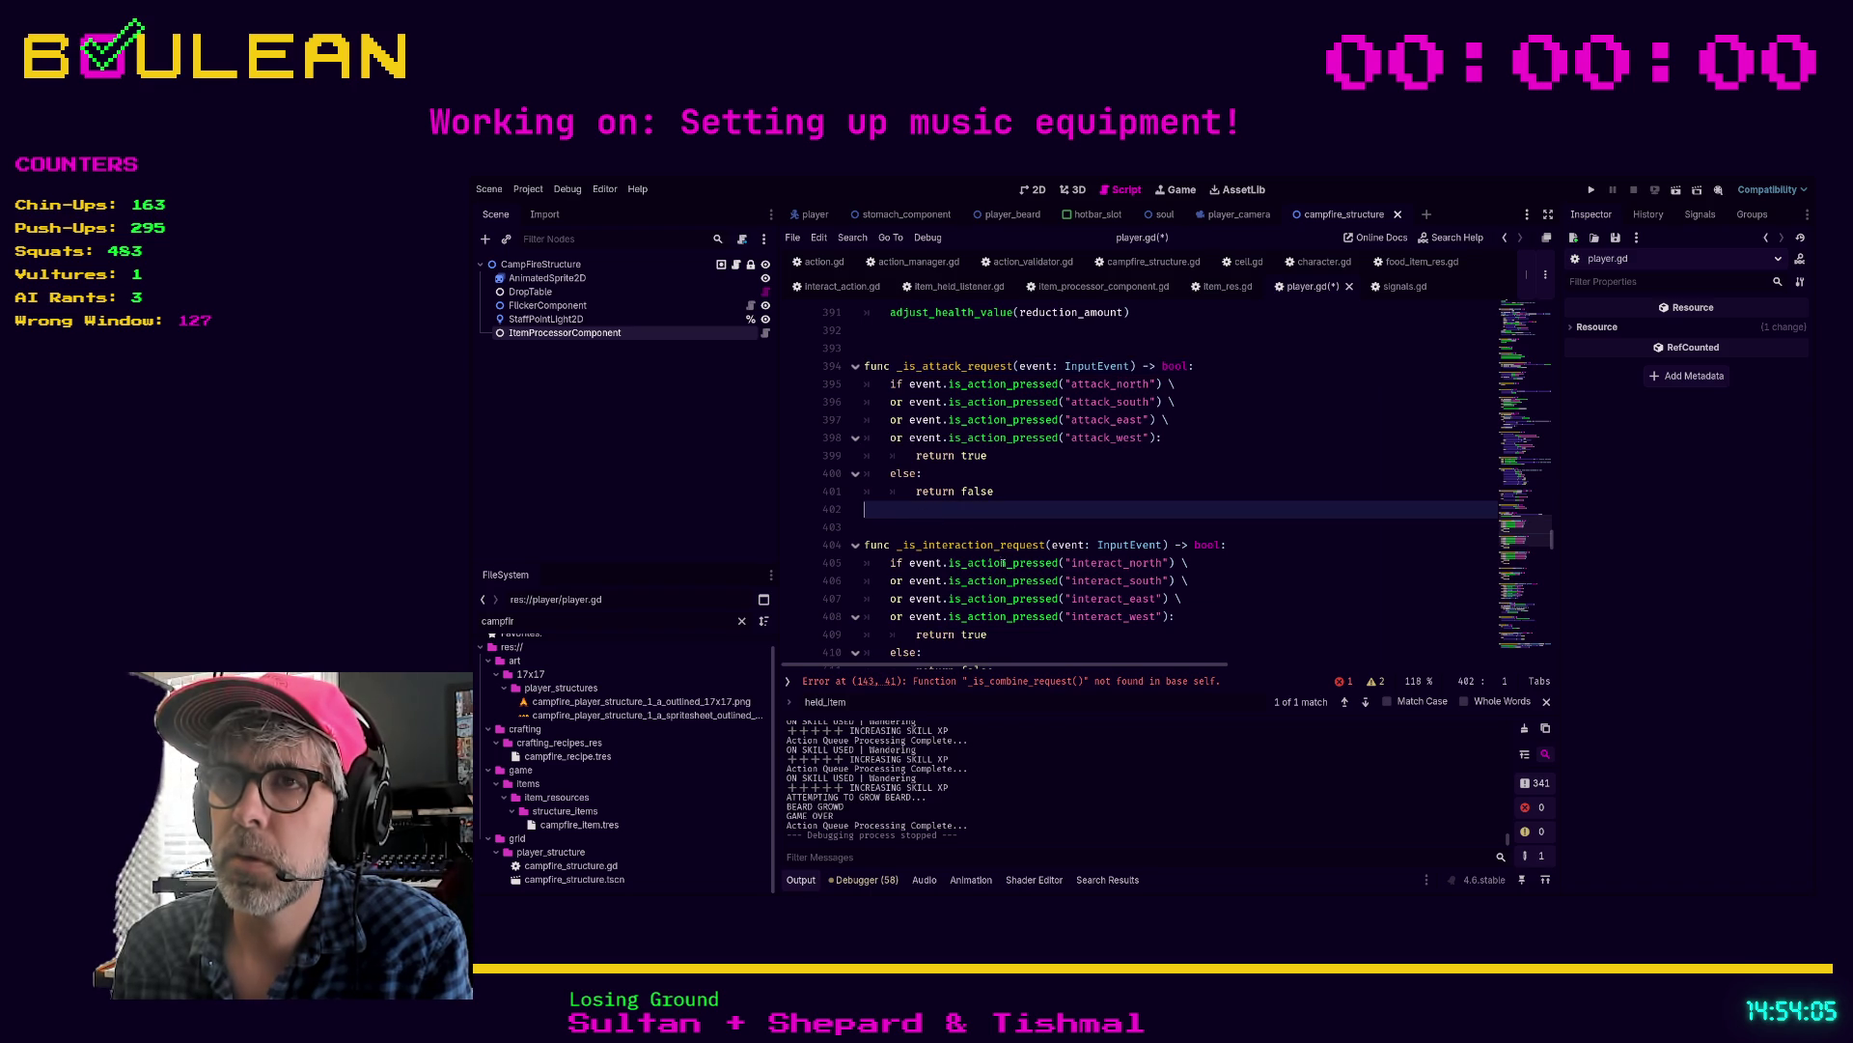
key(Return)
key(Return)
key(Return)
key(Up)
text(func _is_combin)
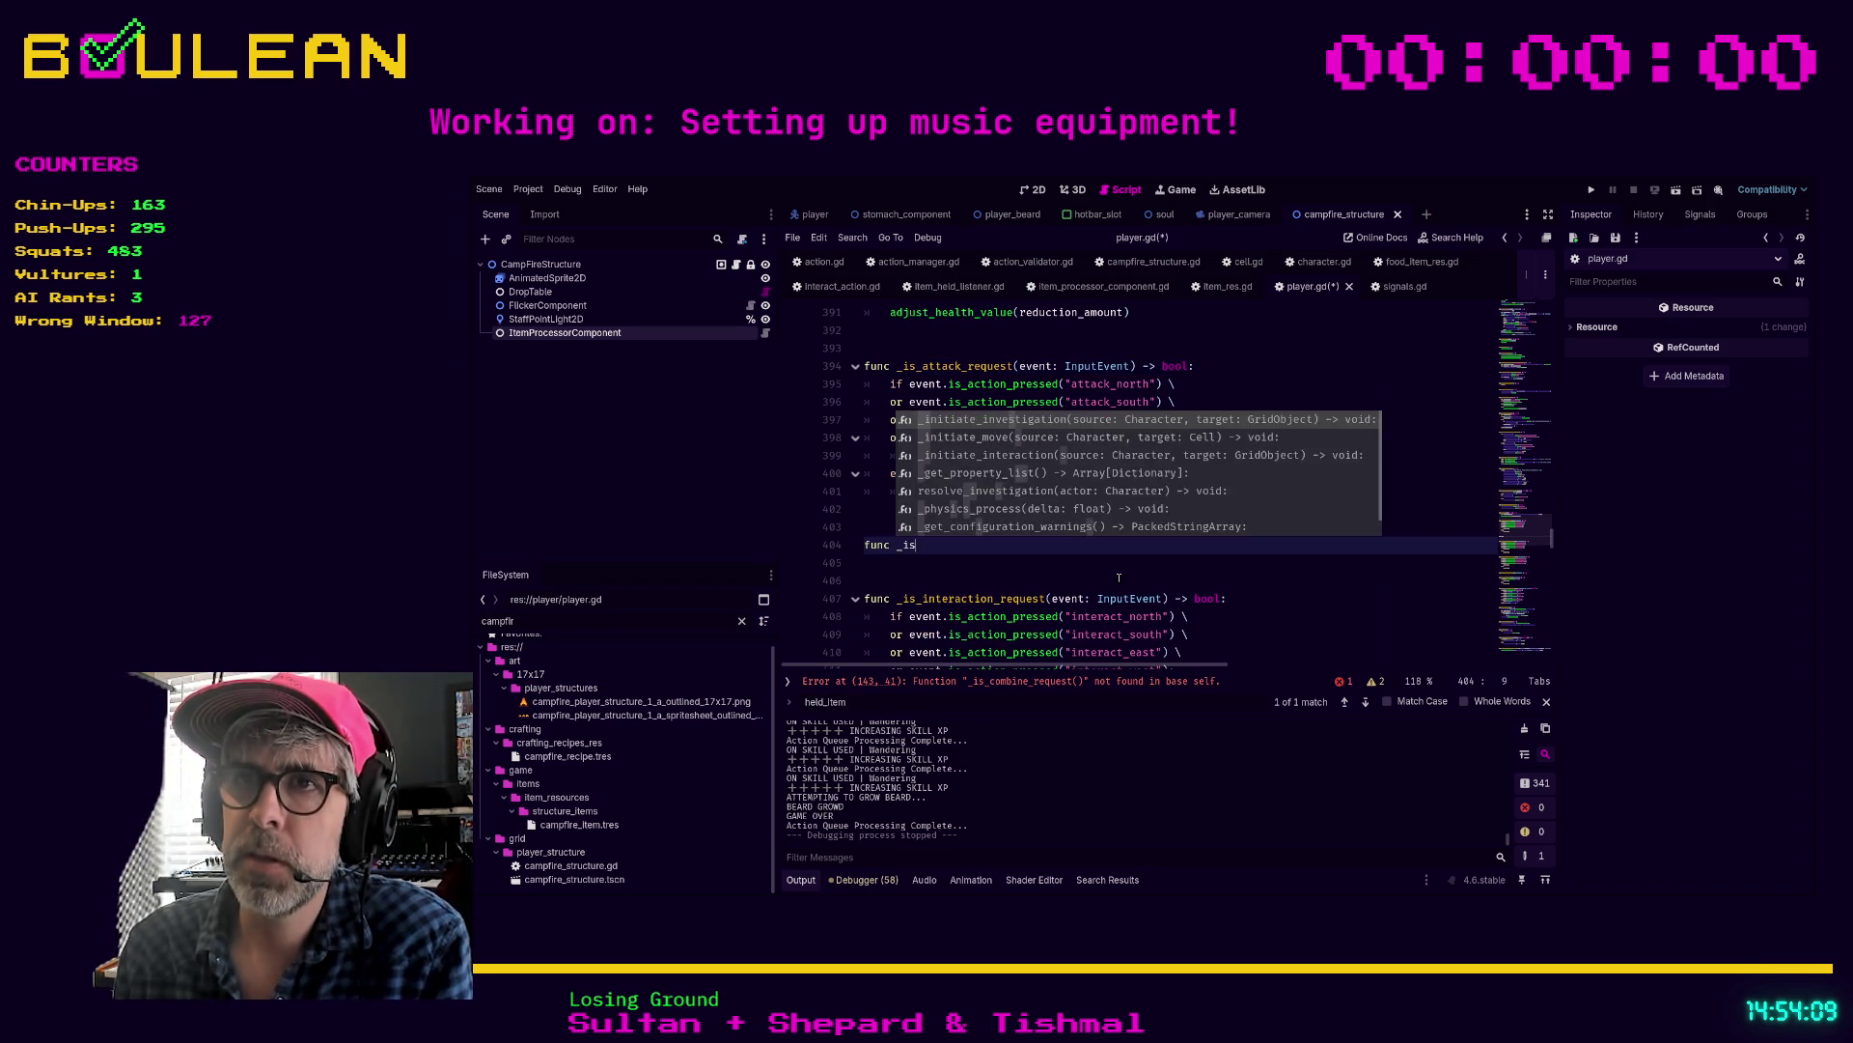
text(e_re)
text(quest()
text(event: Inp)
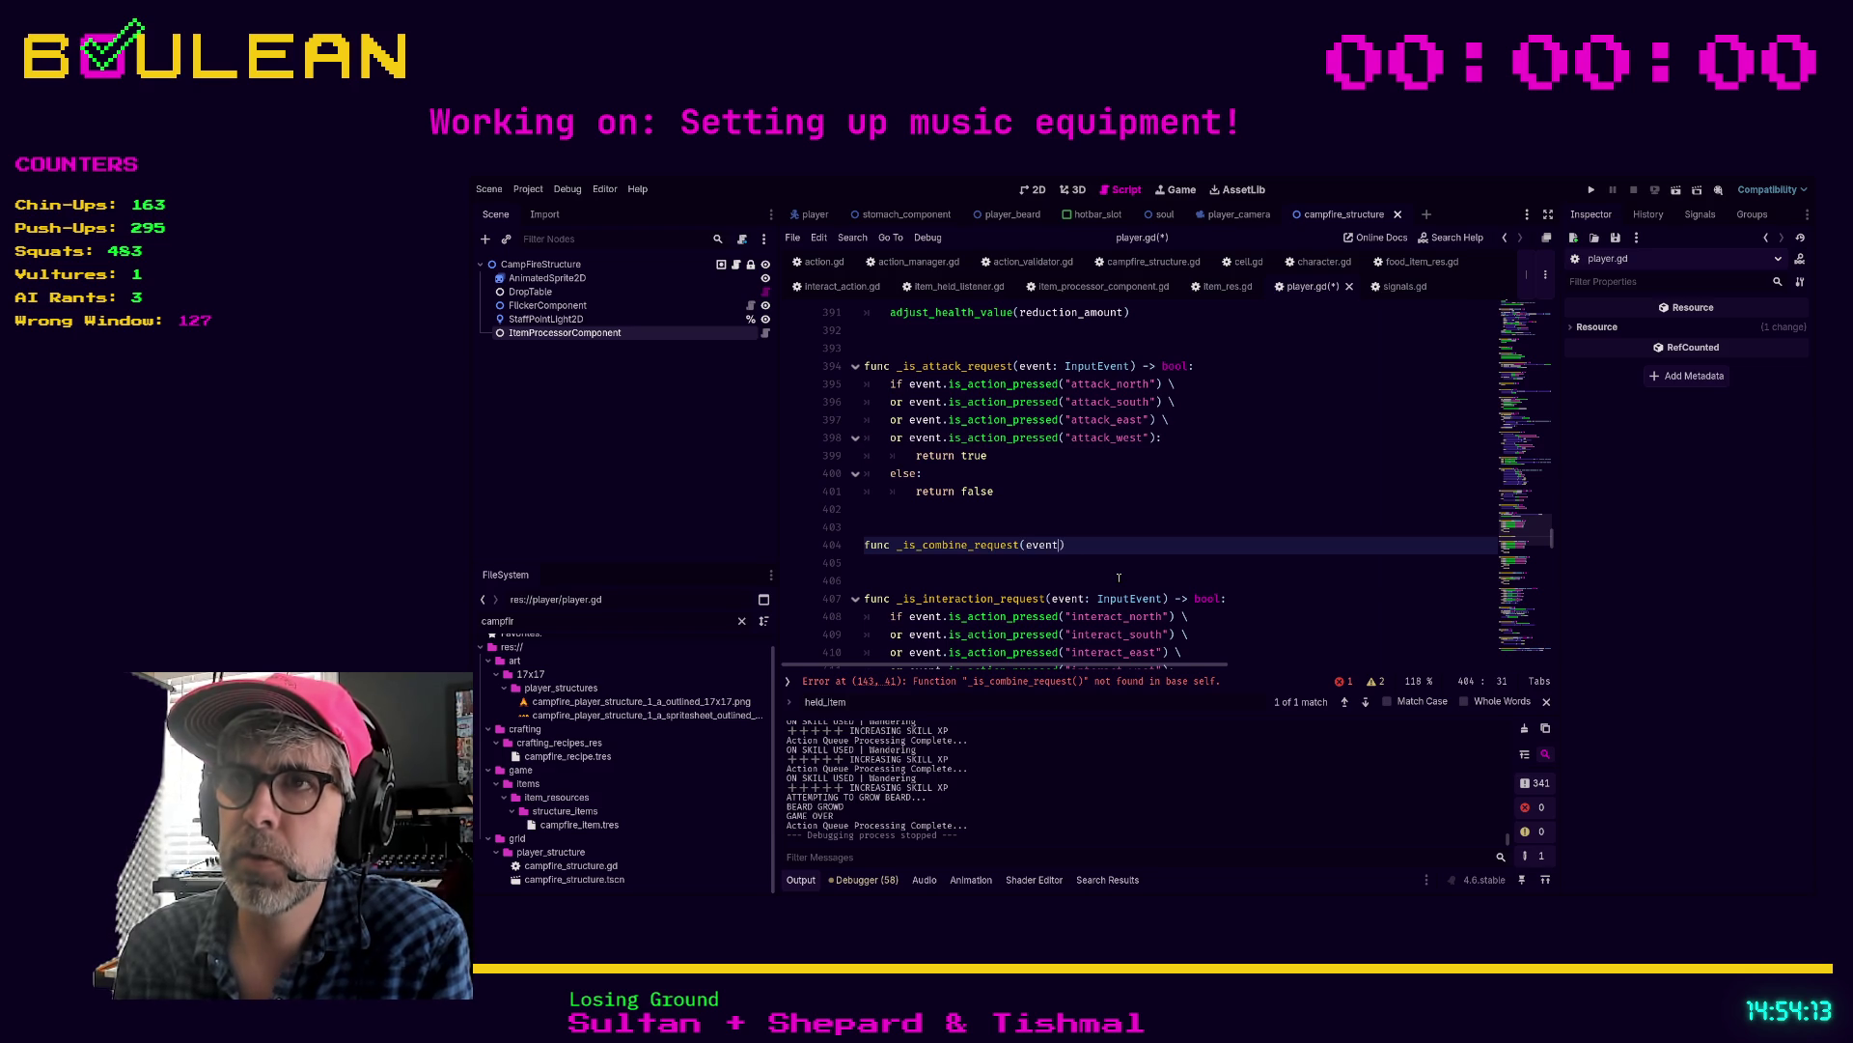
text(utEvent))
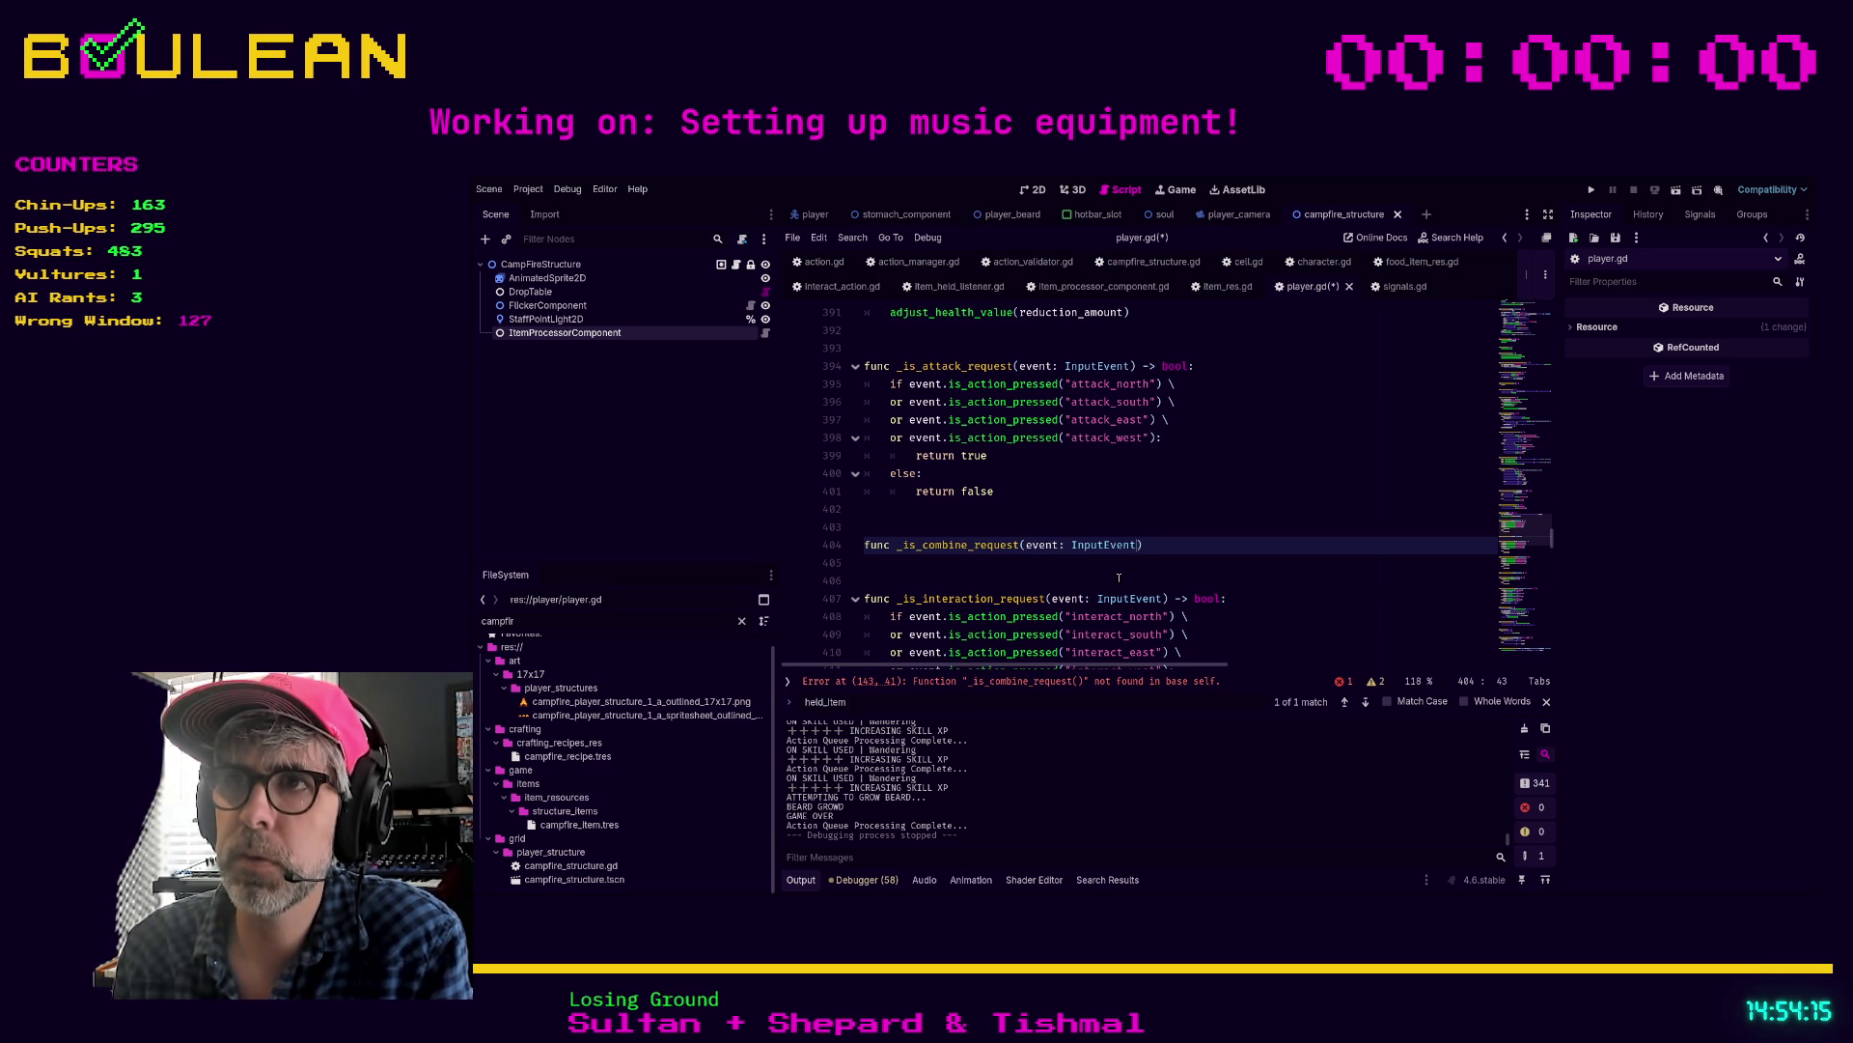
text( -> bool:)
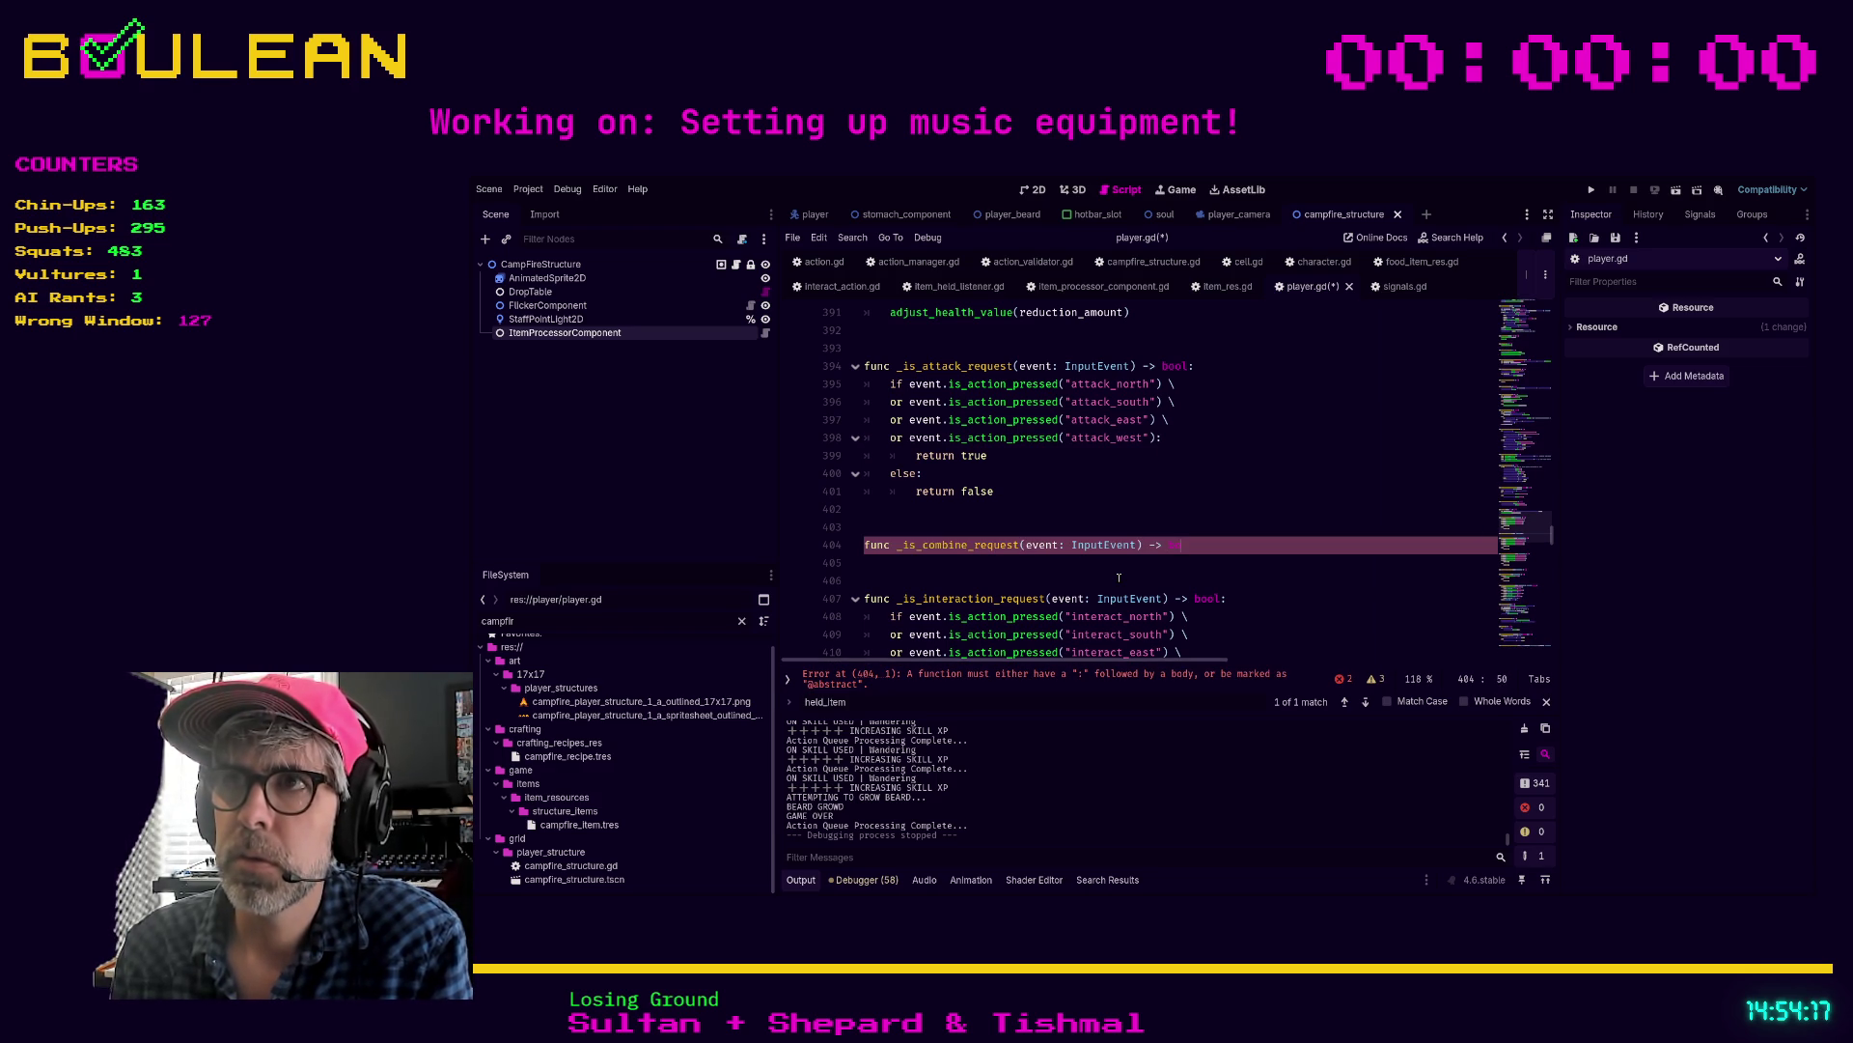
Step: Start the body with 'if Global.player_is_holding_item:'
key(Return)
text(if)
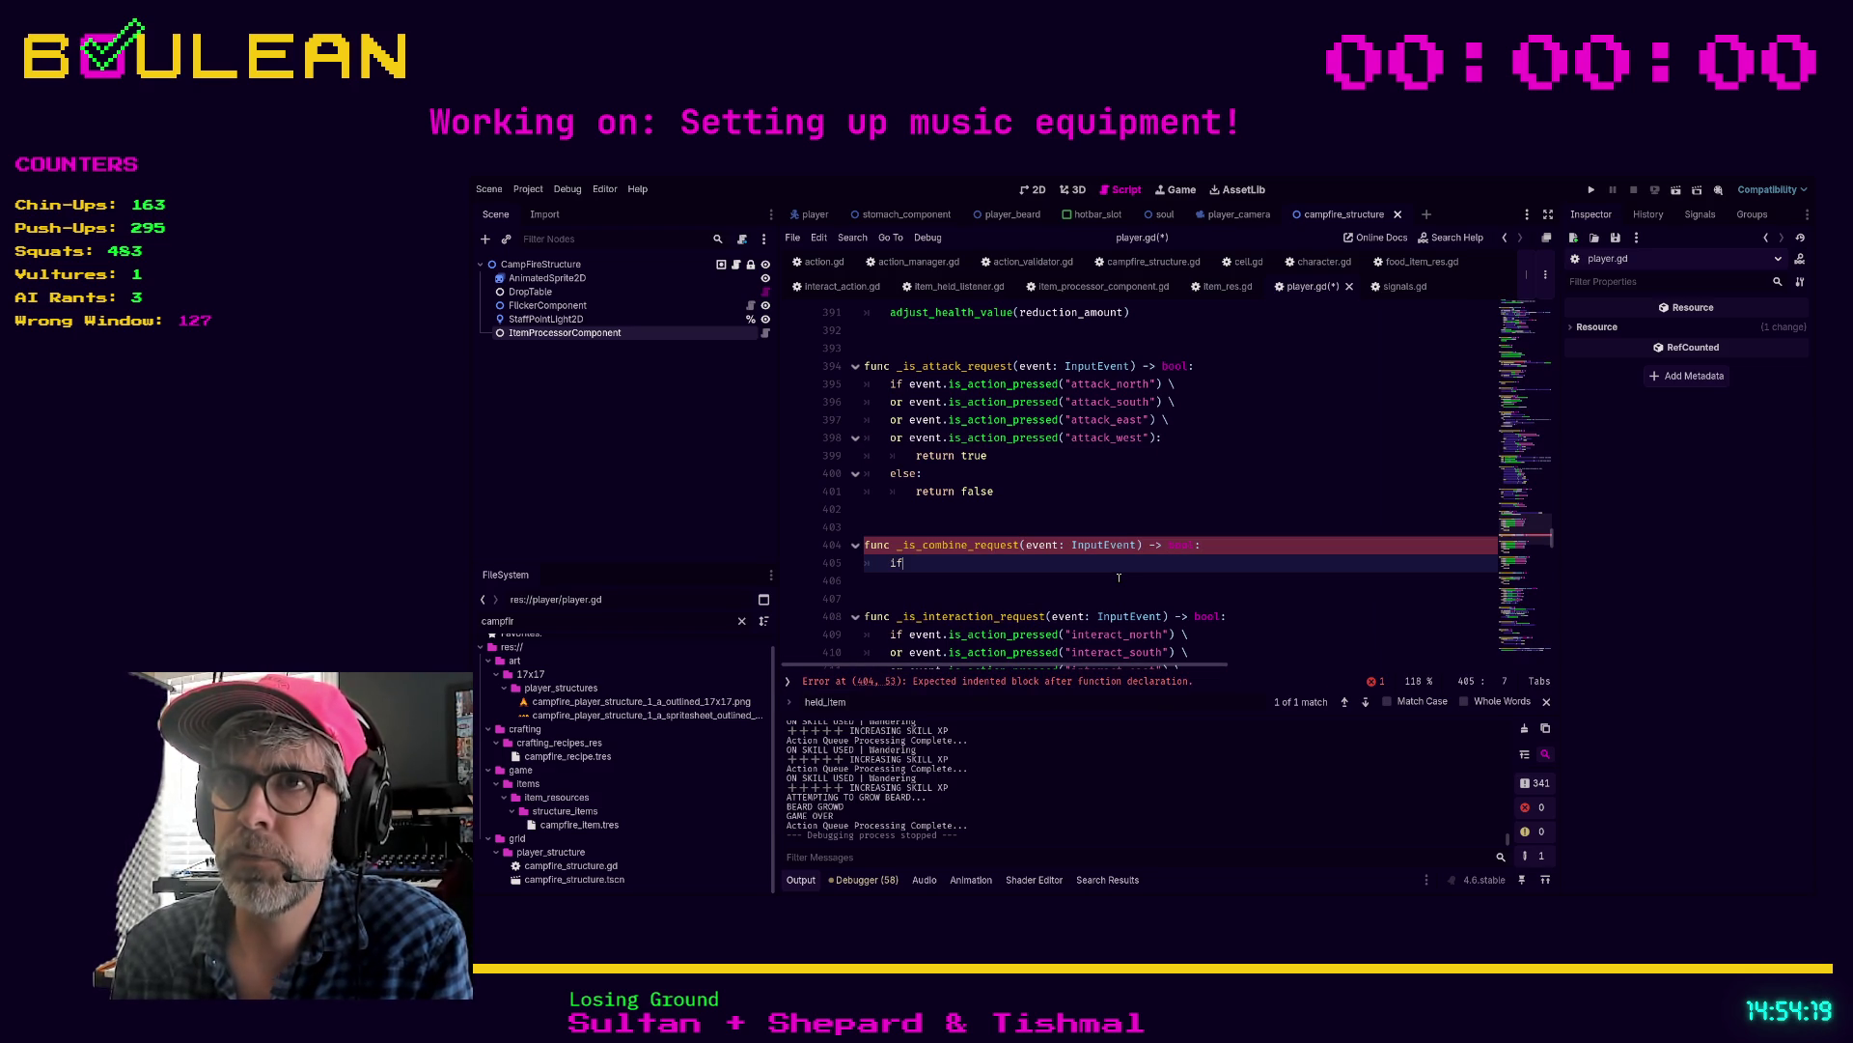
text( event)
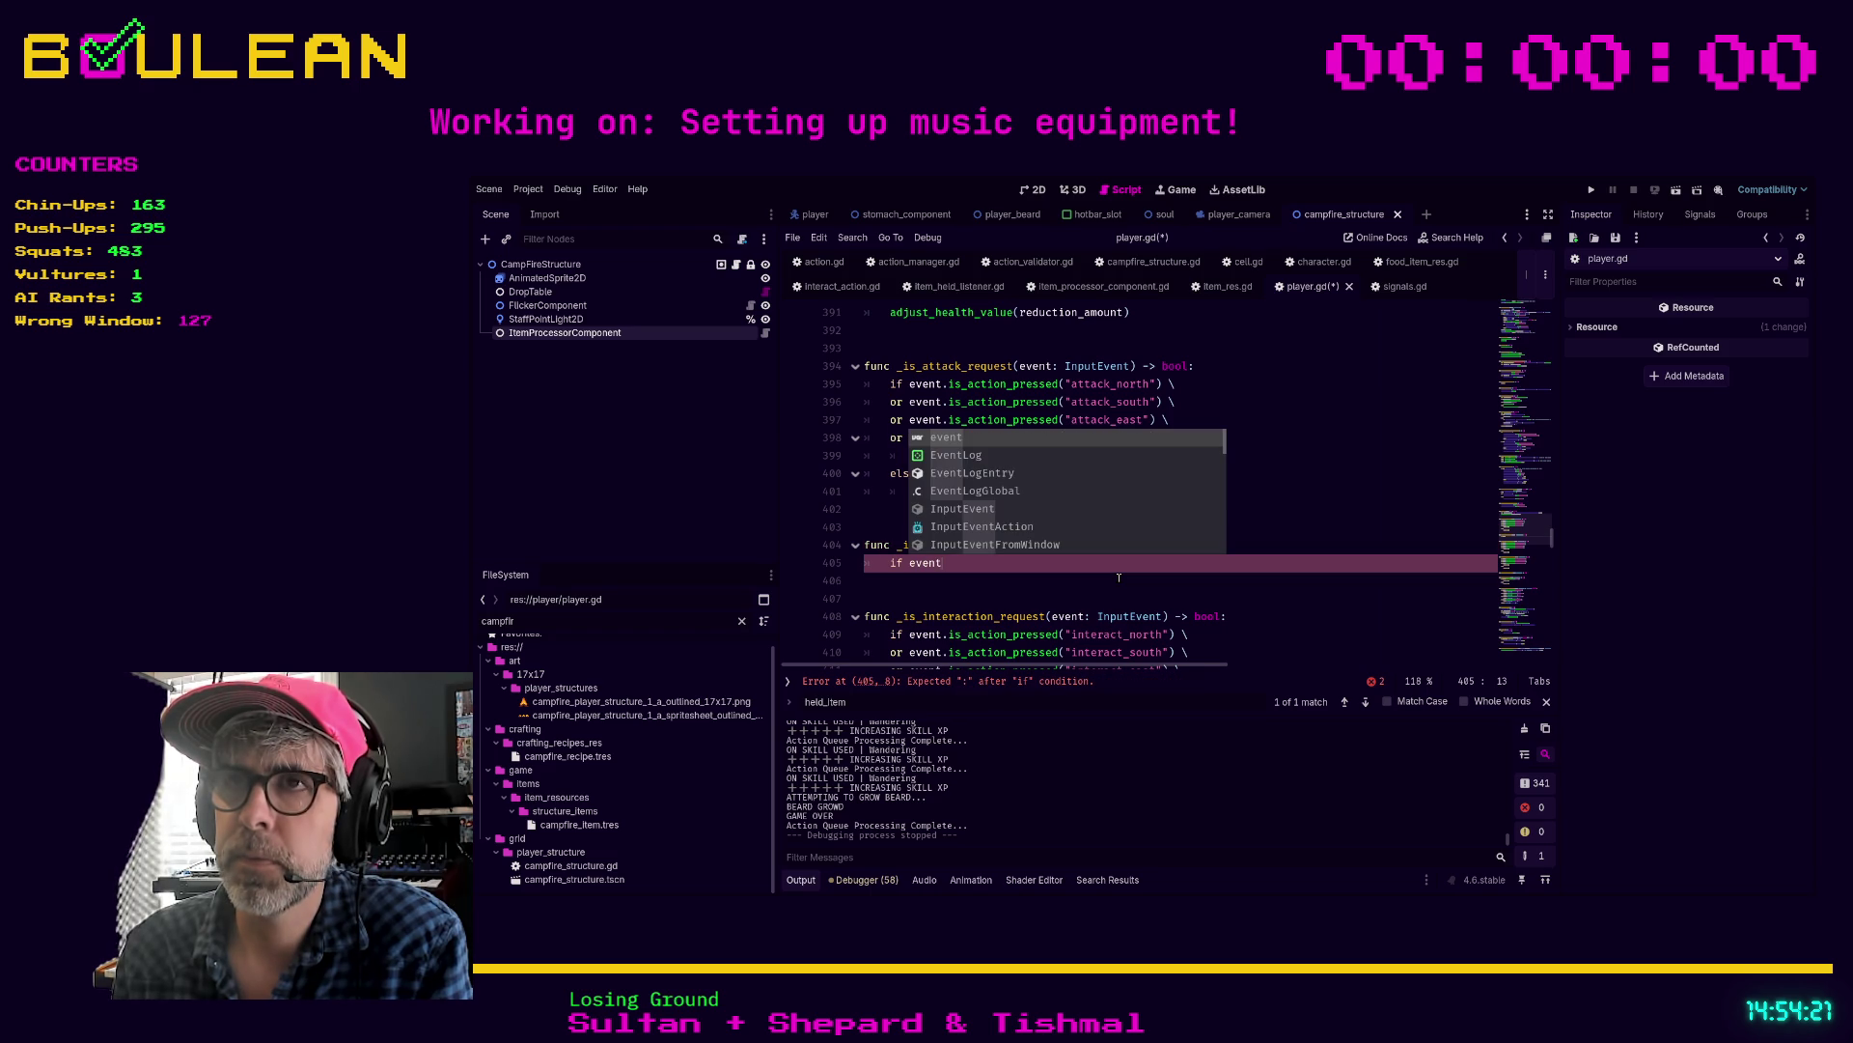
text(.)
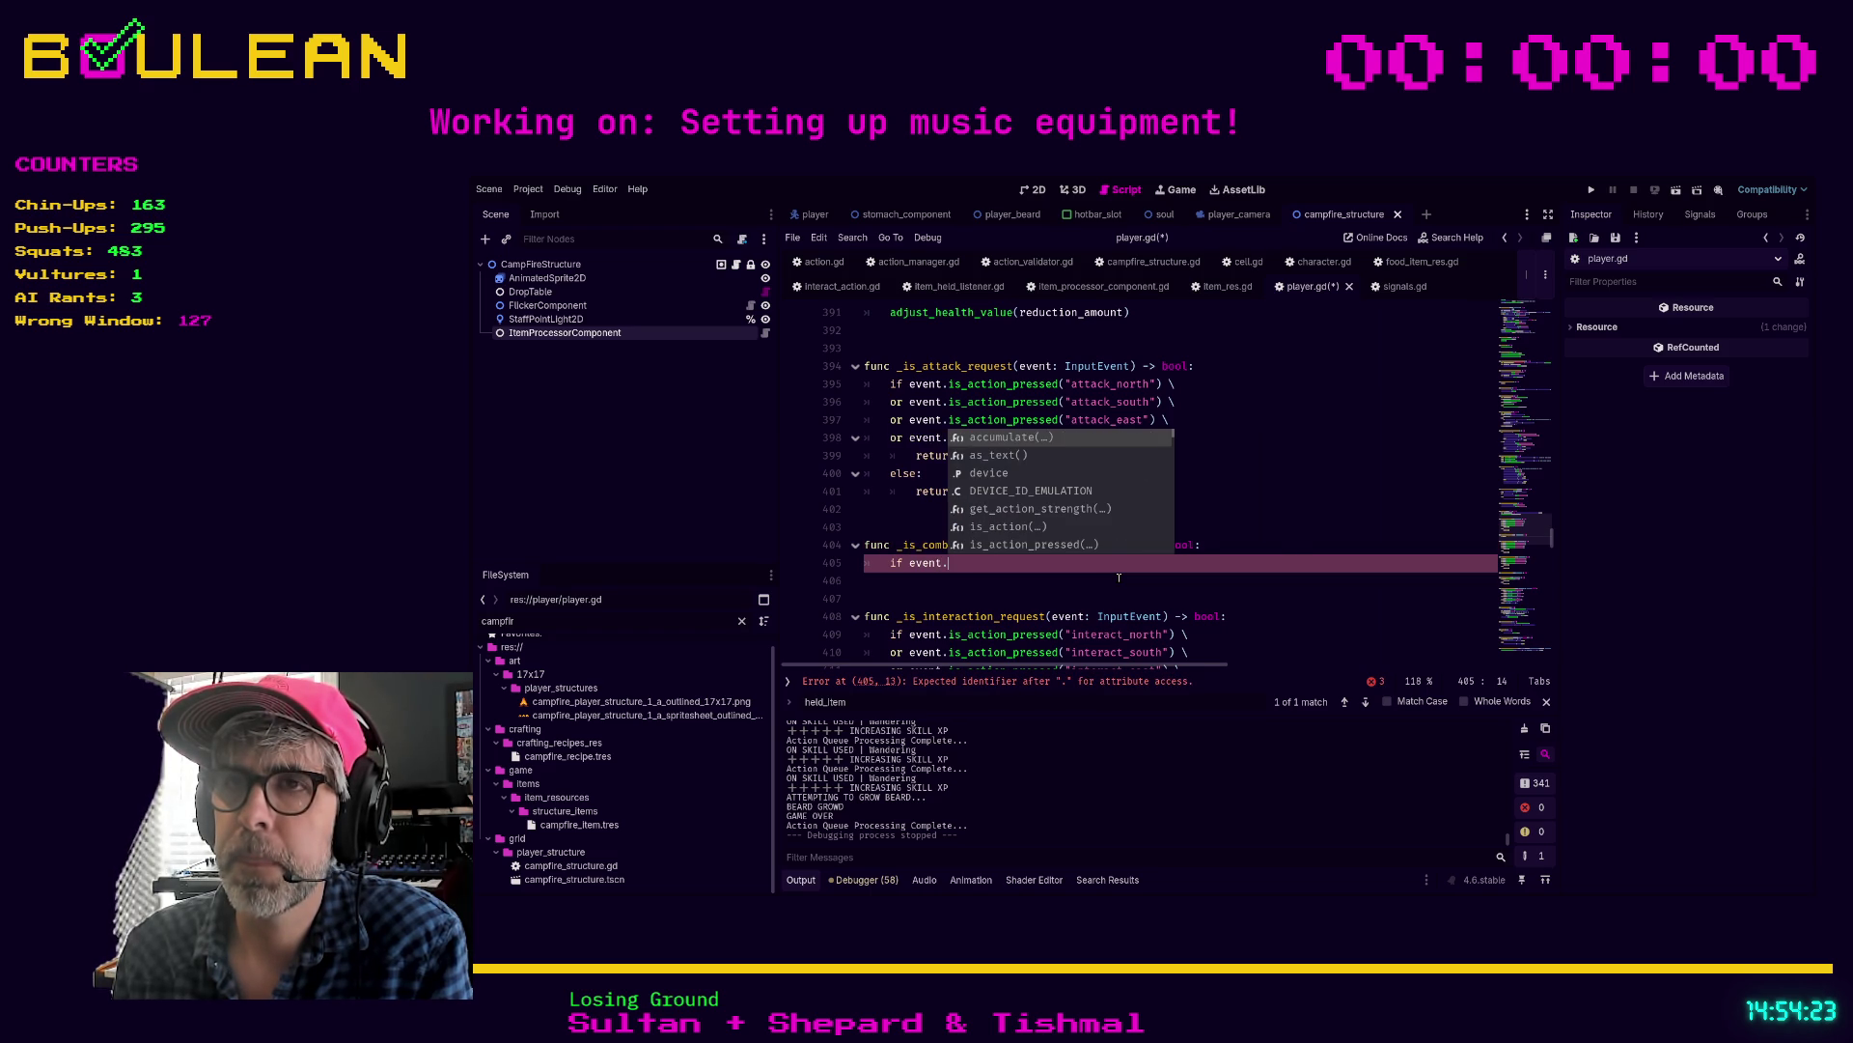
key(BackSpace)
key(BackSpace)
key(BackSpace)
key(BackSpace)
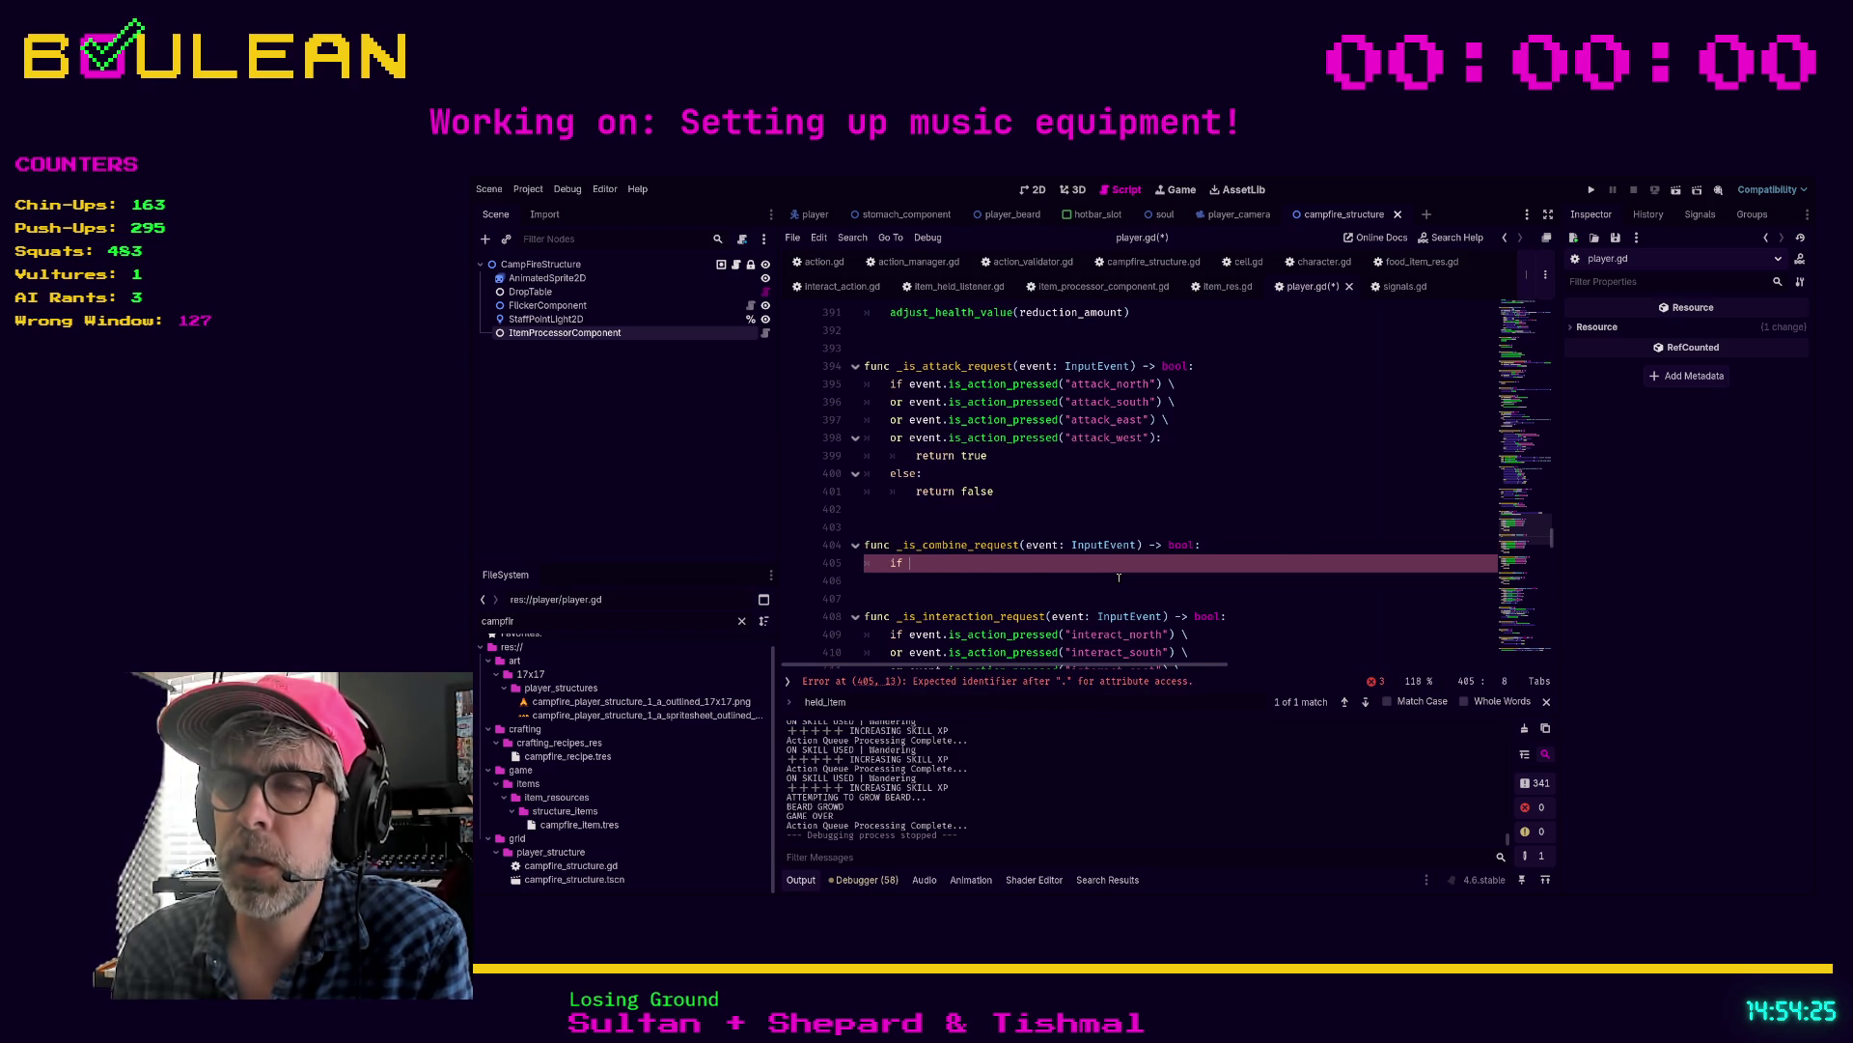
text(i)
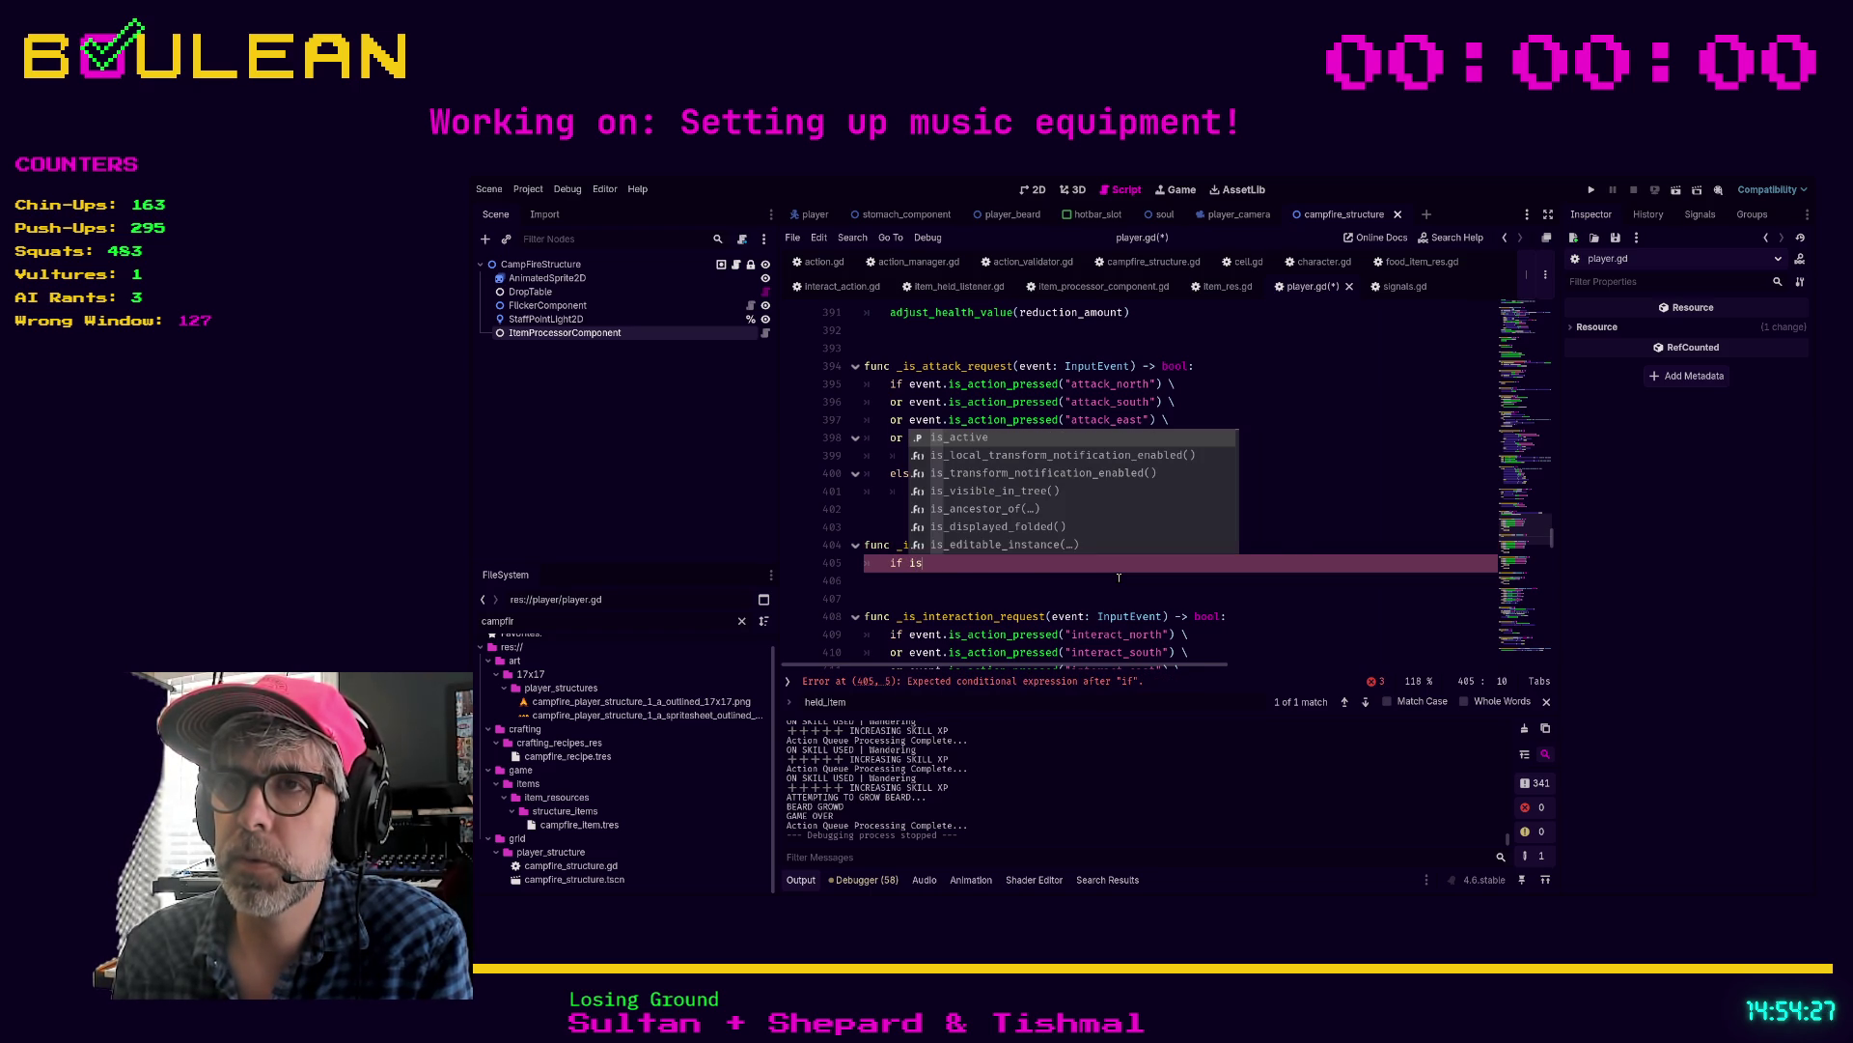
key(BackSpace)
text(Global.)
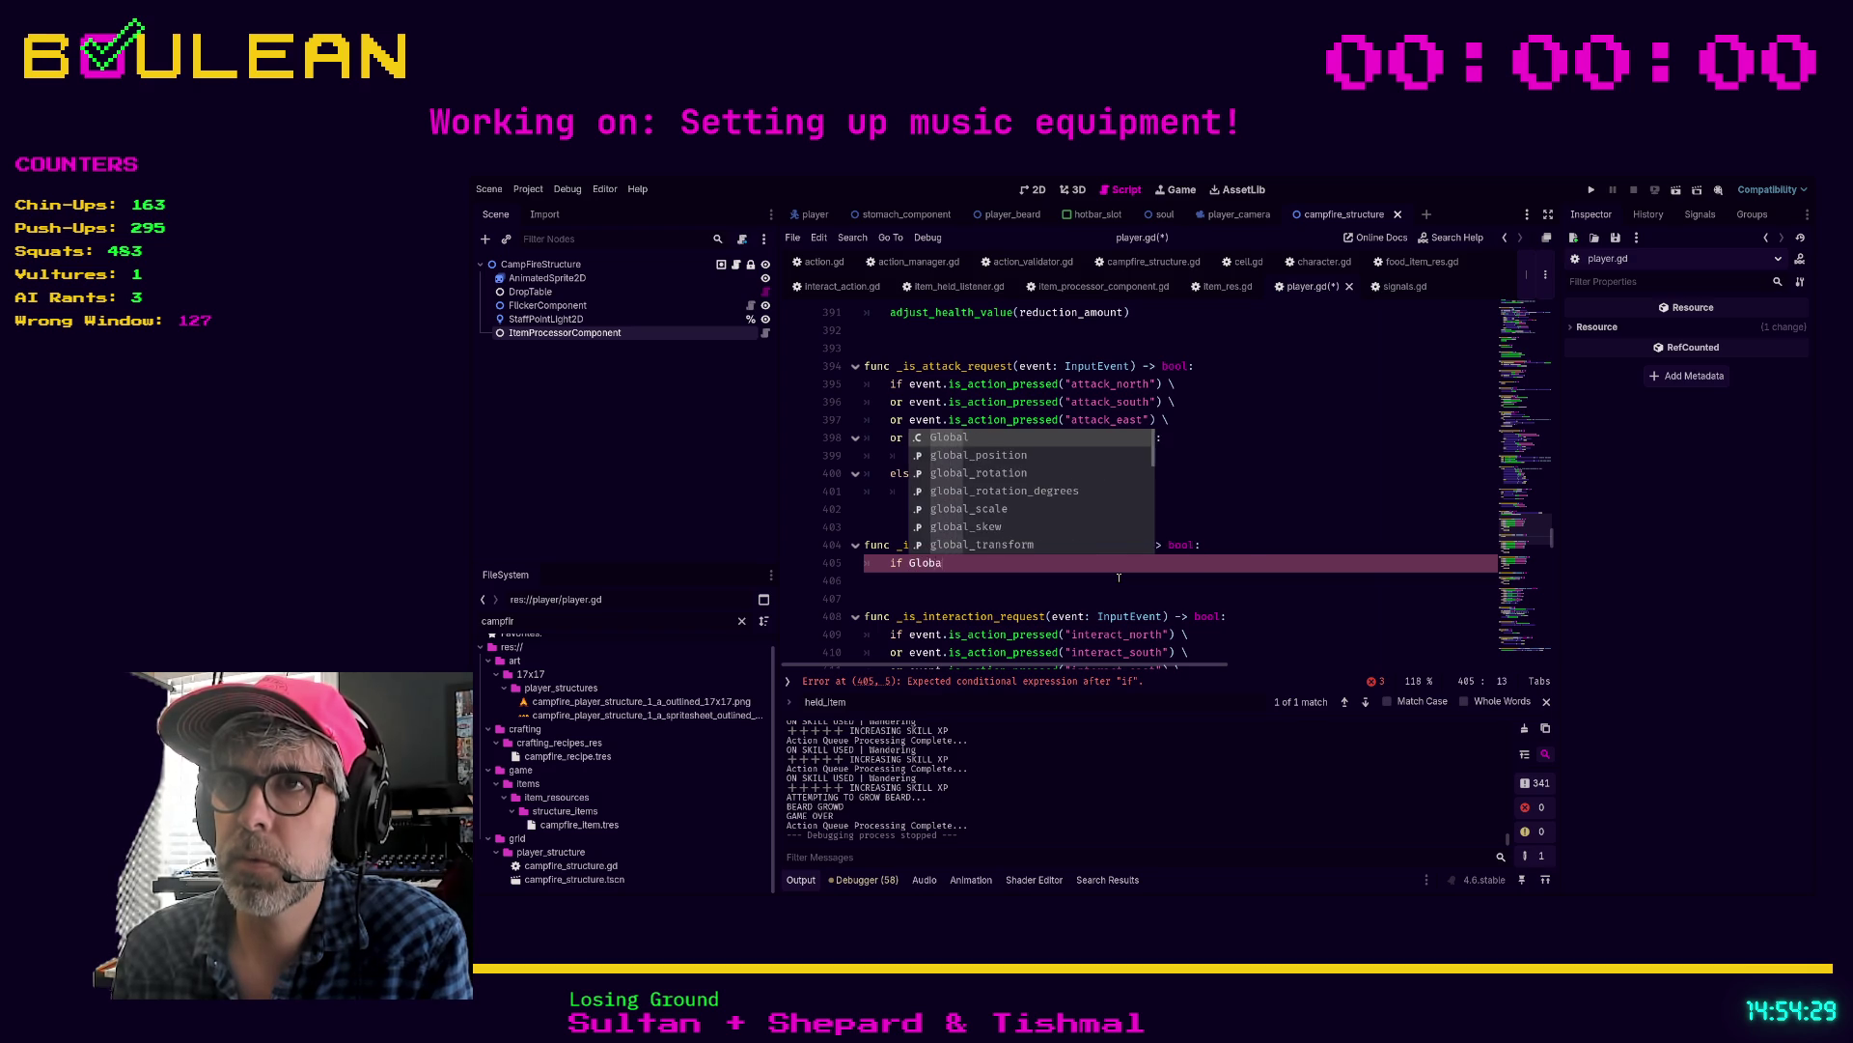
key(Down)
key(Down)
key(Return)
text(:)
key(Return)
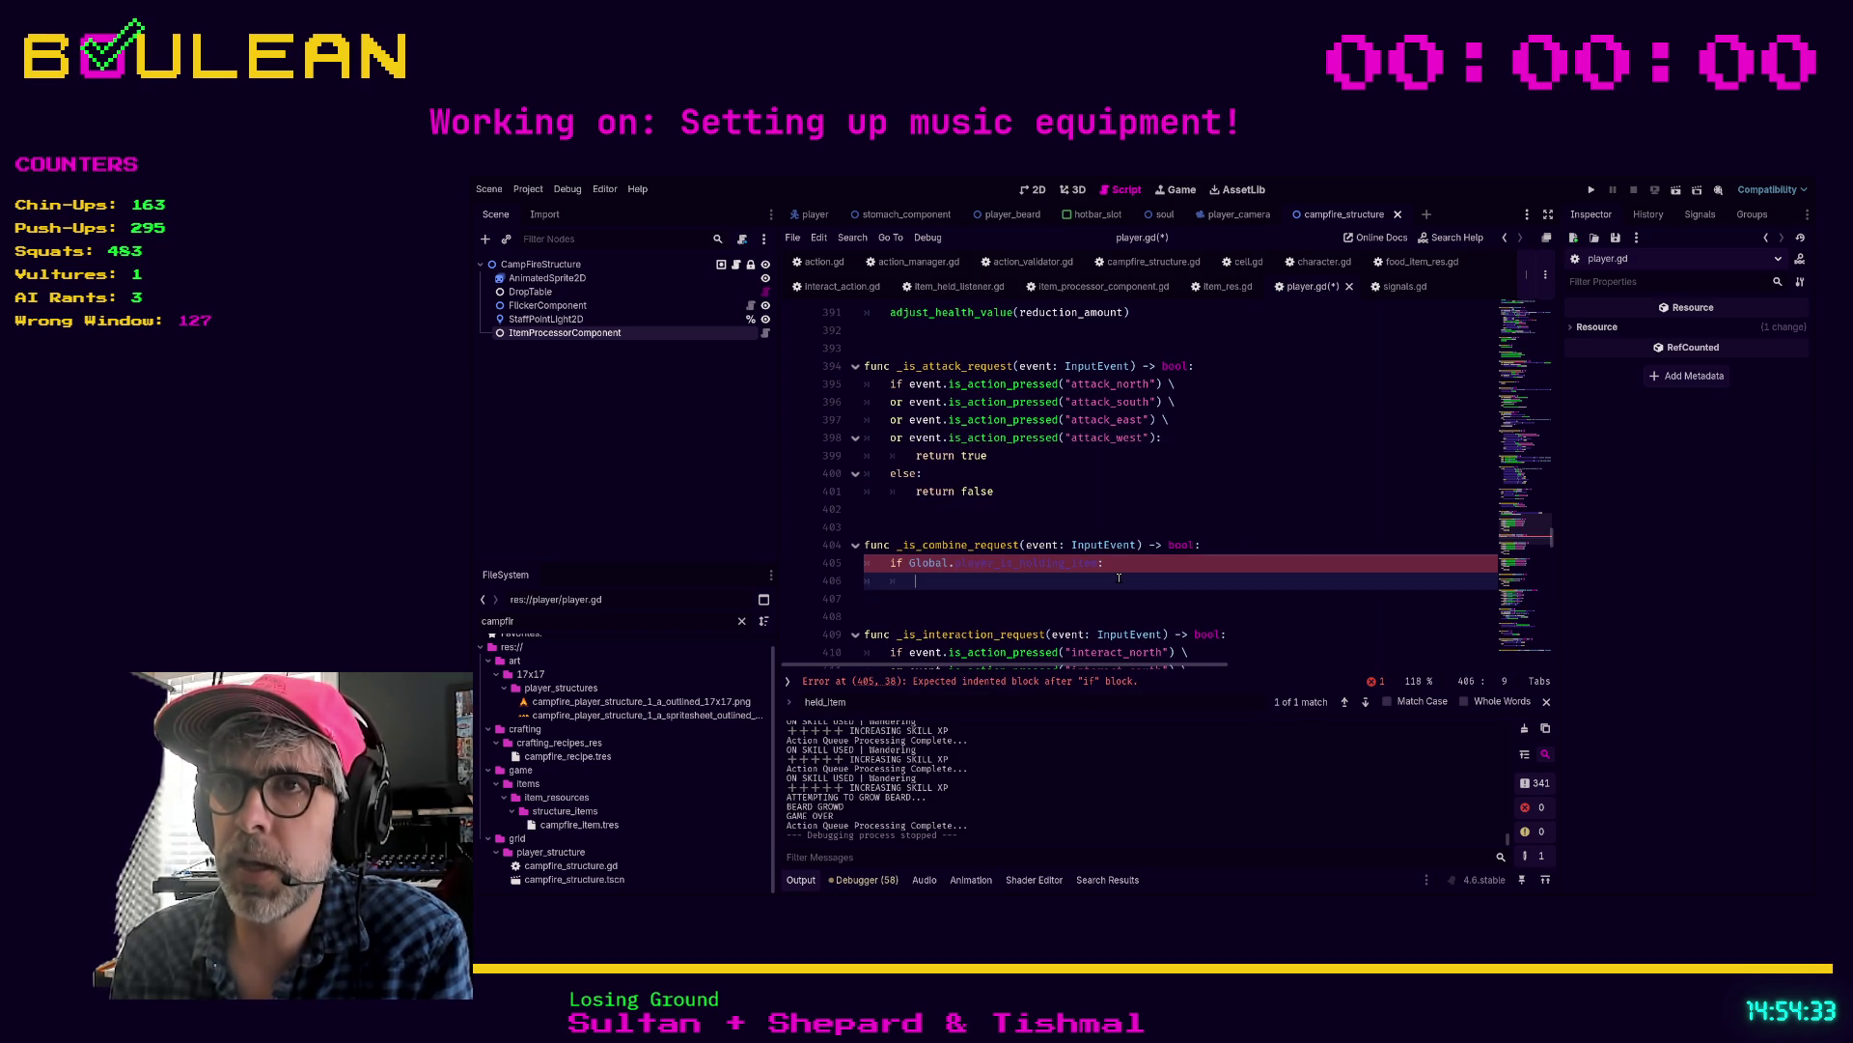
Step: Put pass under the if and add 'return false' after the block
scroll(1121, 576, up, 1)
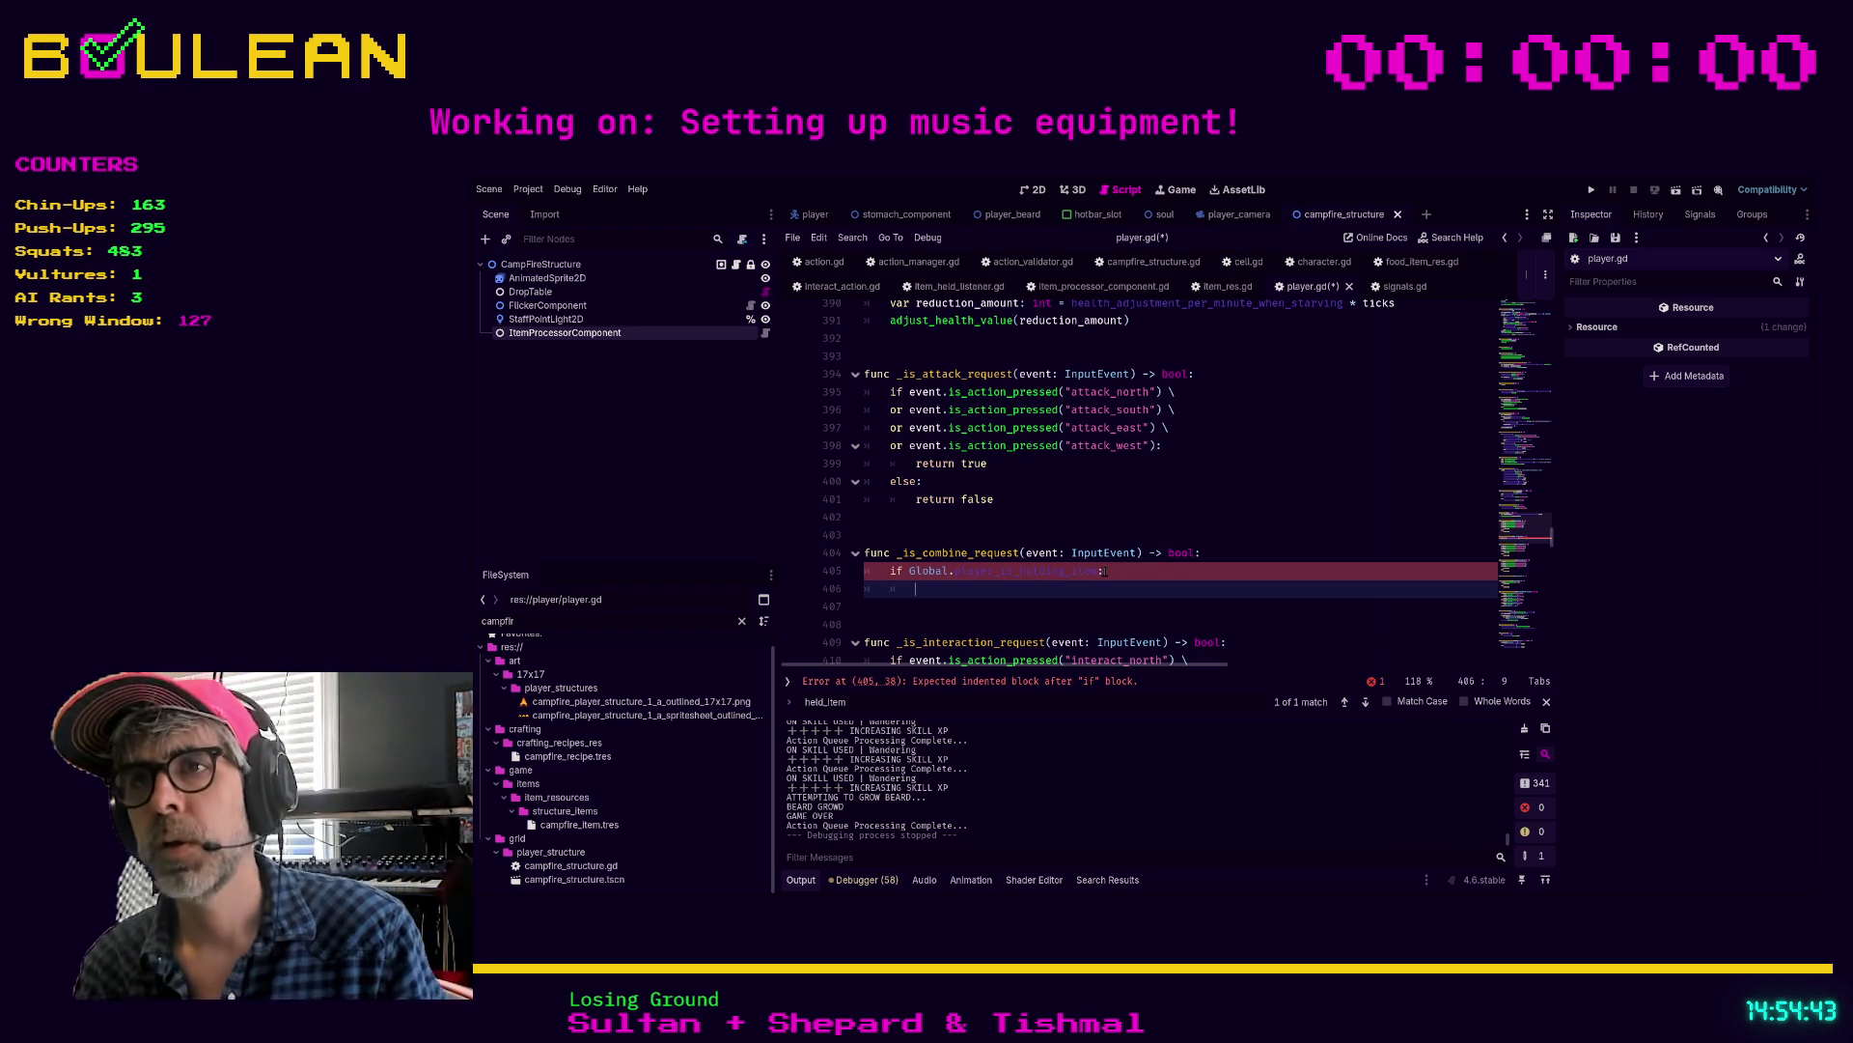
scroll(904, 426, up, 1)
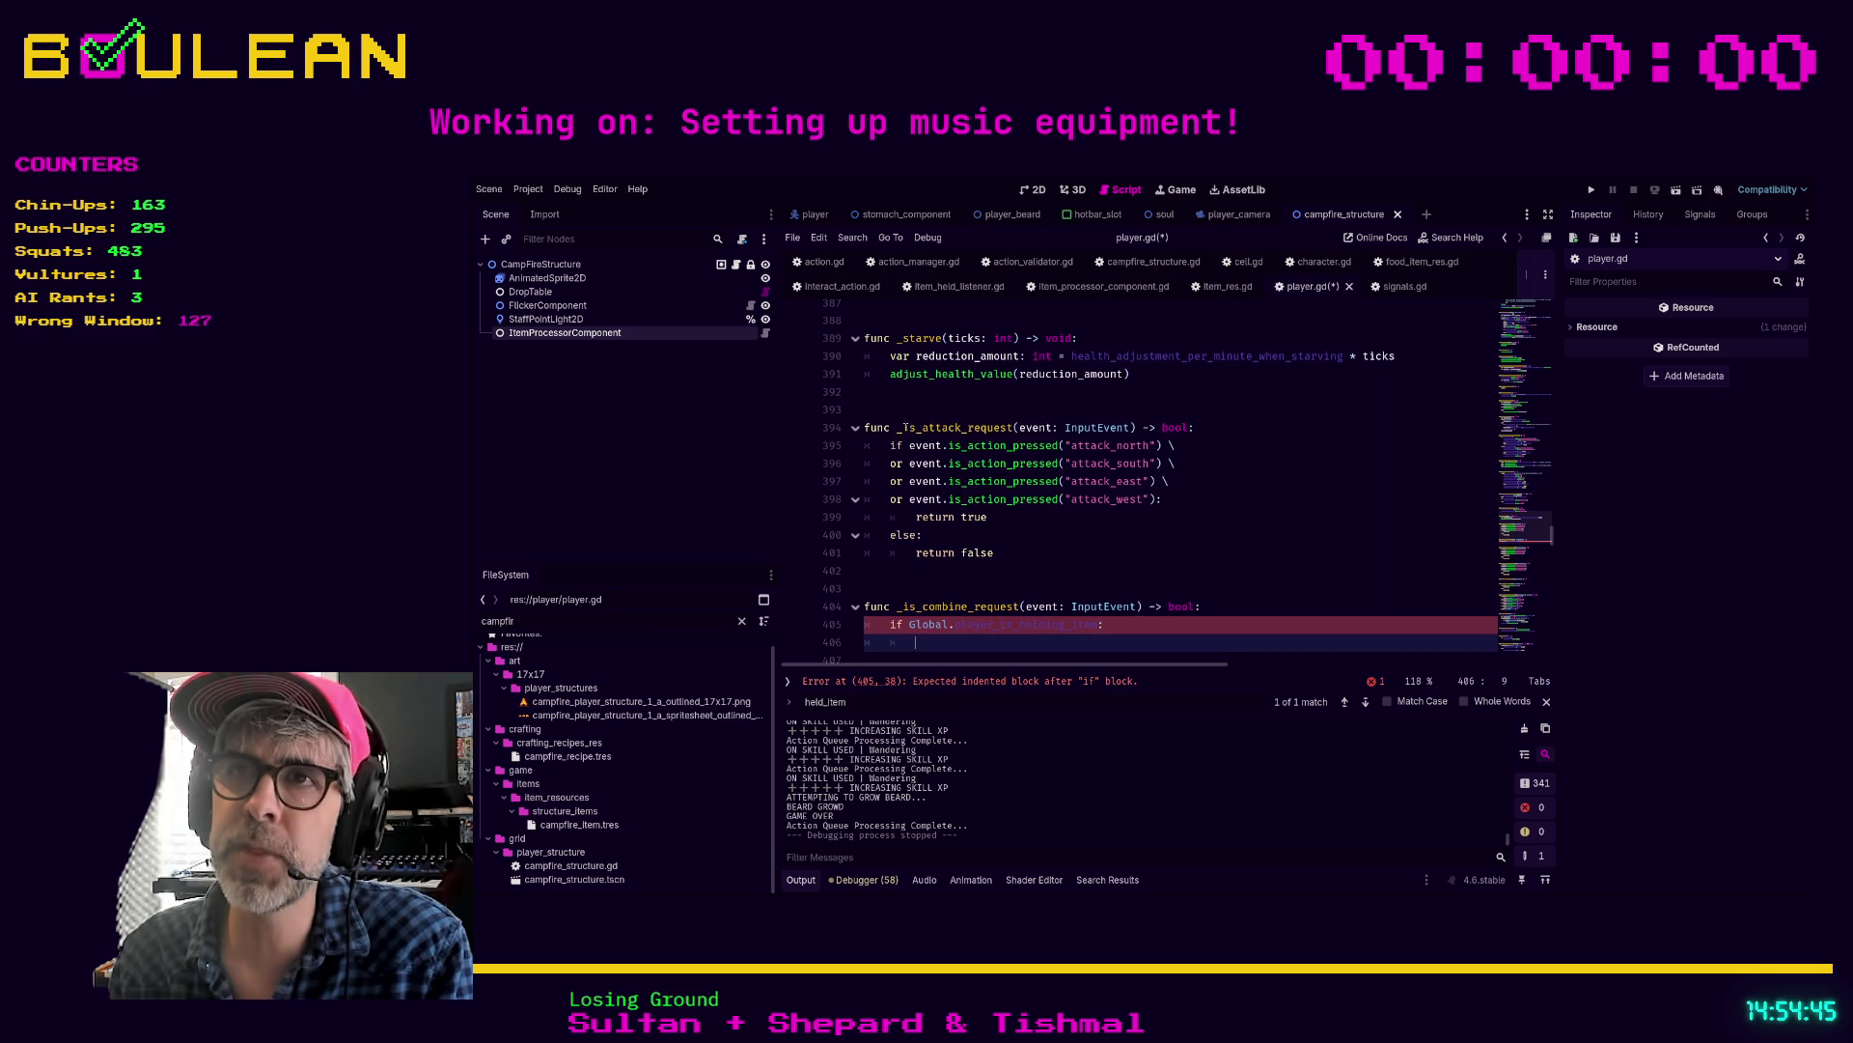
scroll(869, 455, up, 6)
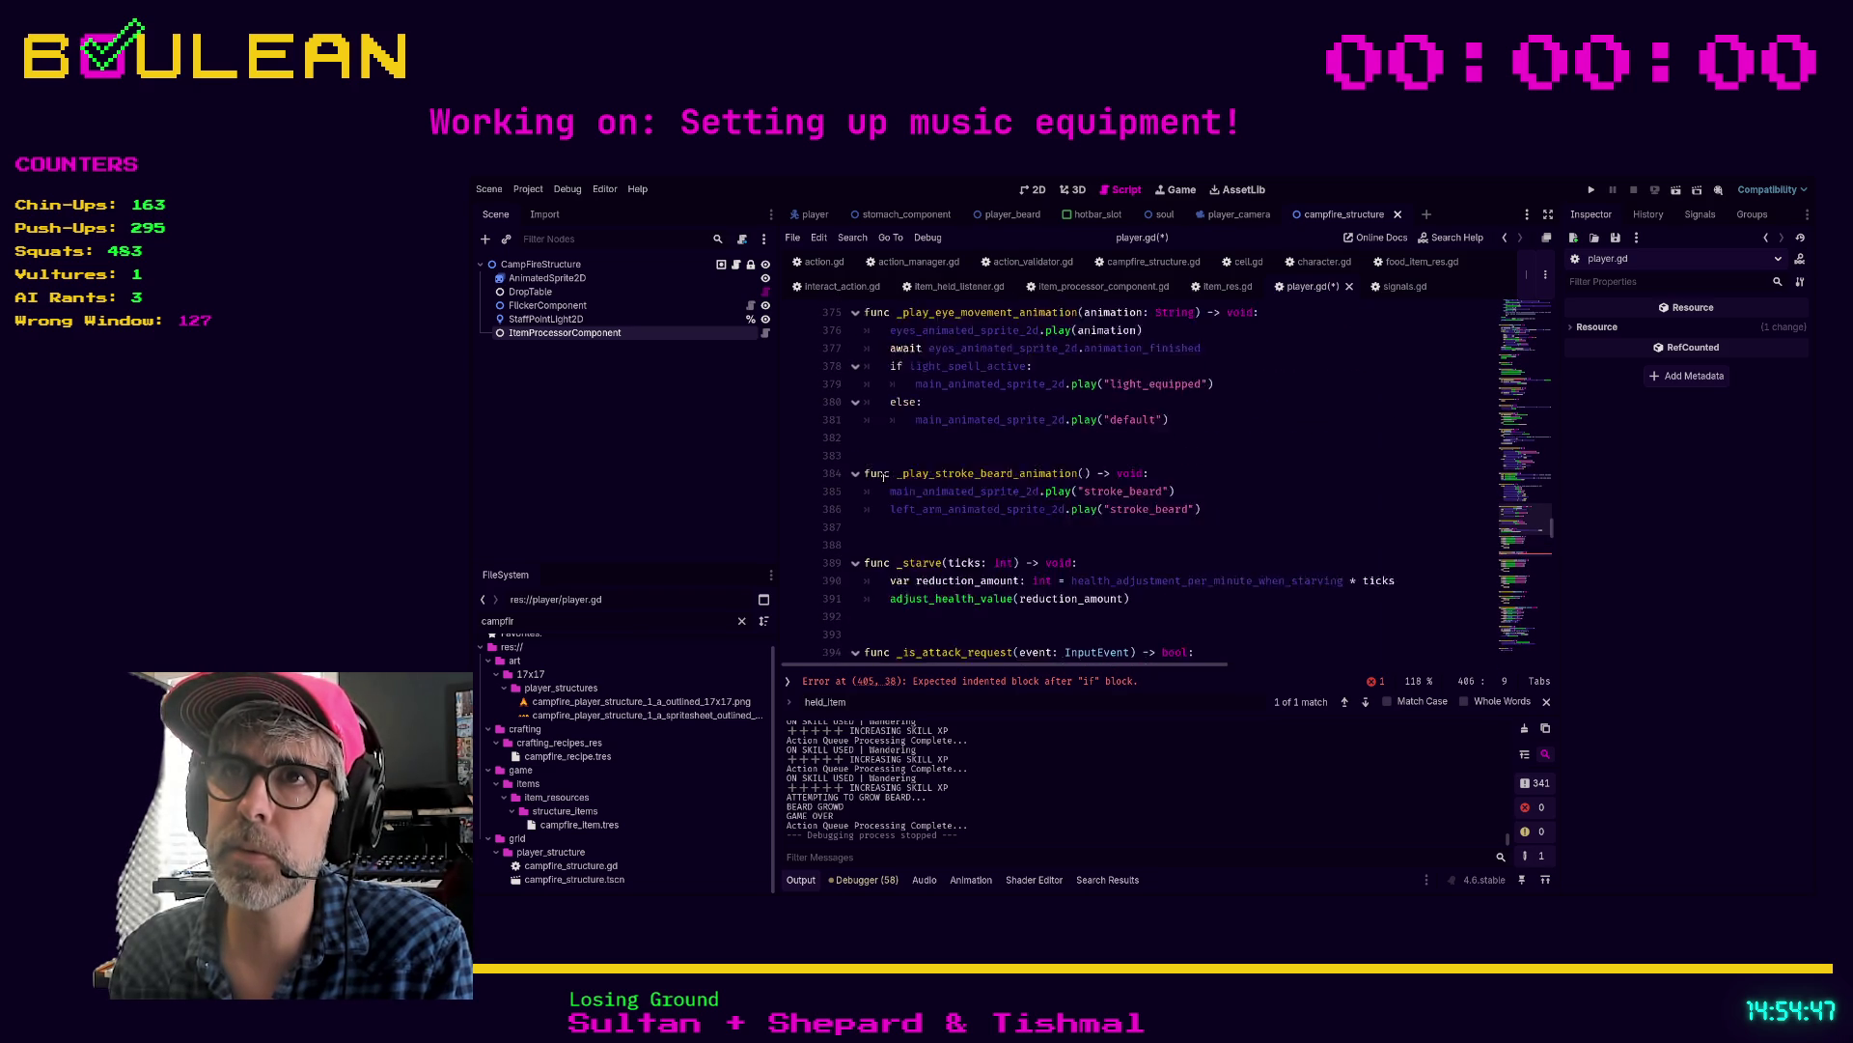
scroll(883, 478, down, 5)
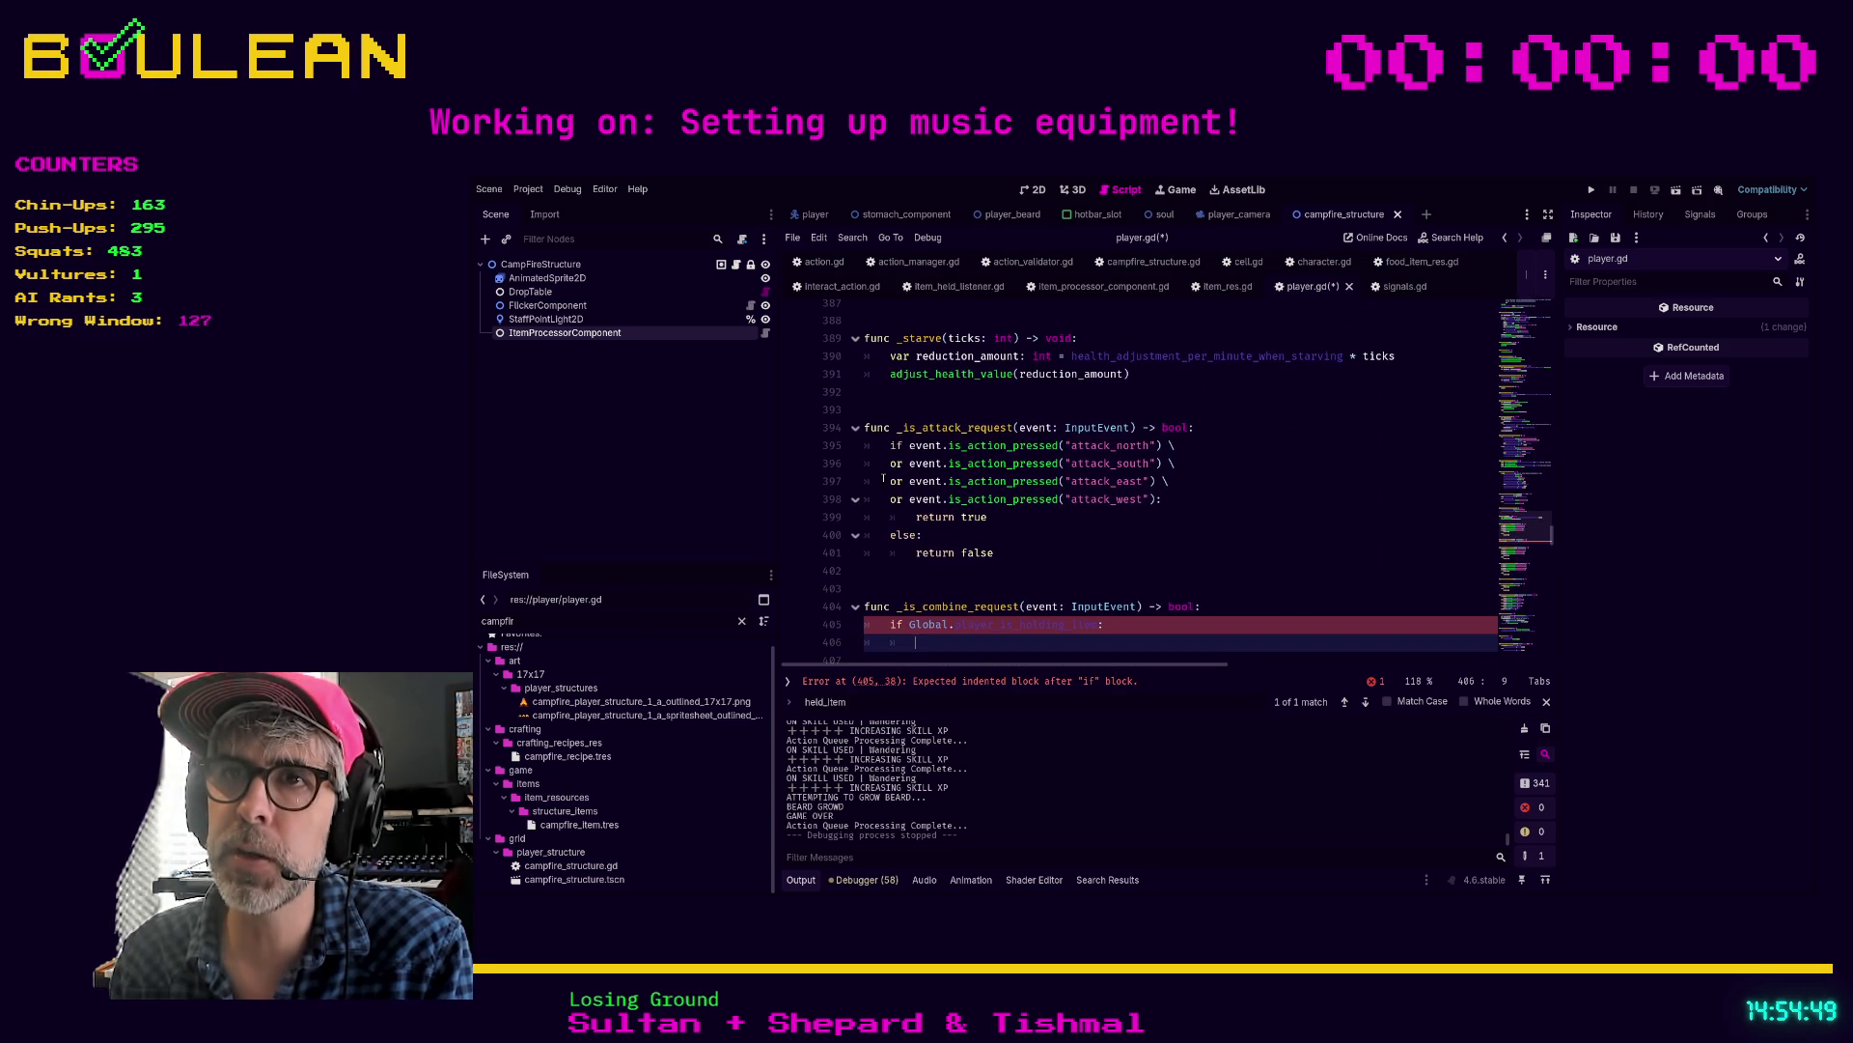
scroll(883, 478, down, 5)
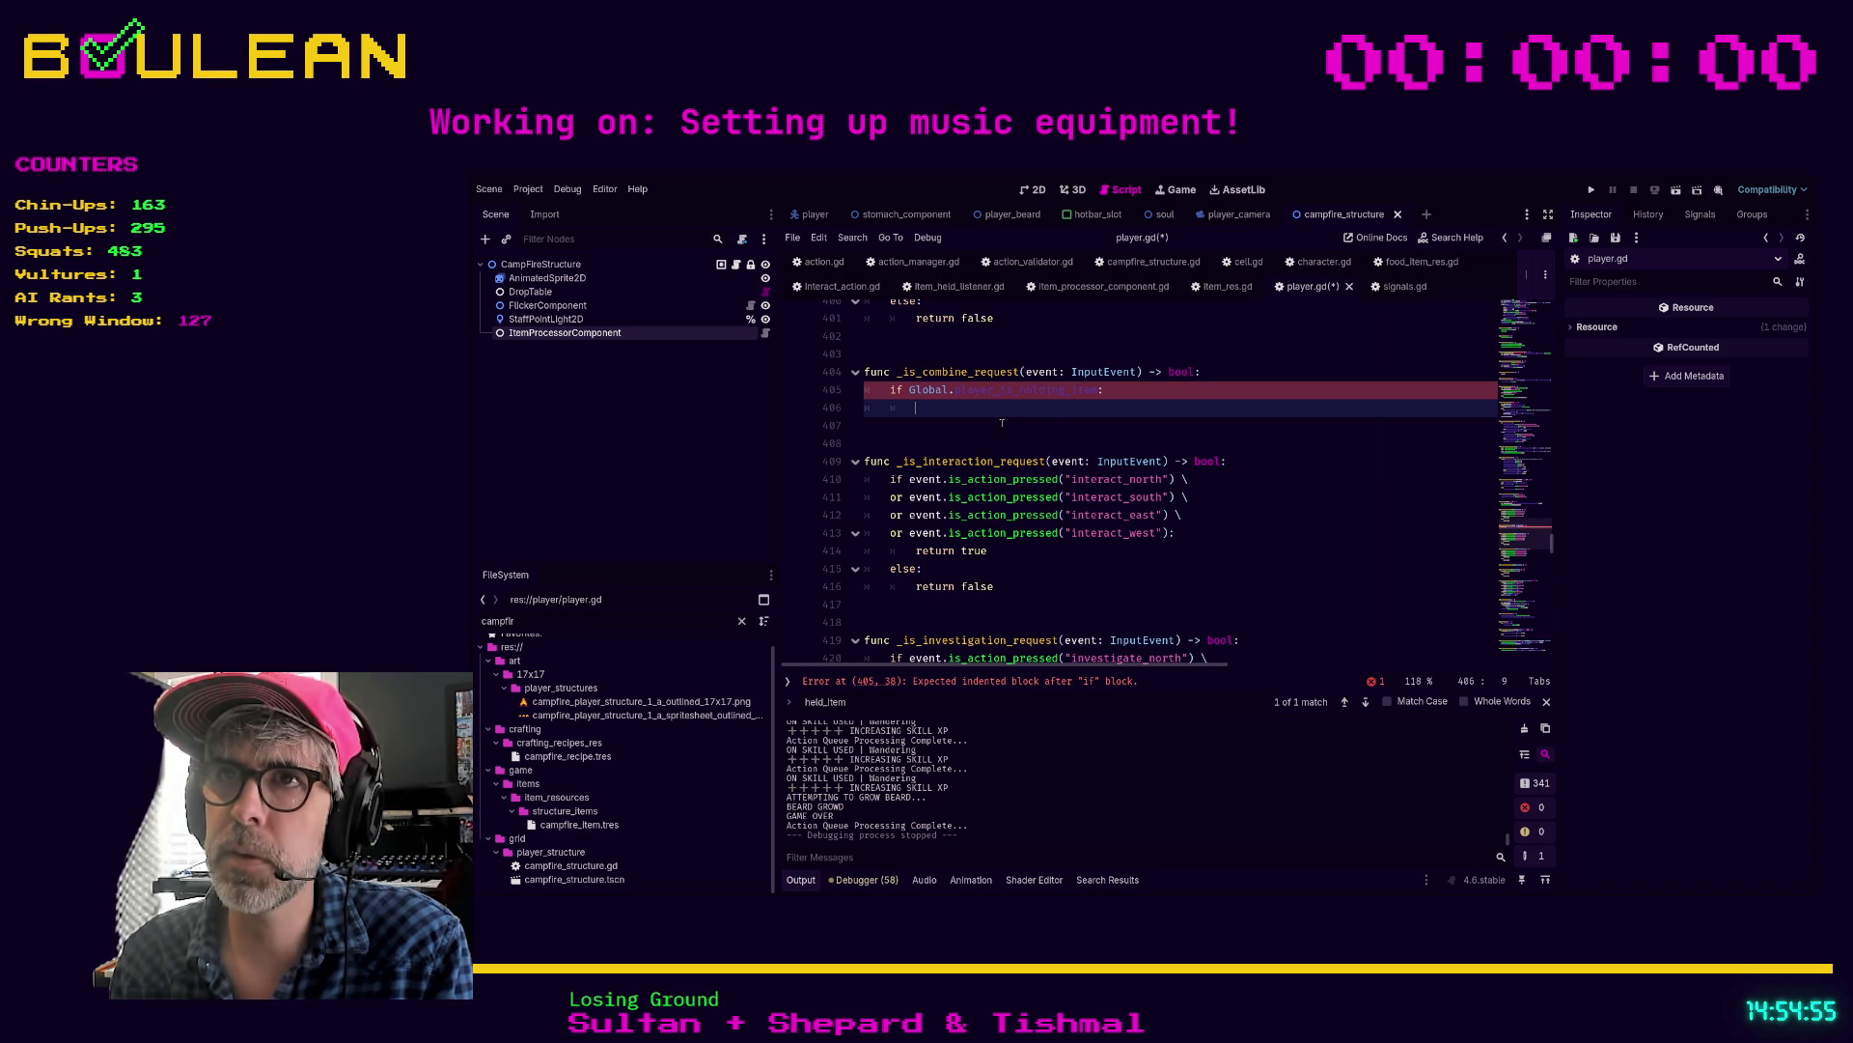
scroll(978, 421, up, 1)
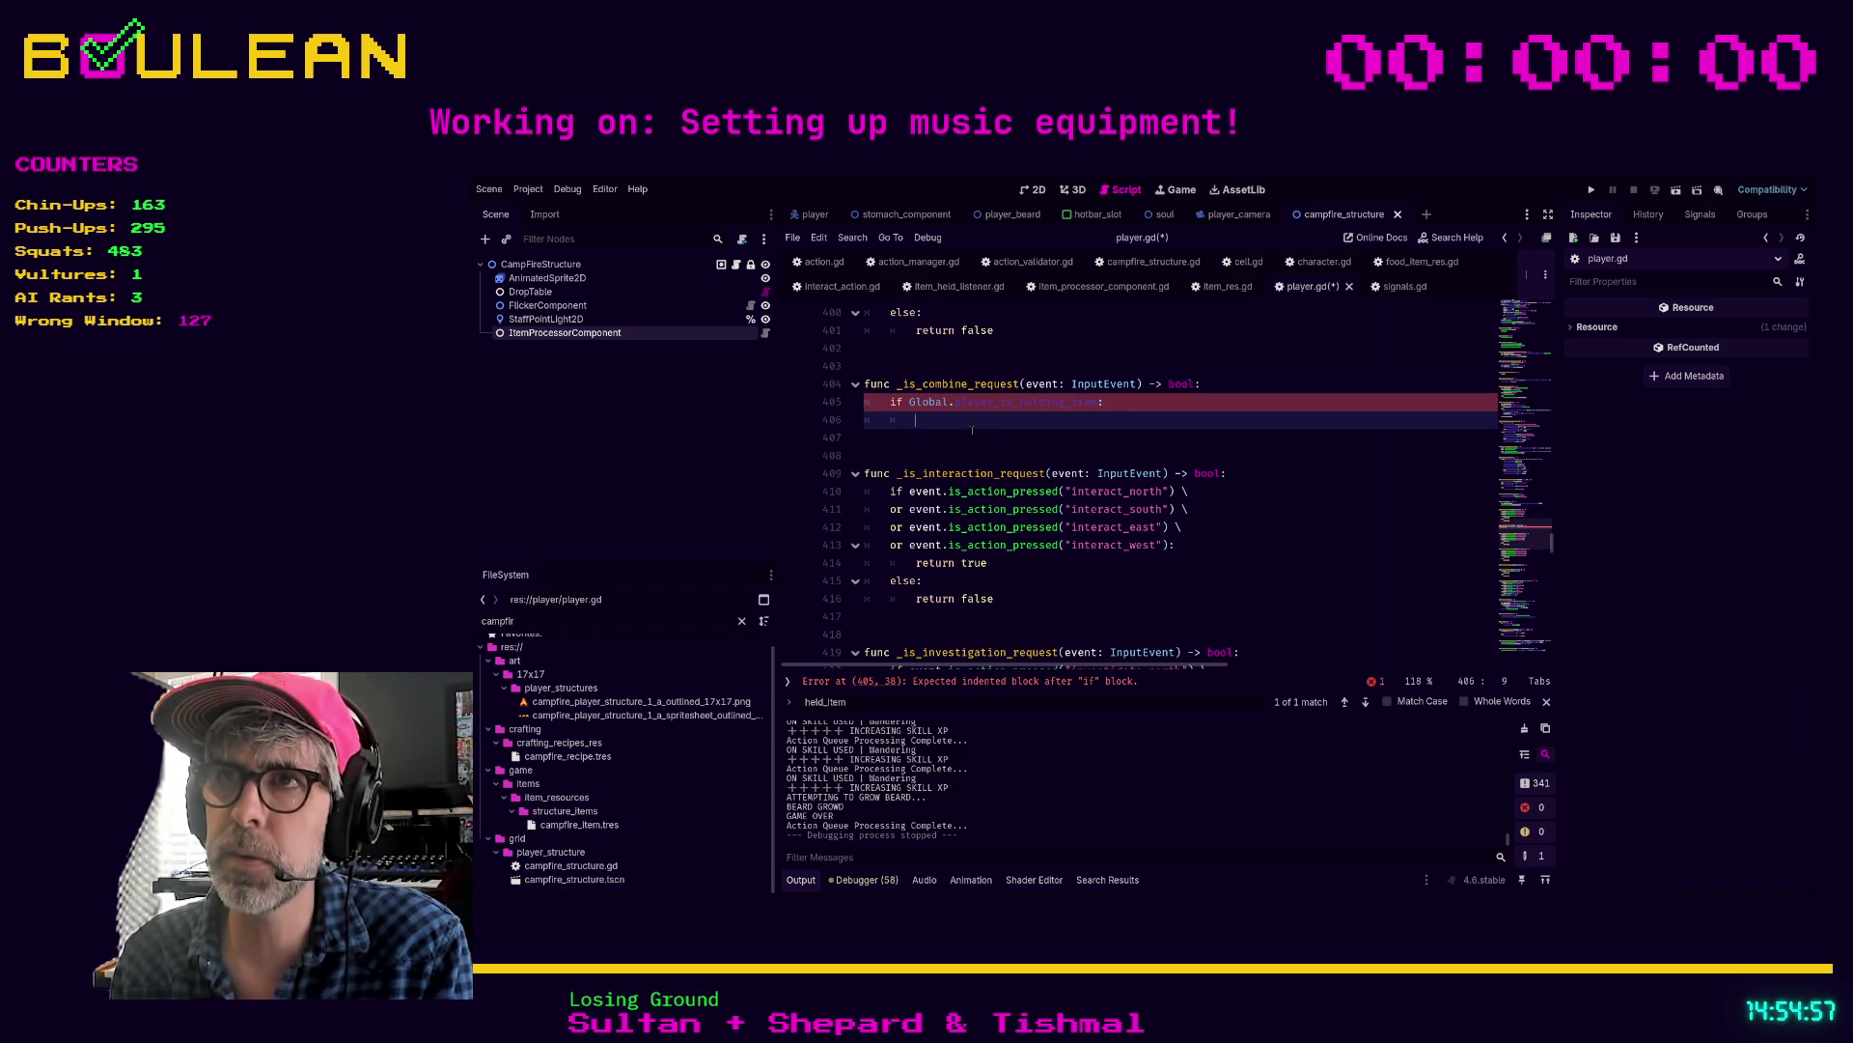
text(pass)
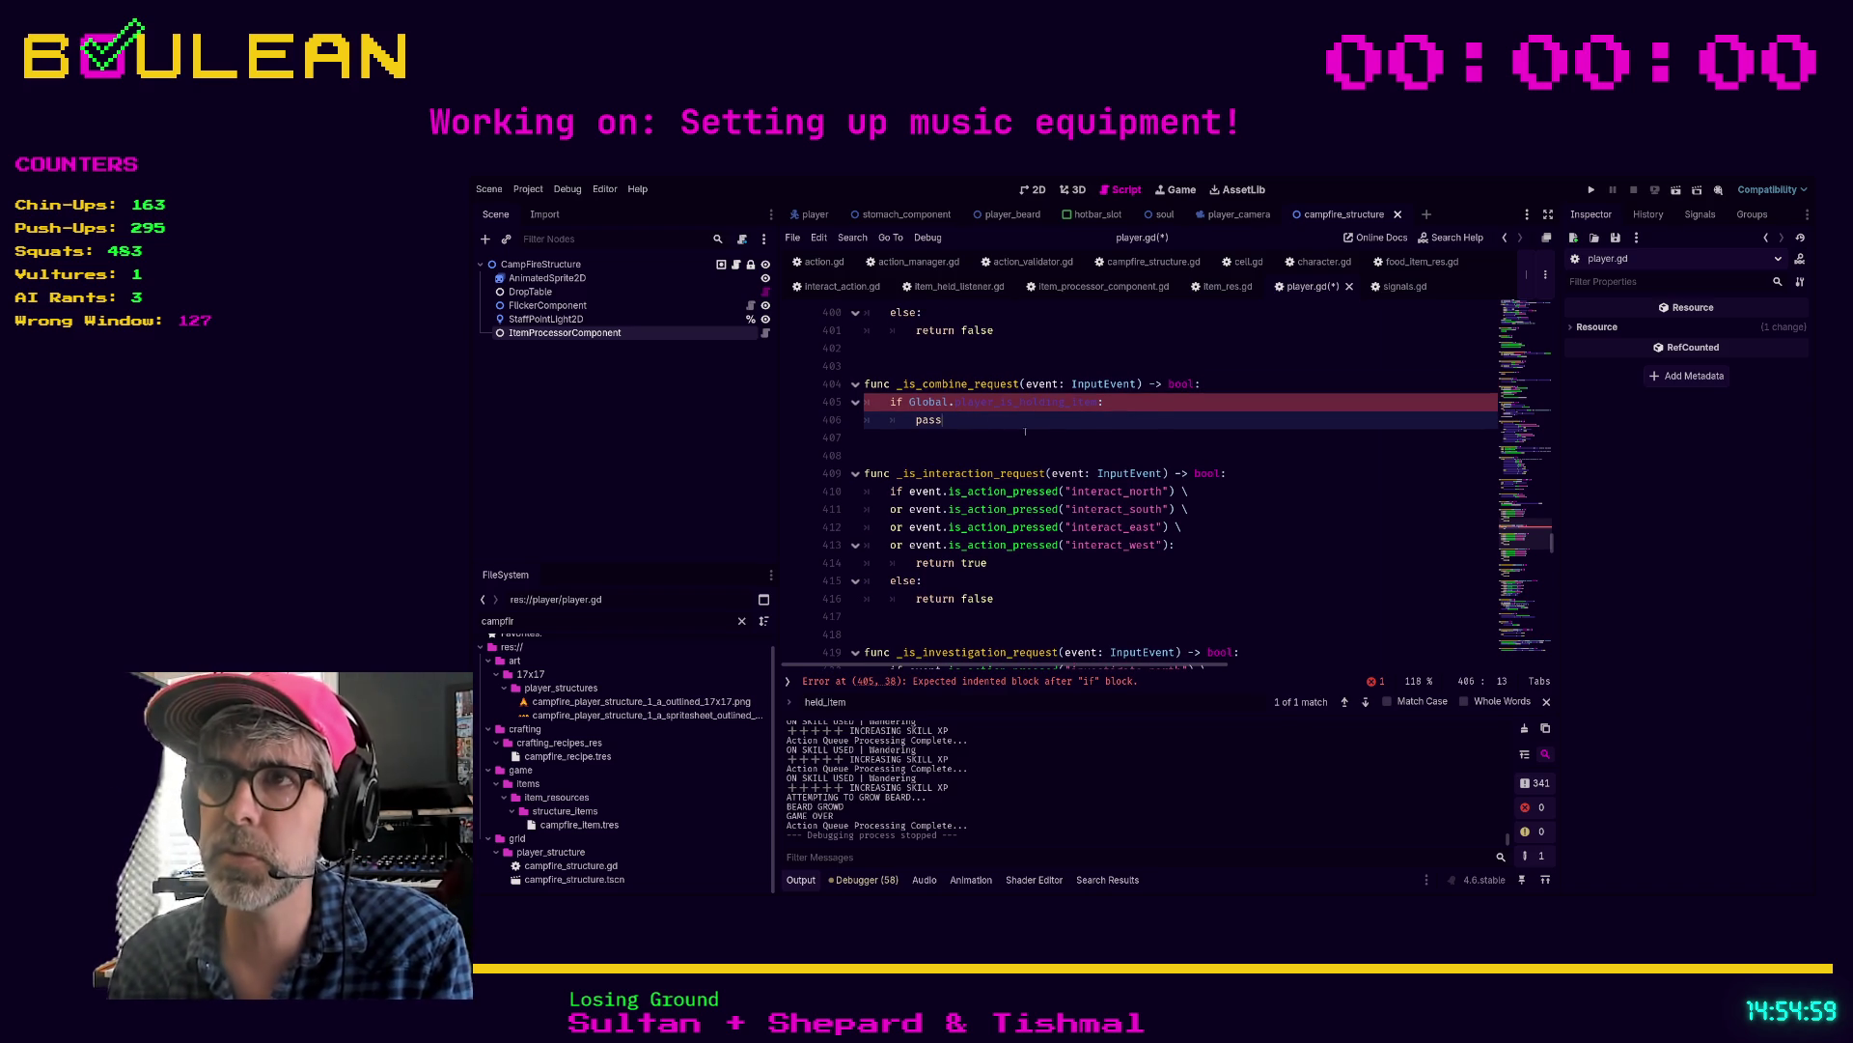
click(1110, 473)
click(1205, 384)
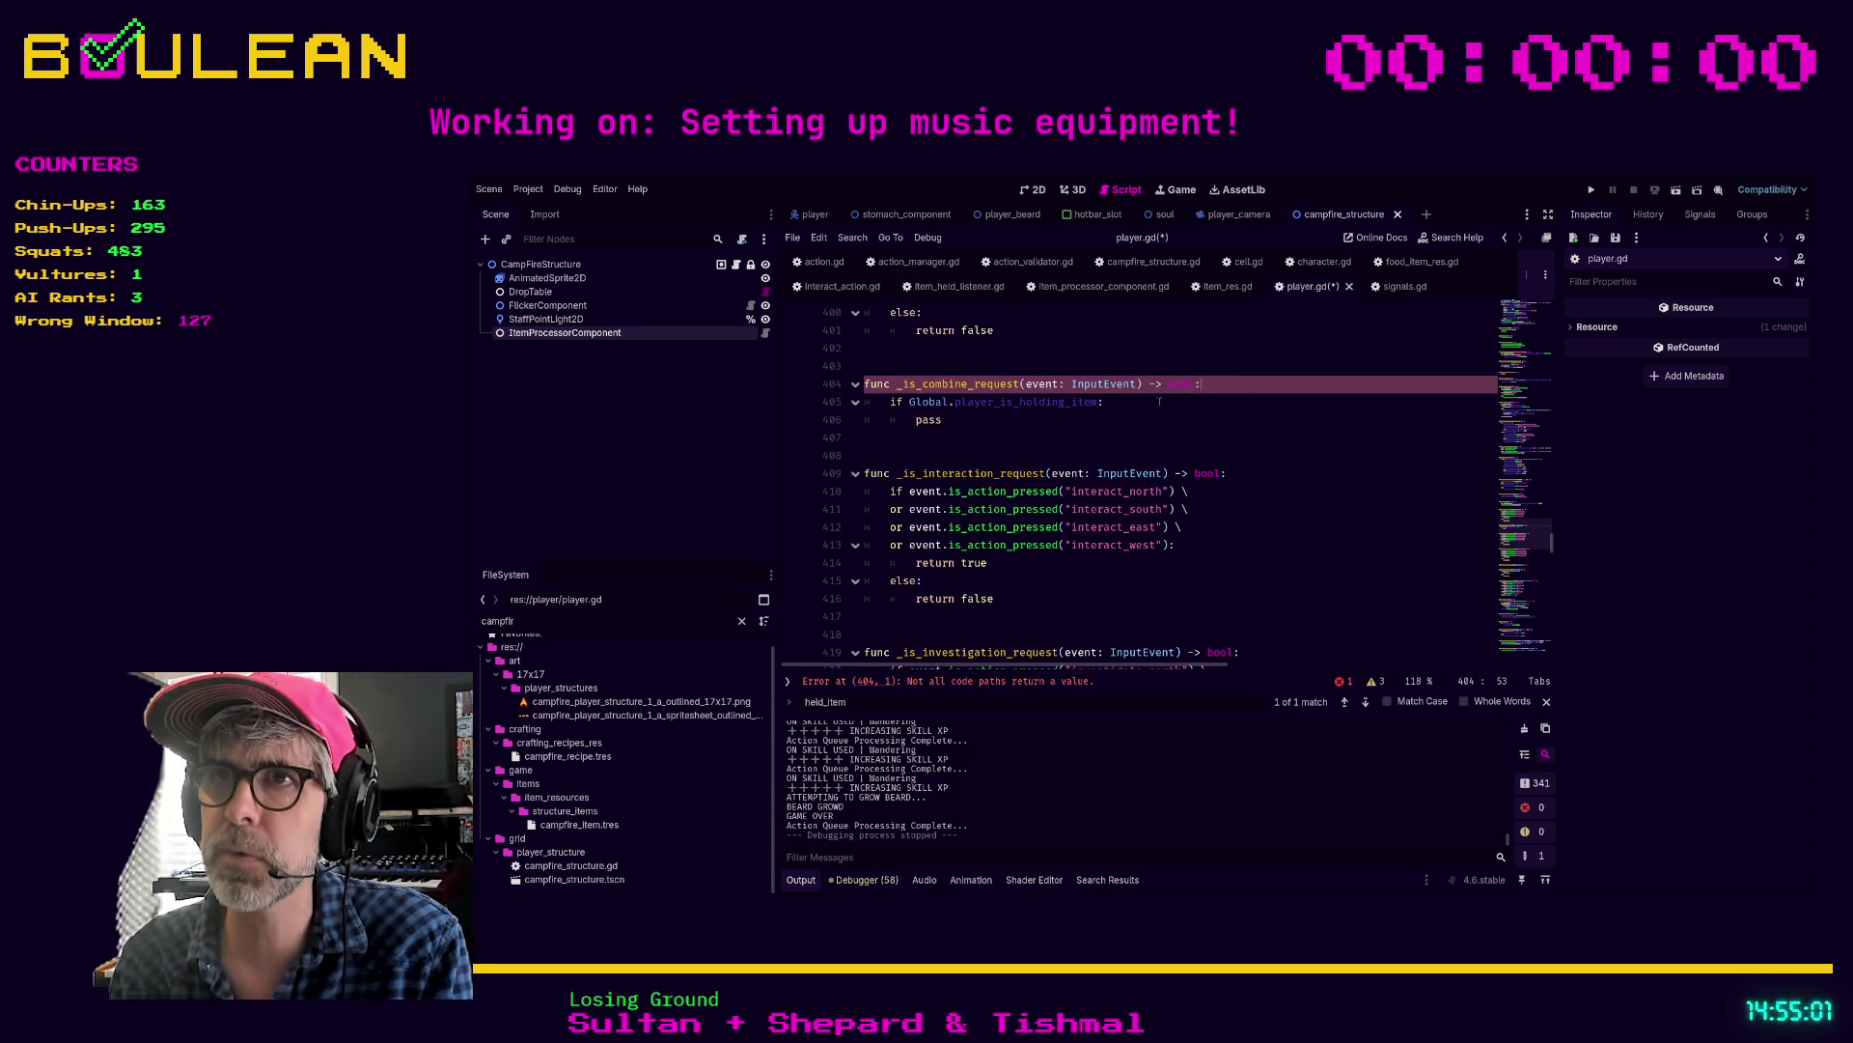
click(1025, 425)
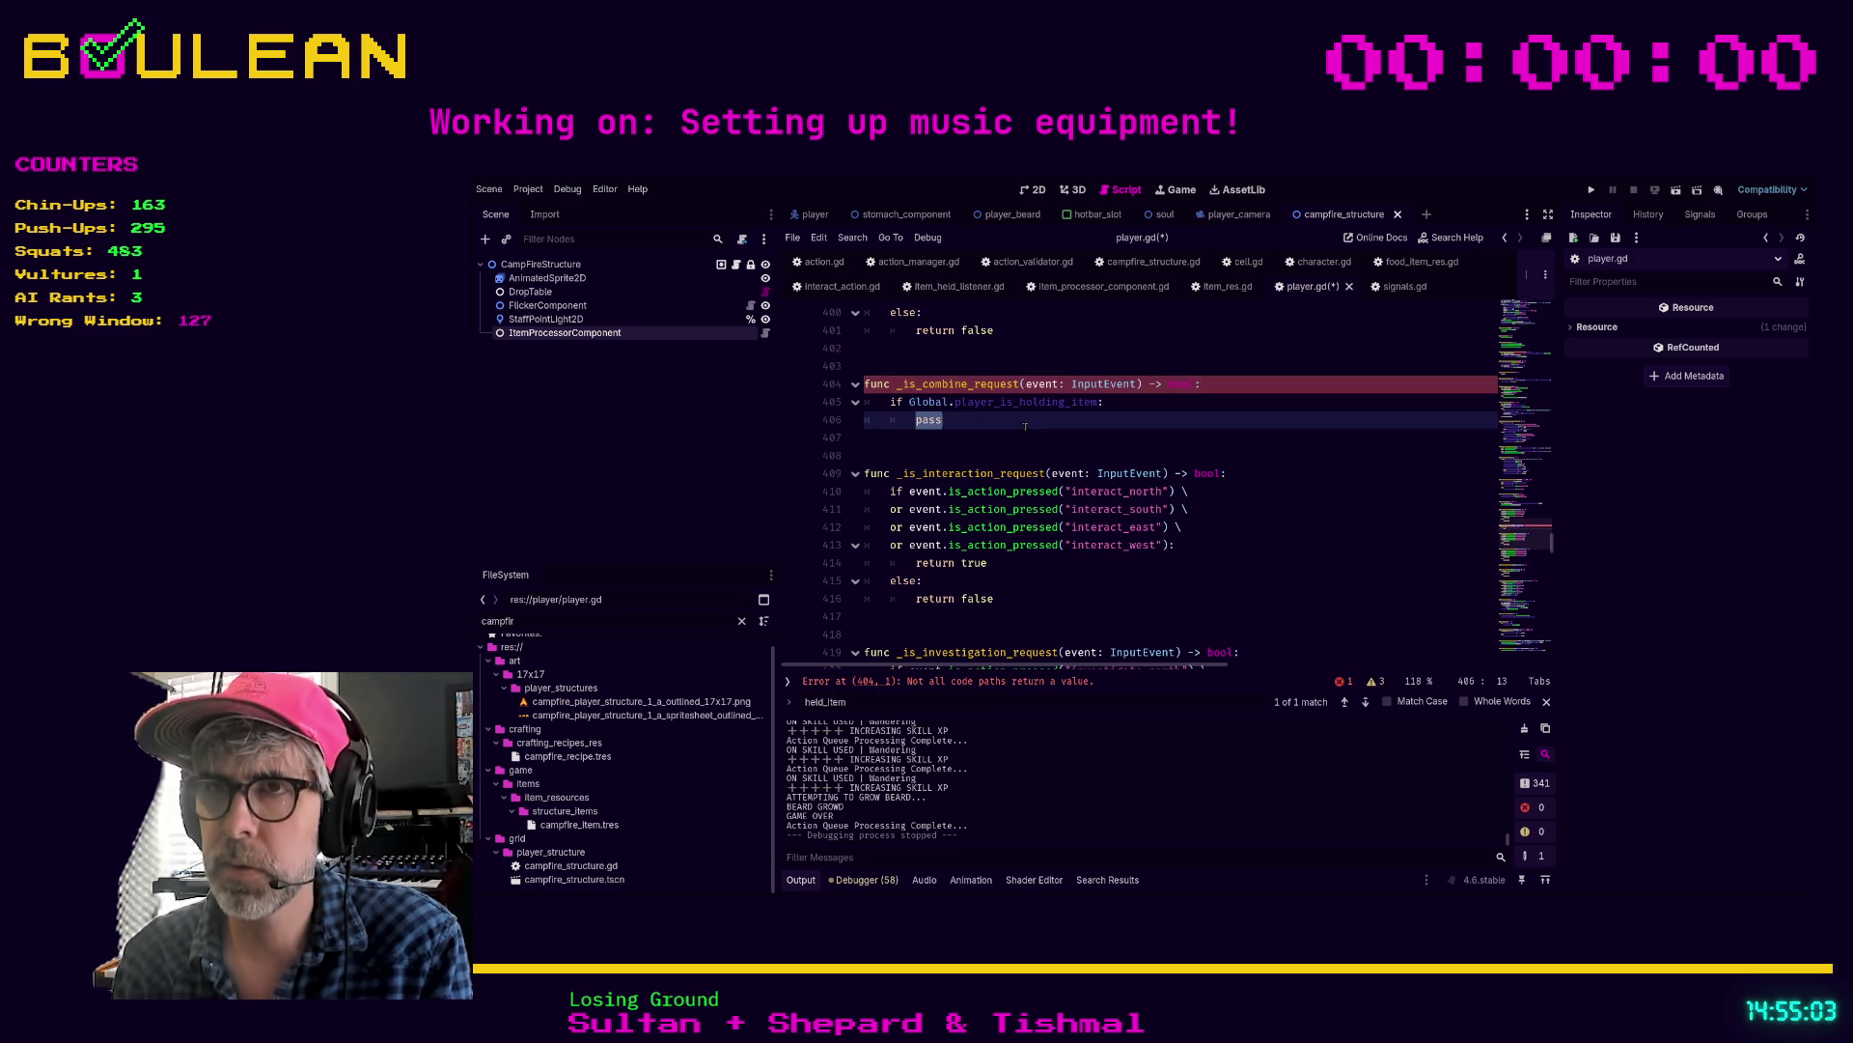
key(Down)
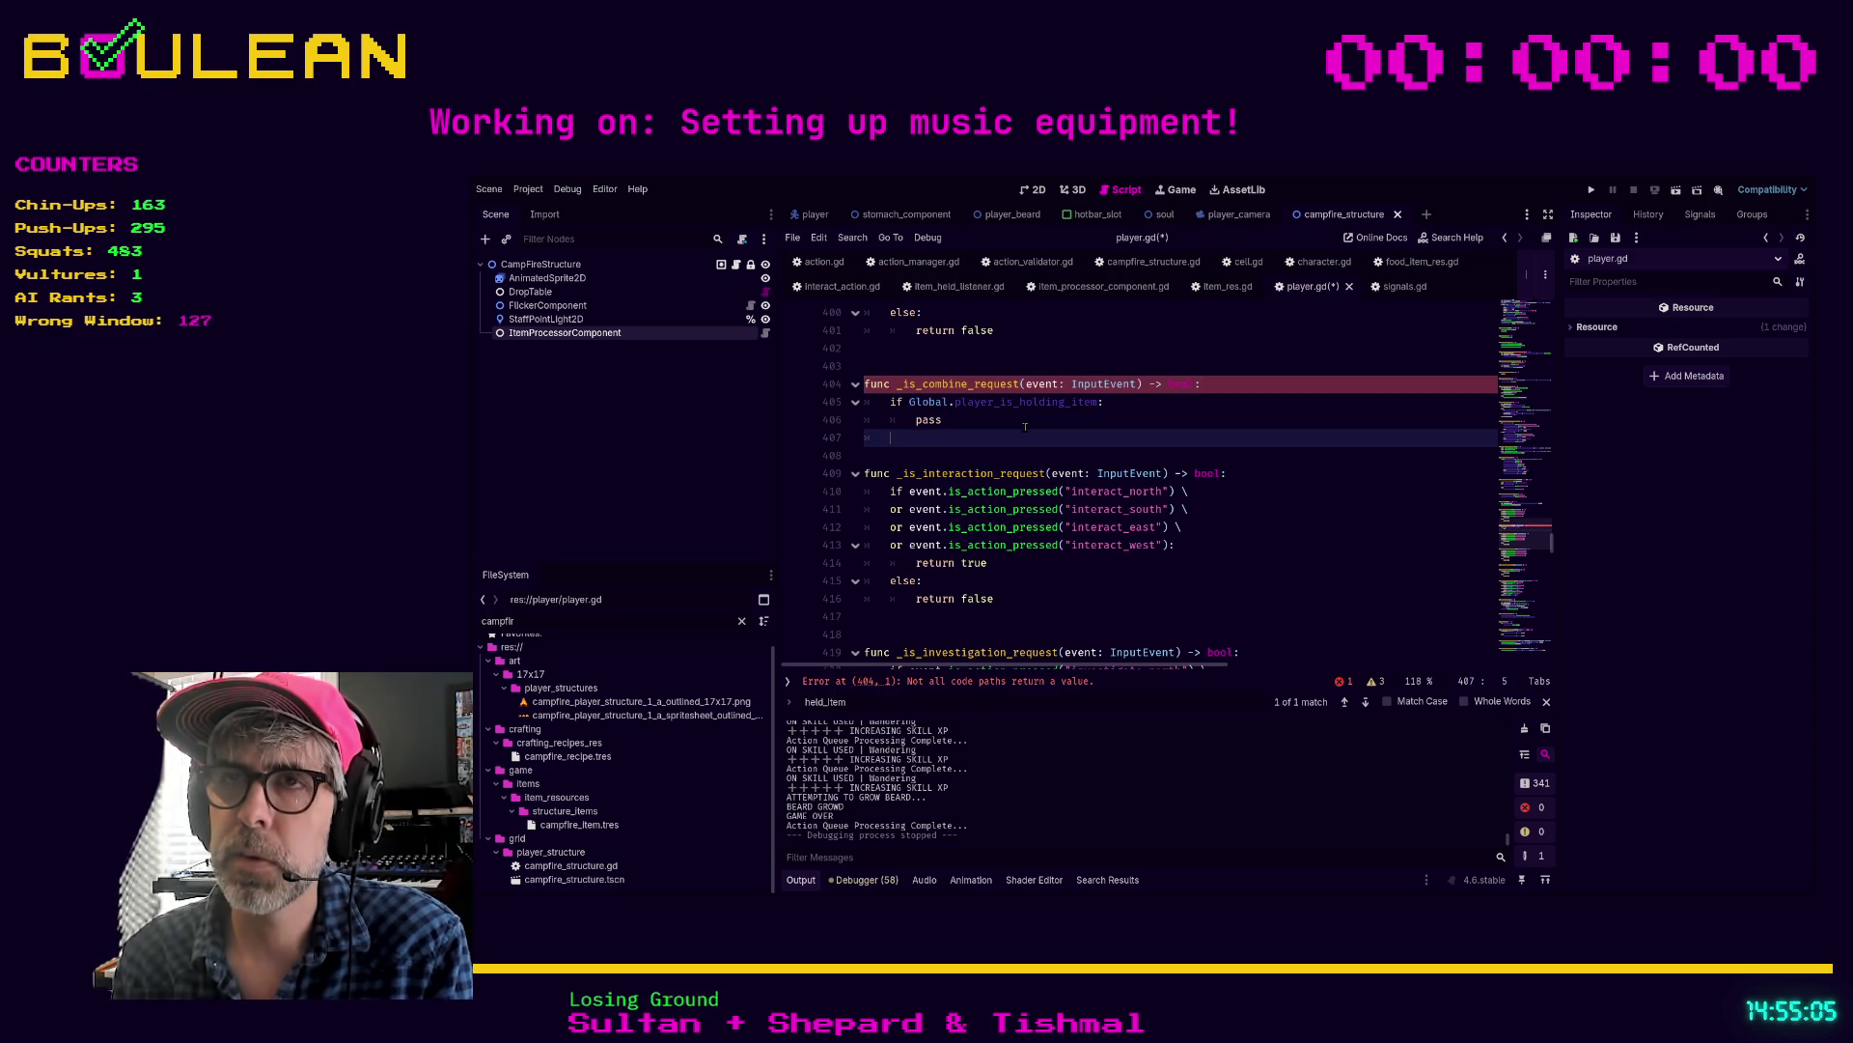
text(return)
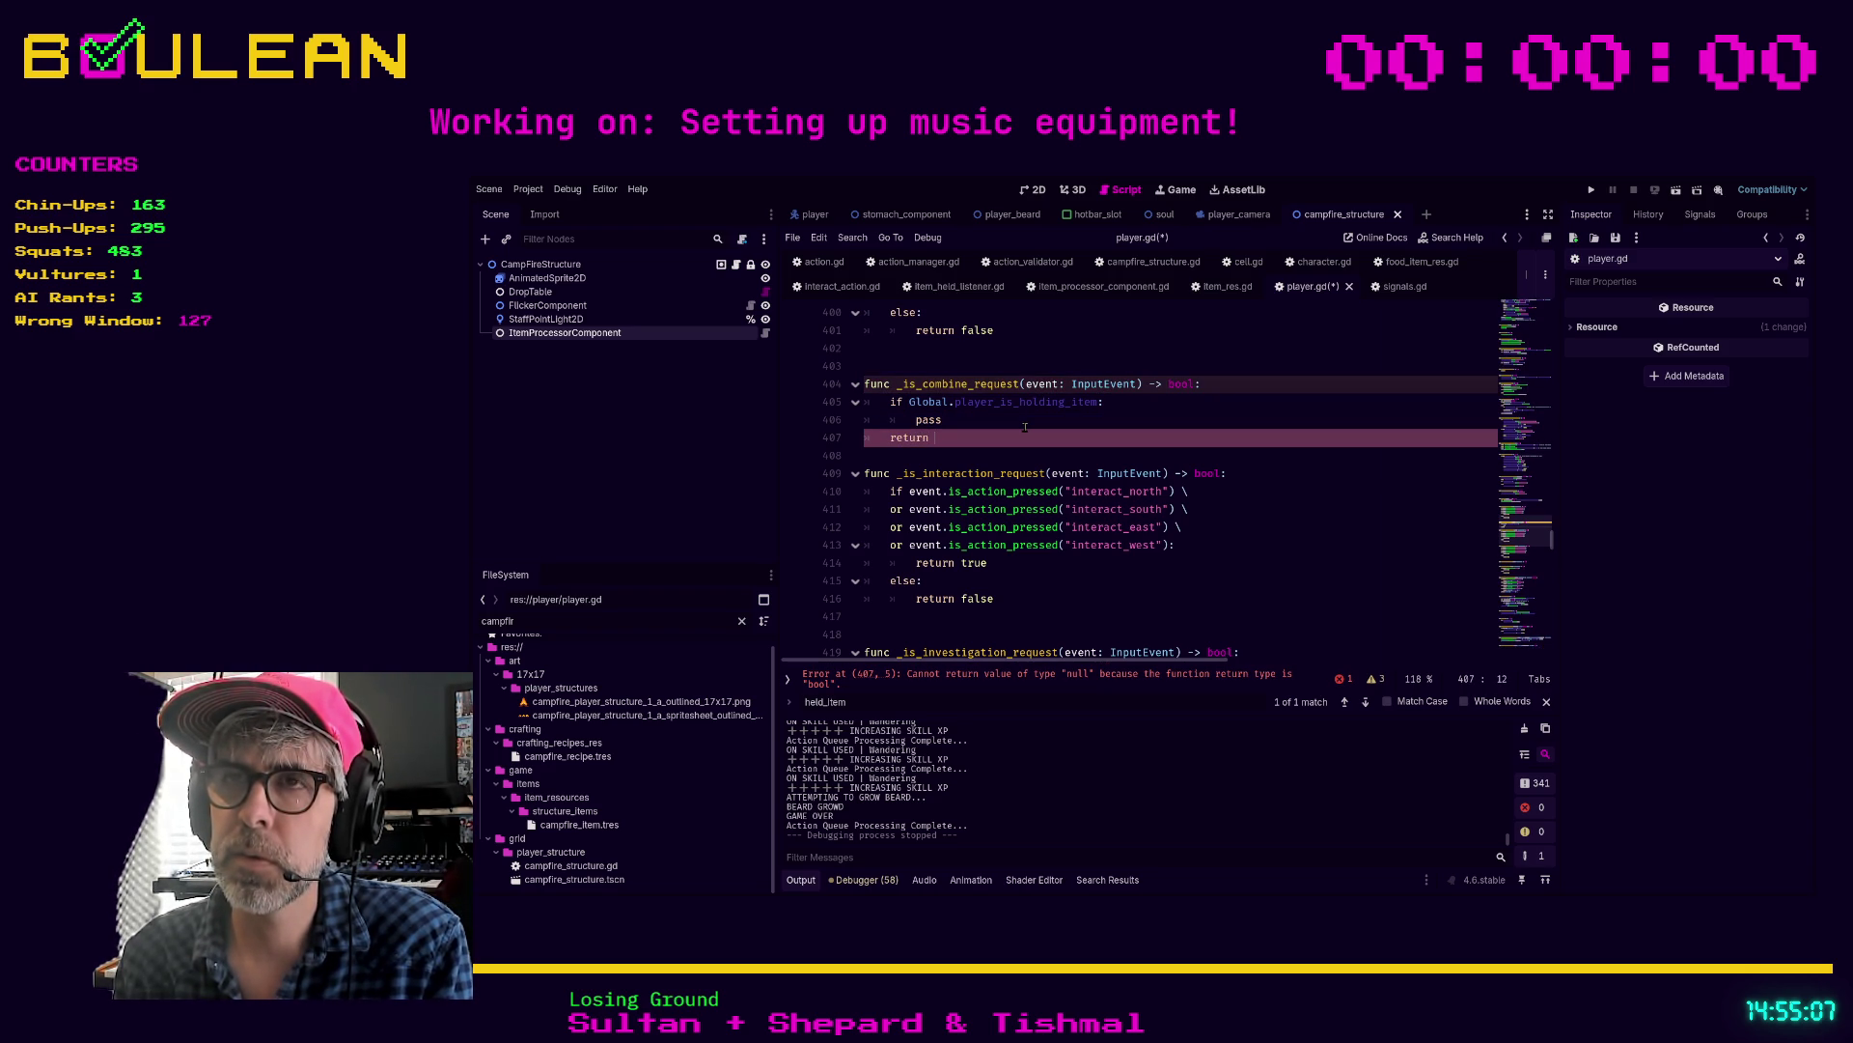
Step: Comment out the if and pass lines with Ctrl+K
key(Up)
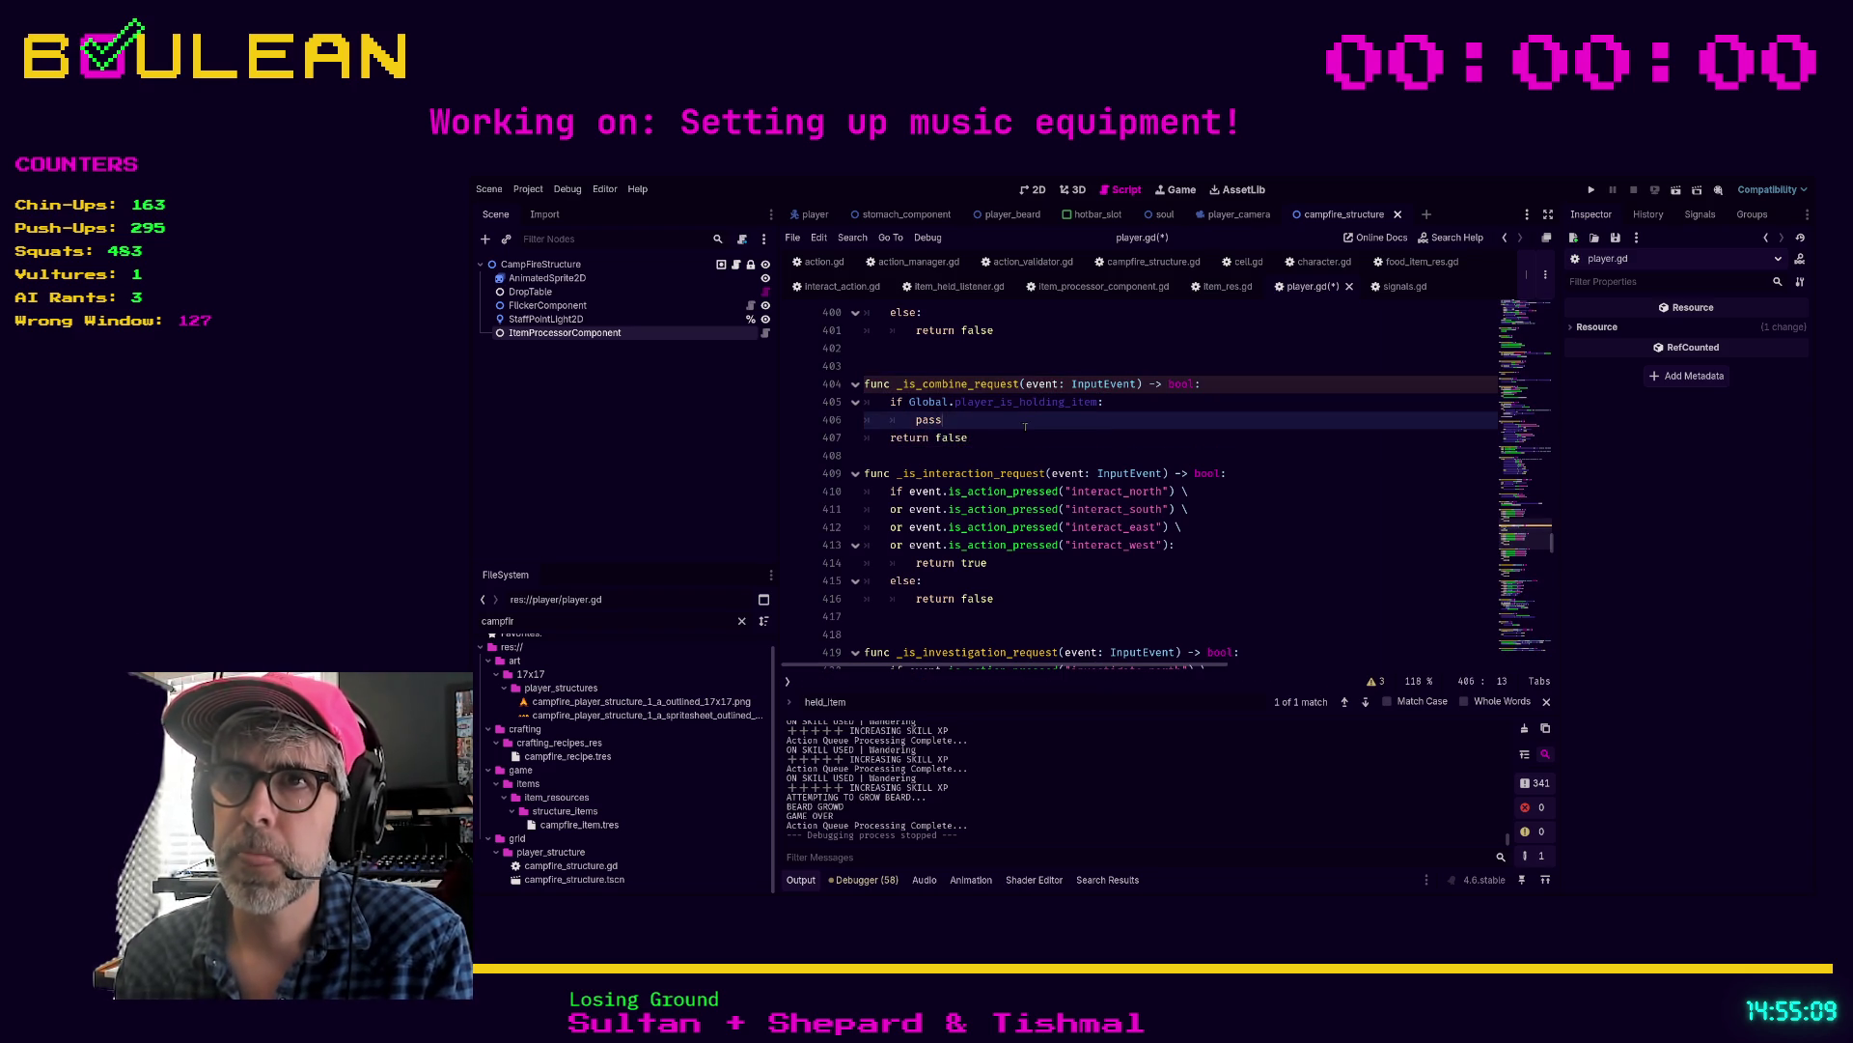
key(shift+Up)
key(ctrl+k)
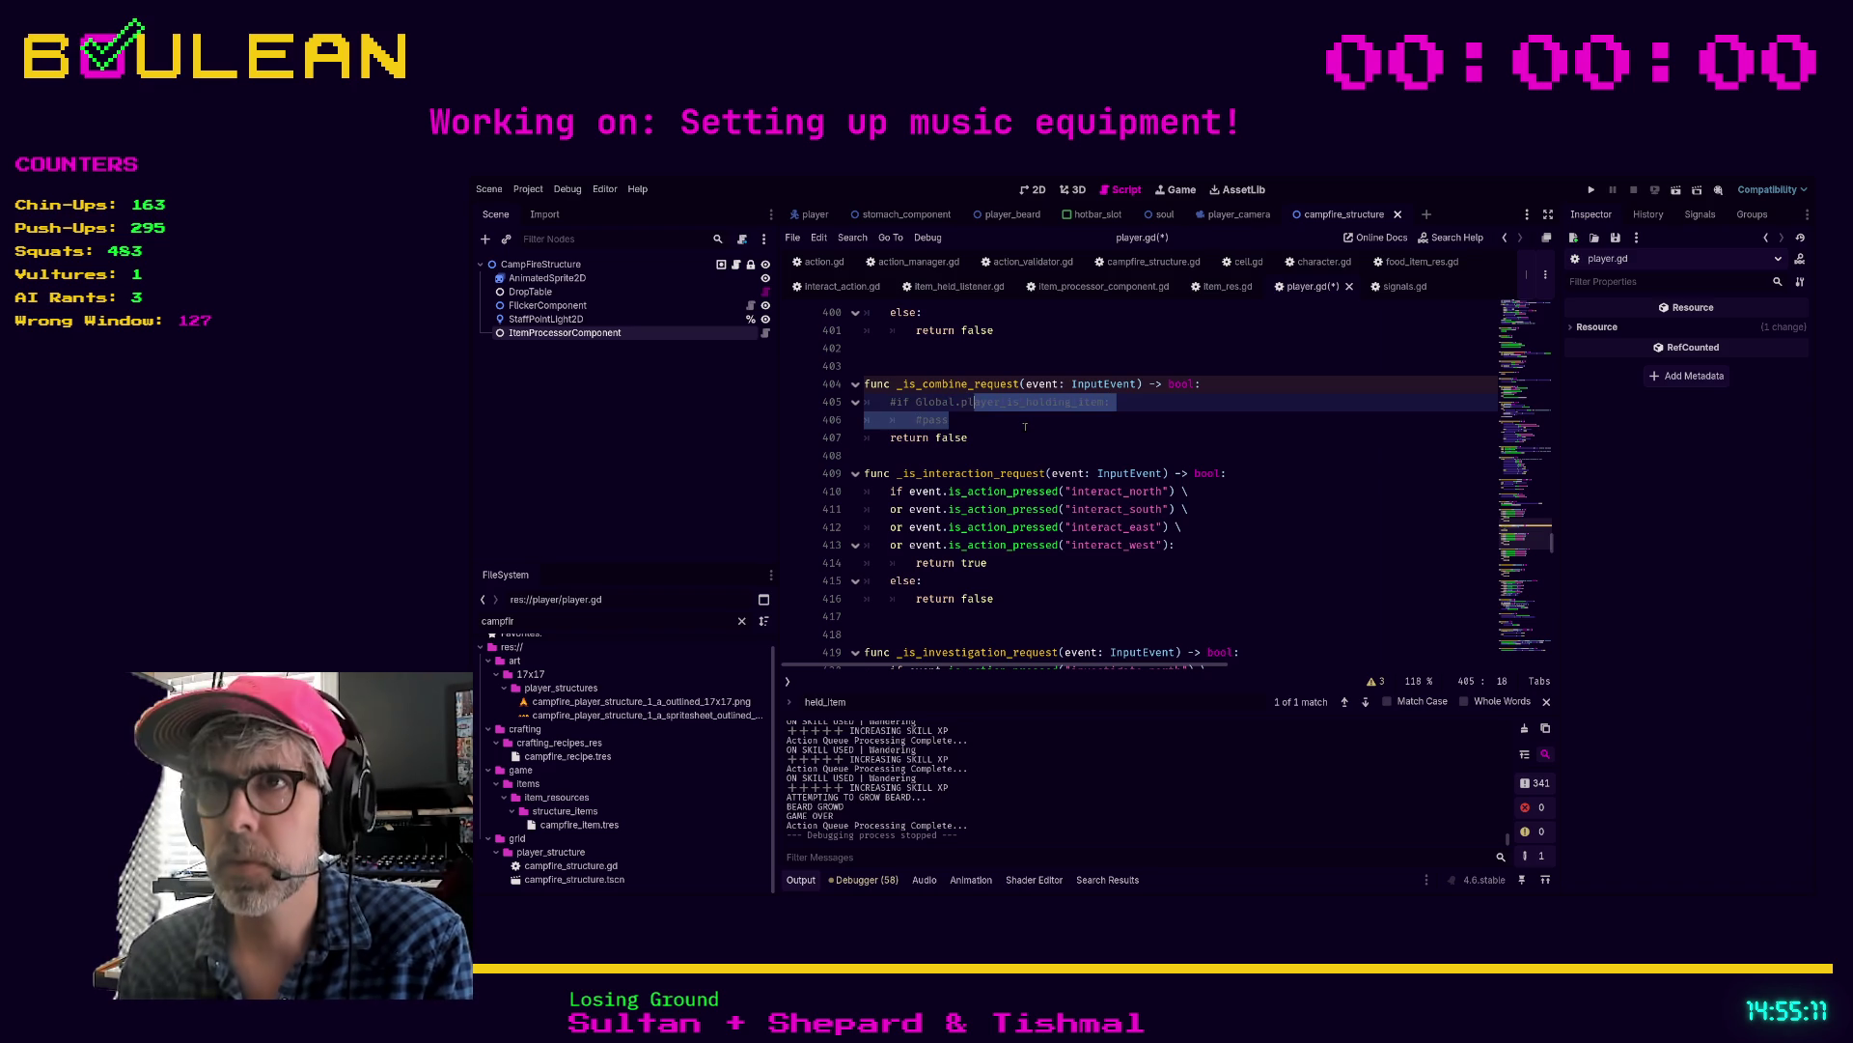
click(1274, 474)
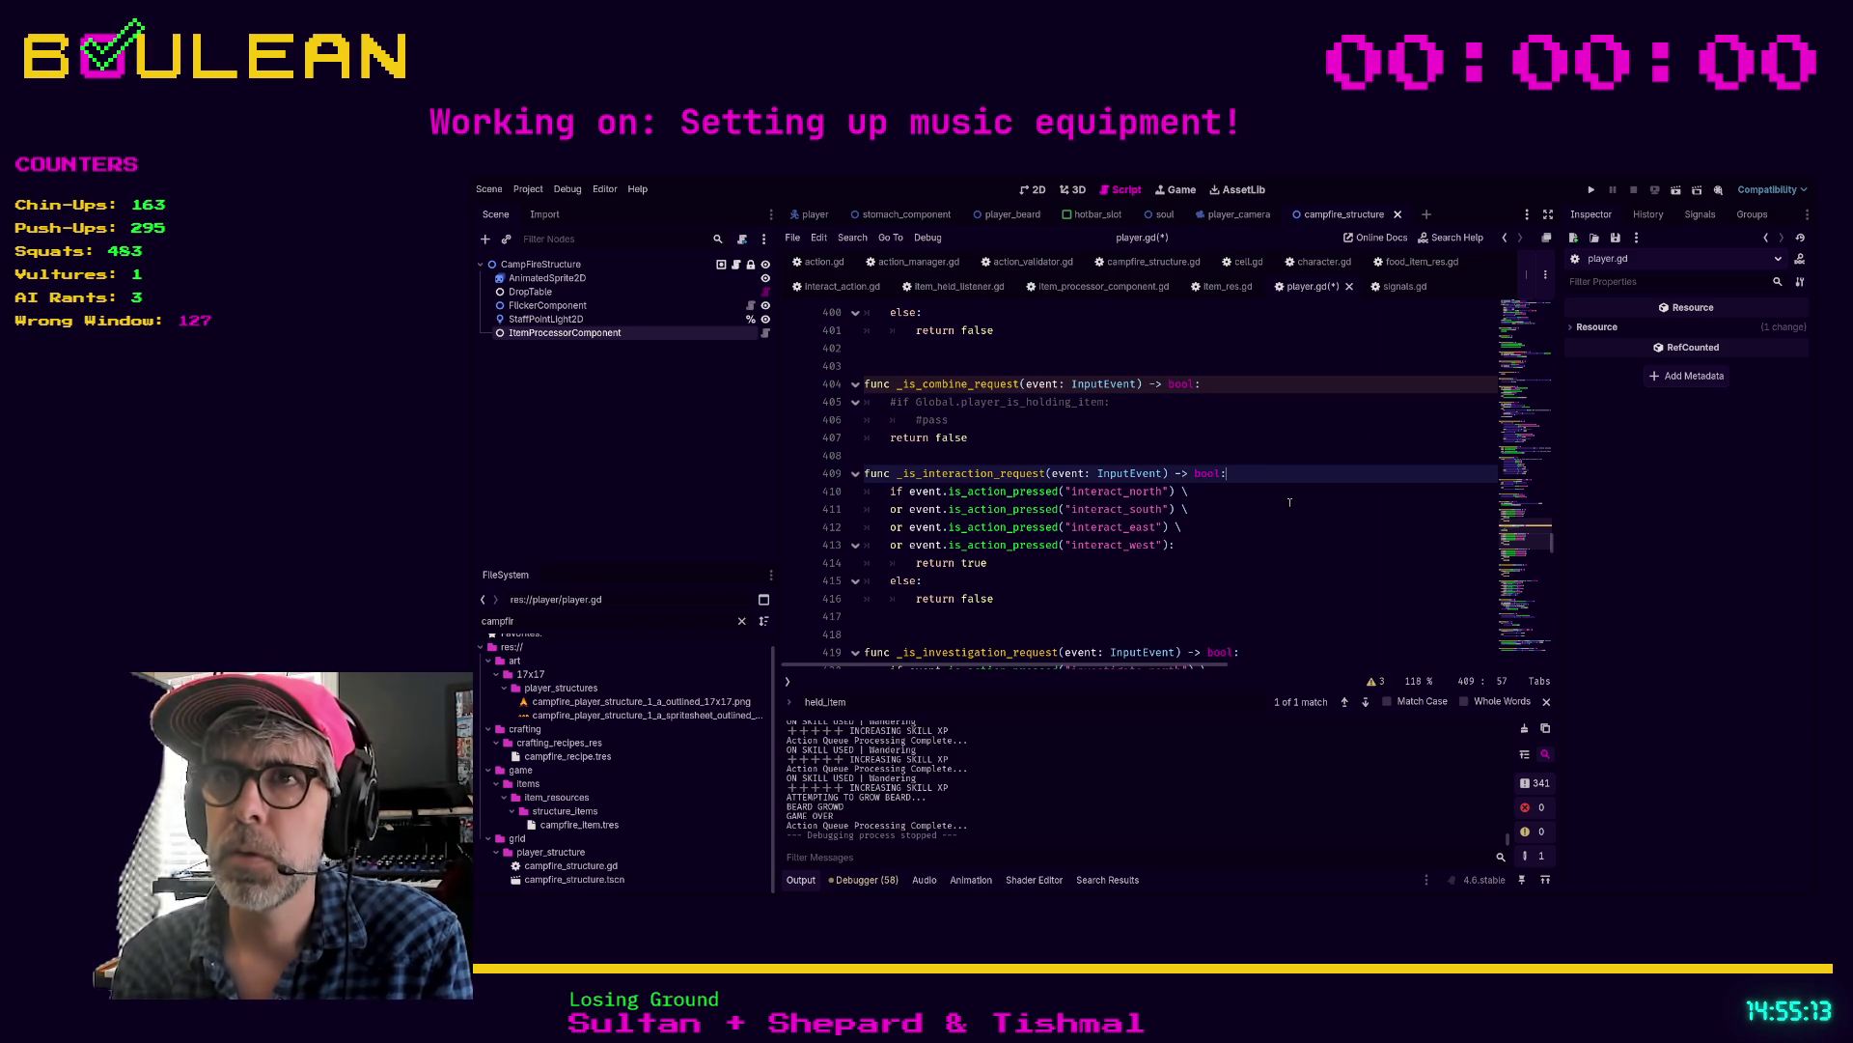
Step: Wrap the interact-direction checks in 'if not Global.player_is_holding_item:' and indent them
key(Return)
text(ot pla)
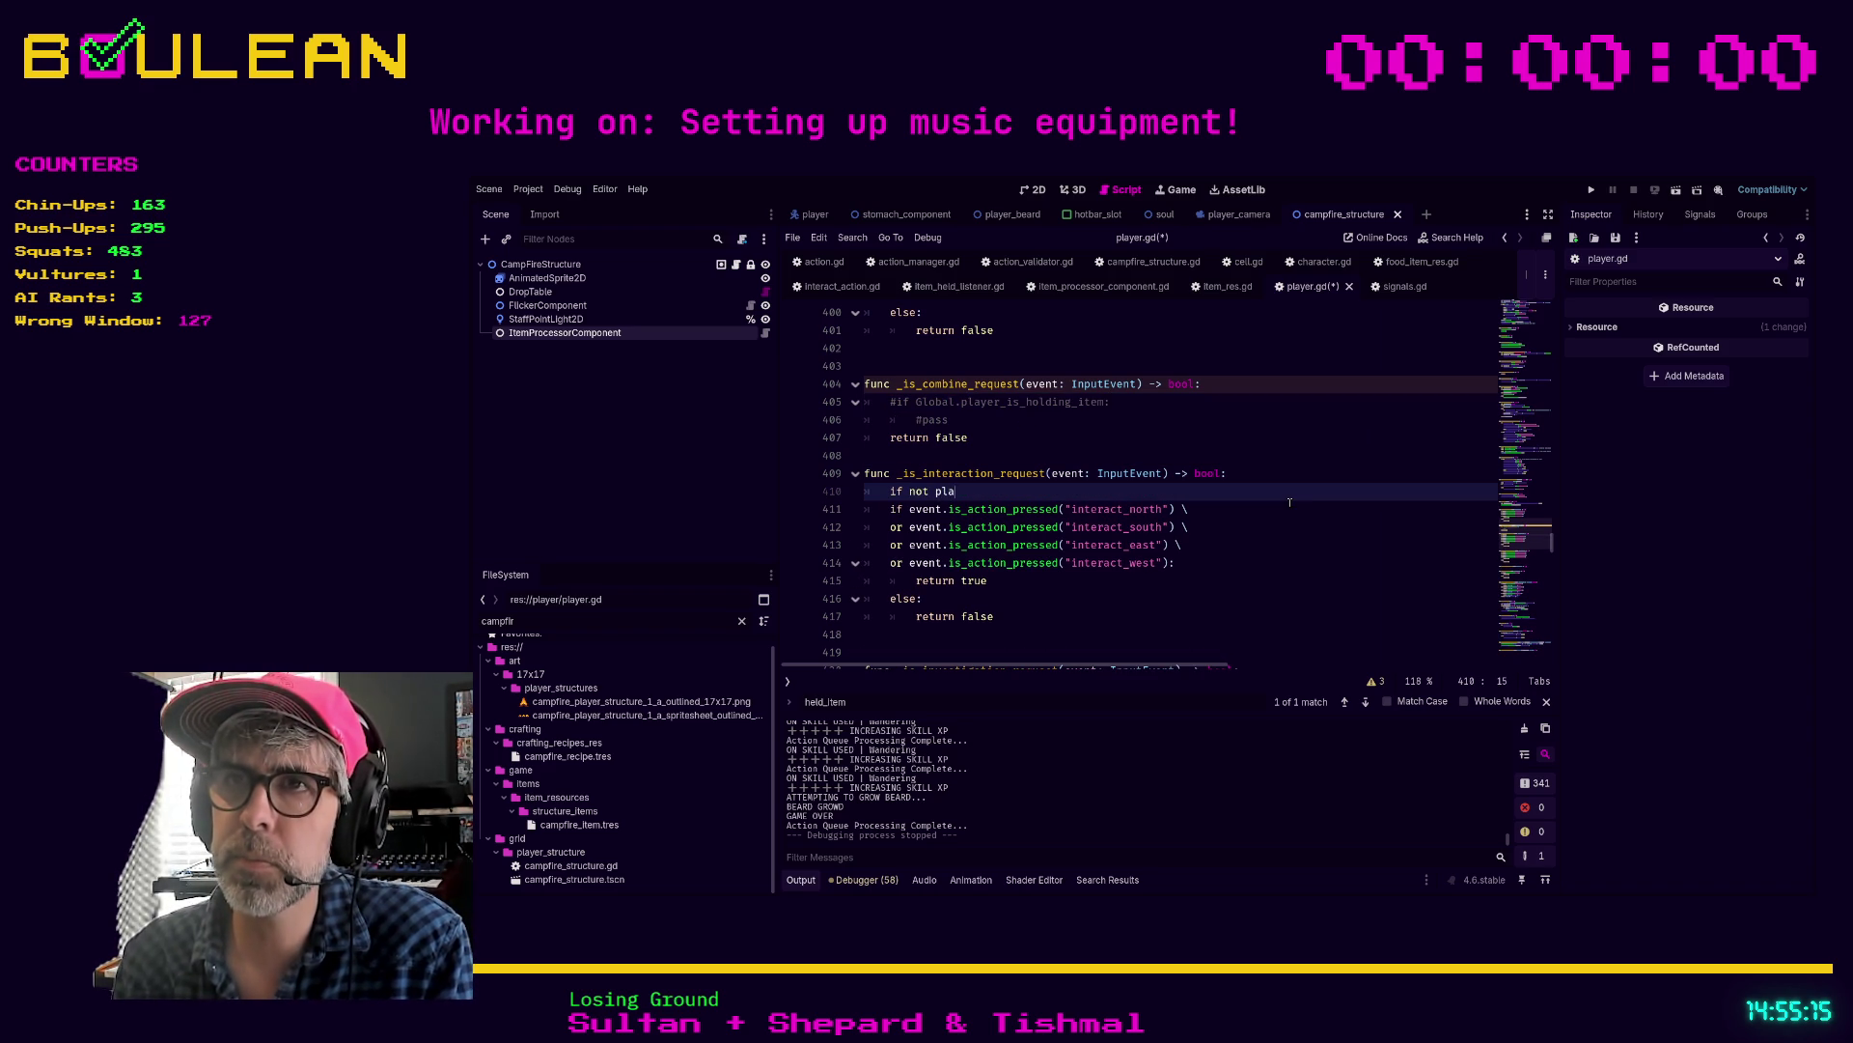
key(BackSpace)
key(BackSpace)
key(BackSpace)
text(Global.)
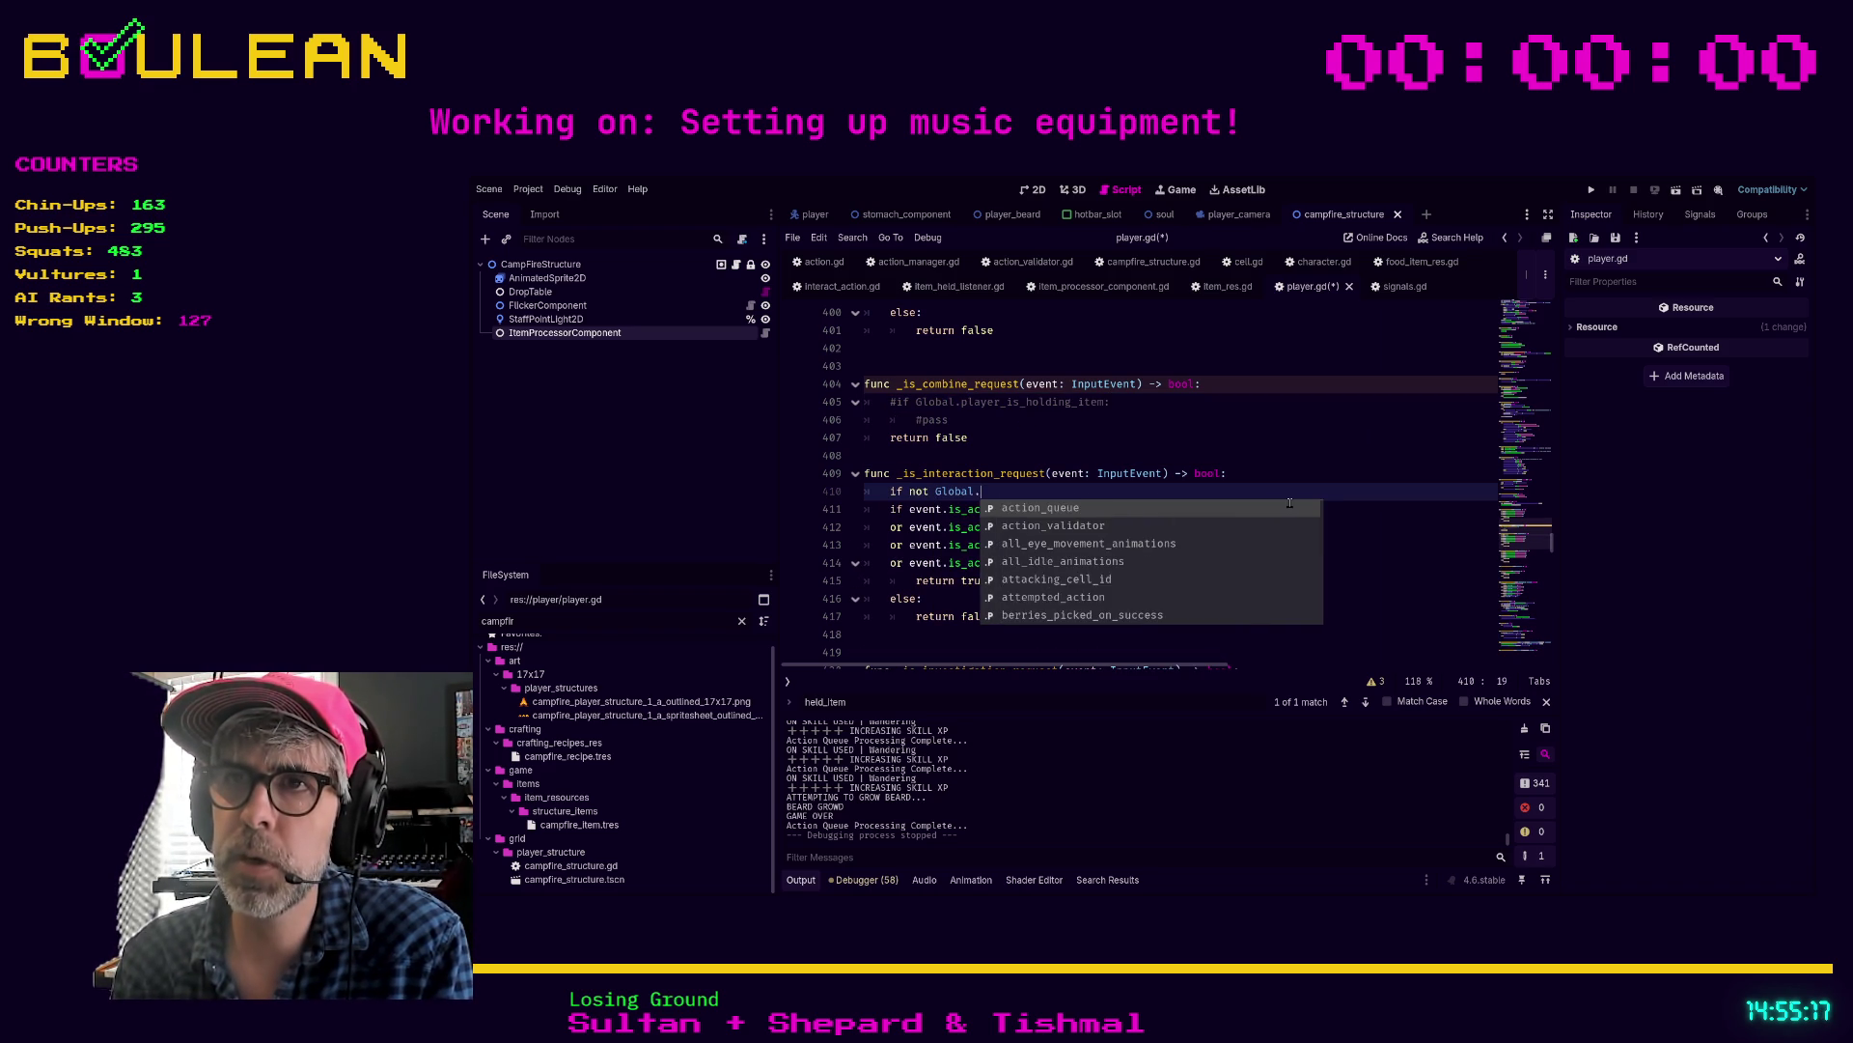
text(player)
key(Down)
key(Return)
text(:)
drag(1000, 616, 825, 503)
key(Tab)
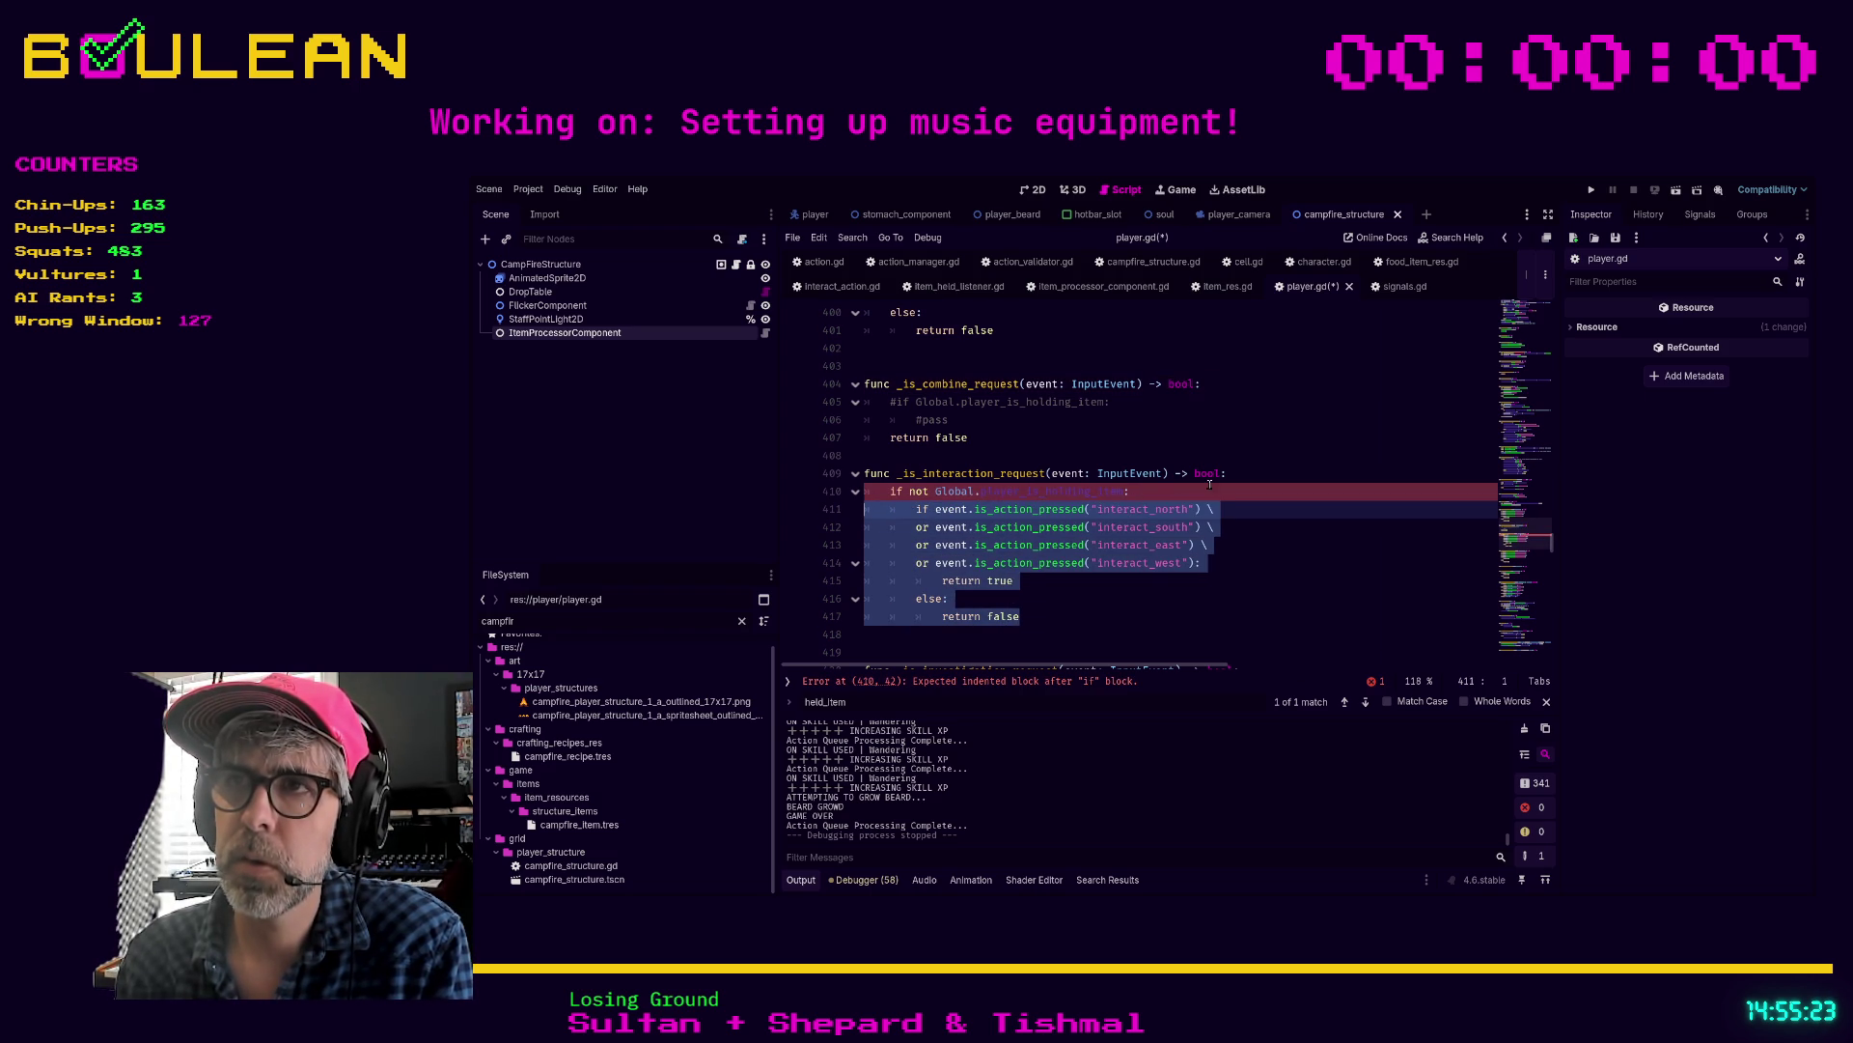
click(1226, 495)
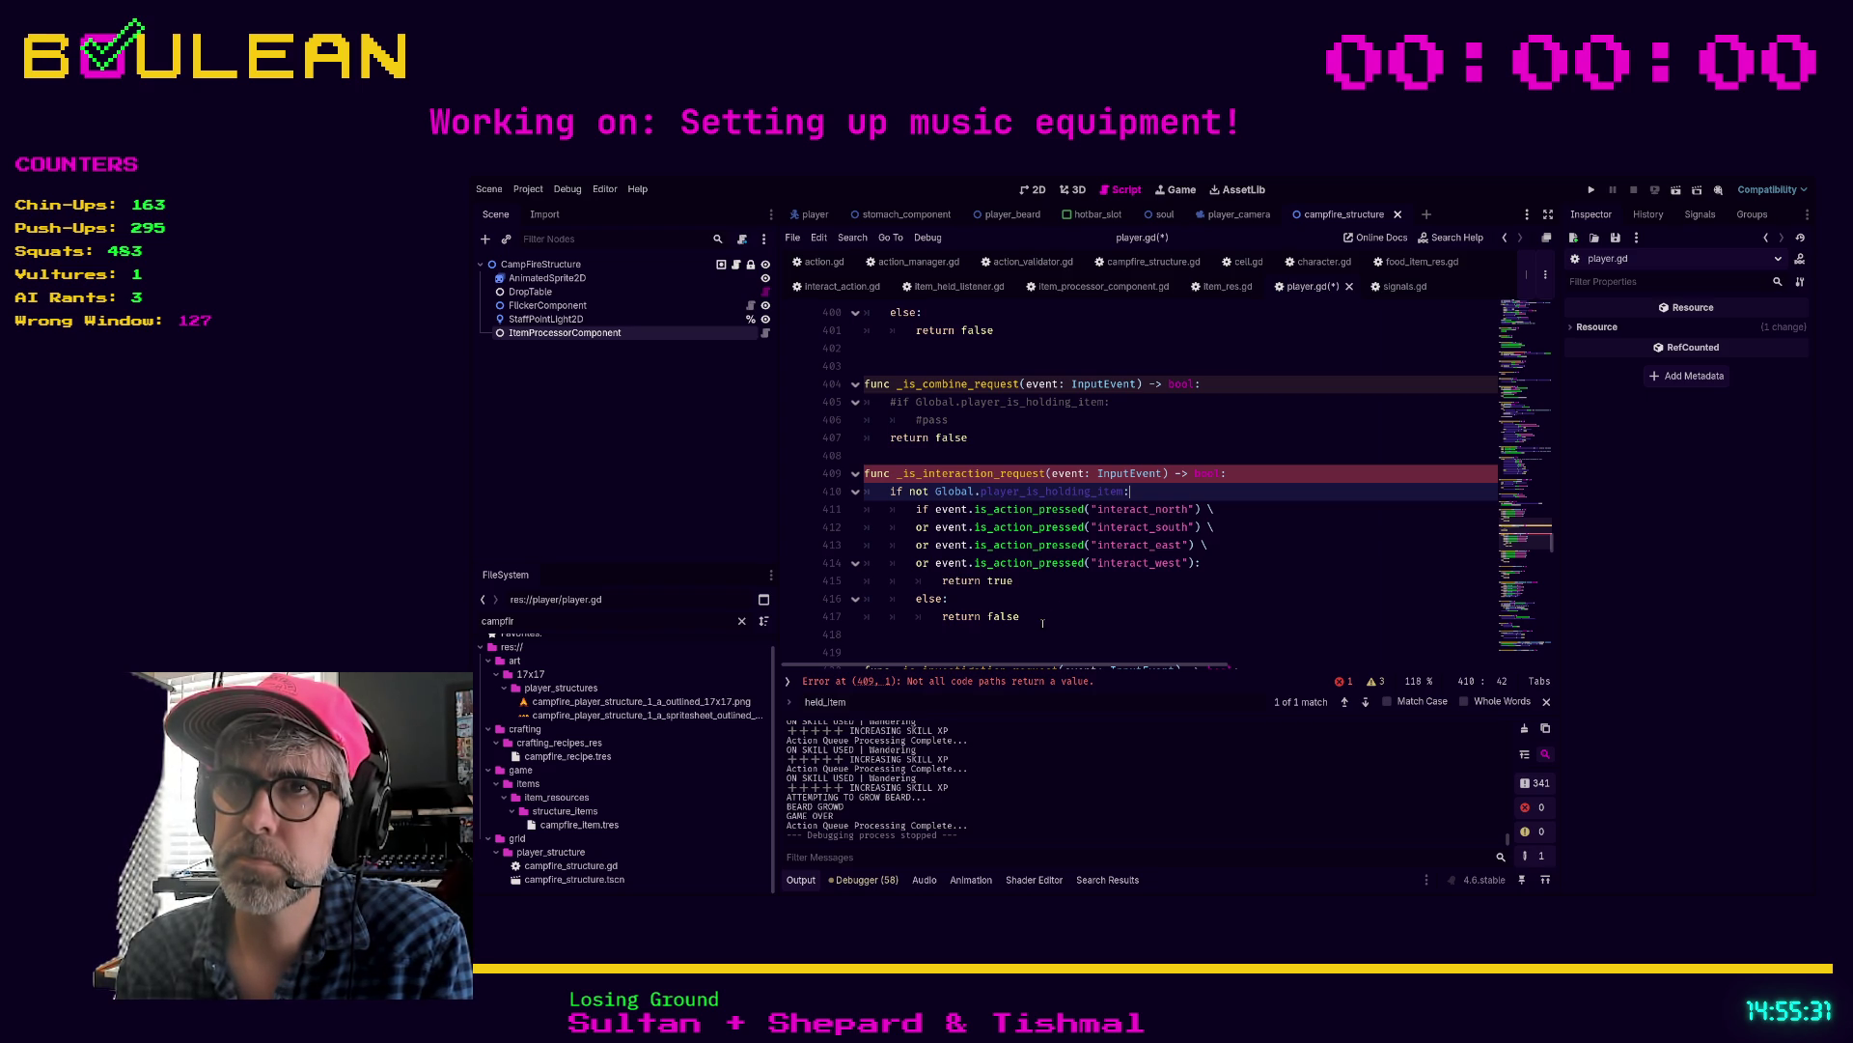
Step: Add an else branch that returns false
click(1043, 623)
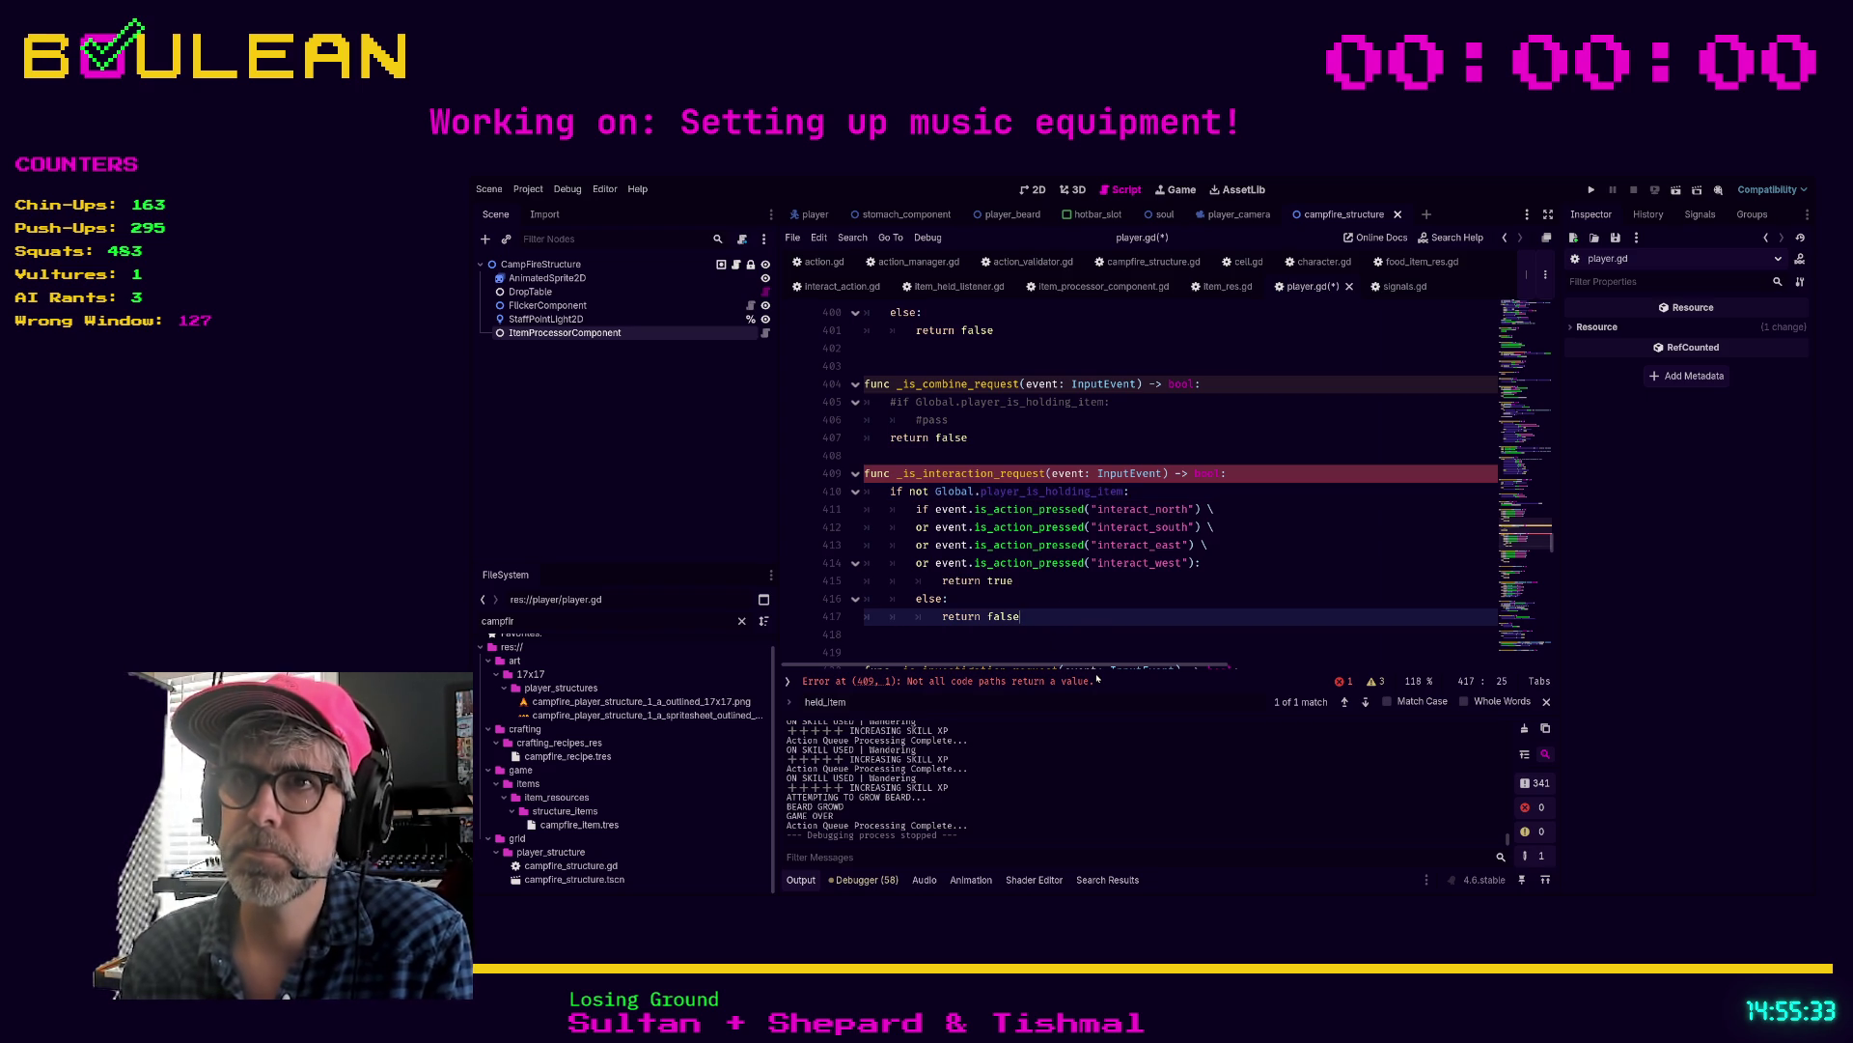
key(Return)
key(BackSpace)
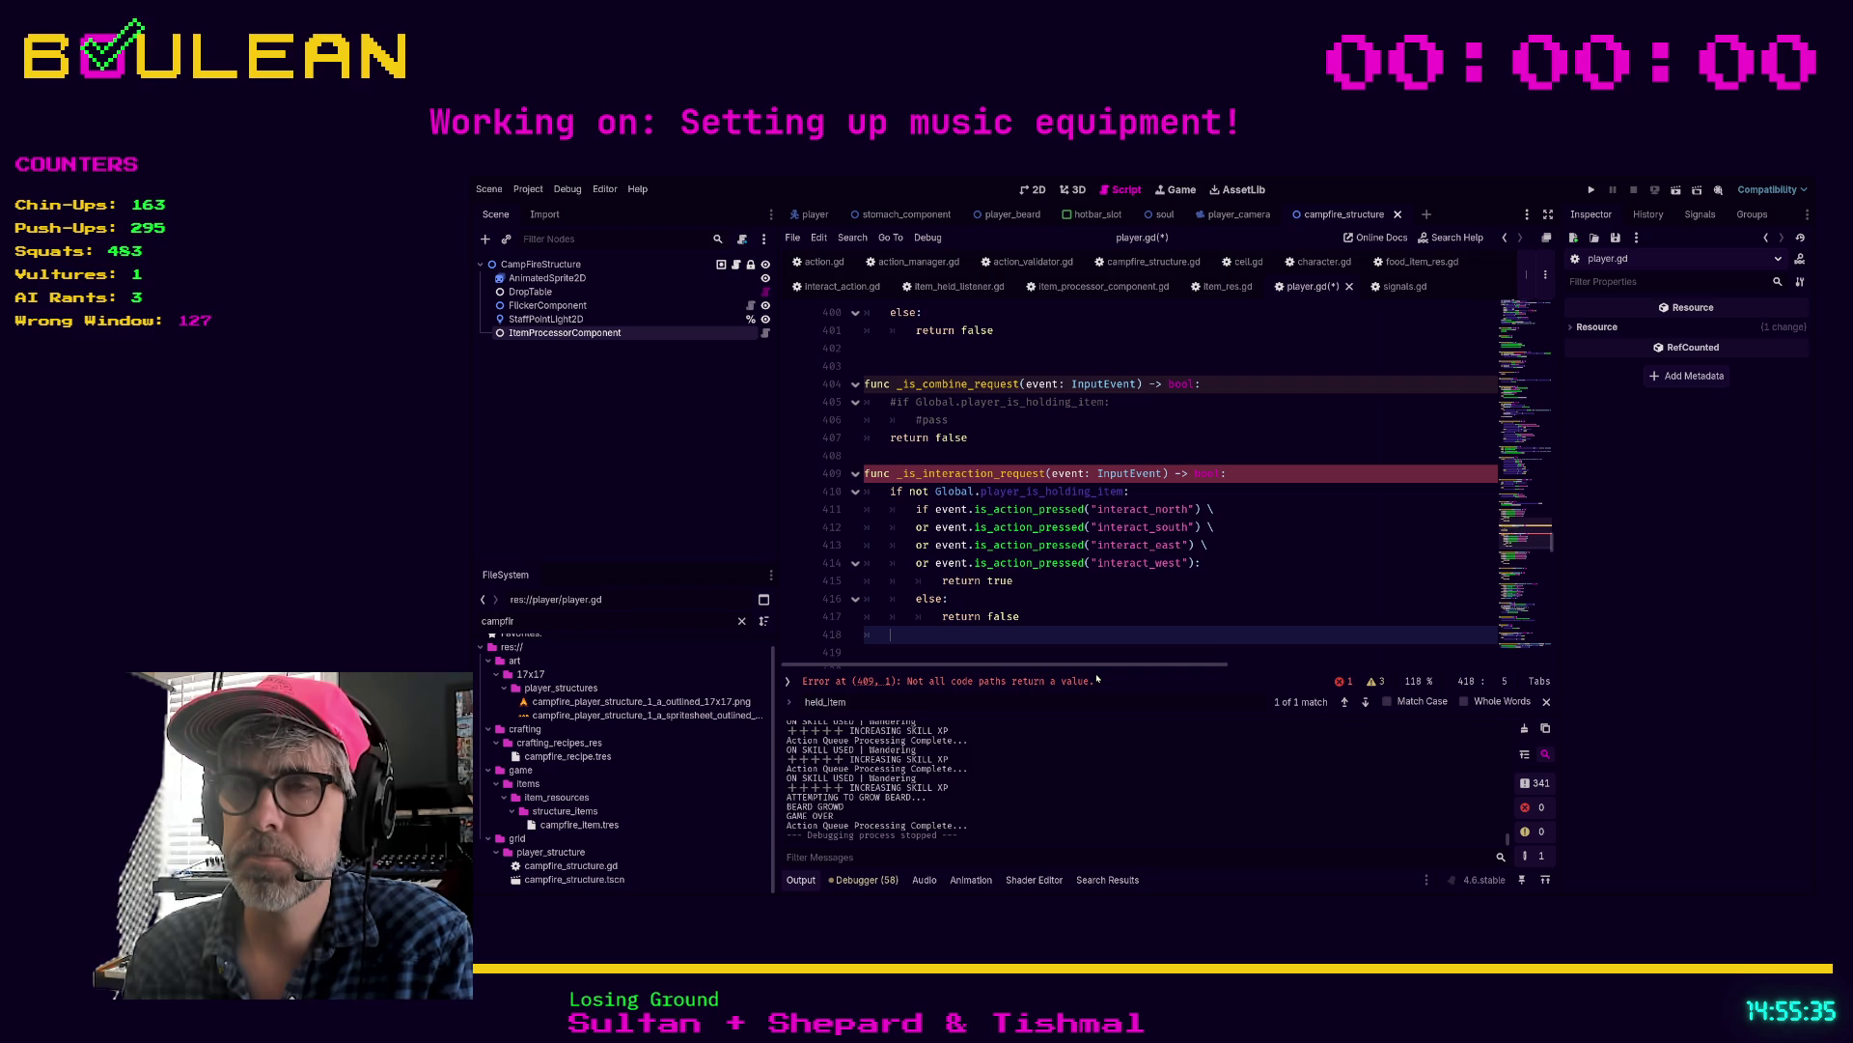
text(else:)
key(Return)
text(return false)
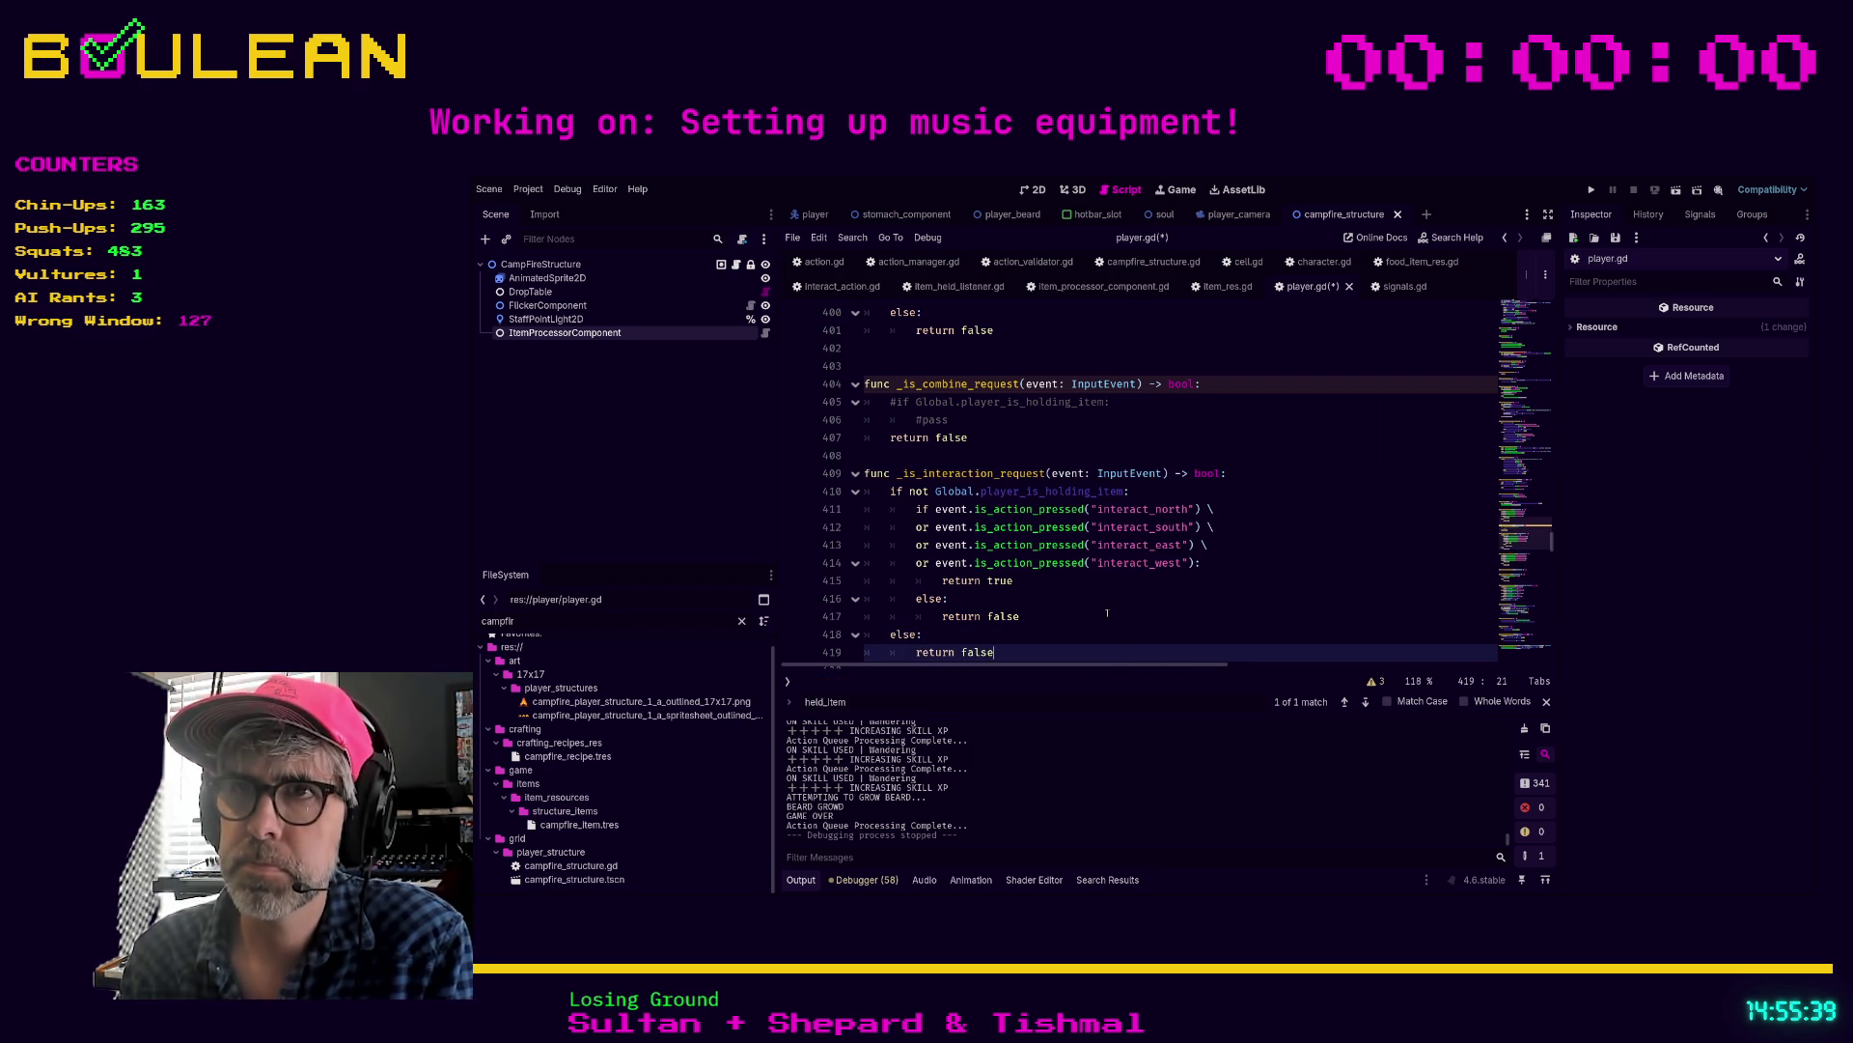
Step: Save the script and run the game with F5
scroll(1107, 612, down, 1)
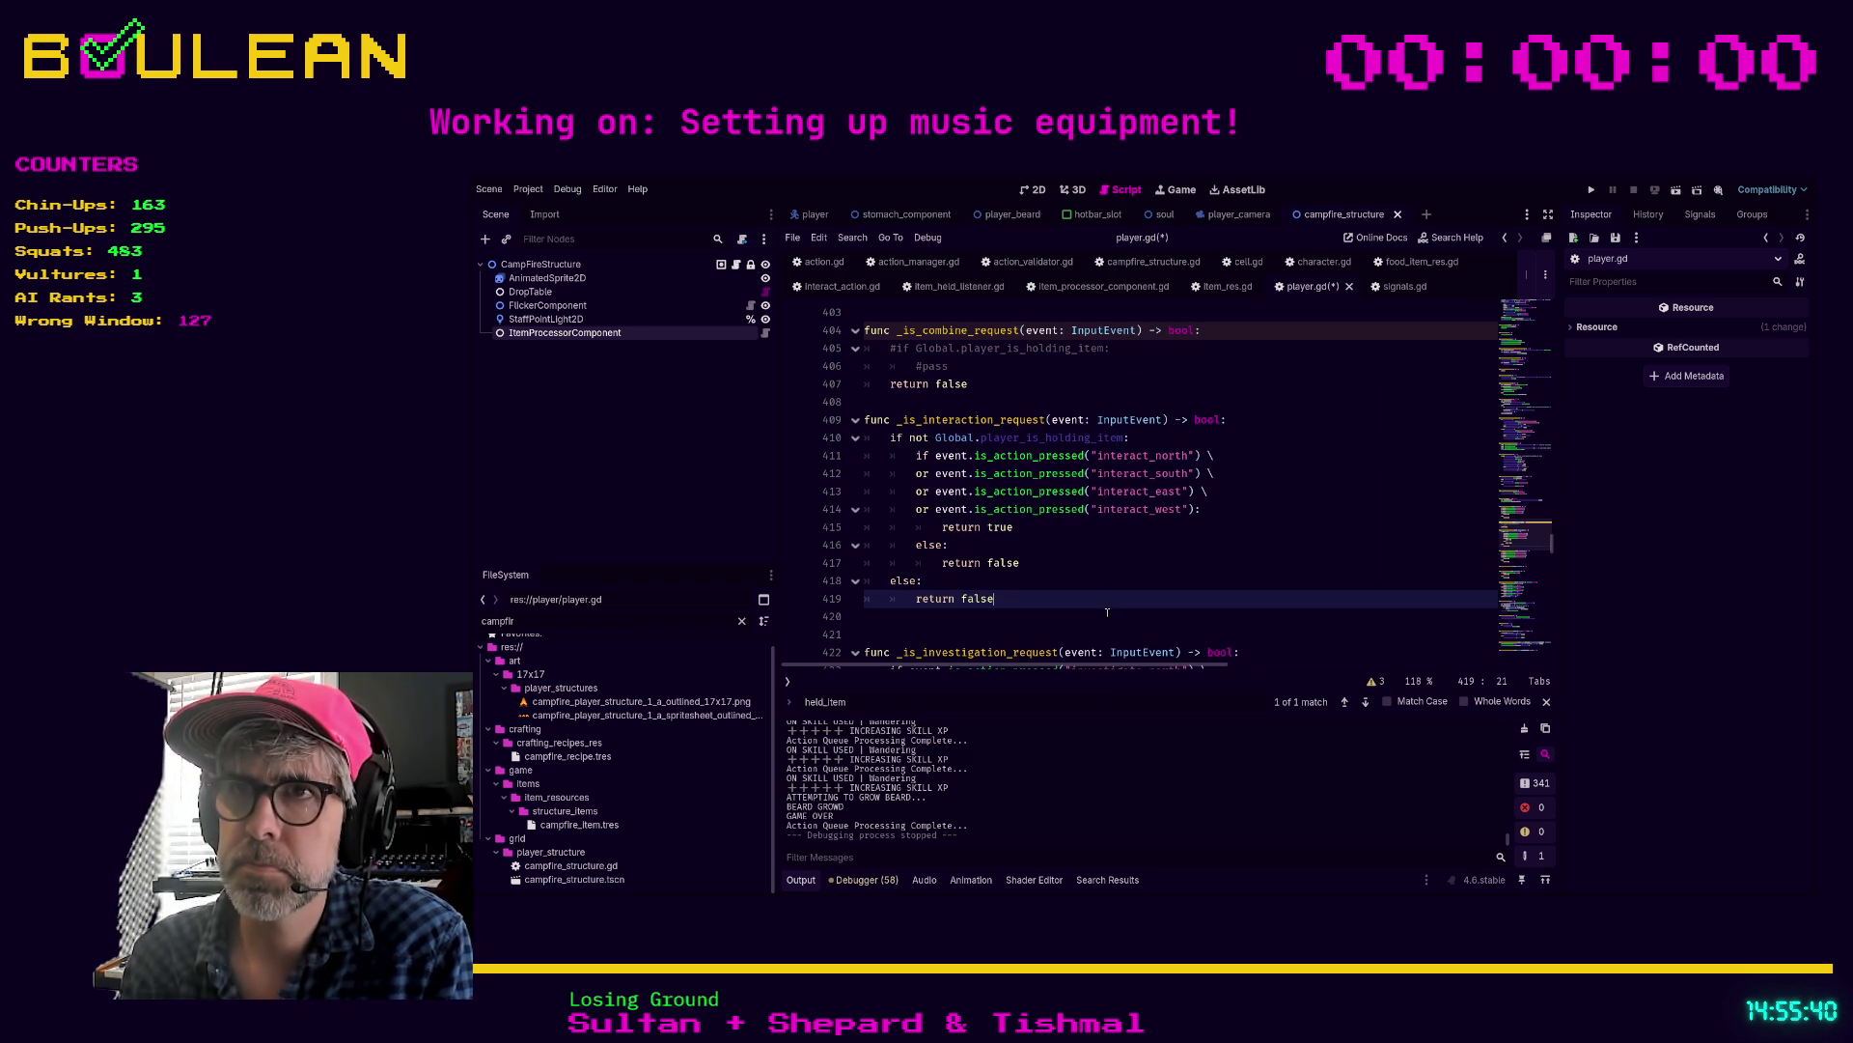
click(1052, 581)
key(F5)
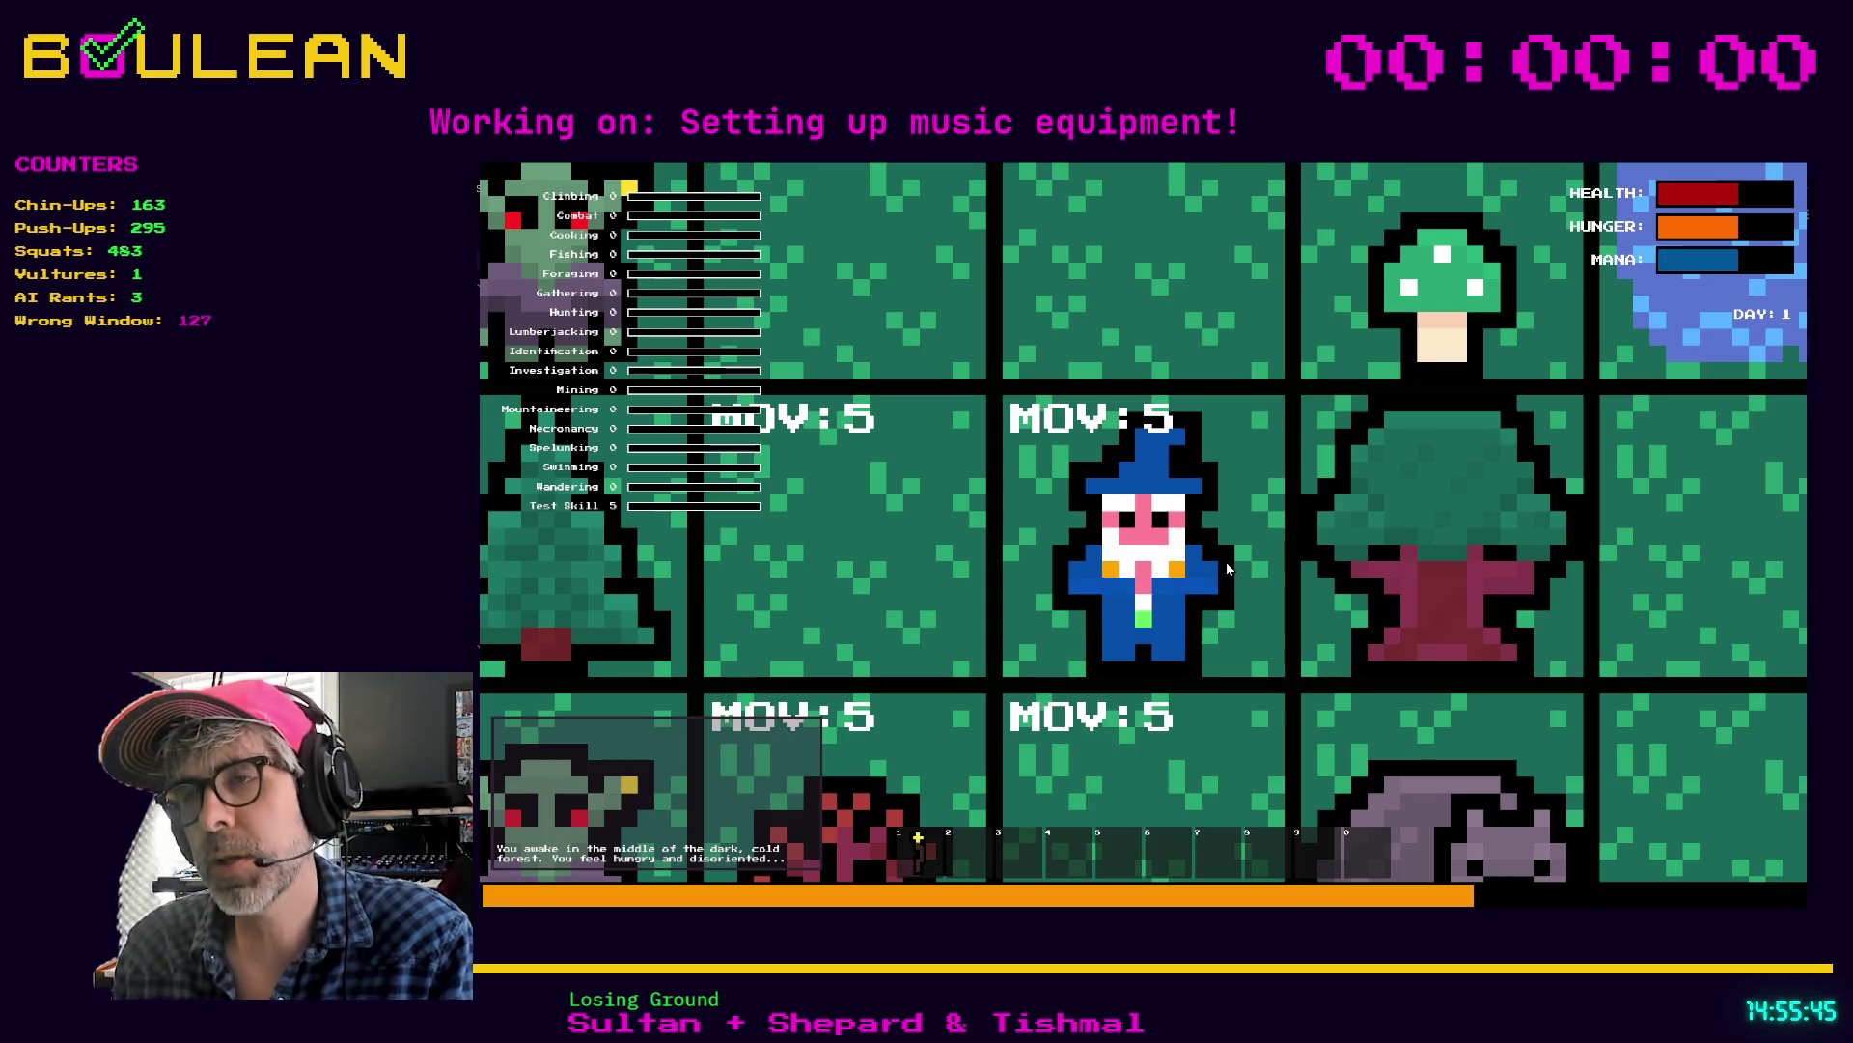
Step: Chop the nearby tree for logs and attack the wombat to collect raw meat
key(Right)
key(Right)
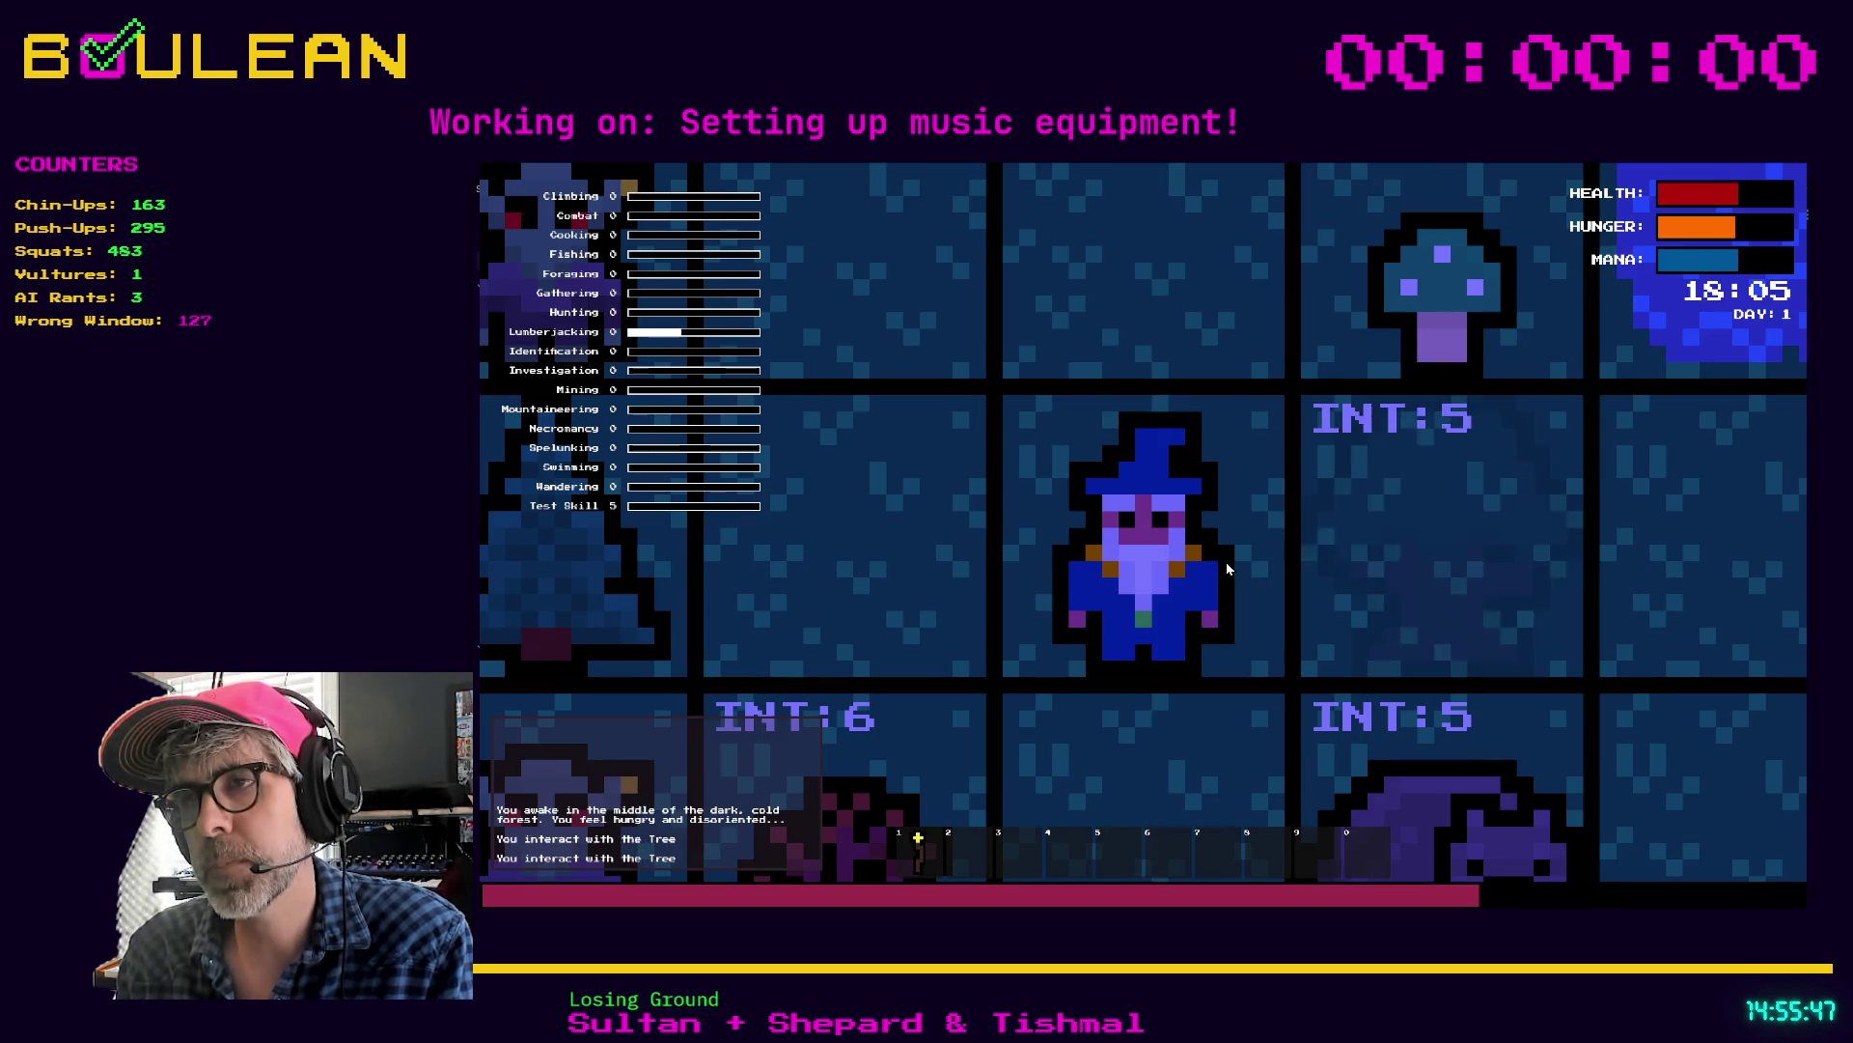
scroll(1227, 567, down, 3)
key(Right)
key(Right)
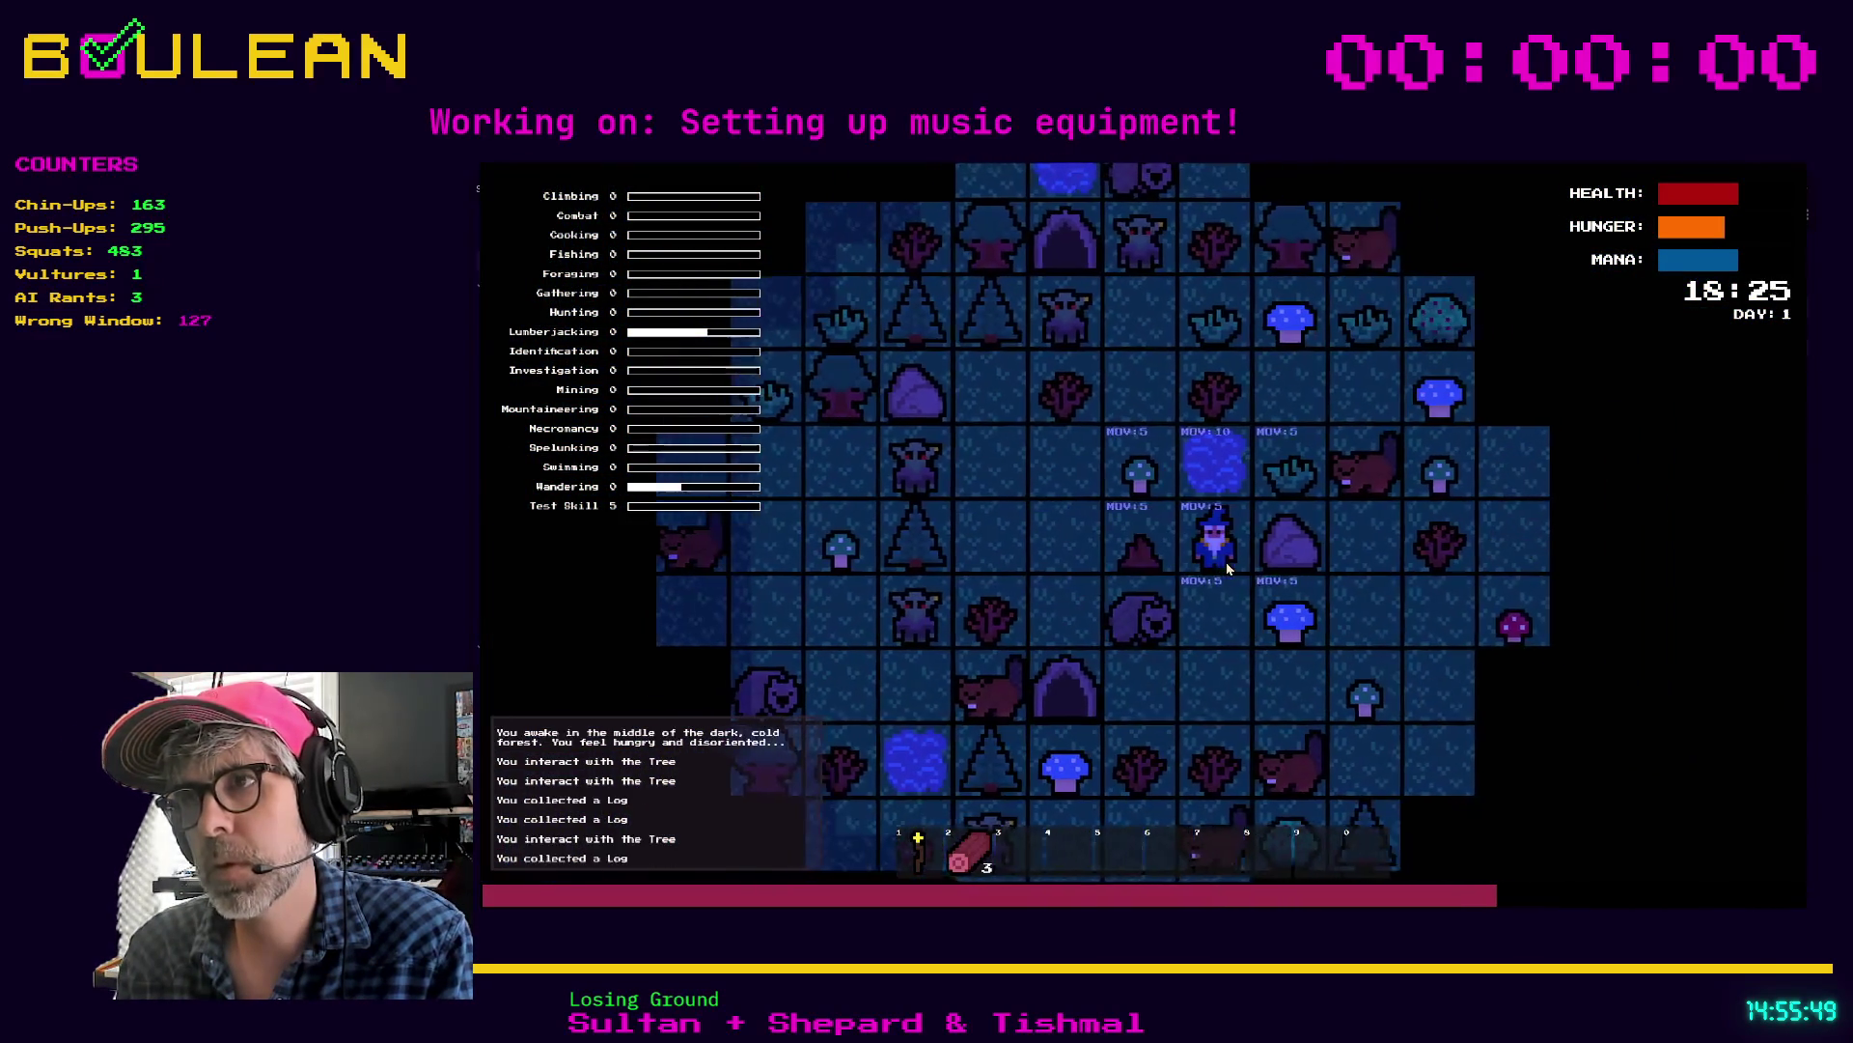
key(Down)
key(Left)
key(Left)
key(Left)
key(Left)
key(Left)
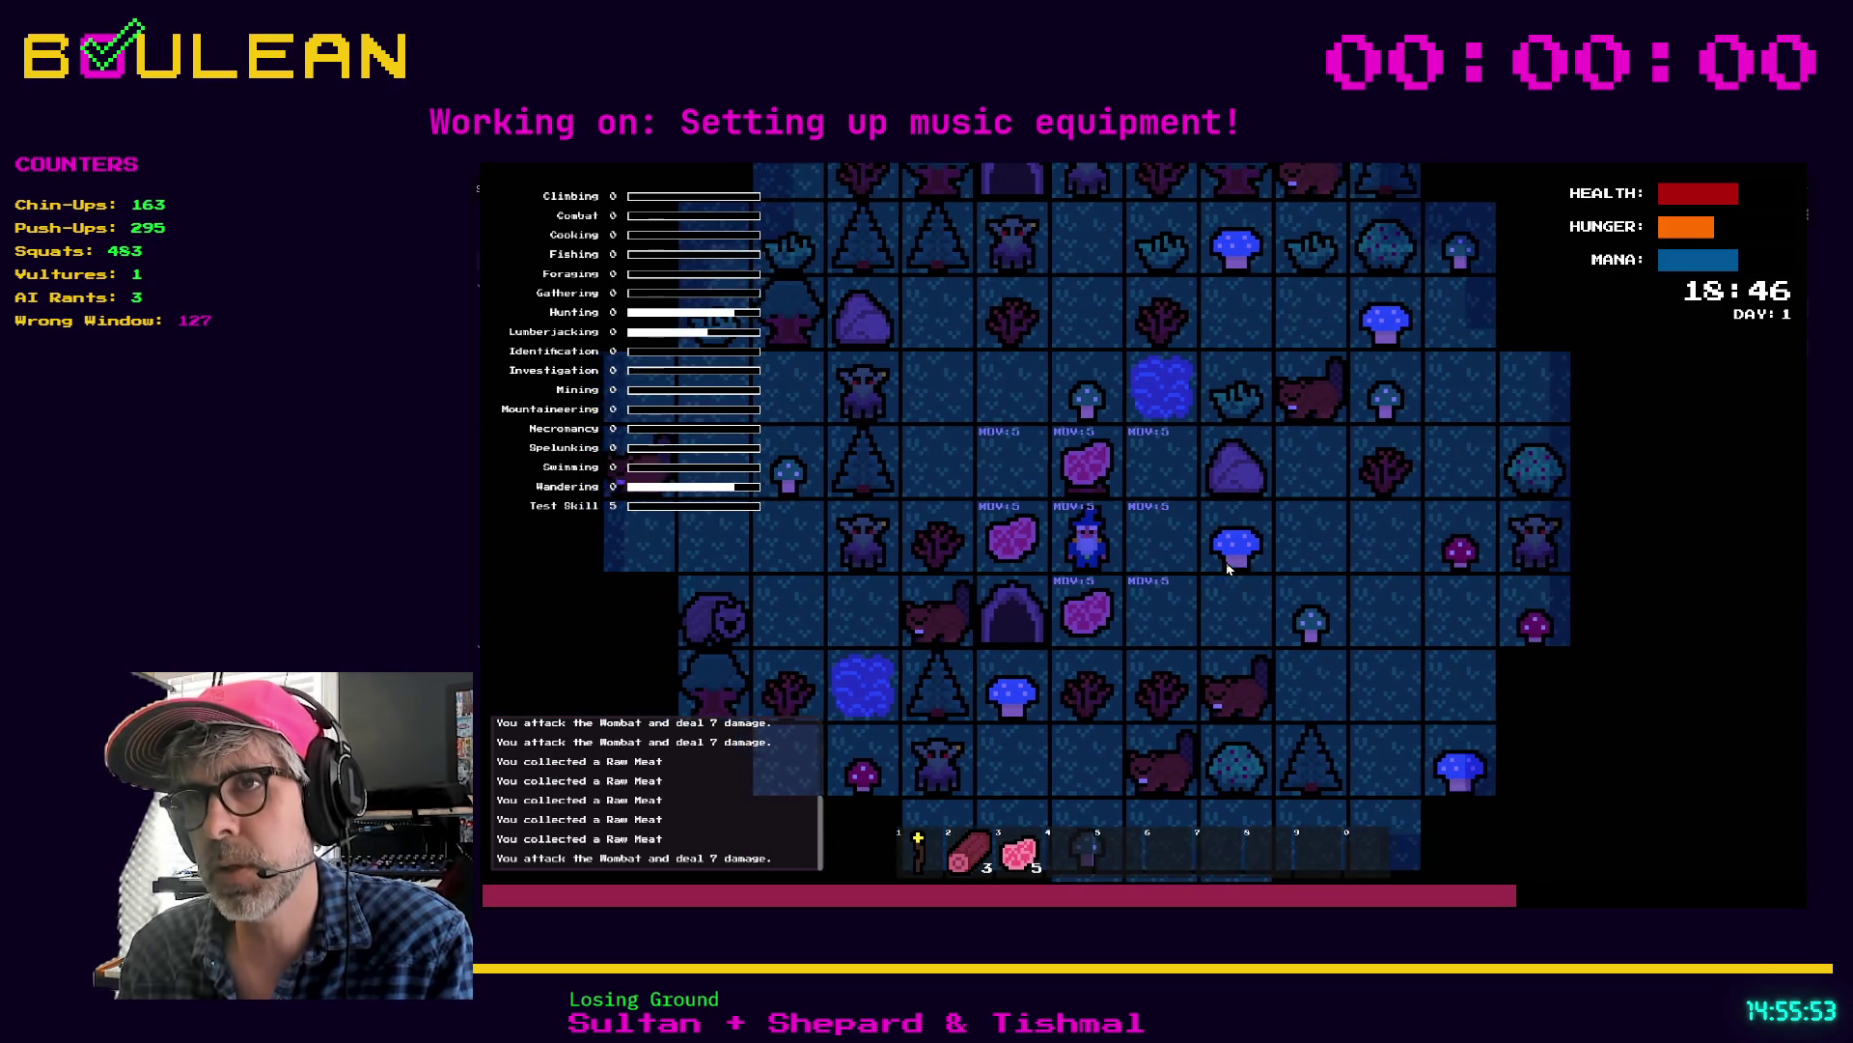
key(Left)
key(Left)
Step: Craft a Campfire from a log and place it above the player
key(c)
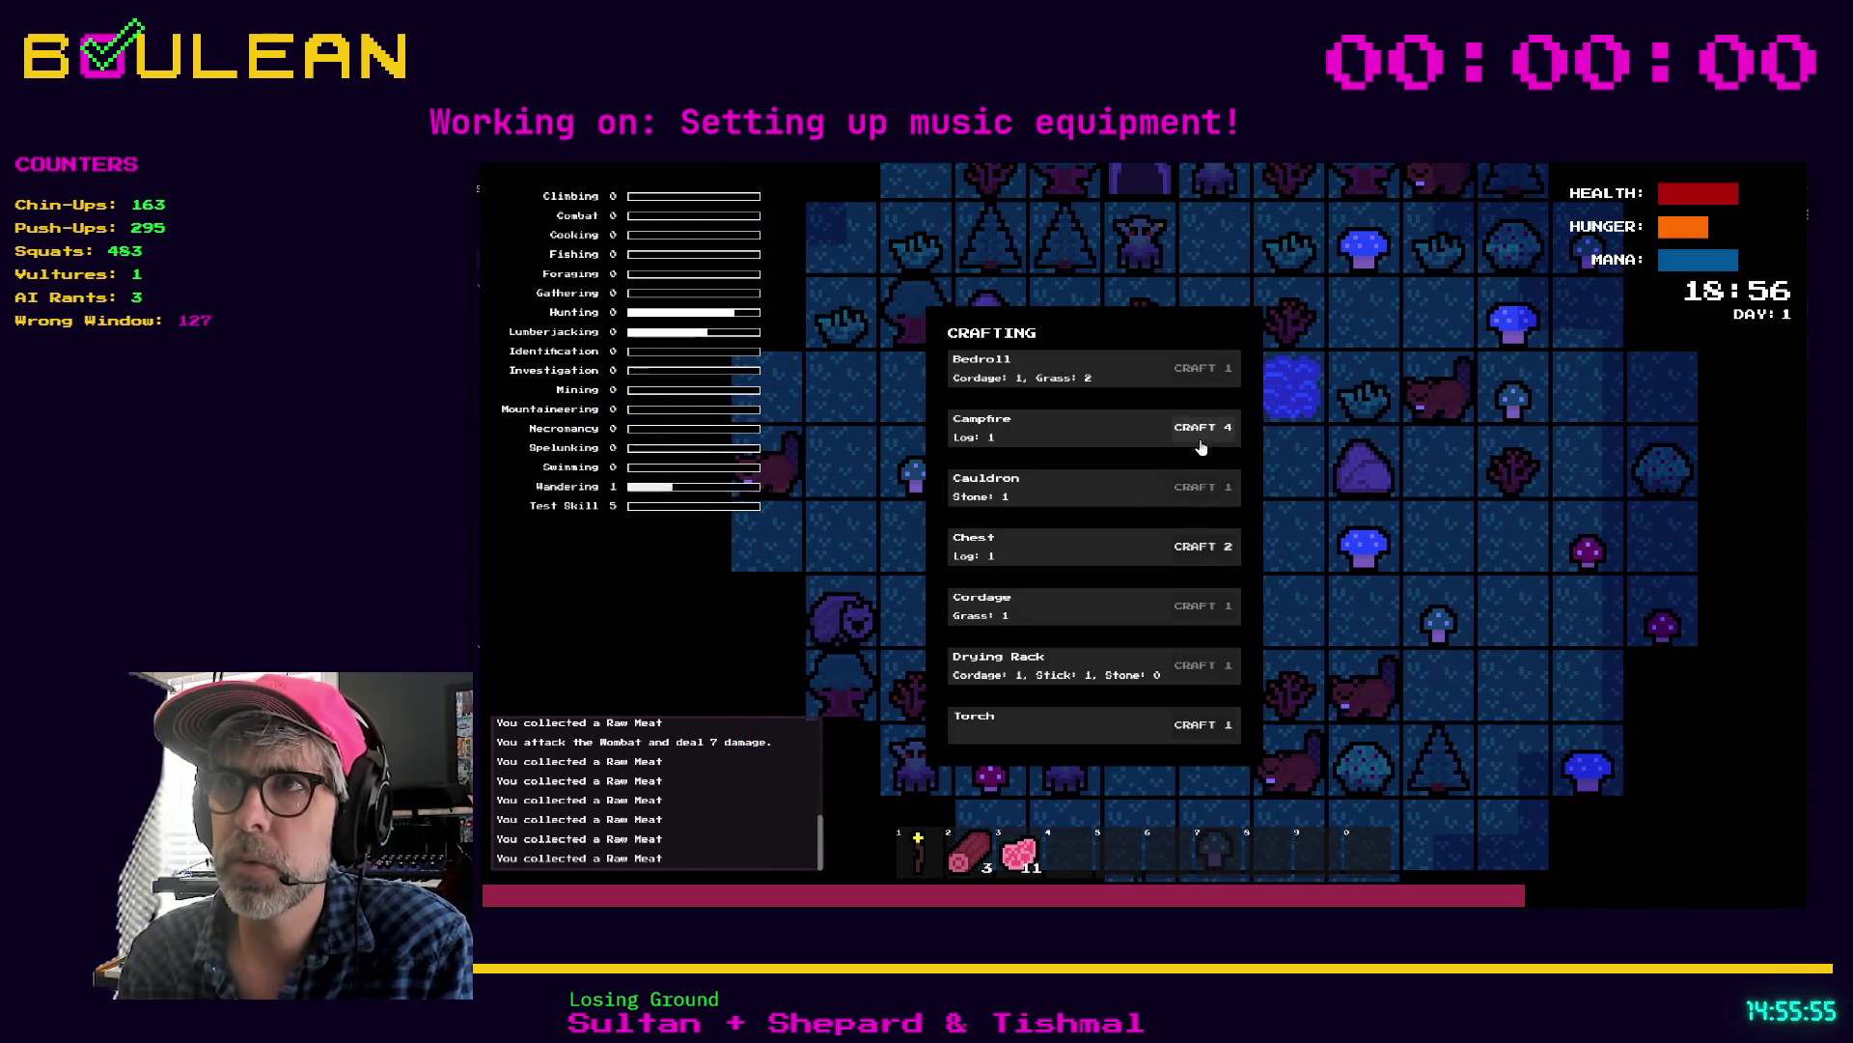
click(1202, 435)
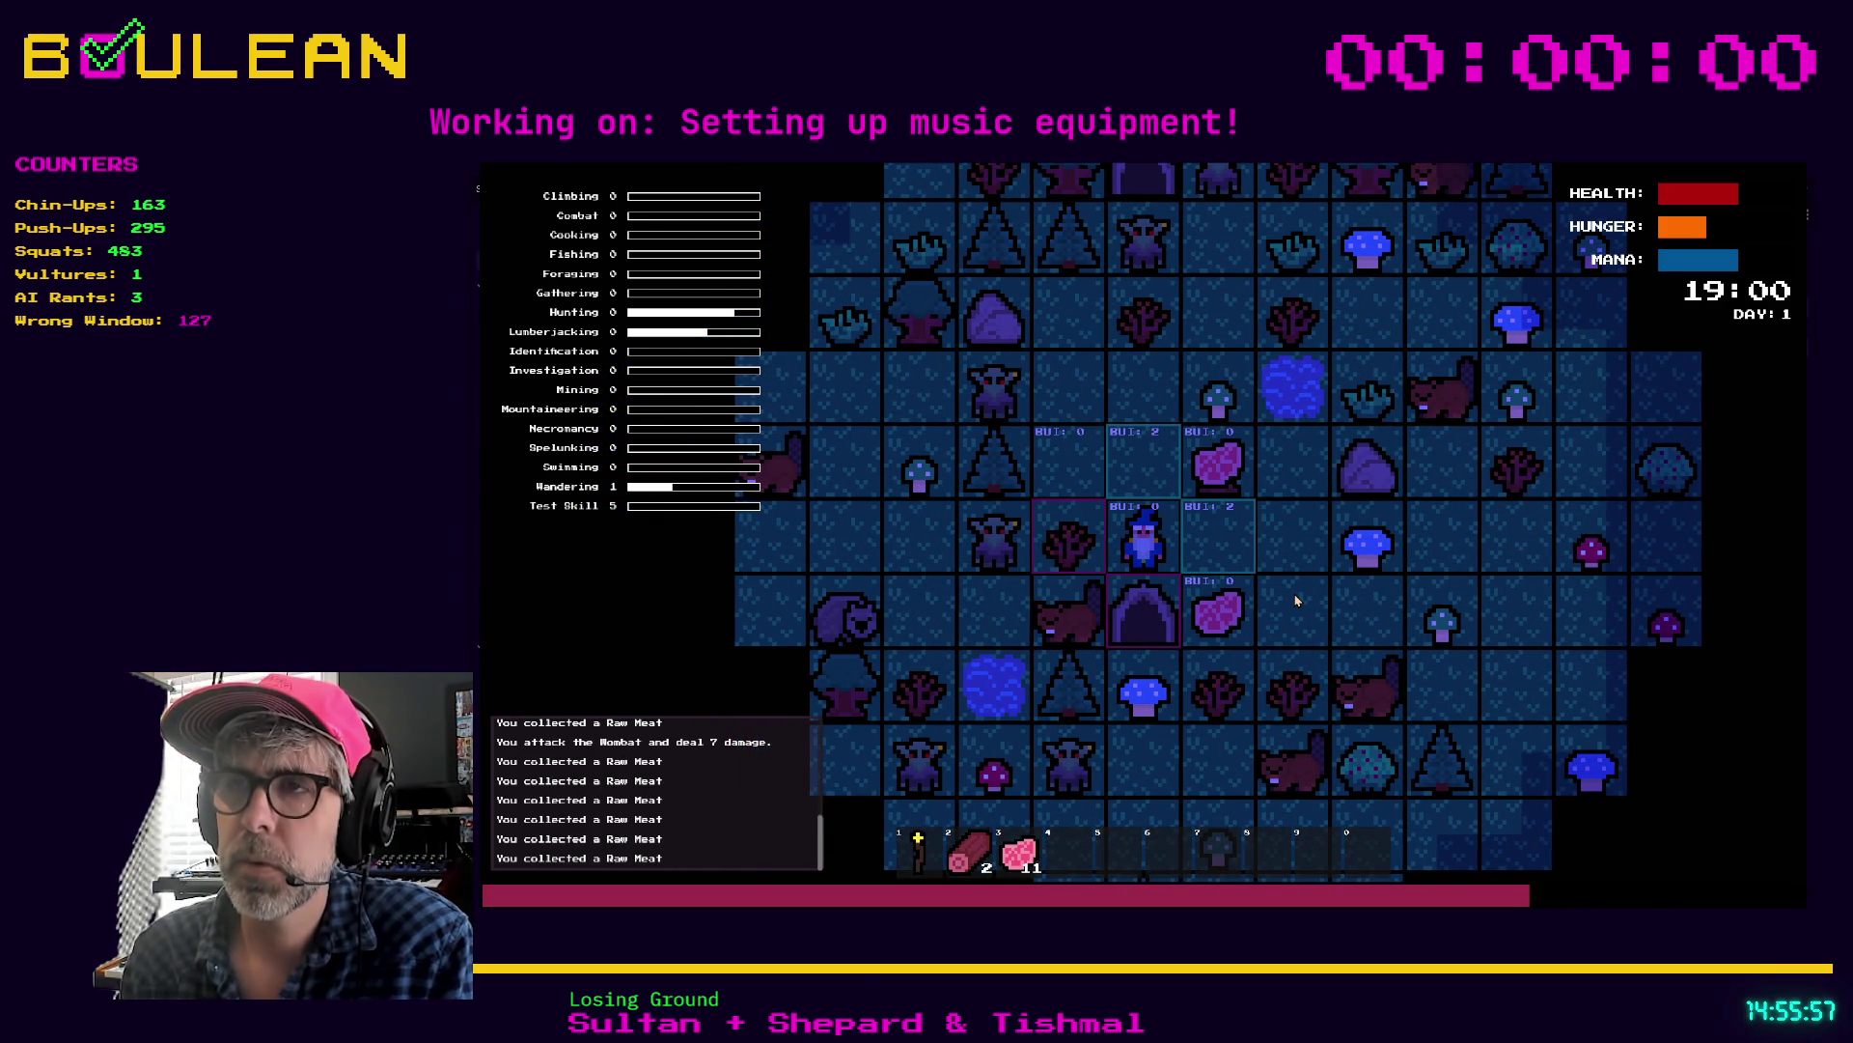
key(Up)
Step: Eat several pieces of raw meat, then stop the game with F8
key(d)
key(3)
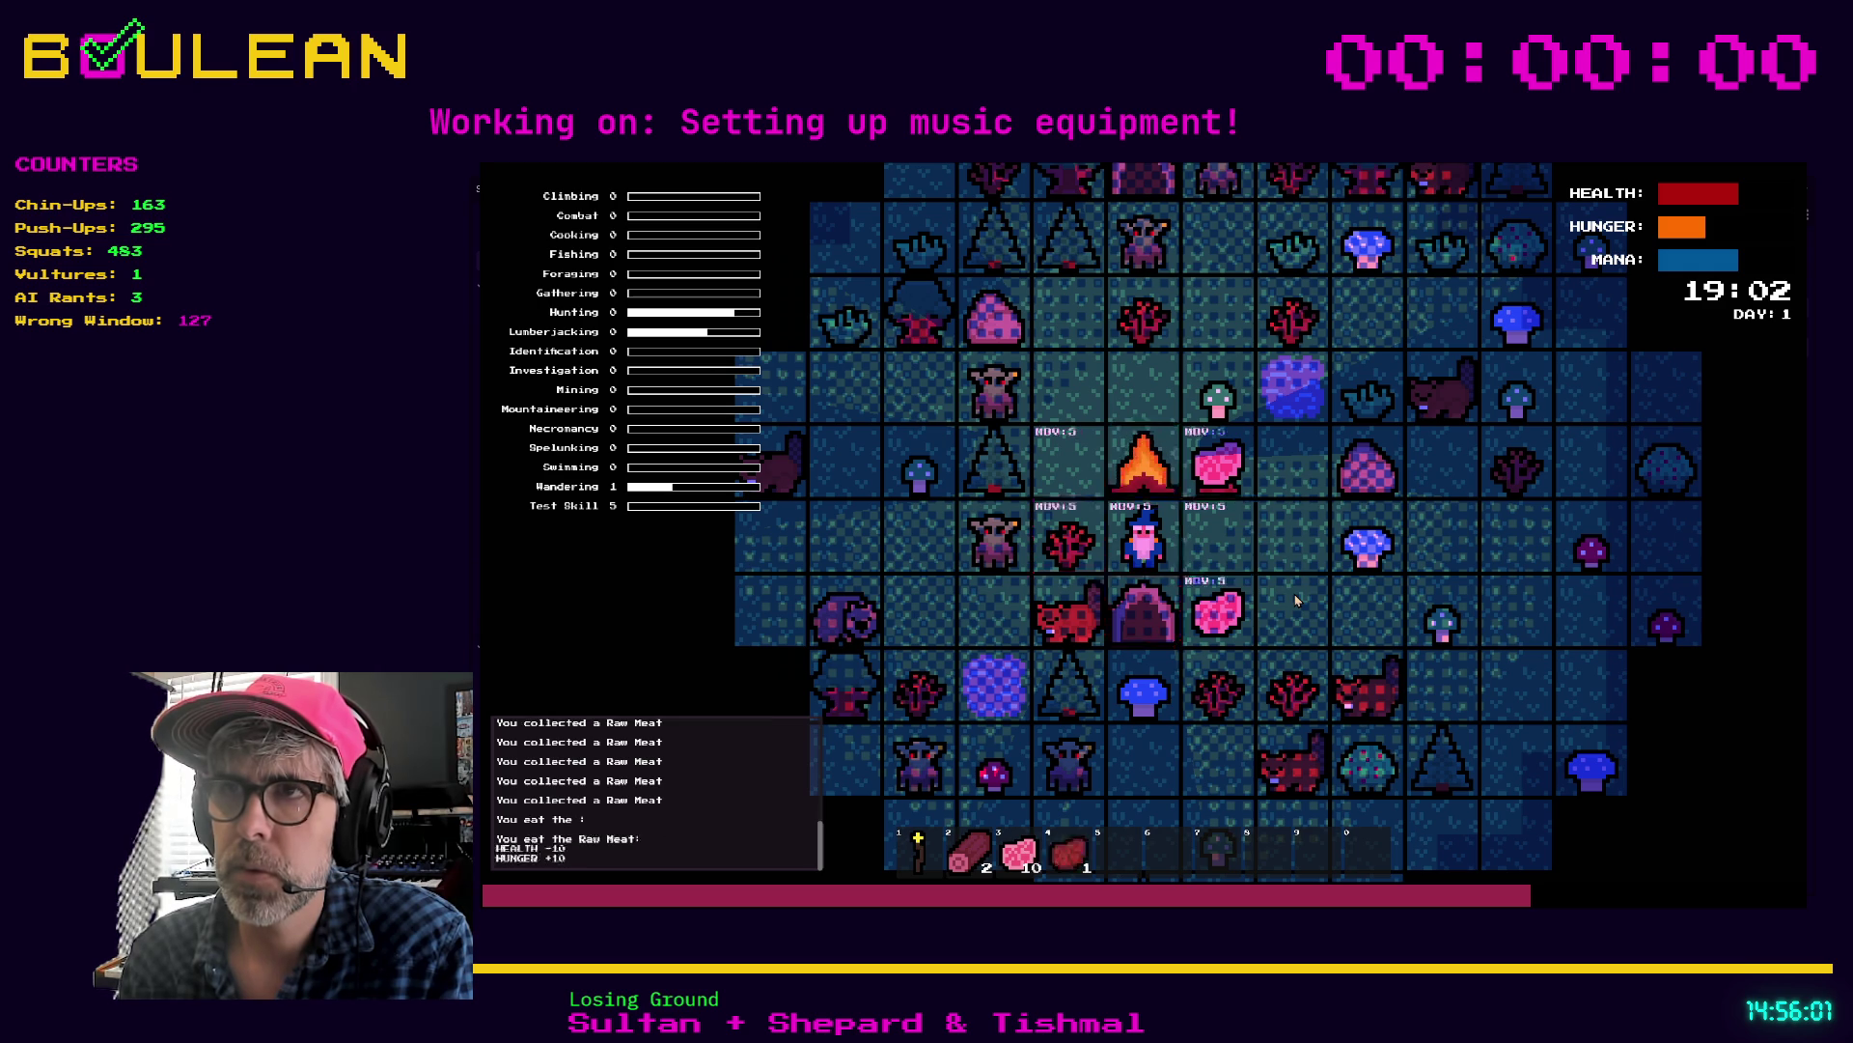
key(d)
key(3)
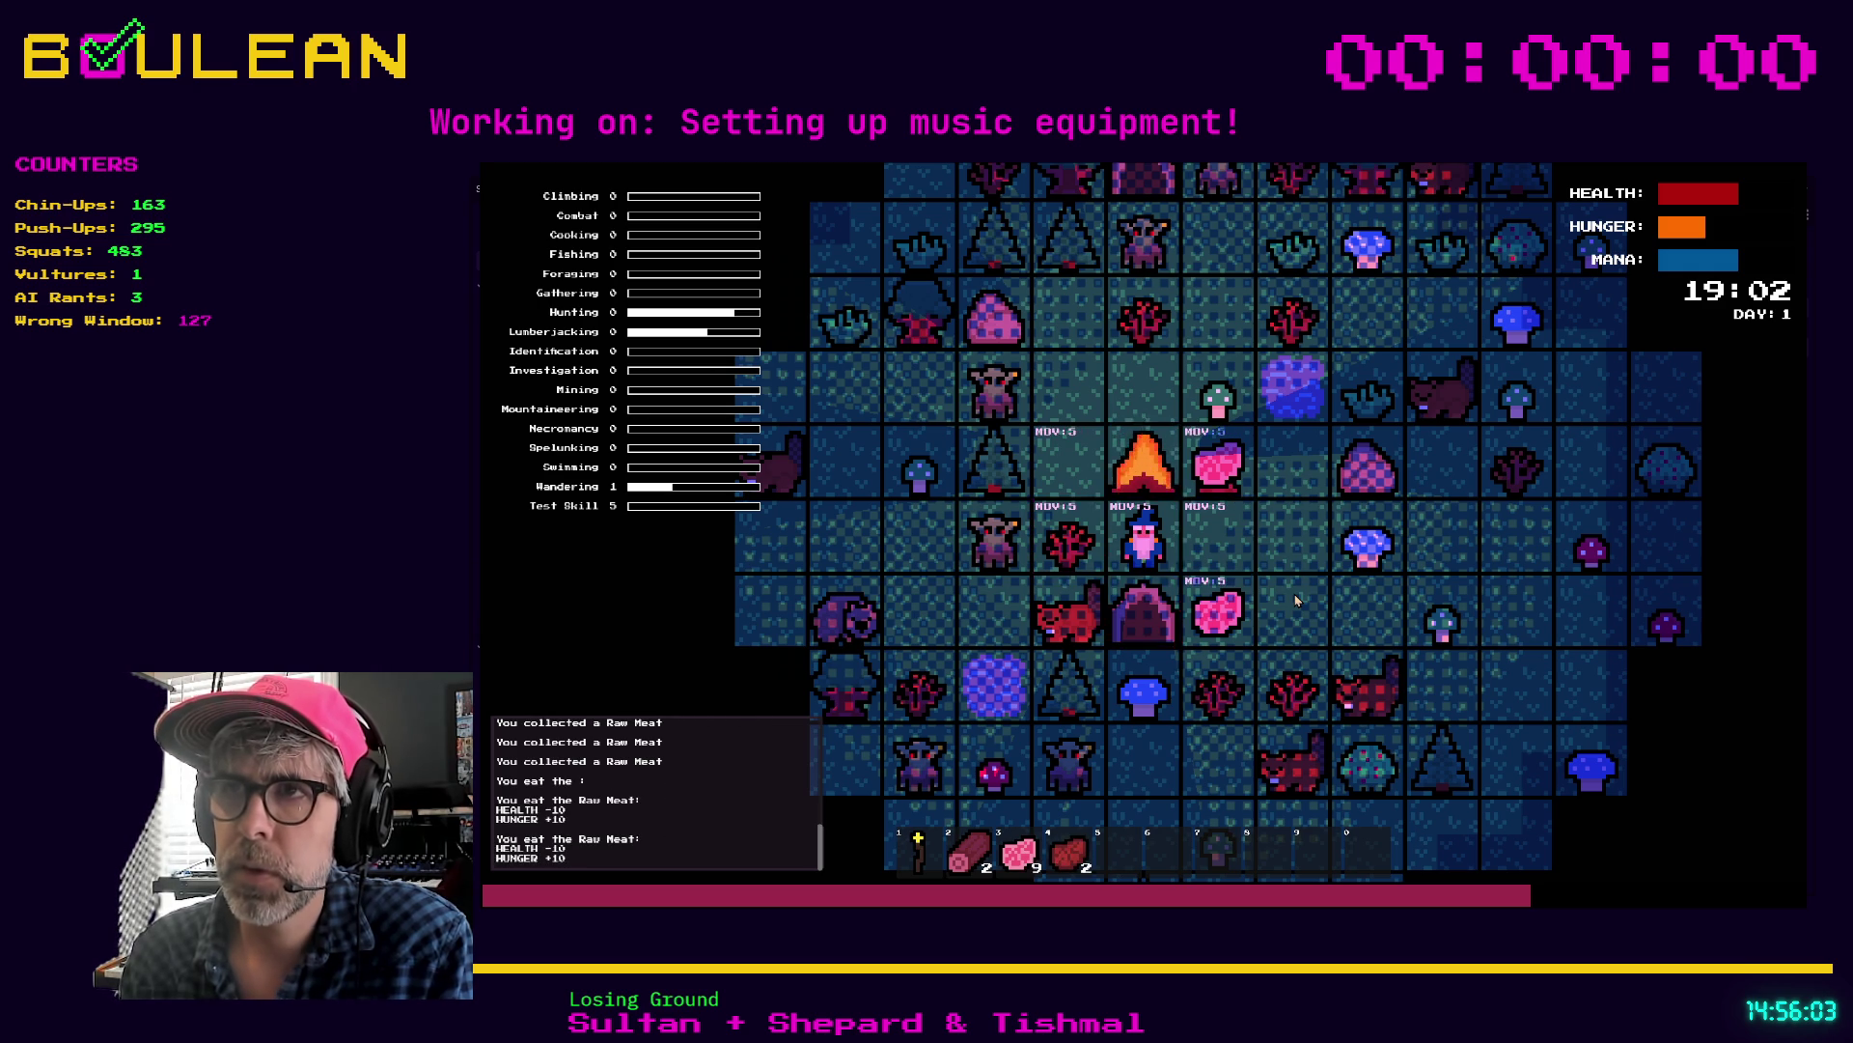
key(d)
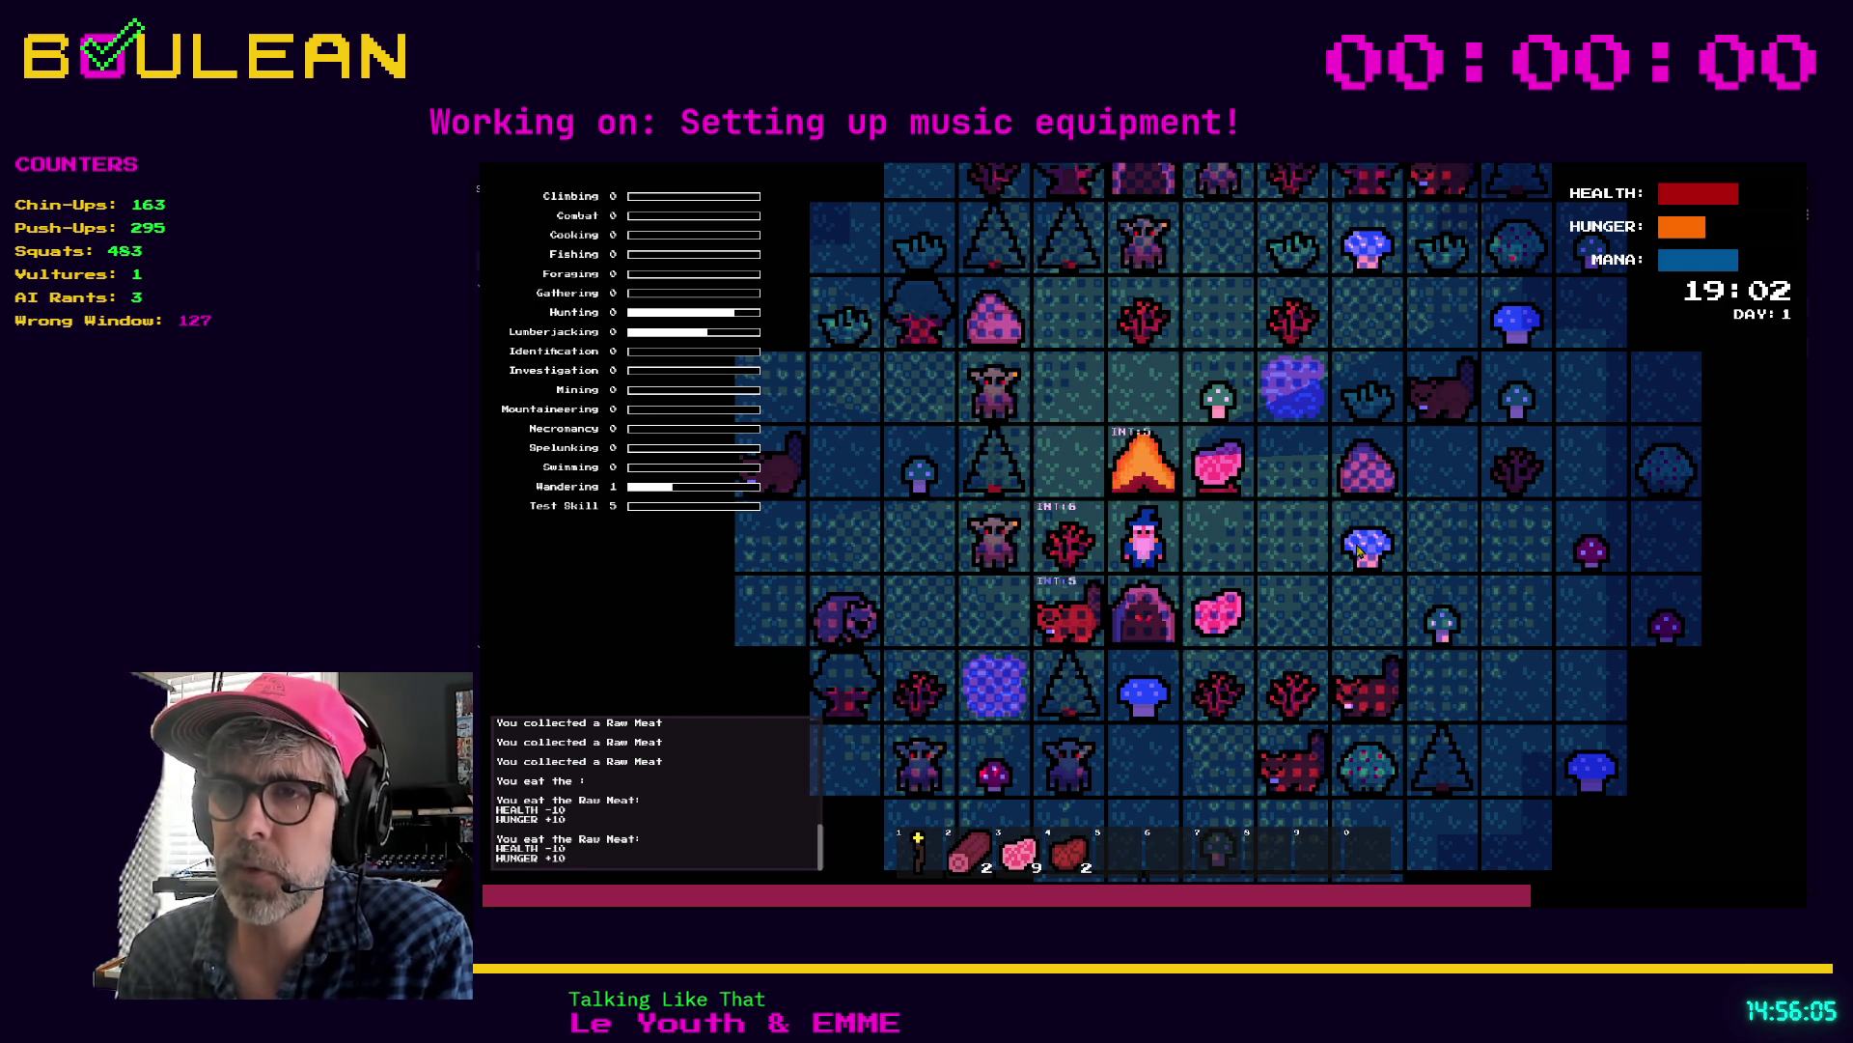
key(3)
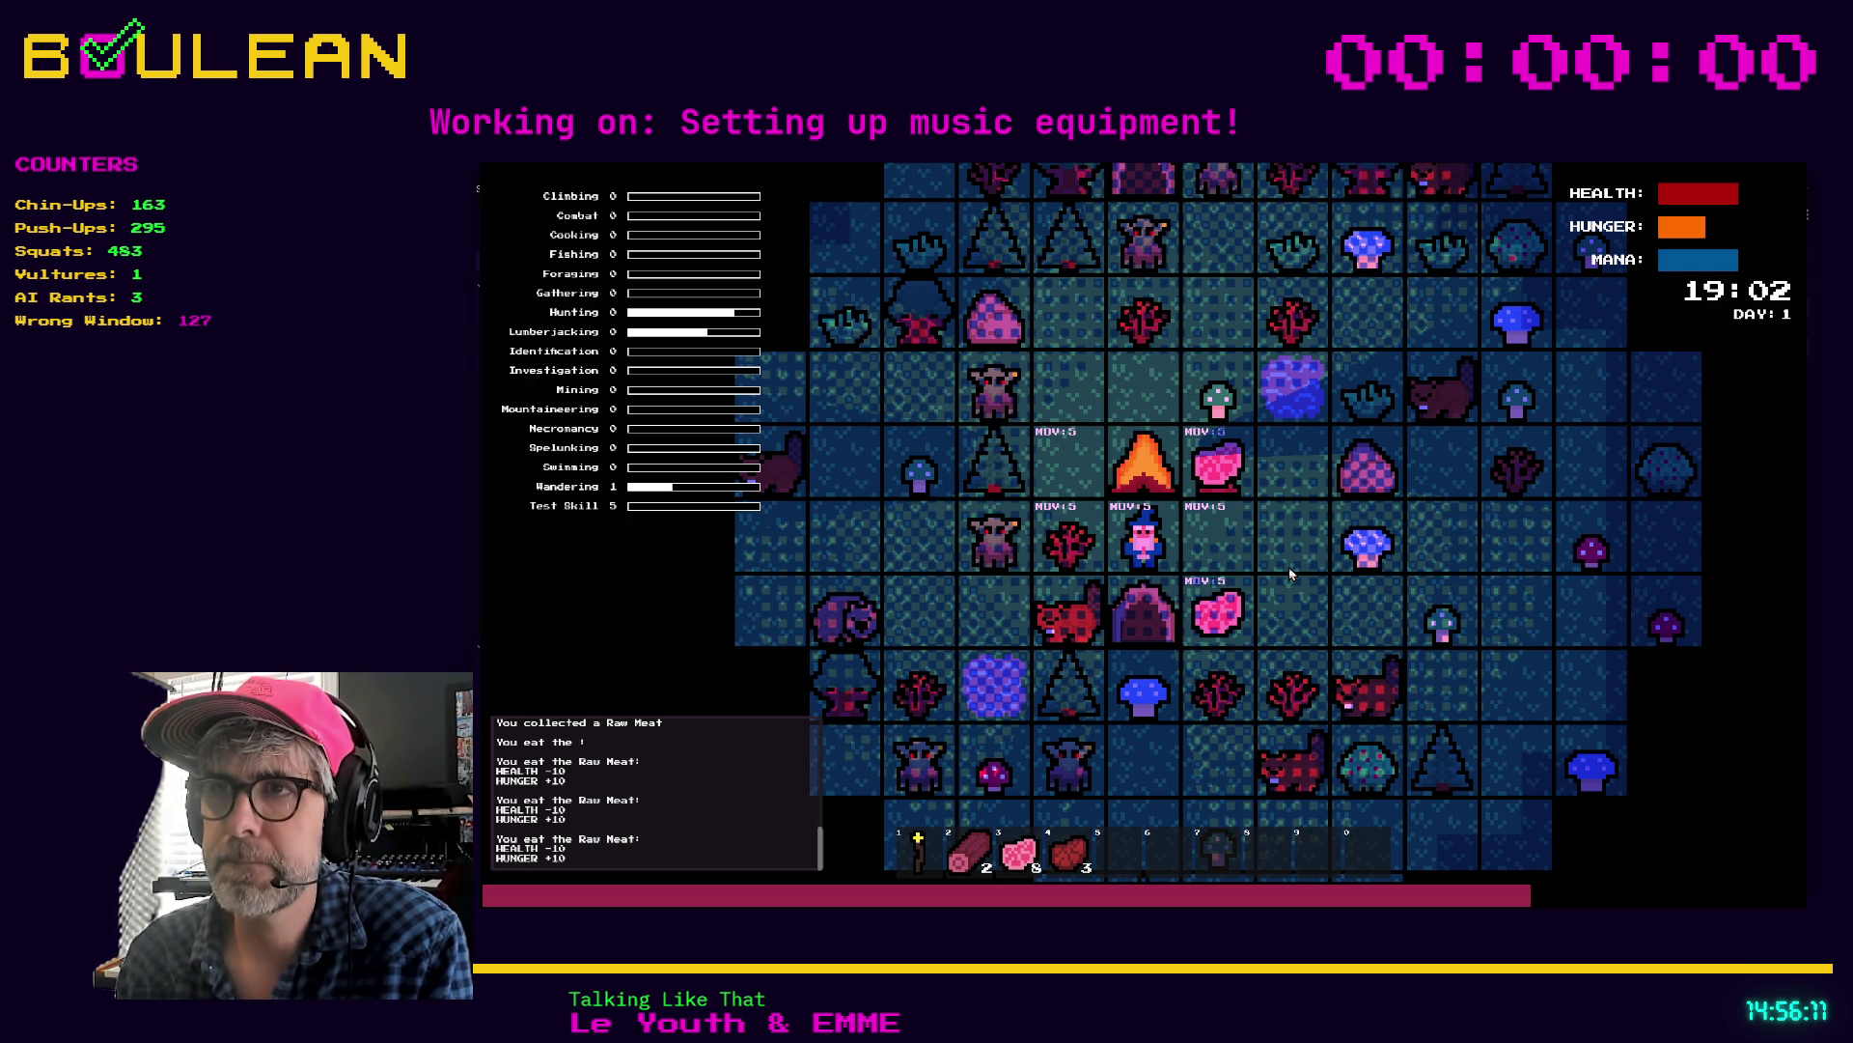
key(F8)
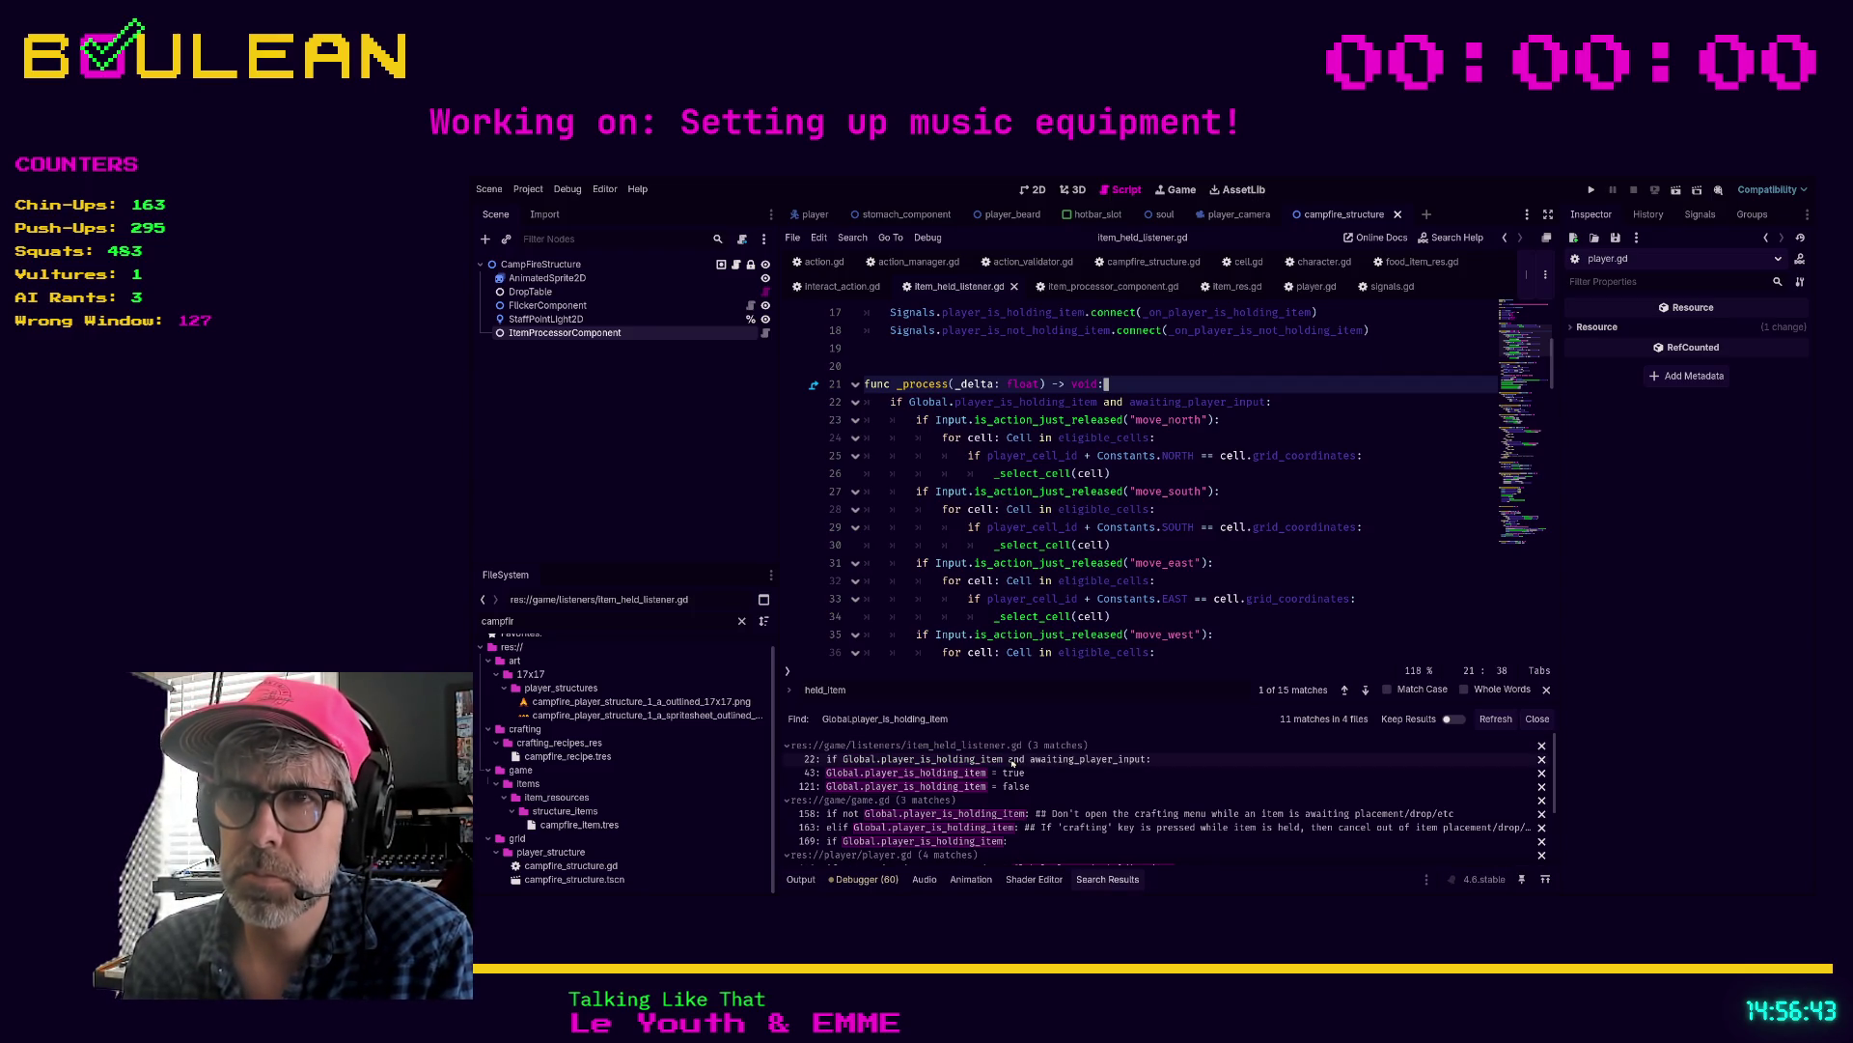
Step: Open the line 43 match in item_held_listener.gd that sets Global.player_is_holding_item to true
click(1013, 772)
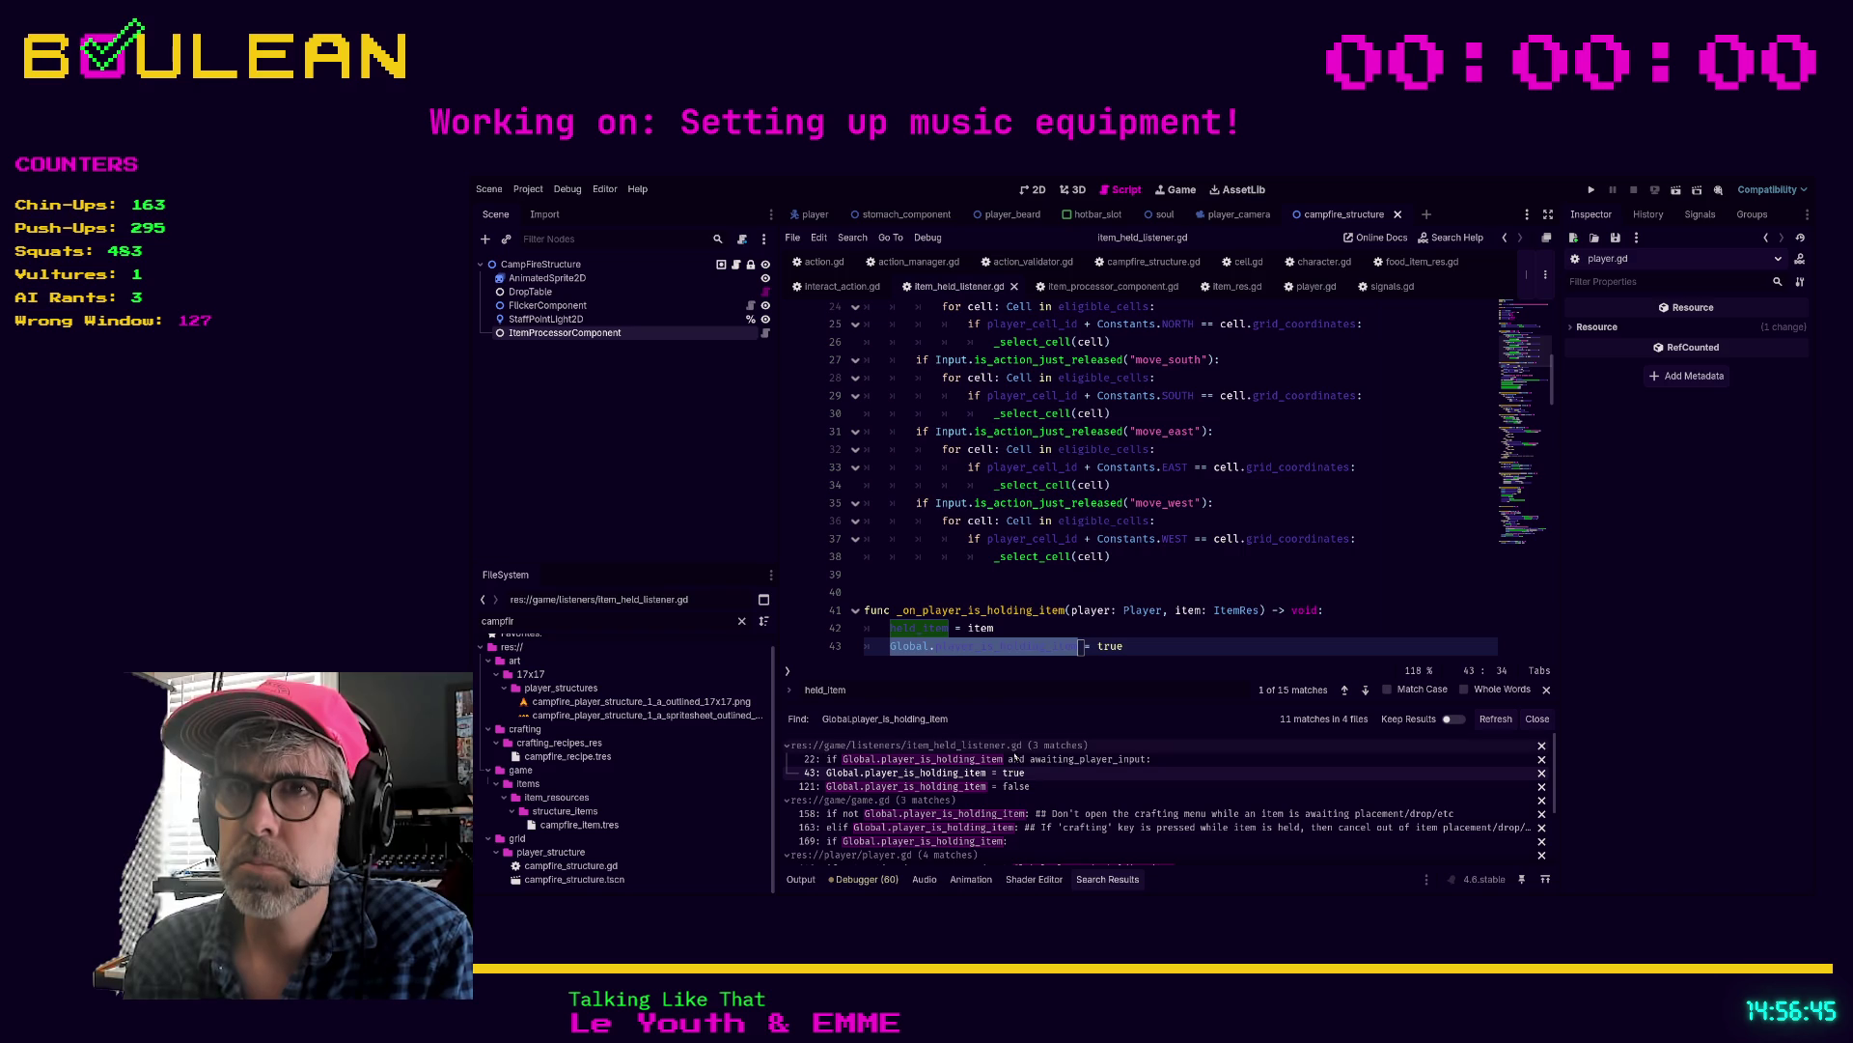
scroll(1132, 594, down, 1)
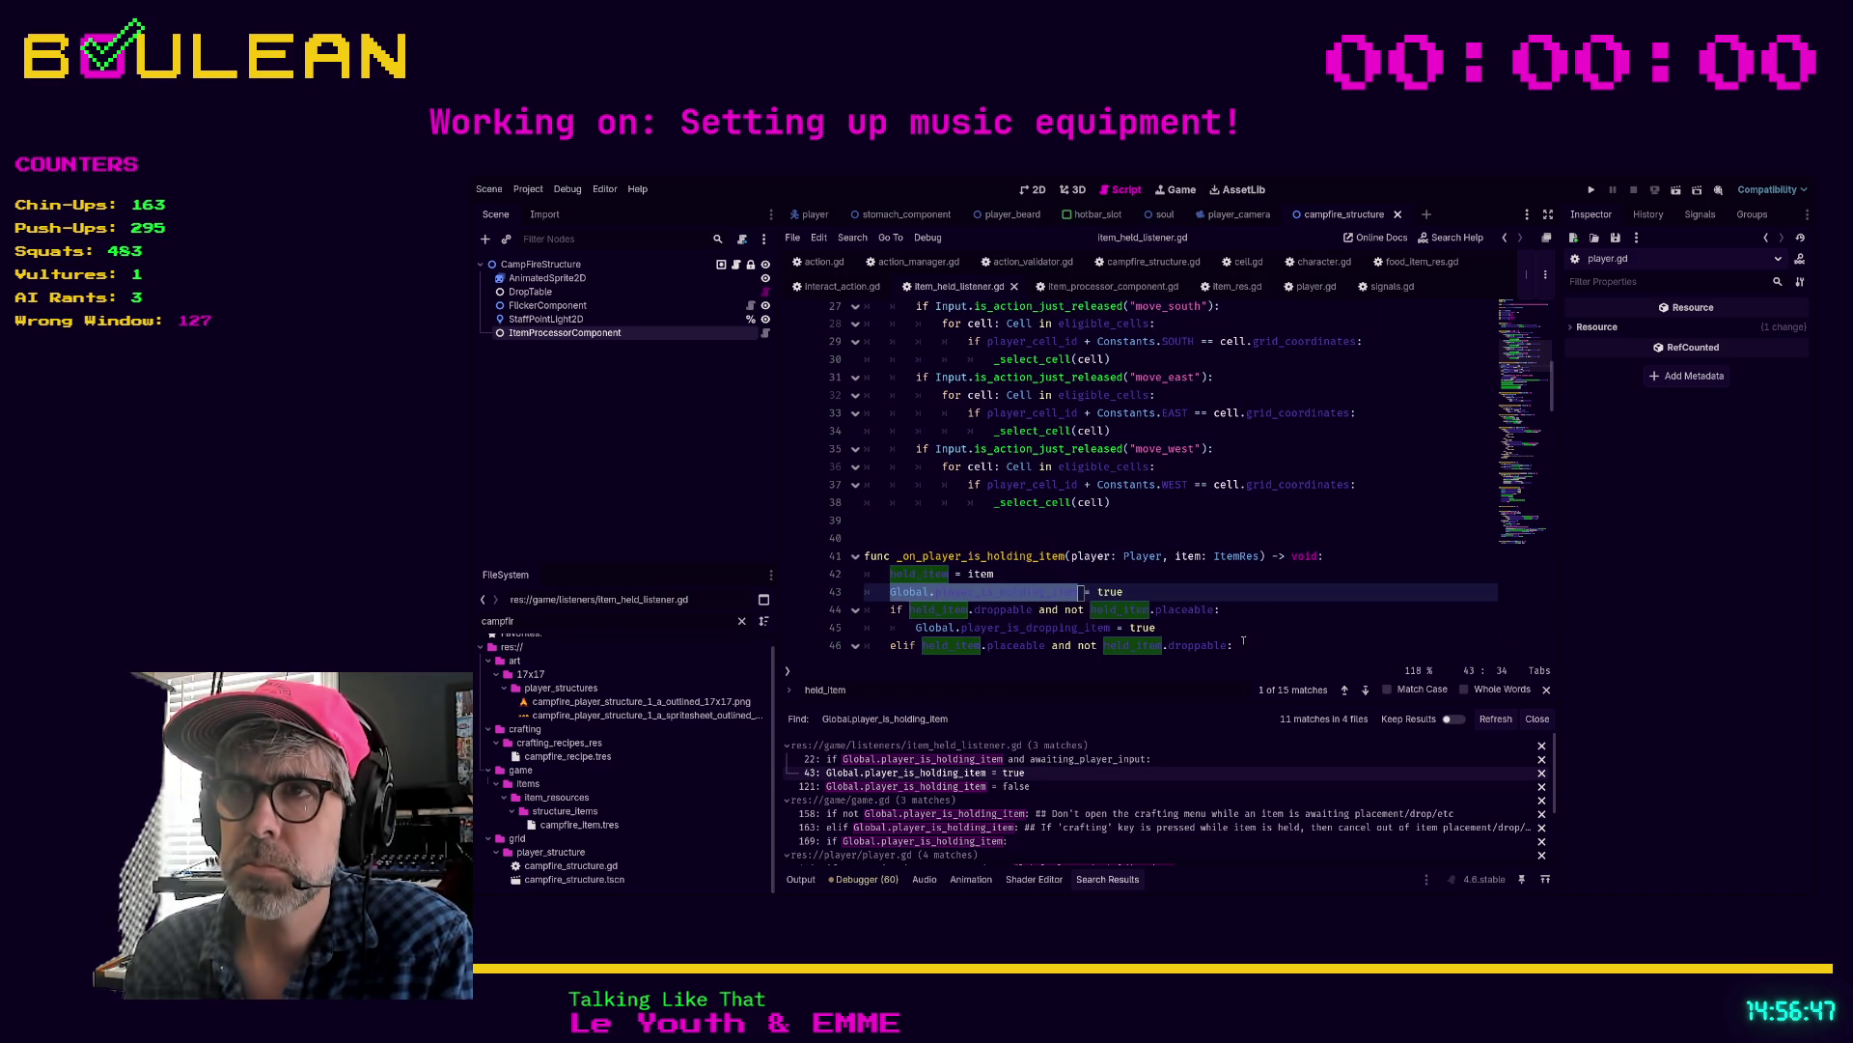
click(1204, 594)
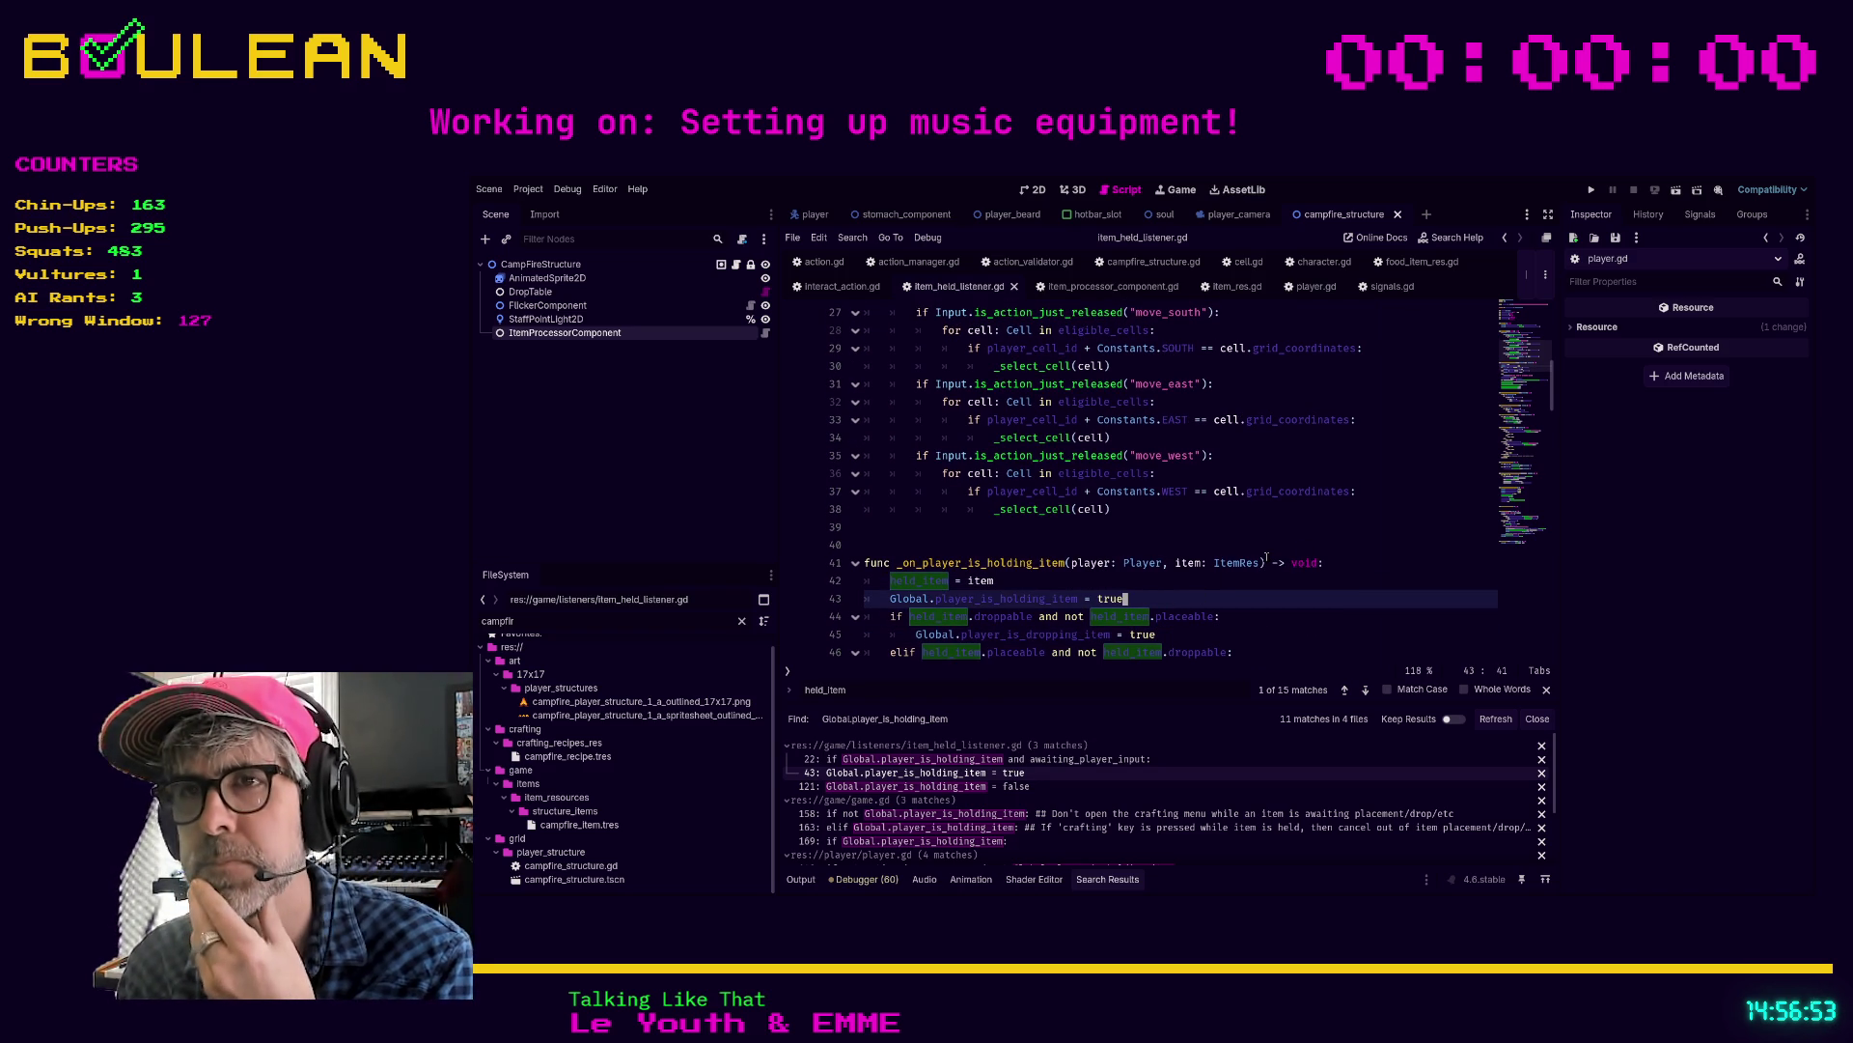
scroll(1266, 558, down, 1)
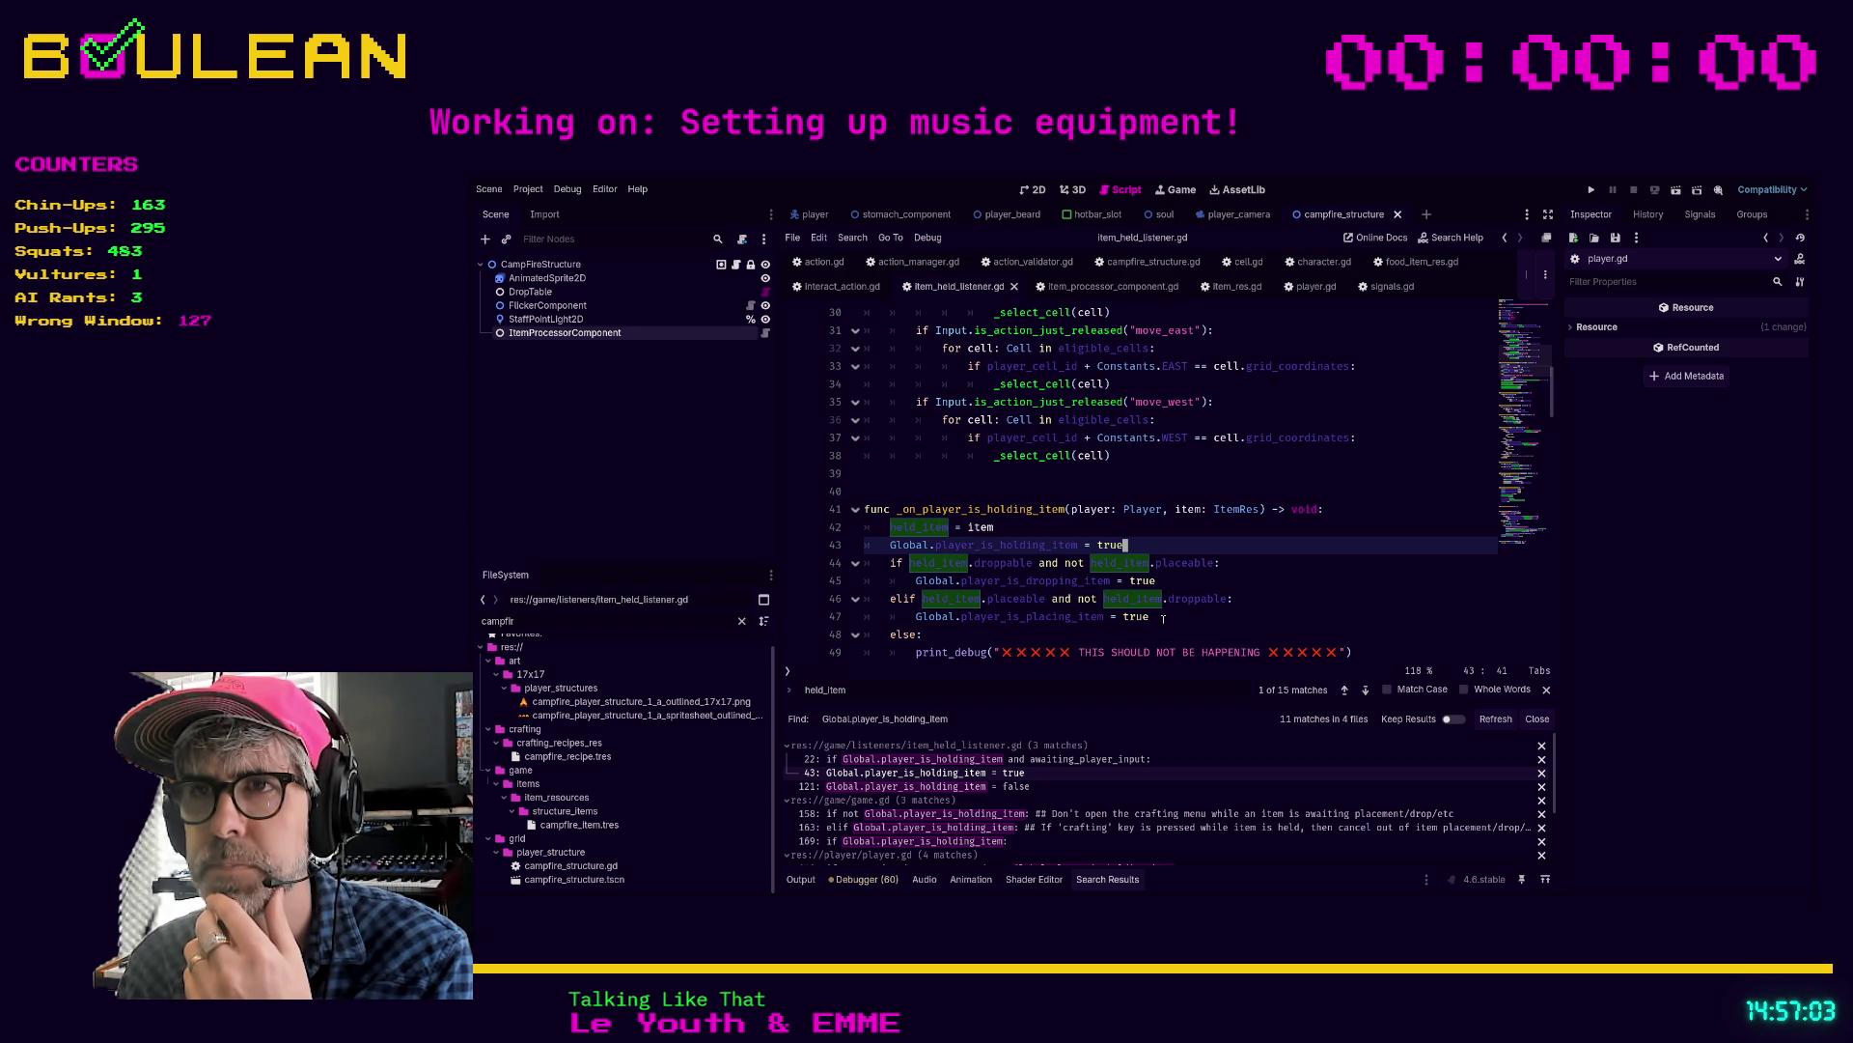
scroll(1164, 619, down, 2)
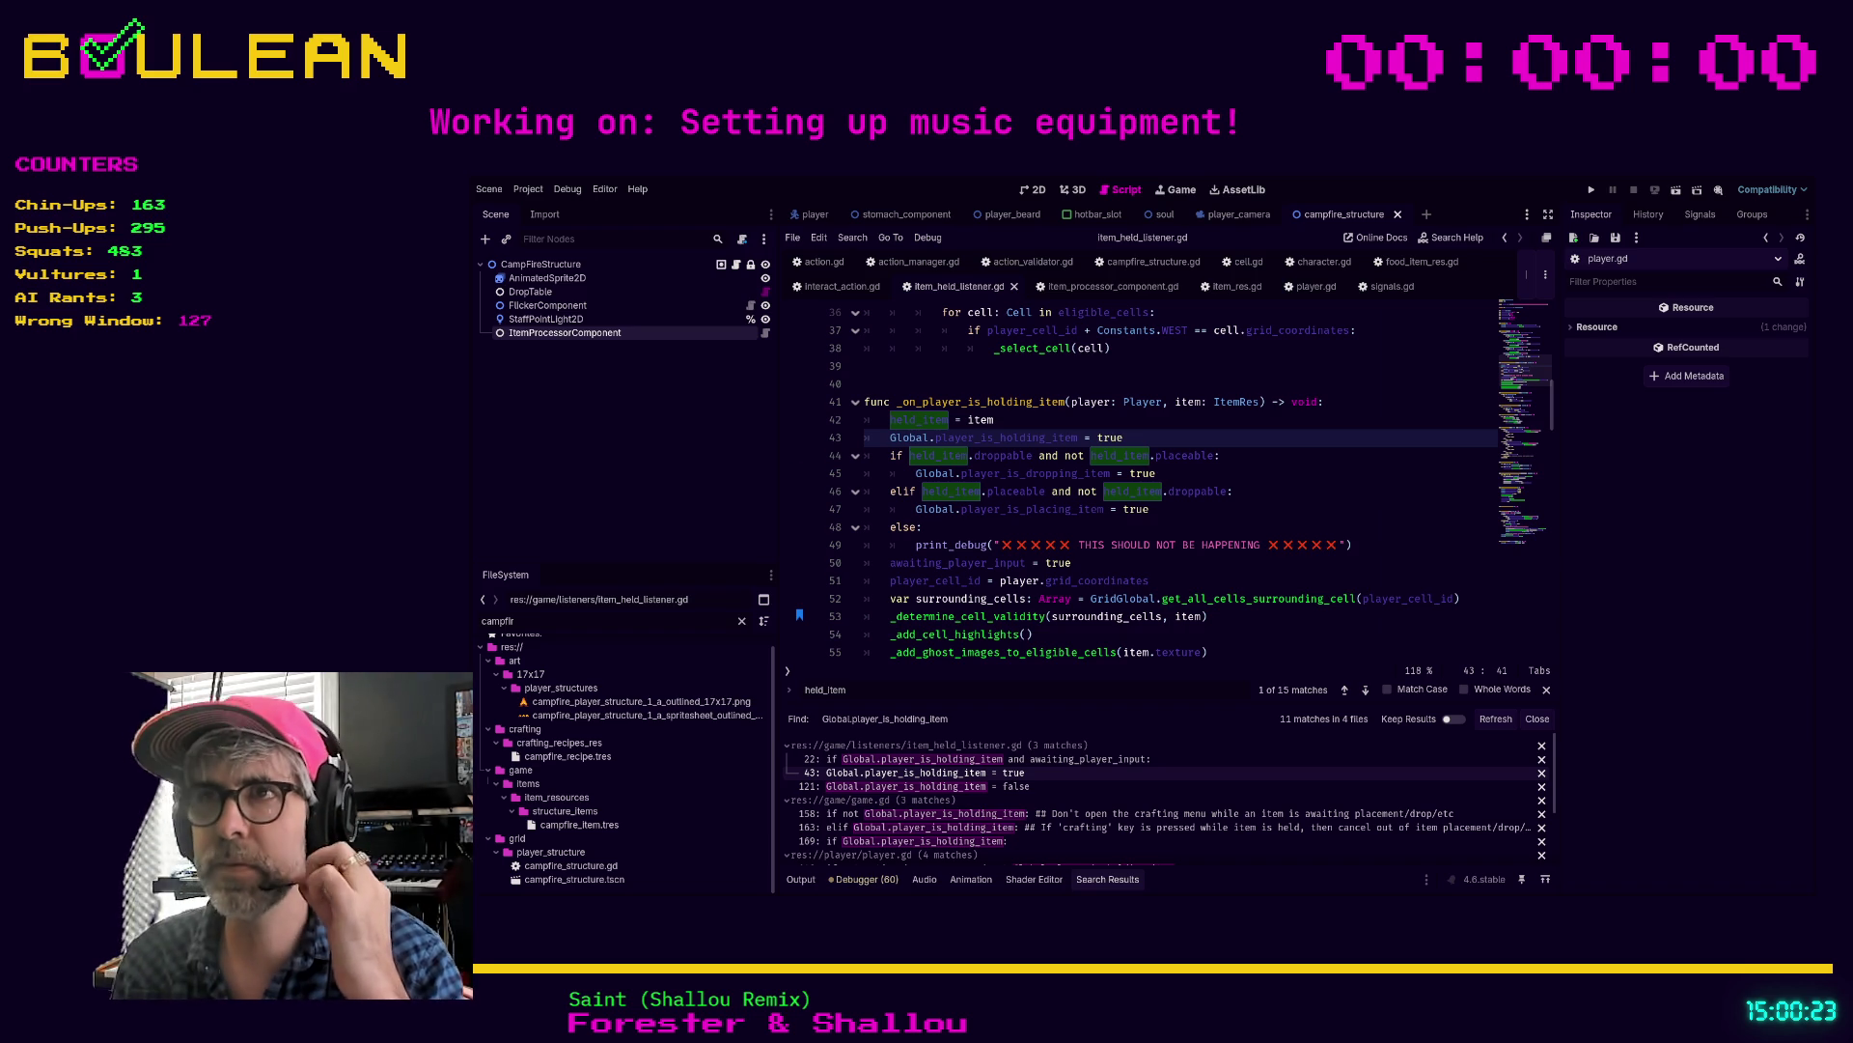
click(1264, 523)
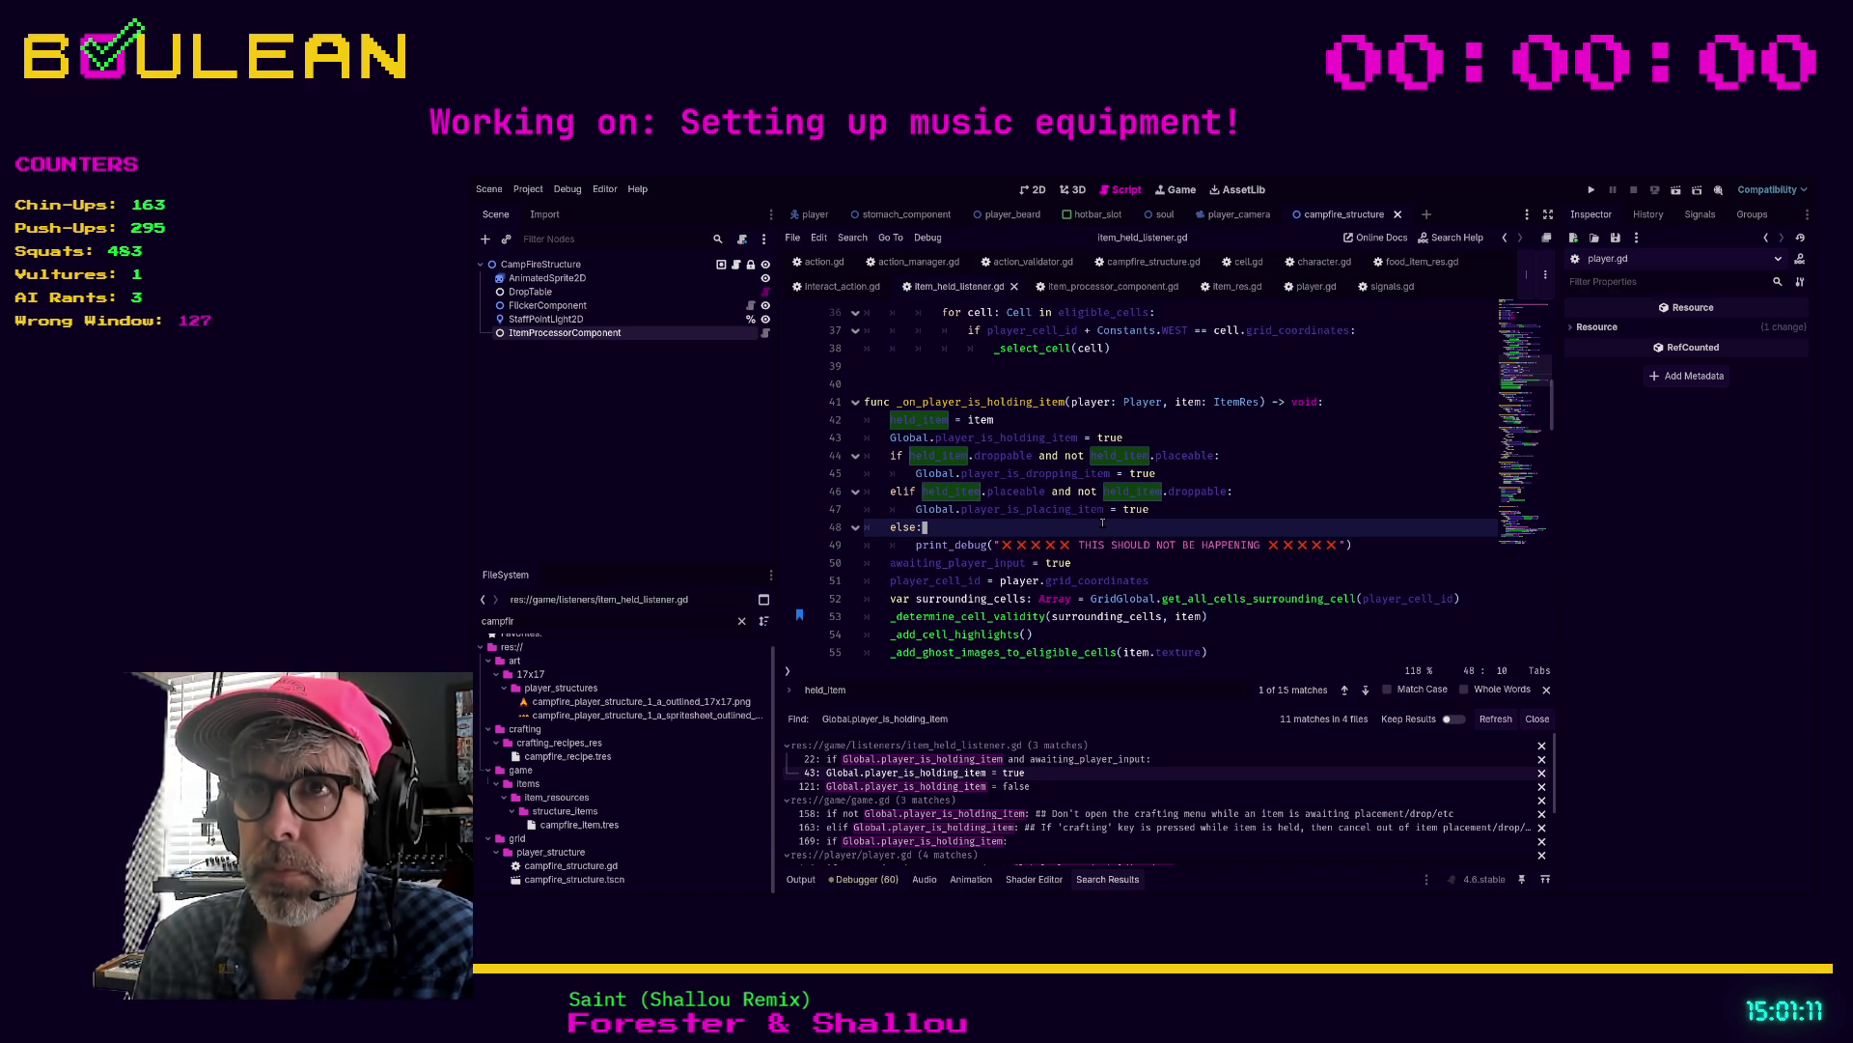
click(1009, 419)
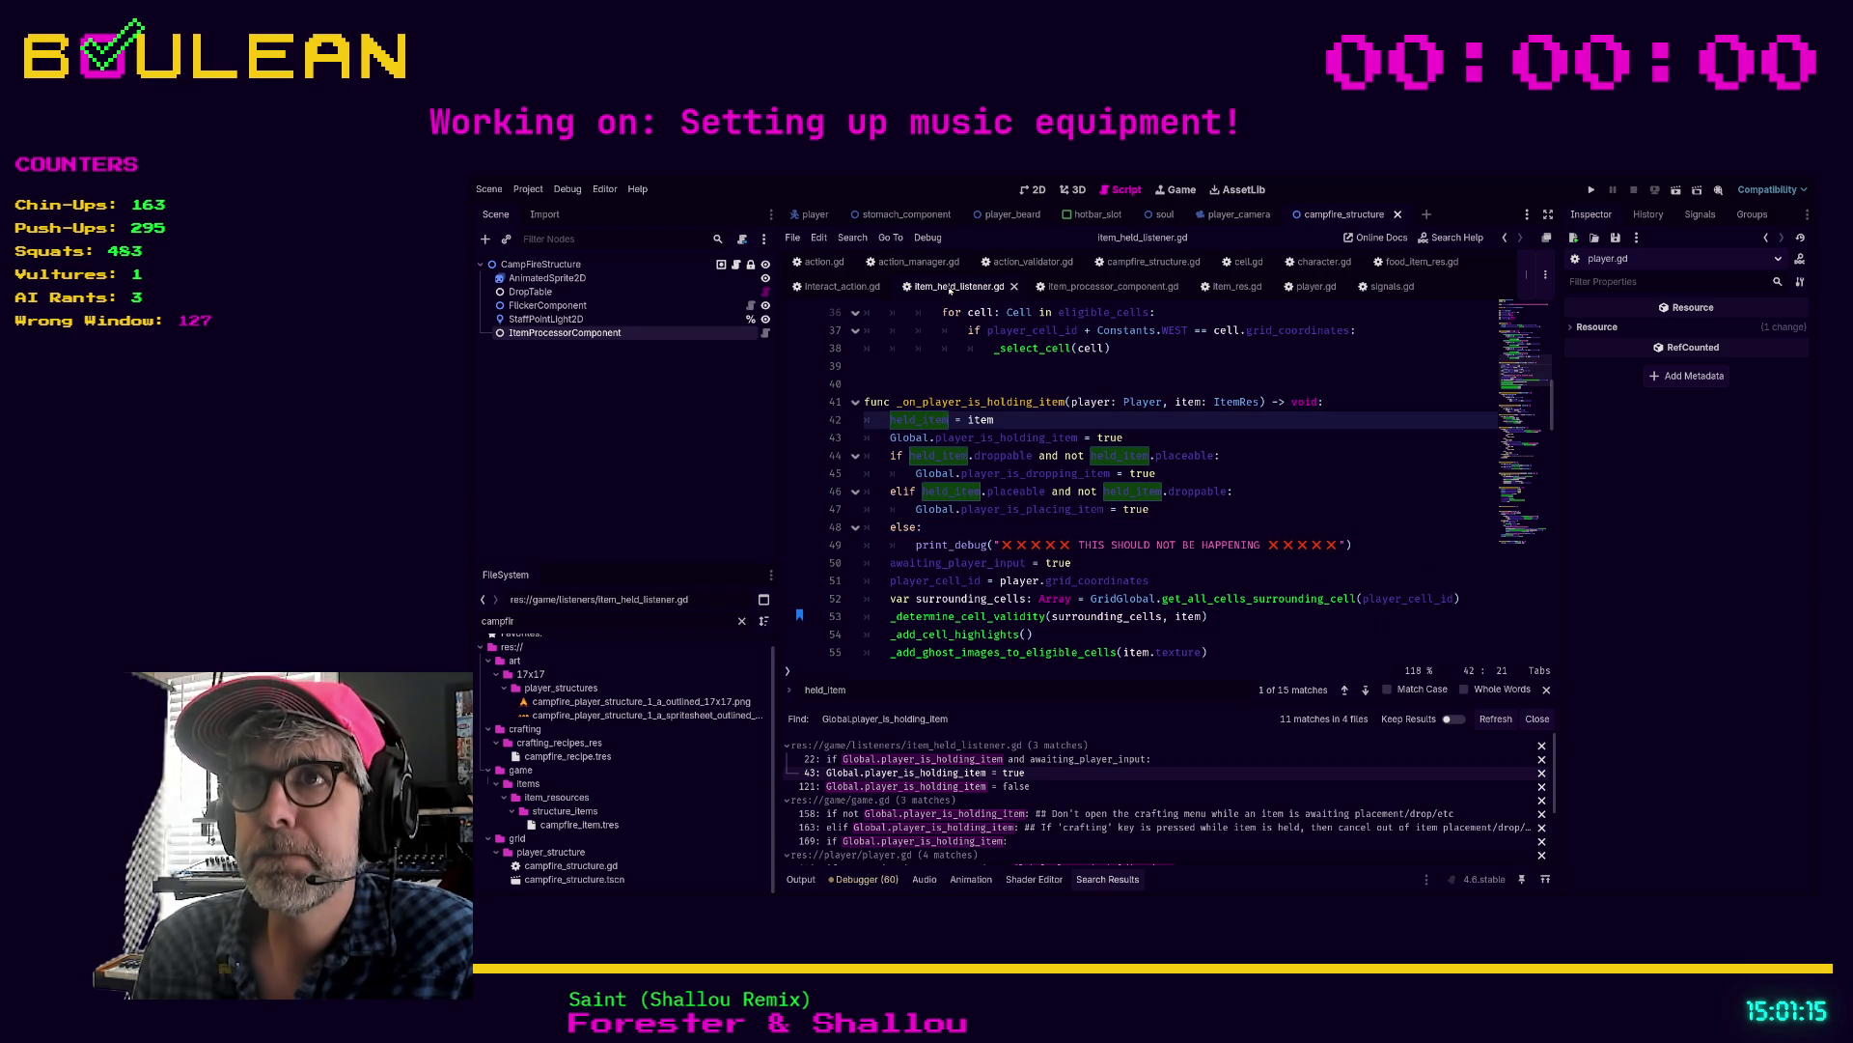
scroll(1131, 472, up, 4)
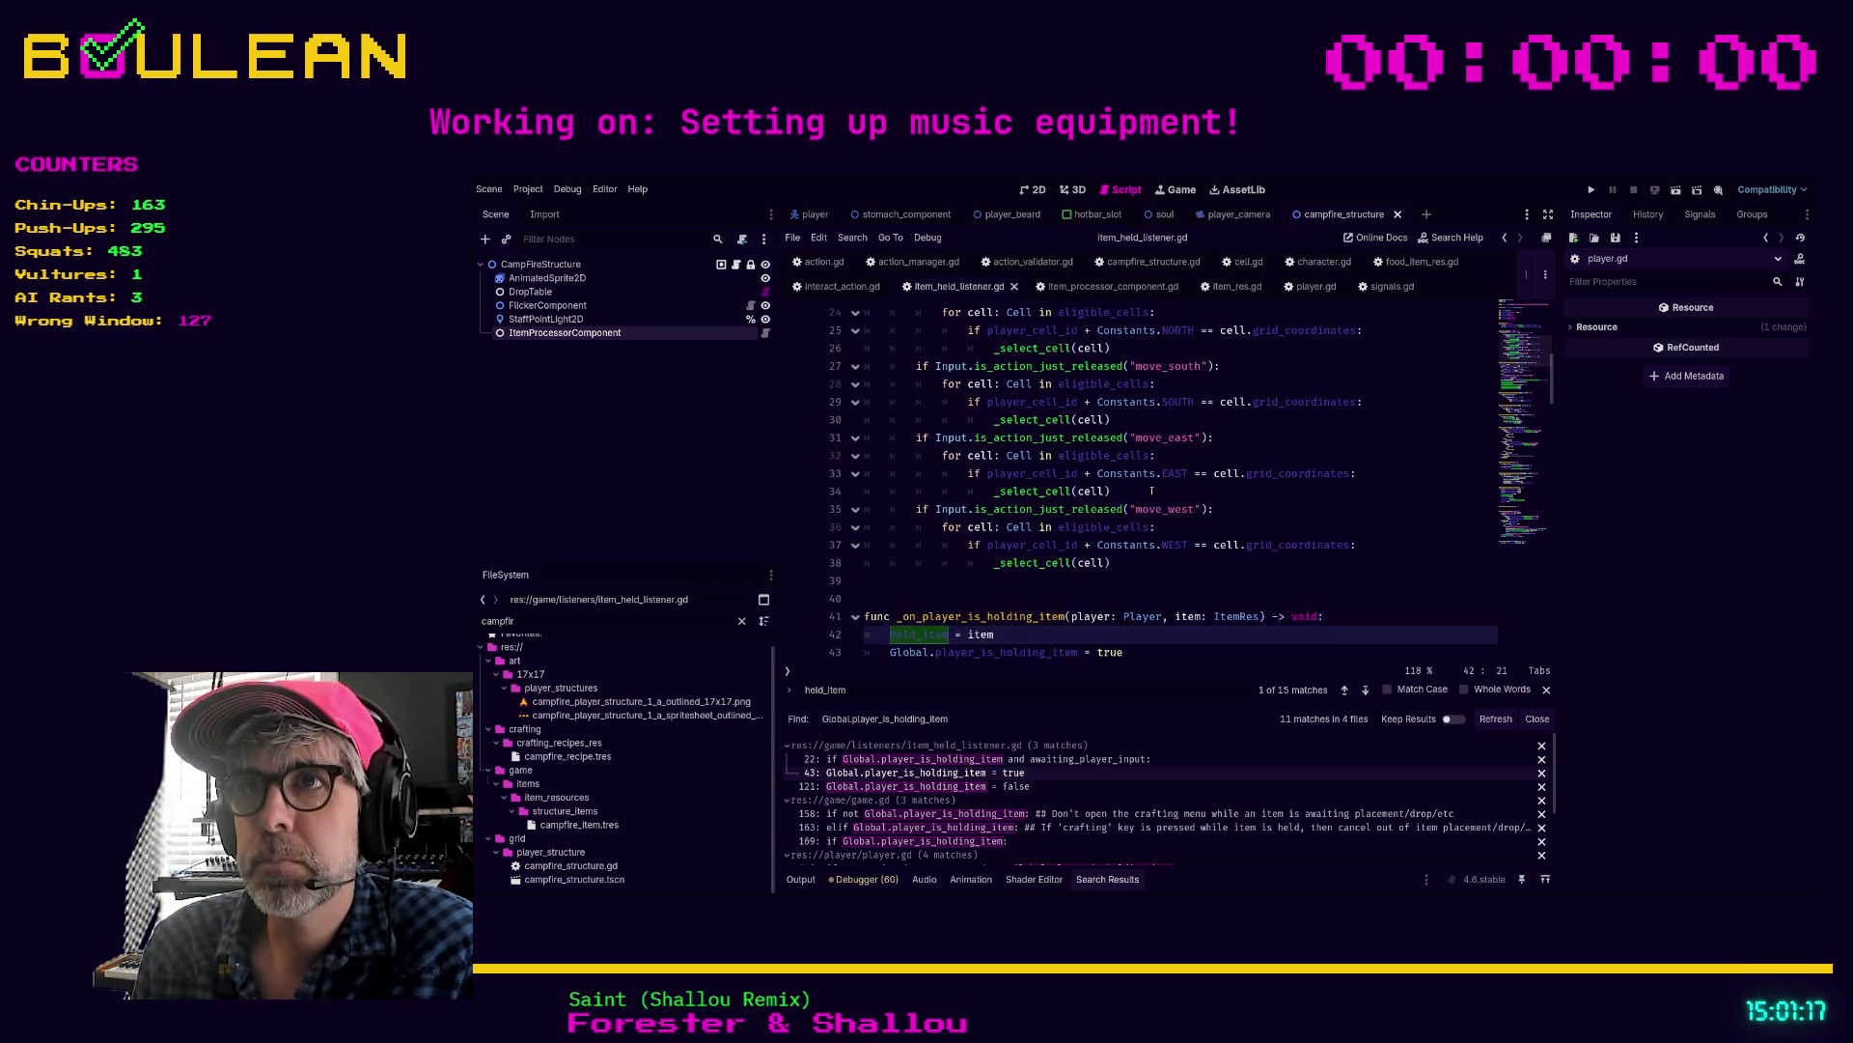
scroll(1151, 491, up, 4)
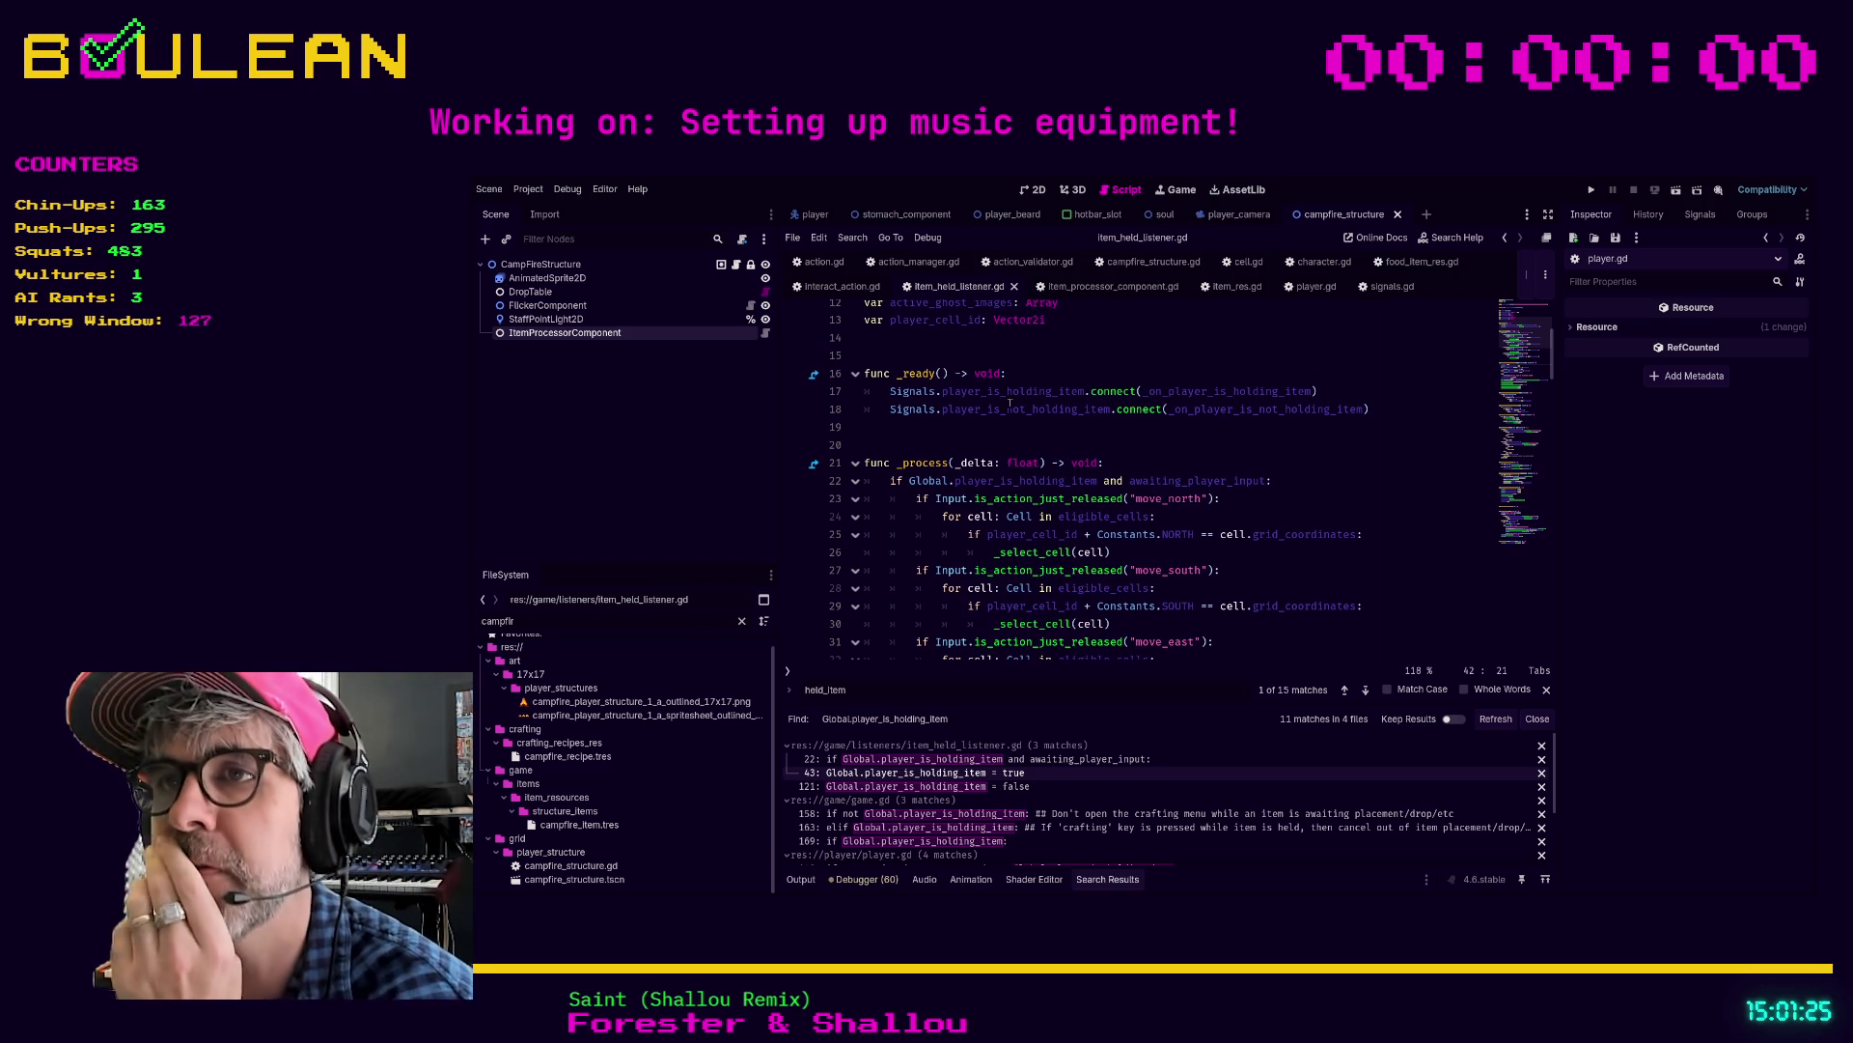
scroll(1254, 386, down, 1)
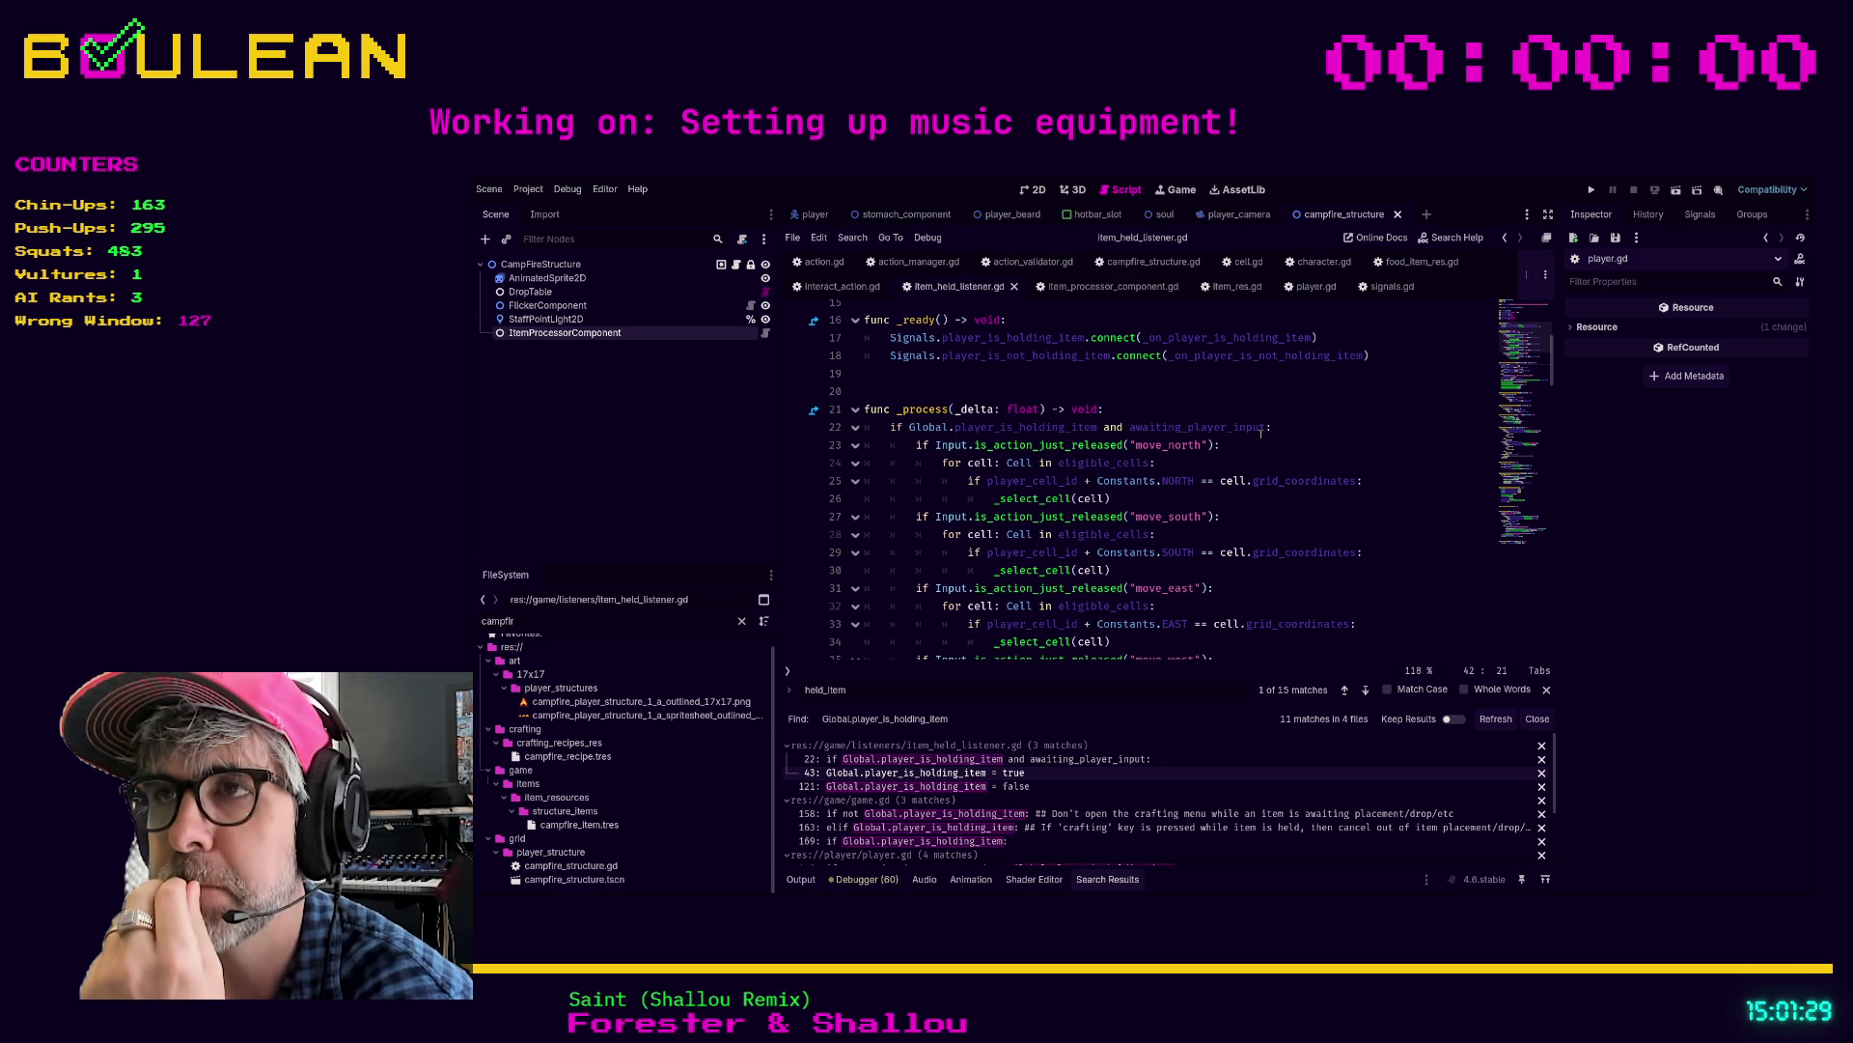
scroll(1163, 480, up, 3)
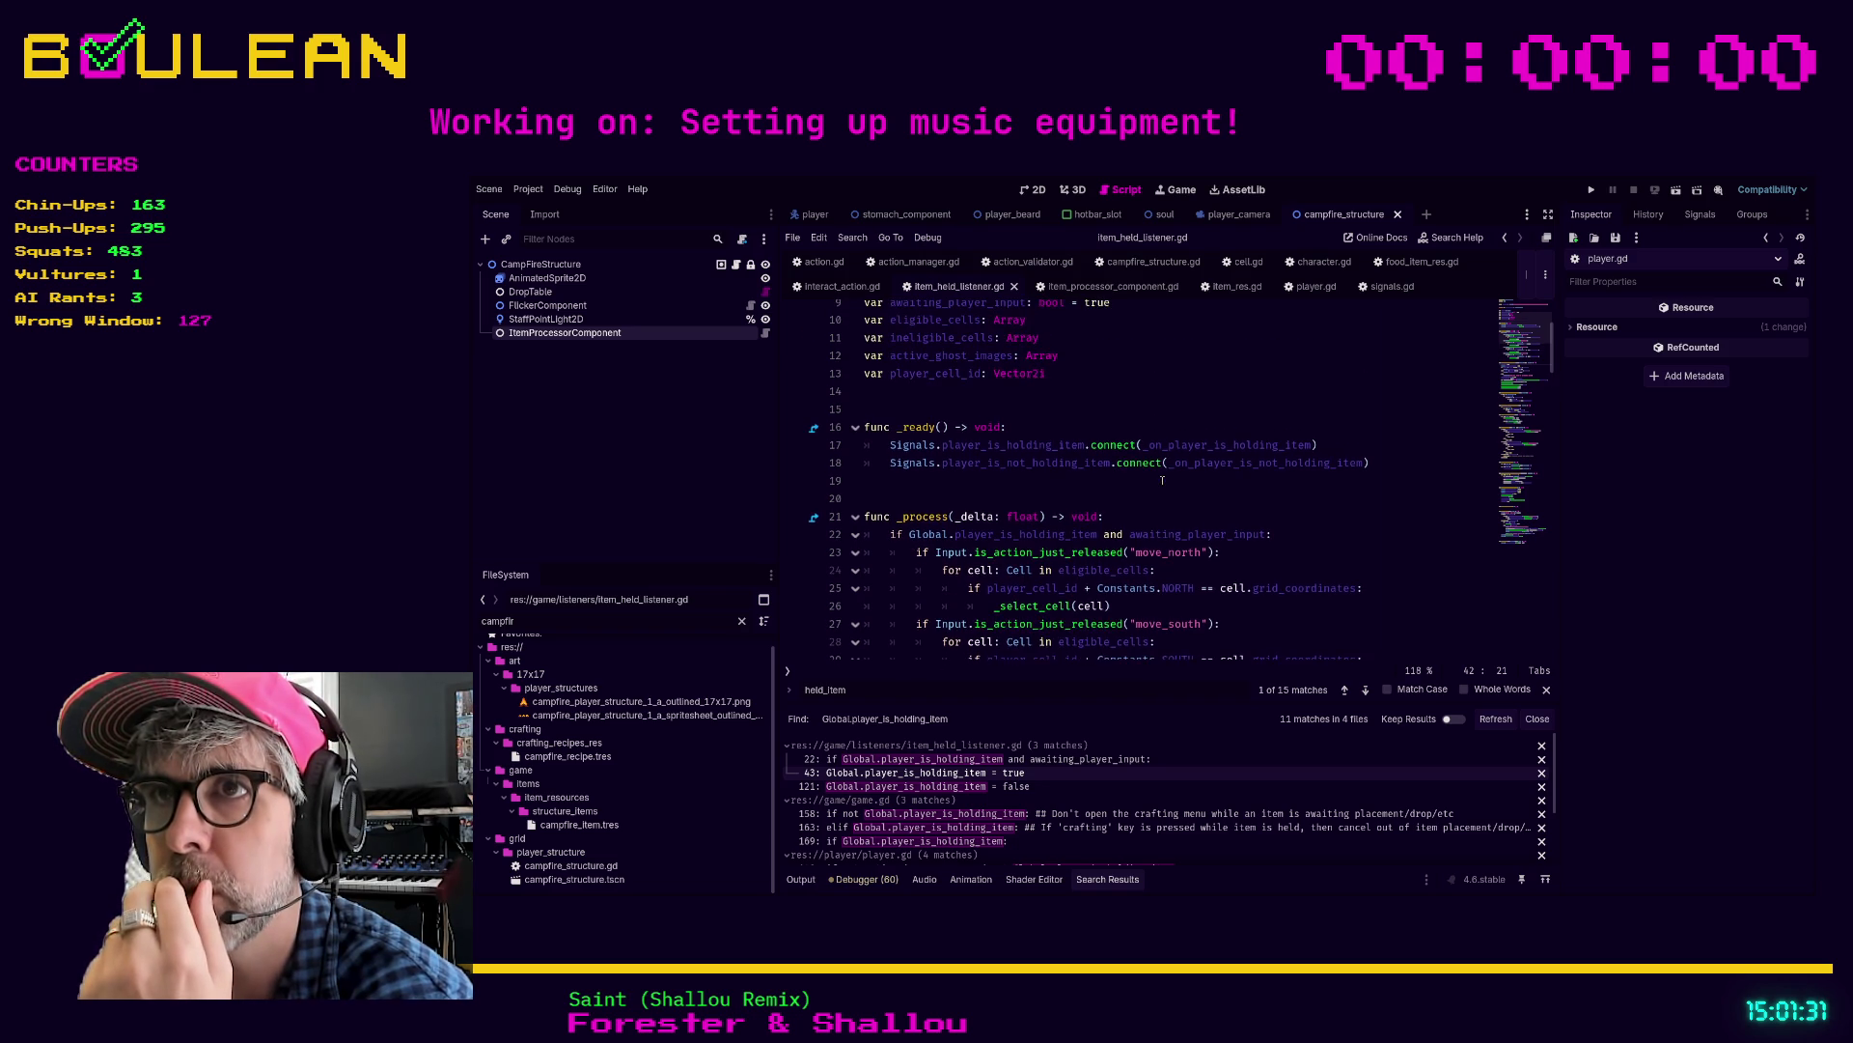
scroll(1160, 481, up, 1)
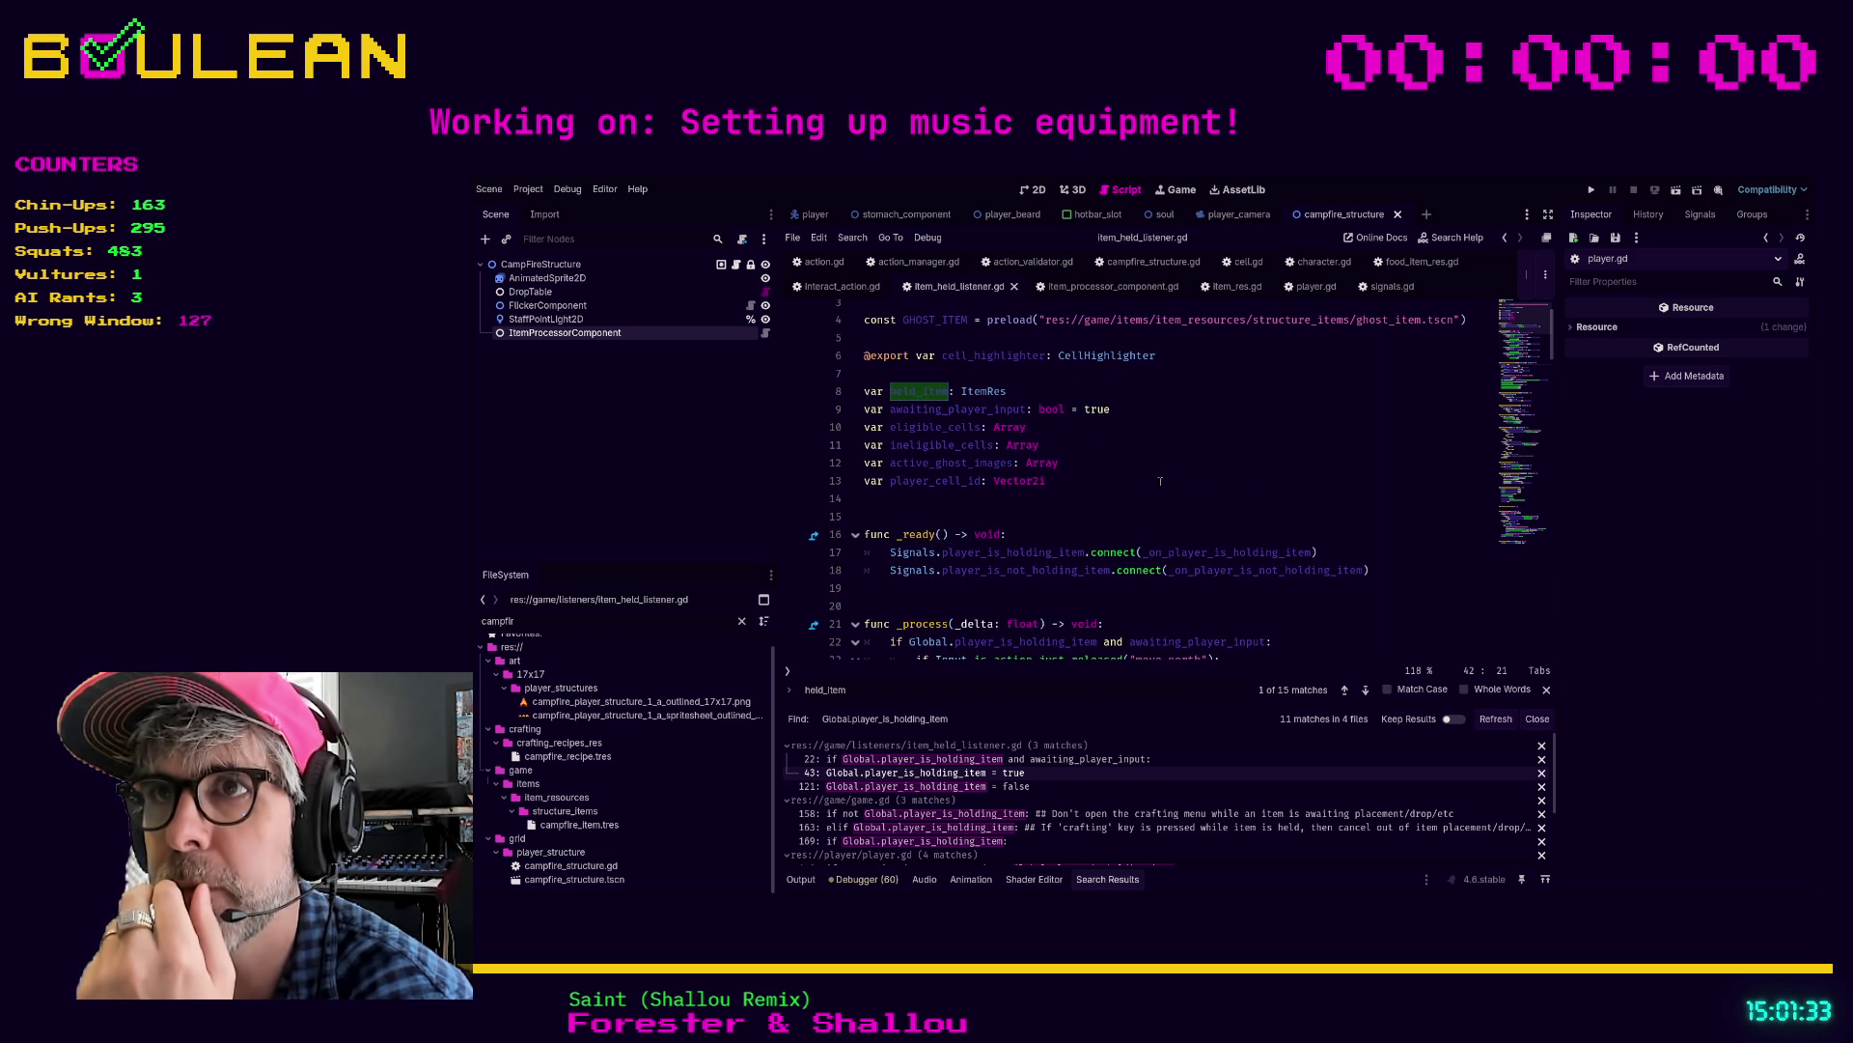
scroll(1160, 480, down, 3)
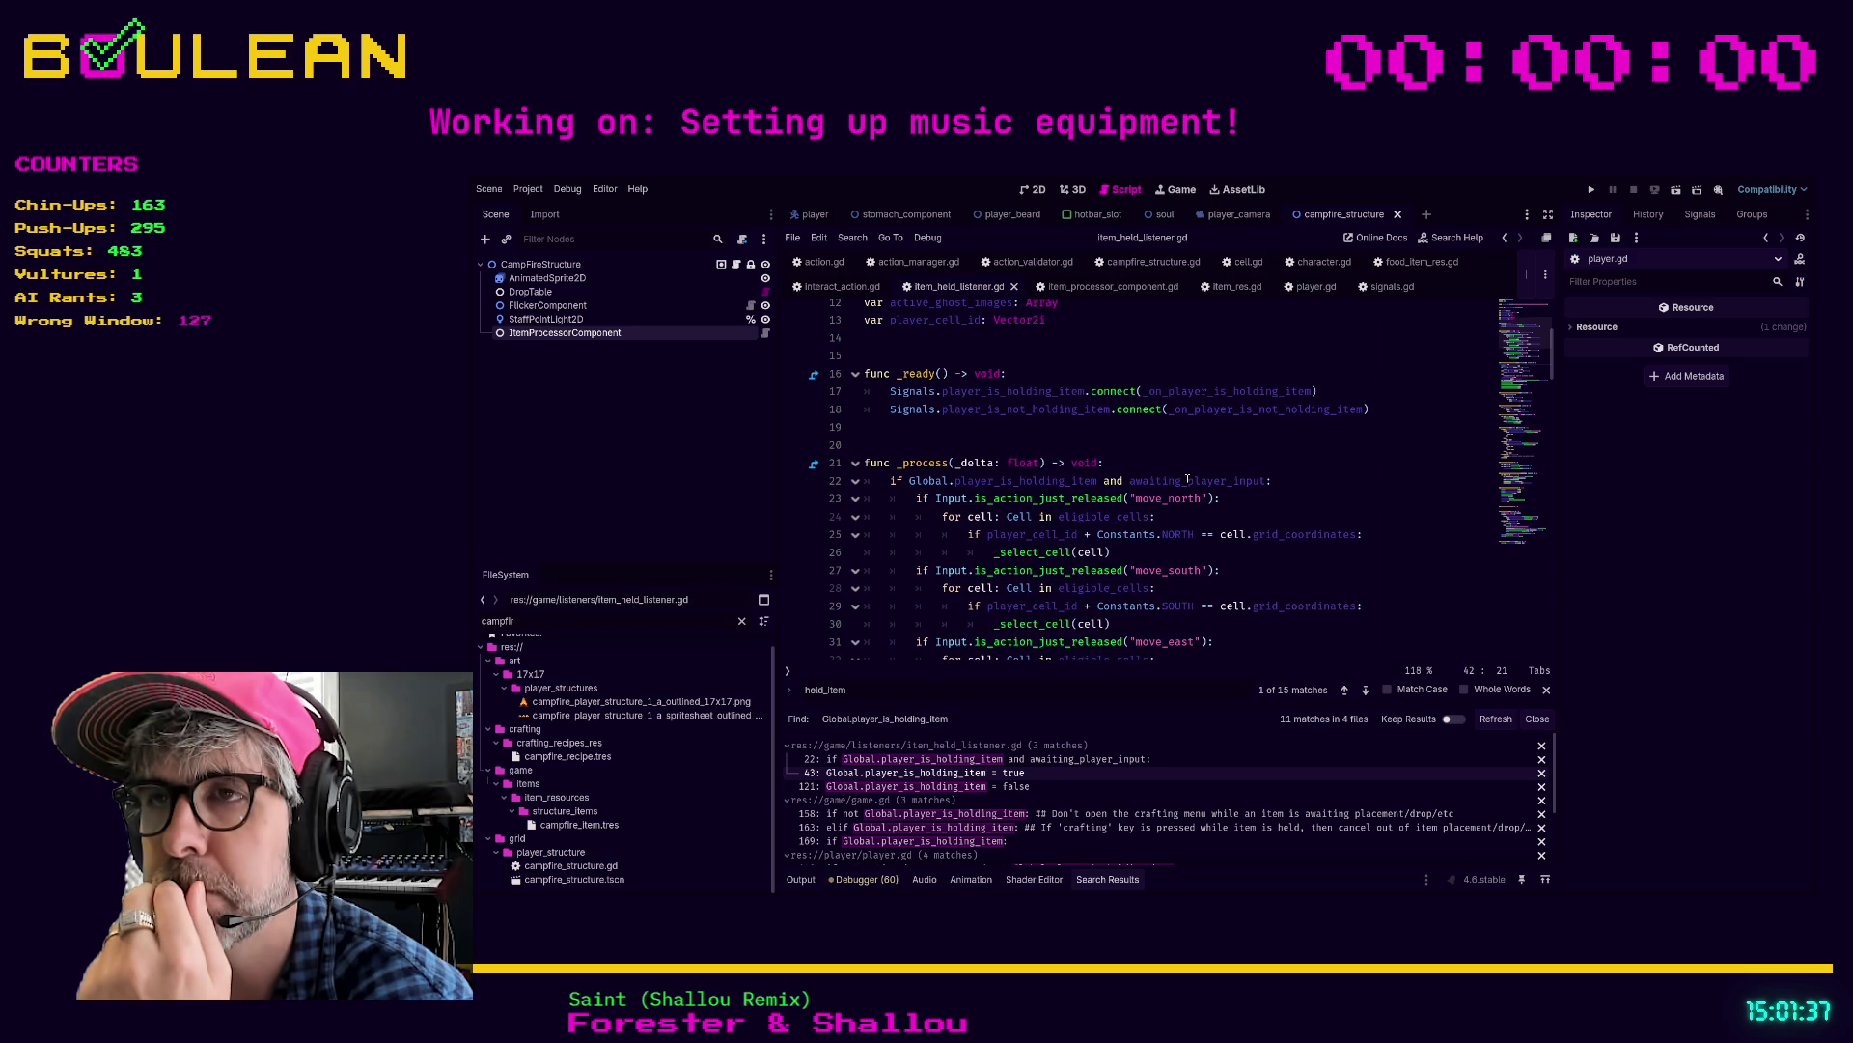
scroll(1189, 480, down, 1)
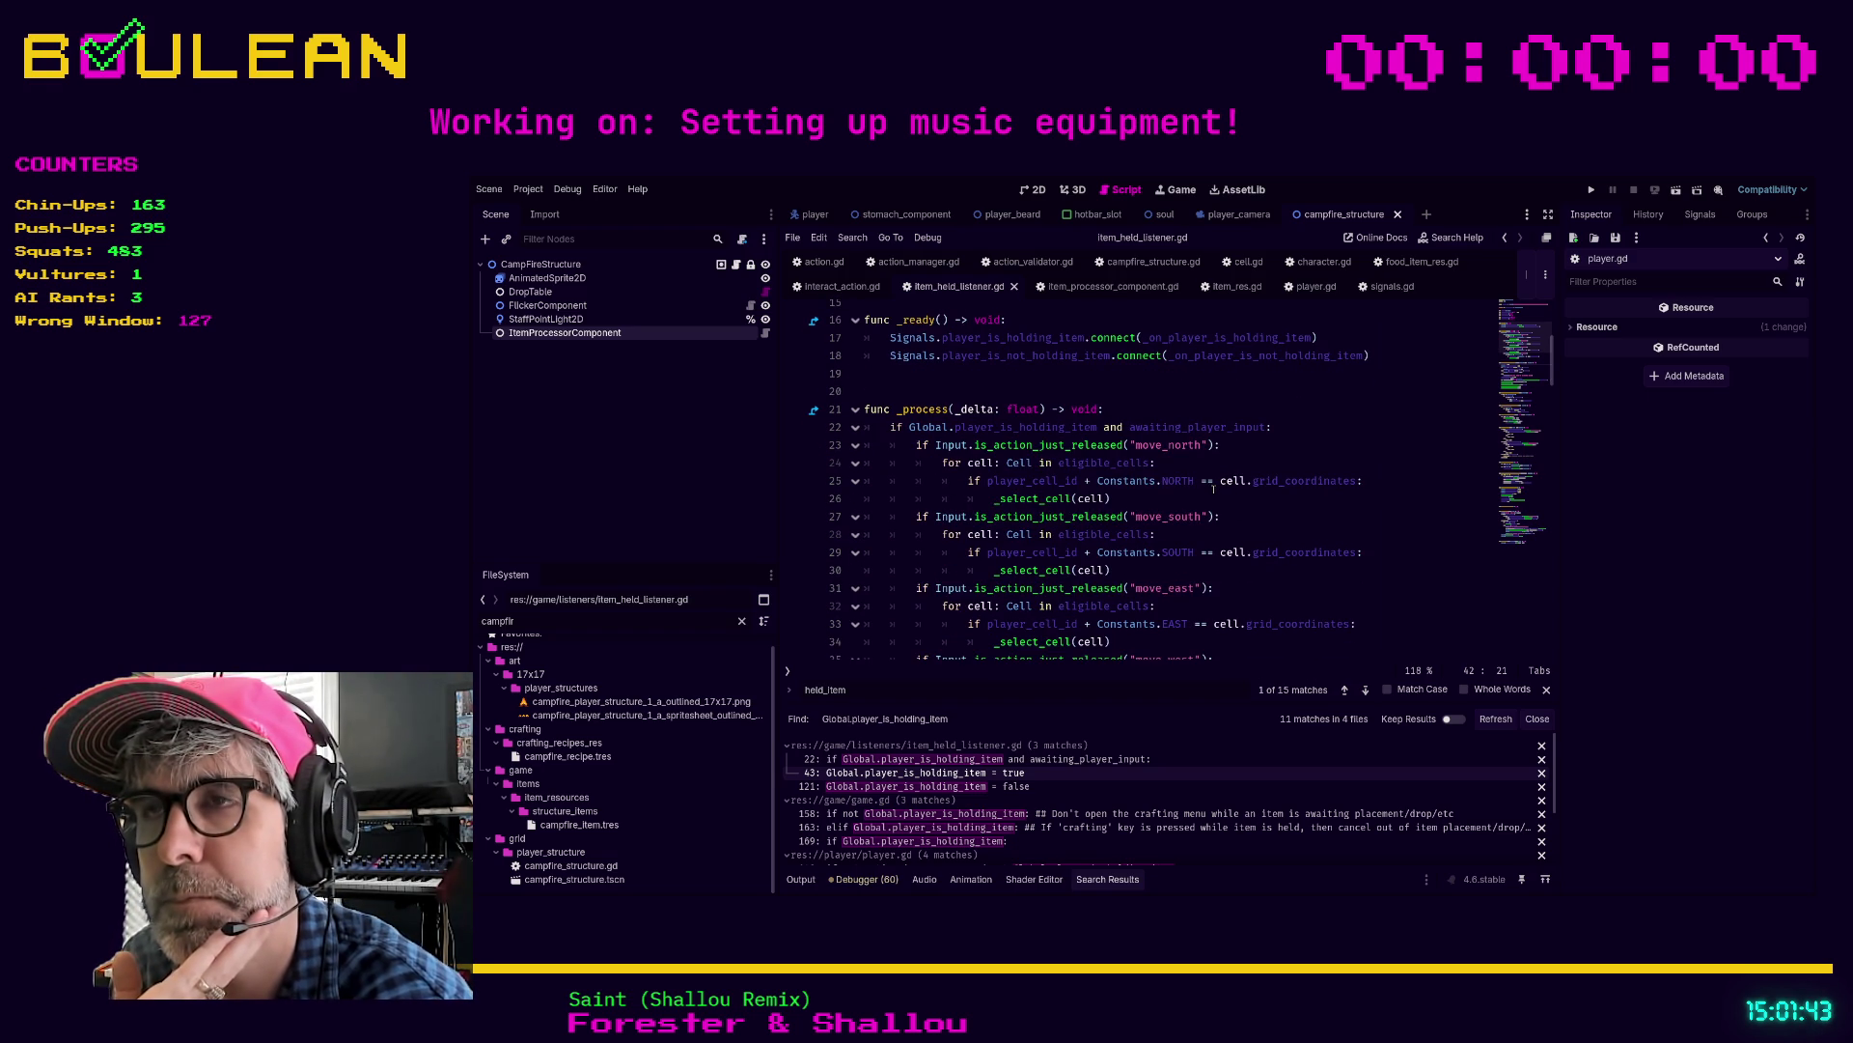
scroll(1213, 489, up, 1)
click(1227, 509)
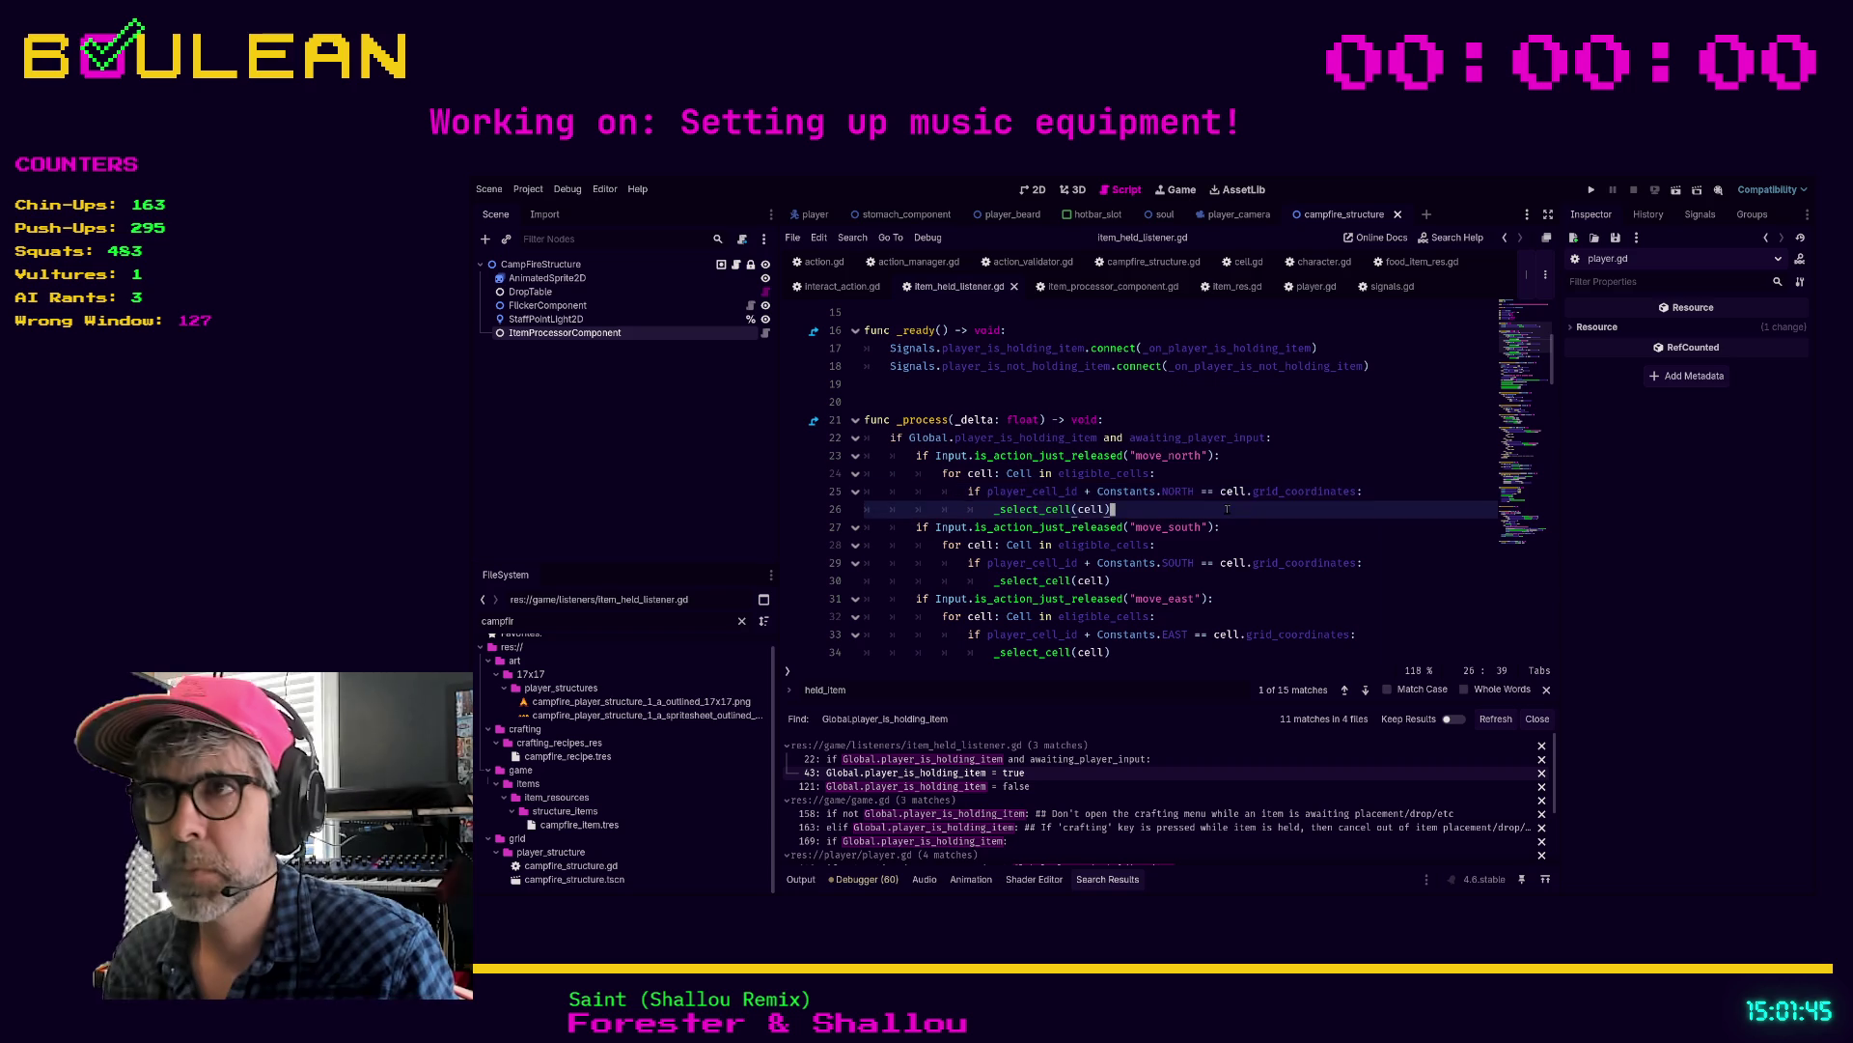
Step: Find awaiting_player_input in item_held_listener.gd: its line 9 declaration, then its line 22 check
key(ctrl+f)
text(awa)
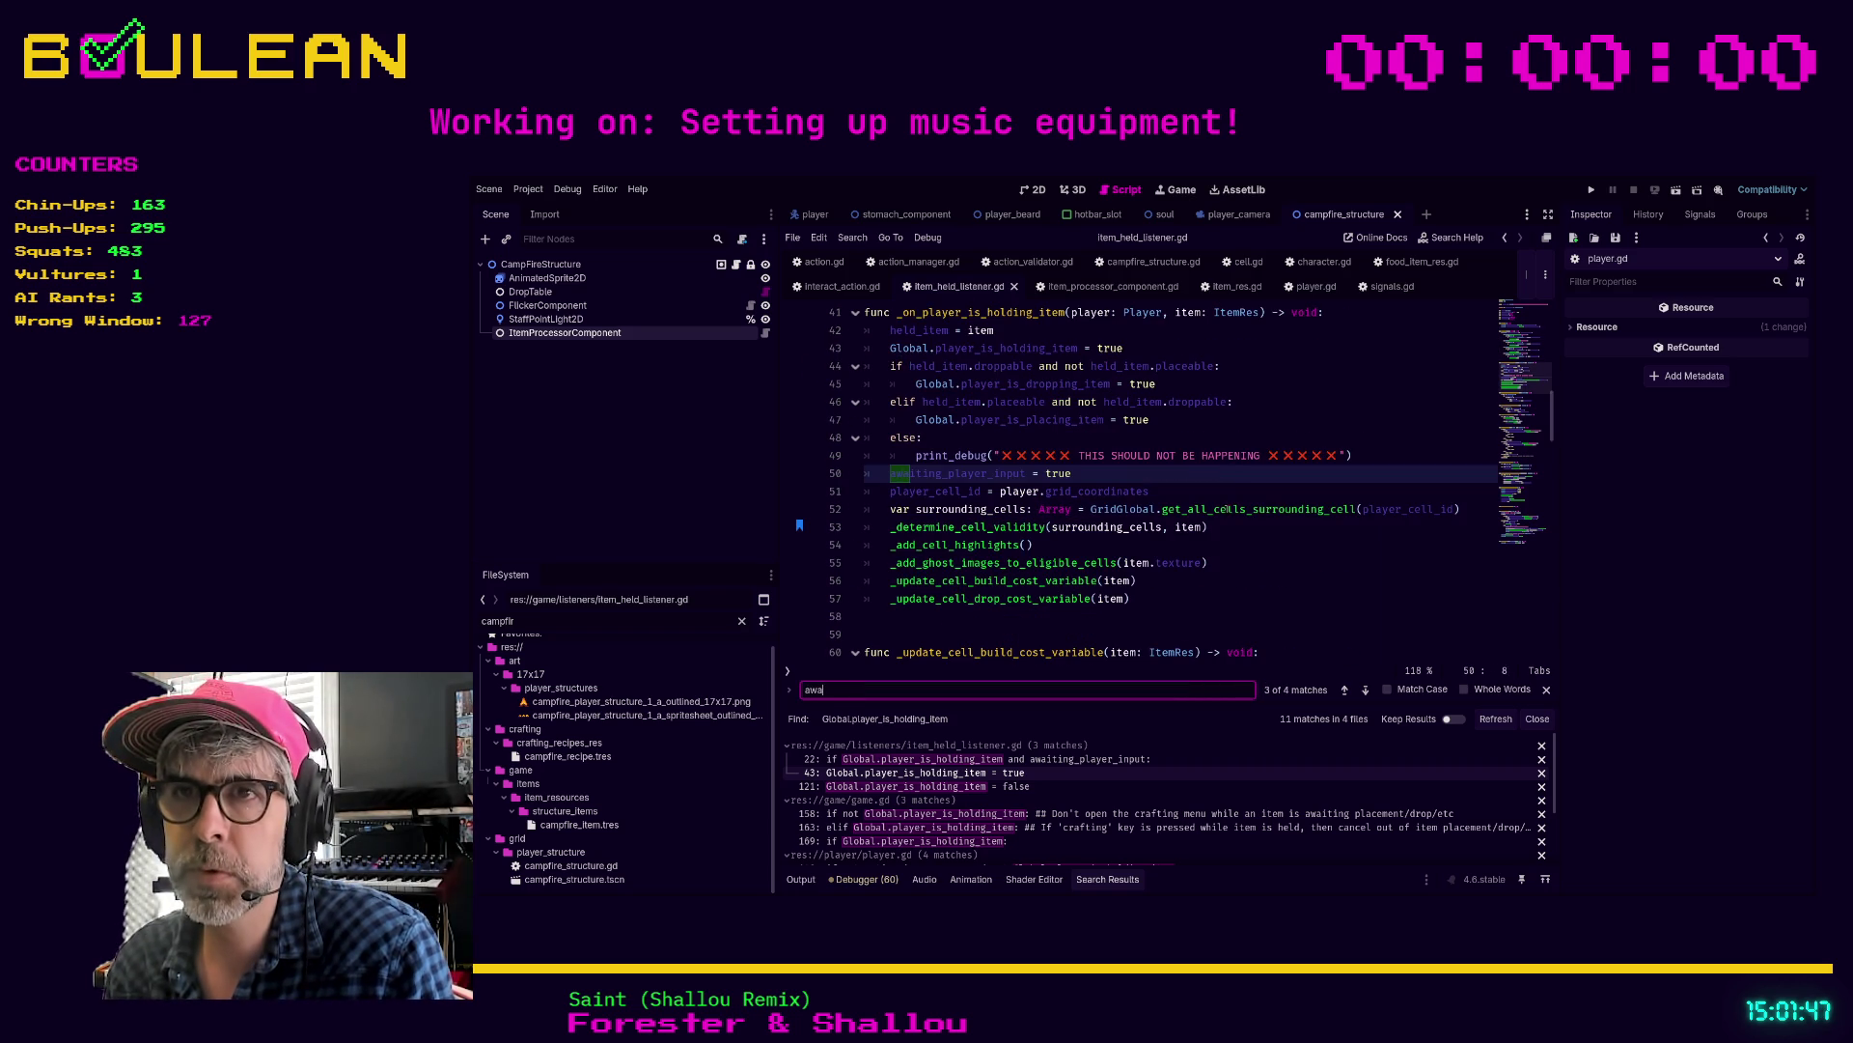
text(iting_player_)
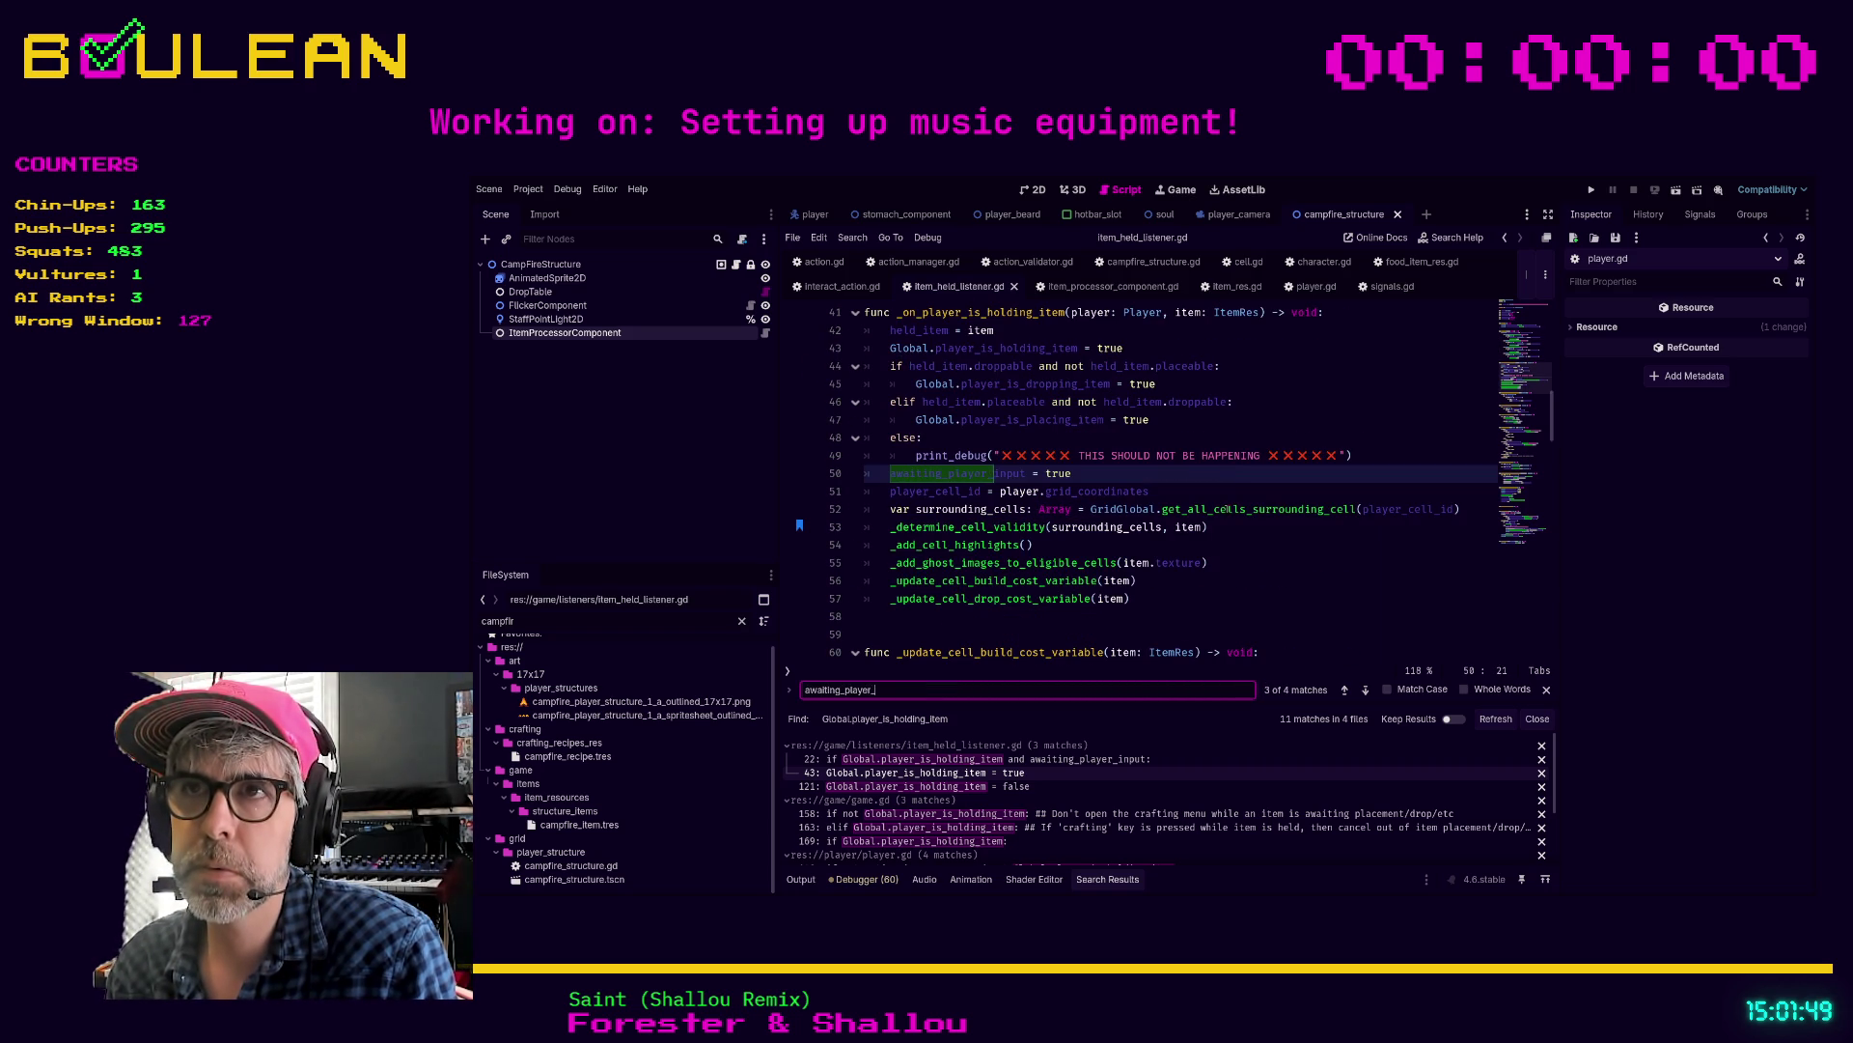
text(input)
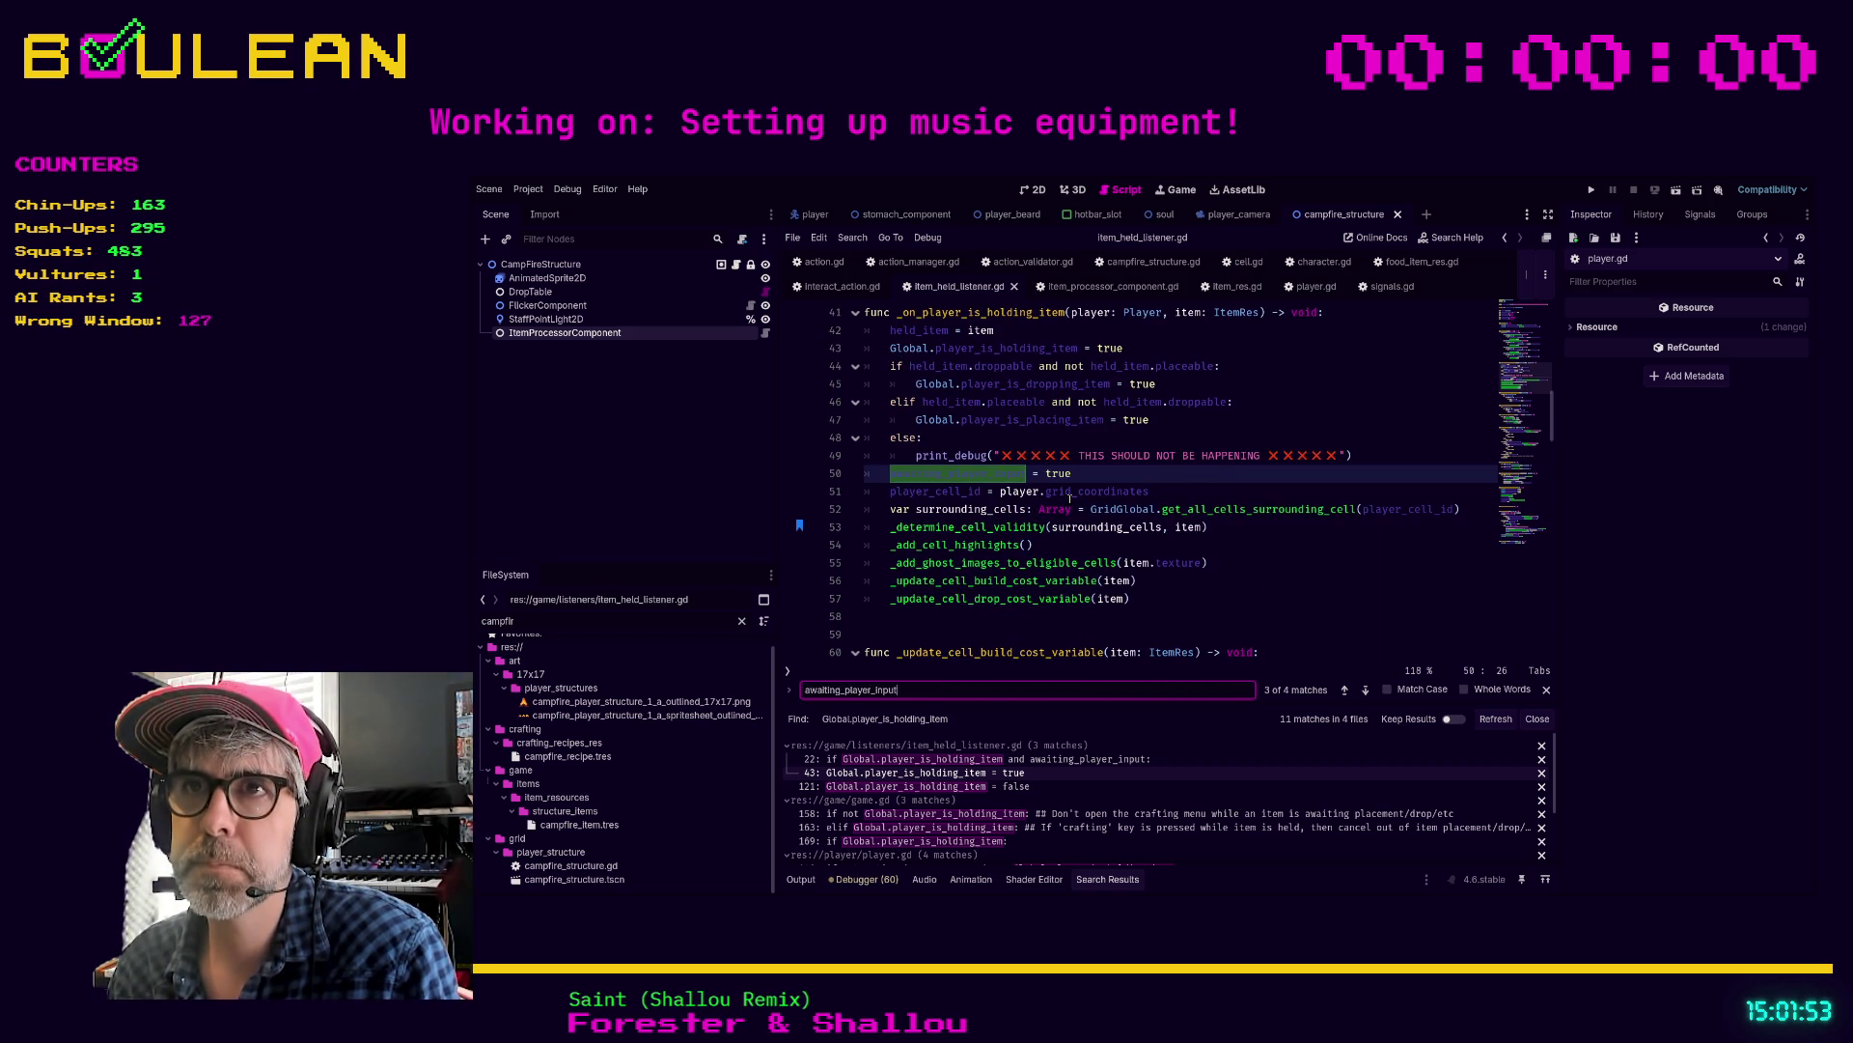
key(Return)
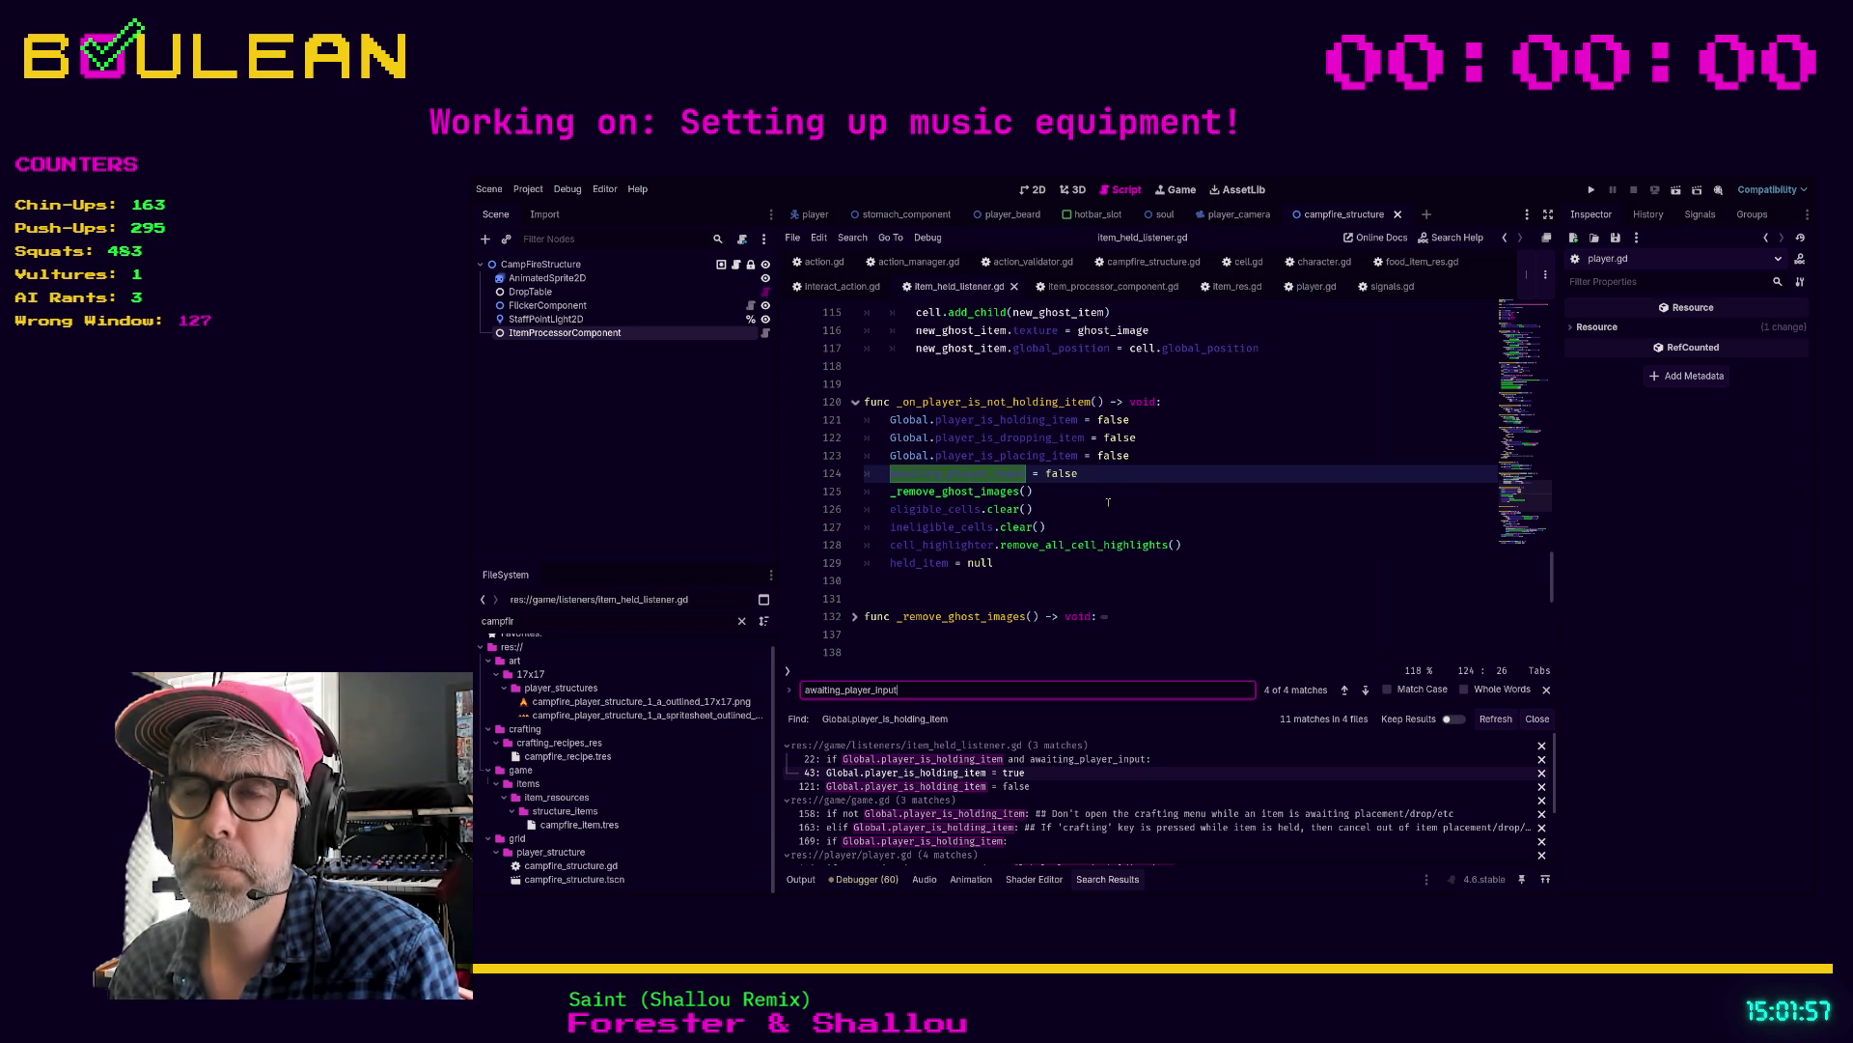
key(Return)
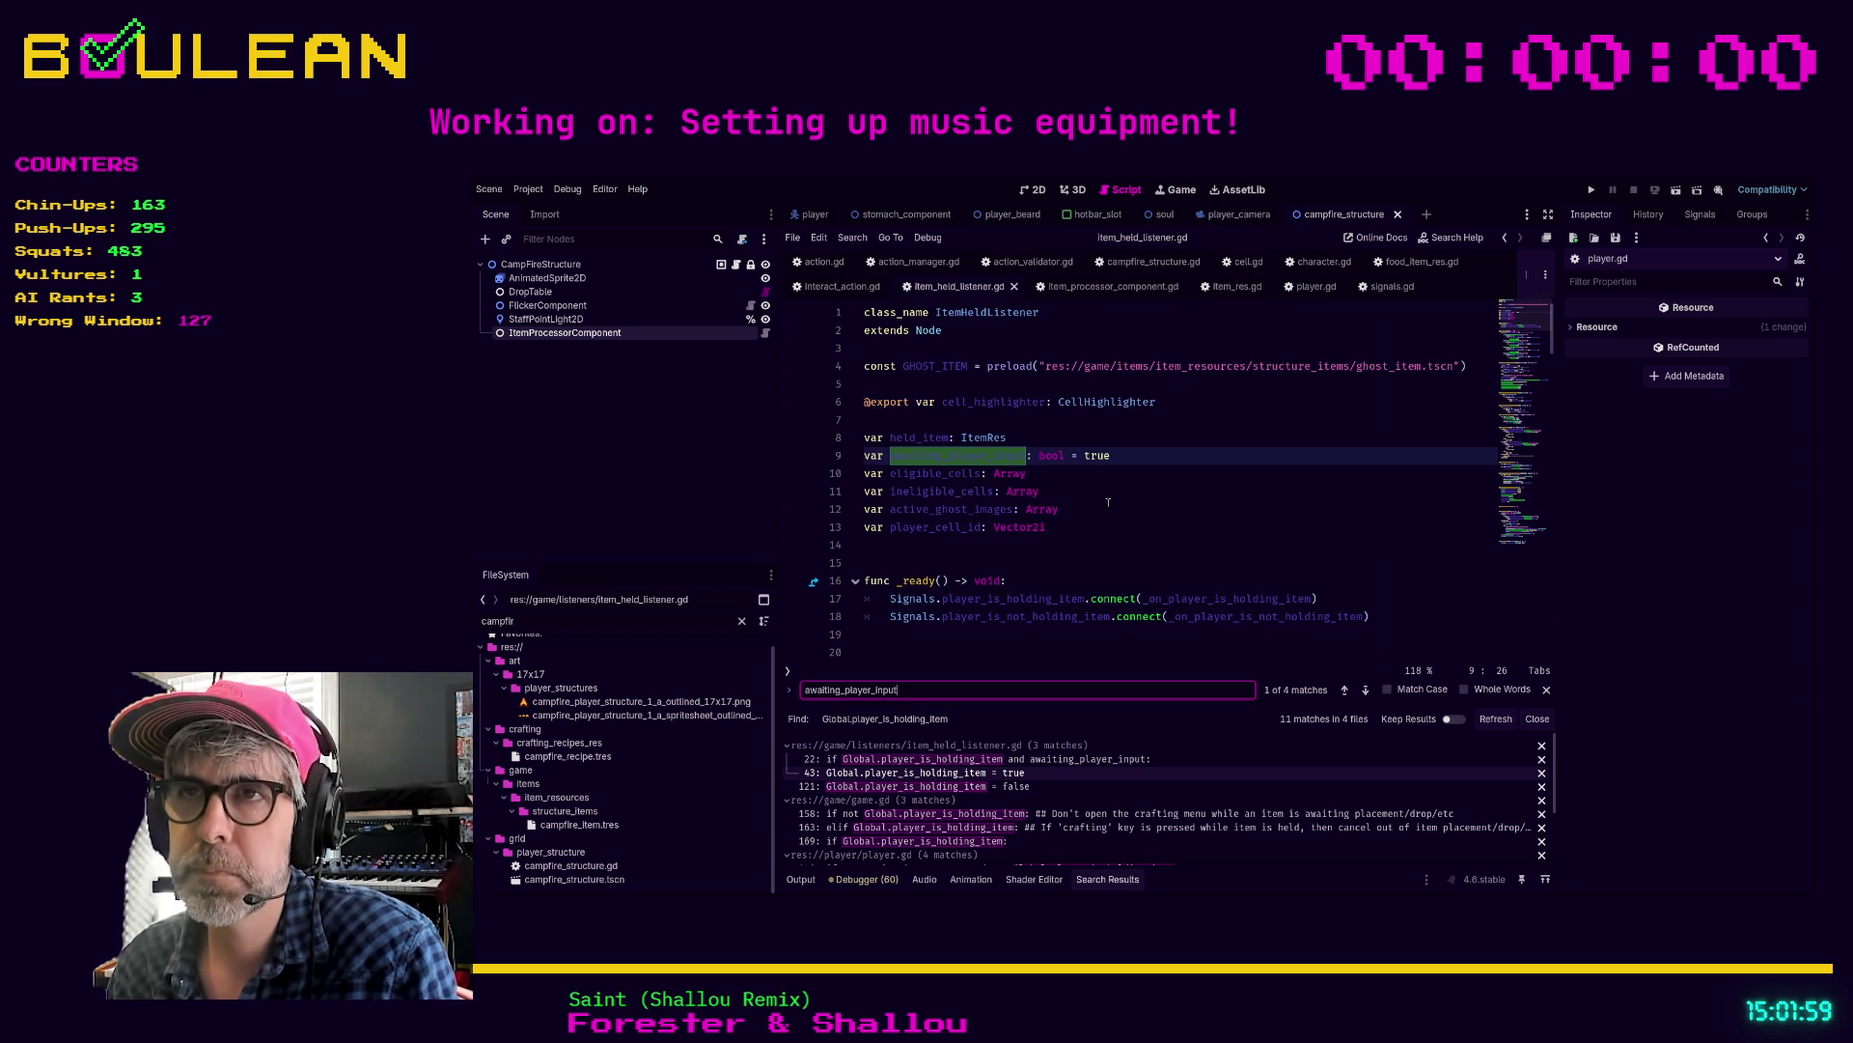
click(1127, 473)
click(1131, 456)
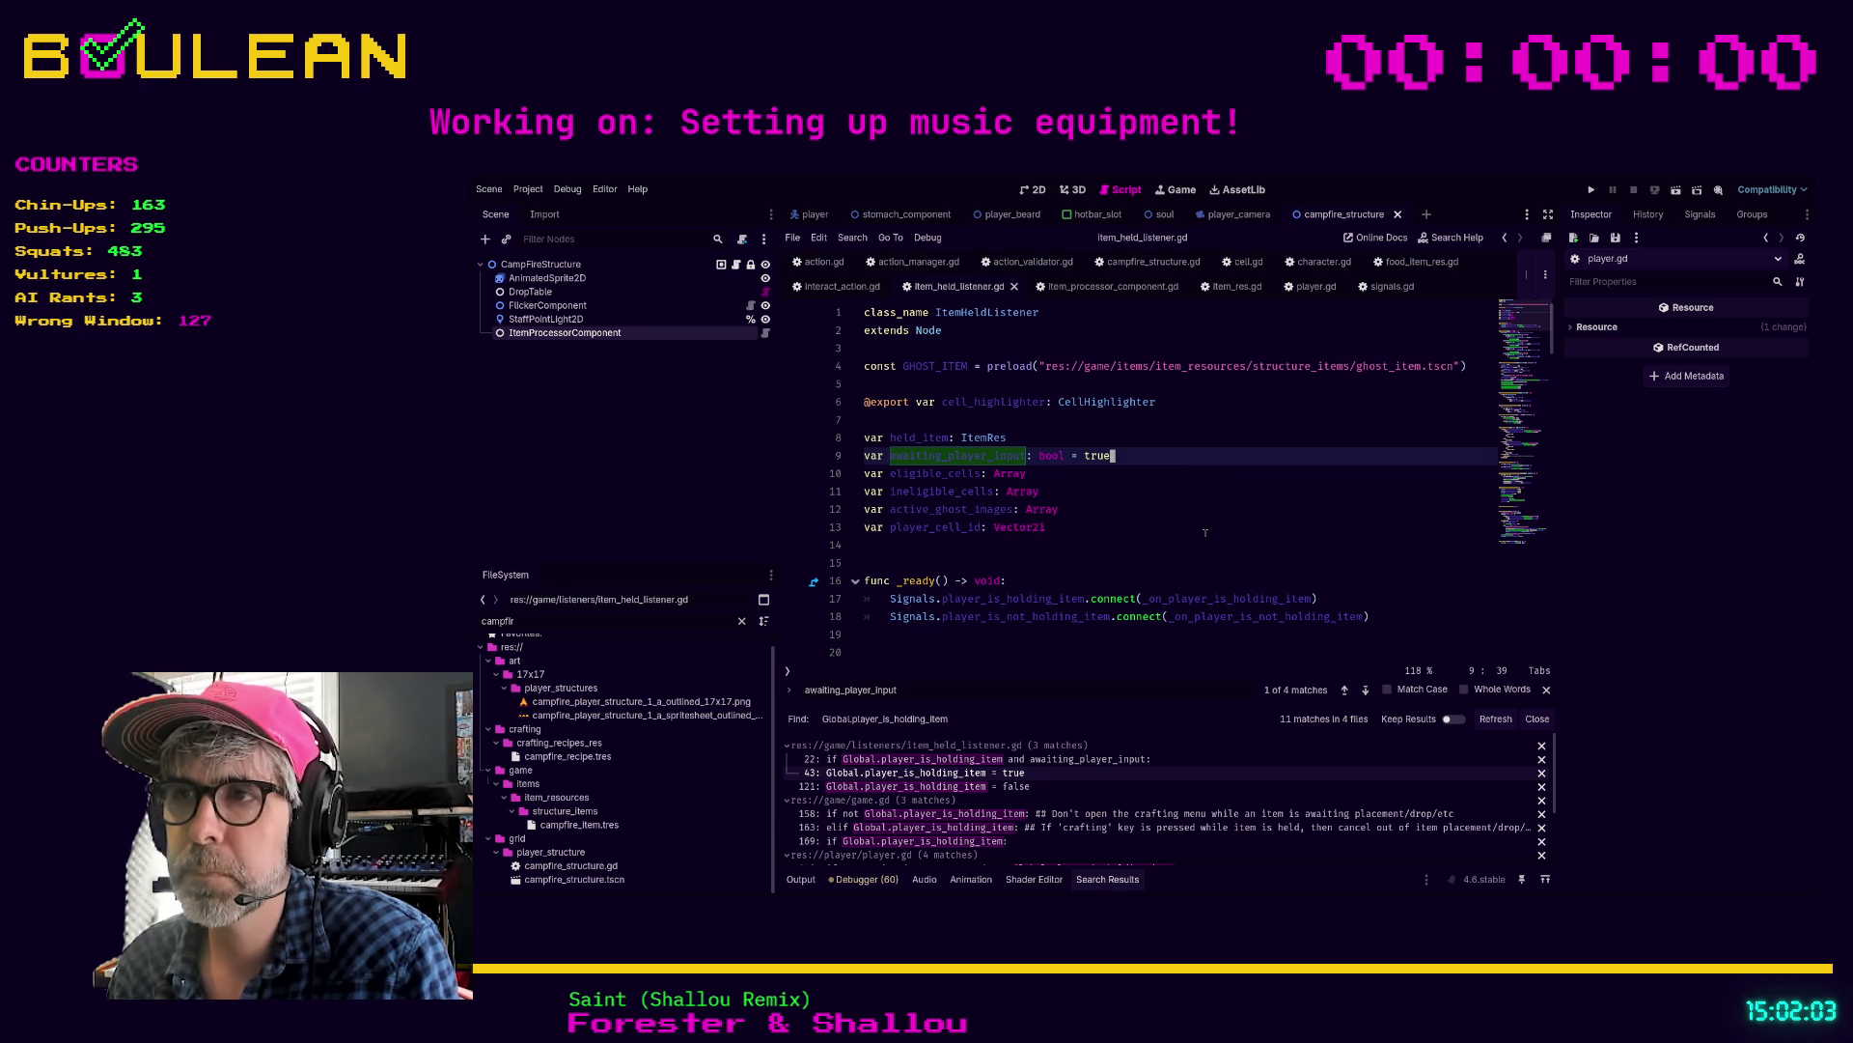
click(1365, 689)
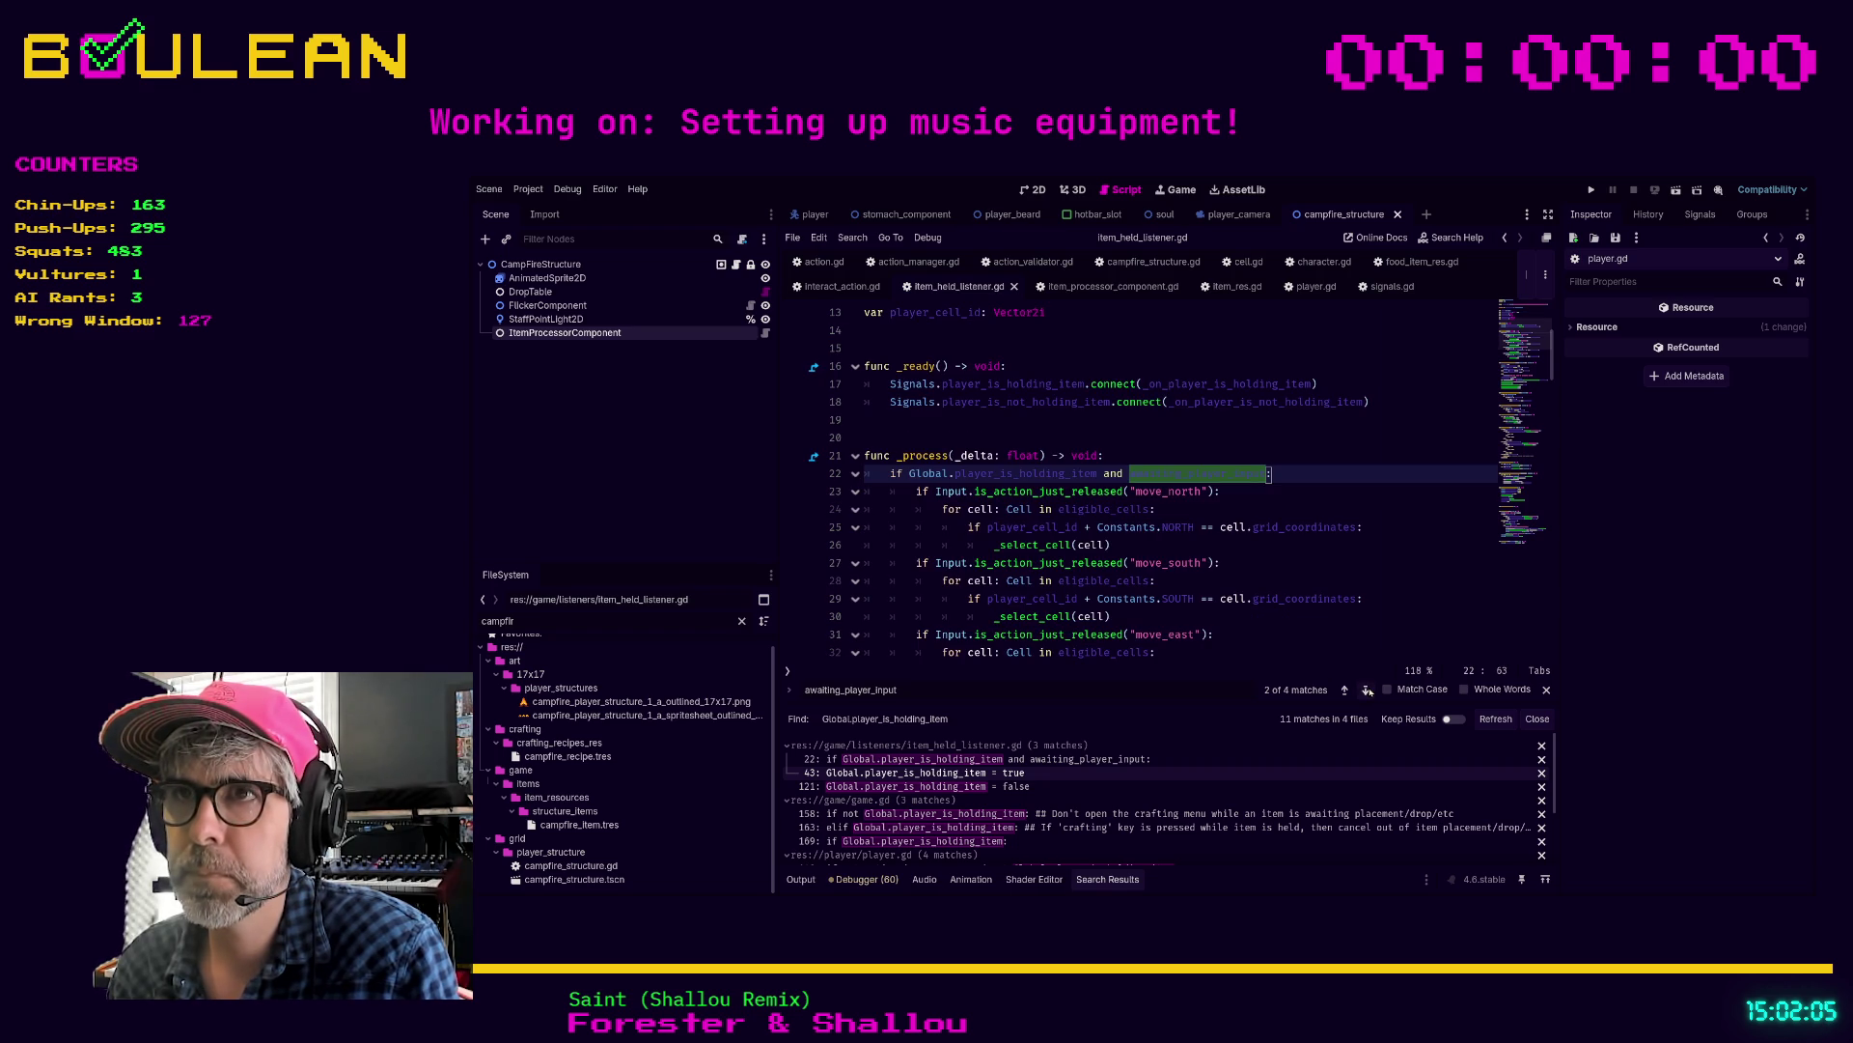
Step: Close the Find bar and inspect the north/south cell-selection lines in _process
click(1283, 493)
key(Escape)
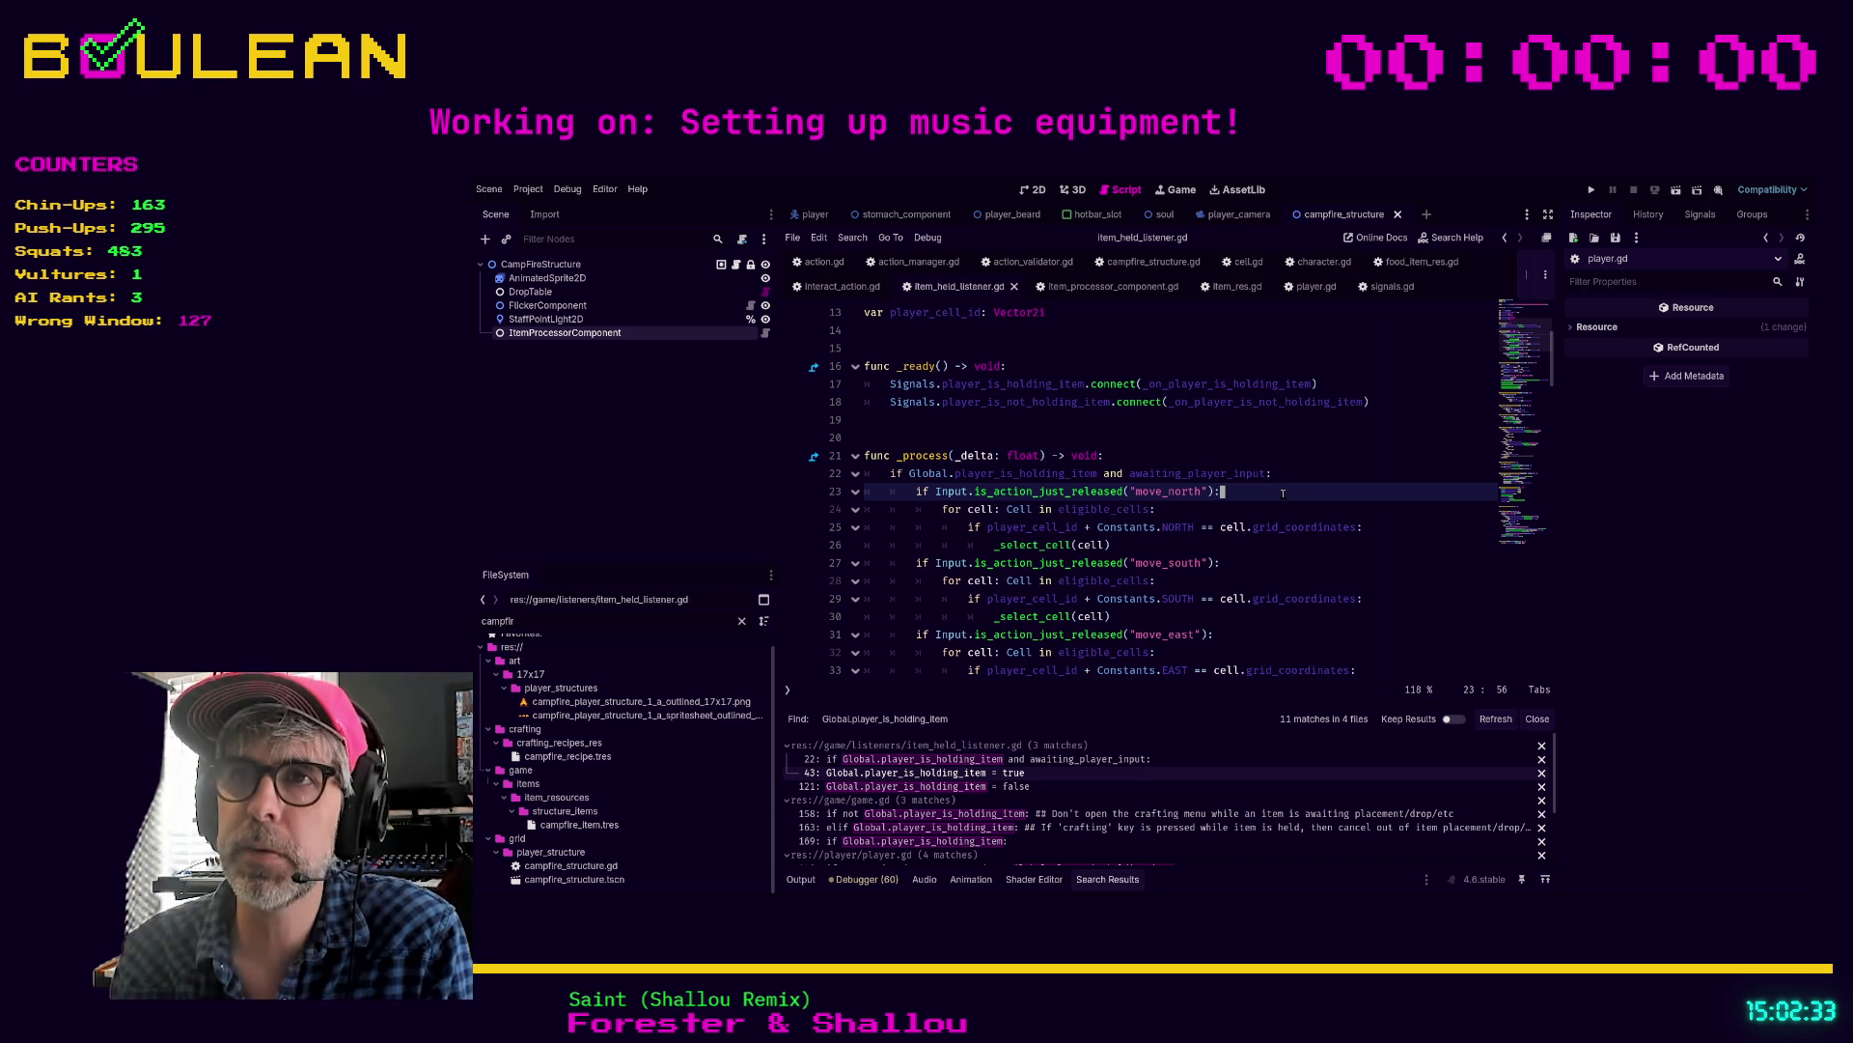
click(1184, 527)
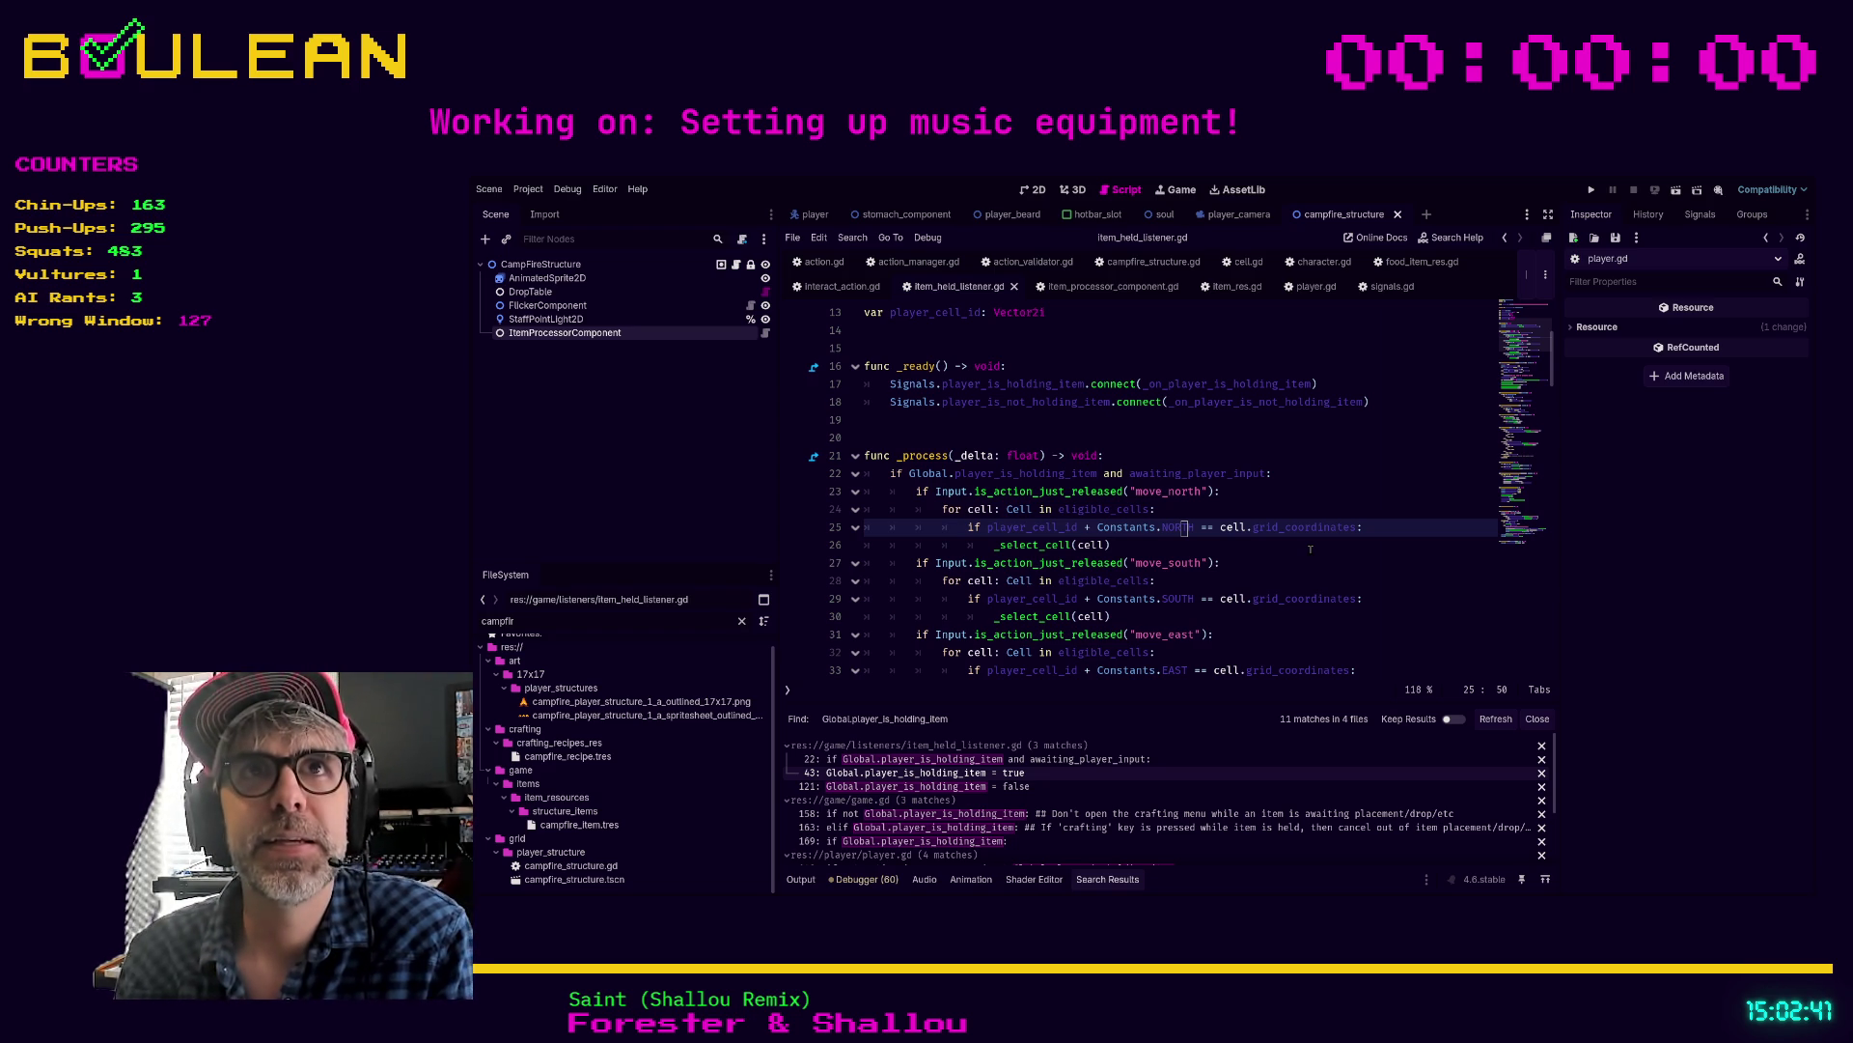
scroll(1310, 549, down, 2)
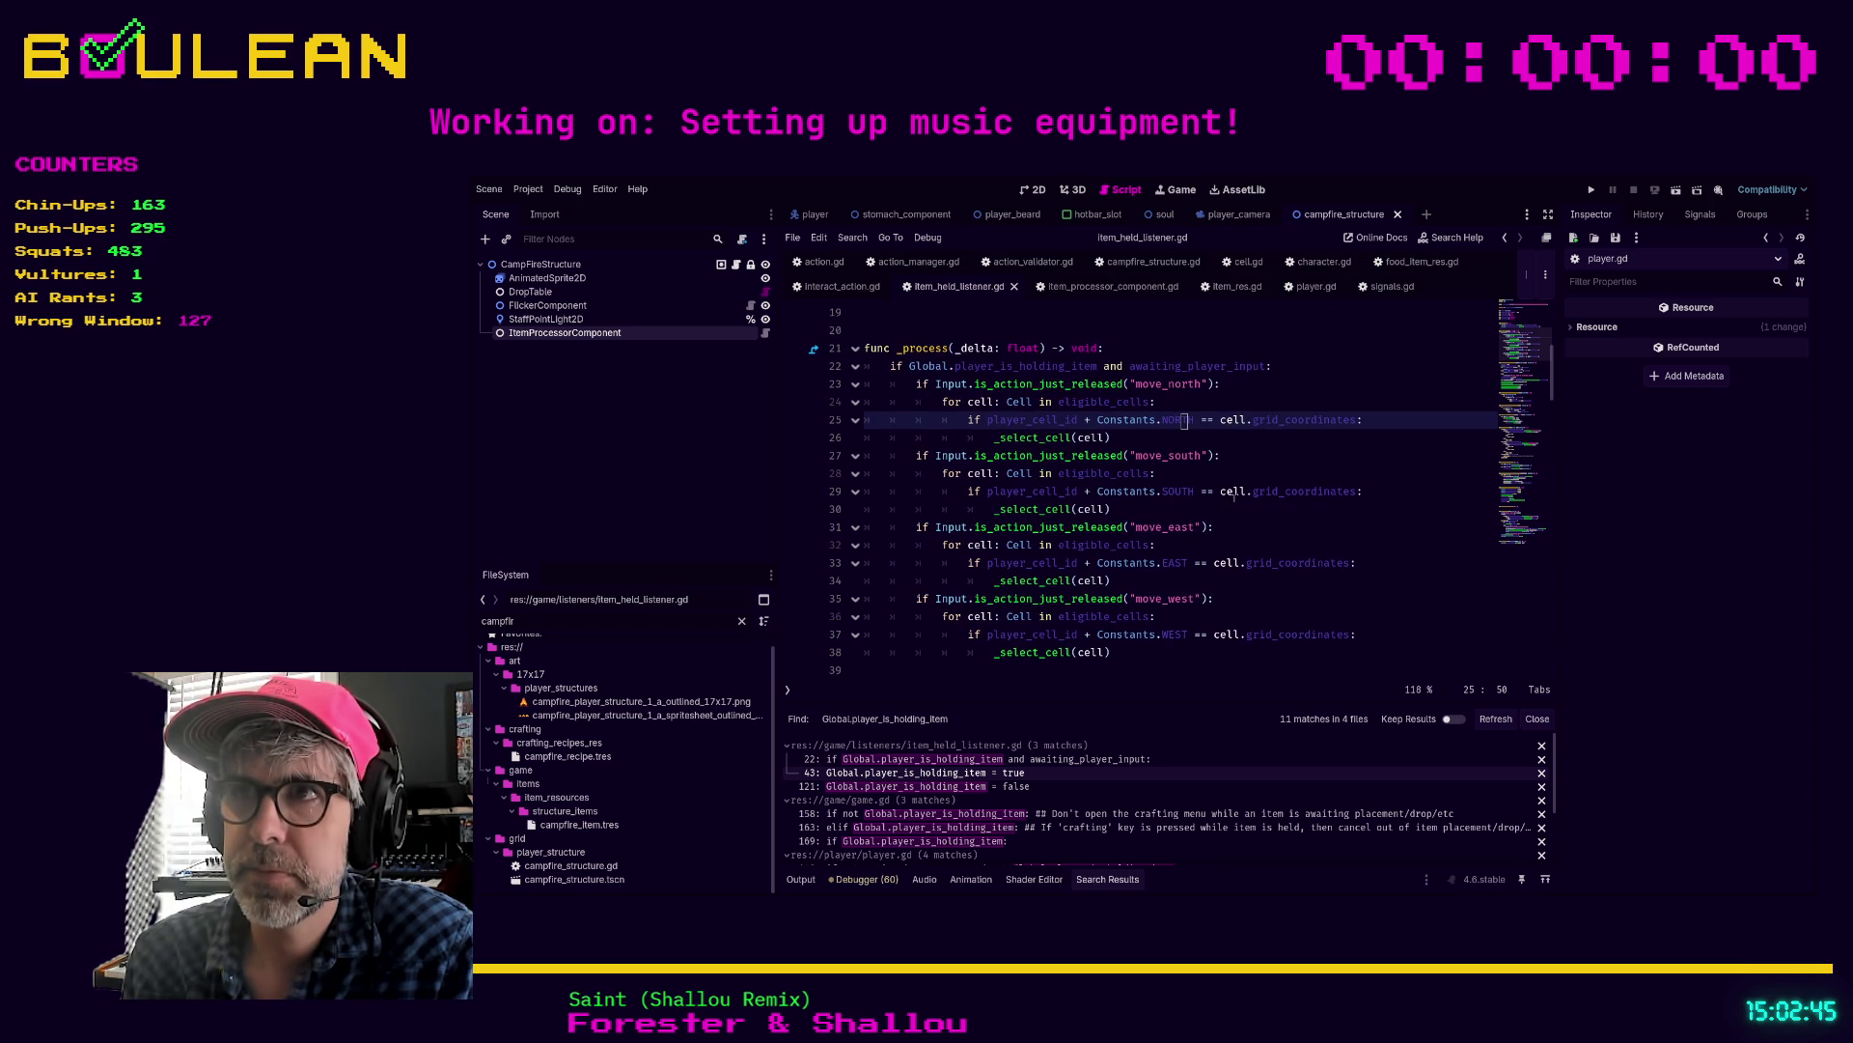
click(1197, 506)
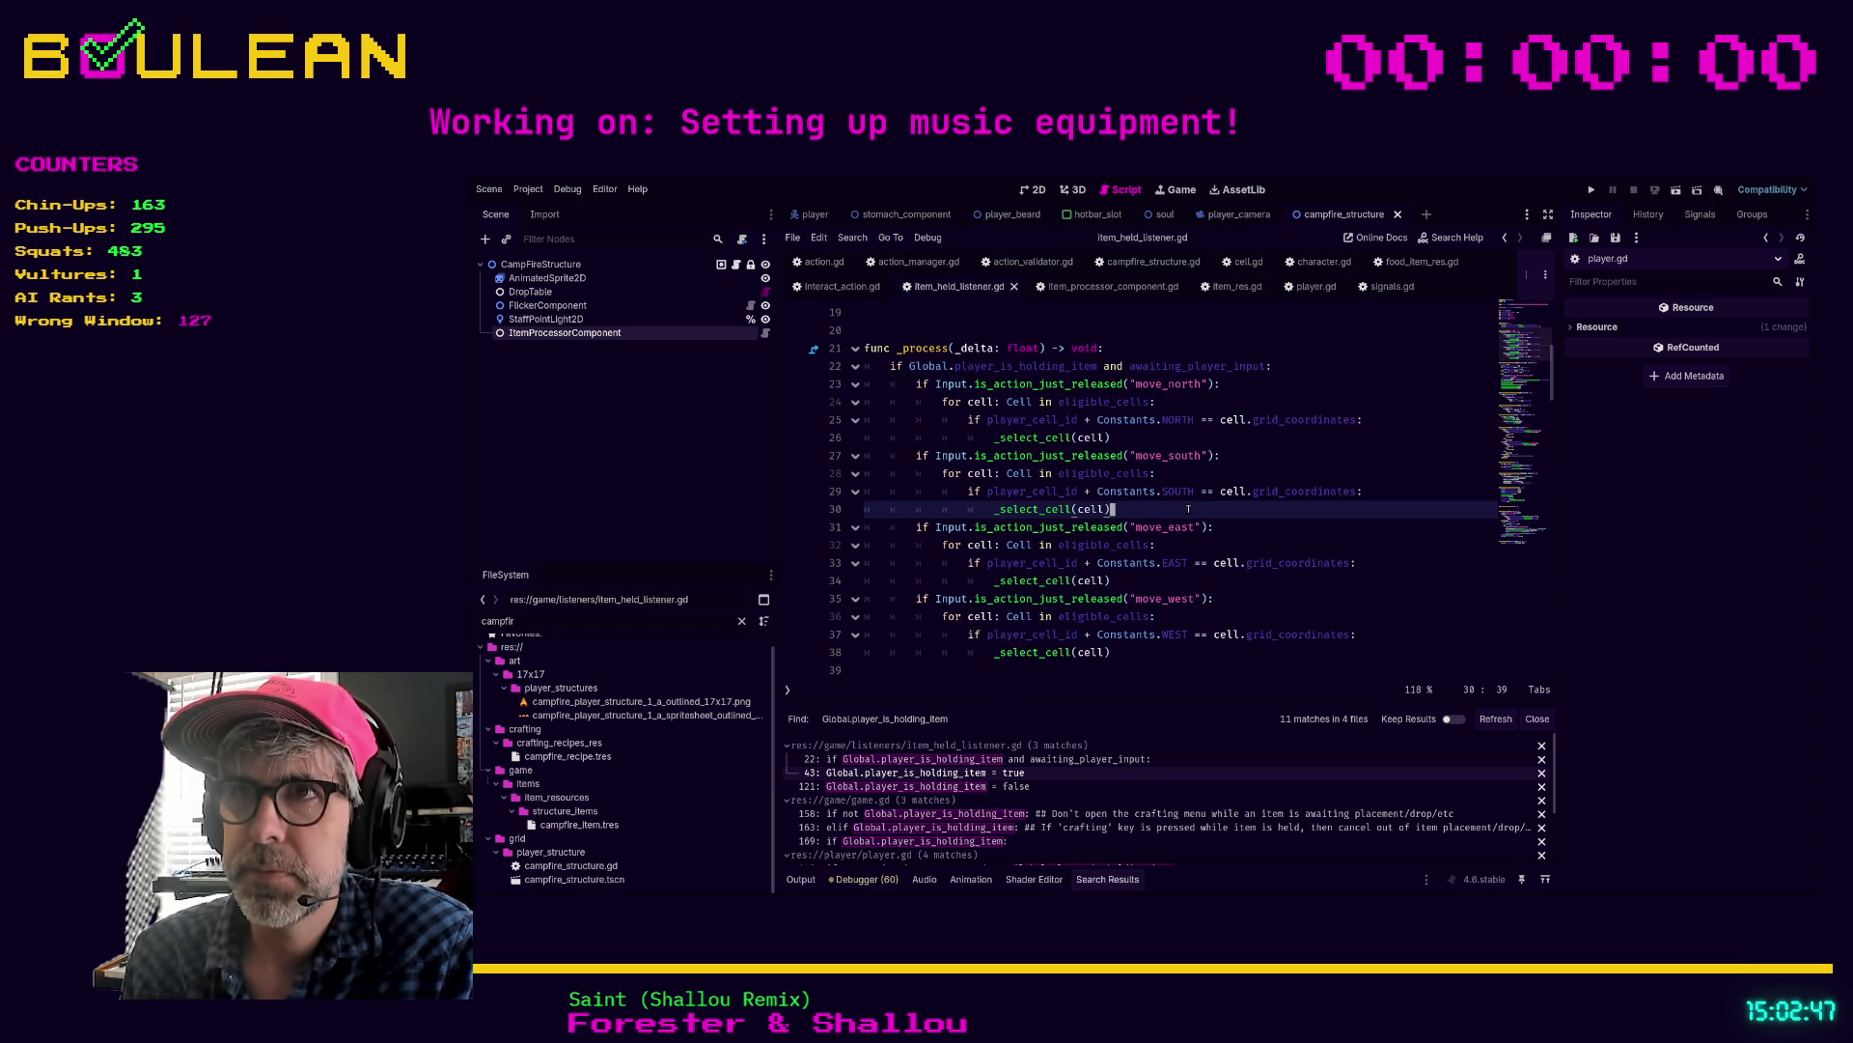
click(1260, 445)
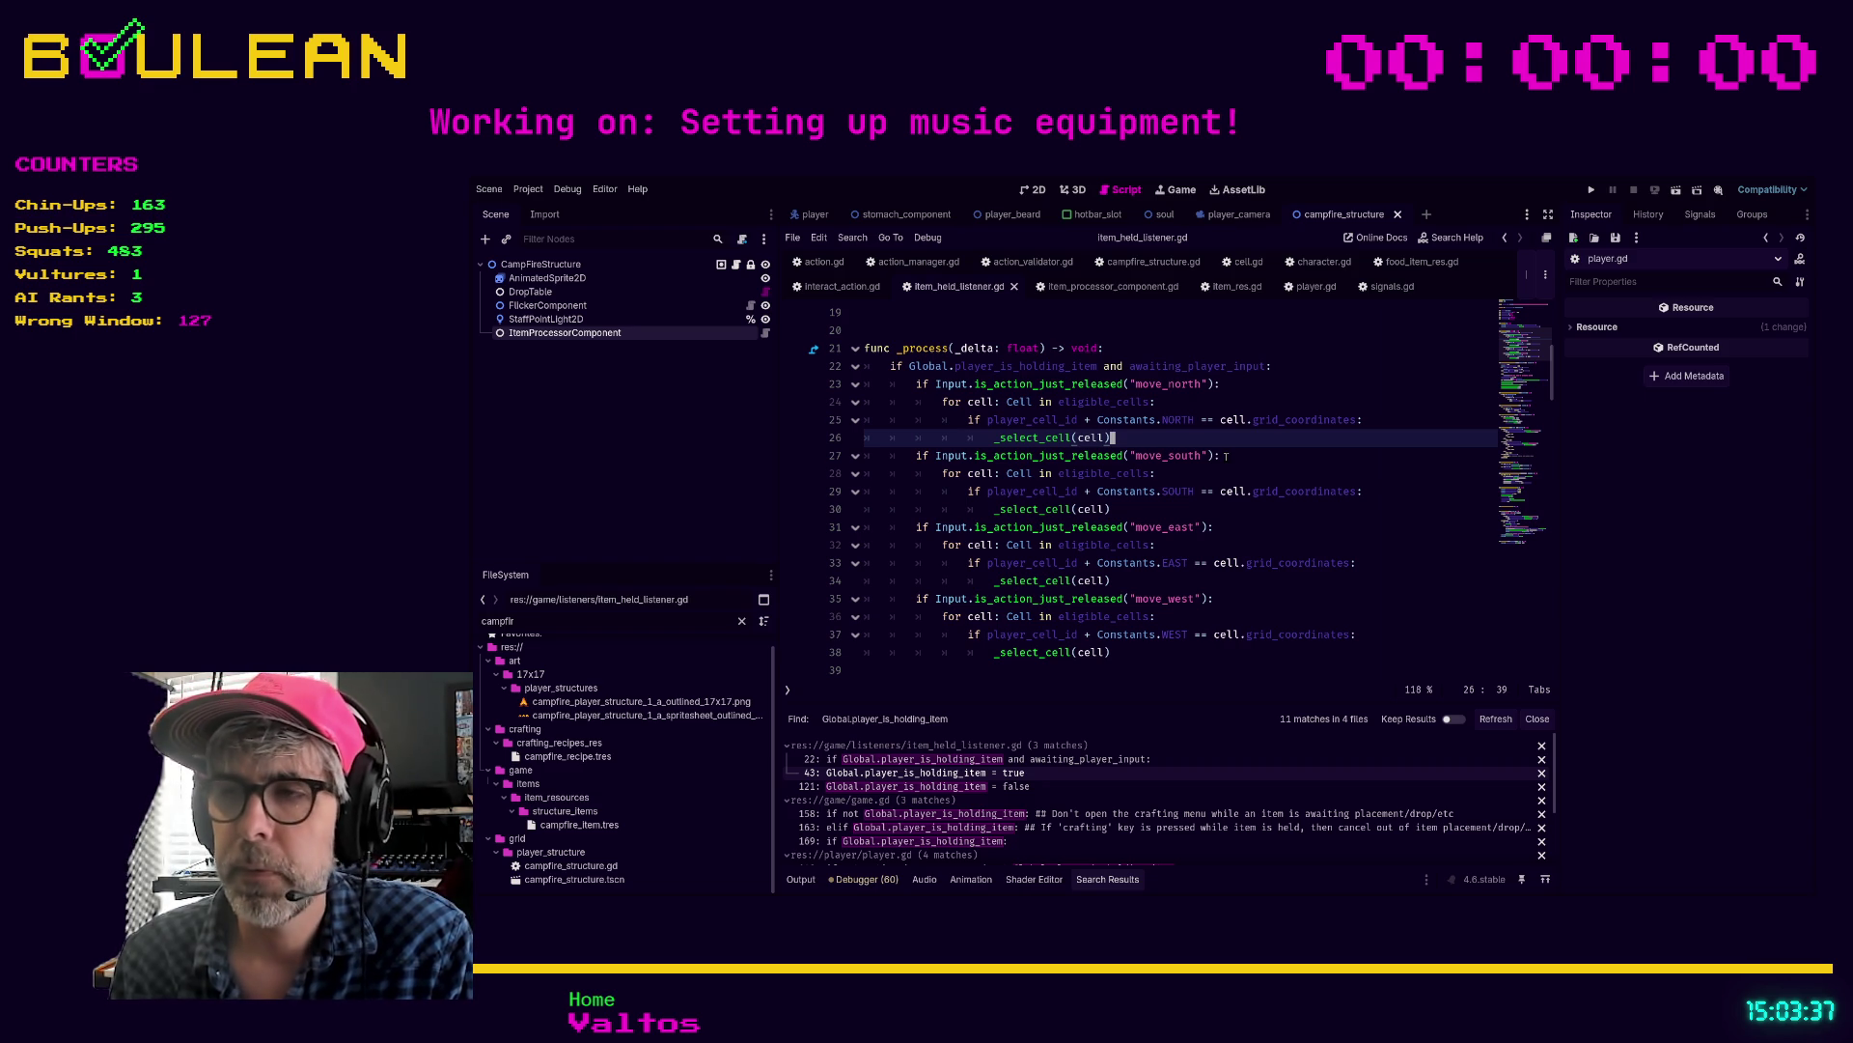
key(Left)
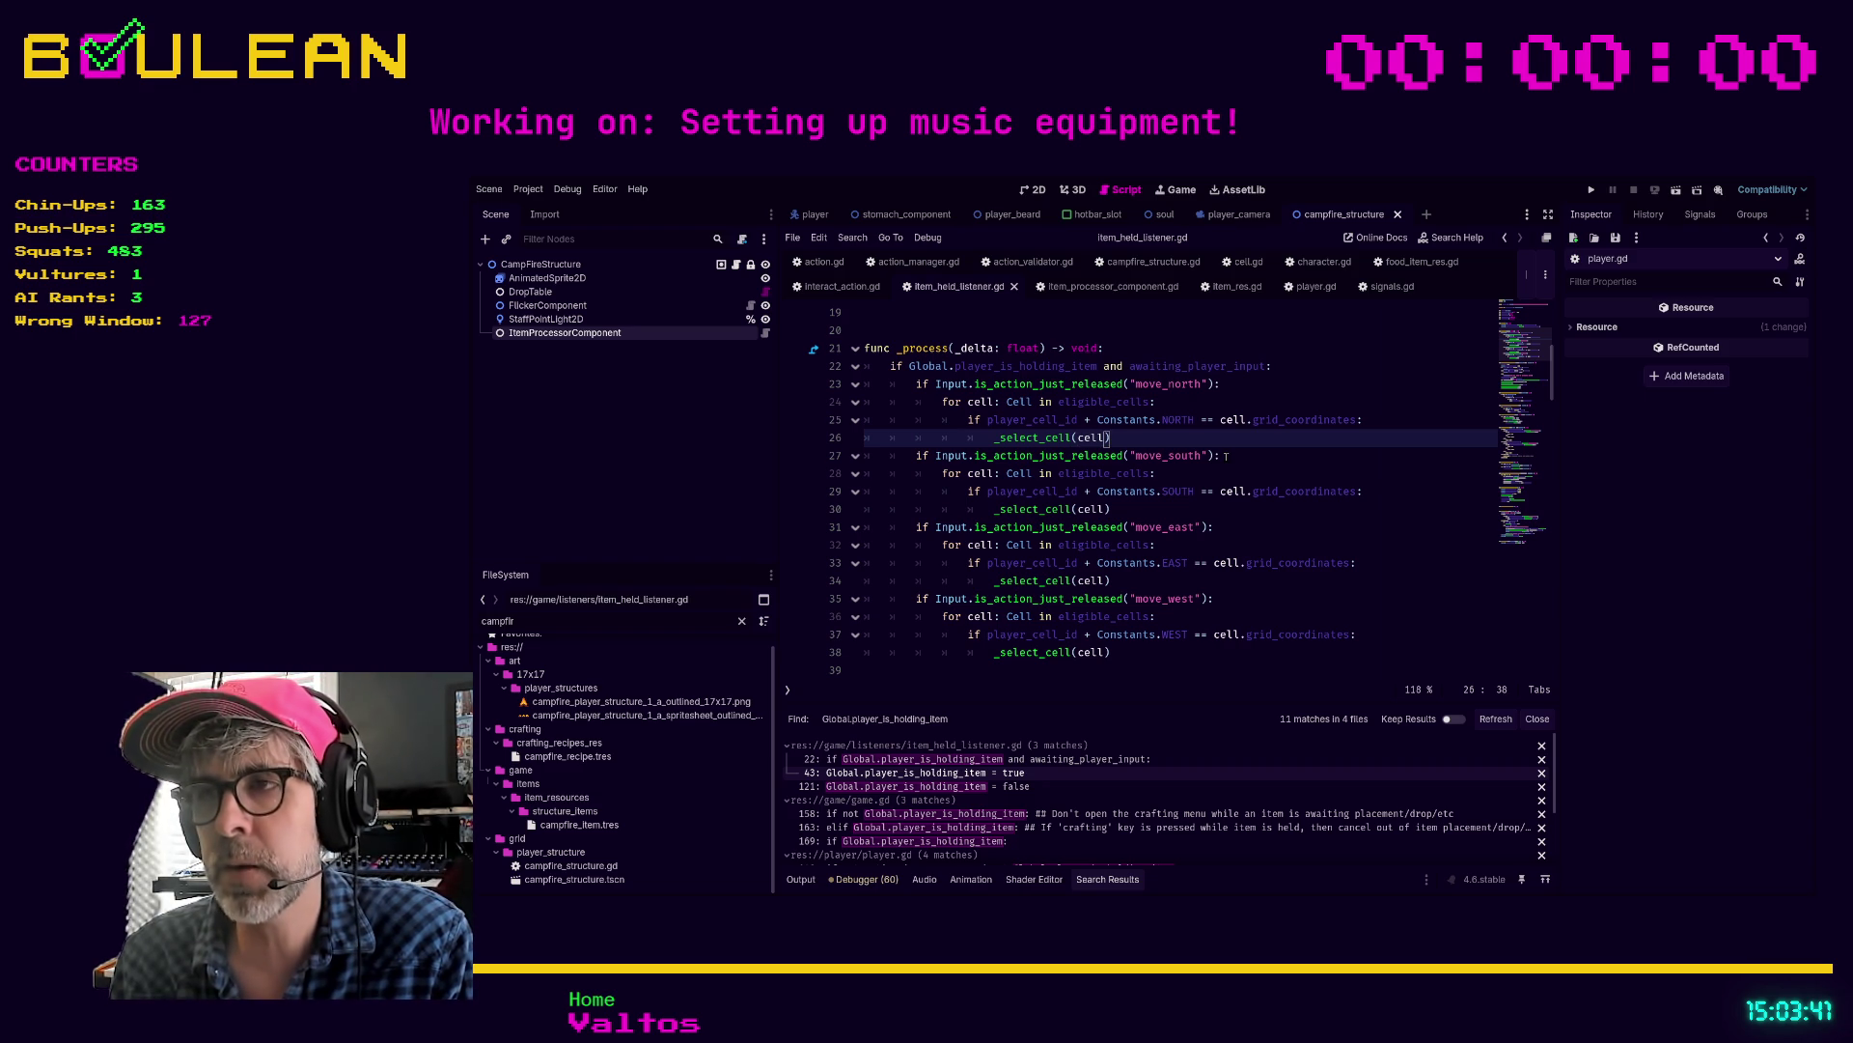
key(Right)
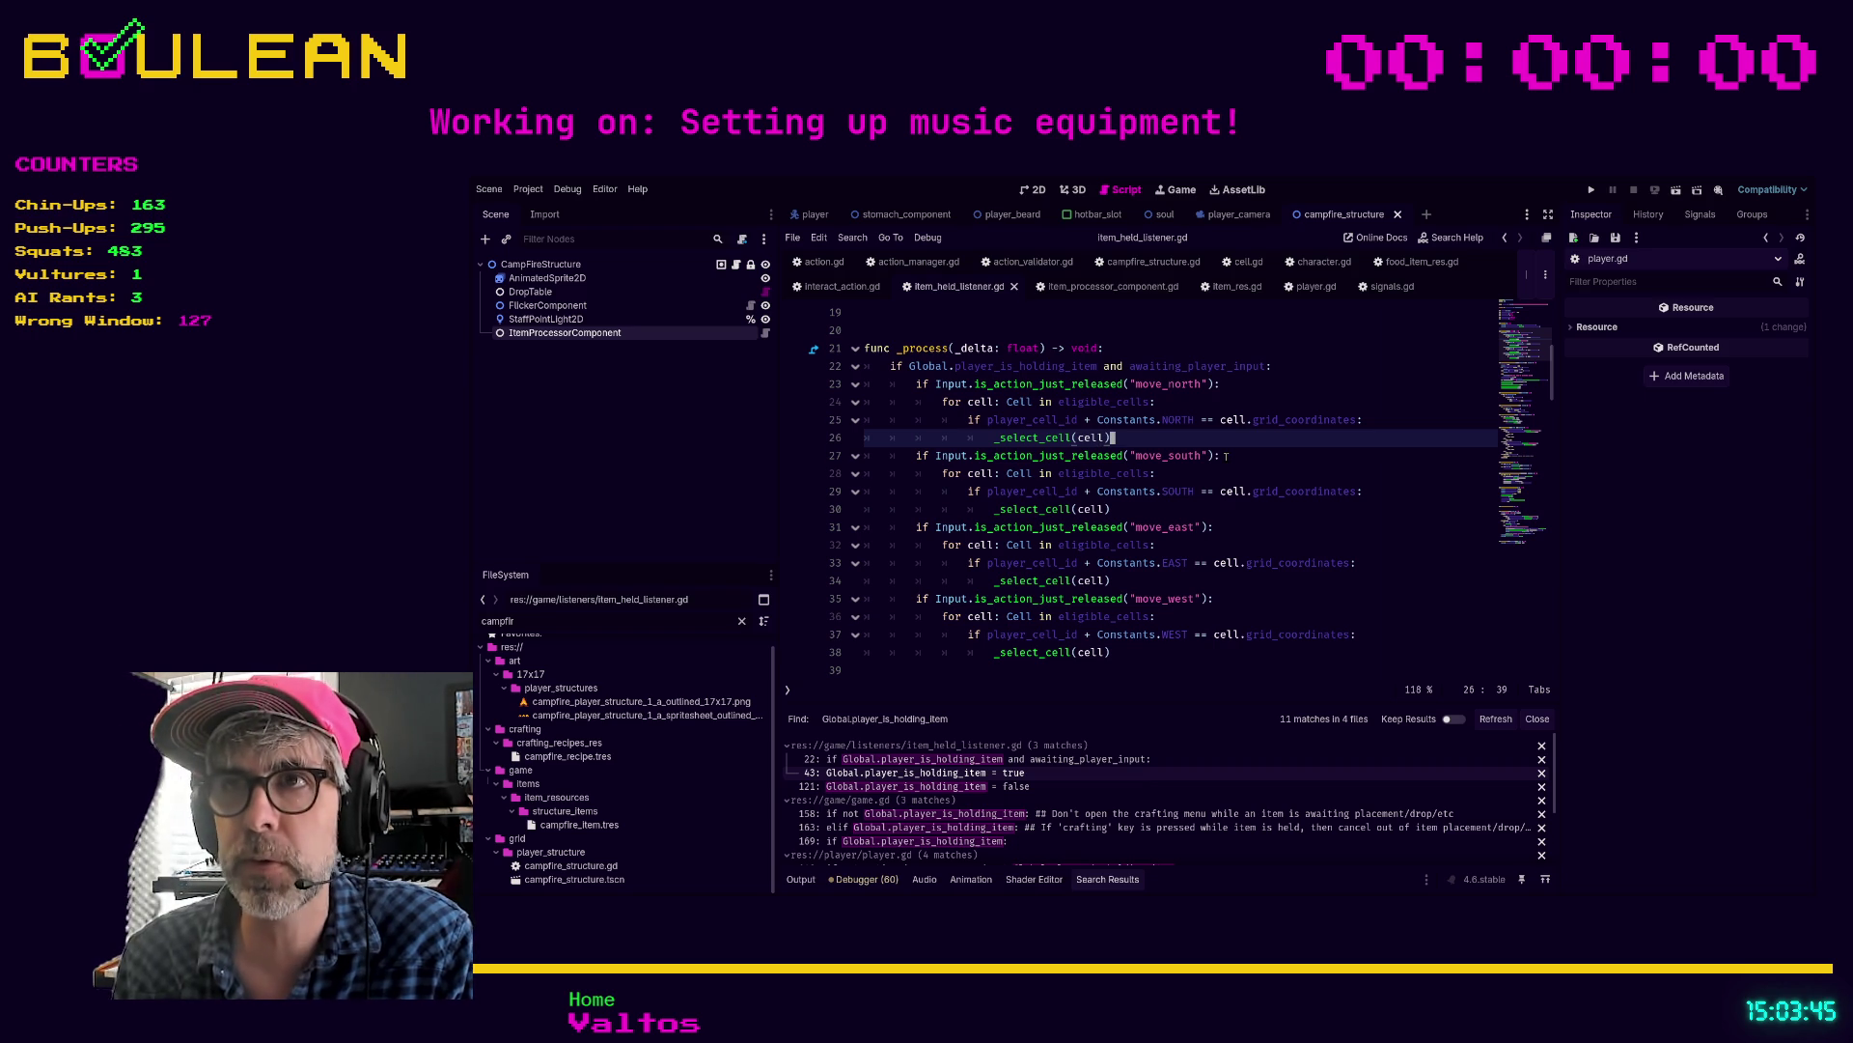
key(Down)
key(Down)
key(Up)
key(Up)
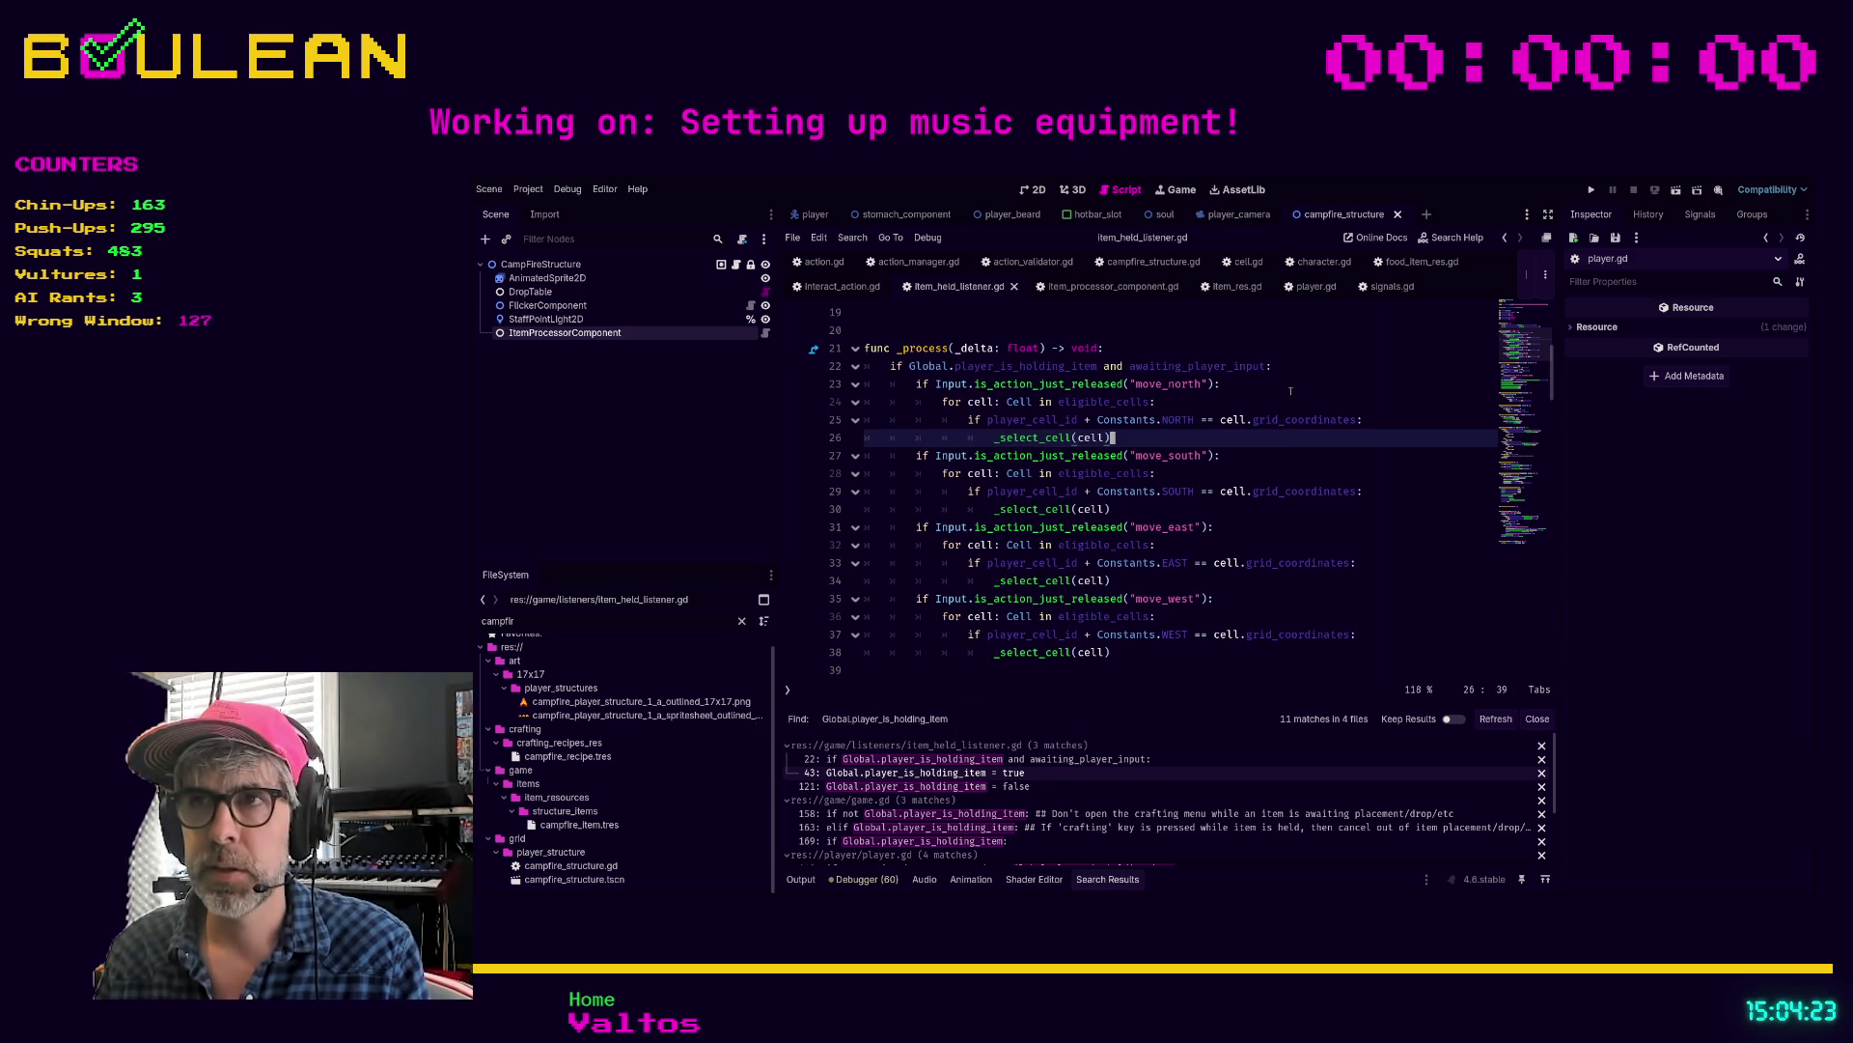
click(1215, 528)
click(1209, 542)
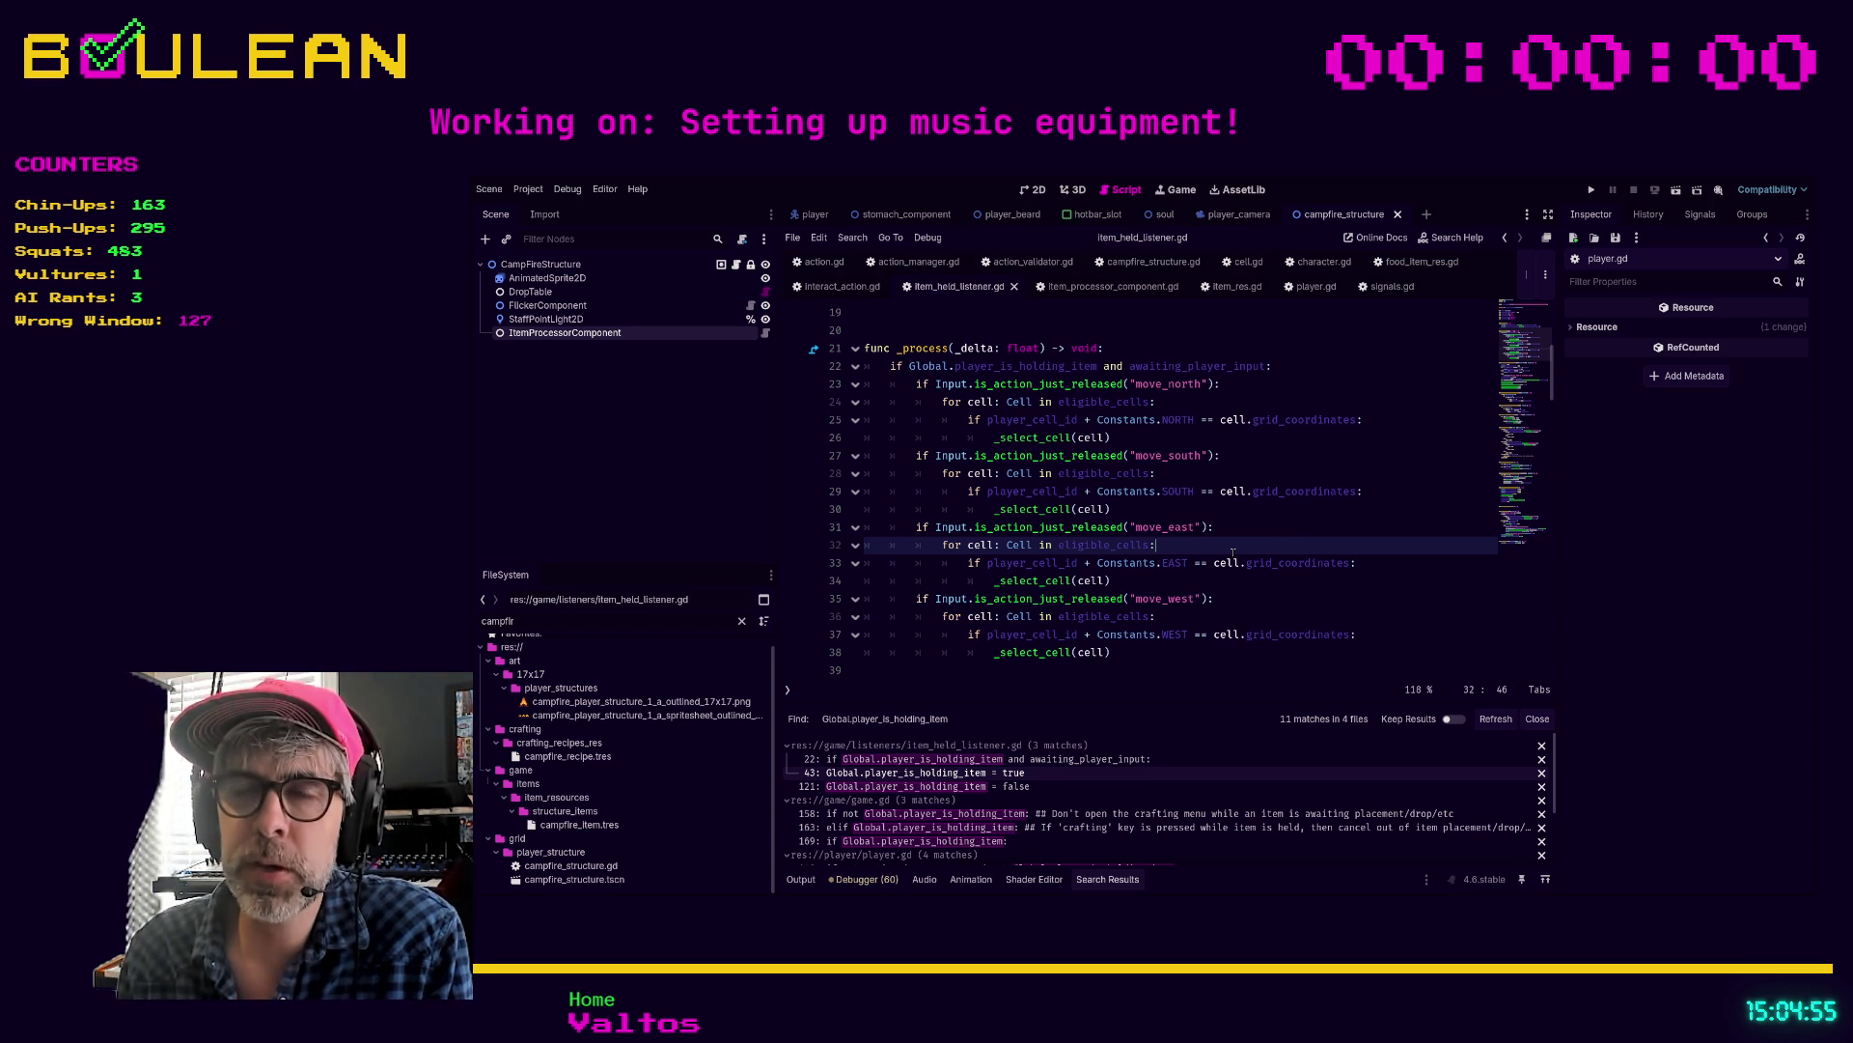
scroll(1233, 553, down, 1)
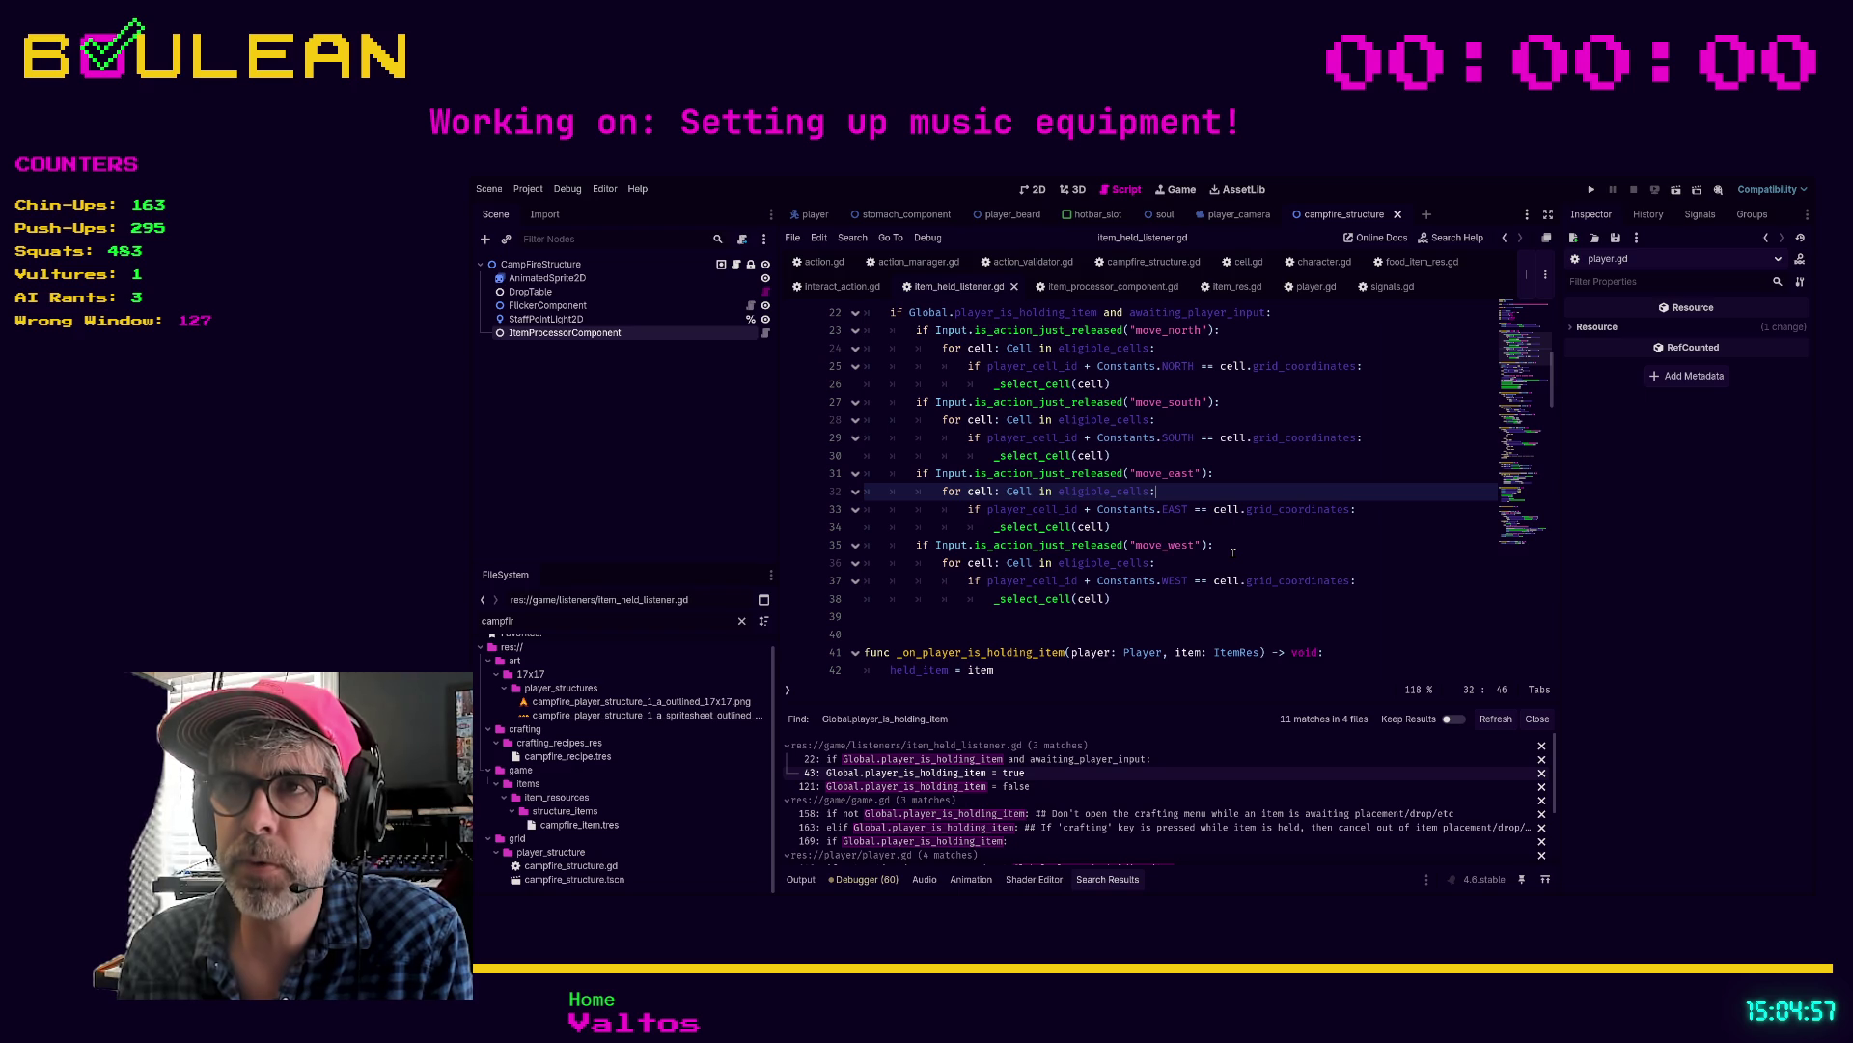
scroll(1233, 552, up, 1)
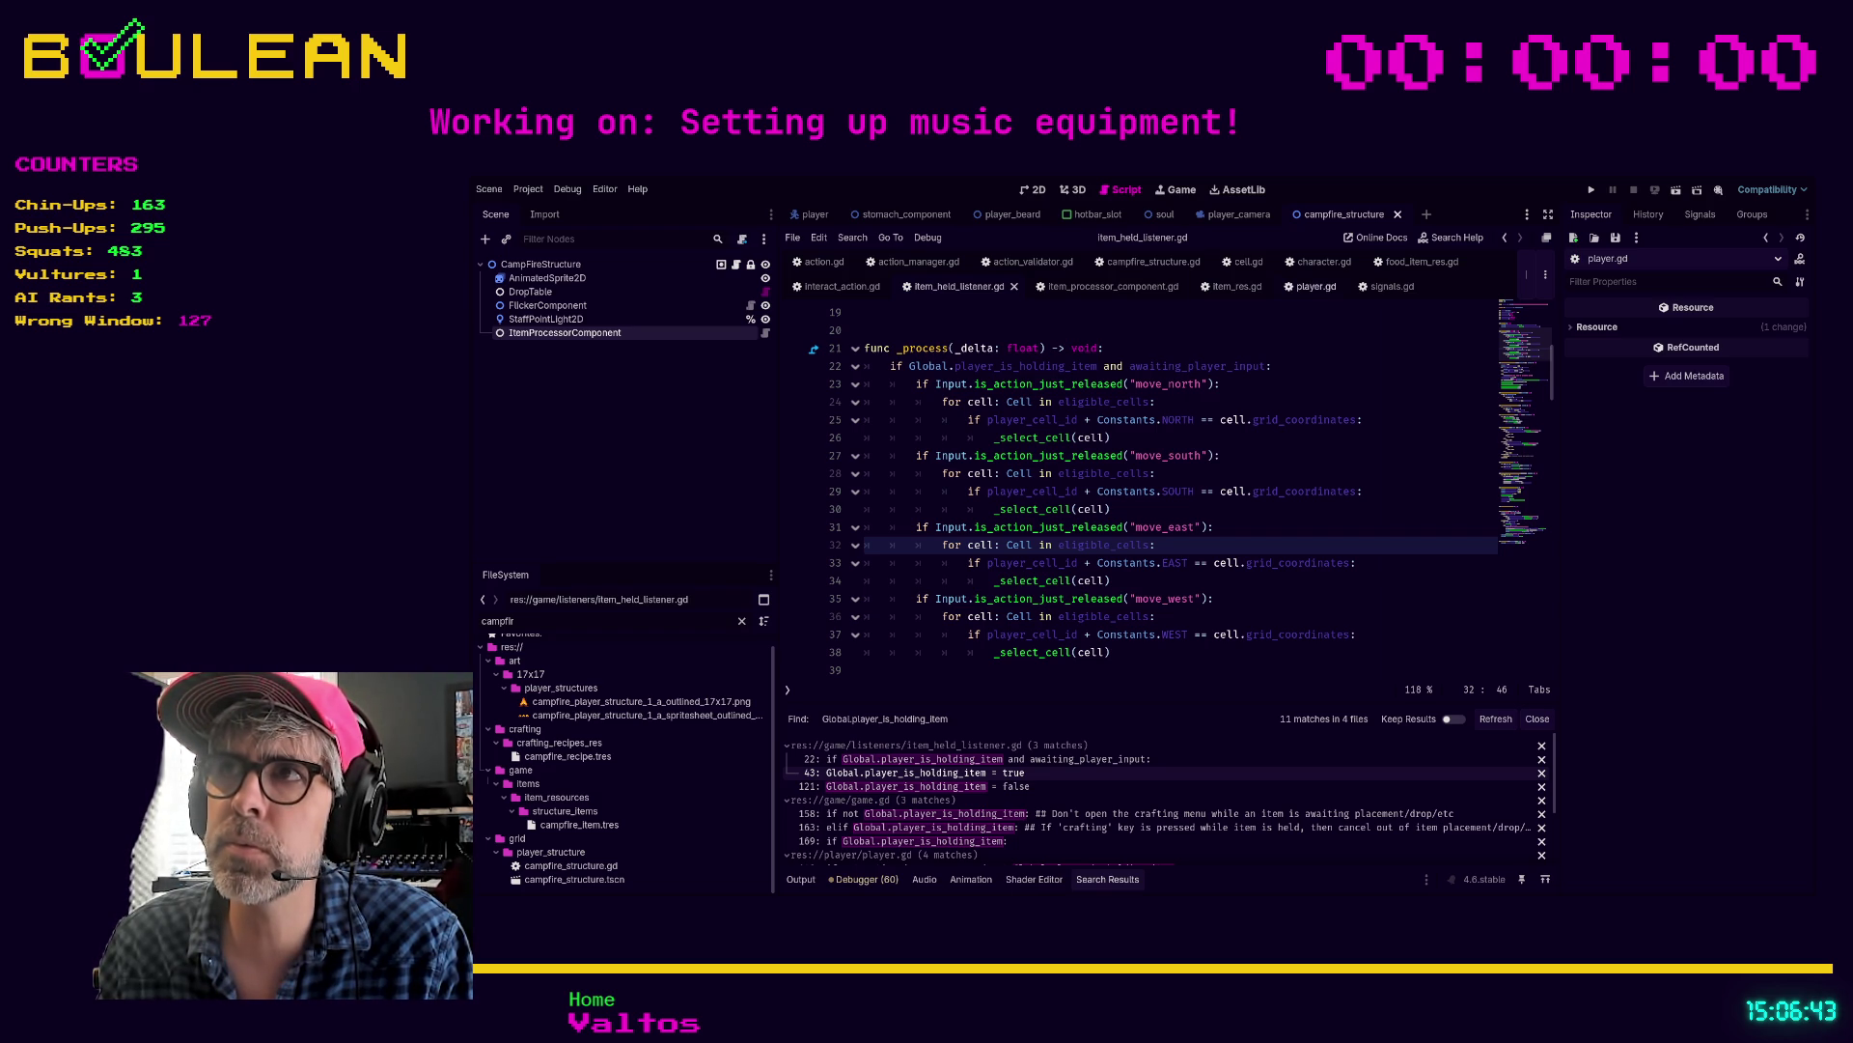
Step: In player.gd, uncomment the held-item check and pass in _is_combine_request with Ctrl+K
click(1310, 286)
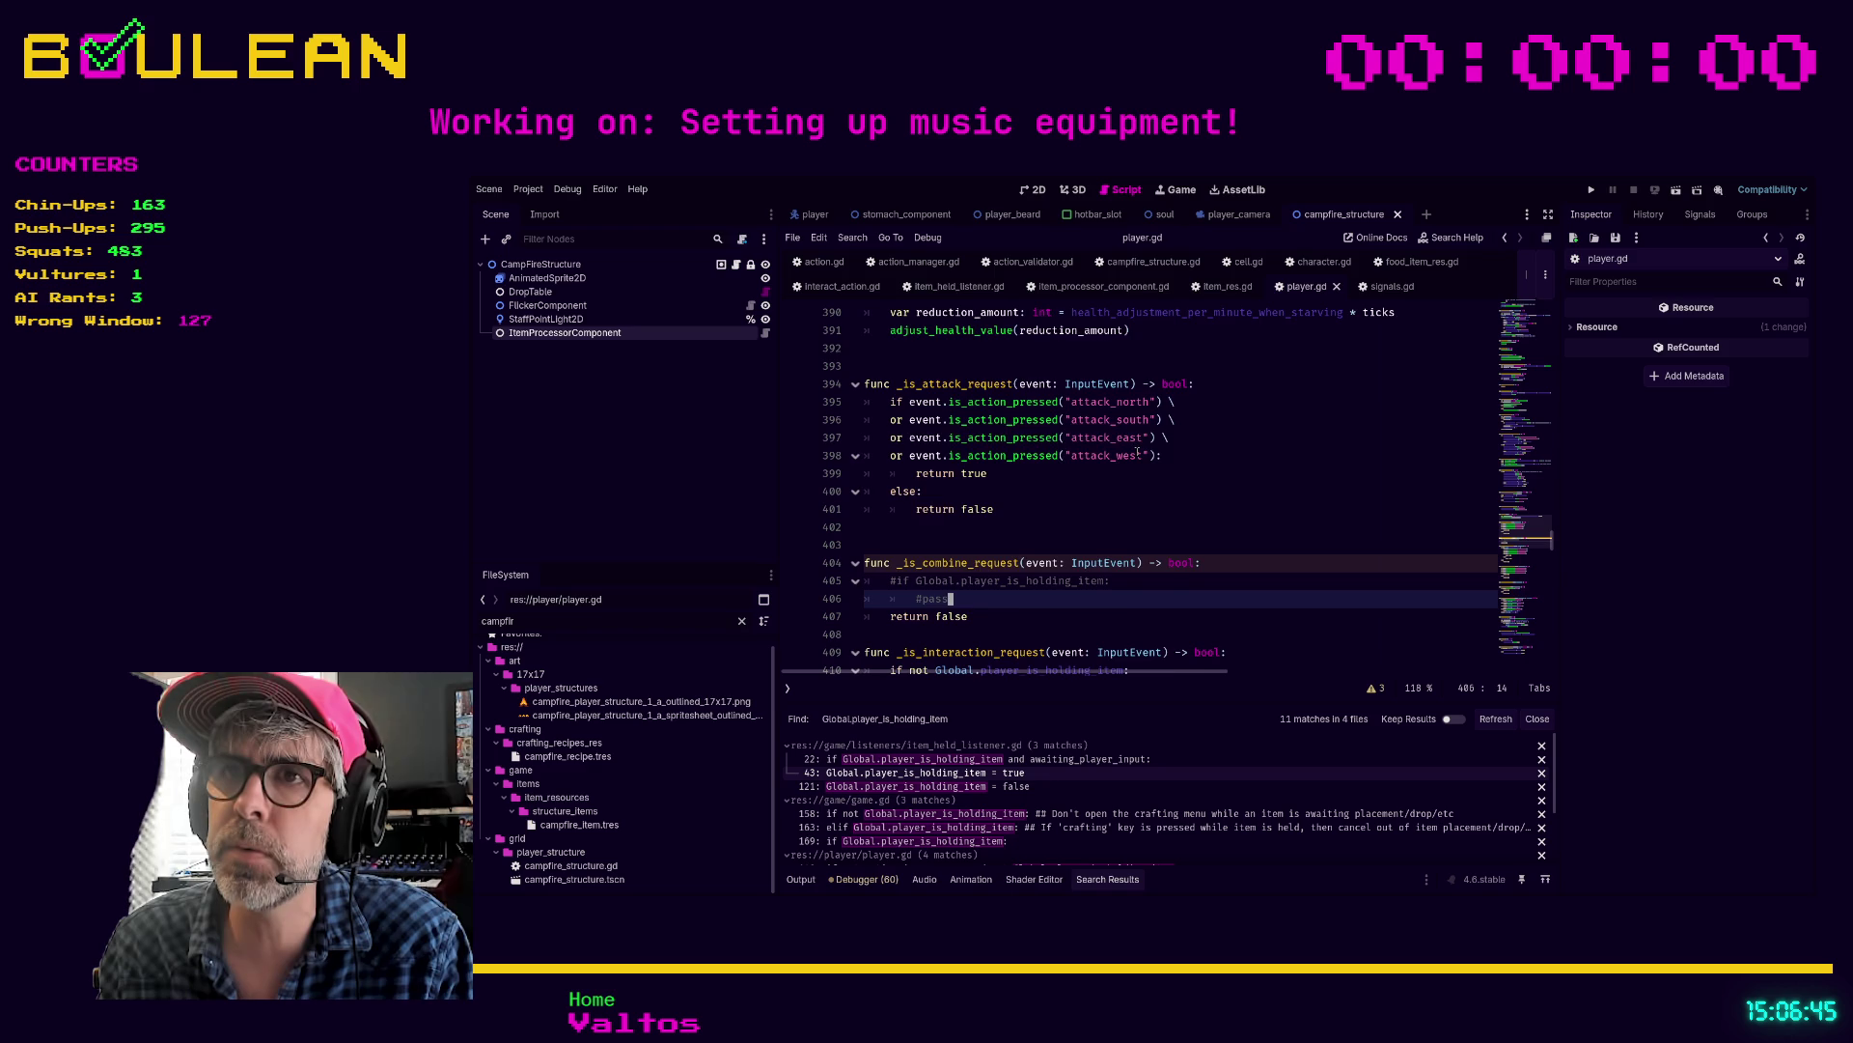
scroll(1139, 452, down, 1)
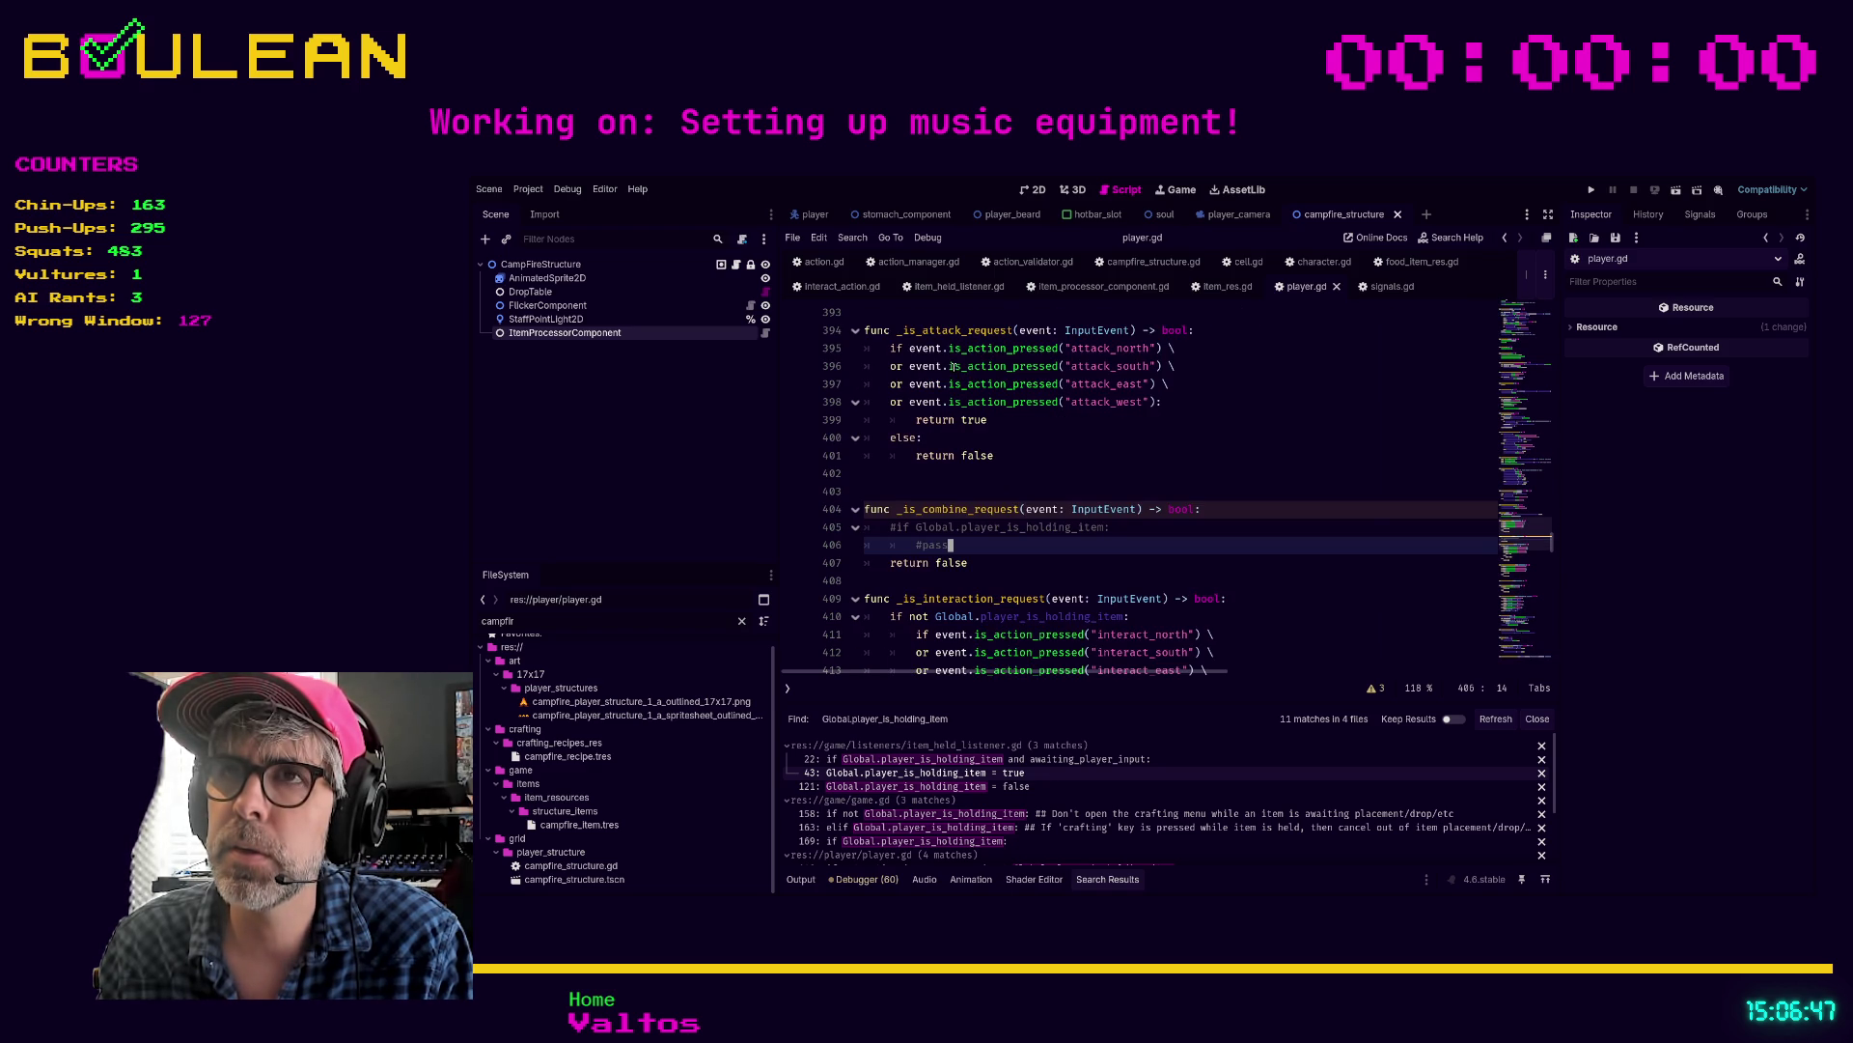
click(894, 527)
key(shift+Down)
key(ctrl+k)
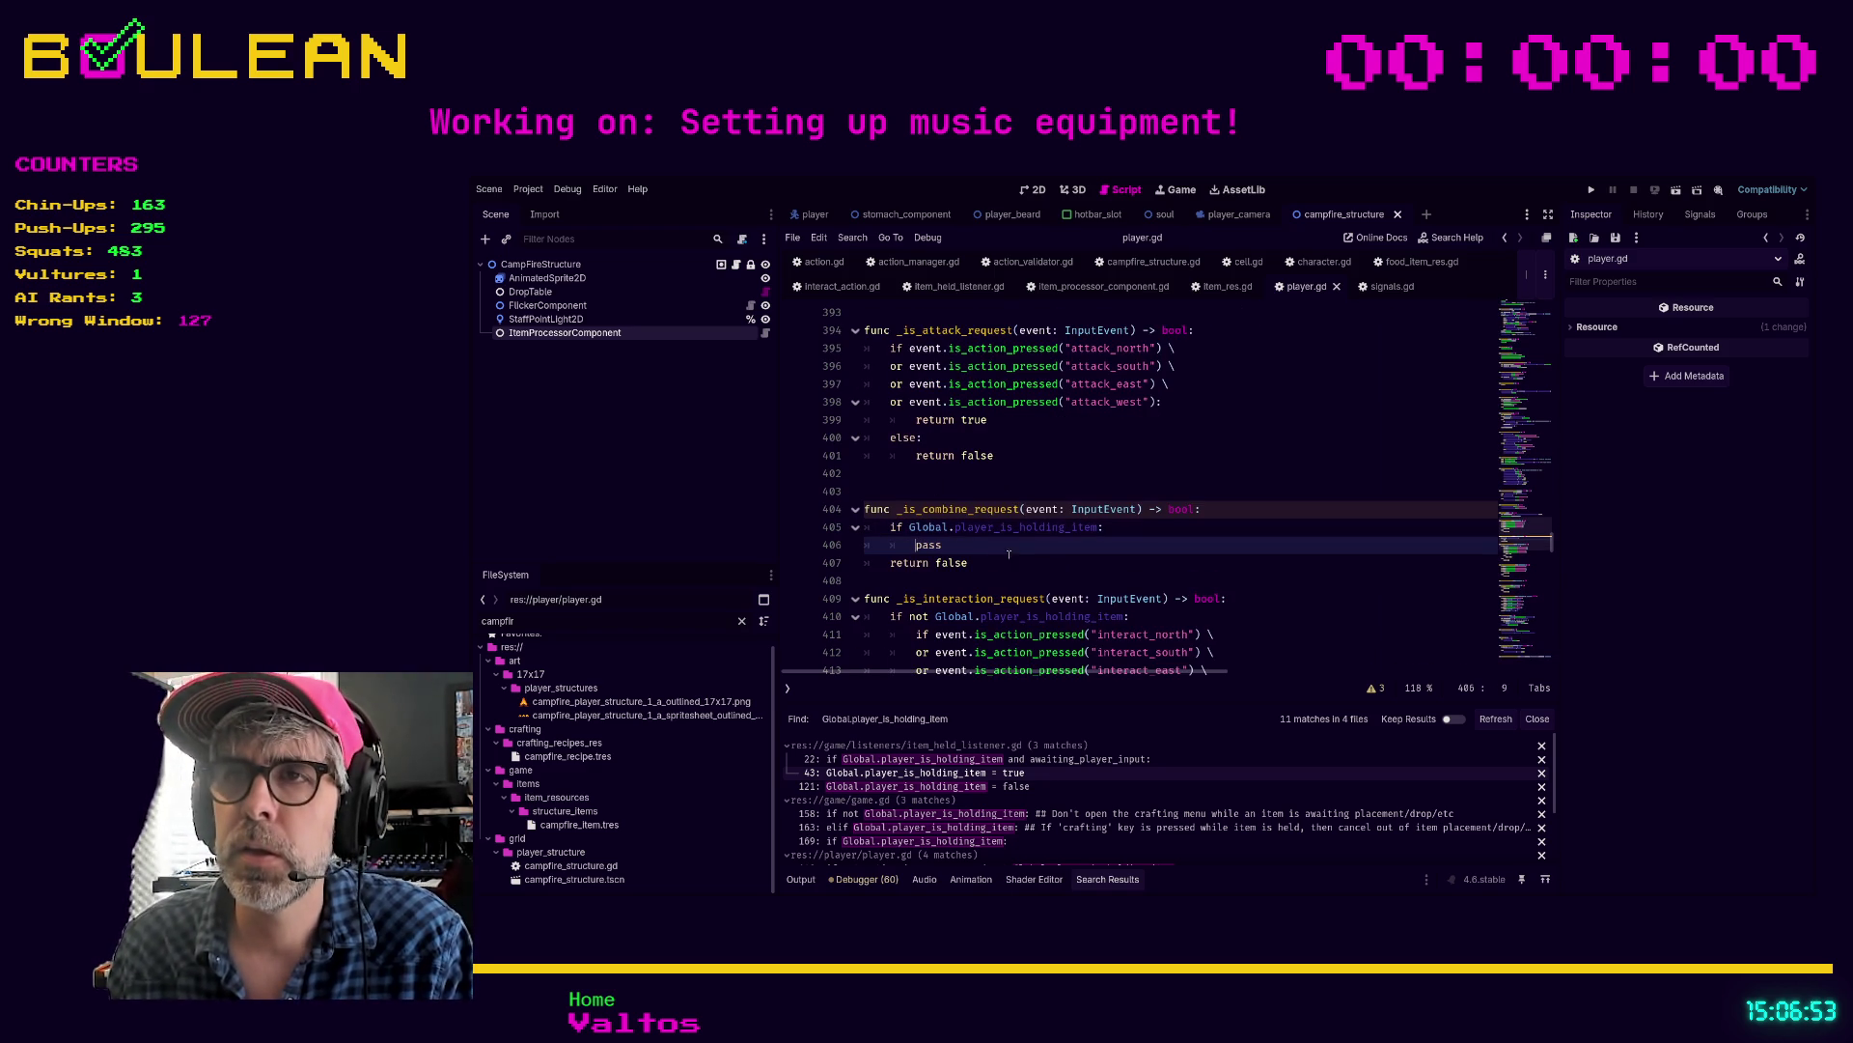
Step: Select the attack-direction checks in _is_attack_request to reuse them over pass
drag(942, 545, 916, 546)
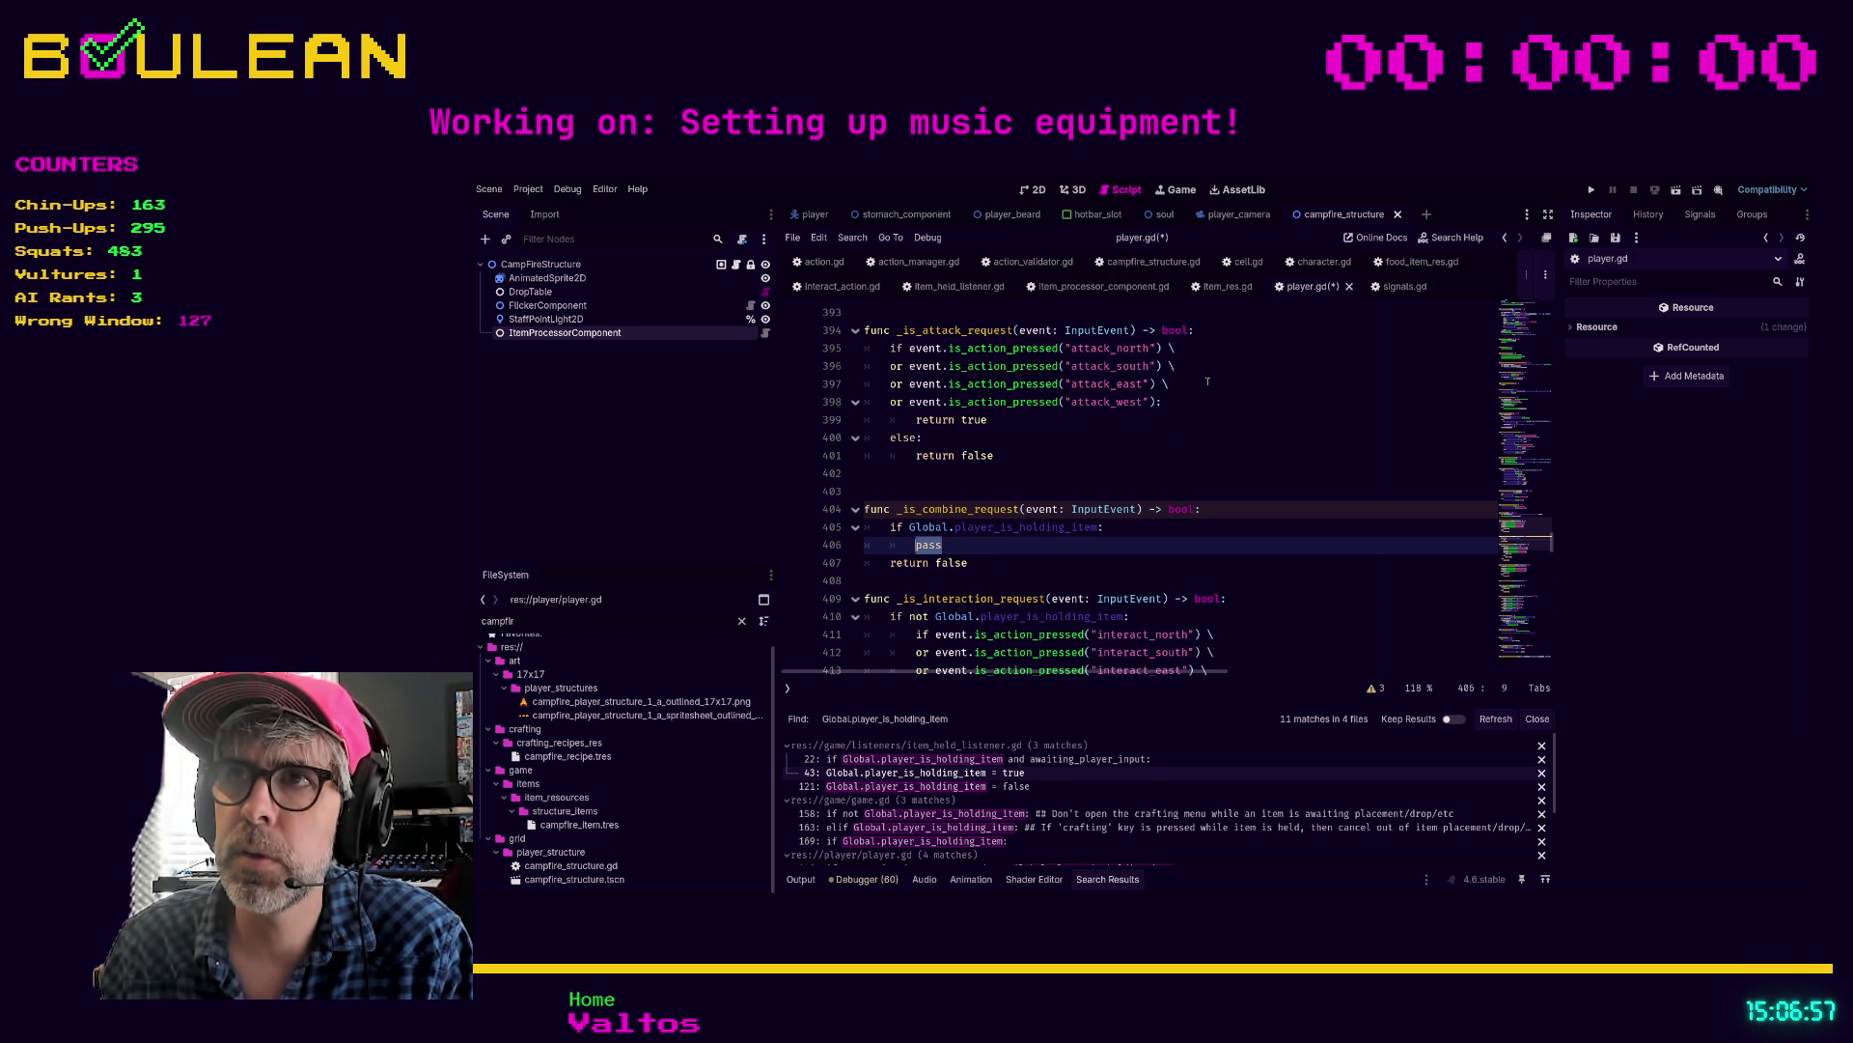
mouse_move(1024, 425)
mouse_down()
mouse_move(927, 398)
mouse_move(888, 348)
mouse_up()
key(ctrl+c)
click(966, 547)
Step: Replace pass with the pasted attack-direction checks and indent them under the held-item check
key(shift+Home)
key(ctrl+v)
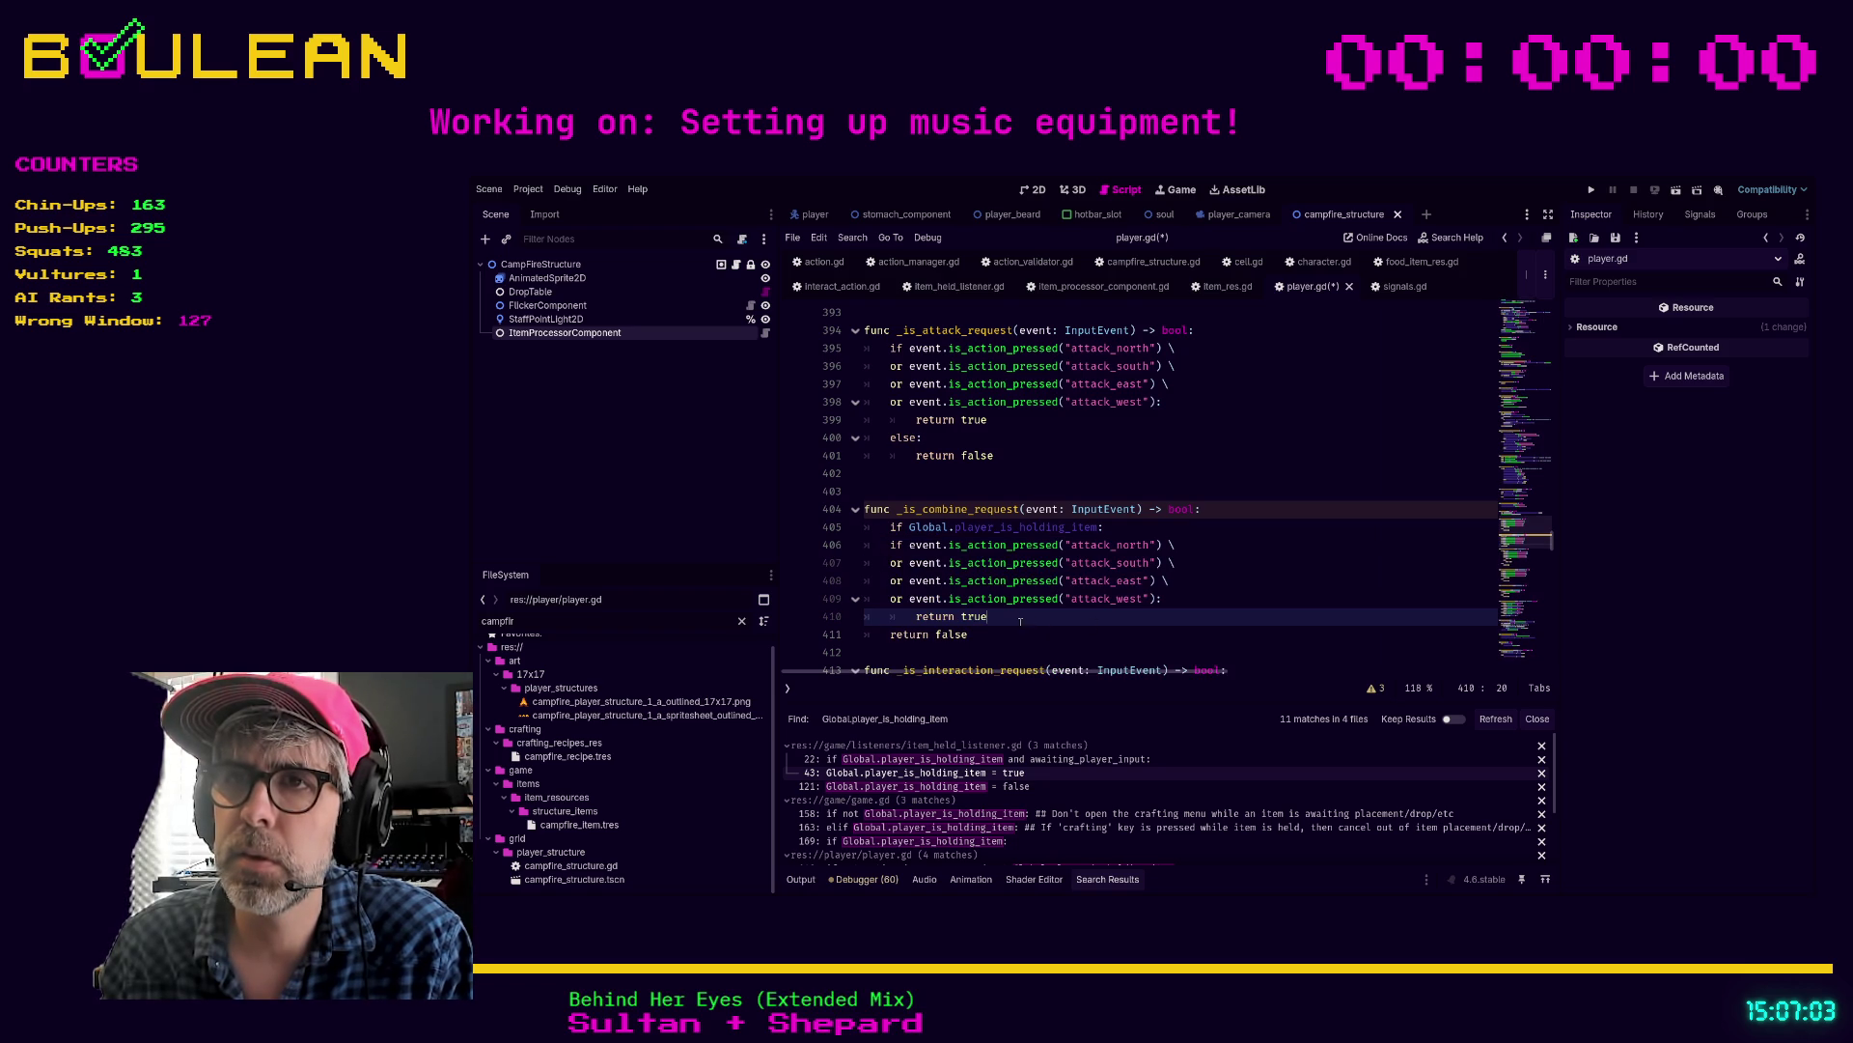
drag(1020, 621, 837, 553)
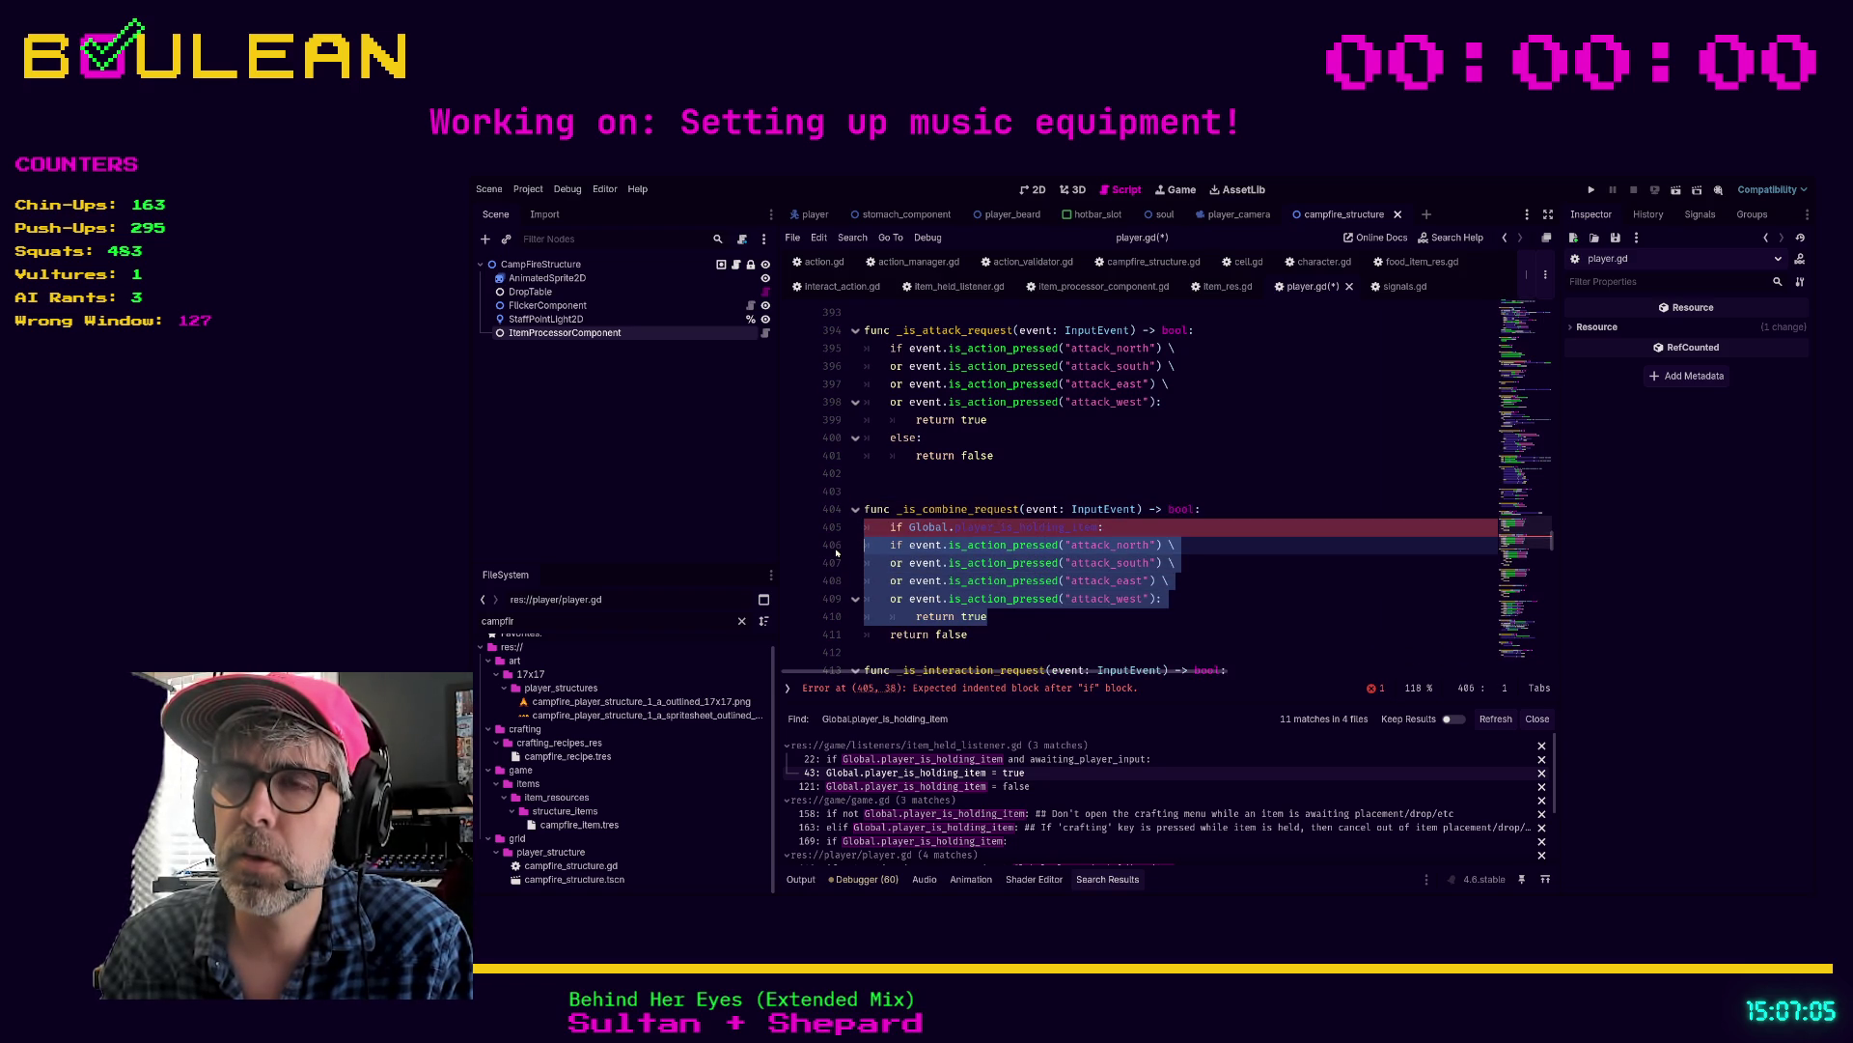
key(Tab)
click(1036, 621)
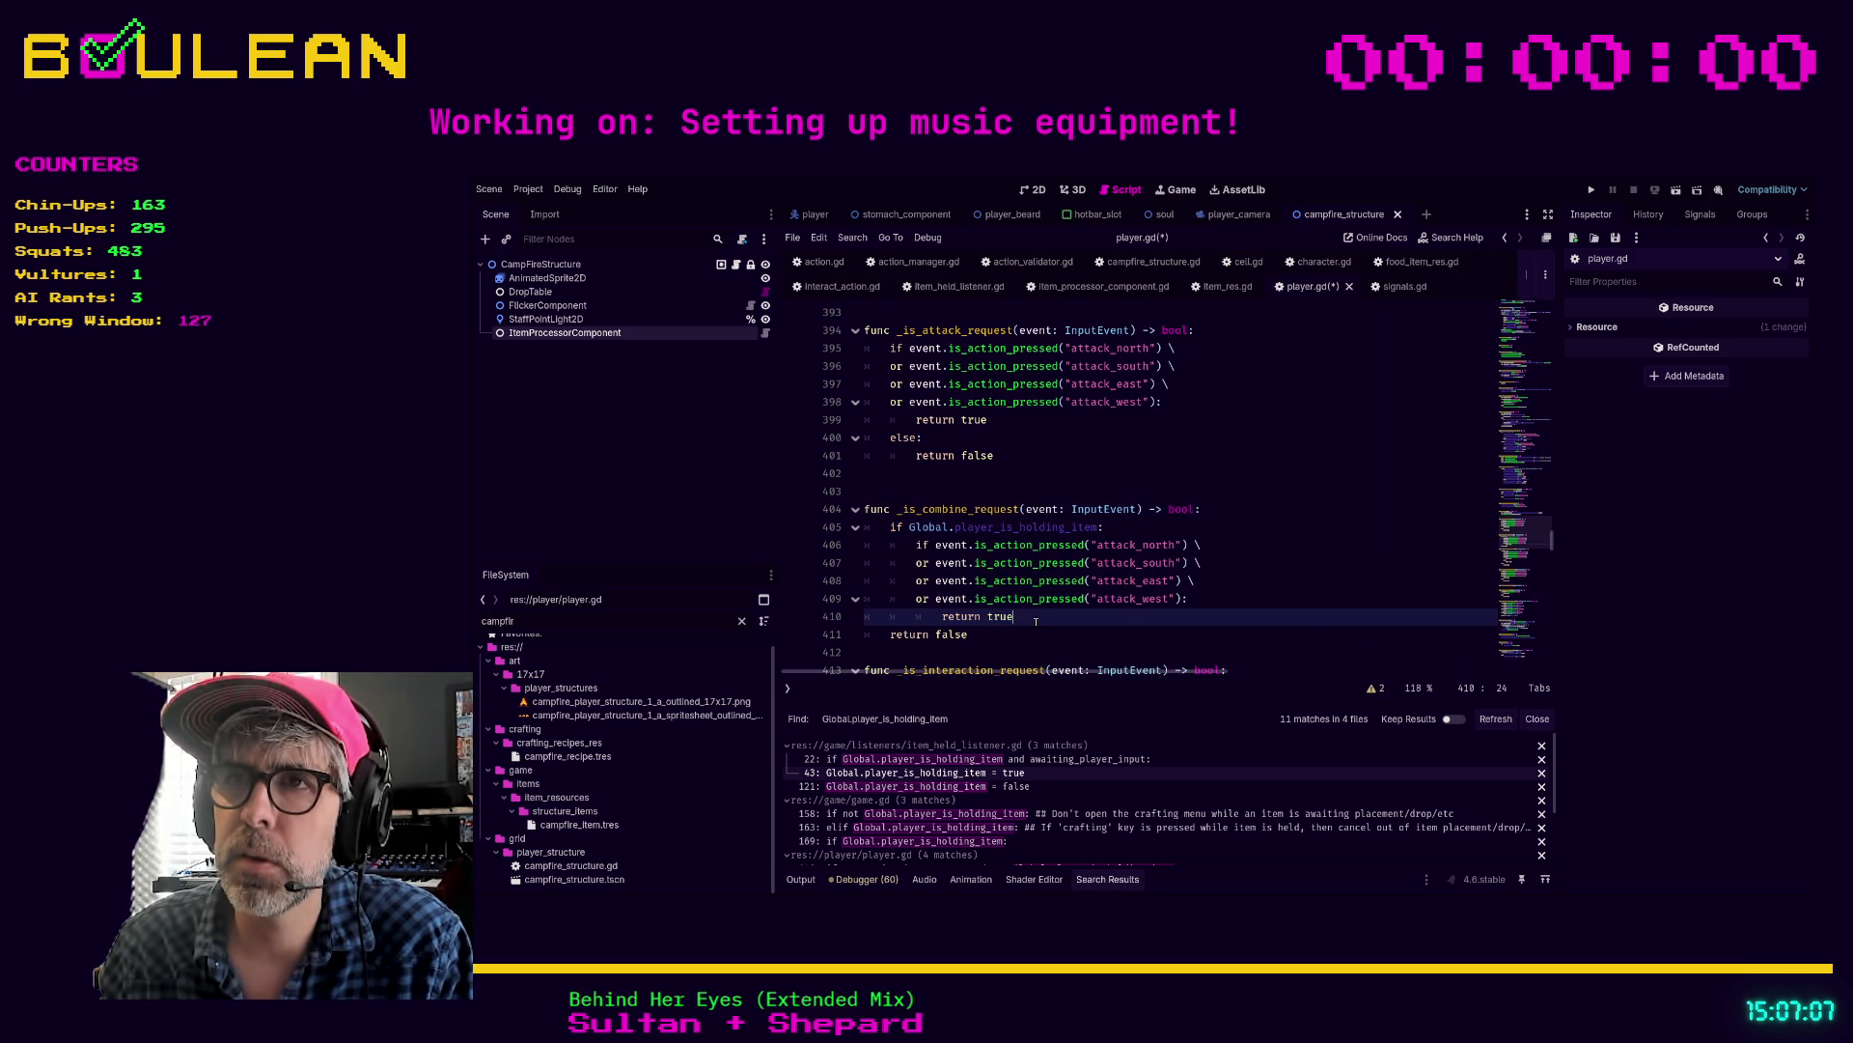
scroll(1110, 623, up, 1)
scroll(1130, 627, down, 2)
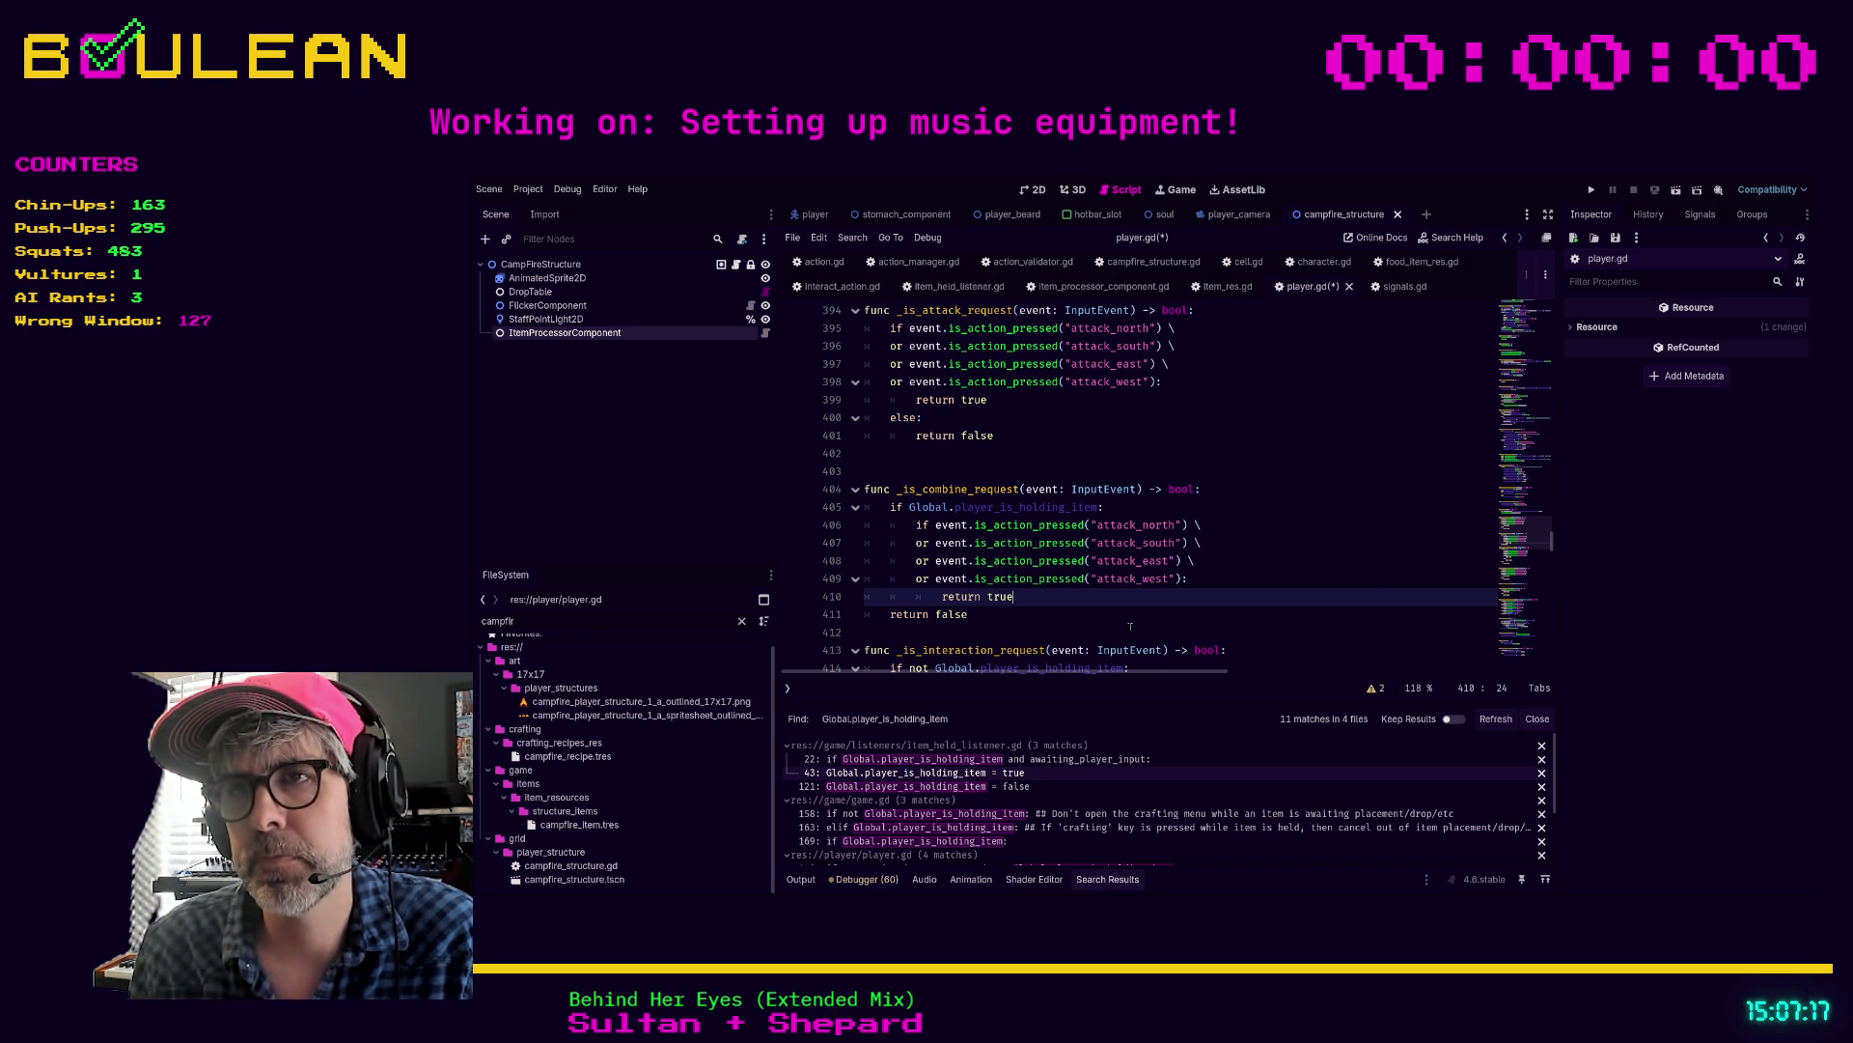
key(Return)
text(else)
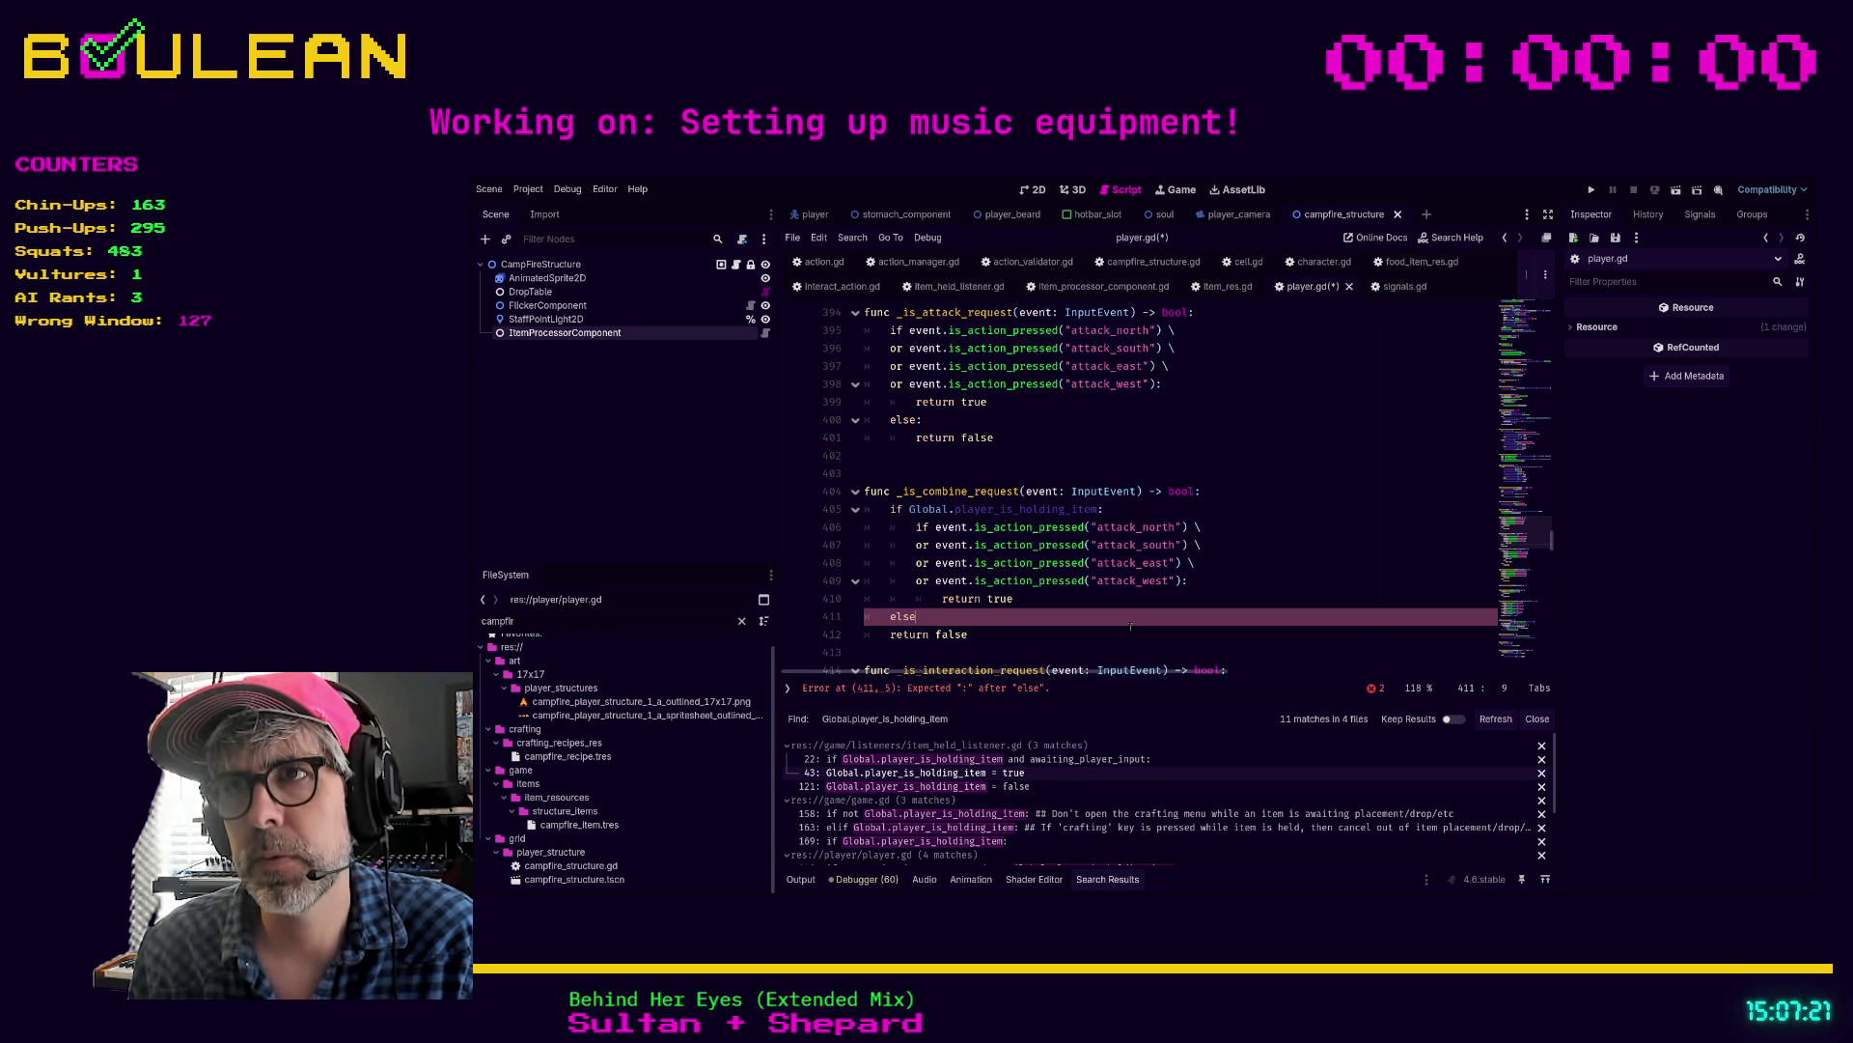
text(:)
key(Down)
key(Home)
key(Tab)
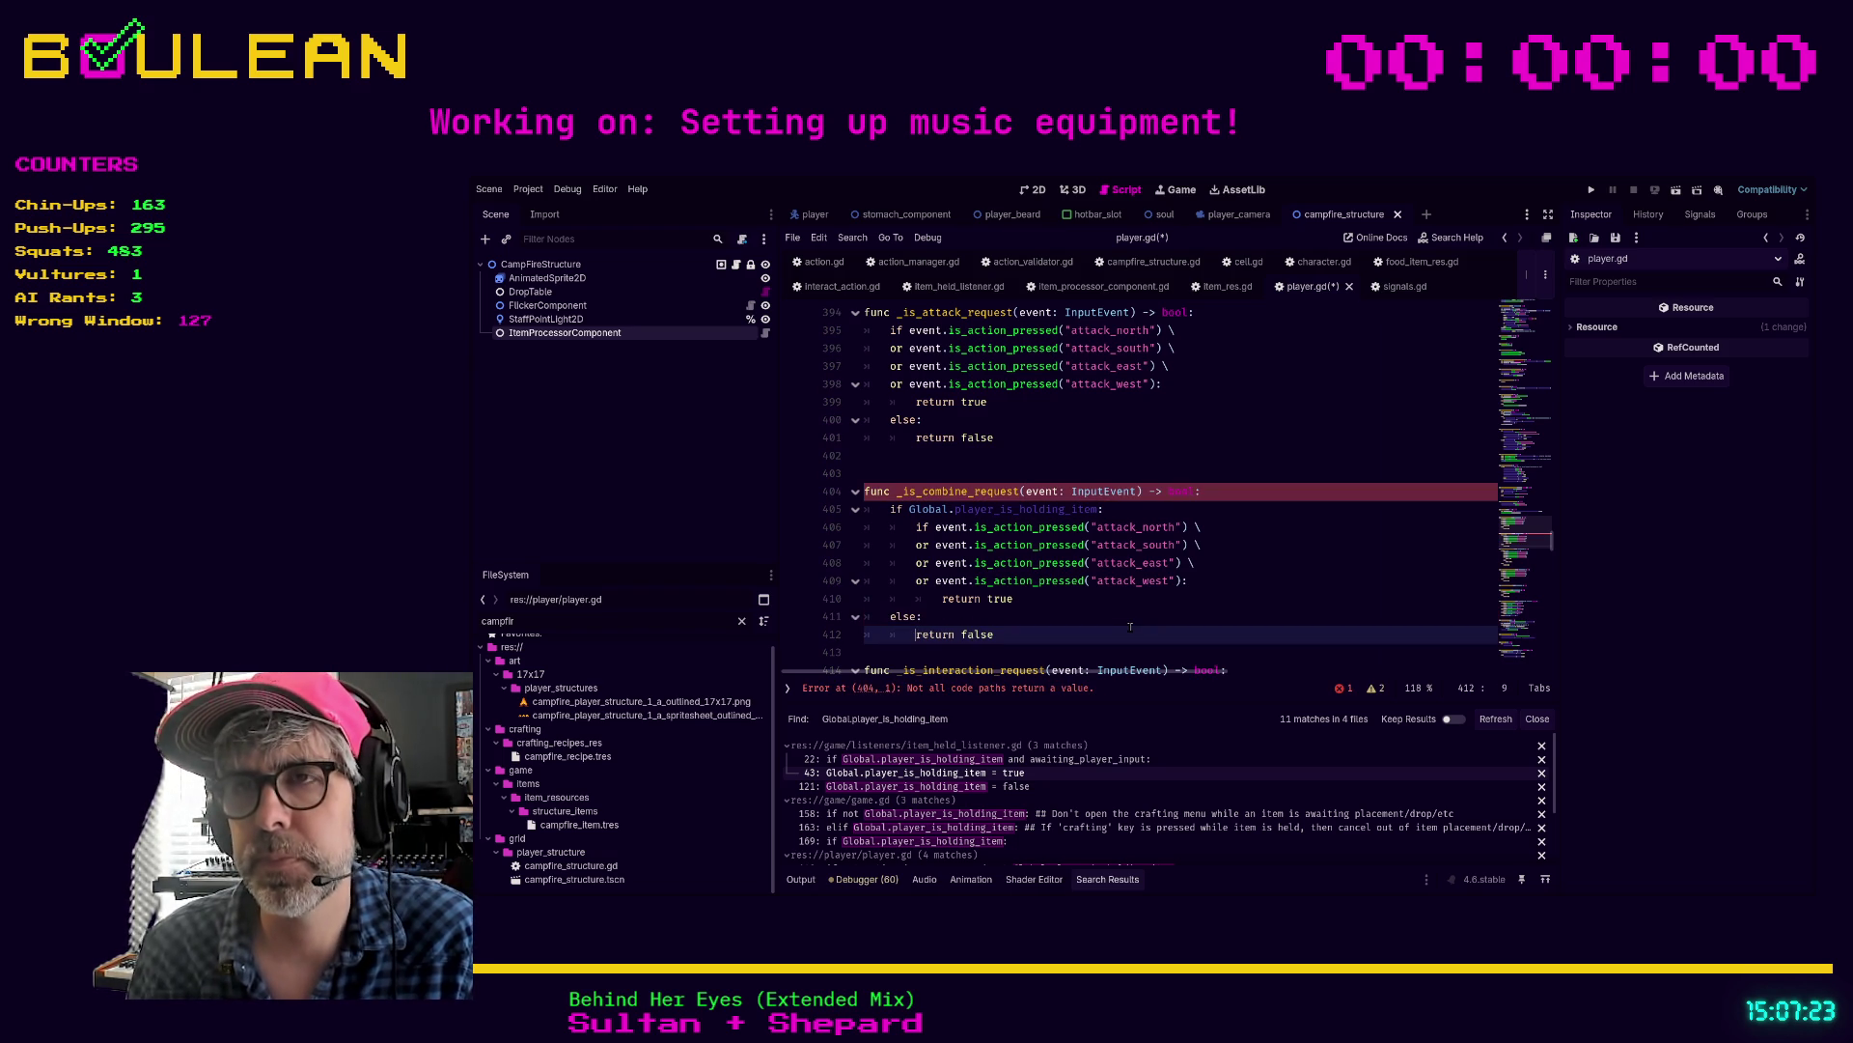
key(BackSpace)
click(1091, 621)
key(BackSpace)
key(BackSpace)
key(BackSpace)
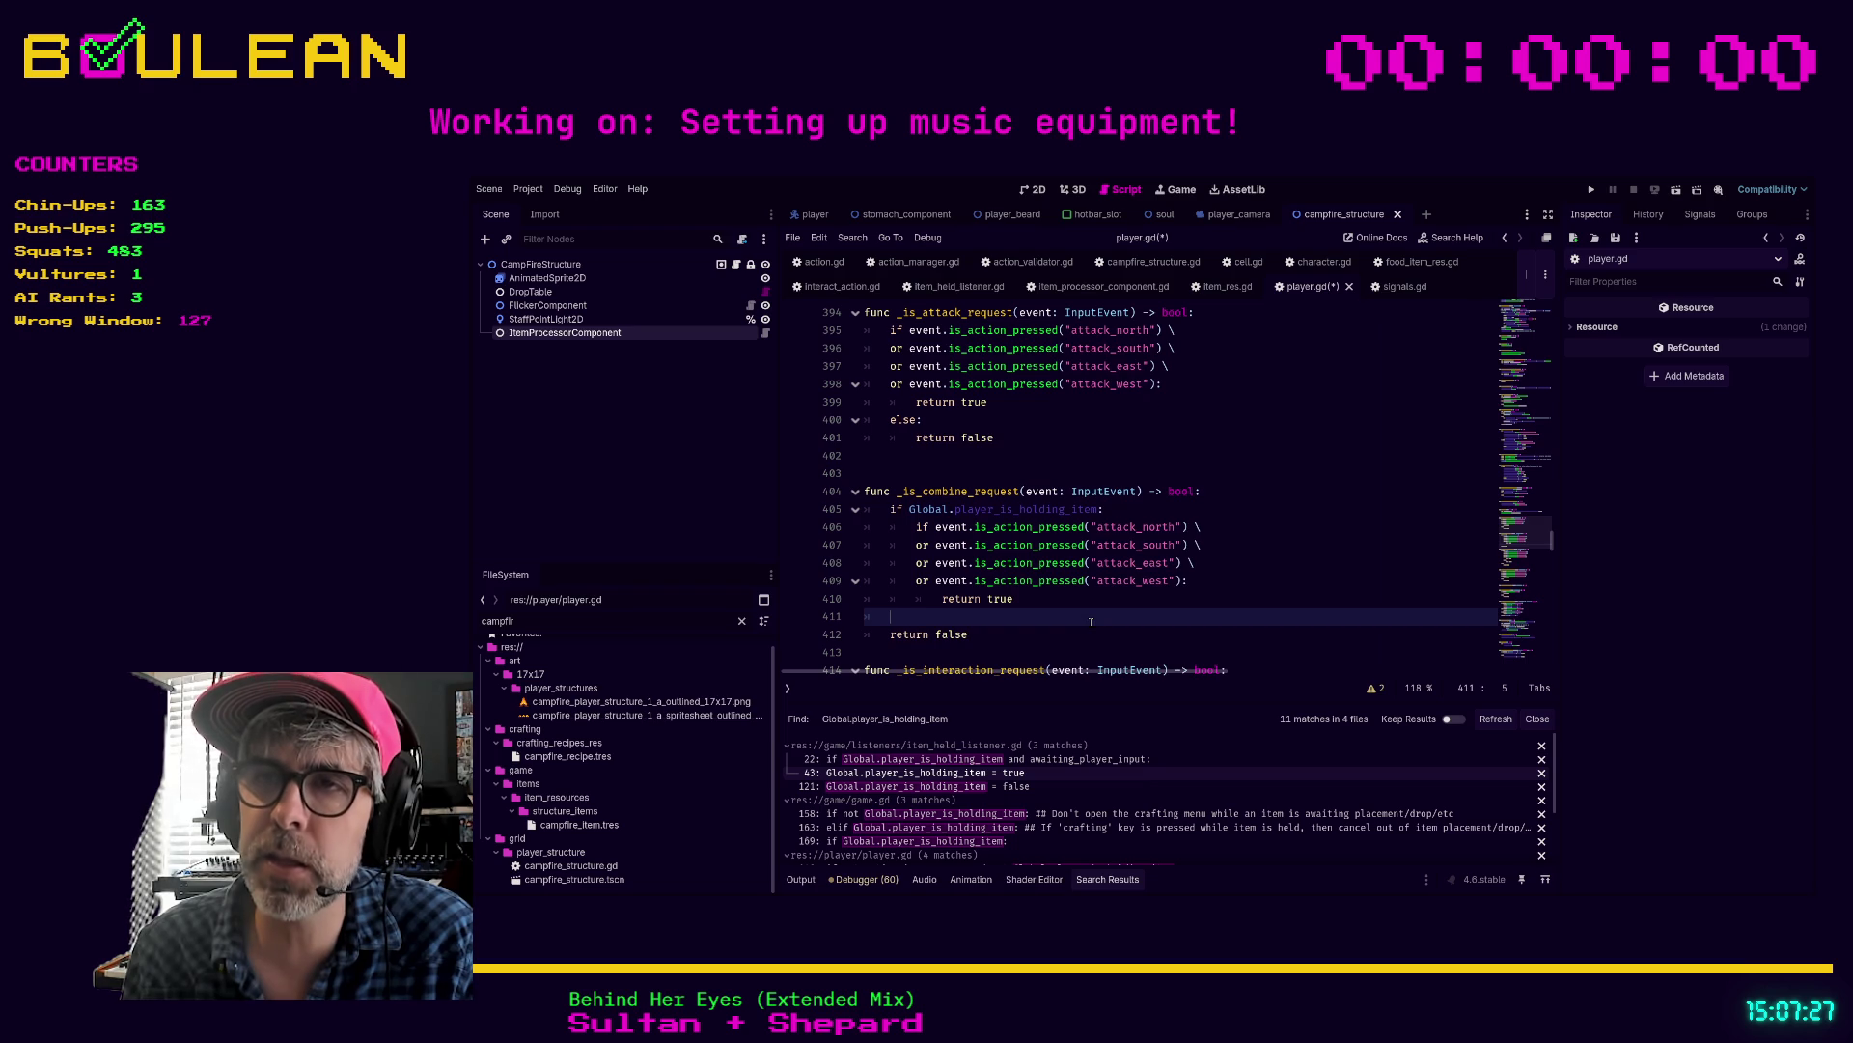
scroll(1091, 620, up, 2)
scroll(1090, 621, down, 2)
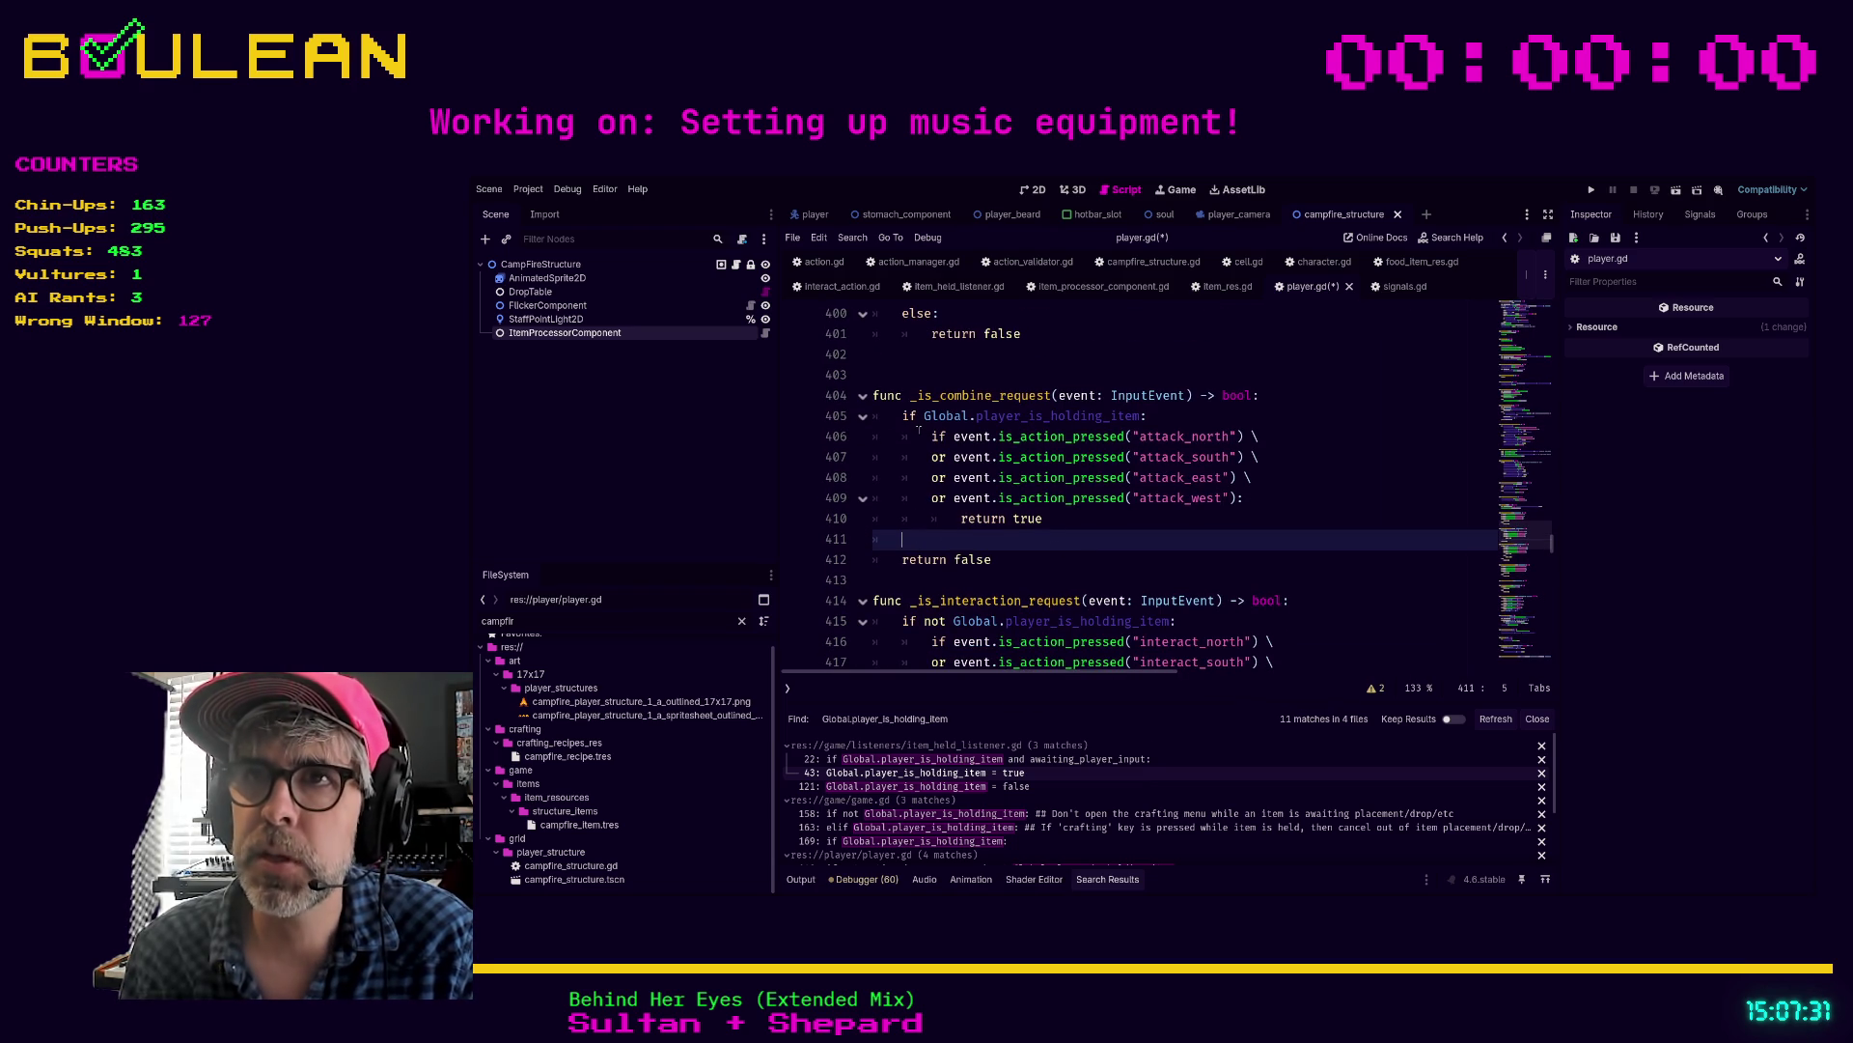
scroll(999, 519, up, 3)
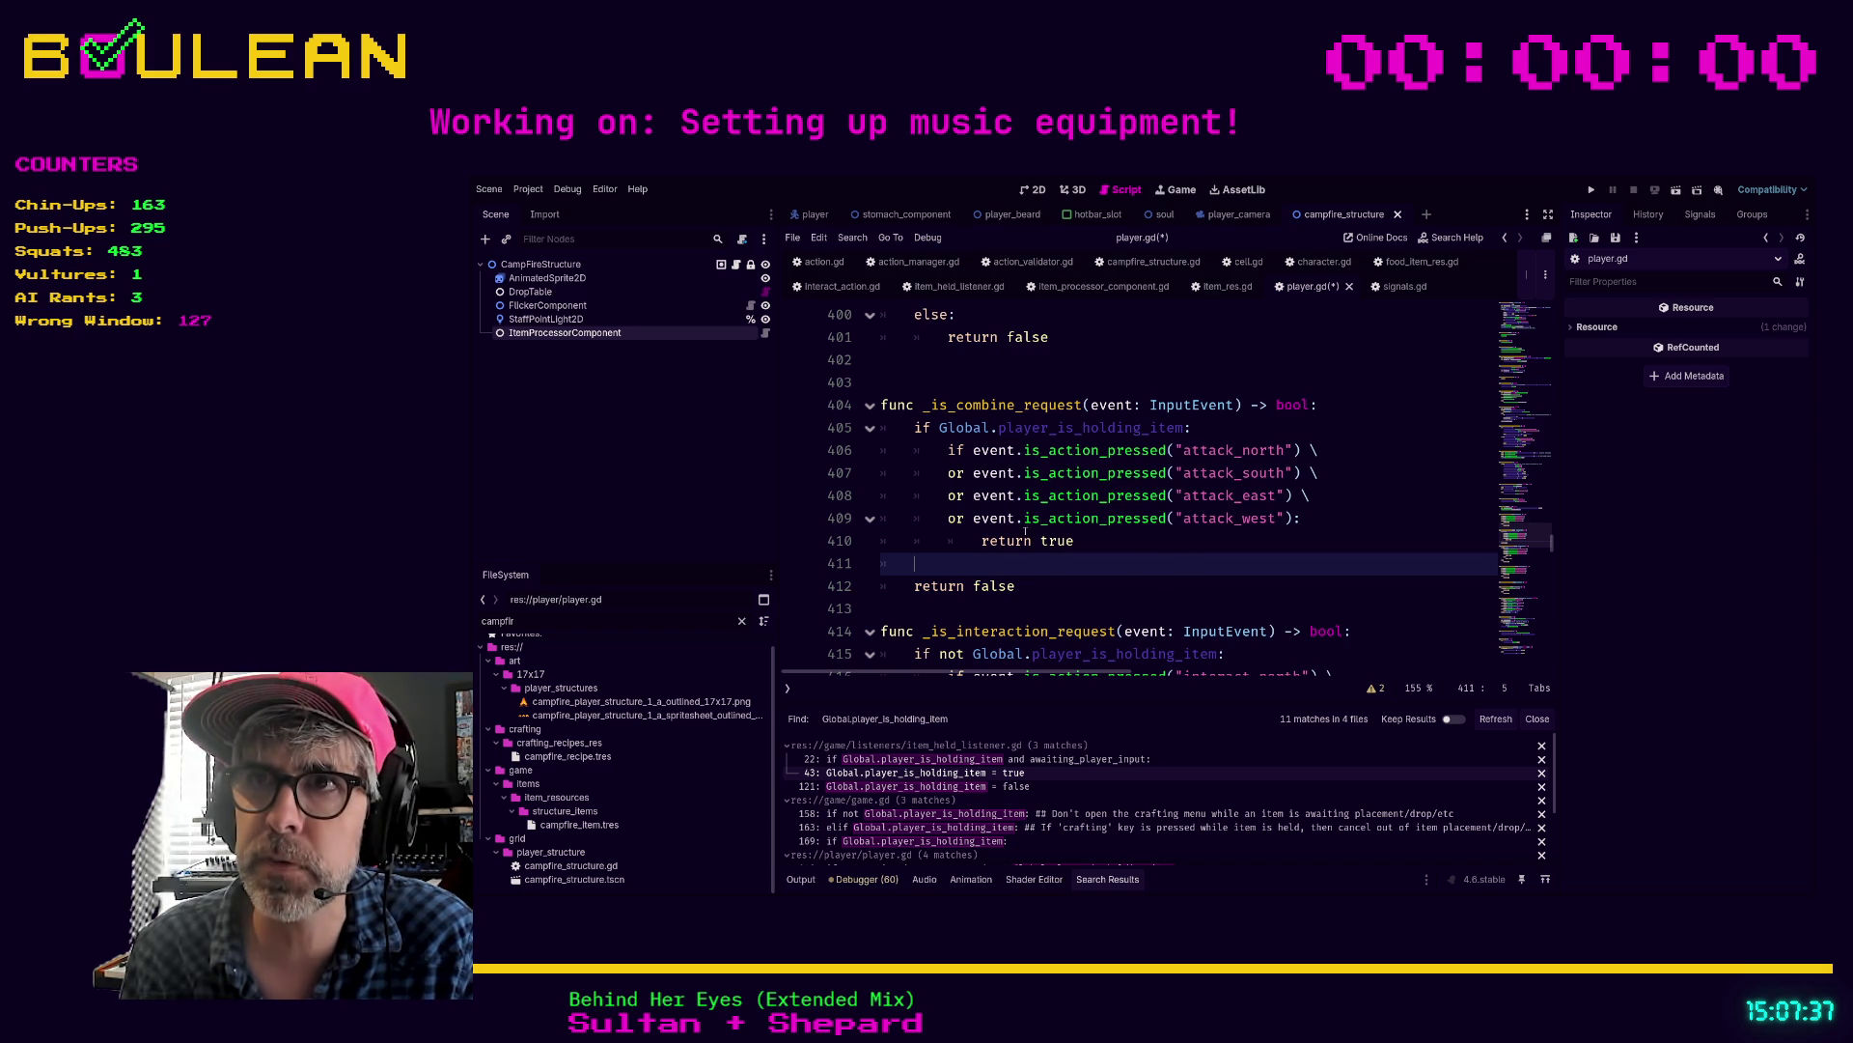
key(BackSpace)
key(BackSpace)
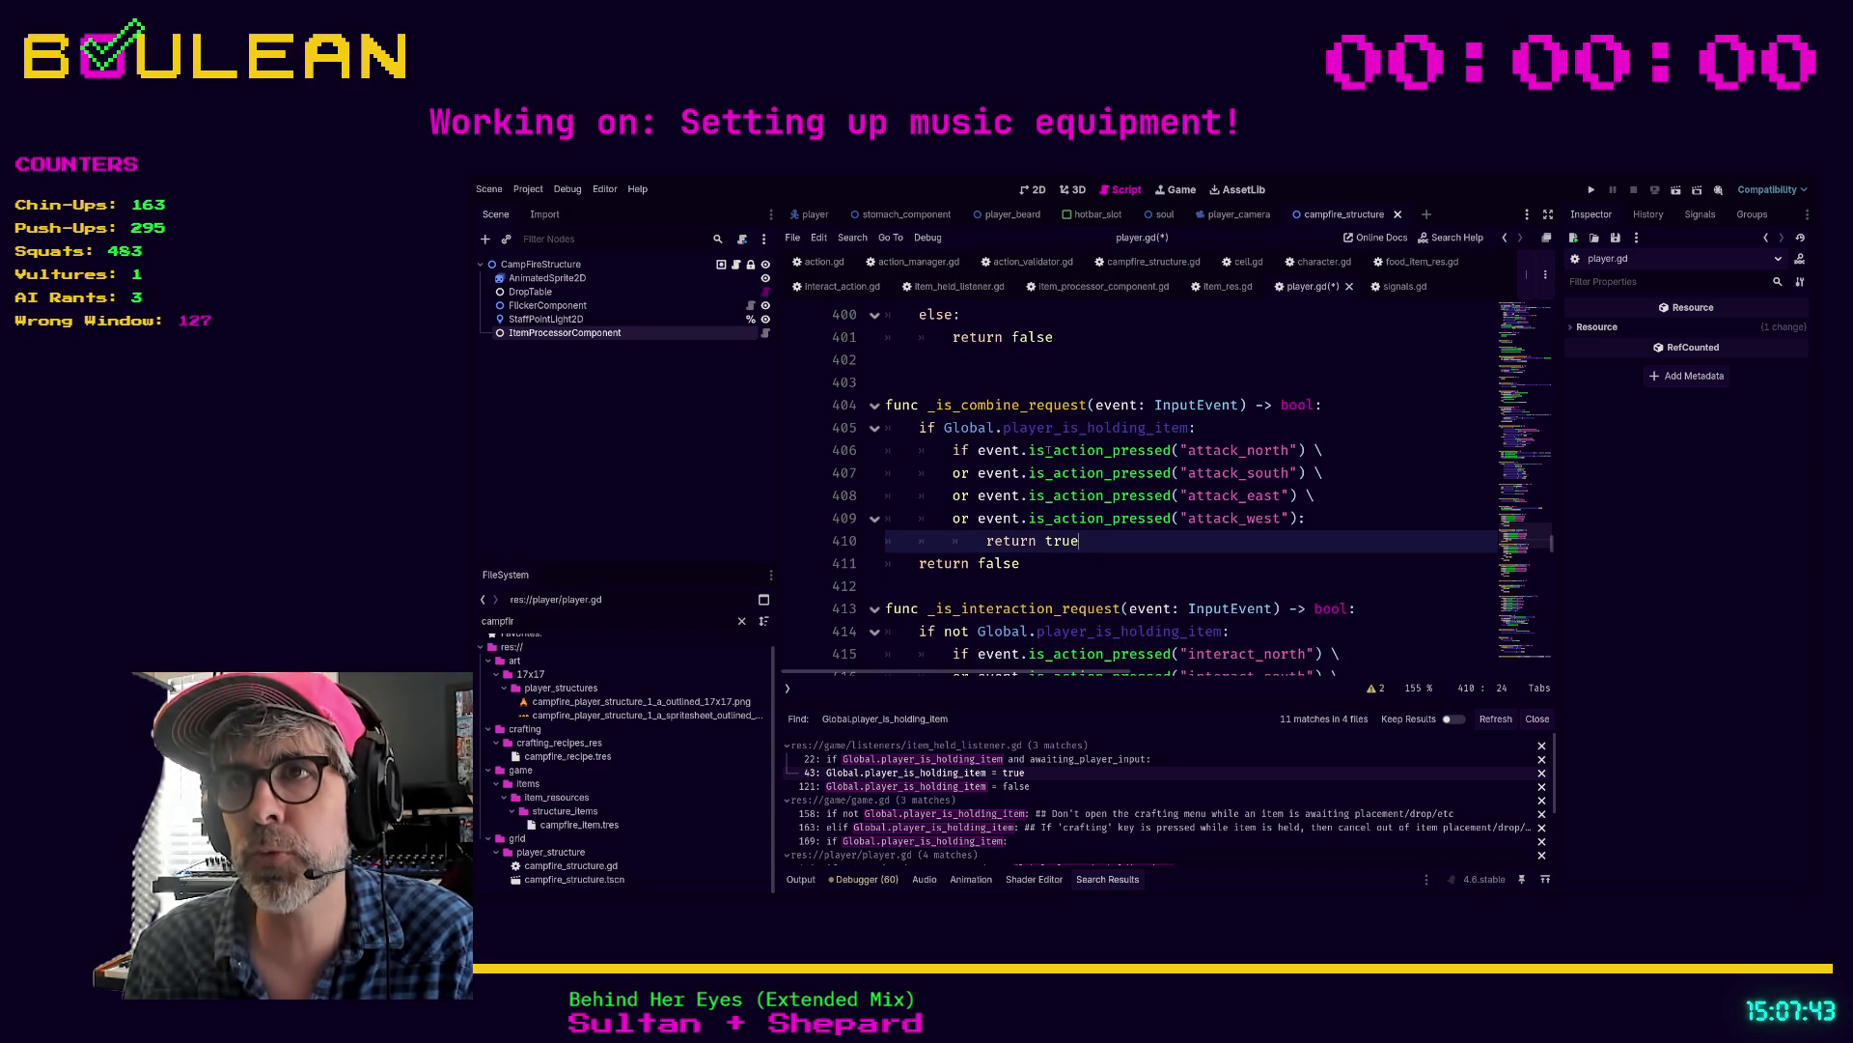
drag(1104, 537, 889, 431)
click(903, 562)
triple_click(1067, 563)
click(1070, 569)
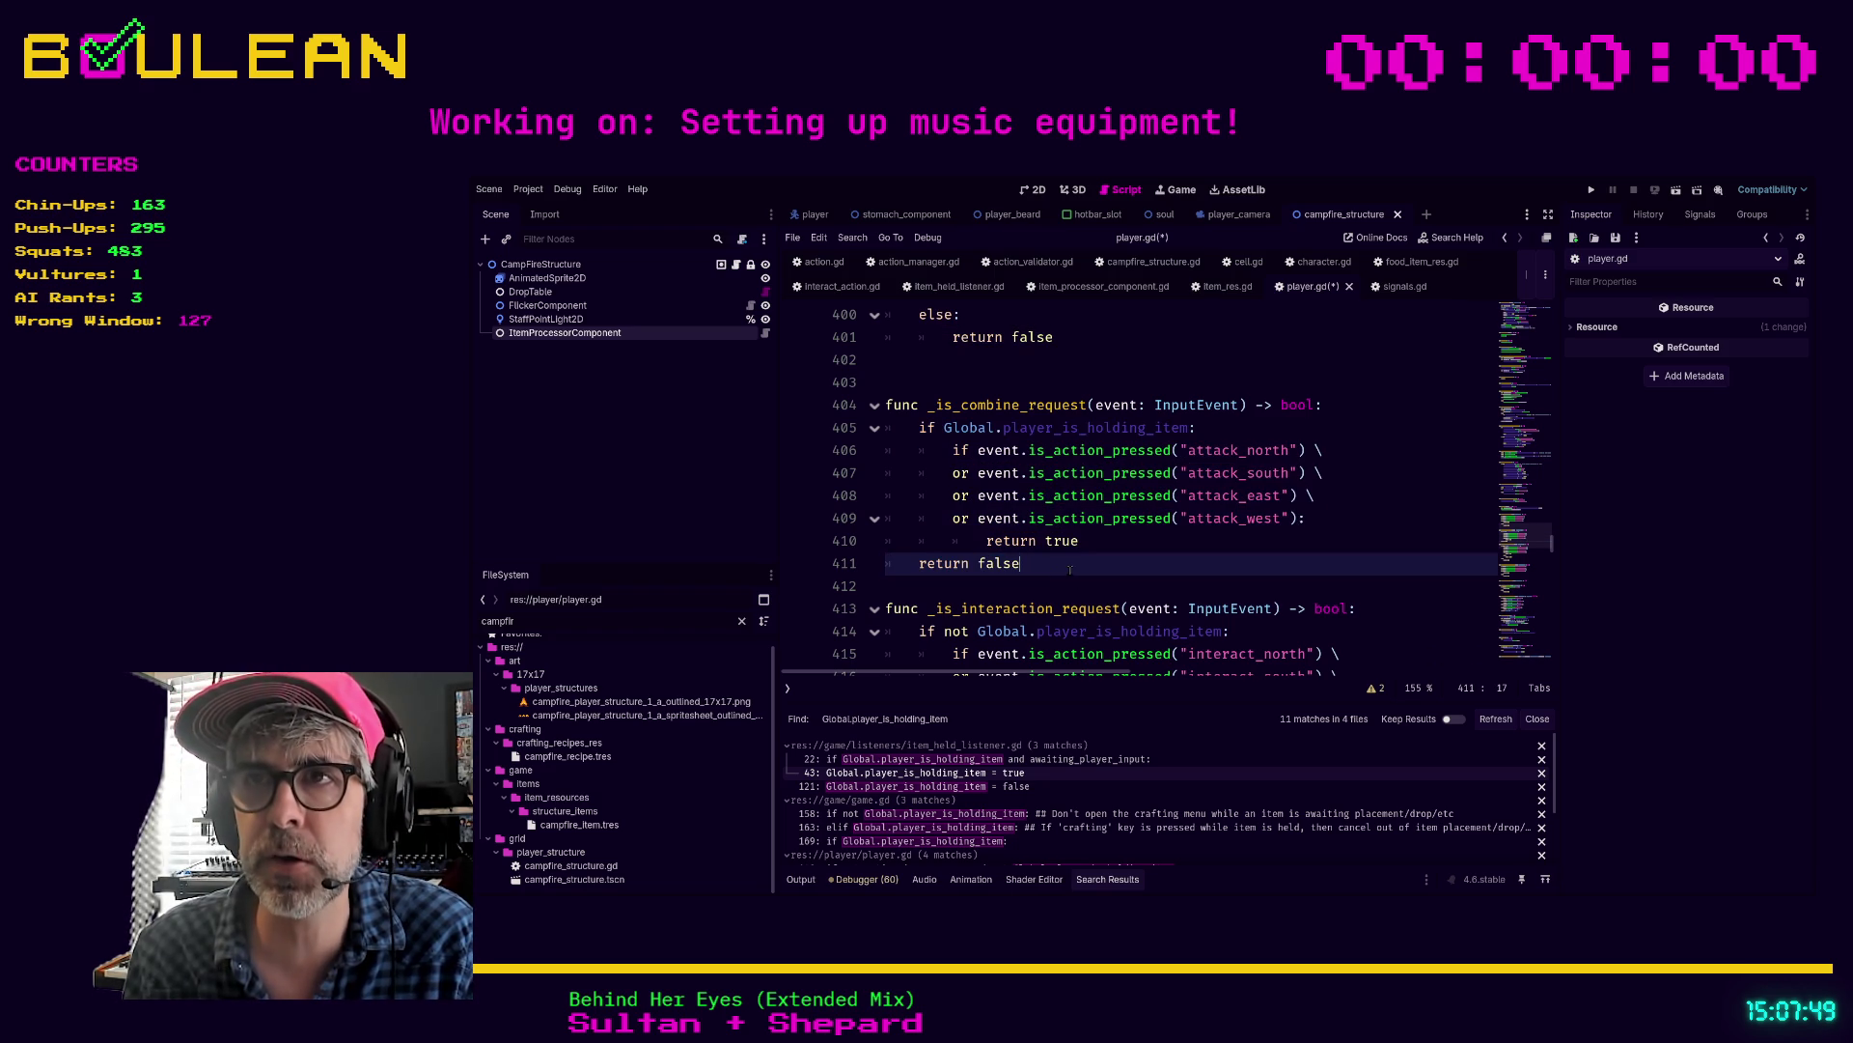
click(1123, 541)
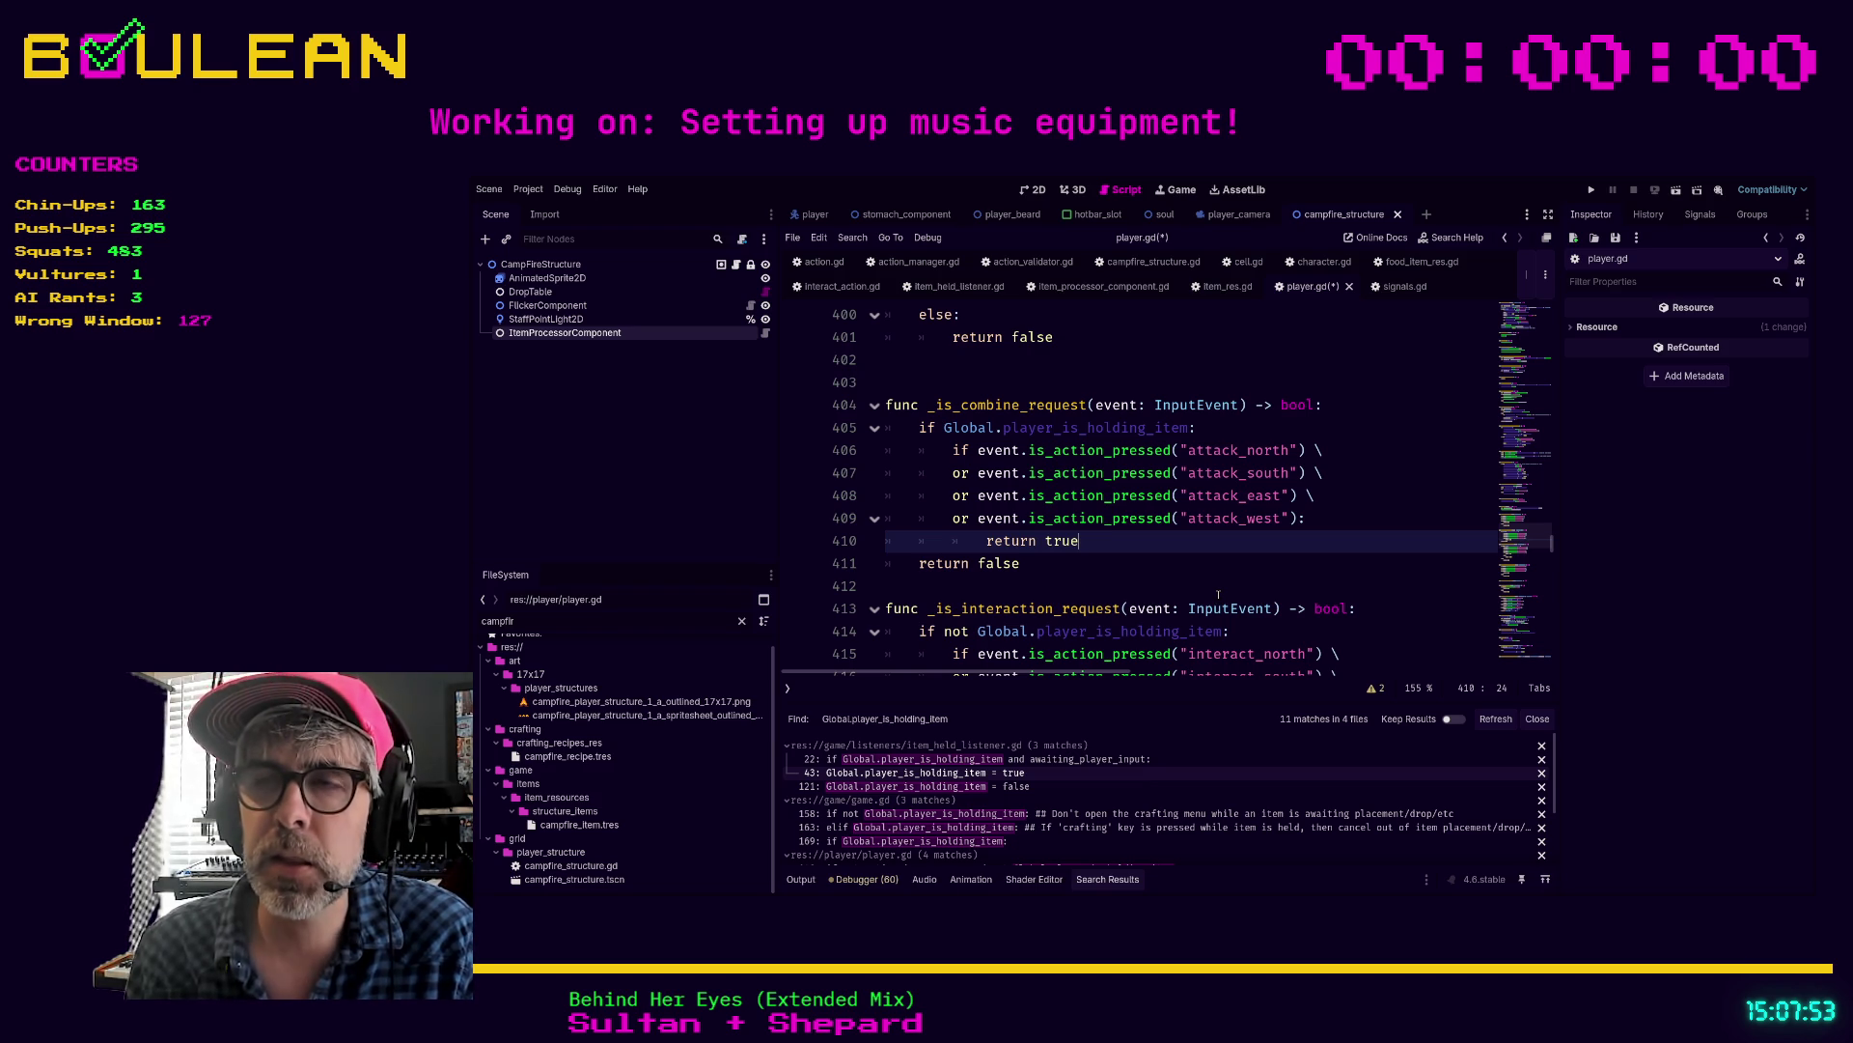
key(Return)
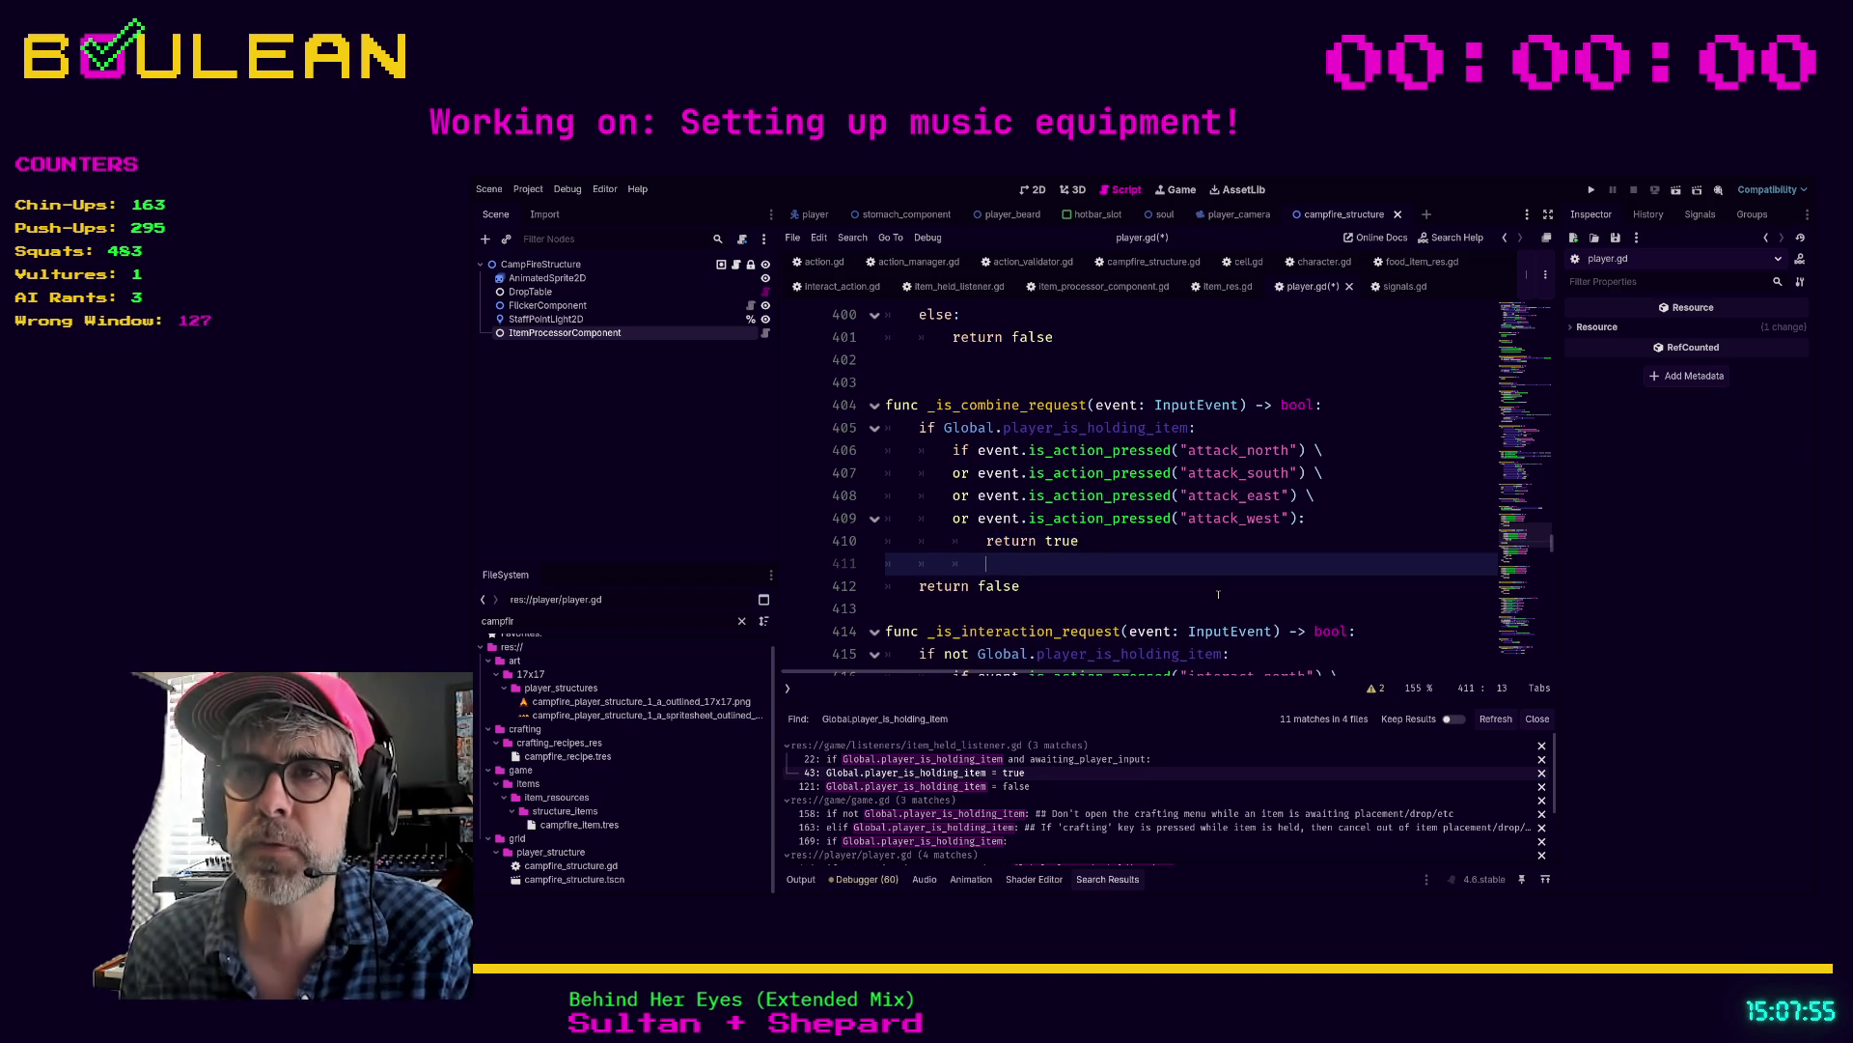
key(BackSpace)
key(Tab)
text(else:)
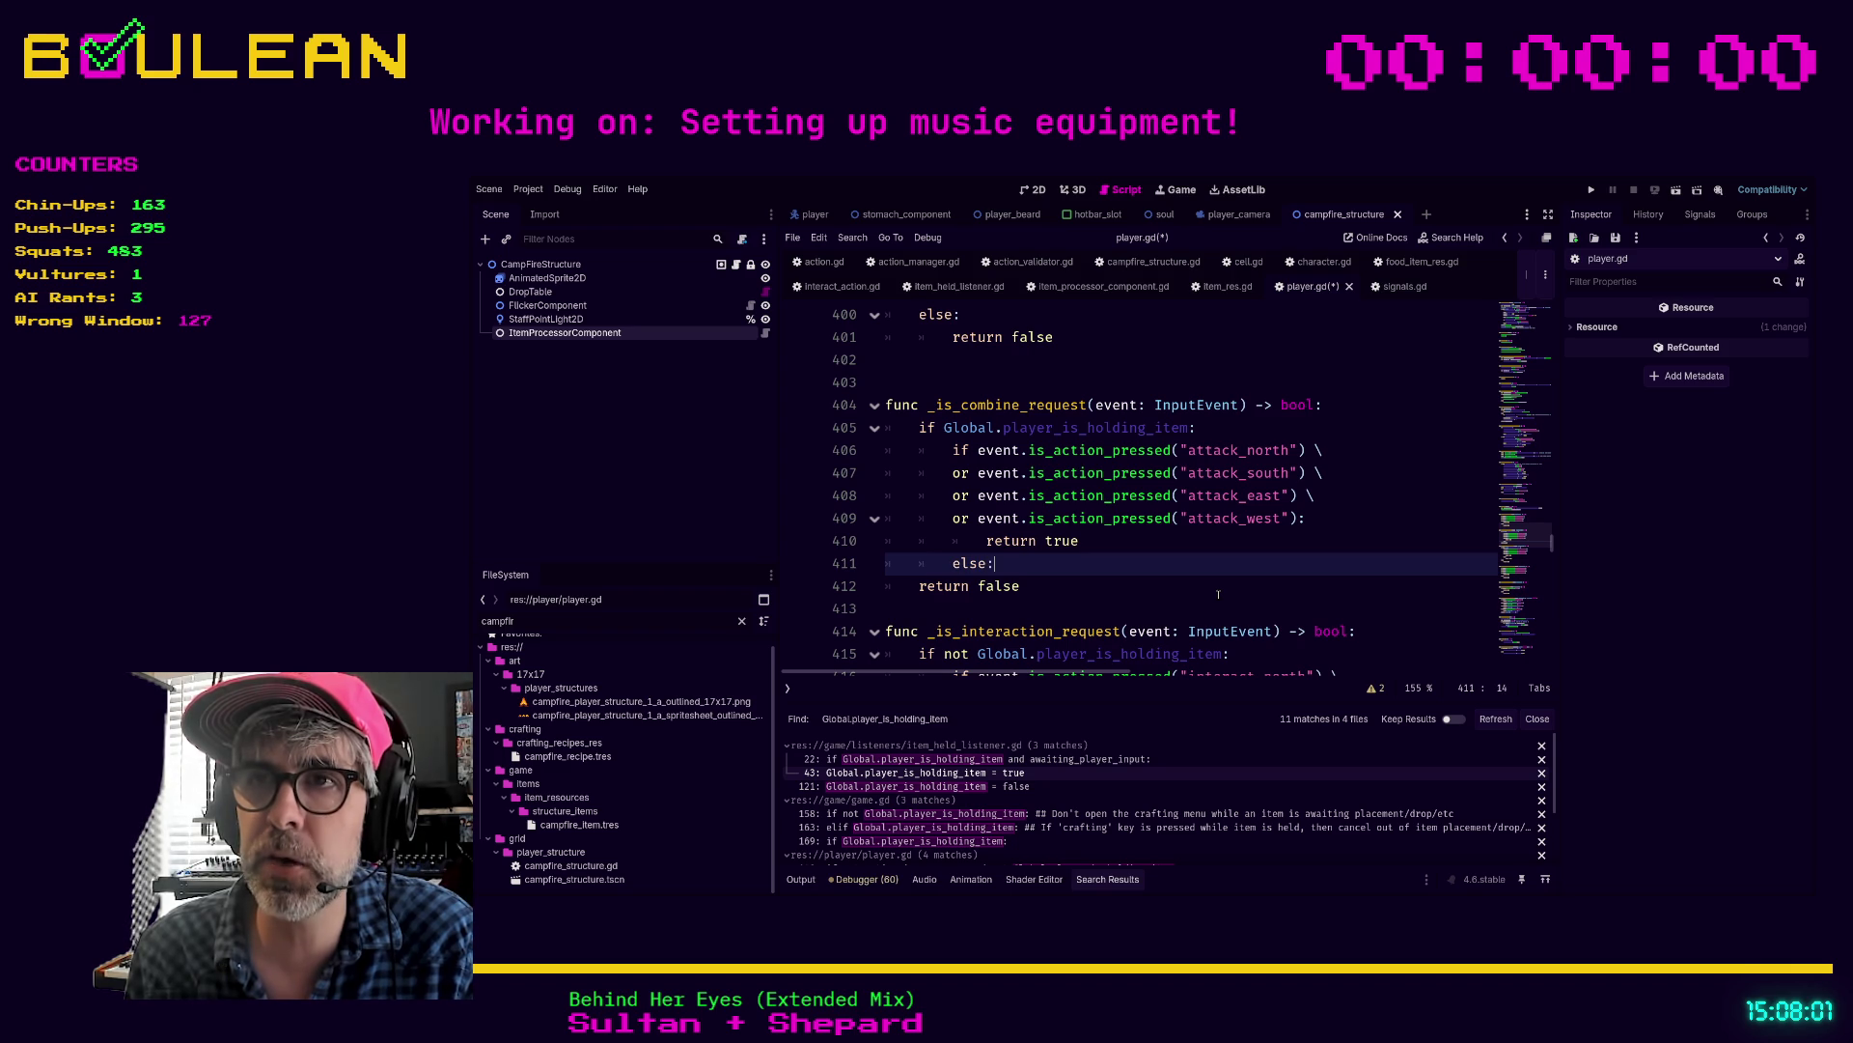
key(Return)
text(ret)
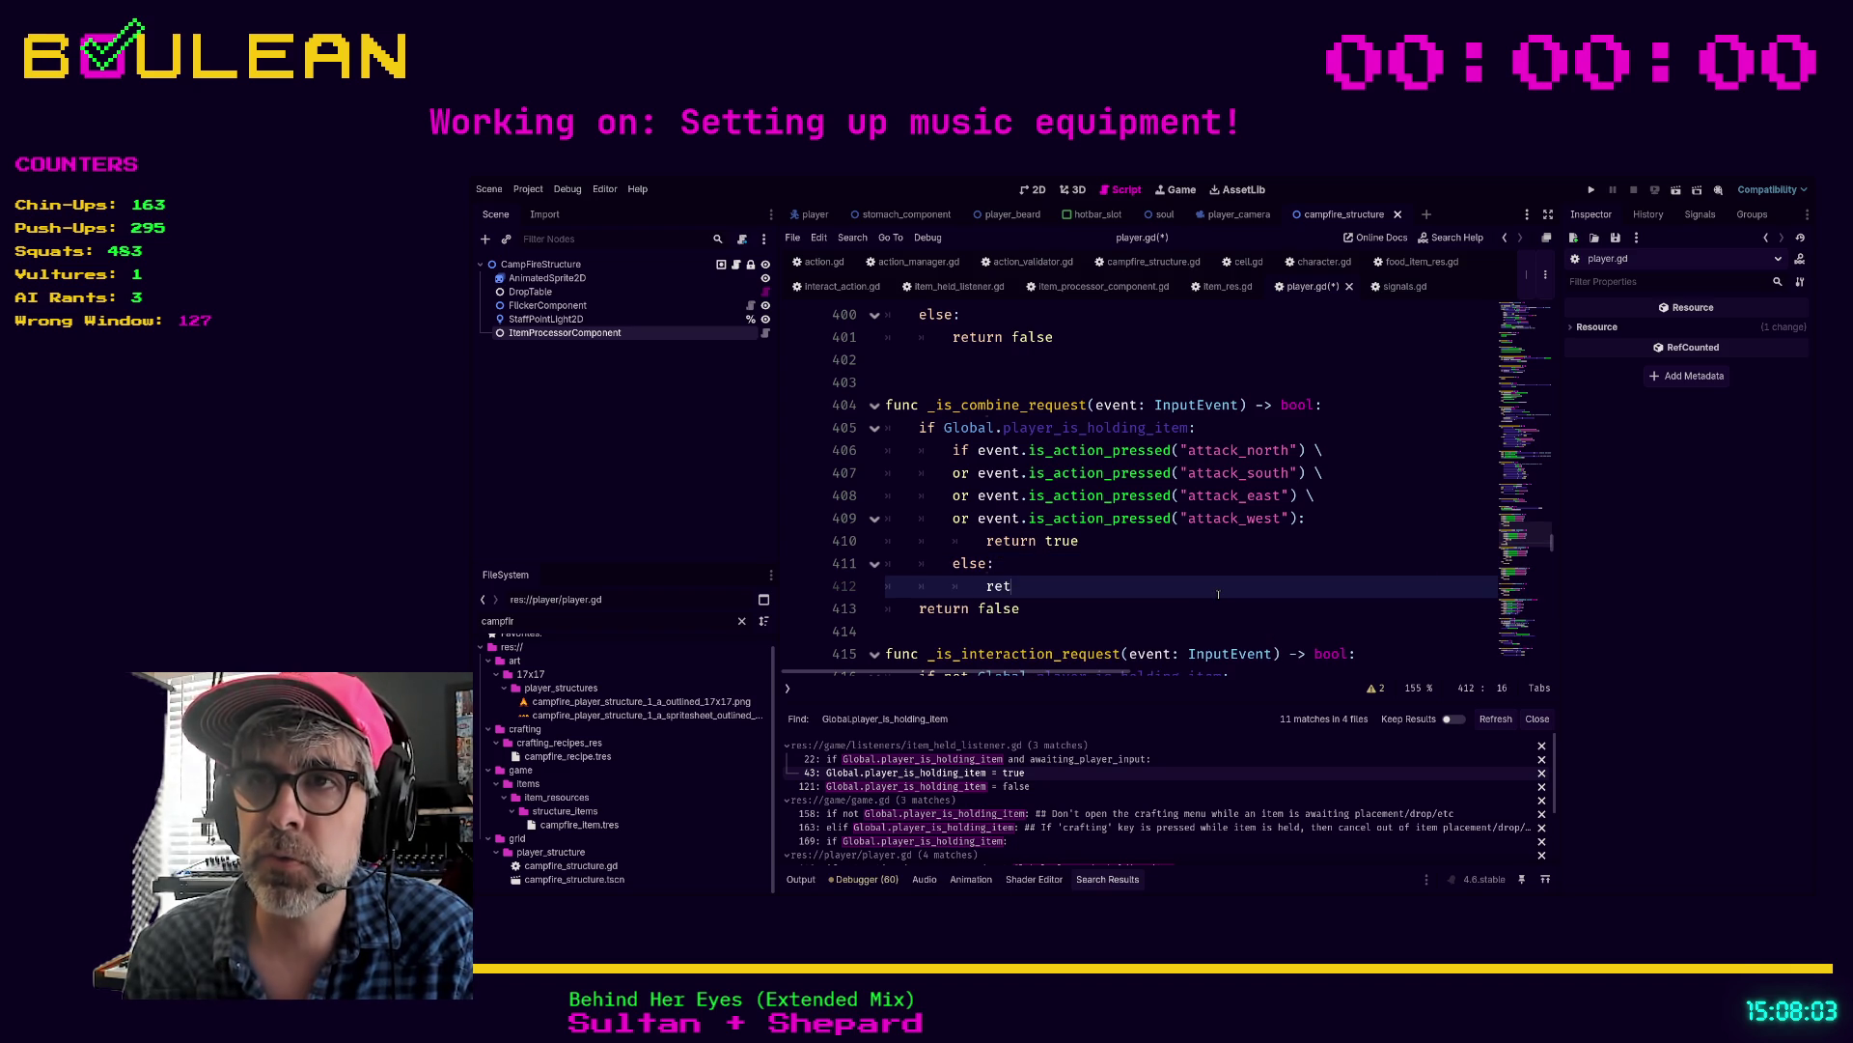
text(urn false)
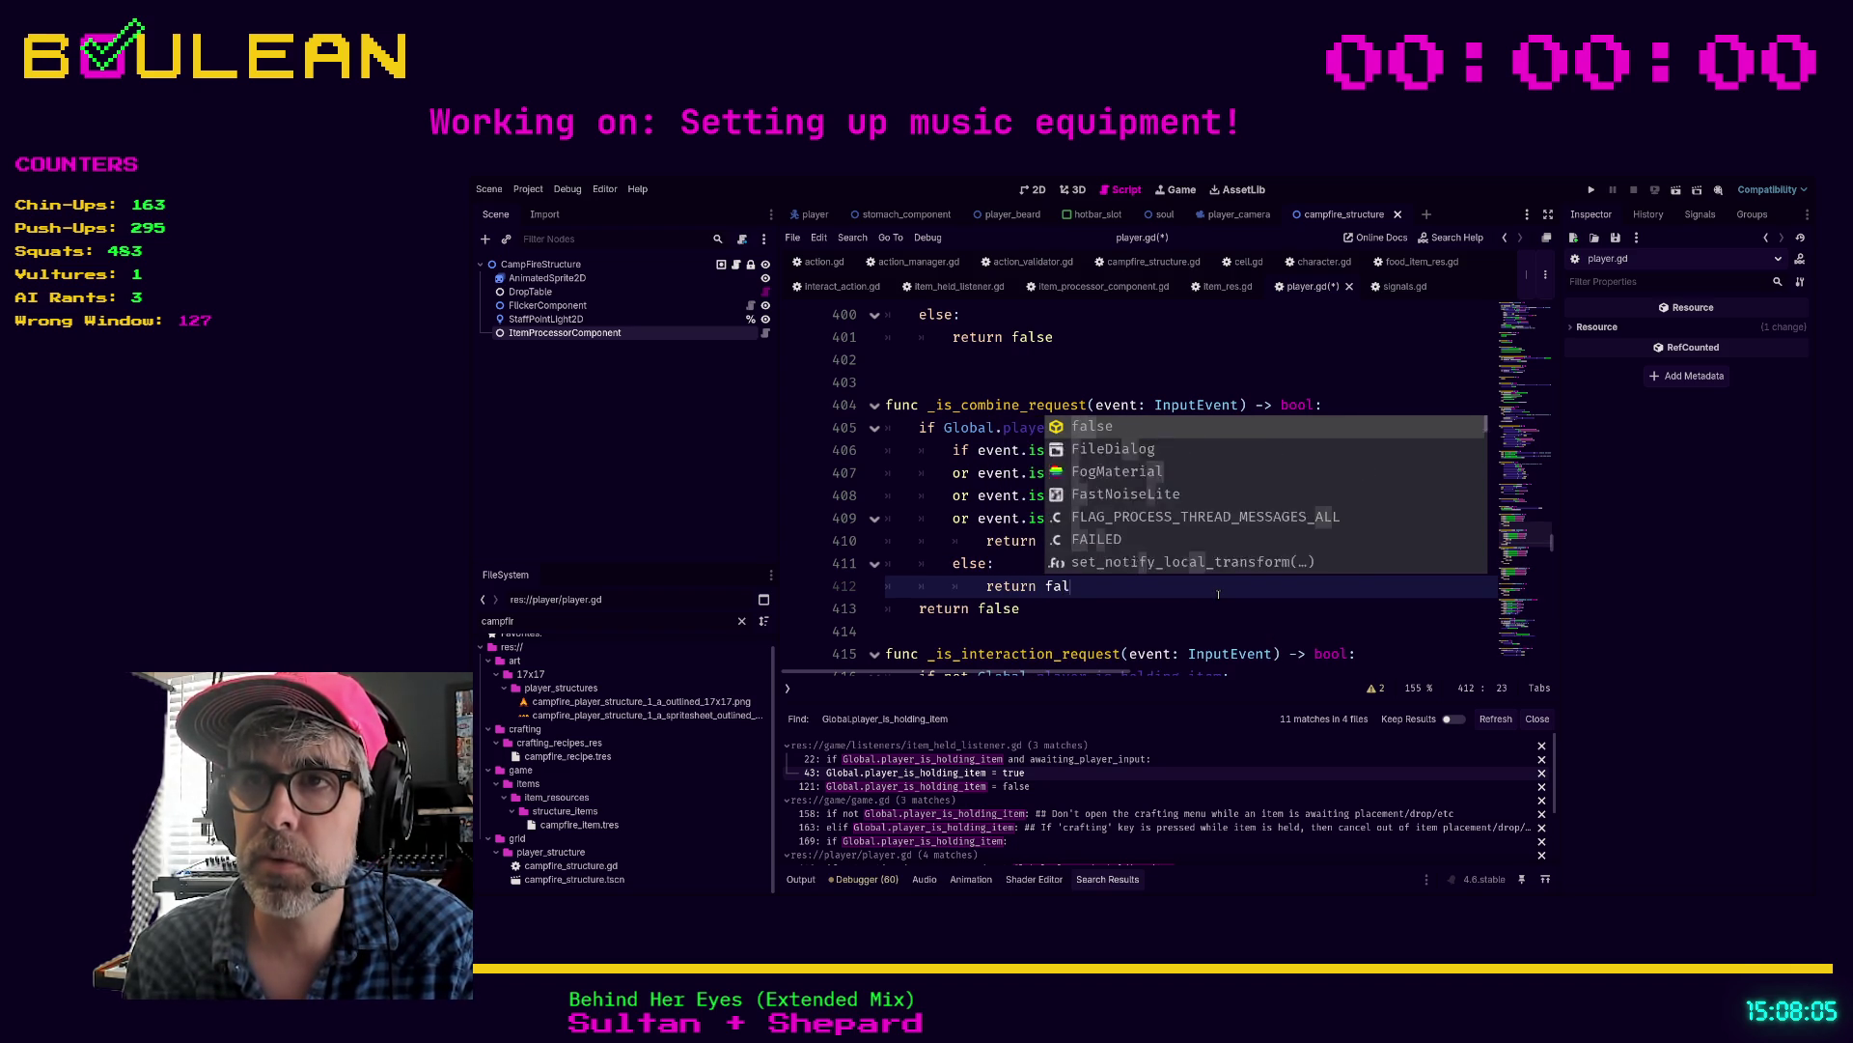
key(Down)
key(Home)
key(Return)
key(Up)
text(else:)
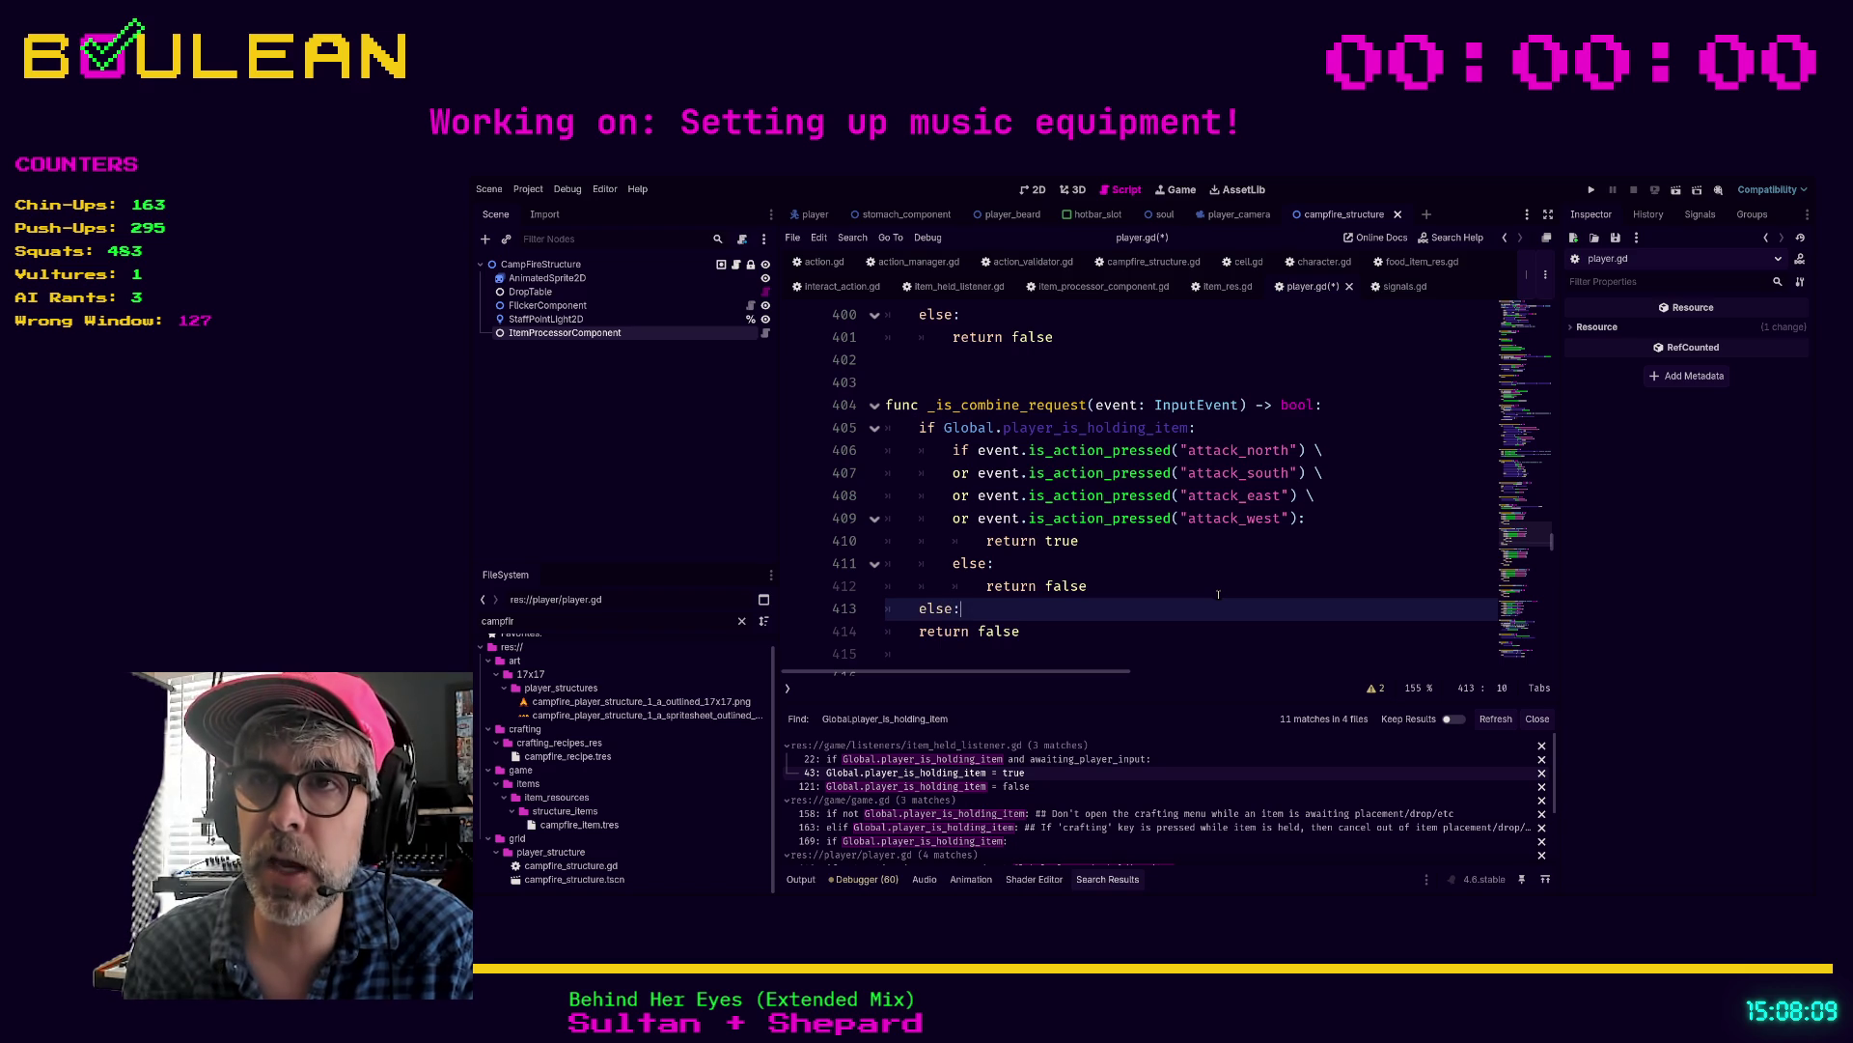
key(Down)
key(Home)
key(Tab)
key(End)
key(Return)
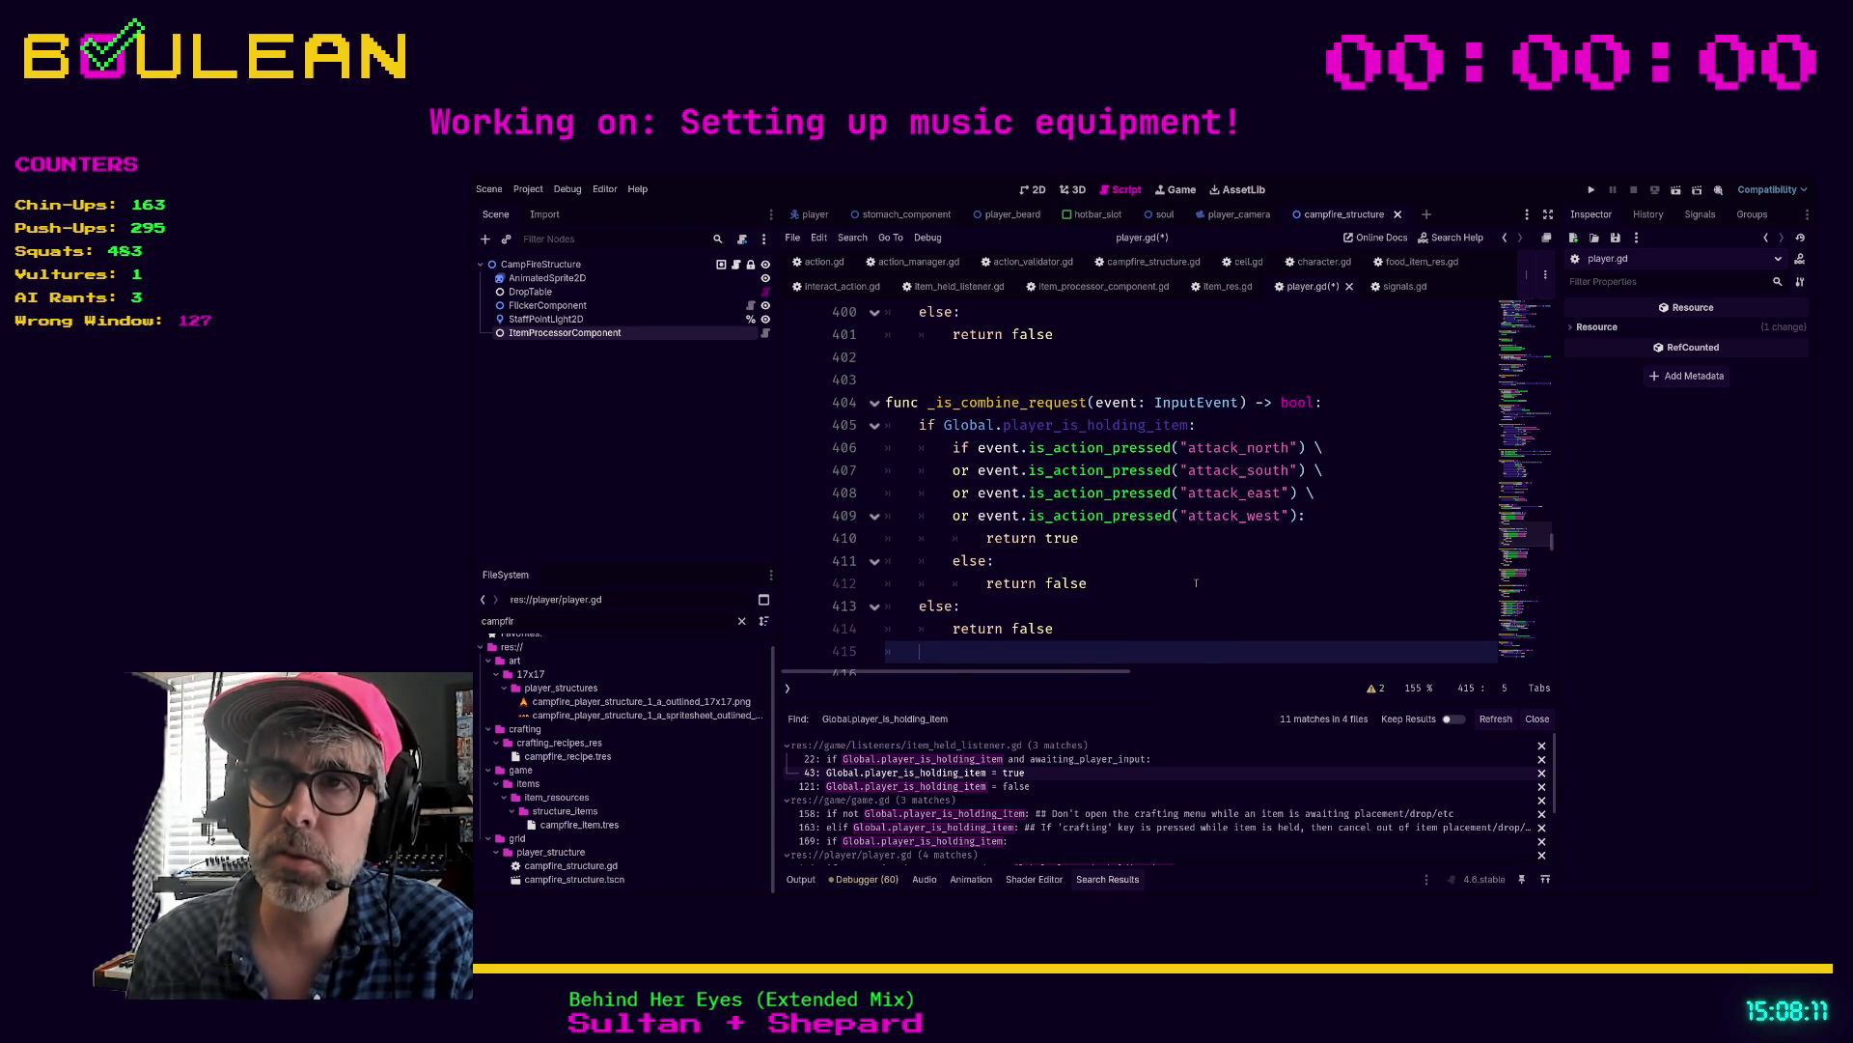
scroll(1187, 584, down, 1)
drag(887, 584, 888, 497)
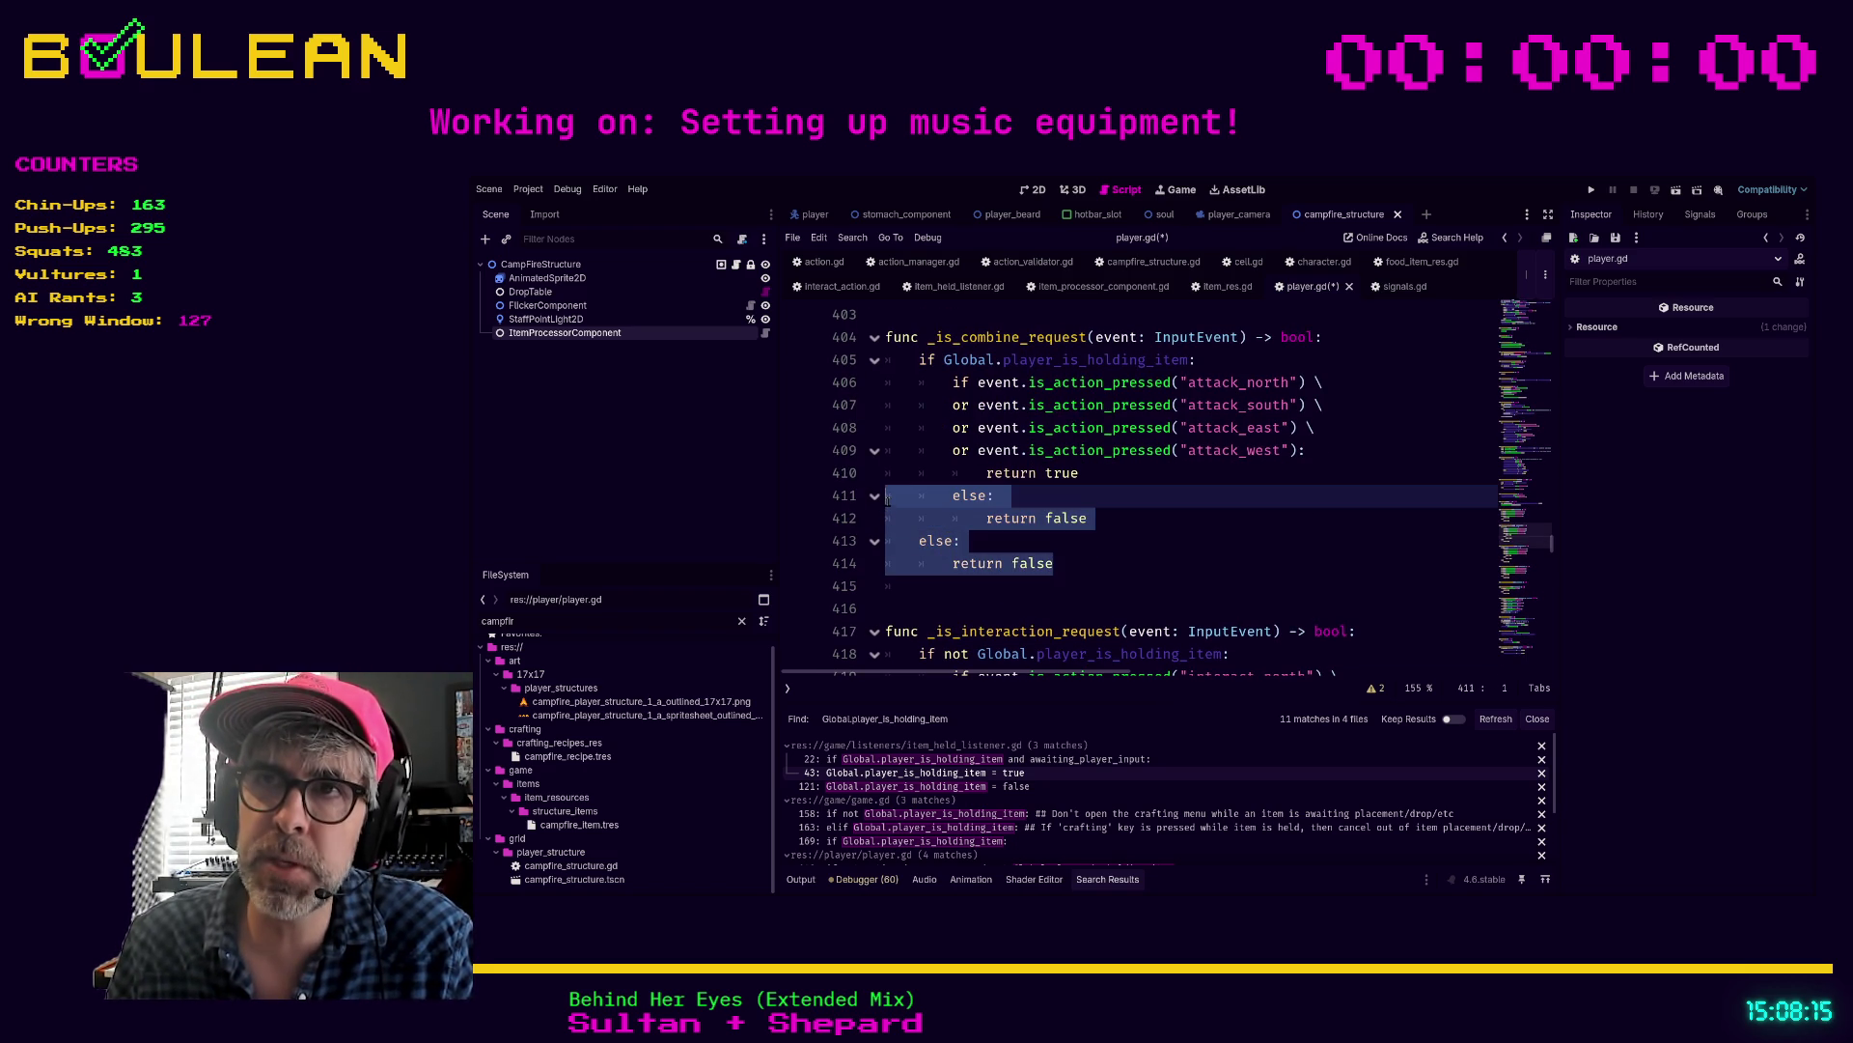
click(1179, 559)
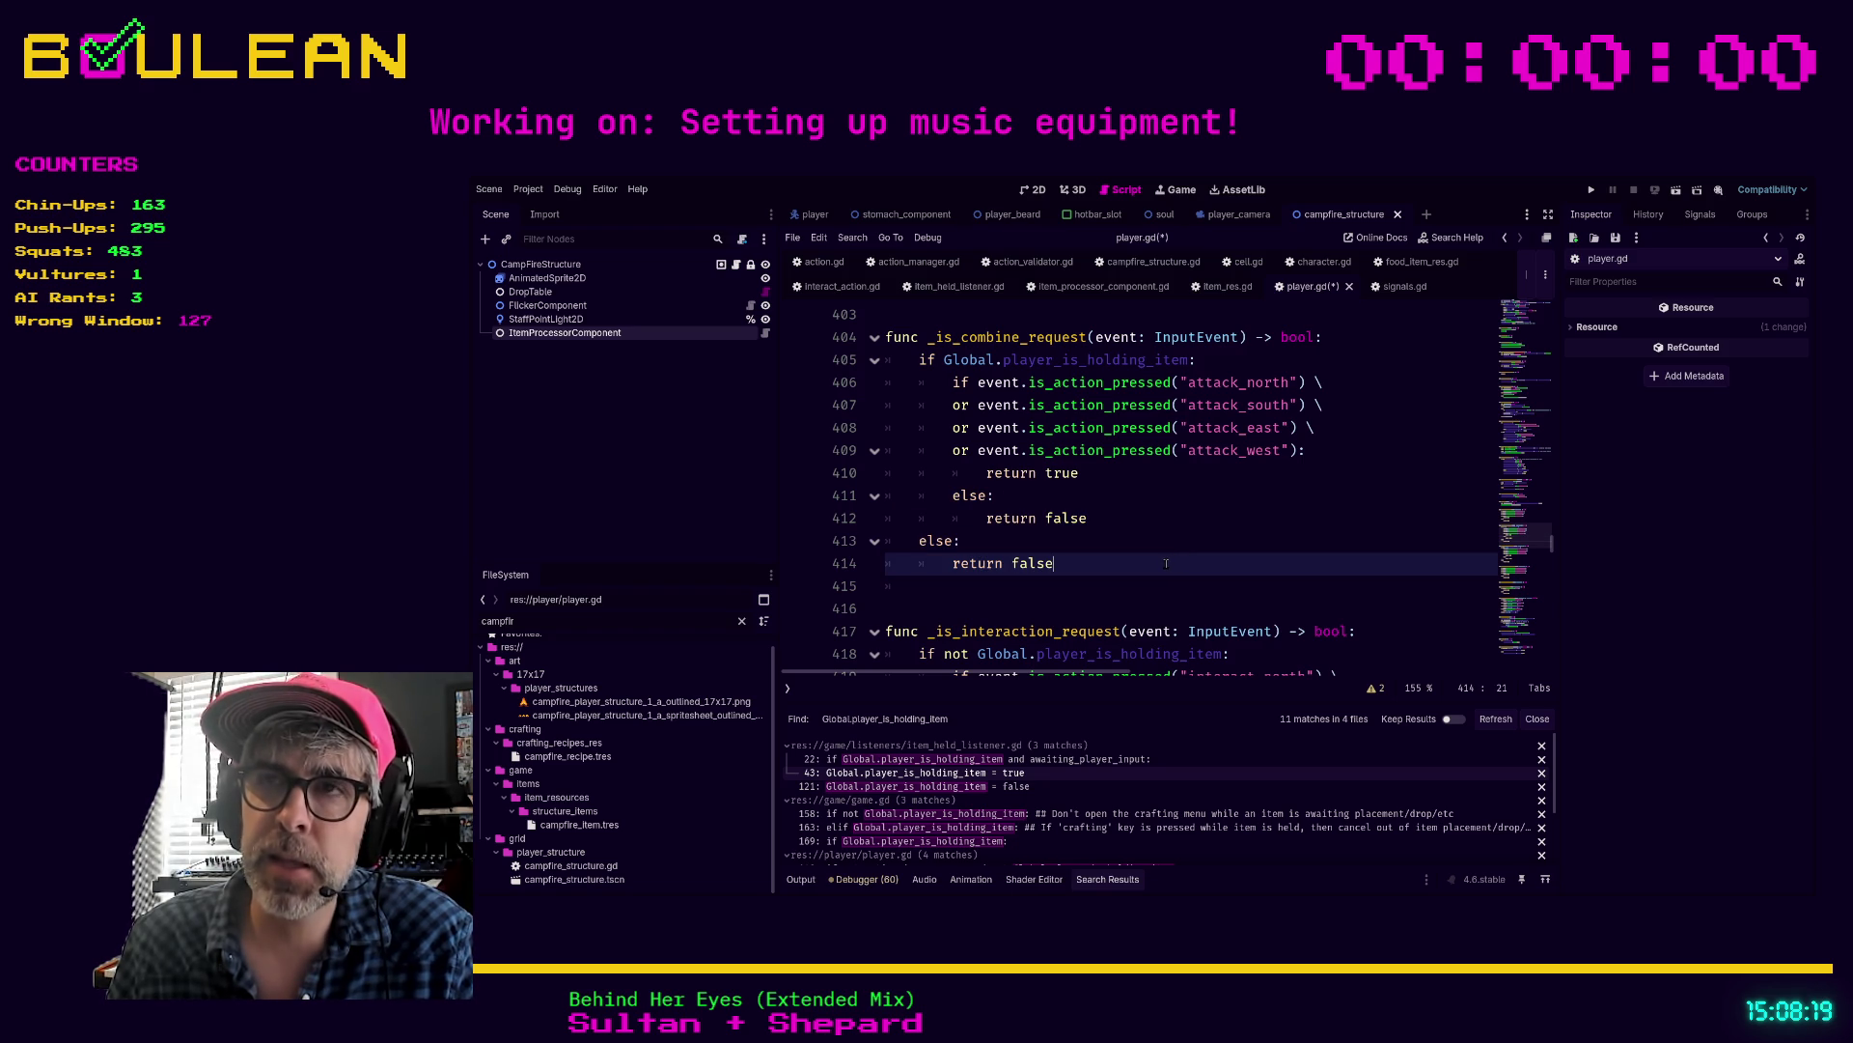
click(1048, 549)
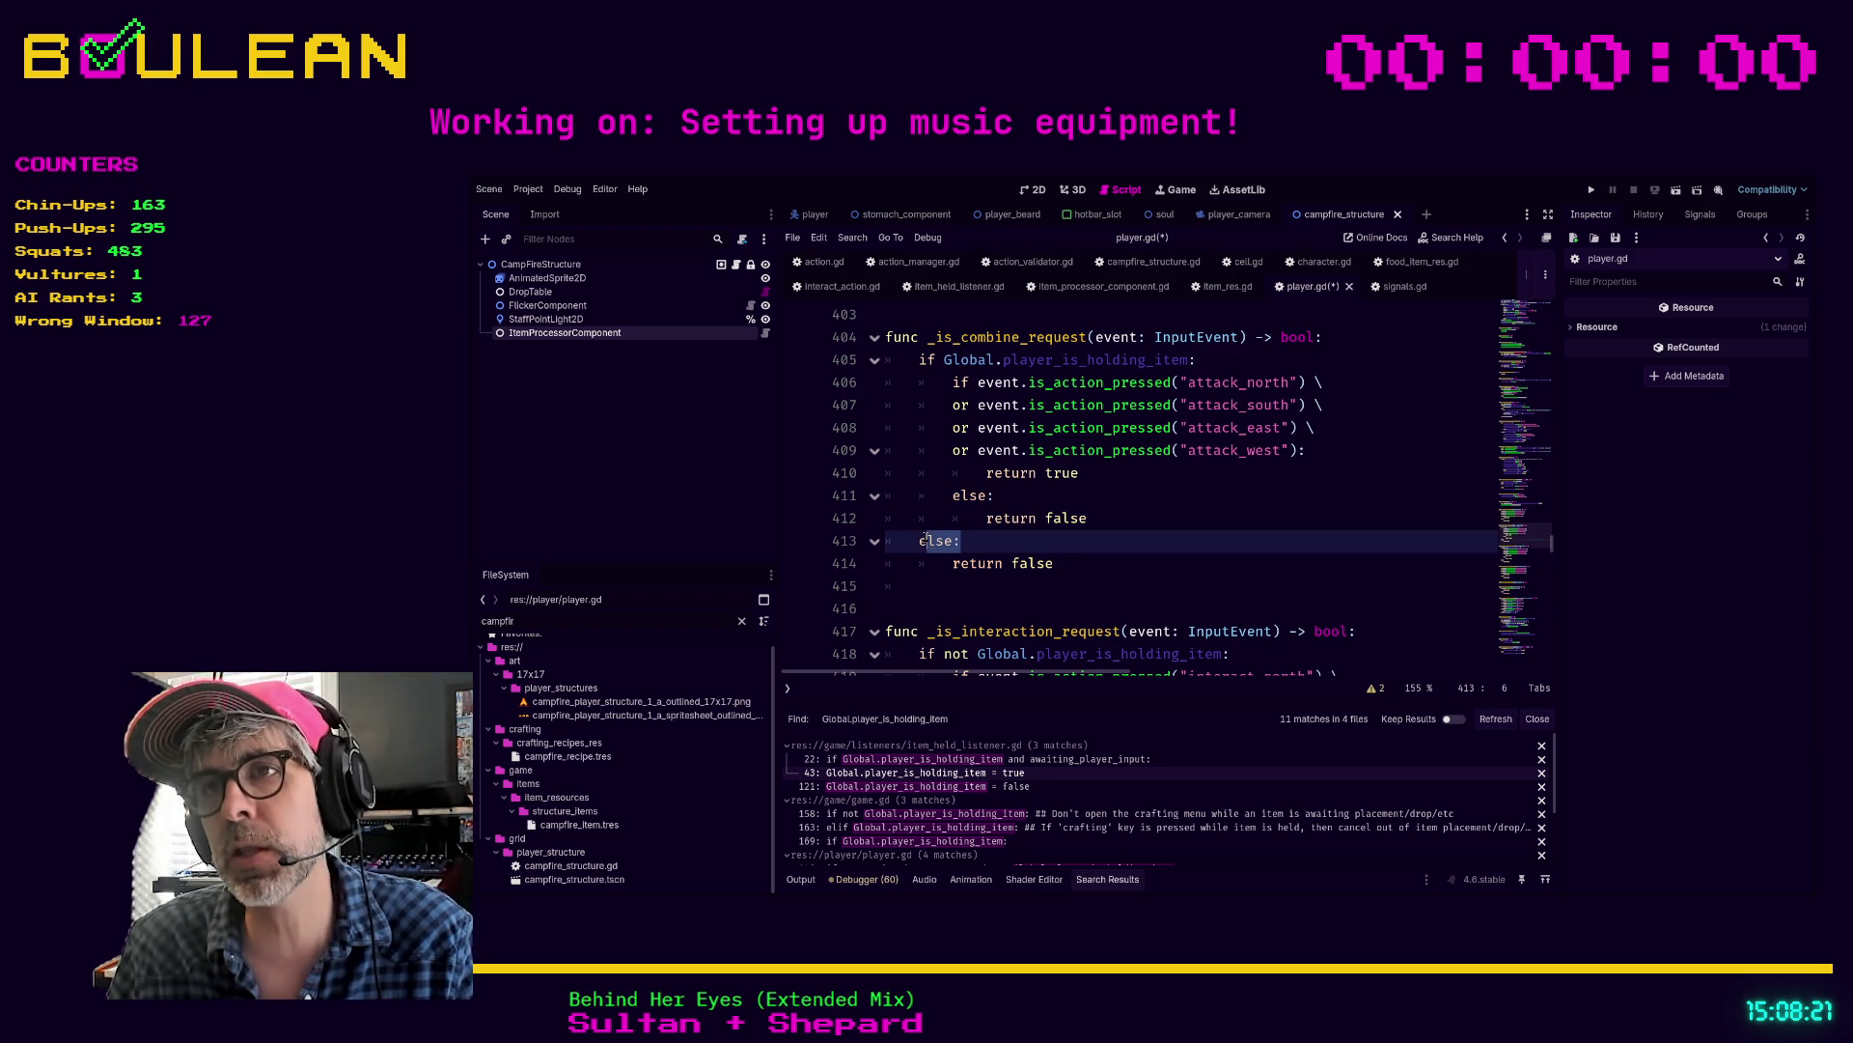
key(ctrl+z)
key(ctrl+z)
key(ctrl+z)
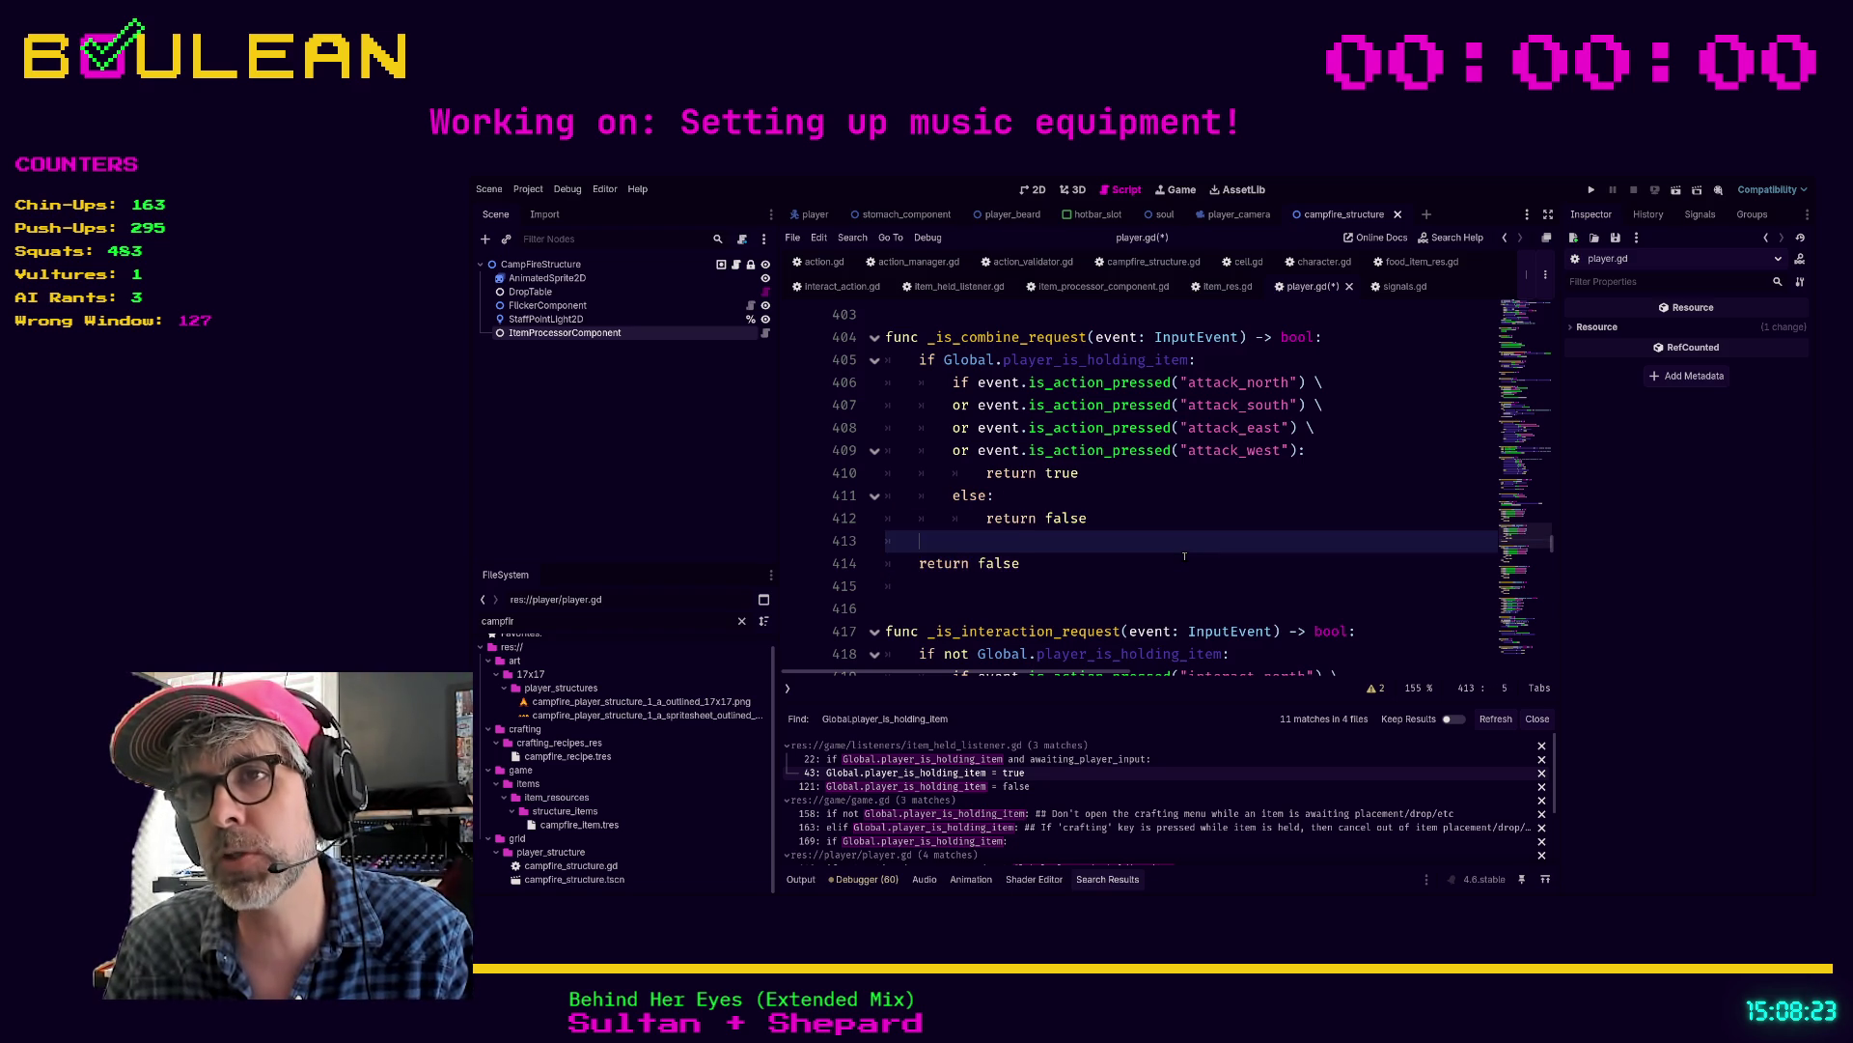
text(la)
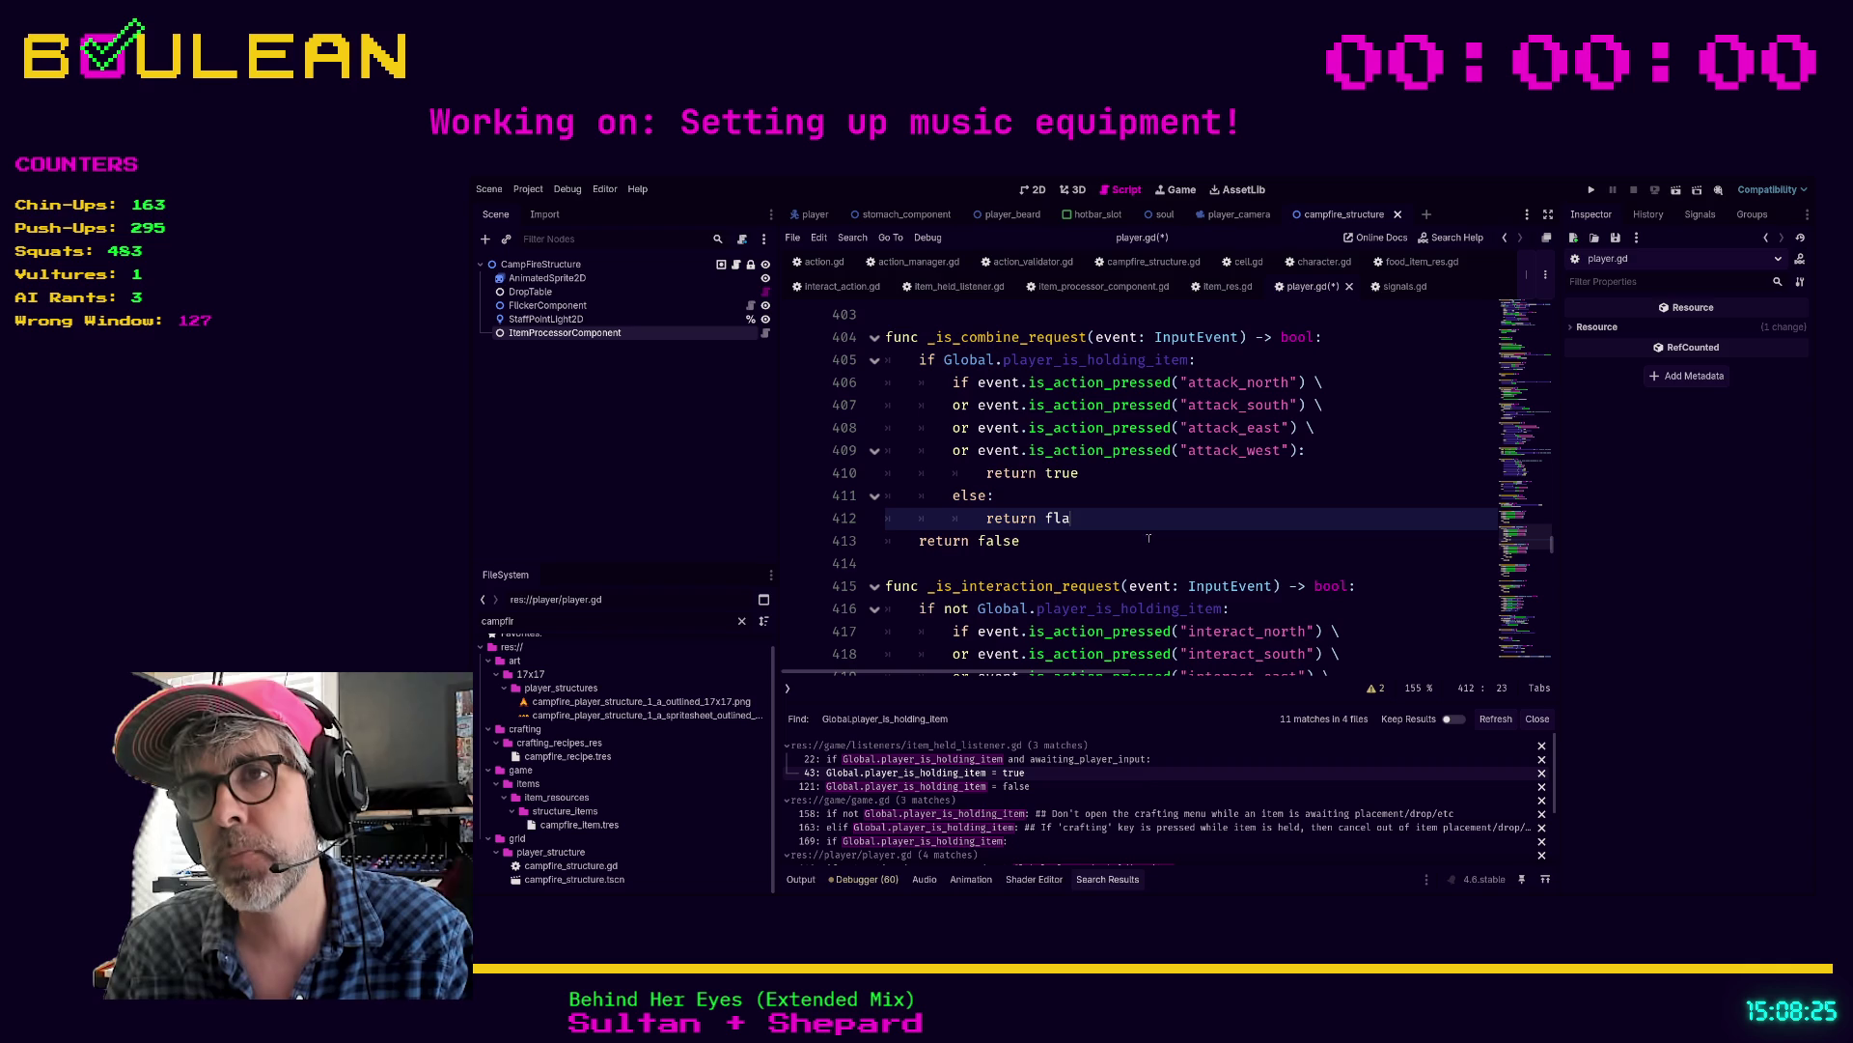
drag(1065, 514, 865, 498)
key(BackSpace)
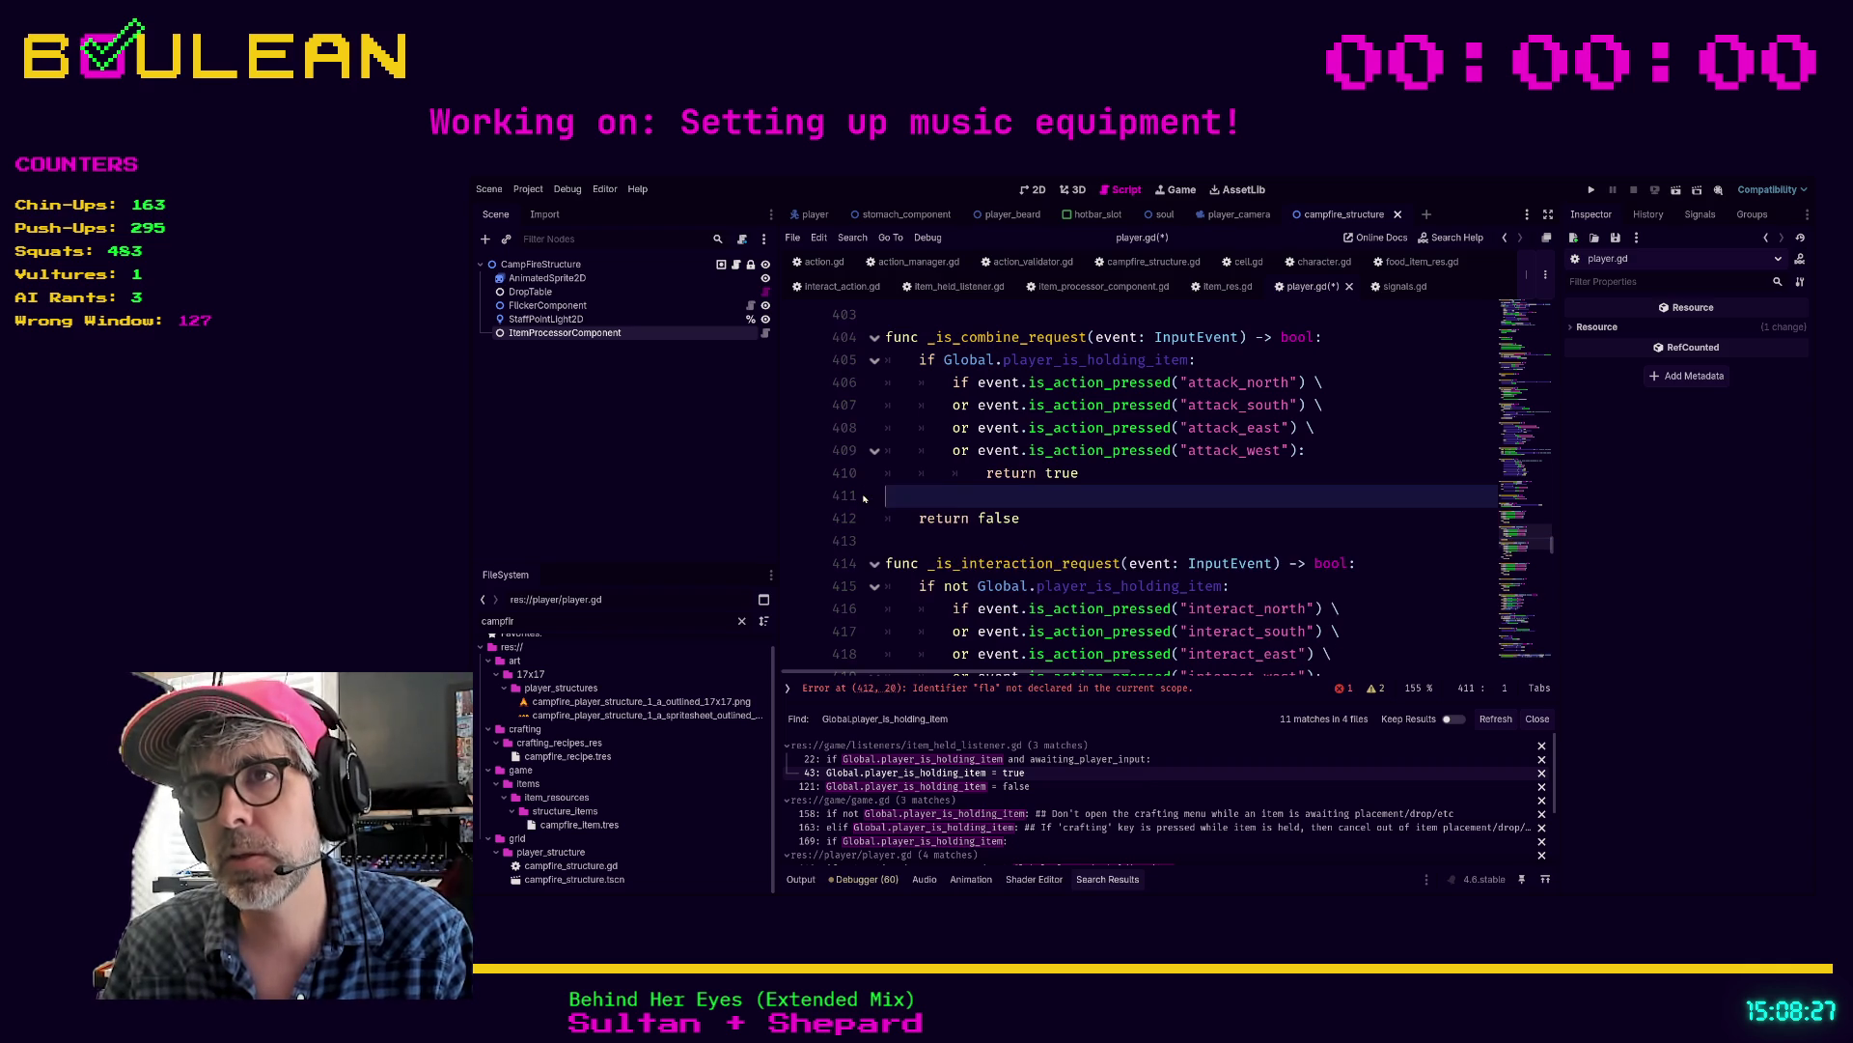
key(BackSpace)
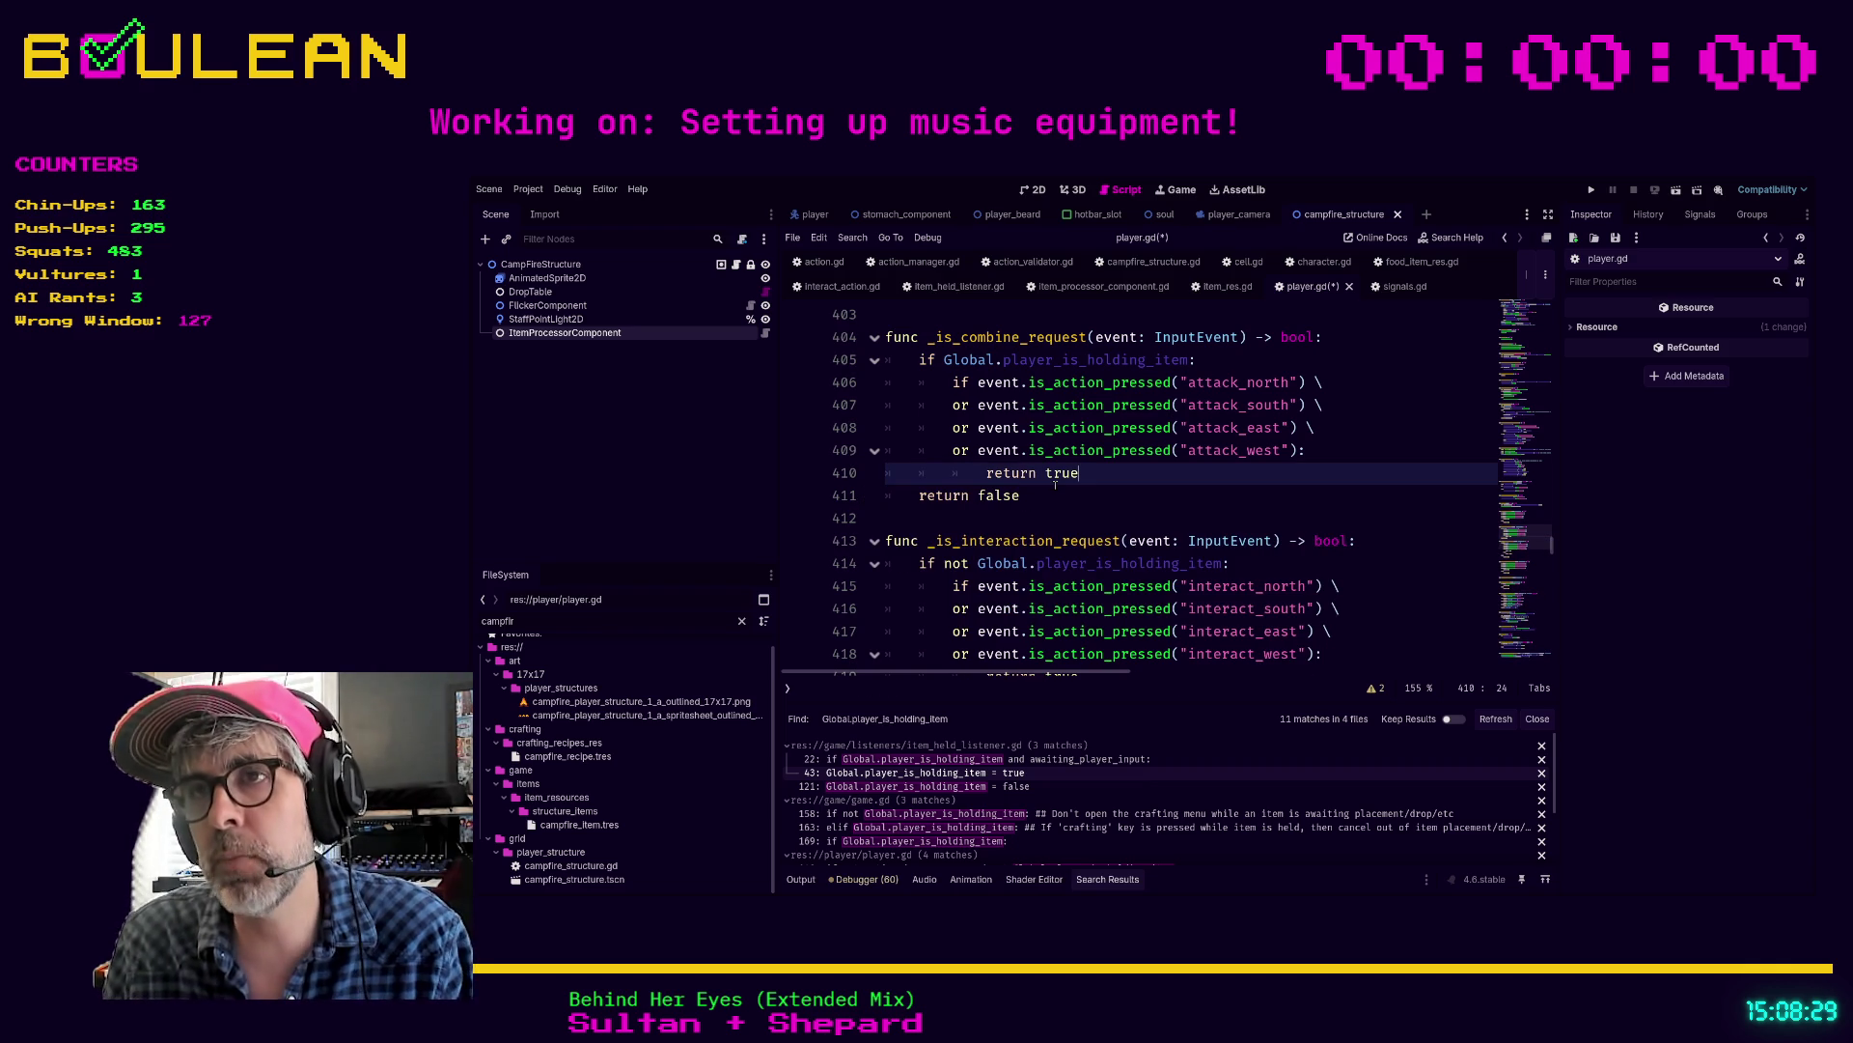
click(1055, 495)
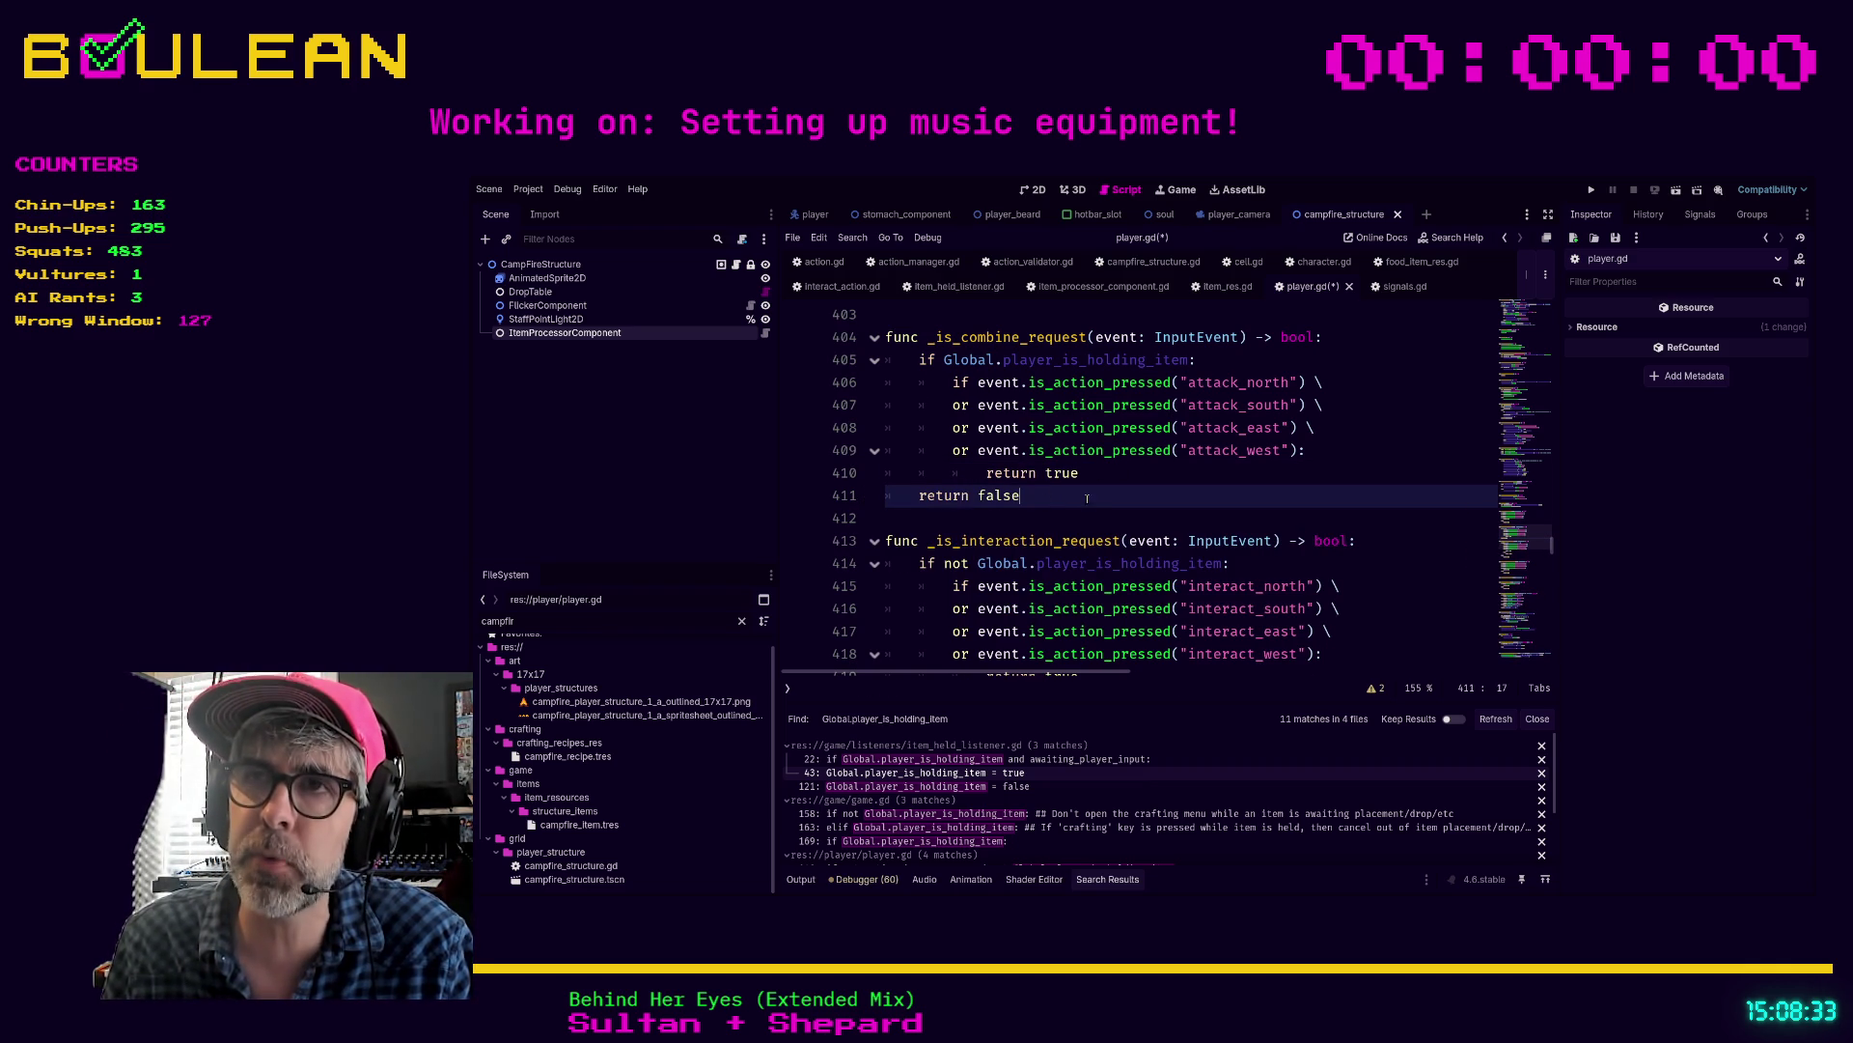
mouse_move(1061, 492)
mouse_down()
mouse_move(995, 495)
mouse_move(956, 362)
mouse_up()
click(1072, 499)
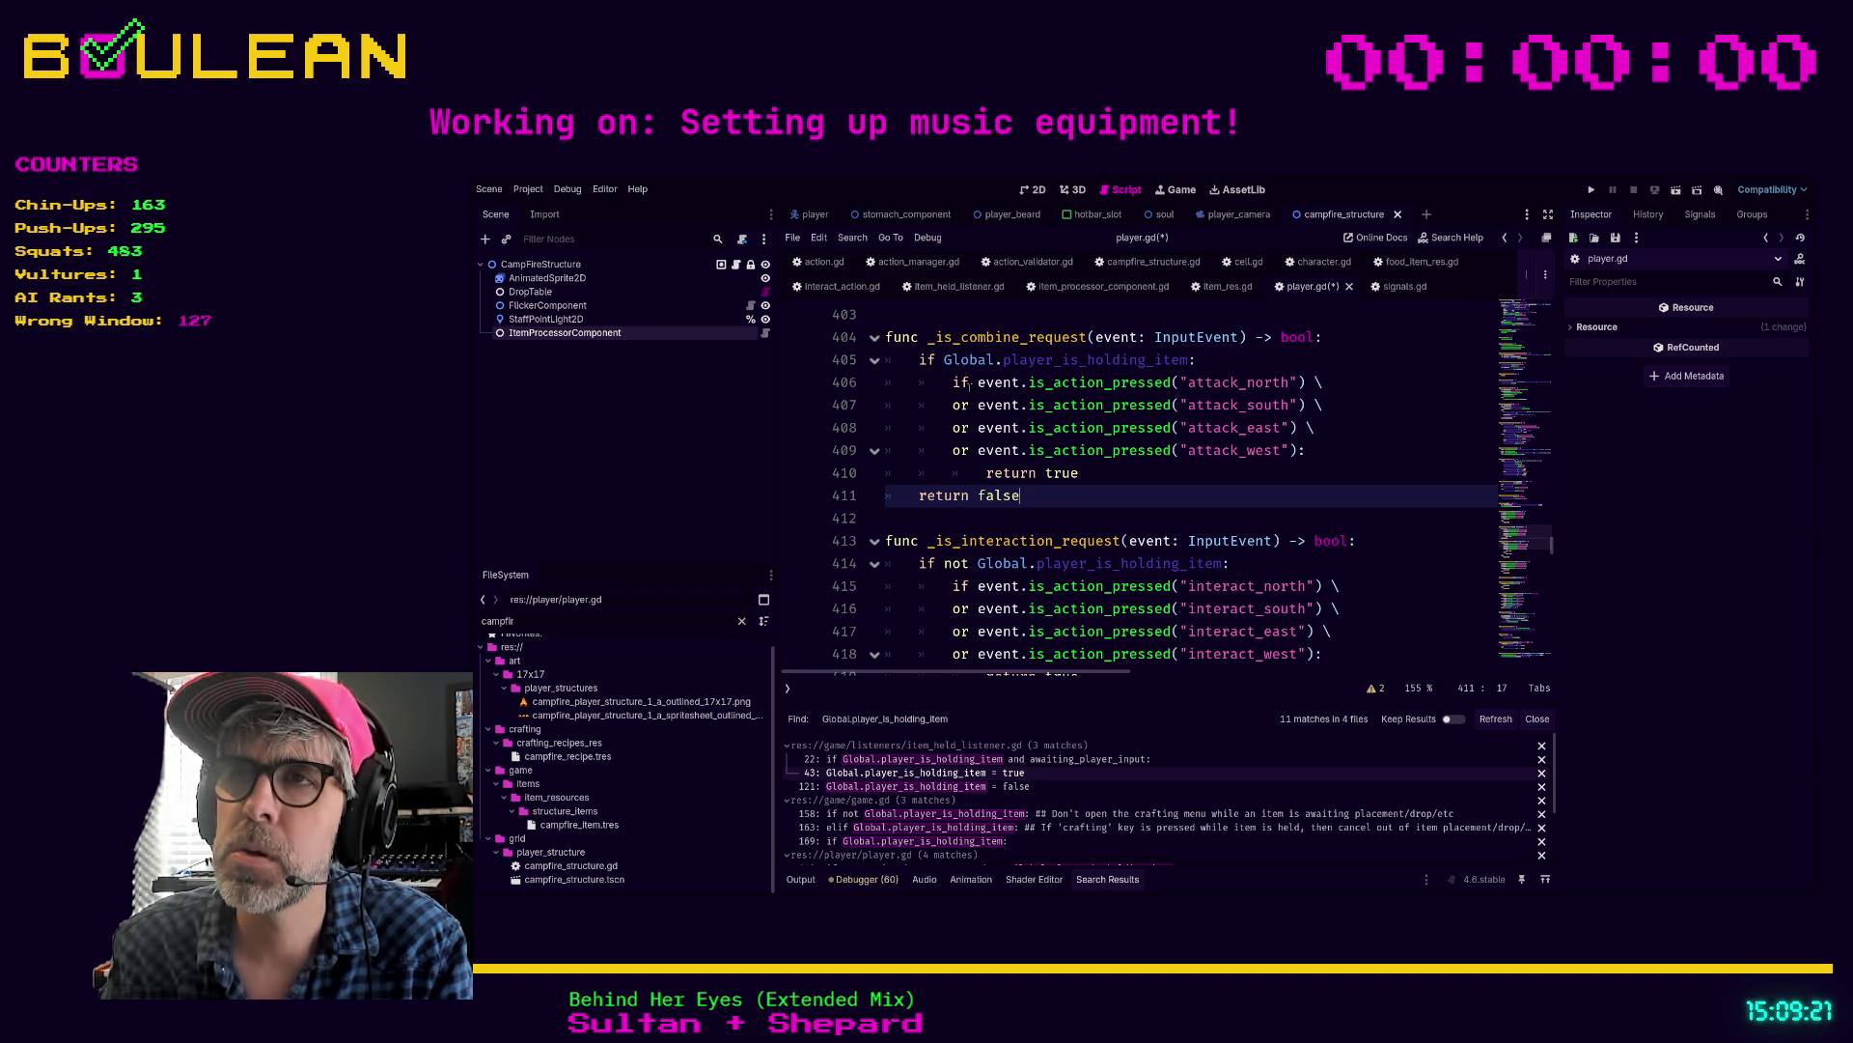
Step: Change the 'if' keyword on line 406 of _is_combine_request to 'return'
click(970, 384)
key(BackSpace)
key(BackSpace)
text(return)
click(1358, 475)
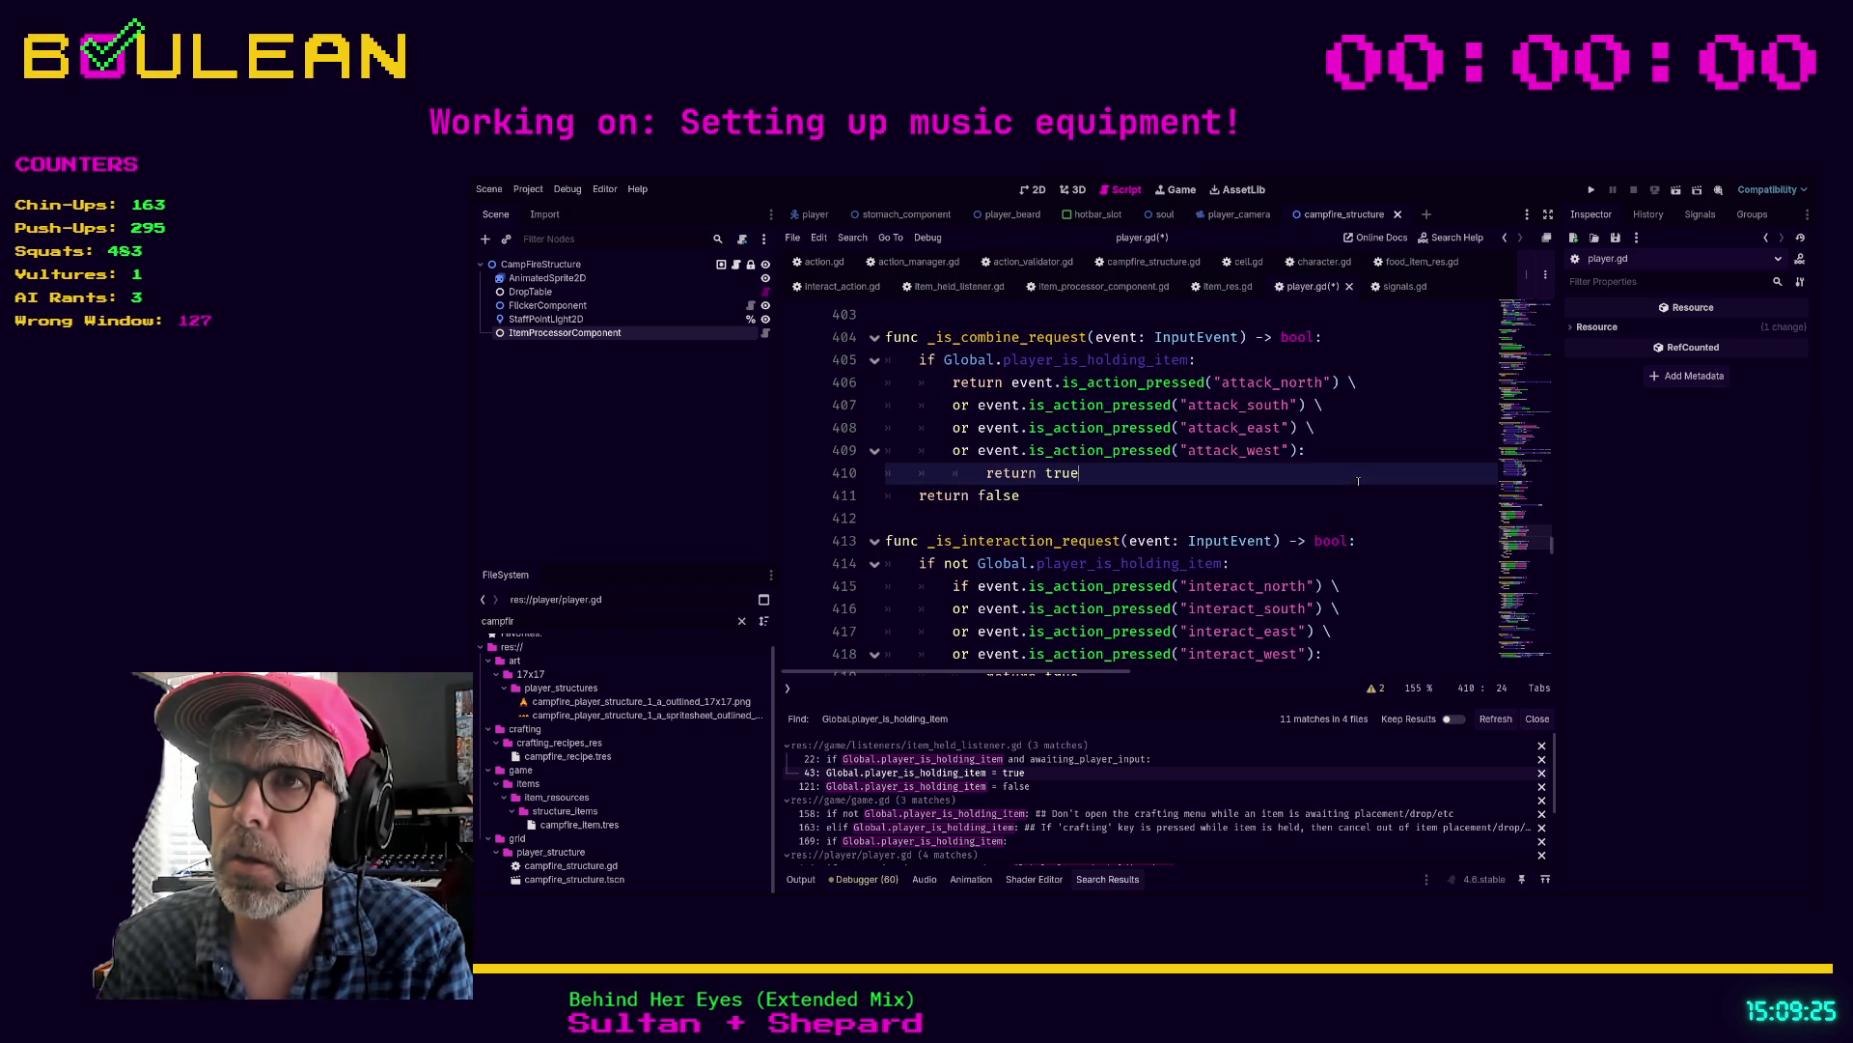
Step: Remove the trailing colon from line 409 and comment out 'return true' with Ctrl+K
click(1117, 493)
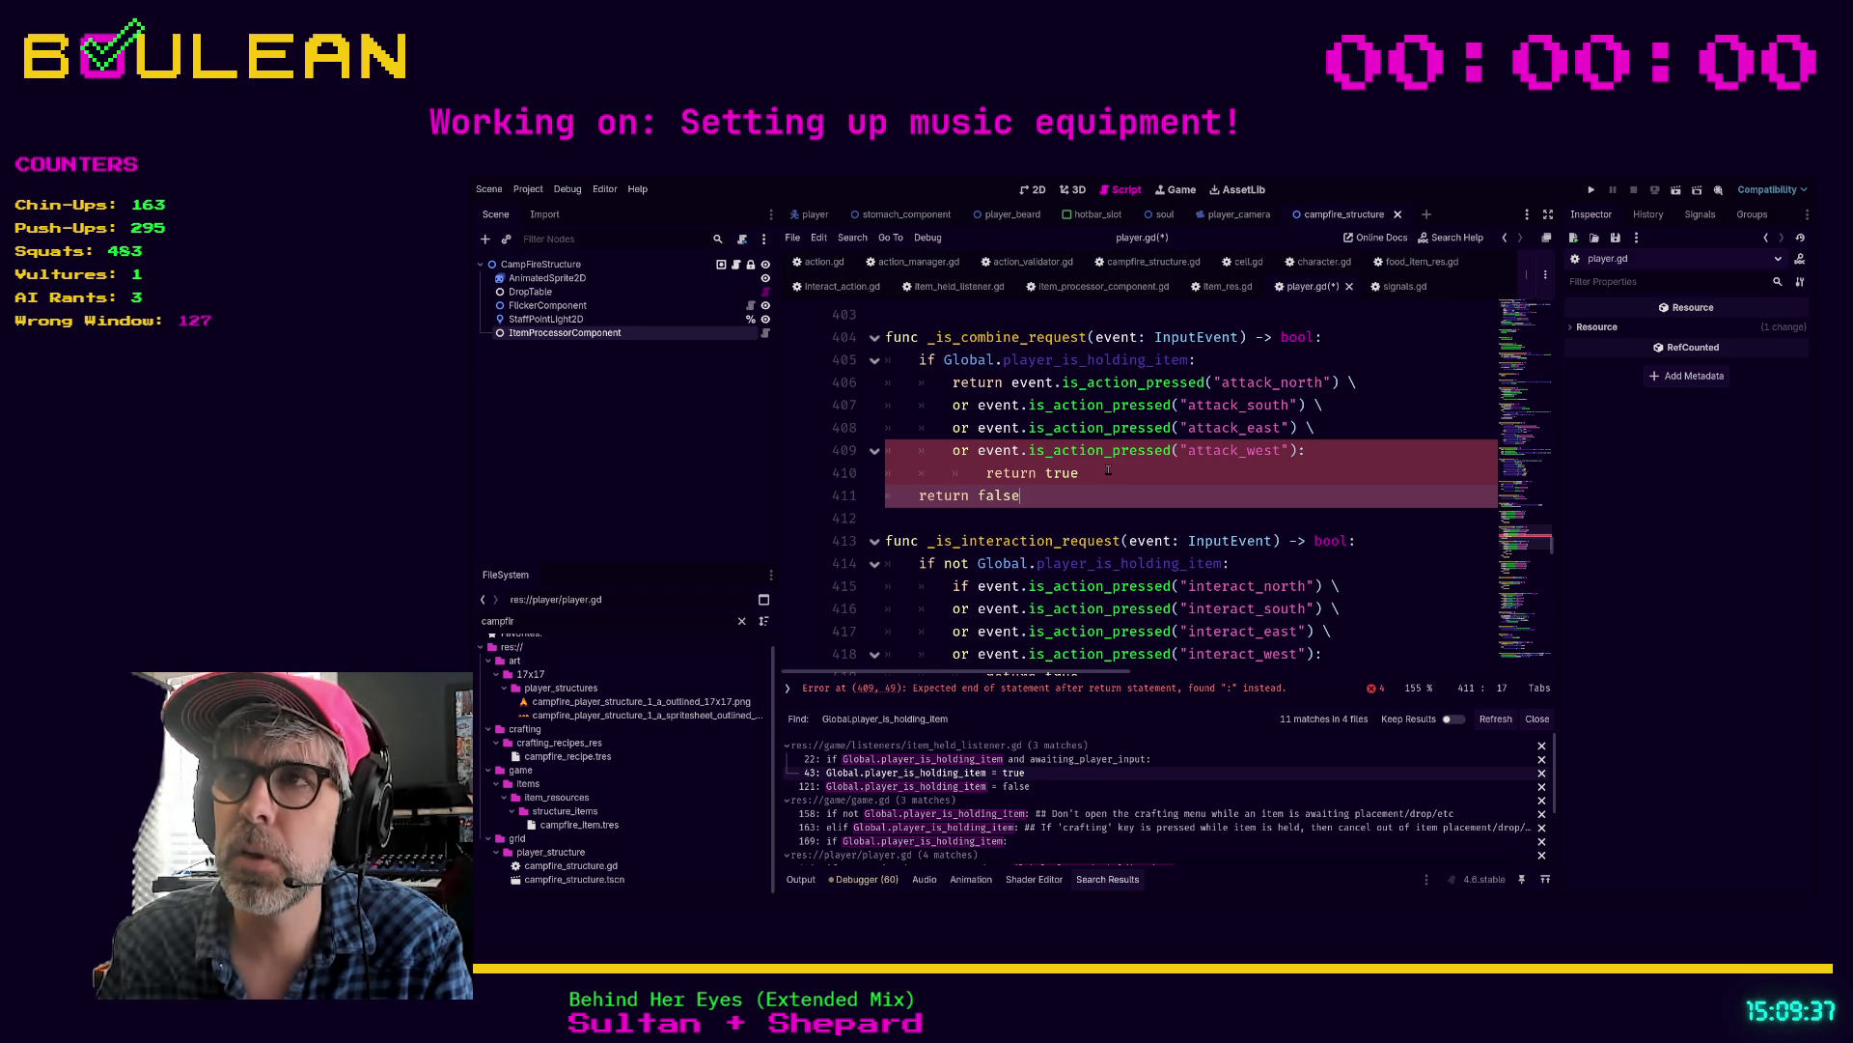
click(1339, 453)
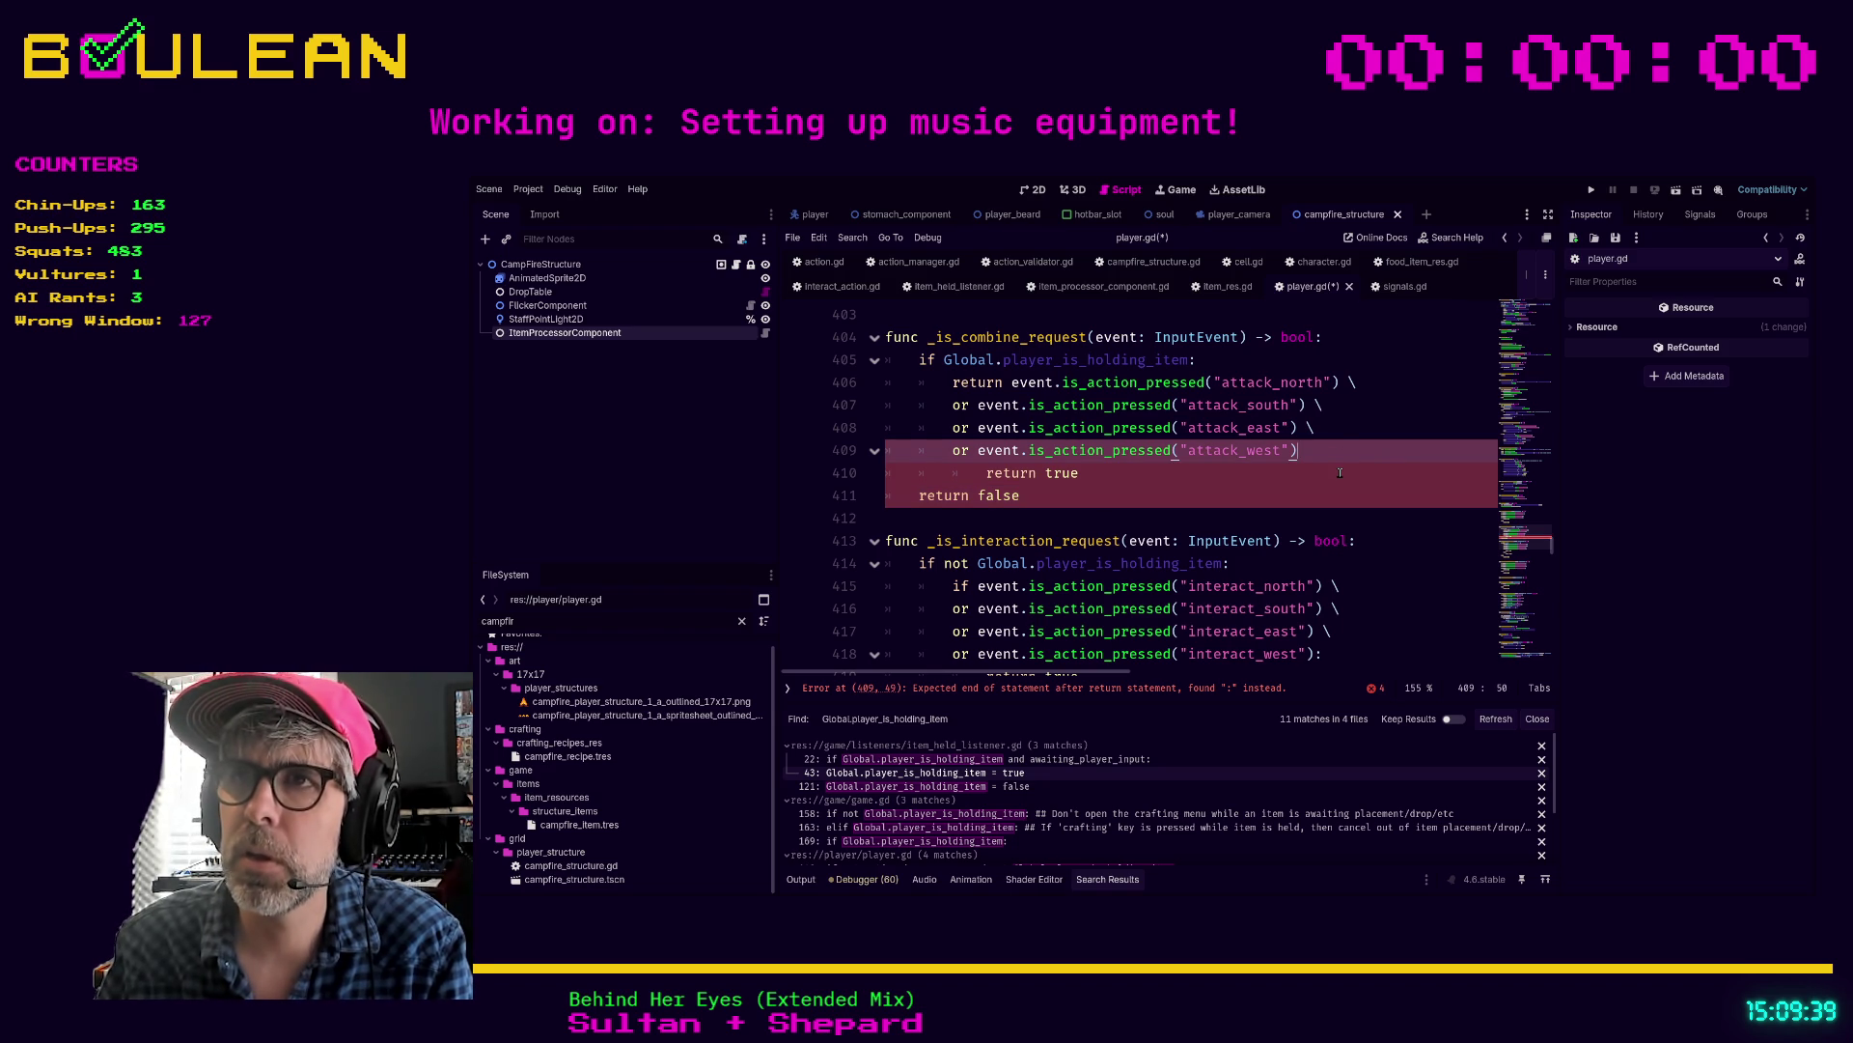
key(BackSpace)
click(1340, 472)
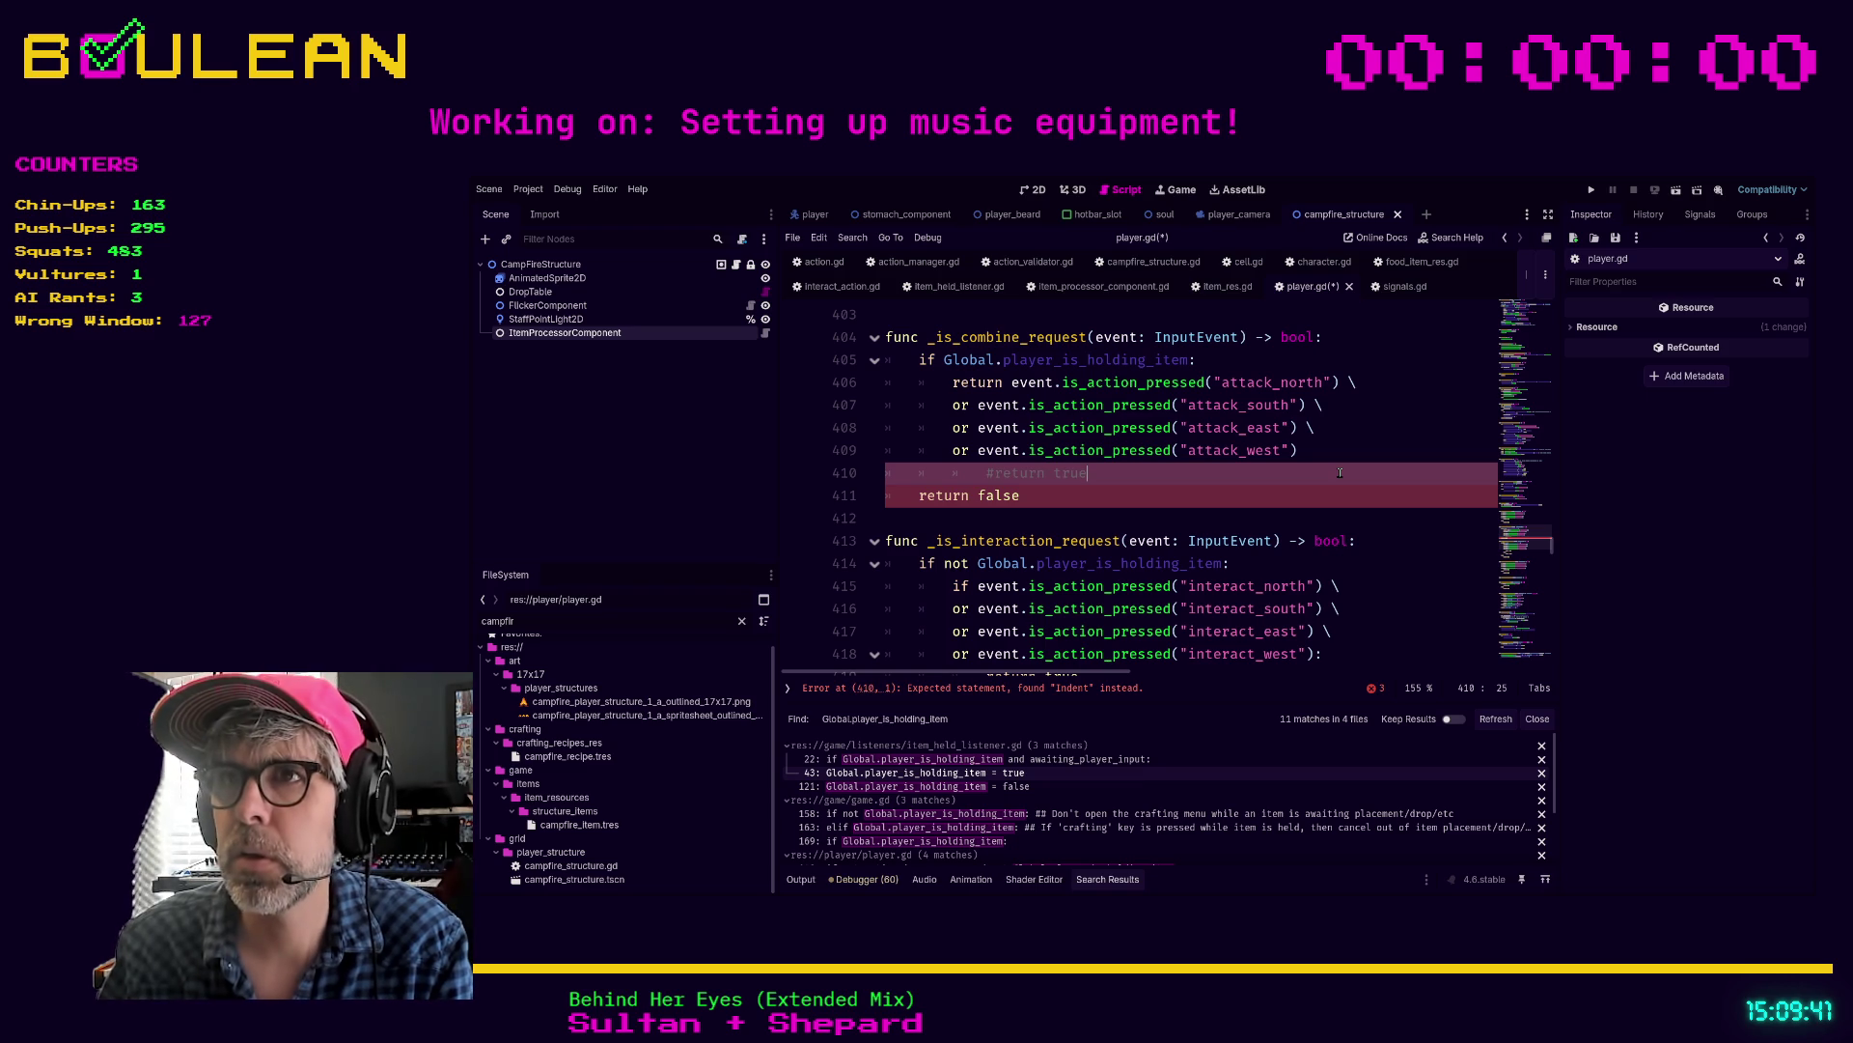
key(ctrl+k)
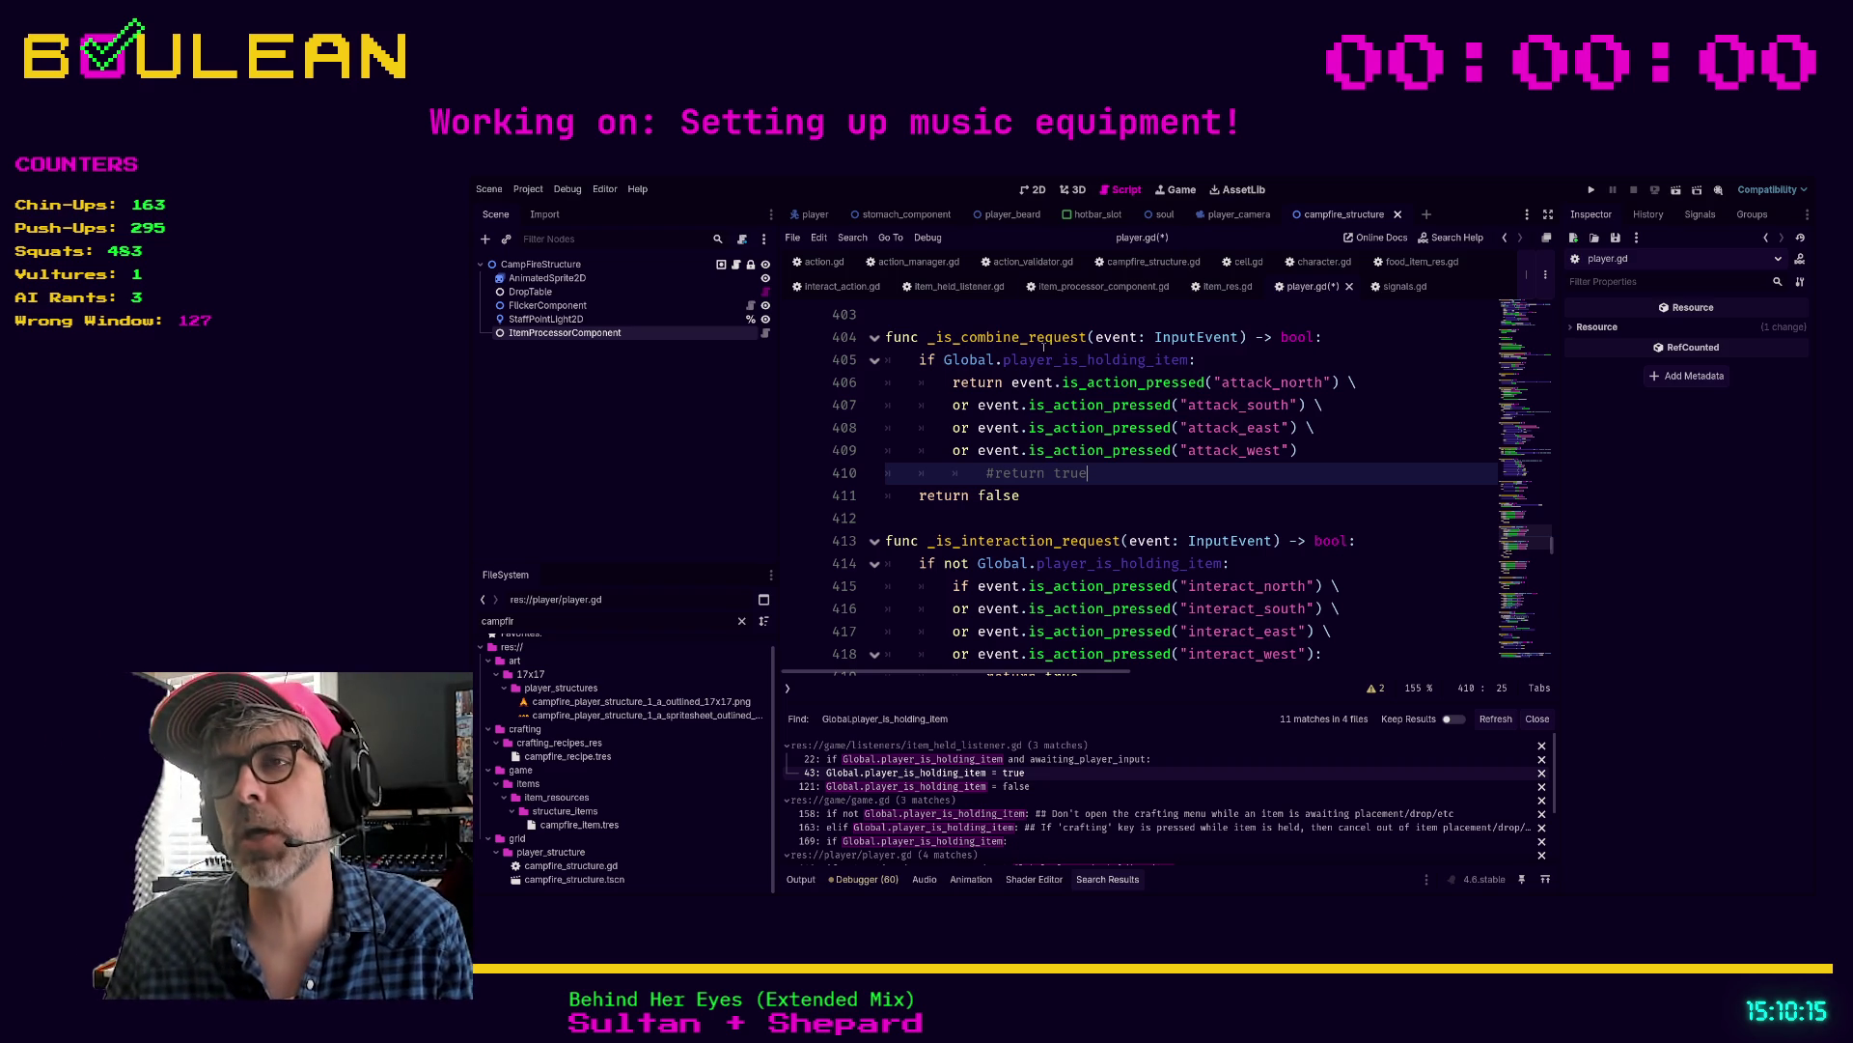
mouse_move(953, 384)
mouse_down()
mouse_move(1149, 384)
mouse_move(1327, 453)
mouse_move(890, 386)
mouse_up()
click(1327, 456)
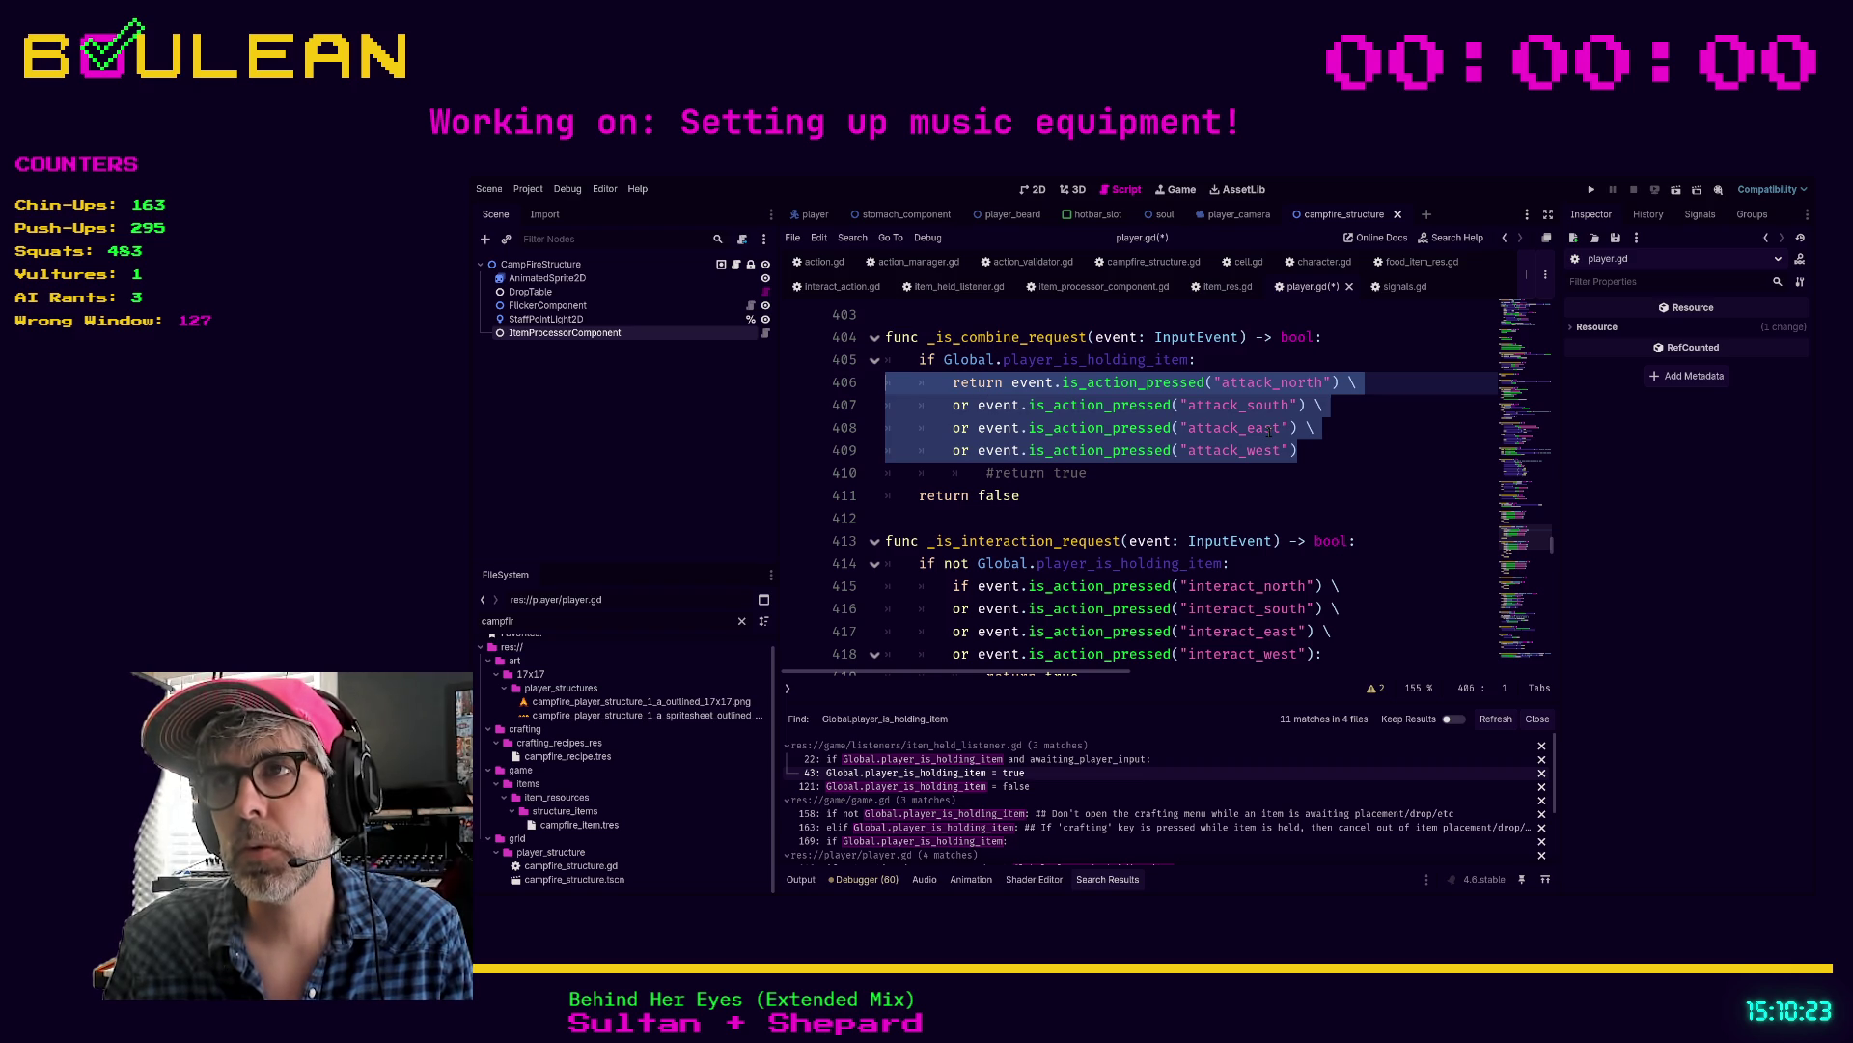
click(1308, 451)
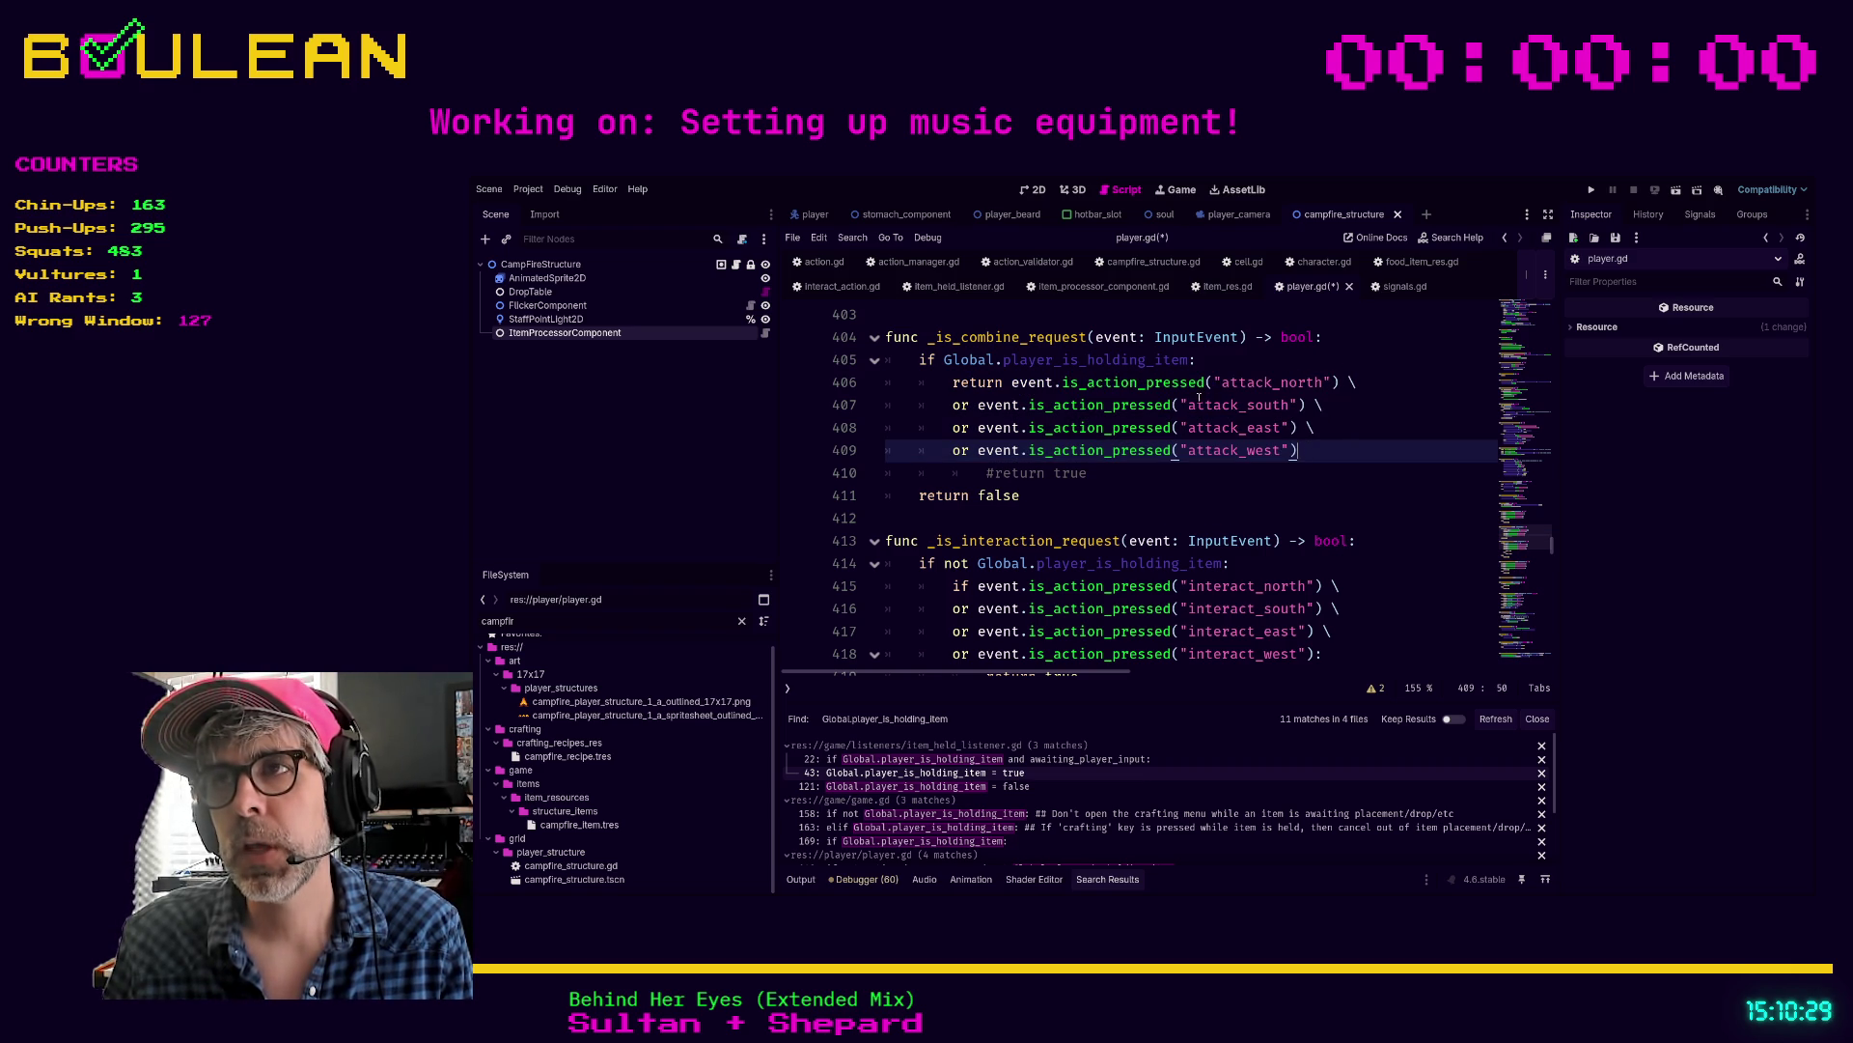
click(1245, 405)
double_click(1287, 406)
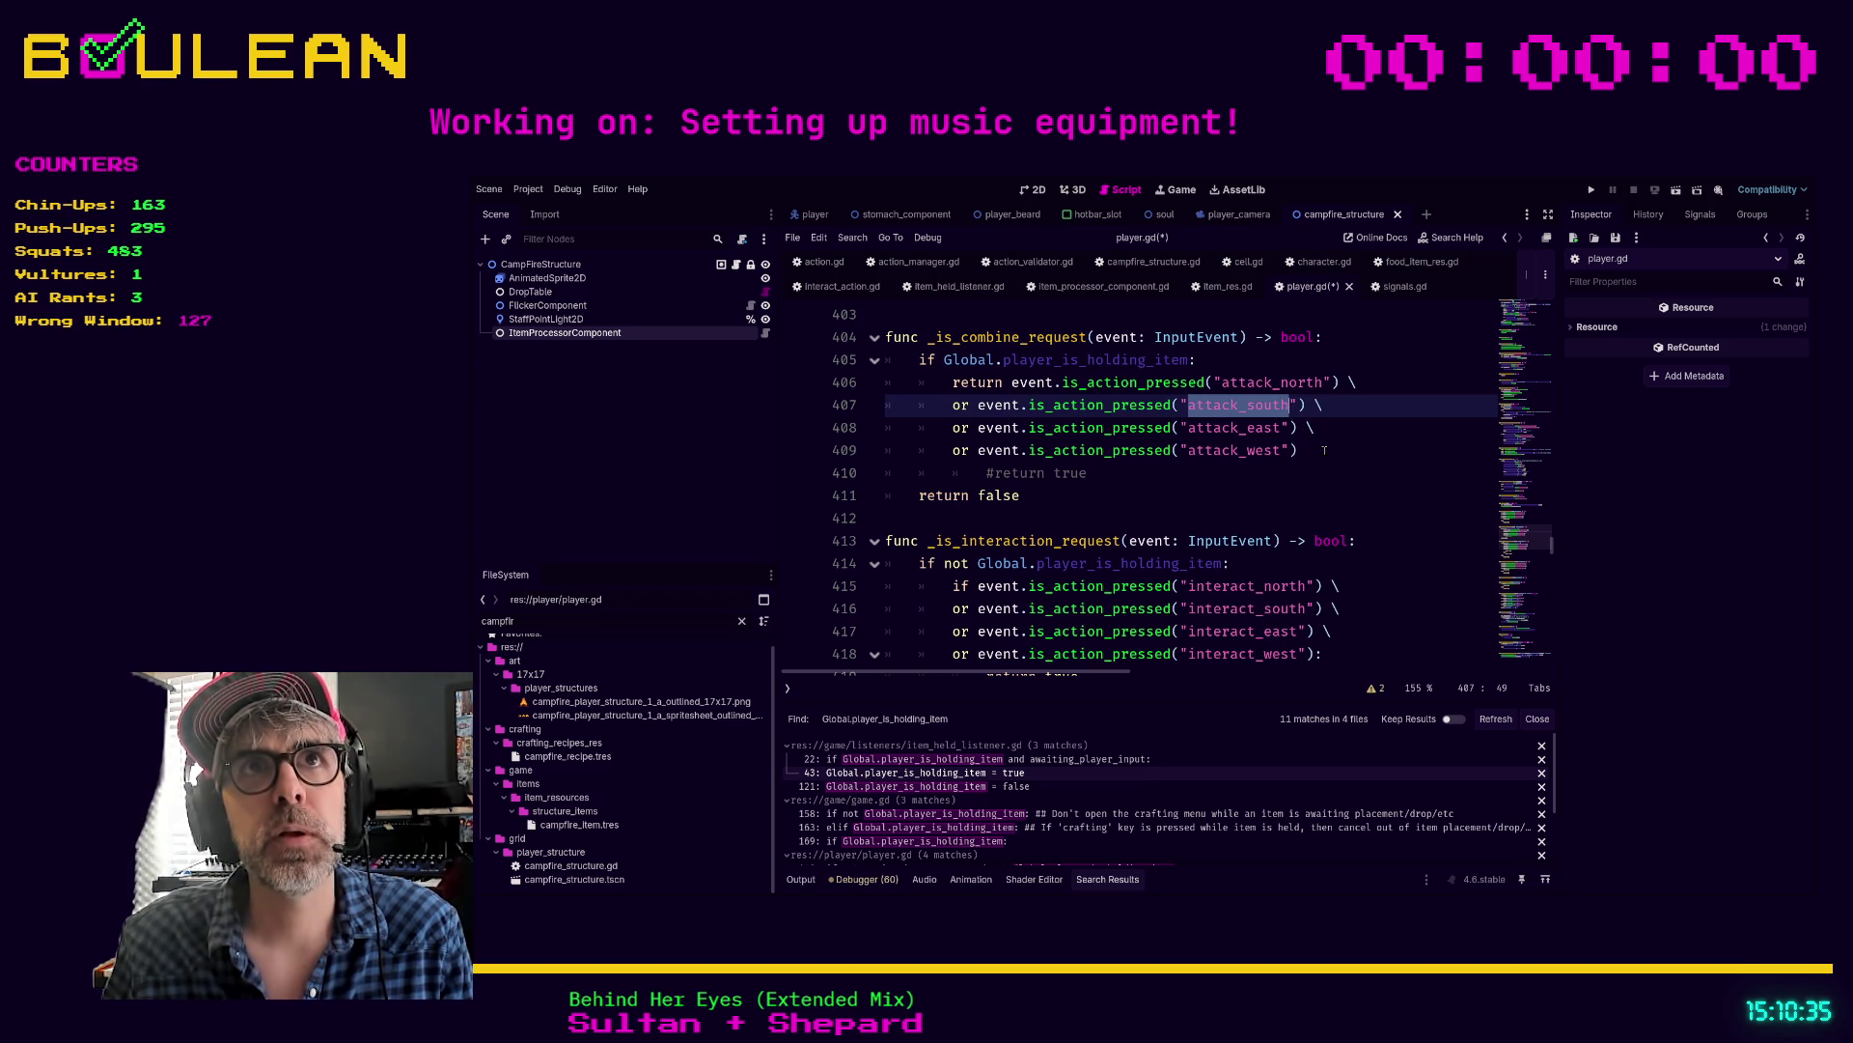
click(1324, 449)
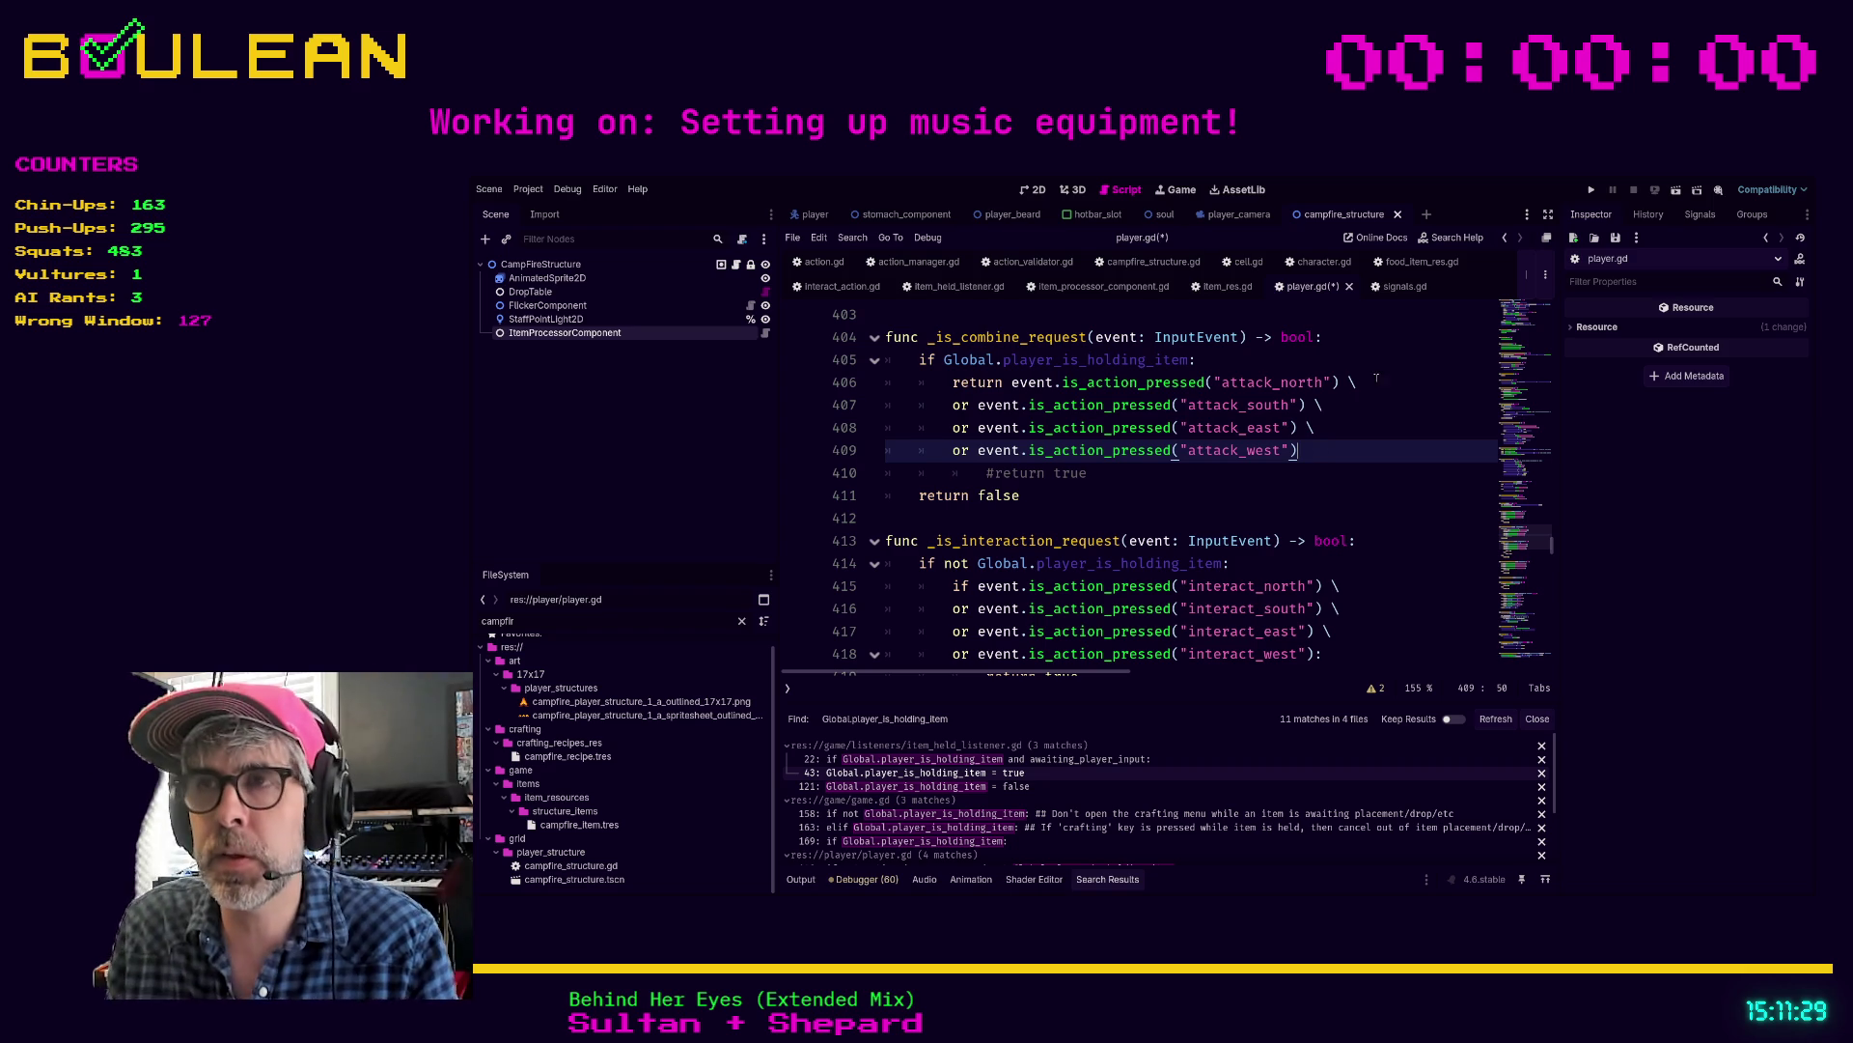
drag(1319, 445, 1009, 384)
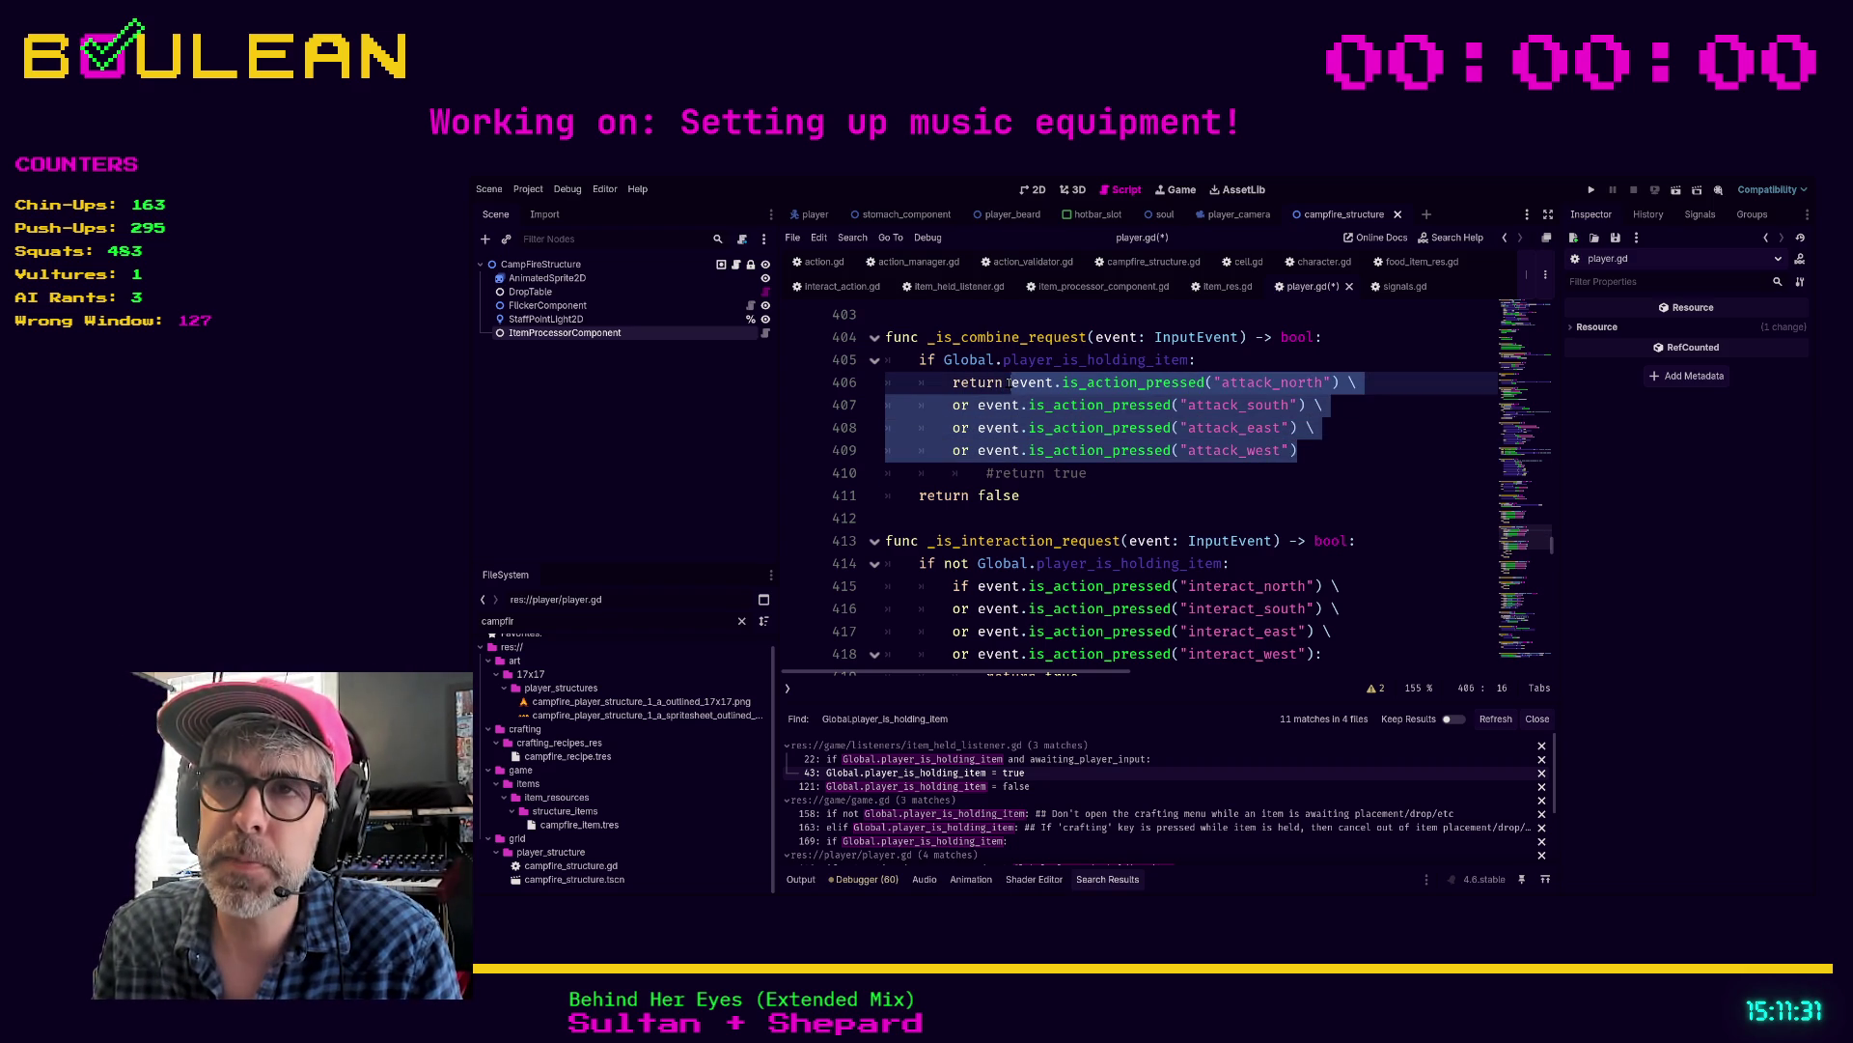
click(1112, 476)
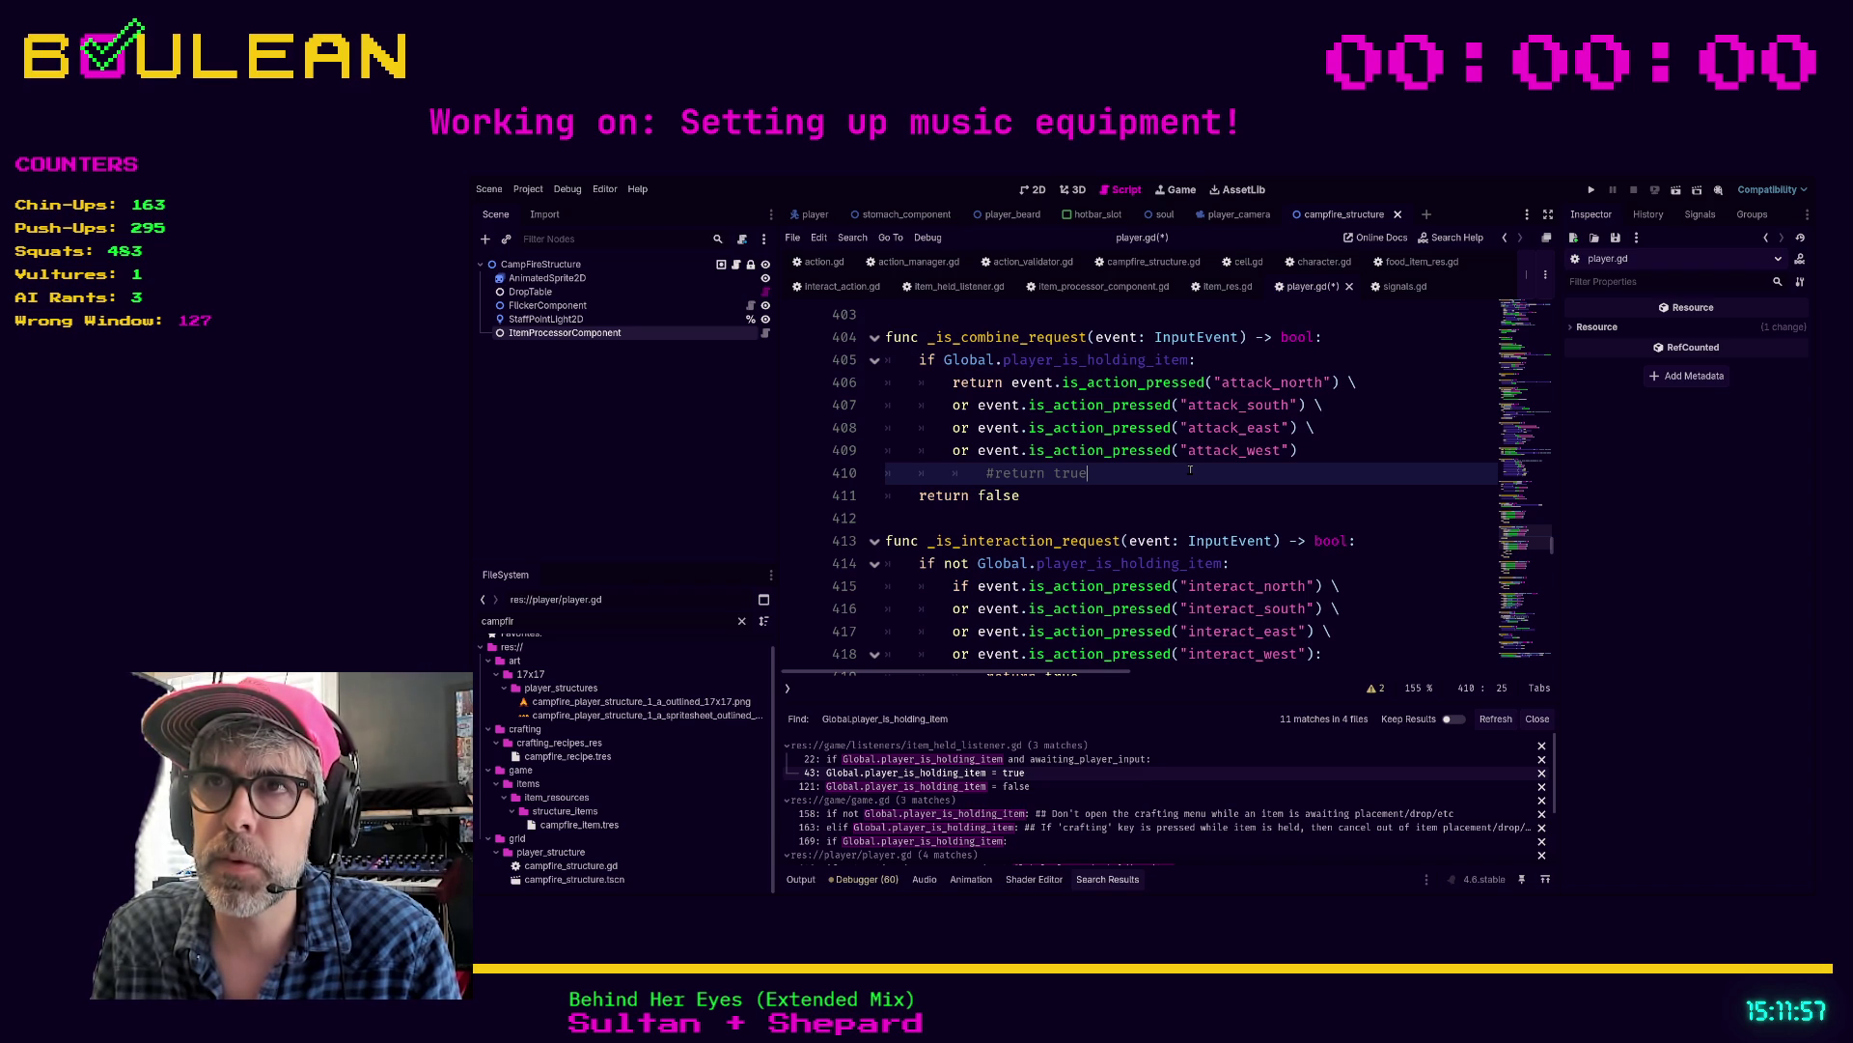
mouse_move(1324, 449)
mouse_down()
mouse_move(950, 428)
mouse_move(887, 378)
mouse_up()
click(1099, 475)
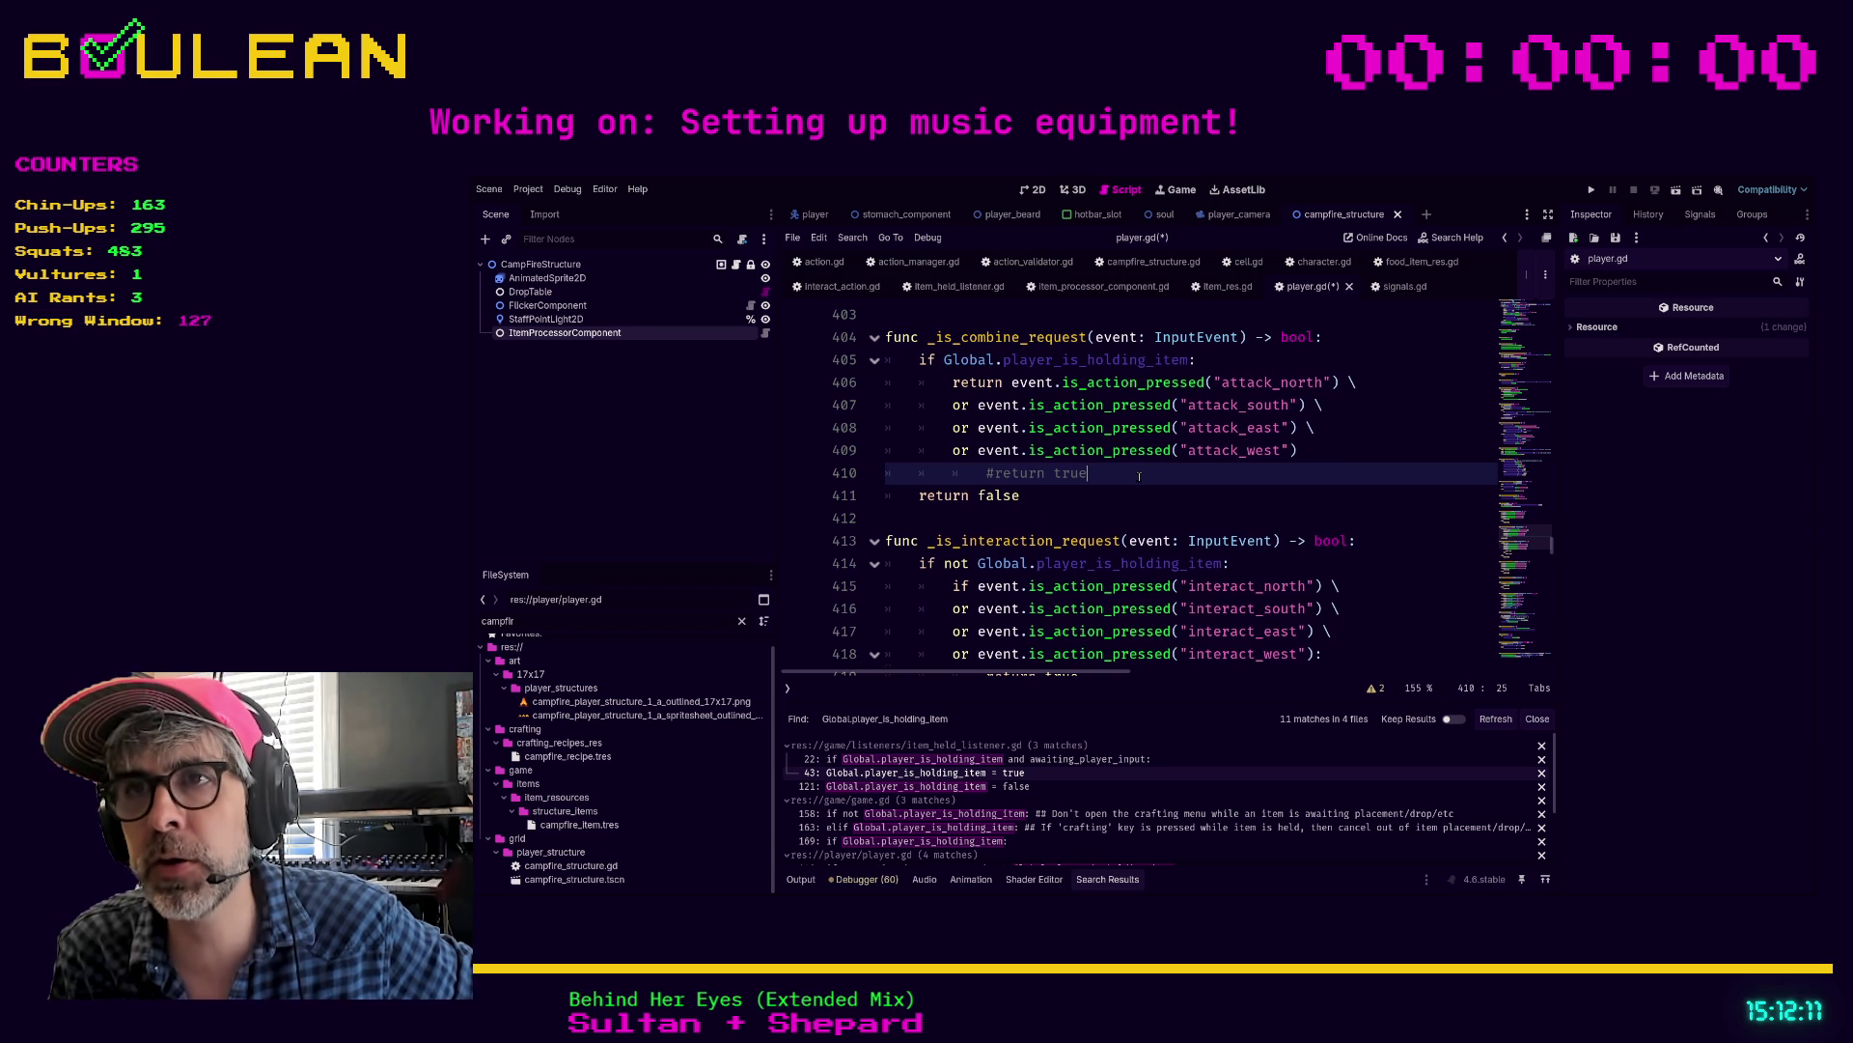
Step: Unfold the collapsed _is_movement_request function at line 436
scroll(1140, 475, down, 1)
scroll(1140, 473, down, 4)
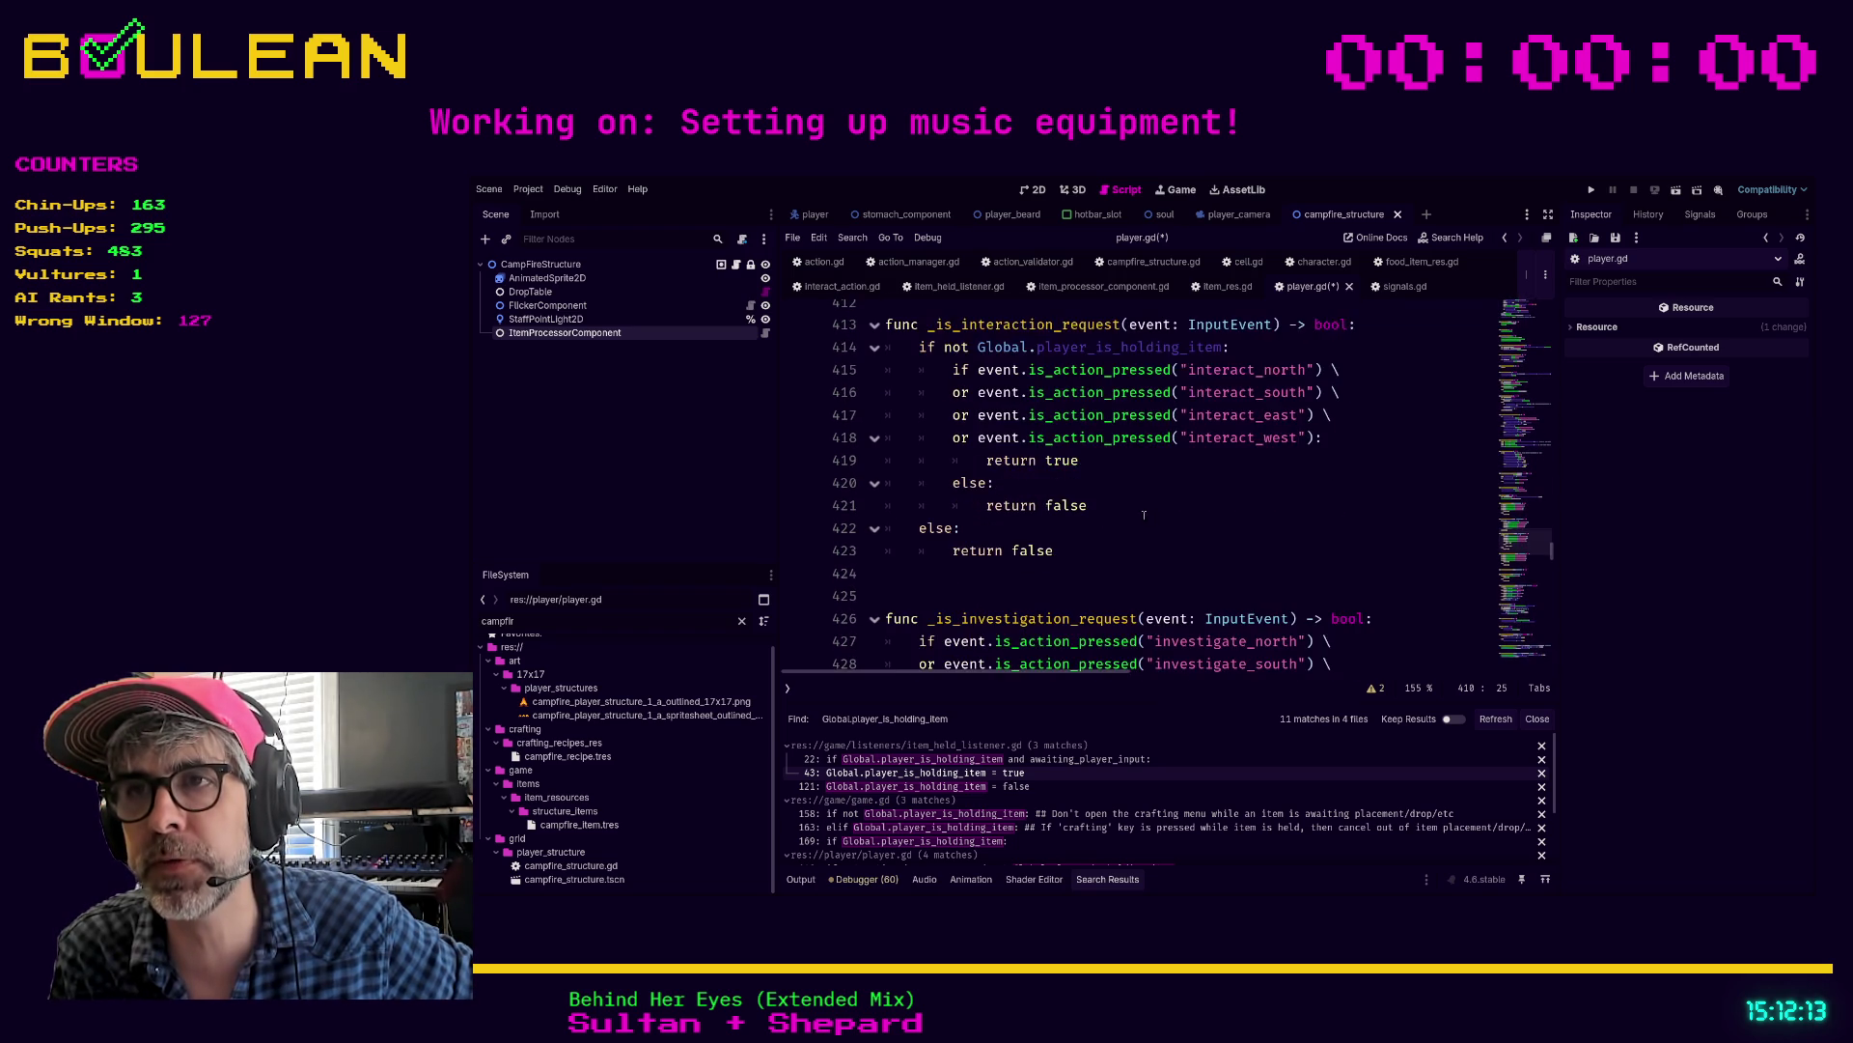
scroll(1074, 528, down, 2)
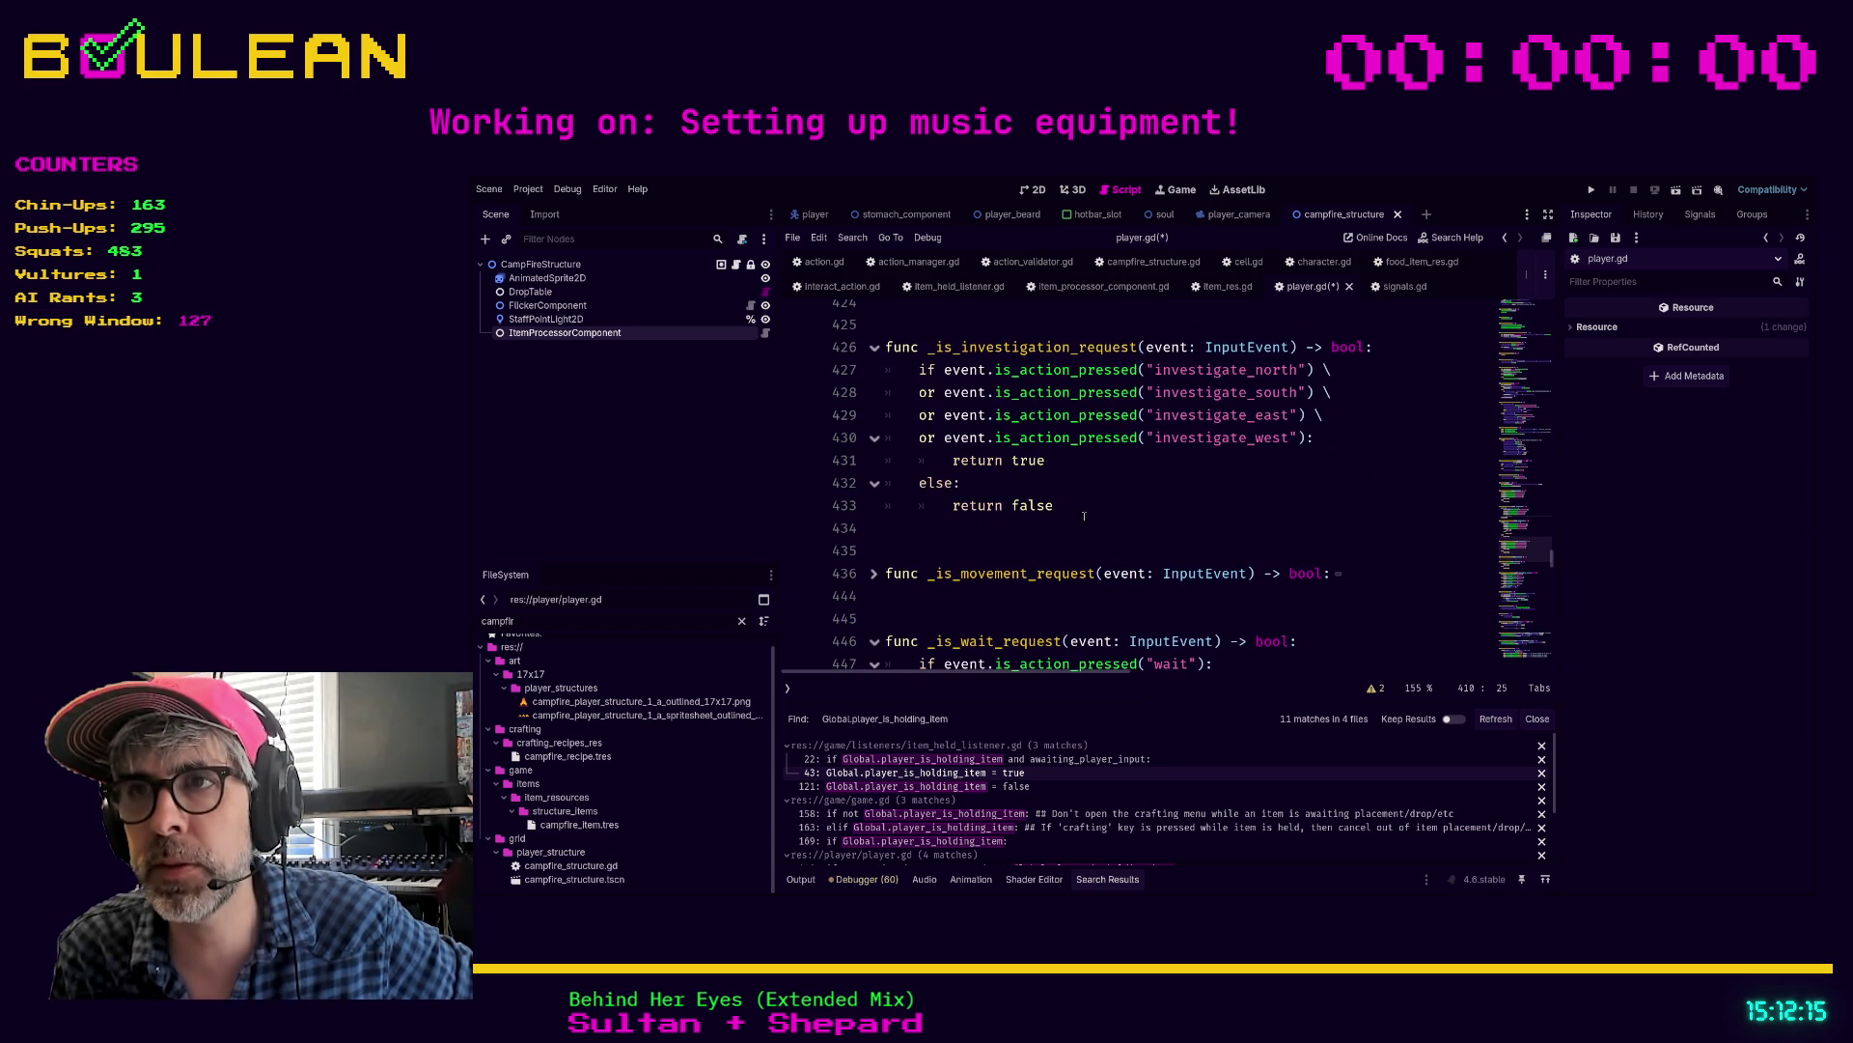
click(875, 574)
scroll(1053, 548, down, 2)
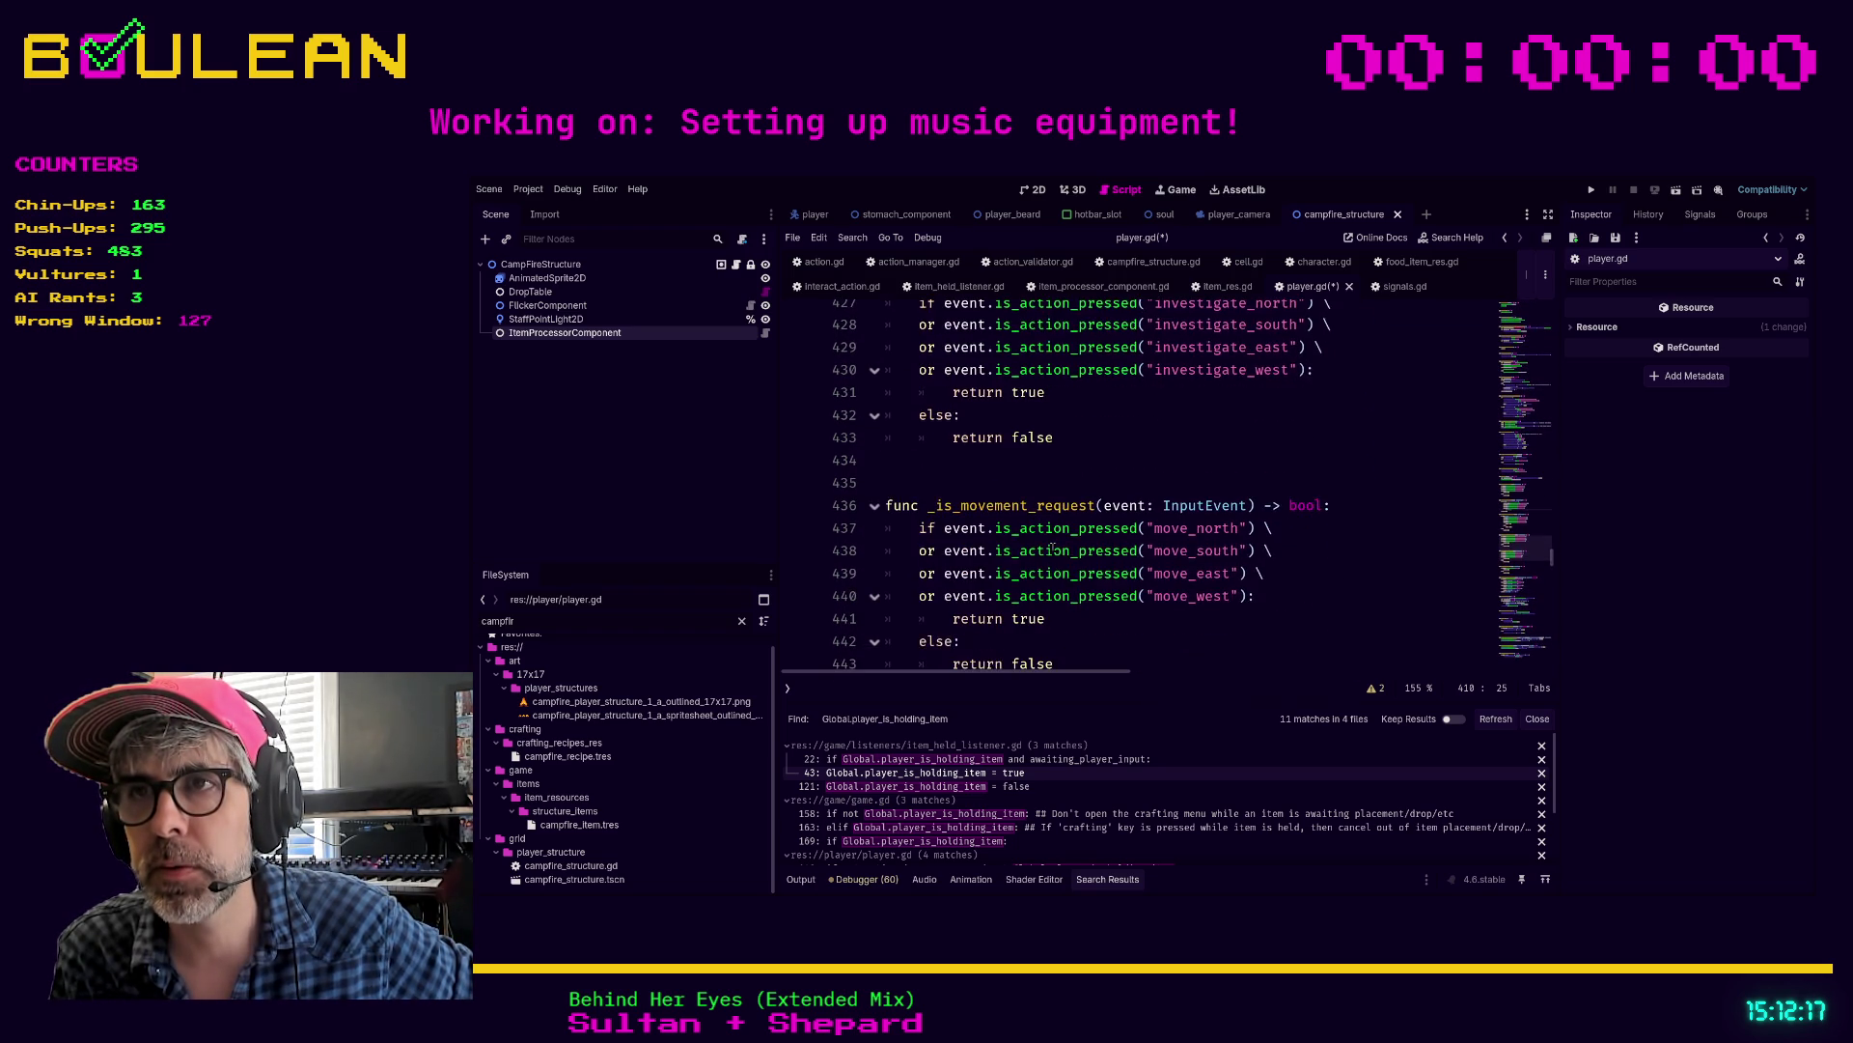
Step: Return to the commented-out return true line in _is_combine_request
scroll(1088, 576, up, 7)
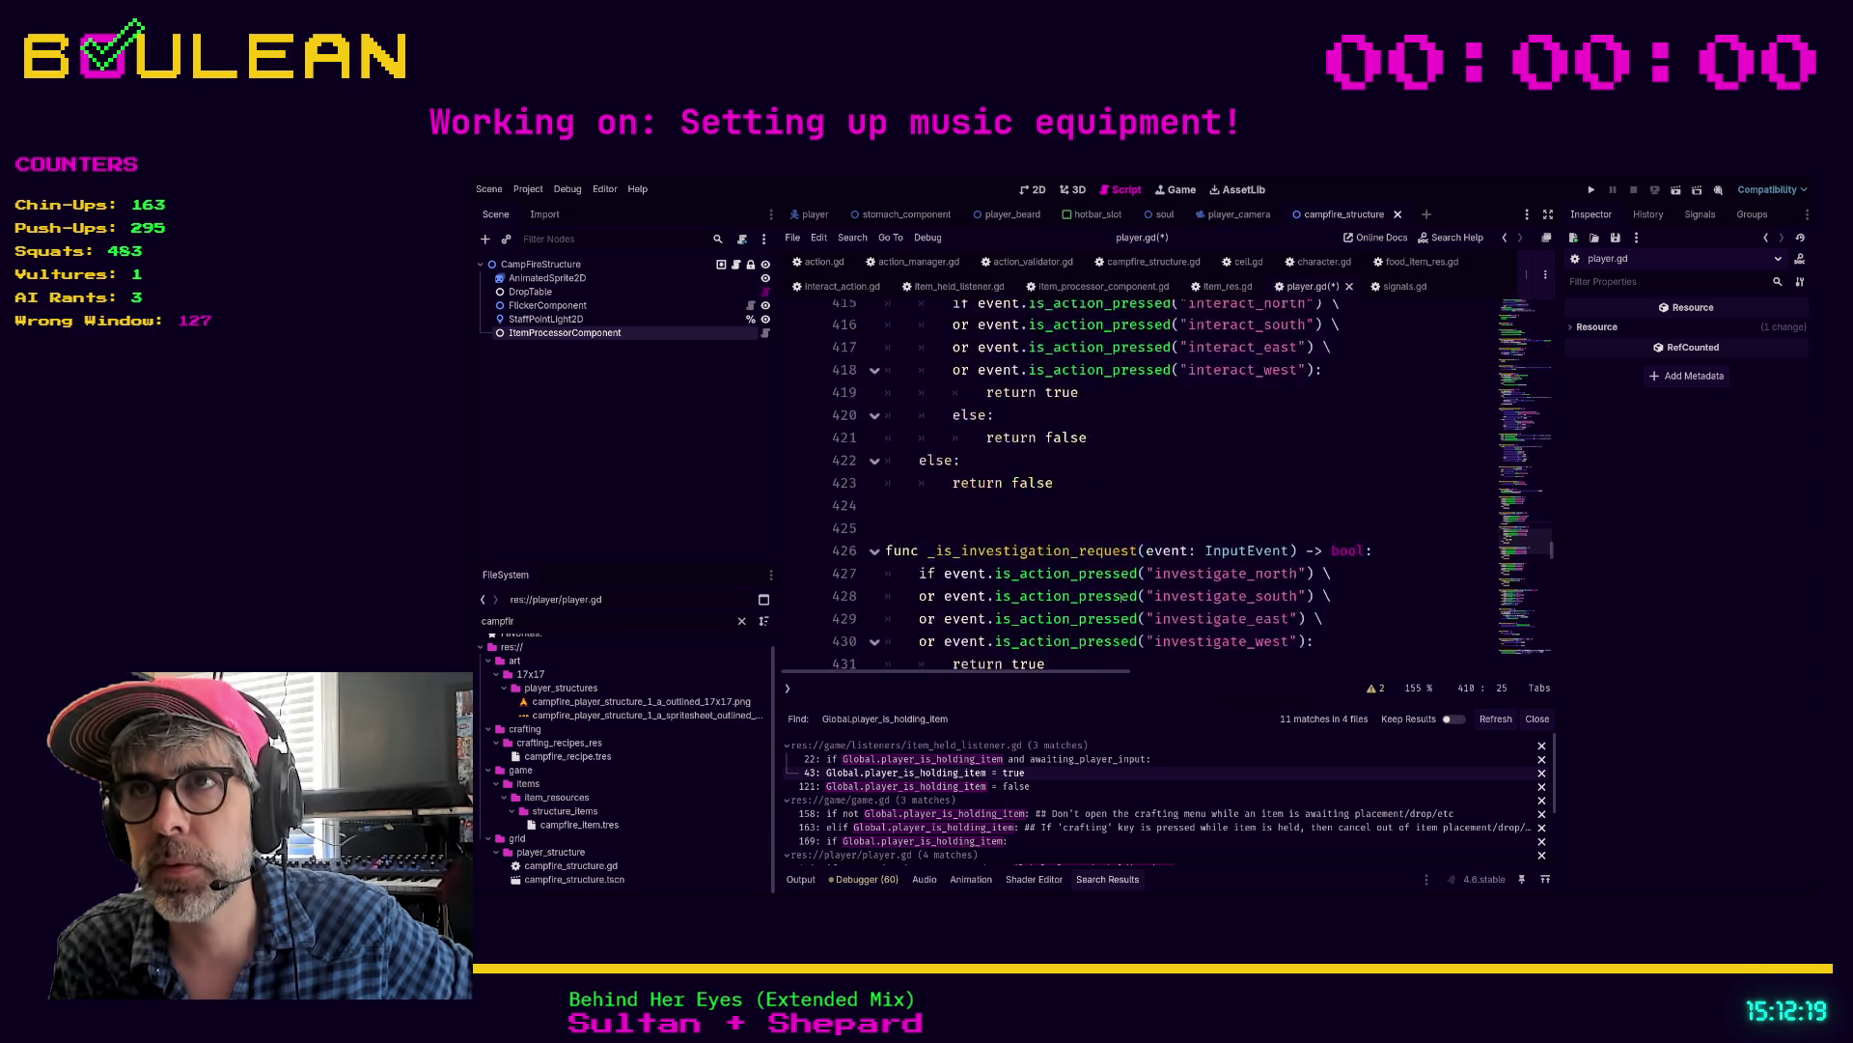
scroll(1121, 597, up, 4)
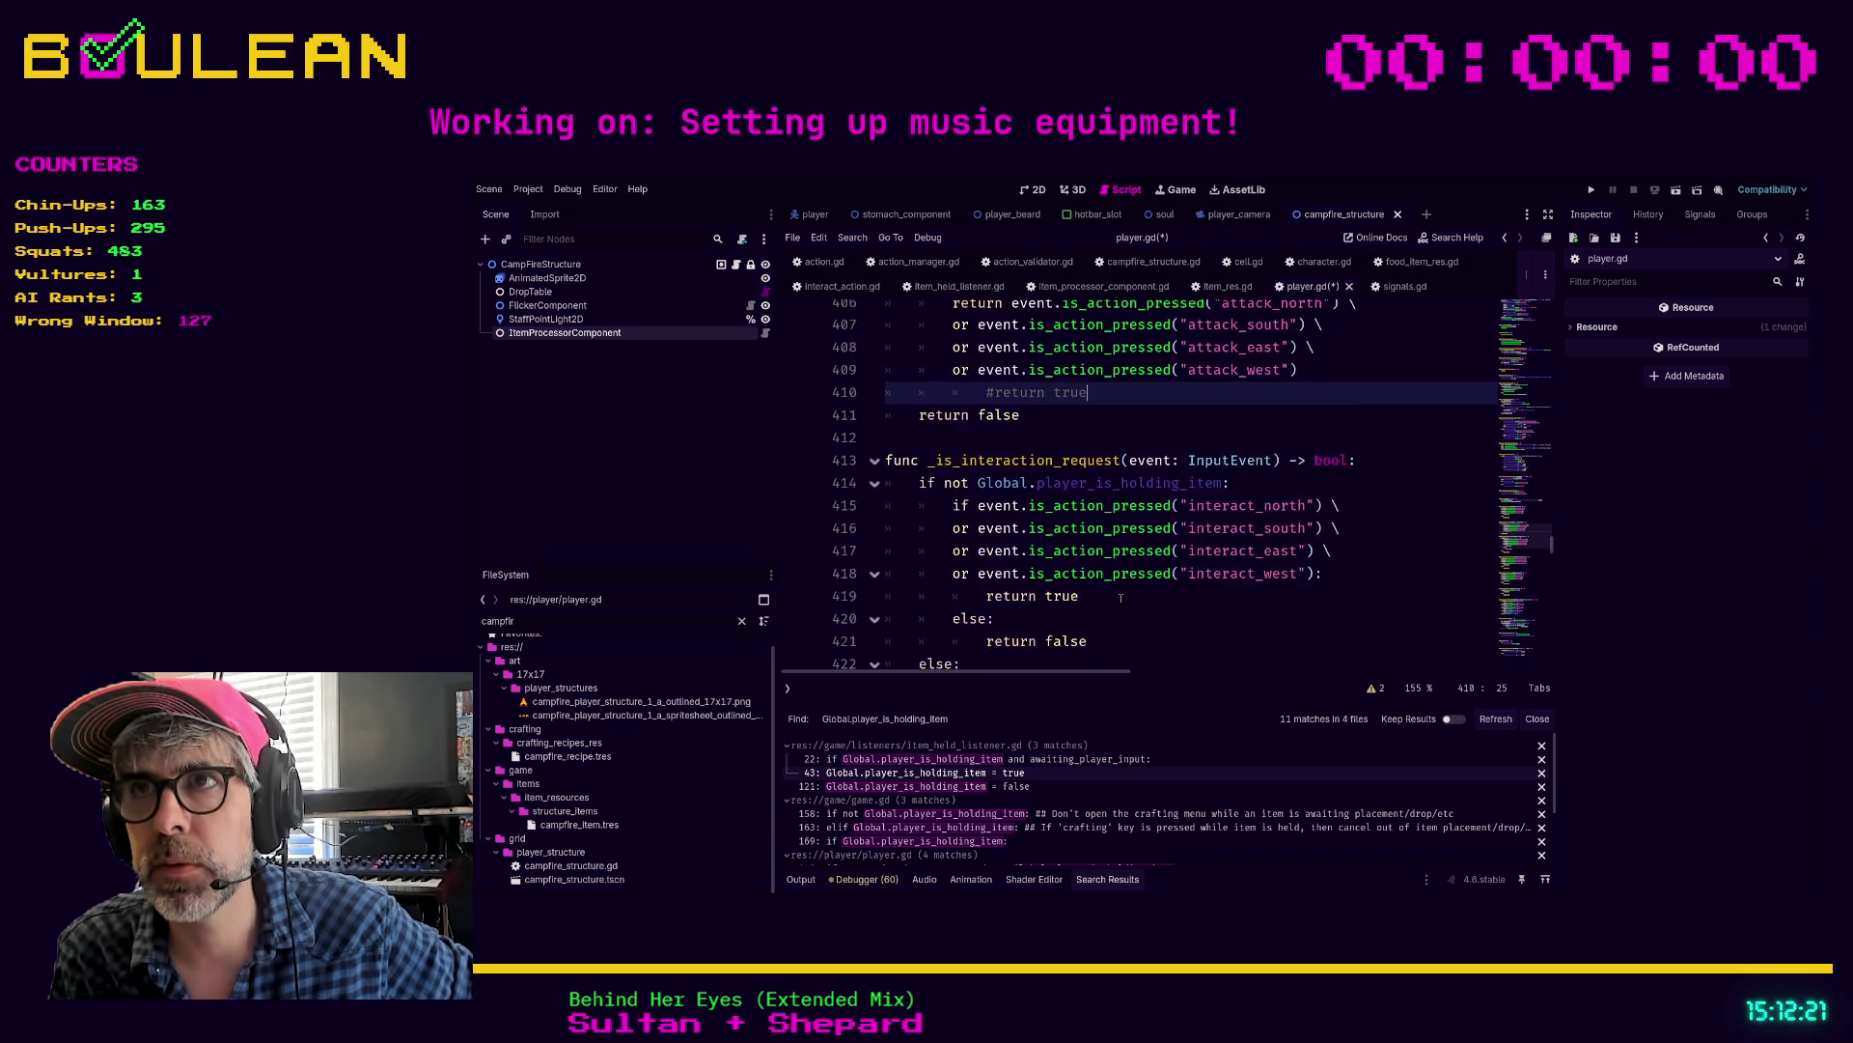
scroll(1121, 598, up, 5)
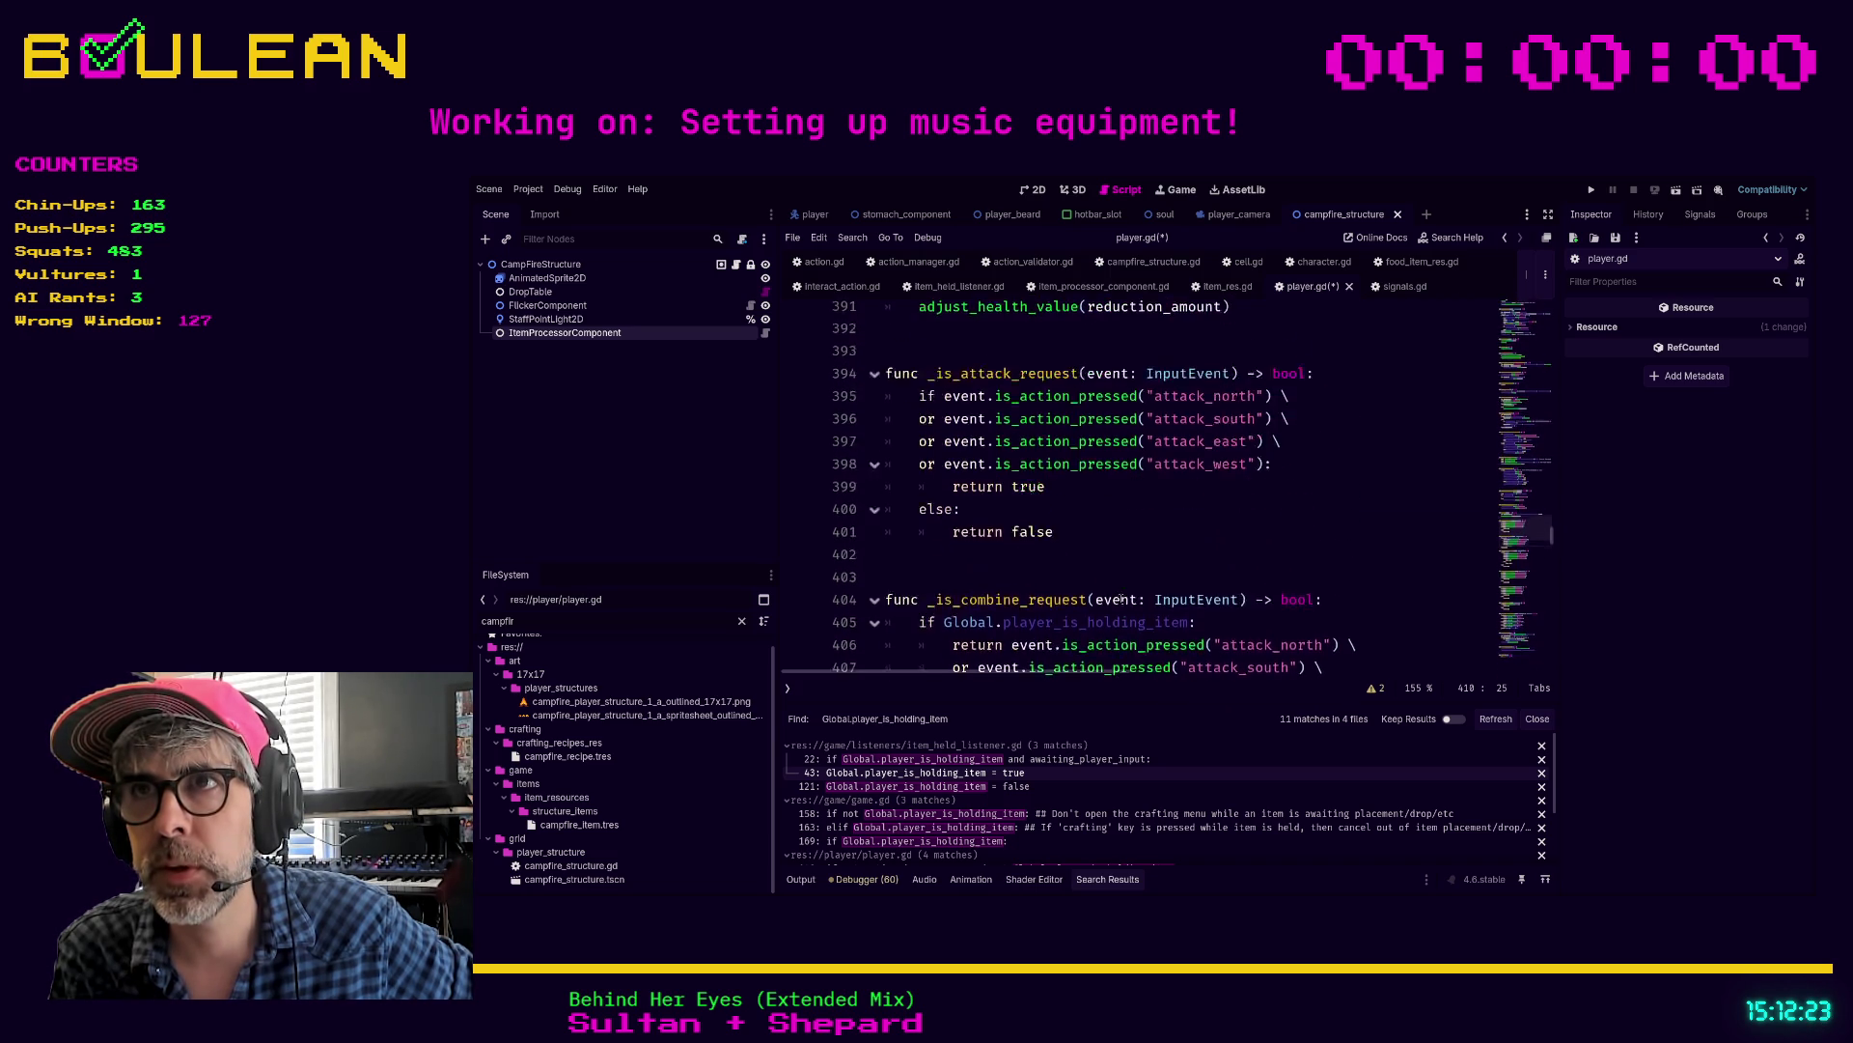
scroll(1084, 530, down, 4)
scroll(1084, 530, down, 1)
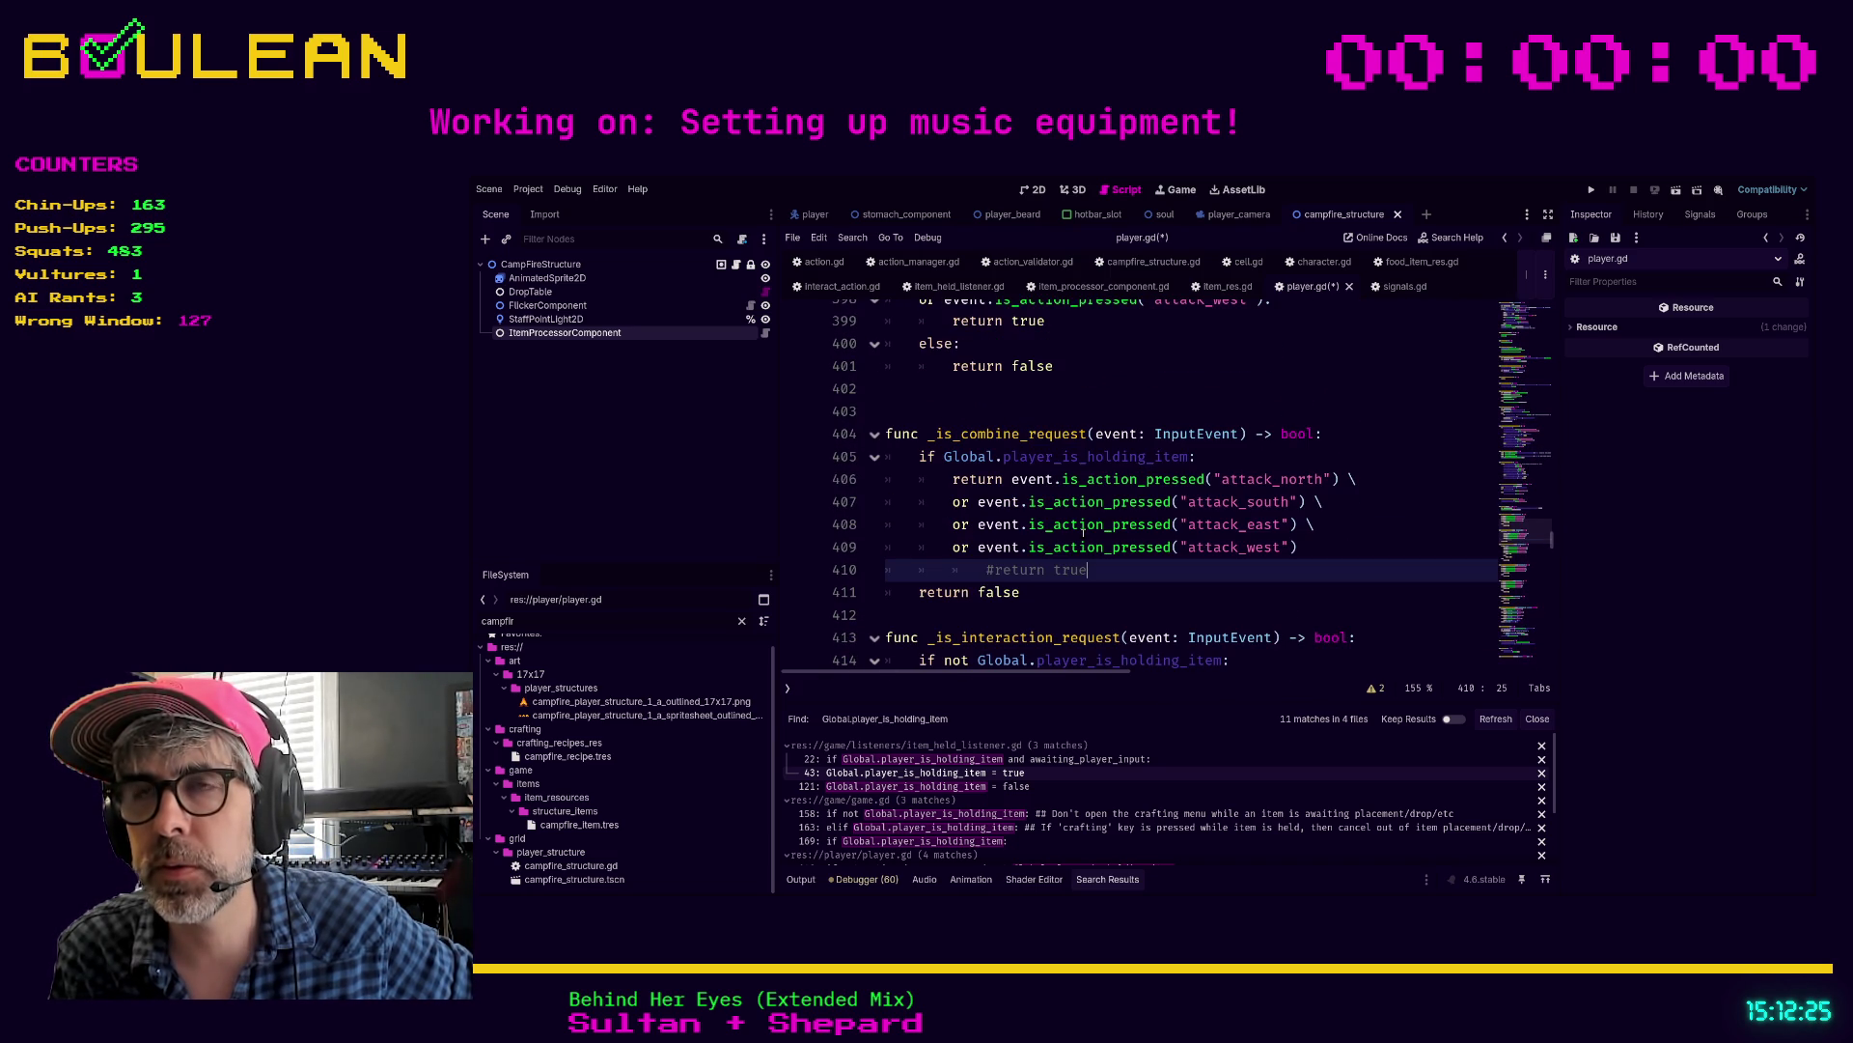
click(1046, 600)
scroll(1081, 608, up, 1)
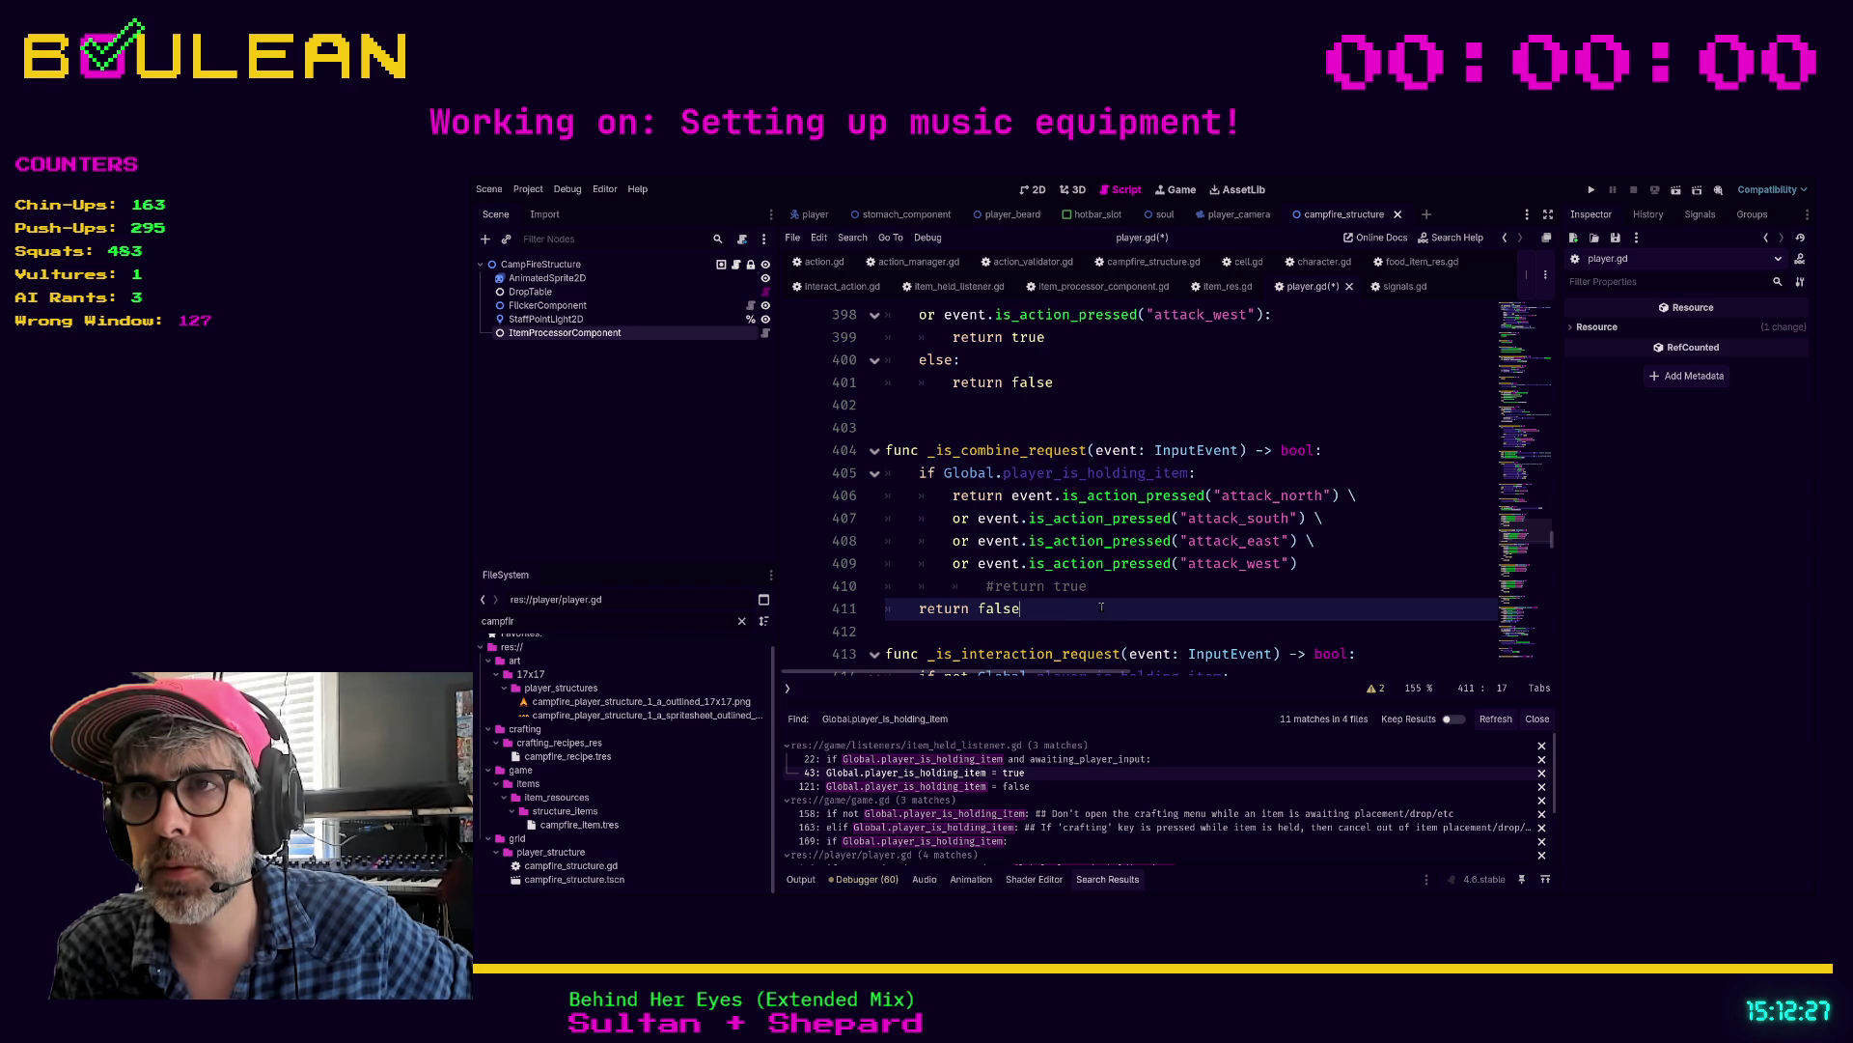
click(1091, 586)
Step: Delete the commented-out '#return true' line, leaving the if line unchanged
key(shift+Home)
key(shift+Home)
key(BackSpace)
key(BackSpace)
key(Up)
key(Up)
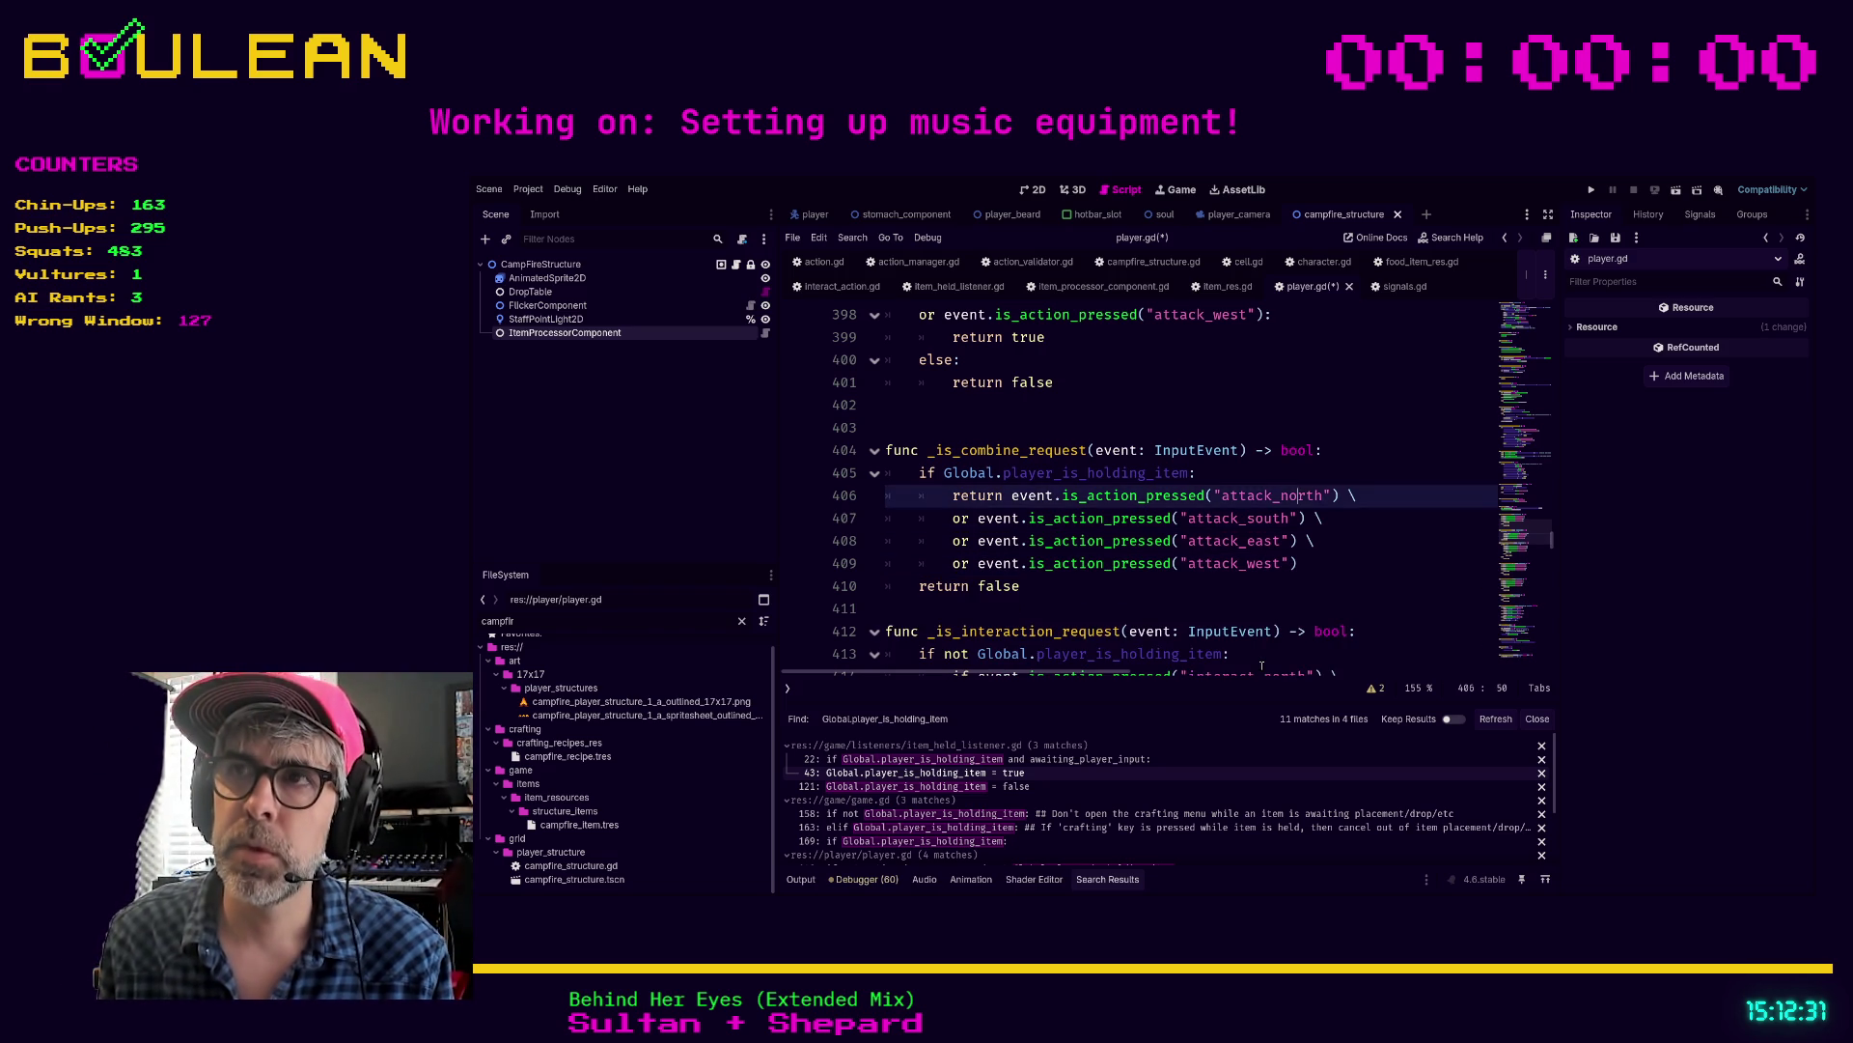
key(Up)
key(Up)
key(Home)
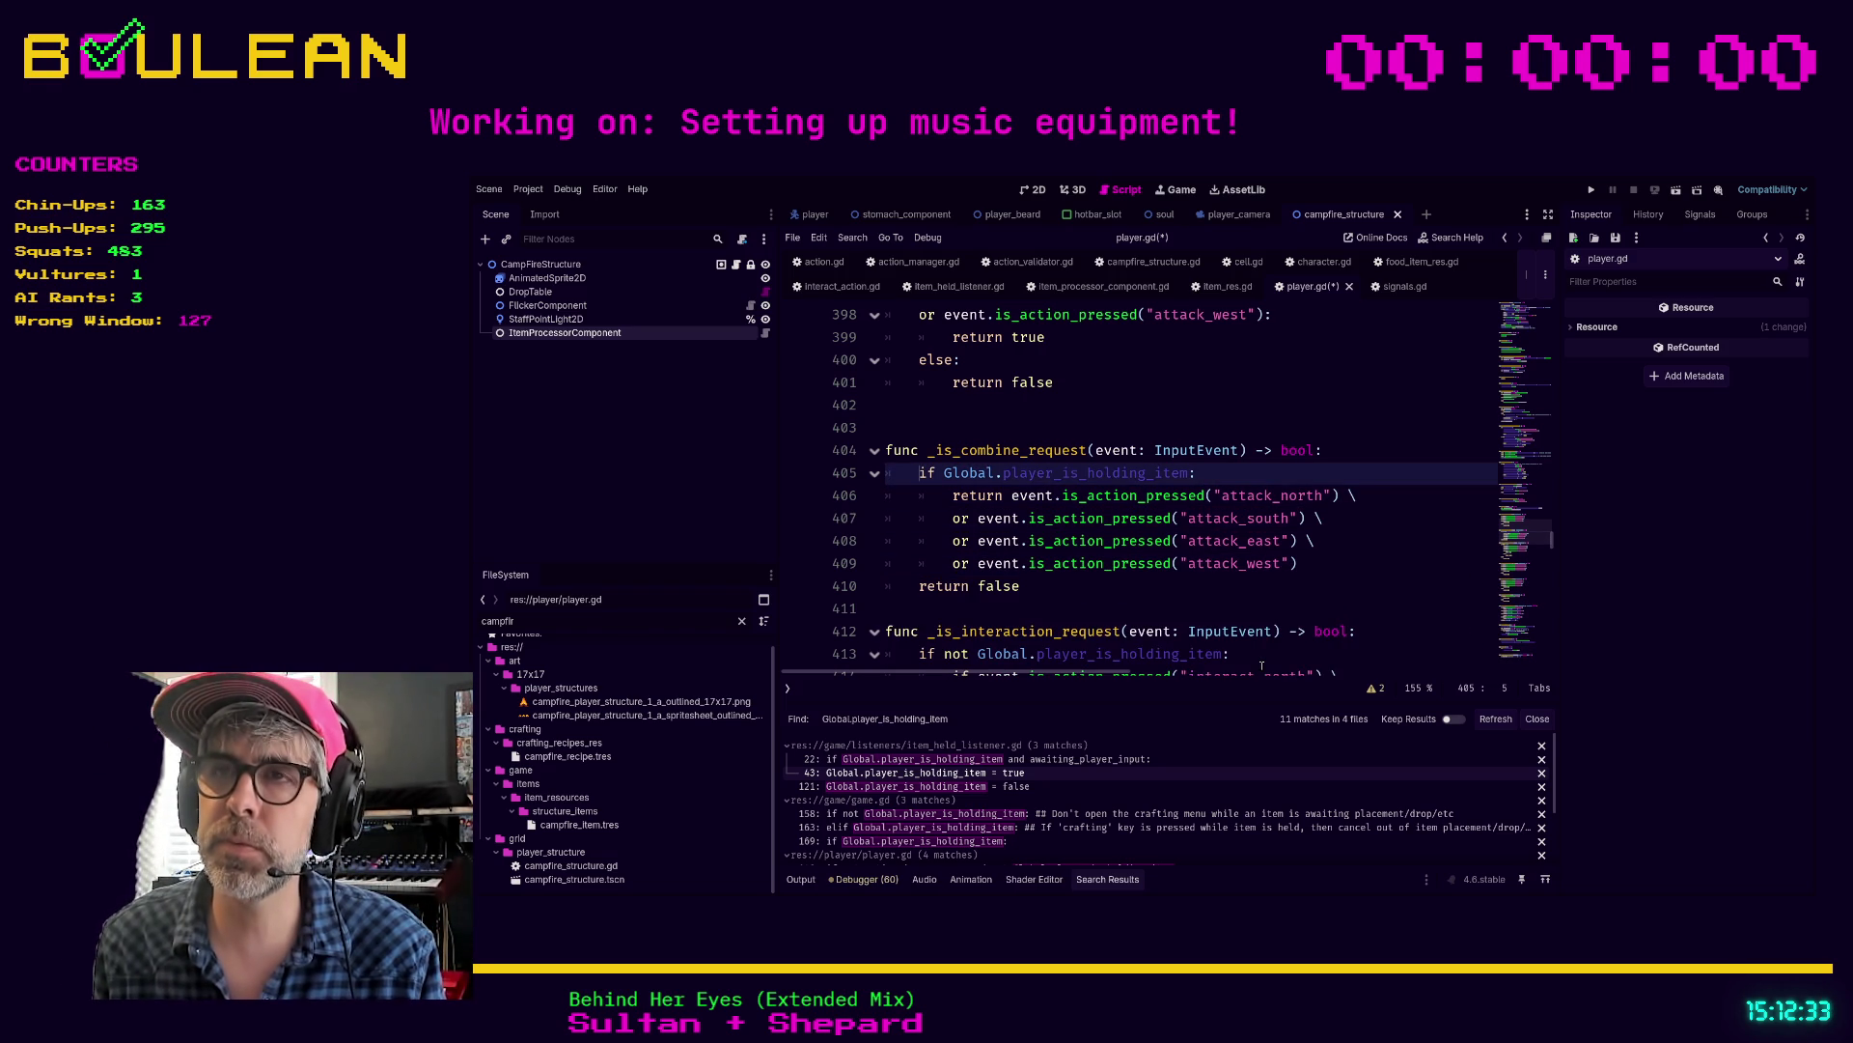
key(Return)
key(Up)
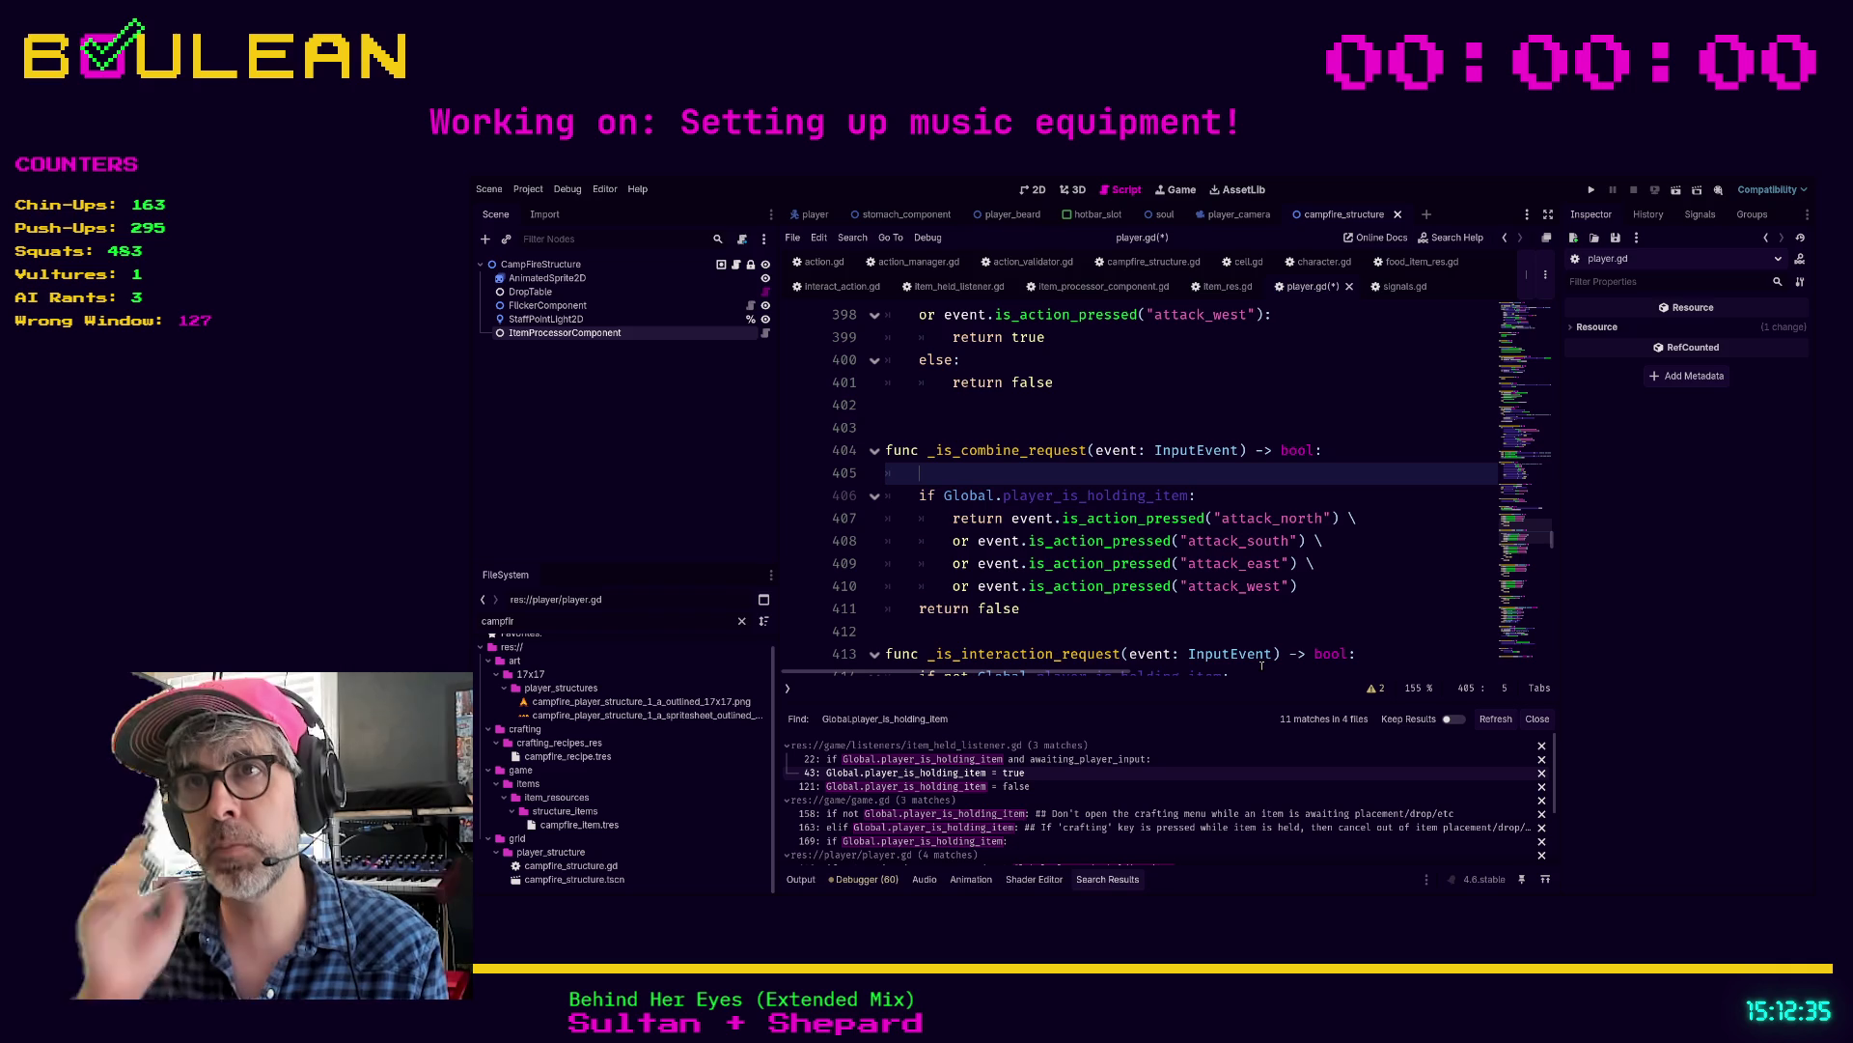
key(ctrl+z)
key(End)
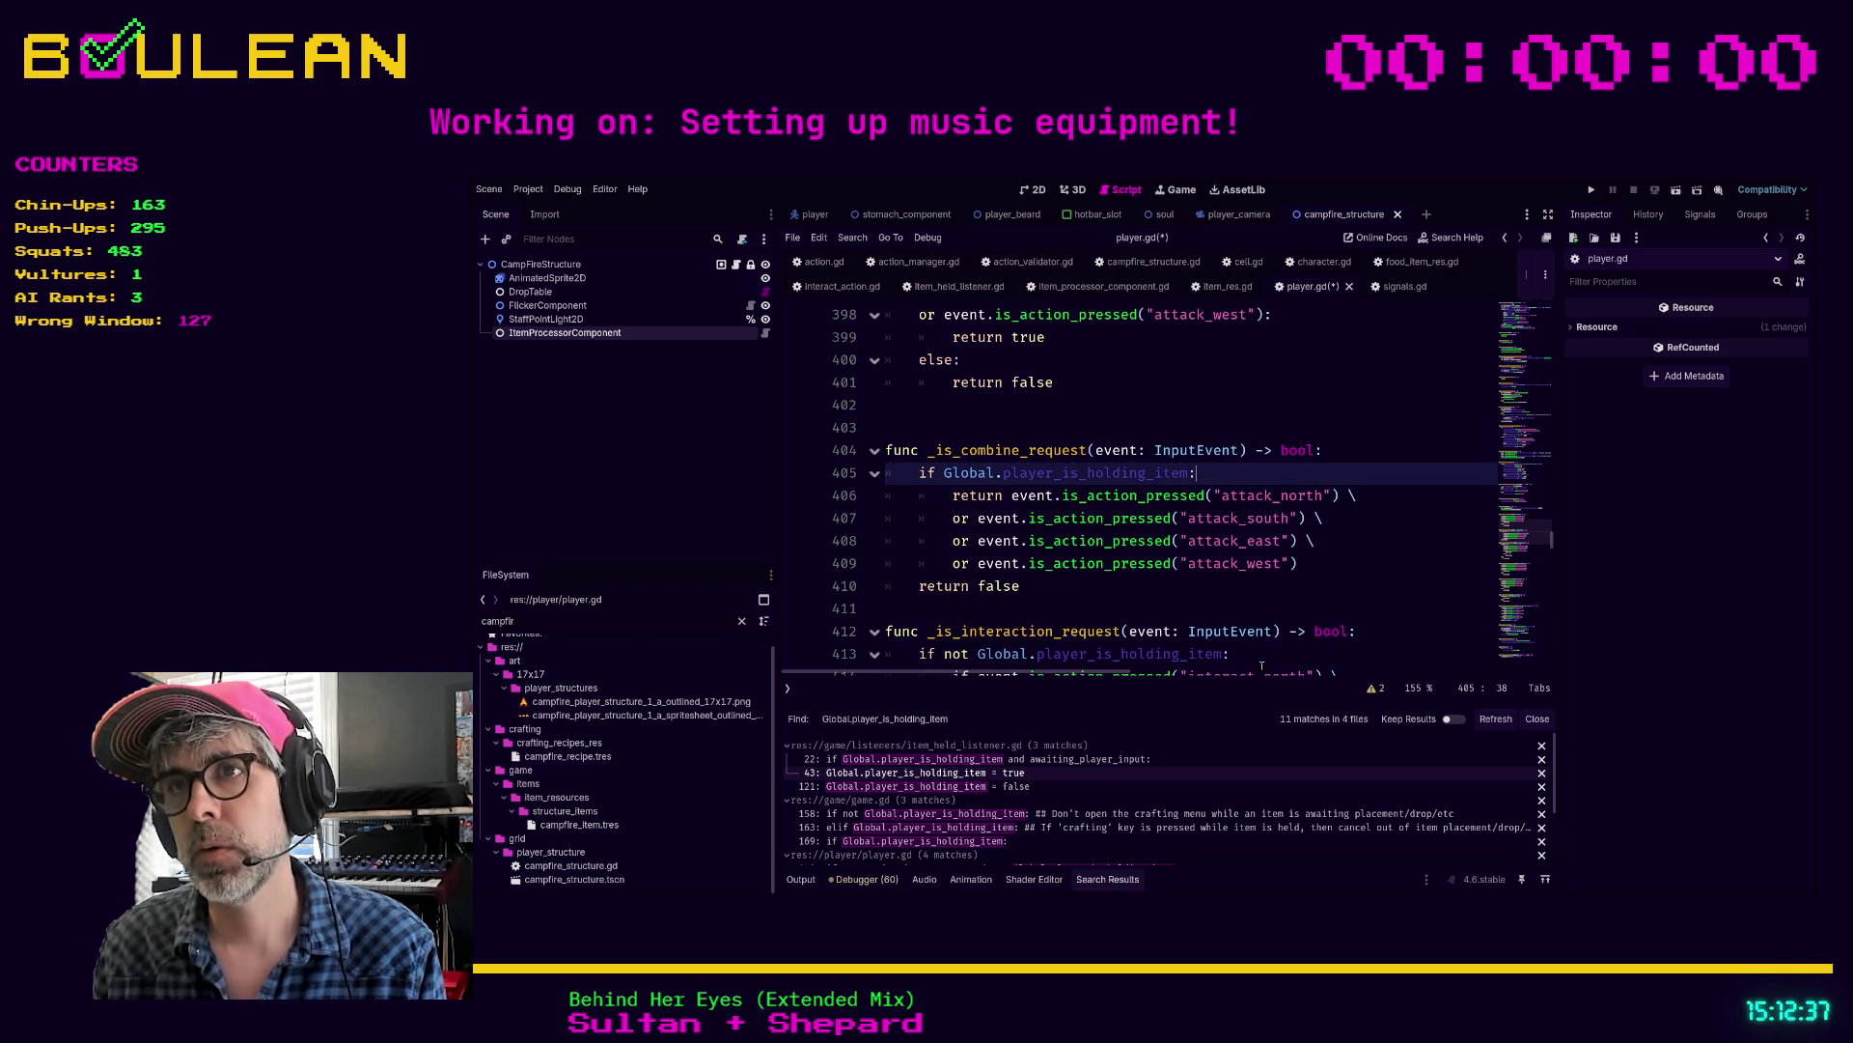
Step: Add '## Returns true if any of the below or true' and an 'else it will return false' comment dated 2026-03-15
key(Return)
text(## Returns )
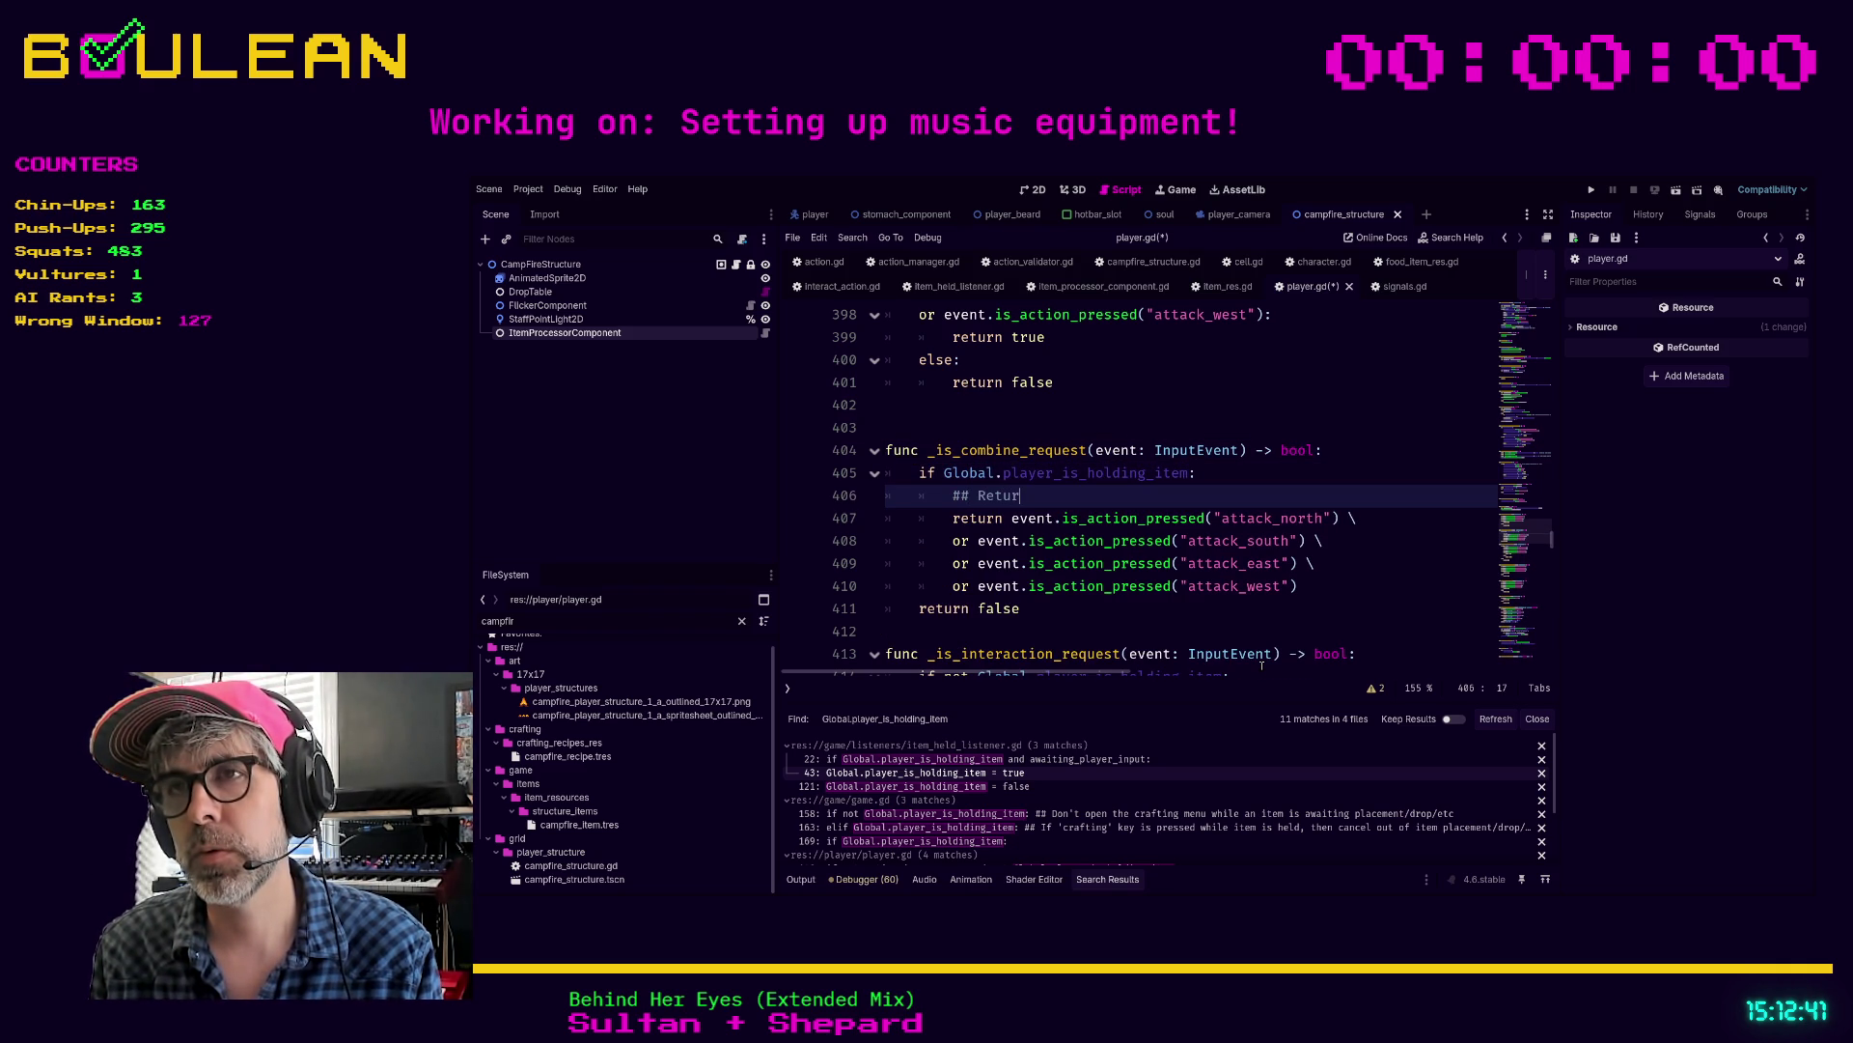
text(t)
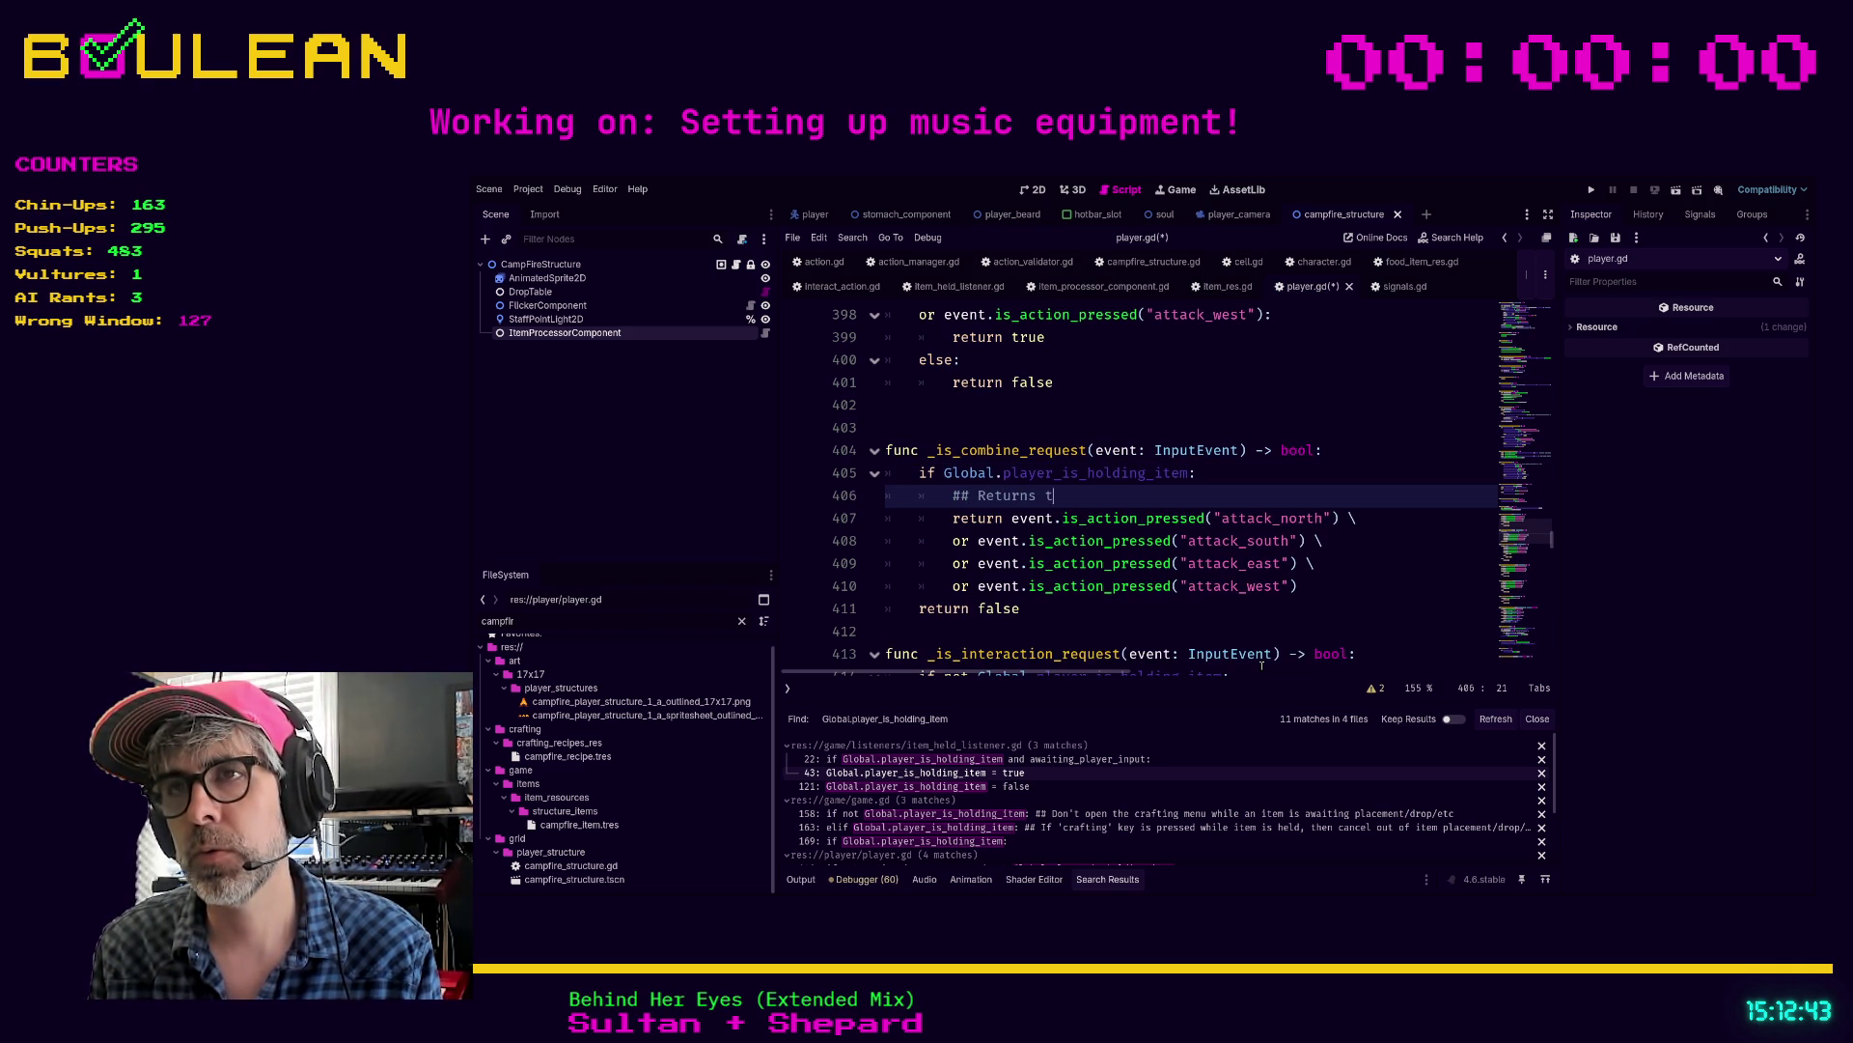
text(rue if any of the )
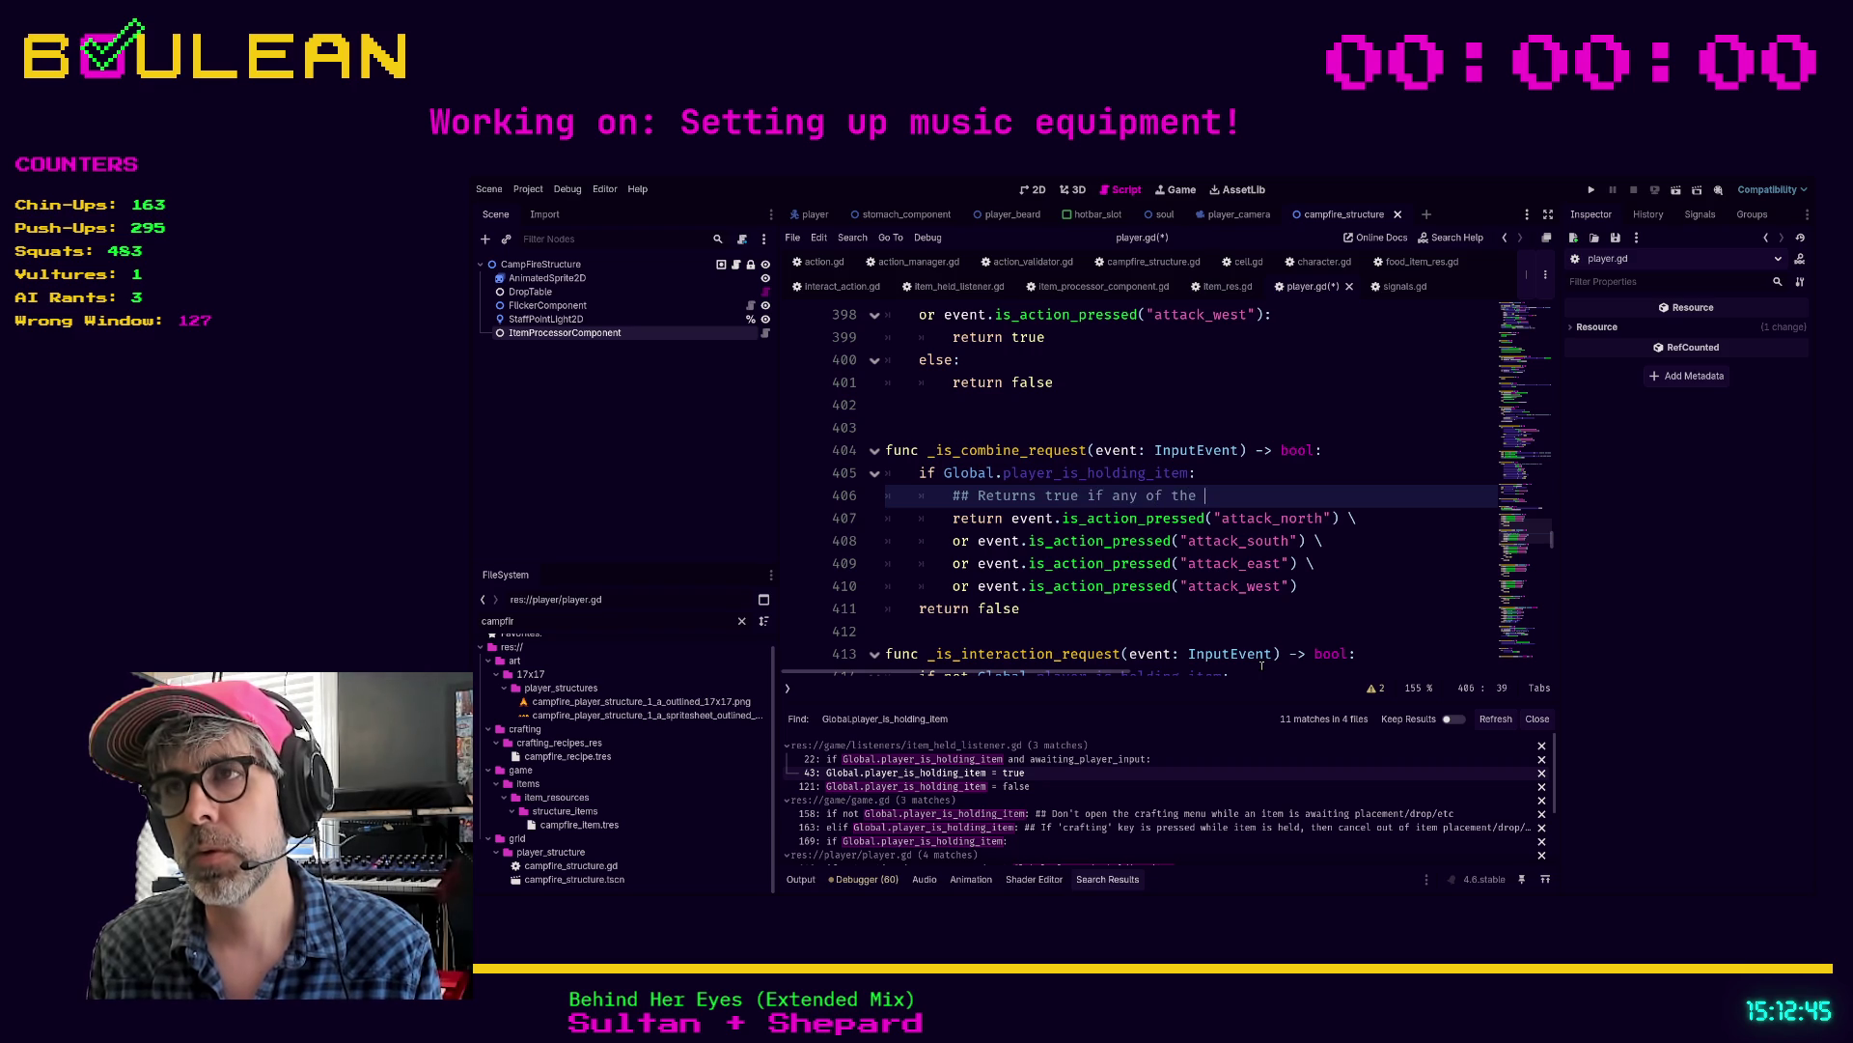
text(below or true)
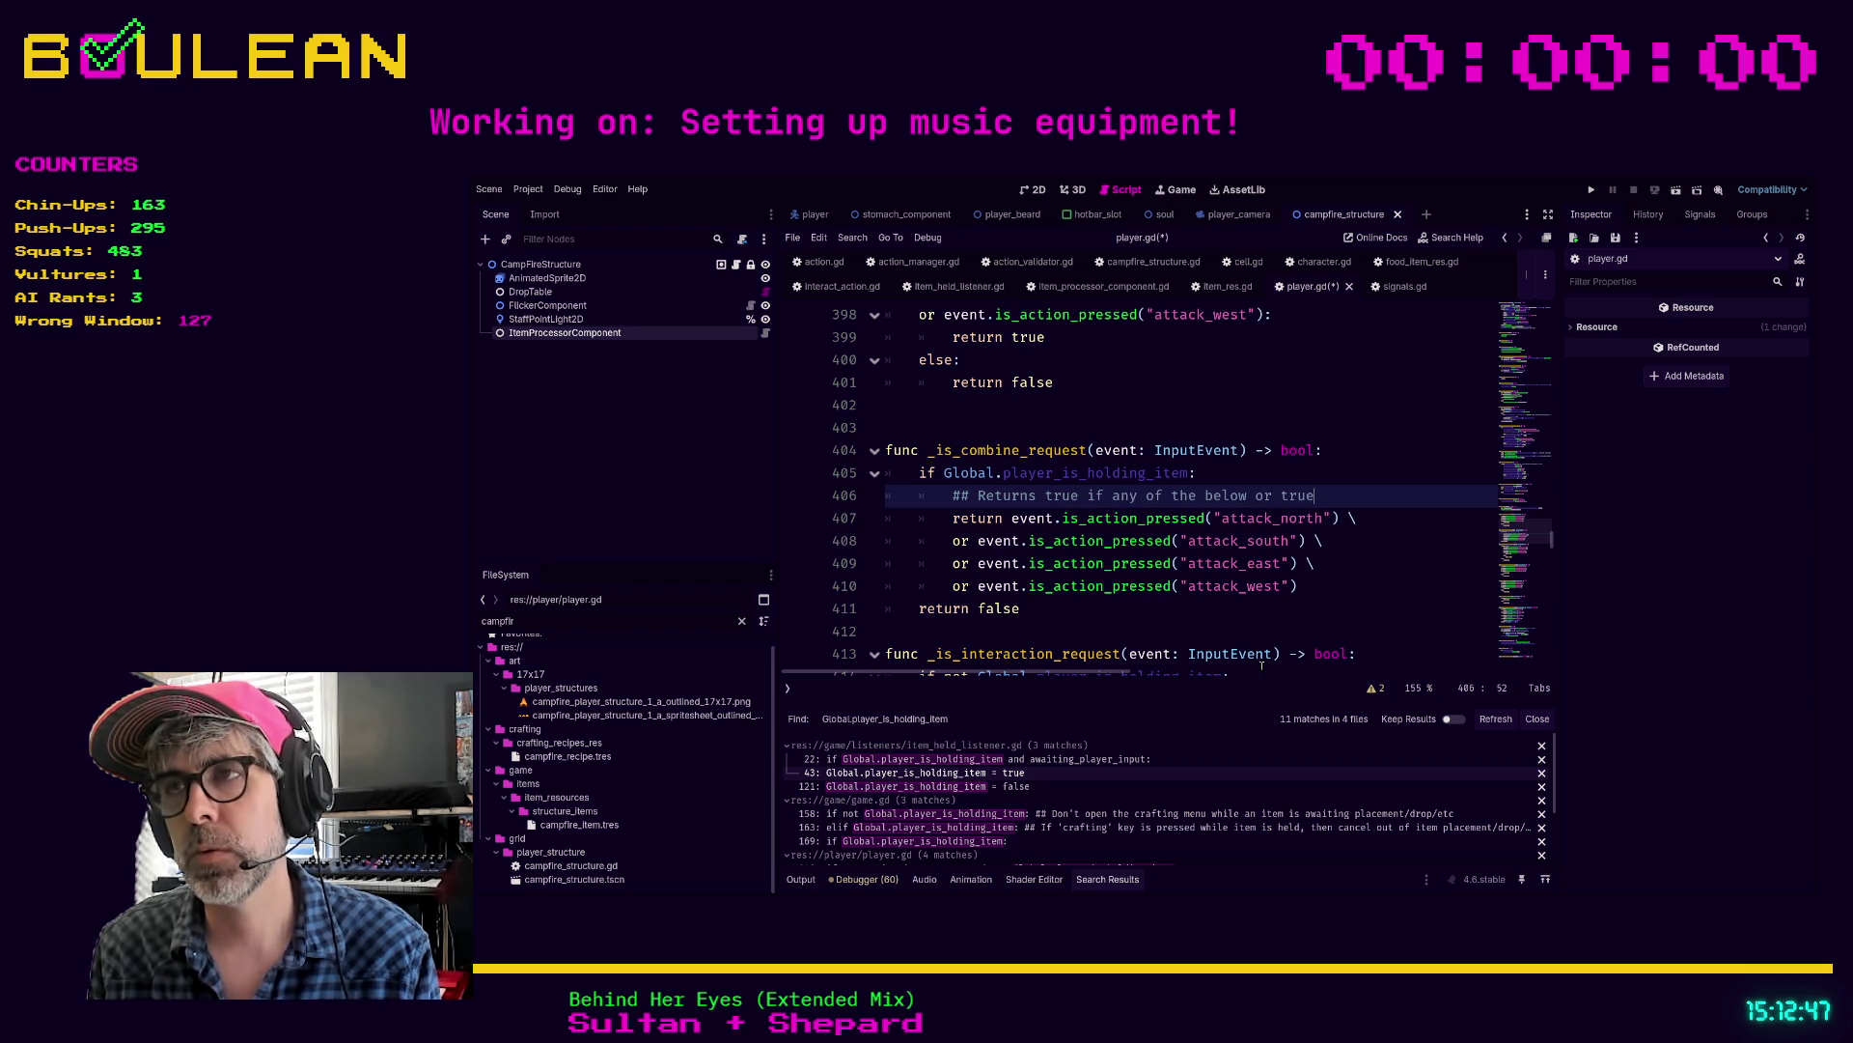
key(Return)
text(## E)
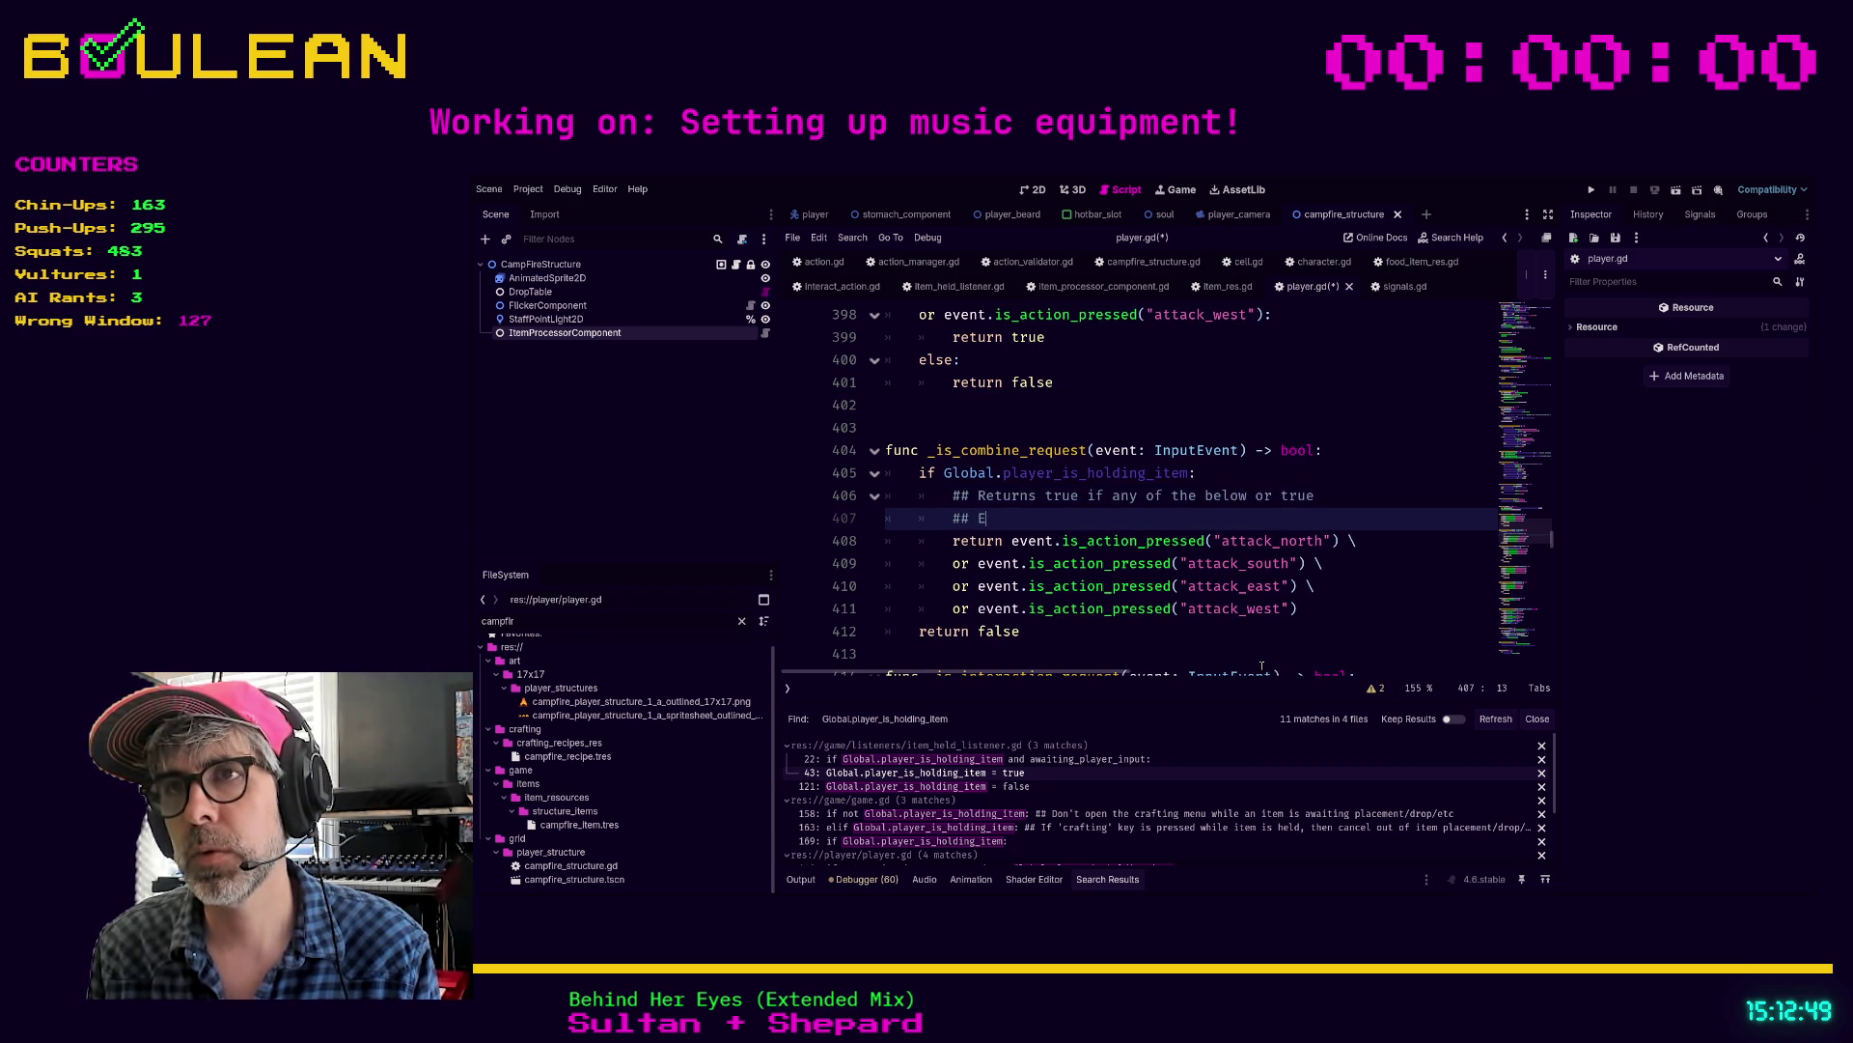
key(BackSpace)
text(If not,)
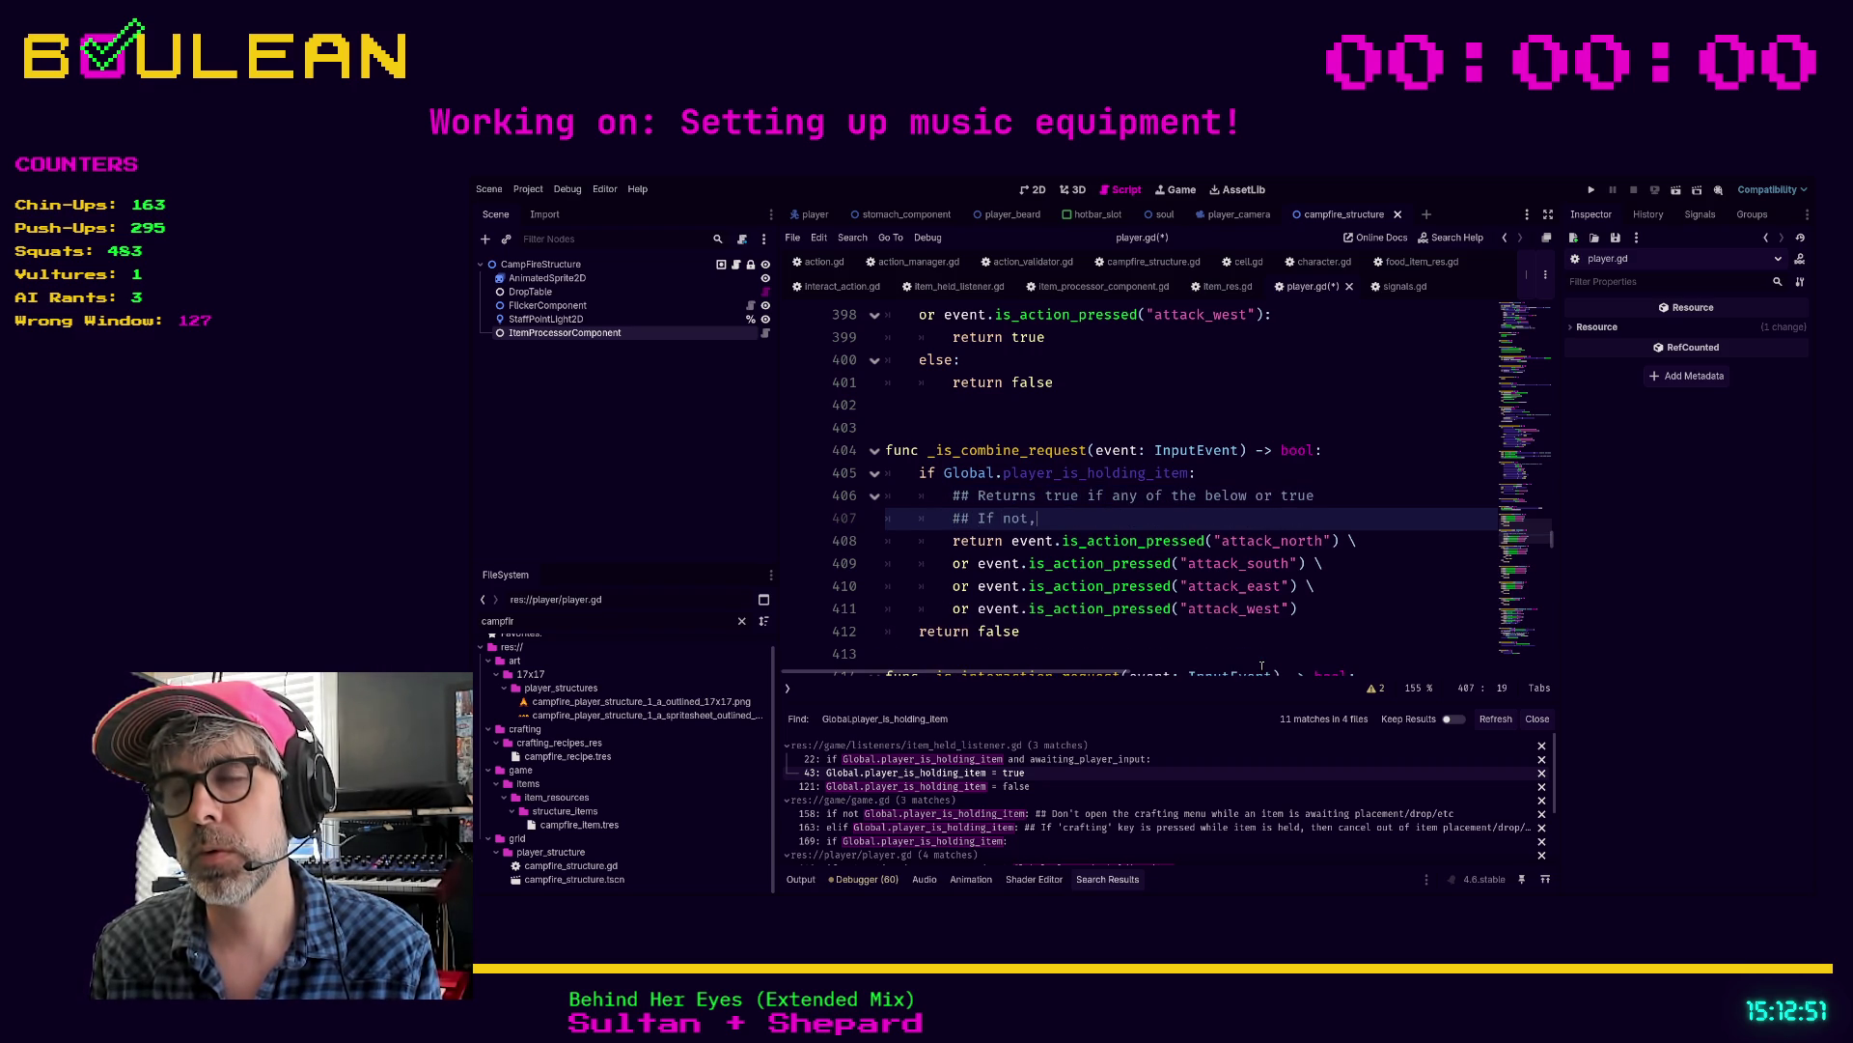
key(BackSpace)
key(BackSpace)
key(BackSpace)
key(BackSpace)
key(BackSpace)
key(BackSpace)
key(BackSpace)
text(e)
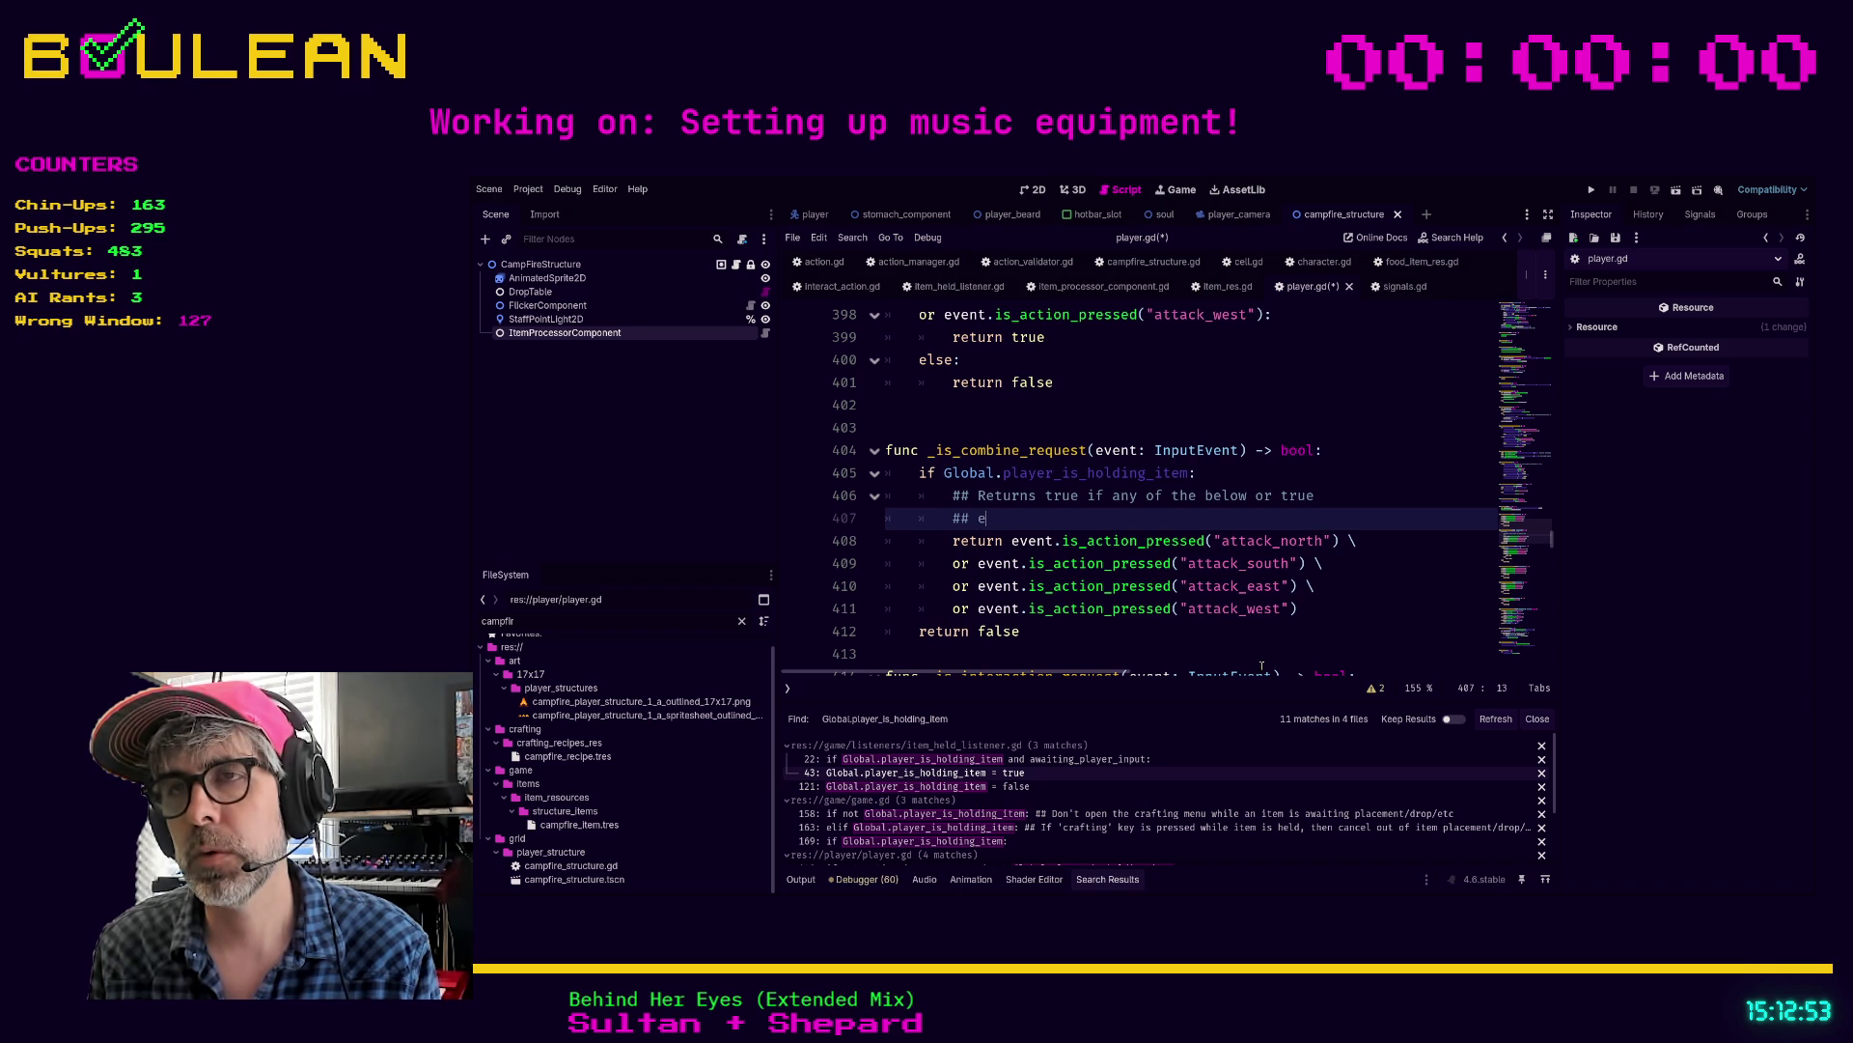
text(lse it will return false)
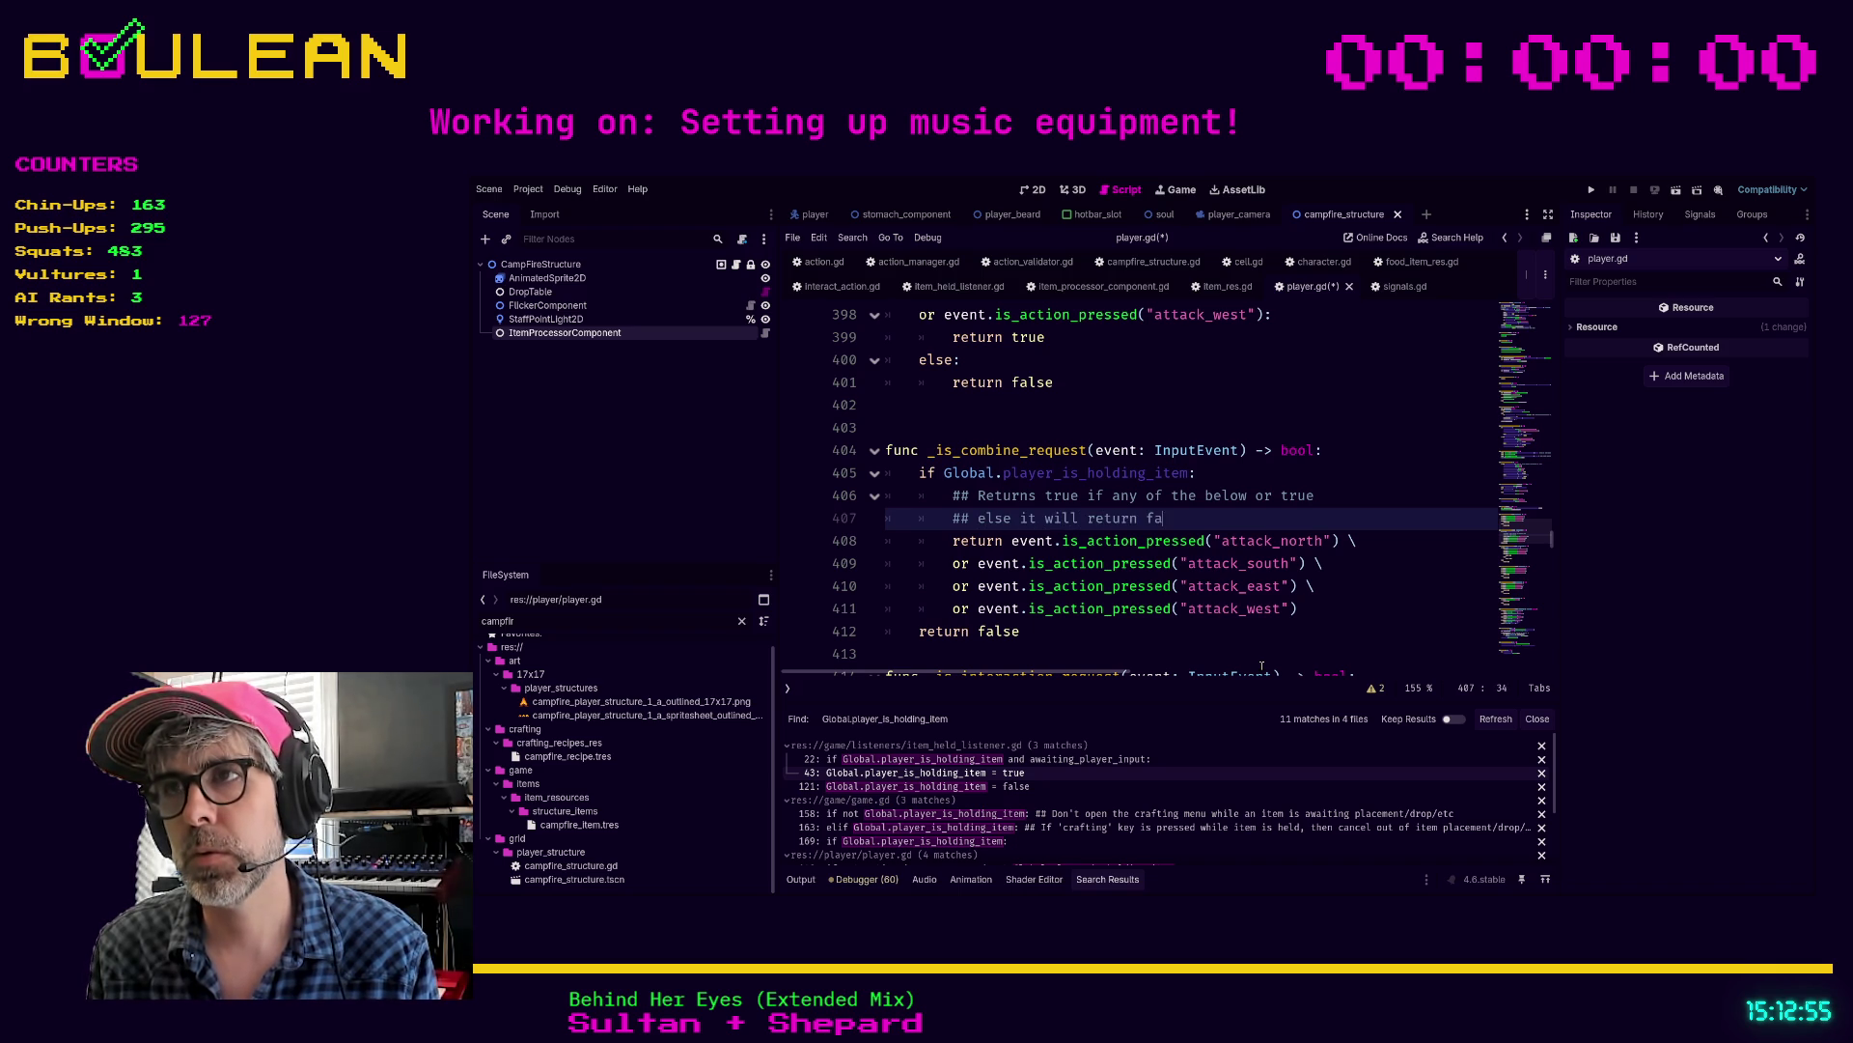
click(1259, 608)
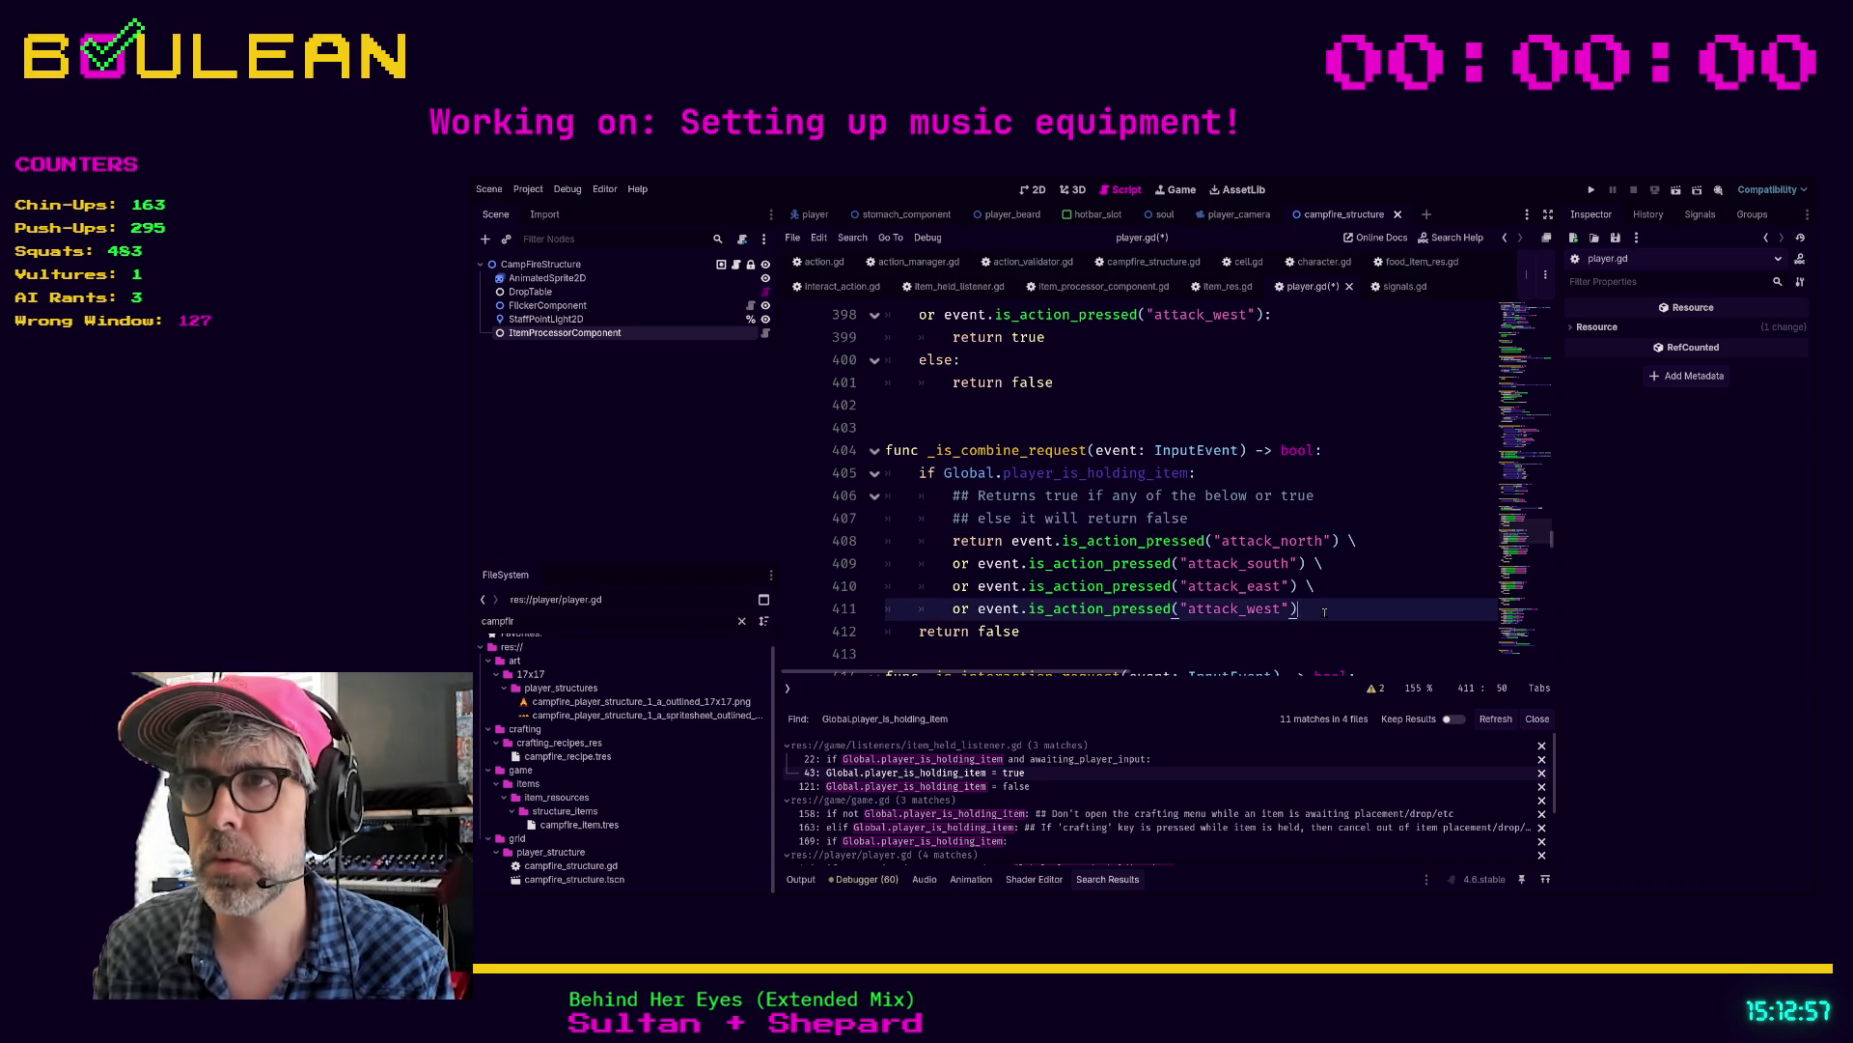
click(1258, 520)
text(2026-03-15)
Step: Move the date 2026-03-15 before 'Returns' in the first comment and save player.gd
mouse_move(1319, 518)
mouse_down()
mouse_move(1255, 495)
mouse_move(1197, 519)
mouse_up()
key(ctrl+c)
key(BackSpace)
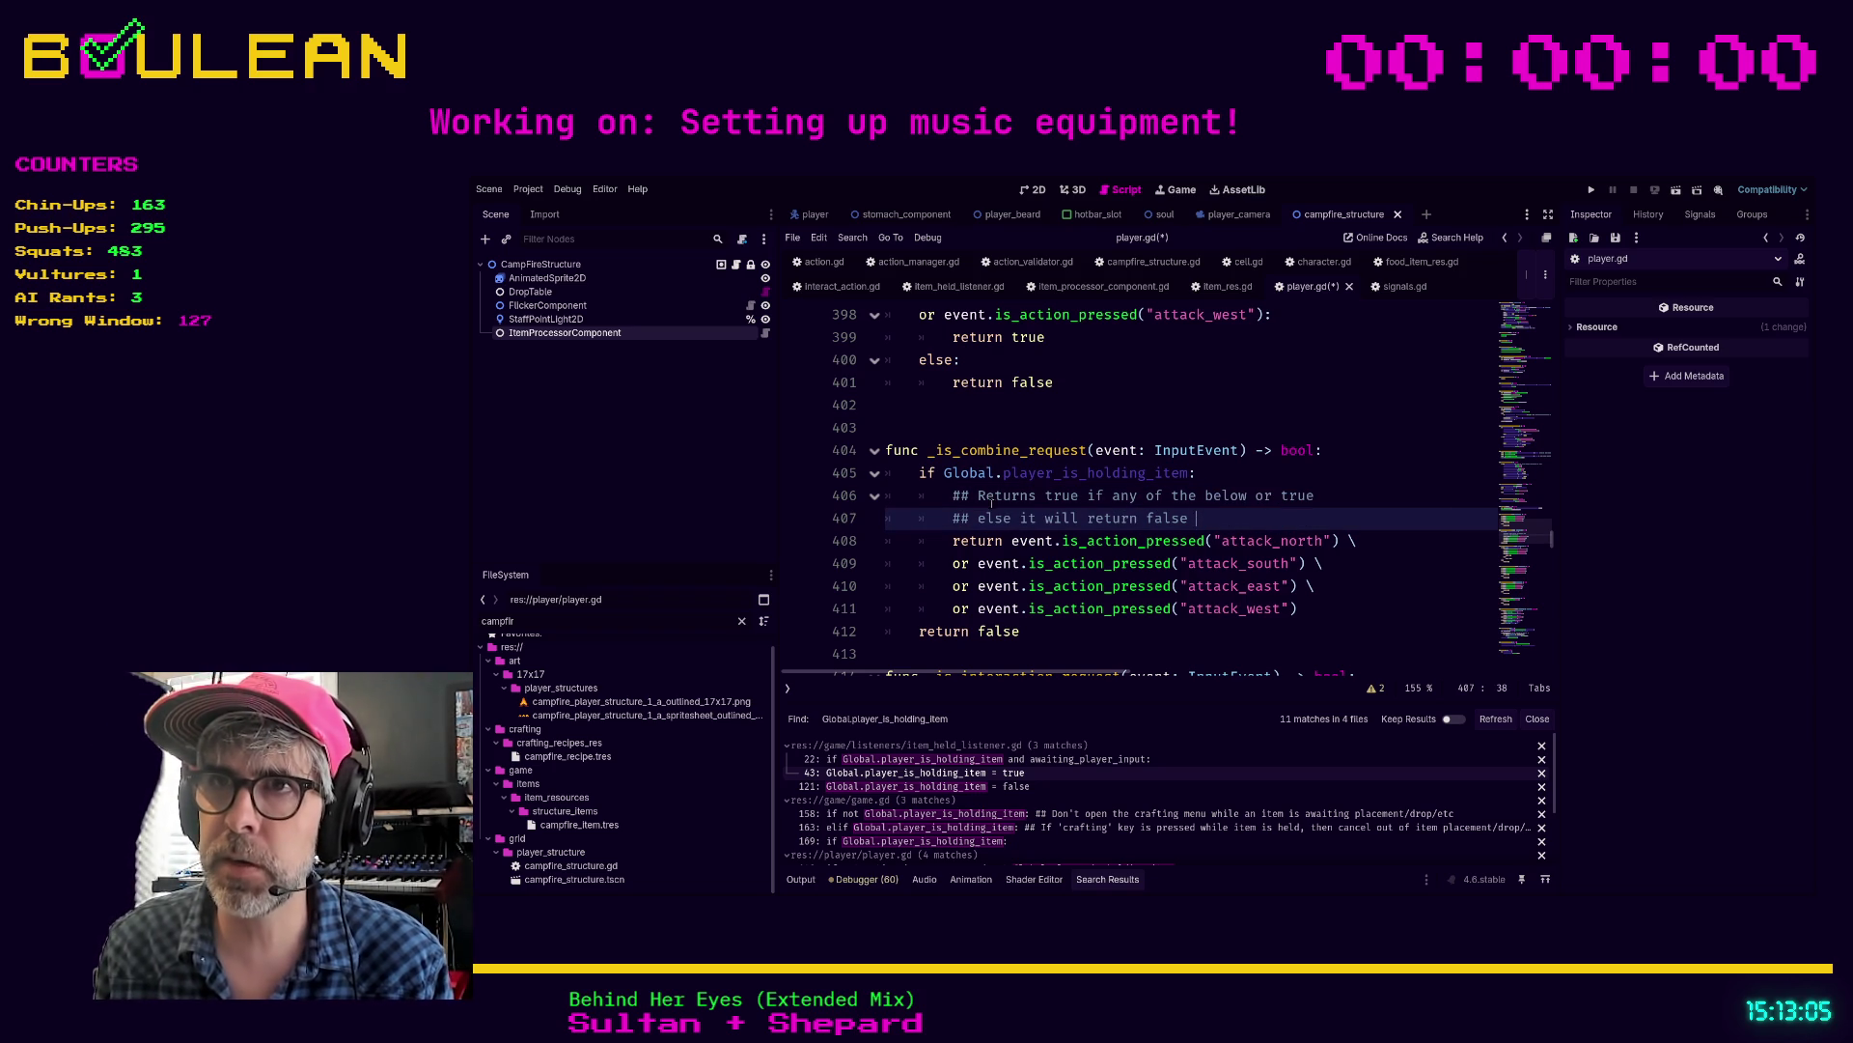
click(981, 496)
key(ctrl+v)
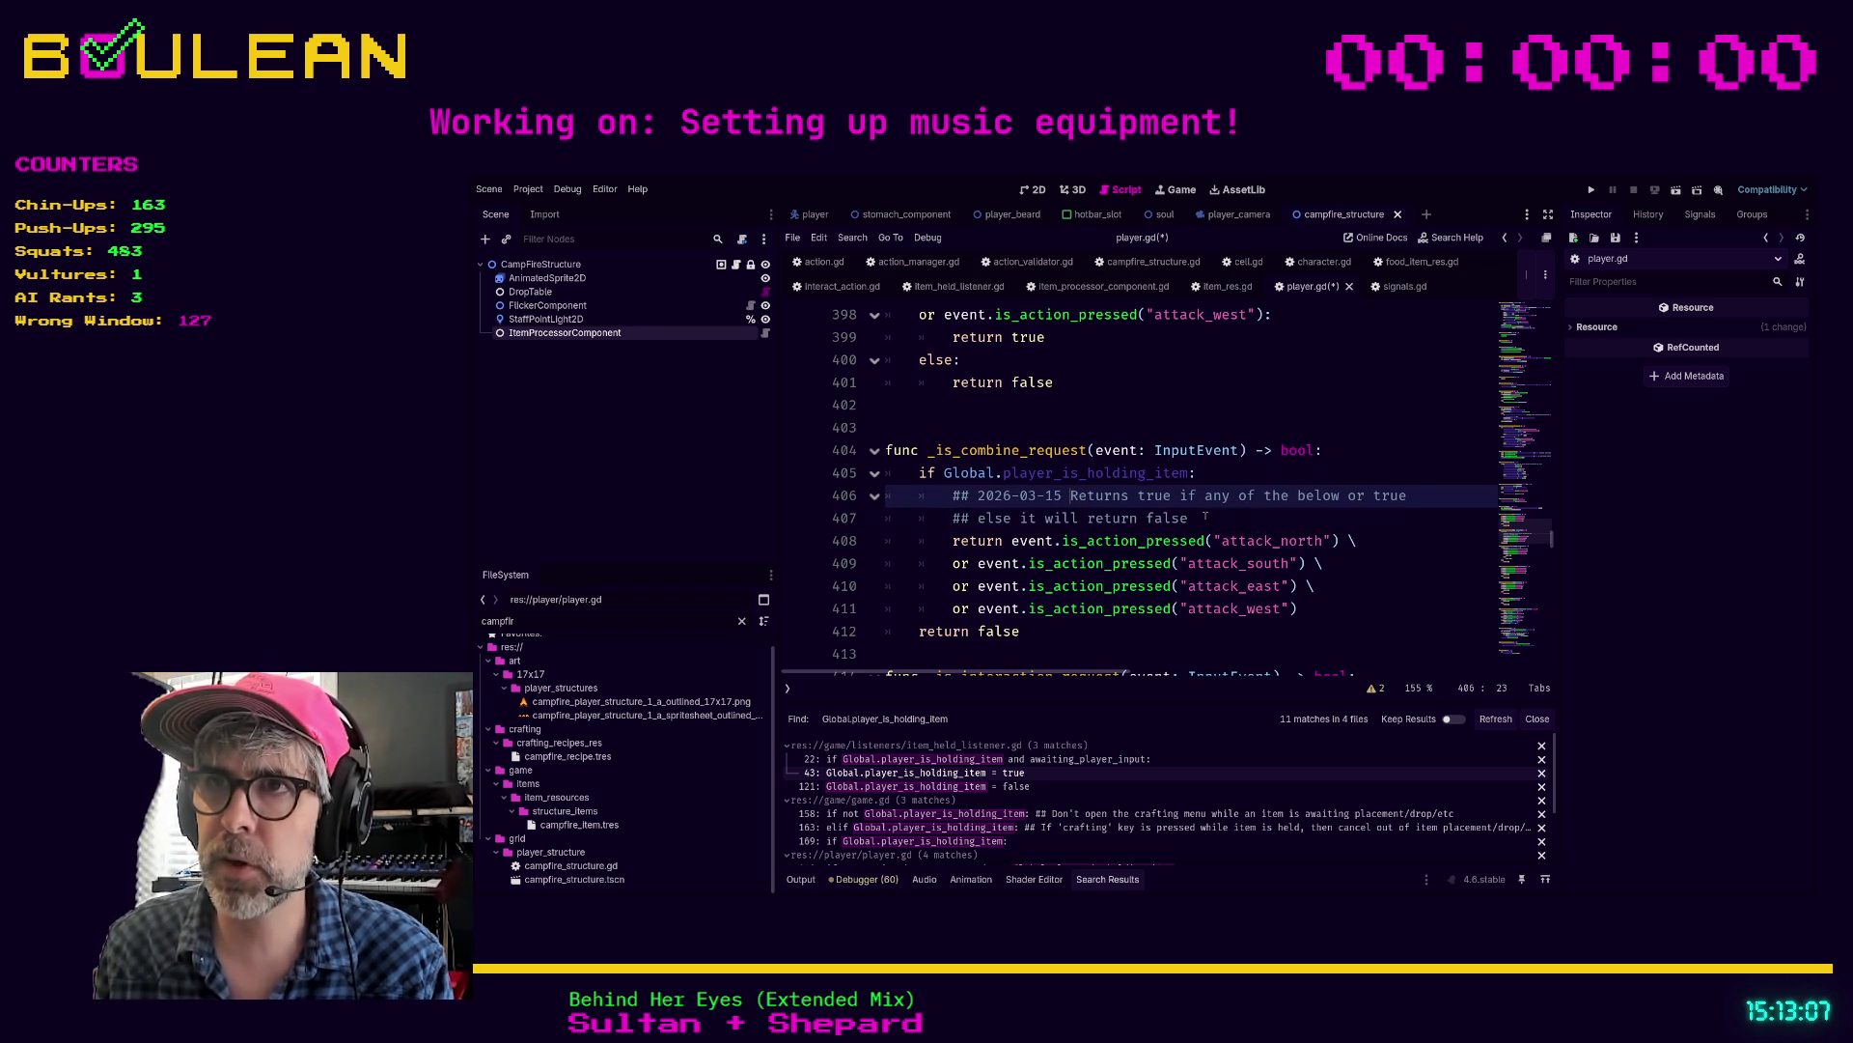
click(1219, 517)
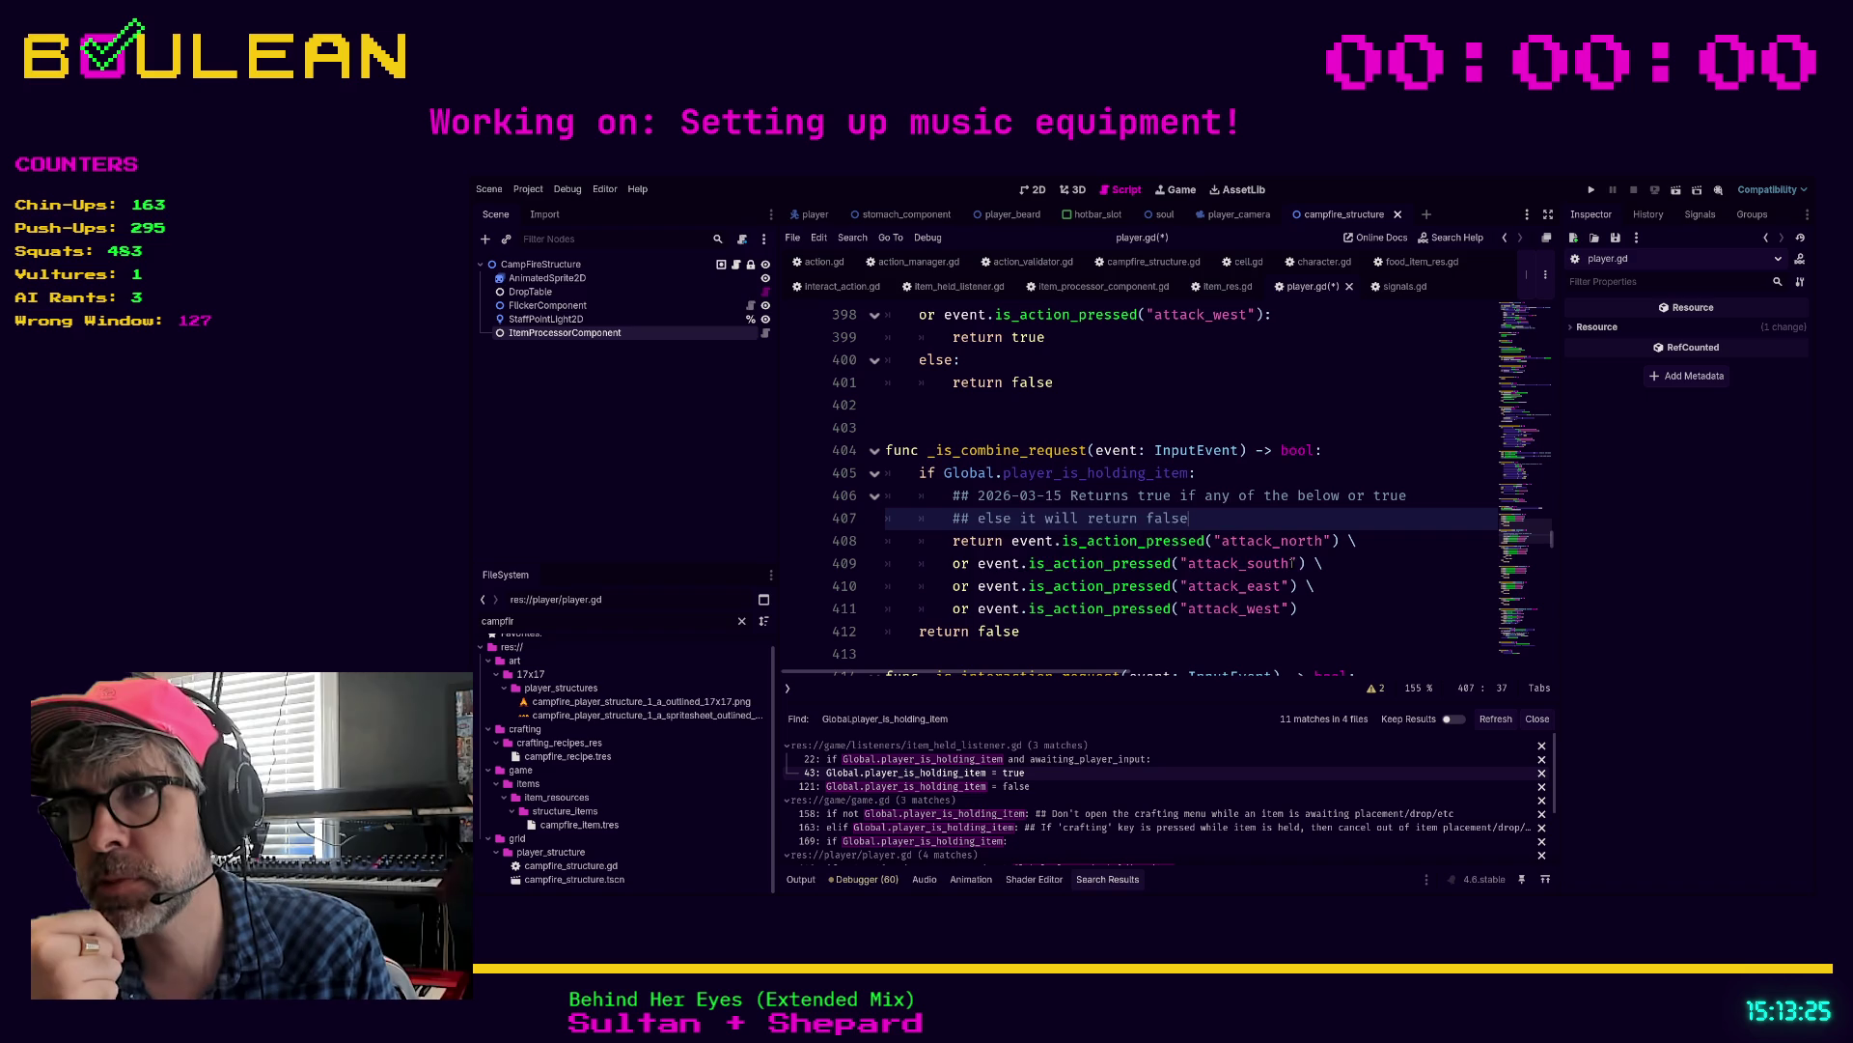
key(ctrl+s)
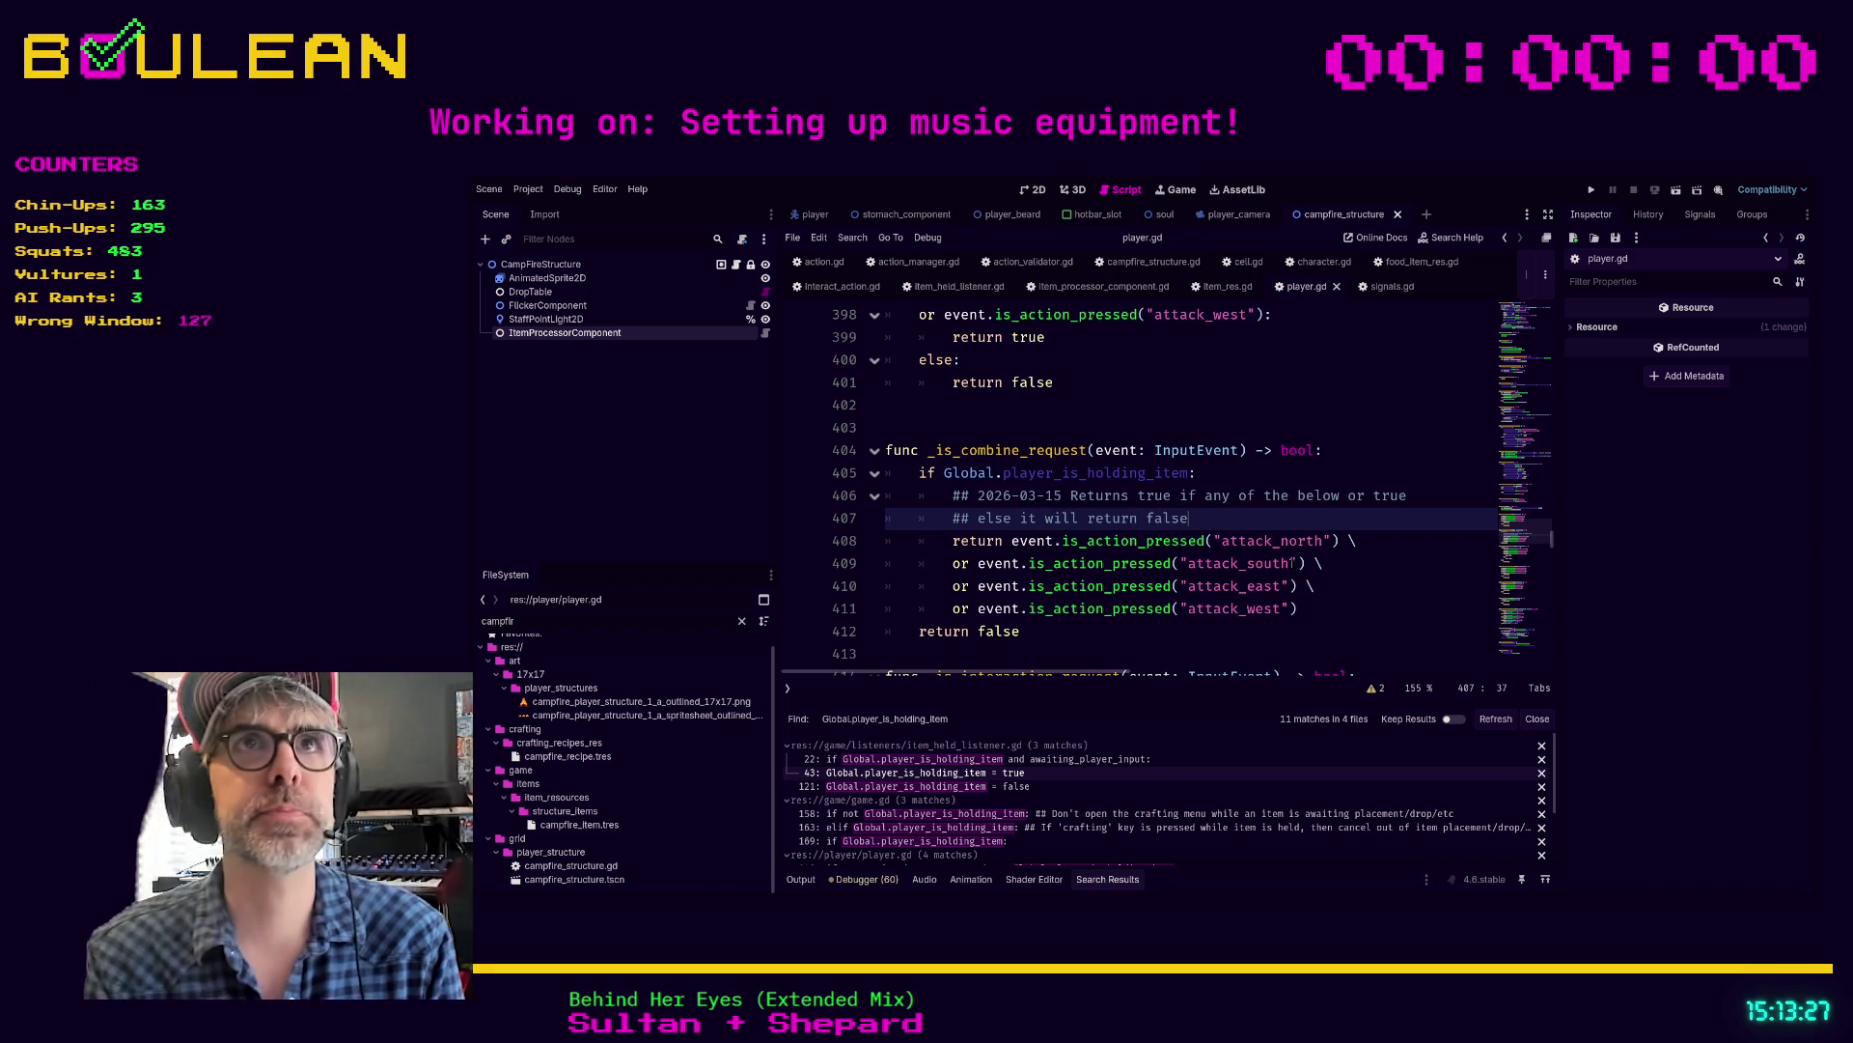
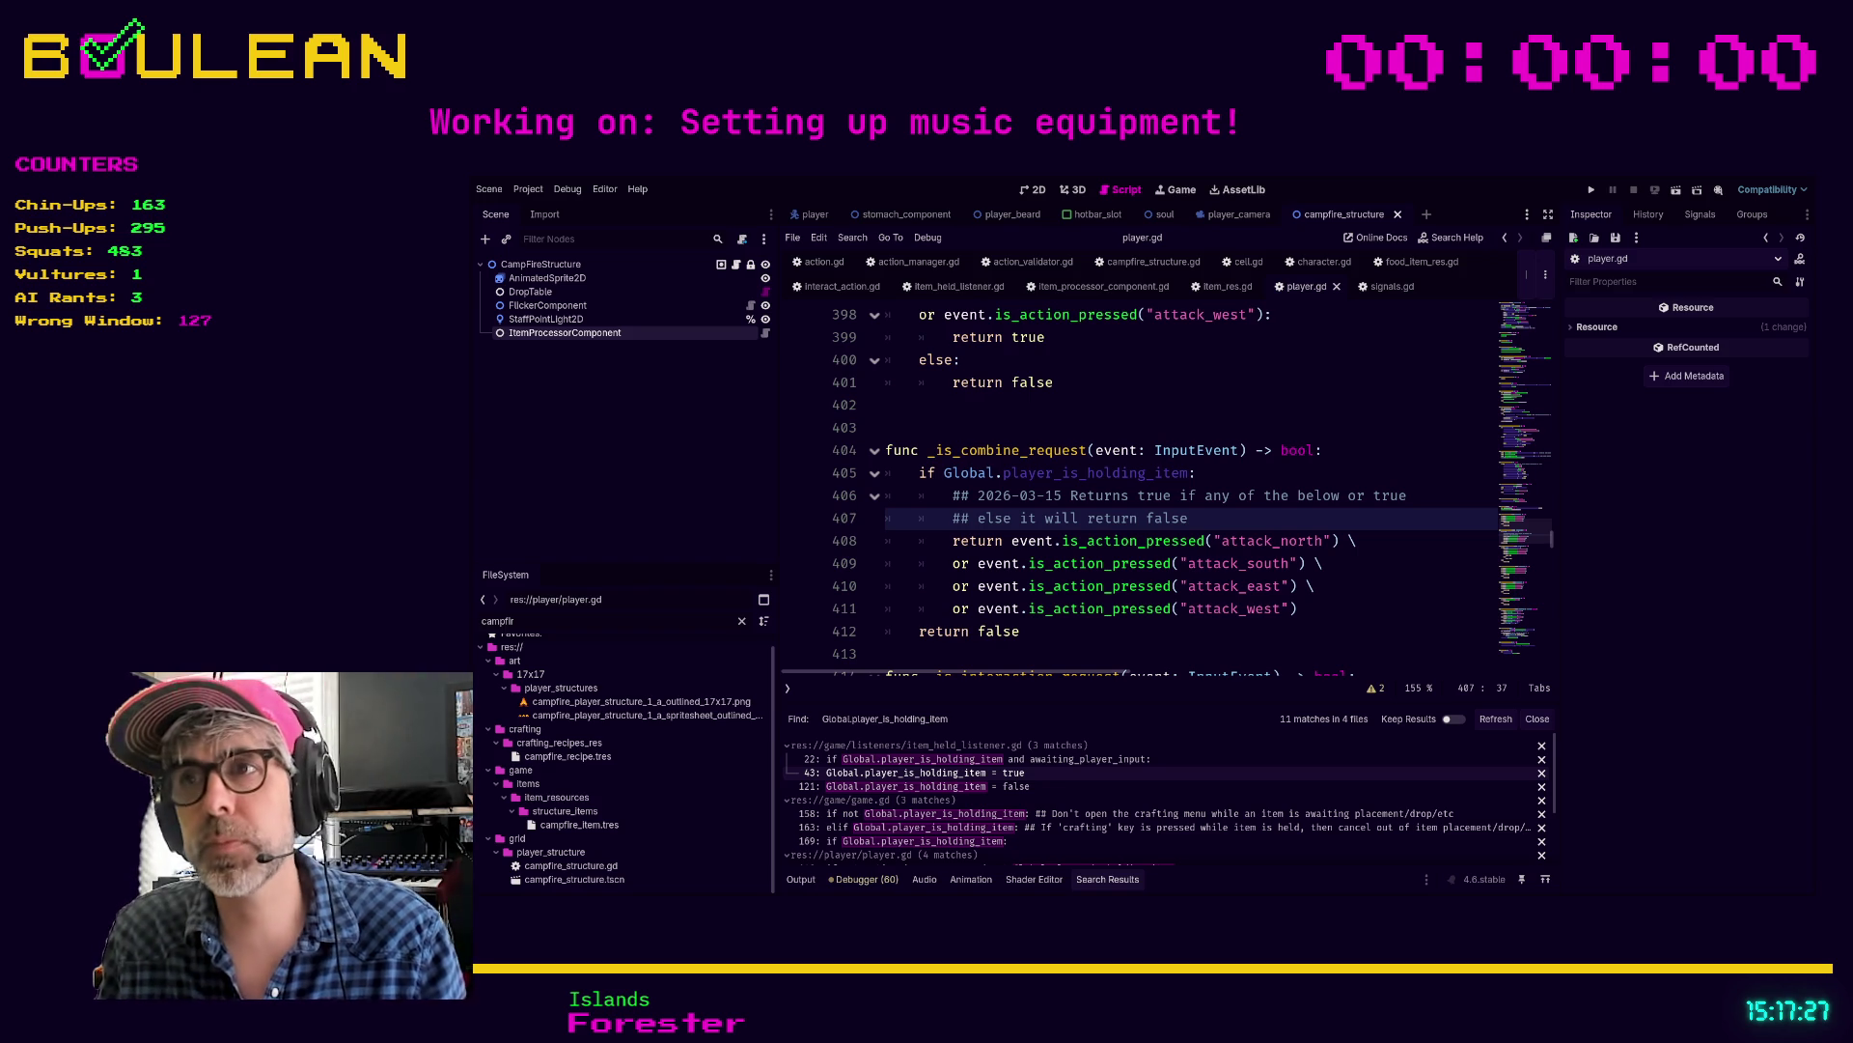
Step: Run the project with F5 to start the forest-map playtest with the wizard
key(F5)
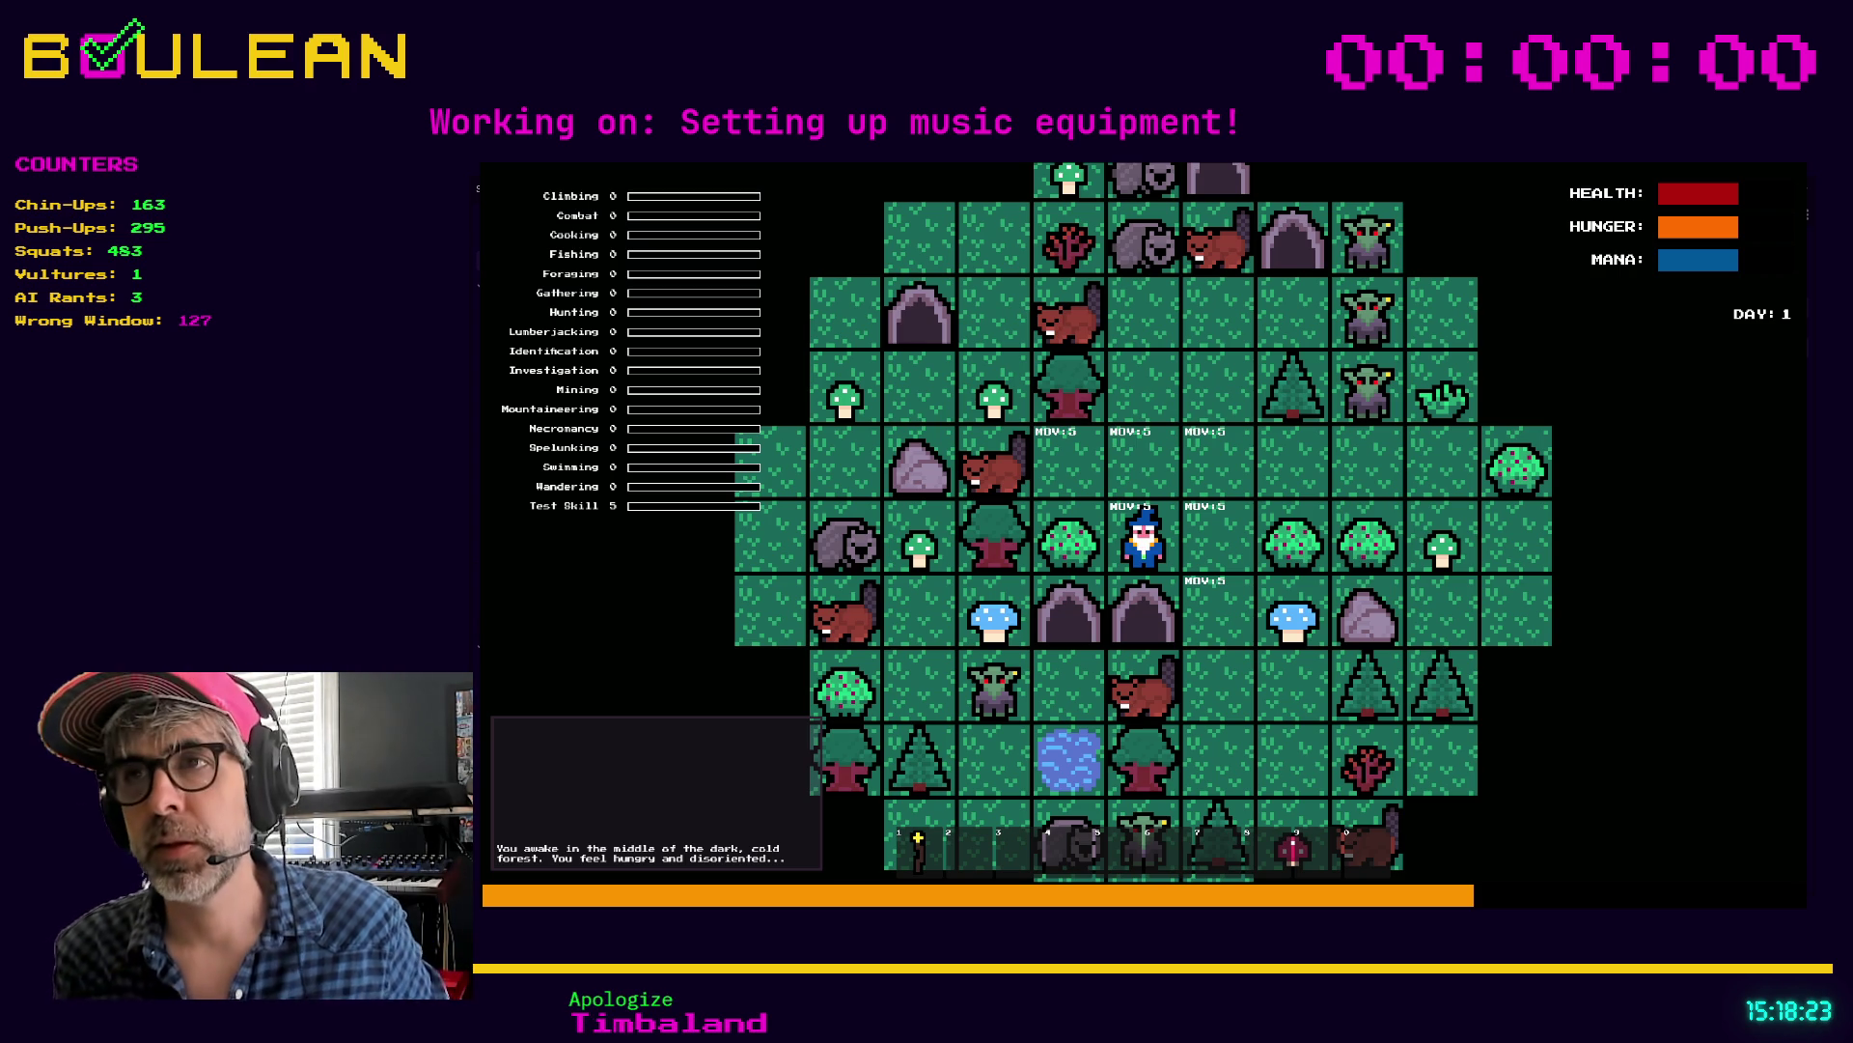
Step: Equip the wizard's staff, forage two berries and eat them
key(1)
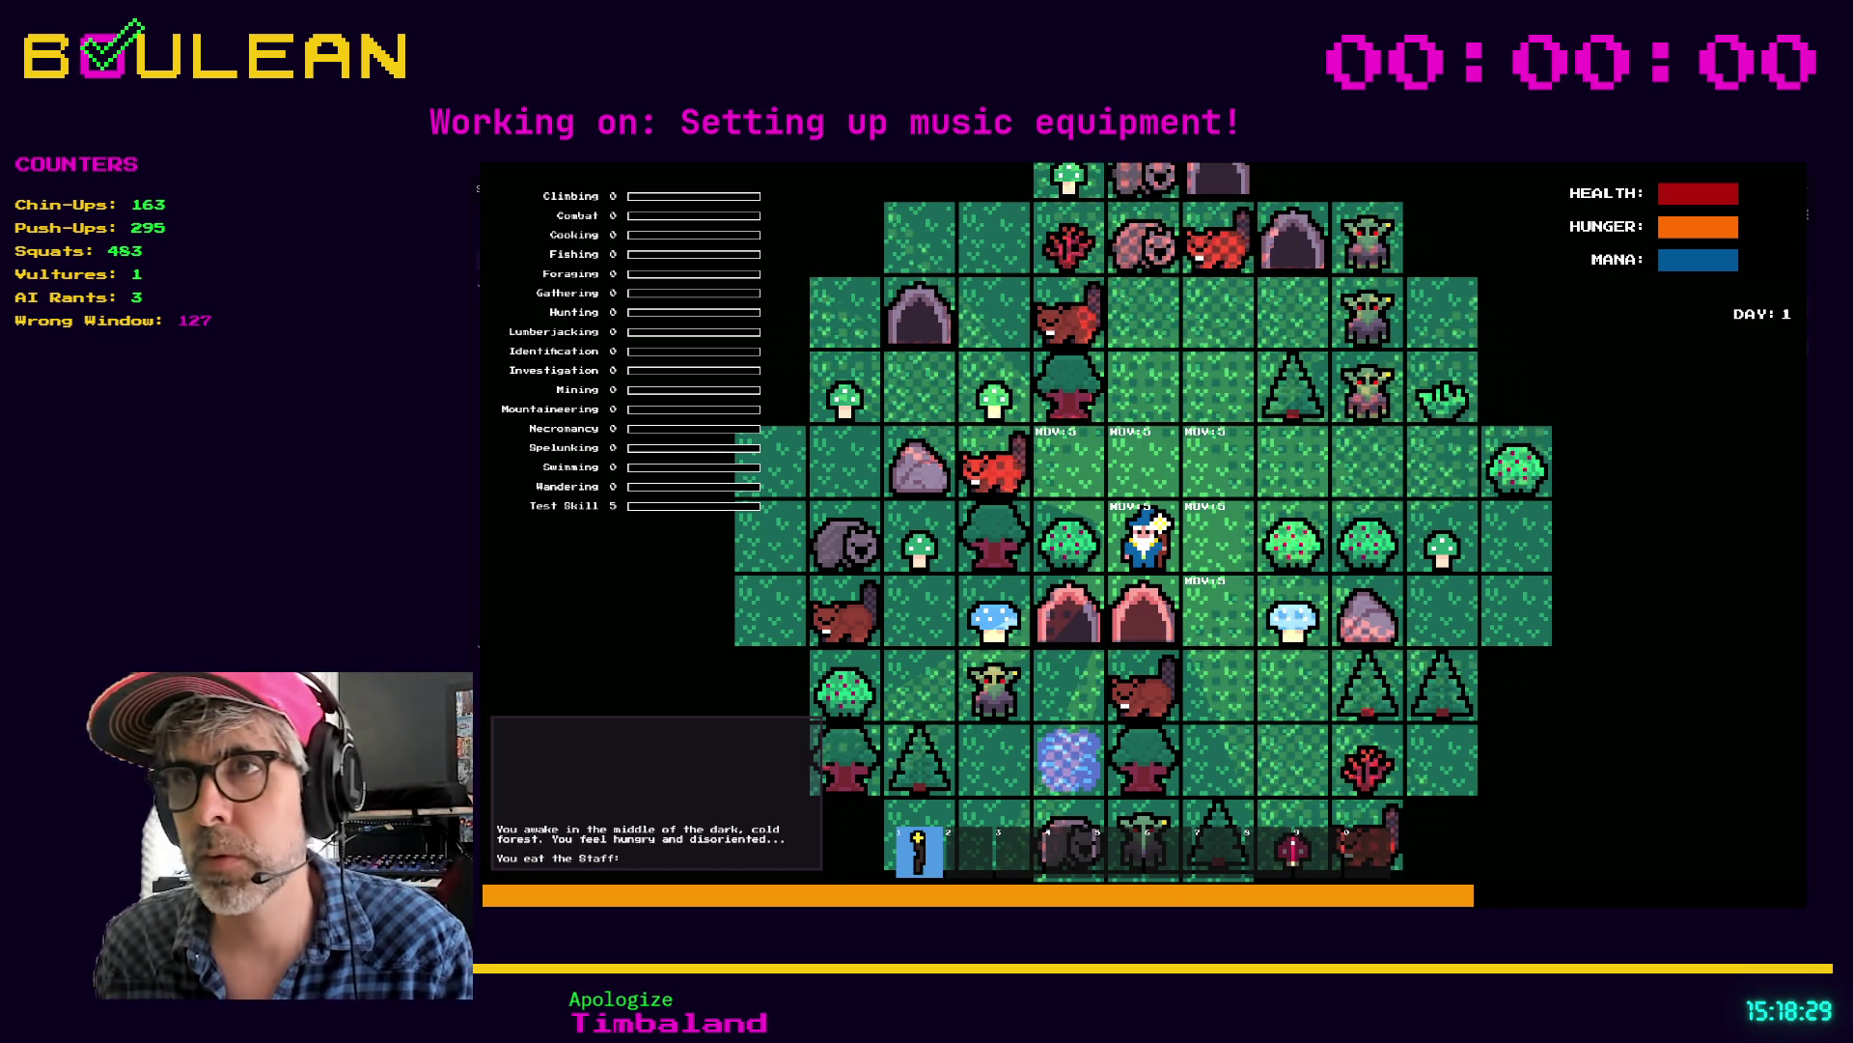
key(Left)
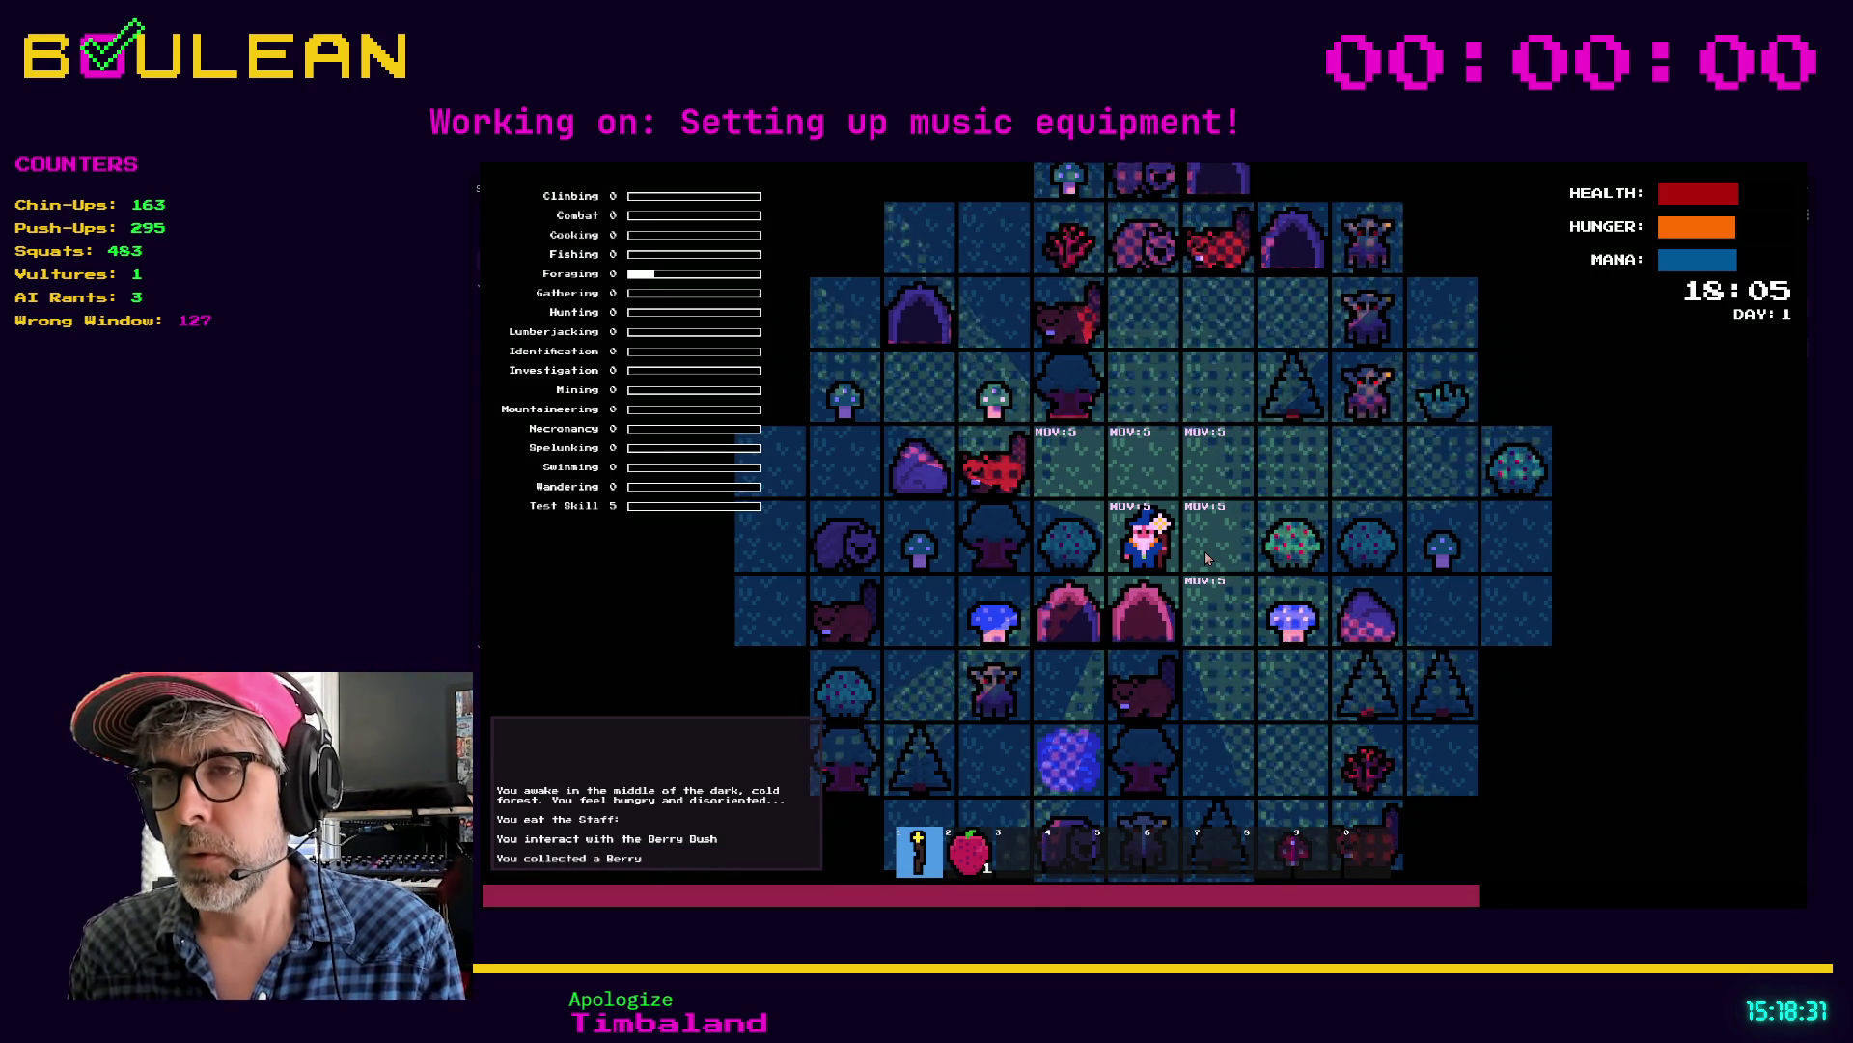
key(Right)
key(Right)
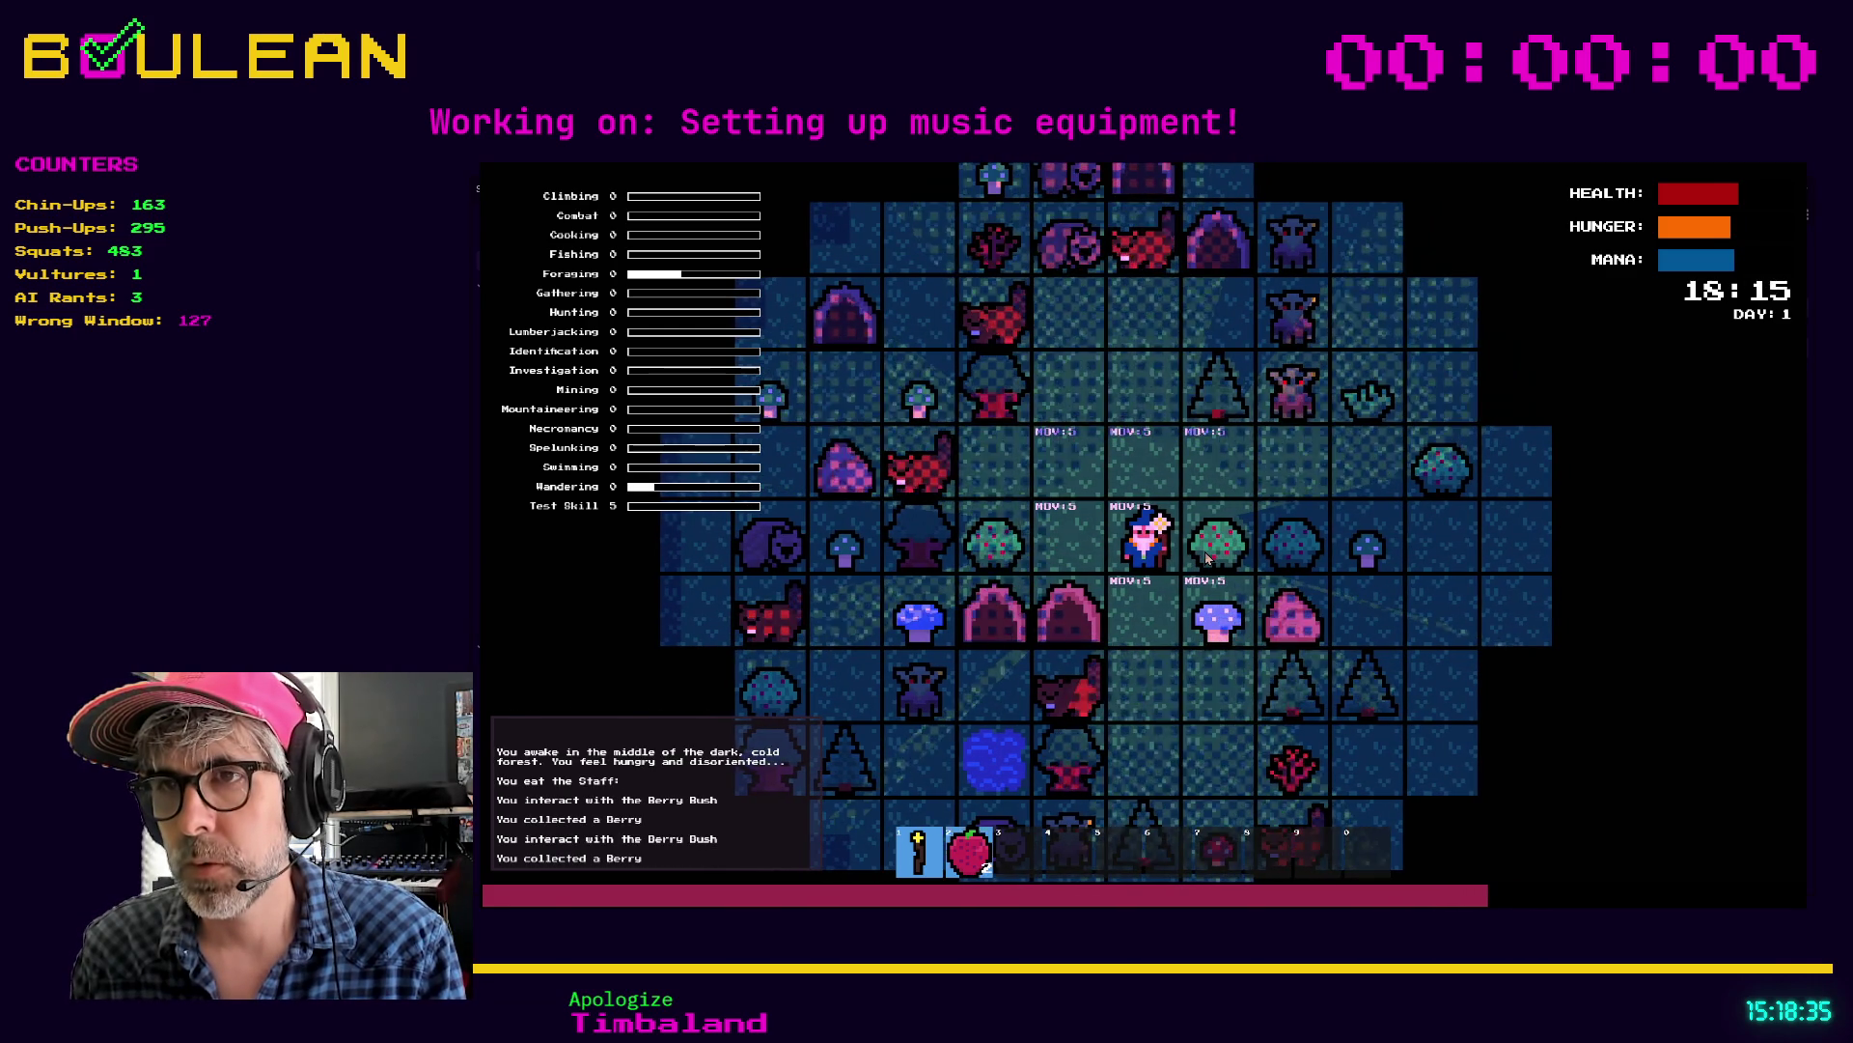
key(2)
key(2)
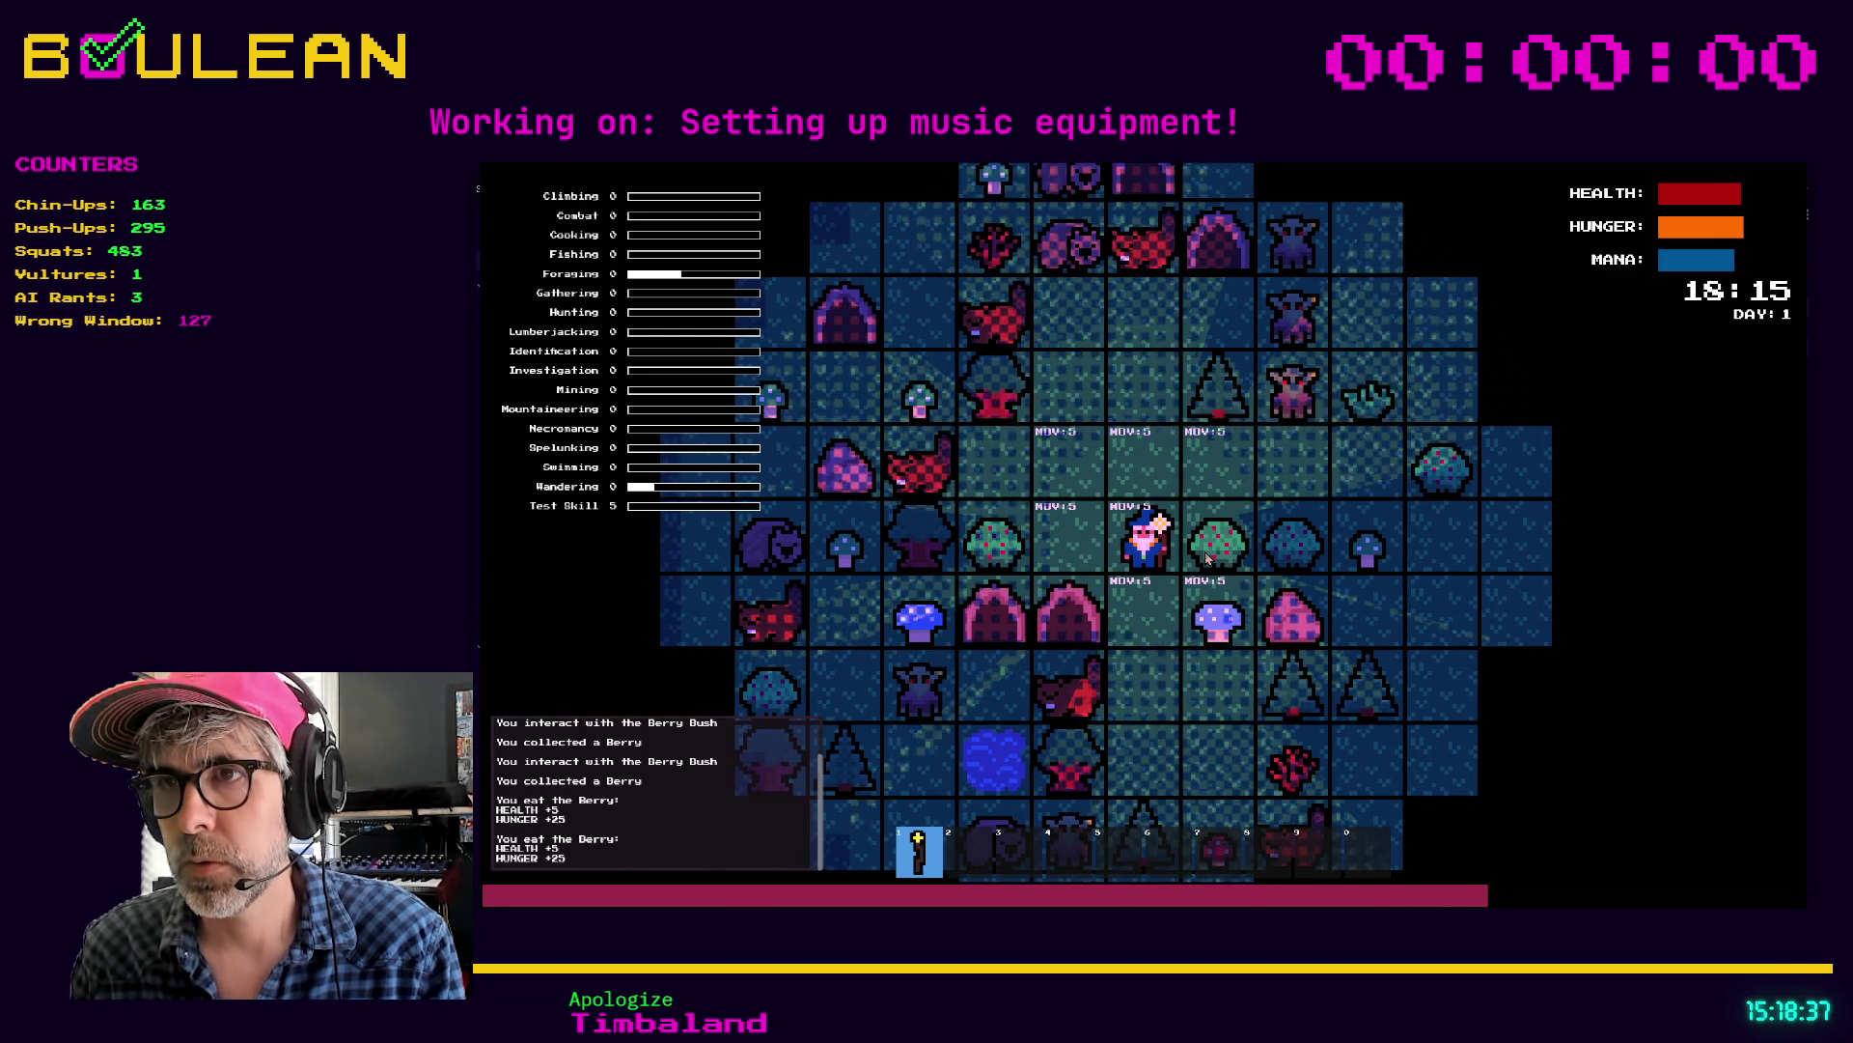
key(Down)
key(Down)
Step: Kill the beaver, chop the tree into logs and collect them, then stop the game
key(Left)
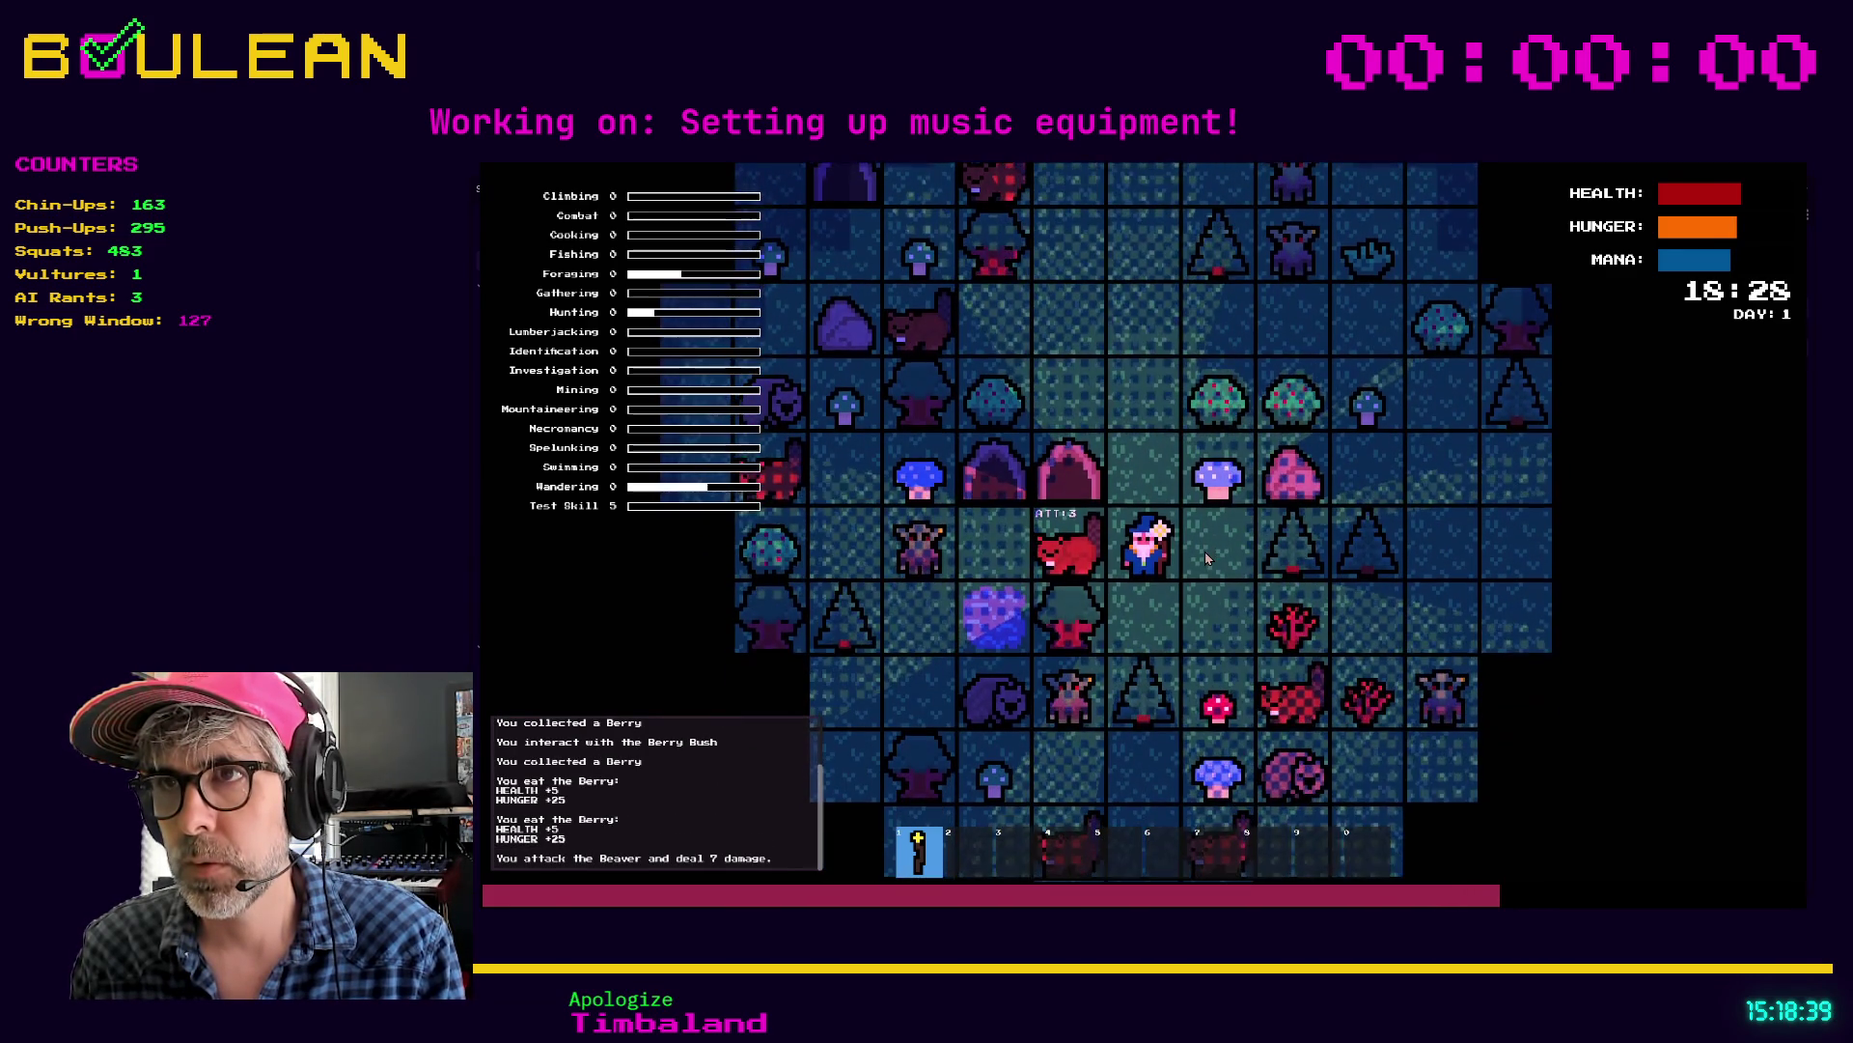
key(Left)
key(Left)
key(Left)
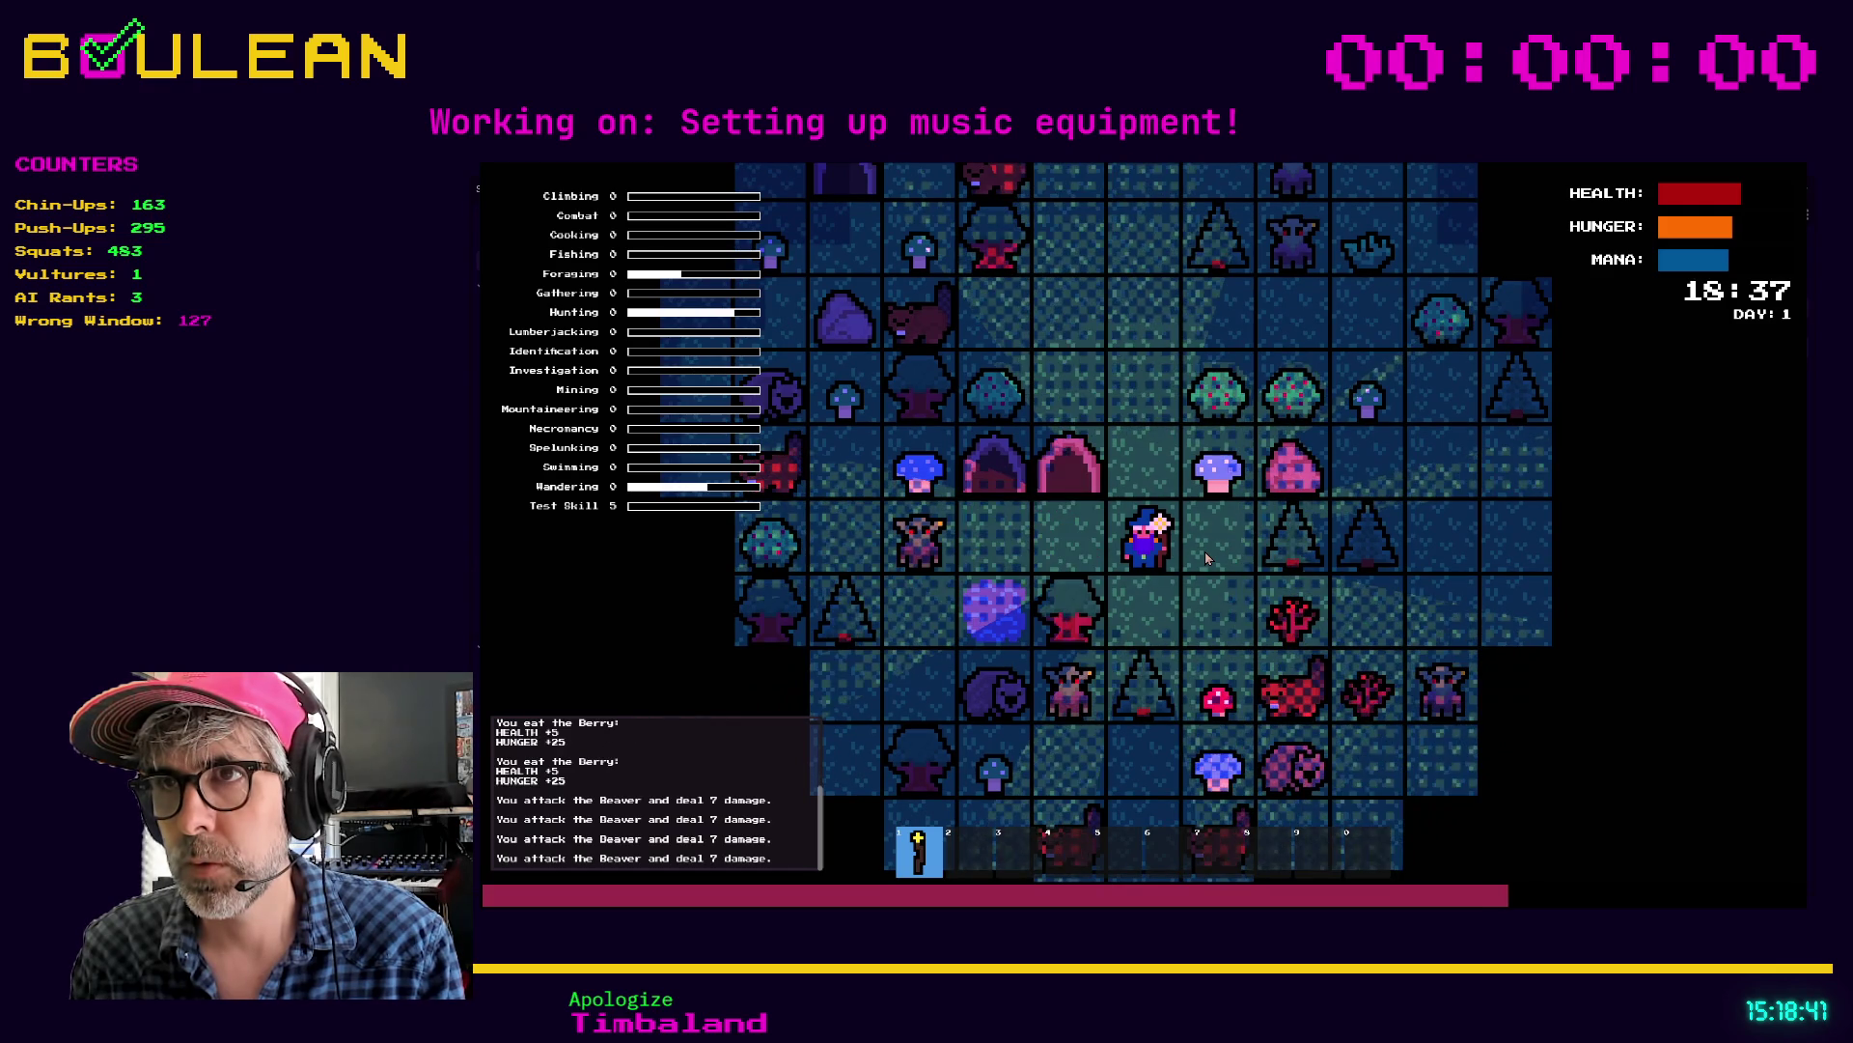
key(Left)
key(Down)
key(Down)
key(Down)
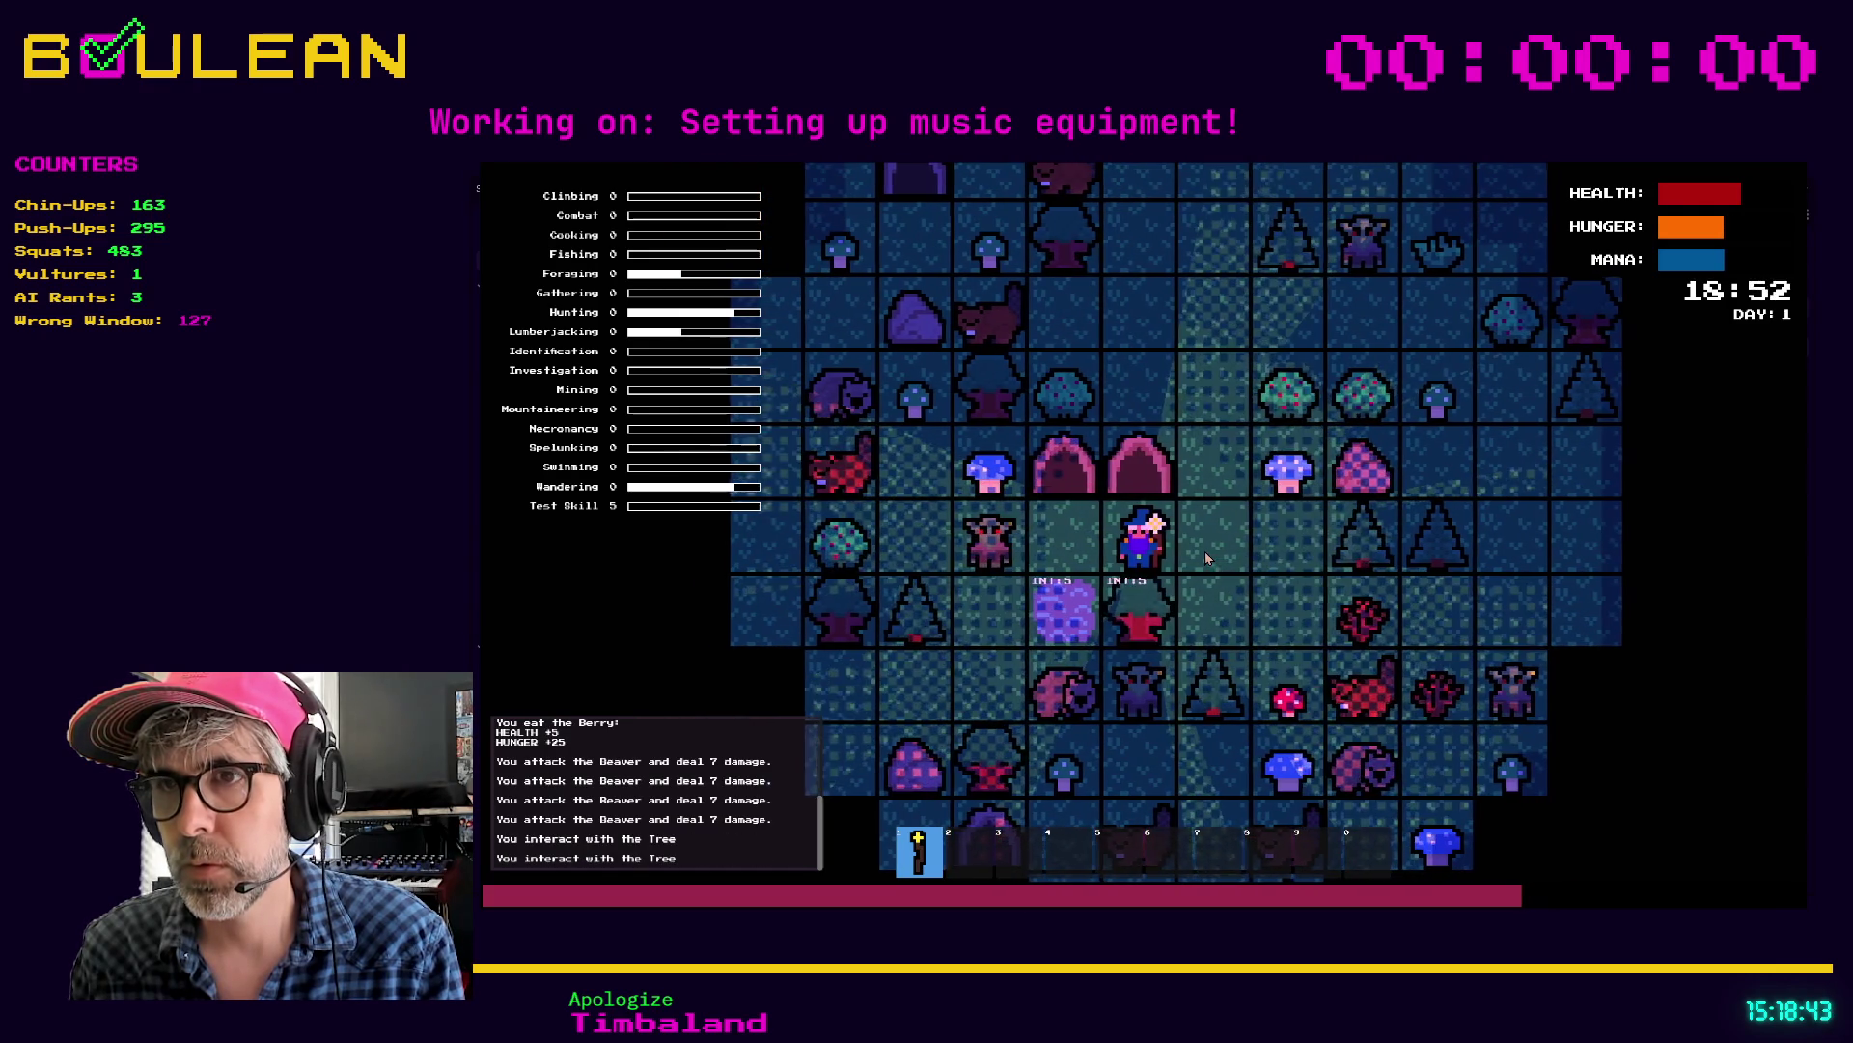
key(Right)
key(Down)
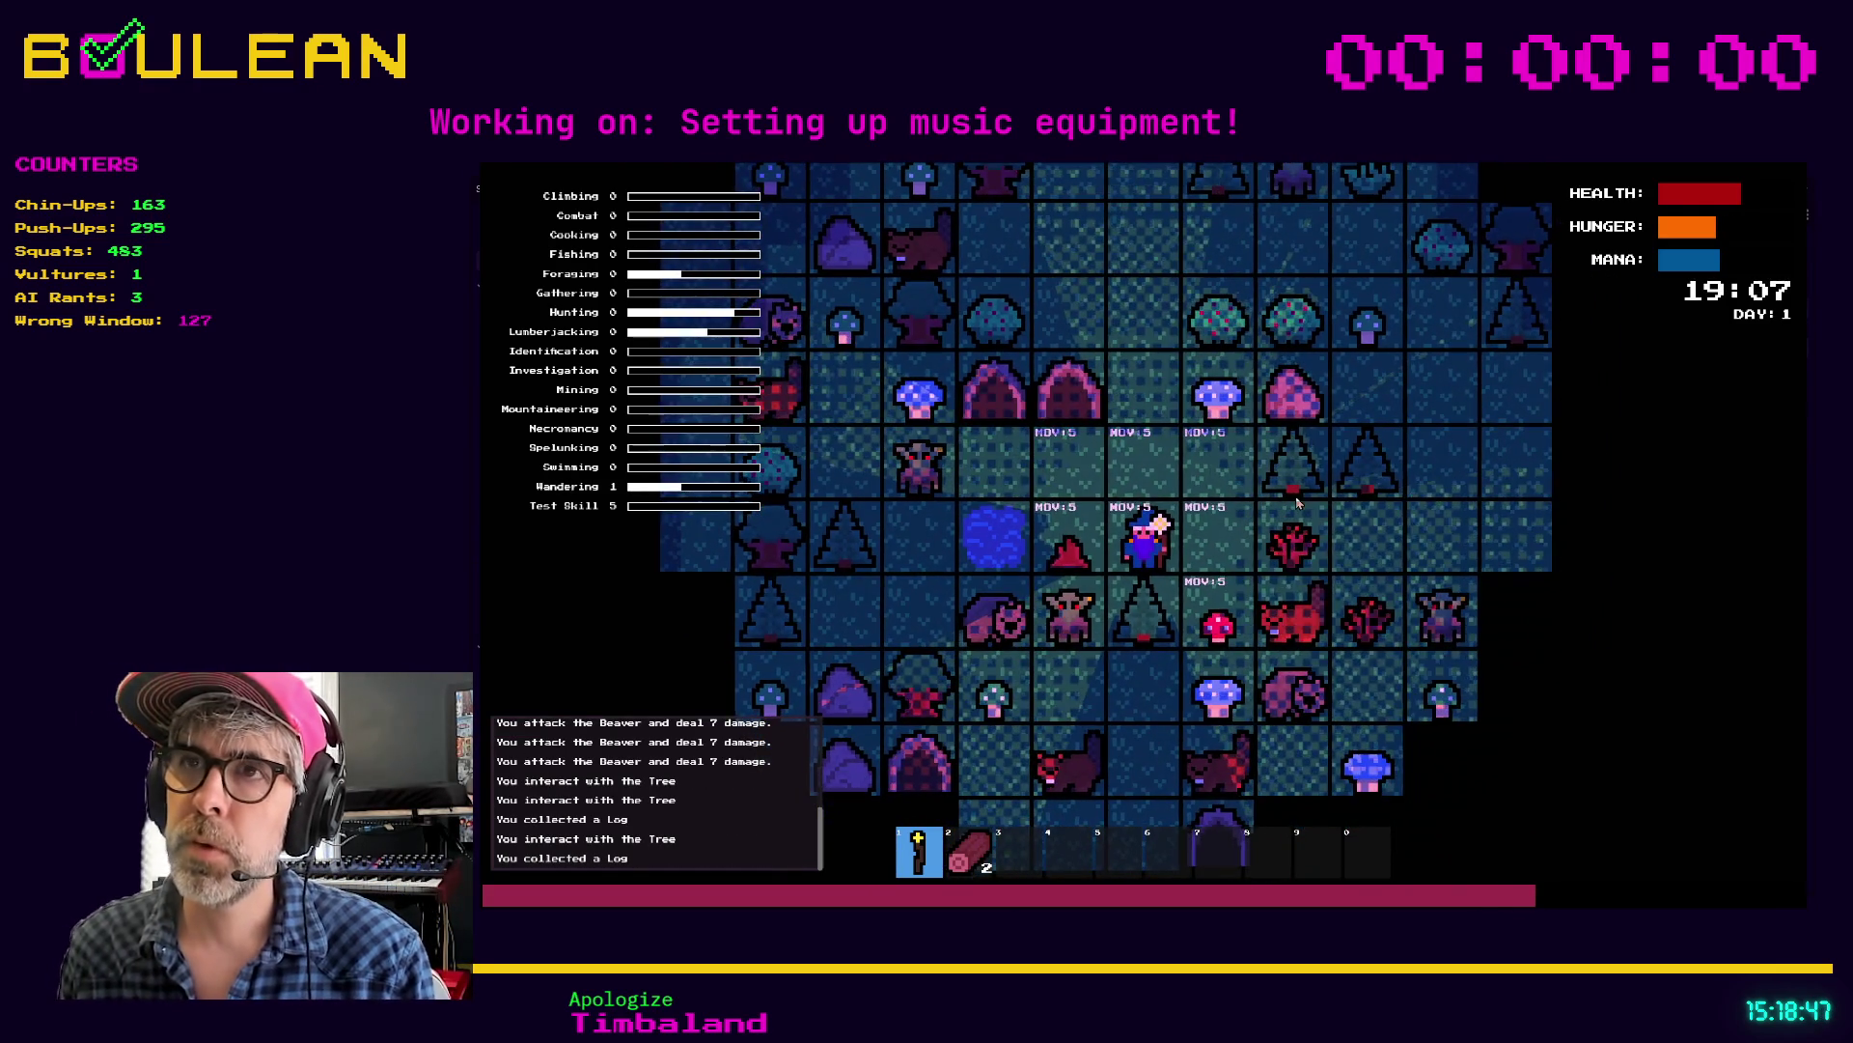
key(F8)
scroll(1163, 404, down, 1)
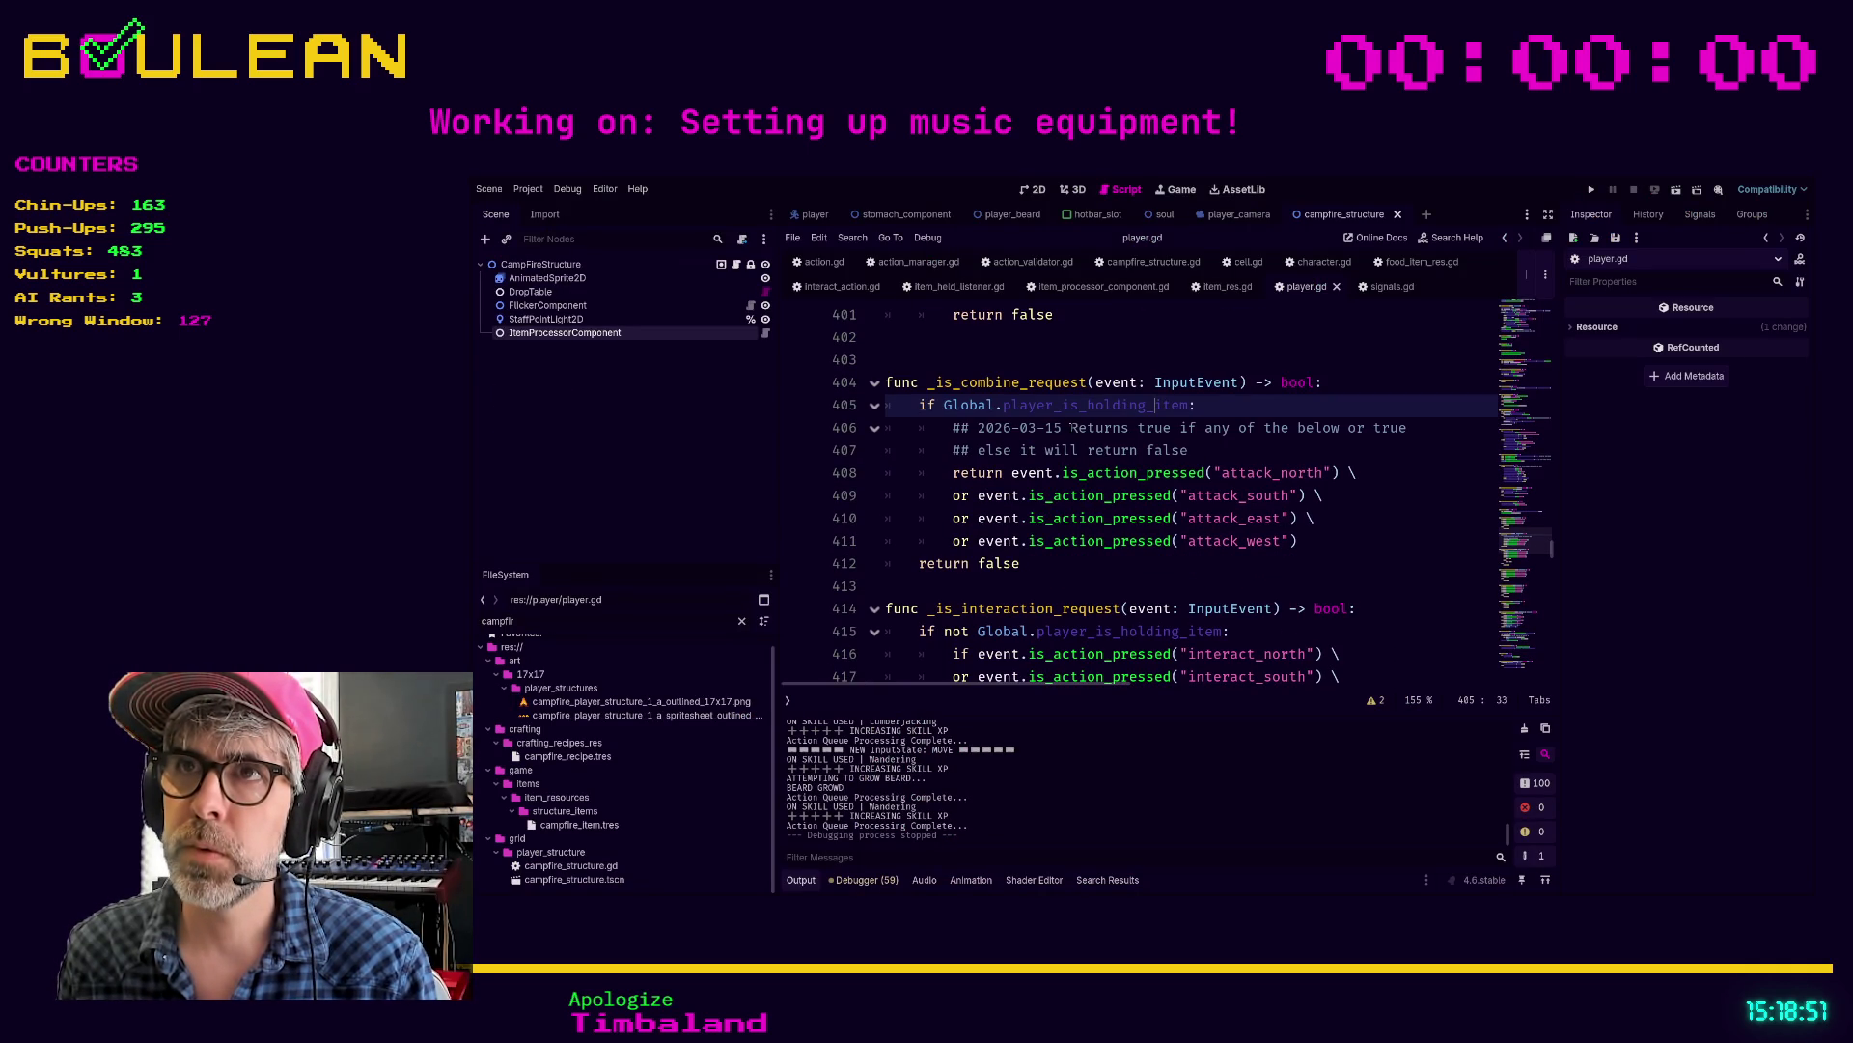
mouse_move(1335, 545)
mouse_down()
mouse_move(1197, 542)
mouse_move(897, 474)
mouse_up()
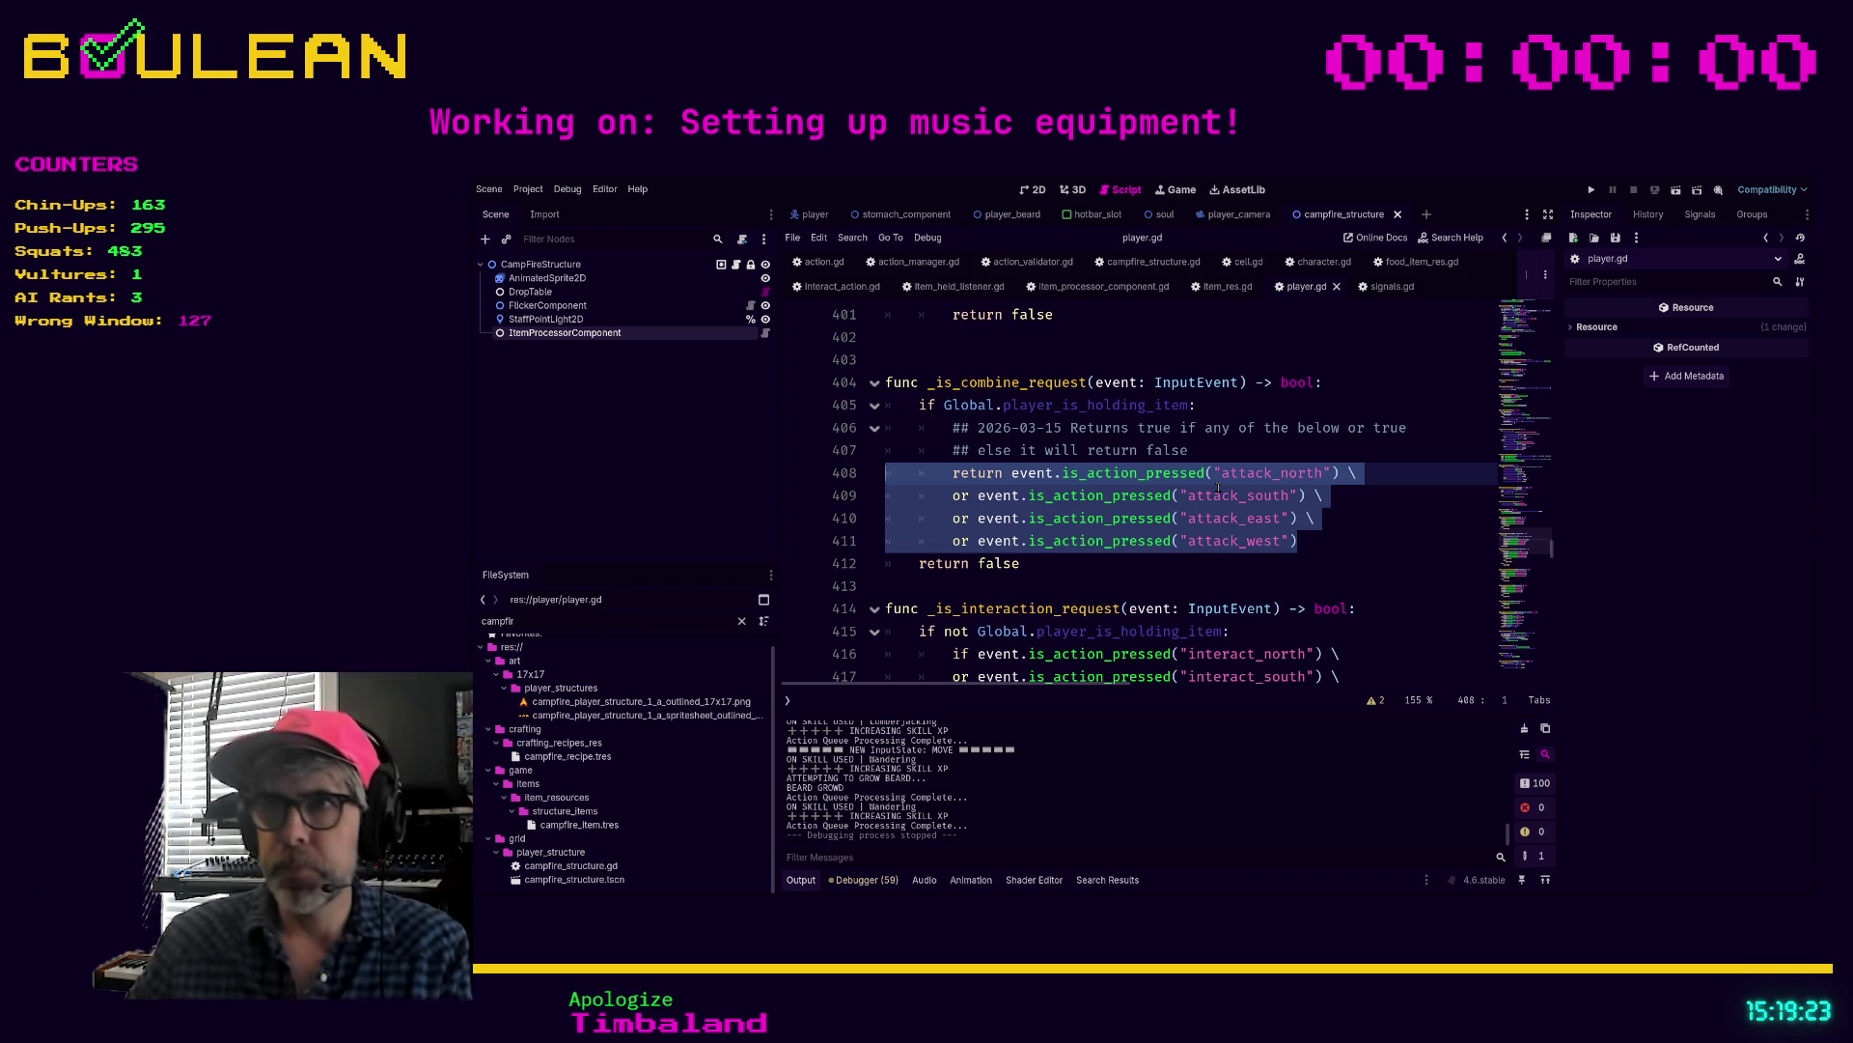
scroll(1255, 494, down, 2)
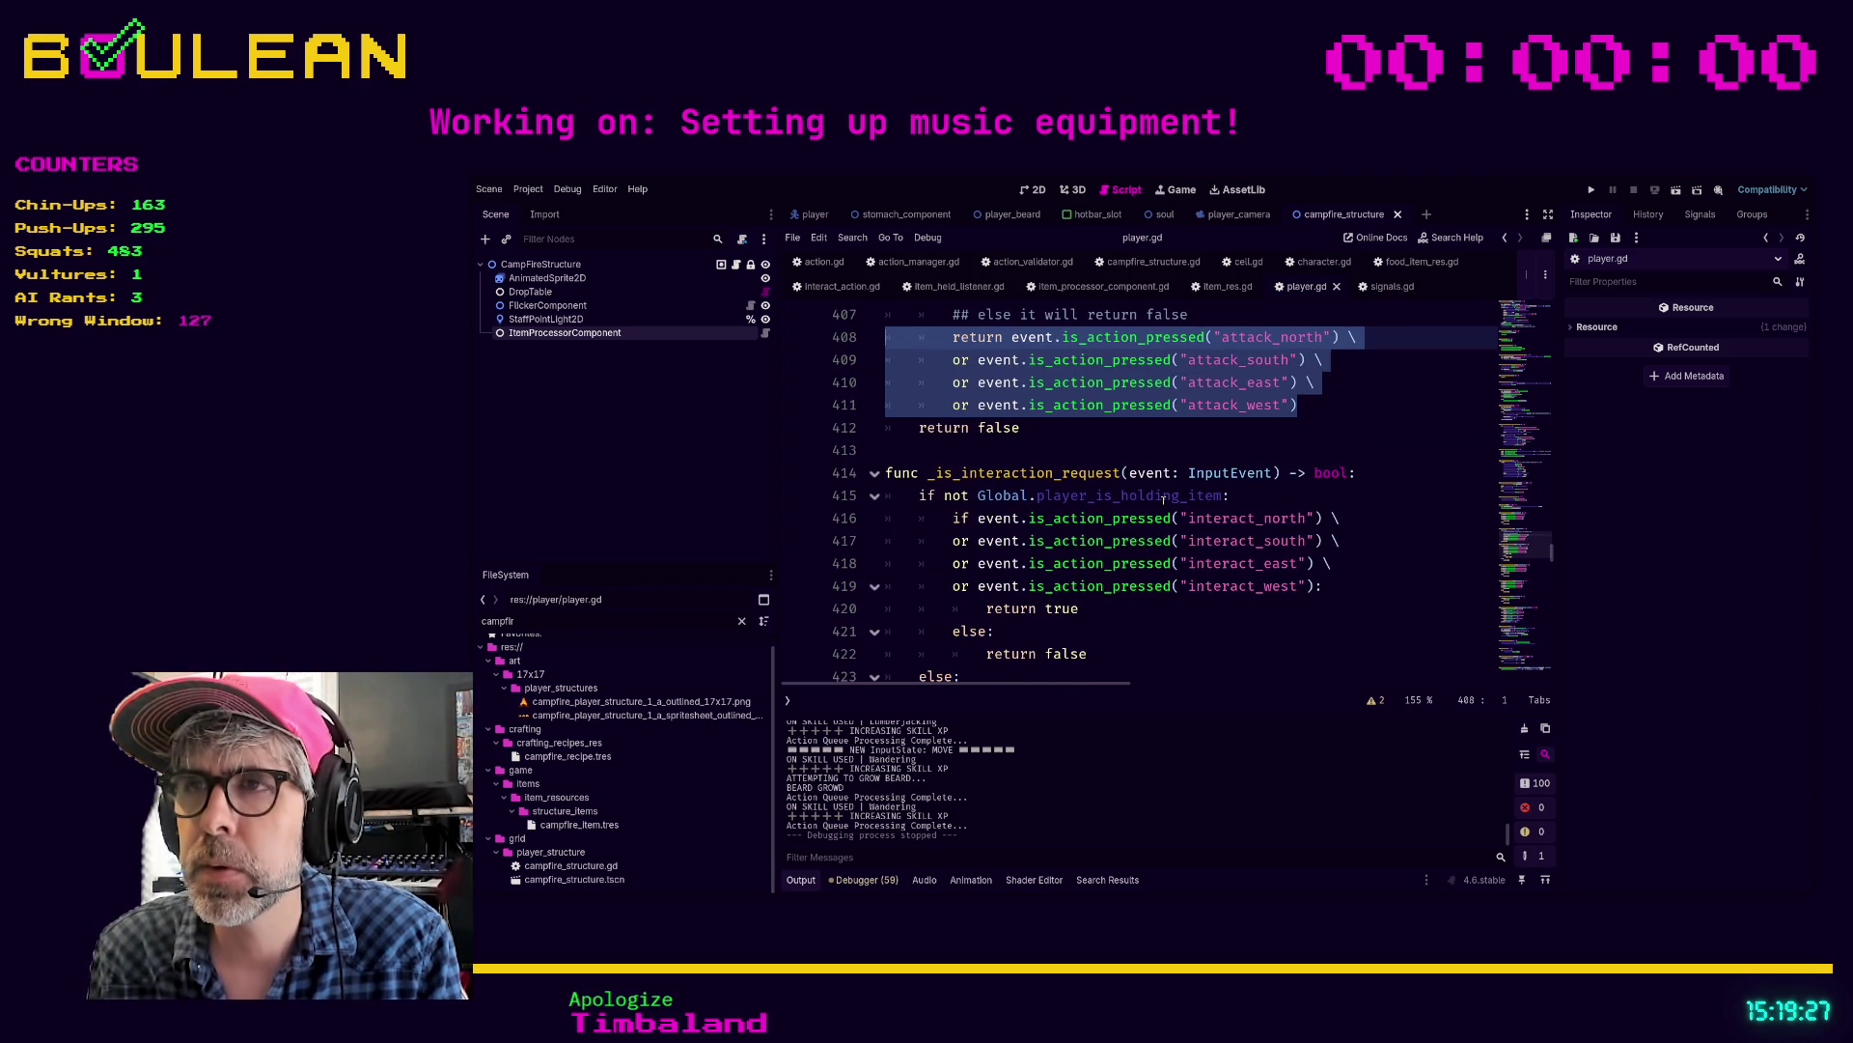
scroll(1048, 551, down, 1)
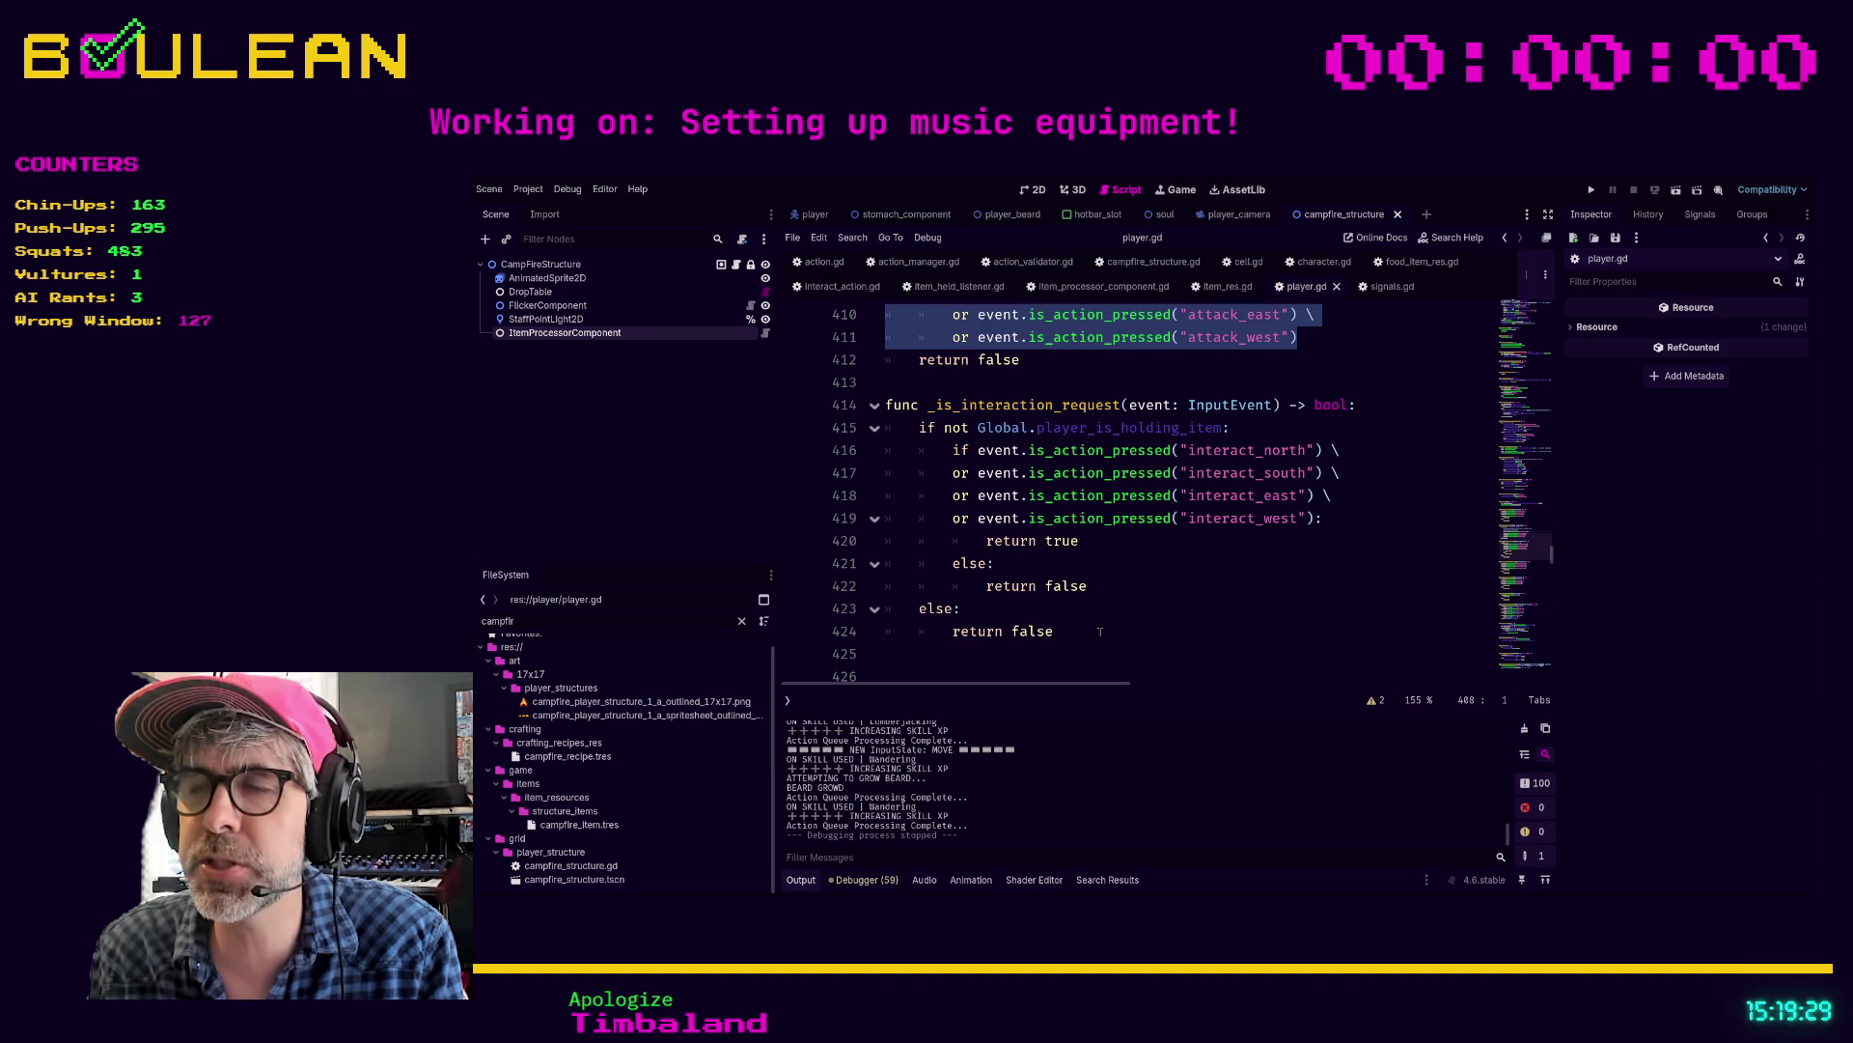
mouse_move(1096, 637)
mouse_down()
mouse_move(926, 585)
mouse_move(885, 540)
mouse_up()
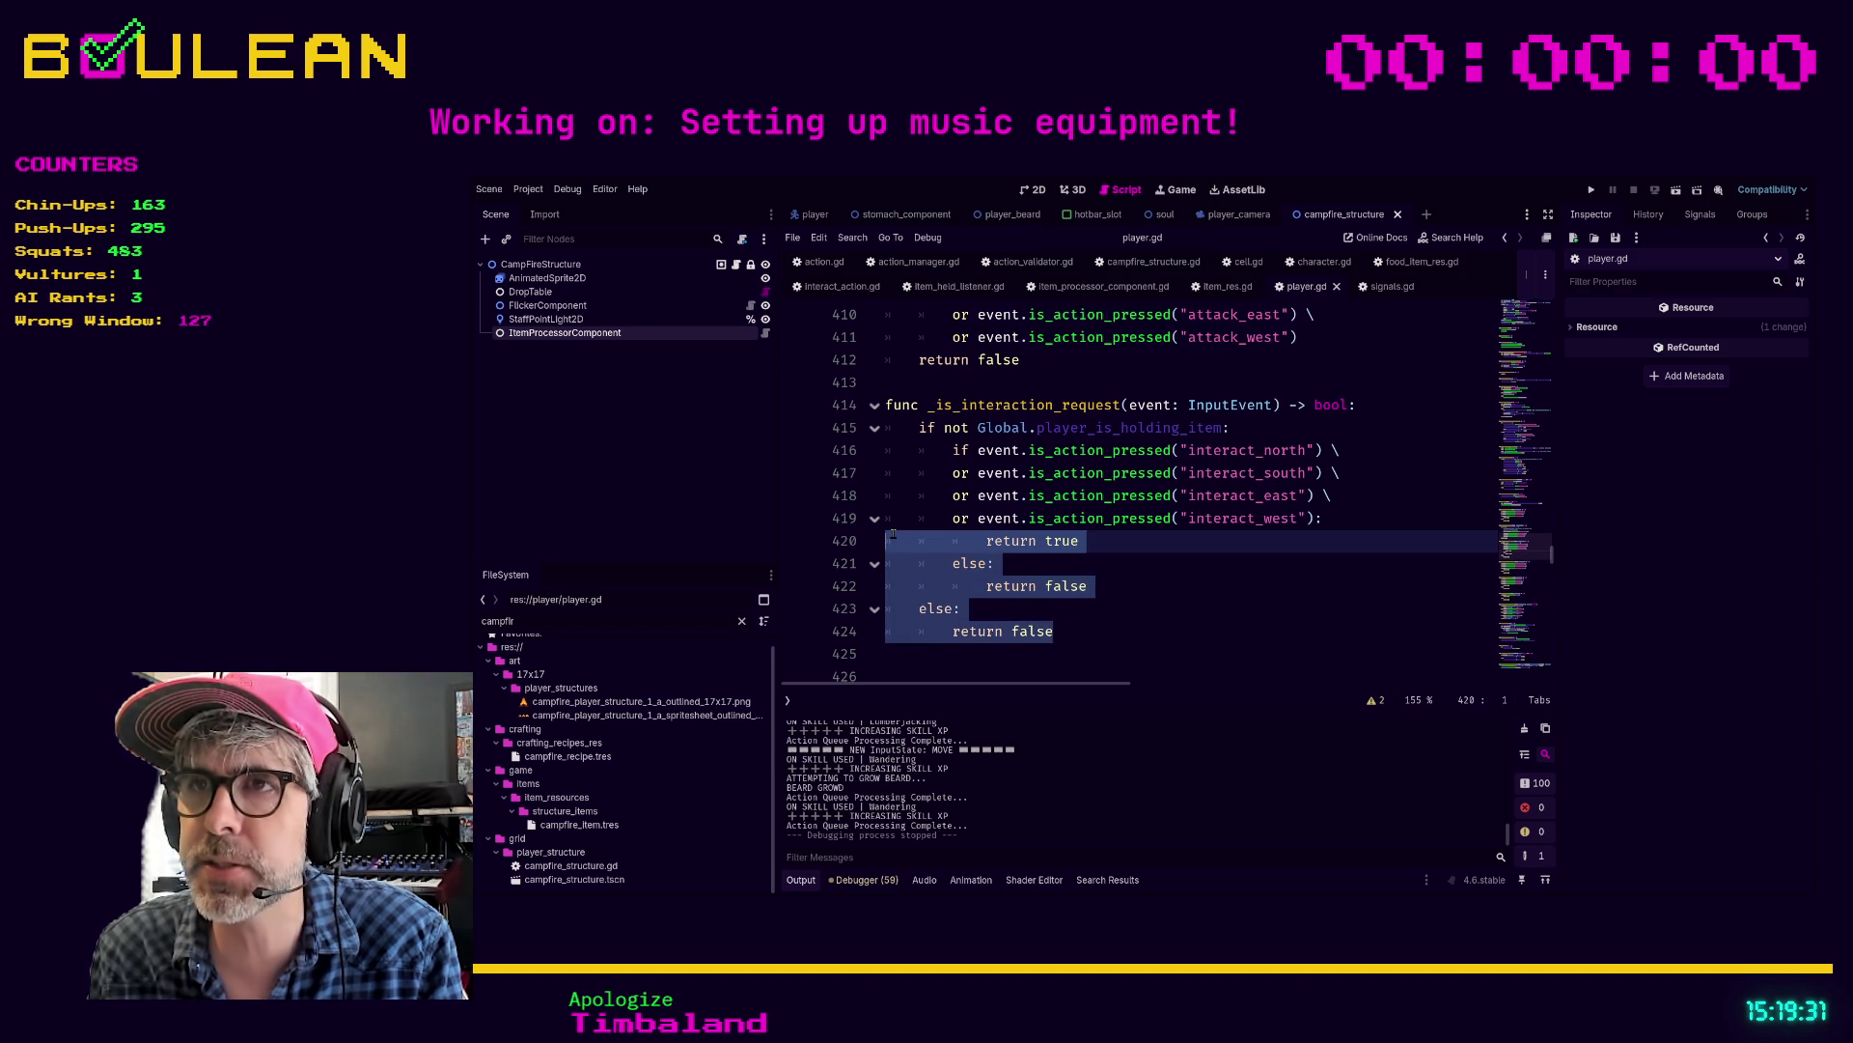
click(1030, 518)
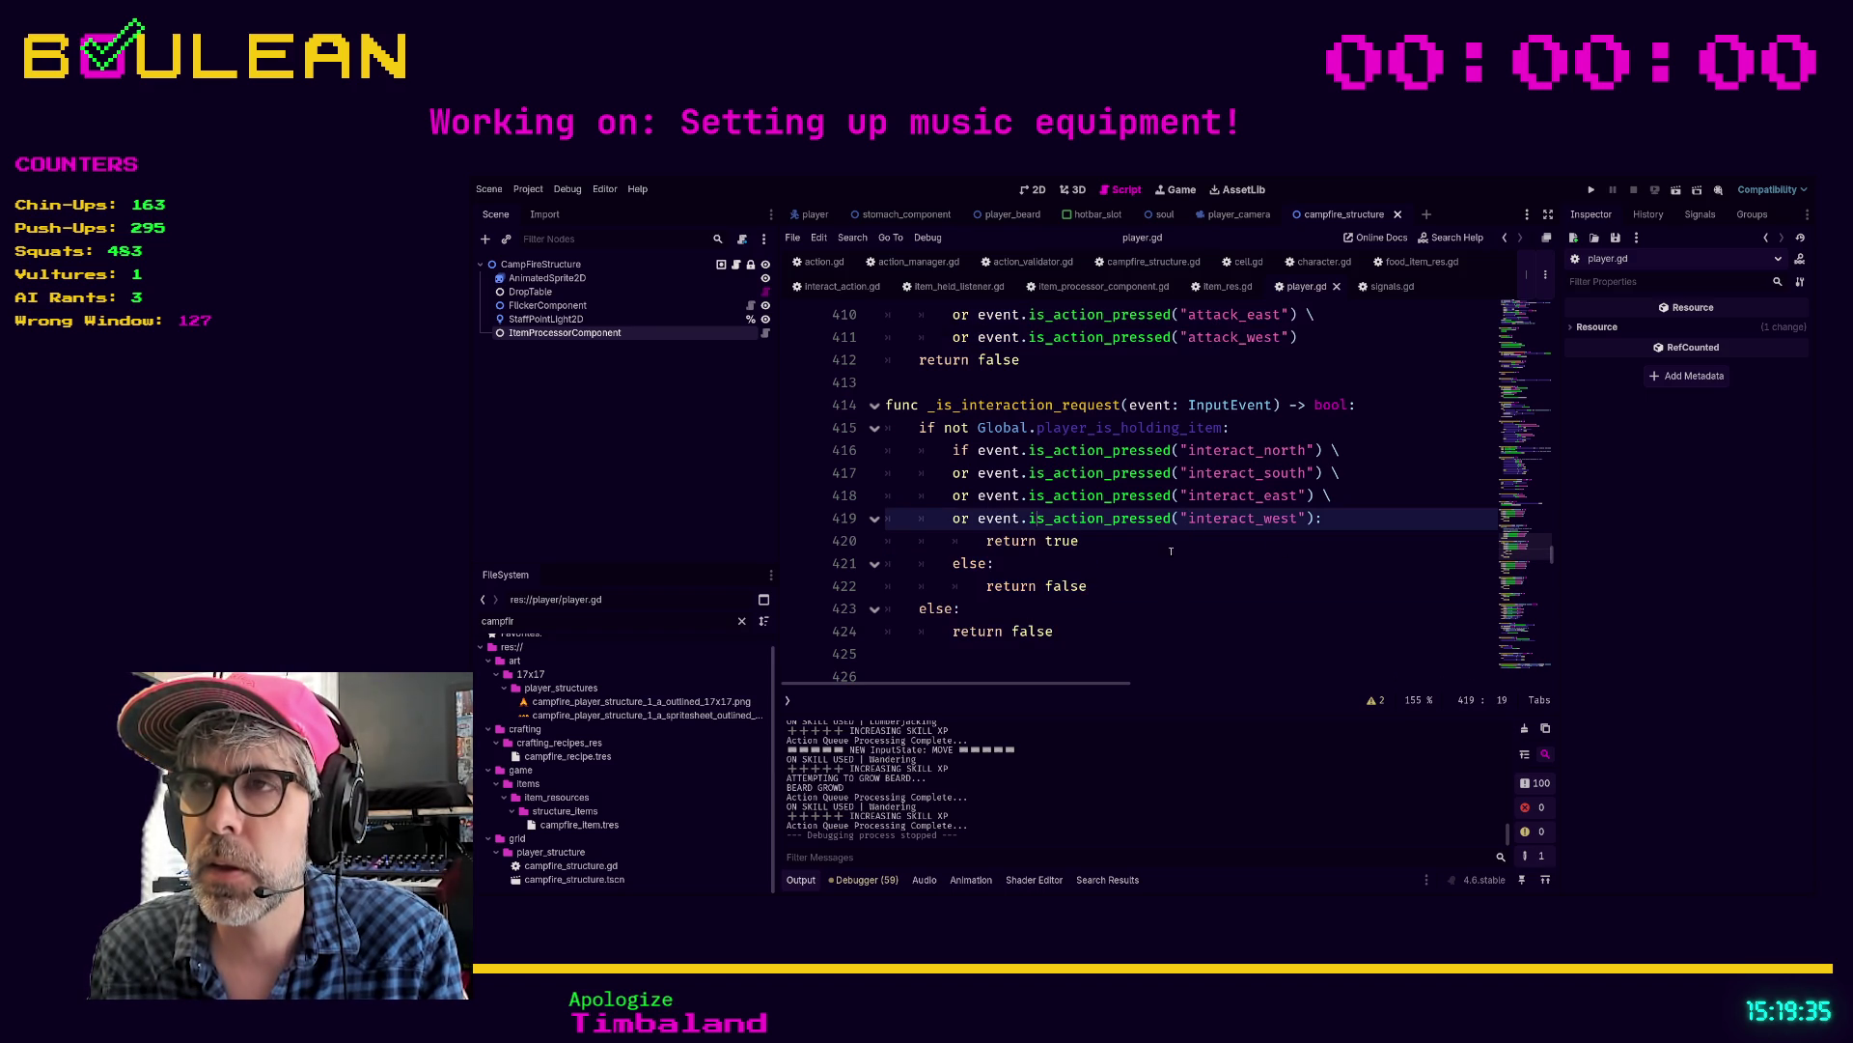
scroll(1127, 566, up, 7)
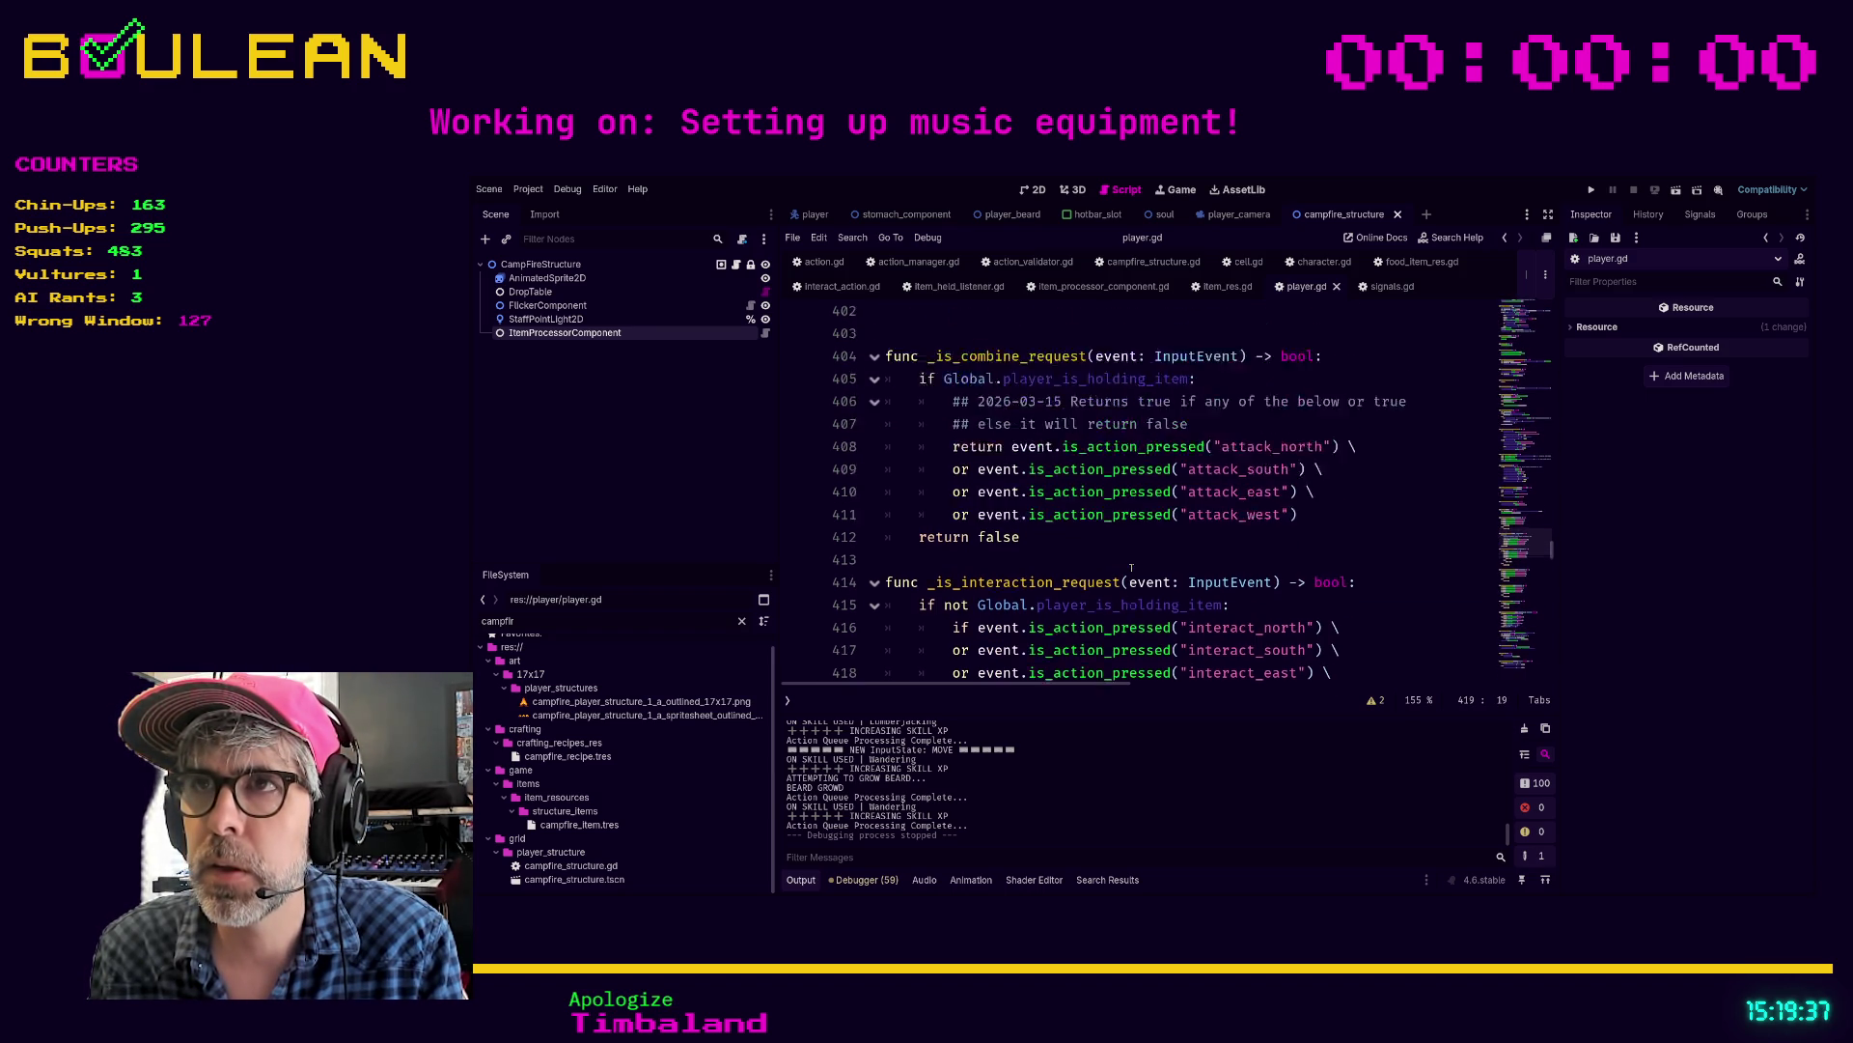
scroll(1049, 522, up, 1)
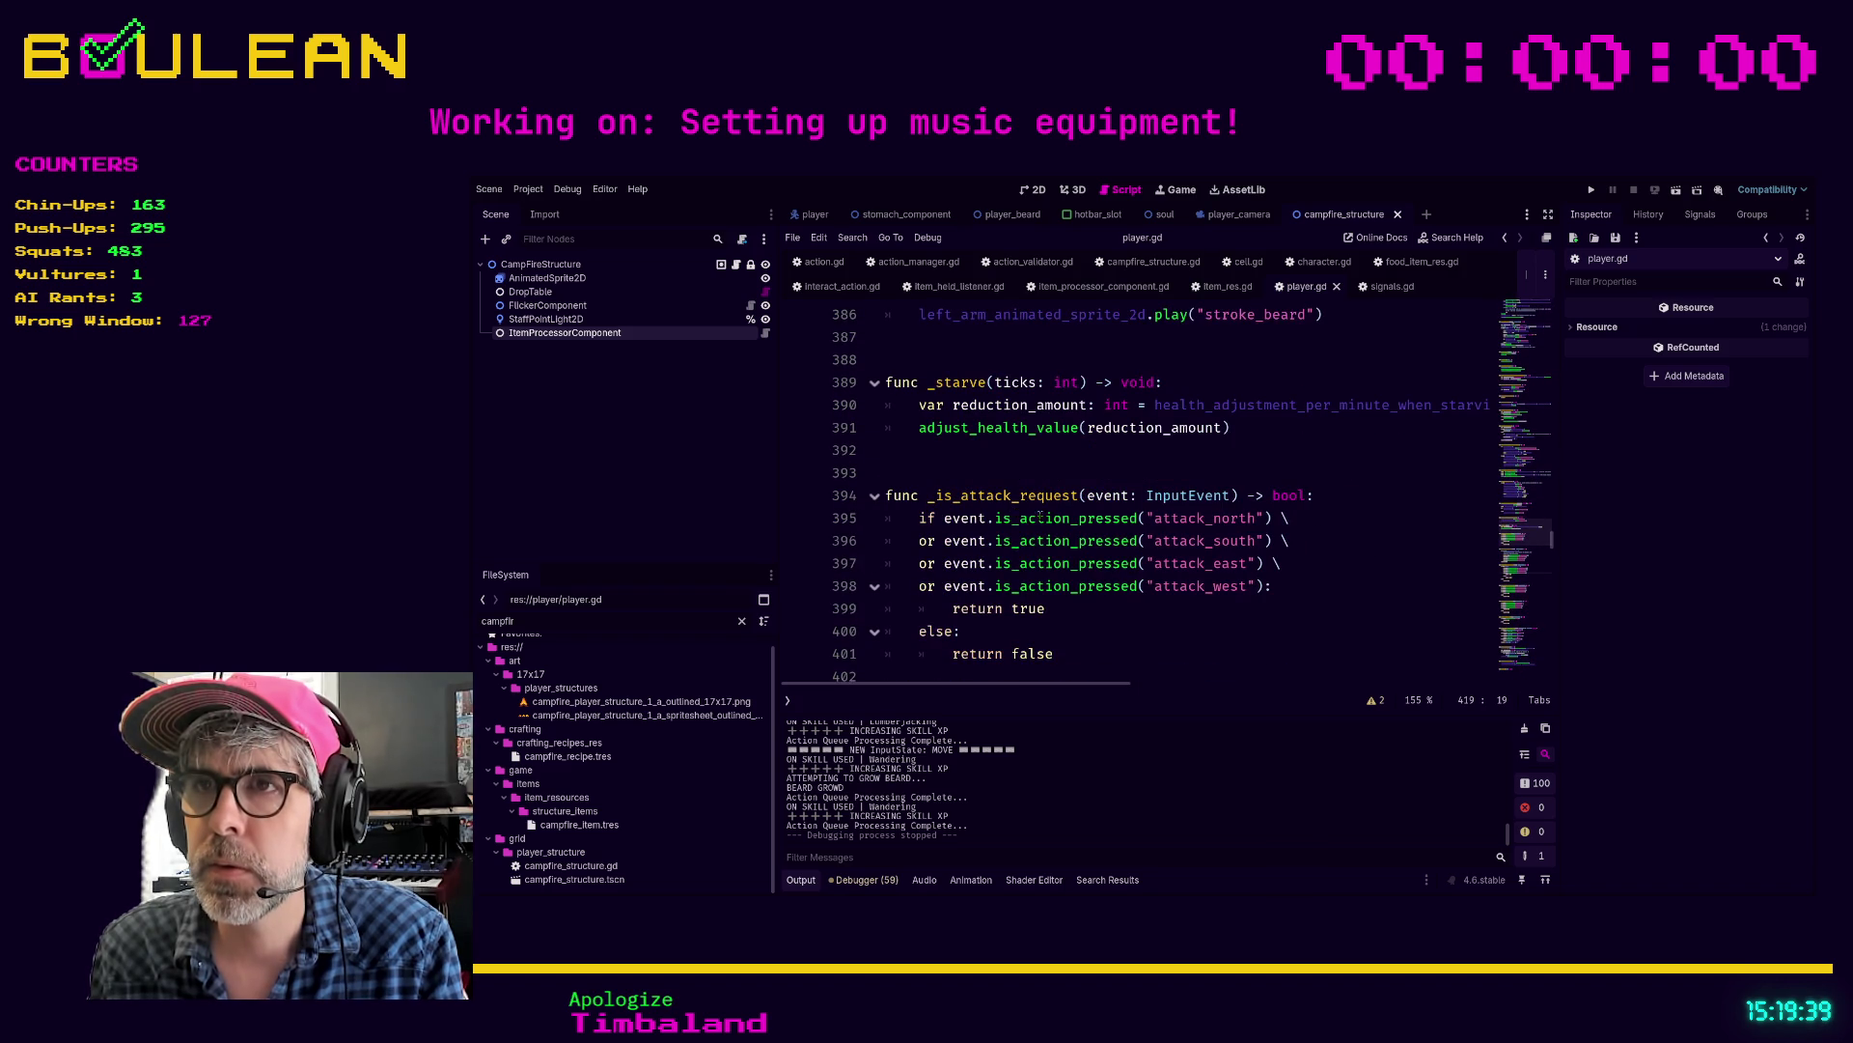
click(1151, 629)
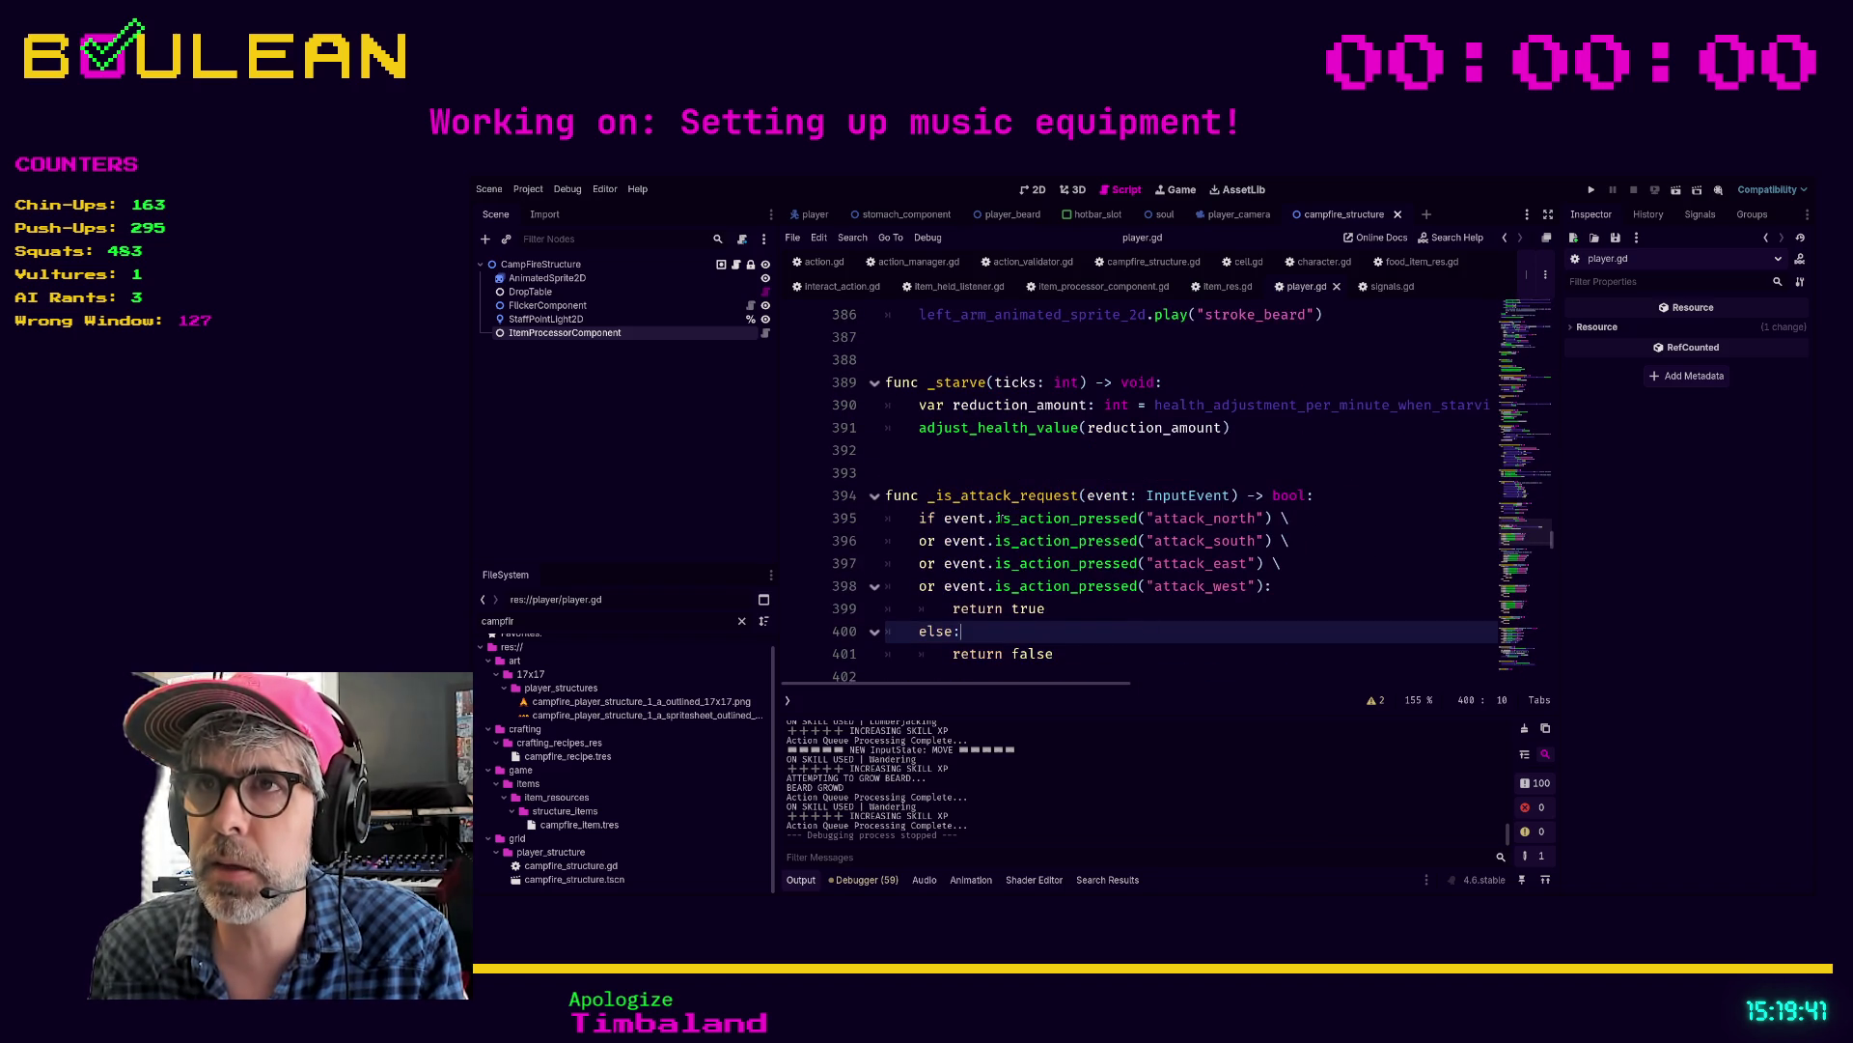
scroll(1115, 562, up, 1)
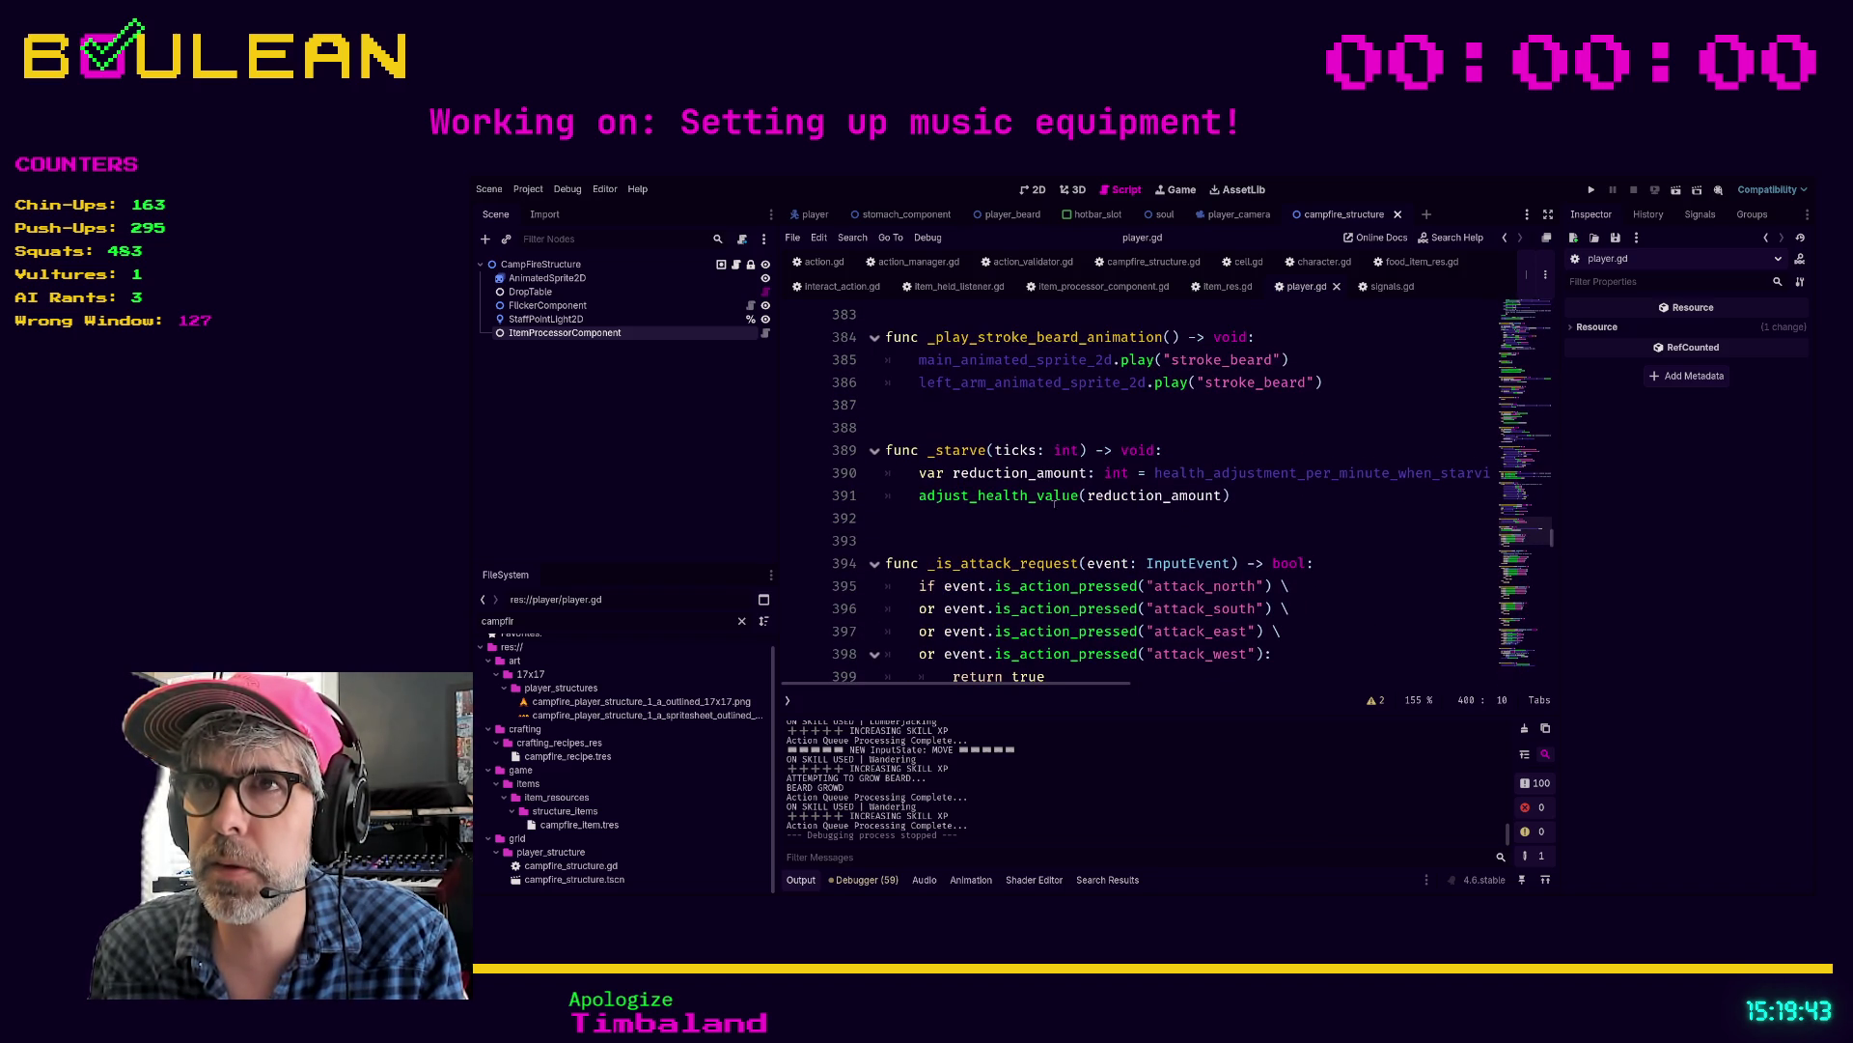
scroll(1027, 539, down, 3)
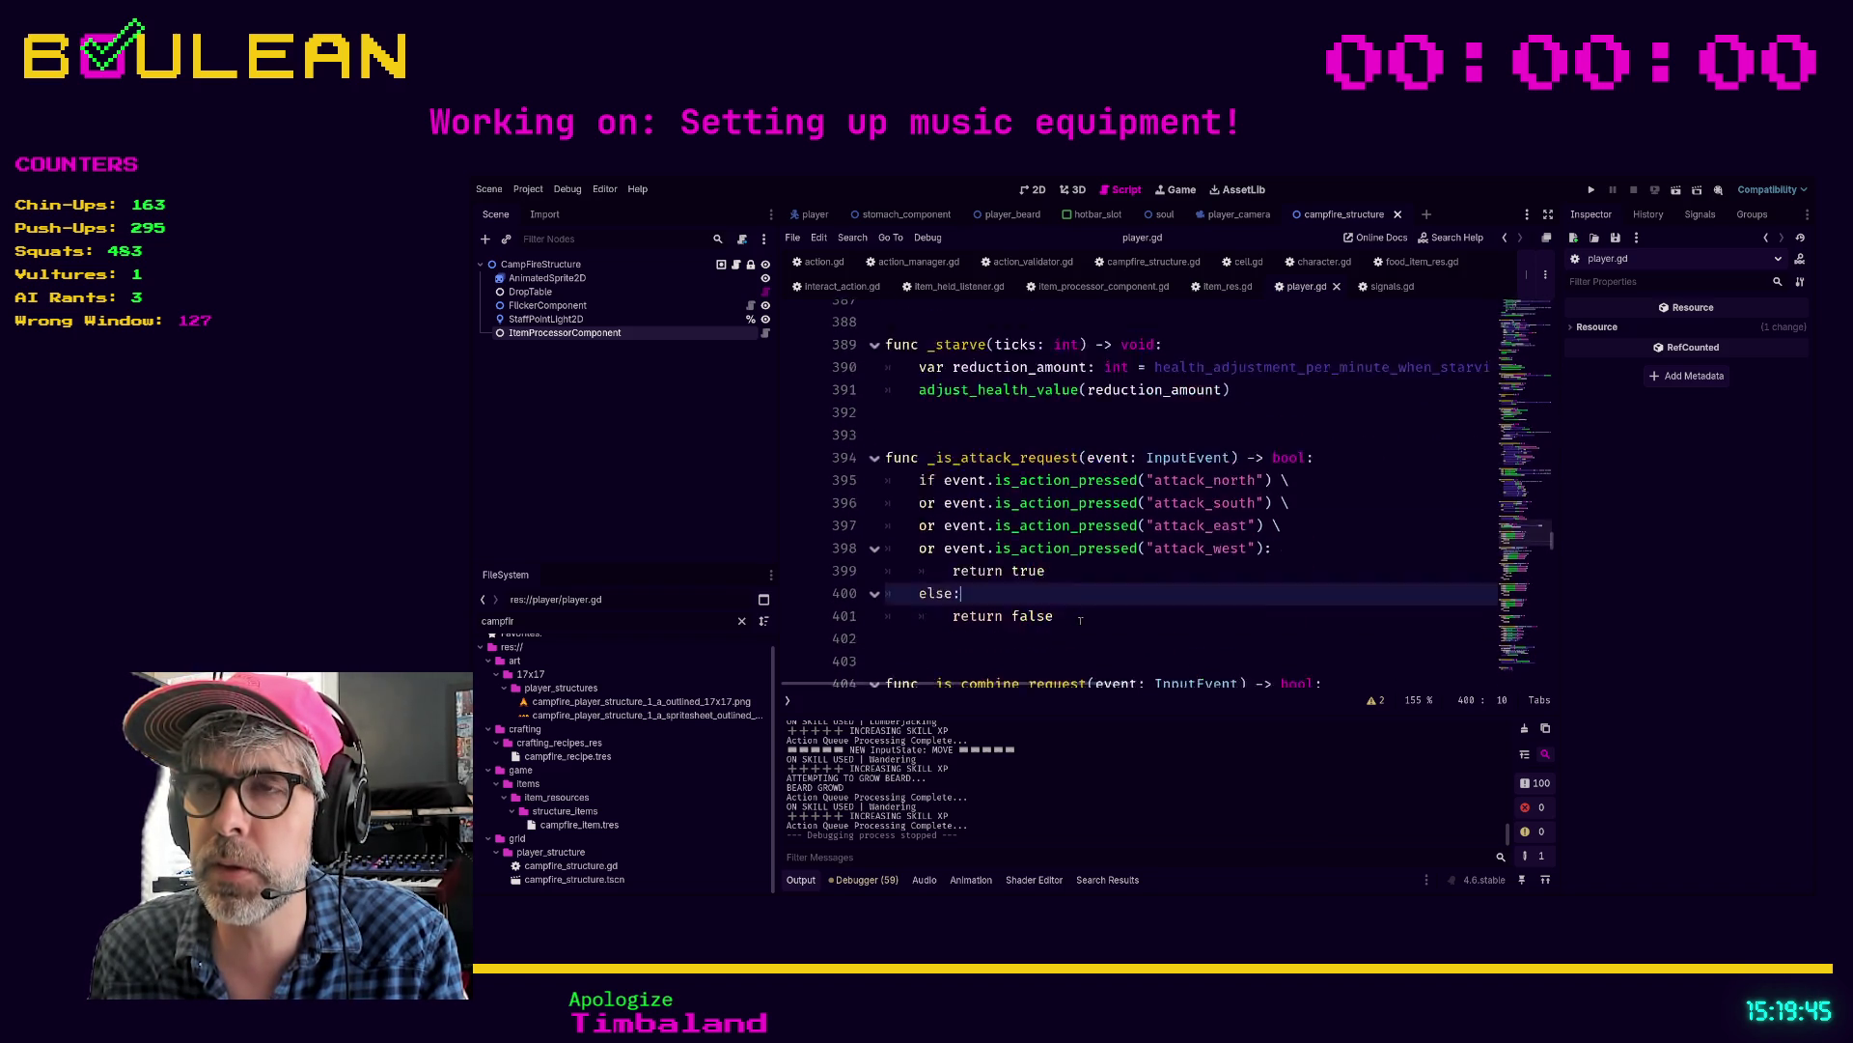
mouse_move(1054, 518)
mouse_down()
mouse_move(886, 459)
mouse_move(850, 383)
mouse_up()
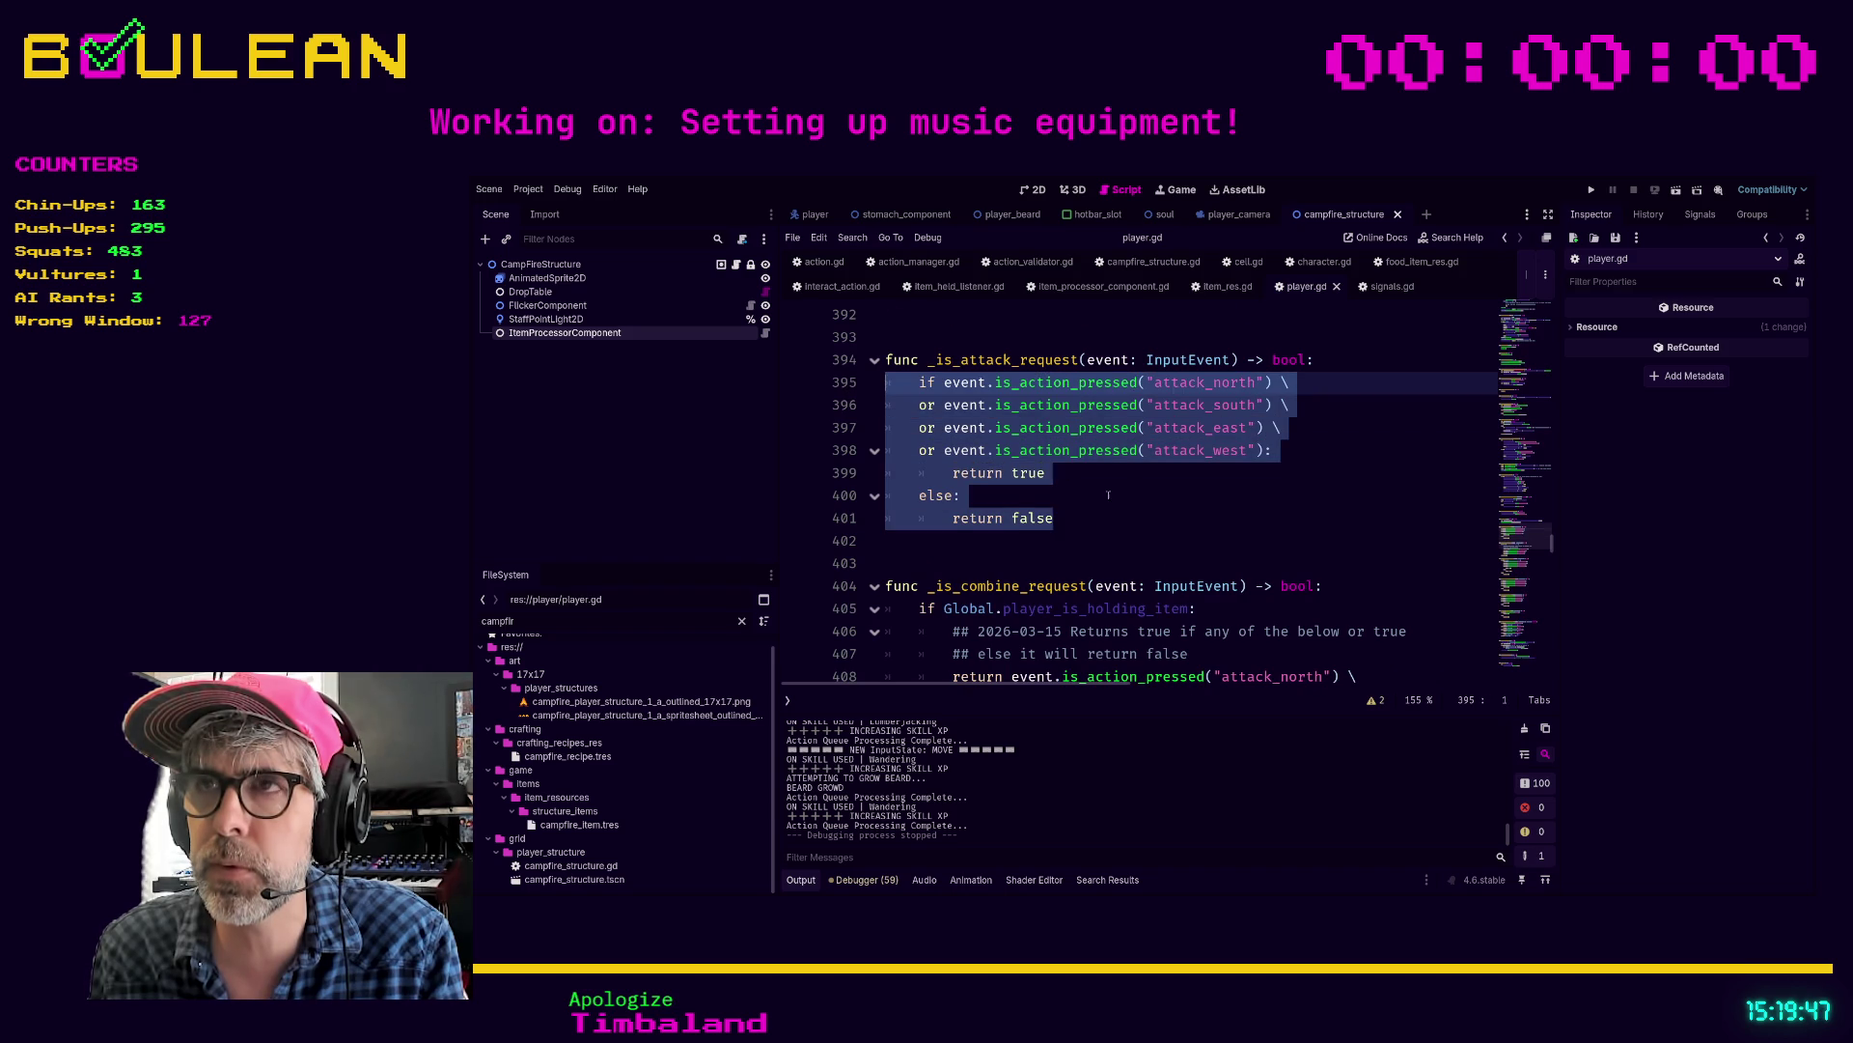
scroll(1066, 472, up, 17)
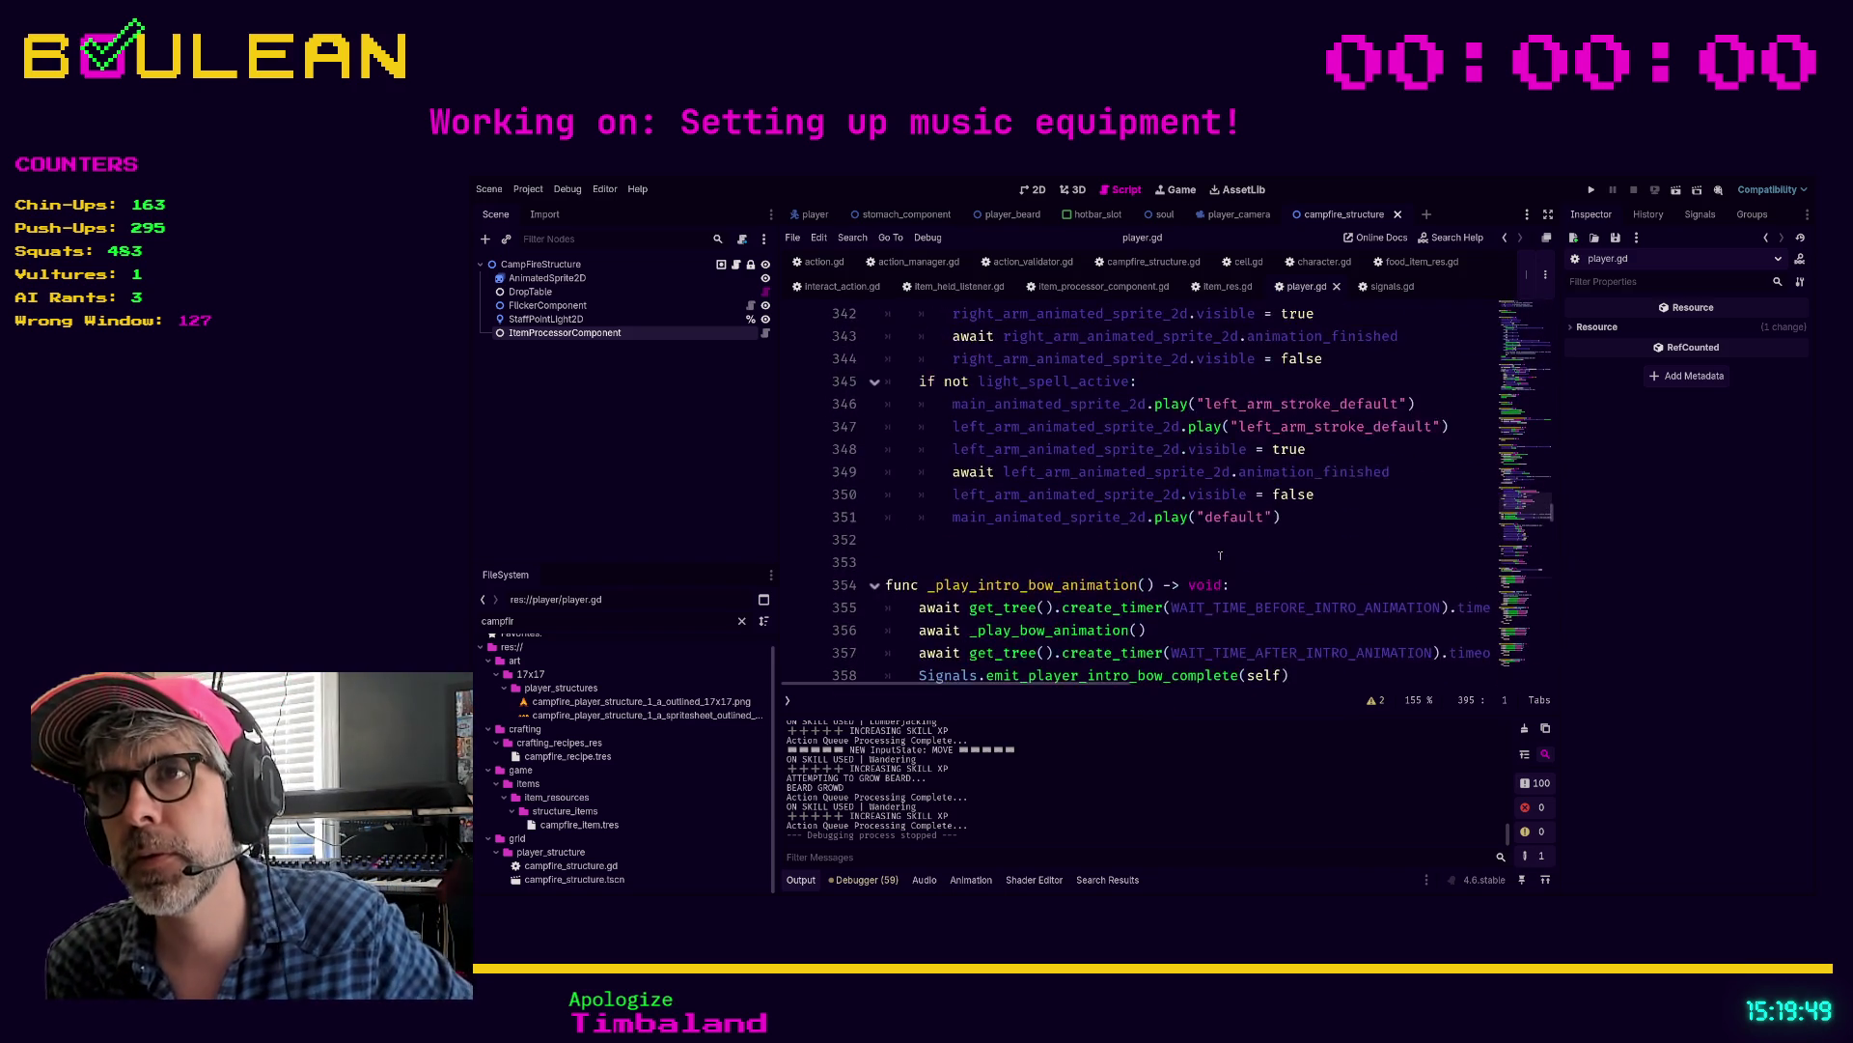
scroll(1220, 555, up, 9)
scroll(1254, 472, up, 13)
scroll(1253, 470, up, 8)
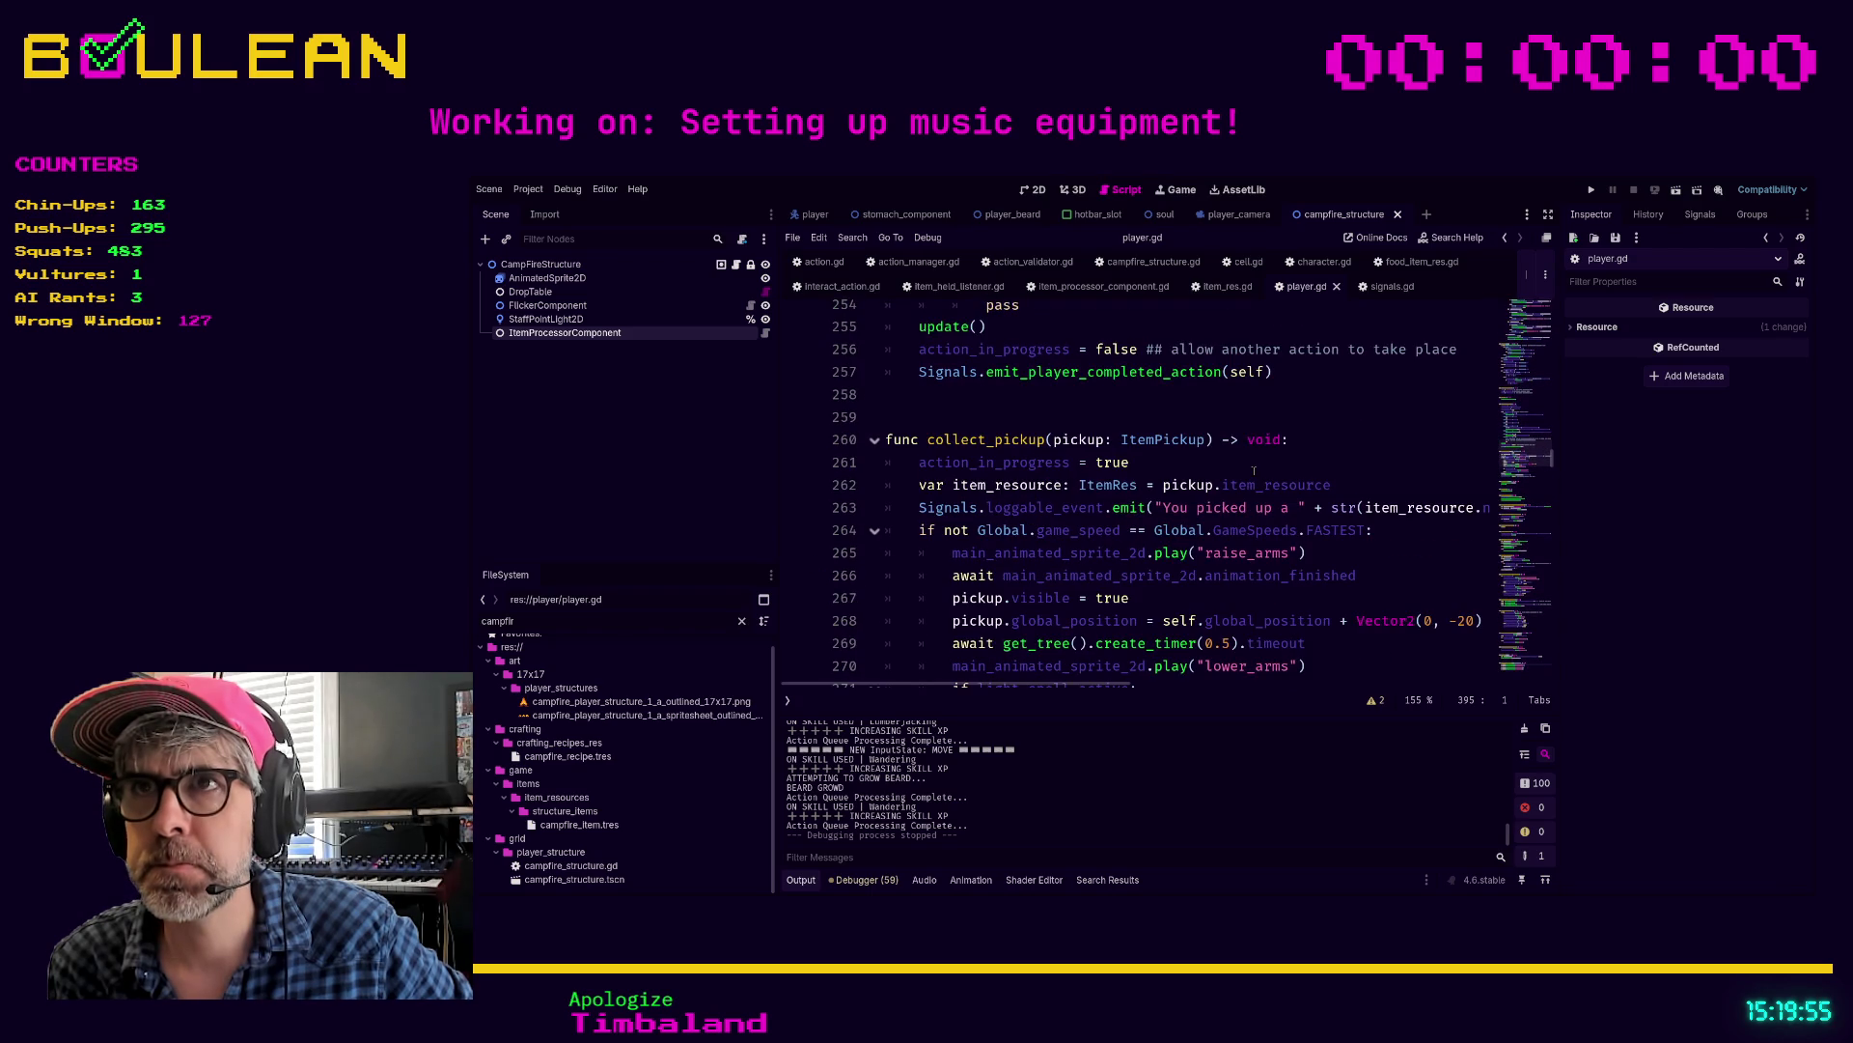
scroll(1254, 470, up, 9)
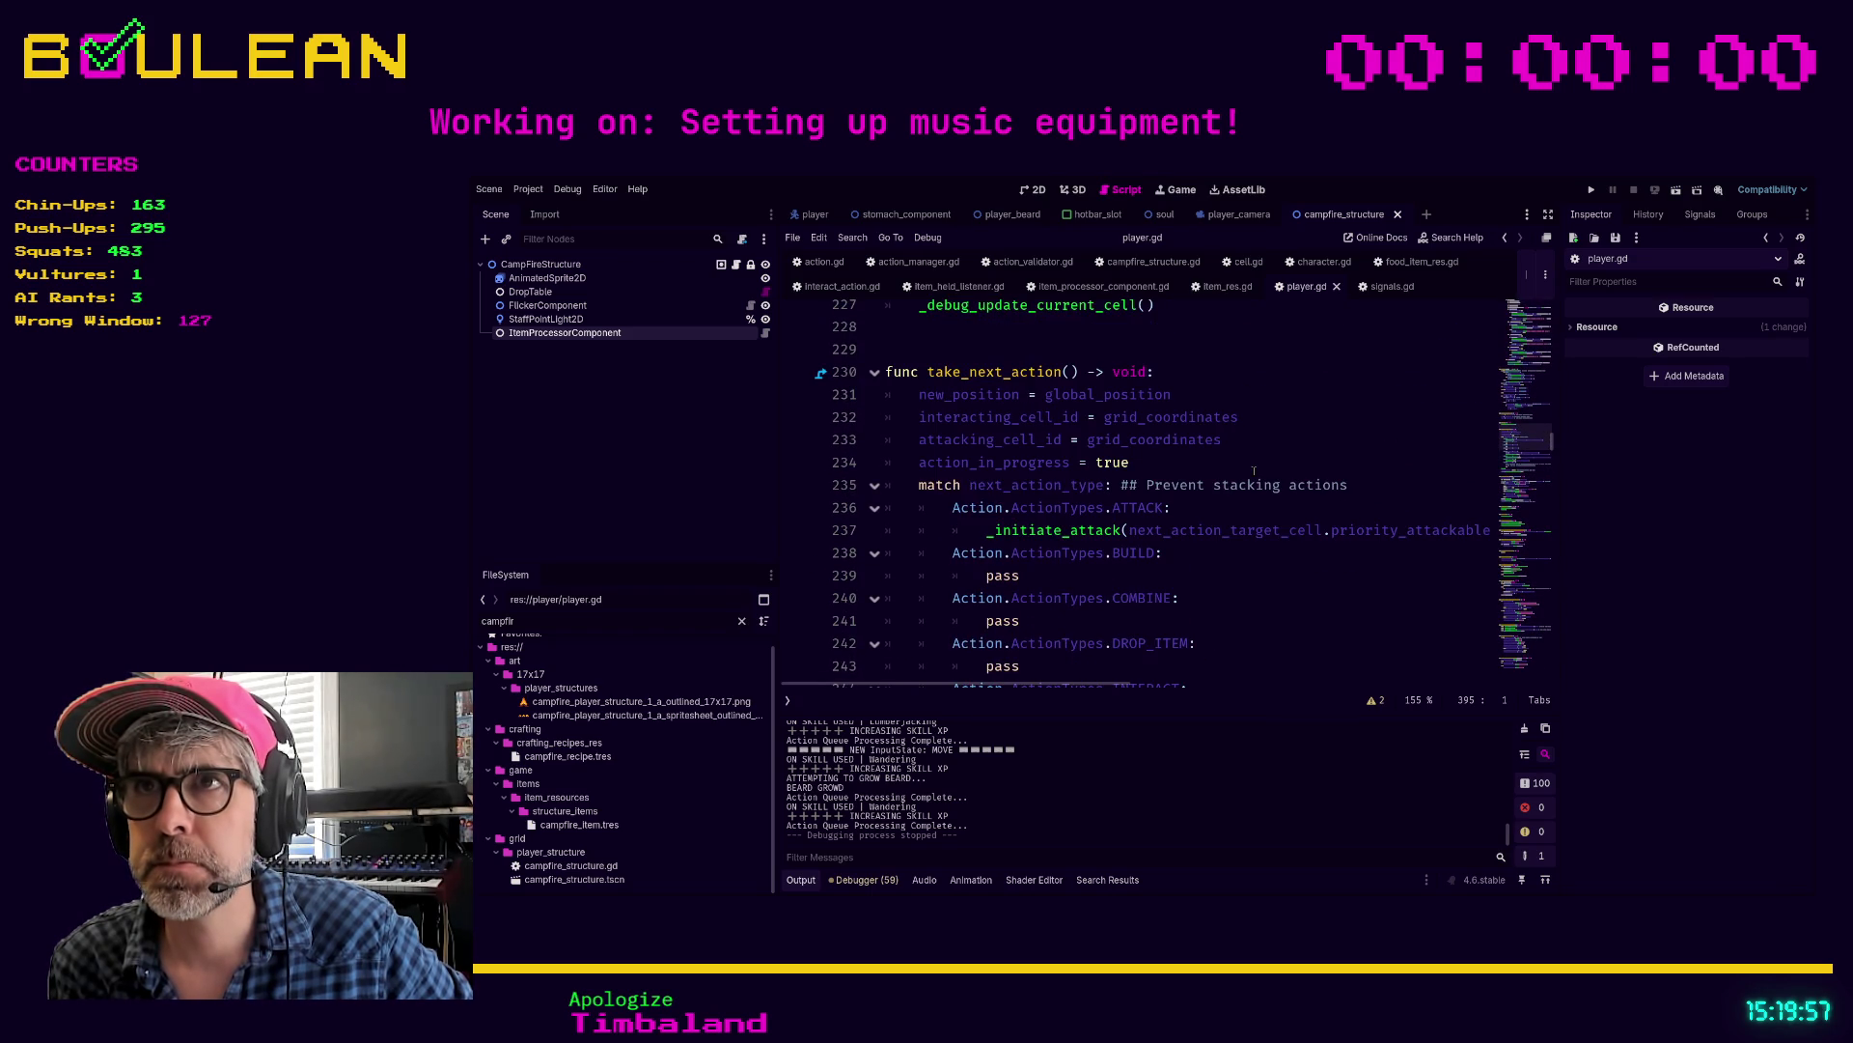
scroll(1254, 470, up, 4)
scroll(1254, 470, down, 6)
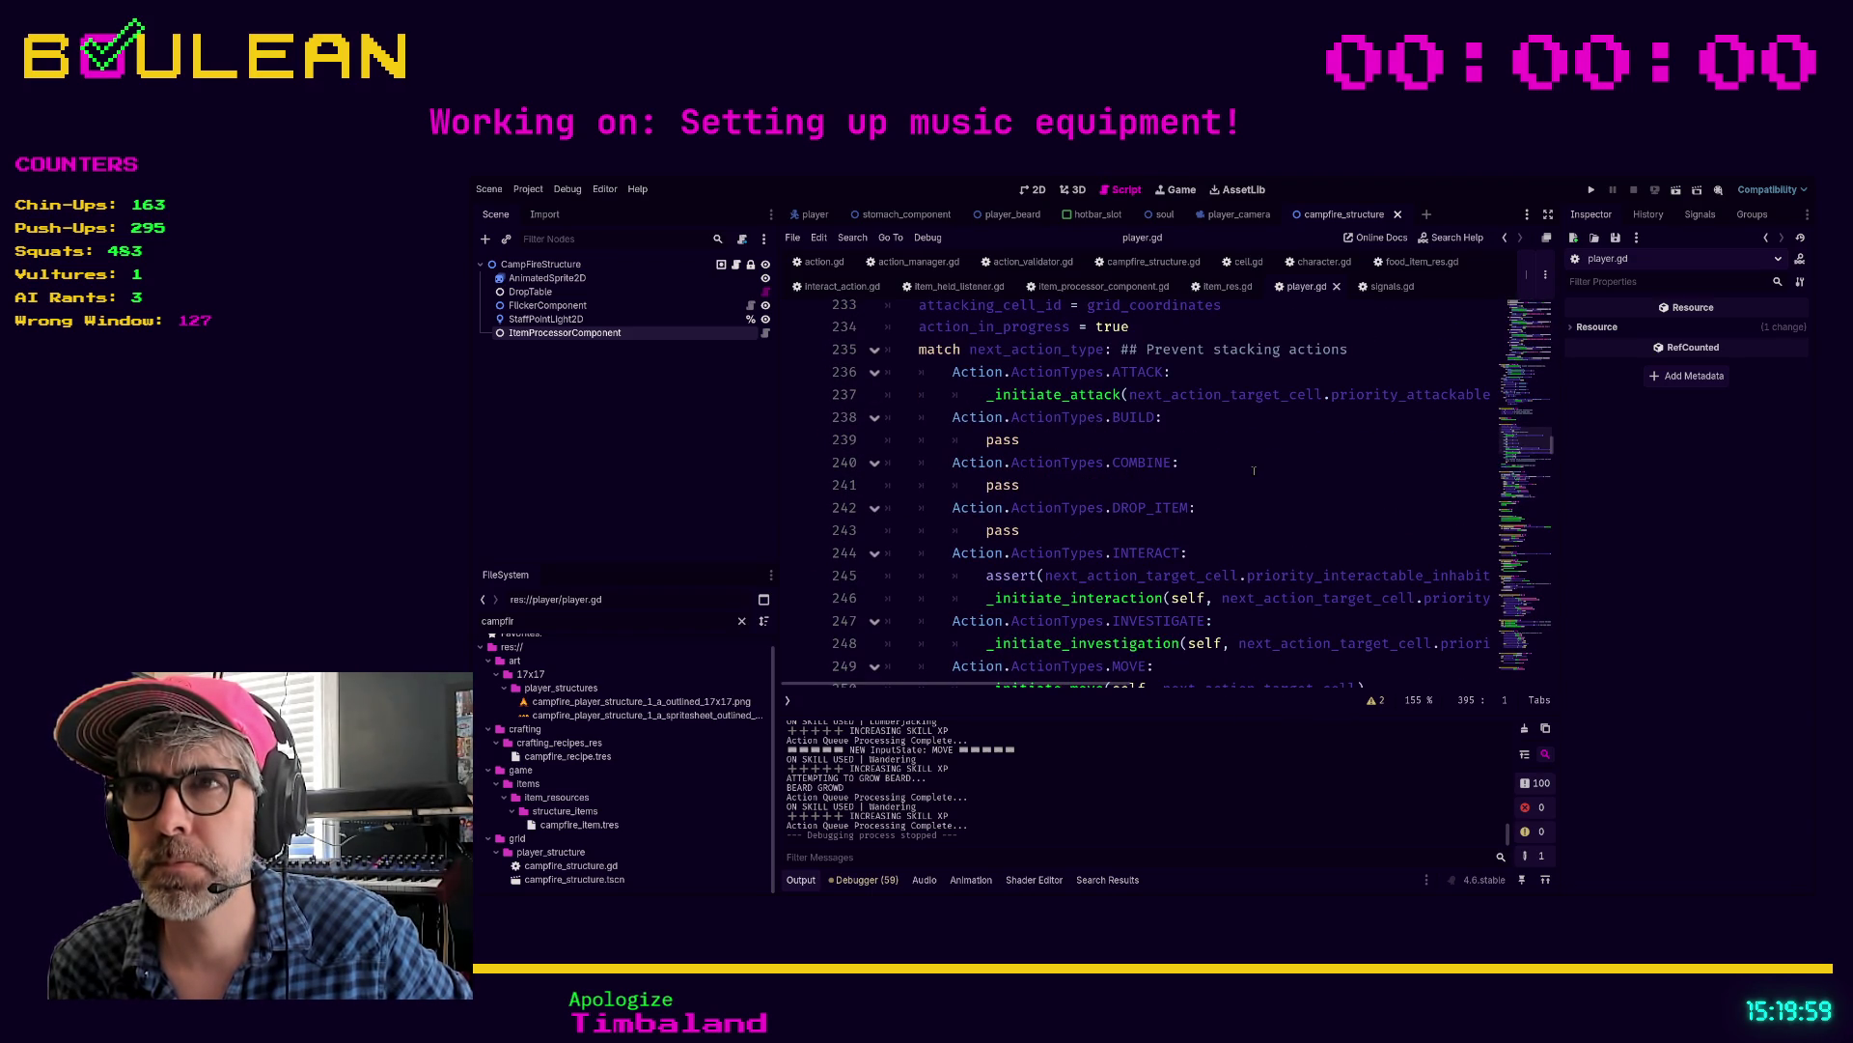
scroll(1218, 471, up, 14)
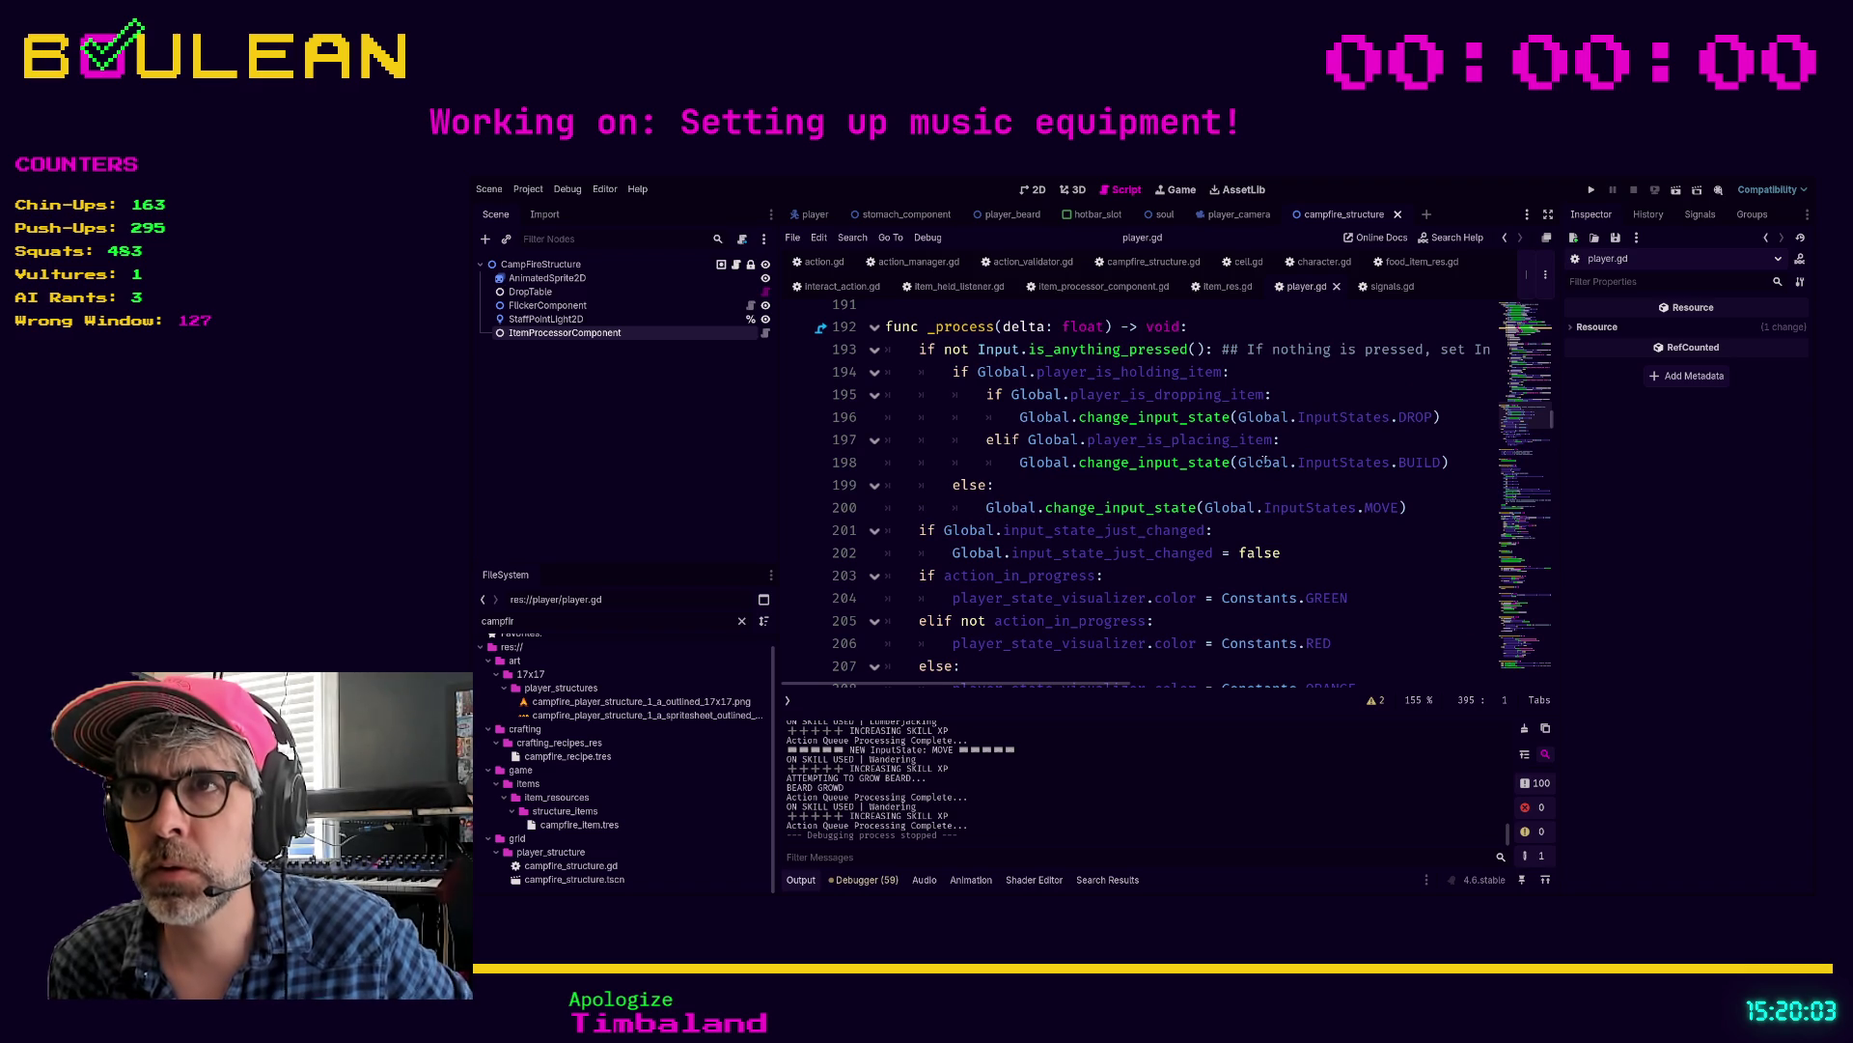
scroll(1255, 473, up, 5)
scroll(1249, 463, up, 6)
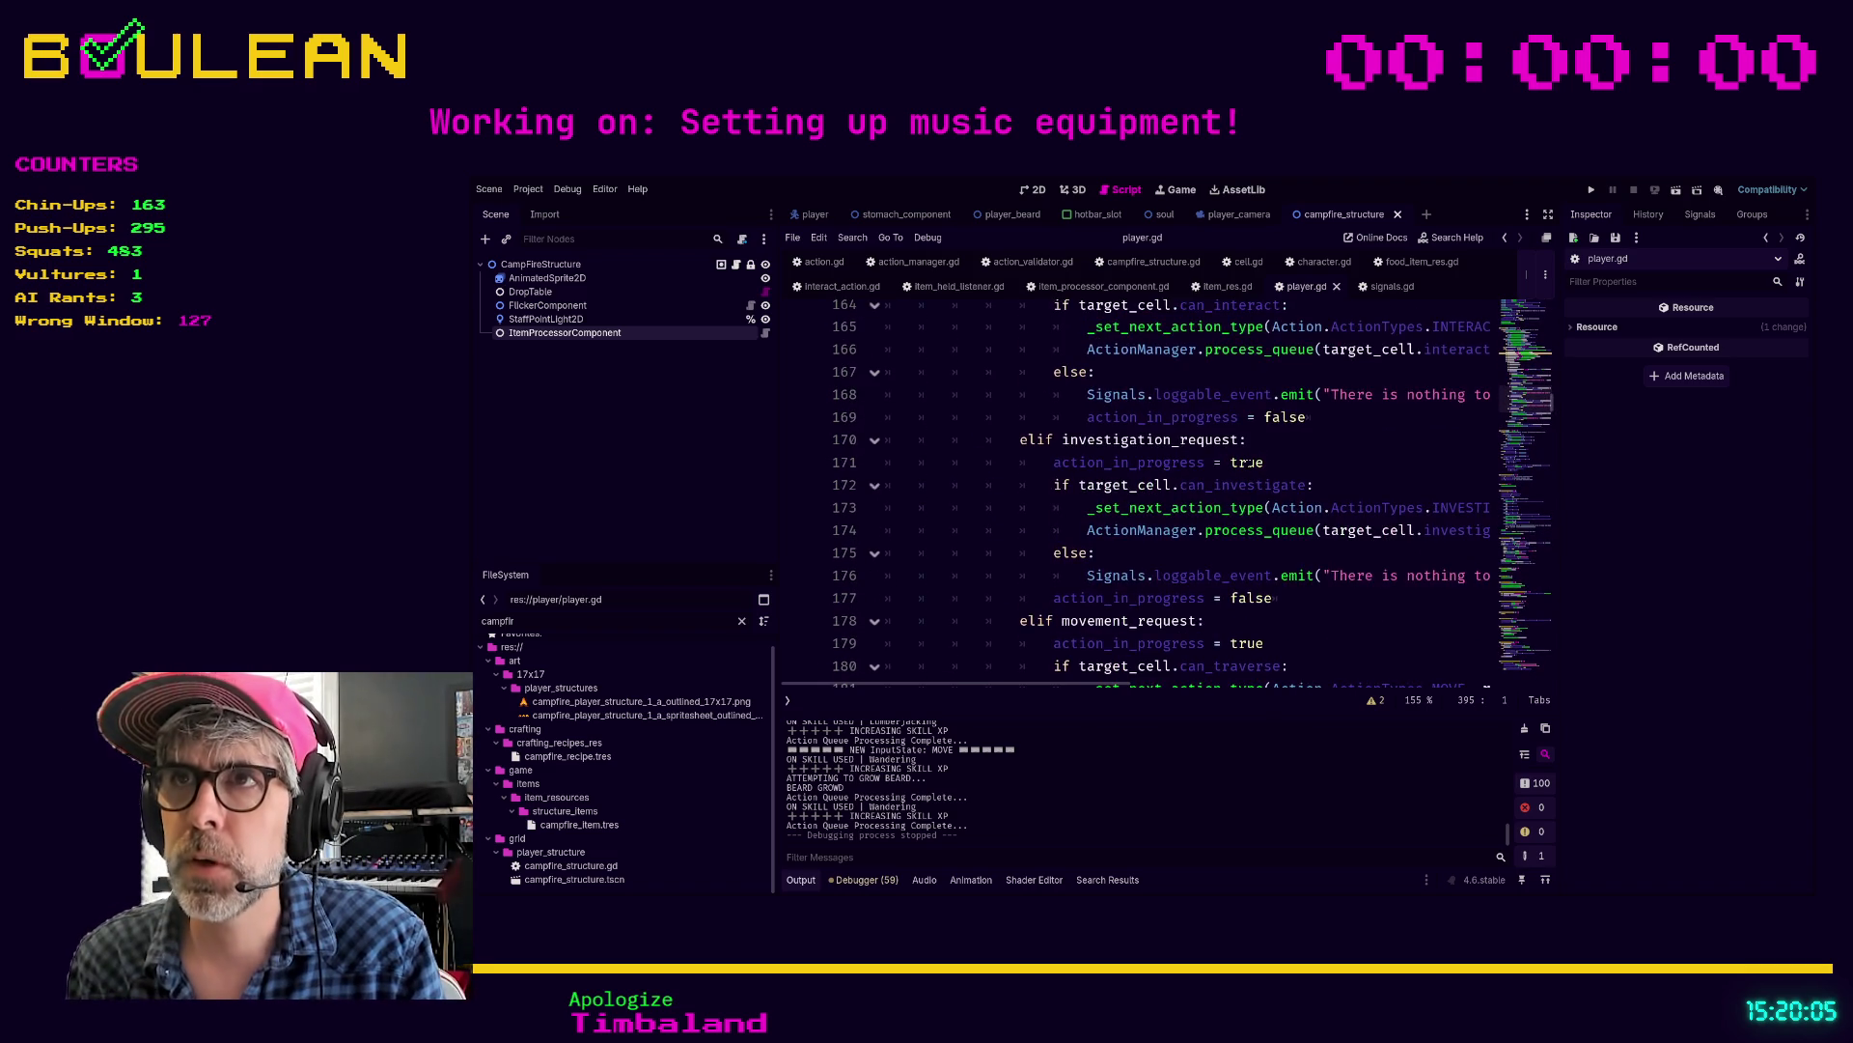
scroll(1249, 463, up, 4)
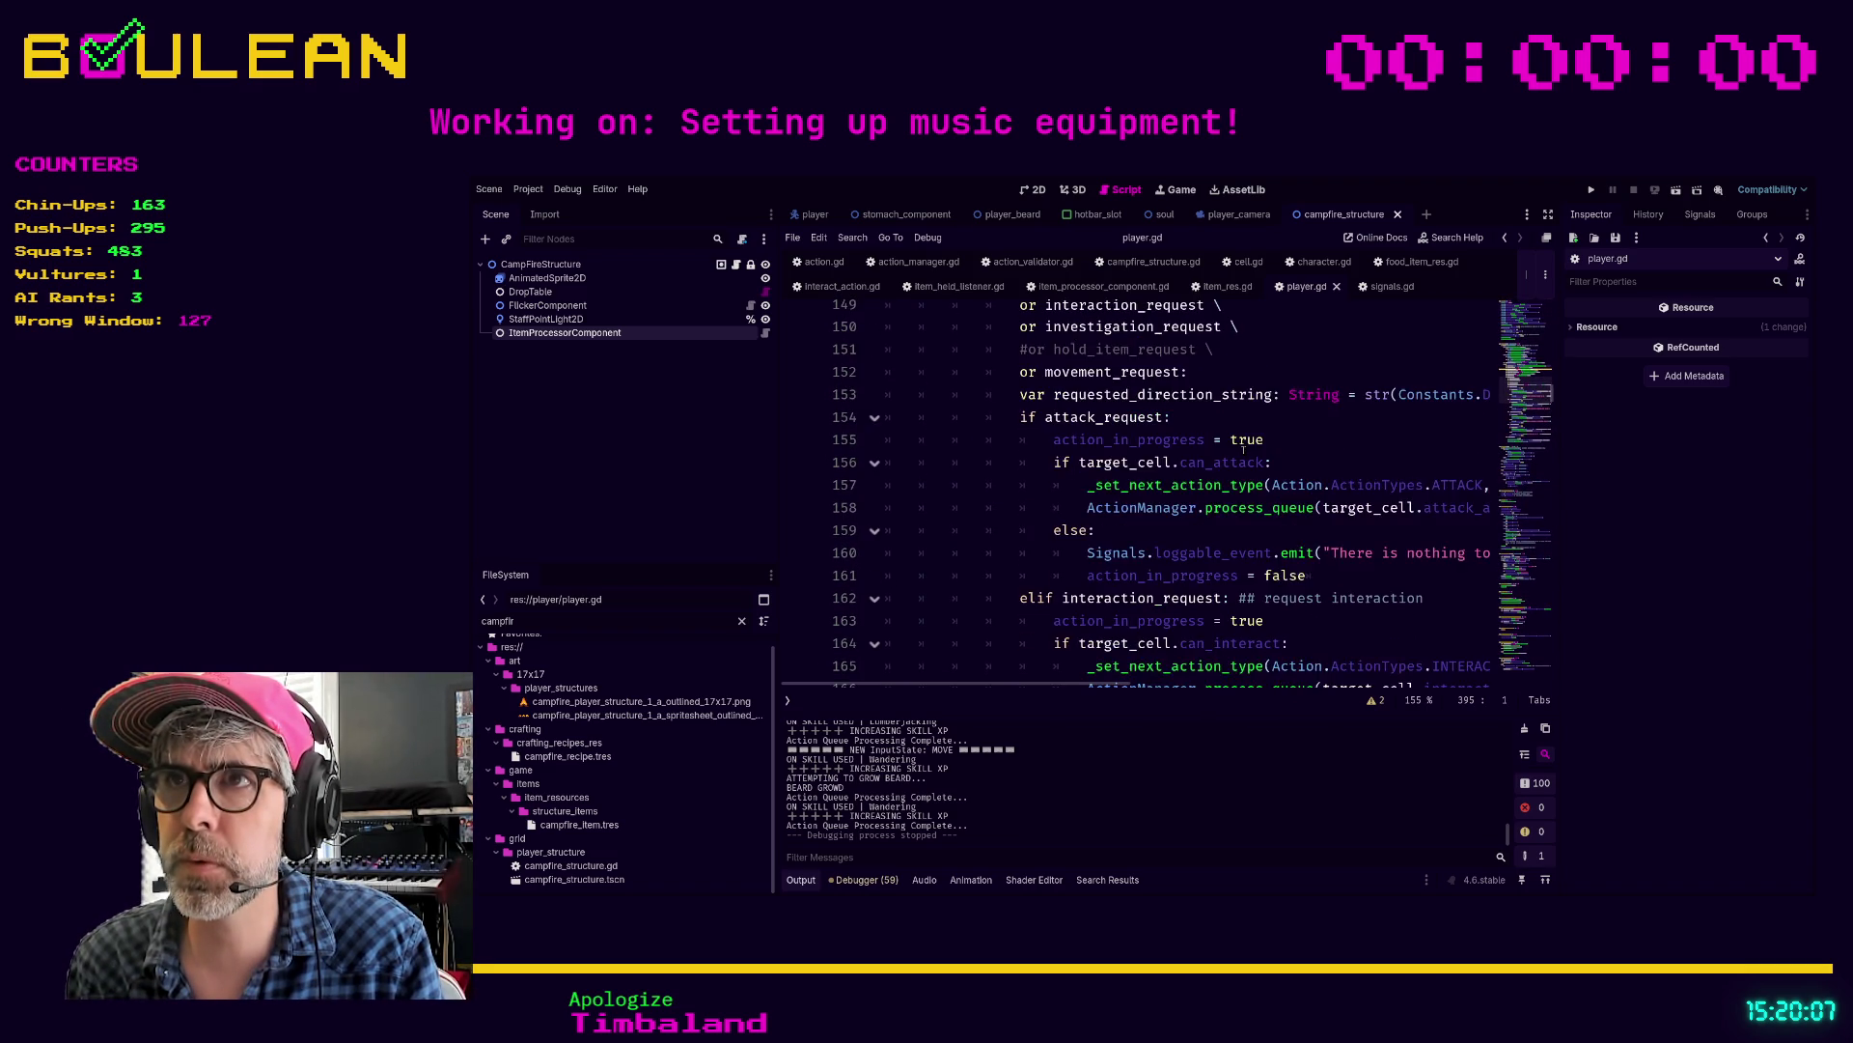
scroll(1103, 394, up, 1)
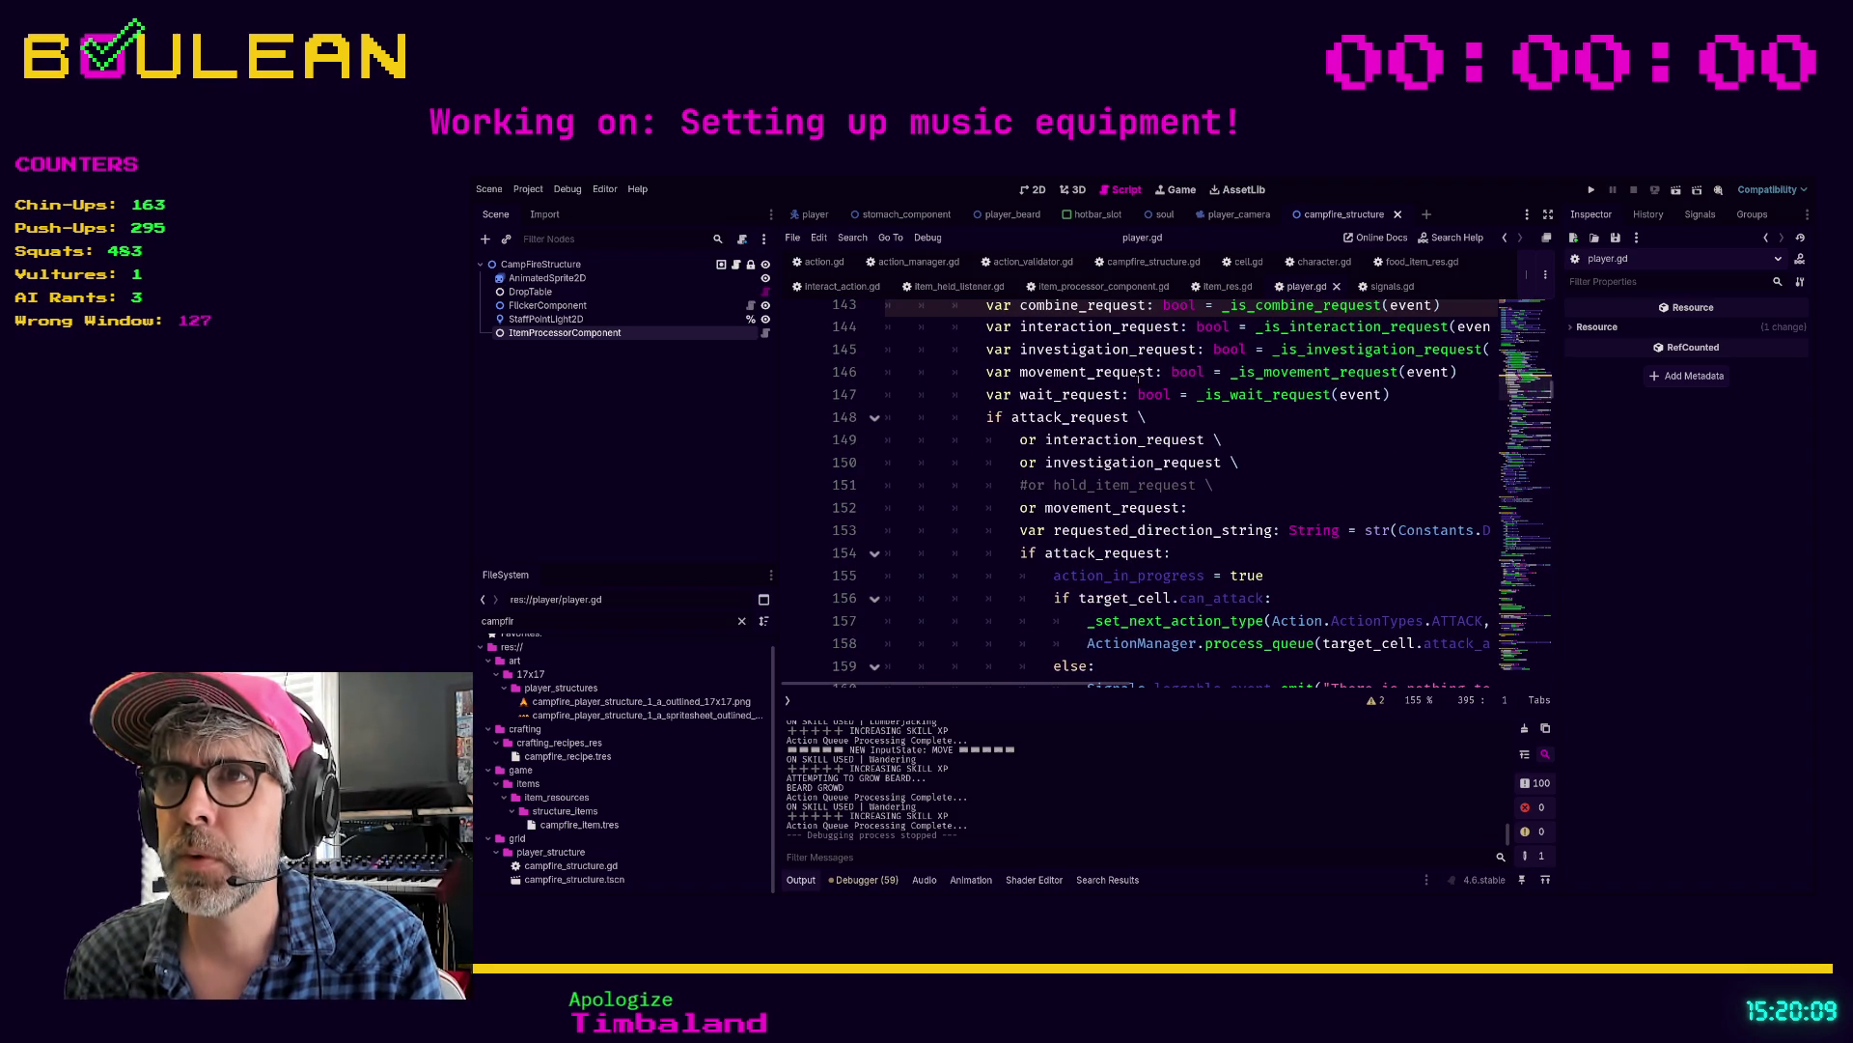
scroll(1175, 442, down, 1)
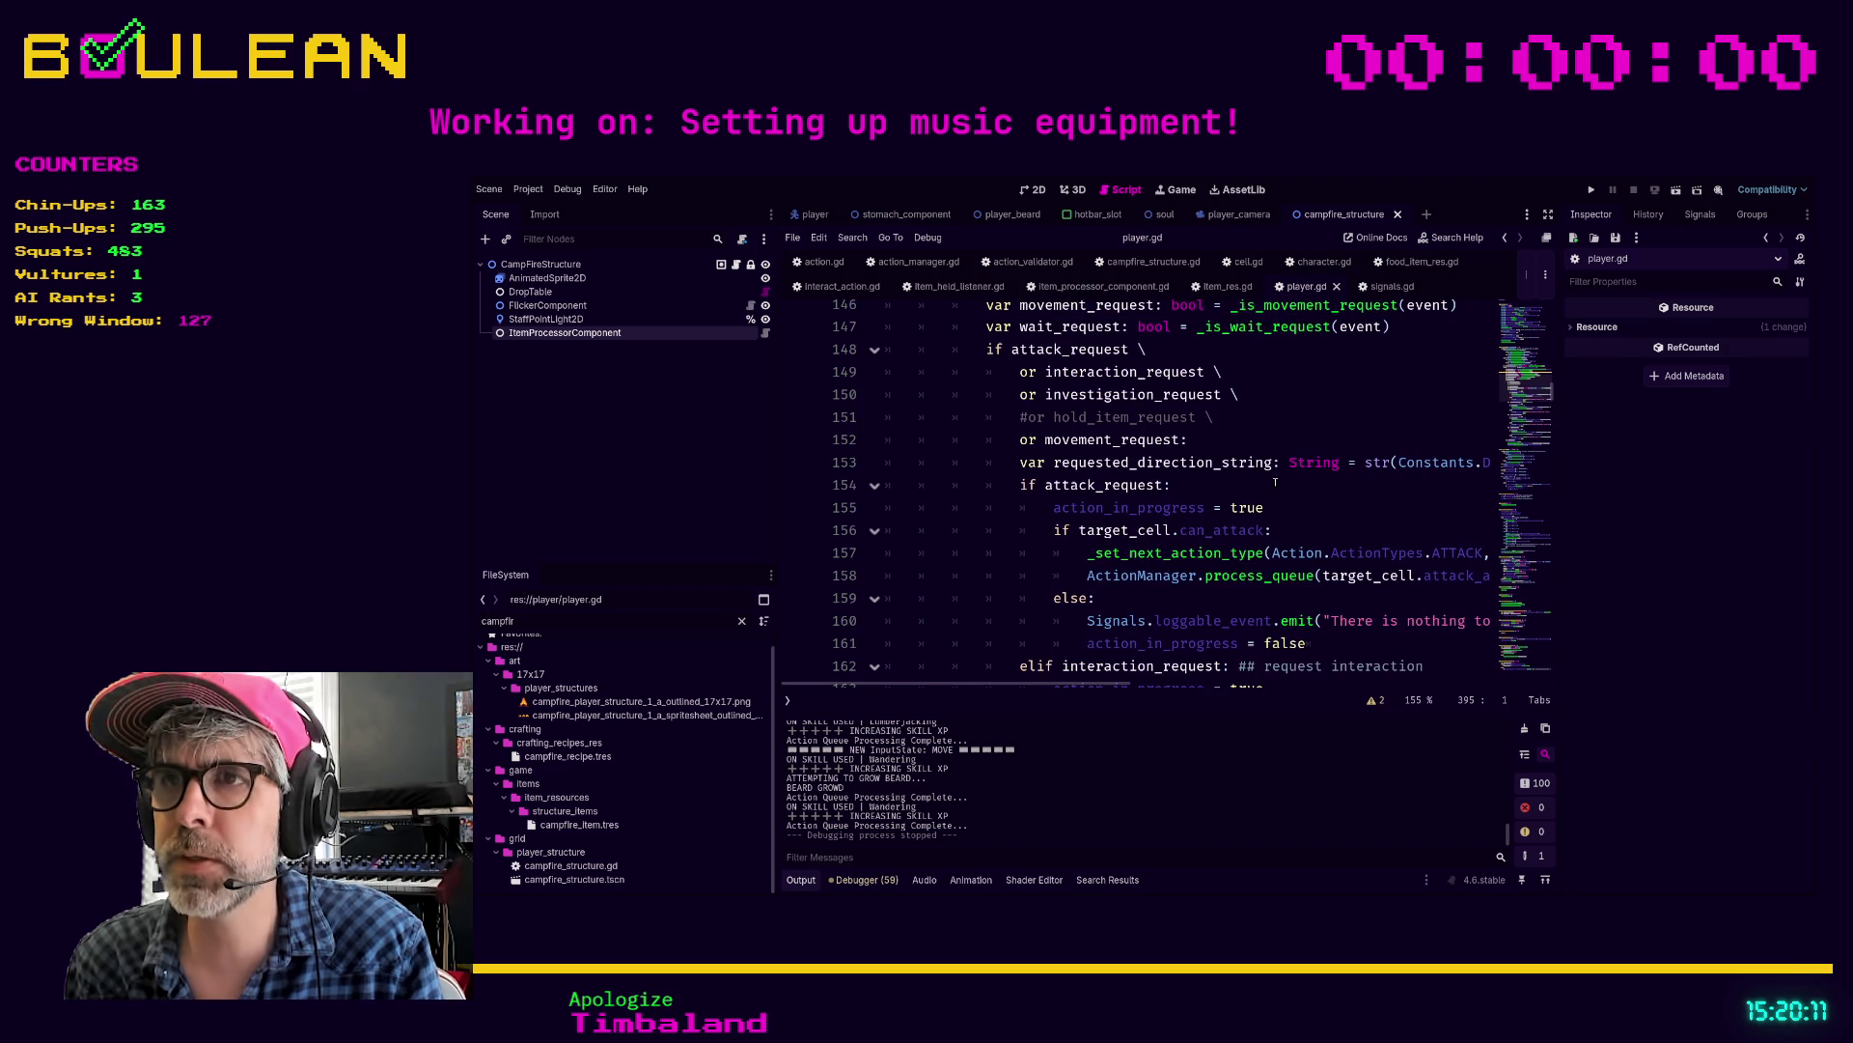
scroll(994, 490, down, 1)
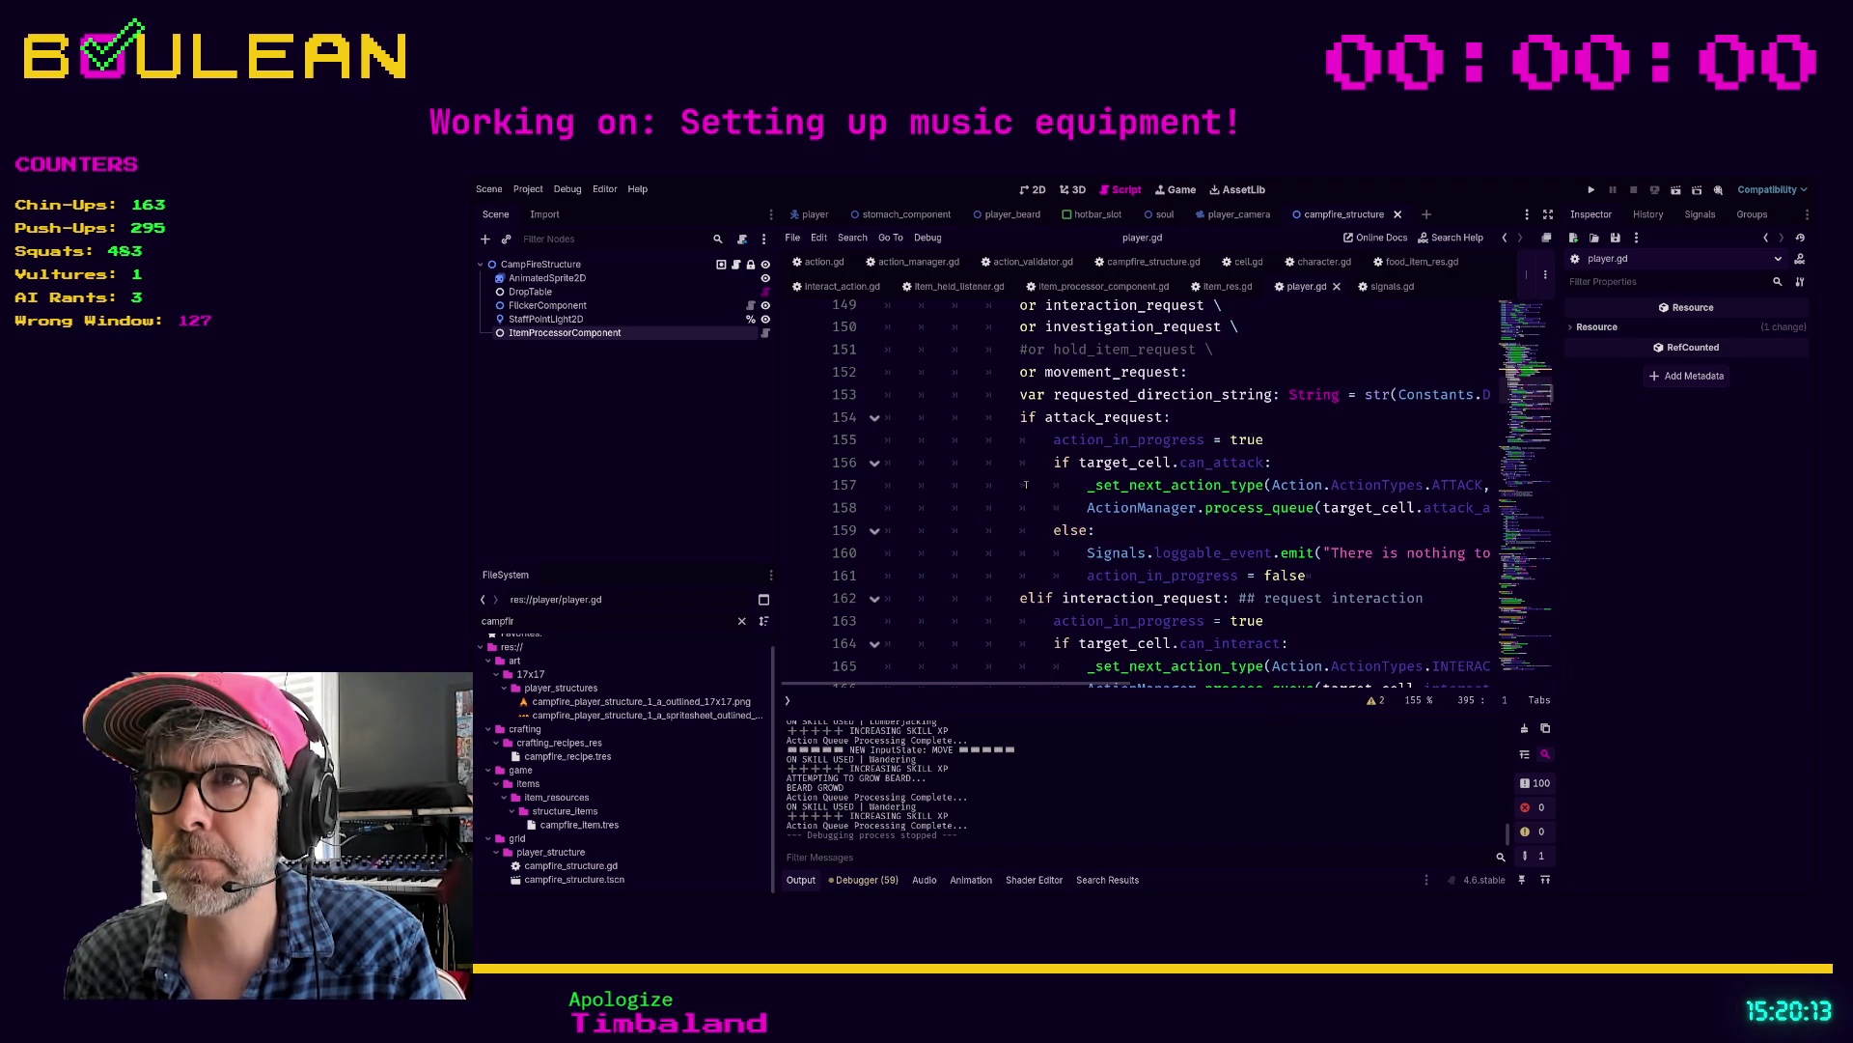
click(1021, 598)
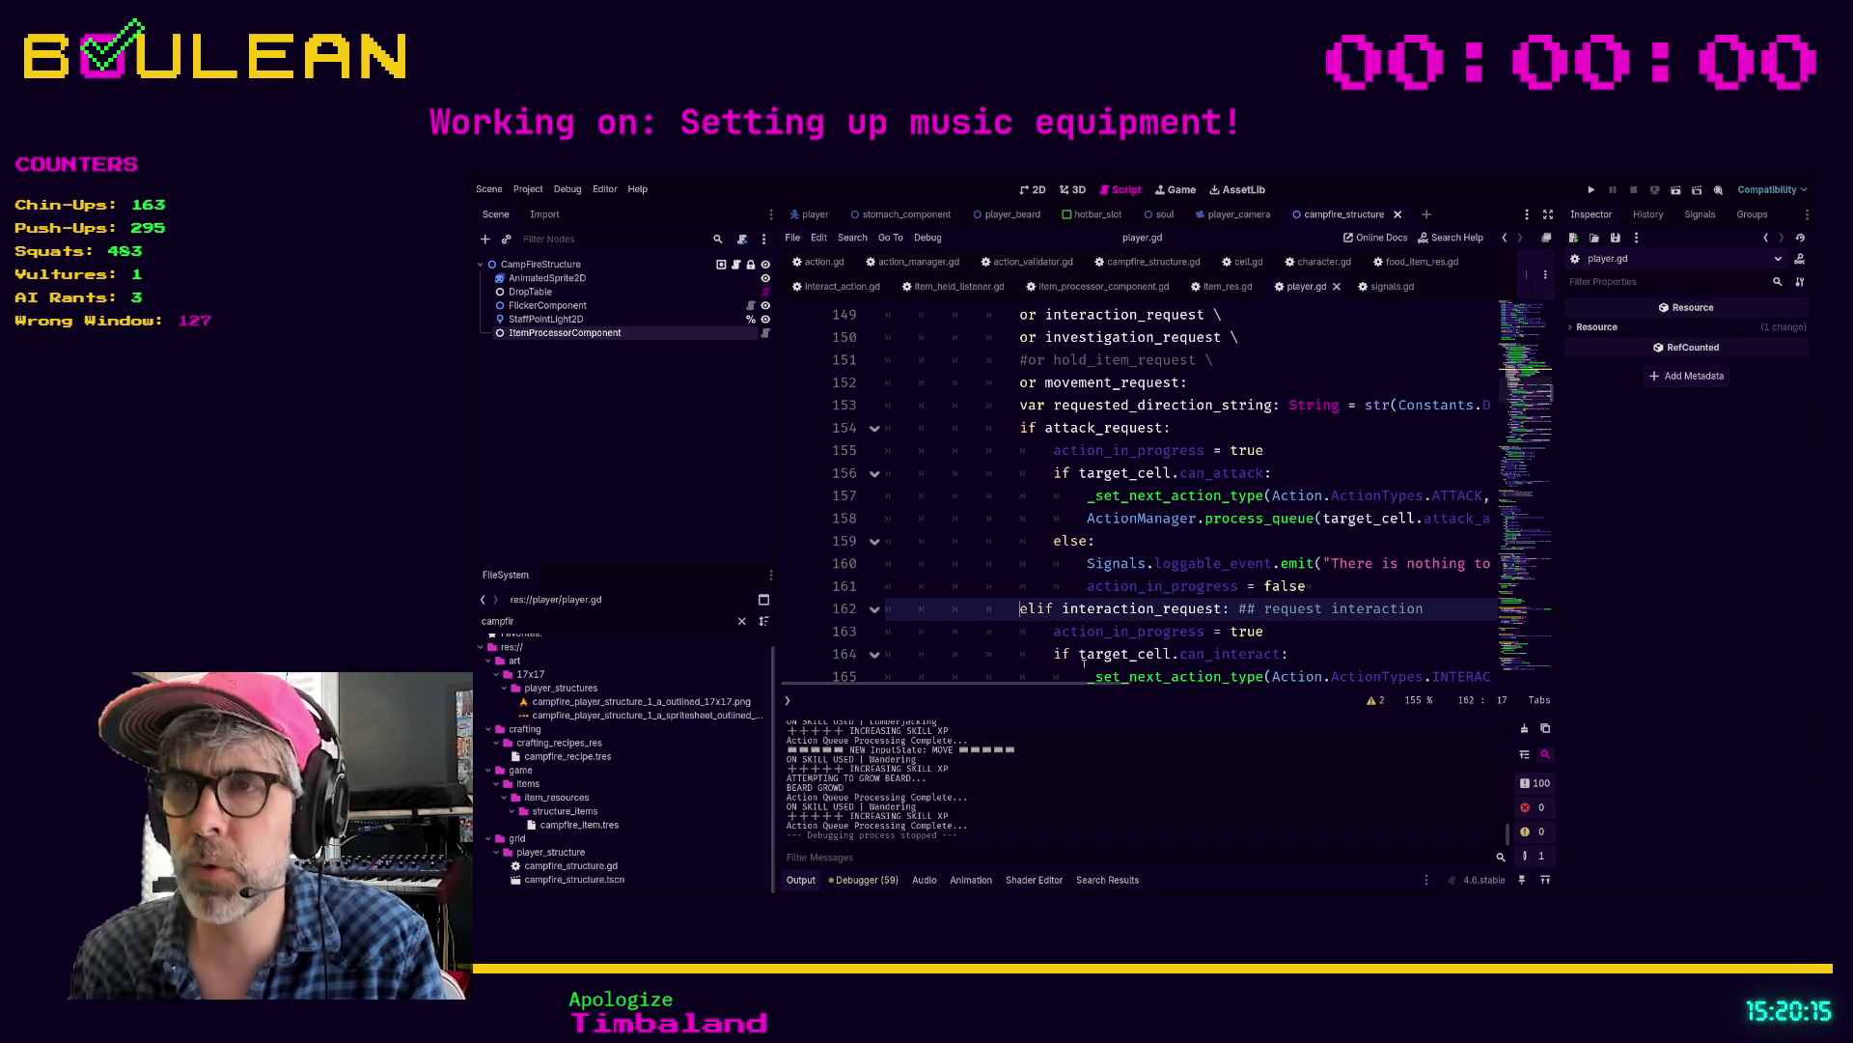
Step: Add an 'elif combine_request:' branch that sets action_in_progress = true
key(Return)
text(elif combine)
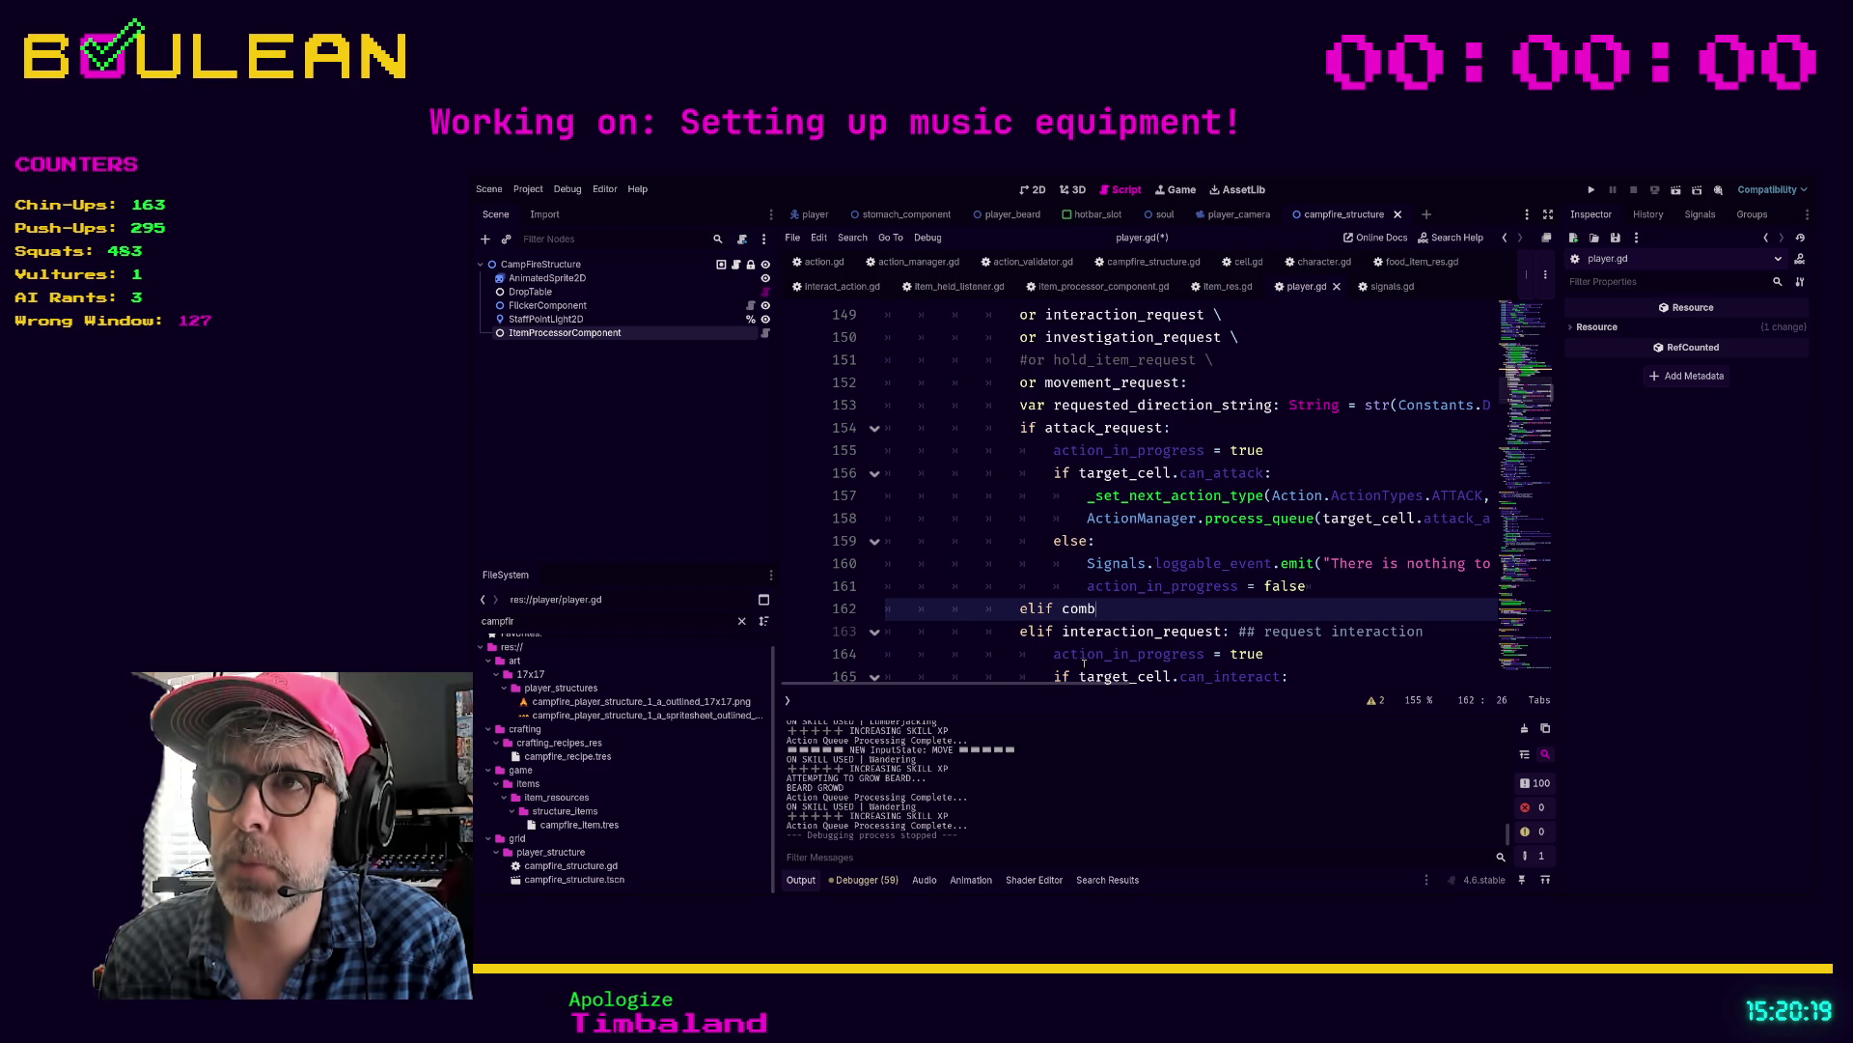
key(Return)
text(:)
key(Return)
scroll(1014, 552, down, 2)
text(action)
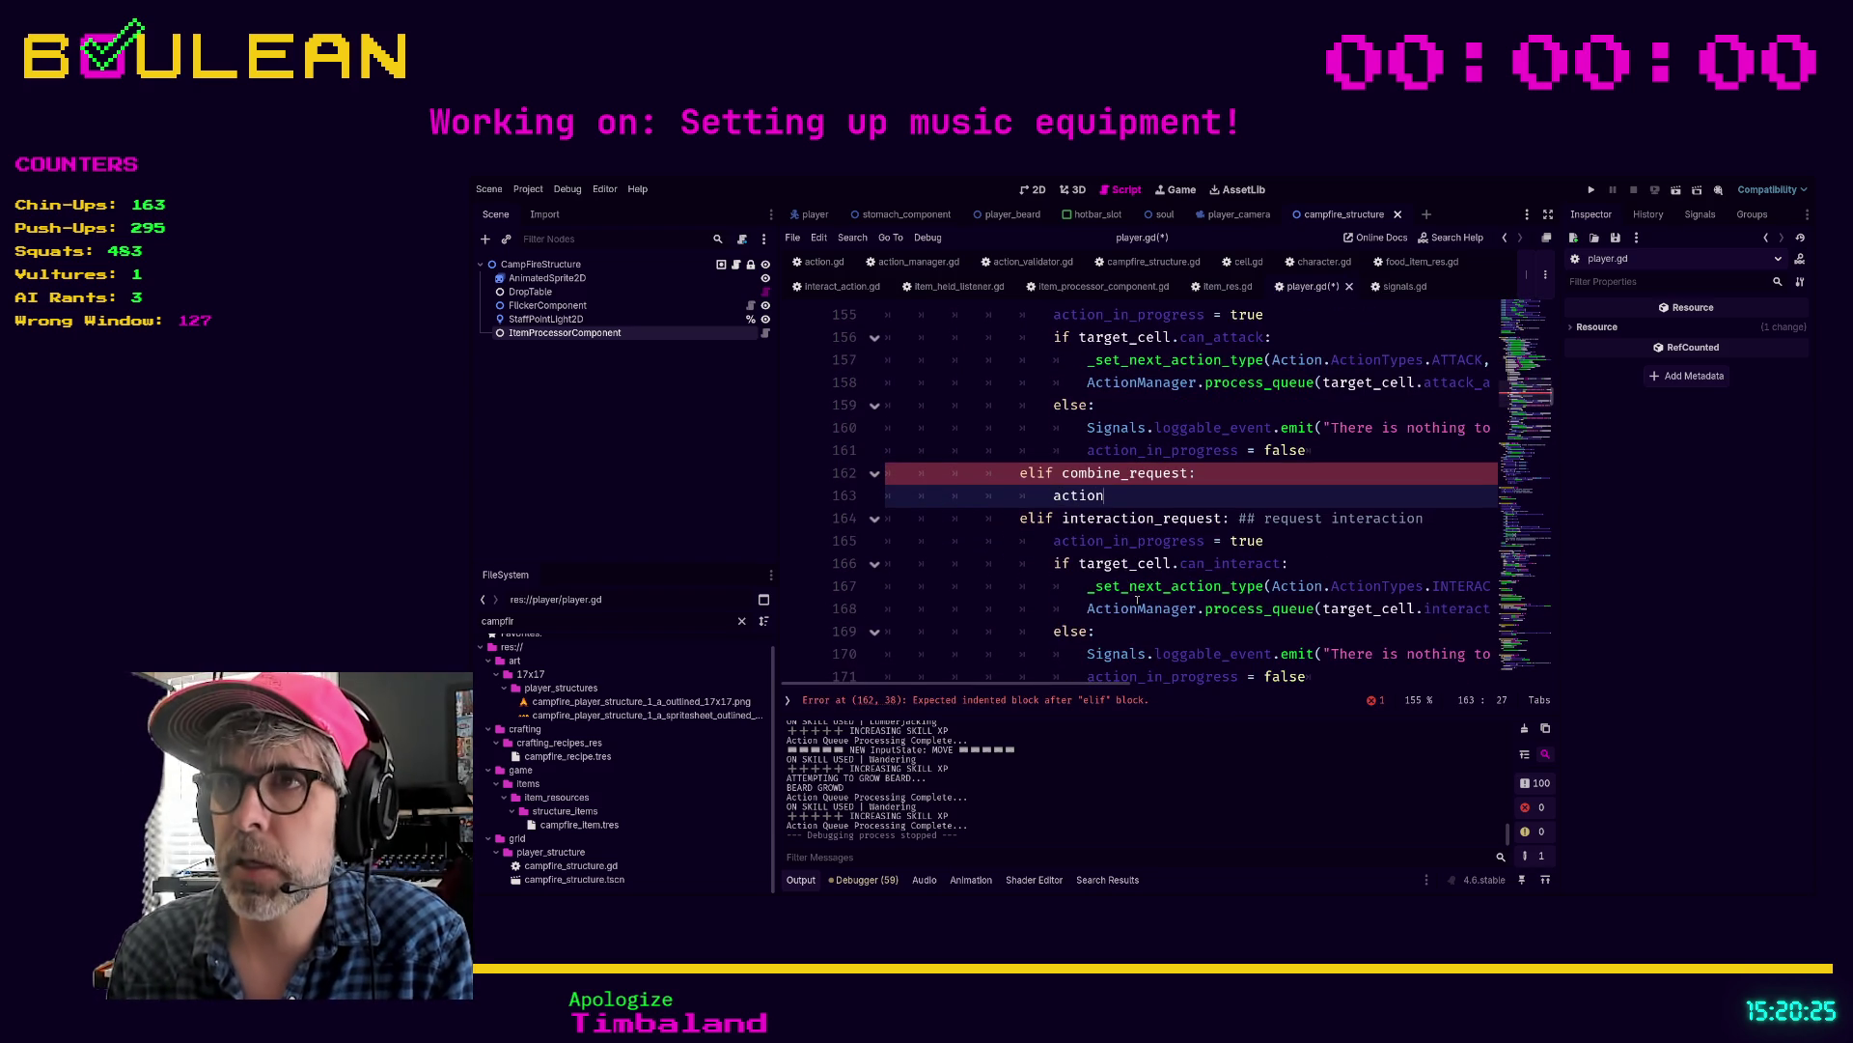
text(_in)
key(Return)
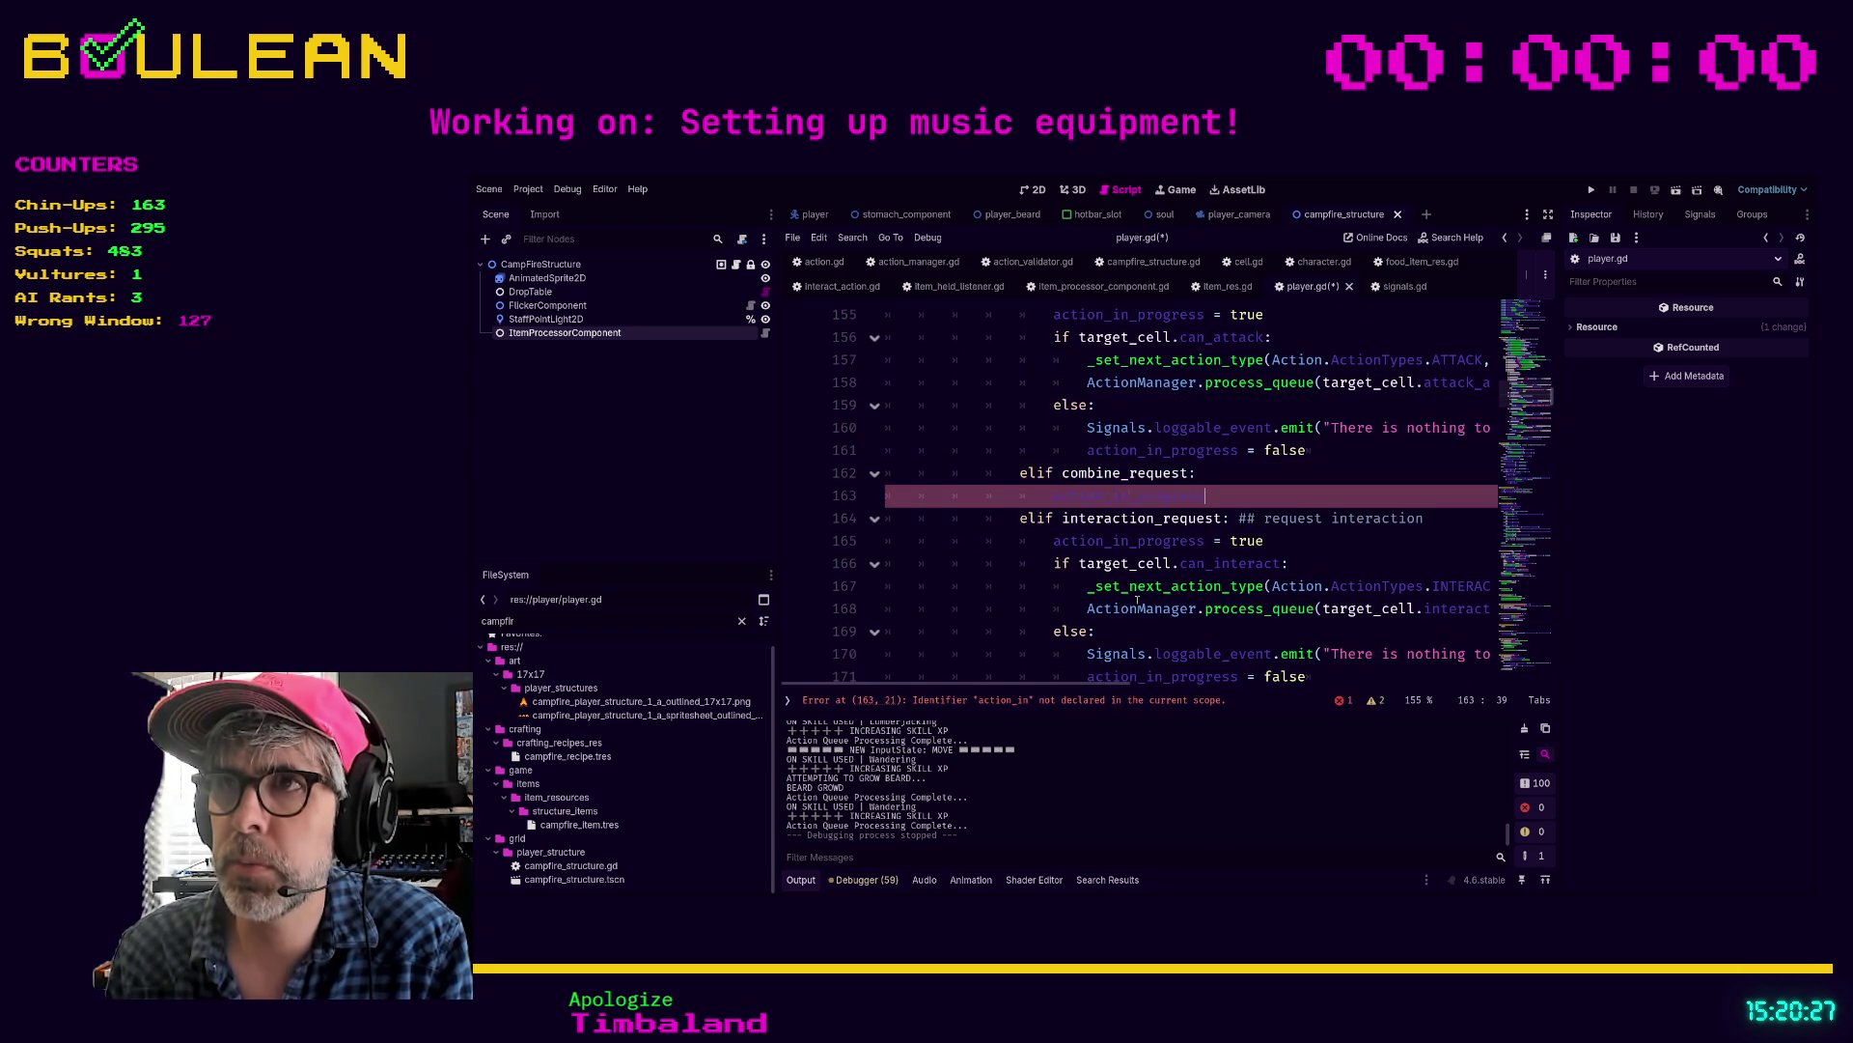
text( = true)
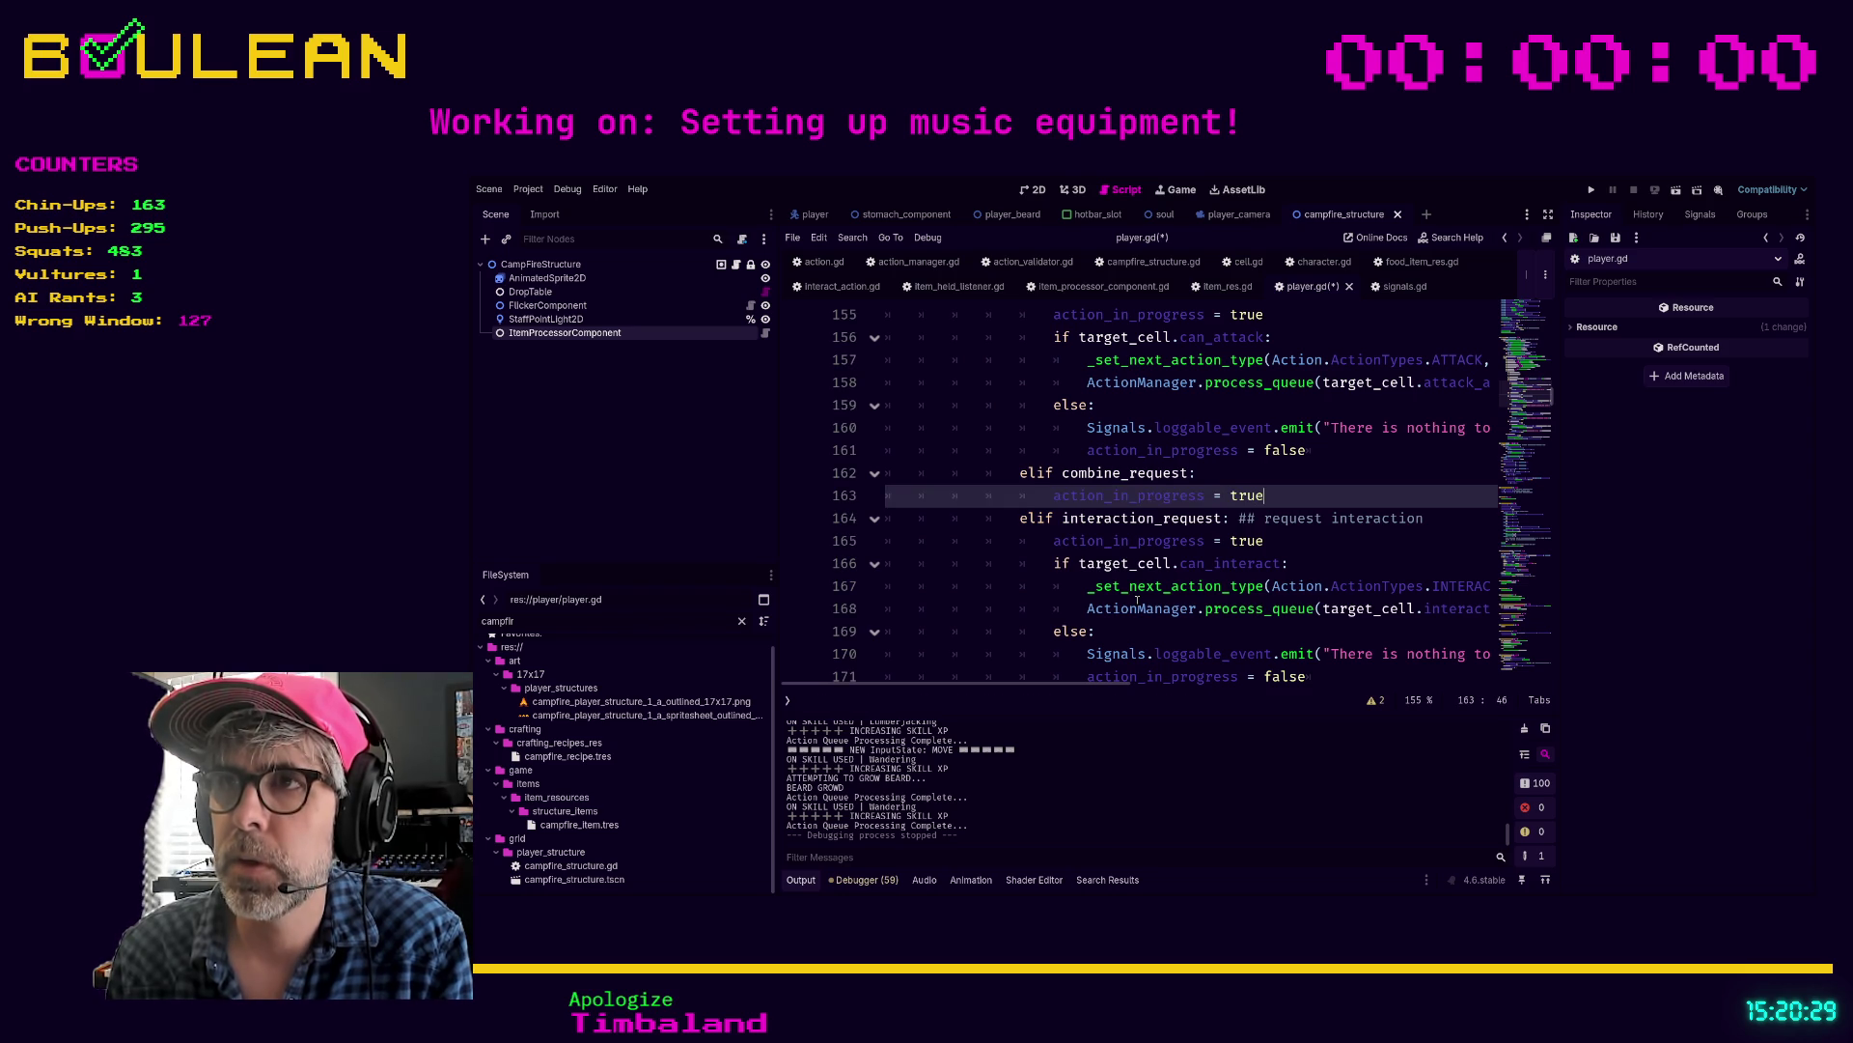
key(Return)
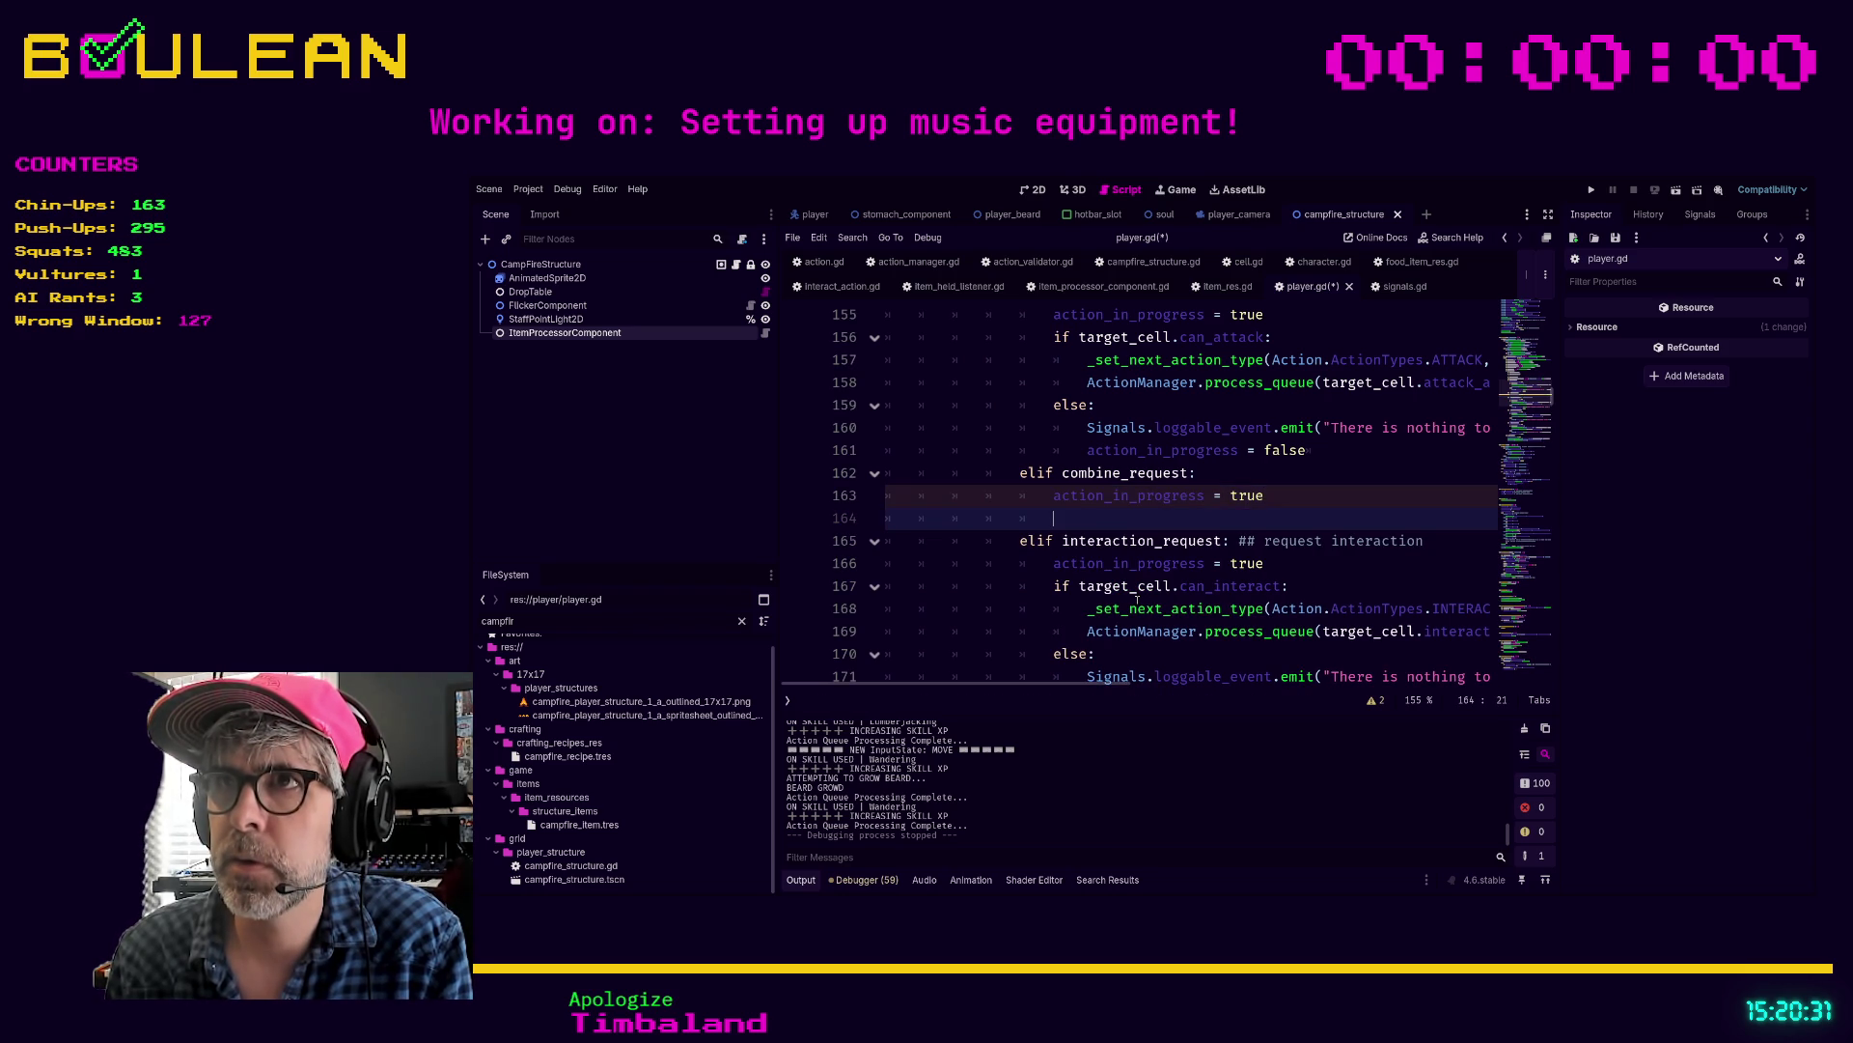
Step: Add an 'if target_cell.priority_combine_inhabitant:' check inside the combine branch
text(if target_cell.)
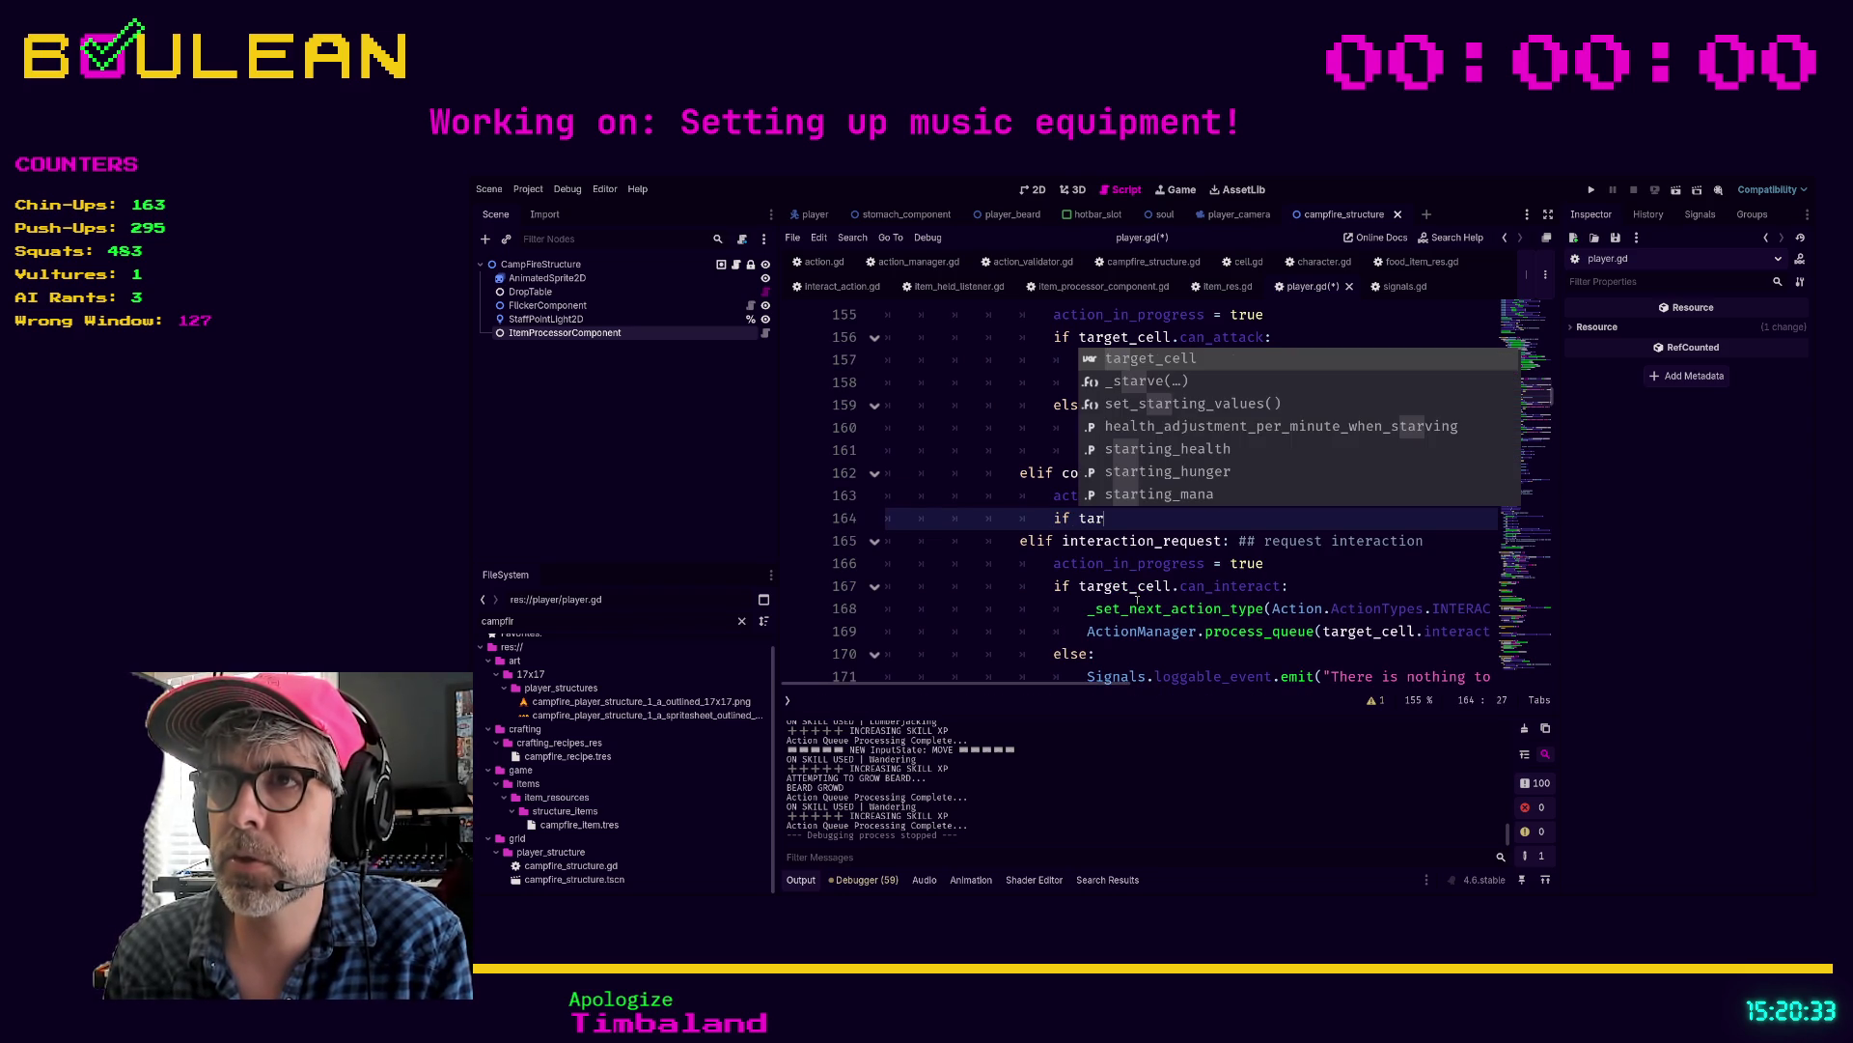
text(prio)
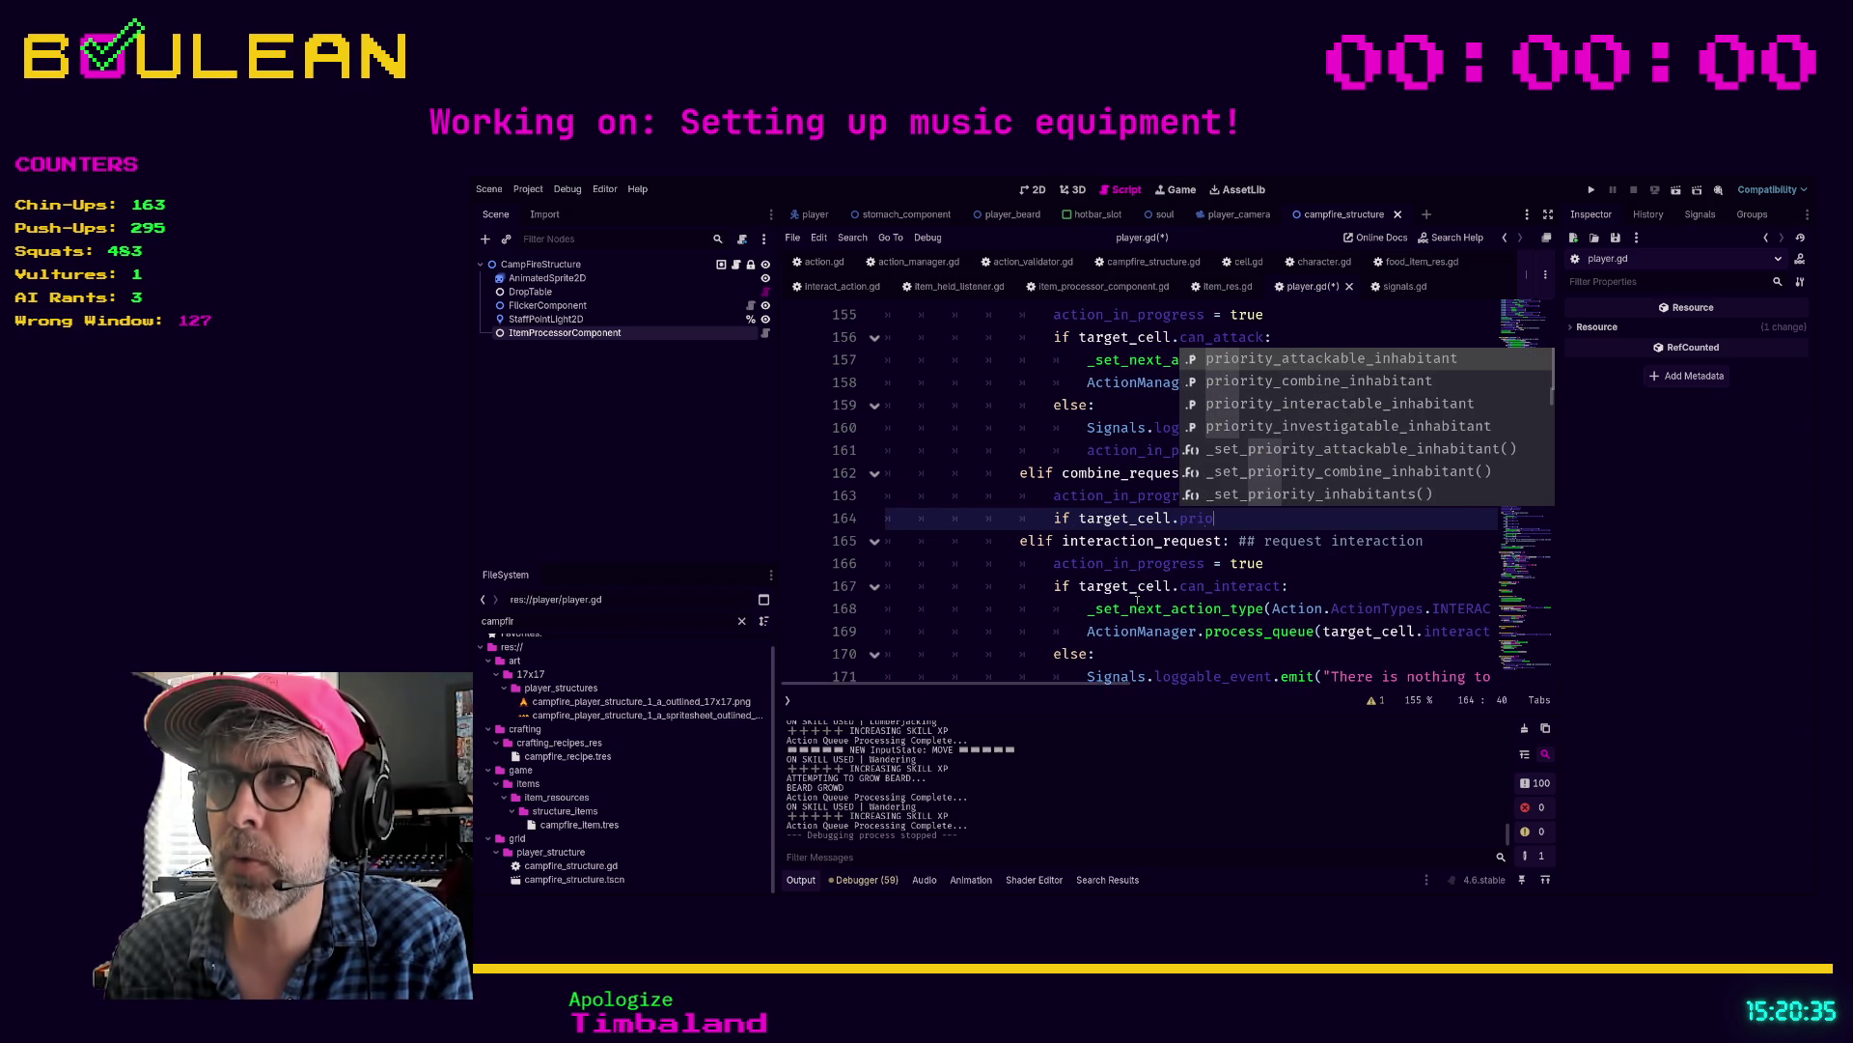
key(Down)
key(Return)
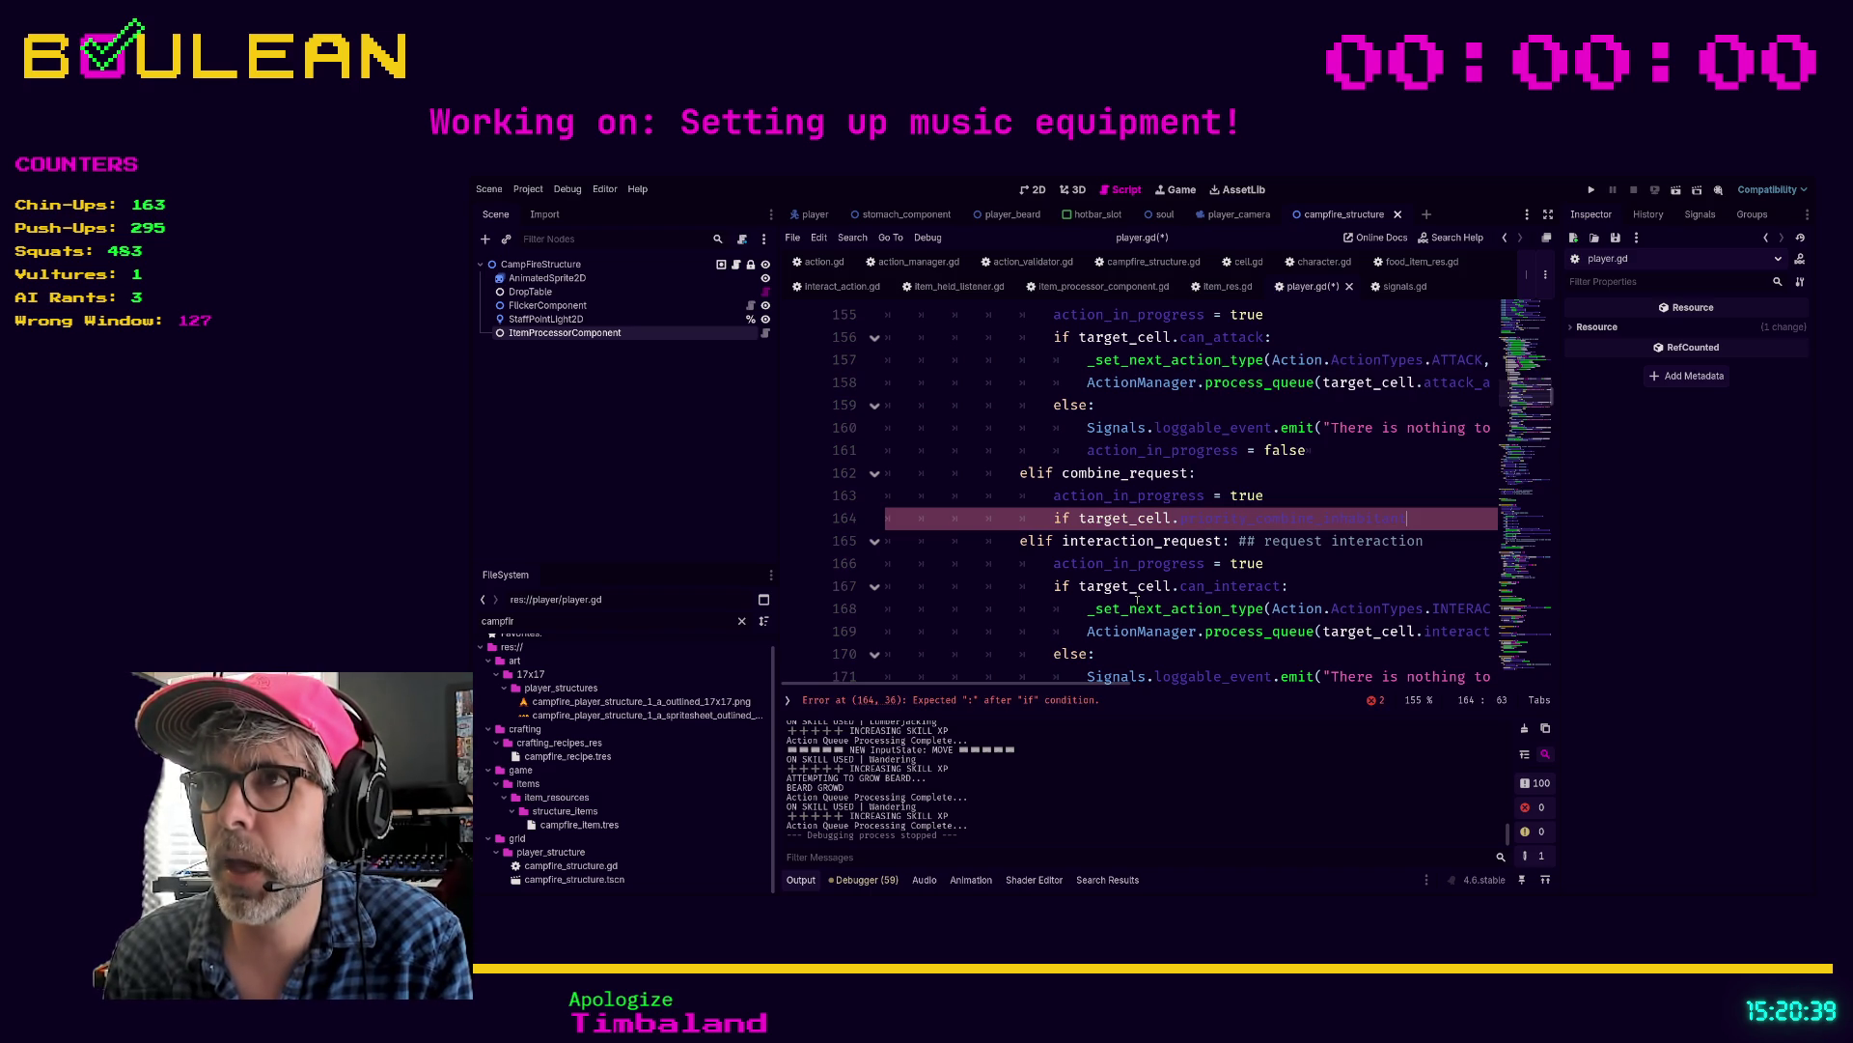
text(:)
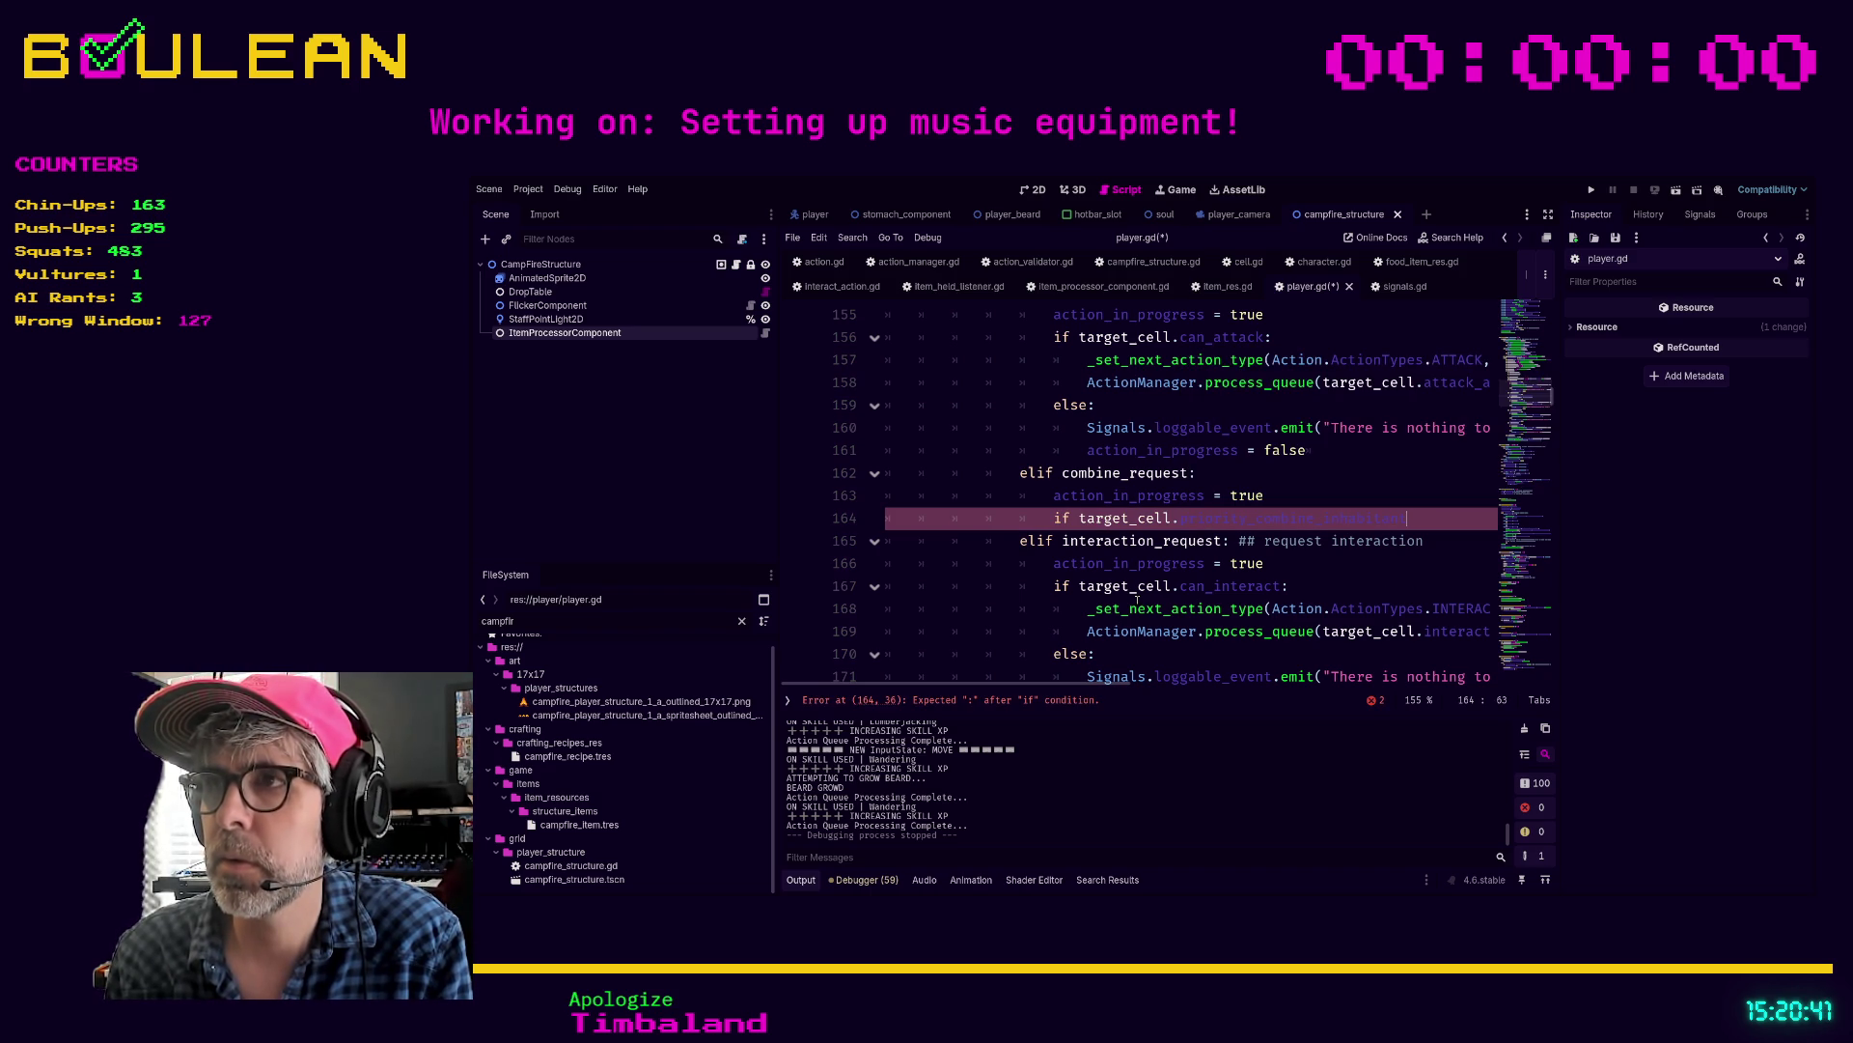
key(Return)
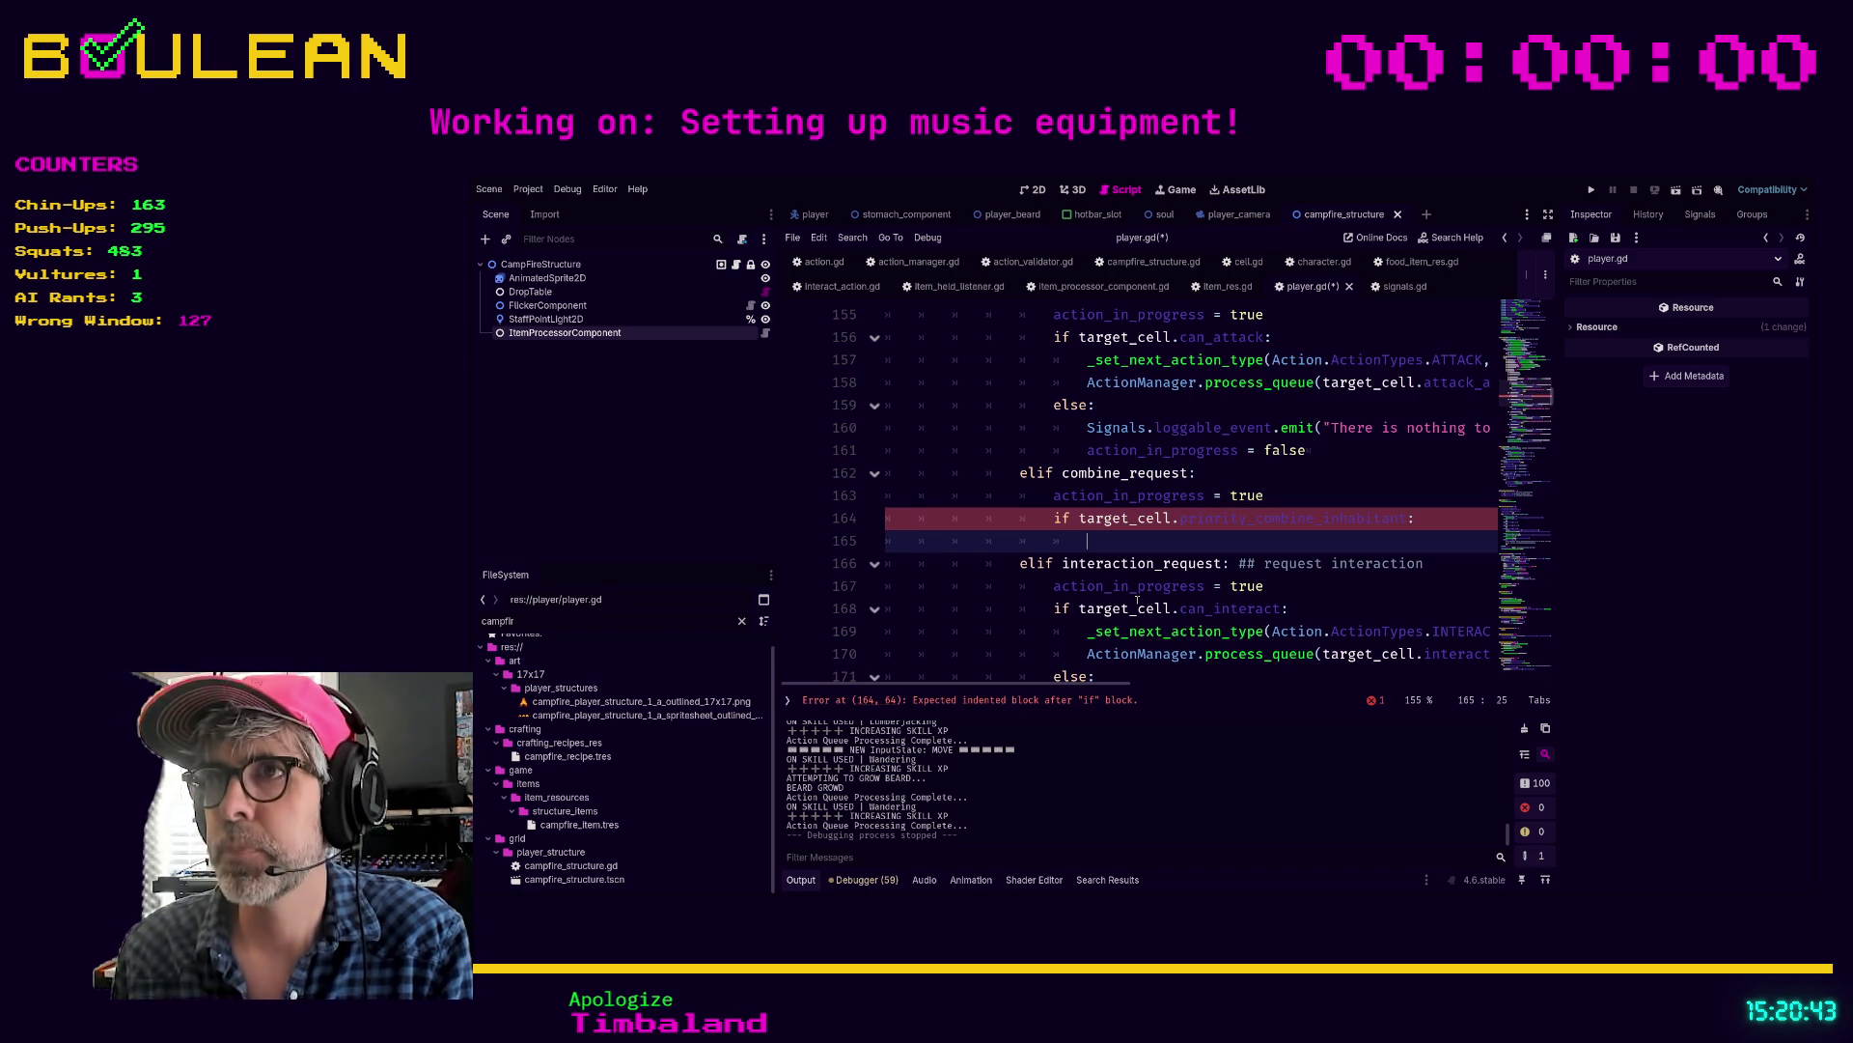
Step: Call _set_next_action_type with Action.ActionTypes.COMBINE in the if body
text(_set_na)
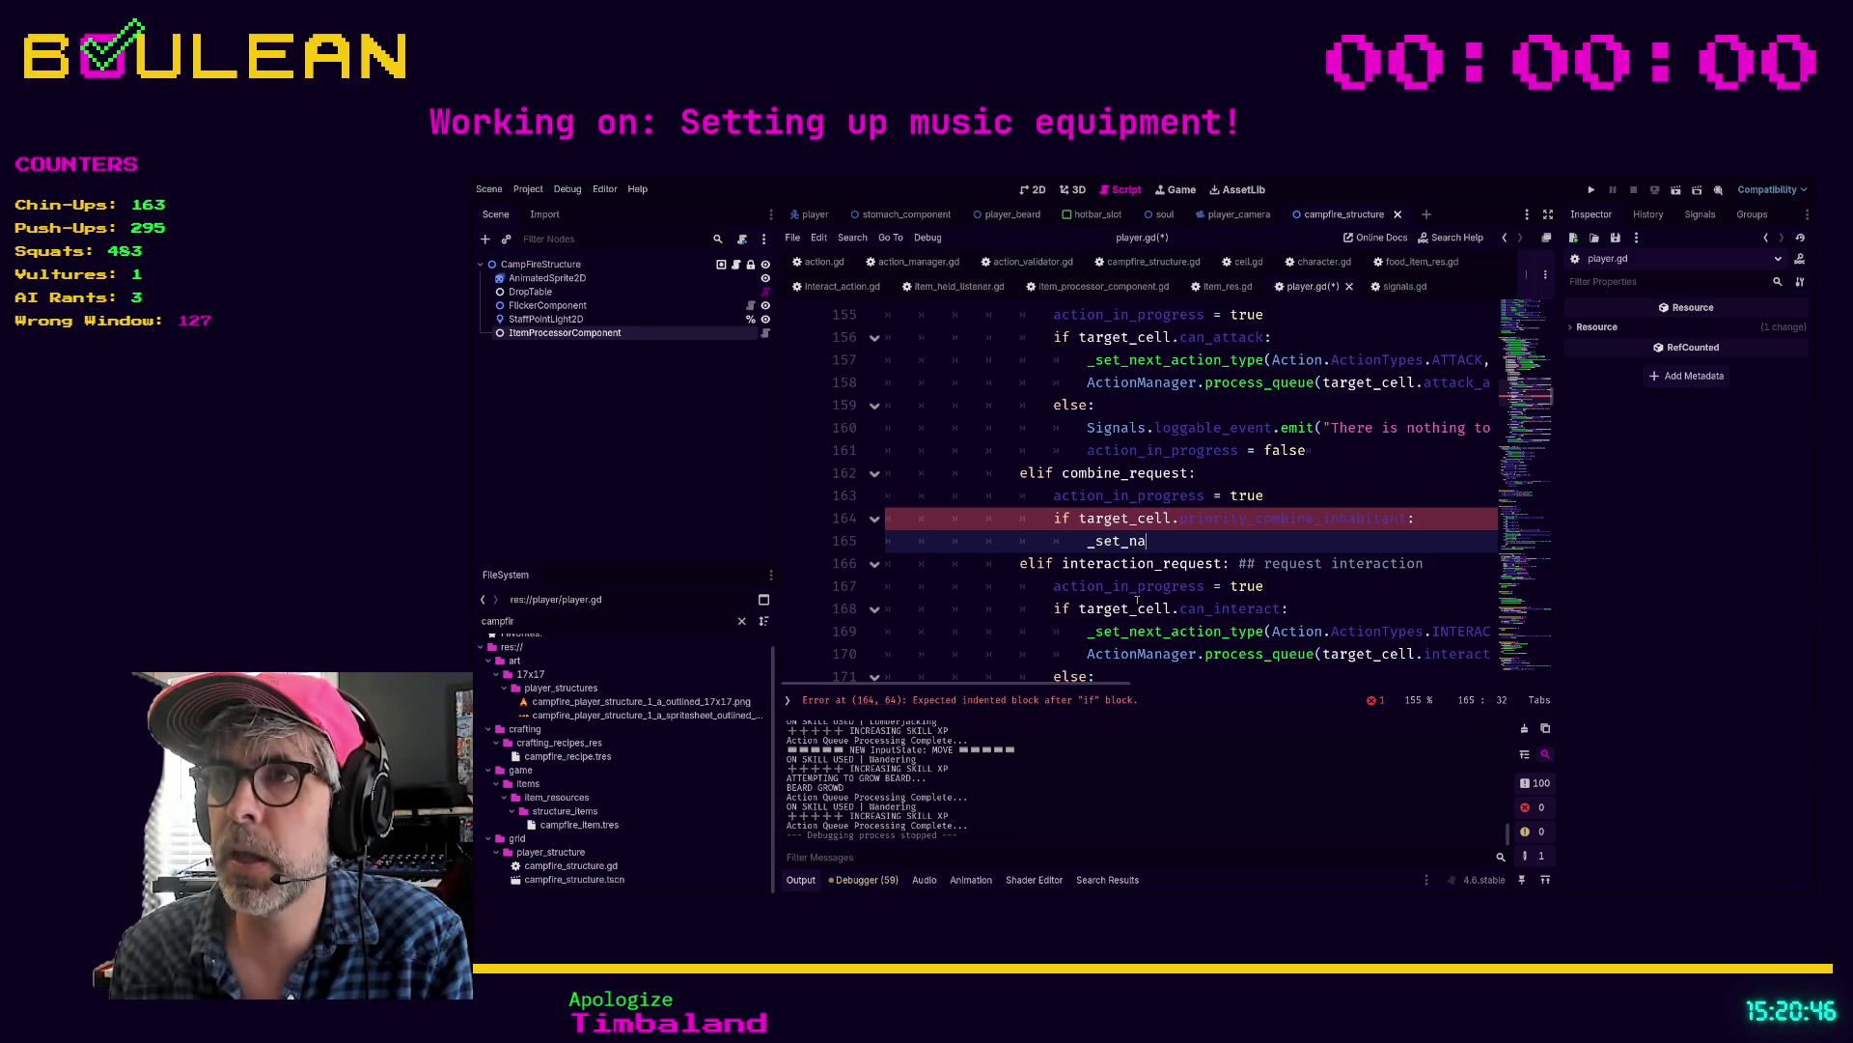
key(BackSpace)
text(ext)
key(Return)
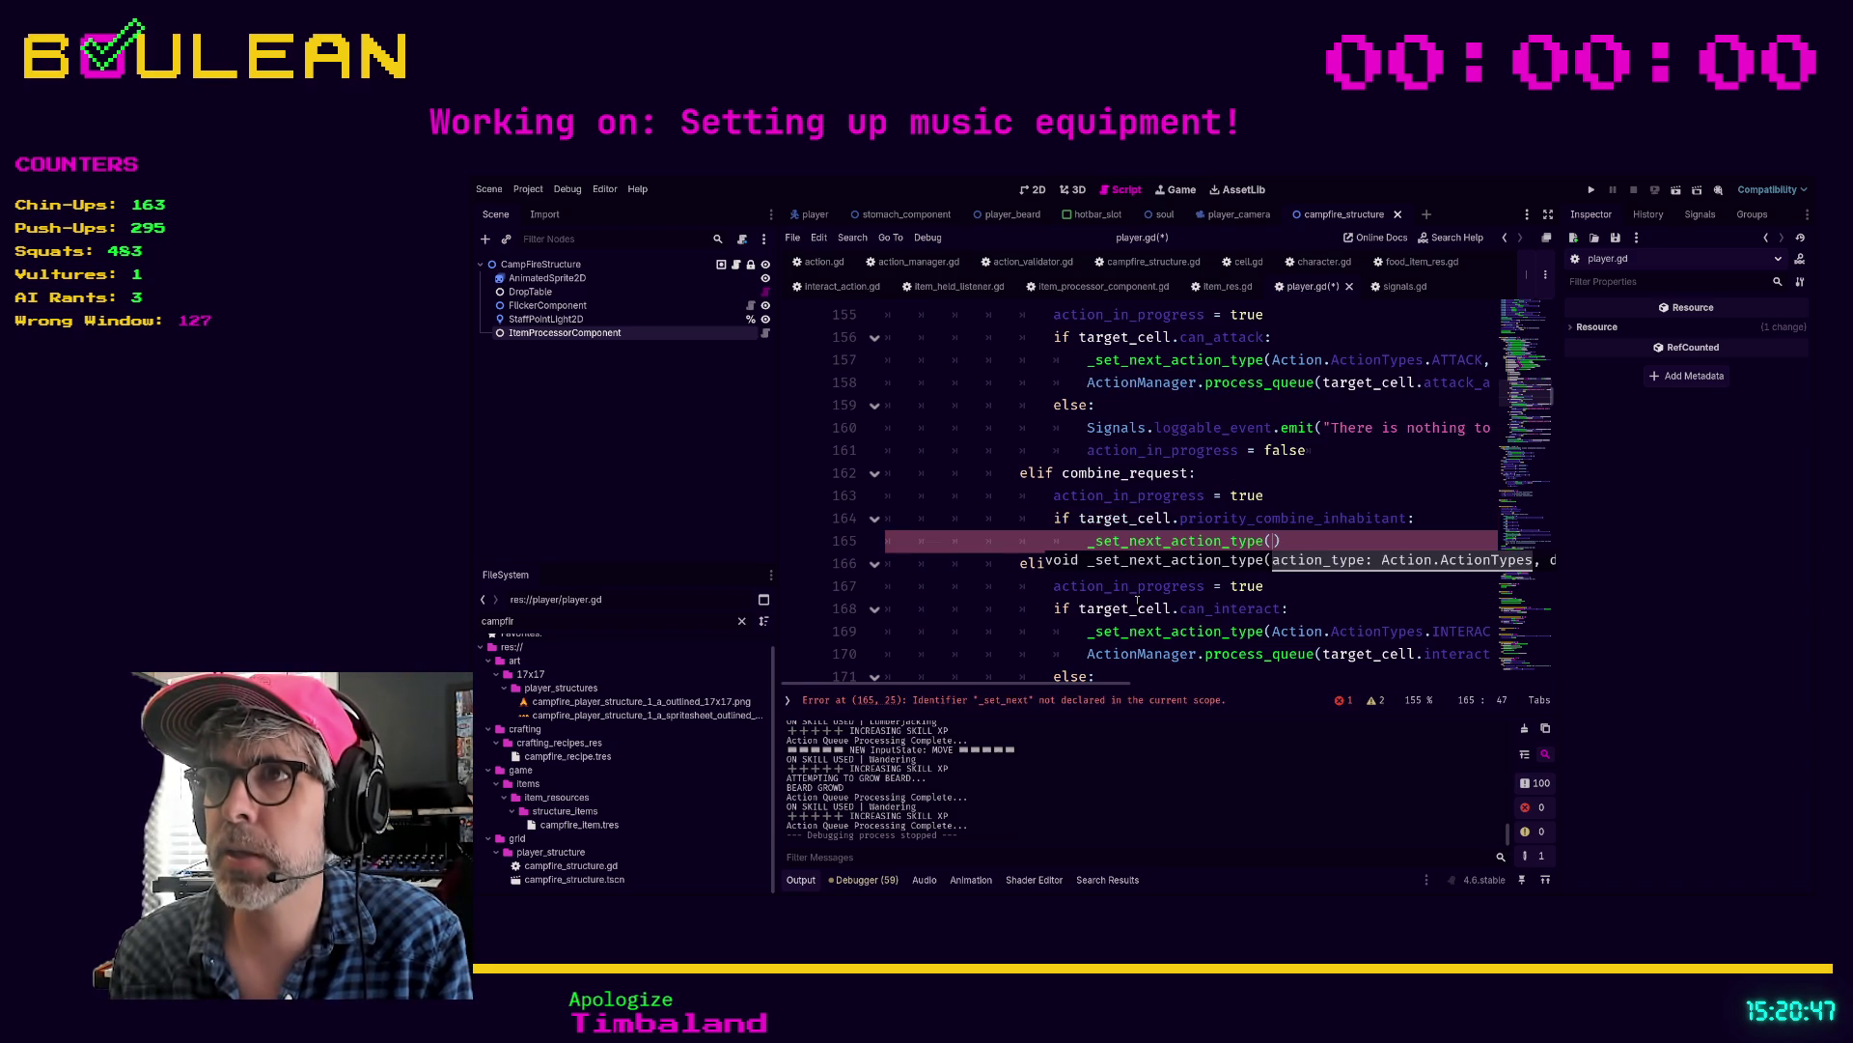
text(Action)
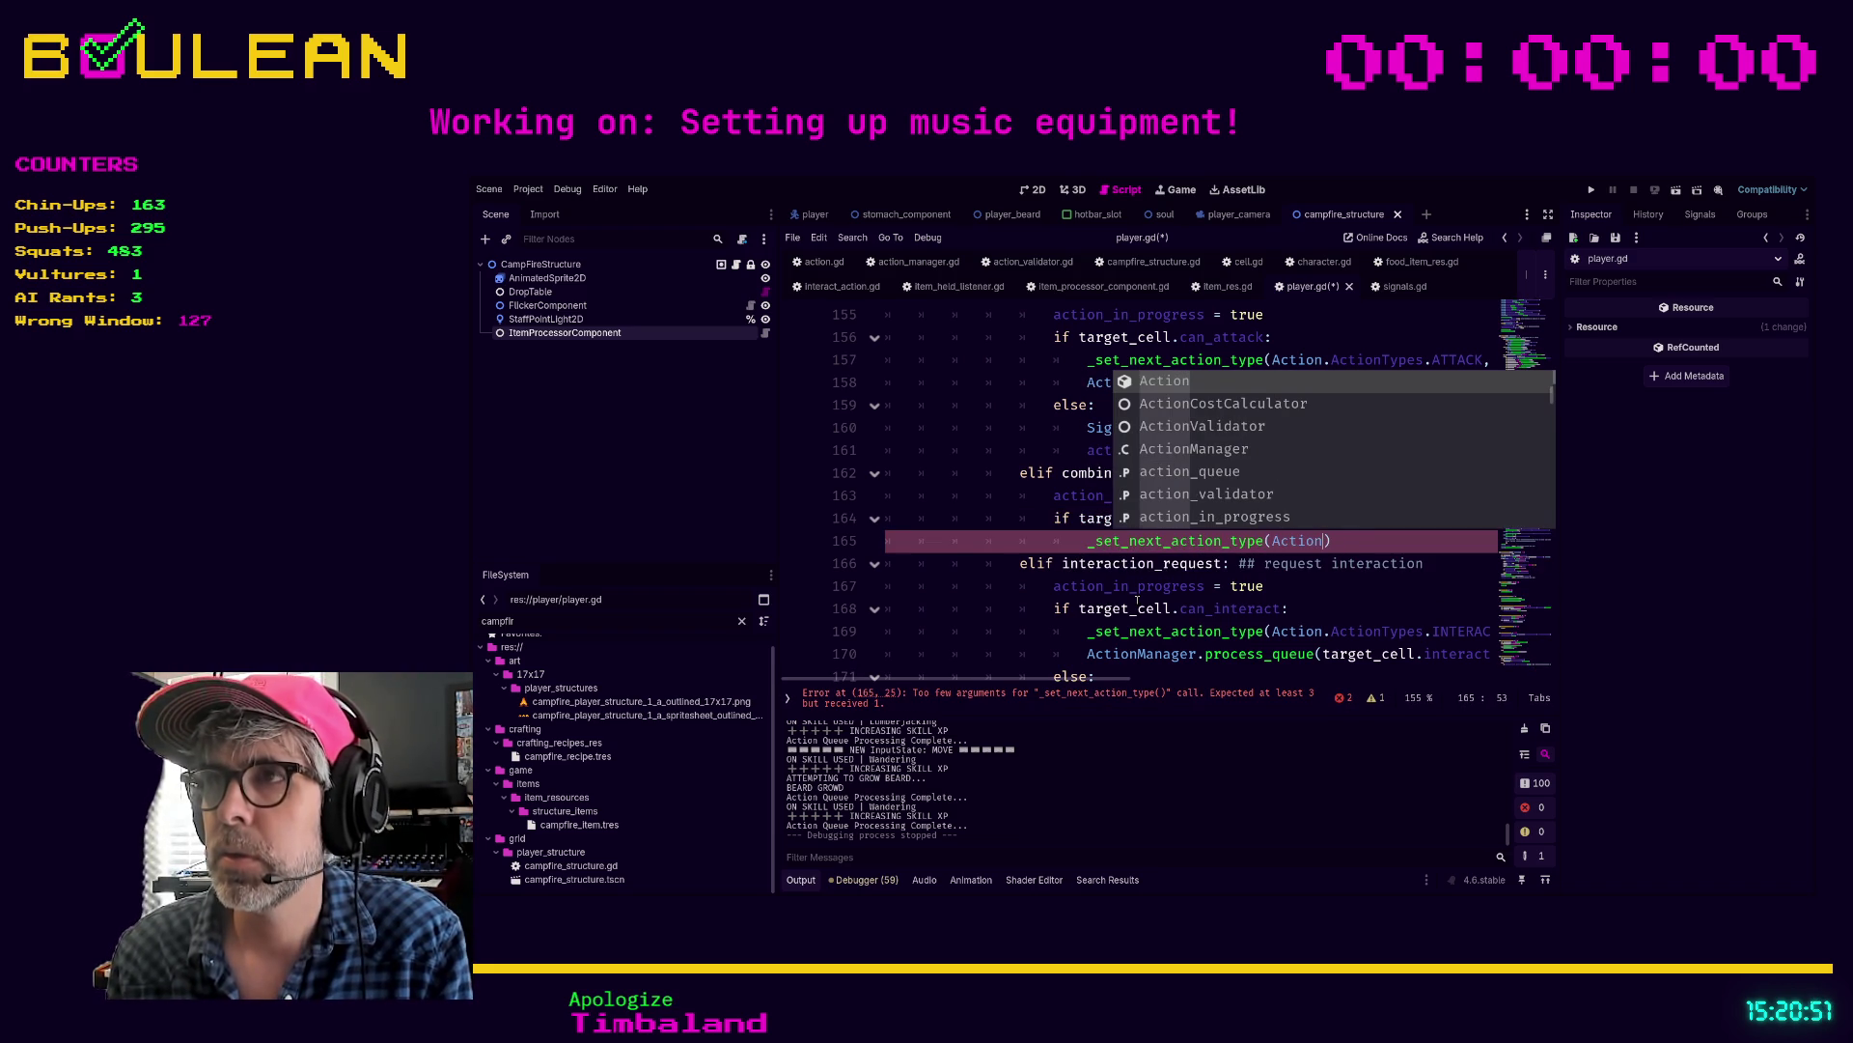
text(.Act)
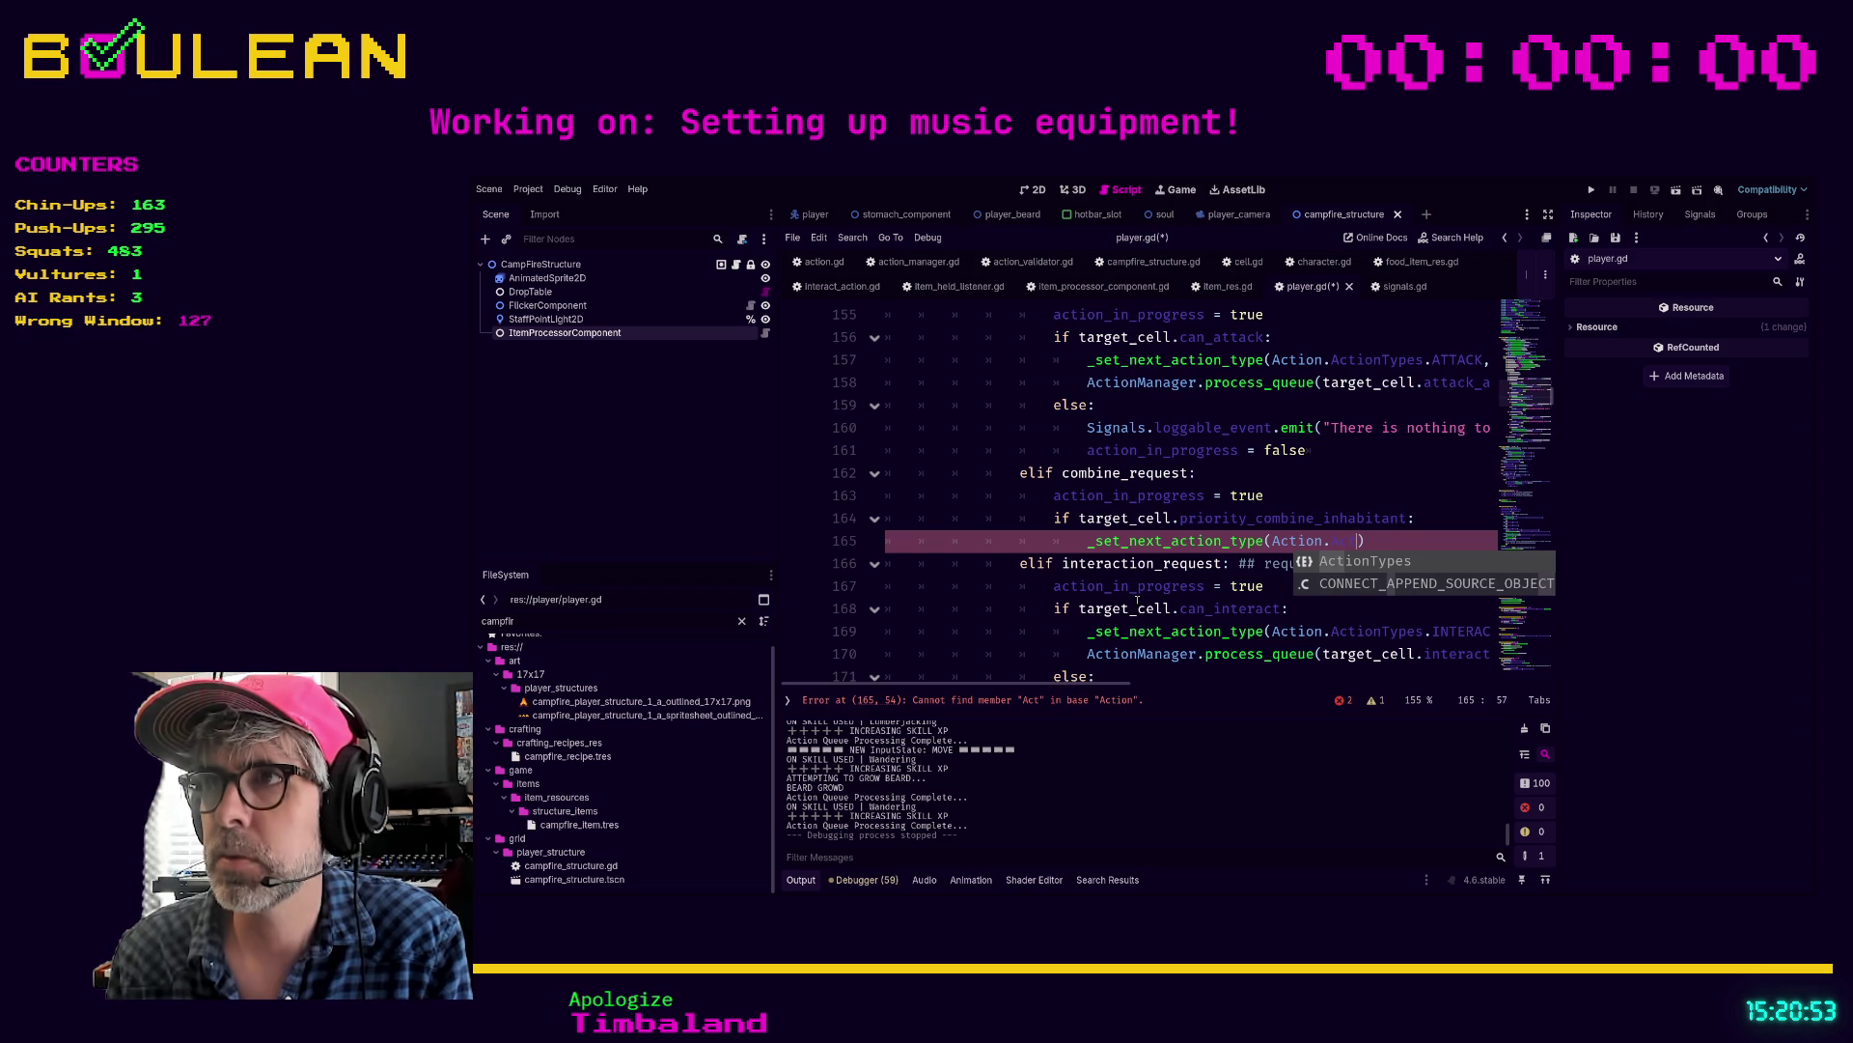
key(Return)
text(.)
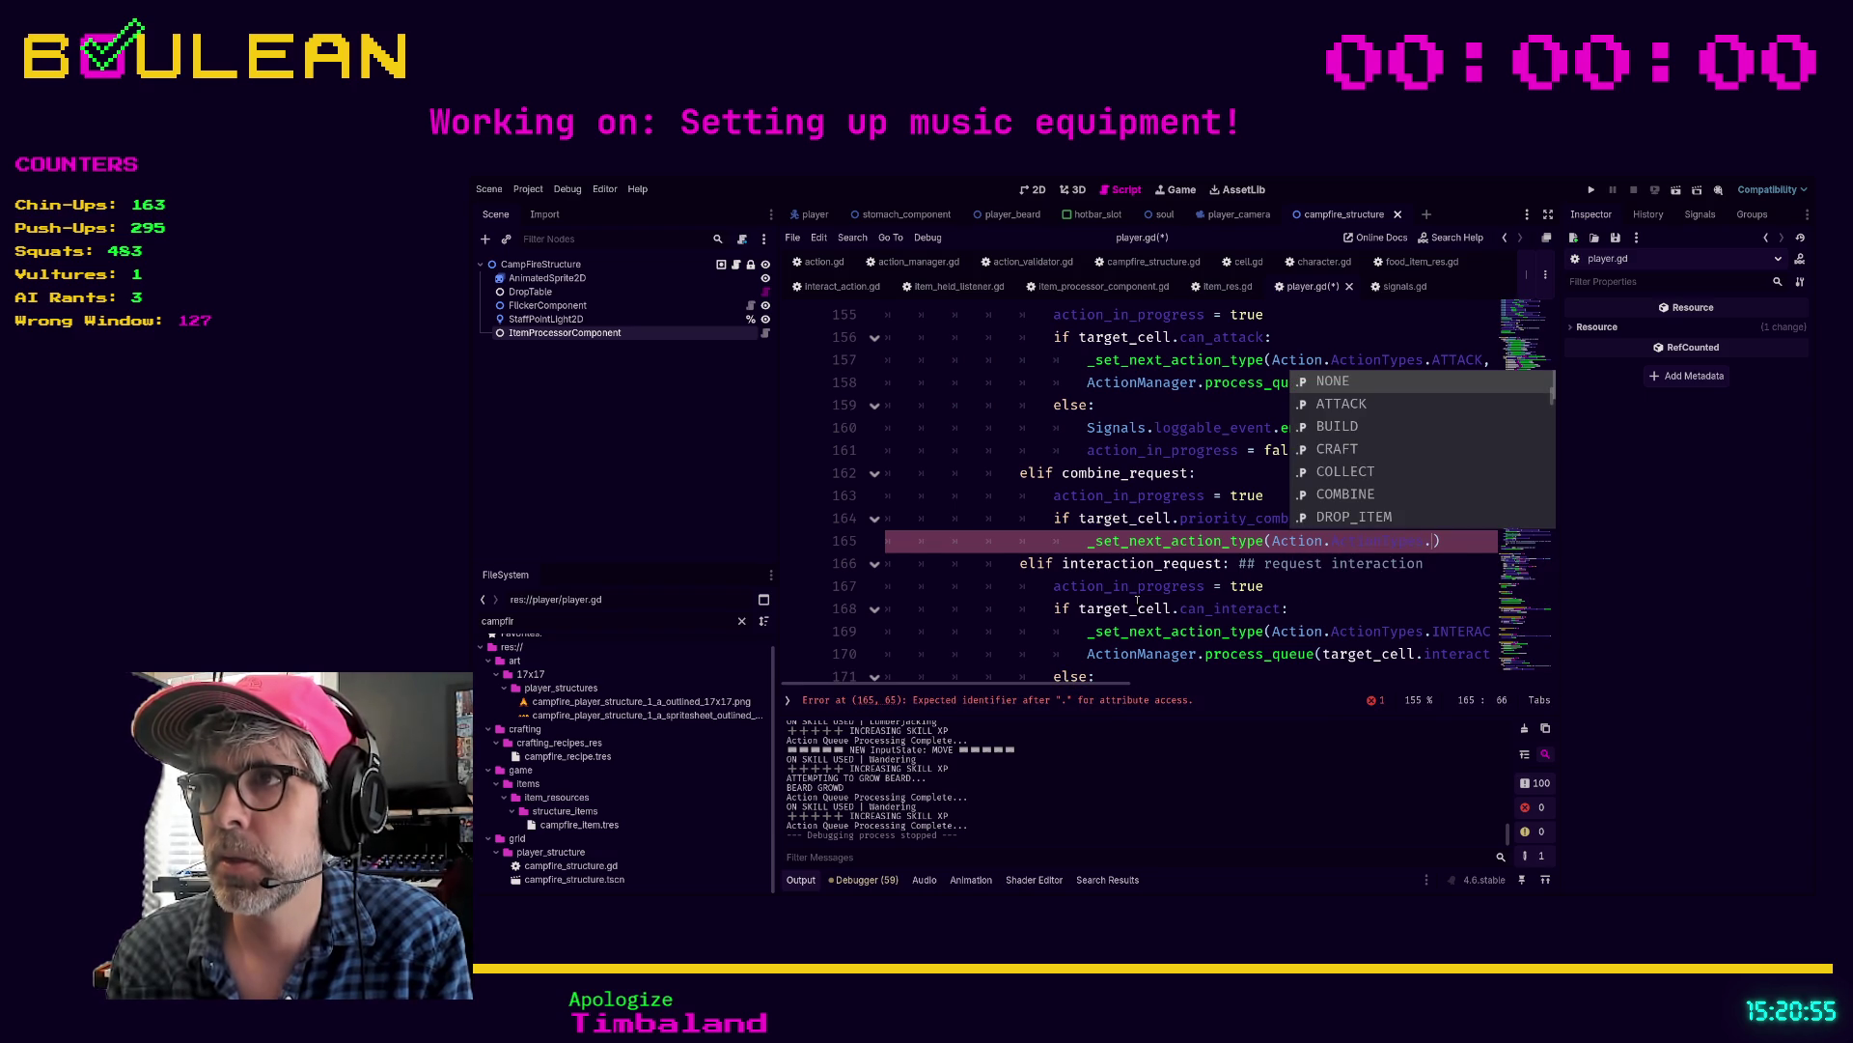
text(COMB)
key(Return)
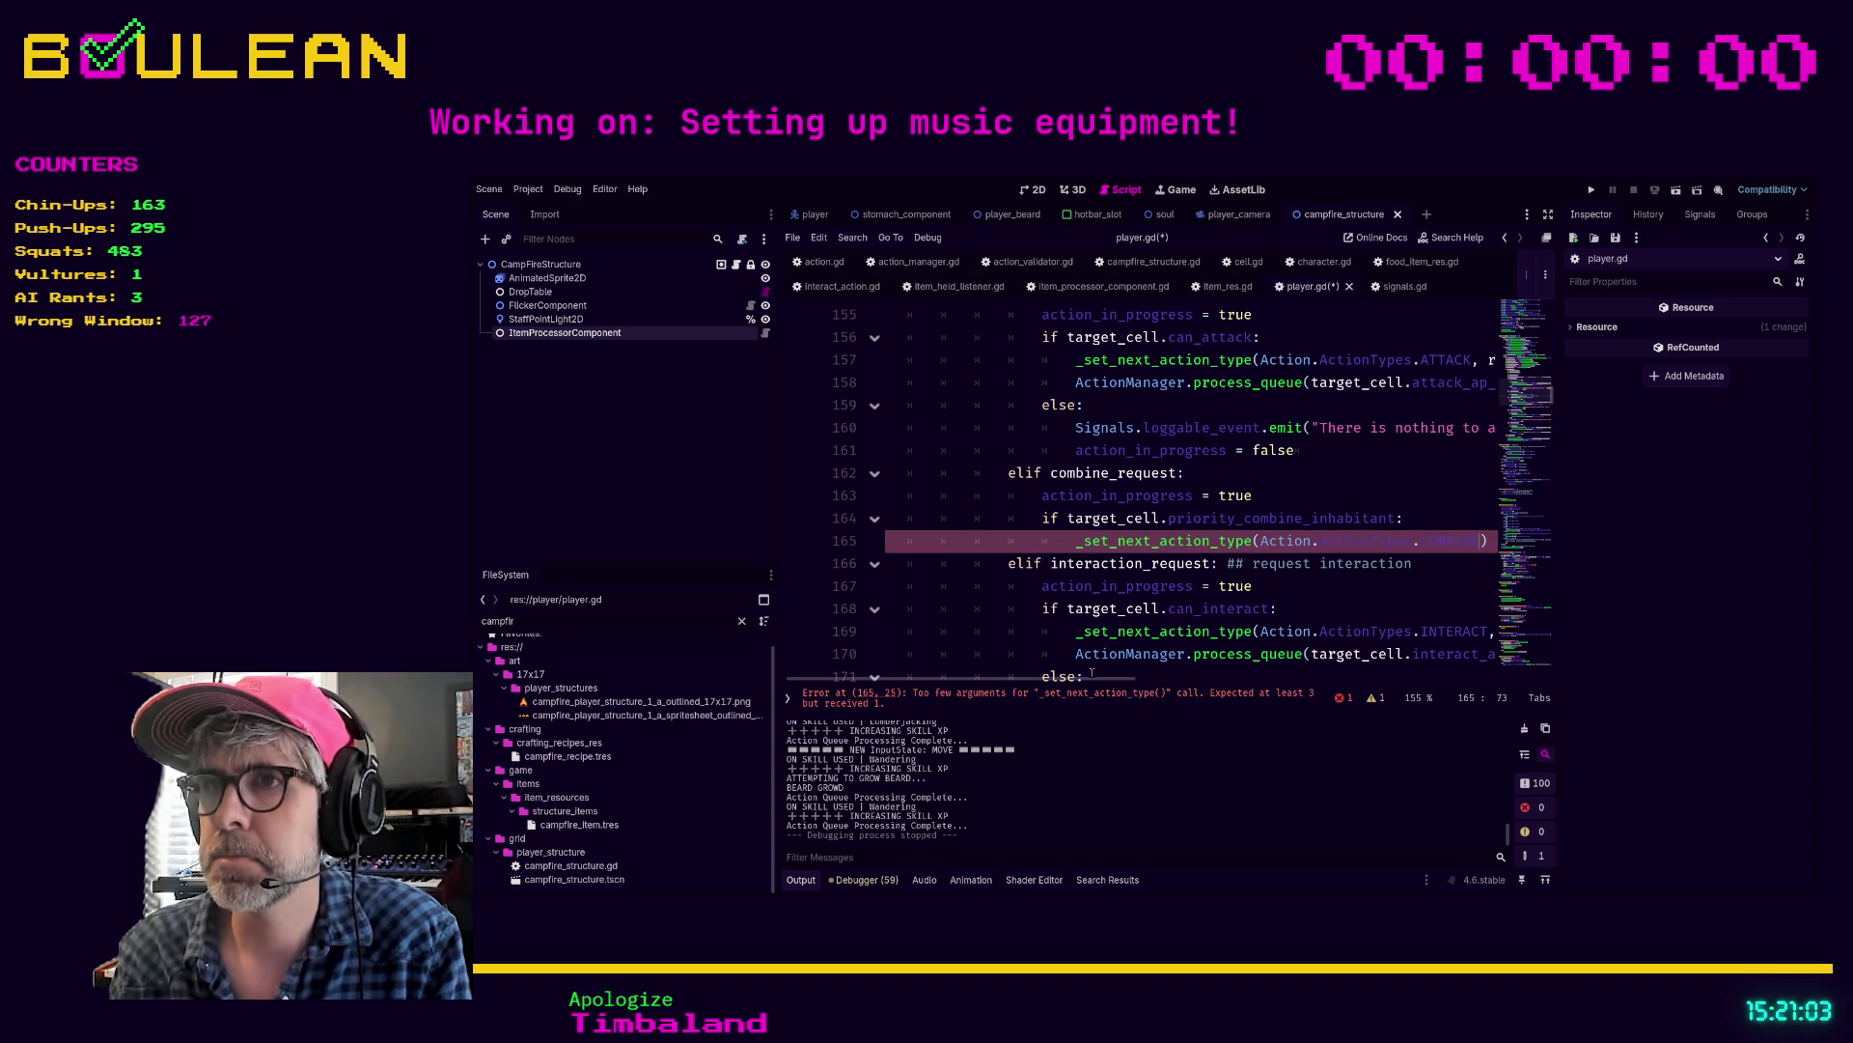
Step: Pass requested_direction and target_cell as the remaining arguments of the COMBINE call
key(ctrl+shift+F11)
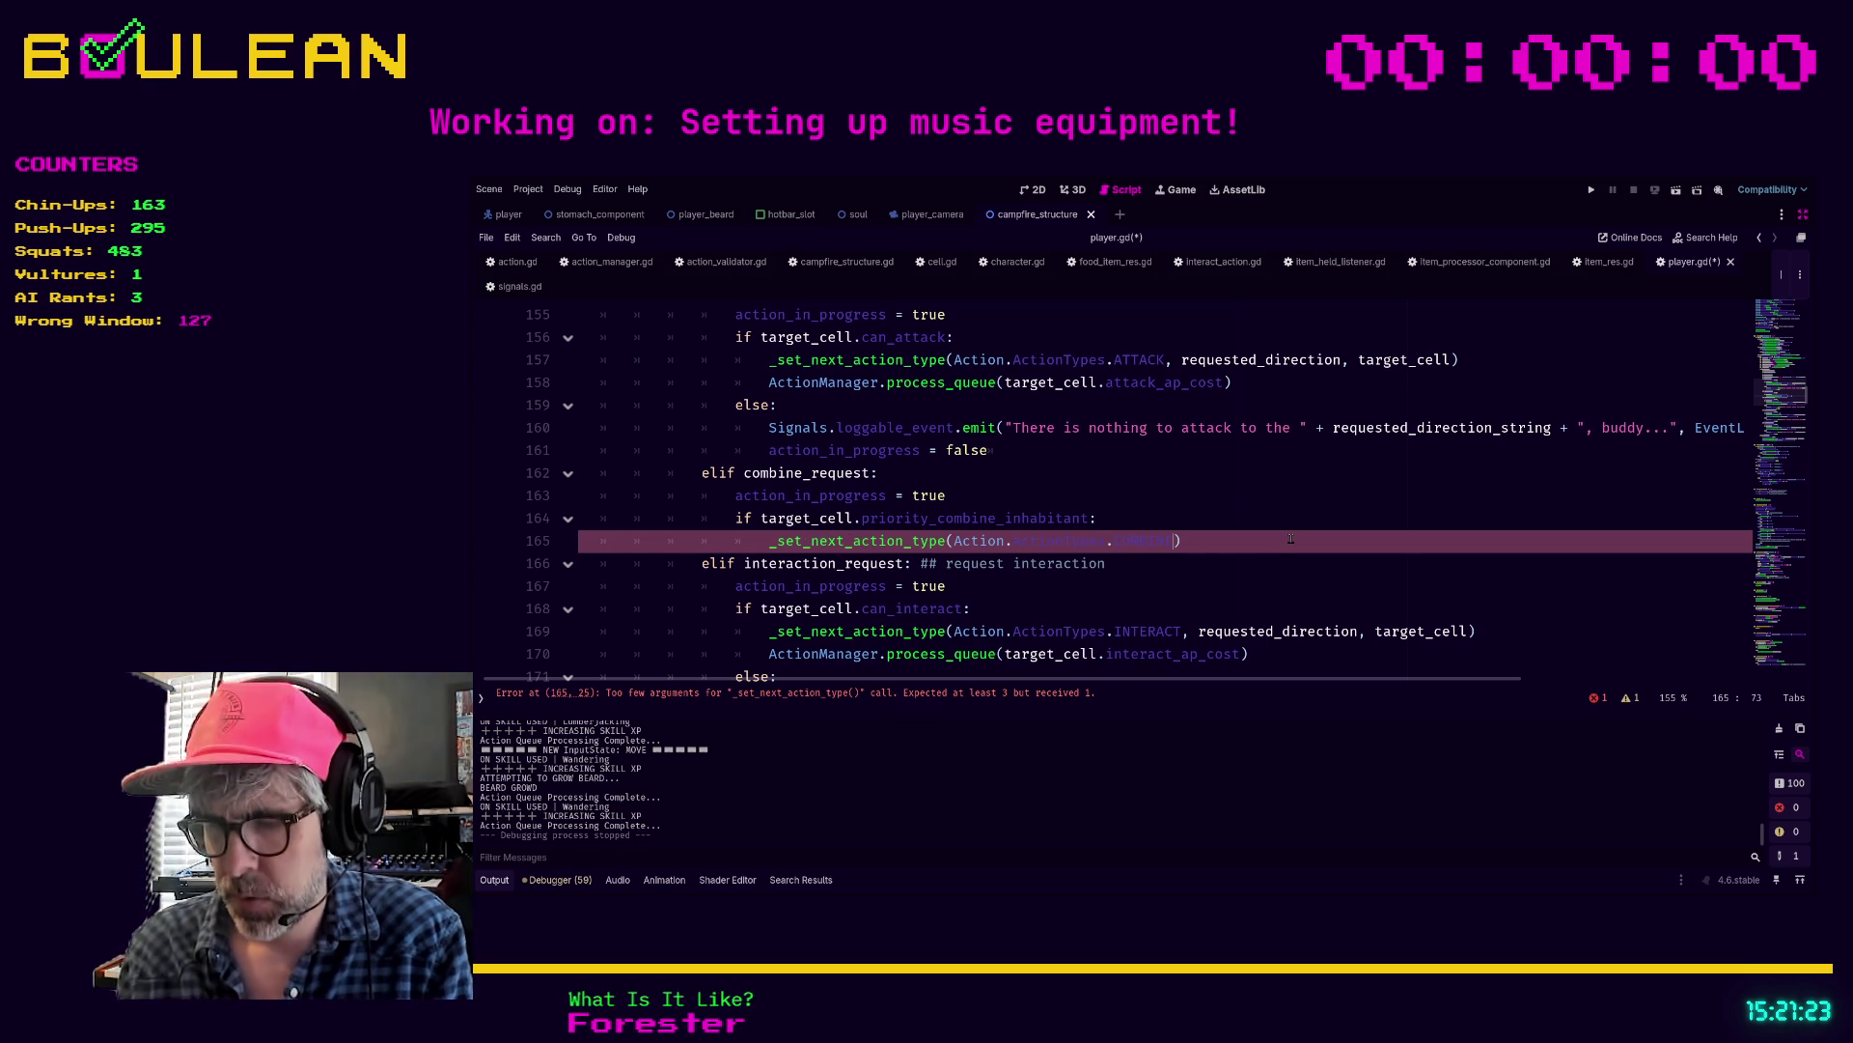
text(, requested)
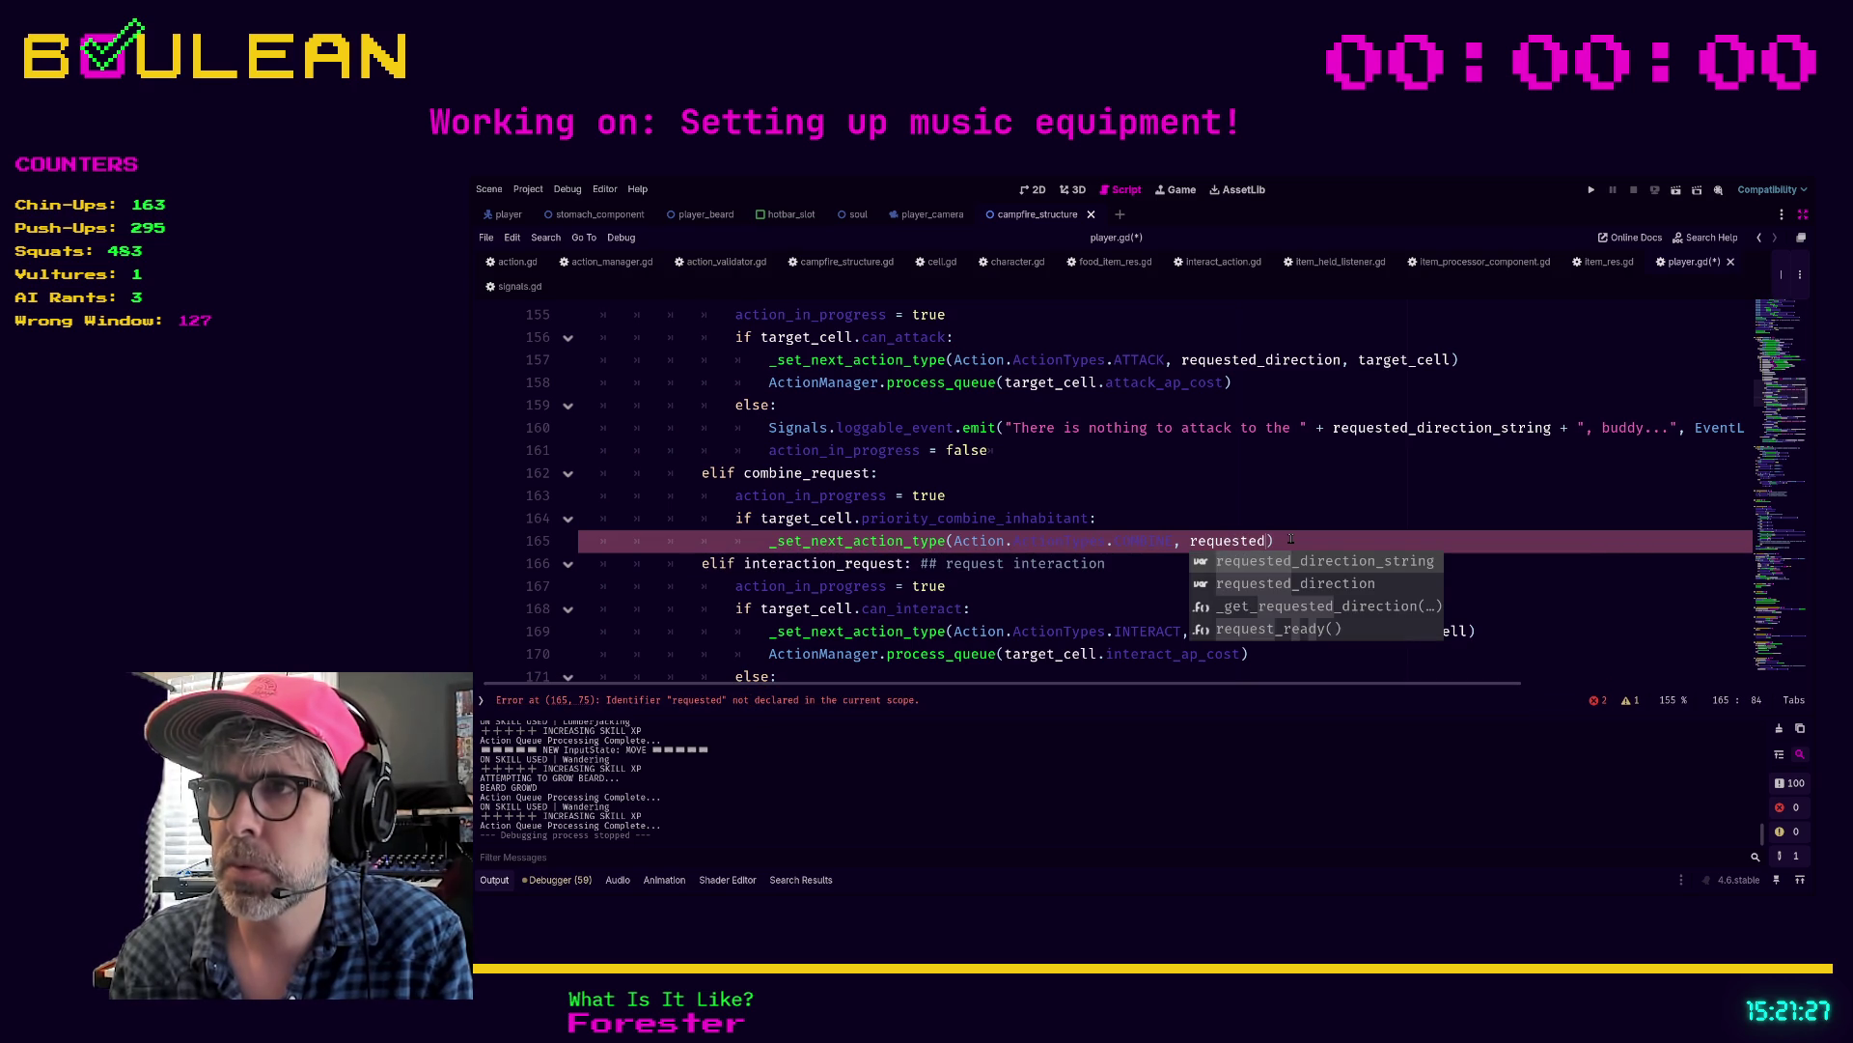
key(Down)
key(Return)
text(, target)
key(Return)
click(1290, 571)
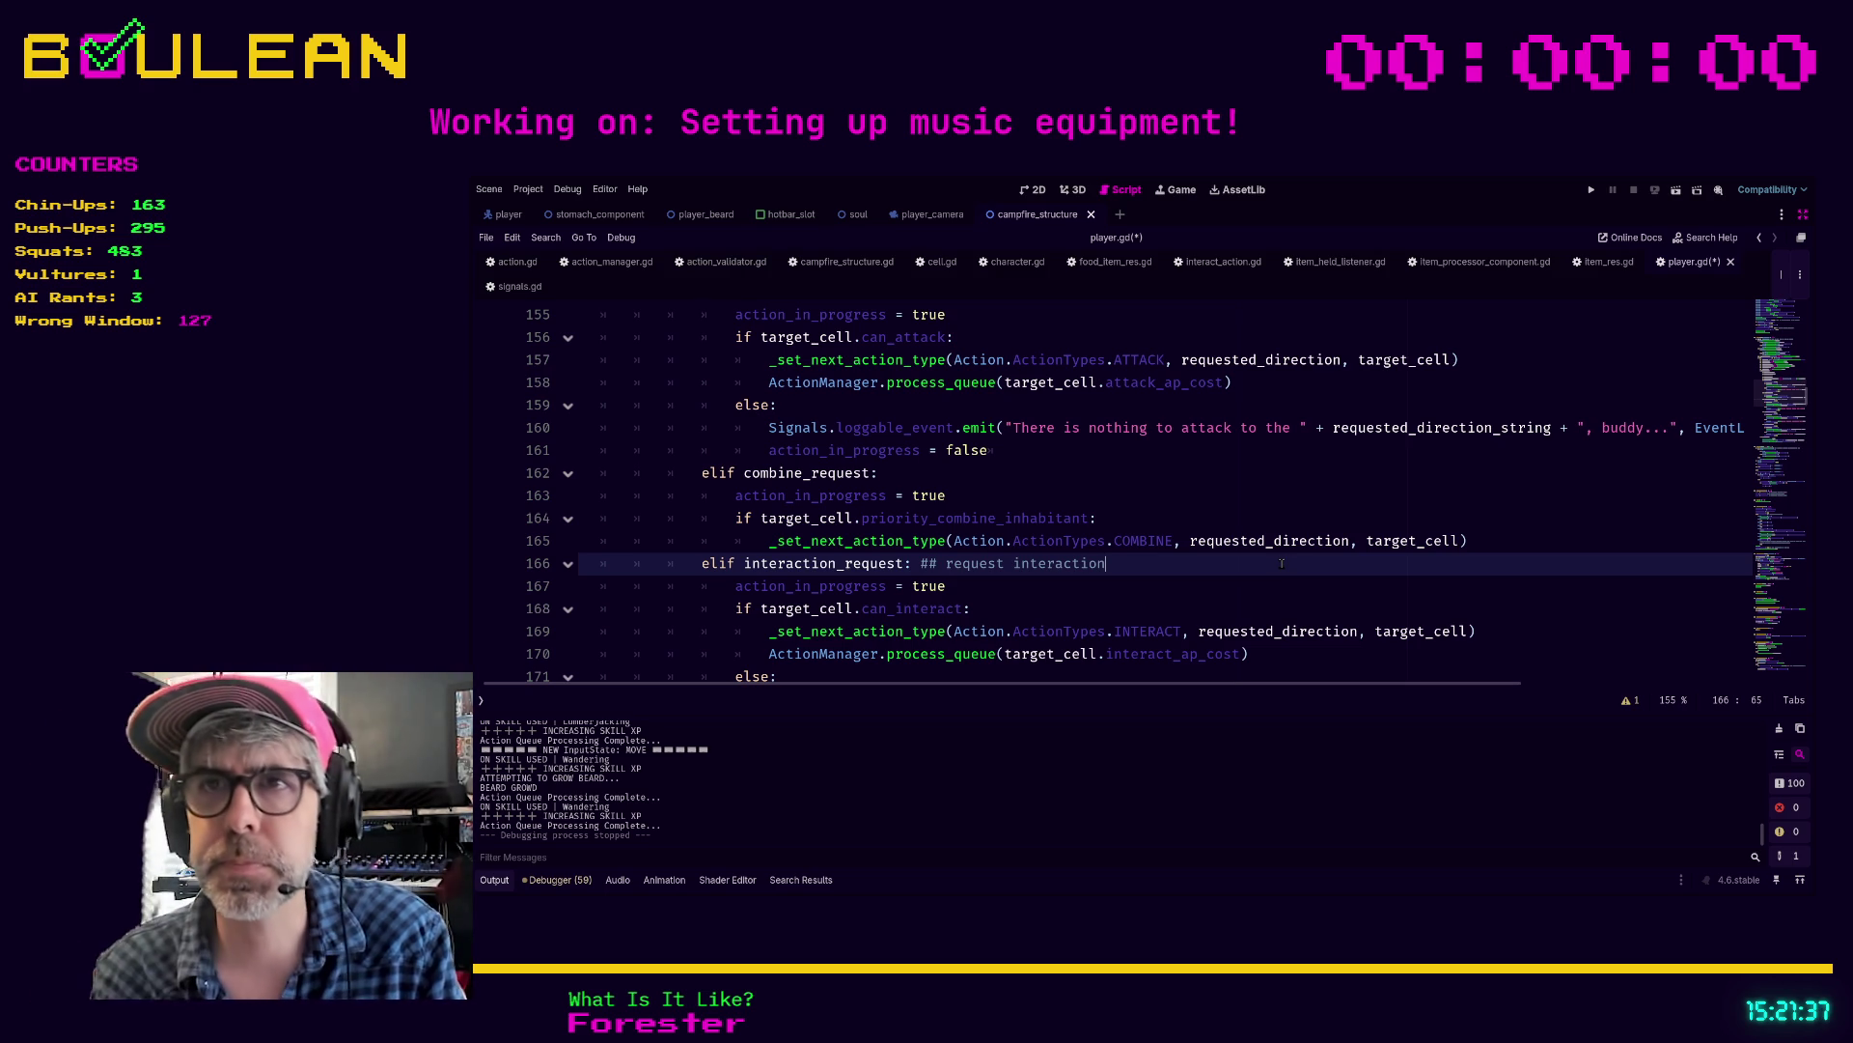
scroll(1142, 510, down, 2)
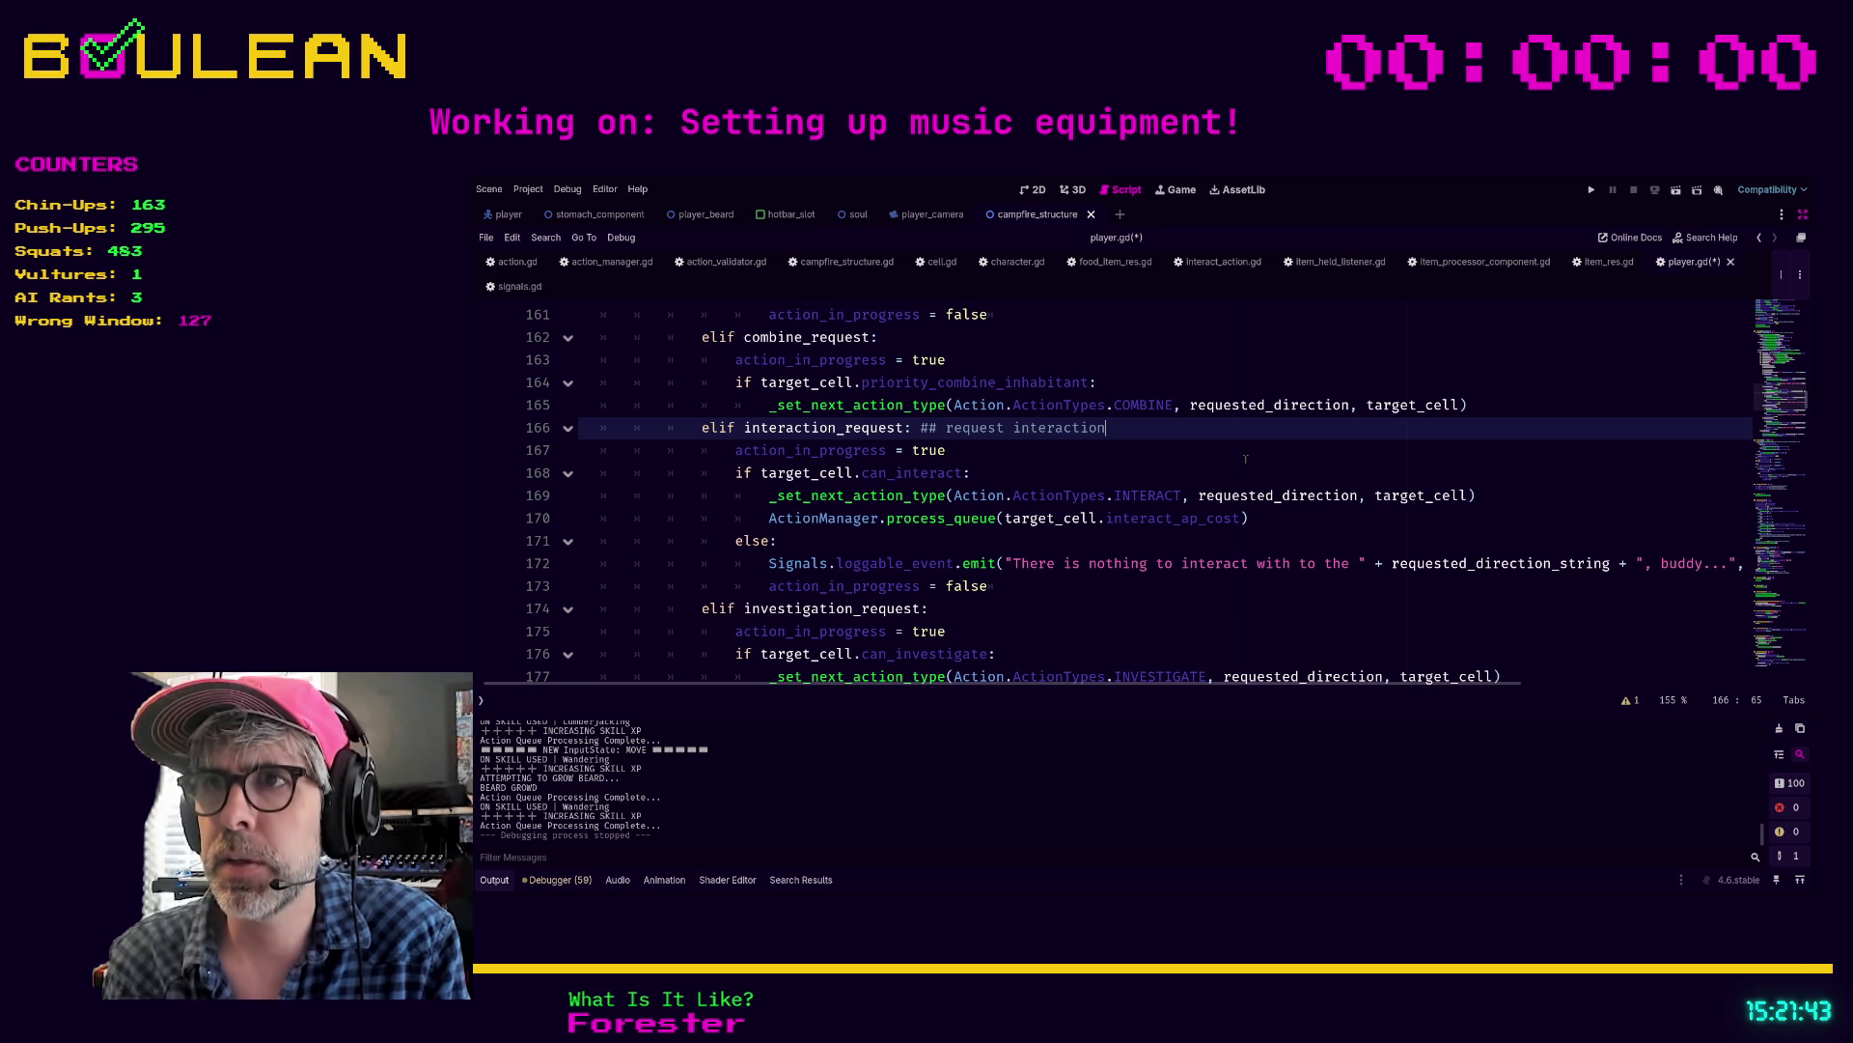
Step: Insert a blank line after the COMBINE call and select the 'nothing to interact' log statement
key(Return)
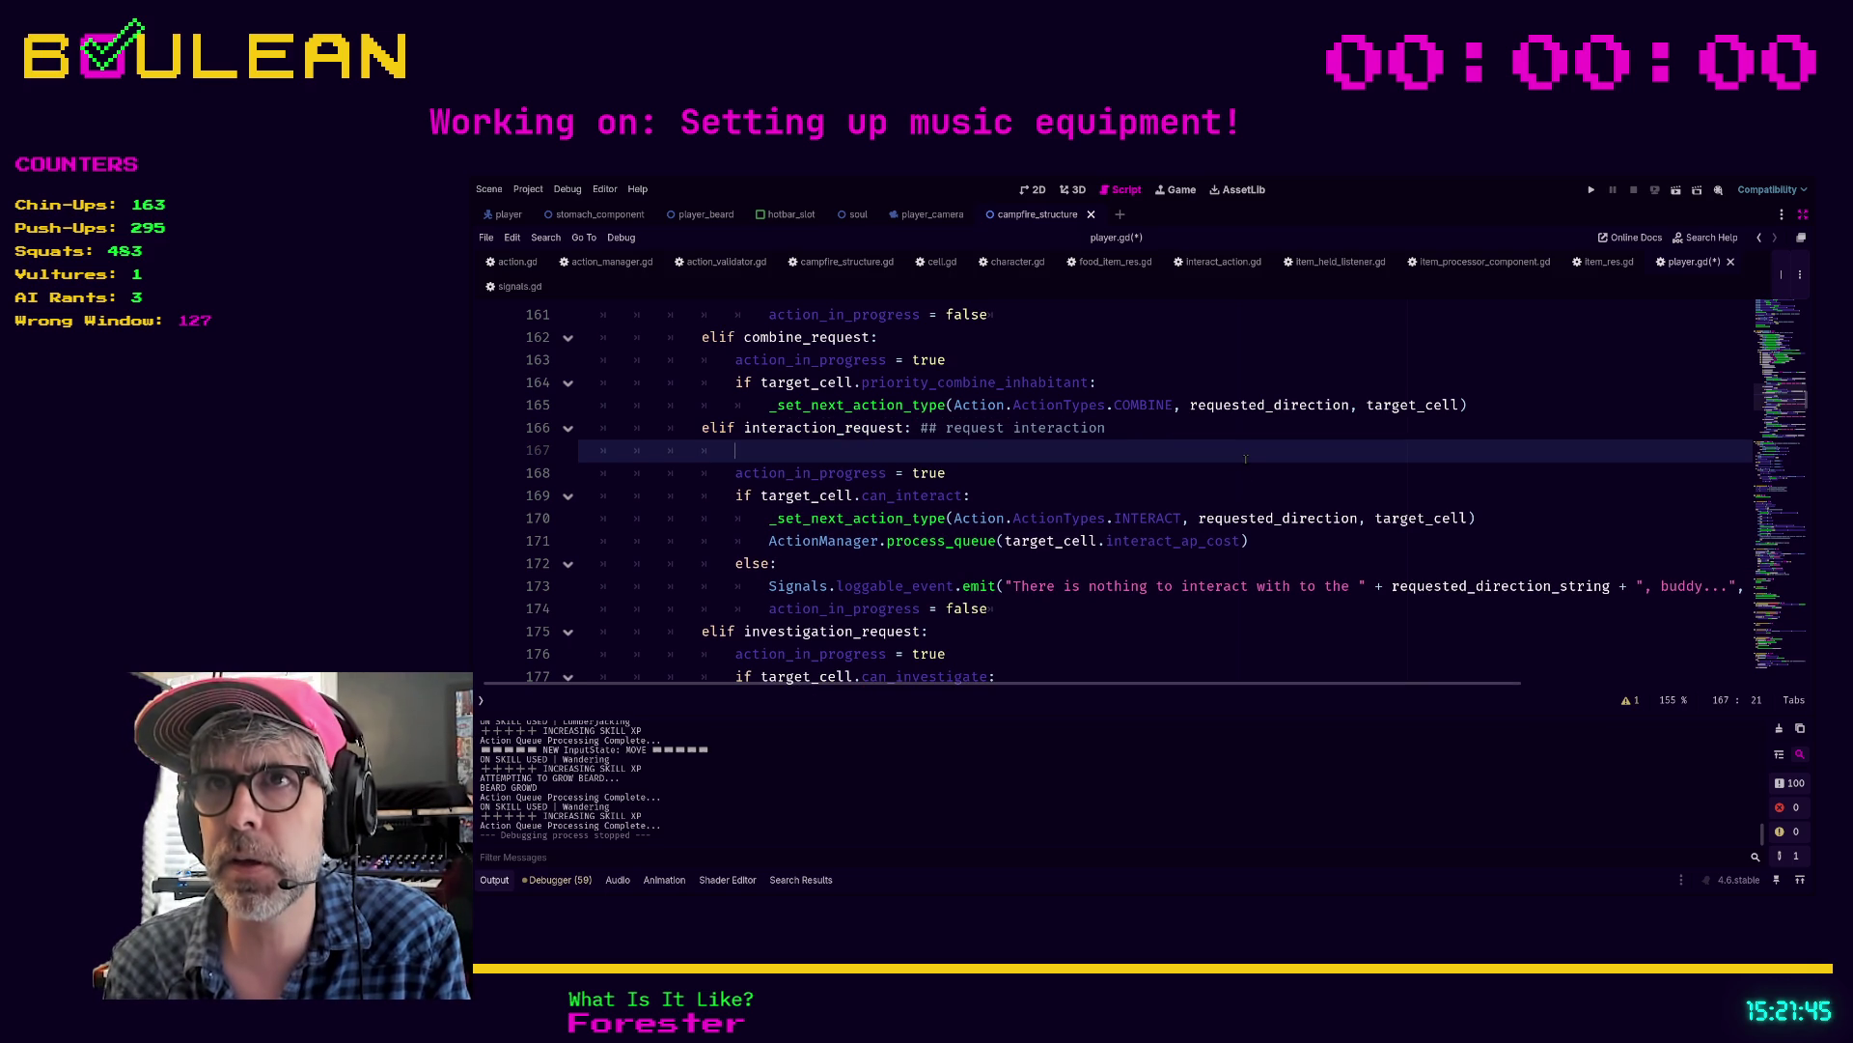
key(ctrl+z)
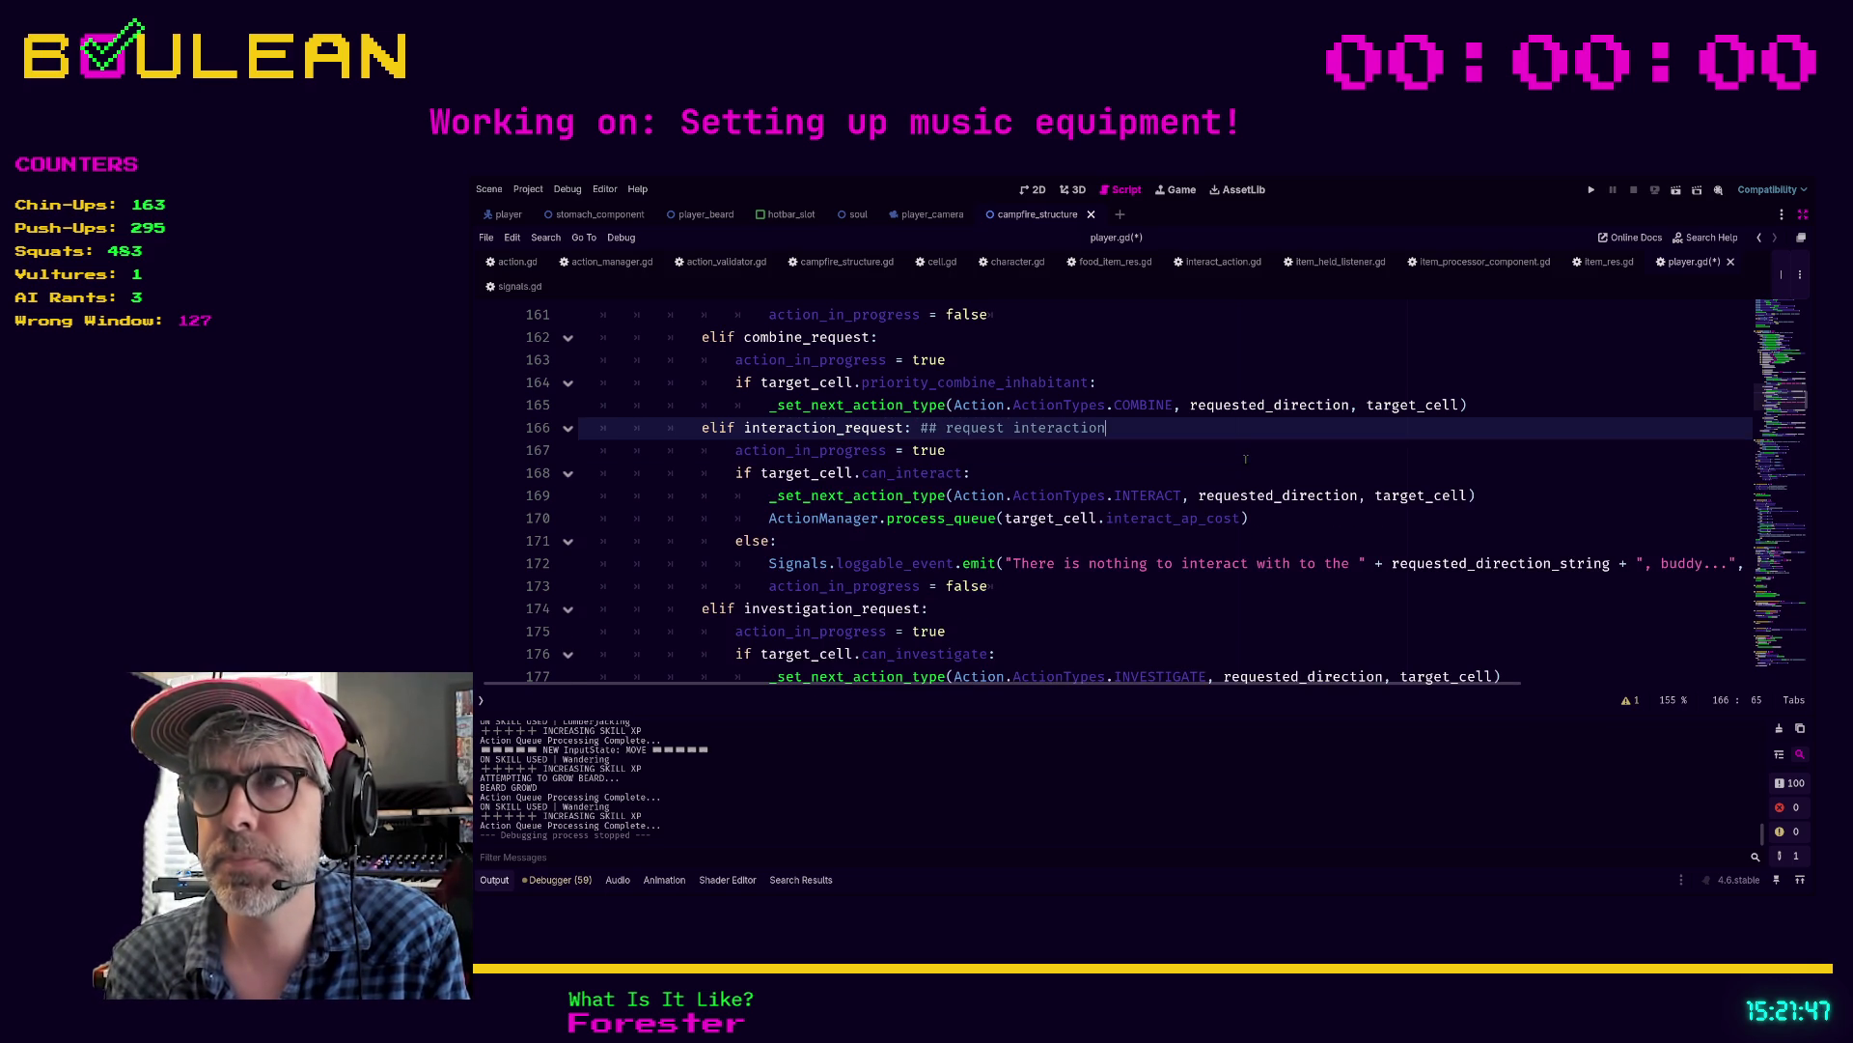
key(Up)
key(Return)
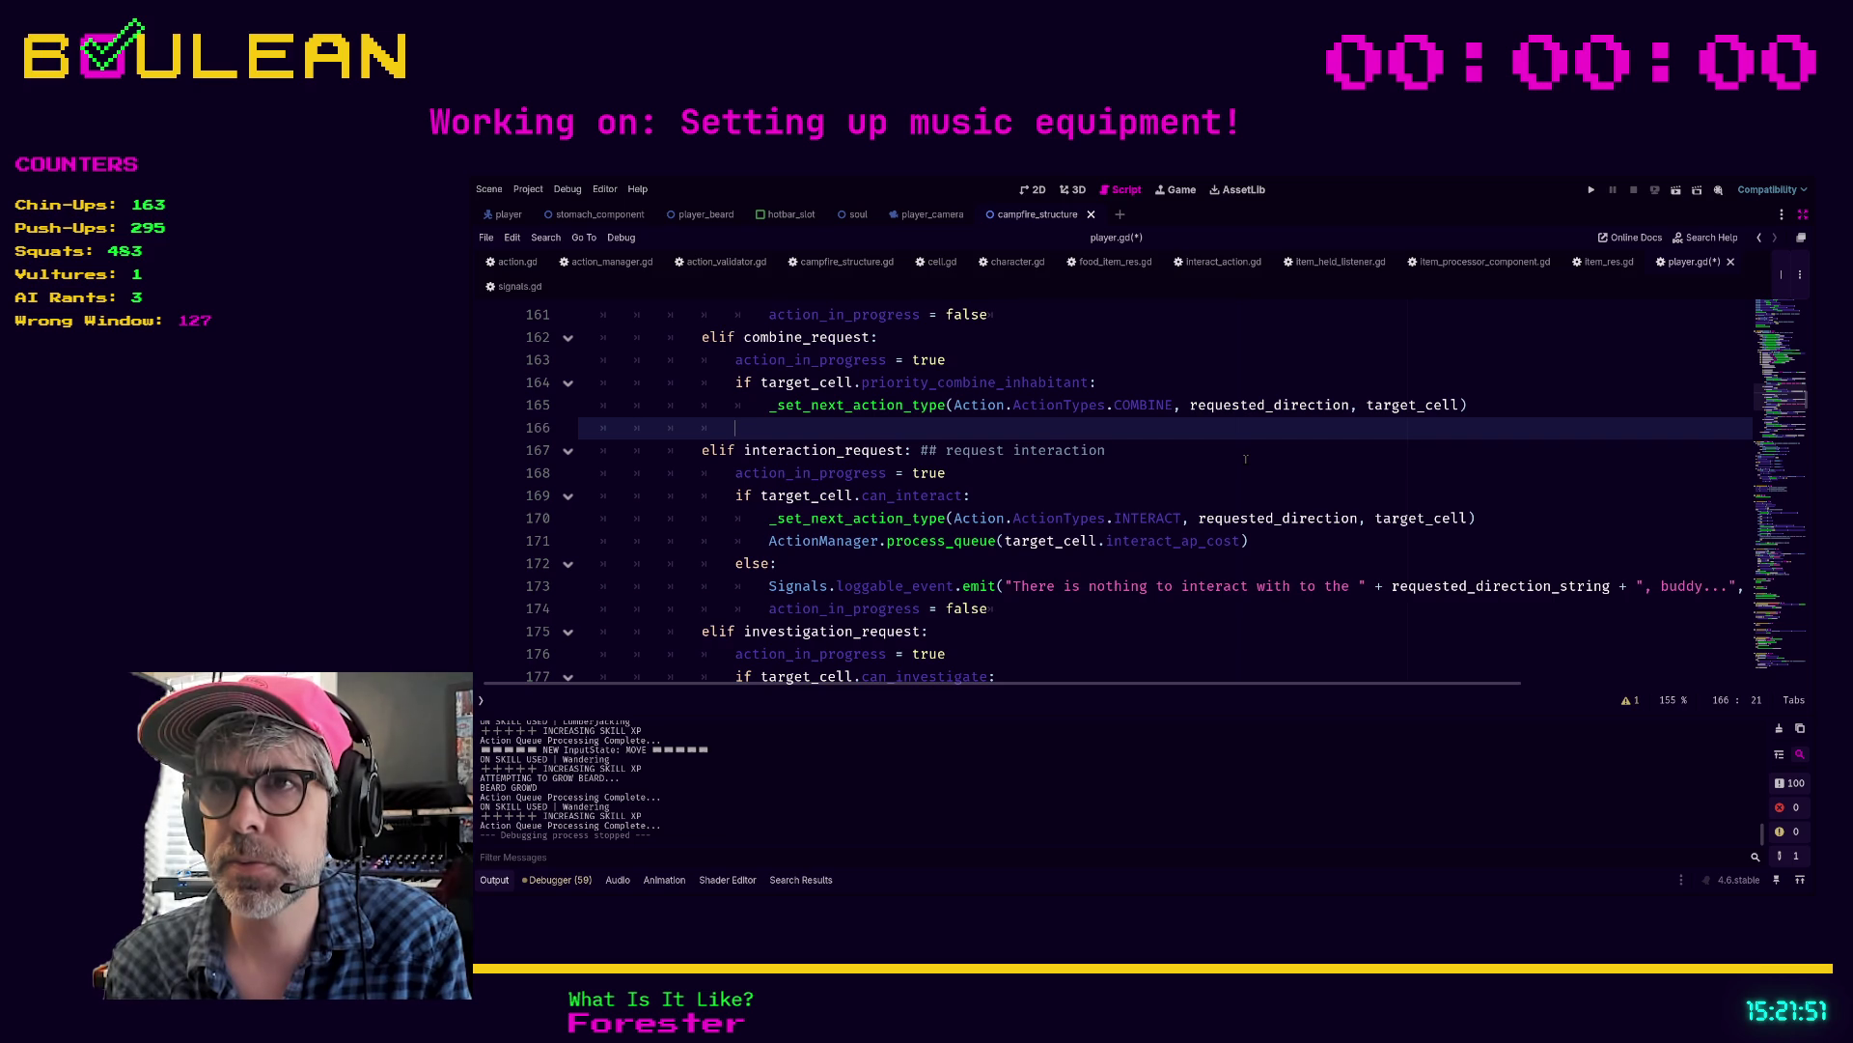
click(1148, 586)
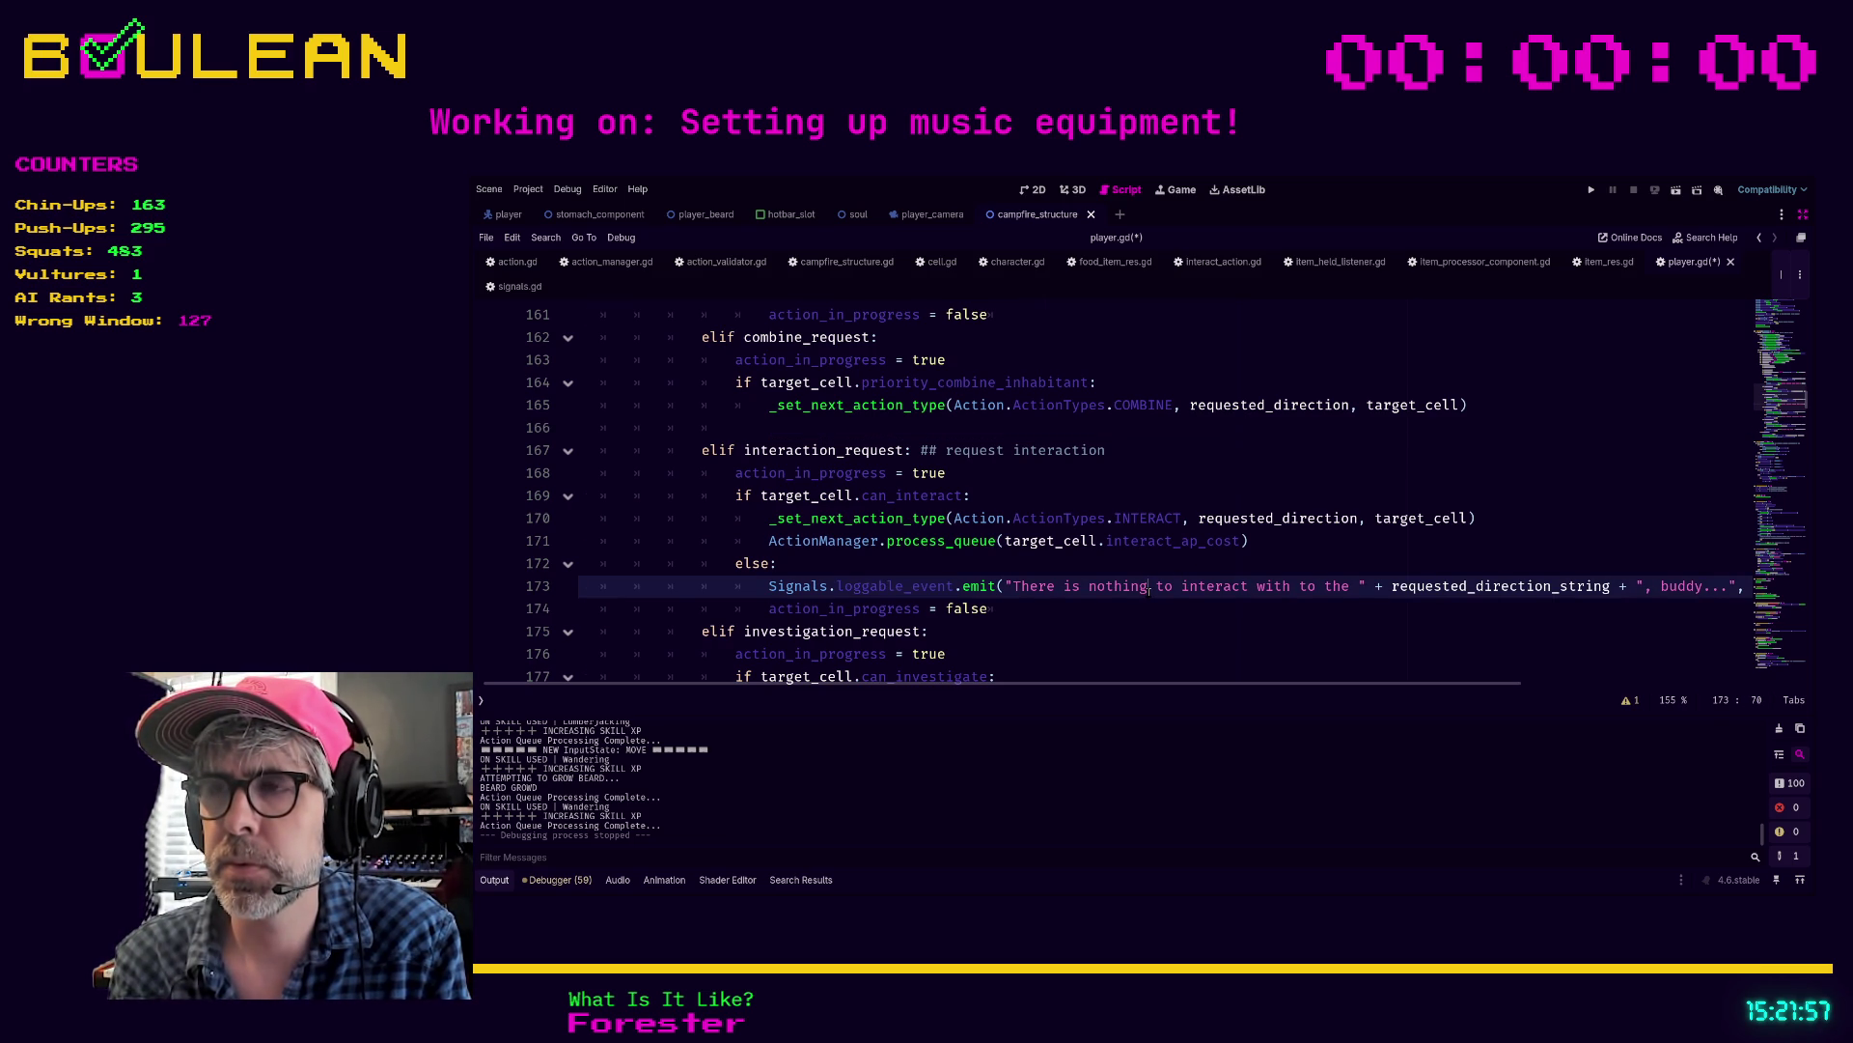
key(End)
key(shift+Home)
key(Up)
key(Up)
key(Up)
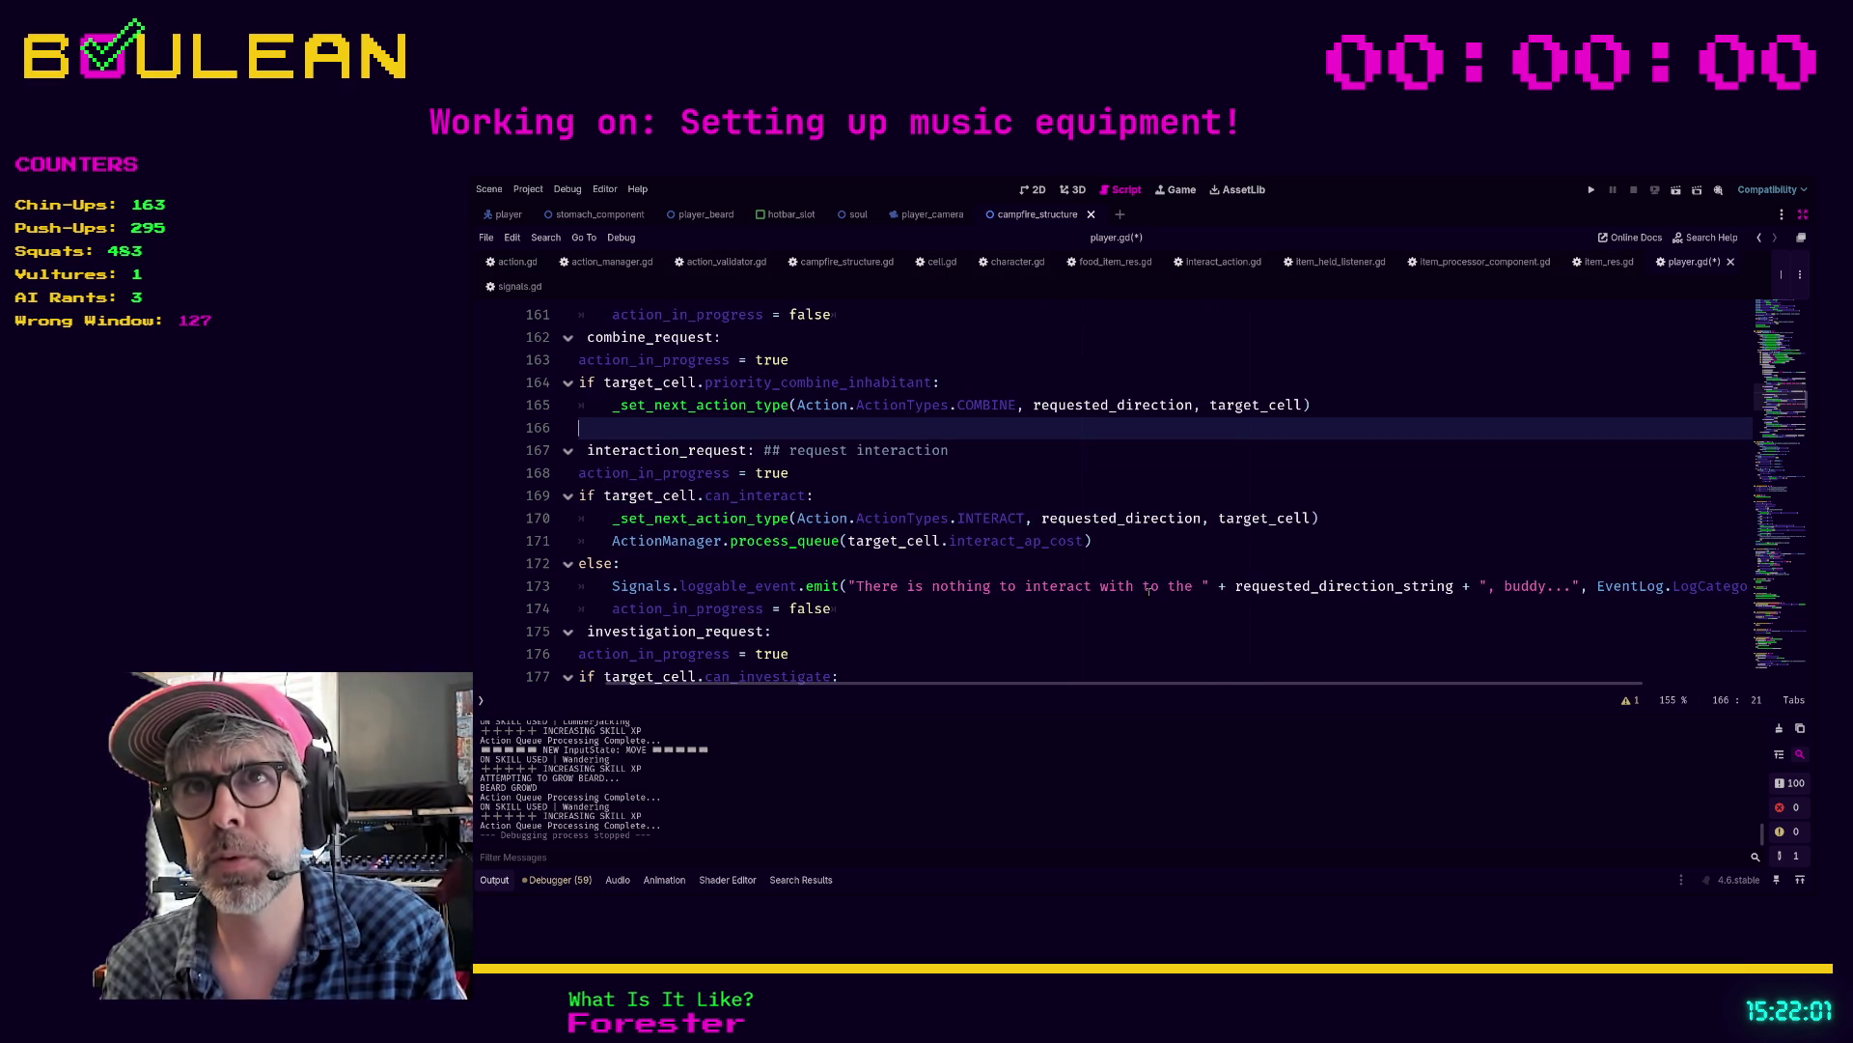
key(Home)
key(Tab)
key(Tab)
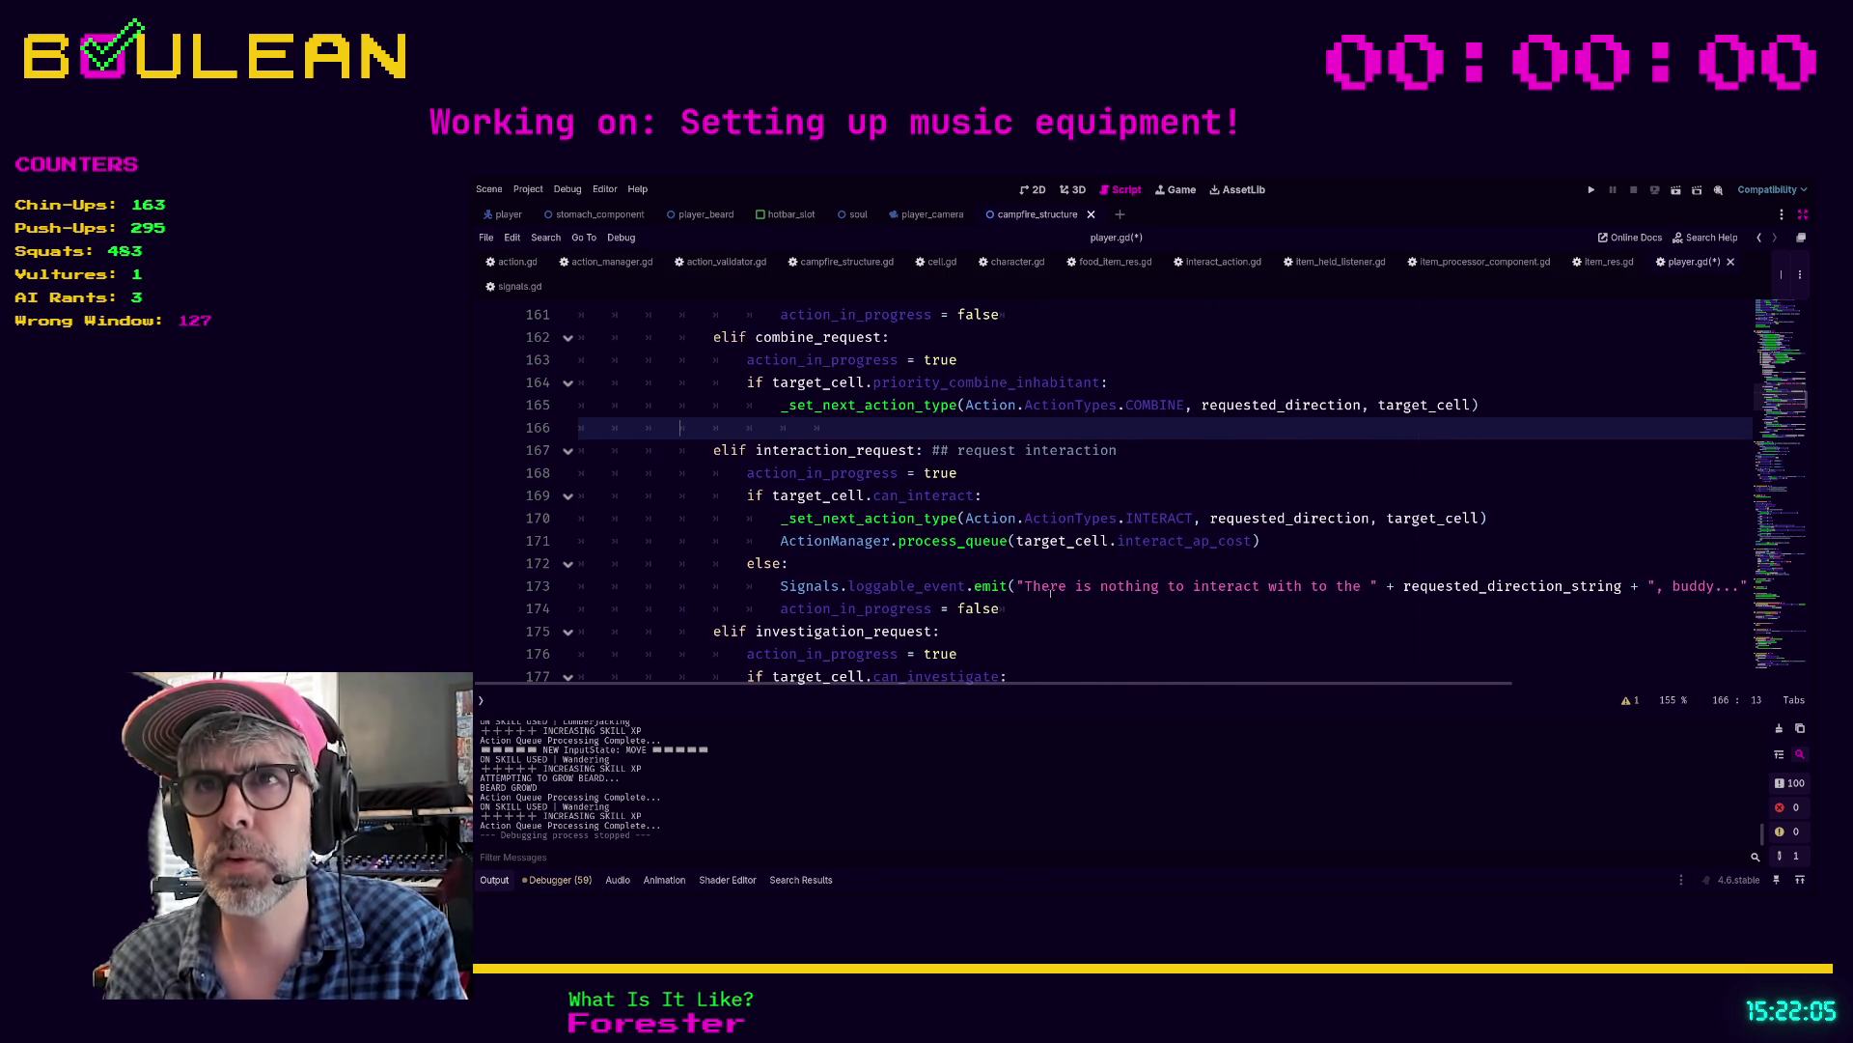
Step: Add an else: branch with the pasted log line, changing 'interact' to 'combine'
click(771, 432)
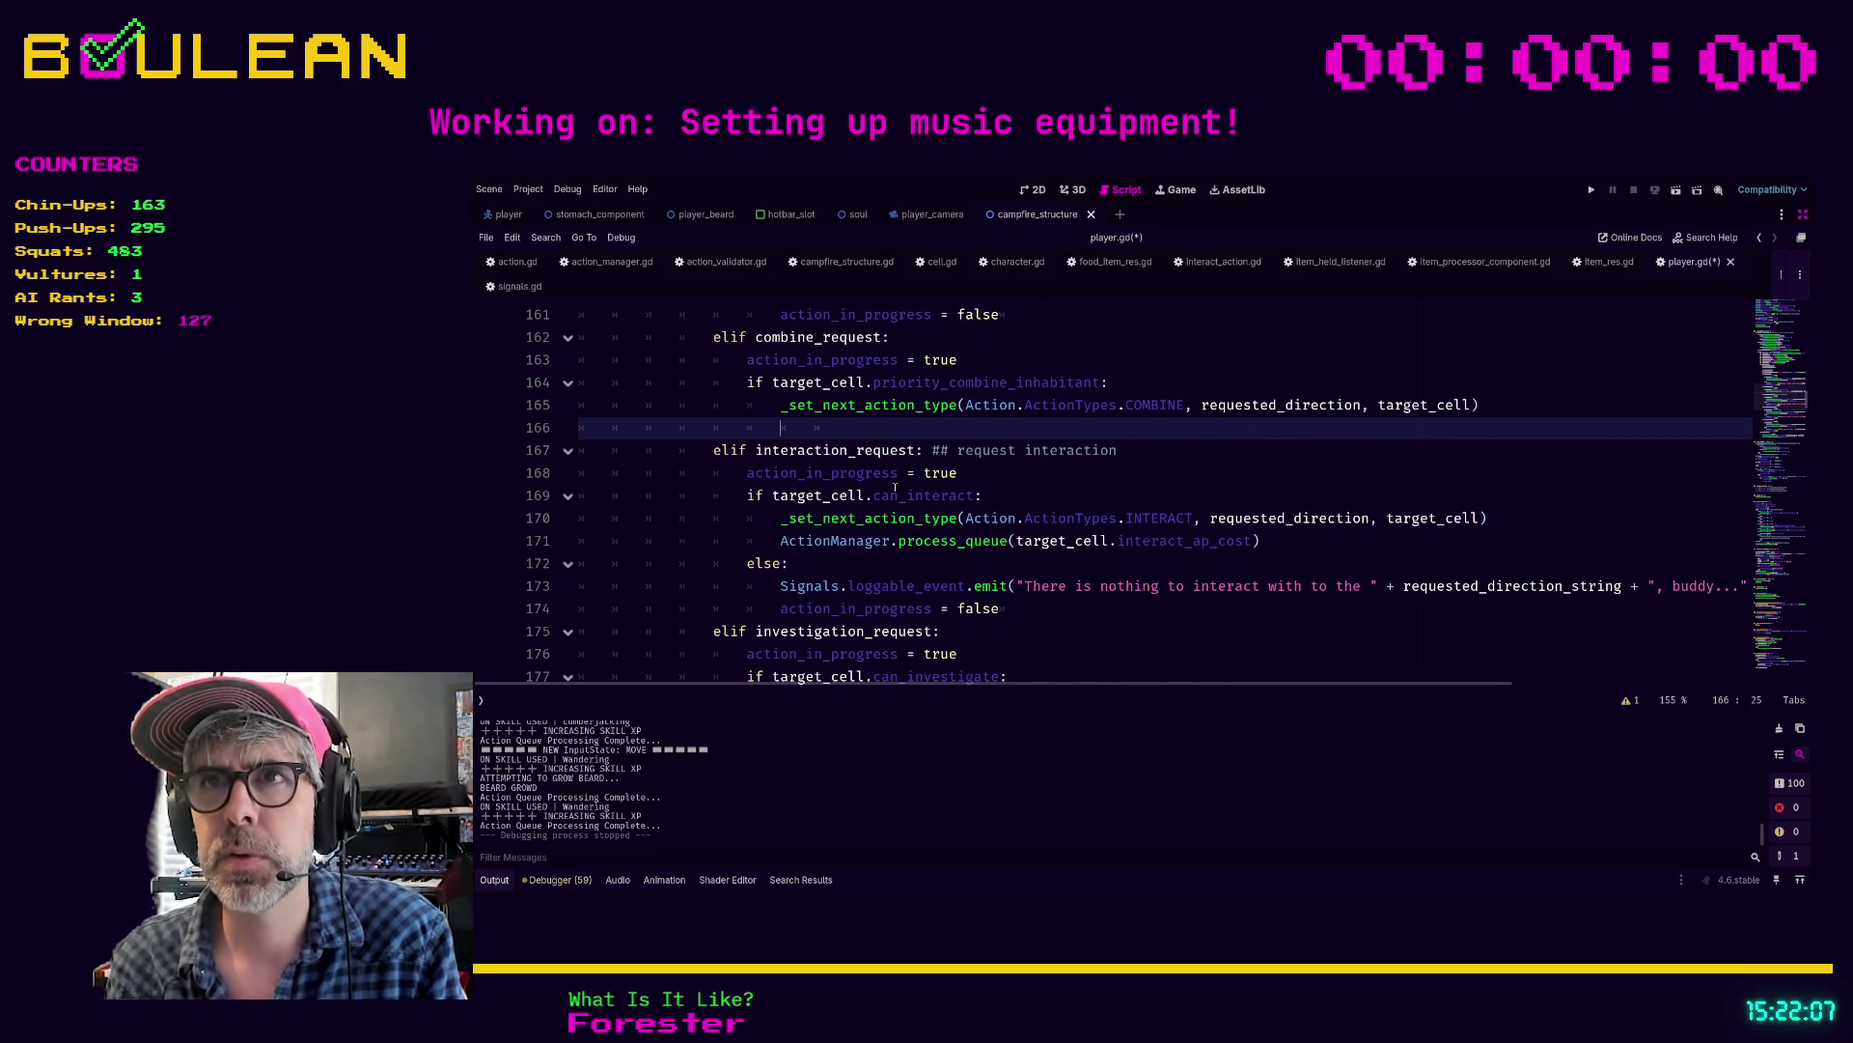
key(BackSpace)
text(else)
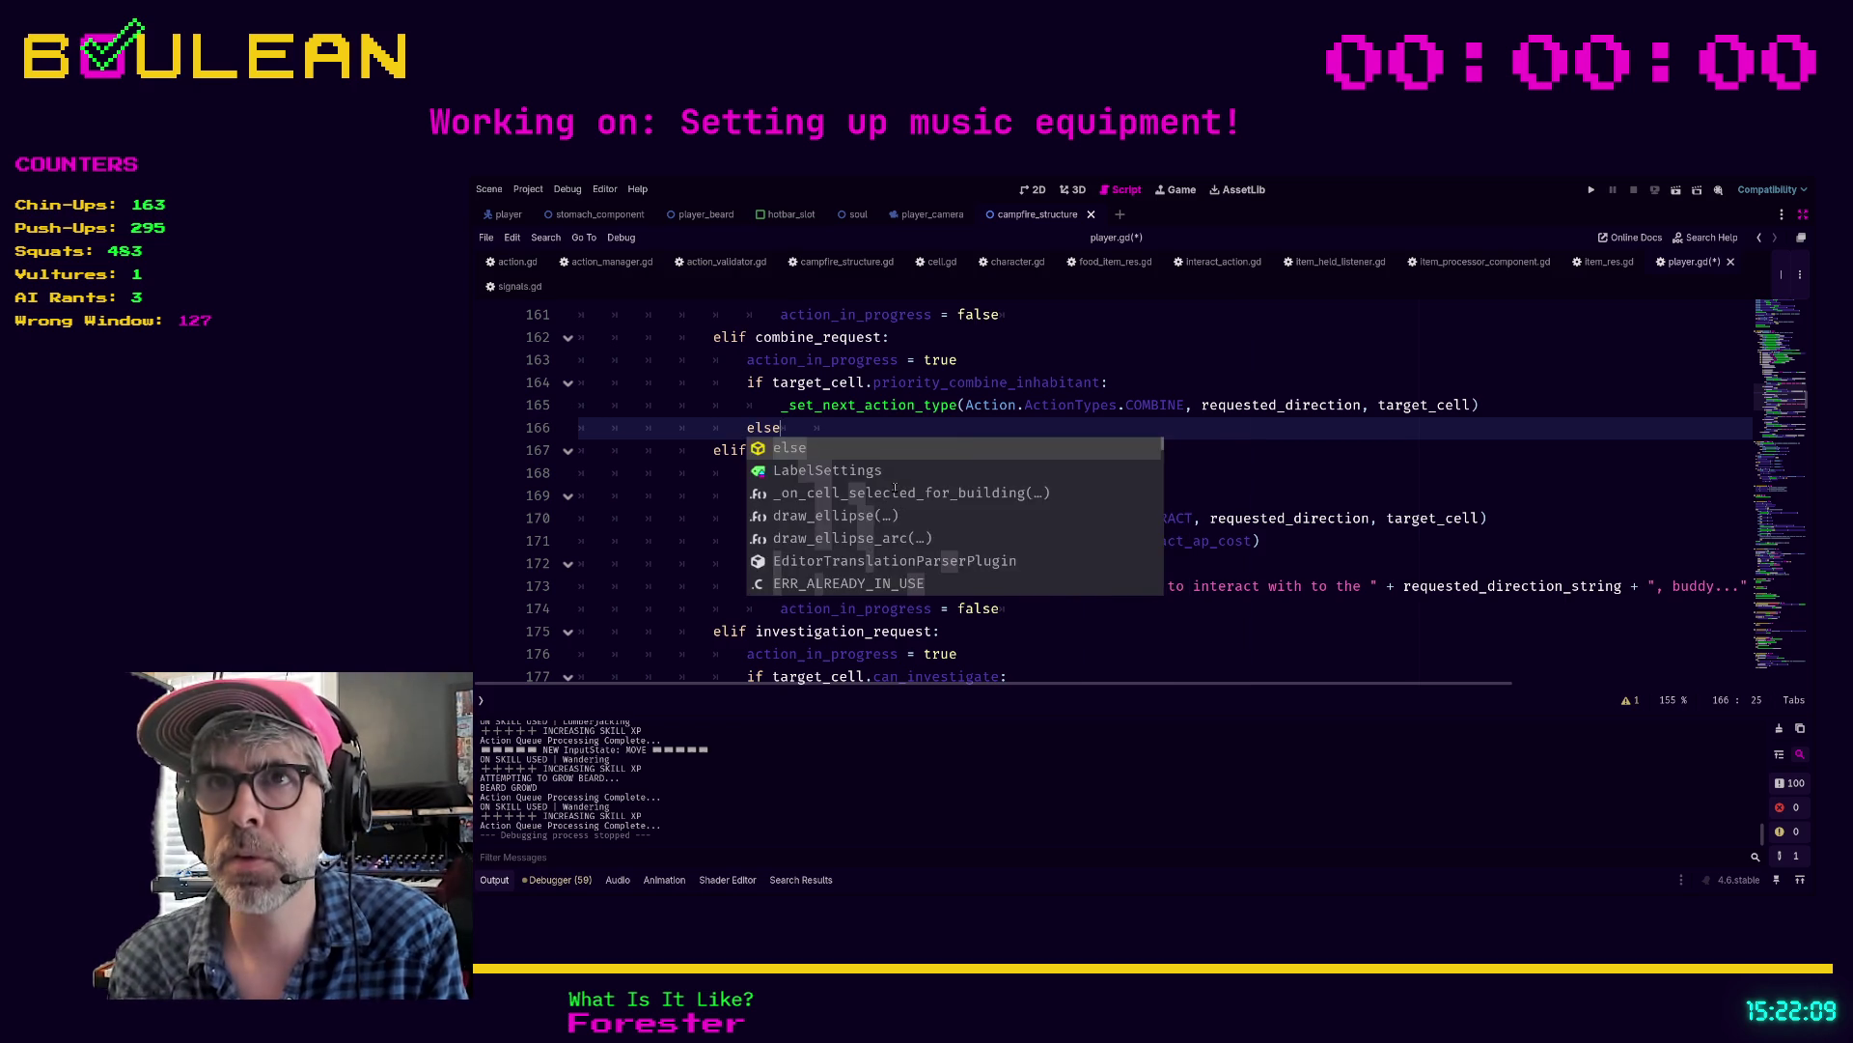
text(:)
key(Return)
text(Signals.loggable_event.emit("There is nothing to interact with to the " + requested_direction_string + ", buddy...", EventLog.LogCategories.INTERACTION))
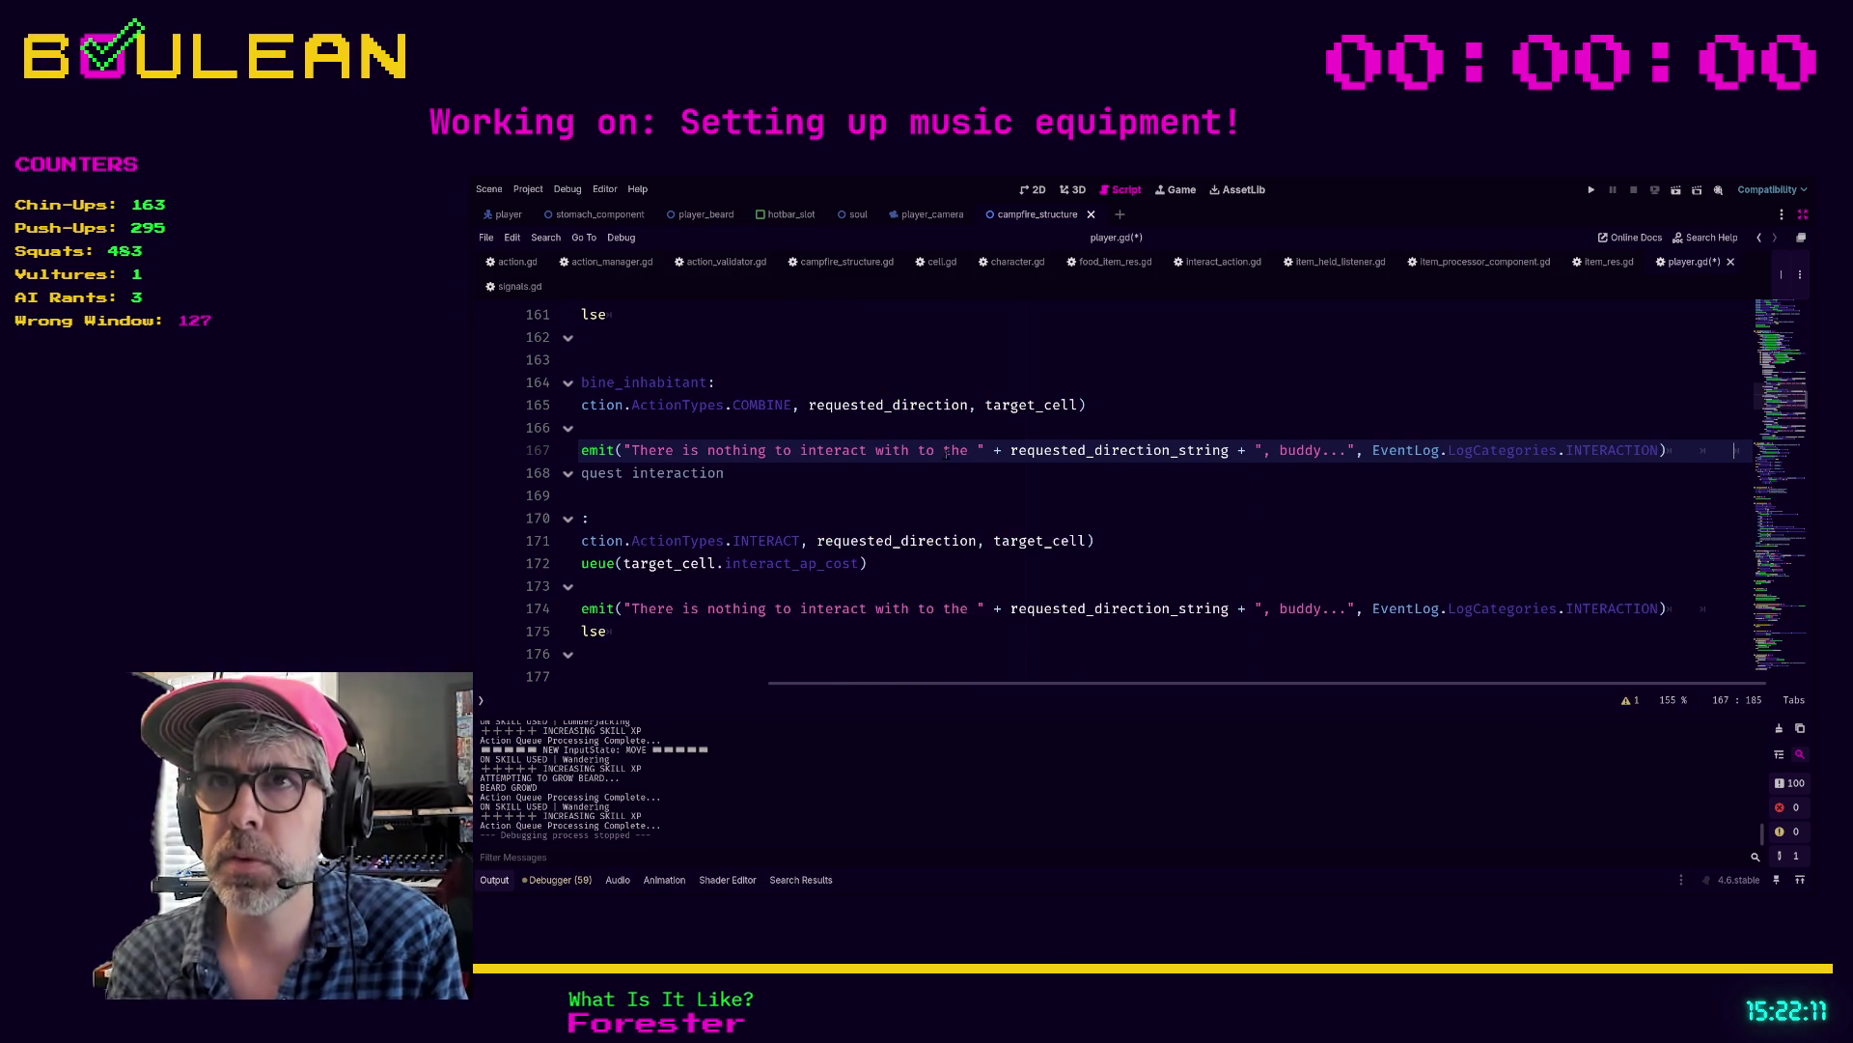
double_click(833, 450)
text(combine)
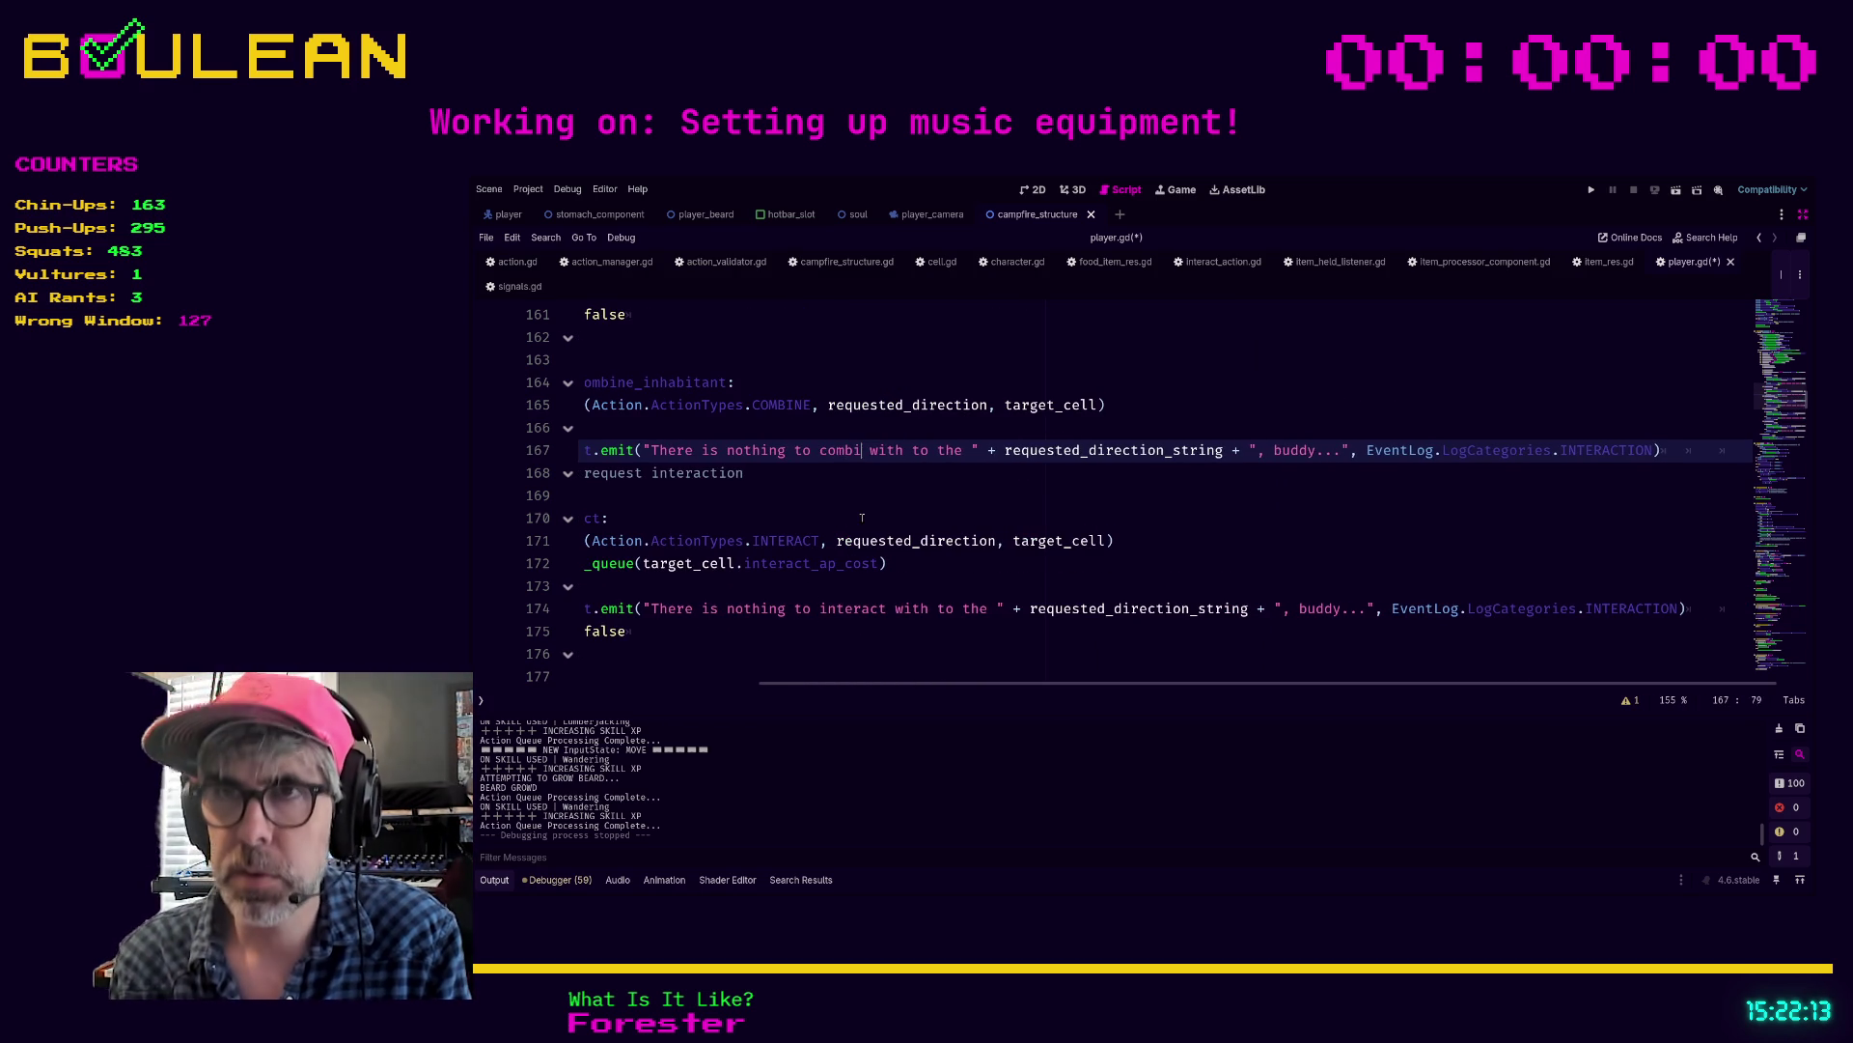
key(Right)
key(Right)
key(Right)
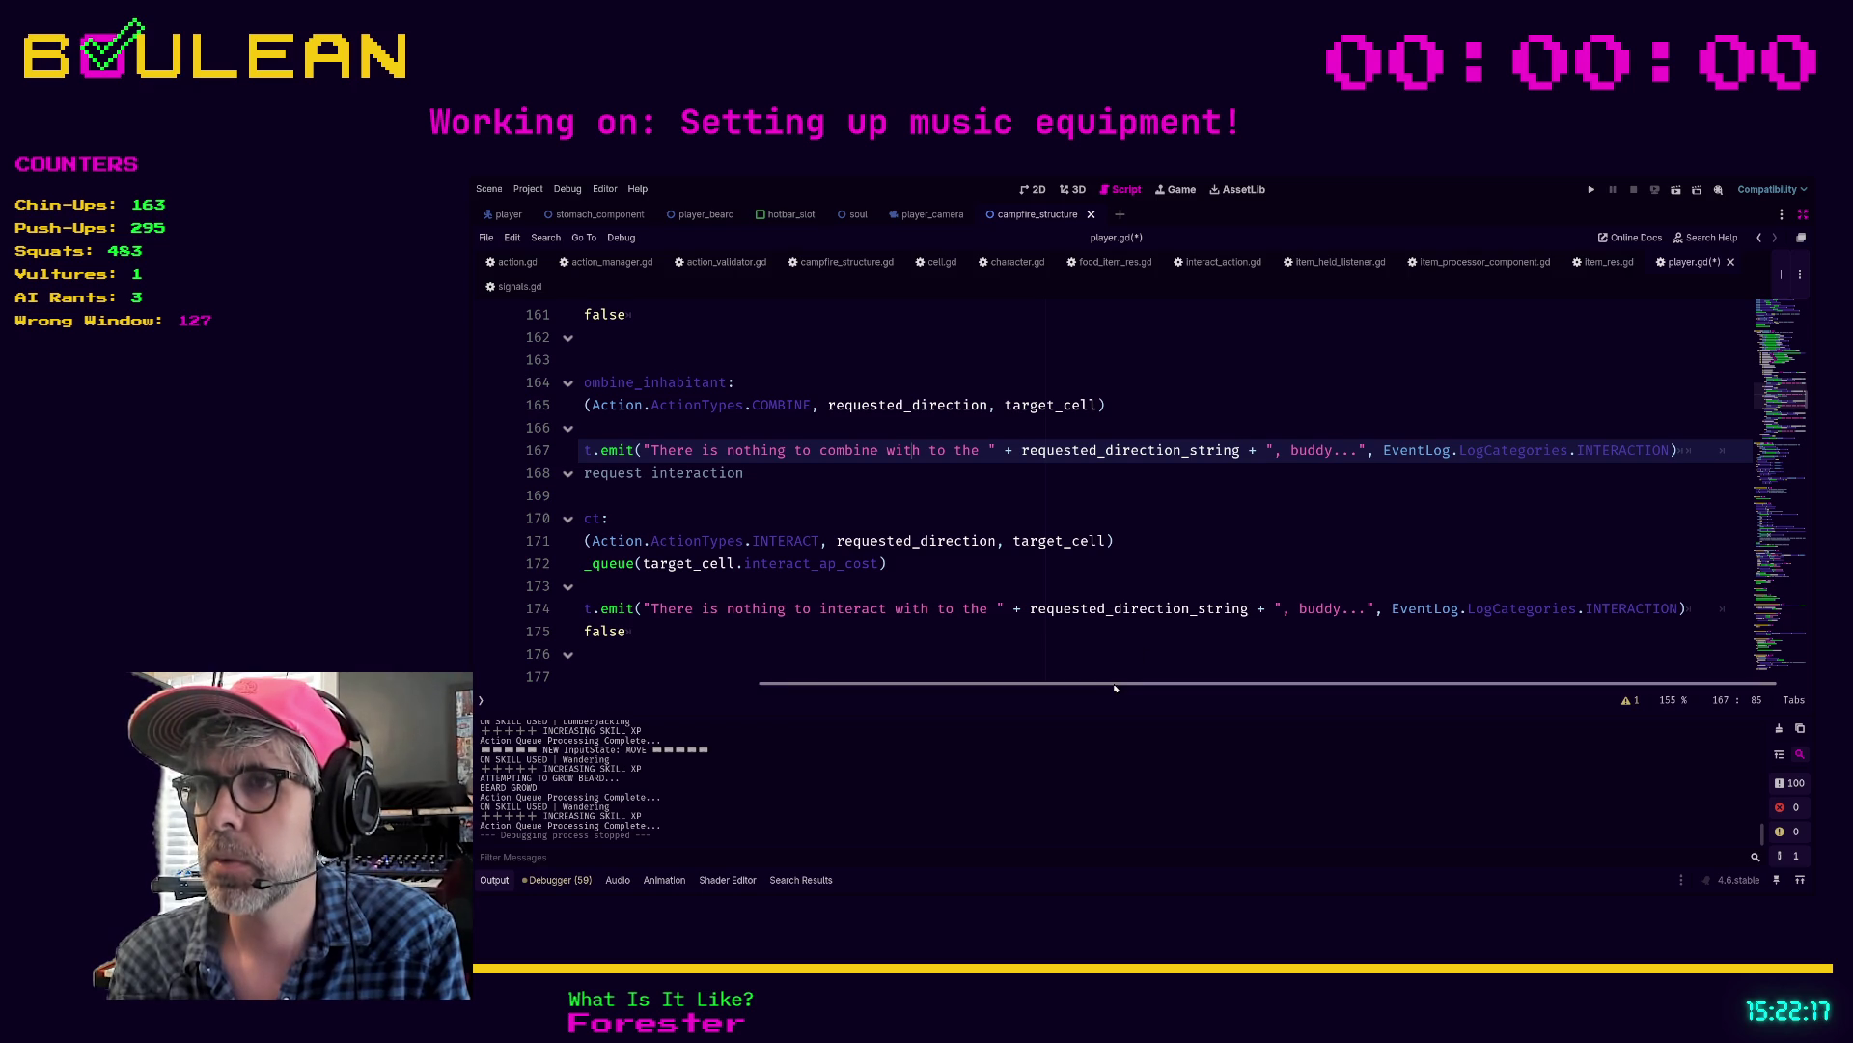
Step: Re-pick LogCategories.INTERACTION as the log category and save player.gd
double_click(1604, 451)
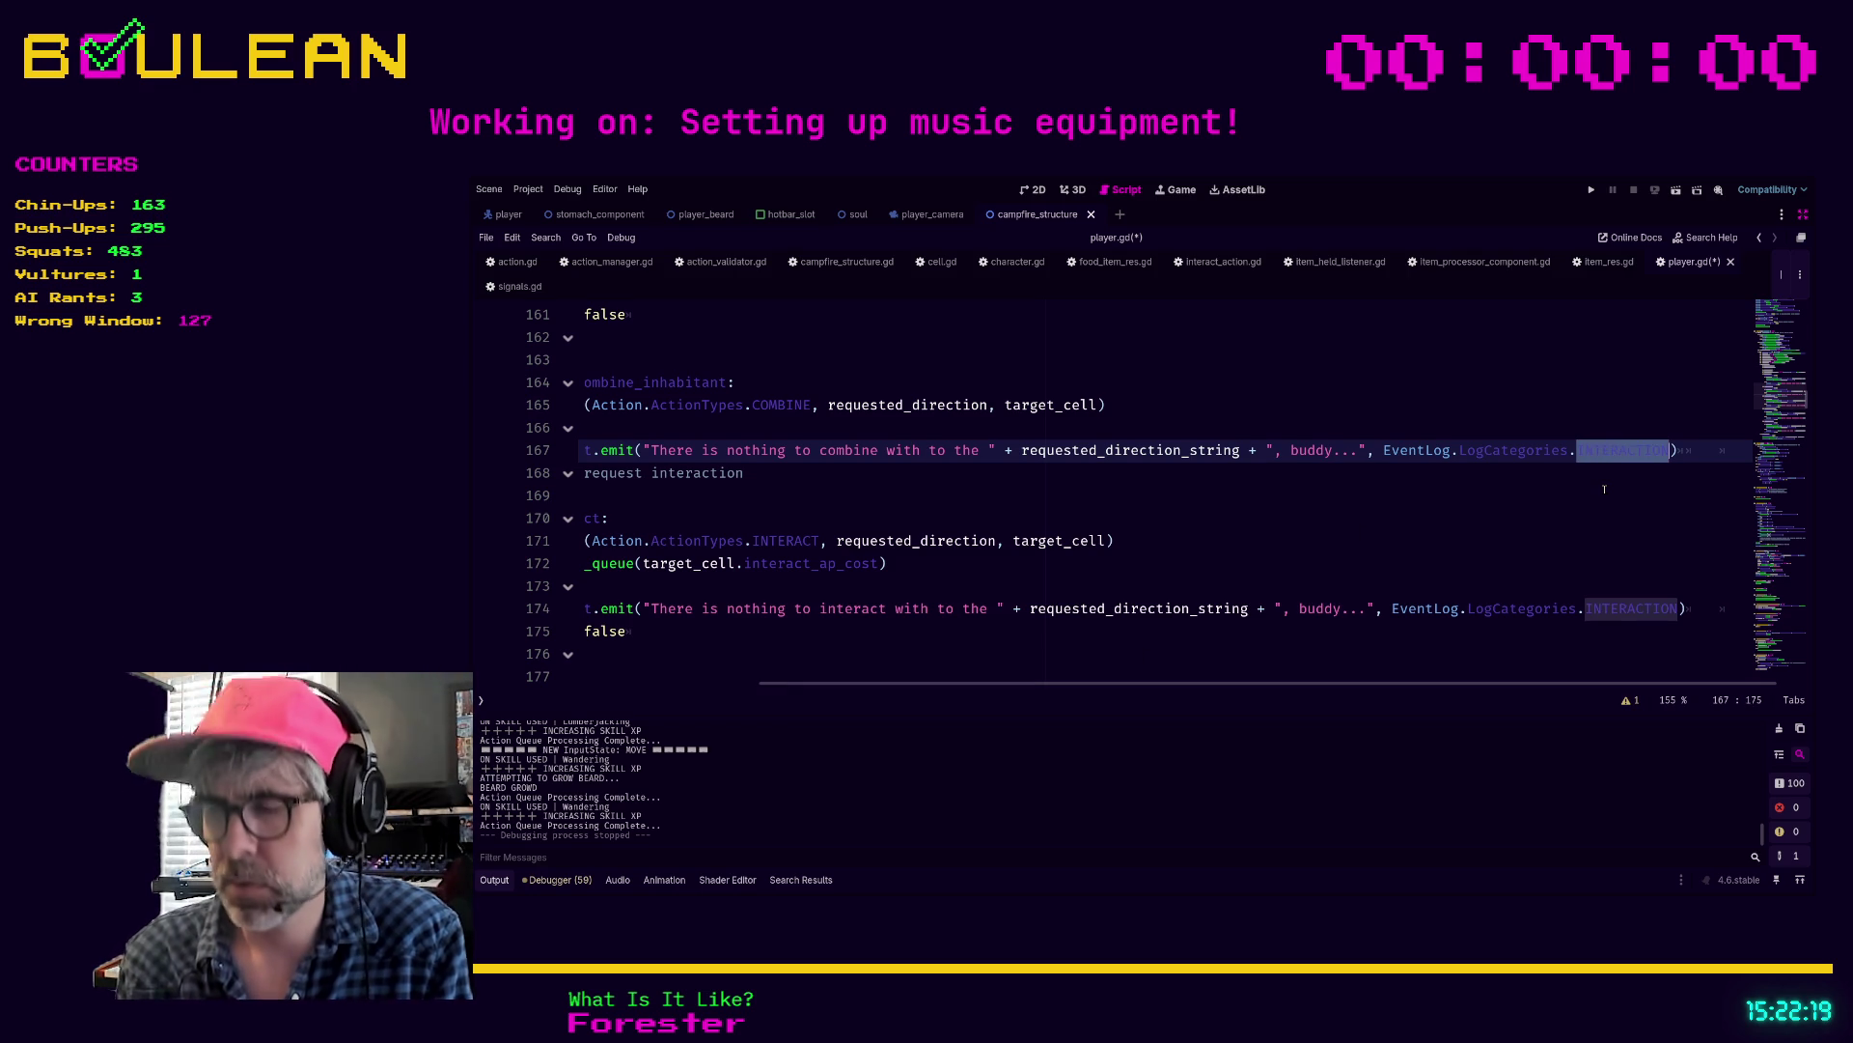
key(BackSpace)
text(INT)
key(Return)
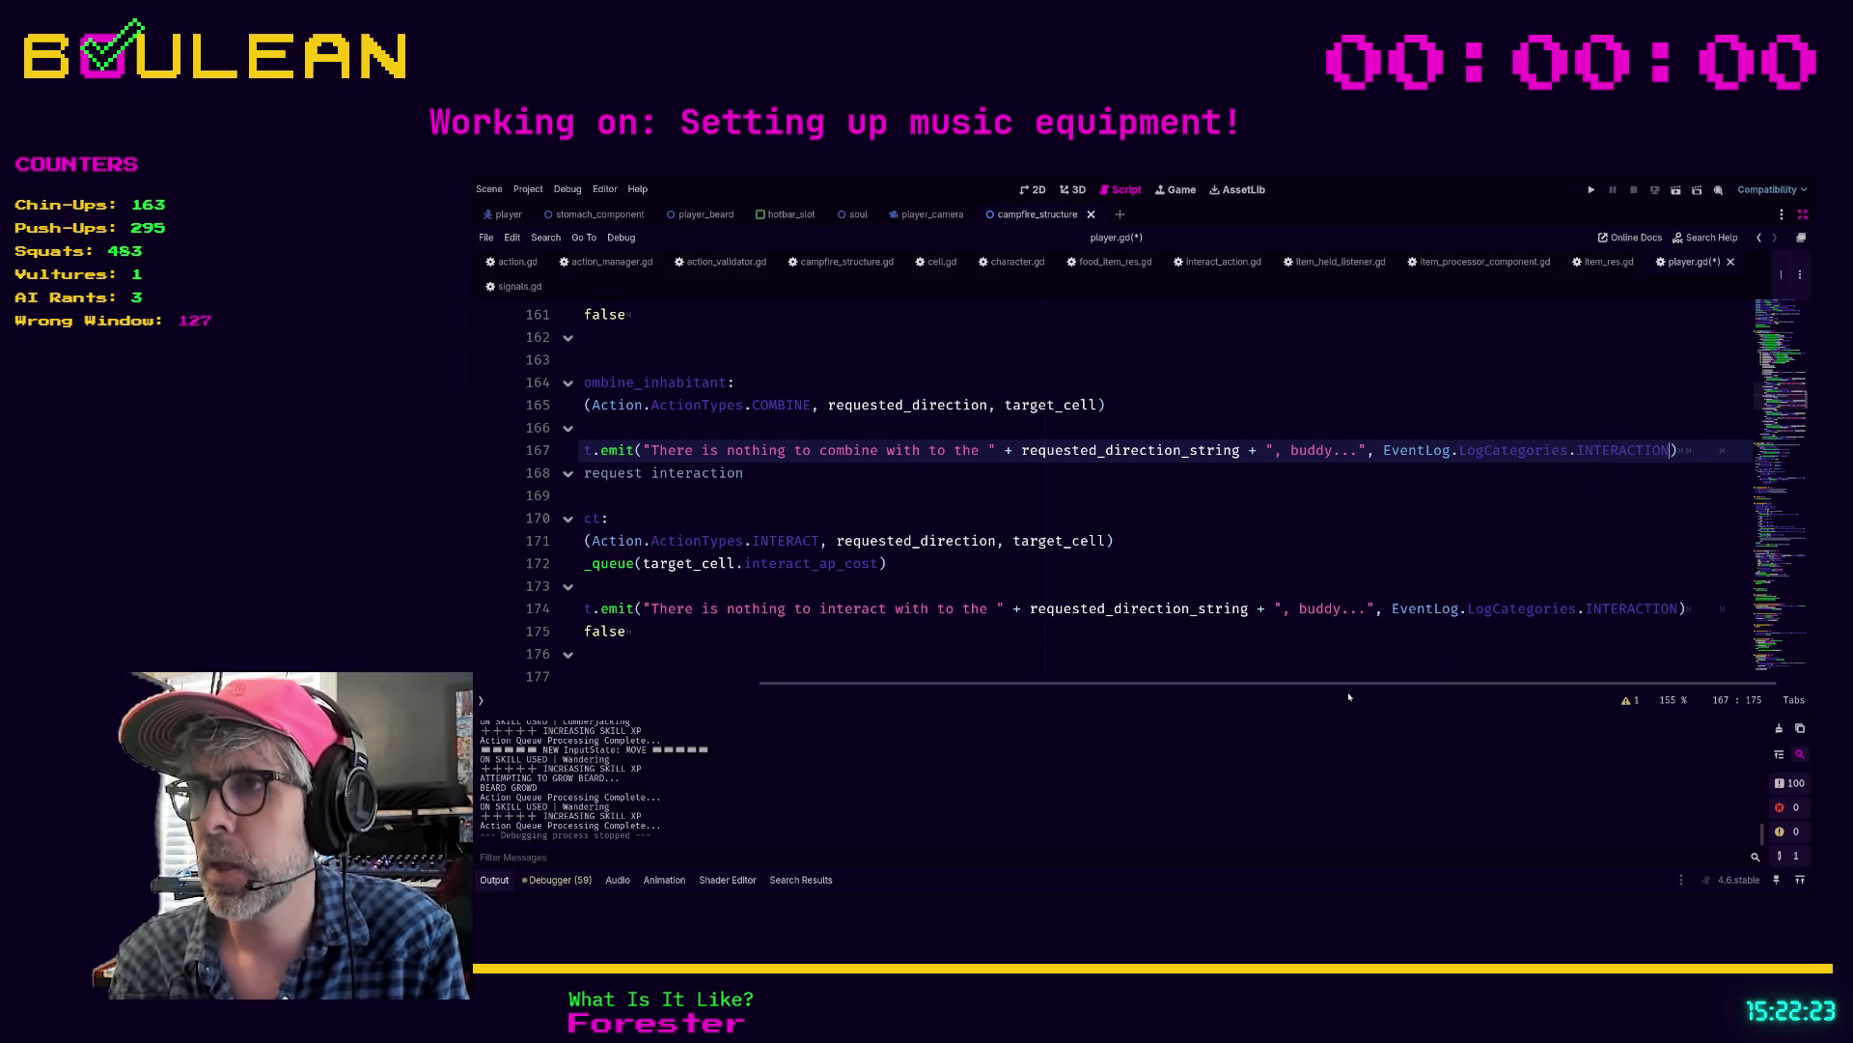
scroll(1110, 501, left, 5)
click(869, 437)
key(ctrl+s)
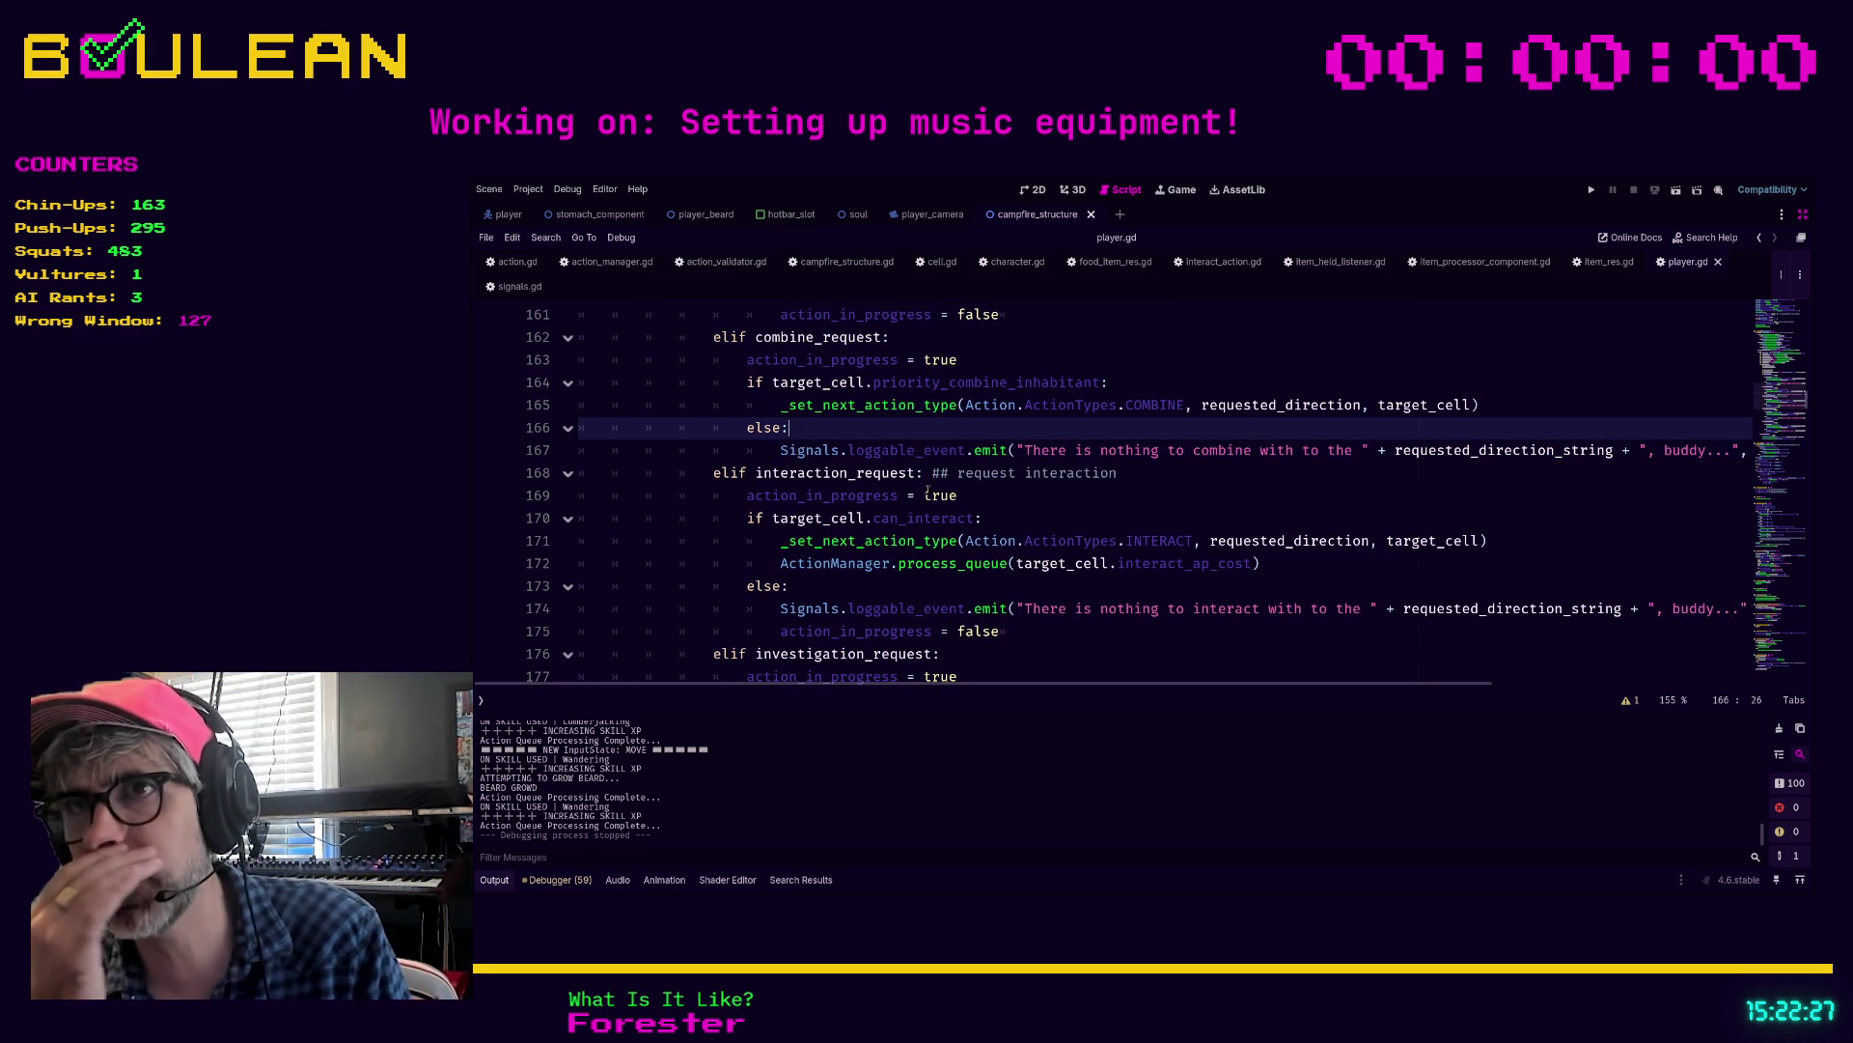
Step: Run the game, zoom the map, and have the wizard collect and eat grass twice
key(F5)
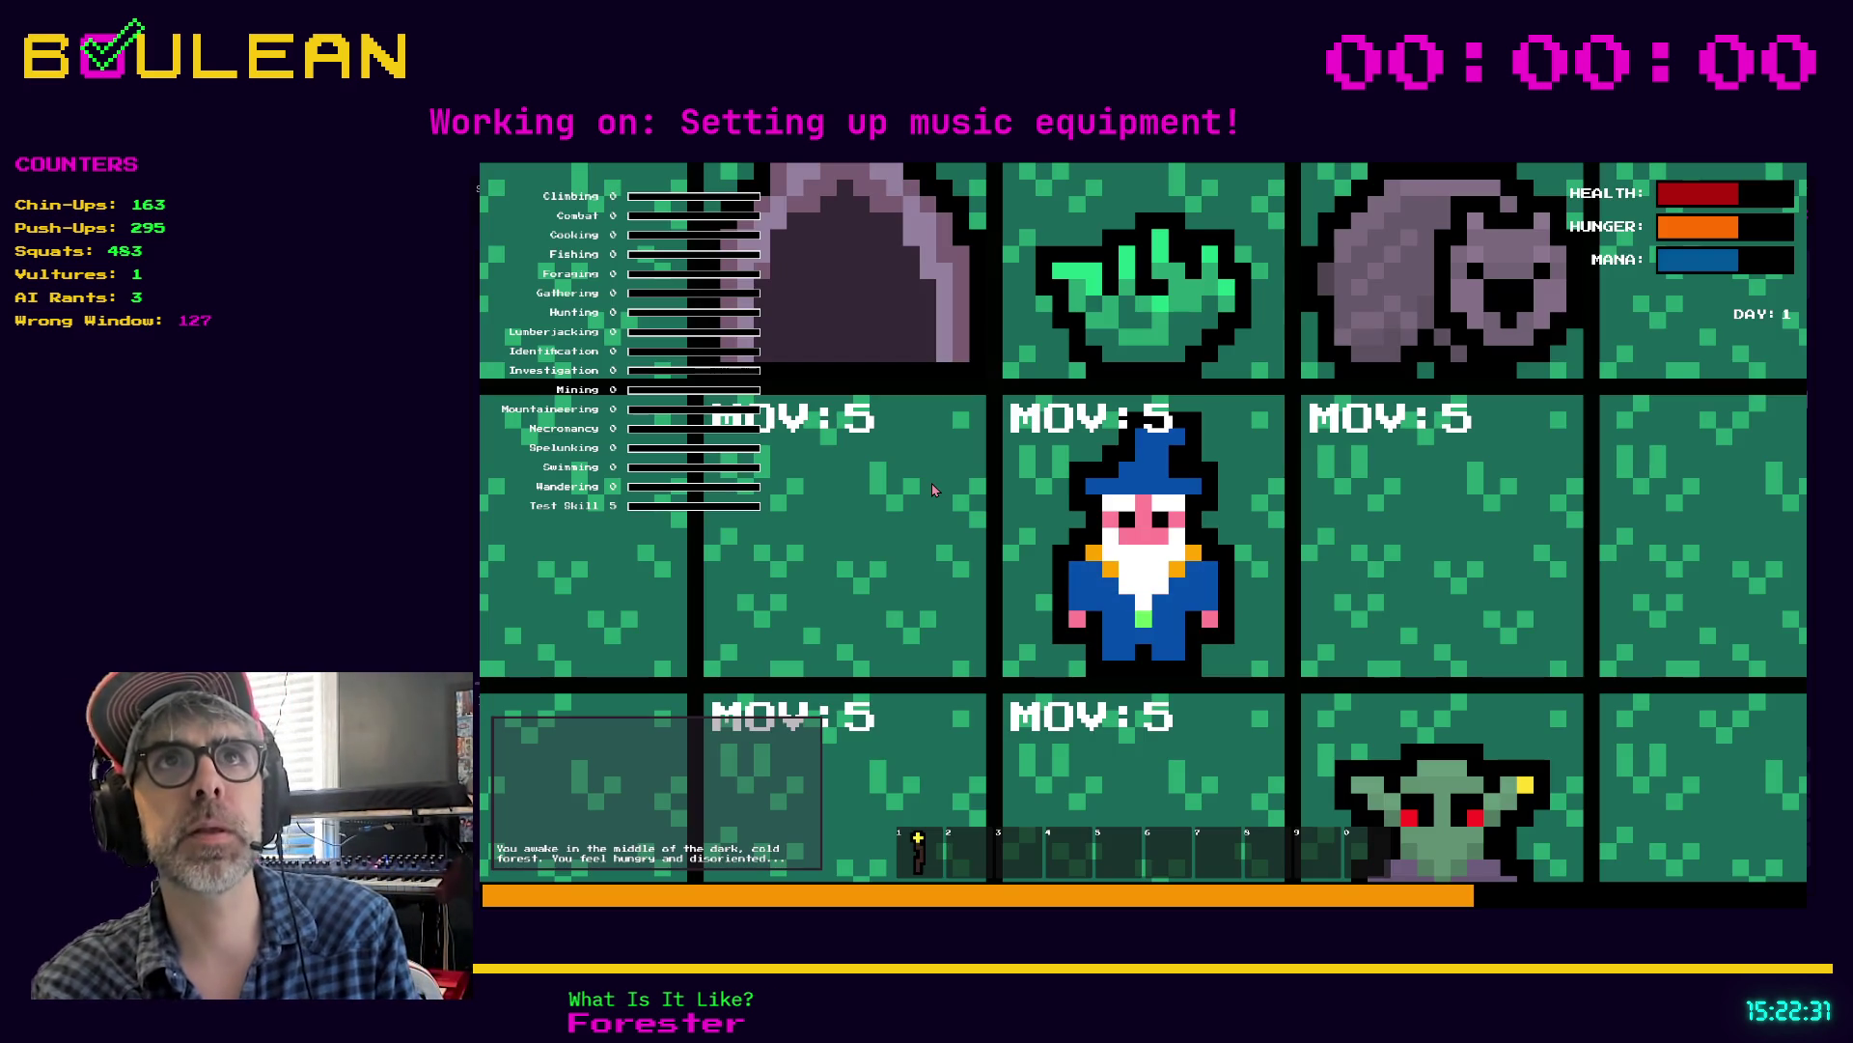
scroll(933, 489, down, 5)
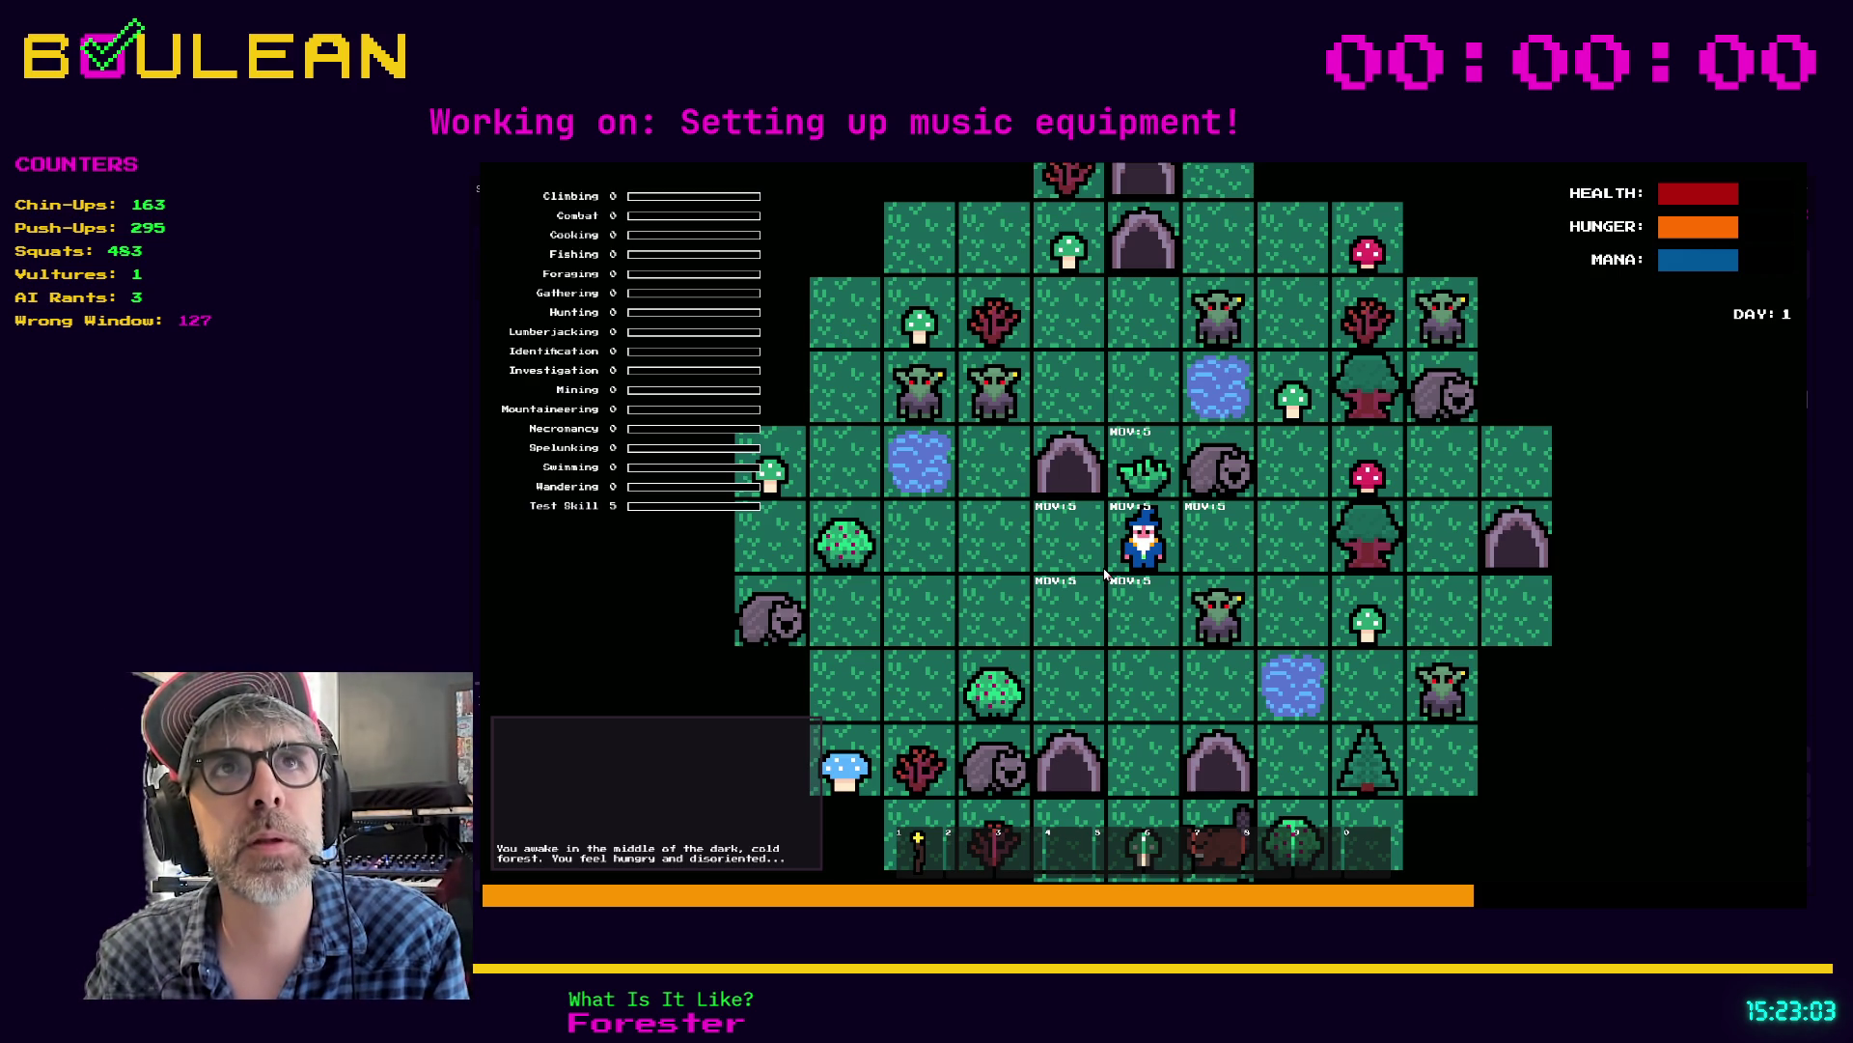
scroll(1105, 574, up, 3)
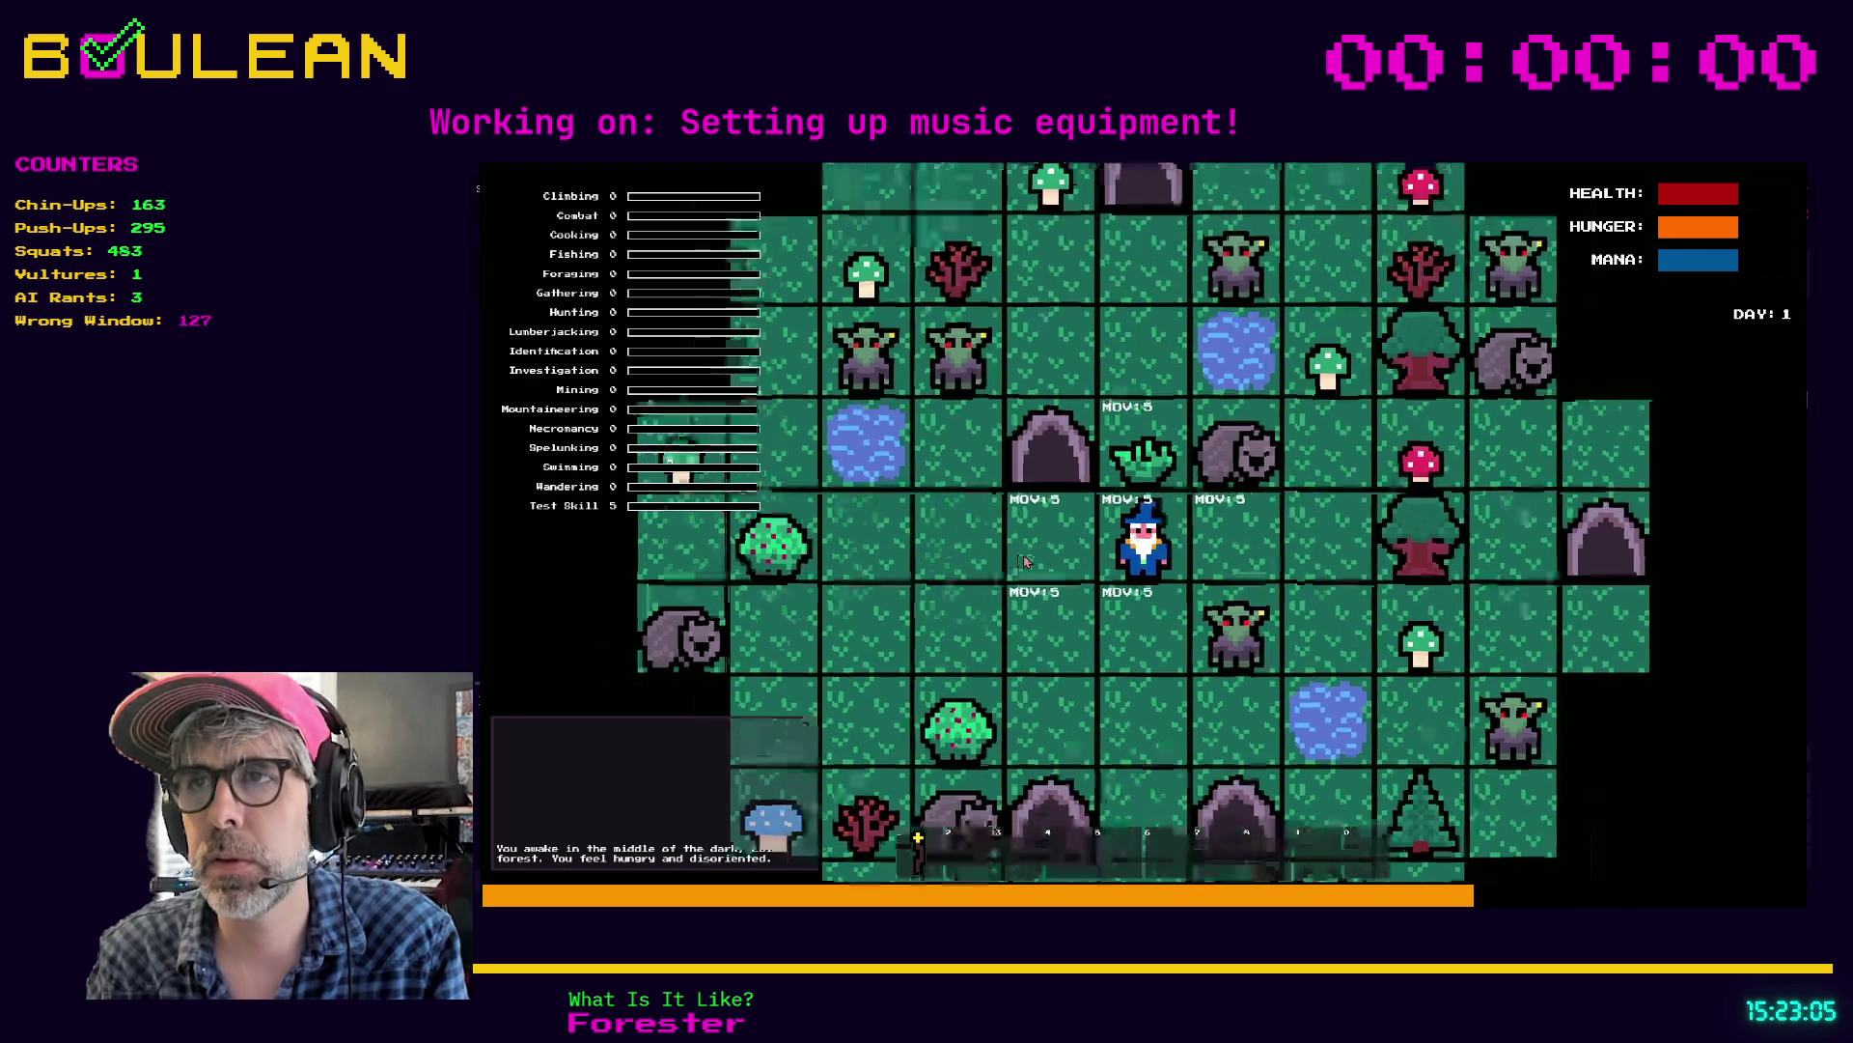
key(Up)
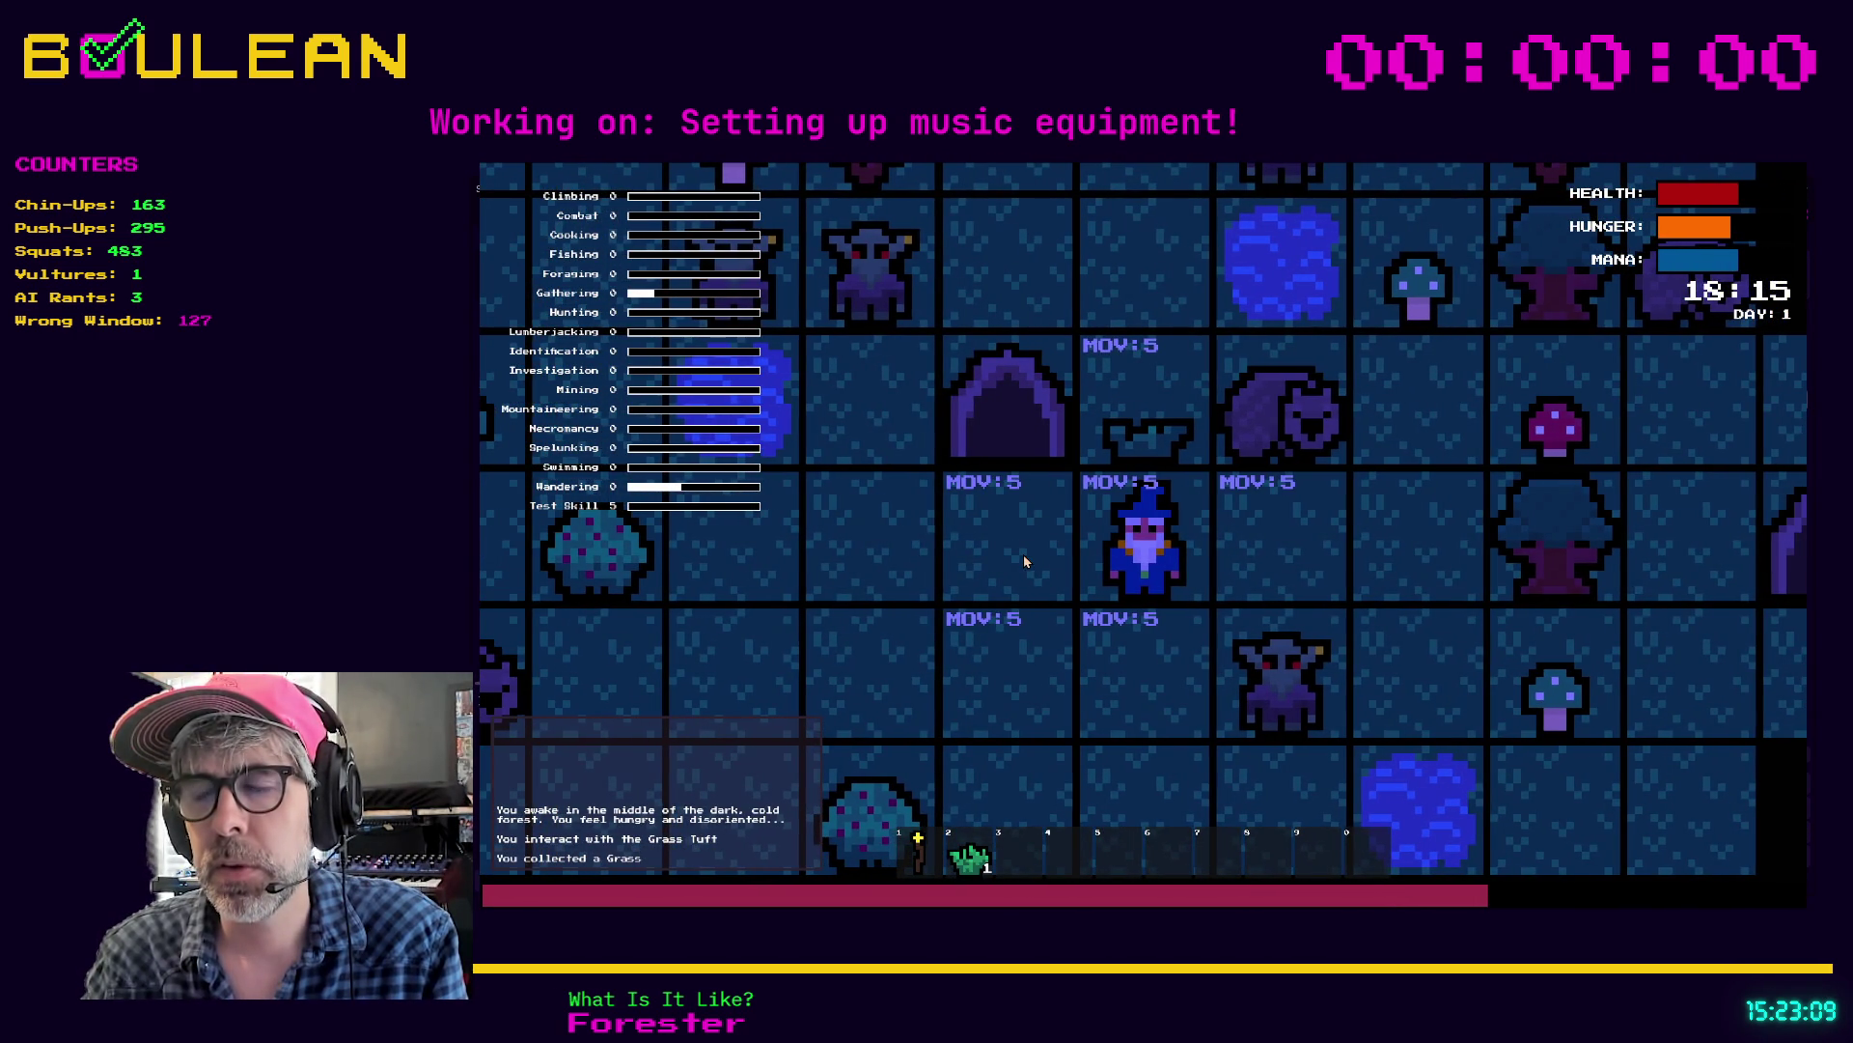
key(Left)
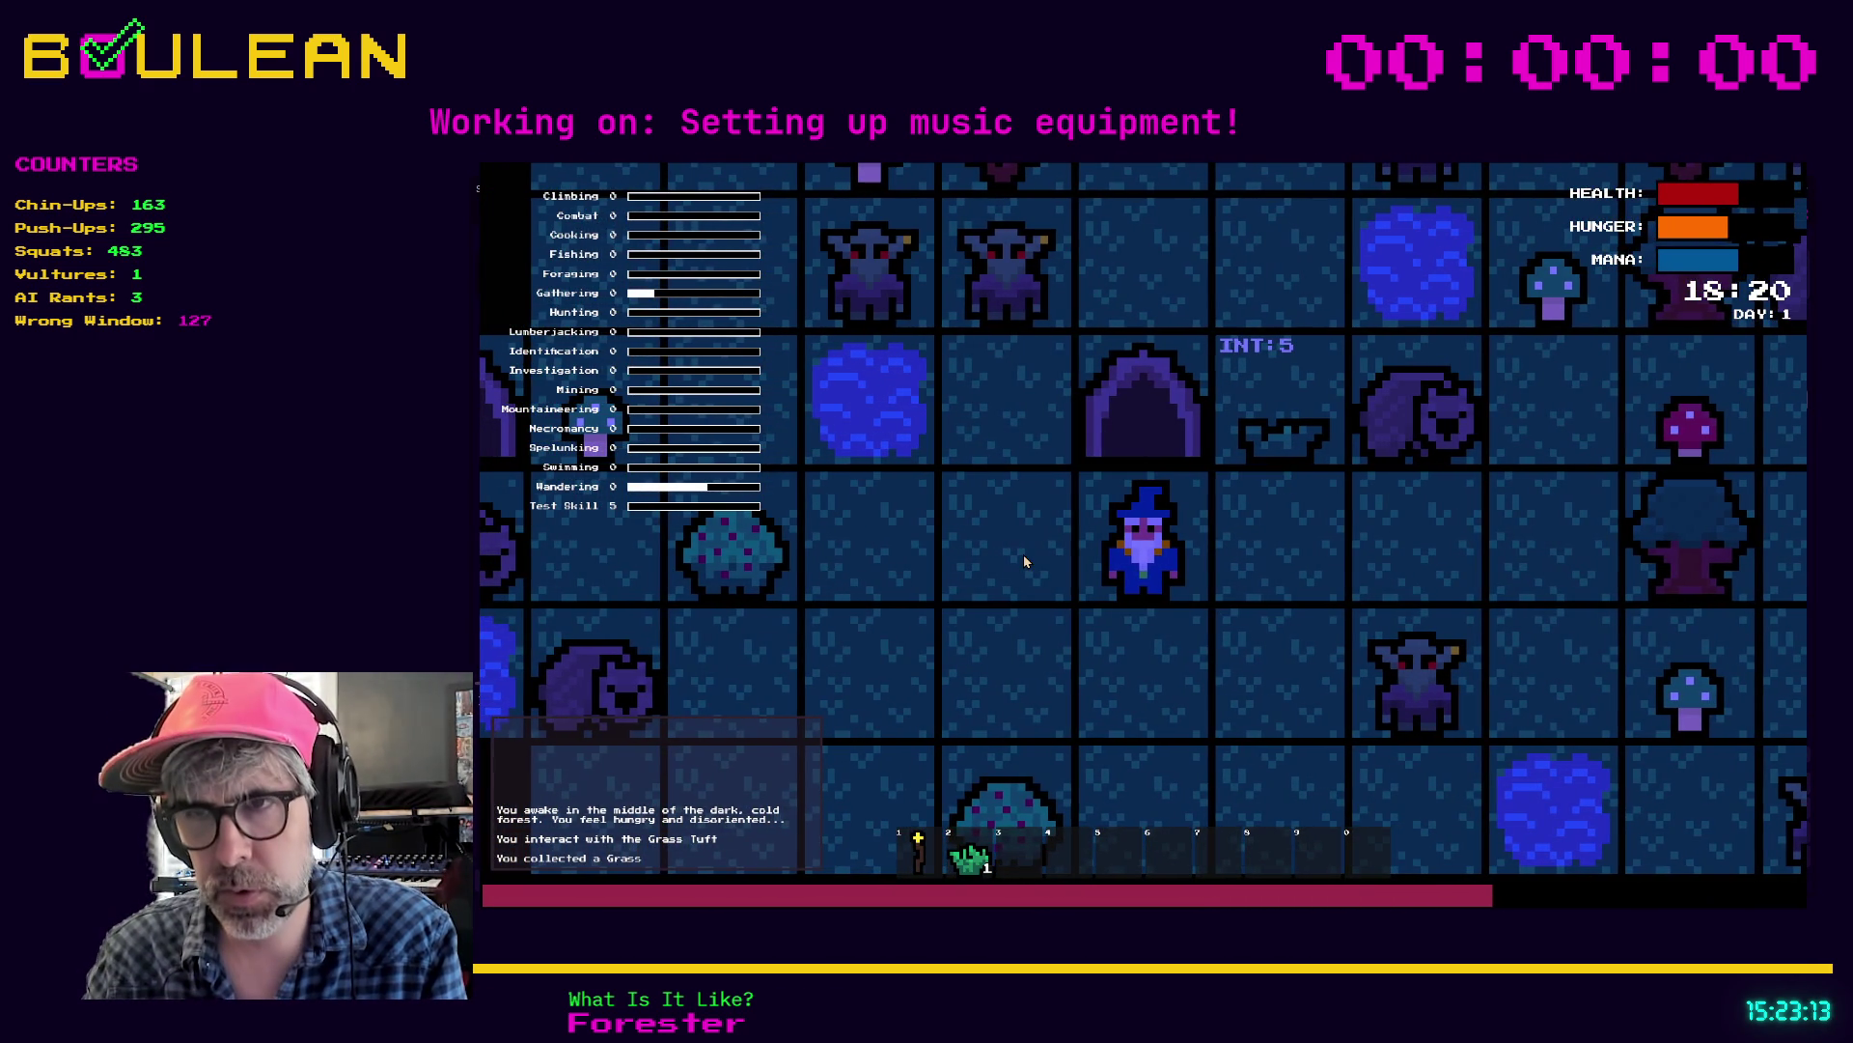
click(1023, 556)
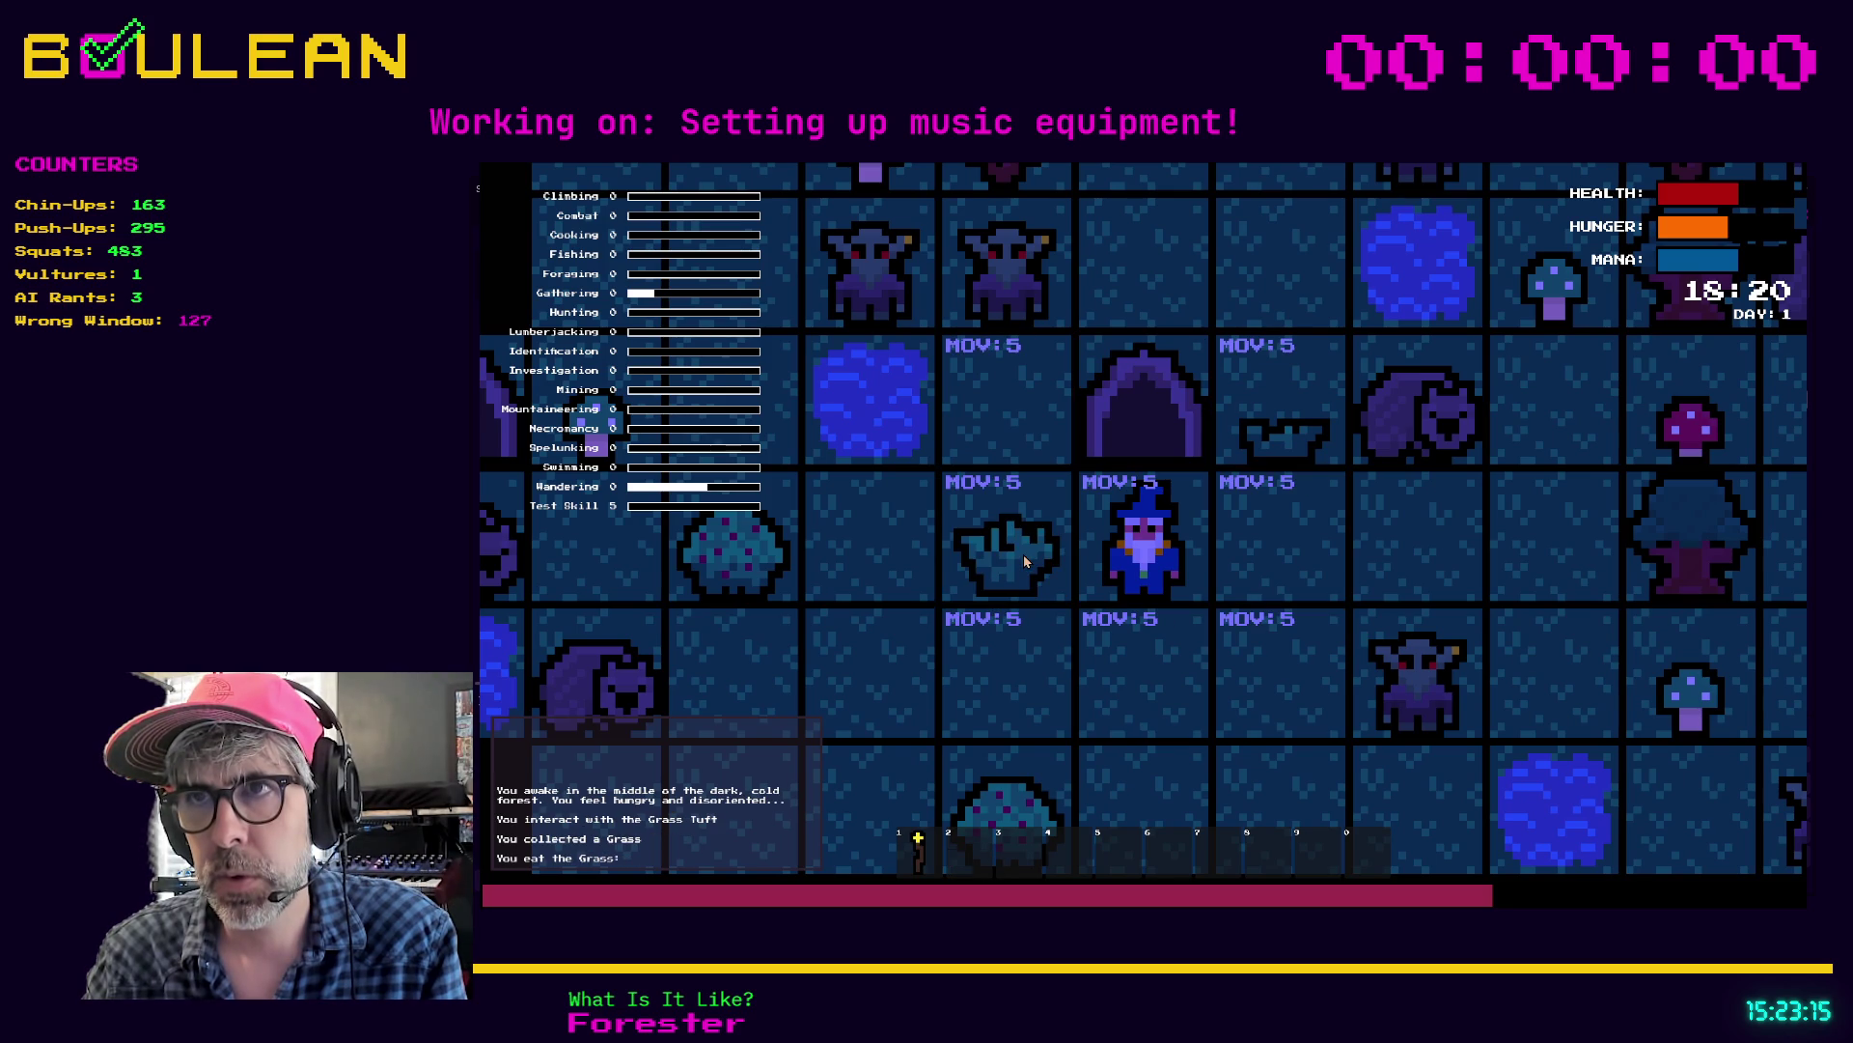
click(1023, 554)
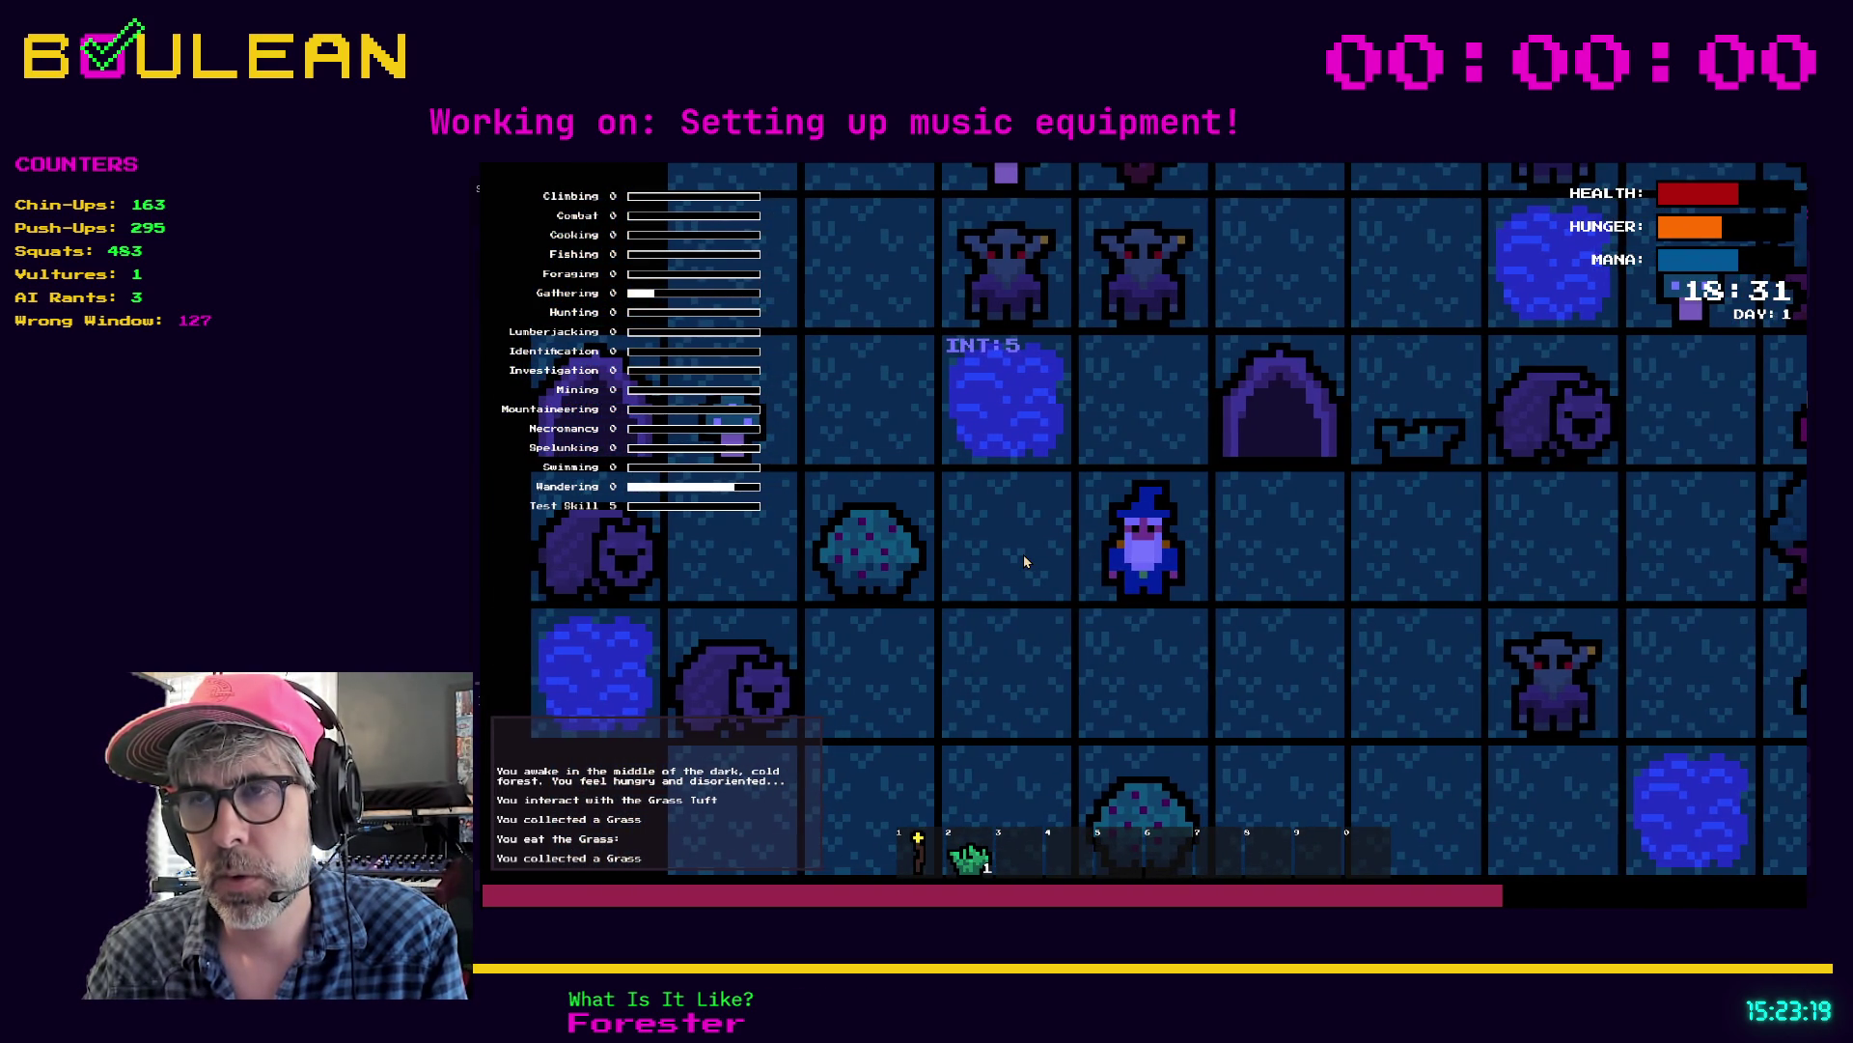
click(1024, 558)
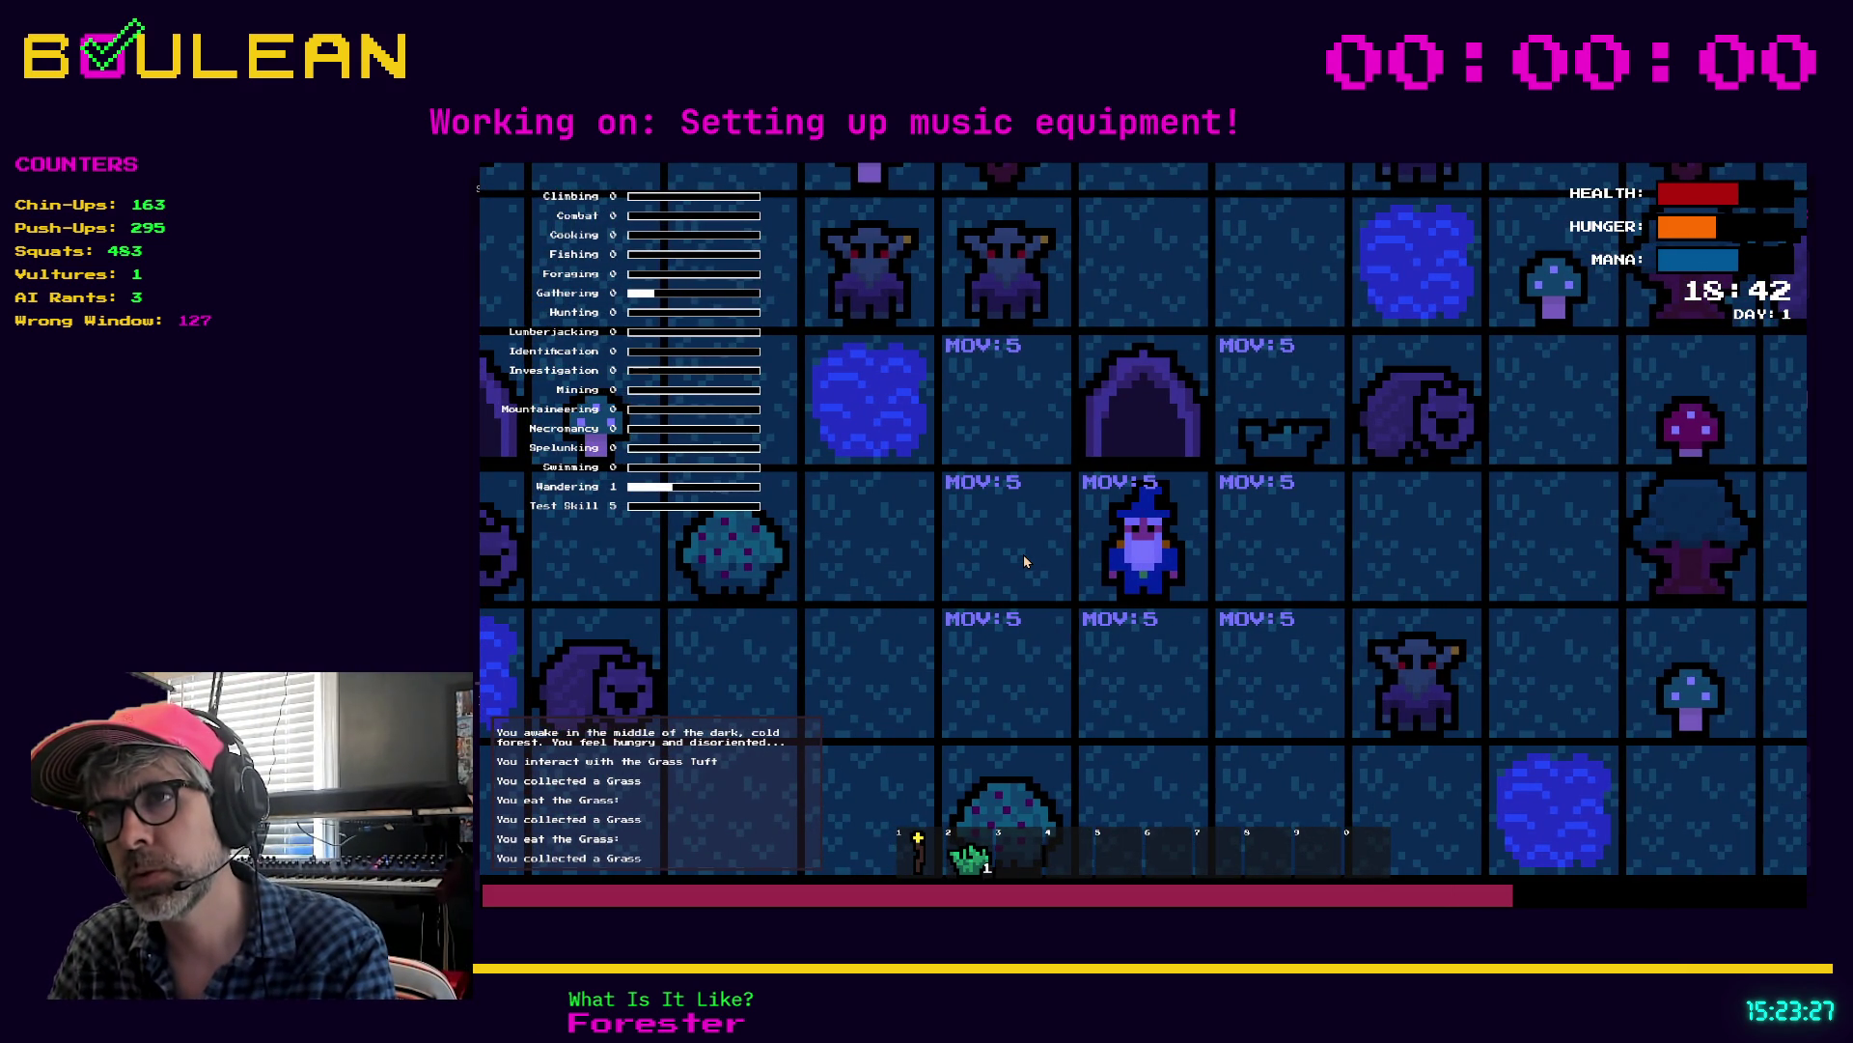
click(1023, 560)
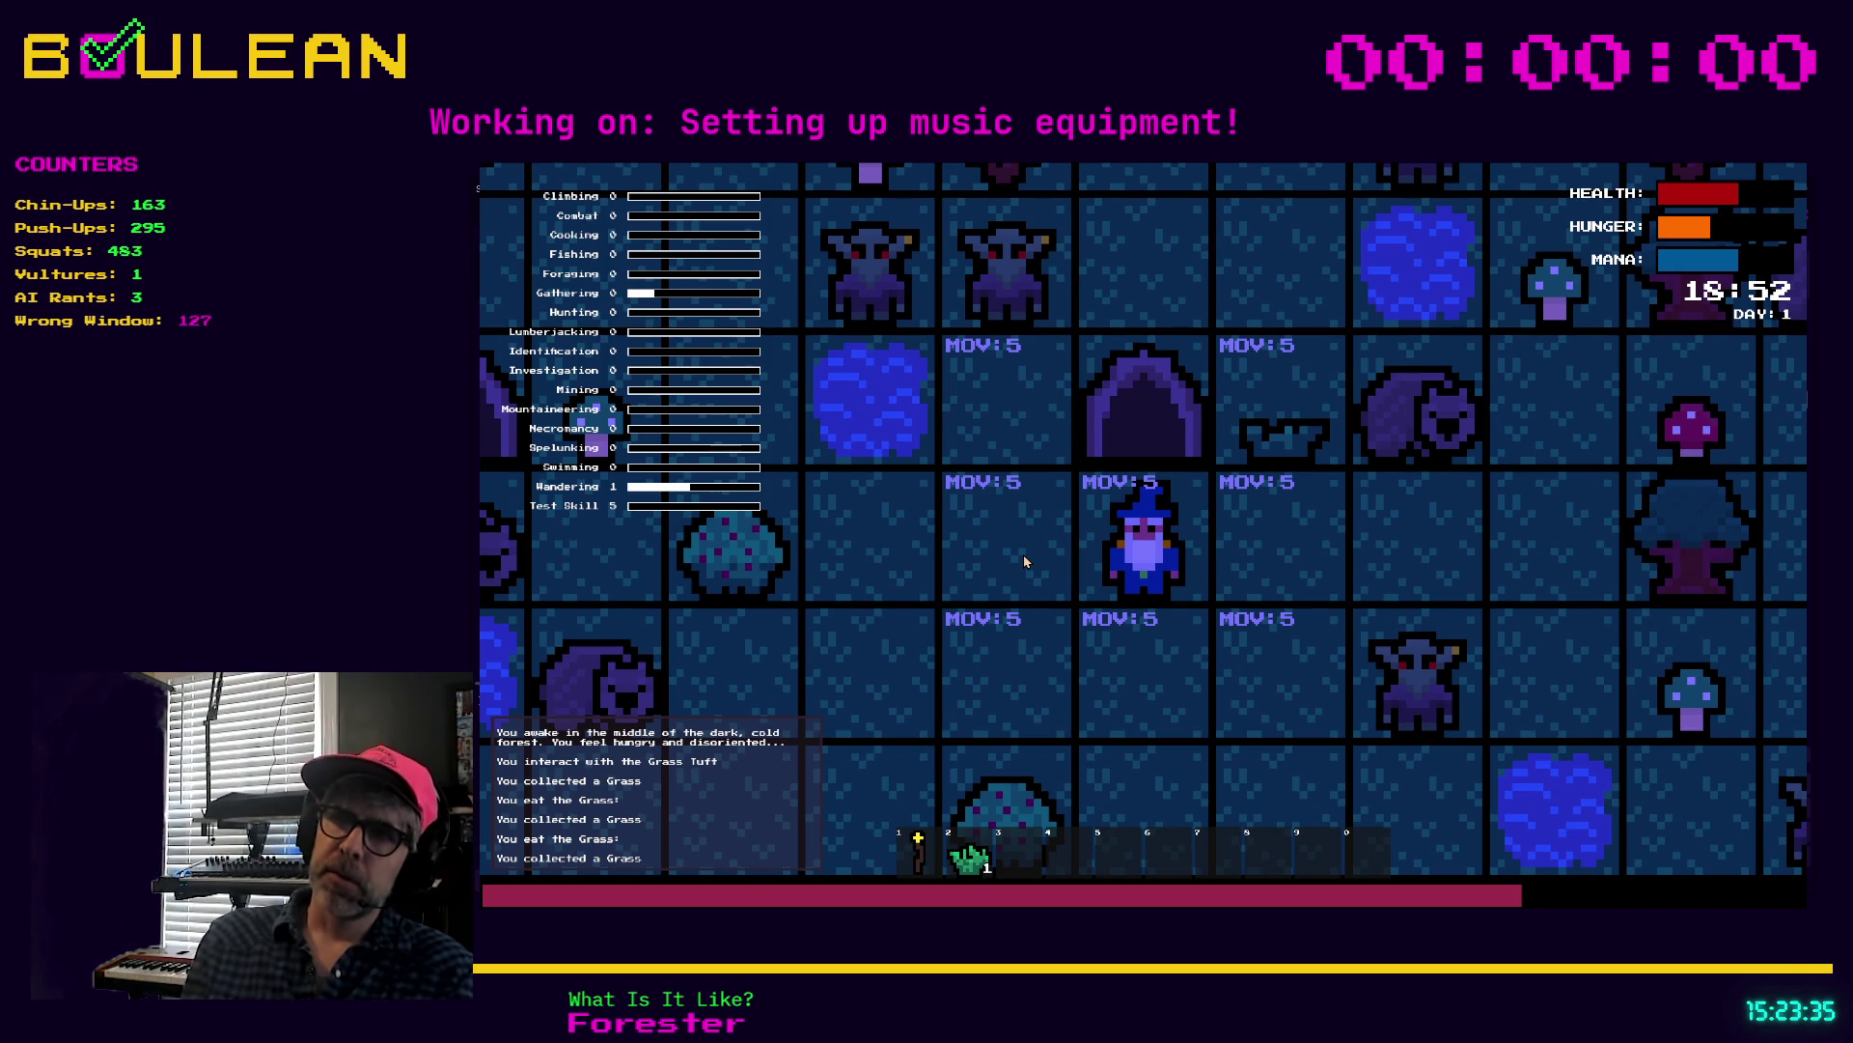
Step: Walk the wizard to the Red Mushroom and collect it
key(Down)
key(Right)
key(Up)
key(Right)
key(Up)
key(Right)
key(e)
key(Down)
key(Left)
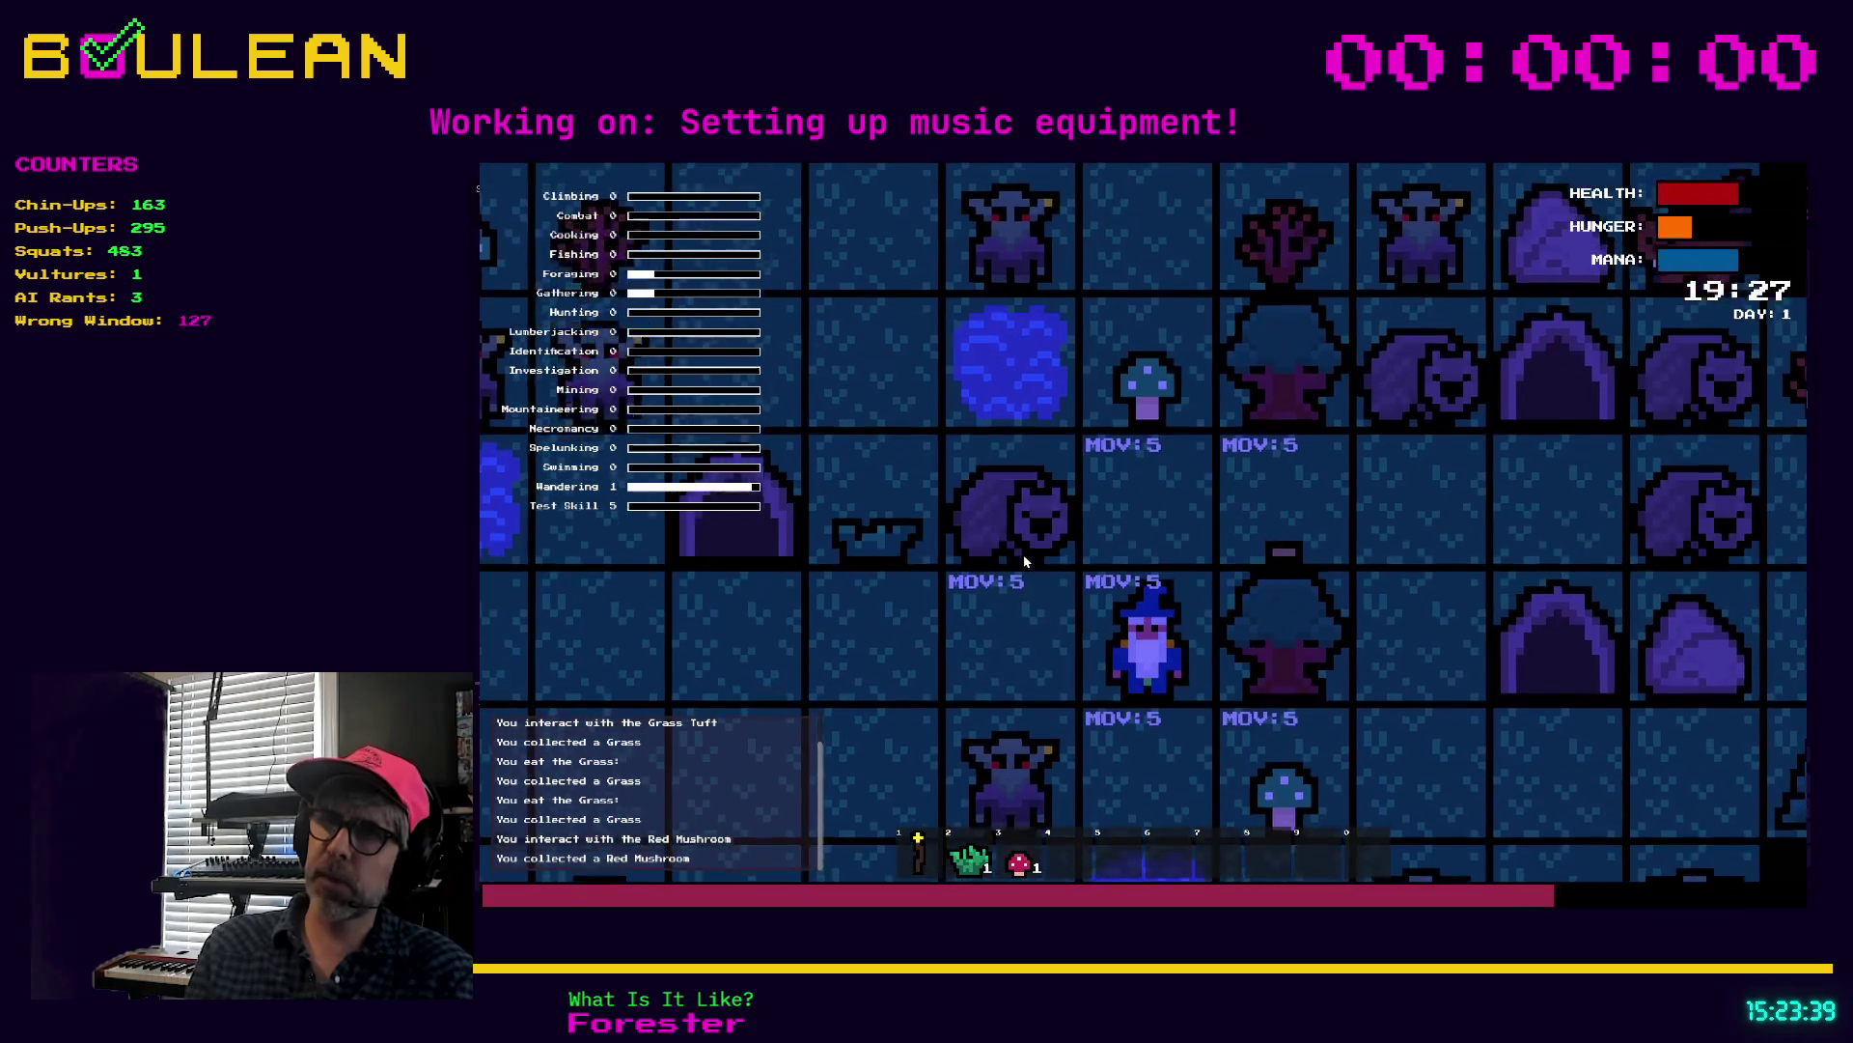
key(Right)
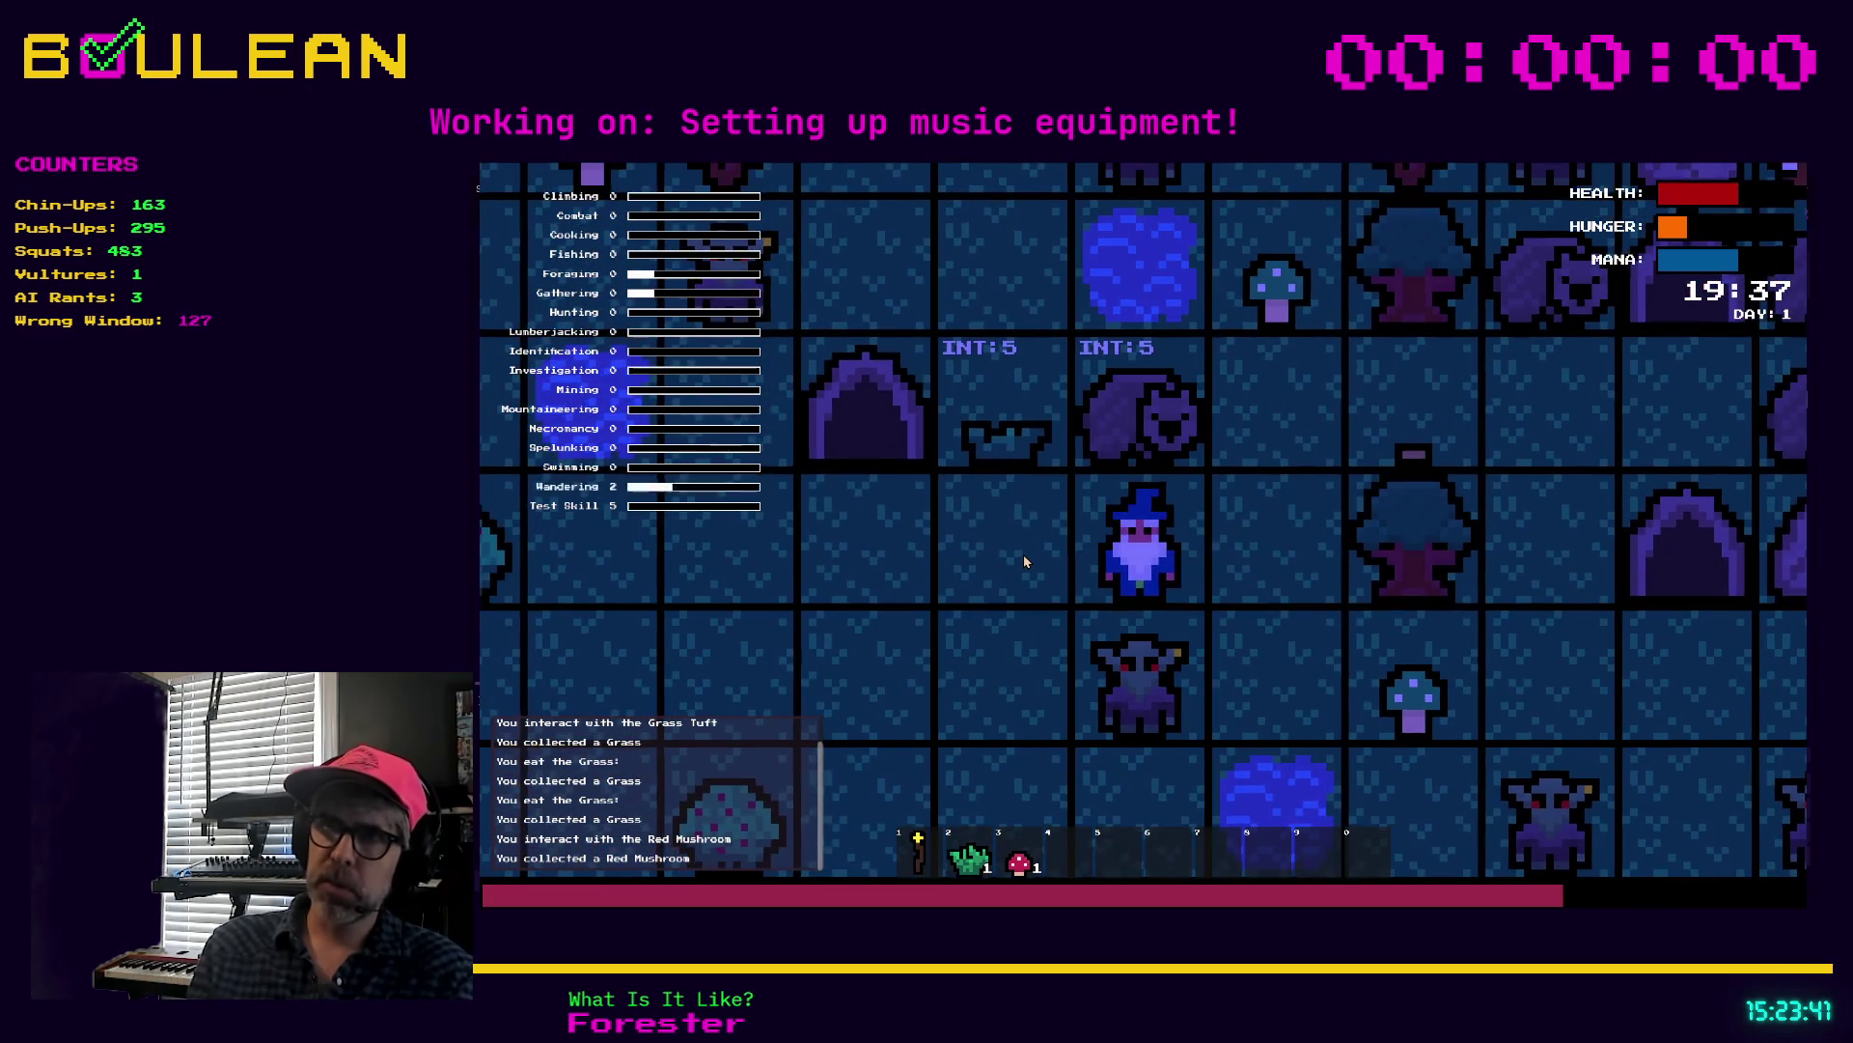
Step: Chop the neighbouring tree, pick up the log and attack the Wombat
key(Right)
key(Right)
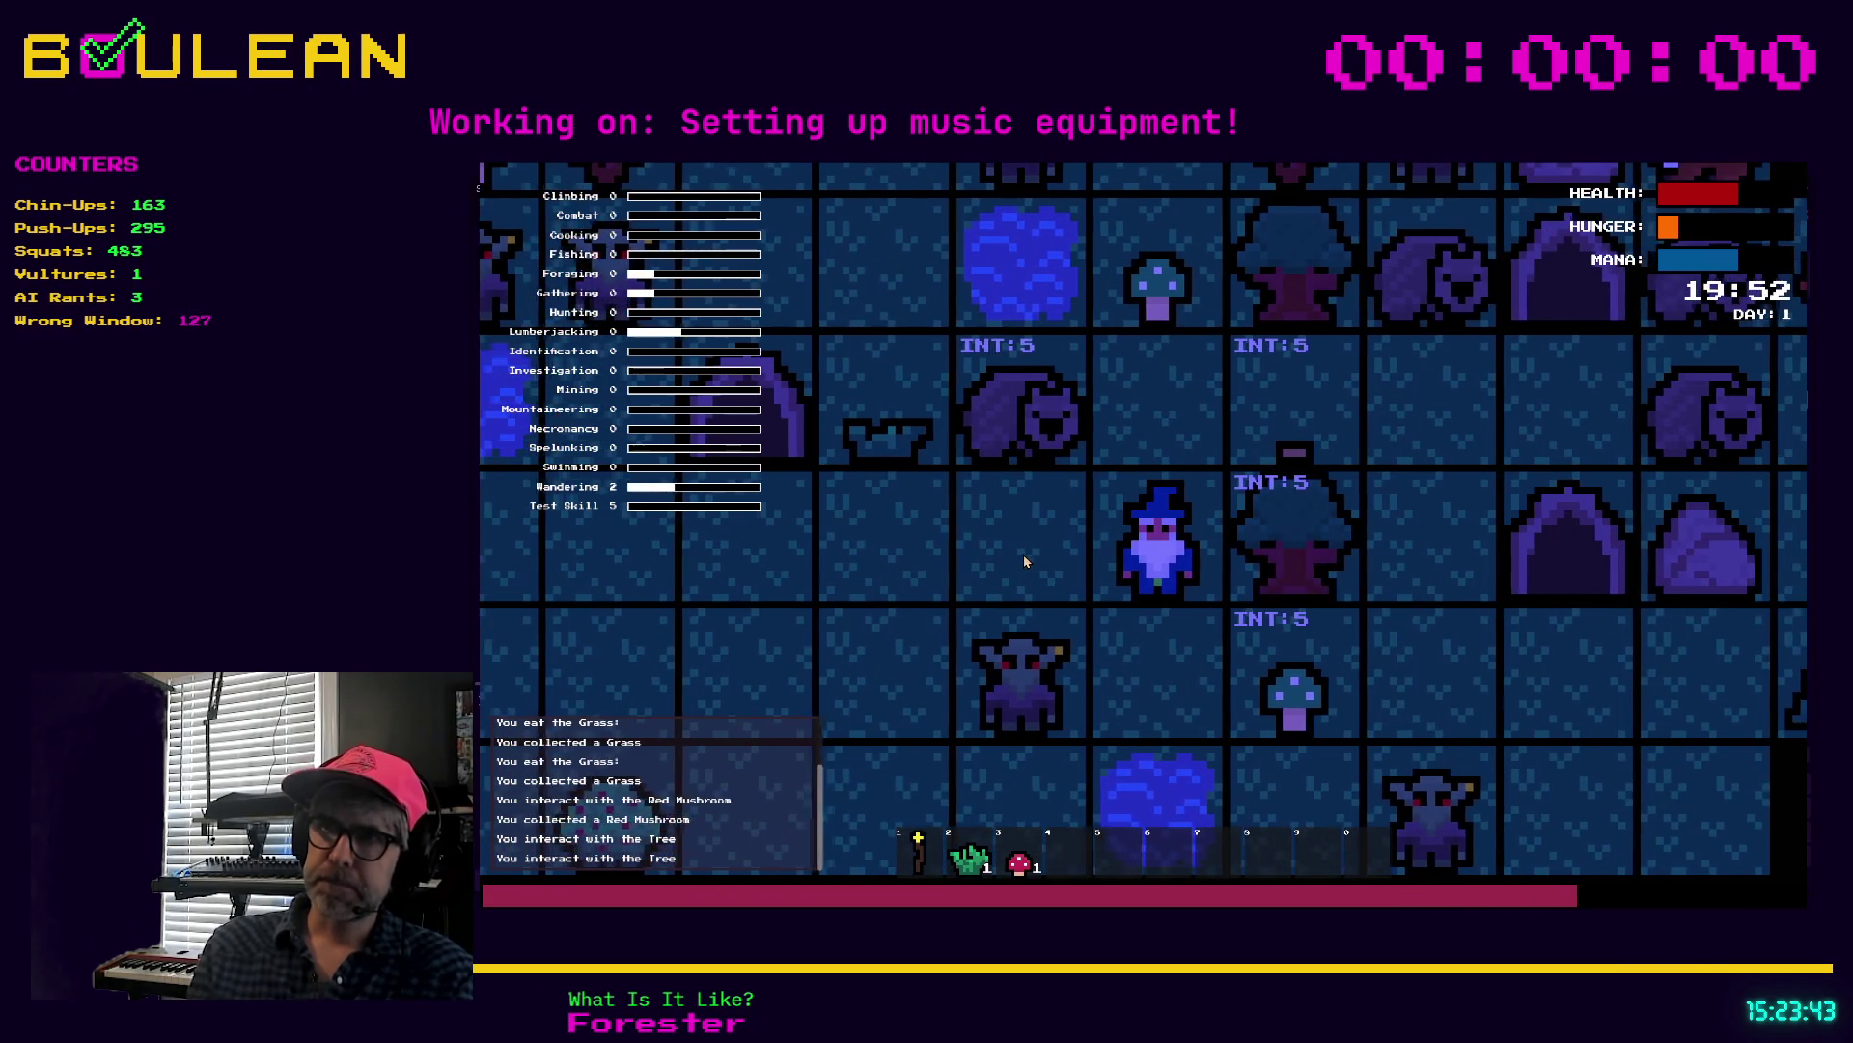
key(Up)
key(Right)
key(Down)
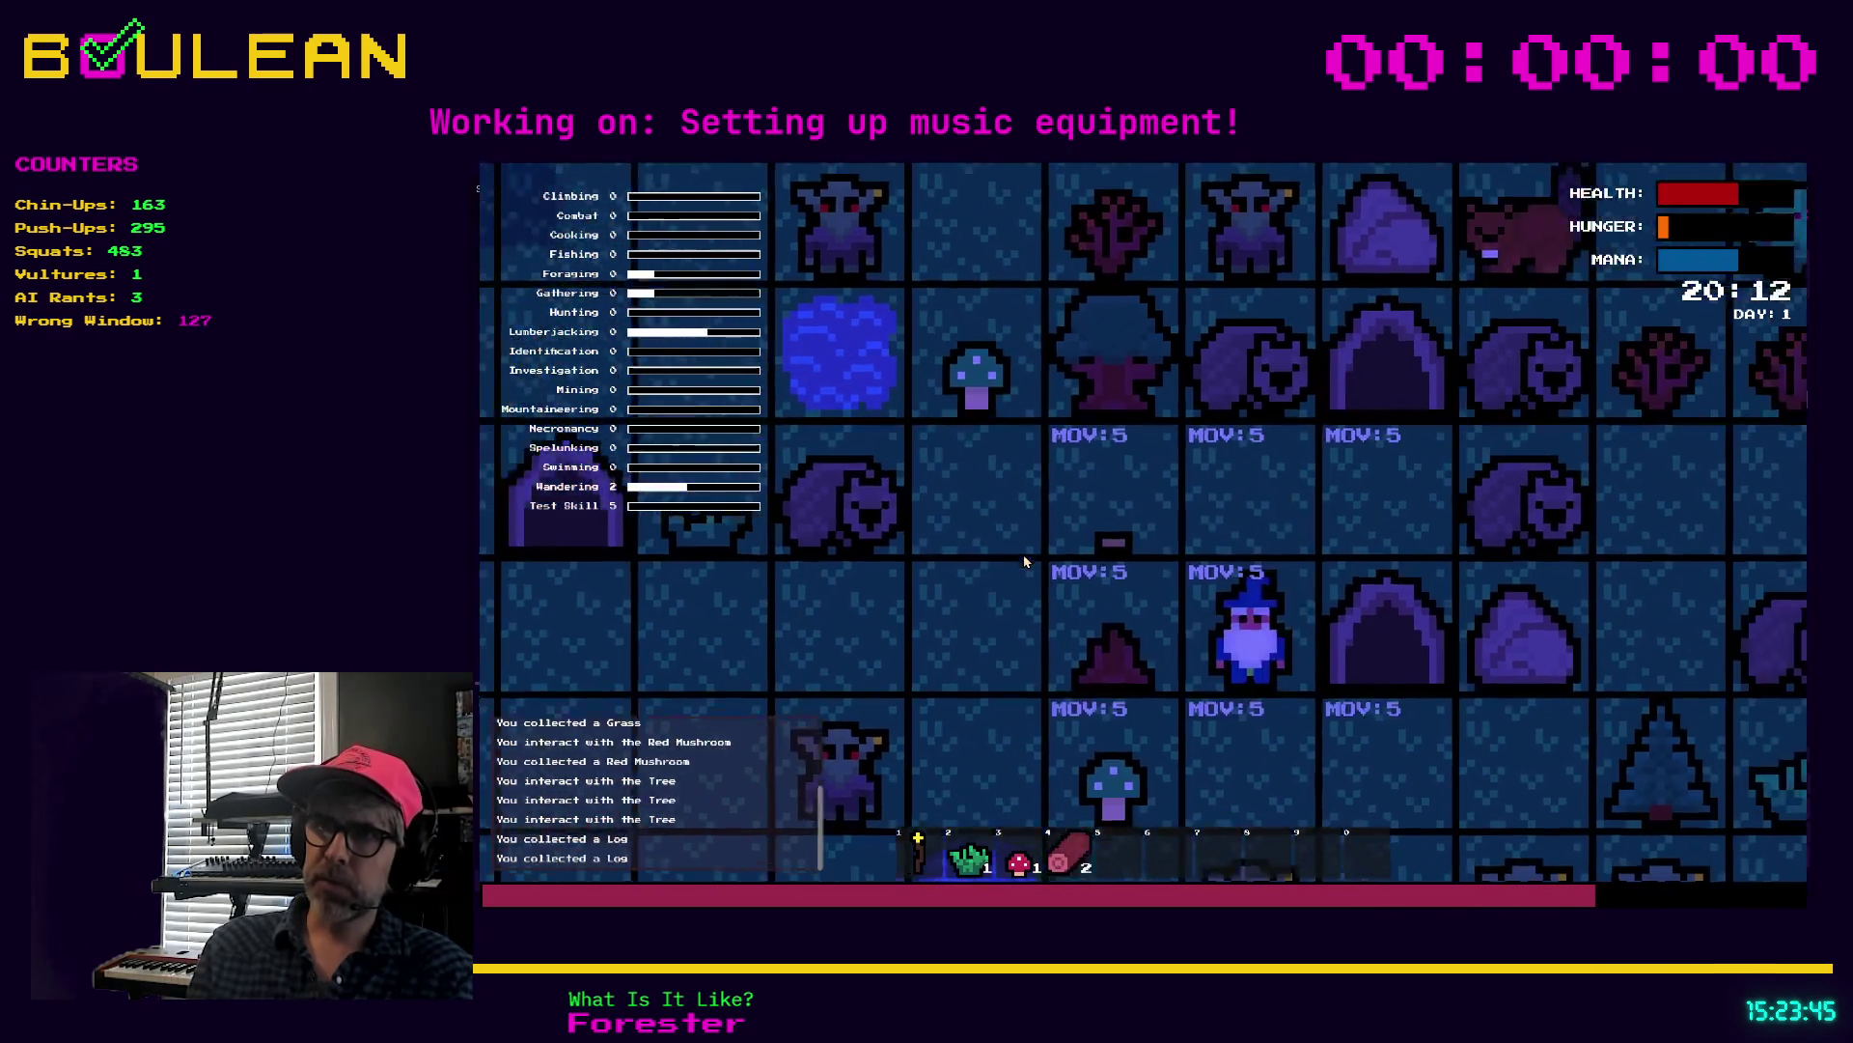
key(Up)
key(Left)
key(Left)
key(Left)
key(Left)
key(Left)
key(Left)
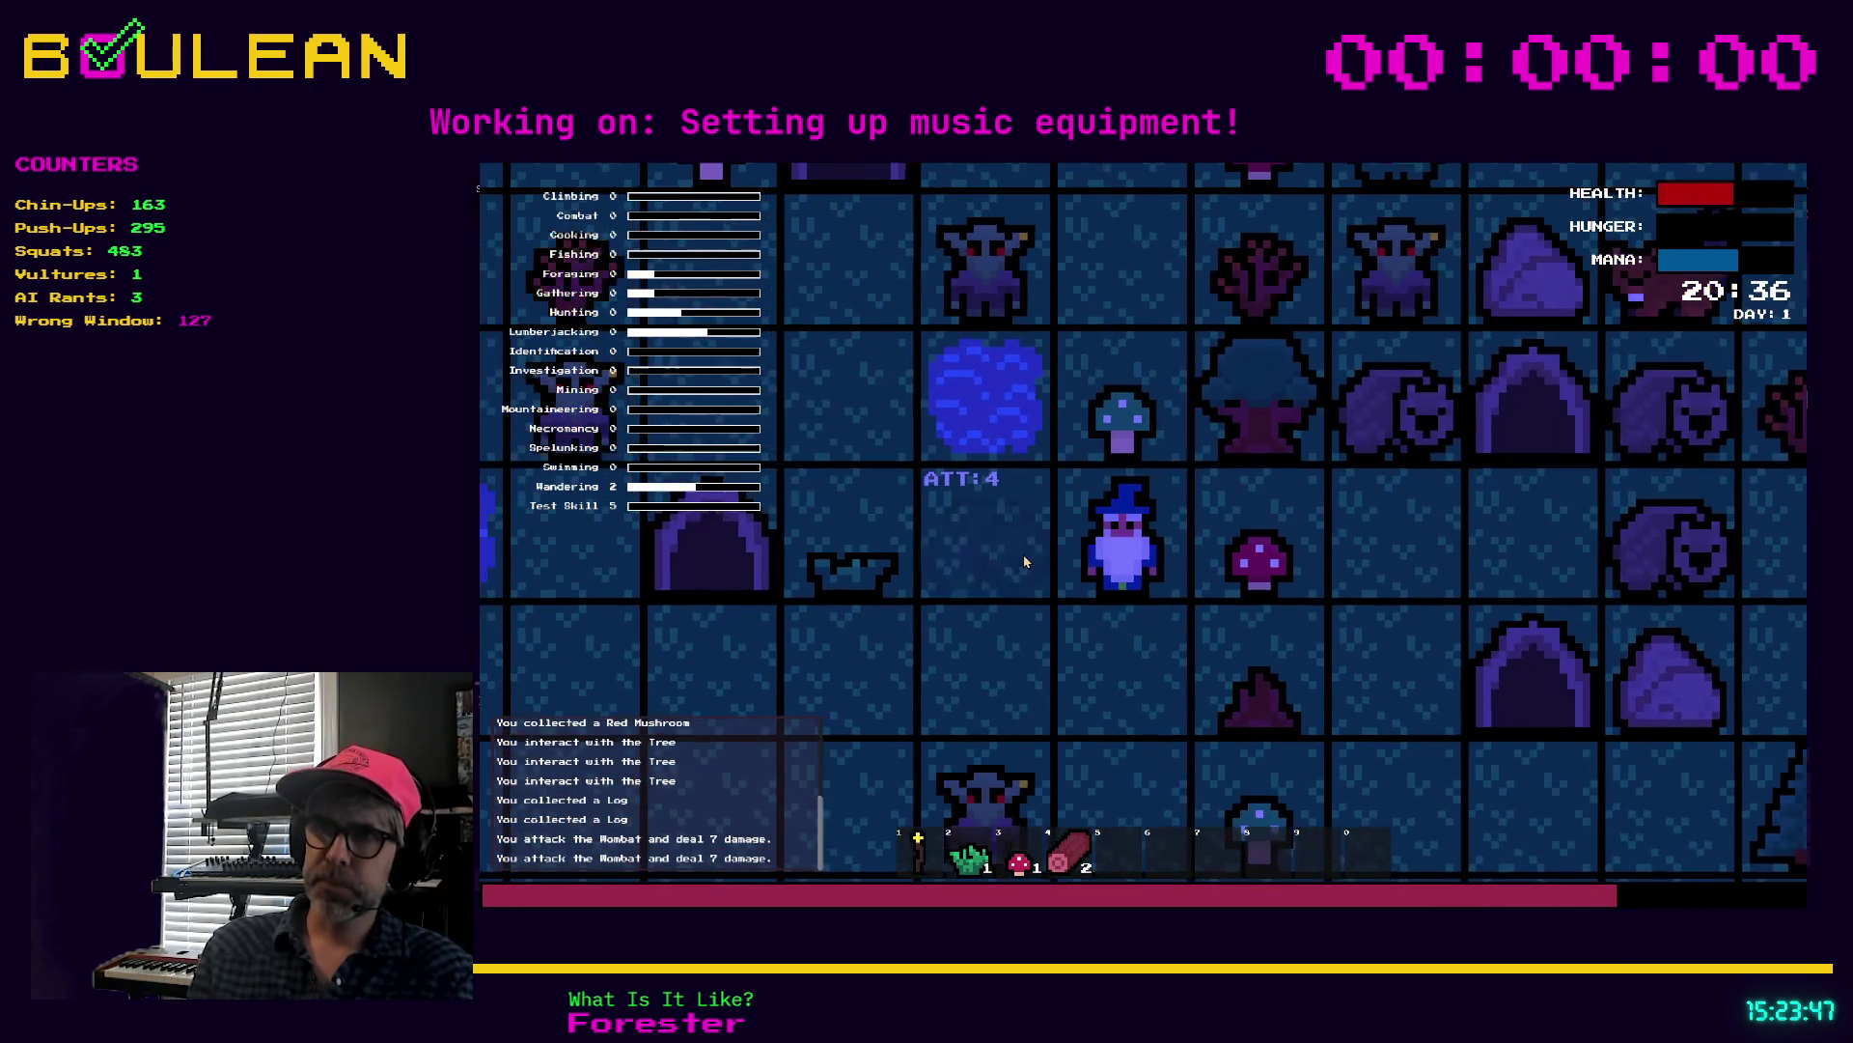
Step: Collect the Wombat's raw meat and build a campfire beside the wizard
key(Down)
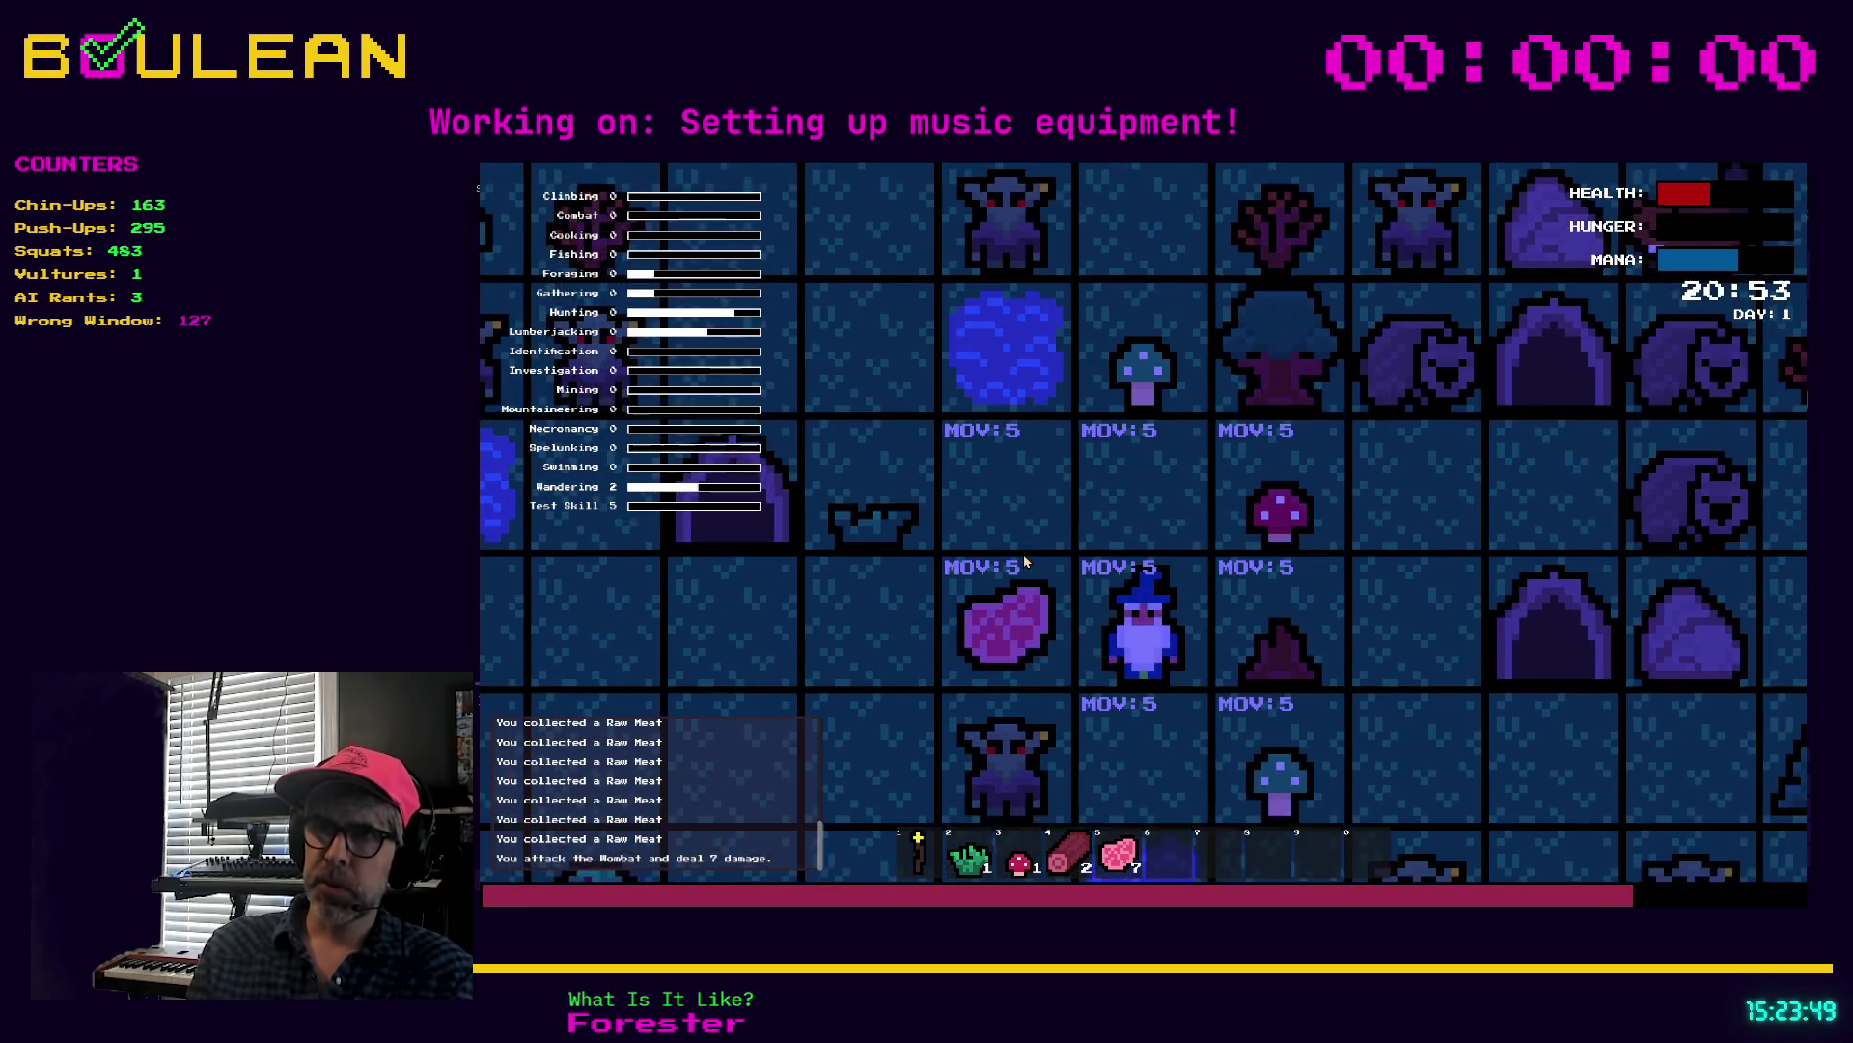
key(Left)
key(c)
click(1196, 447)
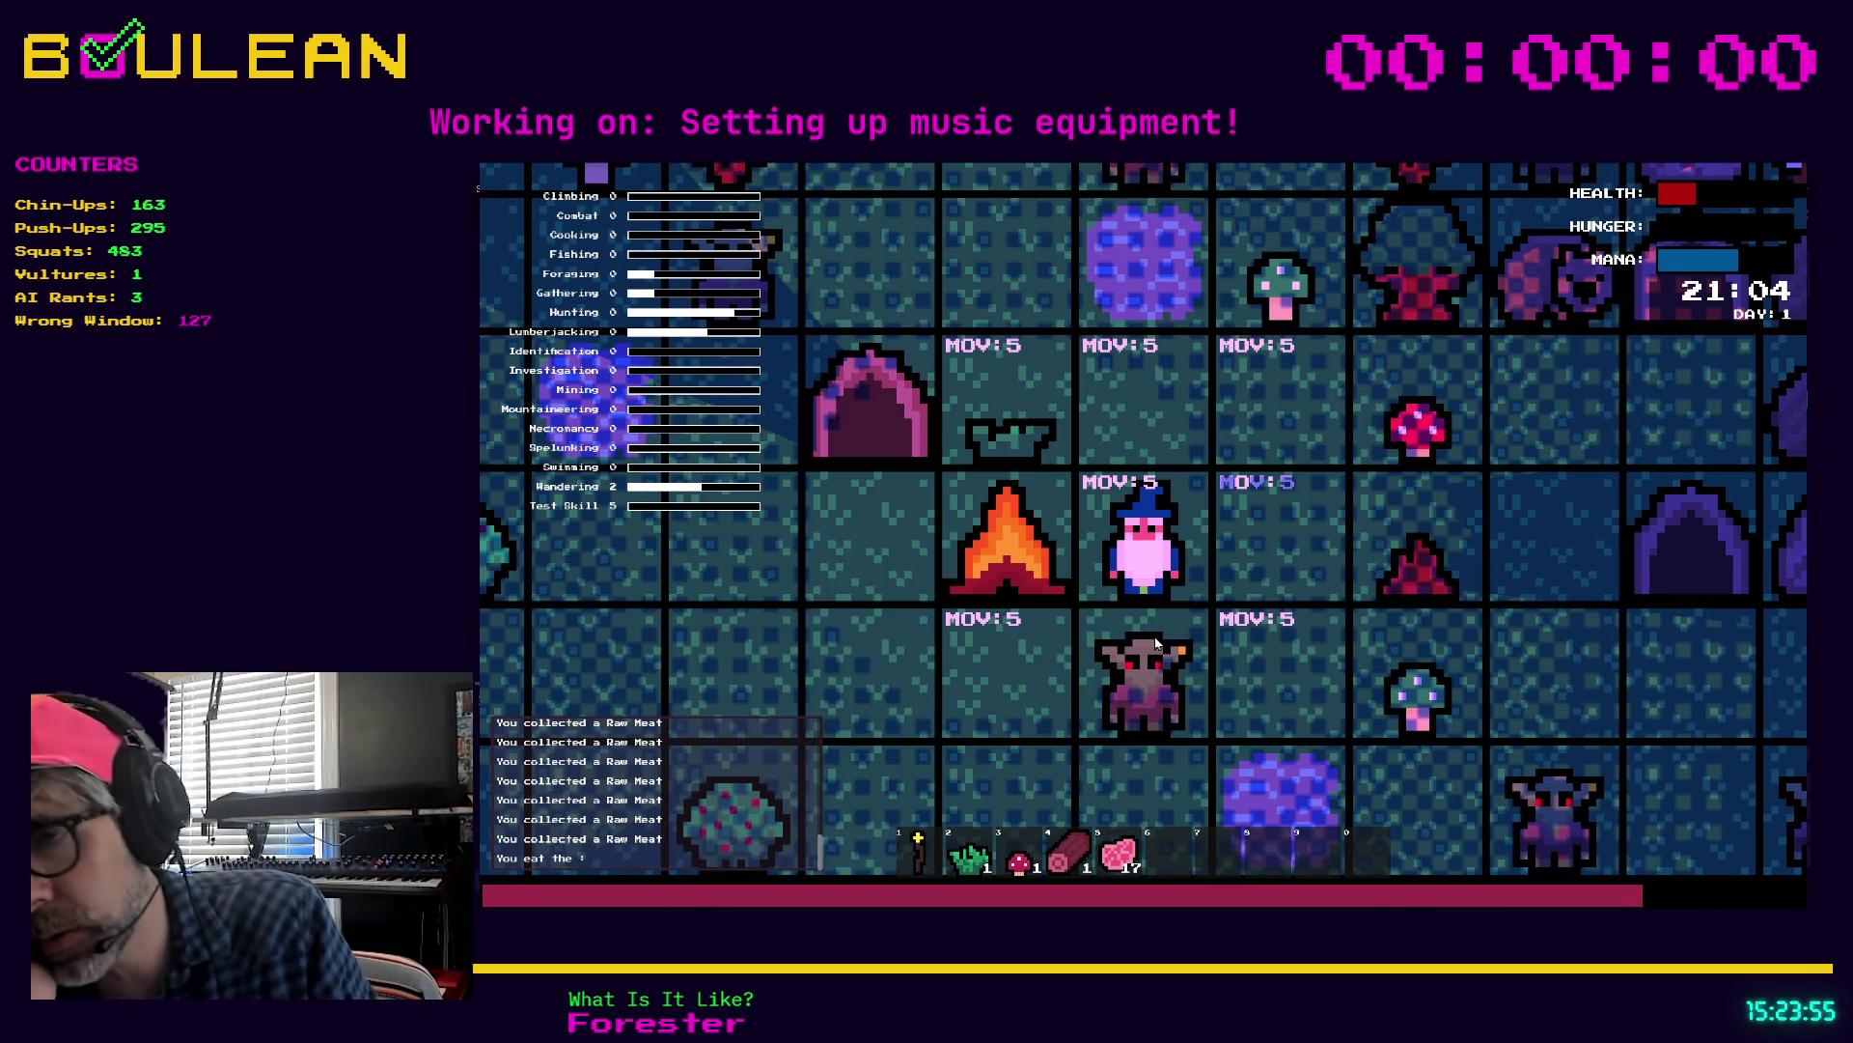
Step: Switch to drop mode, use raw meat on the adjacent tile, then stop the game
key(i)
key(d)
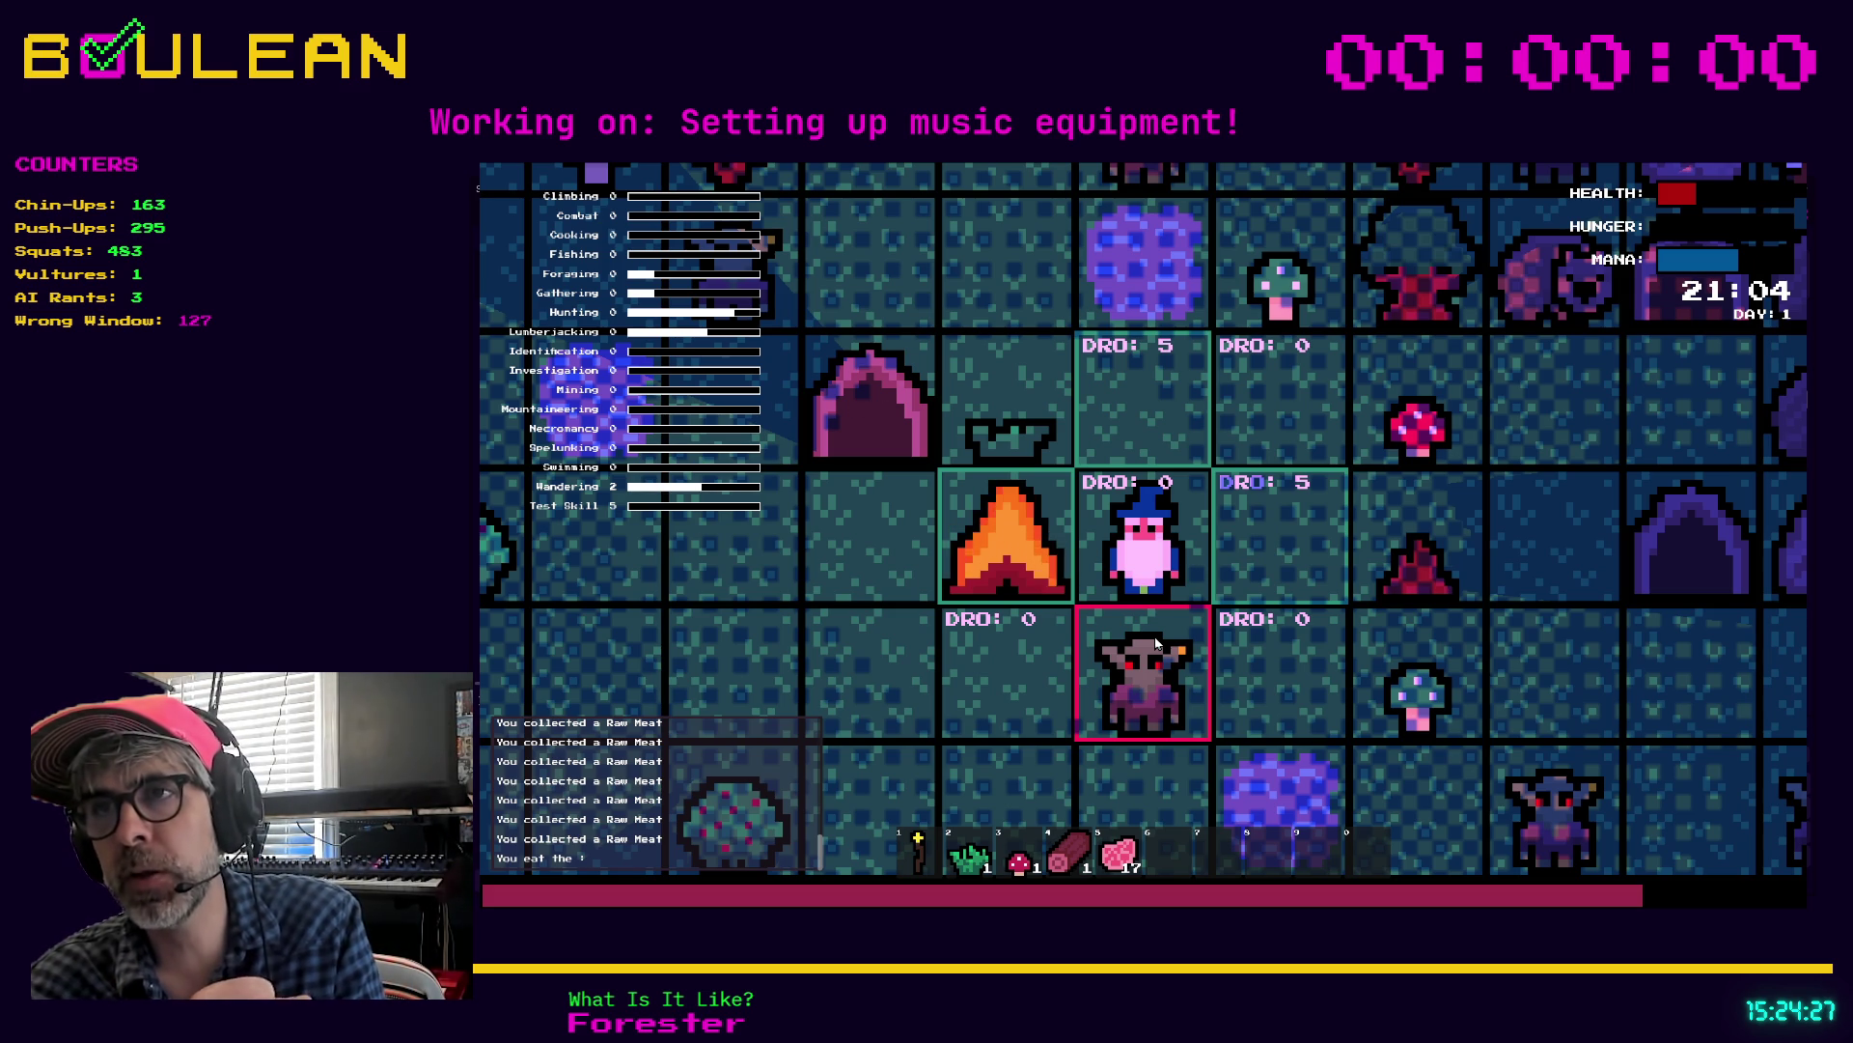
click(1155, 643)
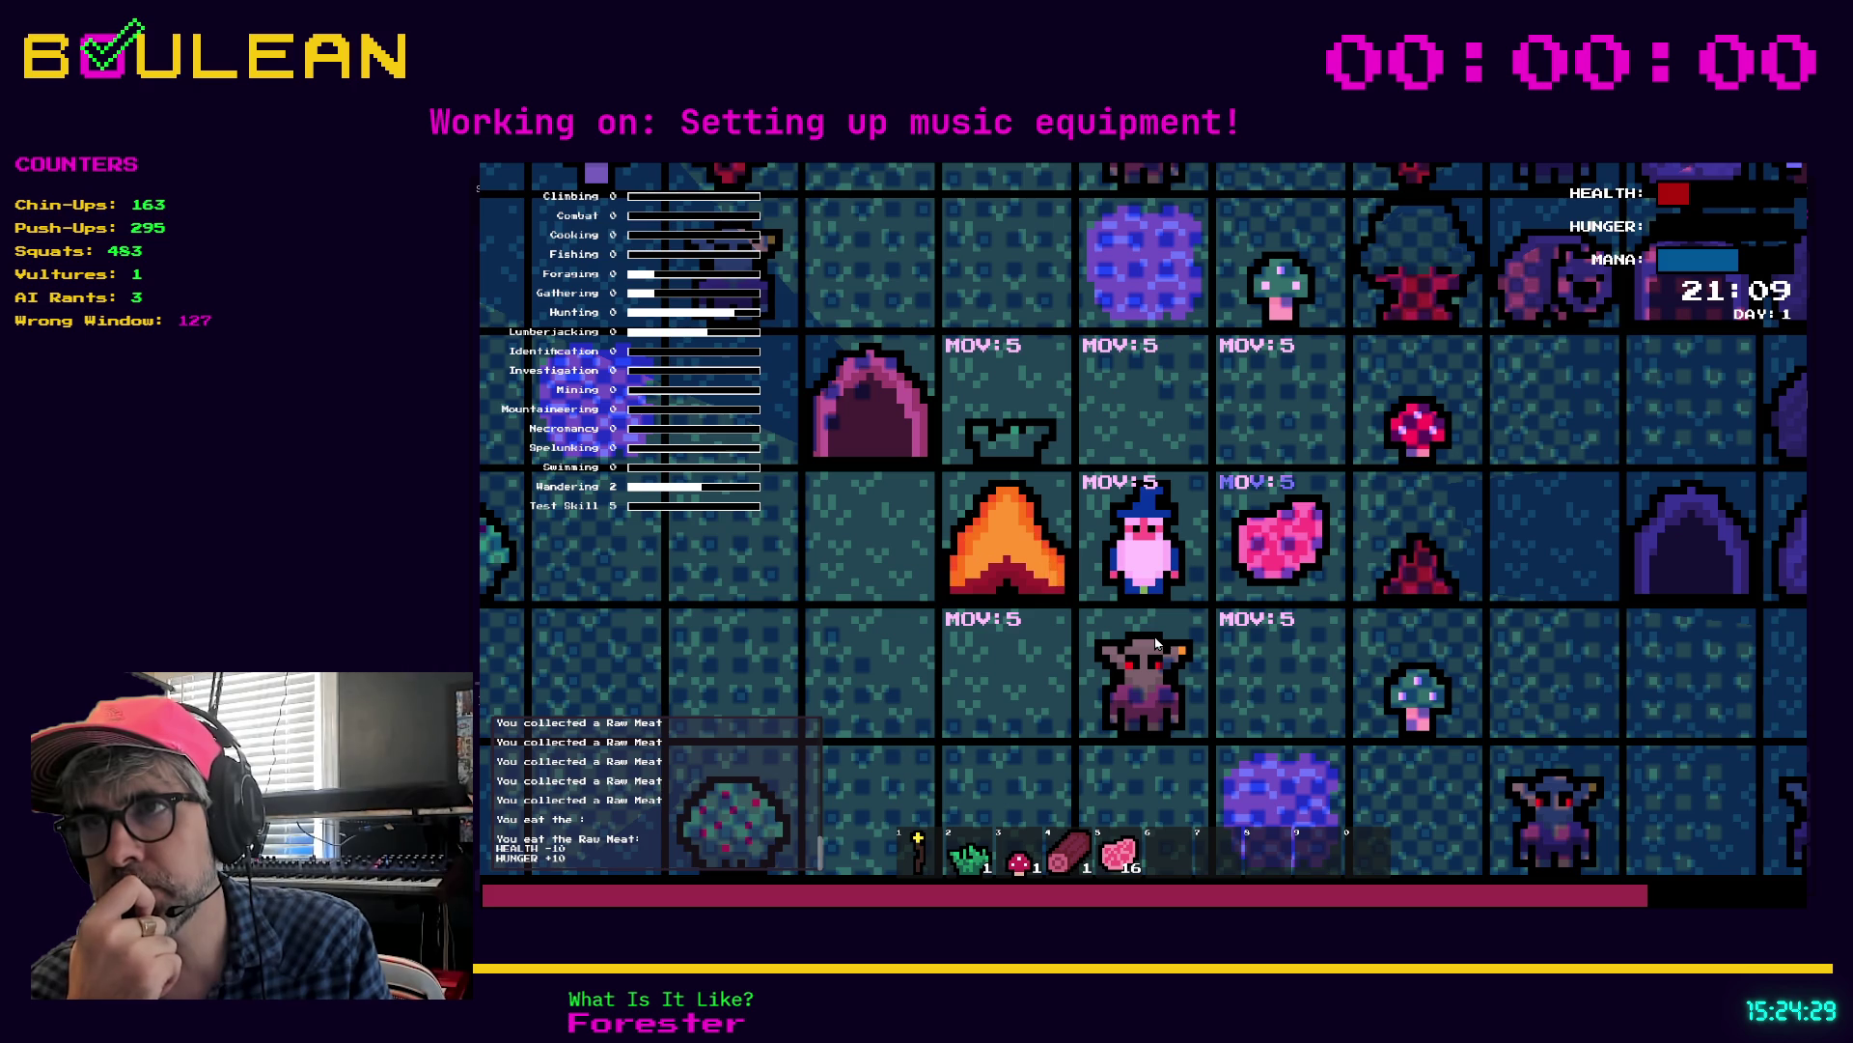
click(1156, 644)
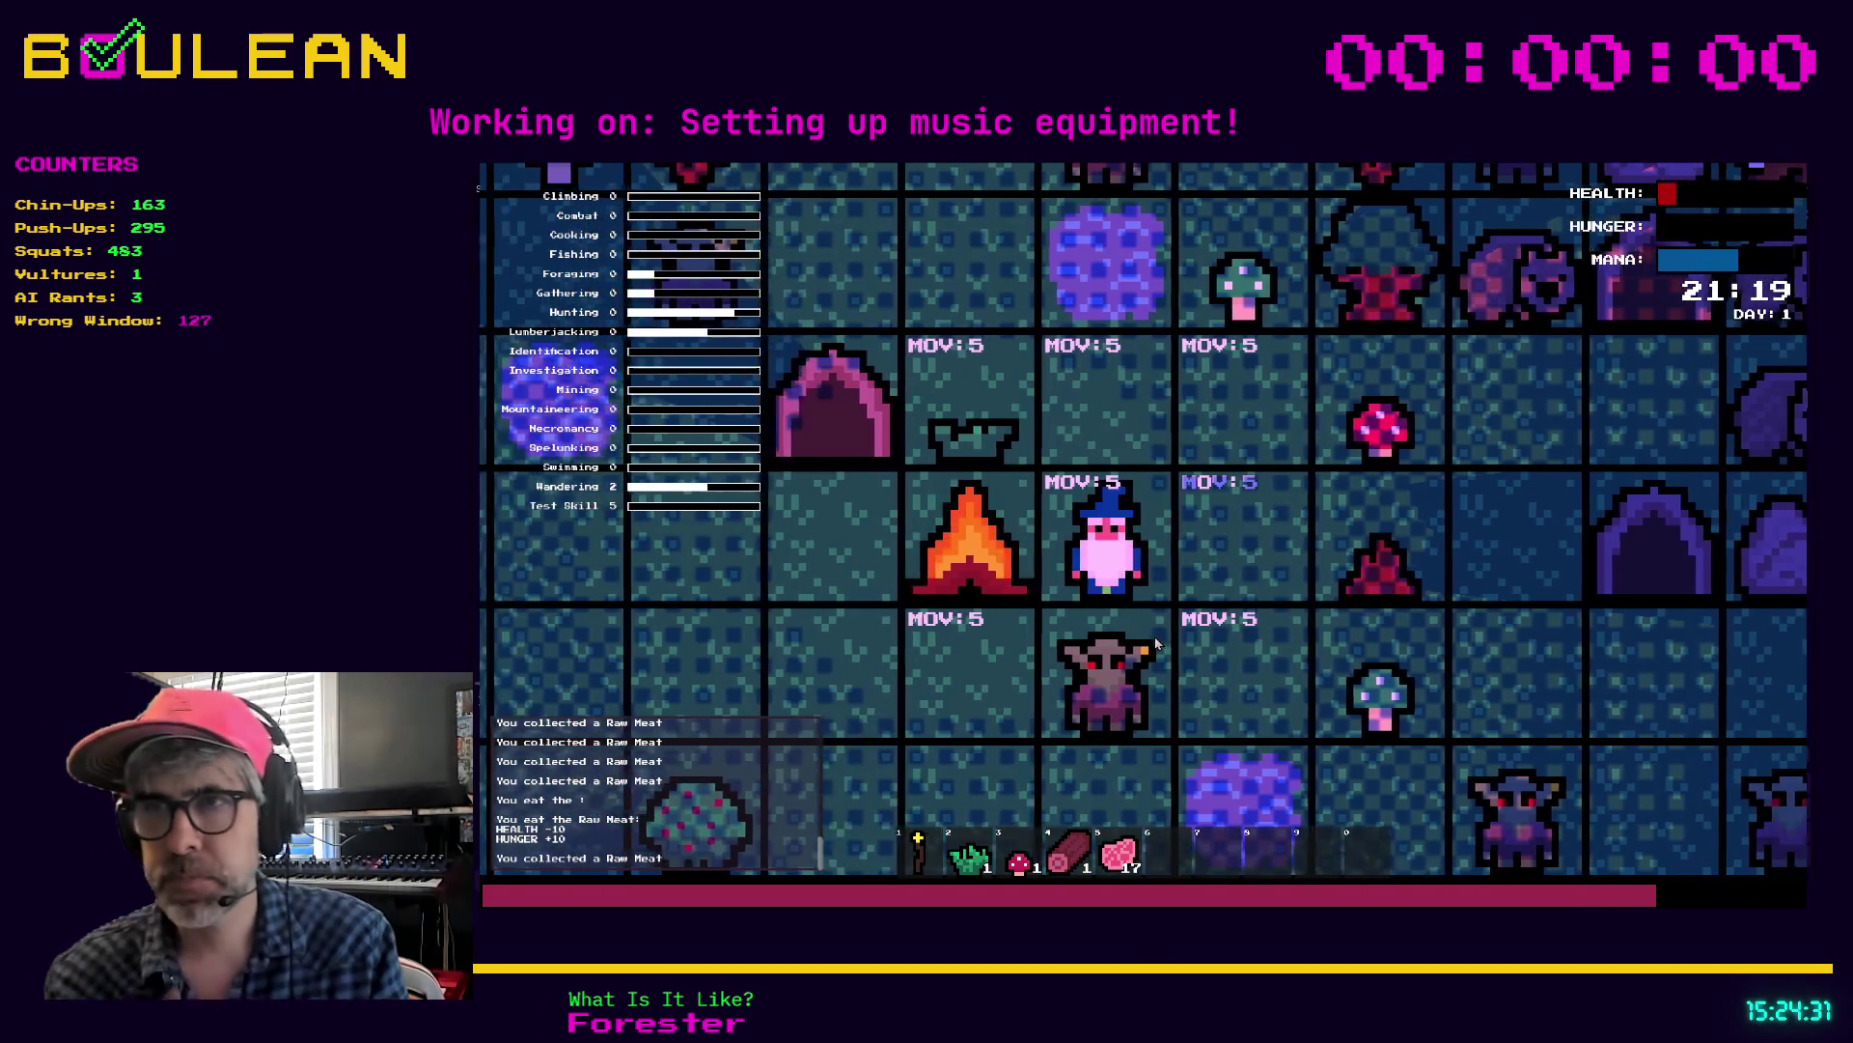
click(1156, 644)
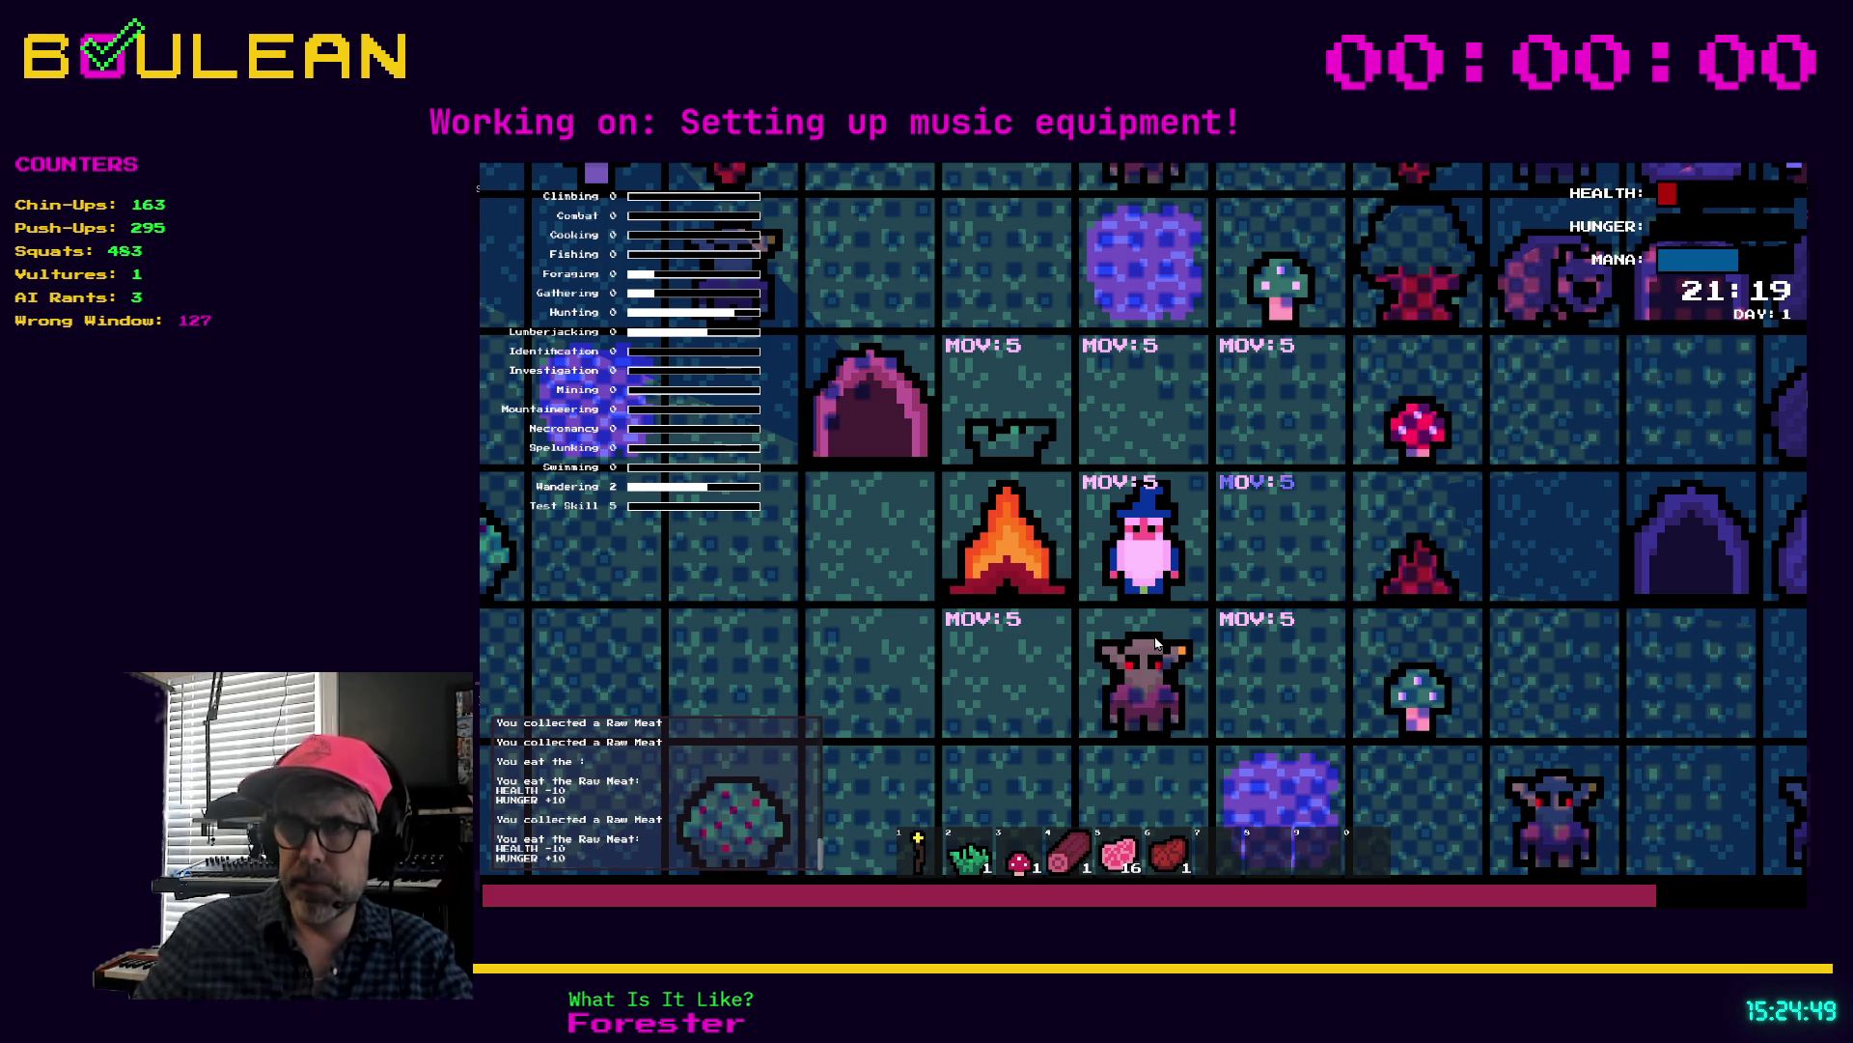
key(F8)
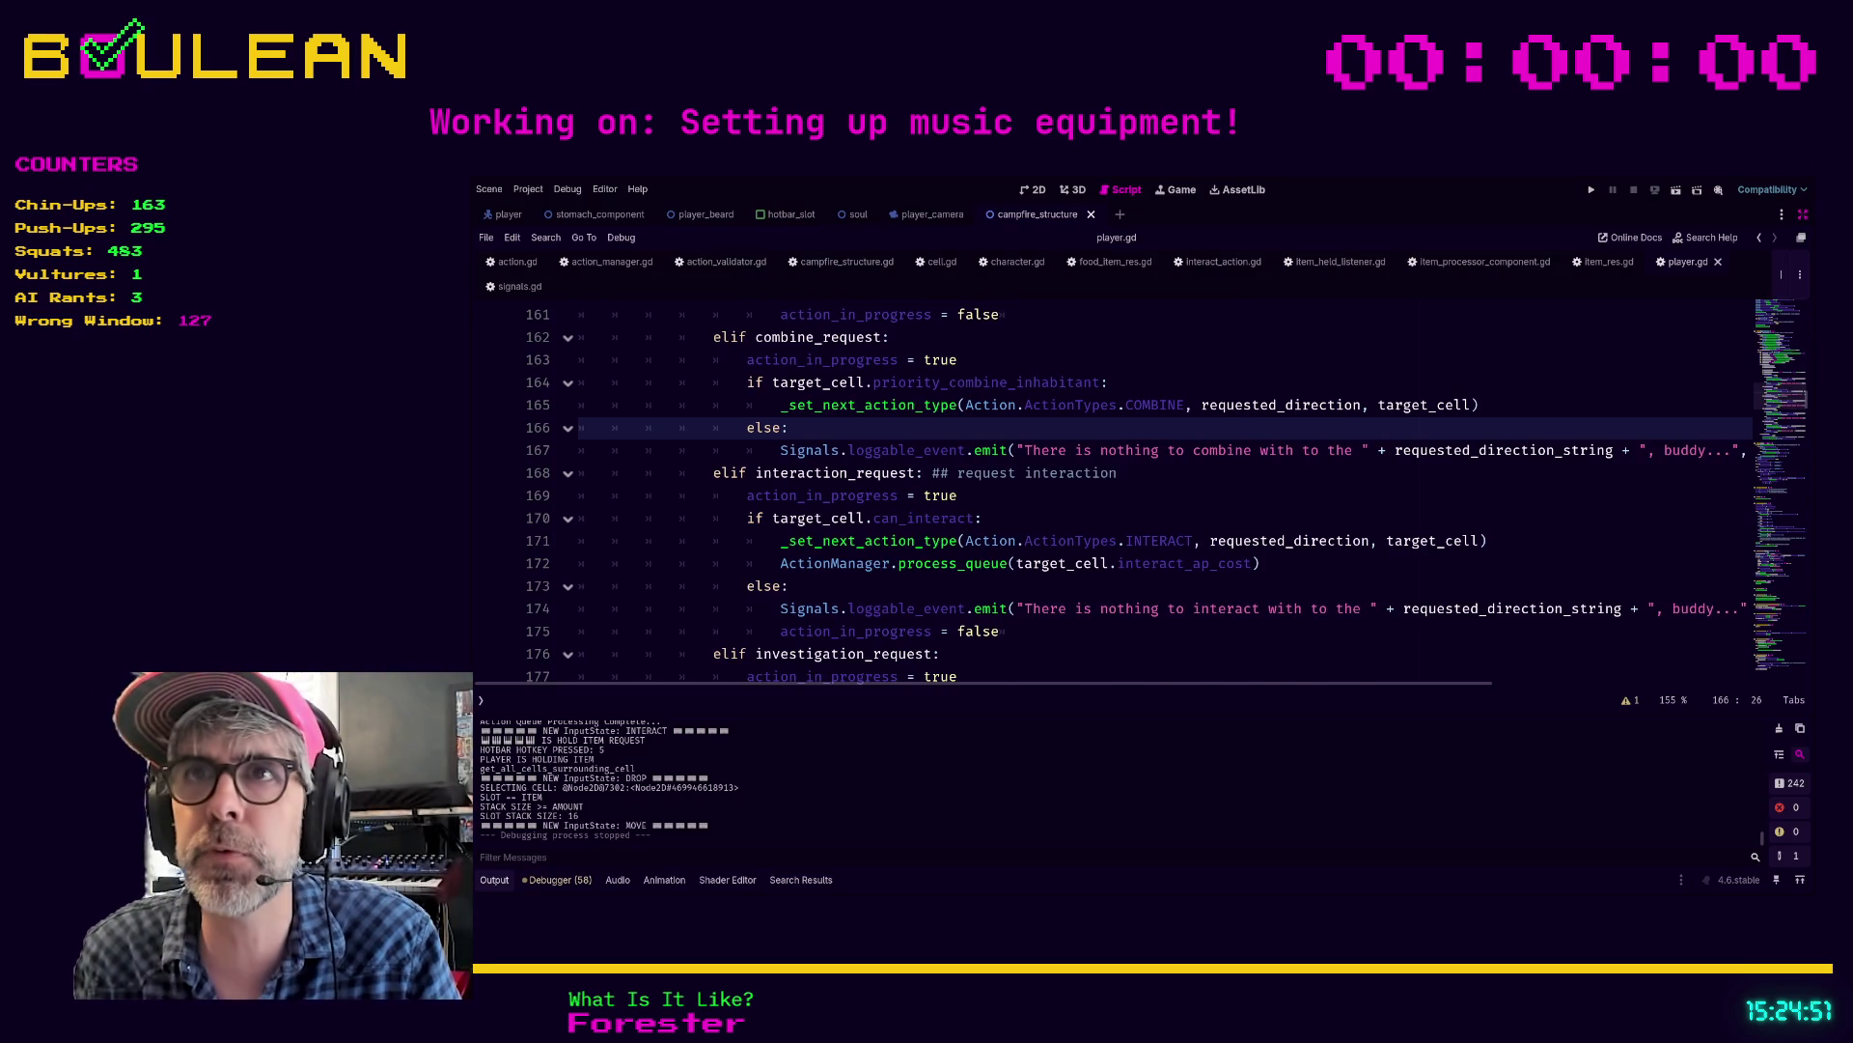
Step: Search player.gd for 'drop' and step through the matches down to line 248
scroll(1110, 493, up, 3)
click(1074, 405)
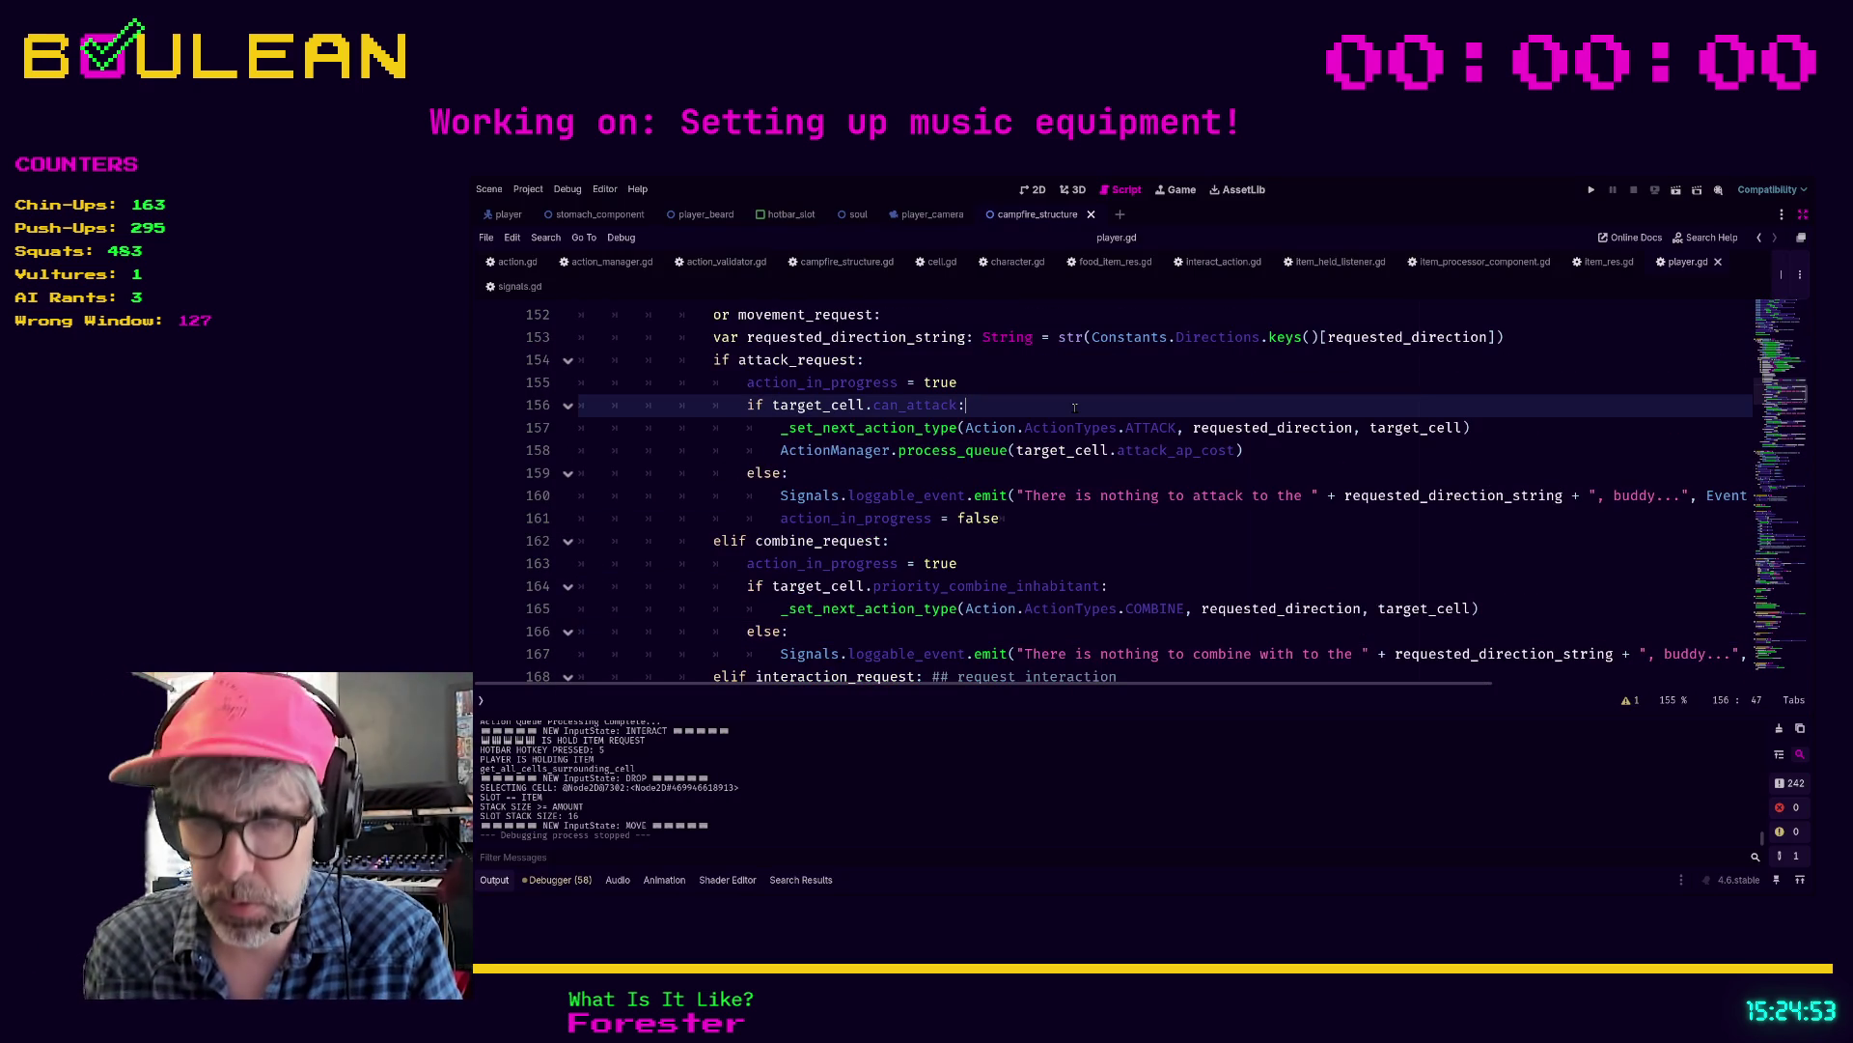
key(ctrl+f)
text(drop)
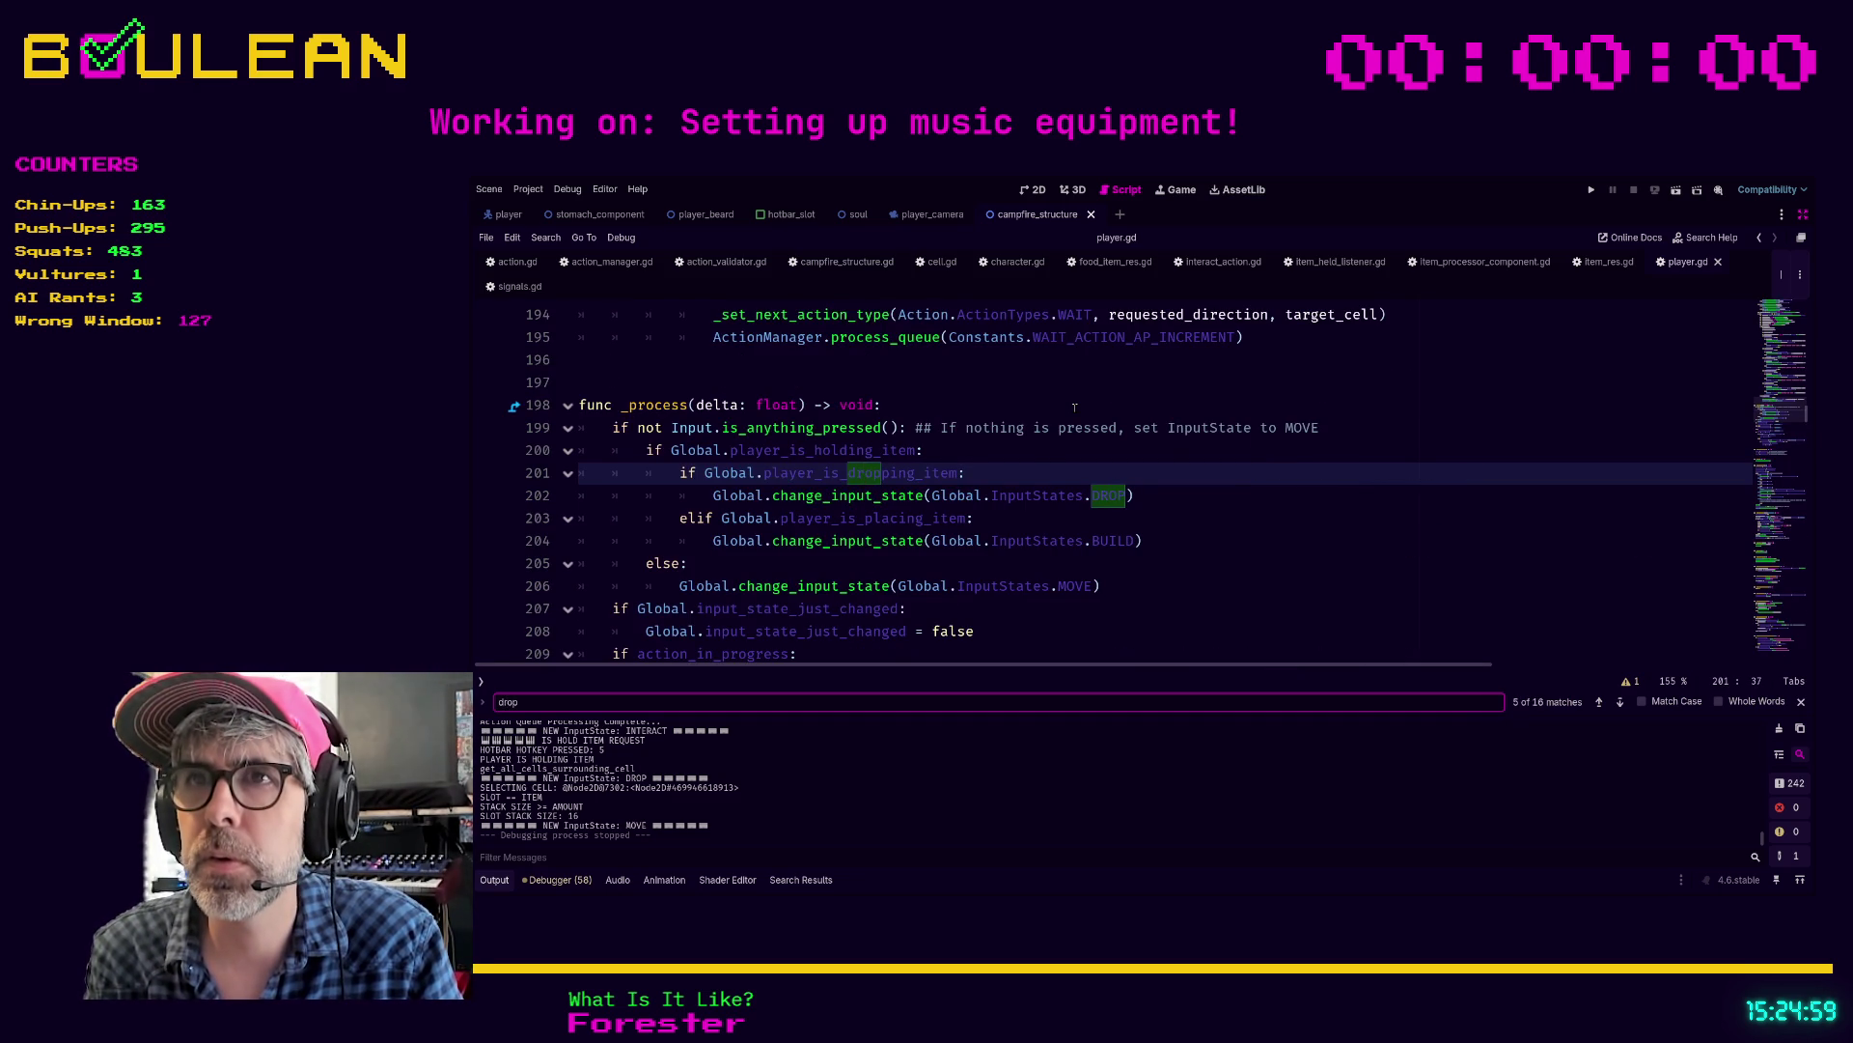
key(Return)
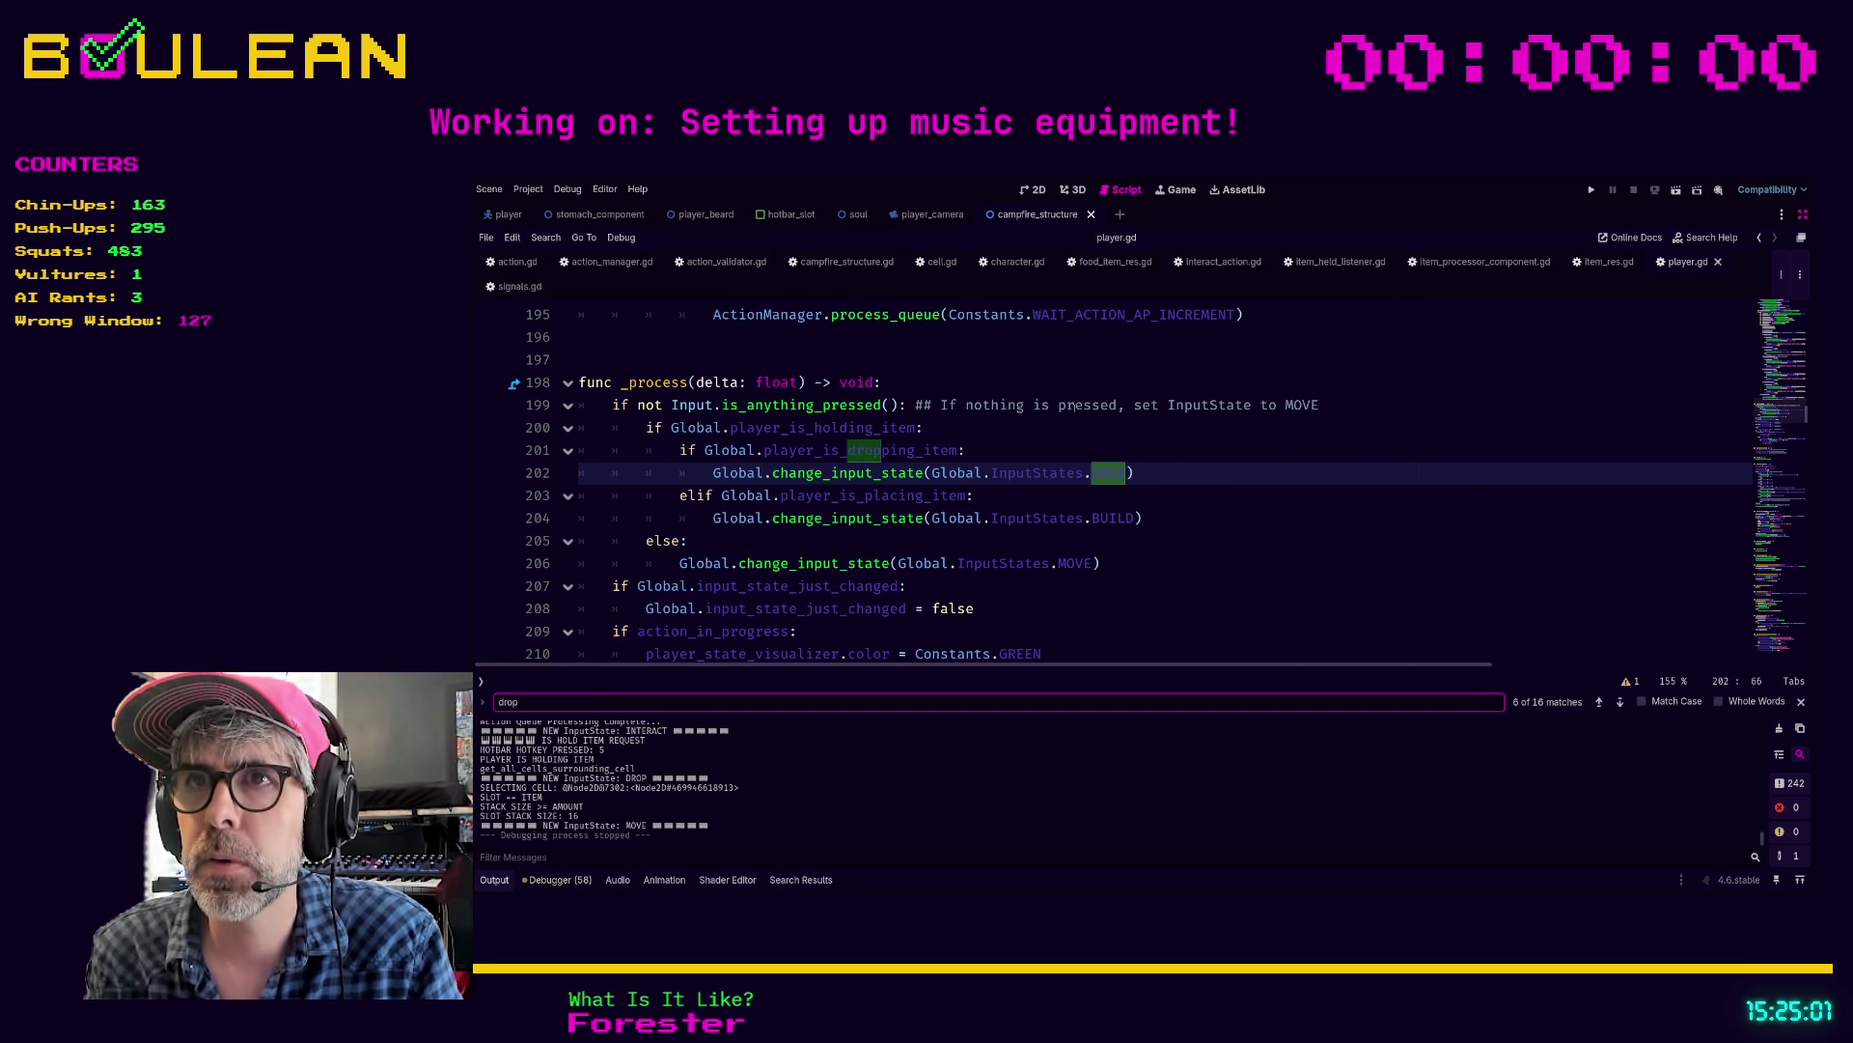
key(Return)
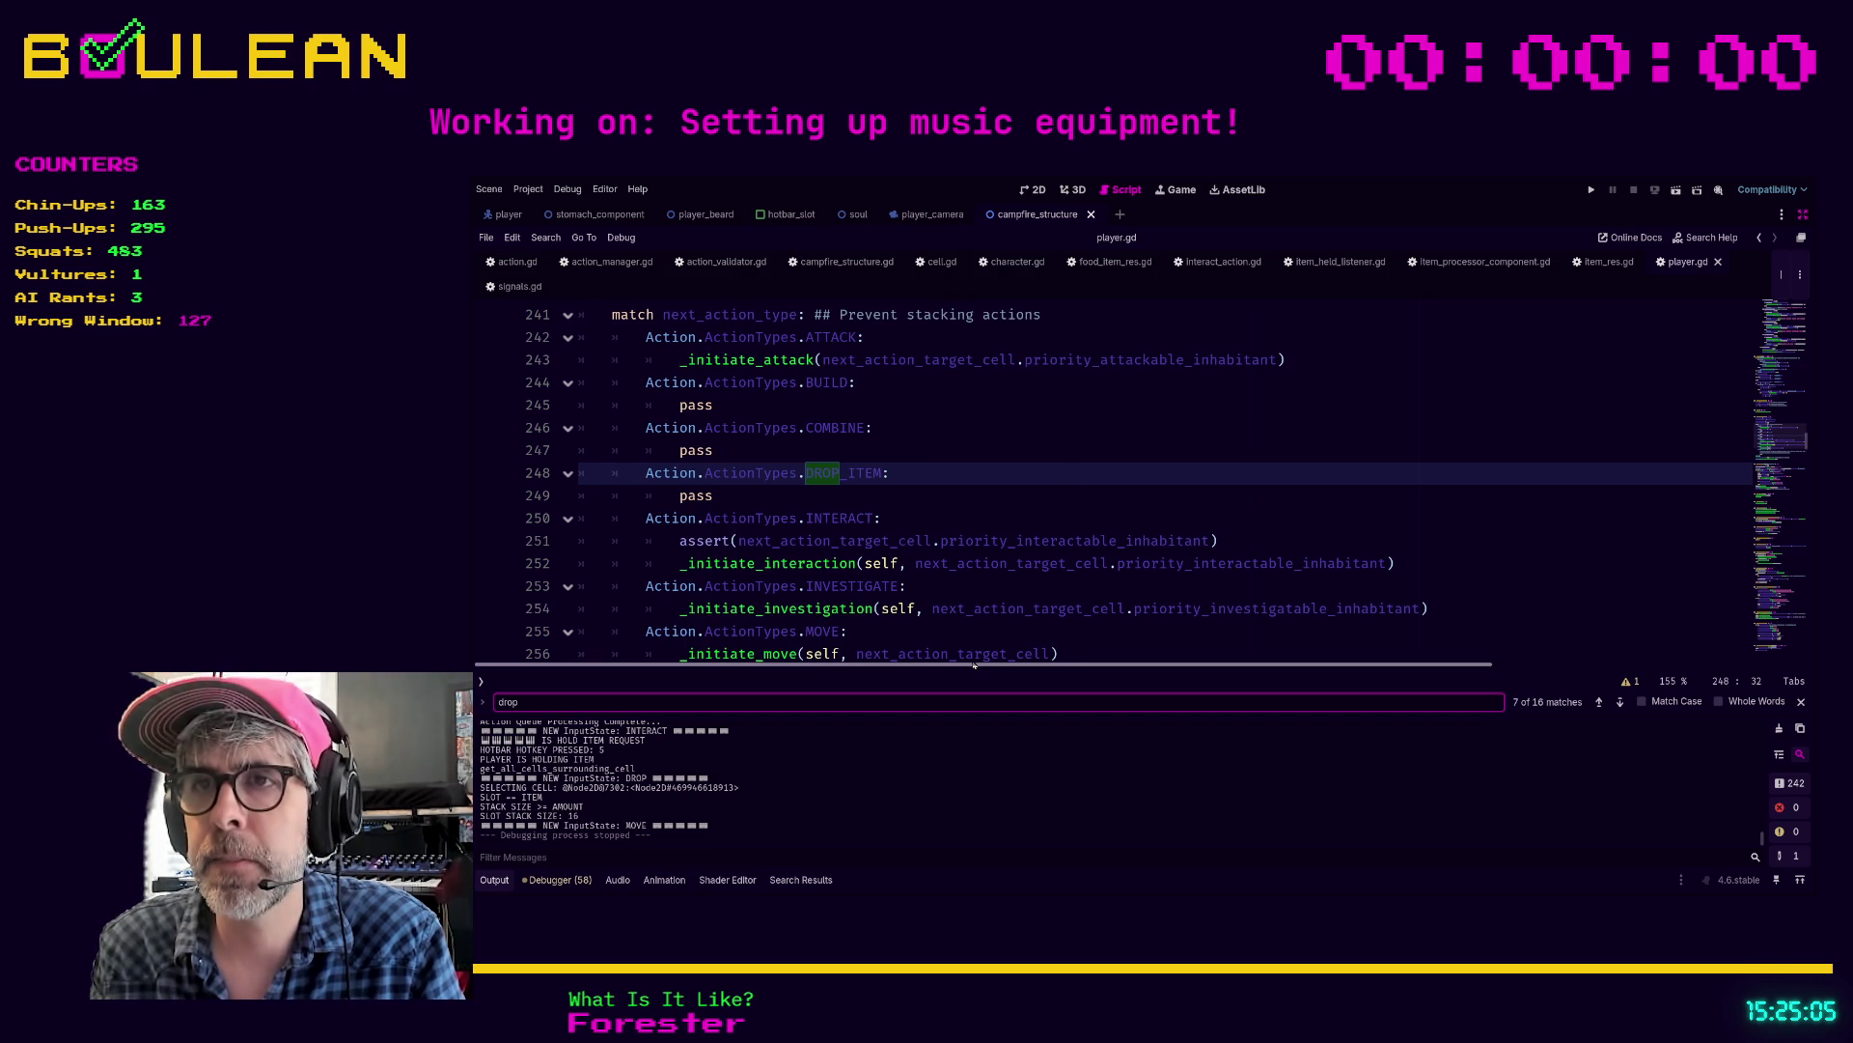
Step: Scroll back up to the combine_request block and place the cursor after its else
scroll(872, 551, up, 15)
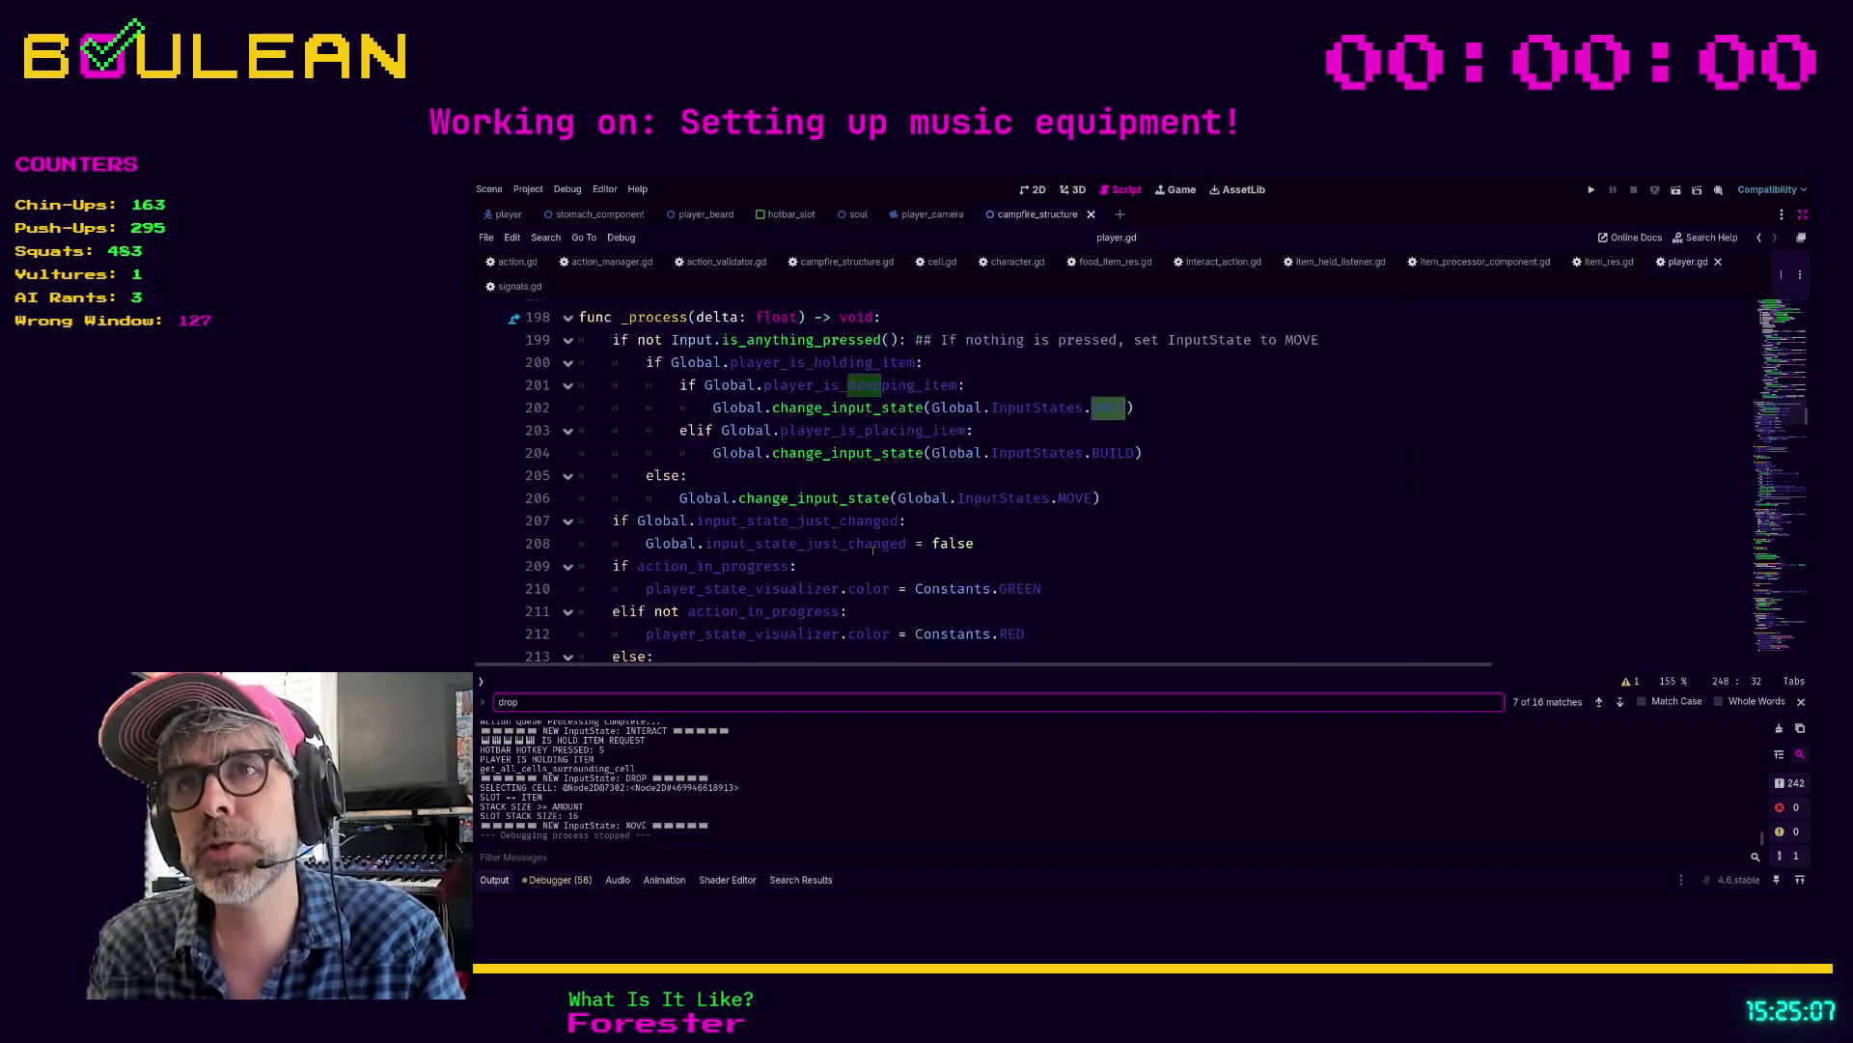
scroll(872, 551, up, 1)
scroll(875, 548, up, 6)
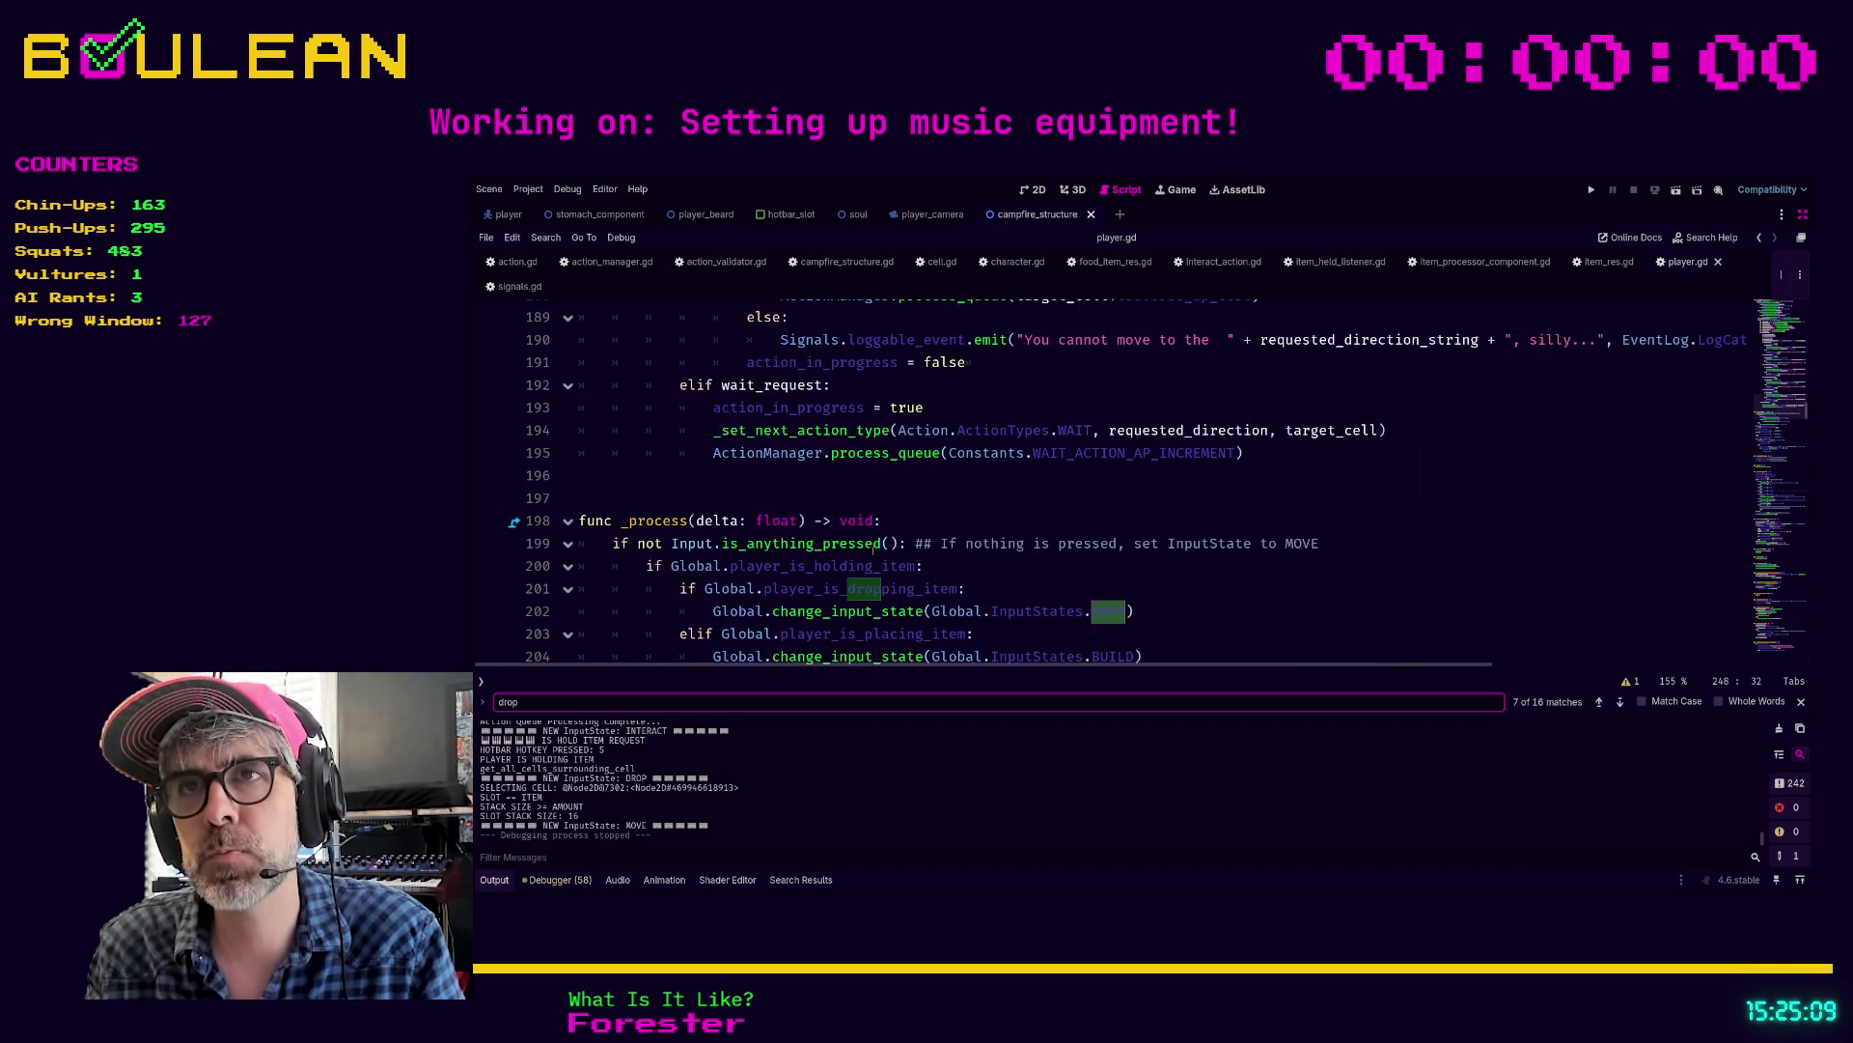
scroll(888, 563, up, 5)
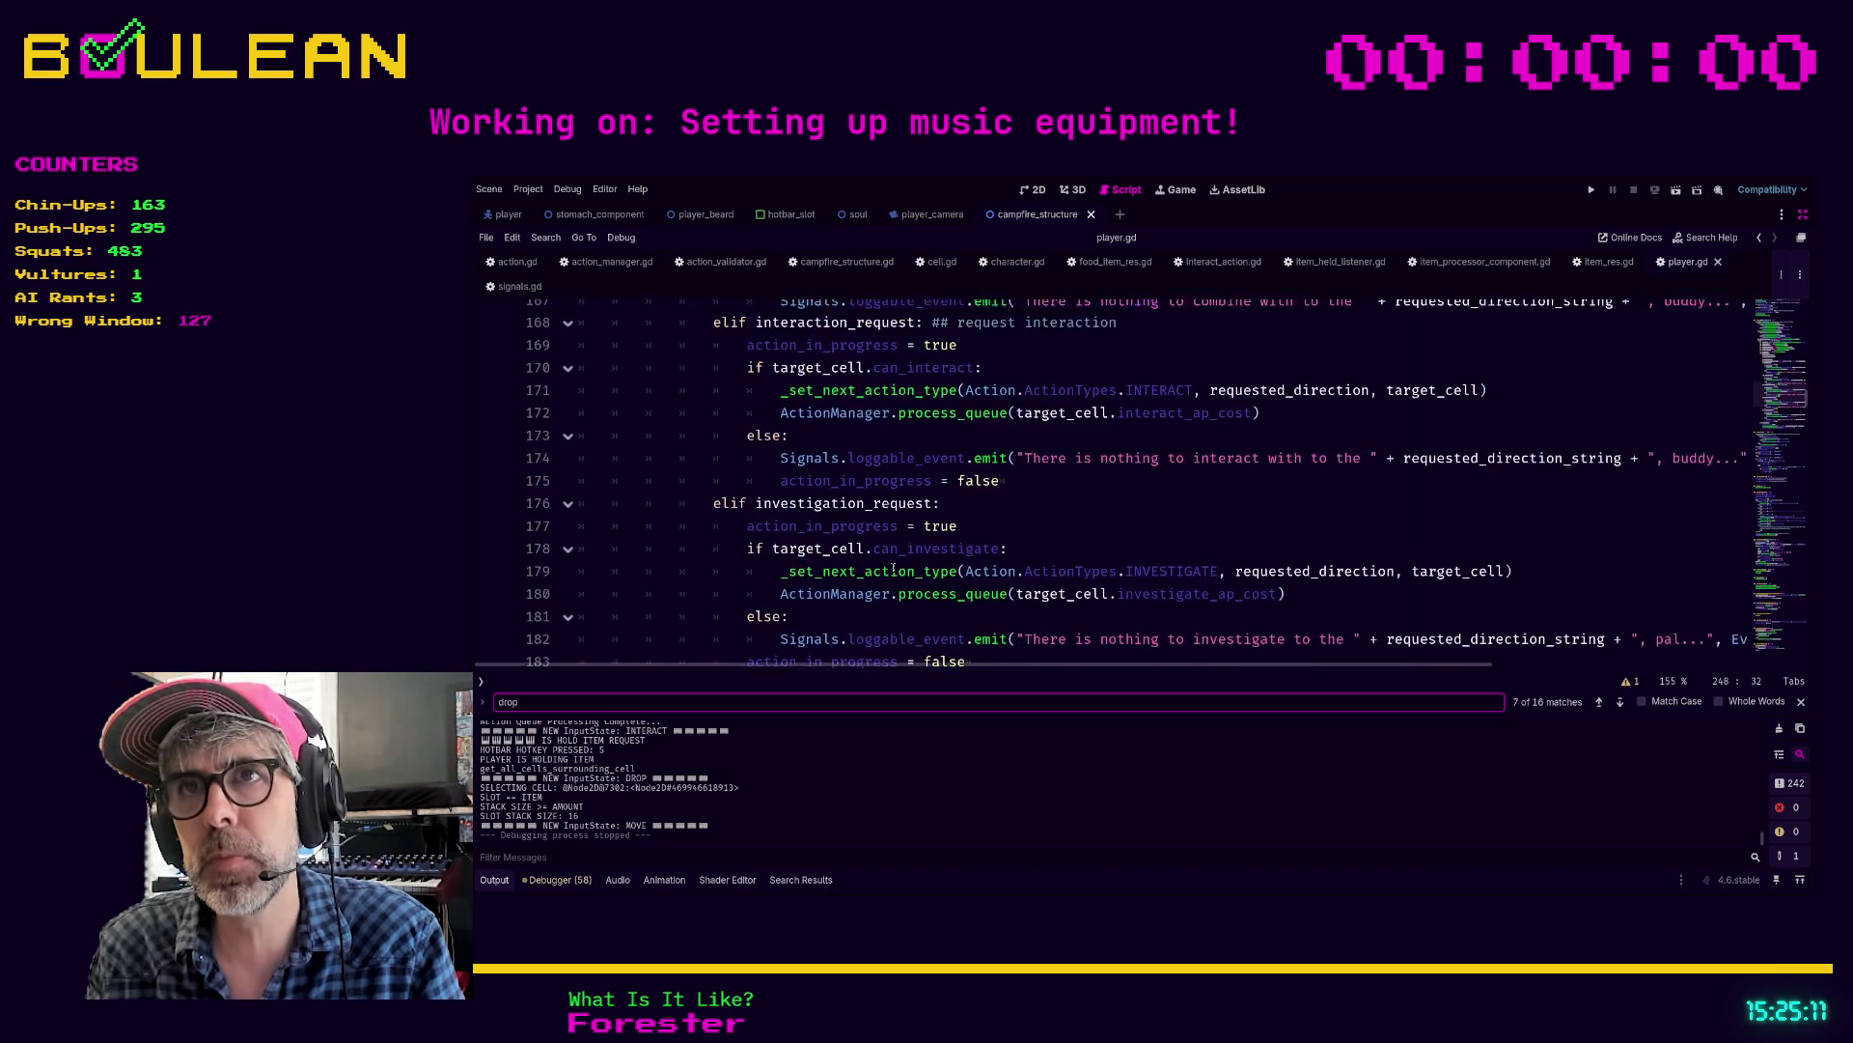
scroll(971, 500, down, 1)
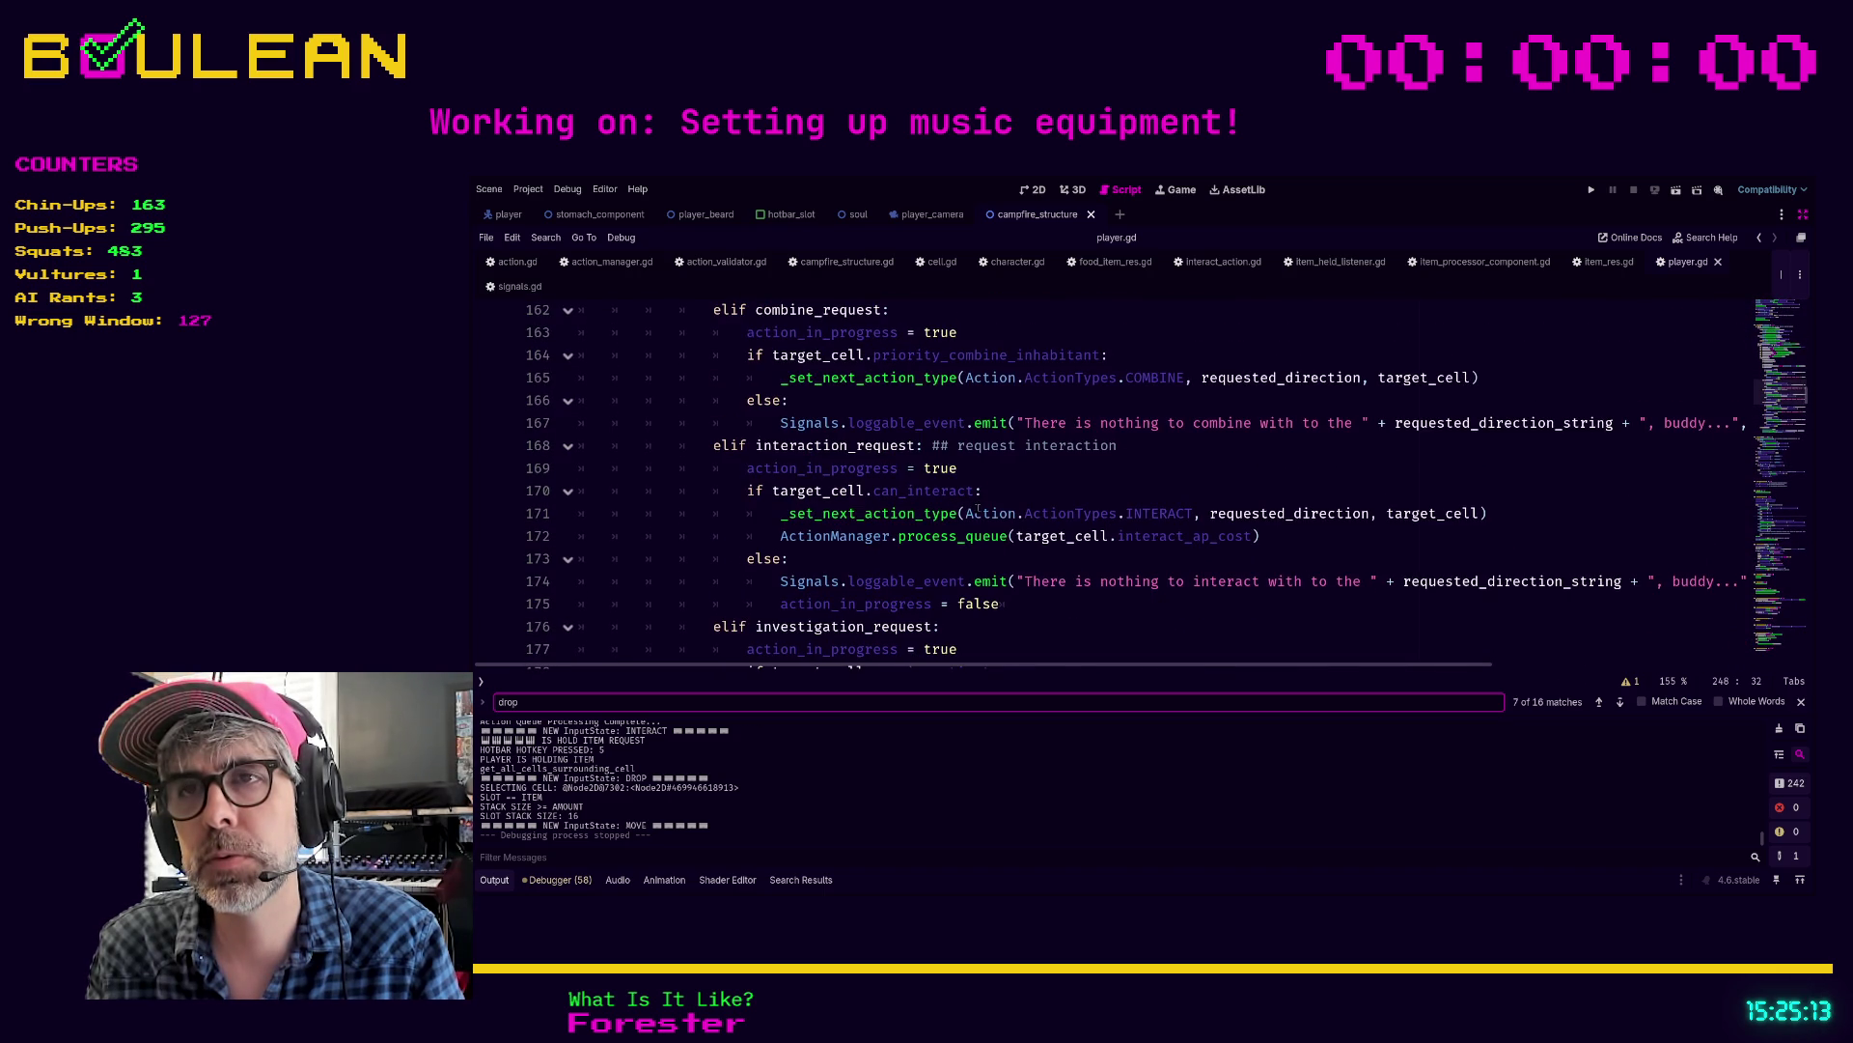
scroll(985, 511, up, 3)
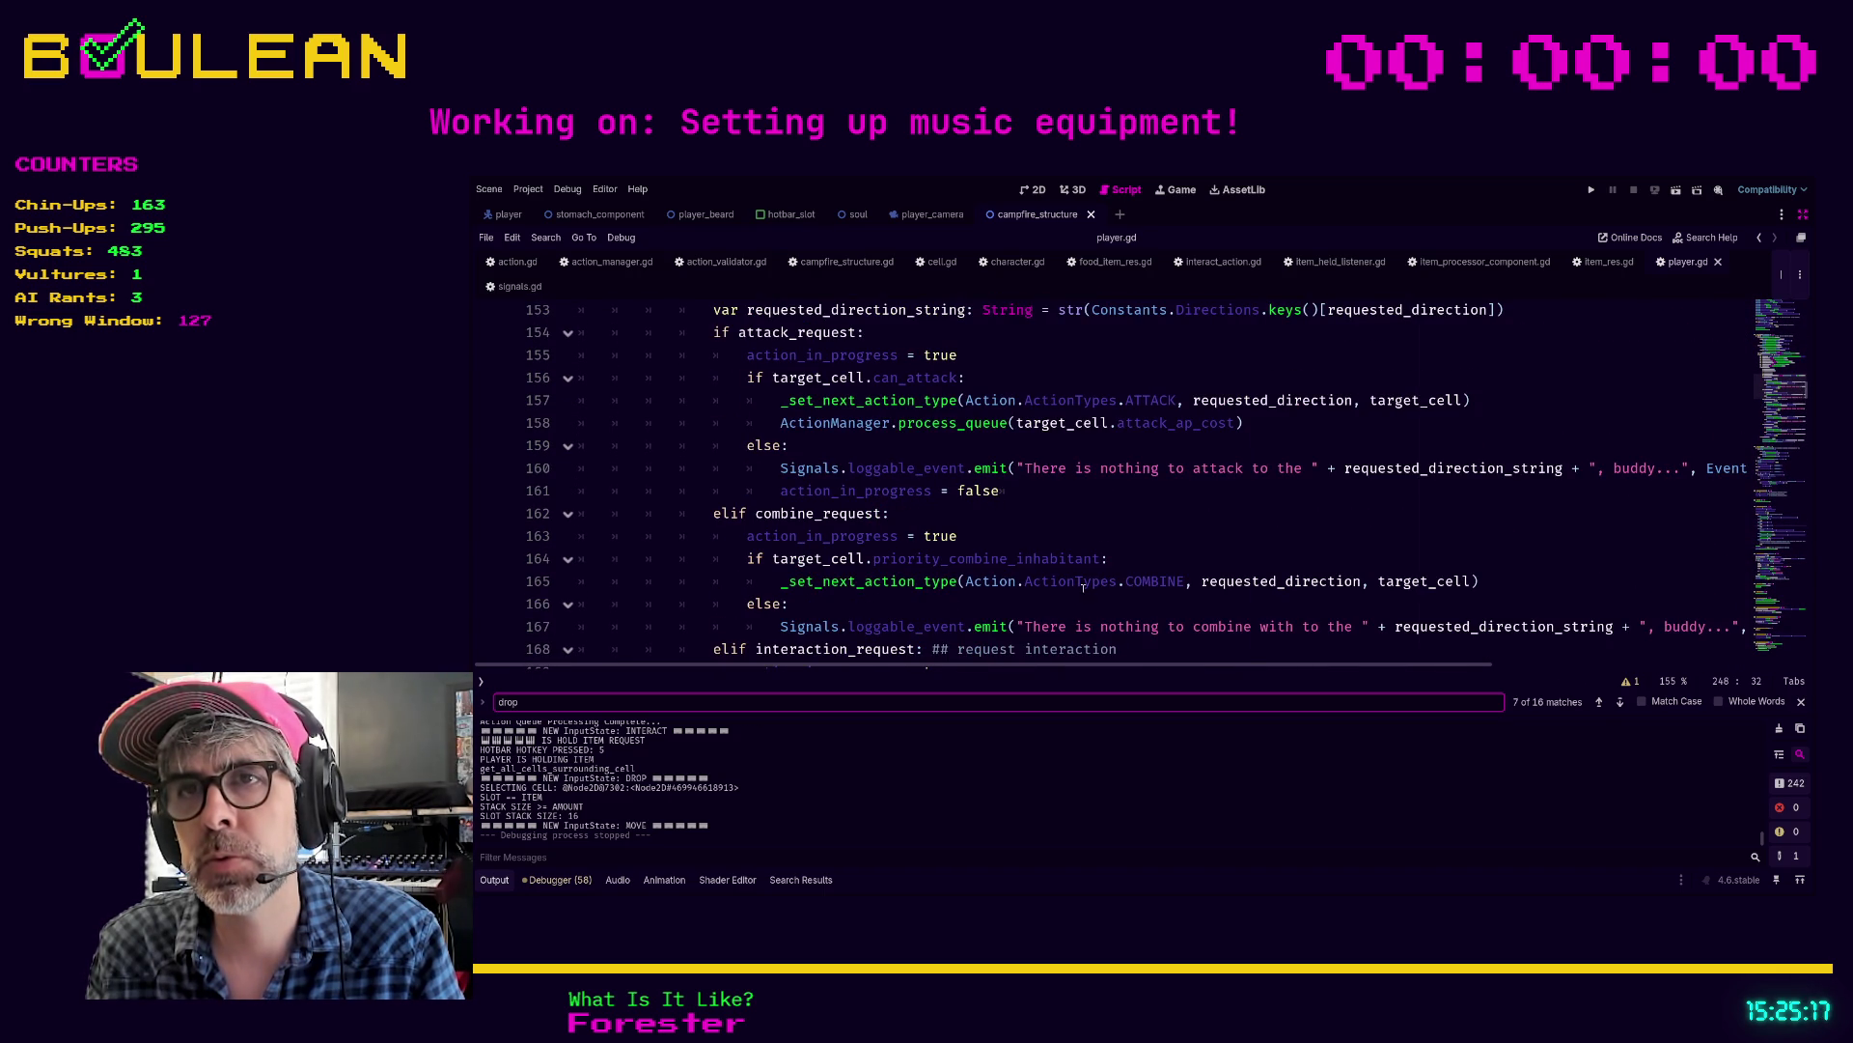
click(1011, 604)
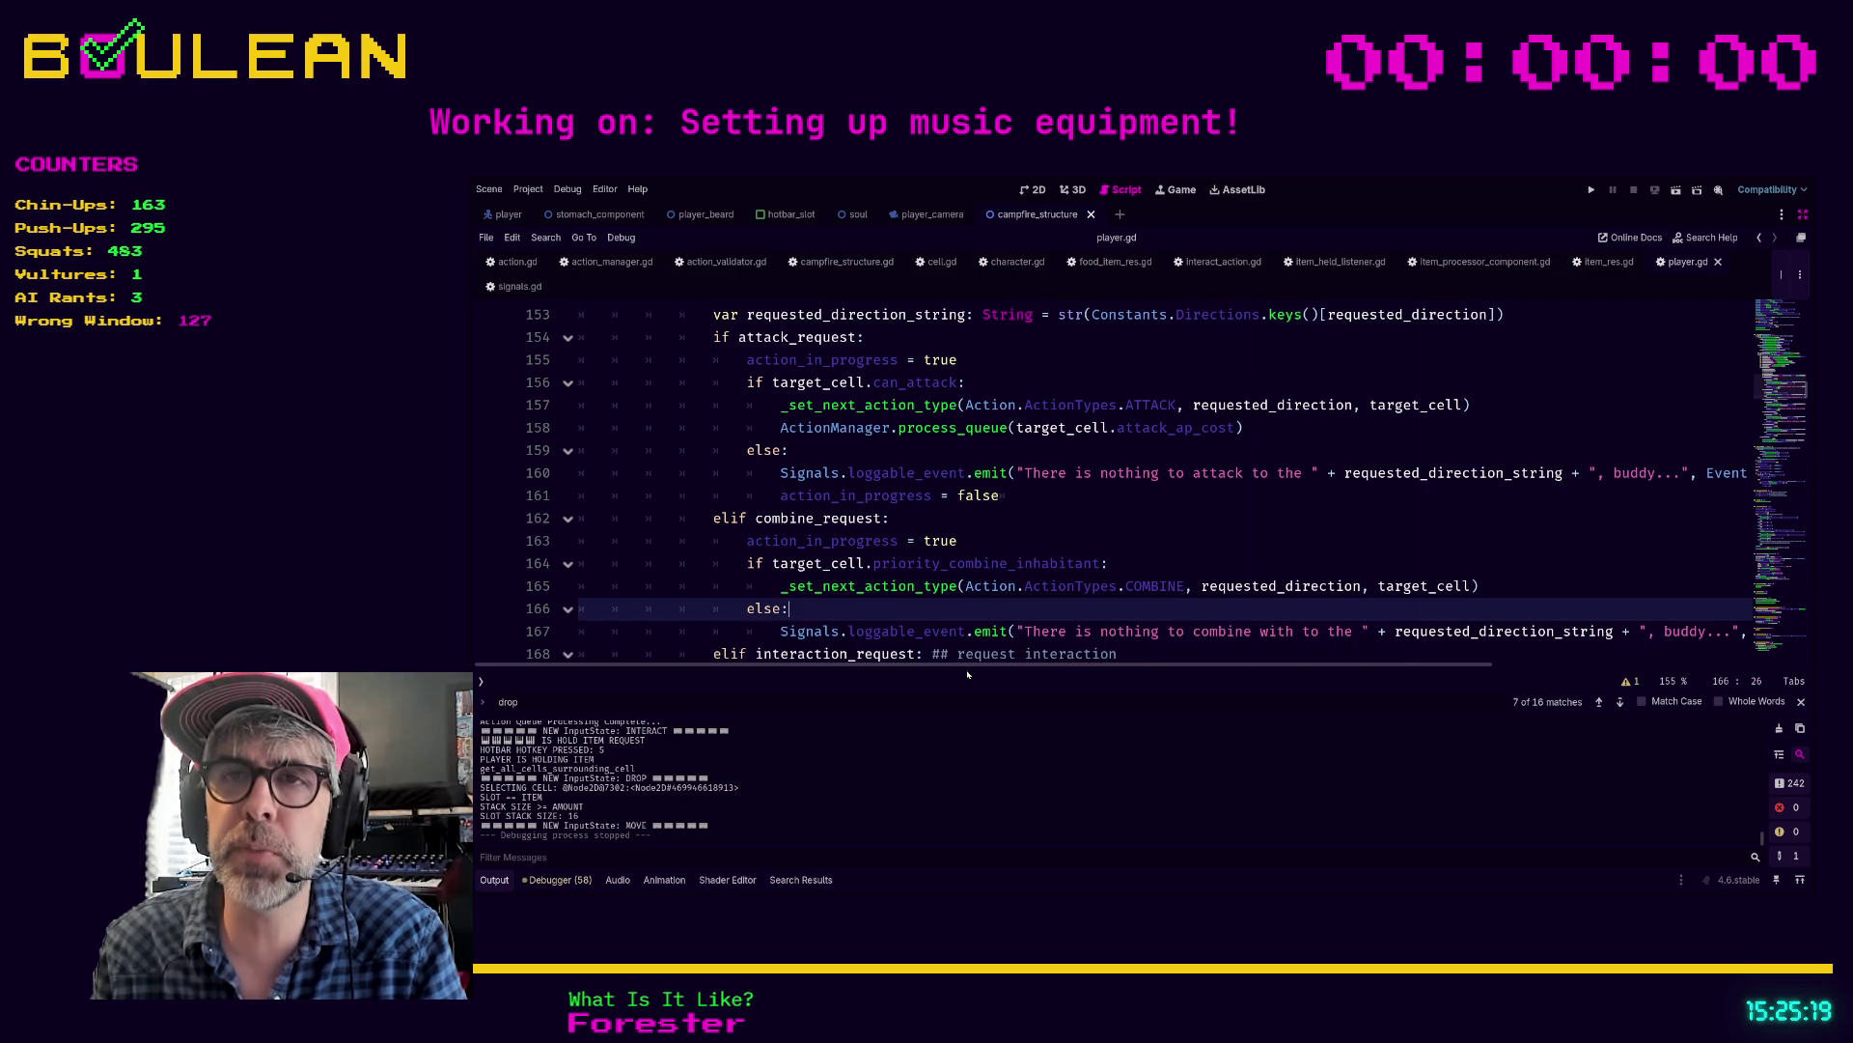
Step: Add print("DROP THE ITEM: ") under the combine fallback's else
key(Return)
text(print)
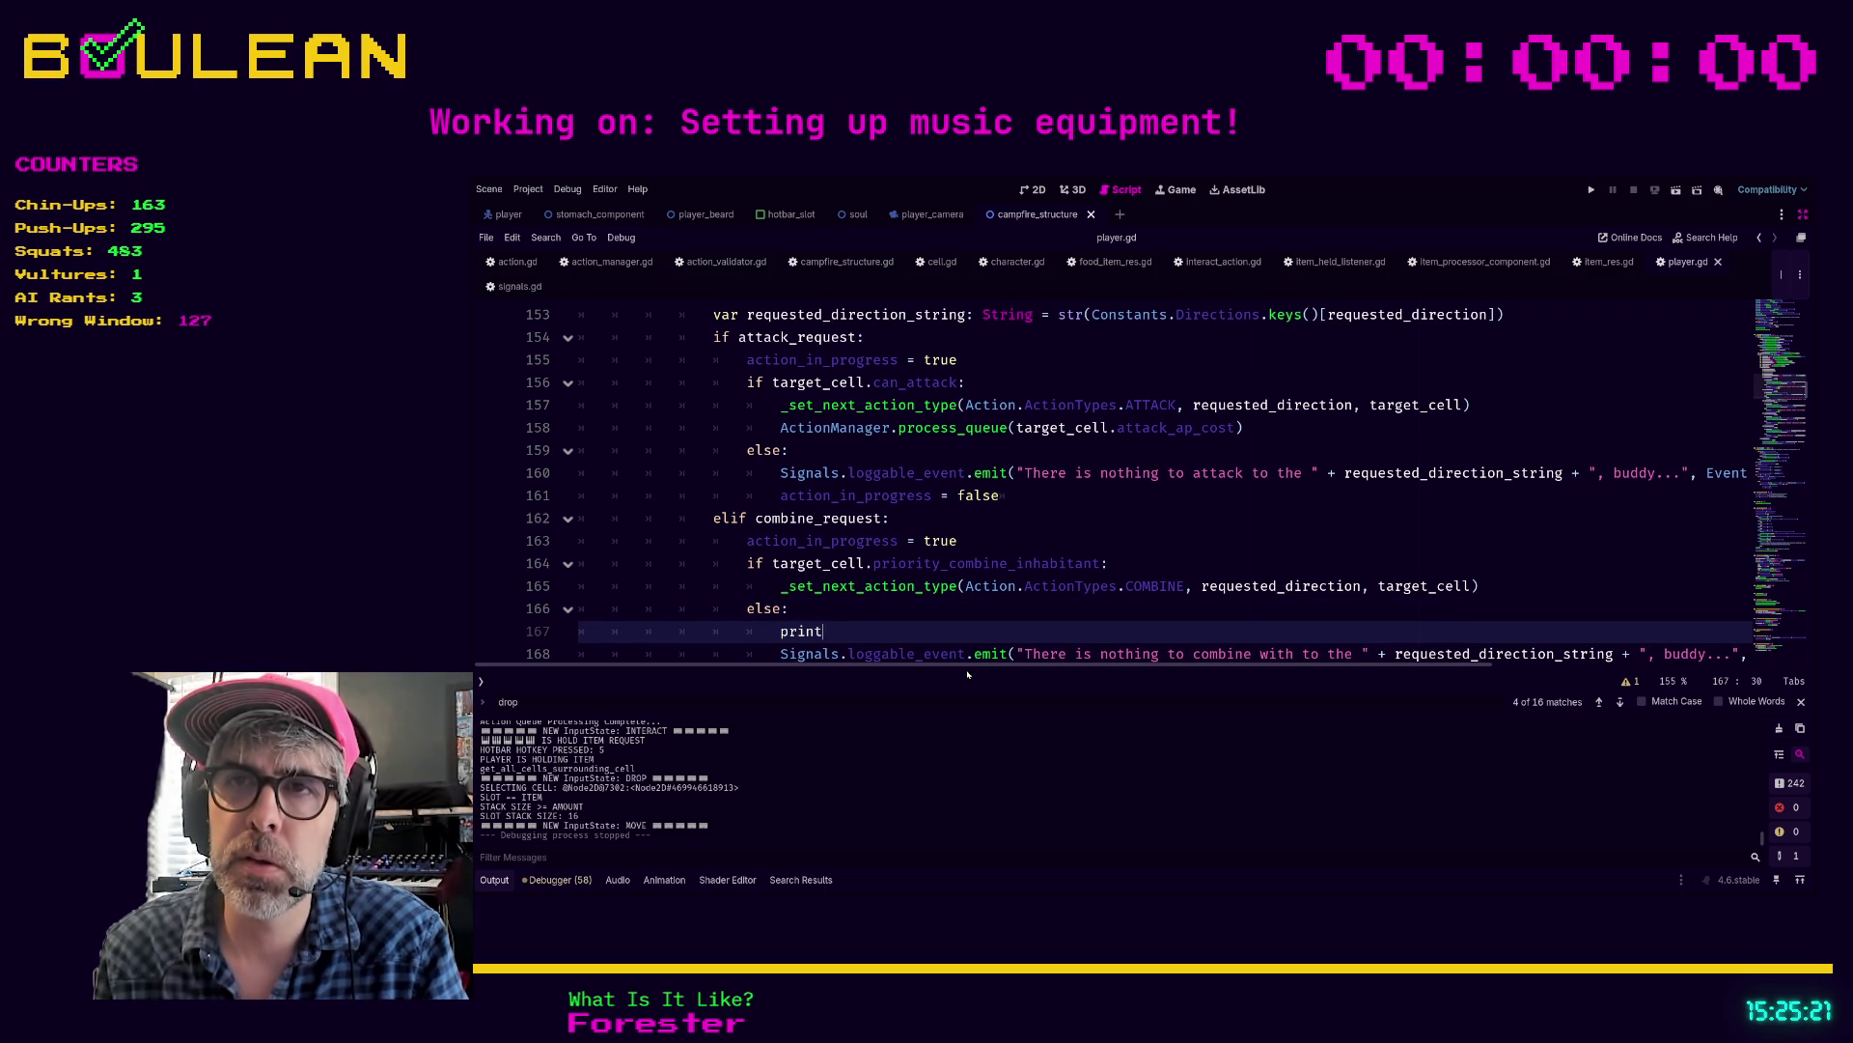
text(("DROP THE ITEM:  ")
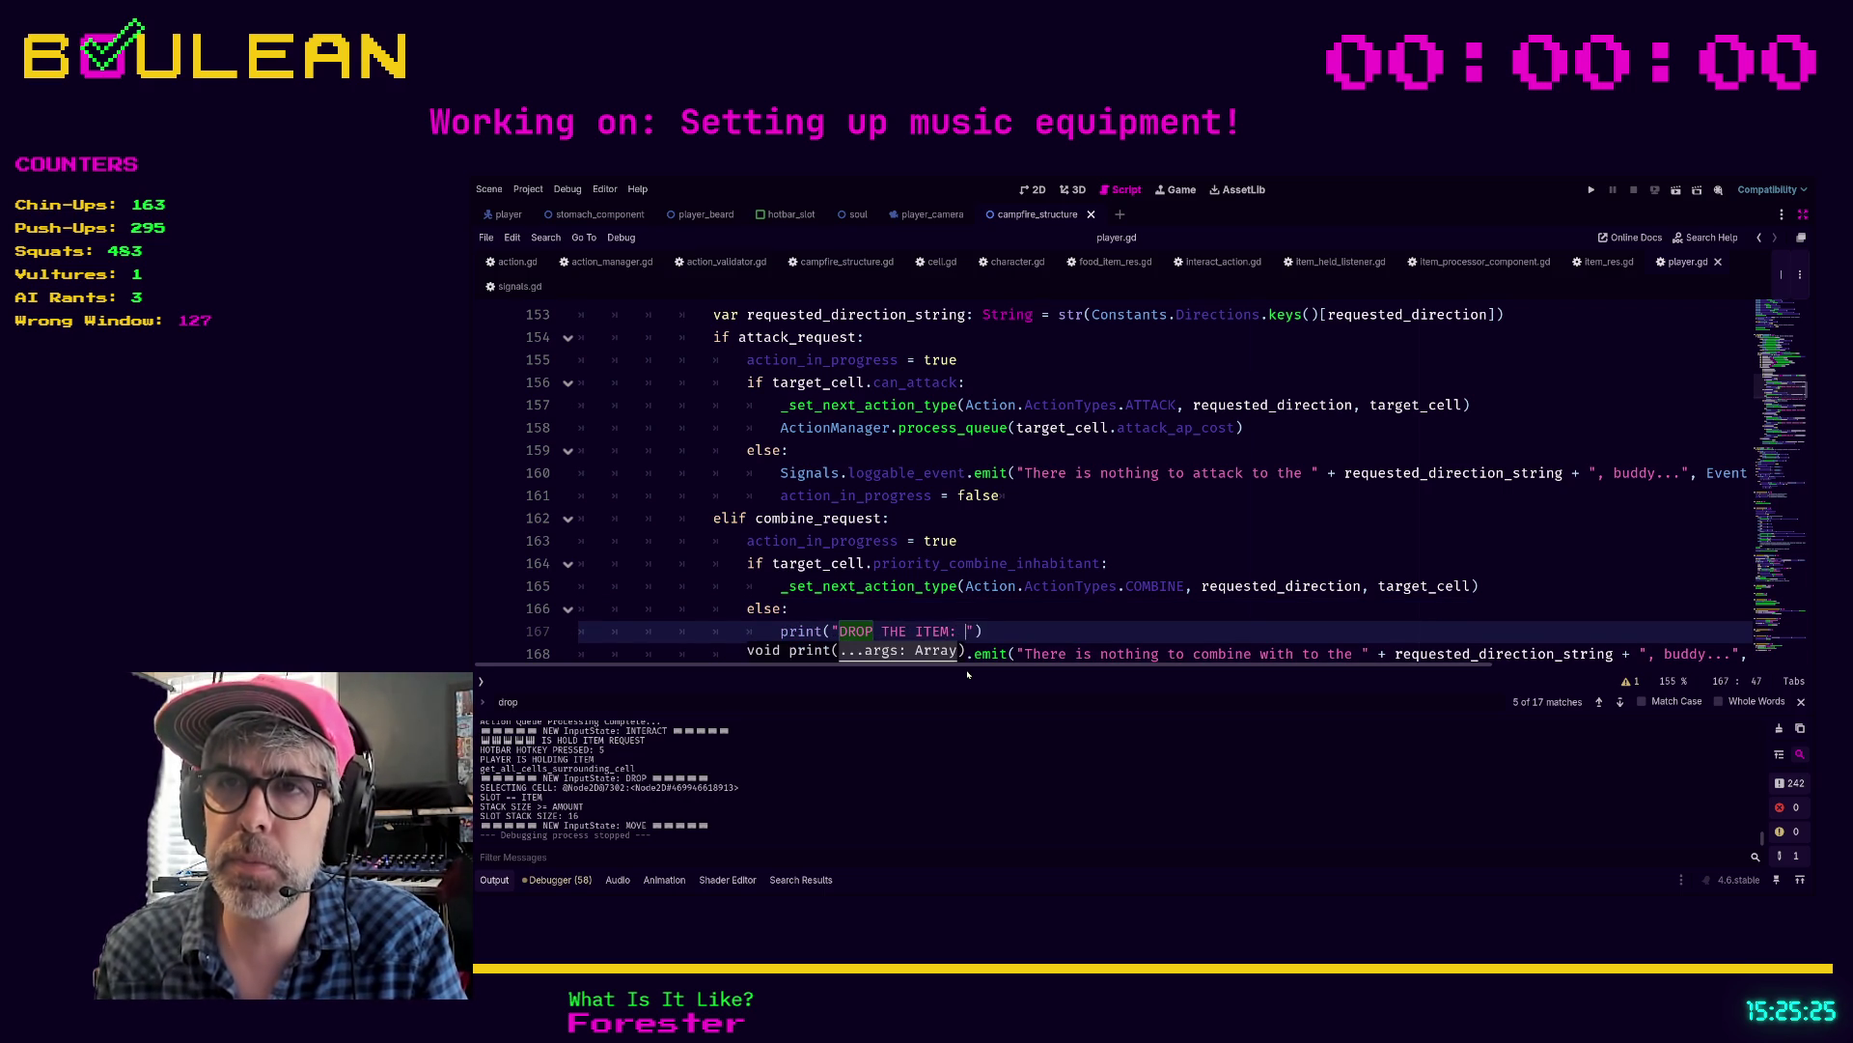
text( + st)
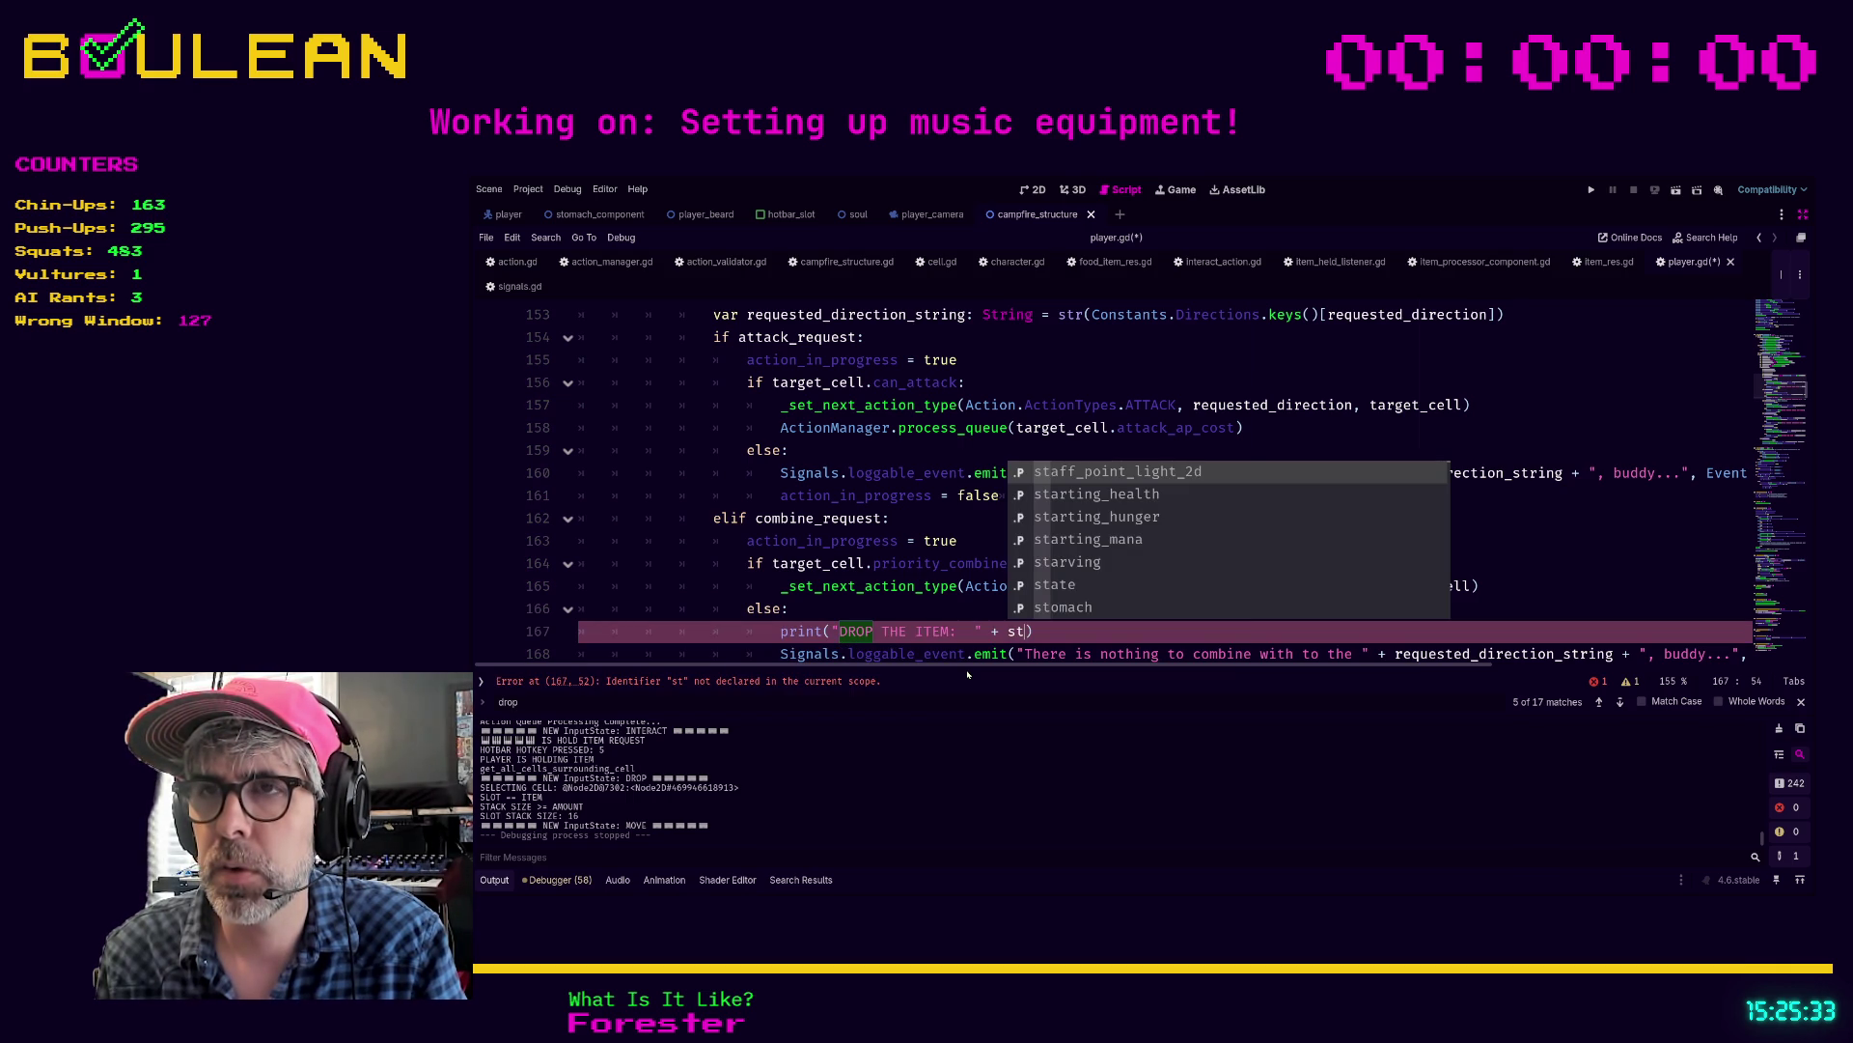
key(BackSpace)
key(BackSpace)
key(BackSpace)
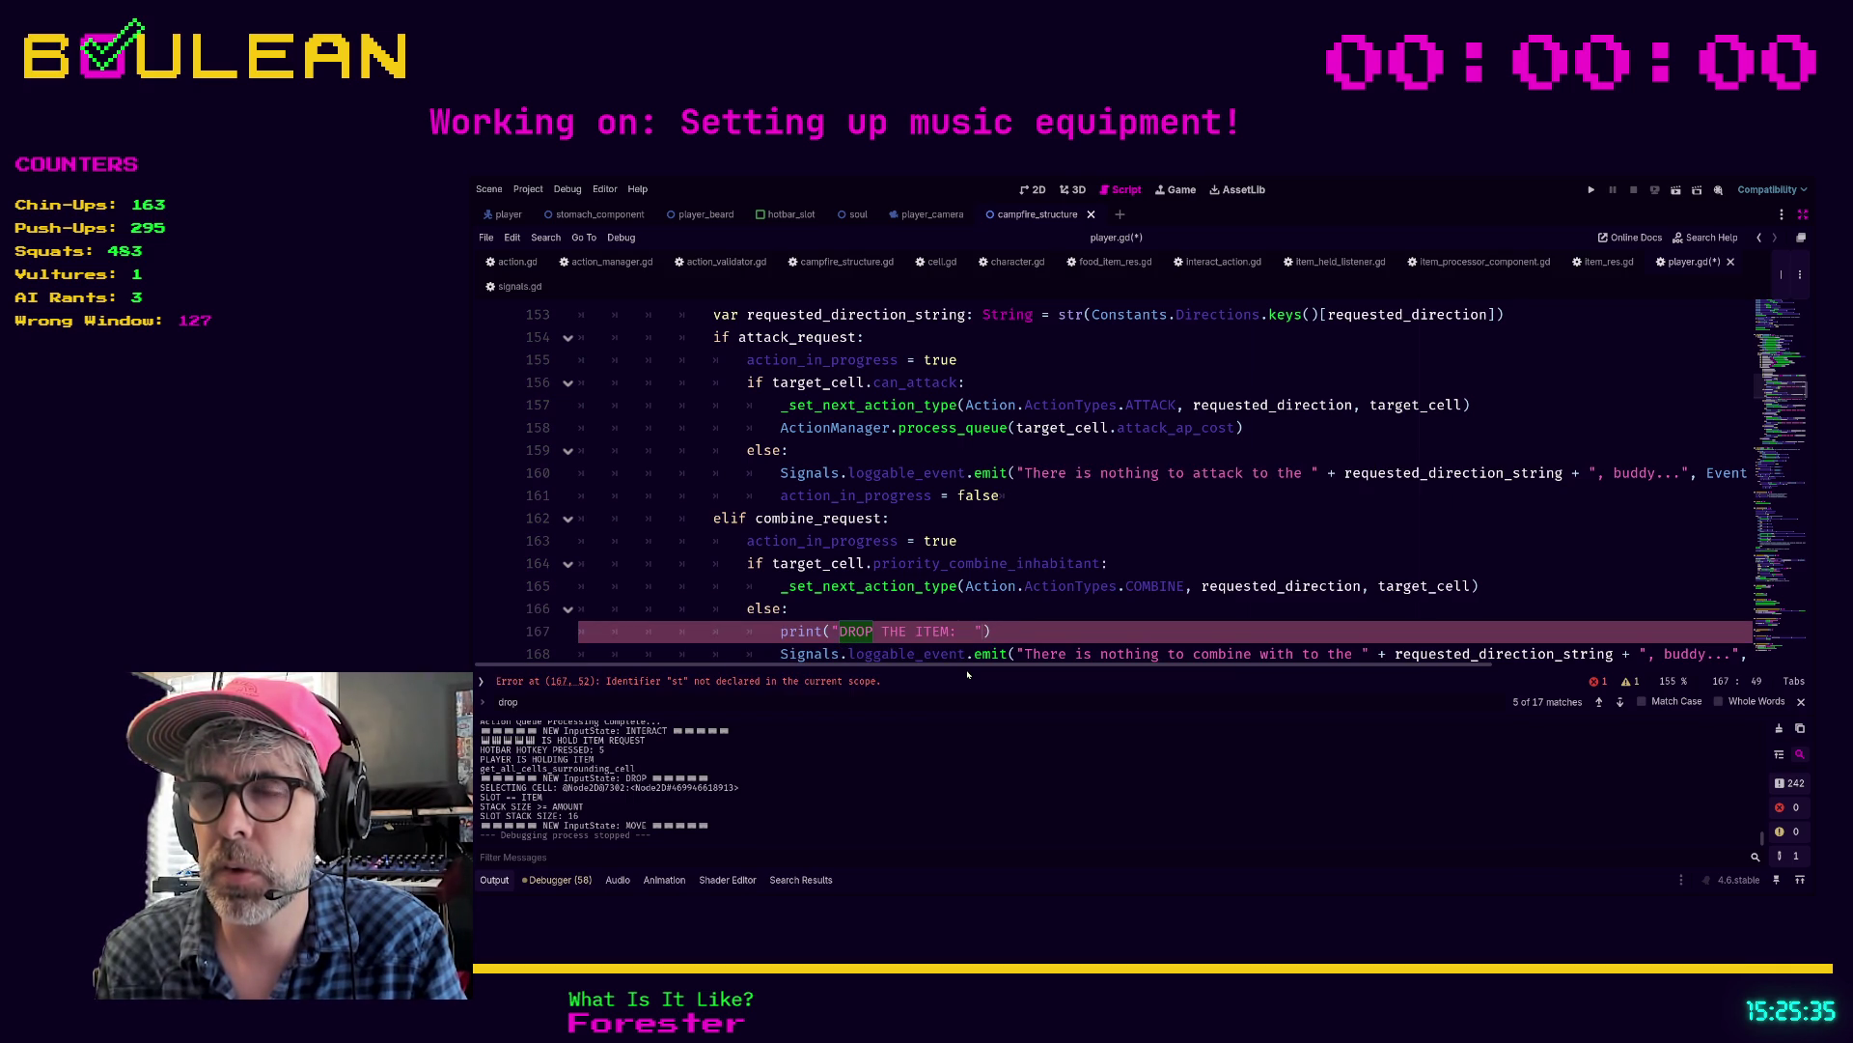
key(Right)
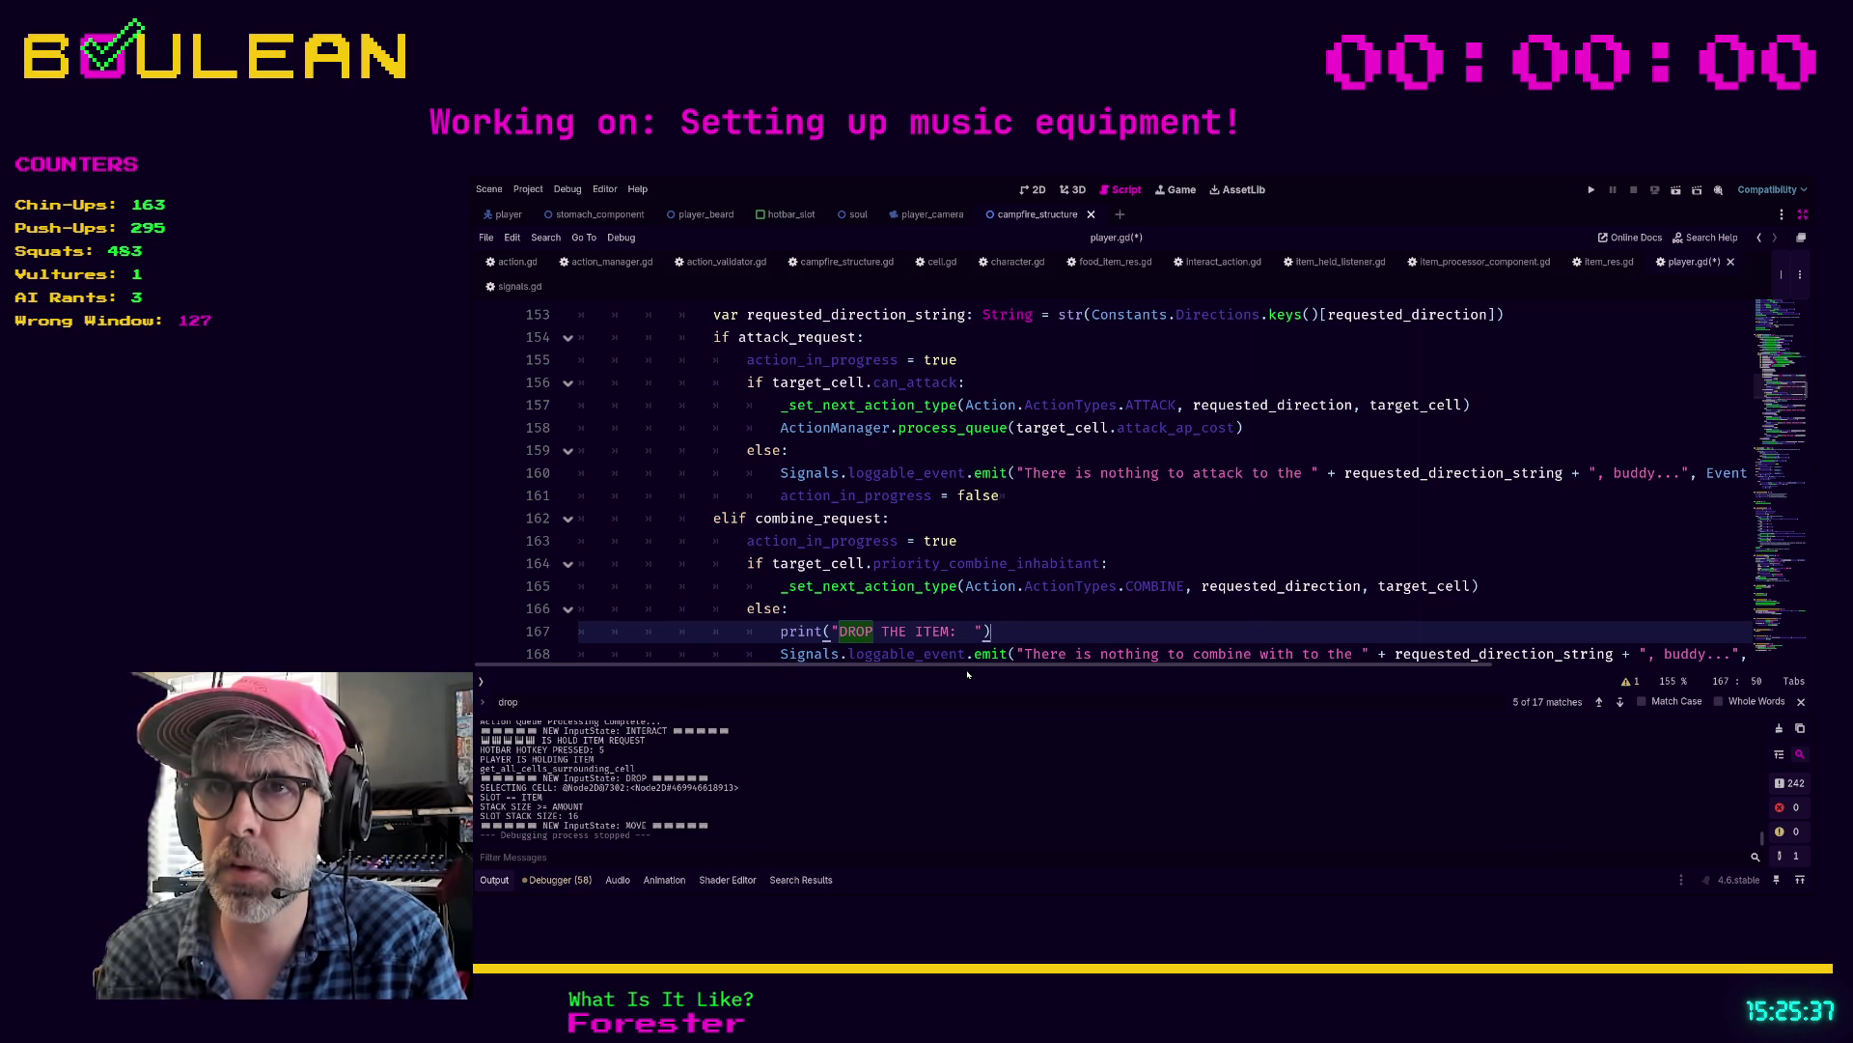
Step: Add a matching print("COMBINE THE ITEM: ") above the _set_next_action_type COMBINE call
key(Up)
key(Up)
key(Home)
key(ctrl+v)
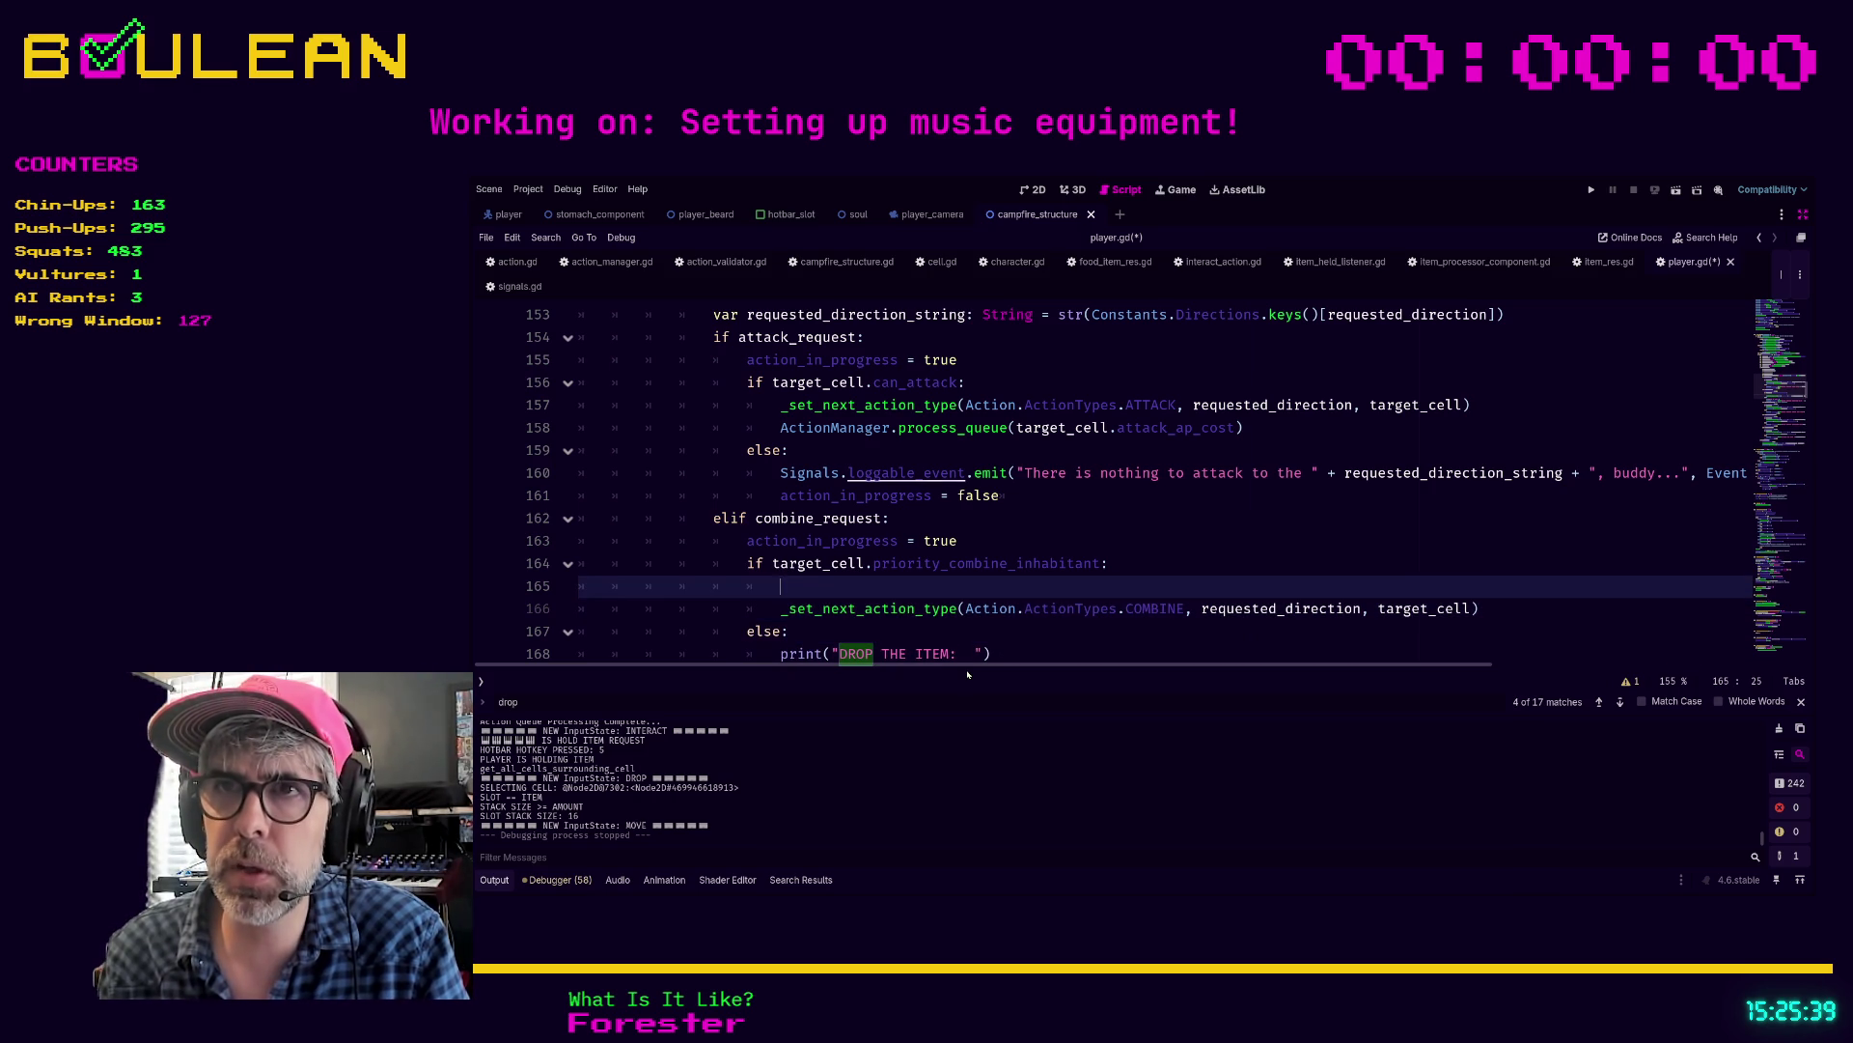
key(Left)
key(Left)
key(Left)
key(Left)
key(Left)
key(BackSpace)
key(Delete)
key(Delete)
key(Delete)
text(COMBIN)
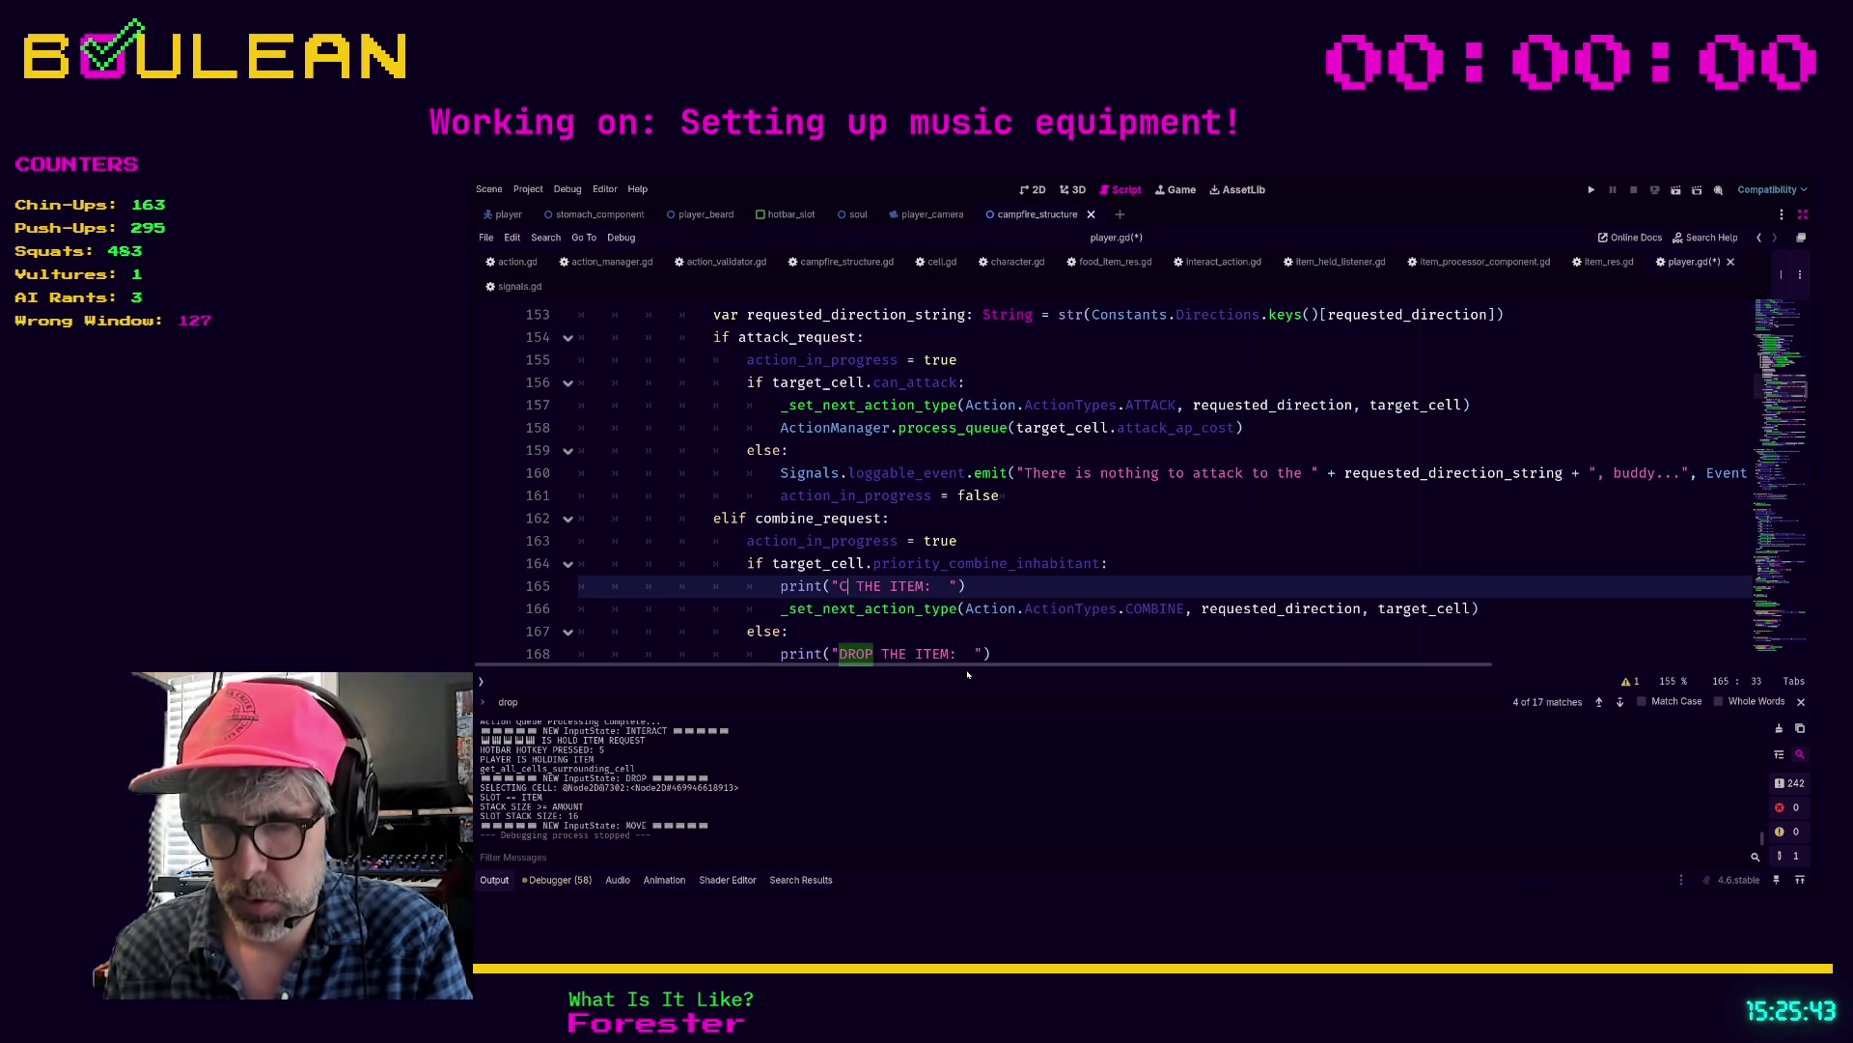
text(E)
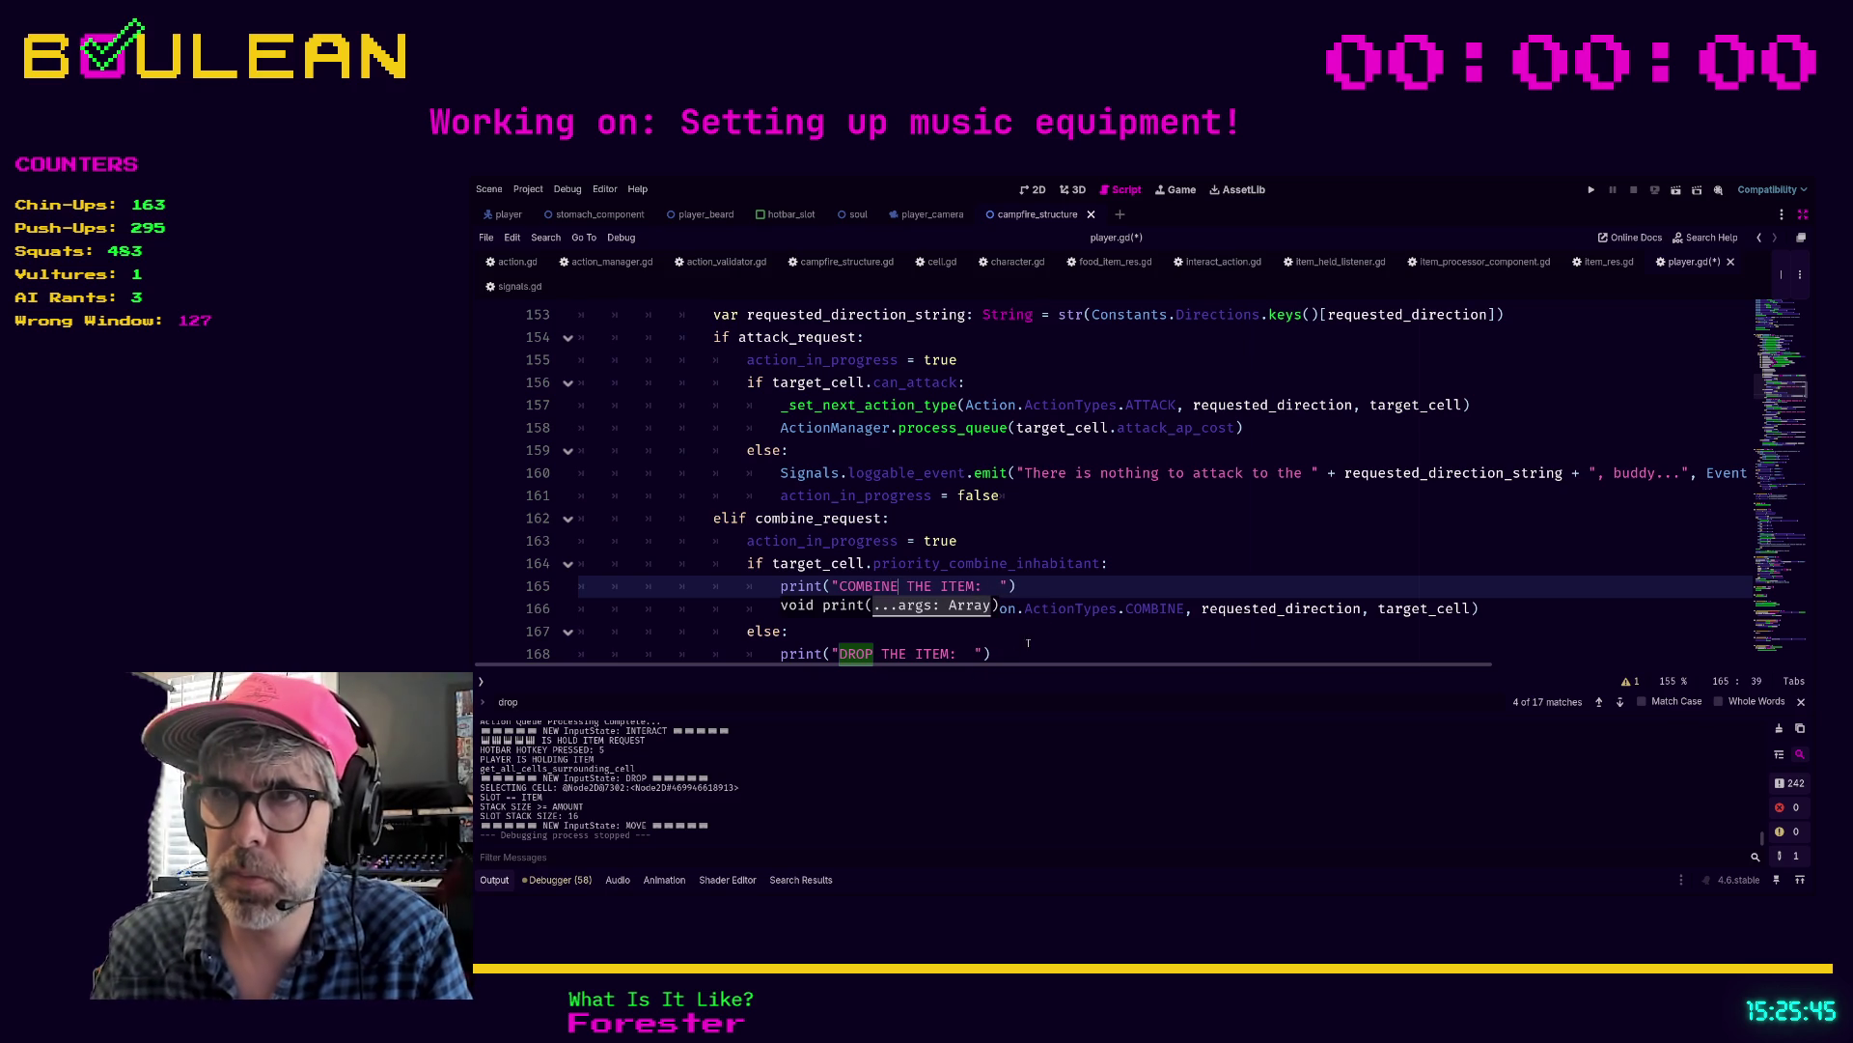
Step: Save player.gd and relaunch the game with F5
click(1035, 631)
scroll(1037, 630, down, 1)
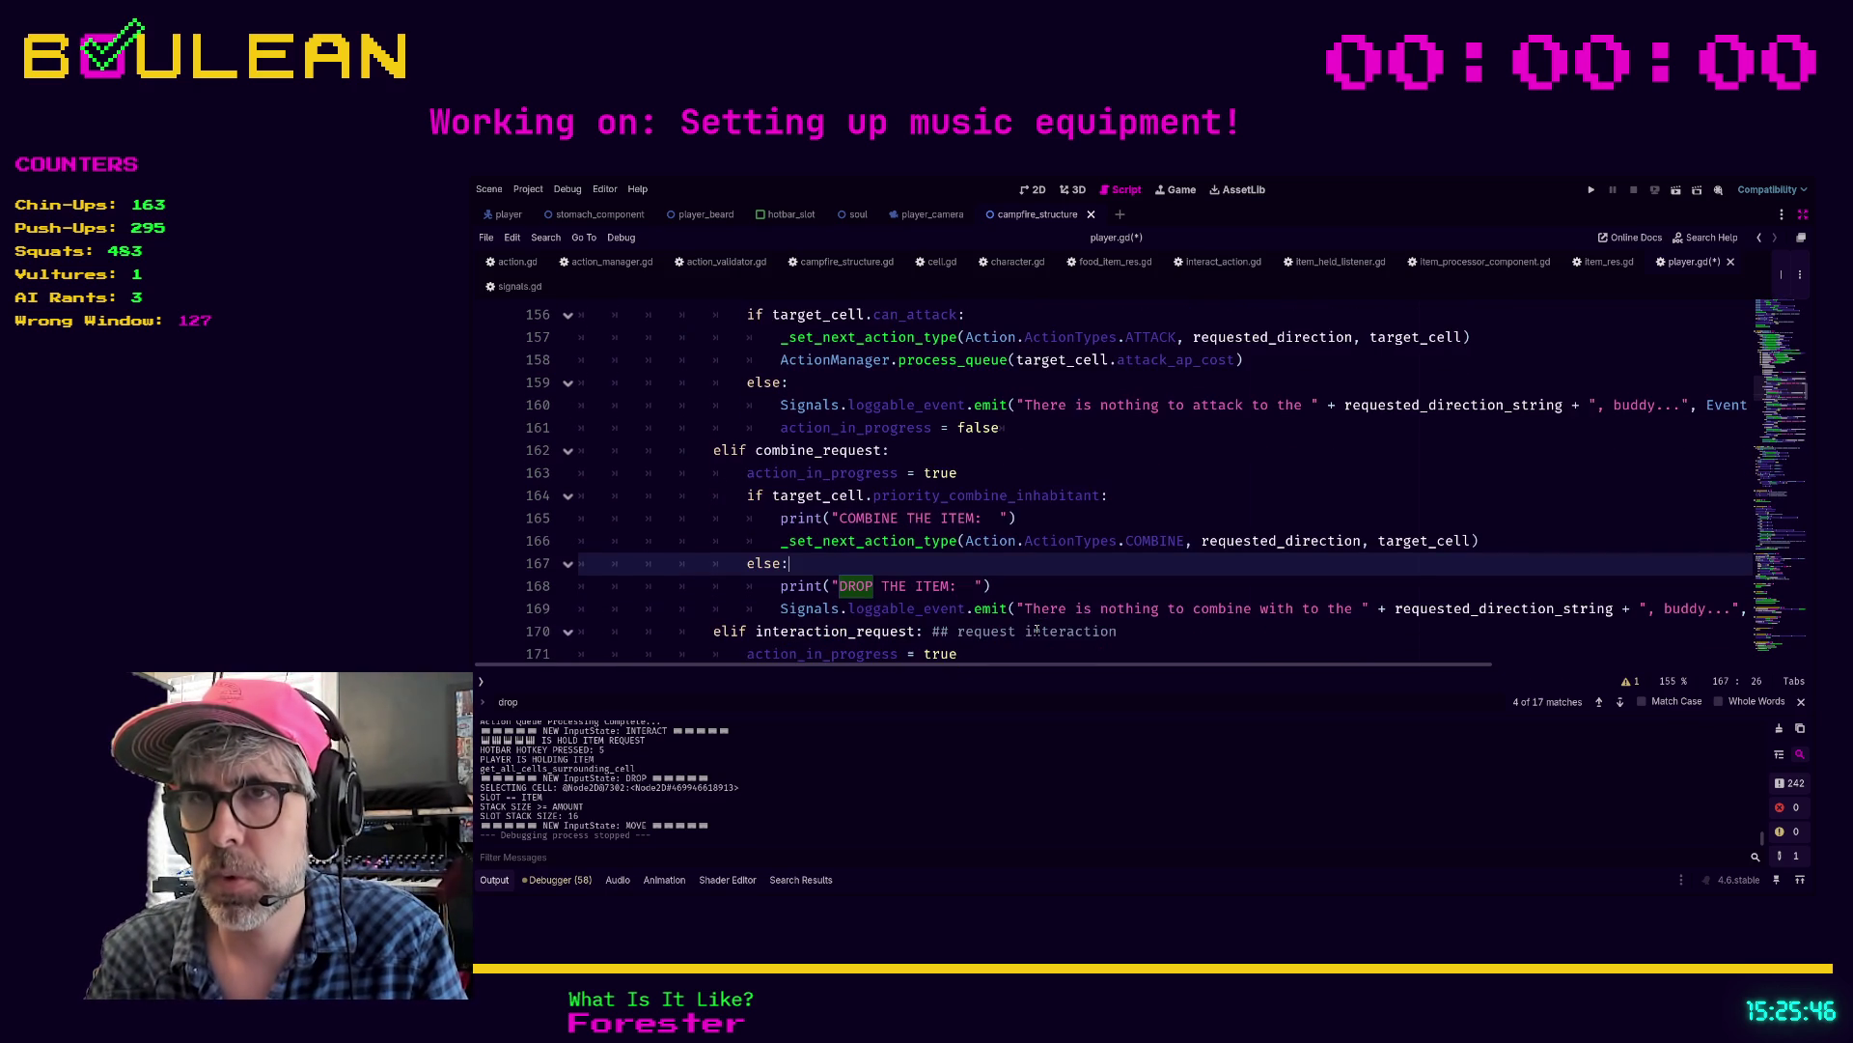
click(1043, 583)
key(ctrl+s)
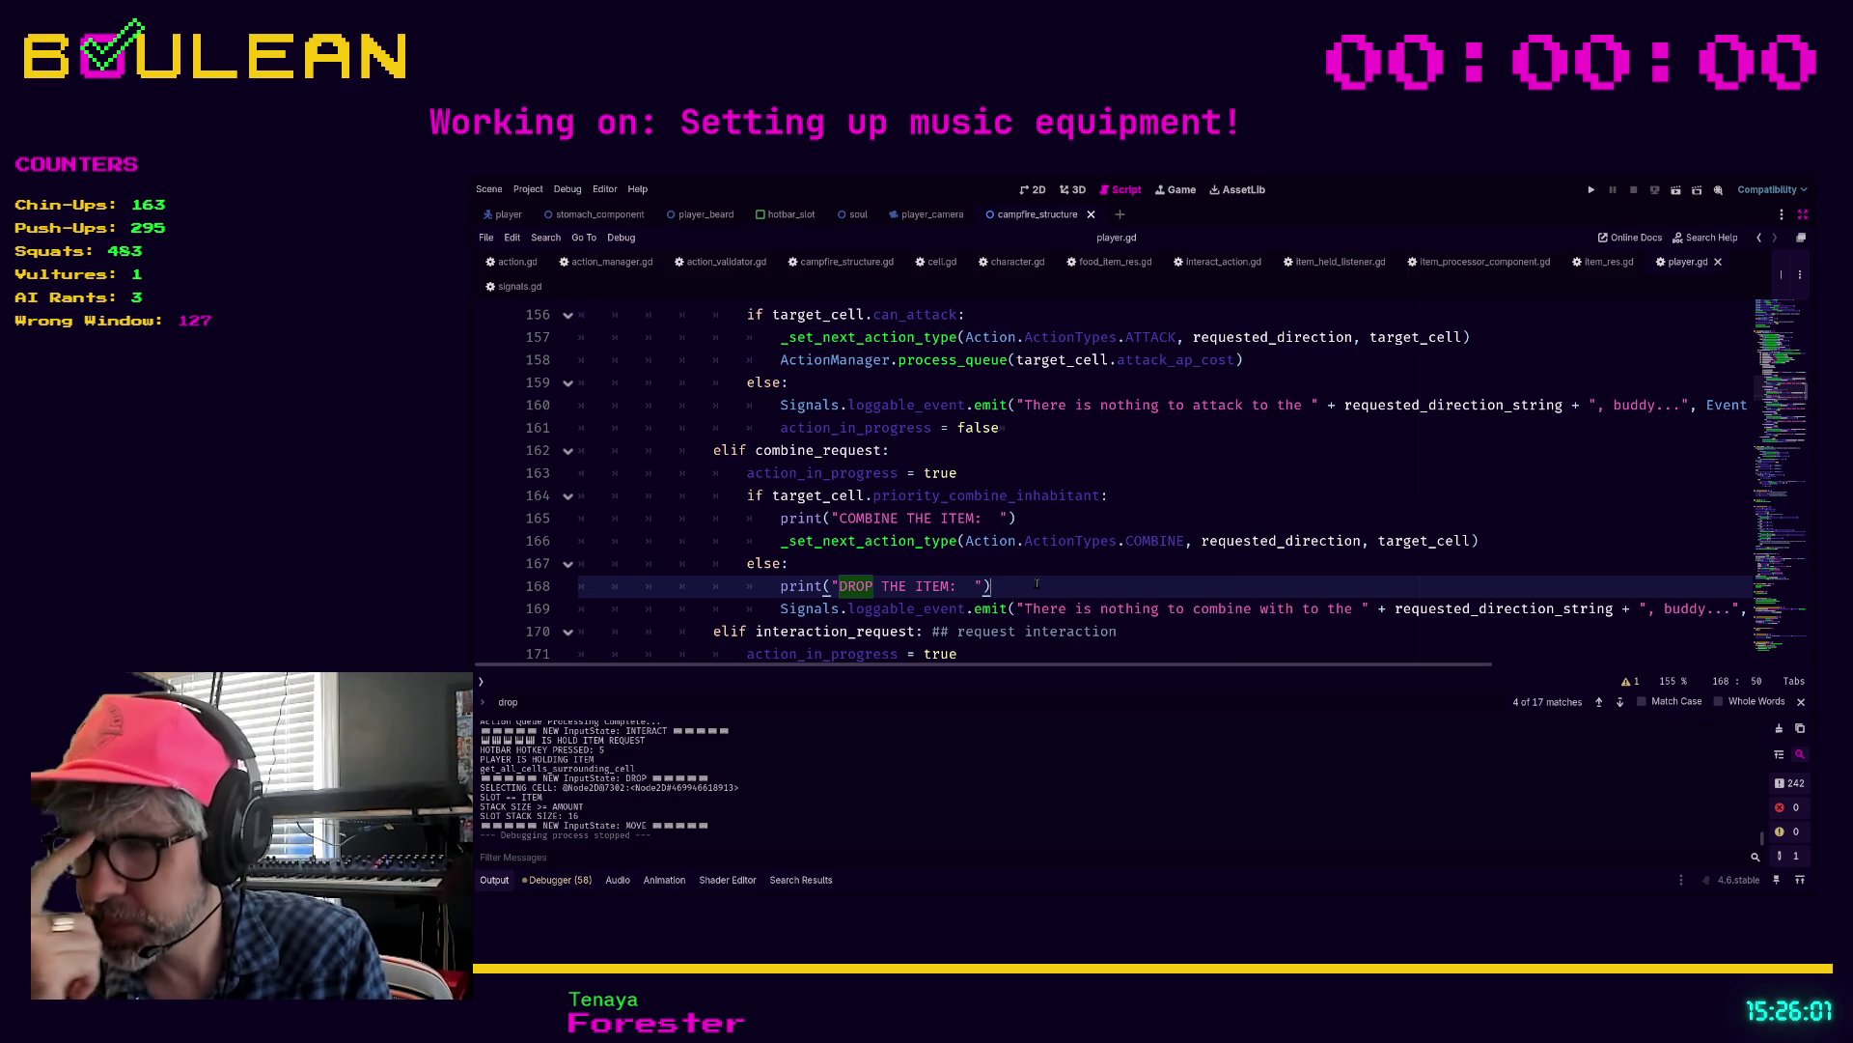
key(F5)
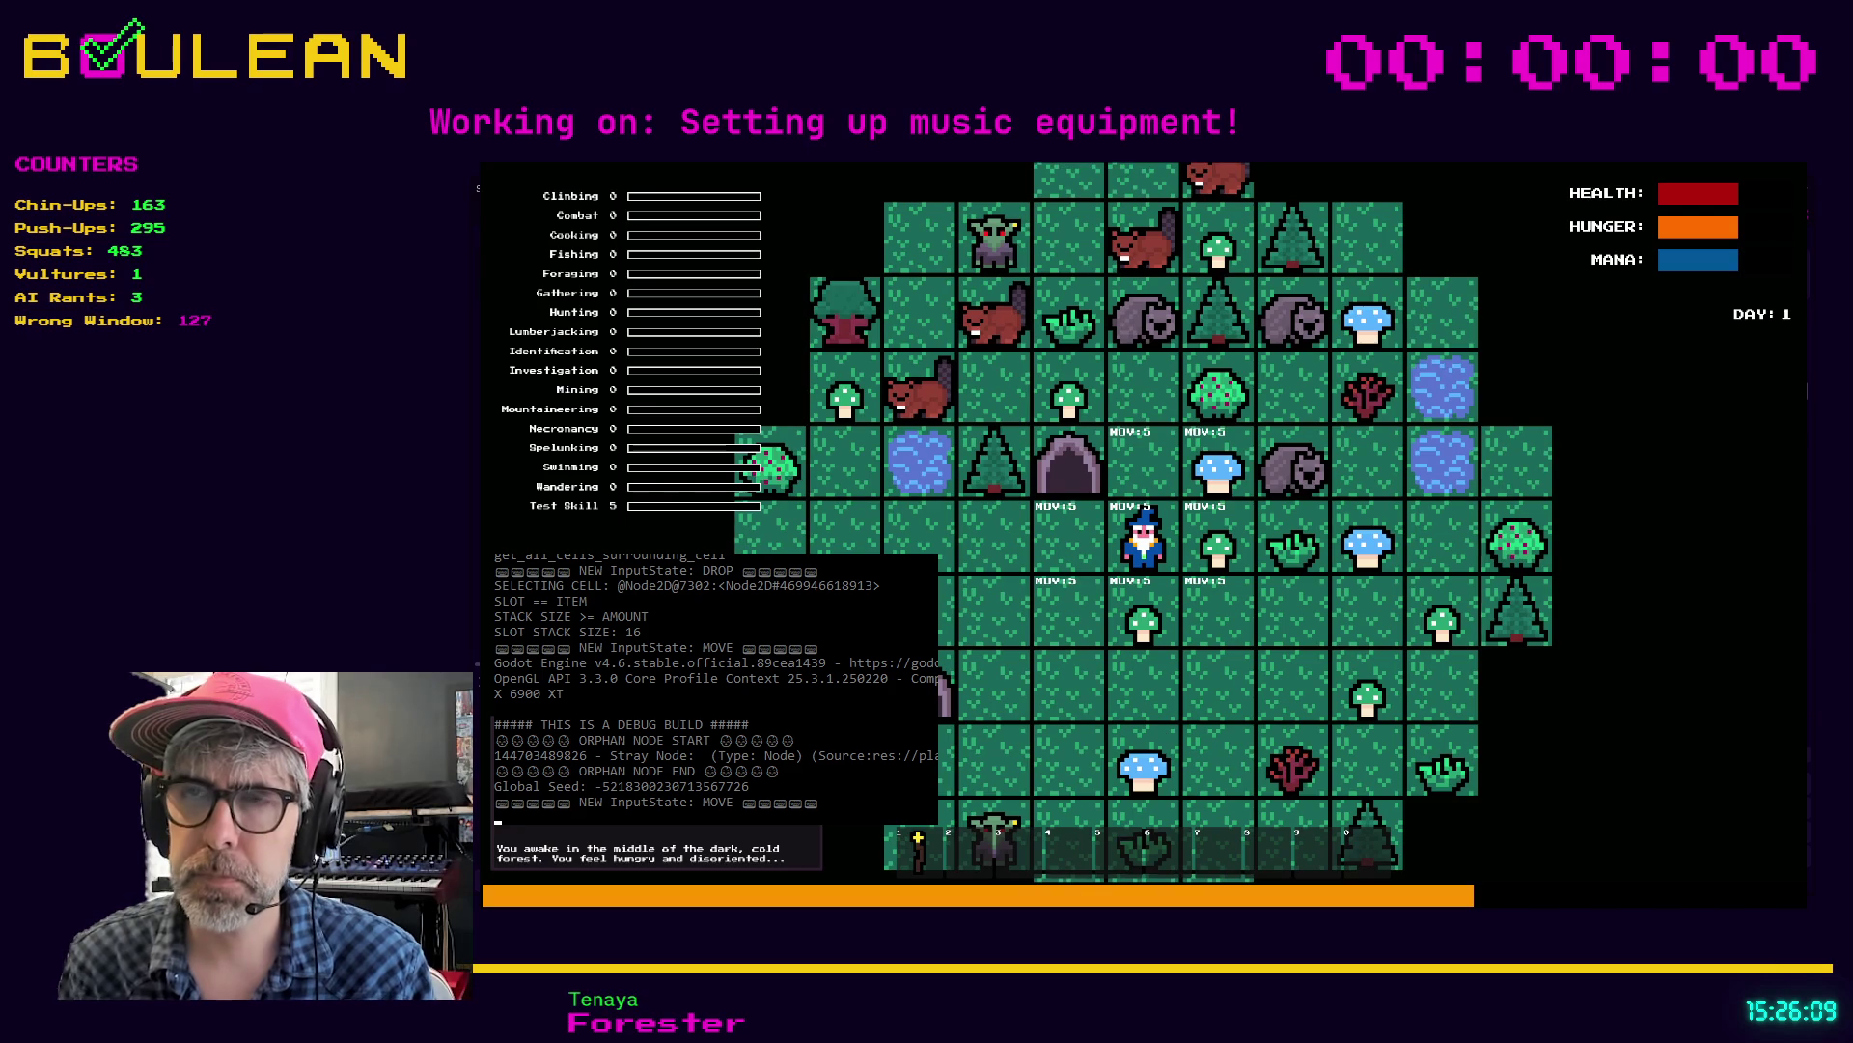
Step: Collect a Green Mushroom, drop it into the cell above, pick it back up, then stop the game
key(e)
key(2)
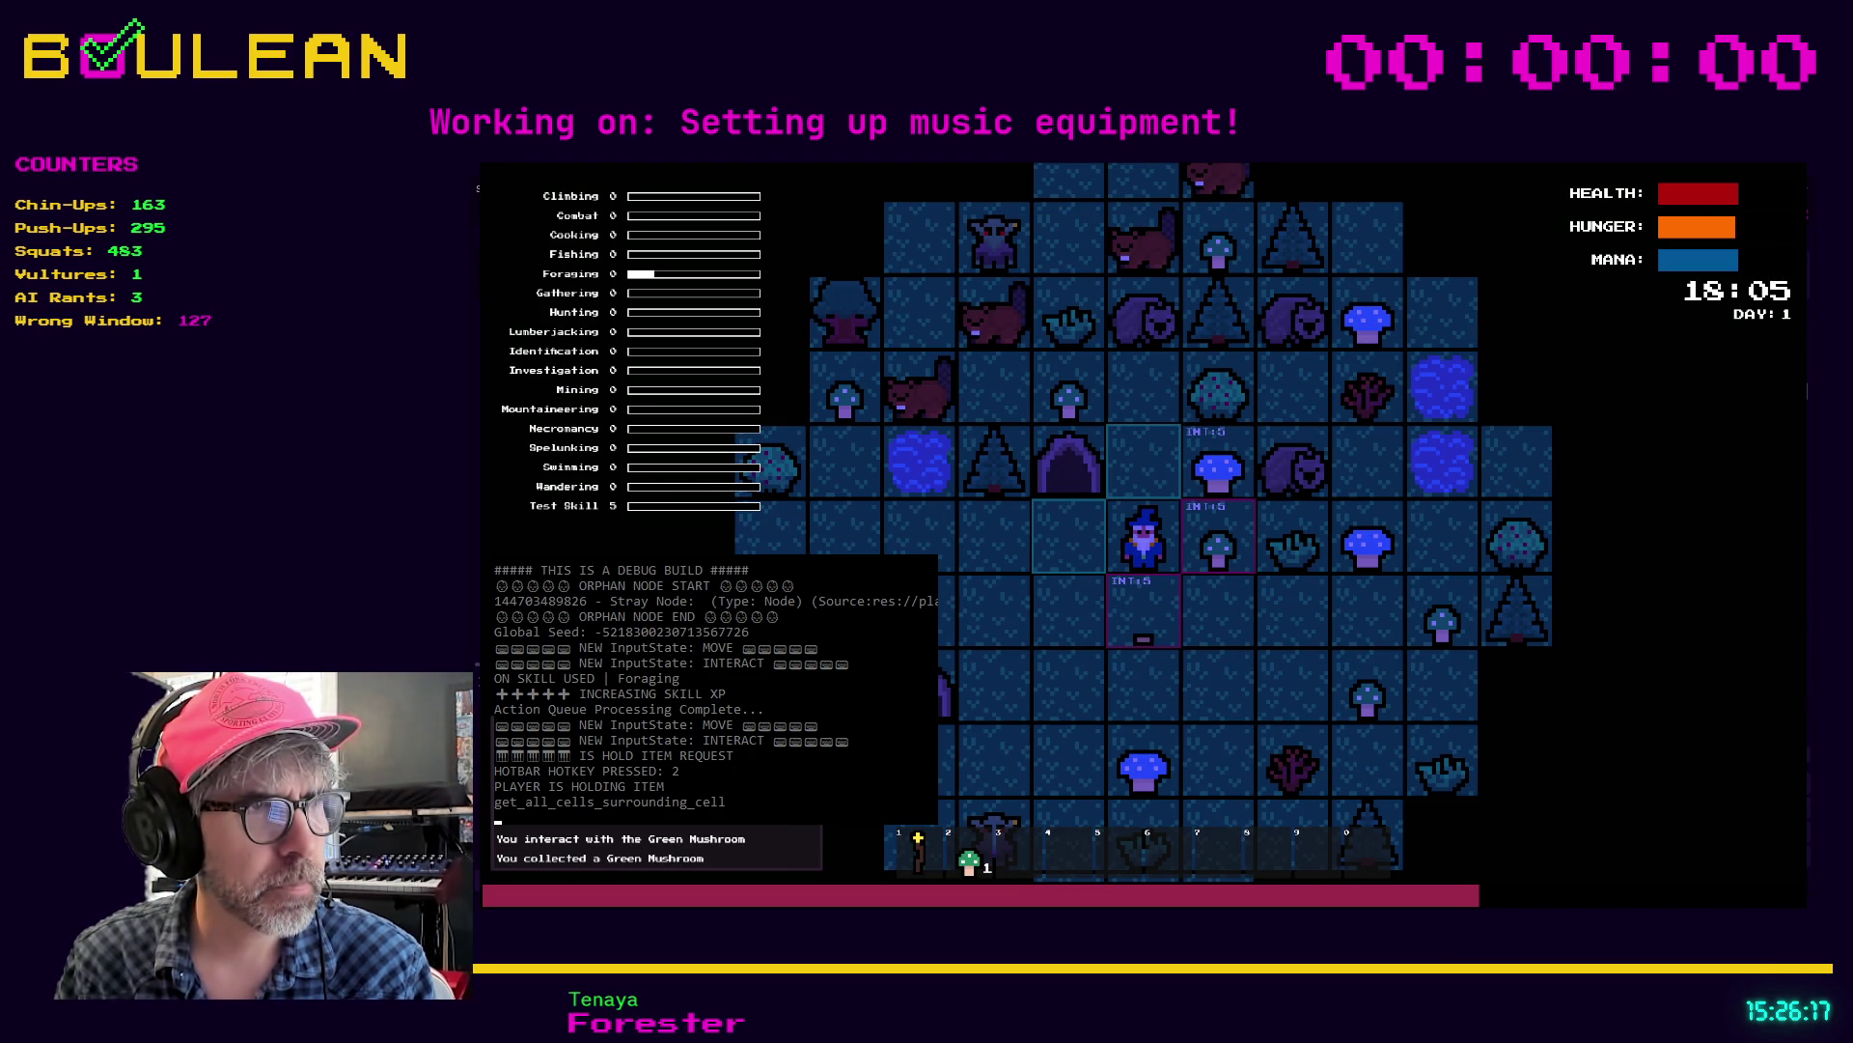
key(q)
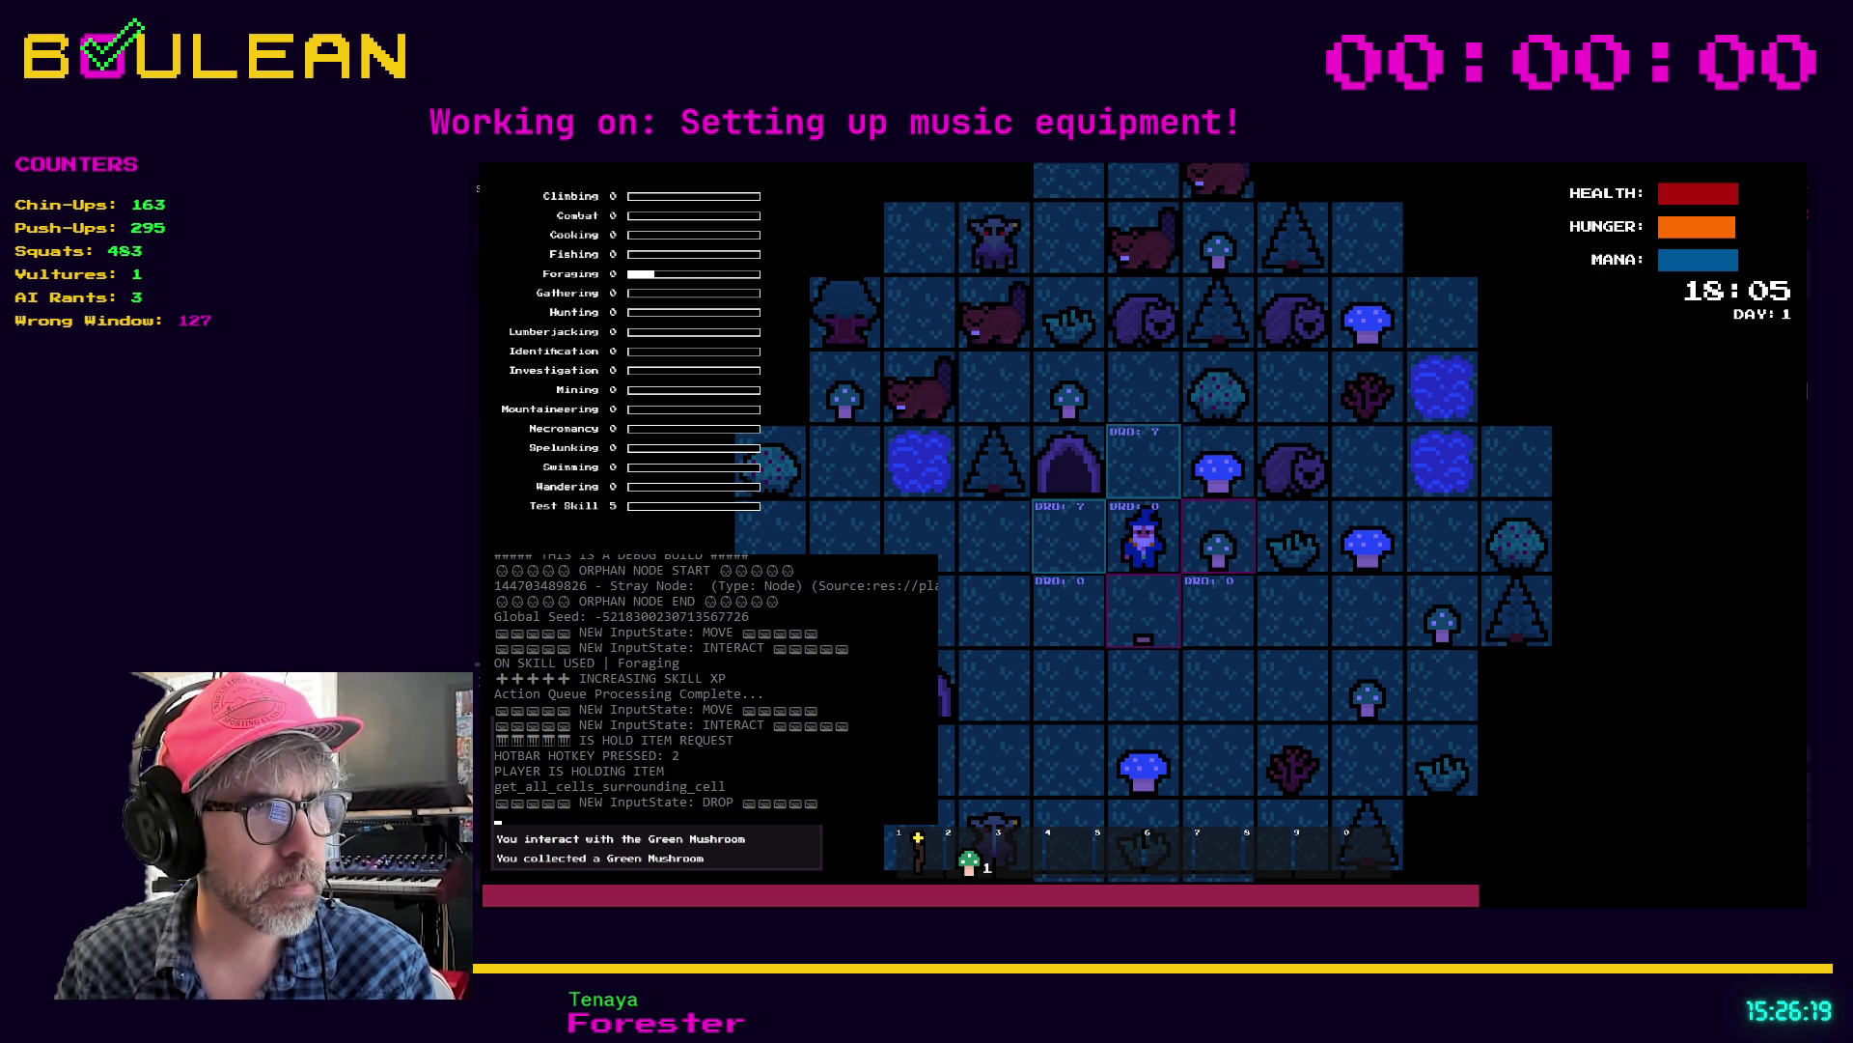
key(w)
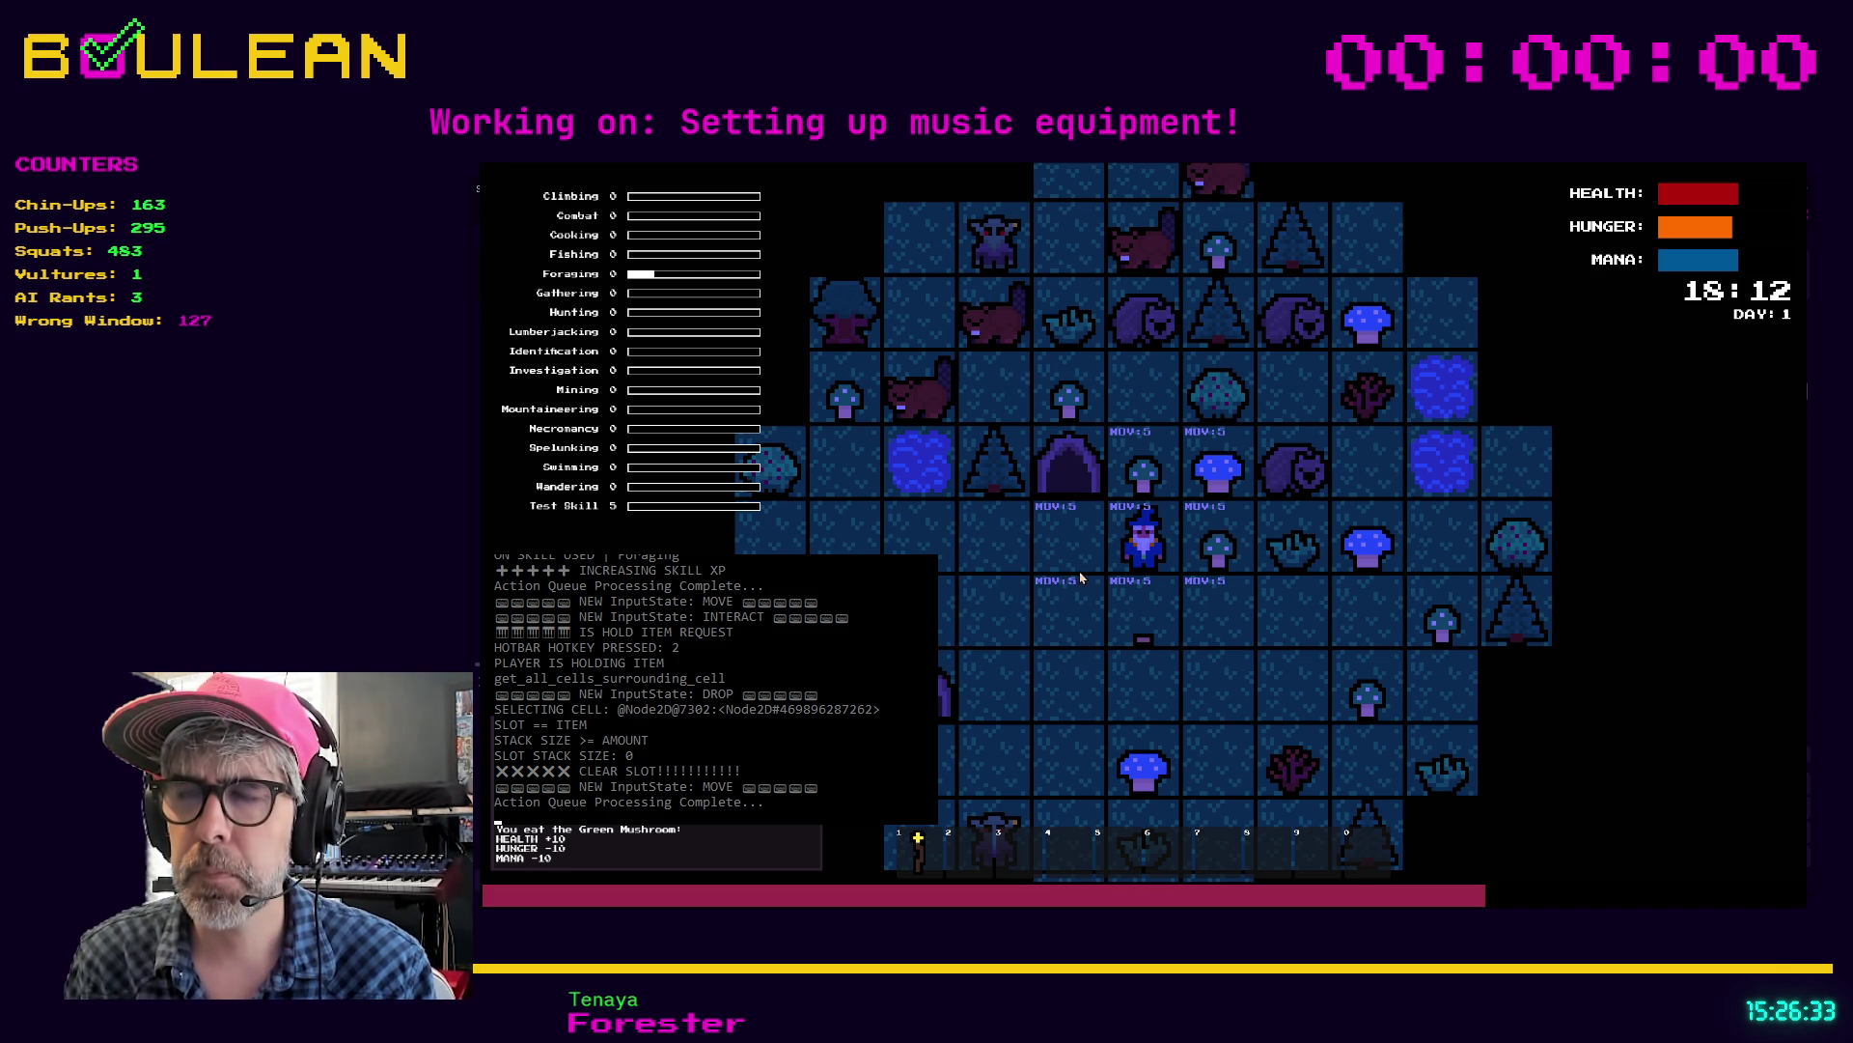
key(Up)
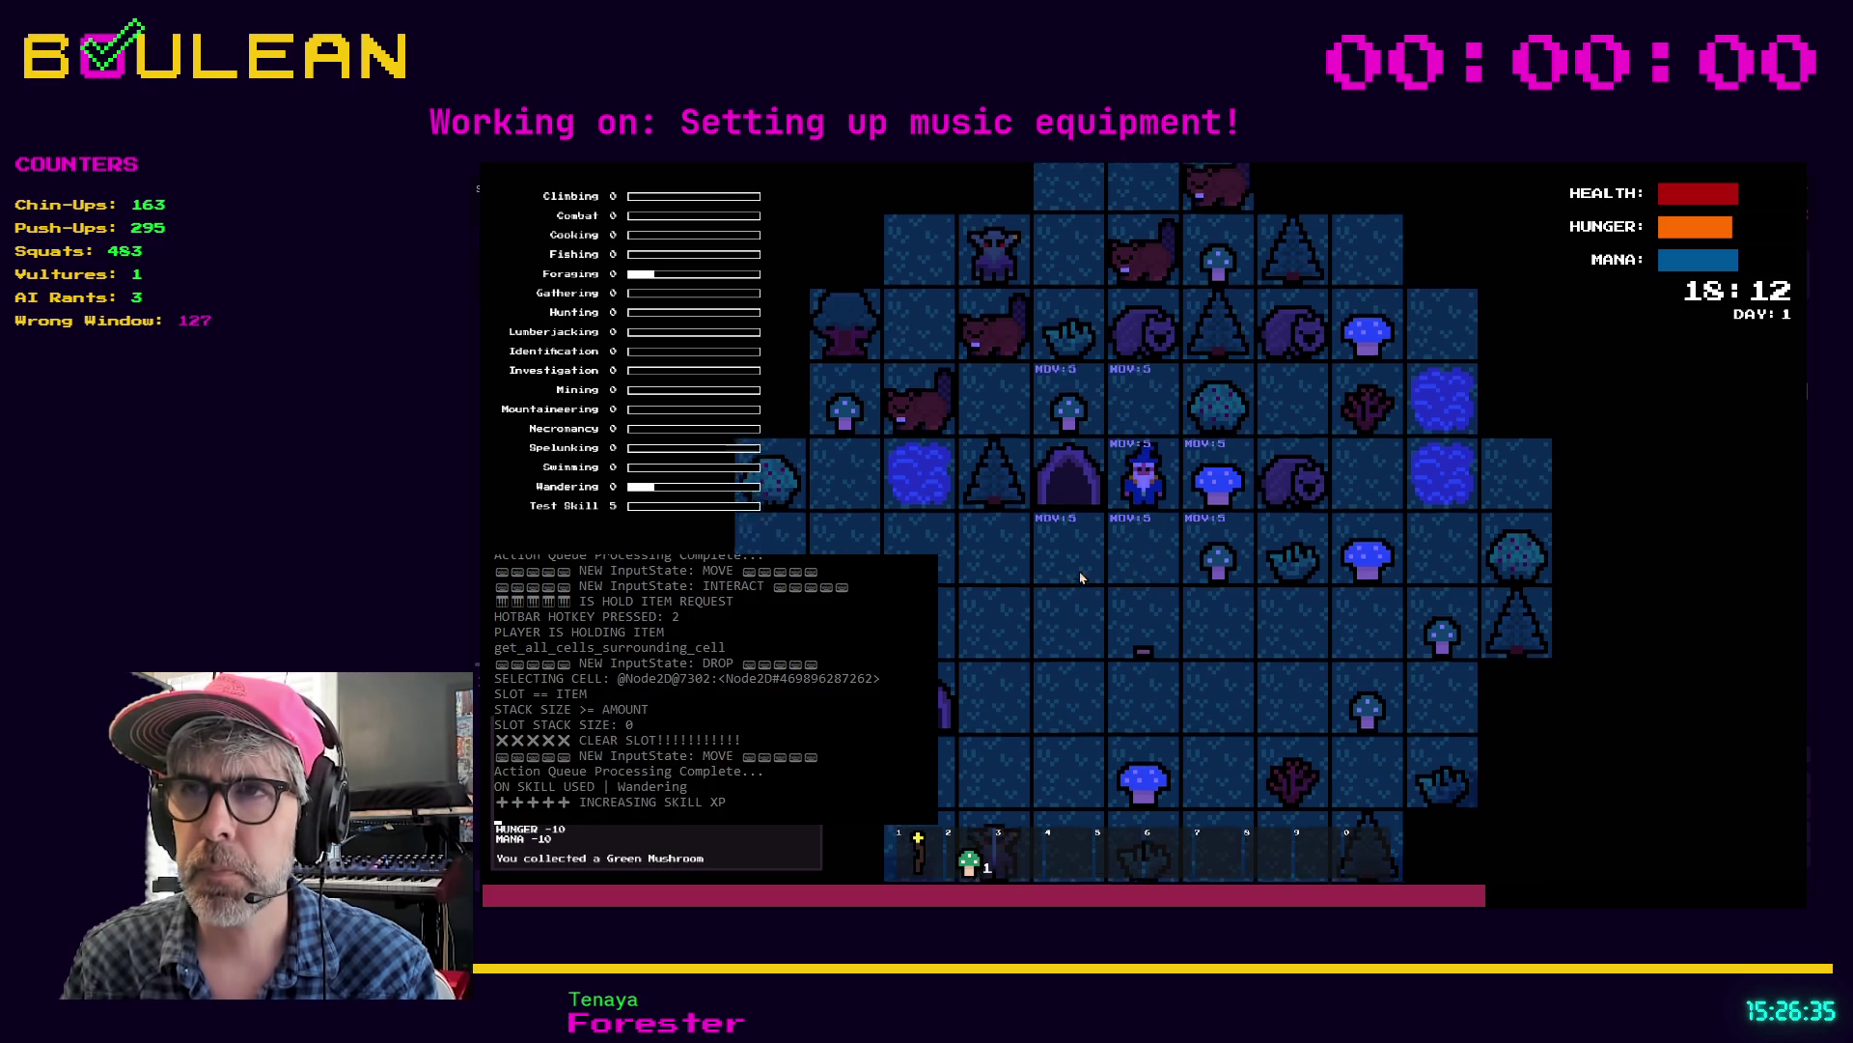
key(Down)
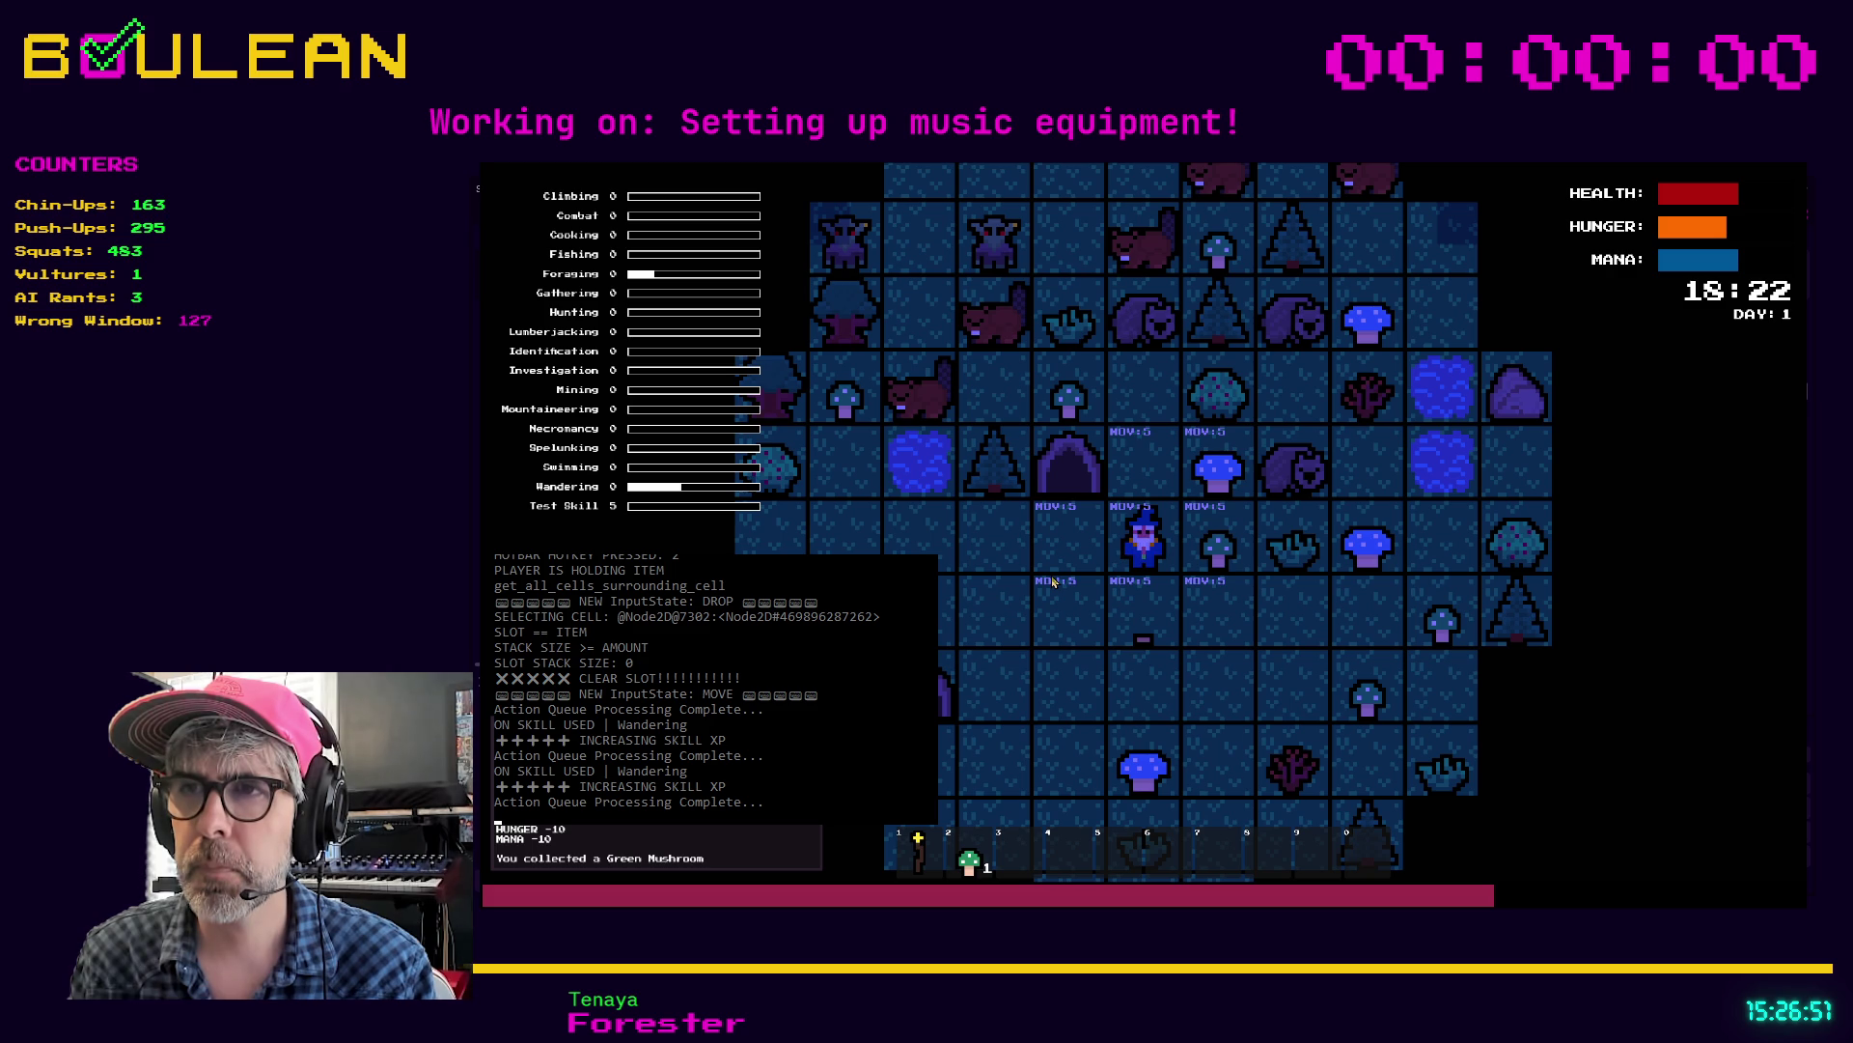
key(F8)
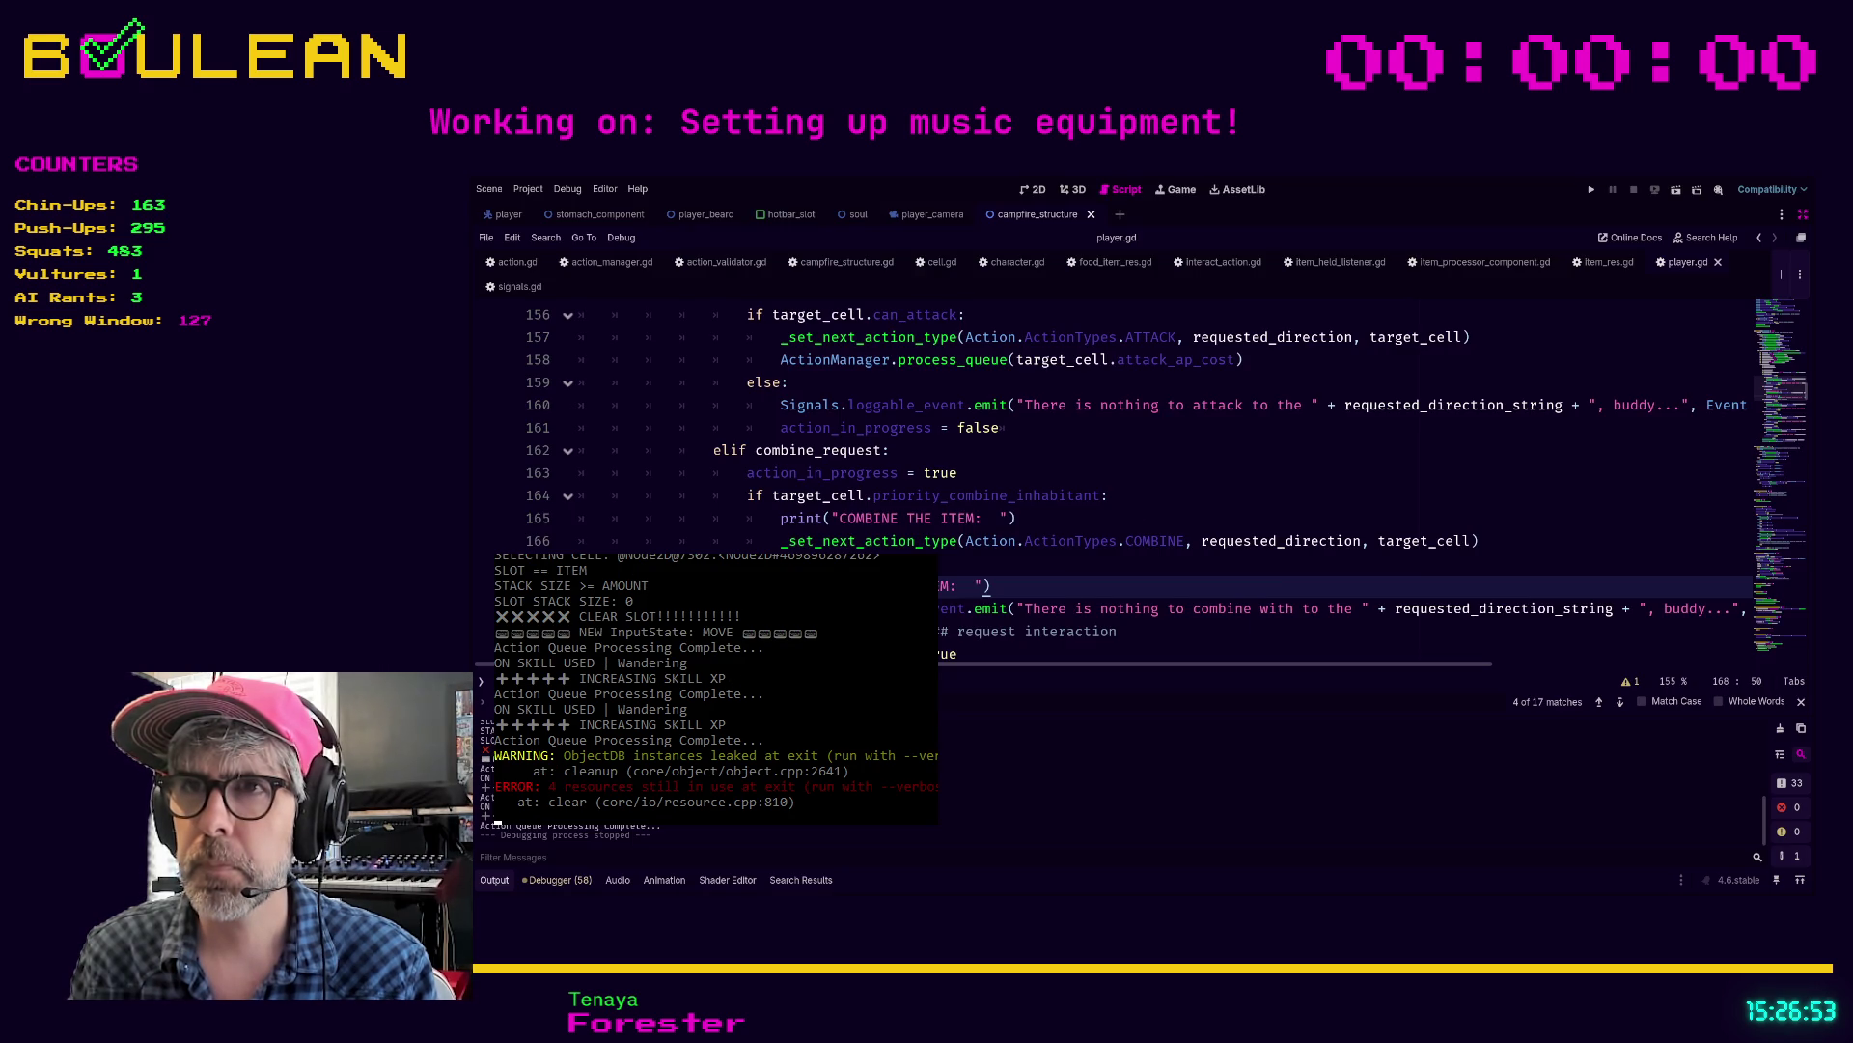
Step: Cycle through the 'drop' matches in player.gd and settle on the _is_wait_request function
click(1139, 518)
key(ctrl+f)
text(dr)
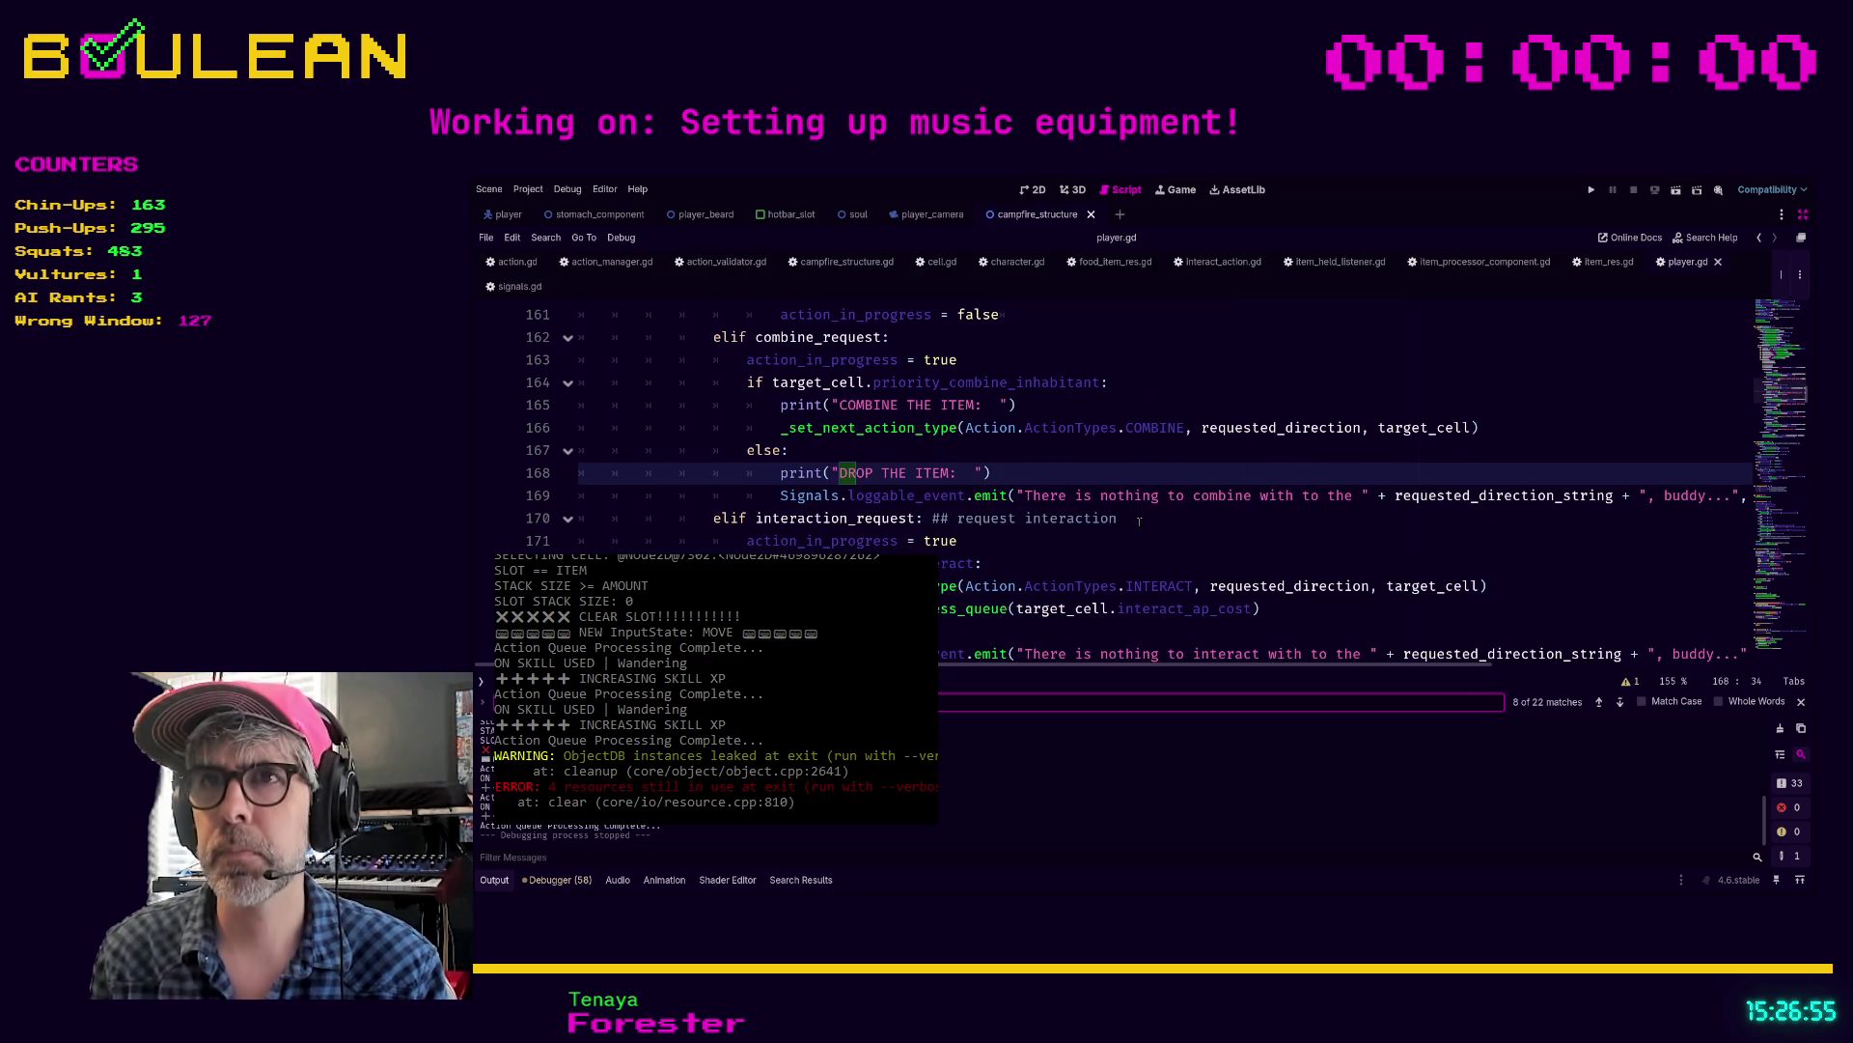
text(op)
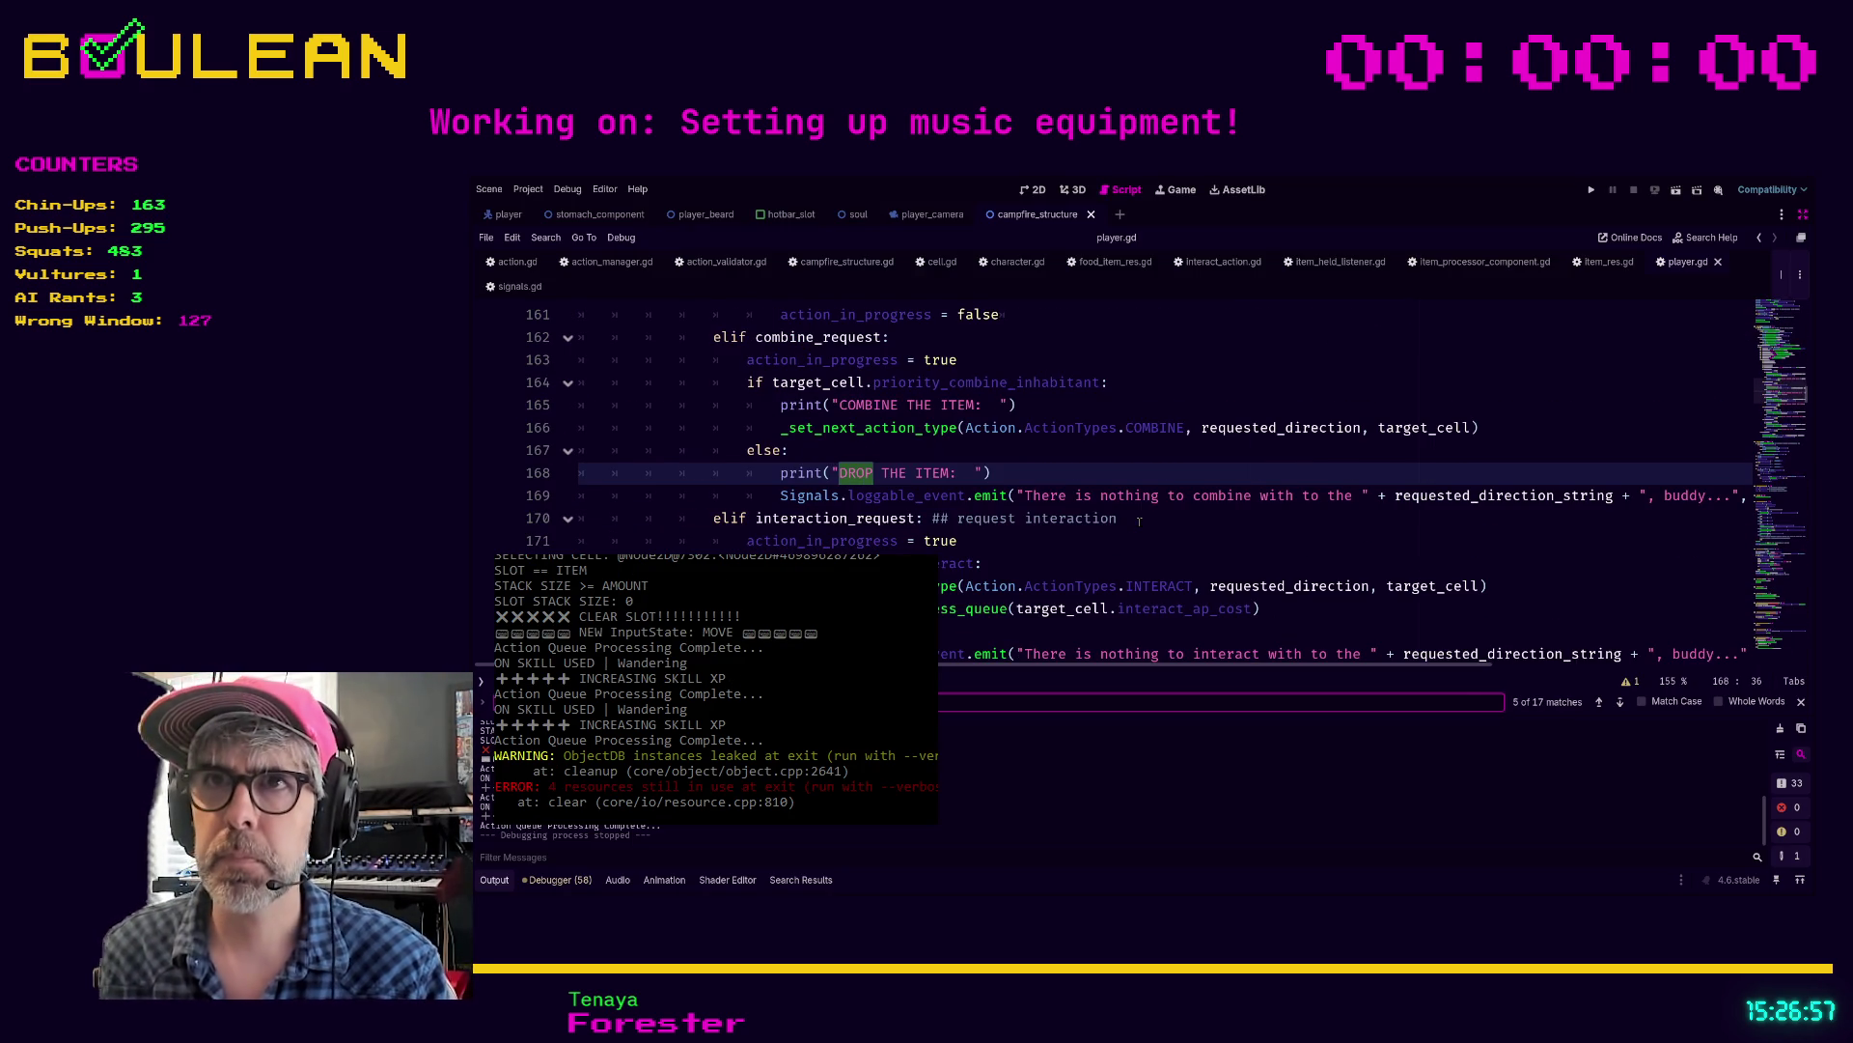
key(Return)
key(Return)
key(Return)
key(Return)
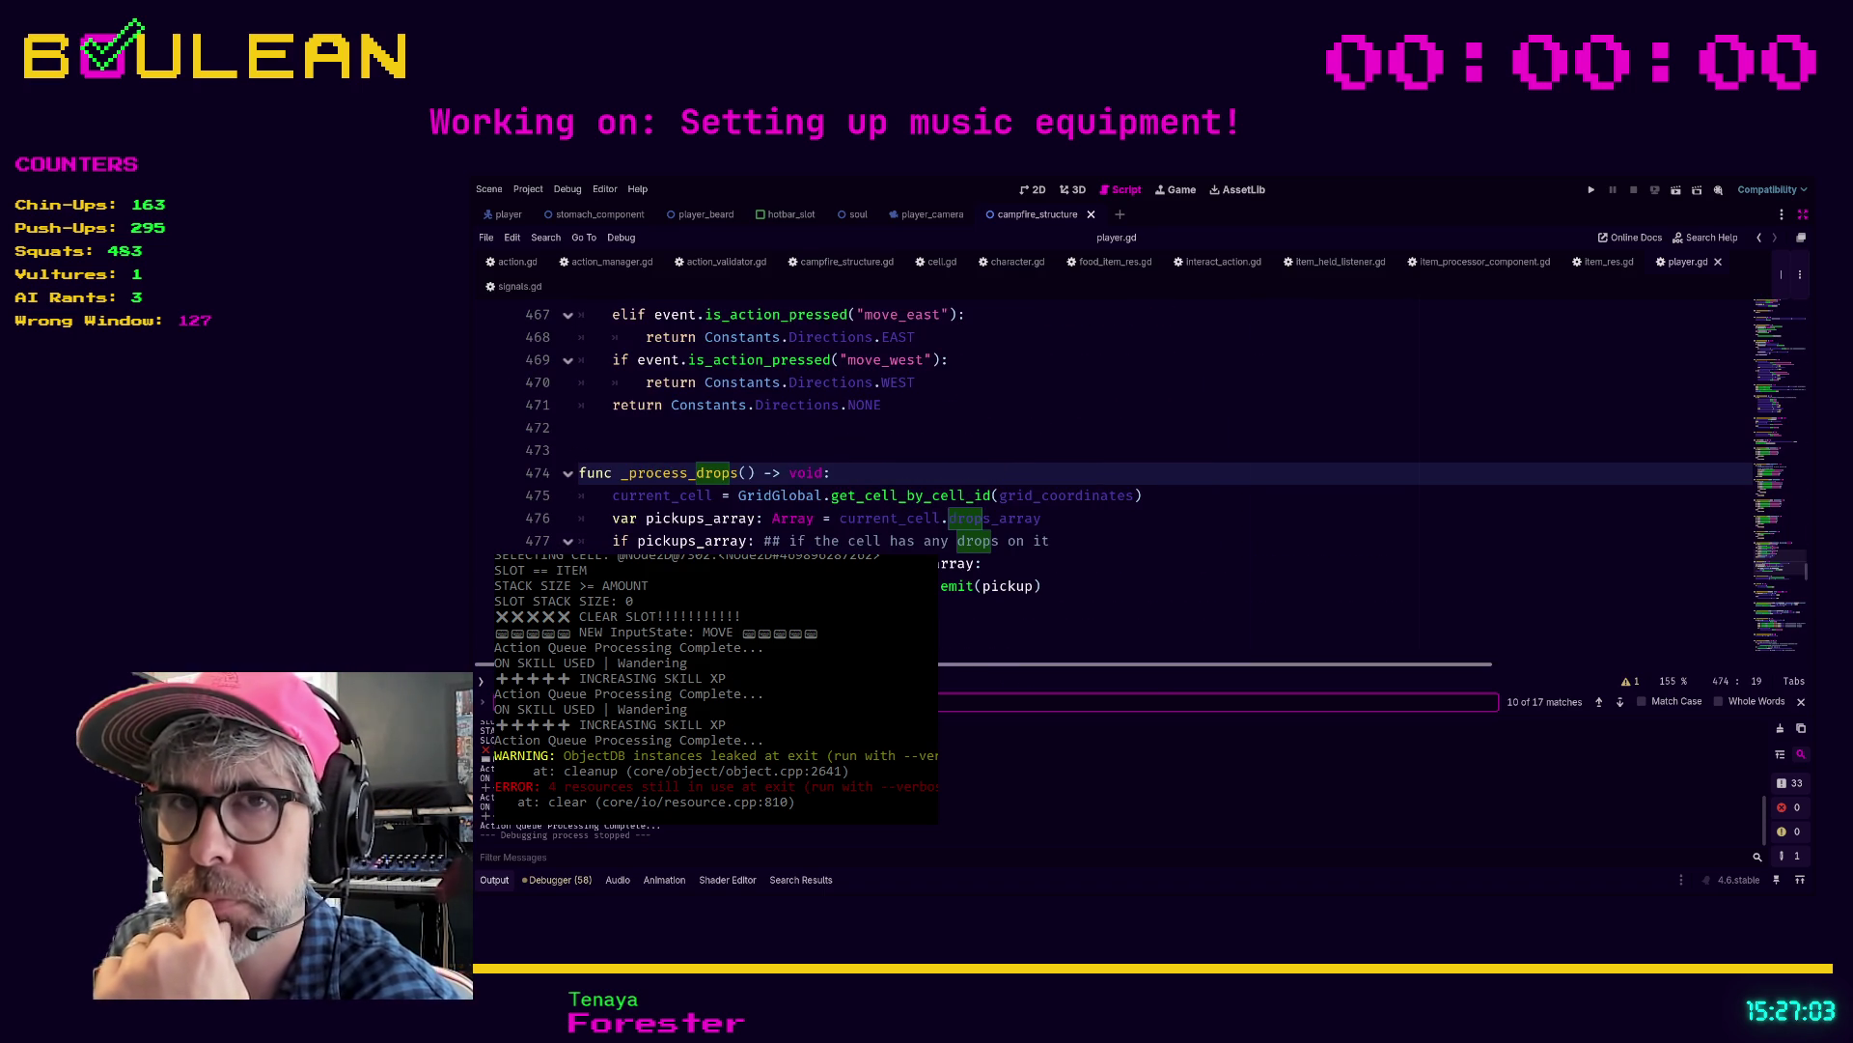
click(1621, 704)
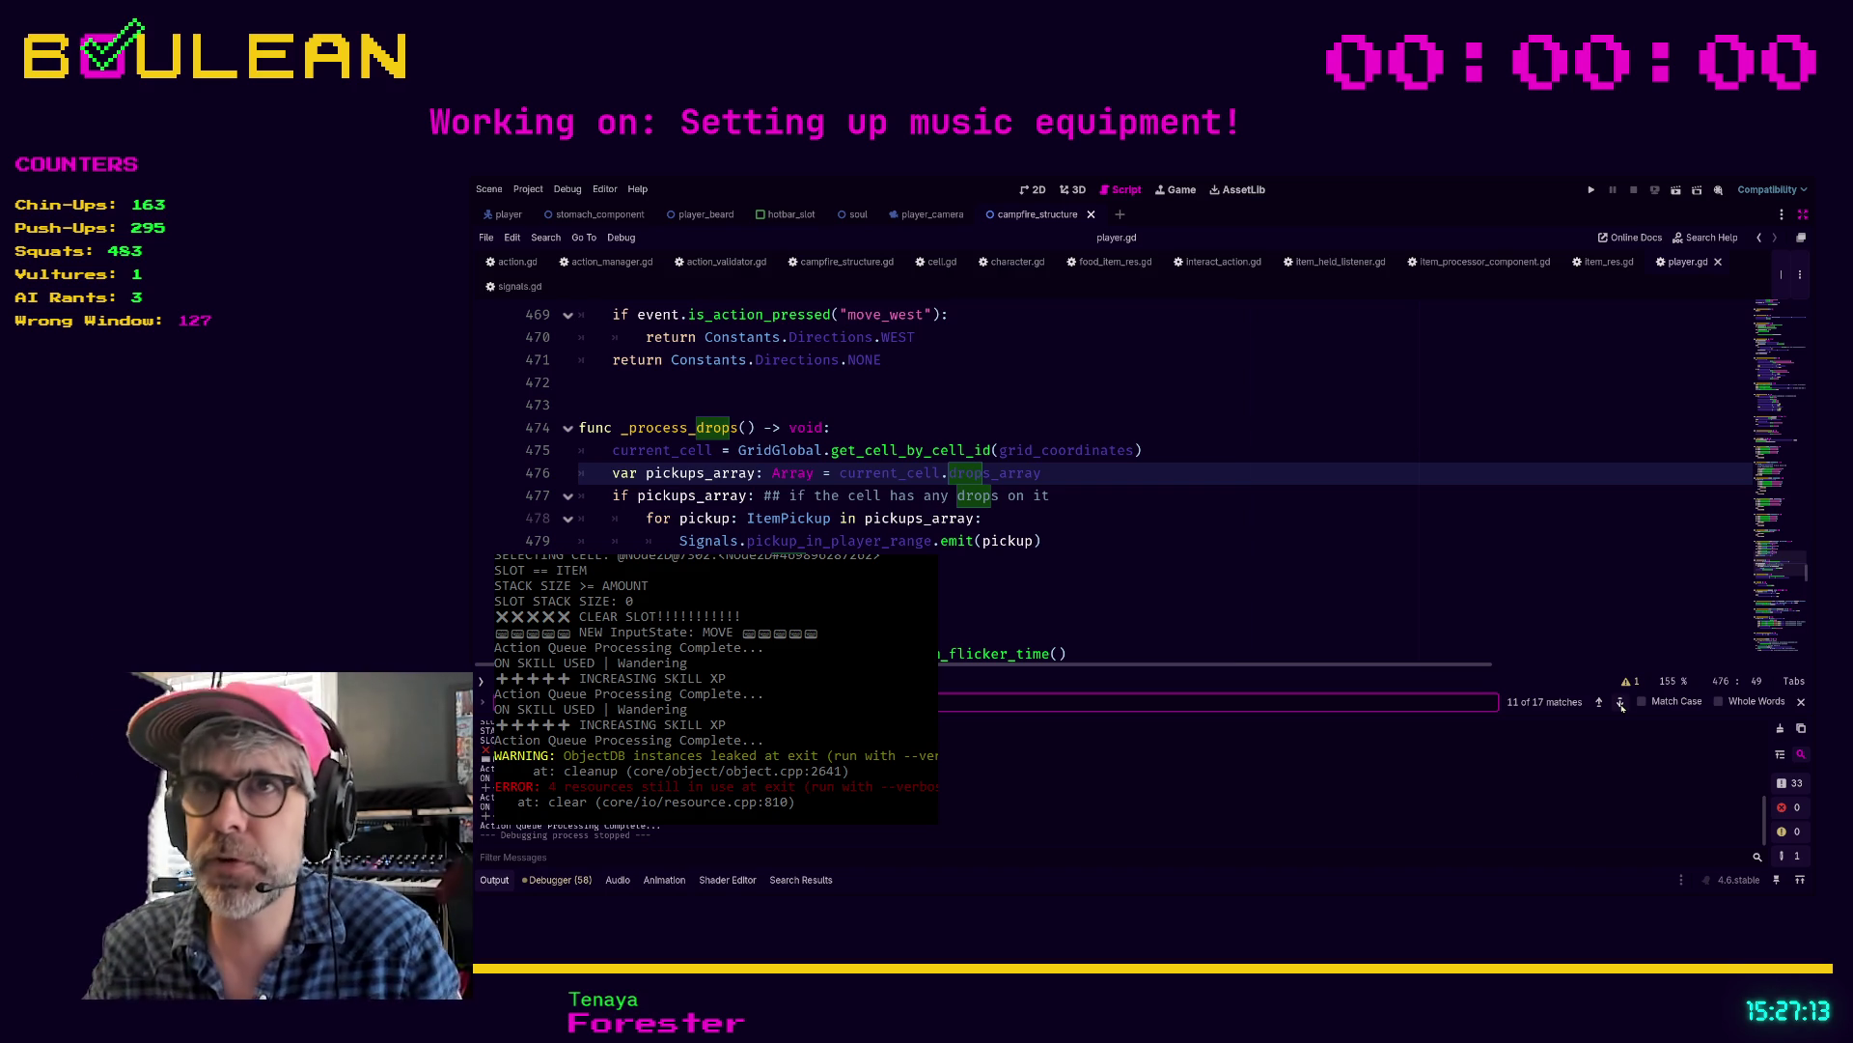
scroll(1207, 458, up, 6)
click(1207, 457)
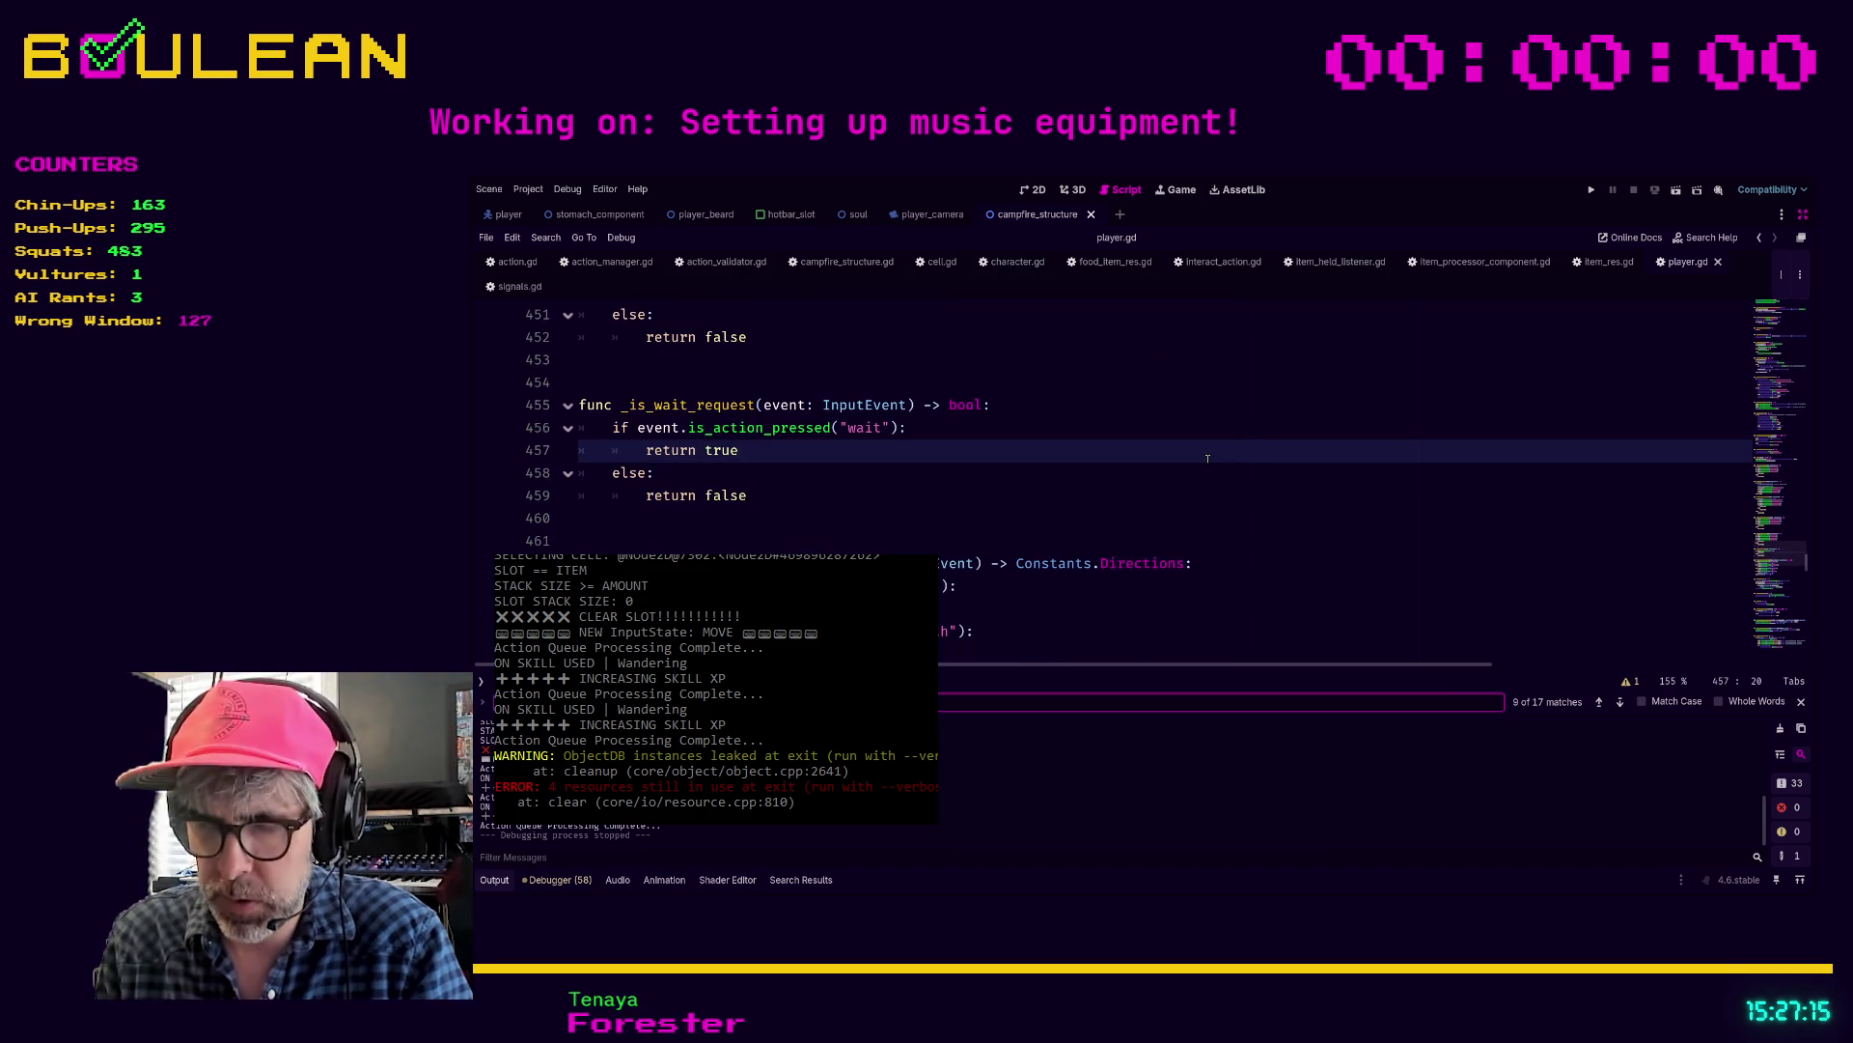
Step: Search player.gd for 'combine' and jump to the _is_combine_request definition
key(ctrl+f)
text(is_action)
key(BackSpace)
key(BackSpace)
key(BackSpace)
text(combine)
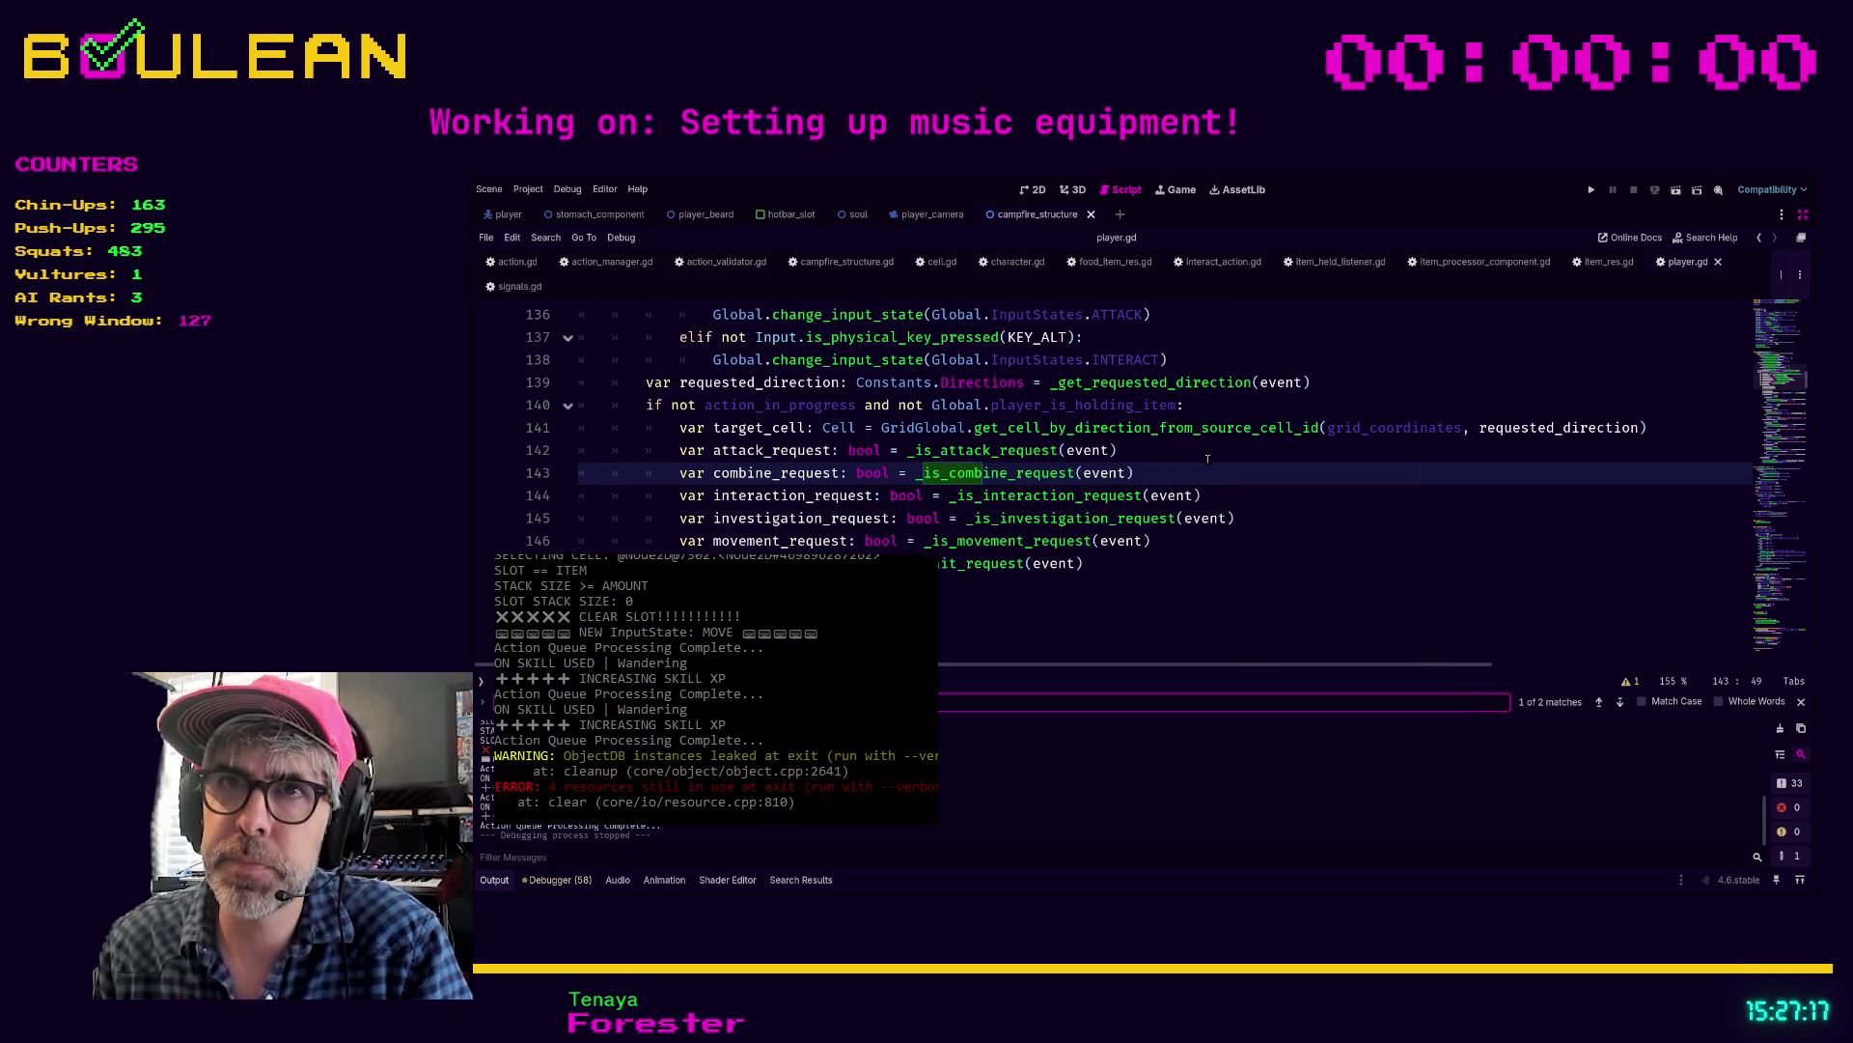
ctrl+click(1030, 473)
scroll(1076, 409, down, 1)
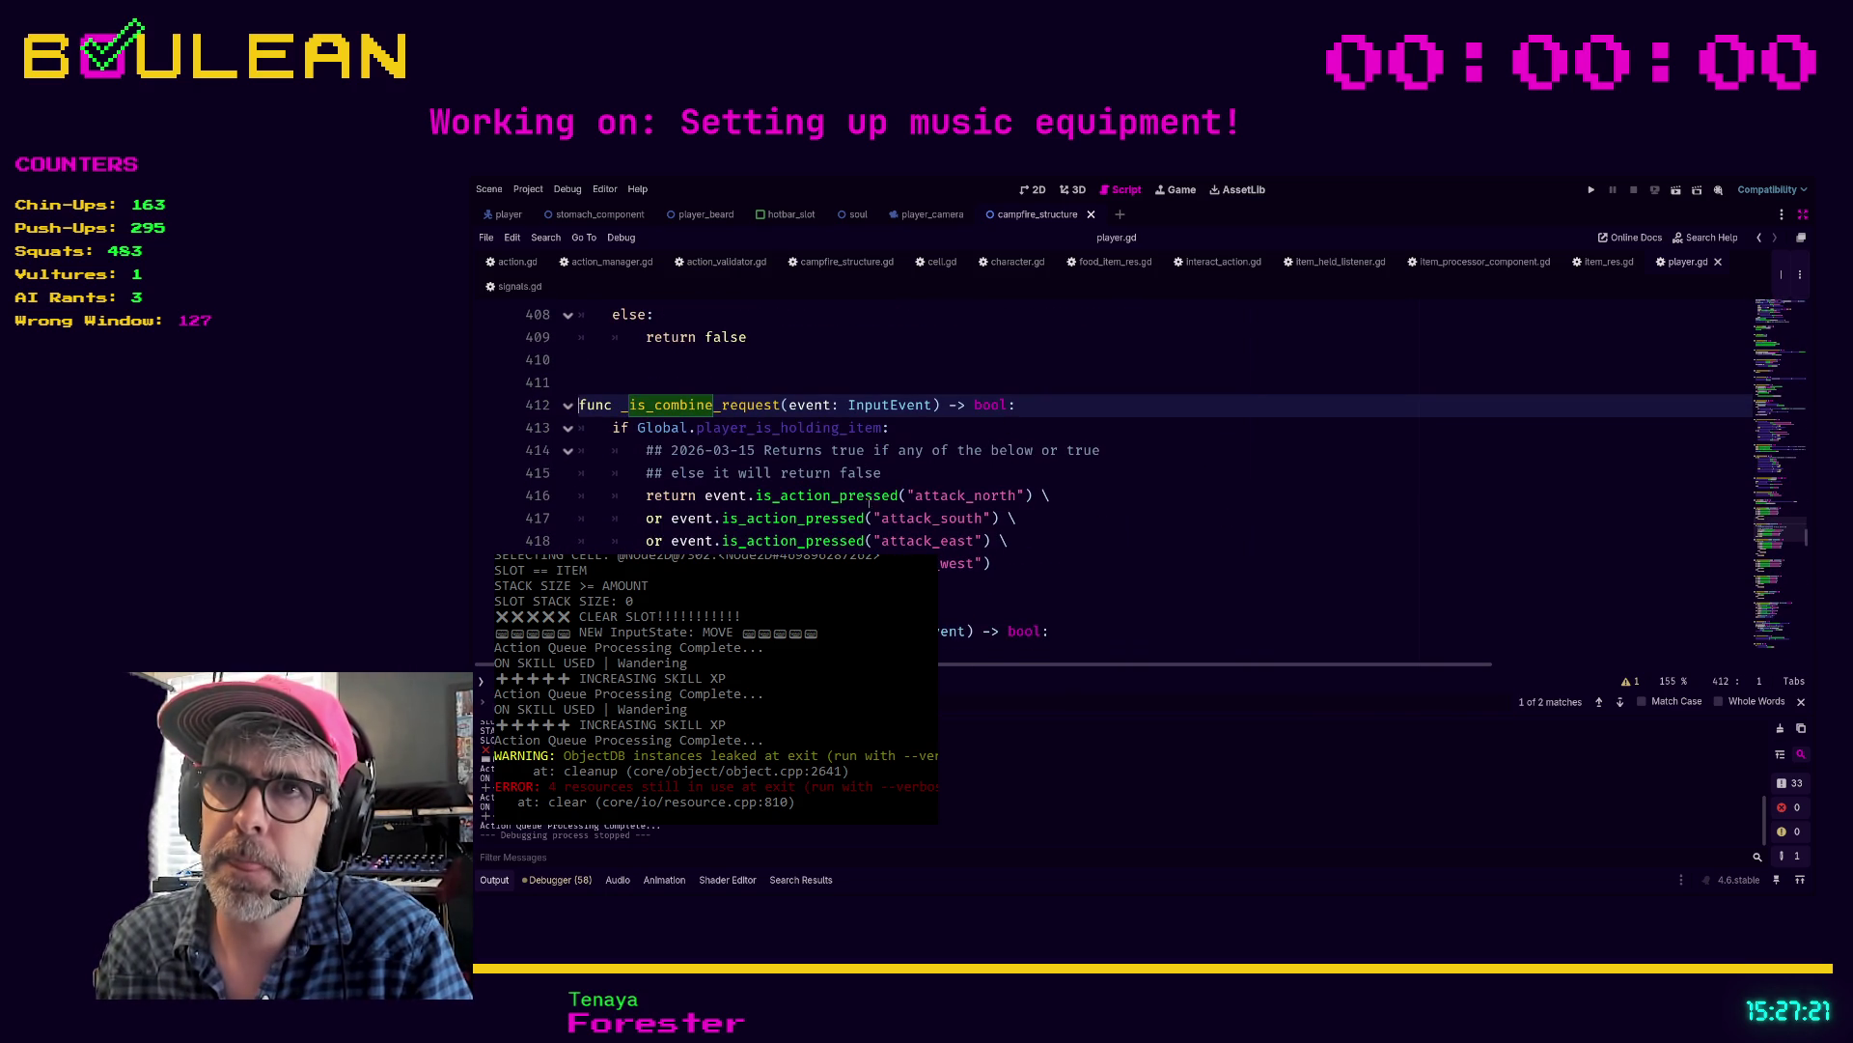
Step: Add 'return false' after its conditions and start a new InputEvent -> bool function below
drag(965, 586, 549, 468)
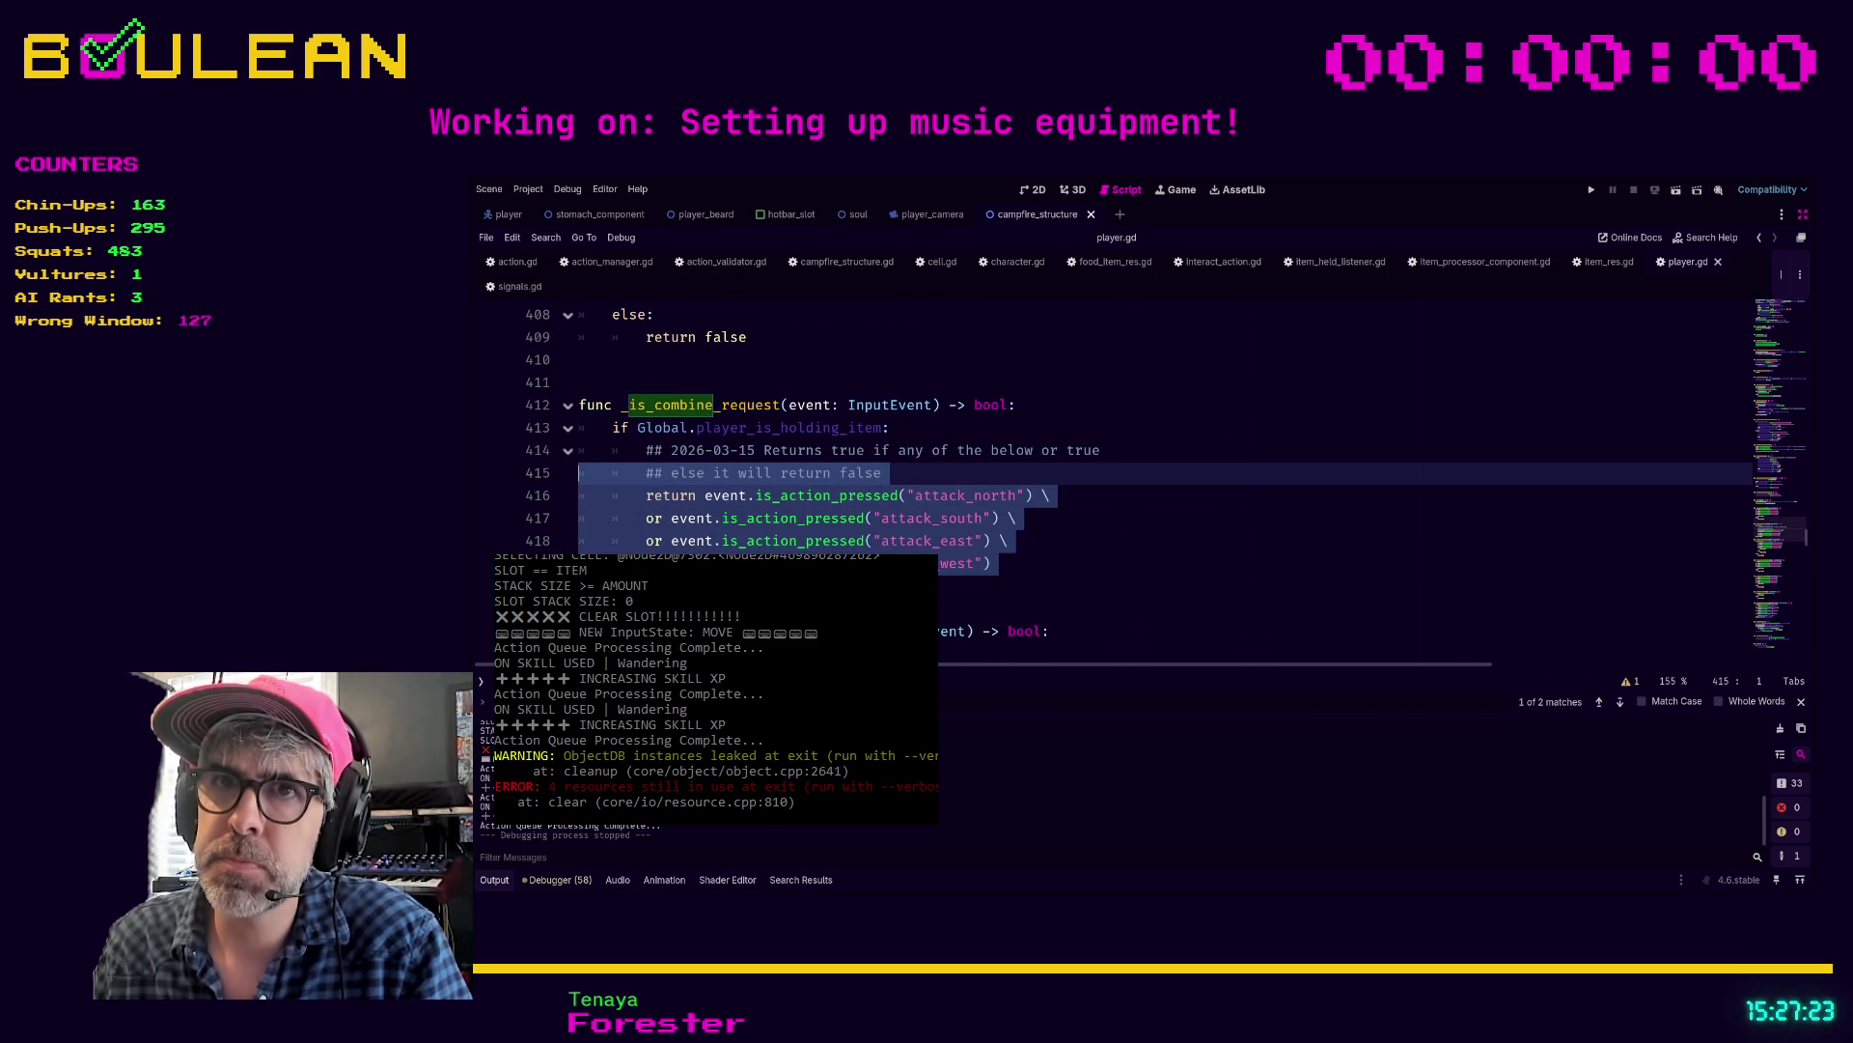
key(Right)
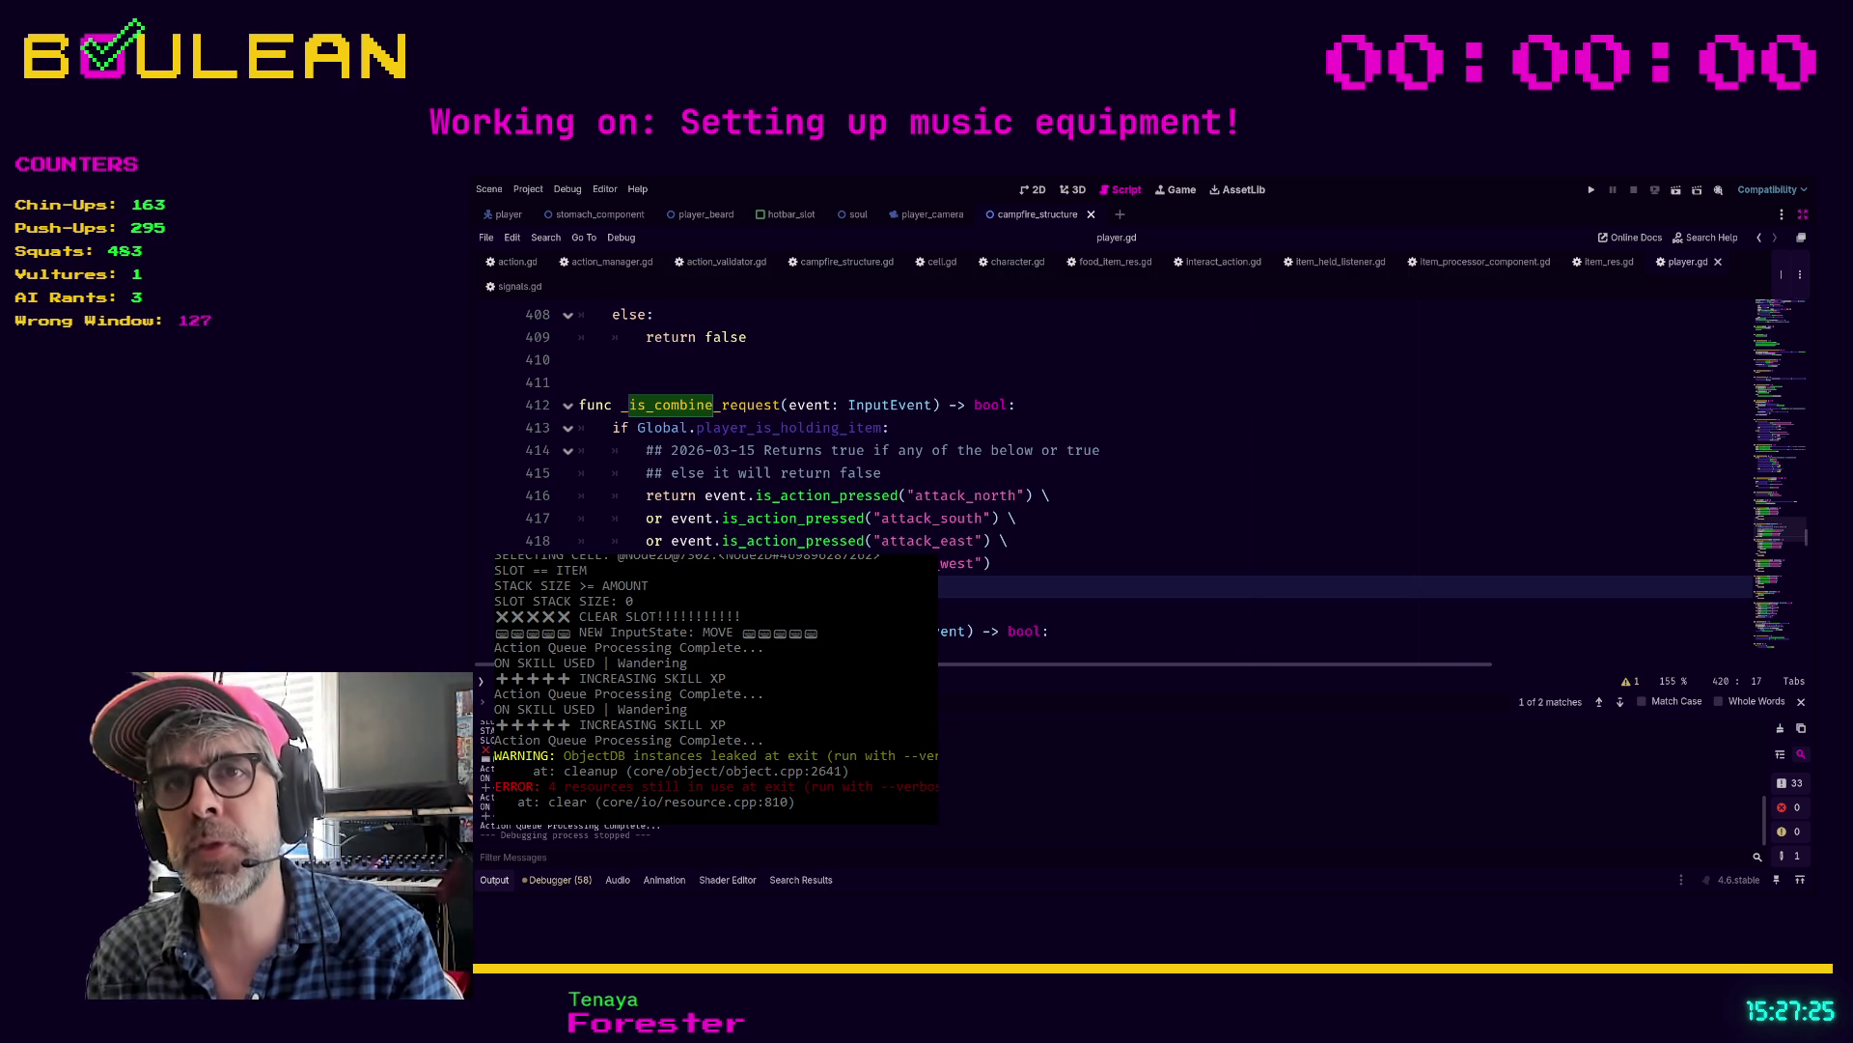
key(Return)
key(Return)
key(Return)
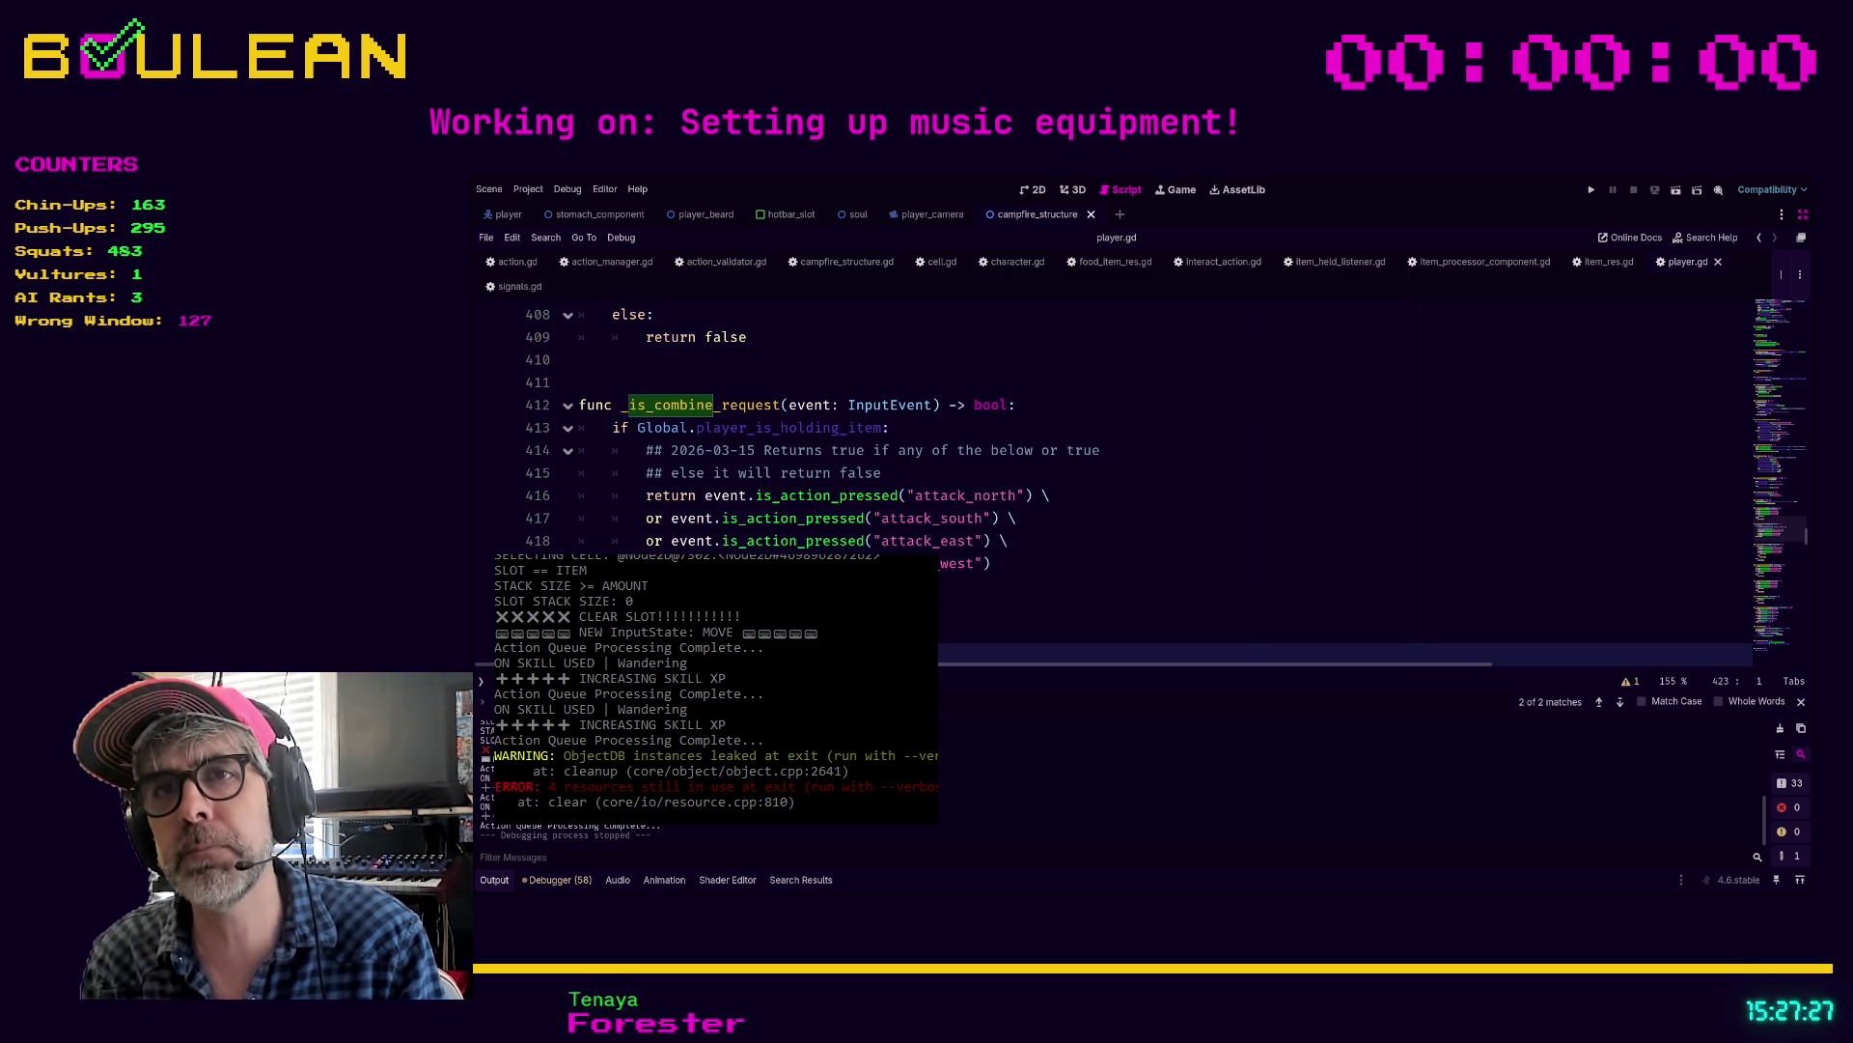
text(returnfal)
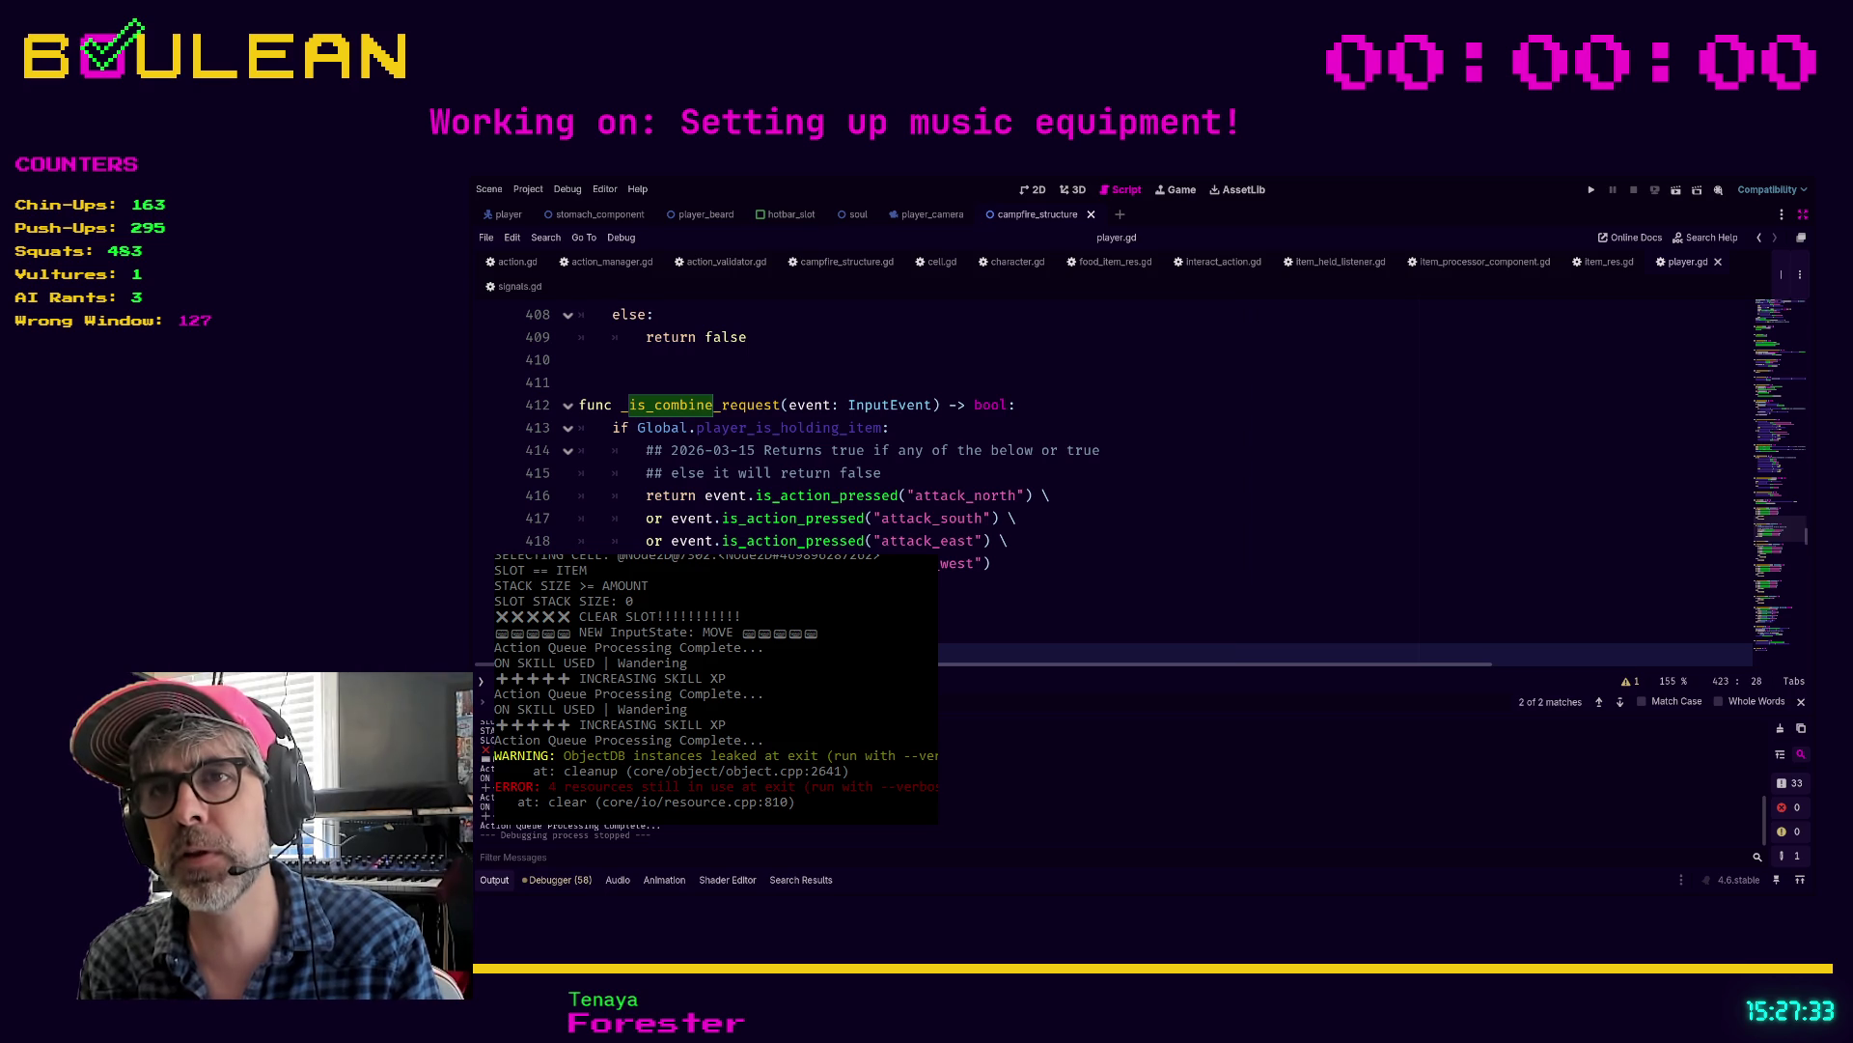
text(InputEve)
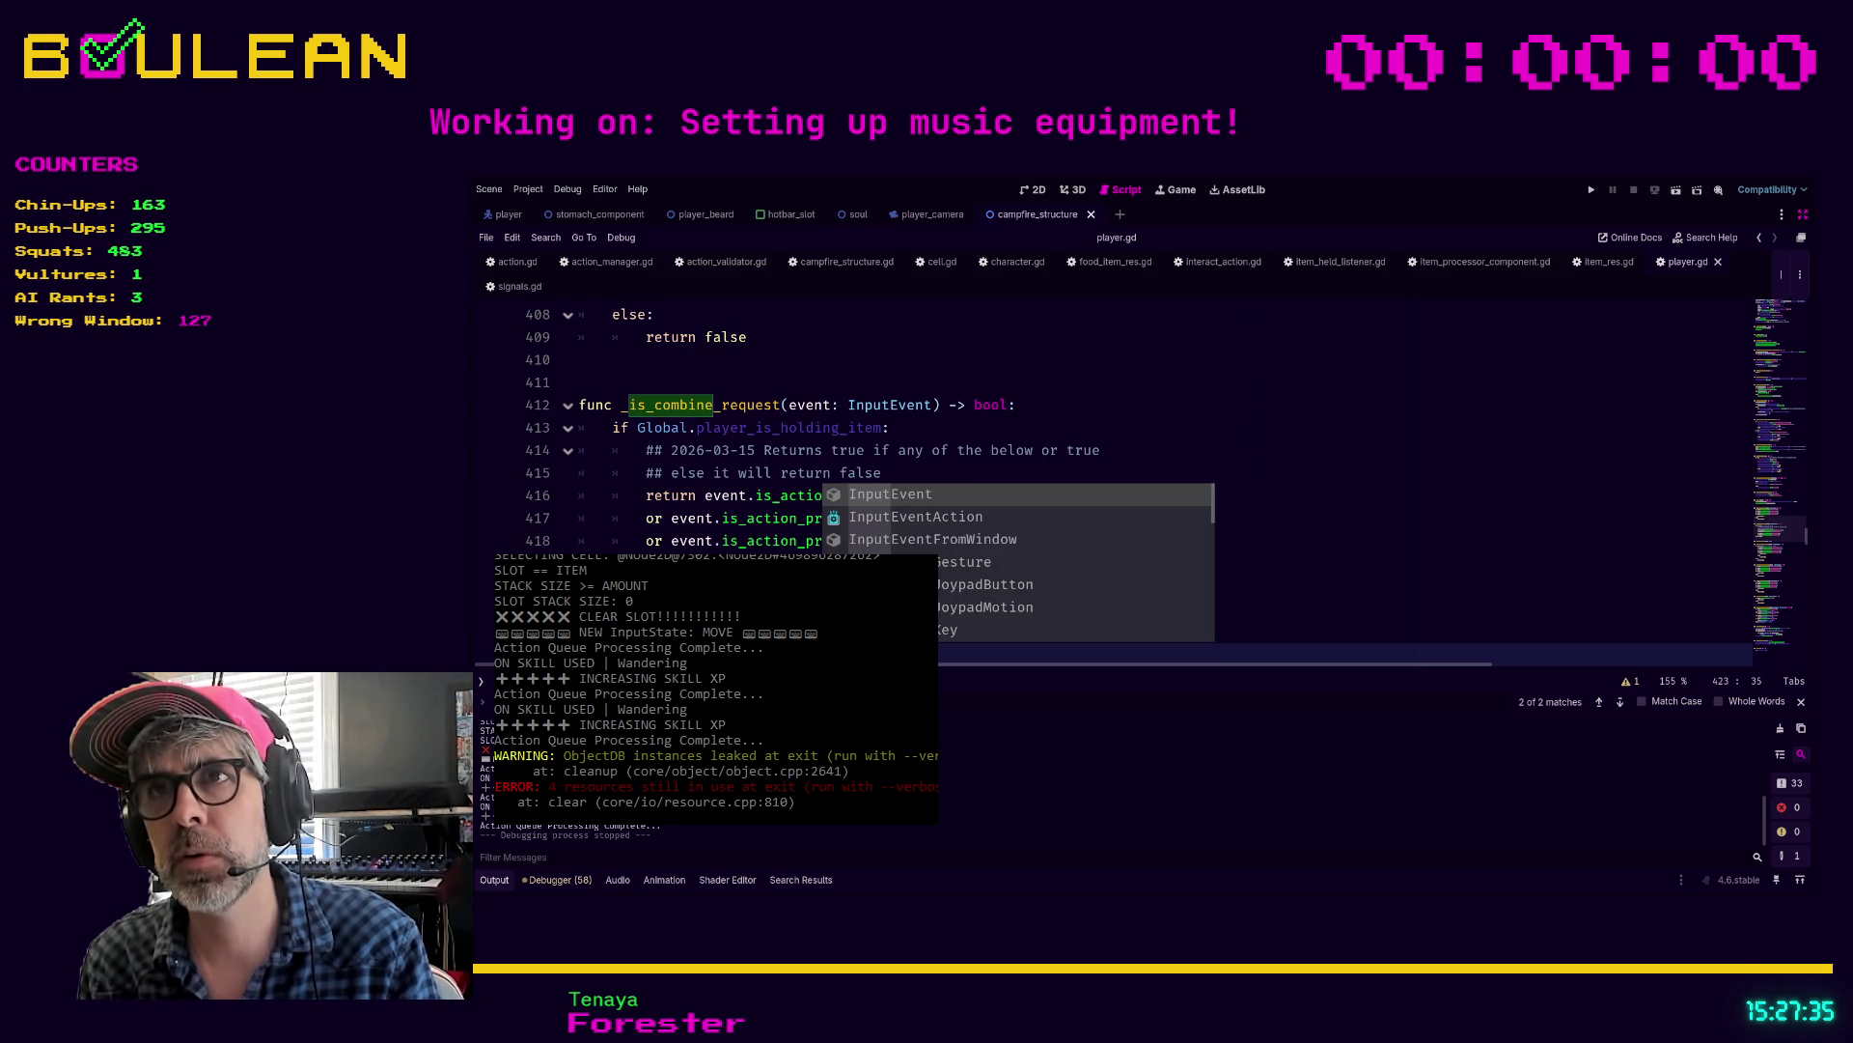
key(Return)
text())
text(l:)
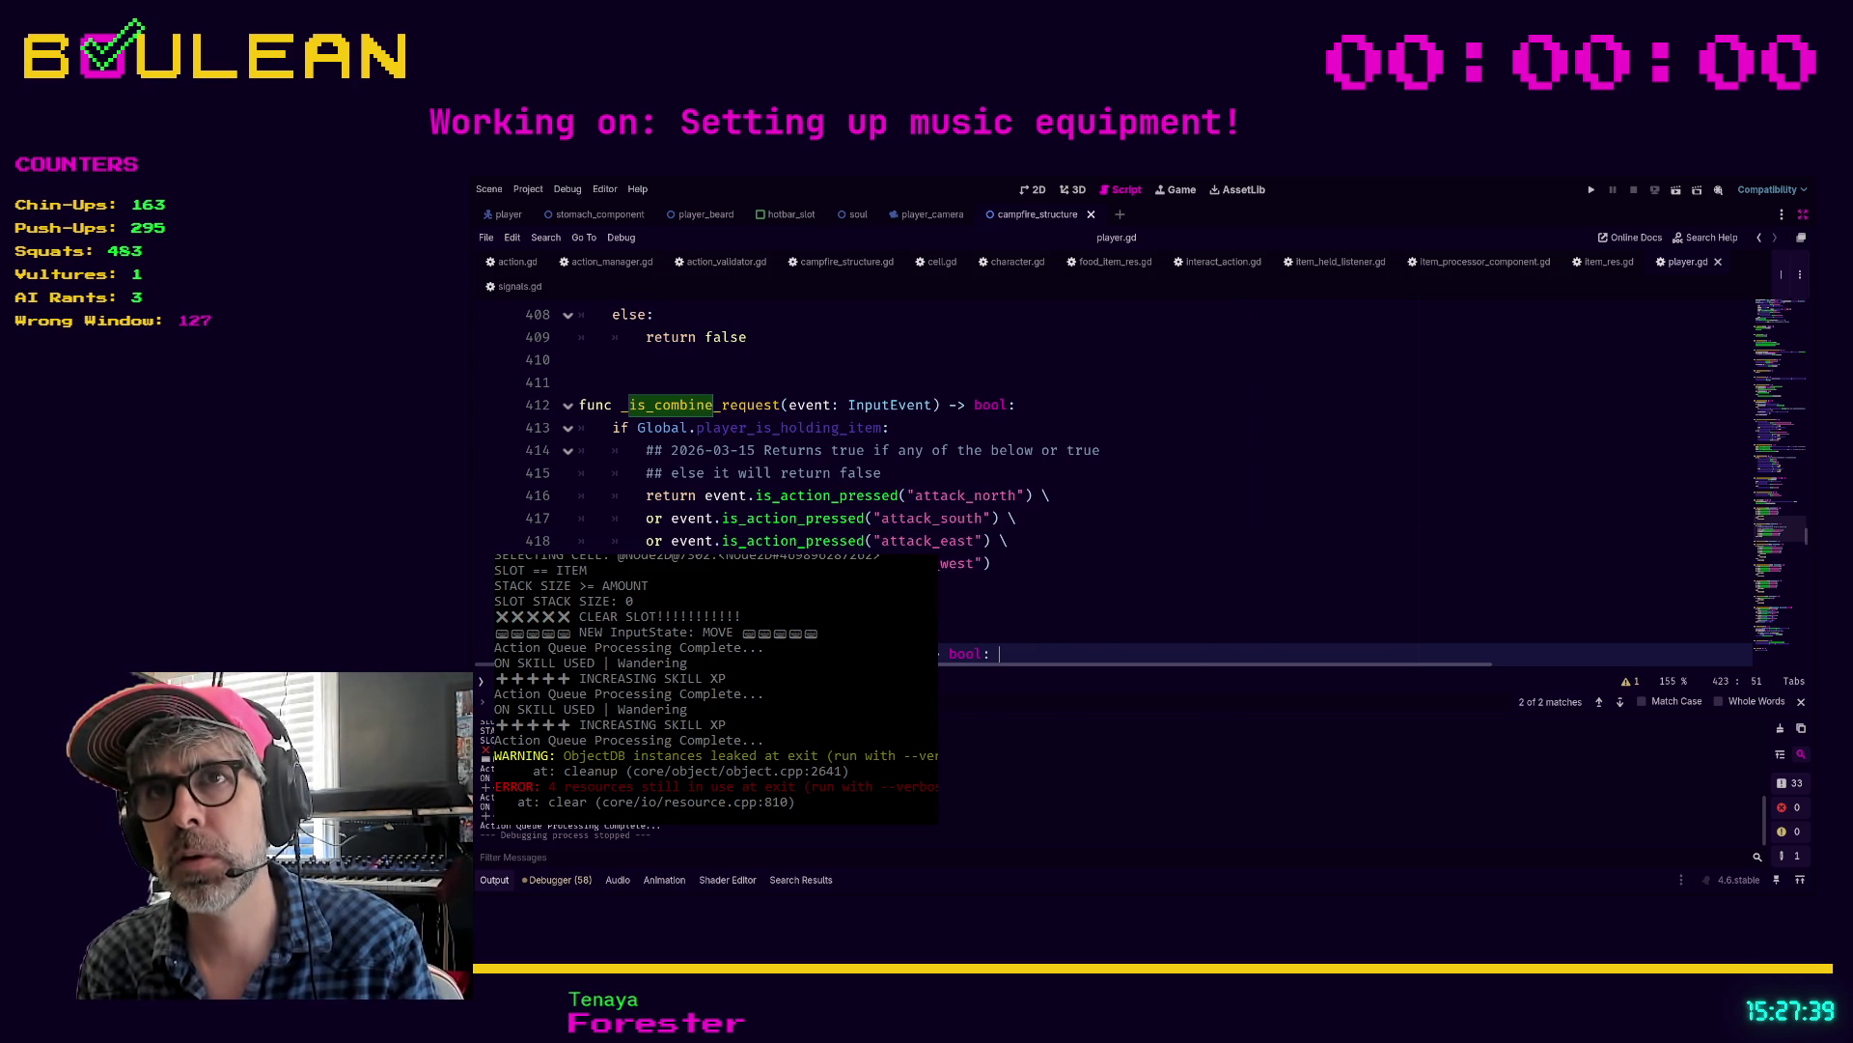
key(Return)
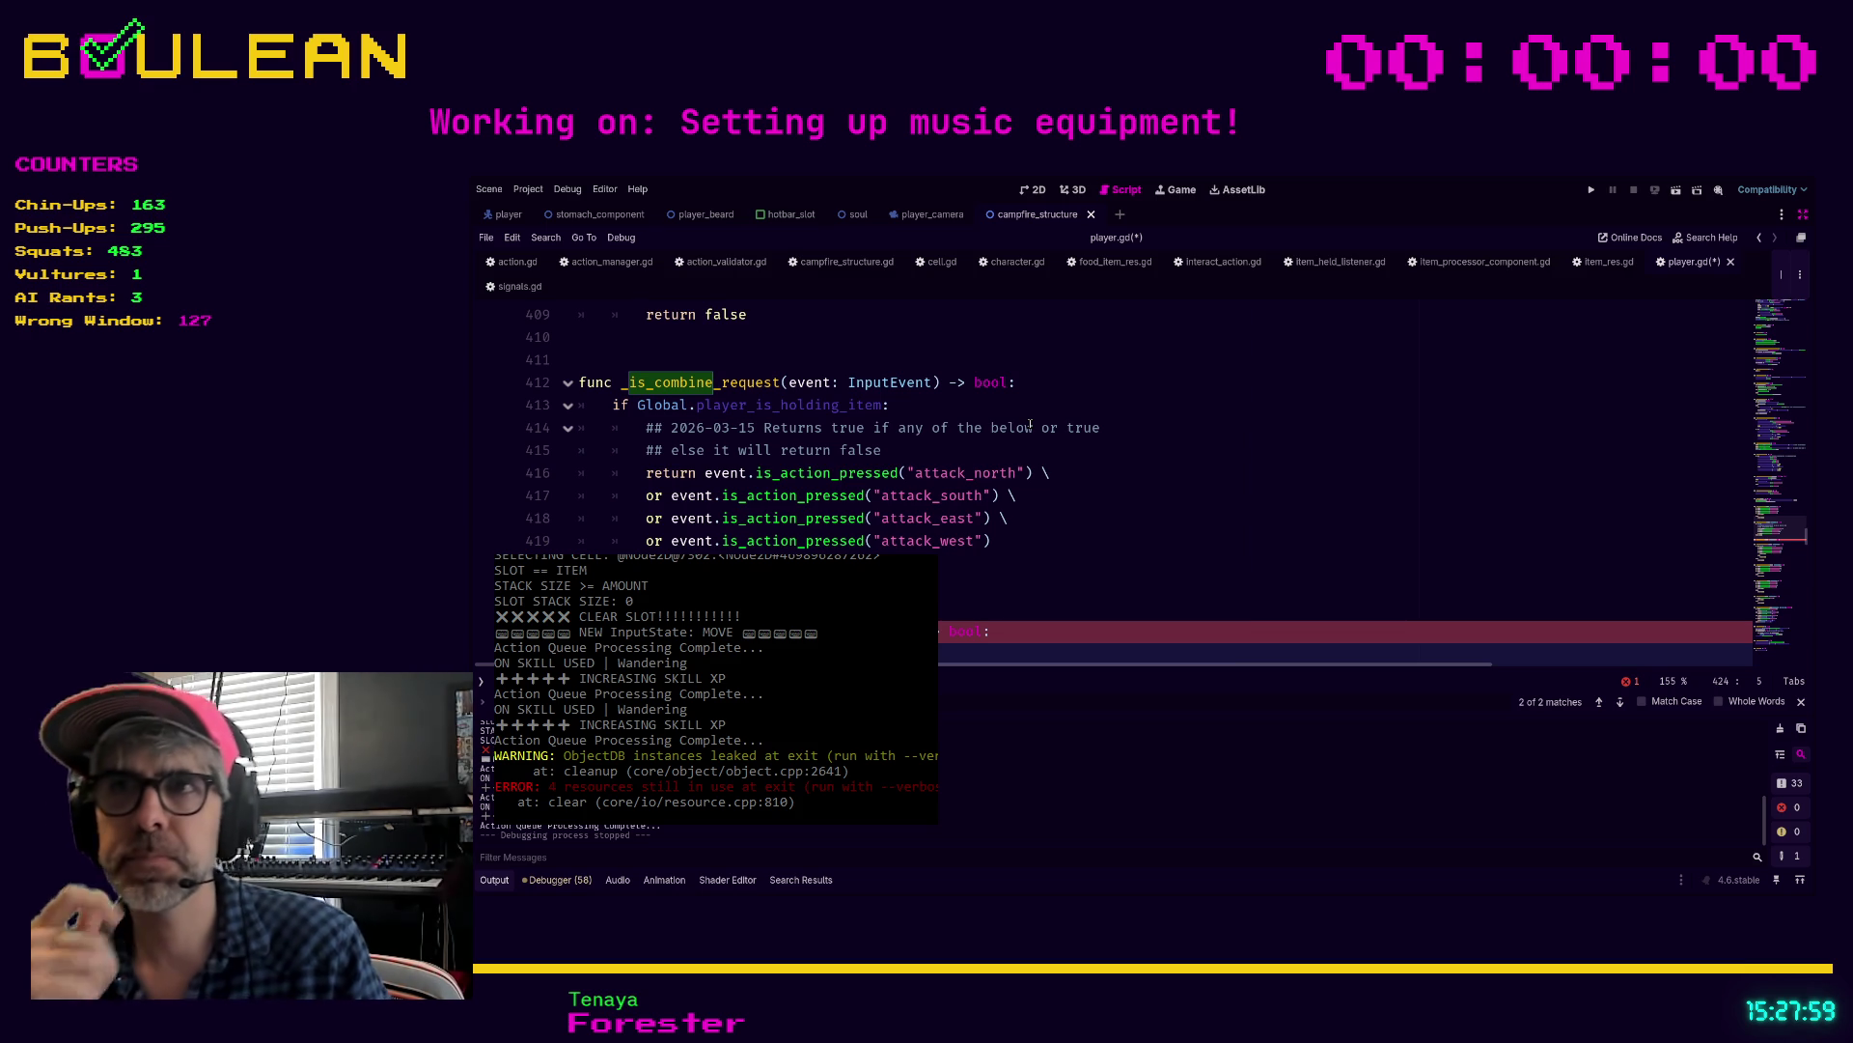
click(1040, 378)
key(Return)
Step: Open an indented line under the holding-item check in _is_combine_request and save
text(print(")
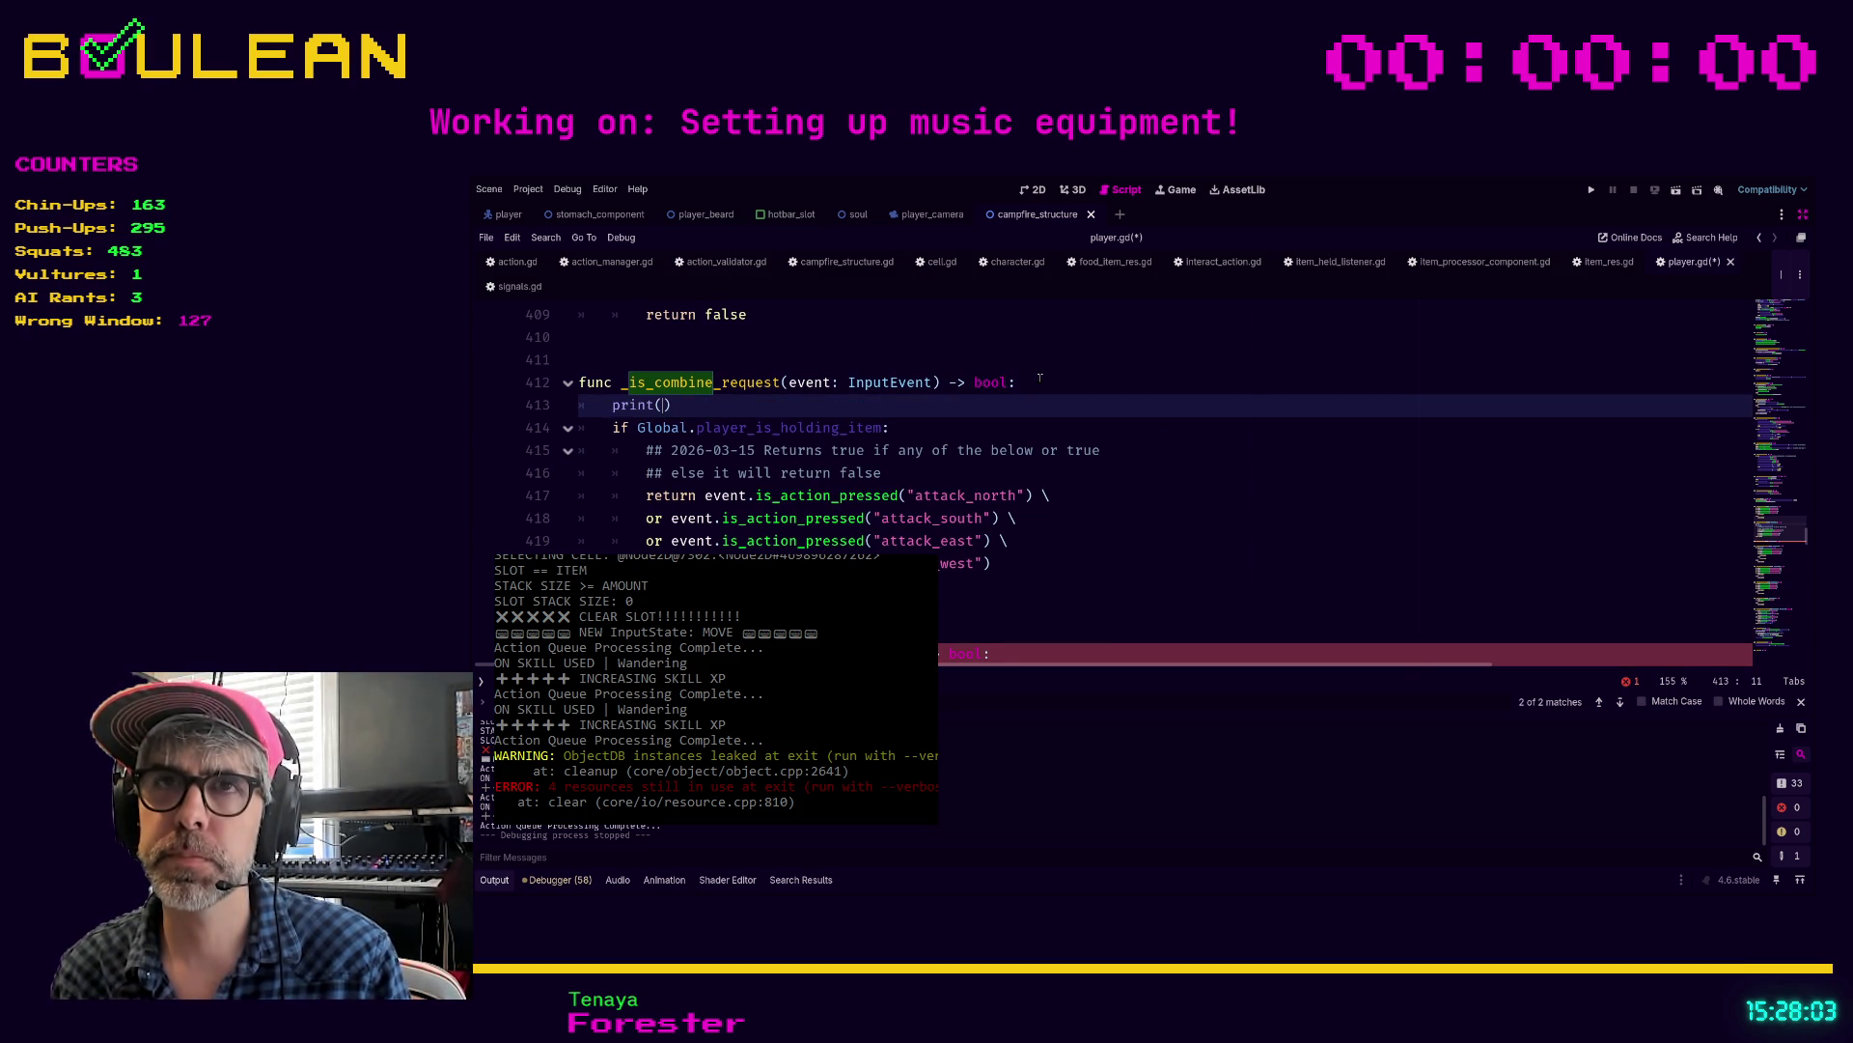
text(I)
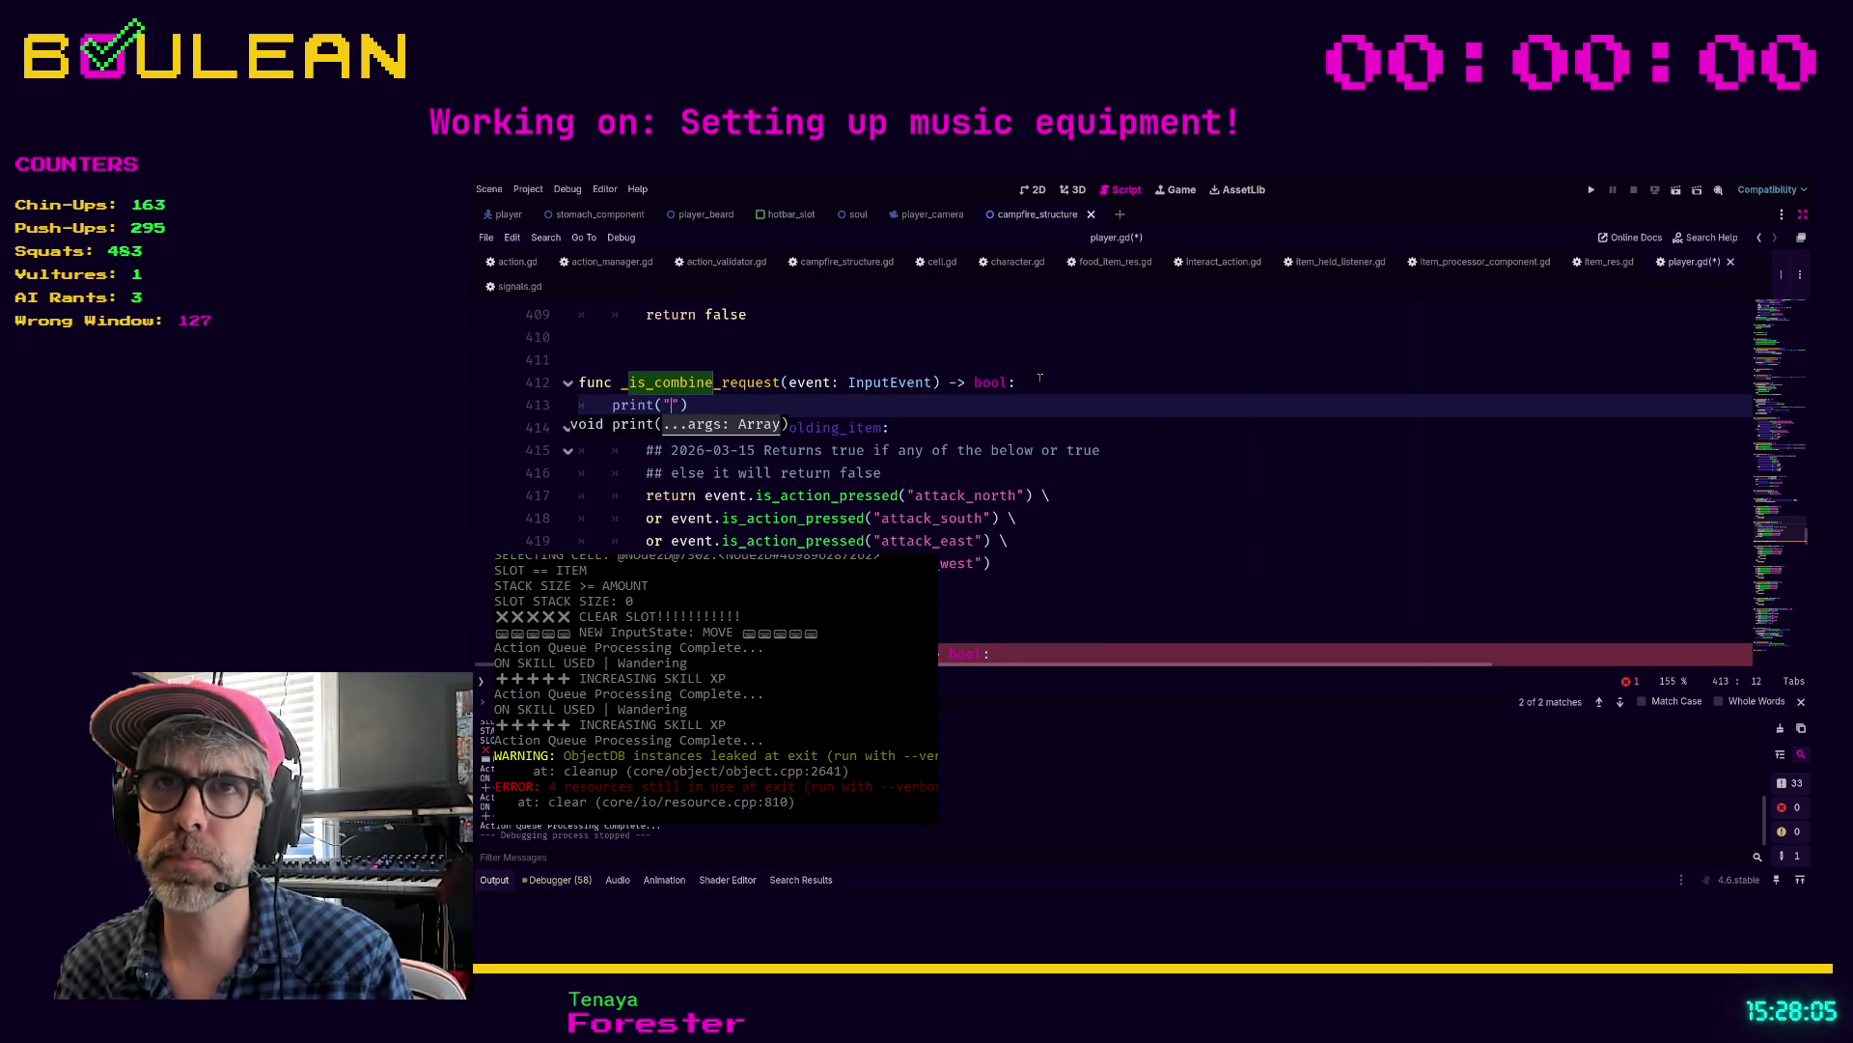
key(BackSpace)
key(BackSpace)
key(BackSpace)
key(Down)
key(Return)
text(c _is_combine_reques)
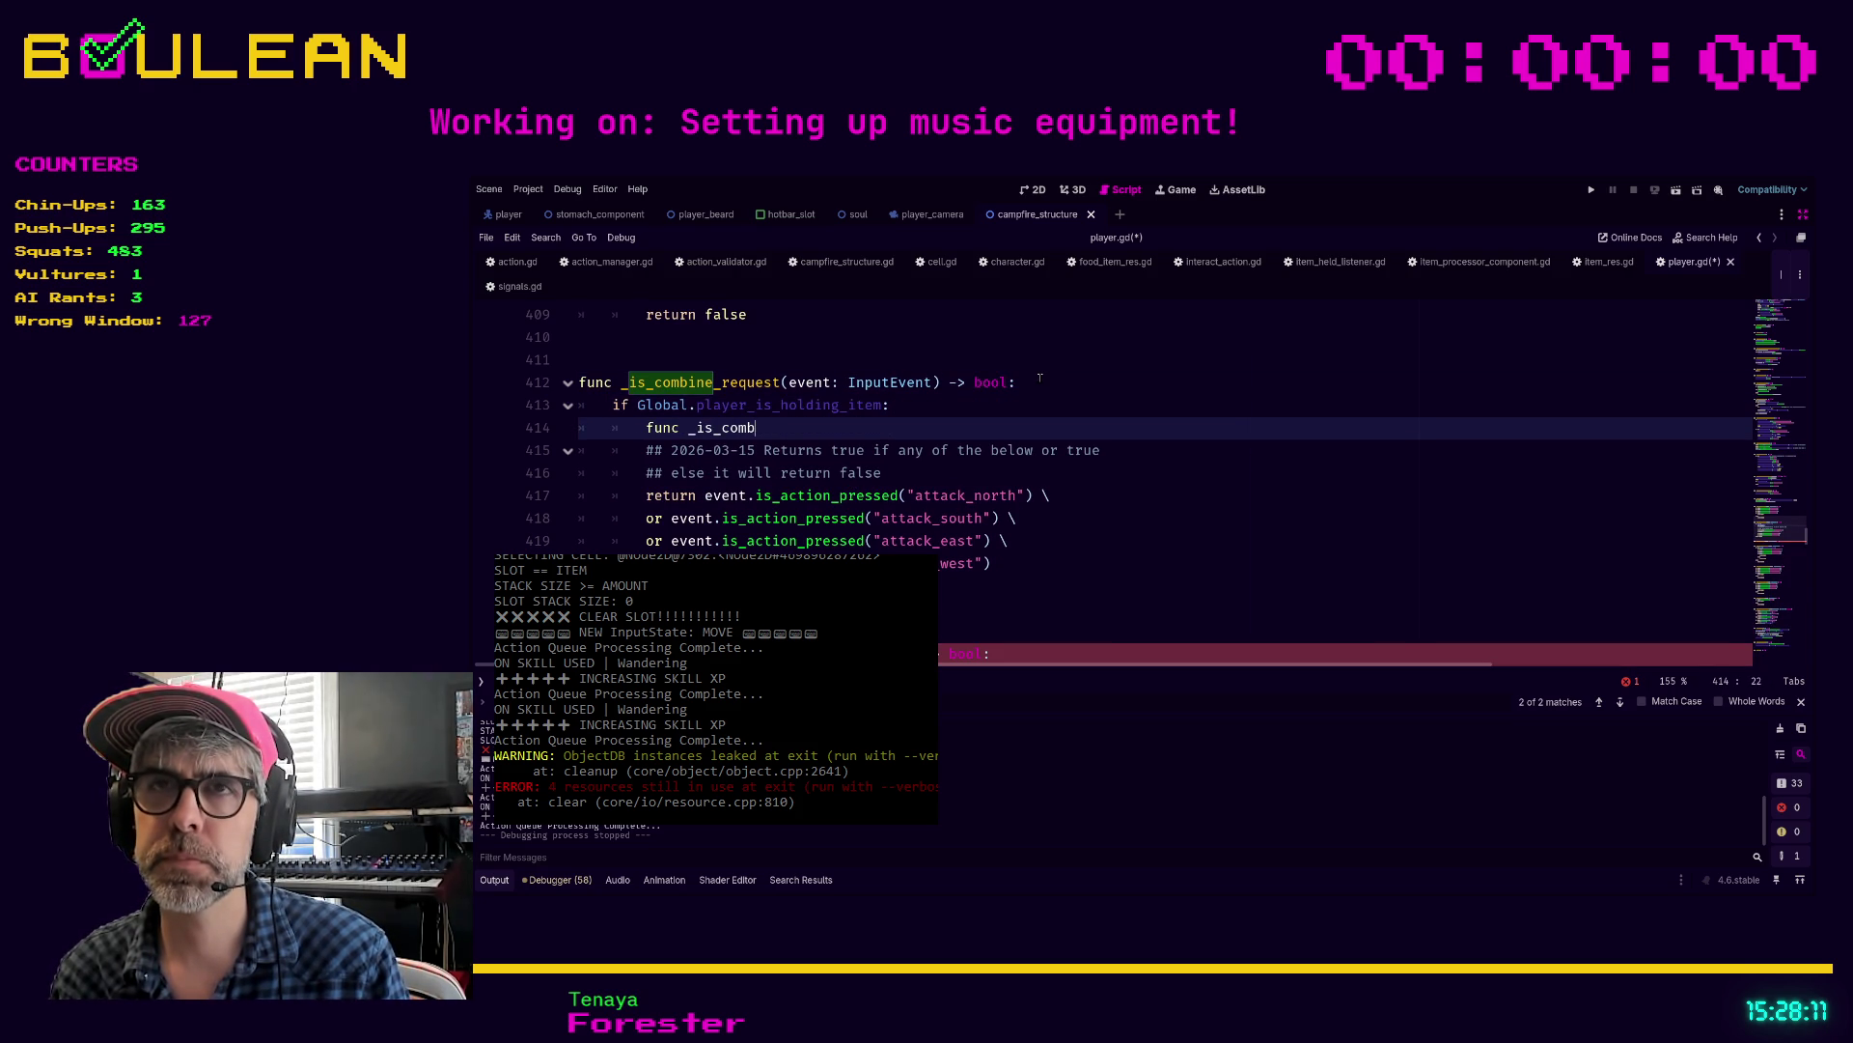
text(trom)
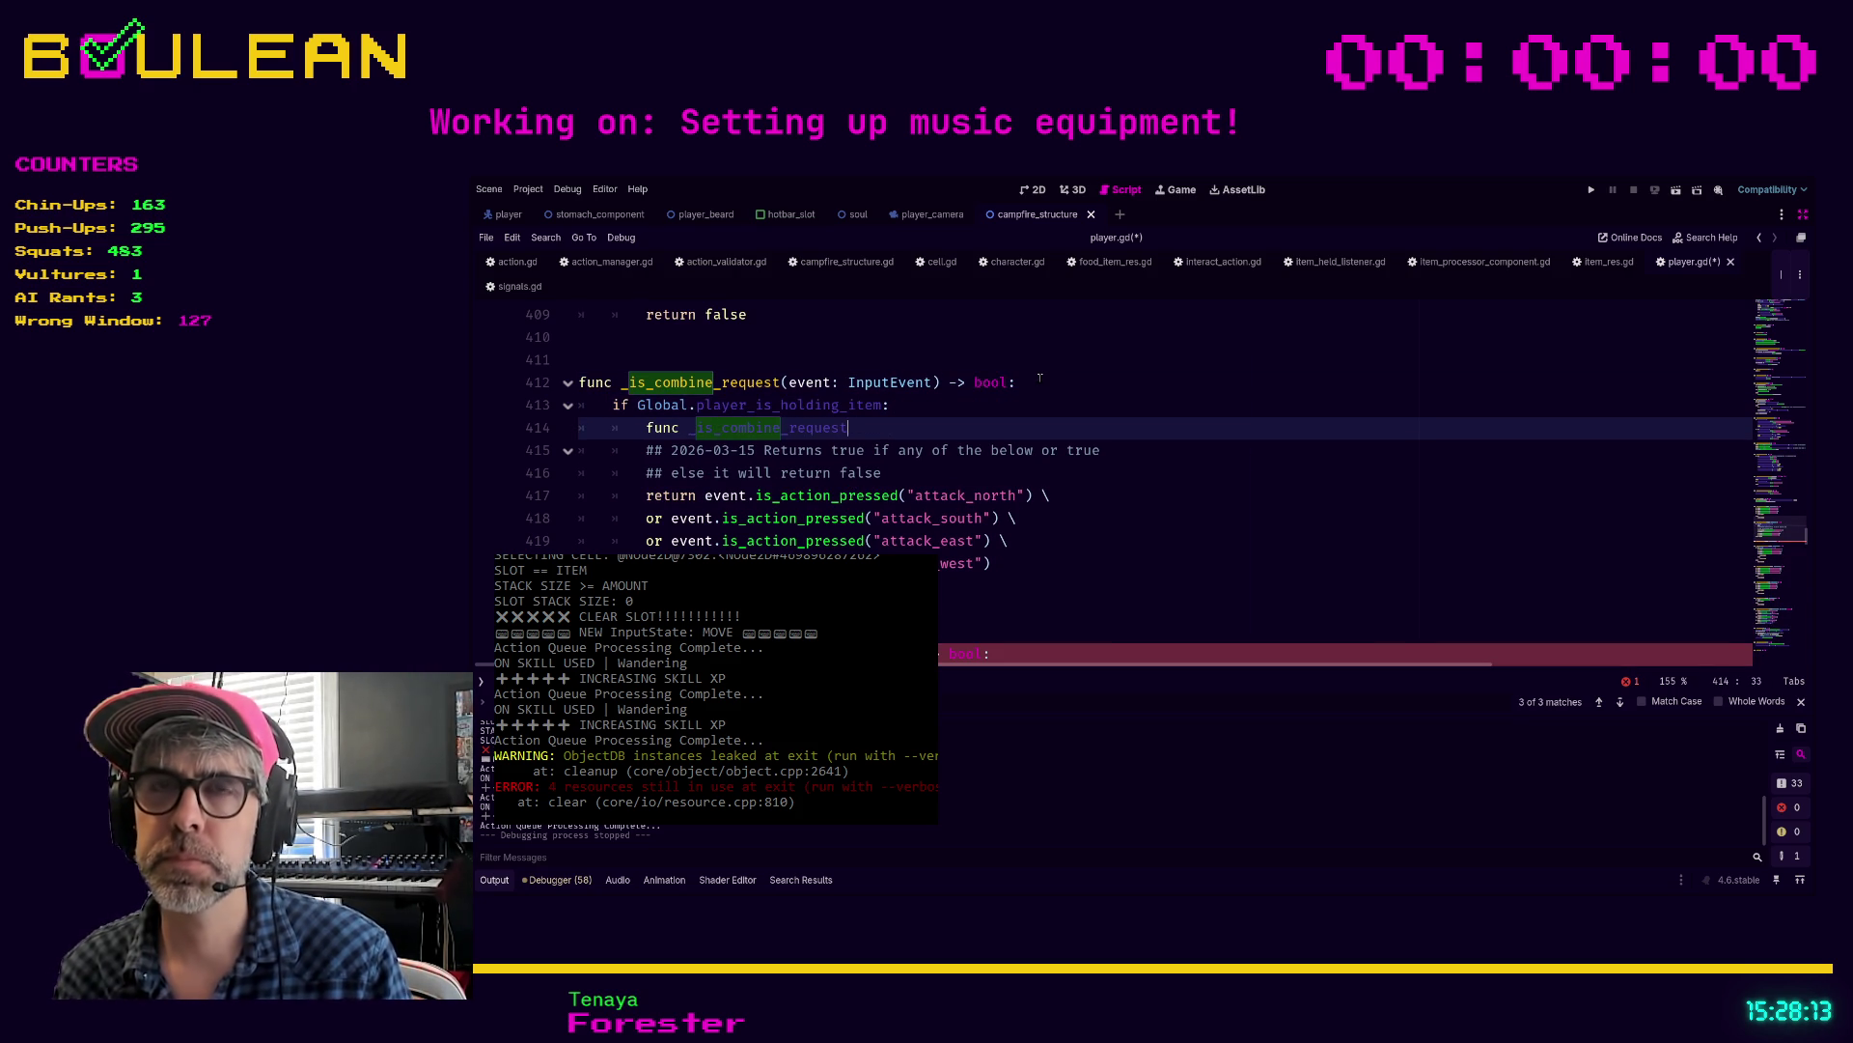
key(ctrl+s)
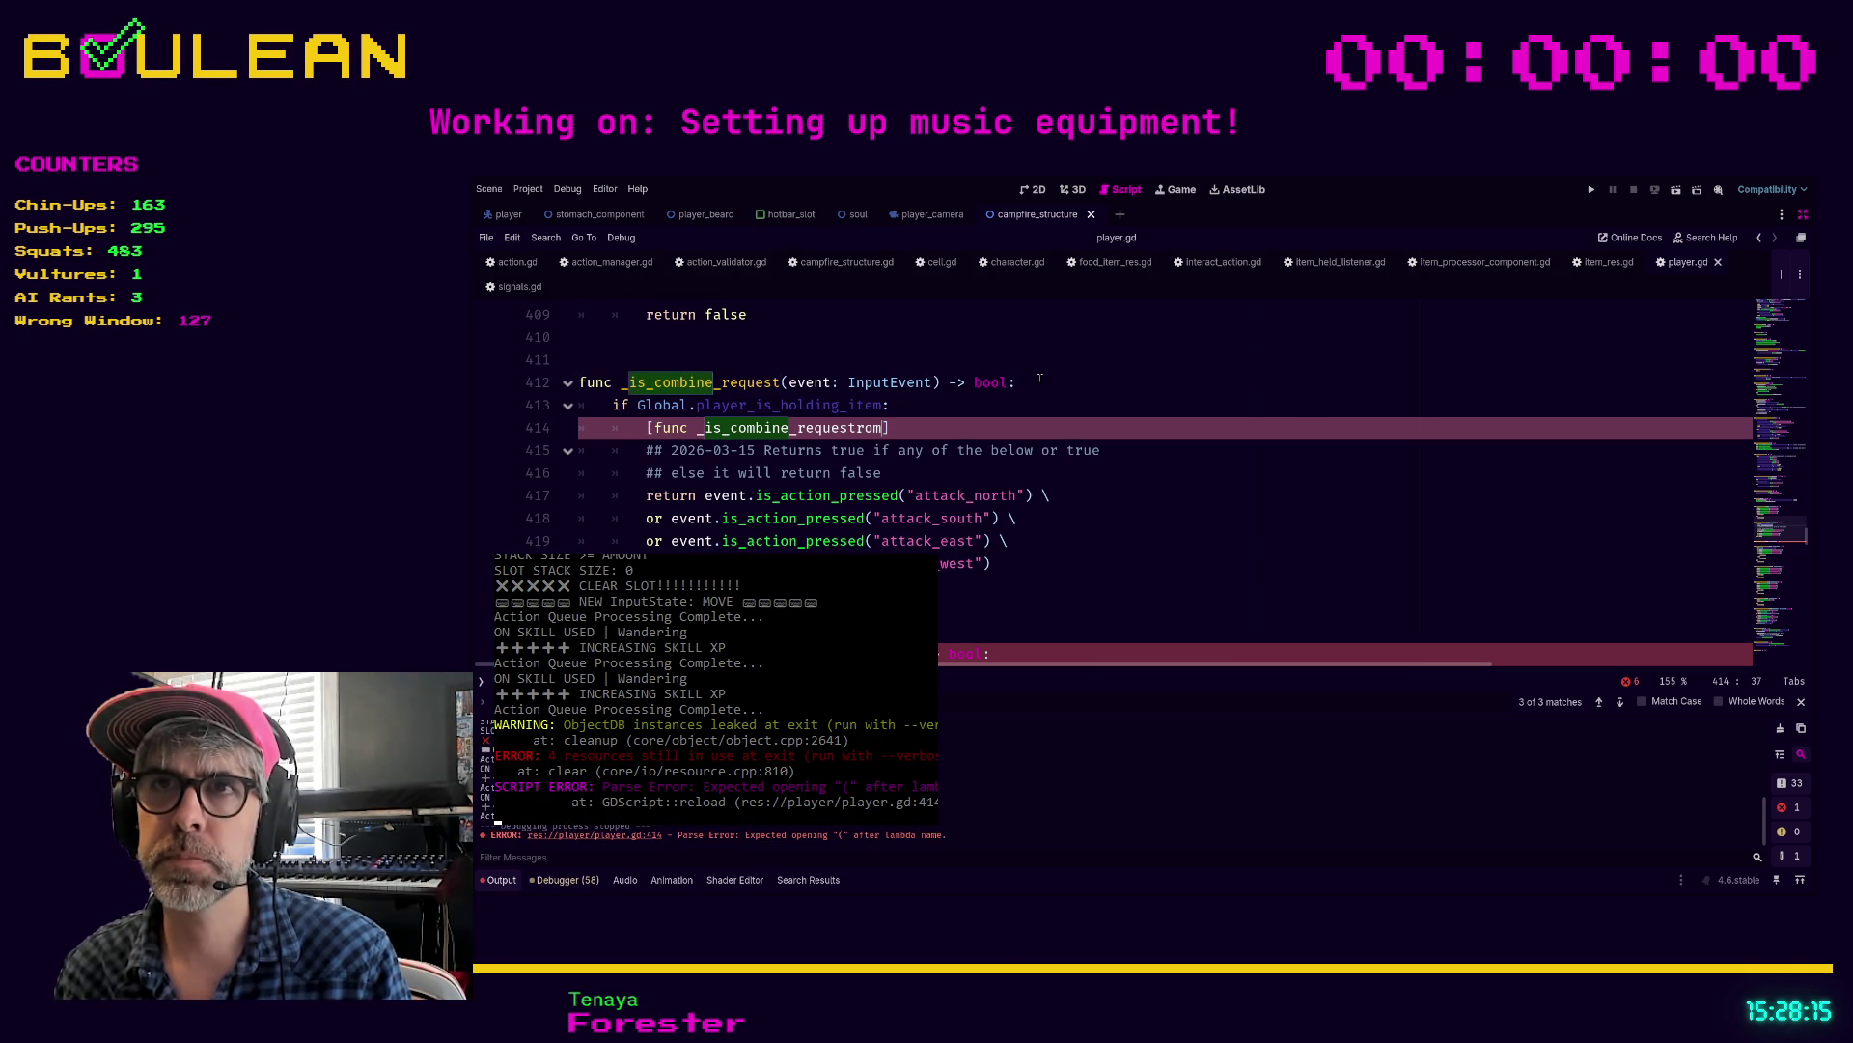
Step: Replace the mistyped line with print("!!!!!!!!!!!! IS COMBINE REQUEST") and run the game with F5
key(shift+Home)
key(BackSpace)
text(print("!!!!!!!!!!)
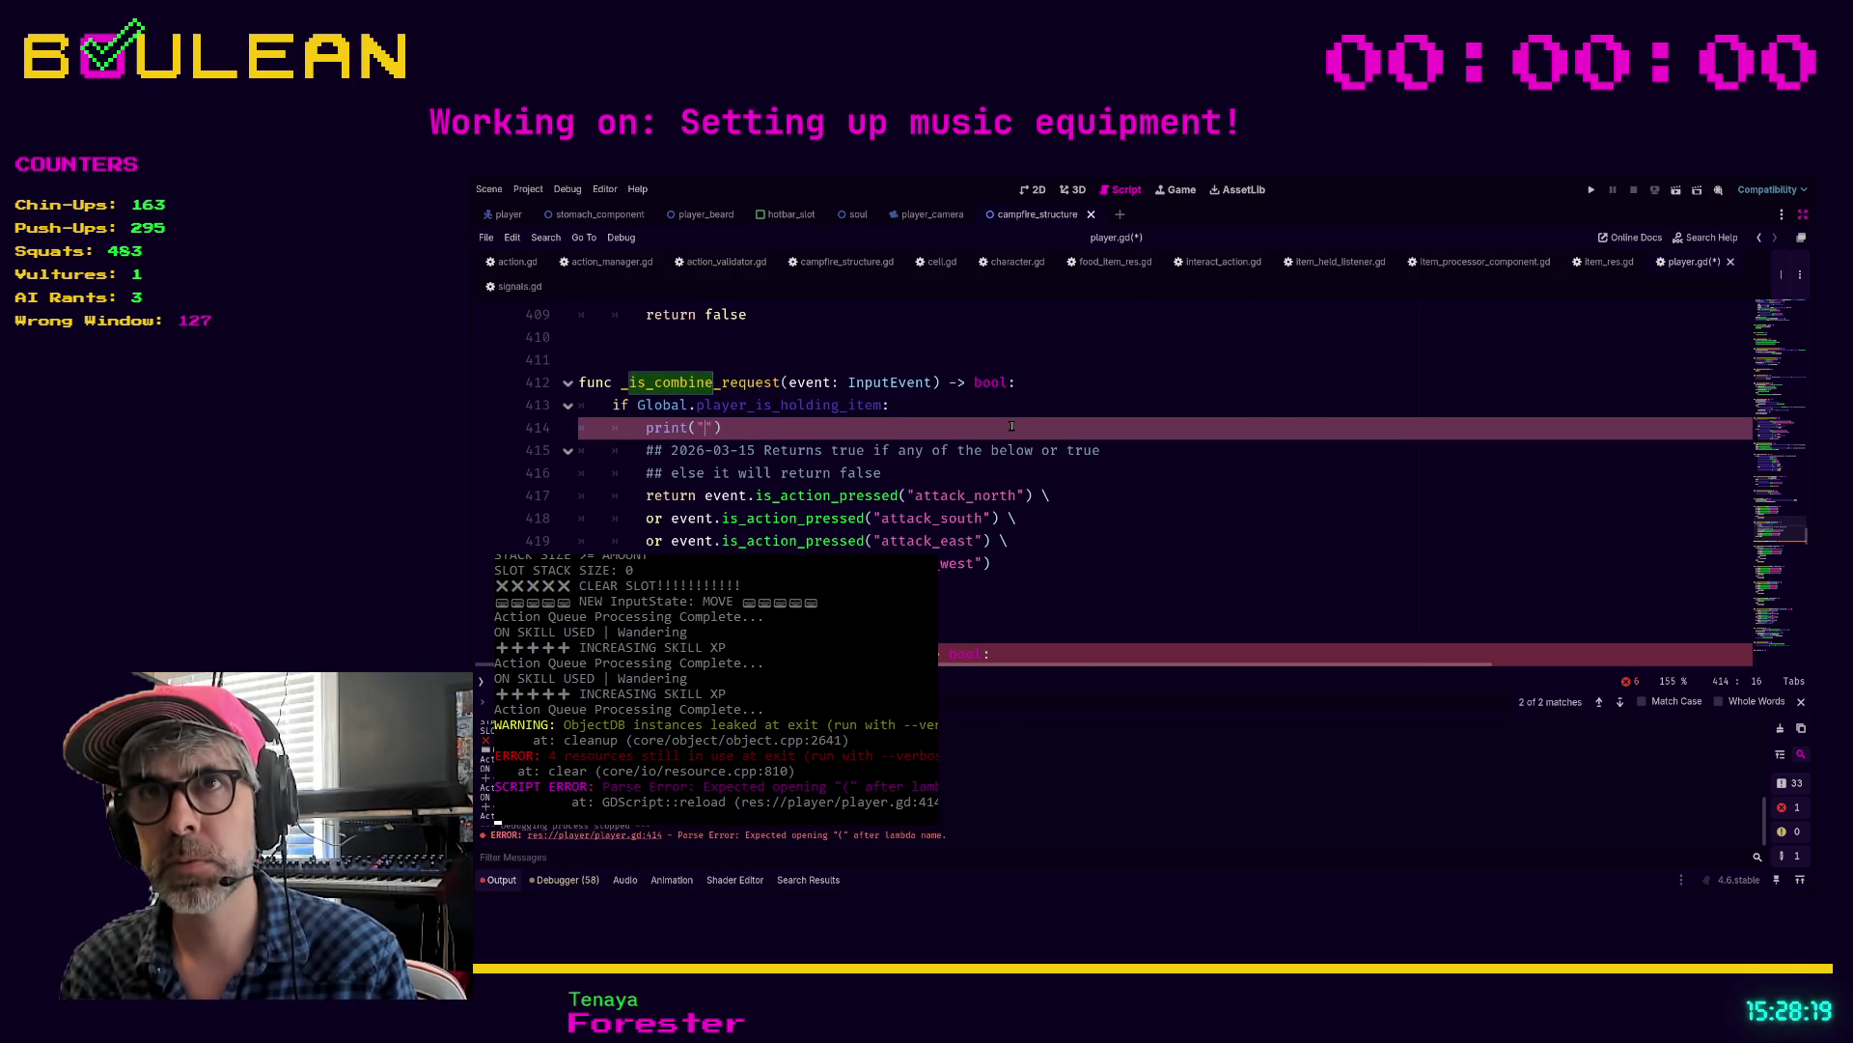
text(!! IS COMBINE REQUEST)
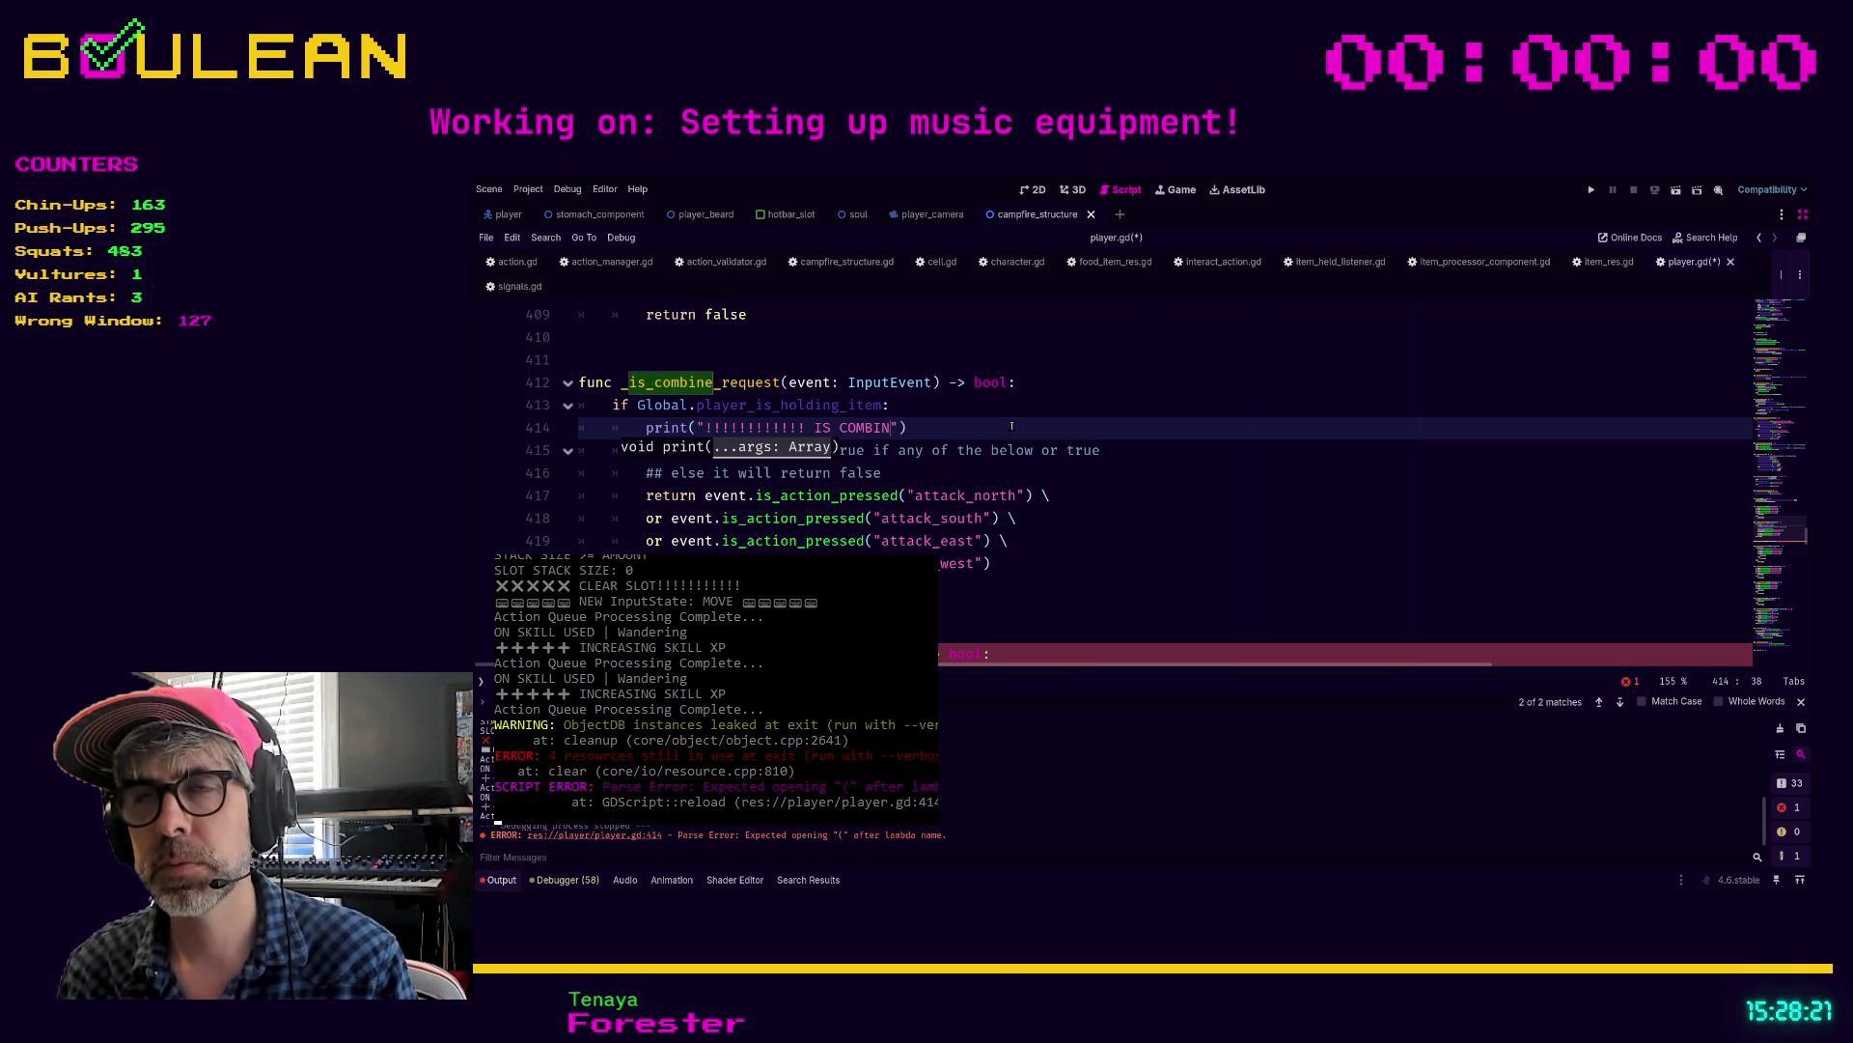
key(F5)
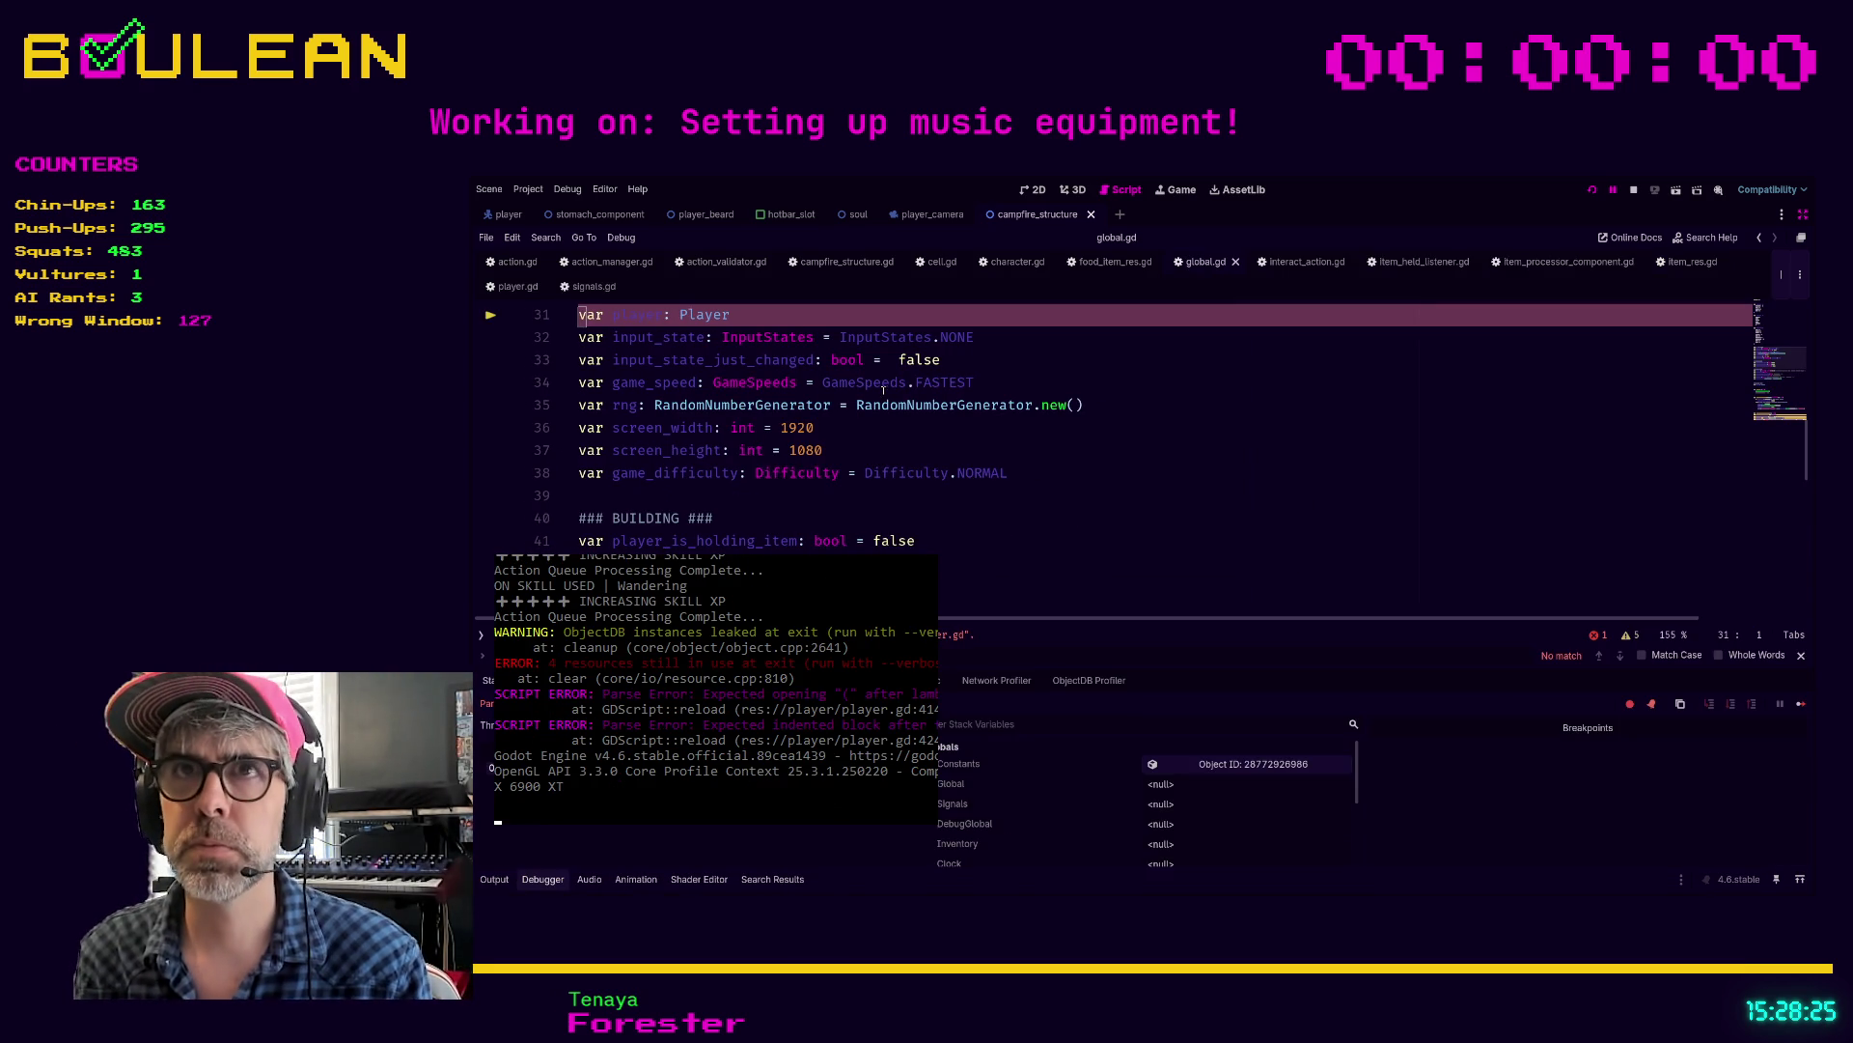
Step: Comment out the unfinished _is_drop_request stub in player.gd with Ctrl+K
scroll(880, 519, up, 2)
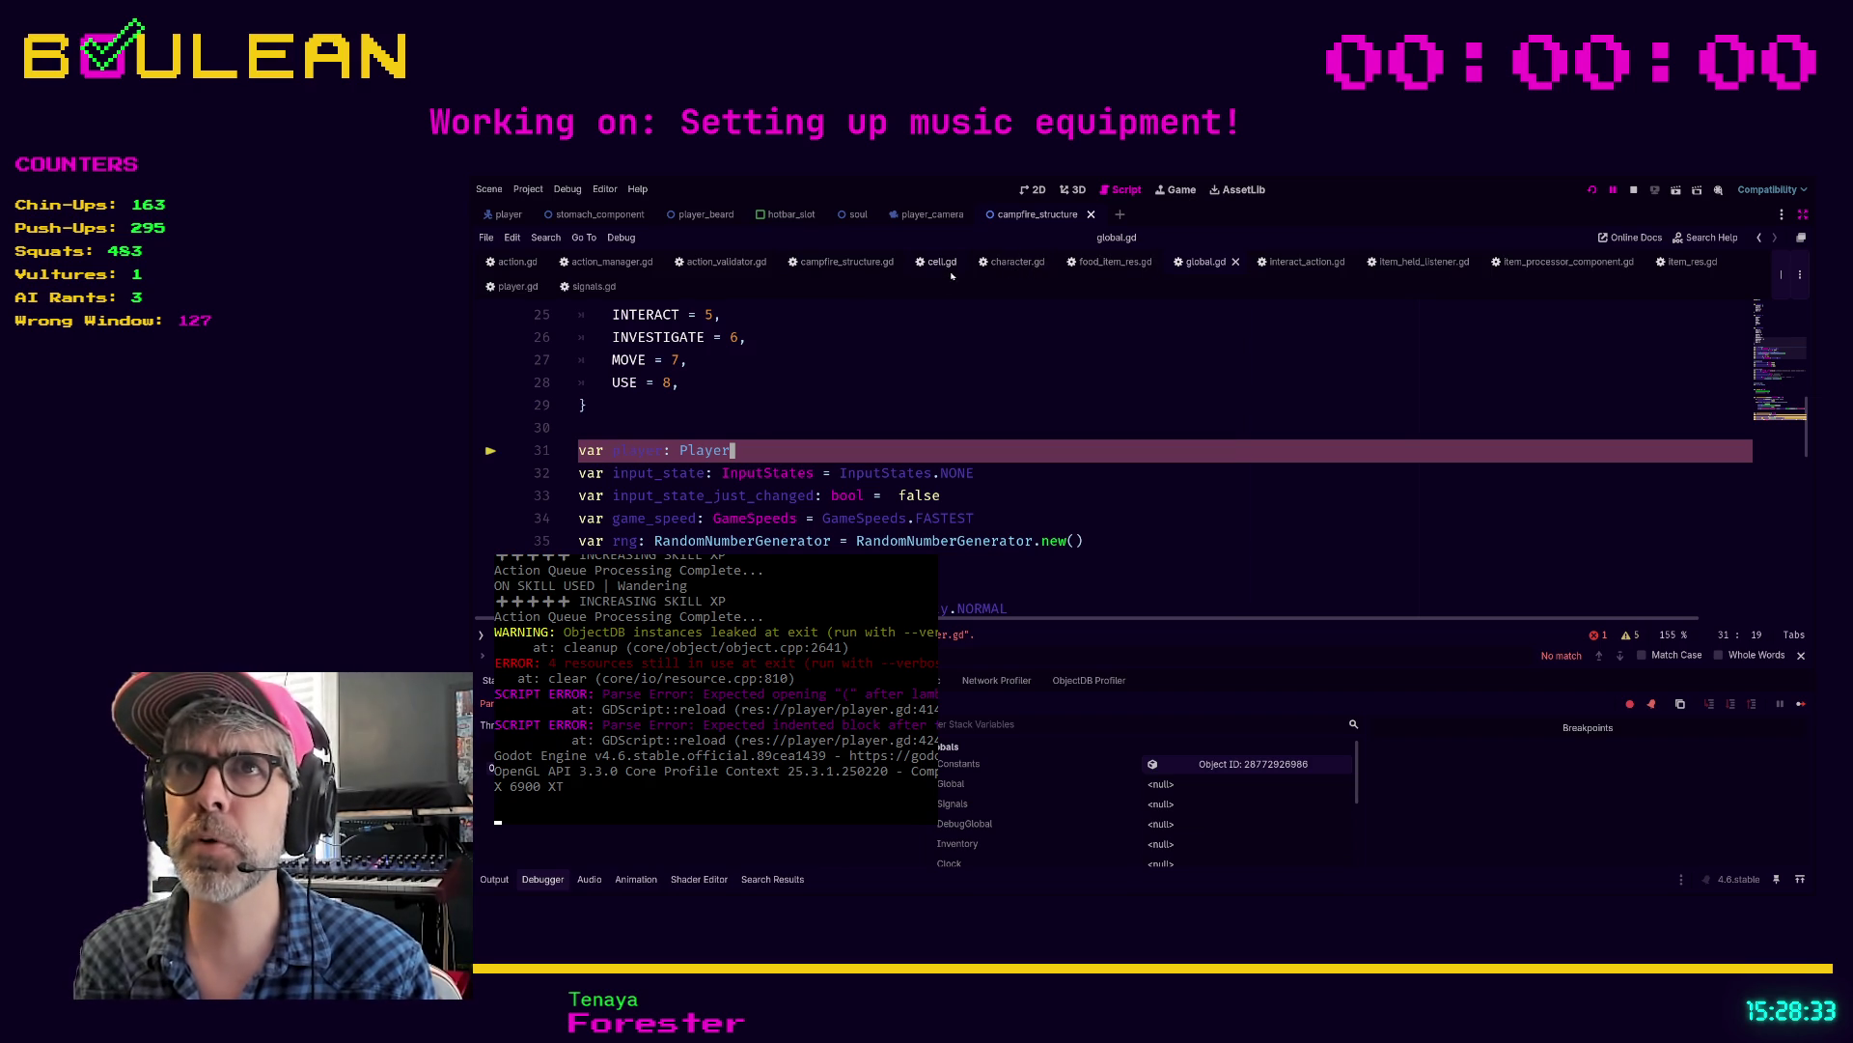
click(509, 289)
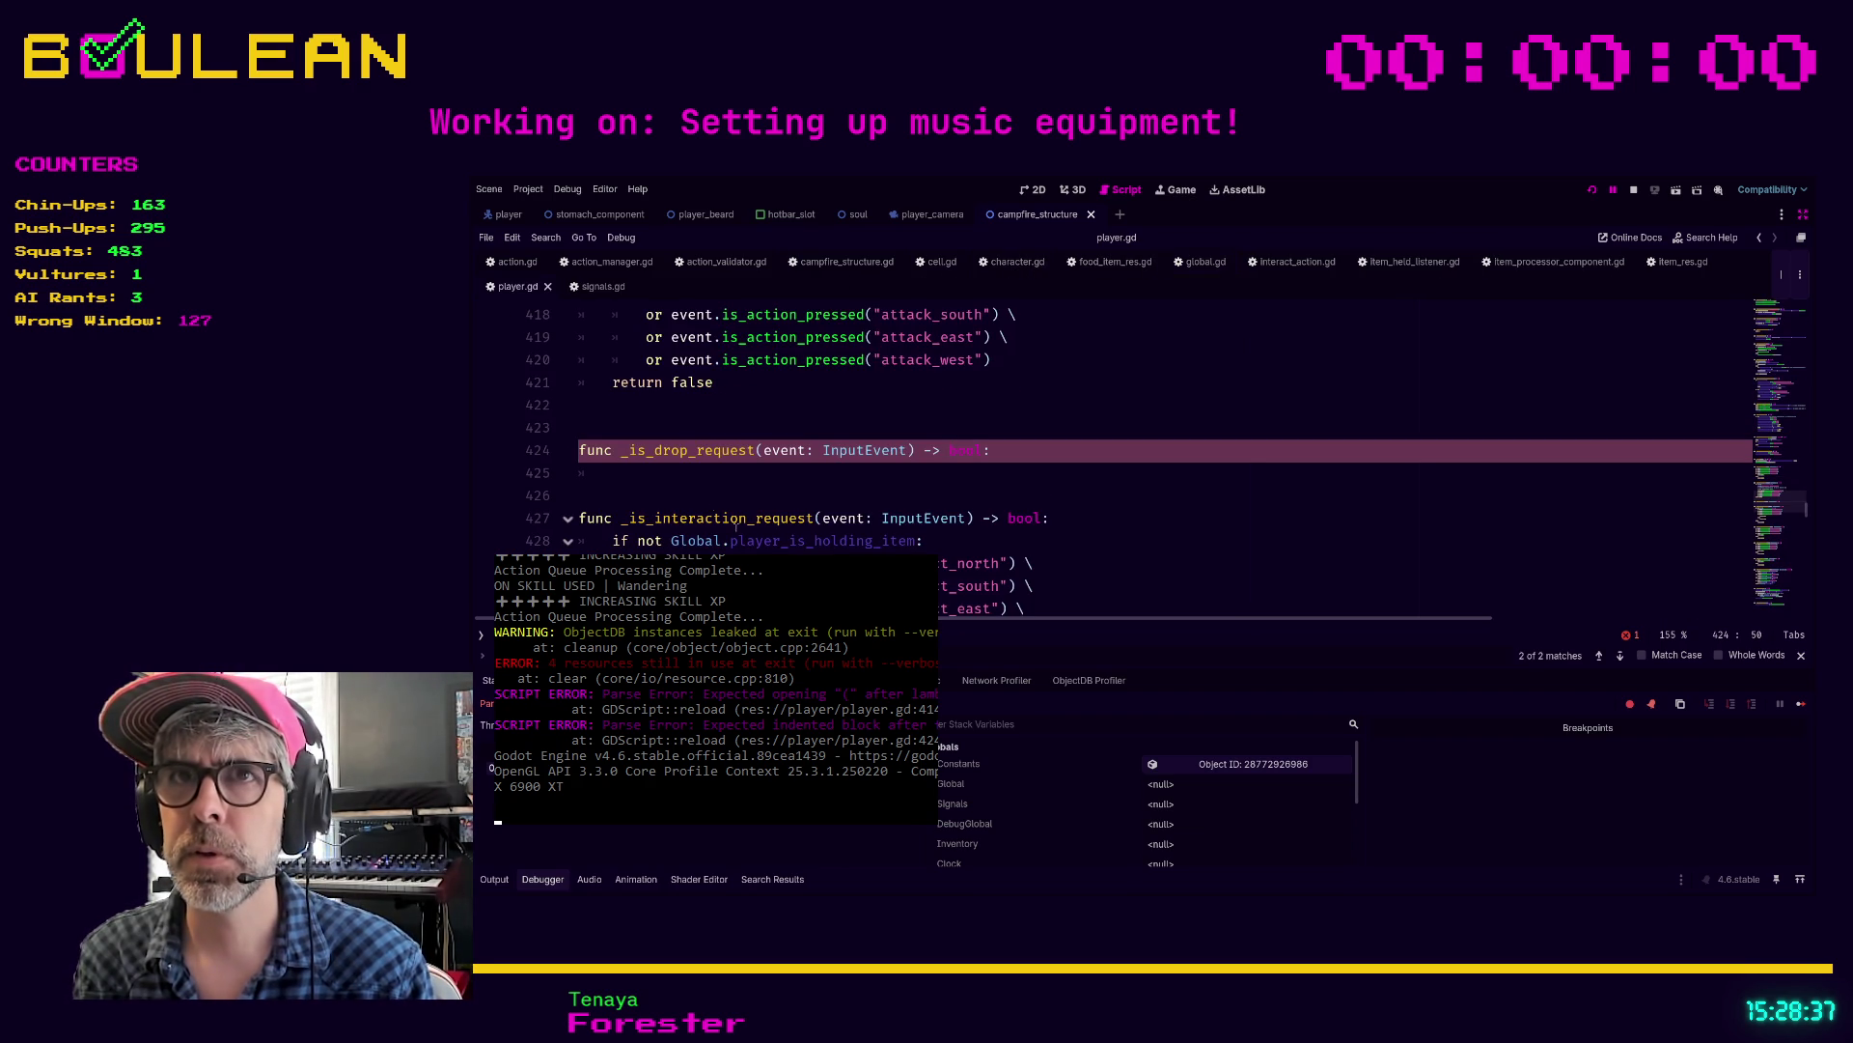
drag(621, 472, 559, 444)
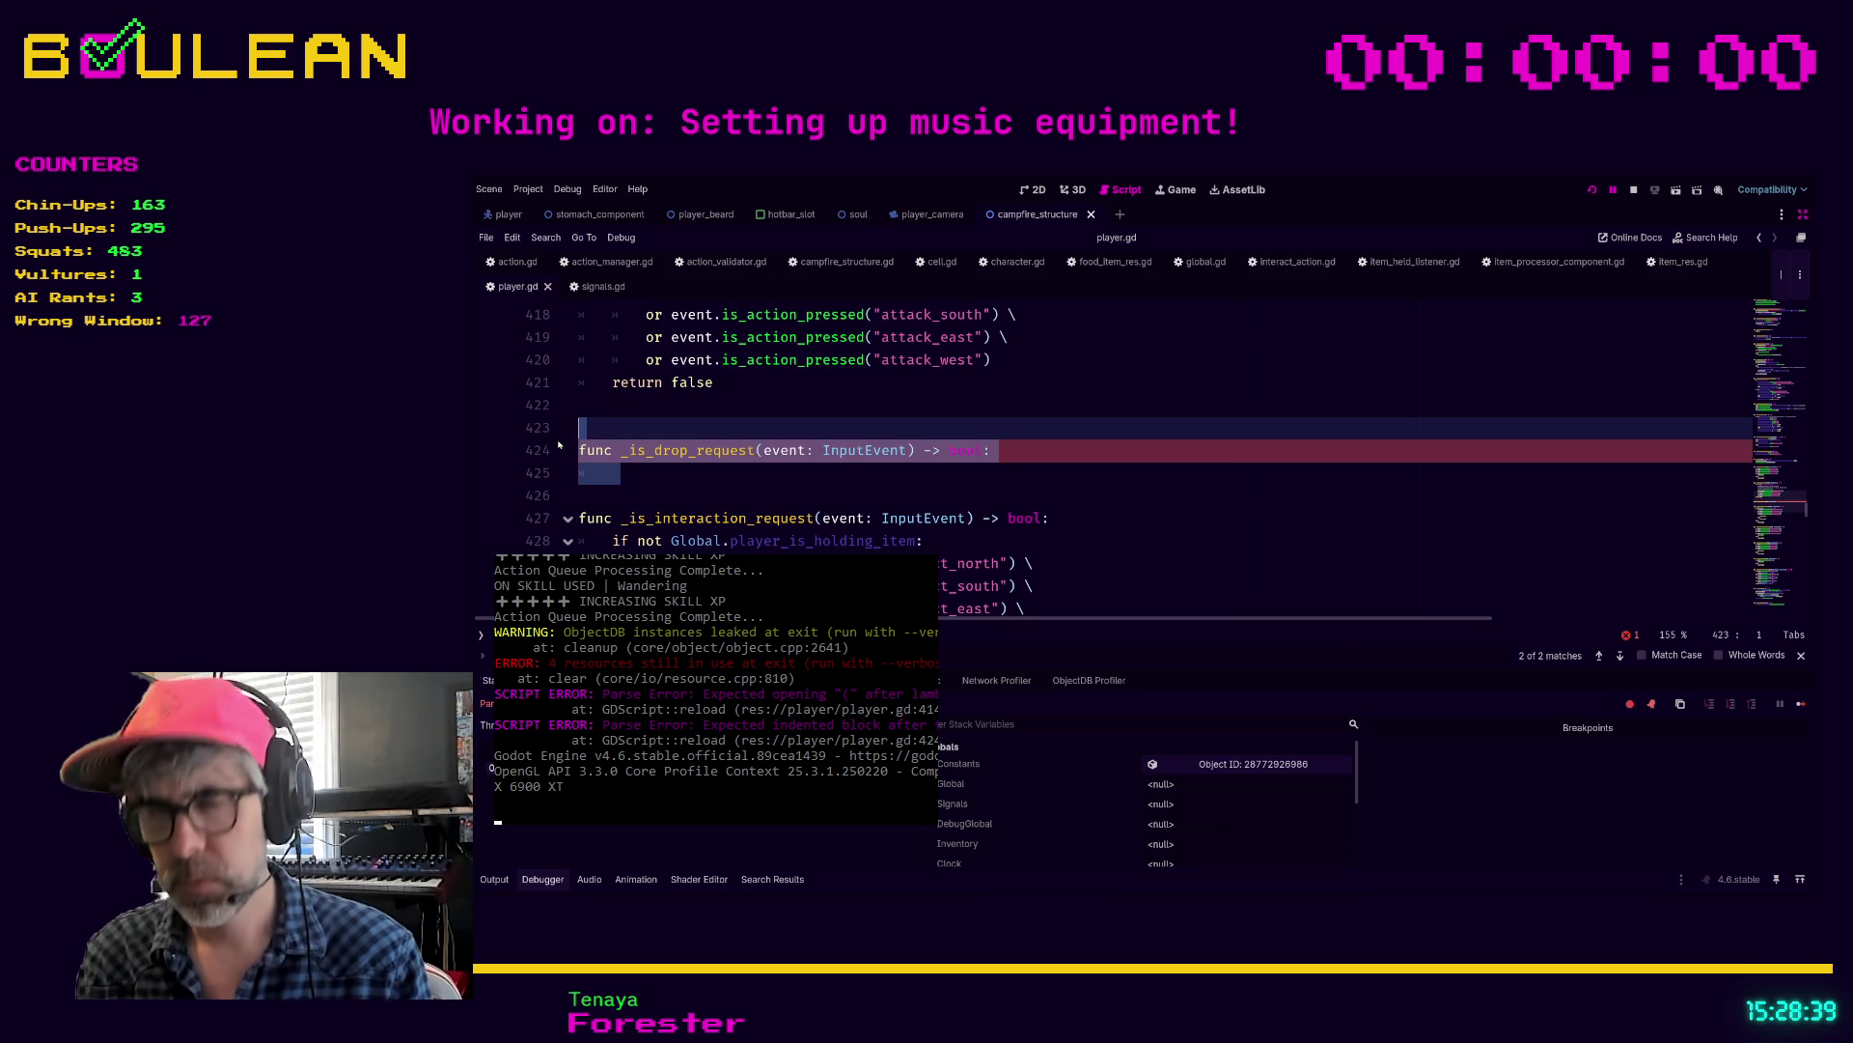
key(ctrl+k)
click(705, 480)
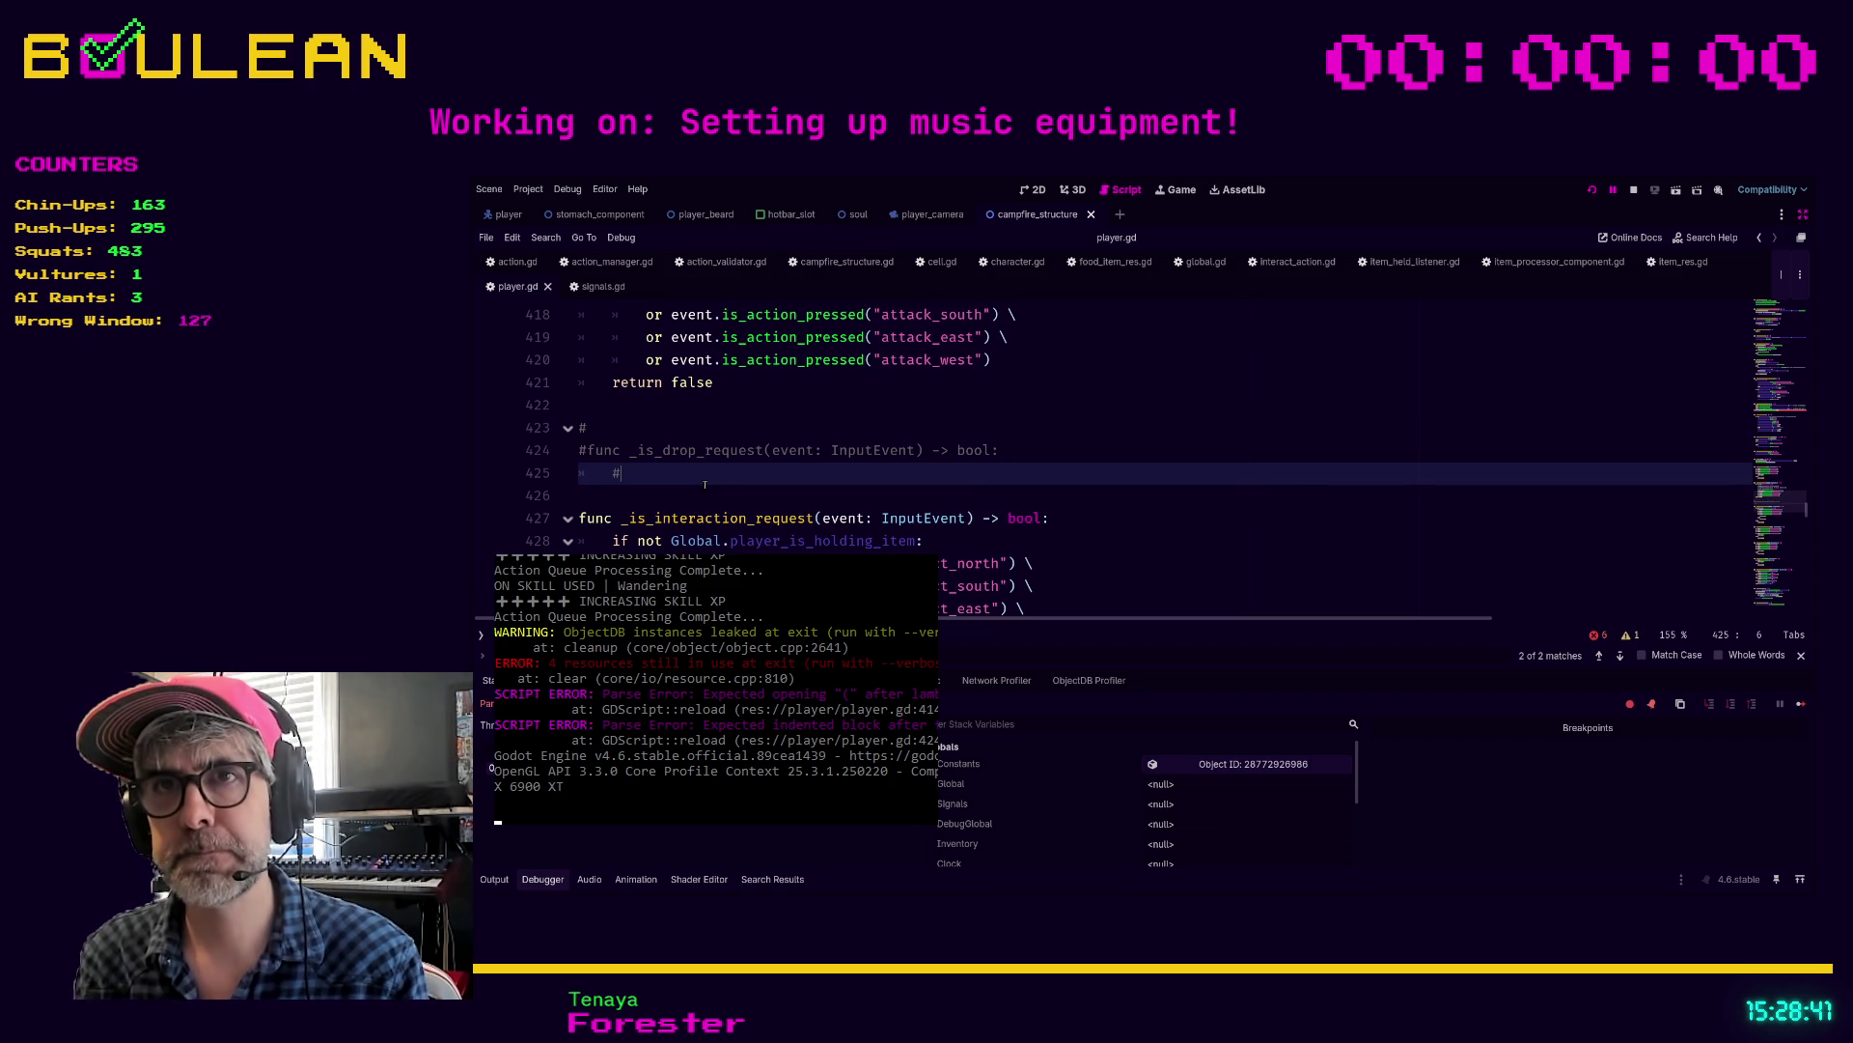
Step: Retype the final 'r' of Player on line 1 and relaunch the game with F5
key(ctrl+Home)
click(853, 314)
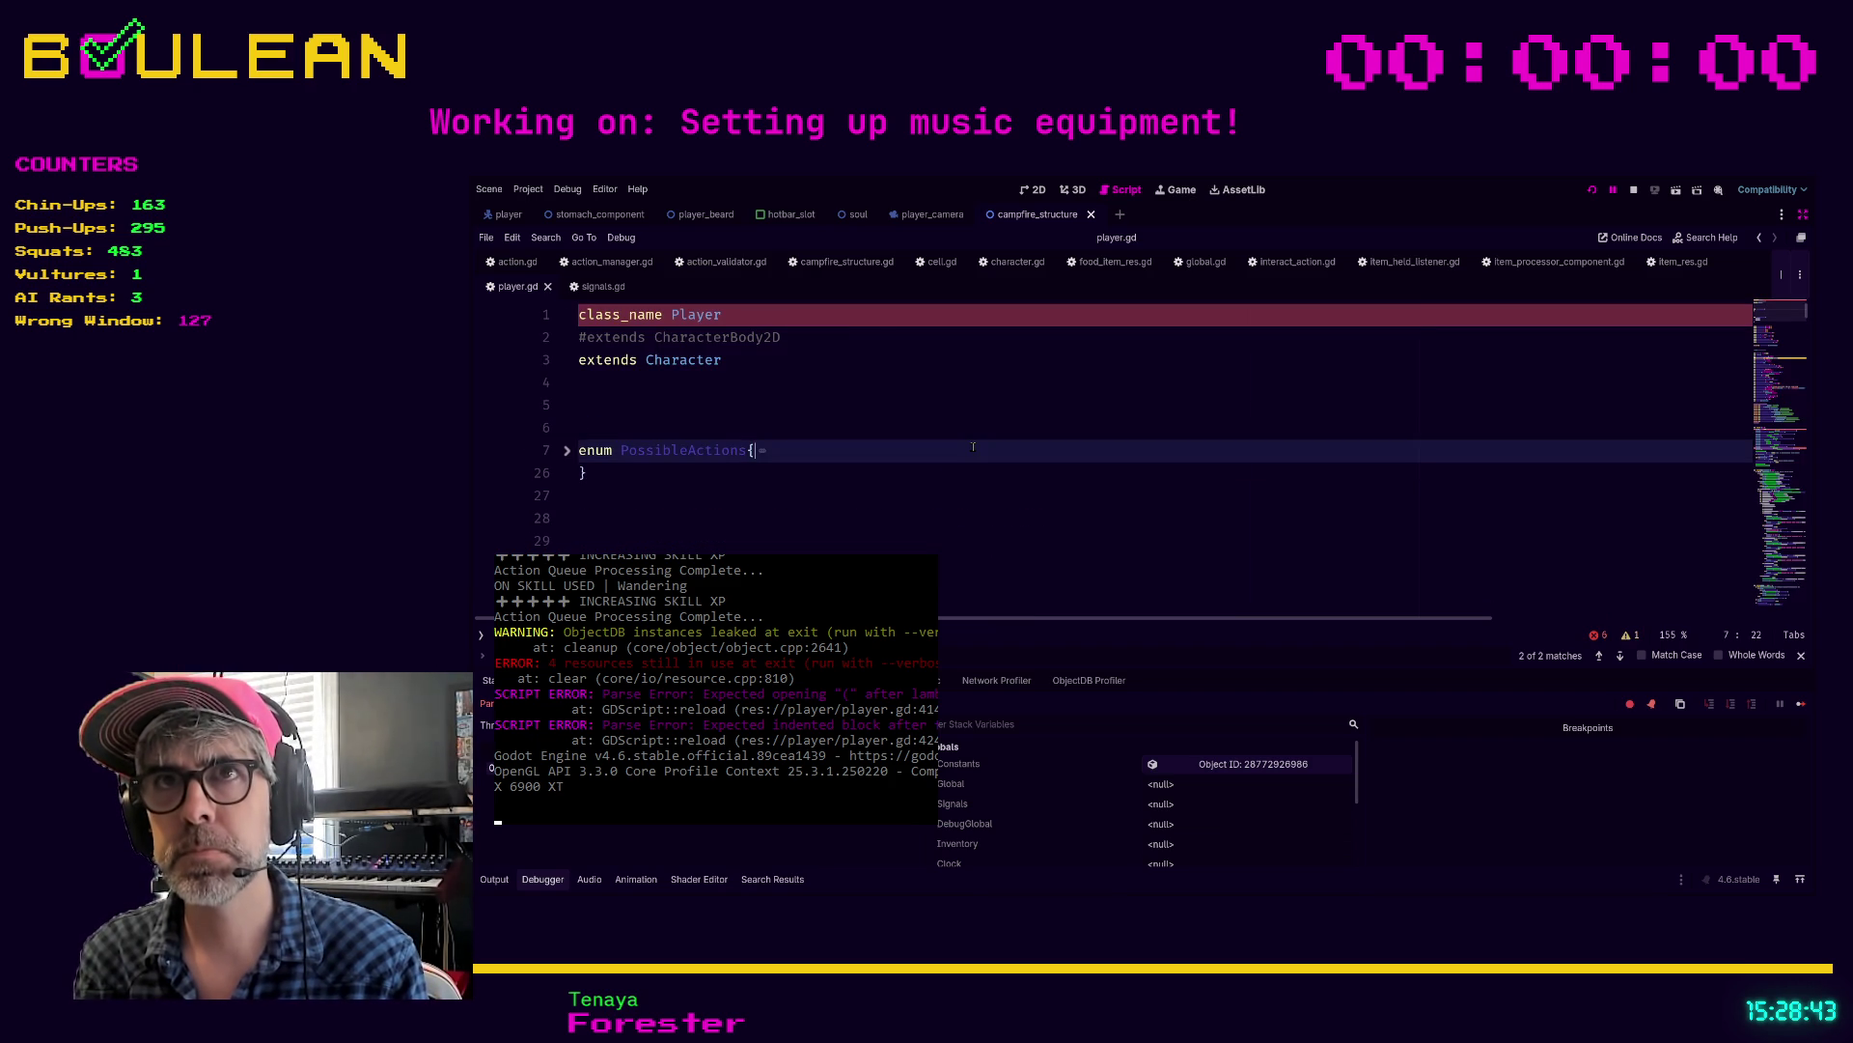
key(BackSpace)
text(r)
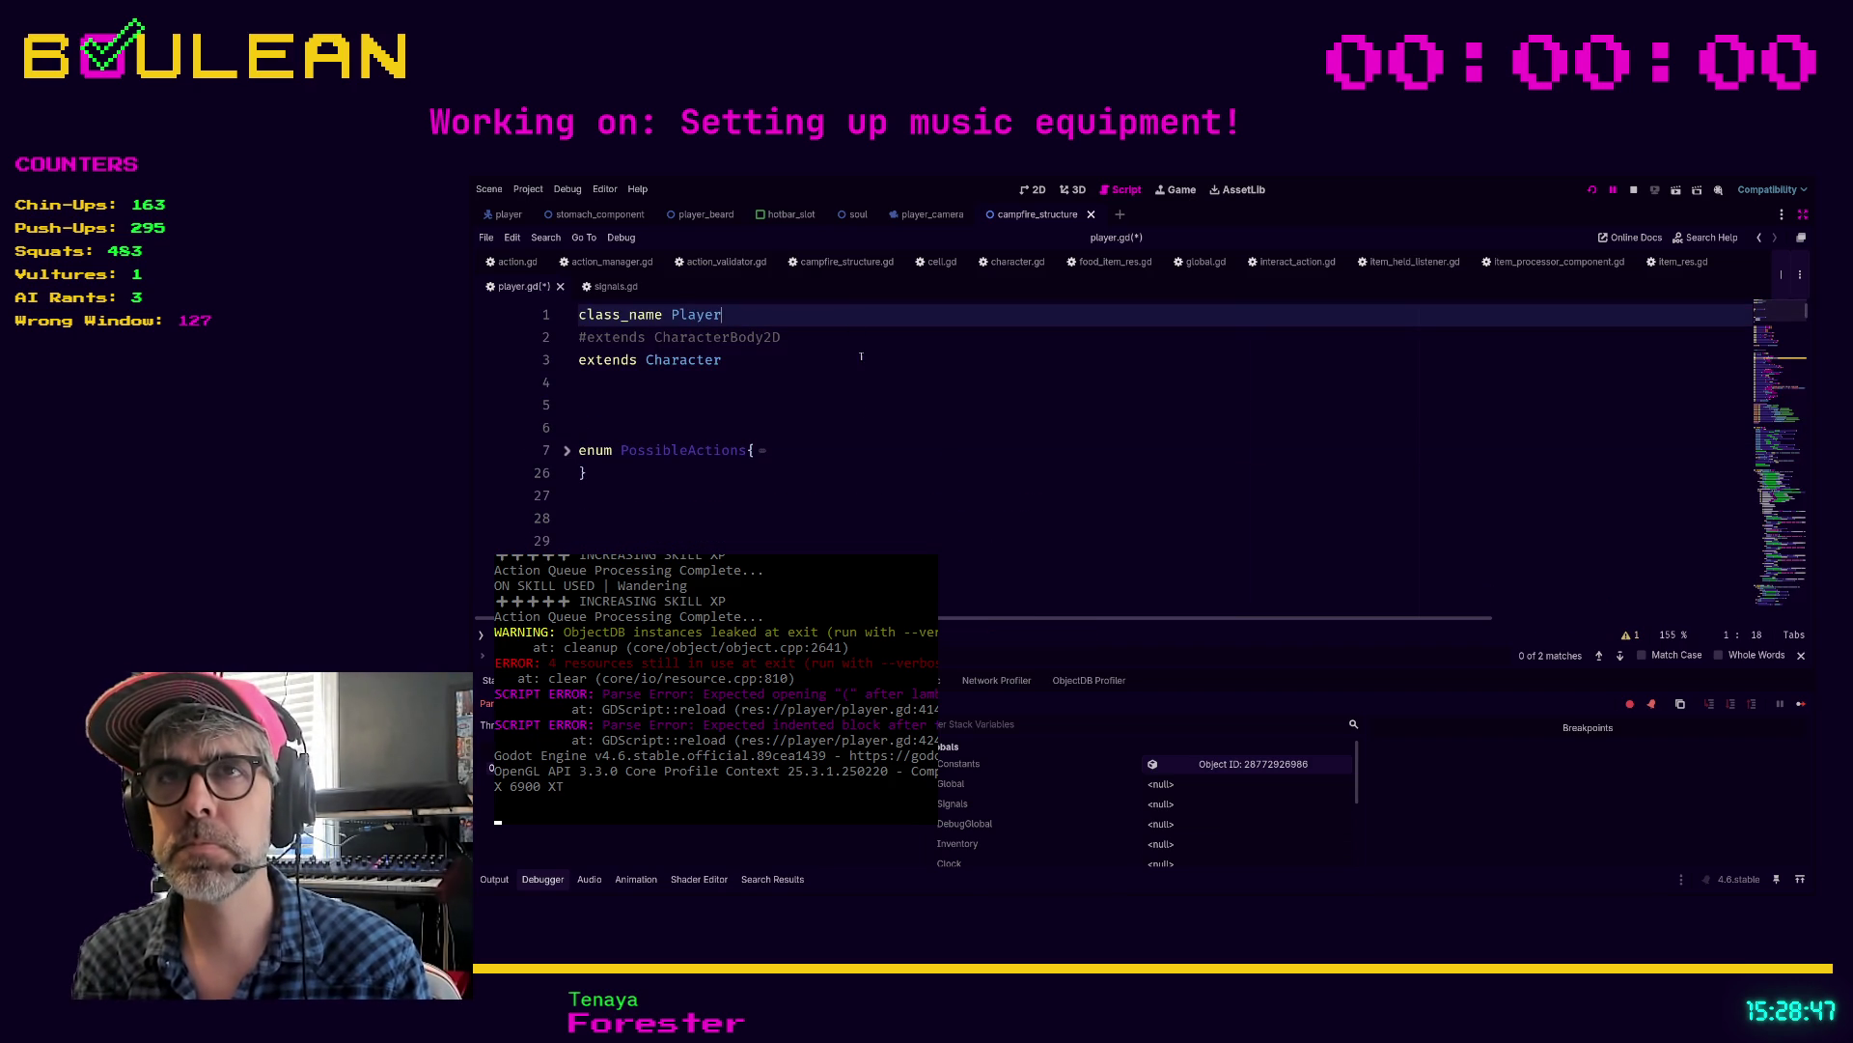
click(850, 404)
key(F5)
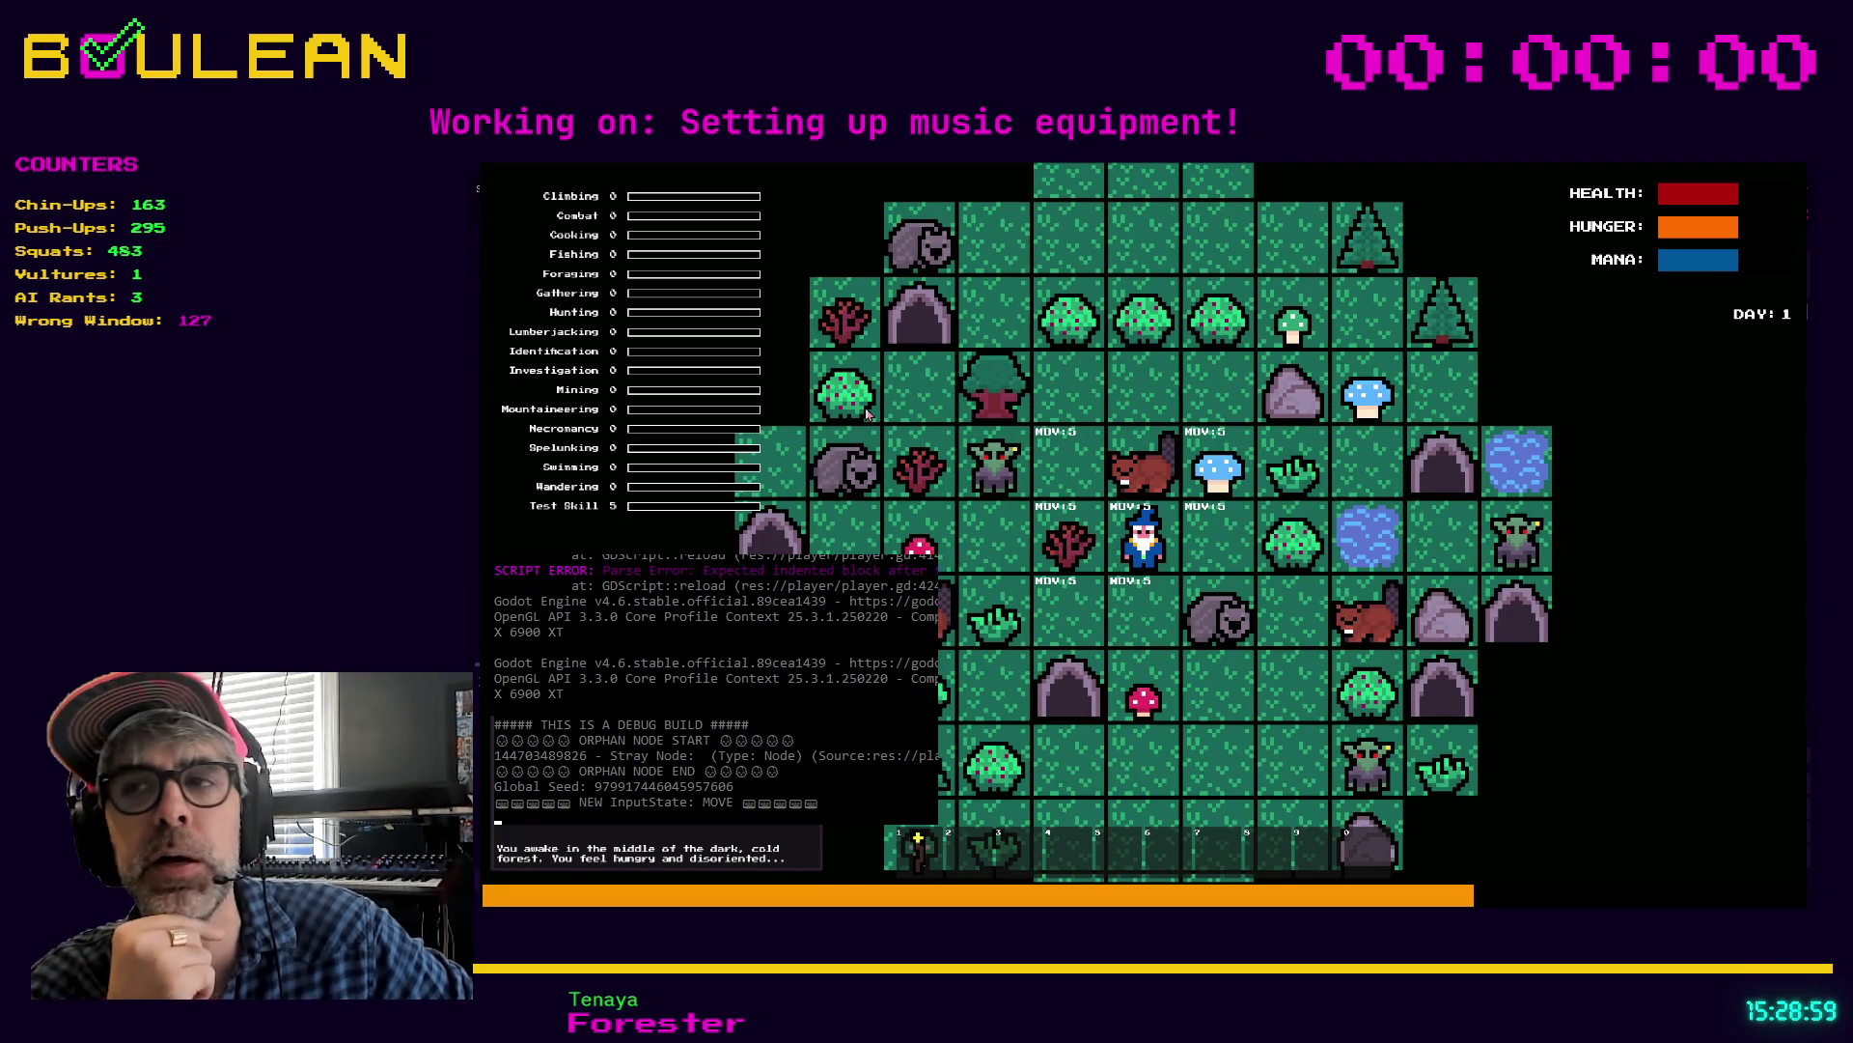
Step: Kill the beaver above the wizard and forage the blue mushroom to the right
key(e)
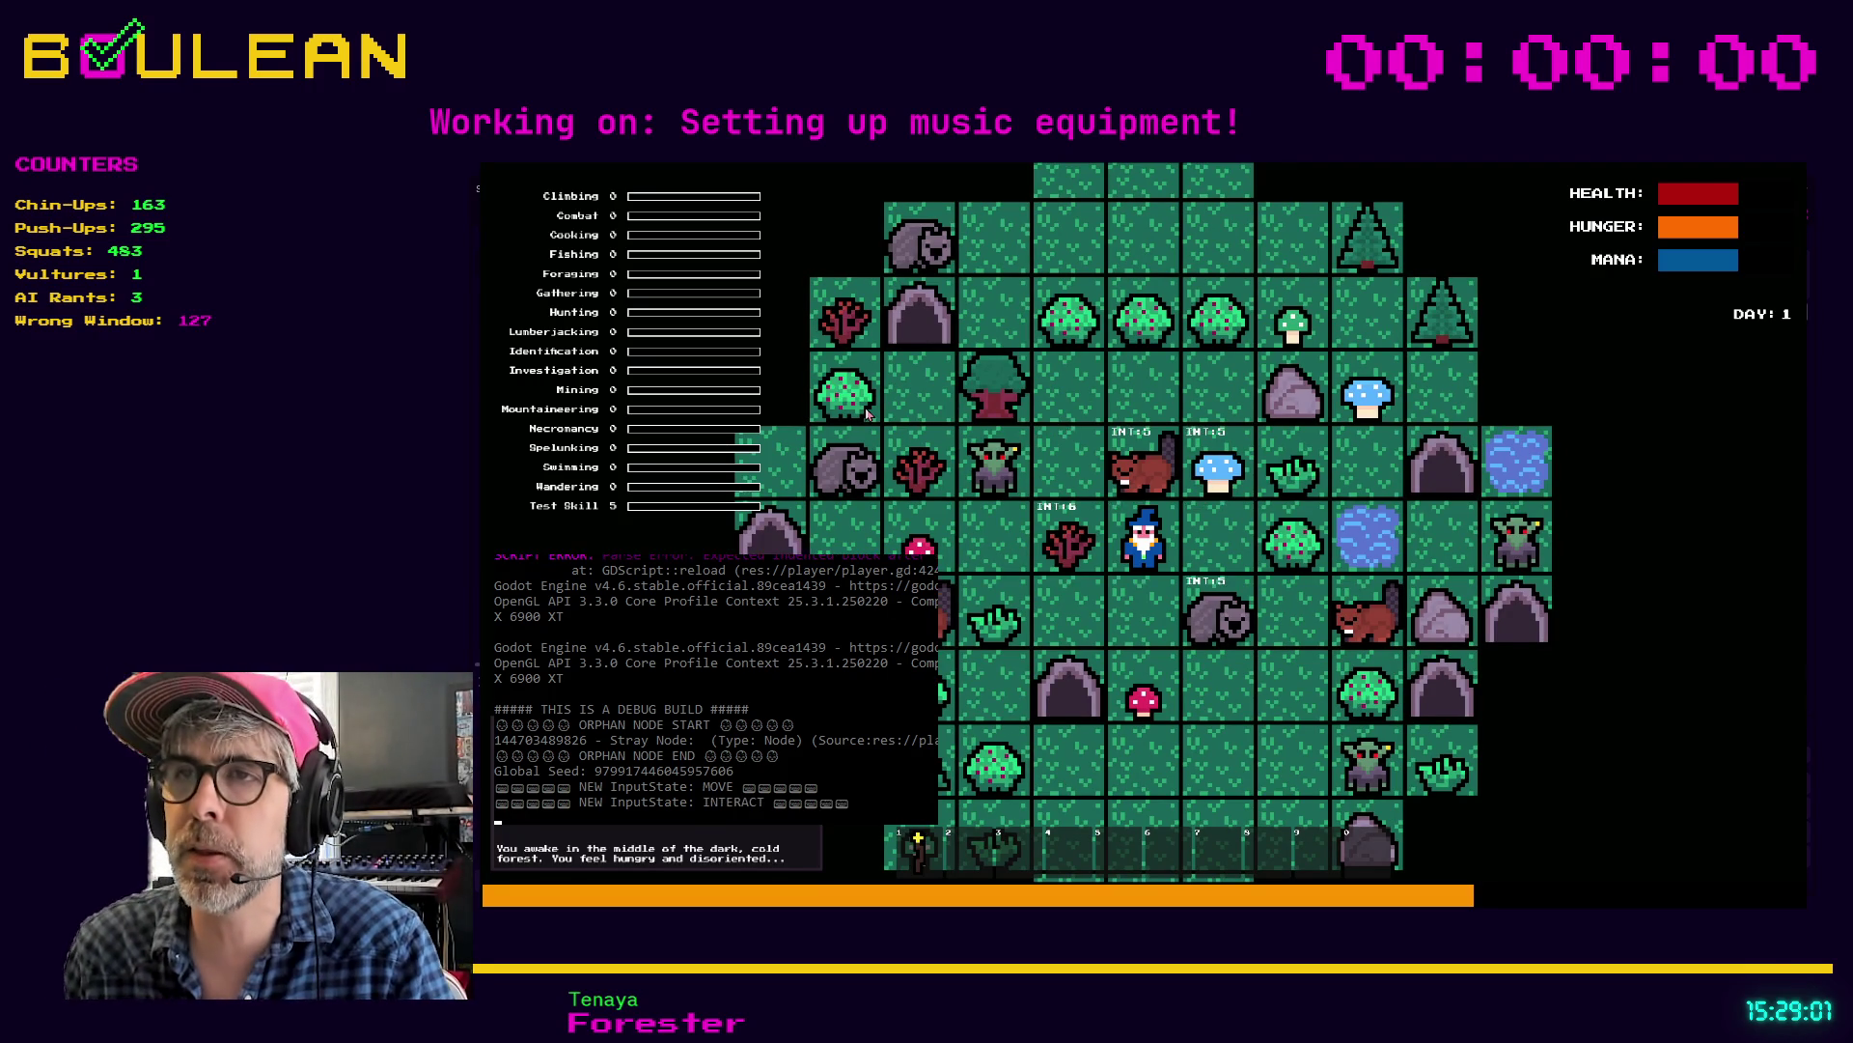
key(a)
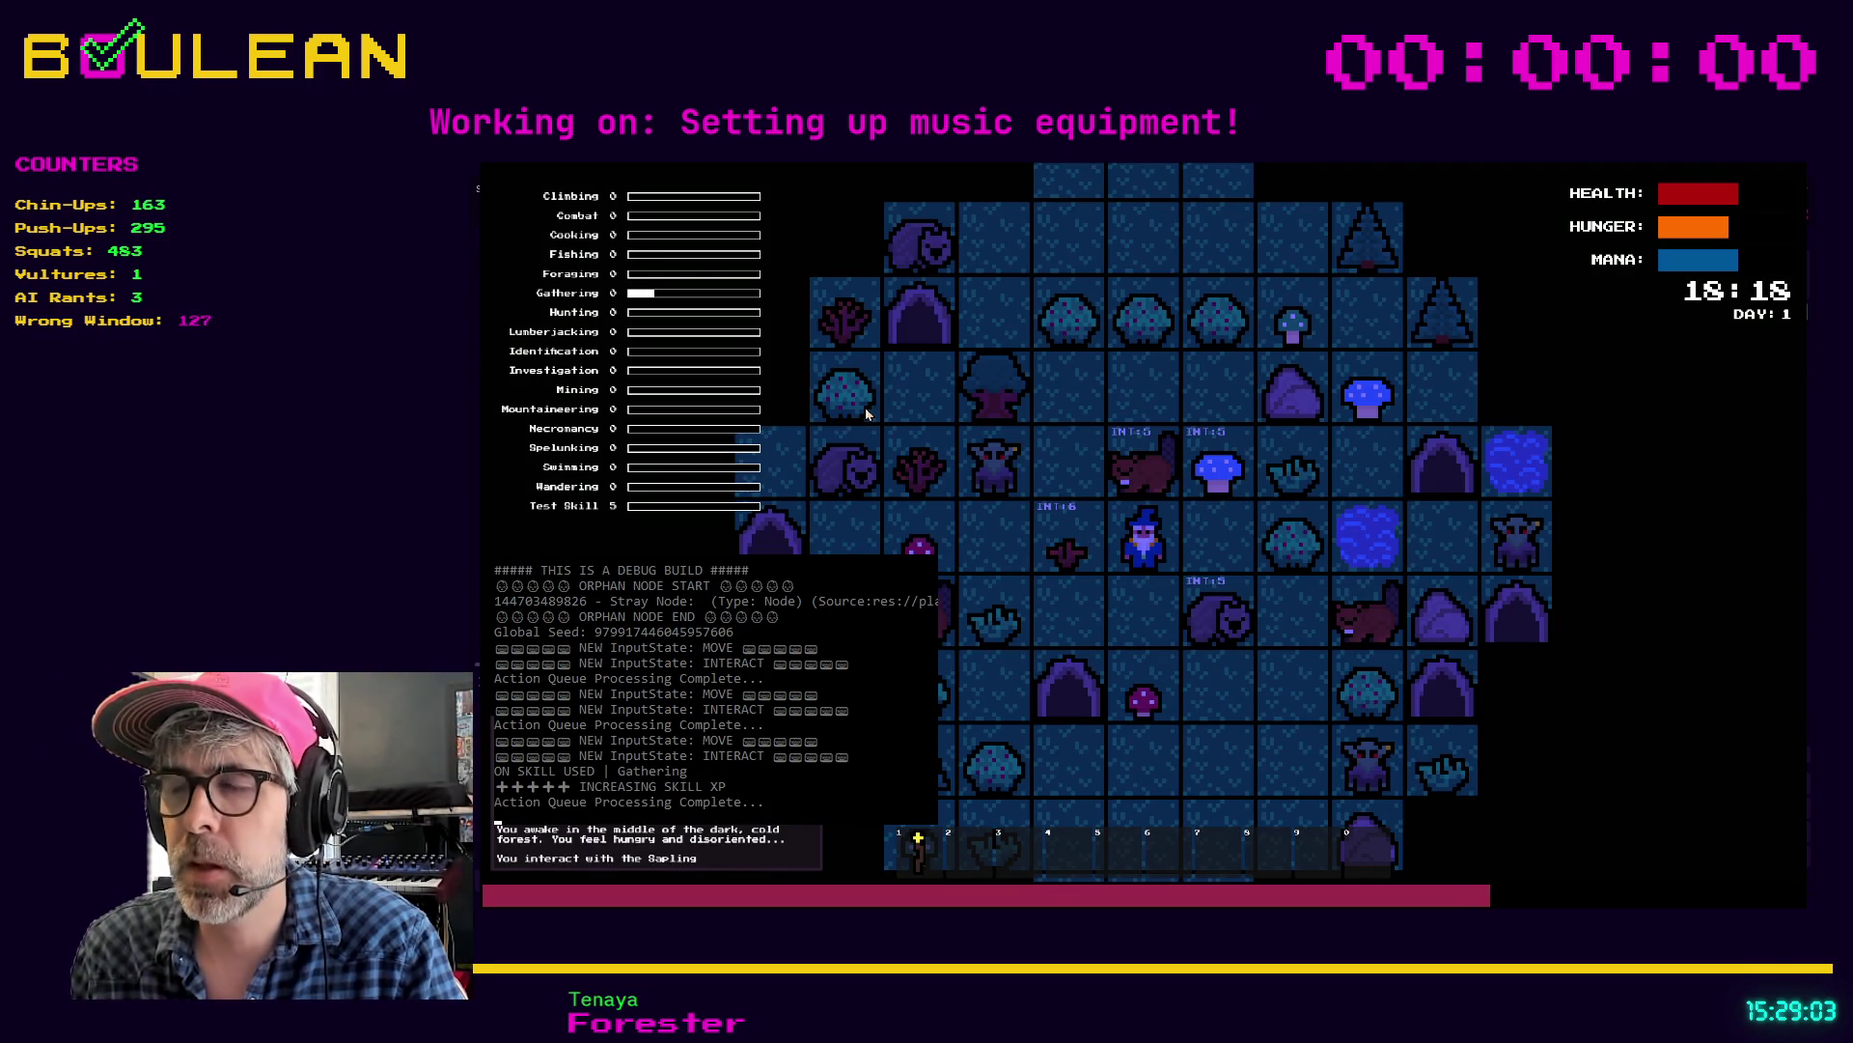
key(e)
key(w)
key(w)
key(w)
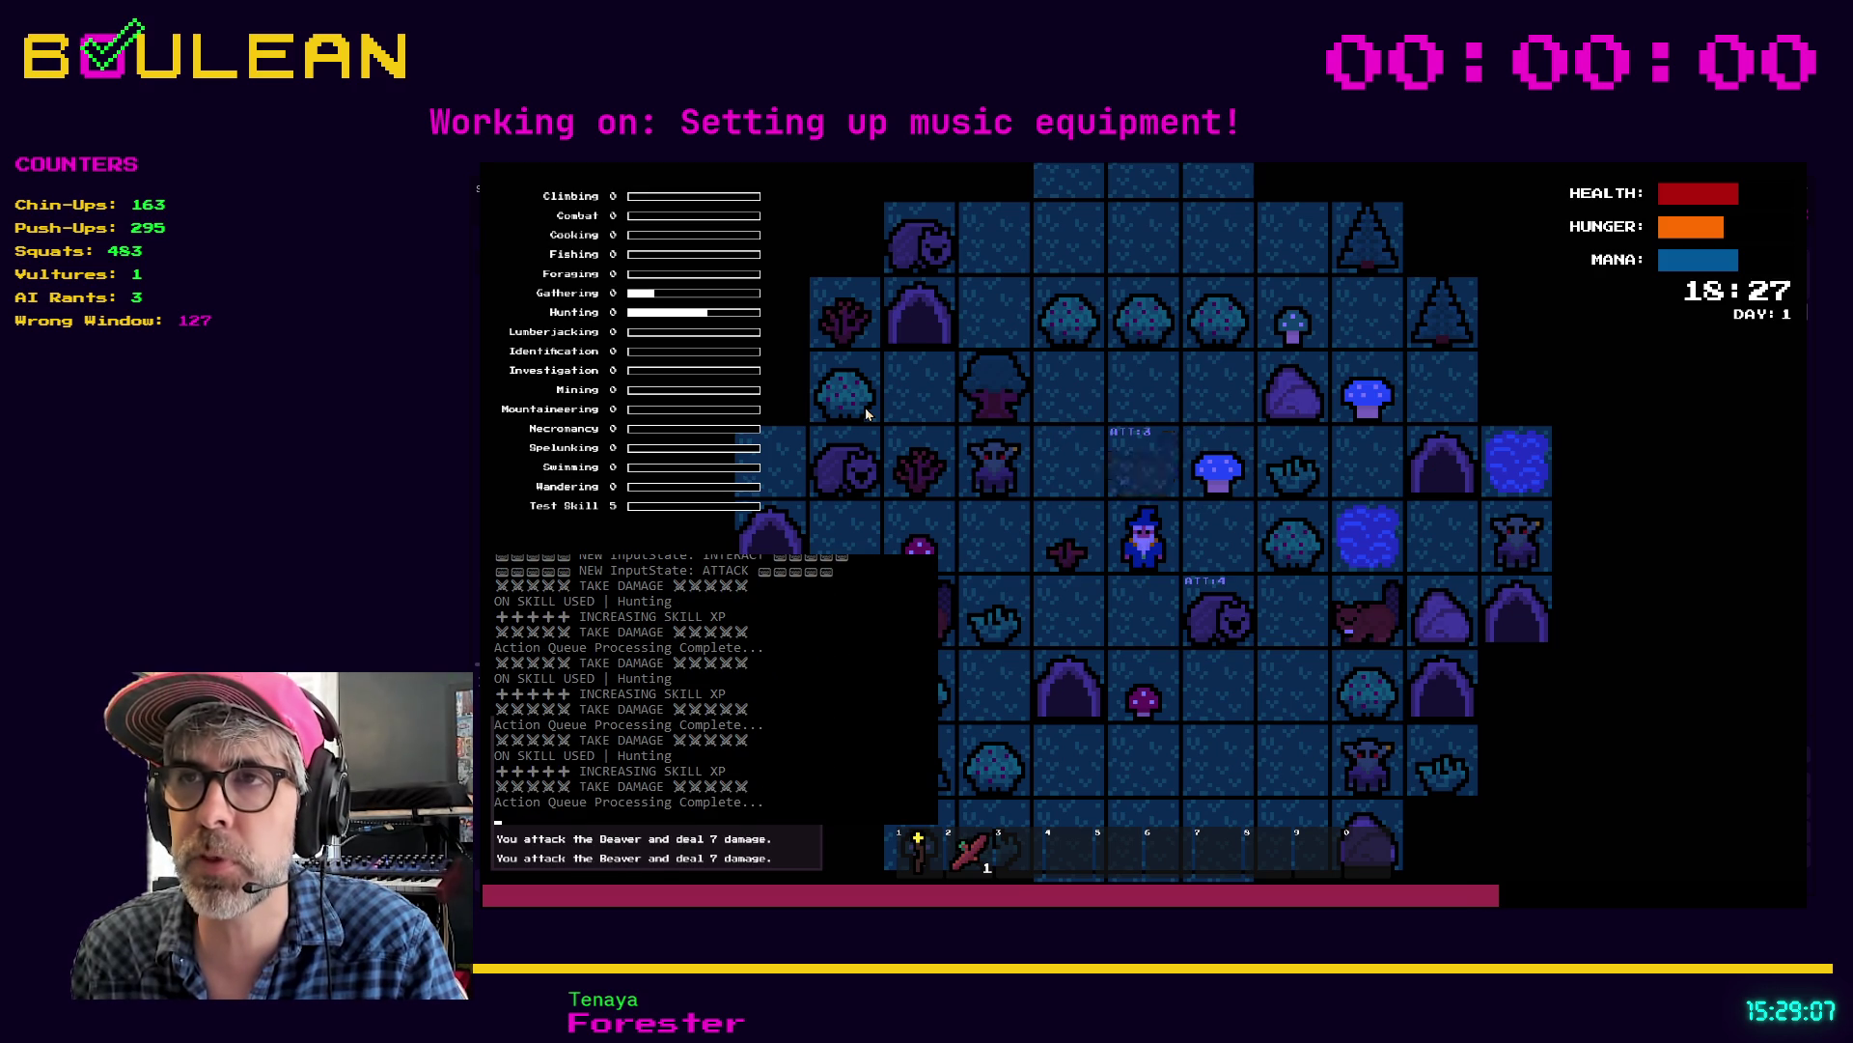
key(q)
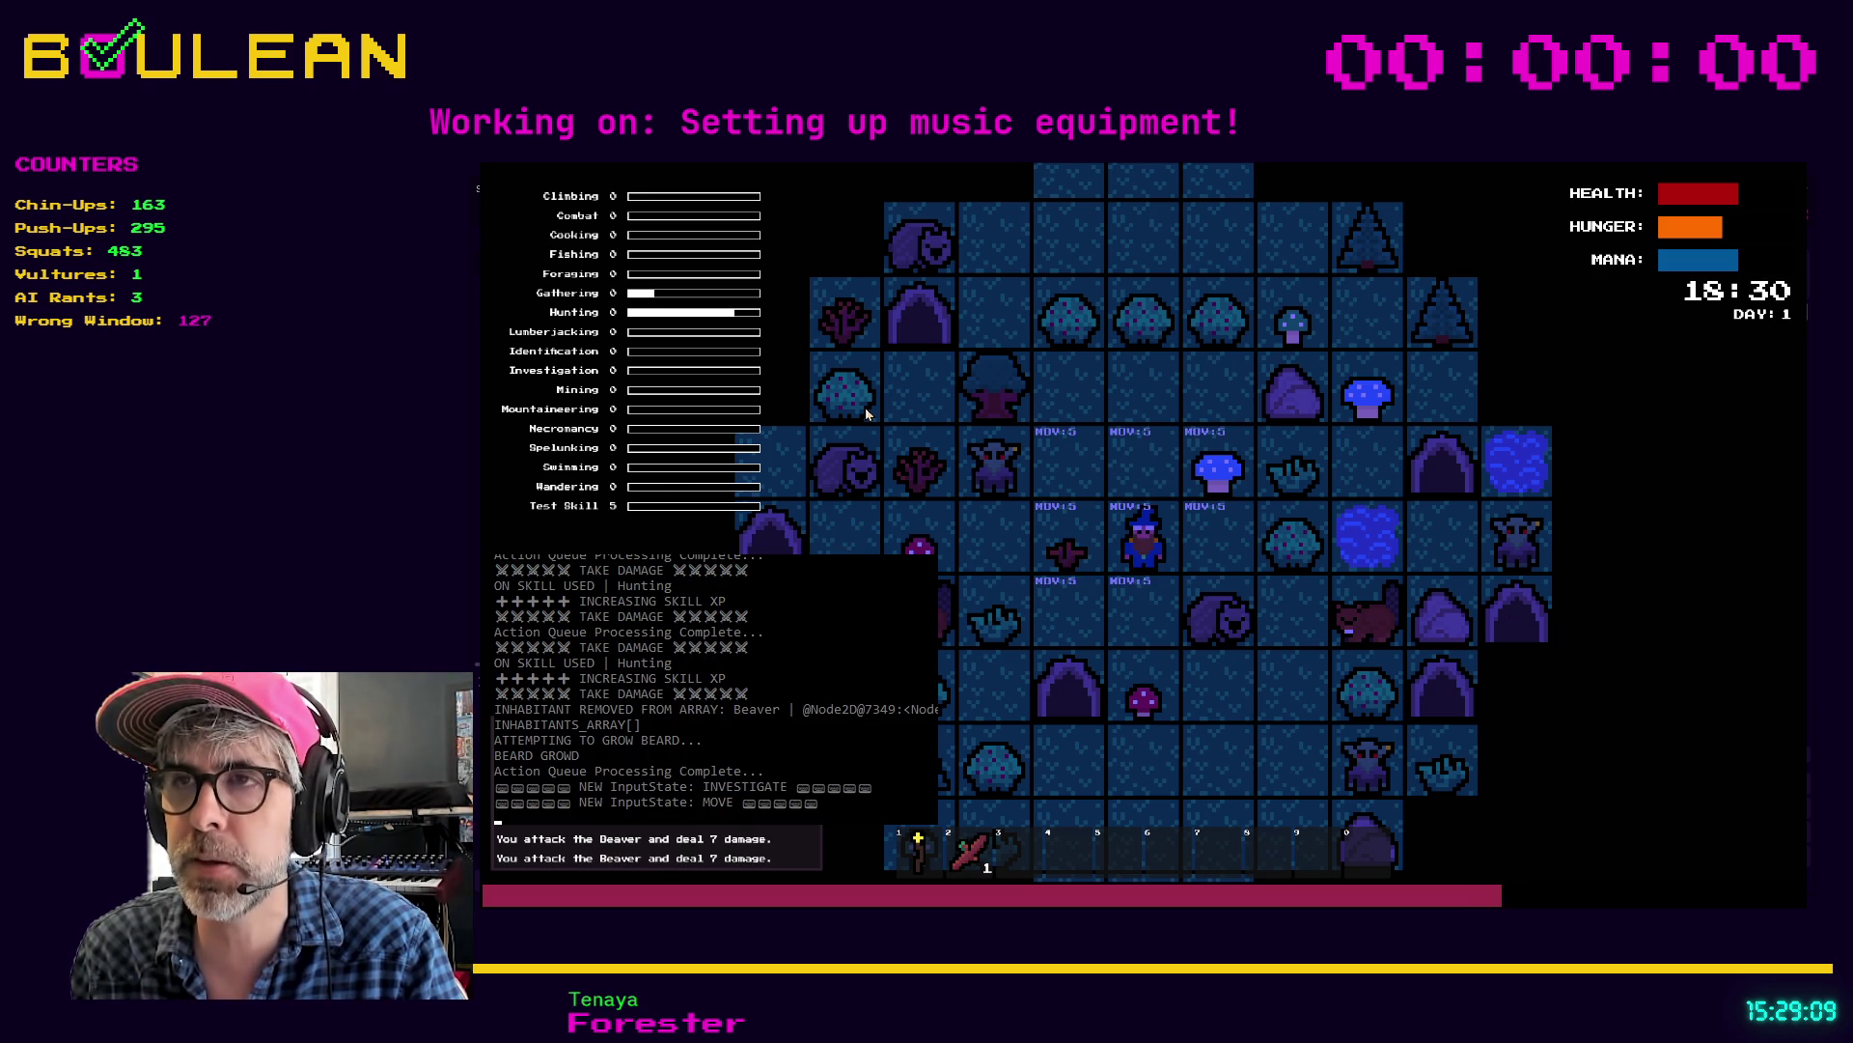
key(w)
key(e)
key(d)
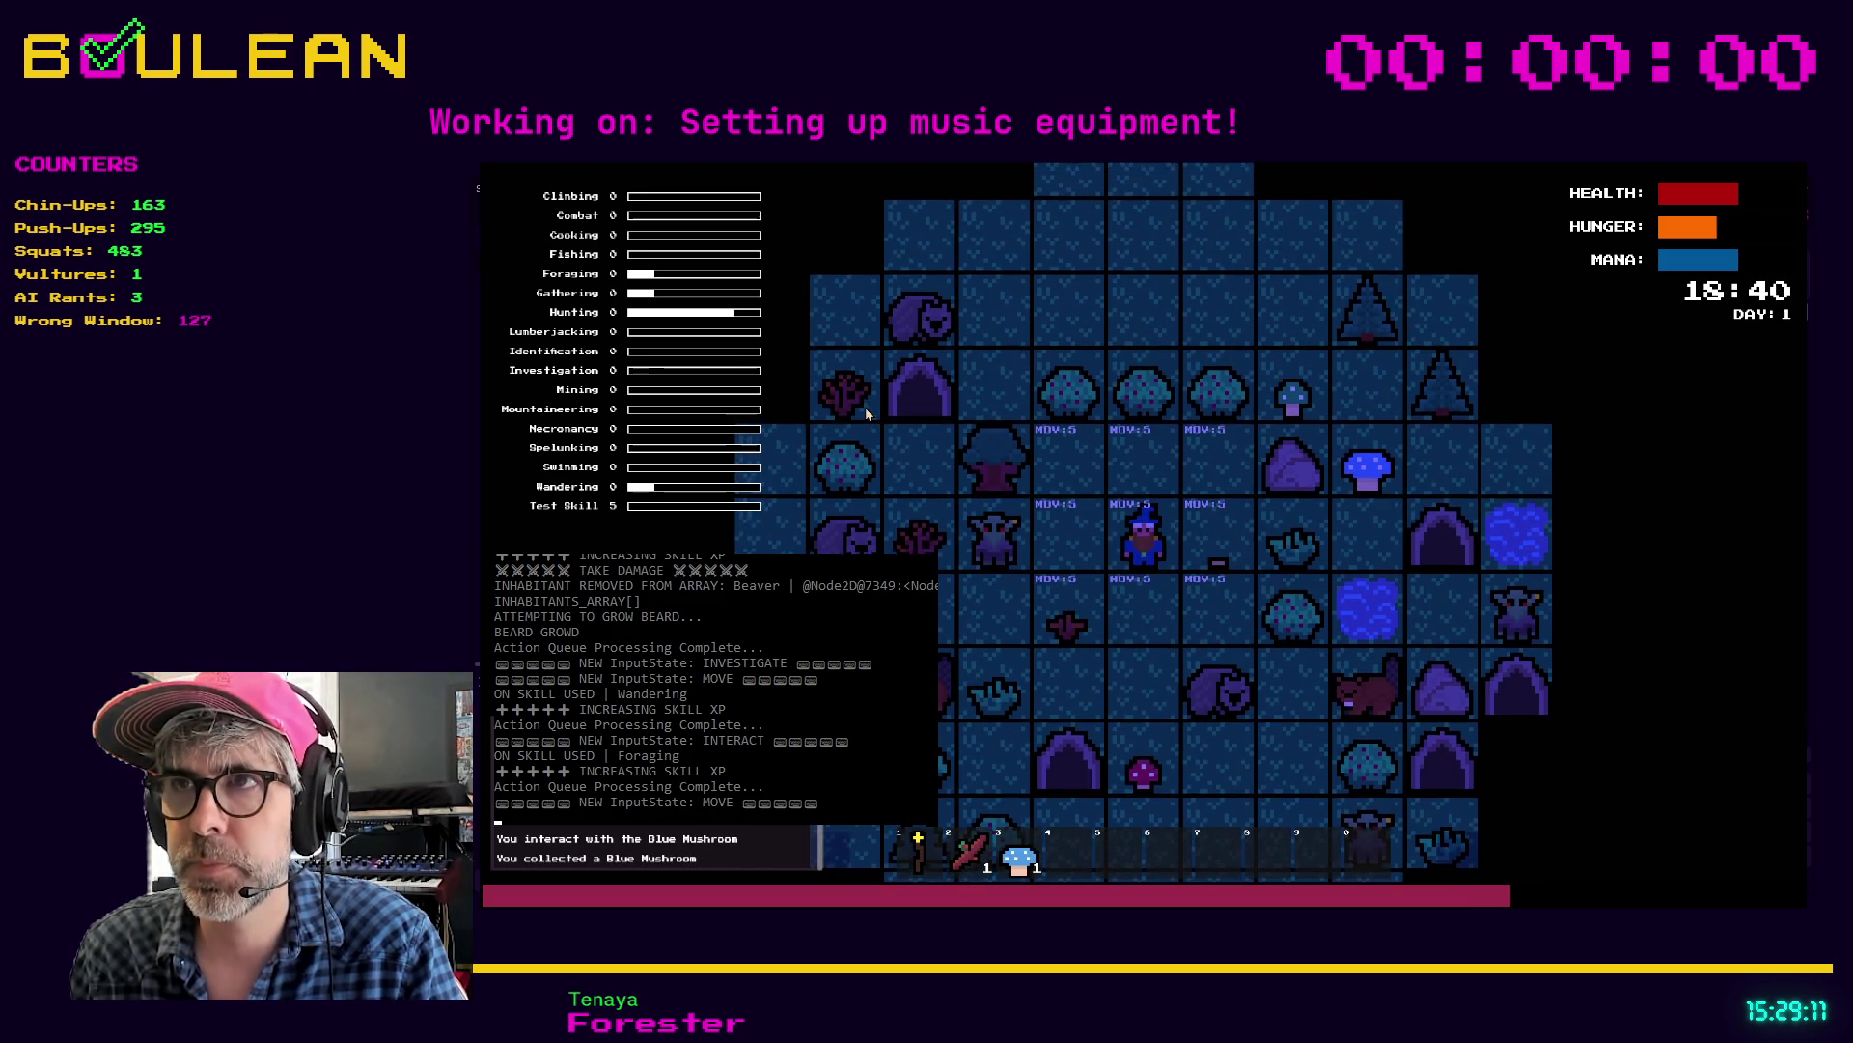
key(w)
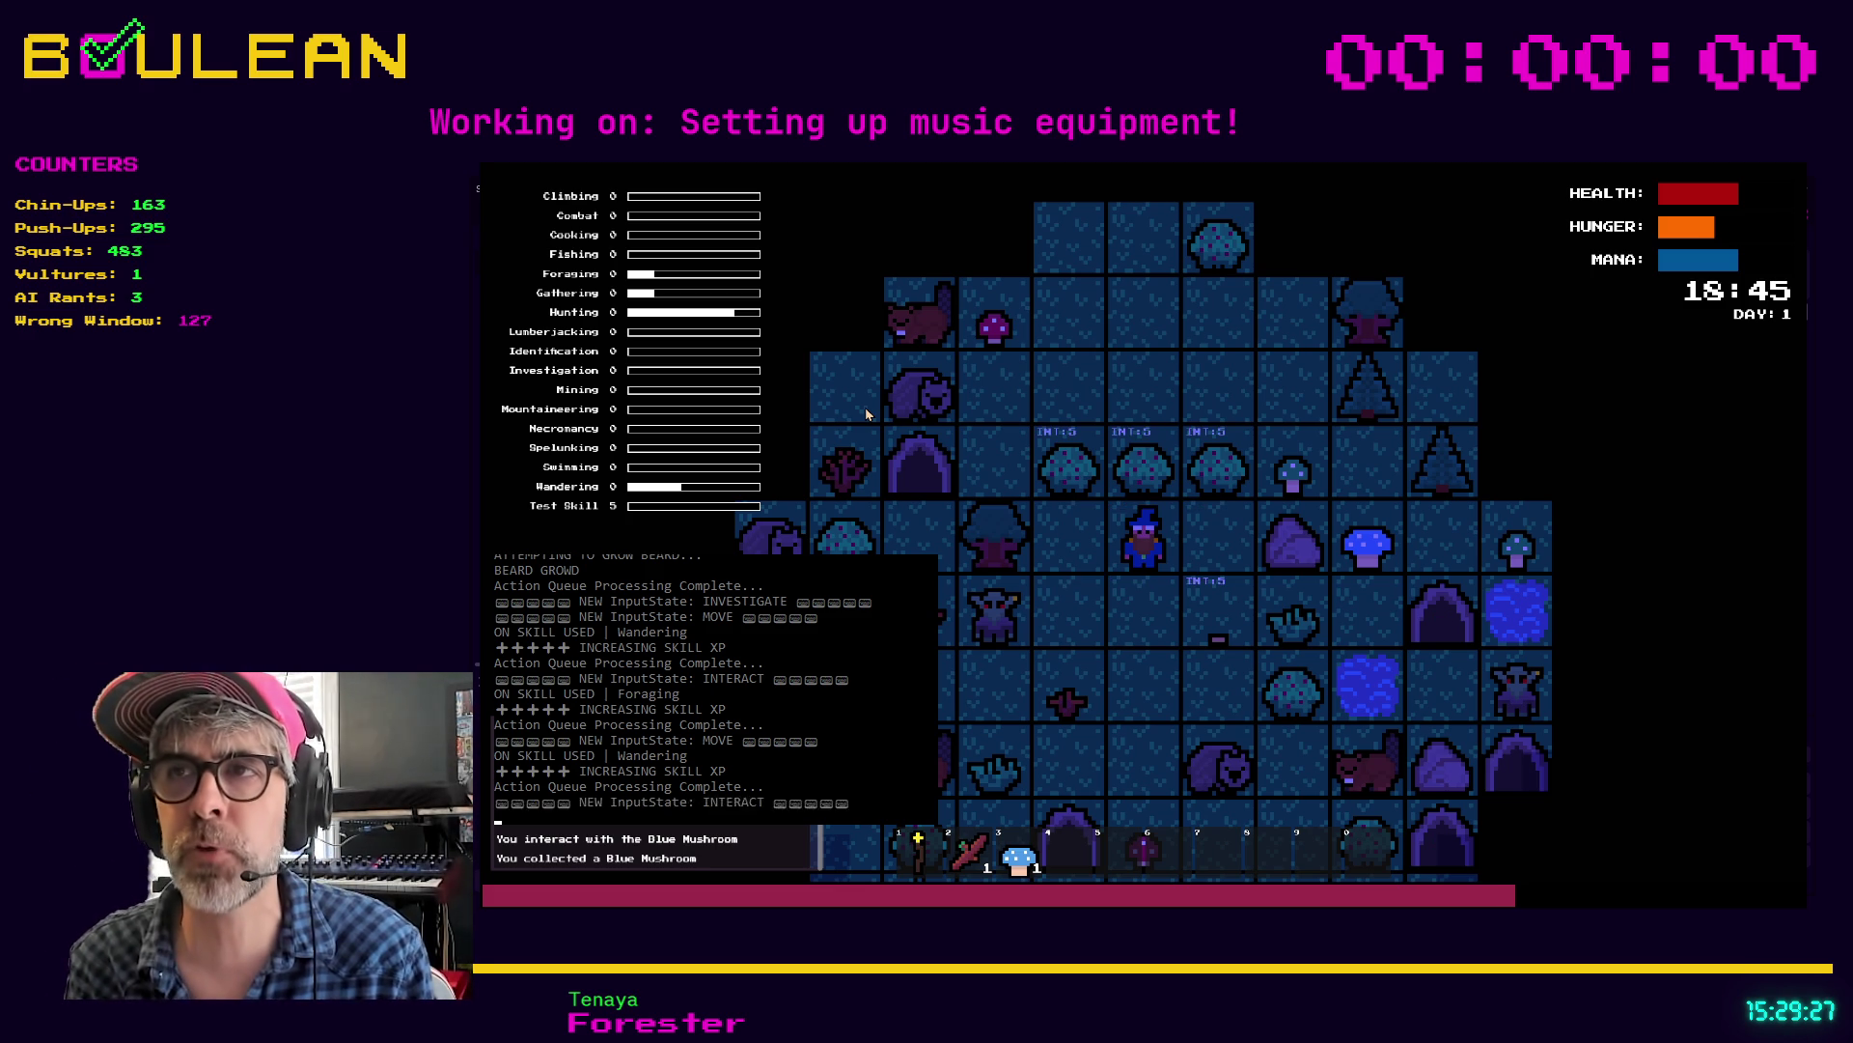
Step: Harvest and eat berries, mine a pebble, then hold hotbar item 3
key(e)
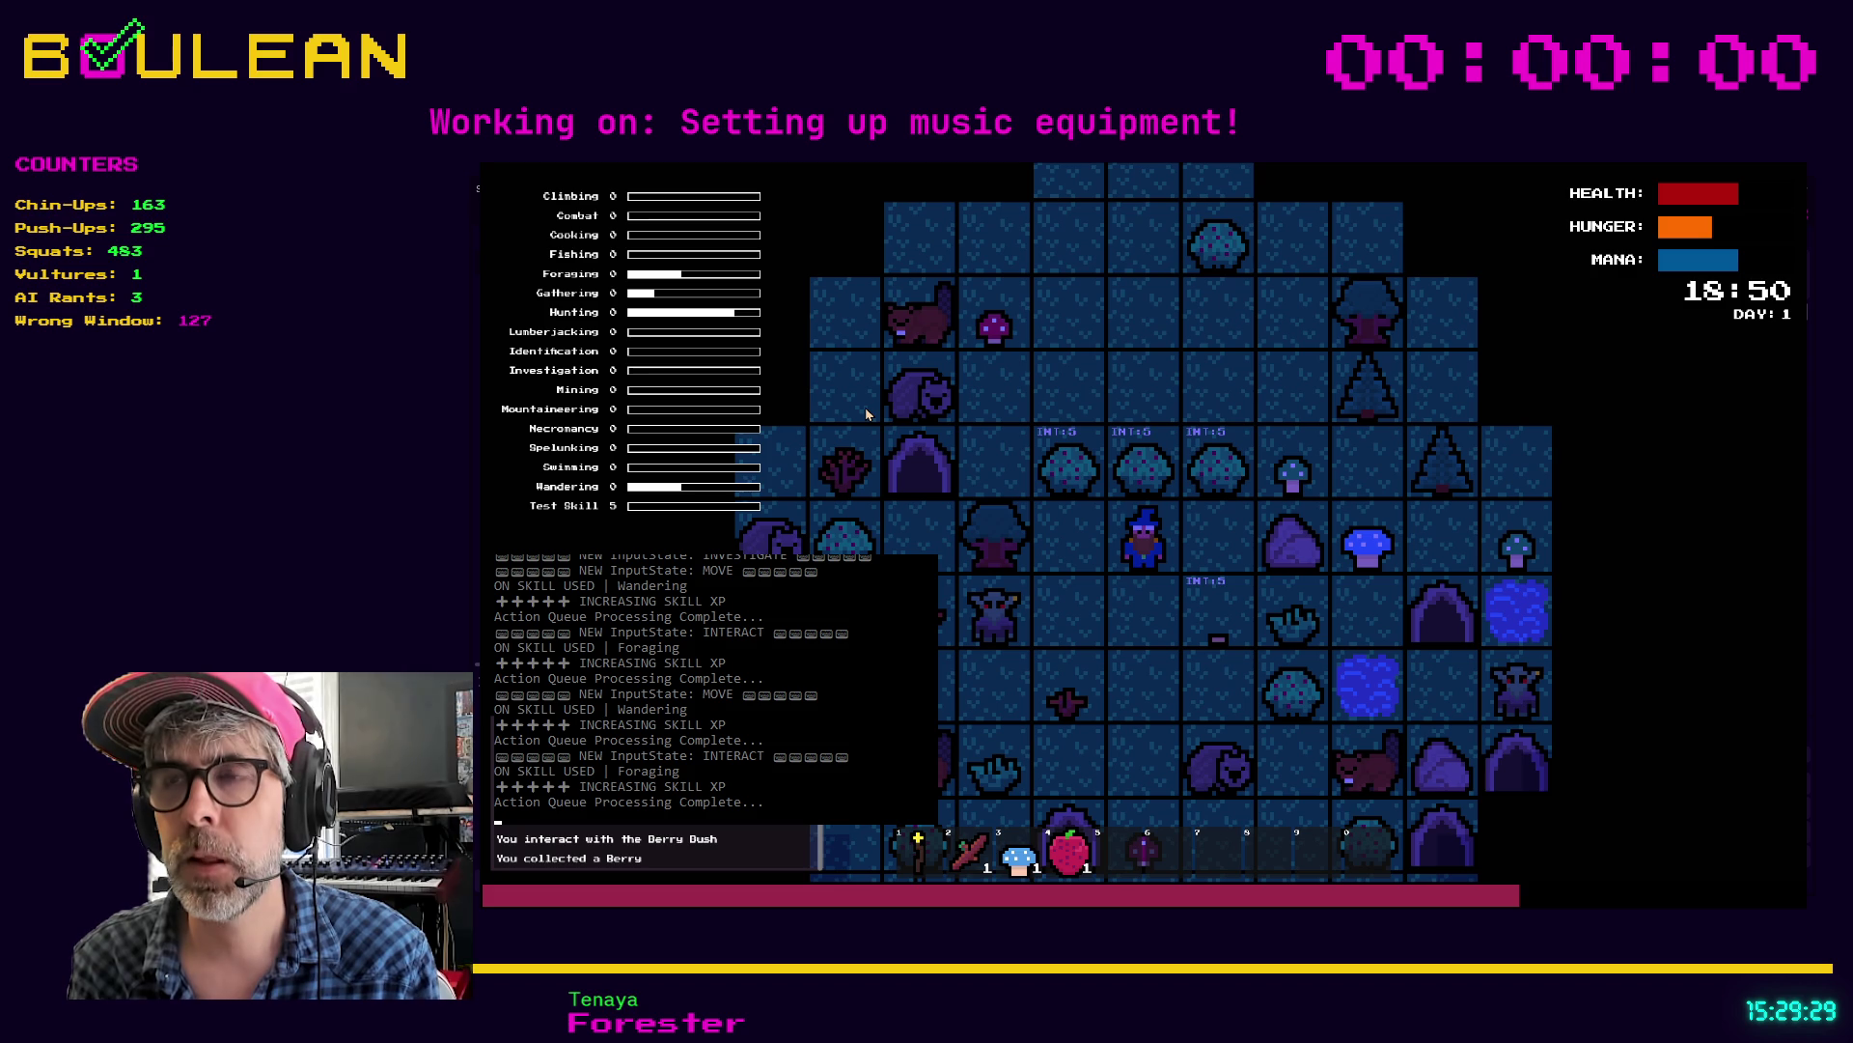
key(Up)
key(Escape)
key(4)
key(4)
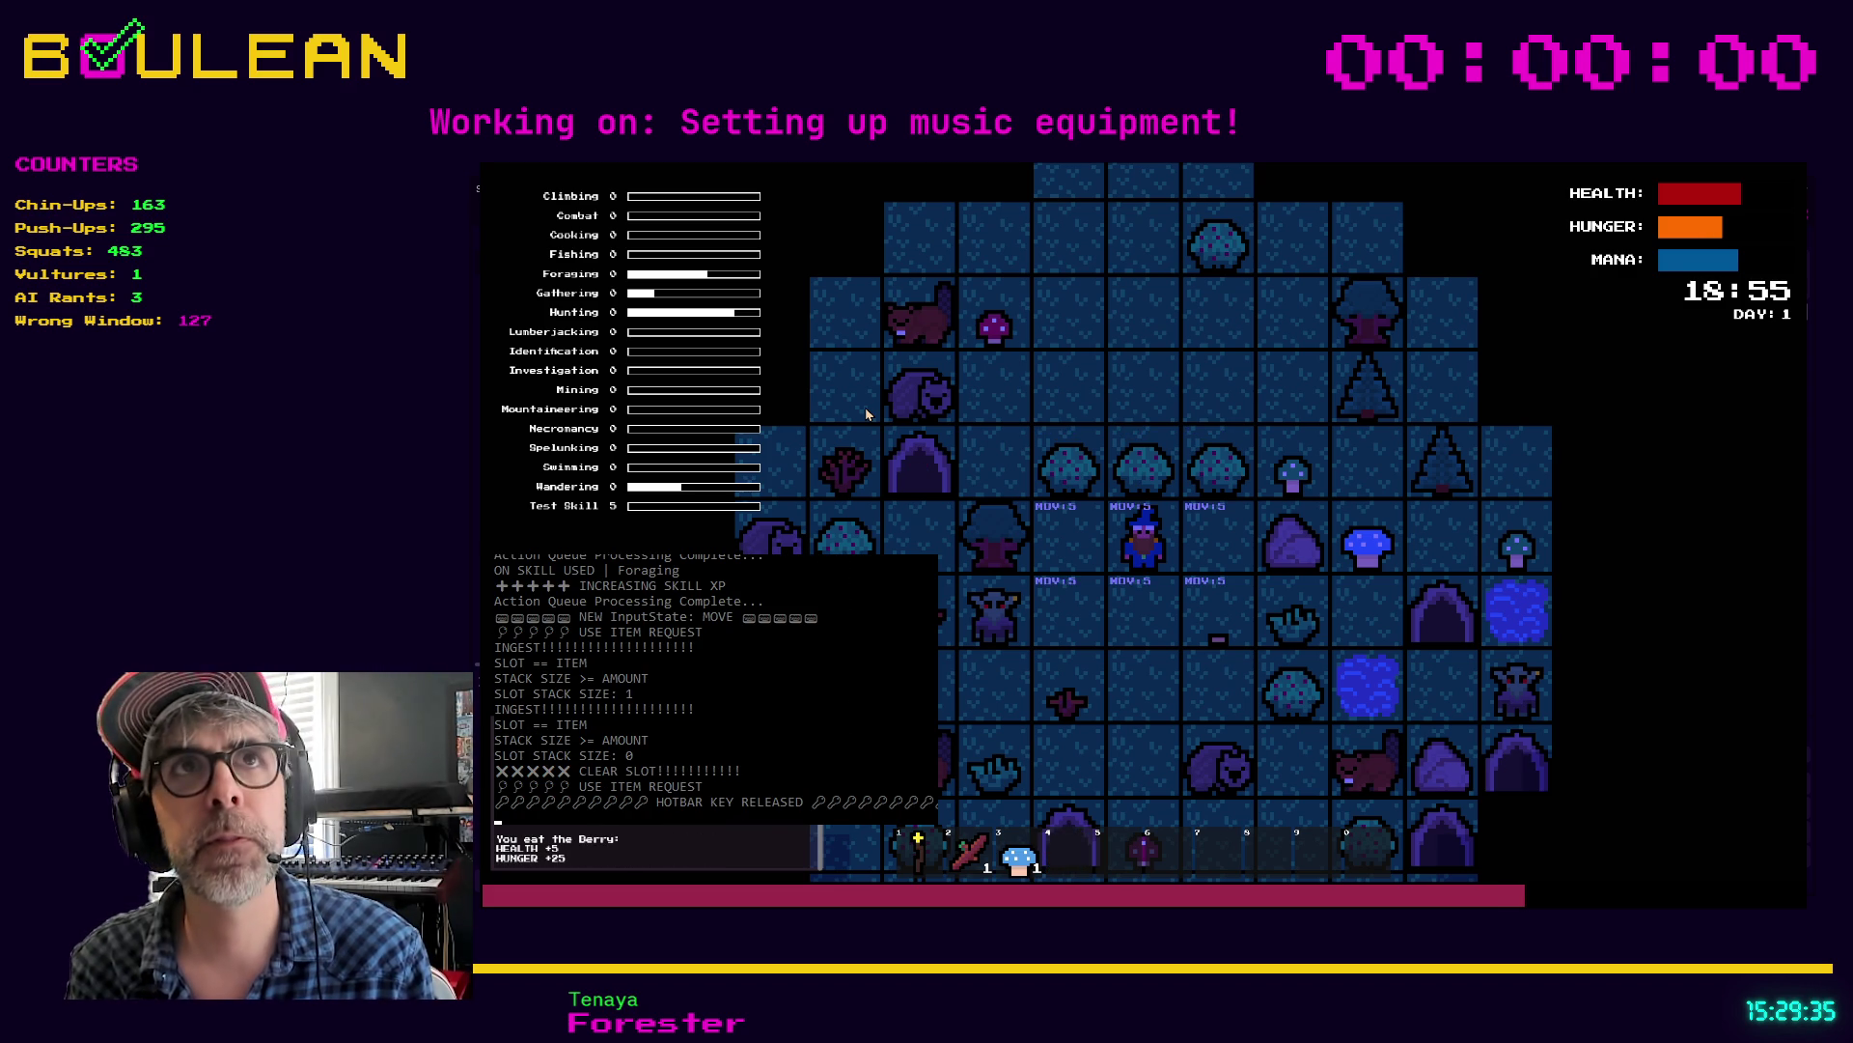
key(Right)
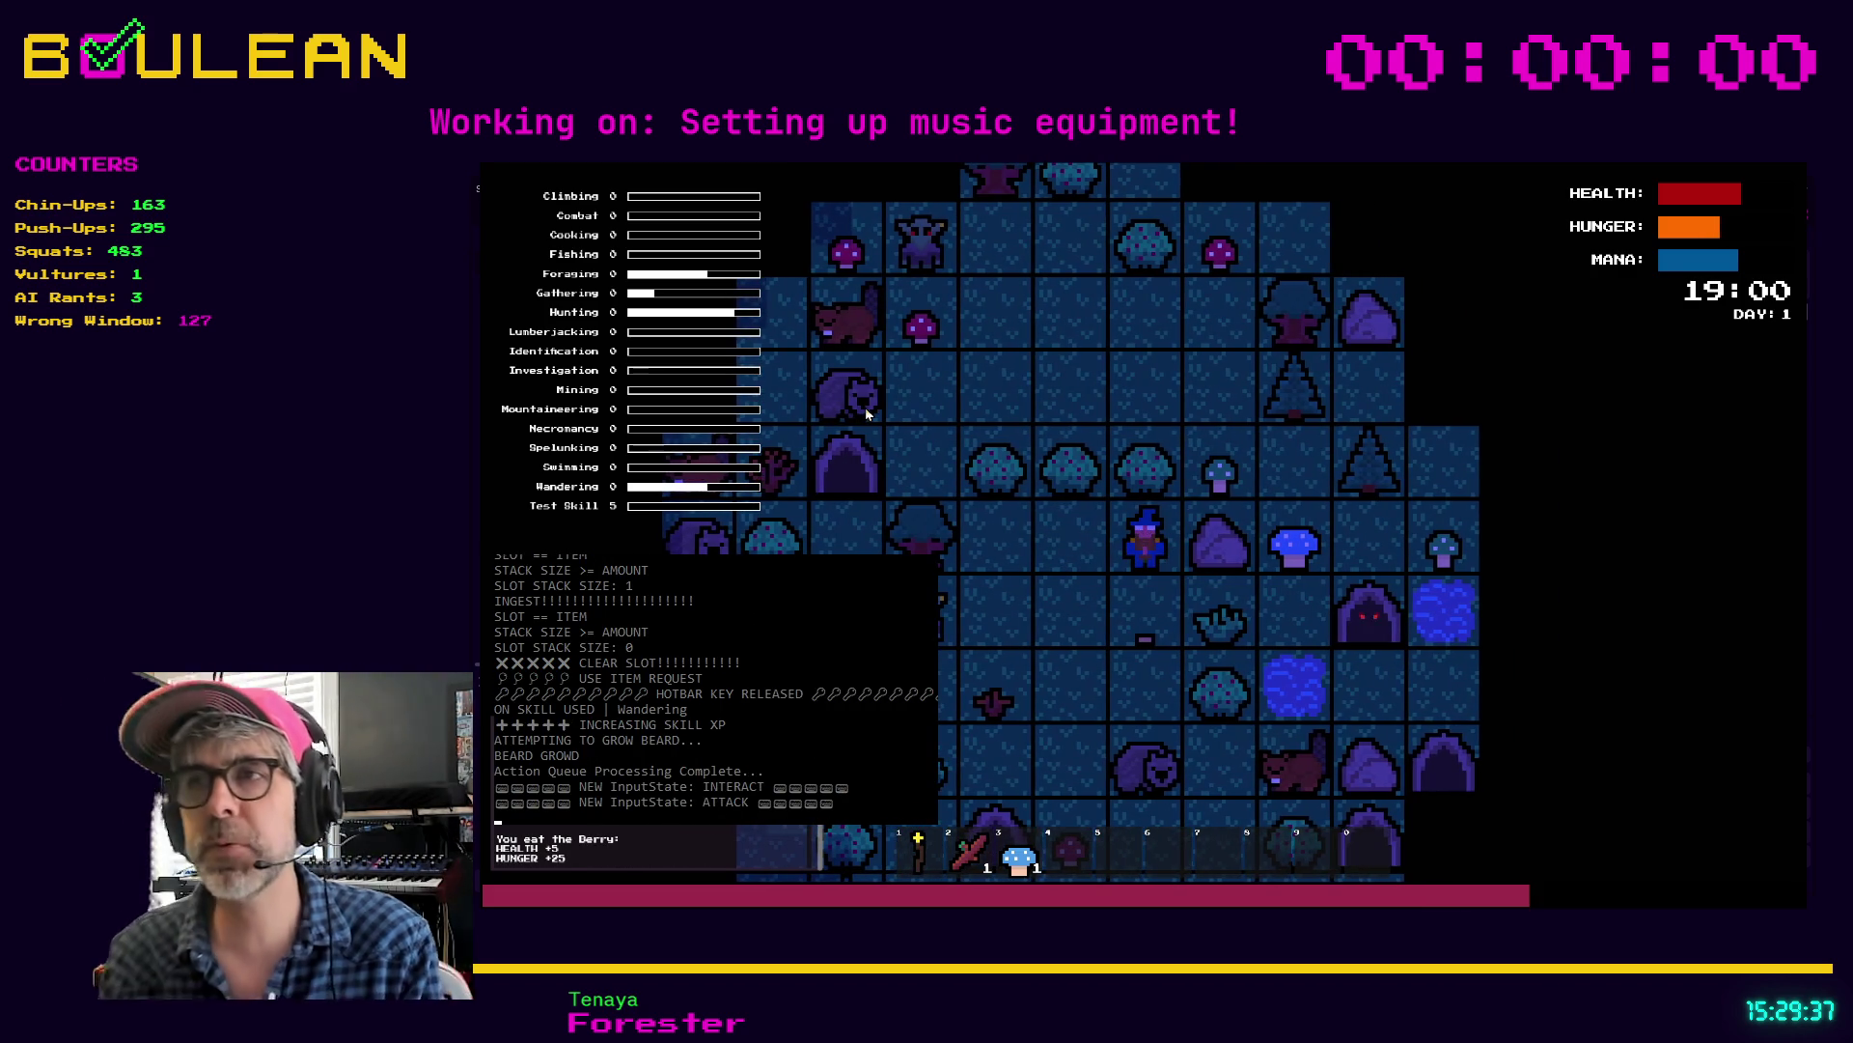
key(Right)
key(Right)
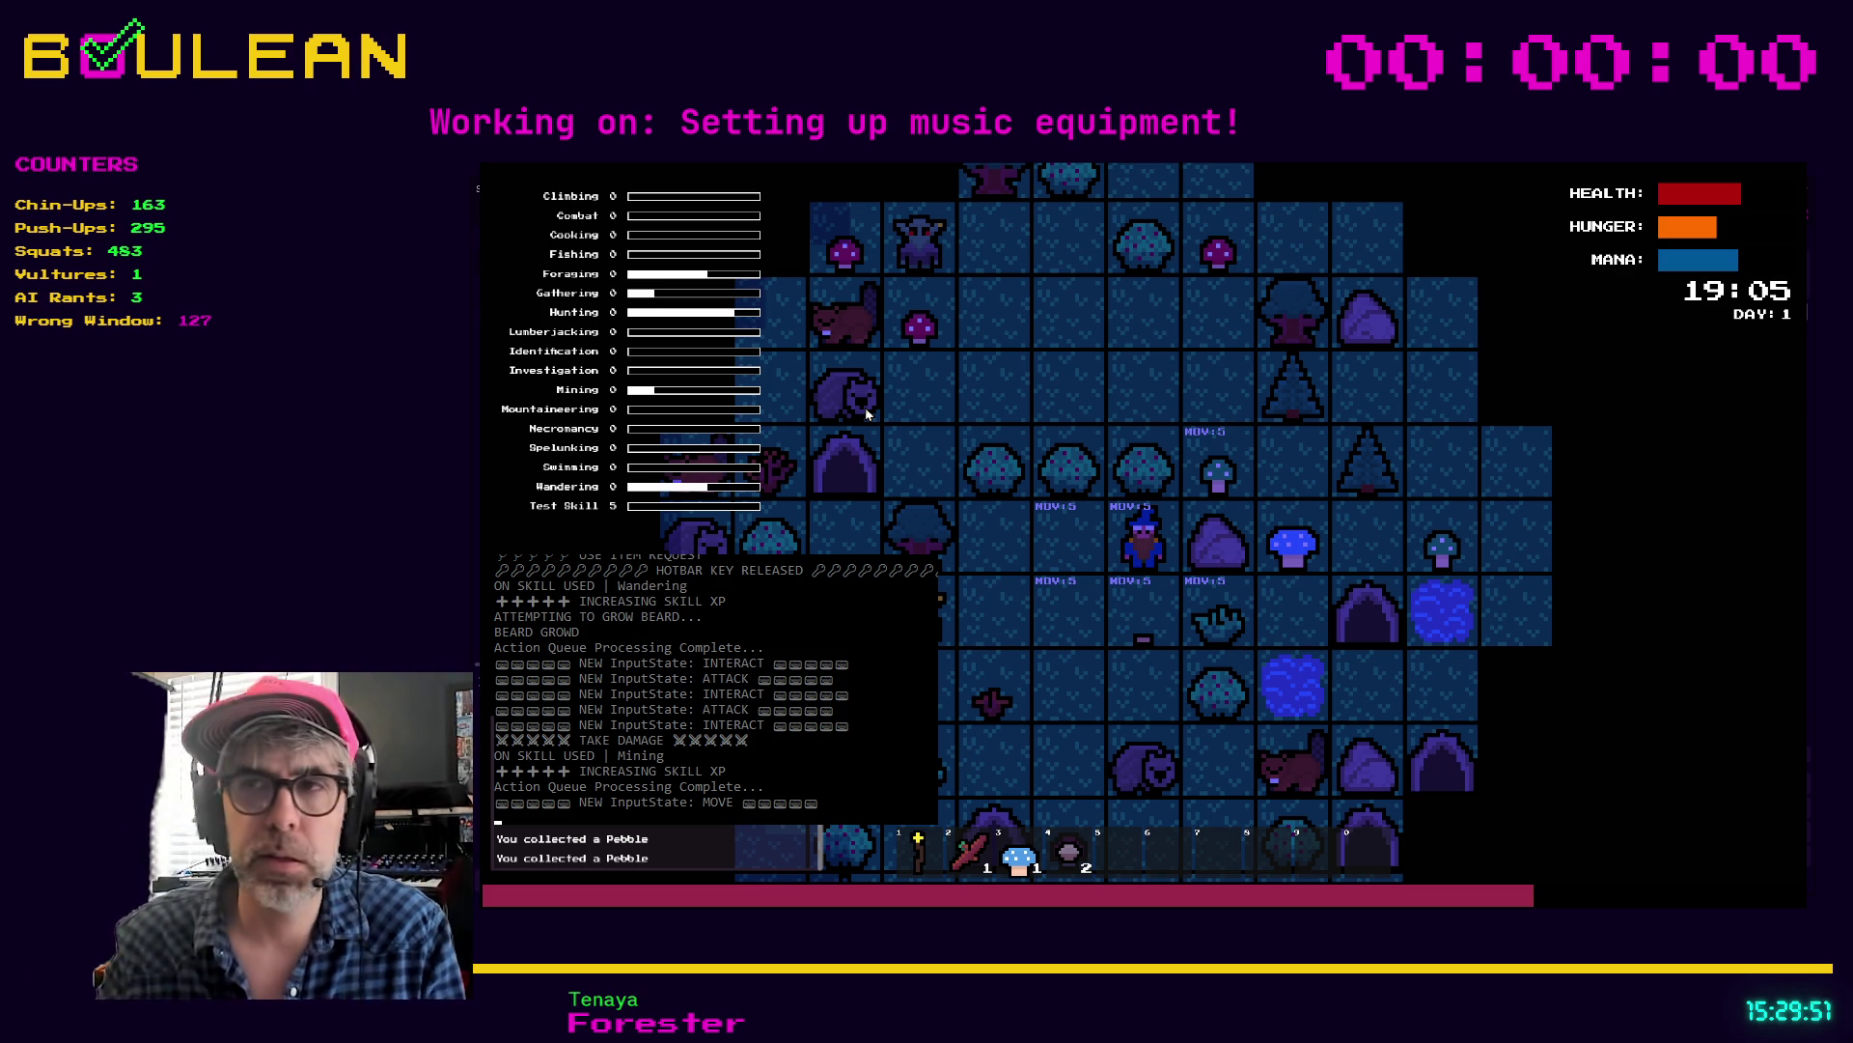
key(e)
key(e)
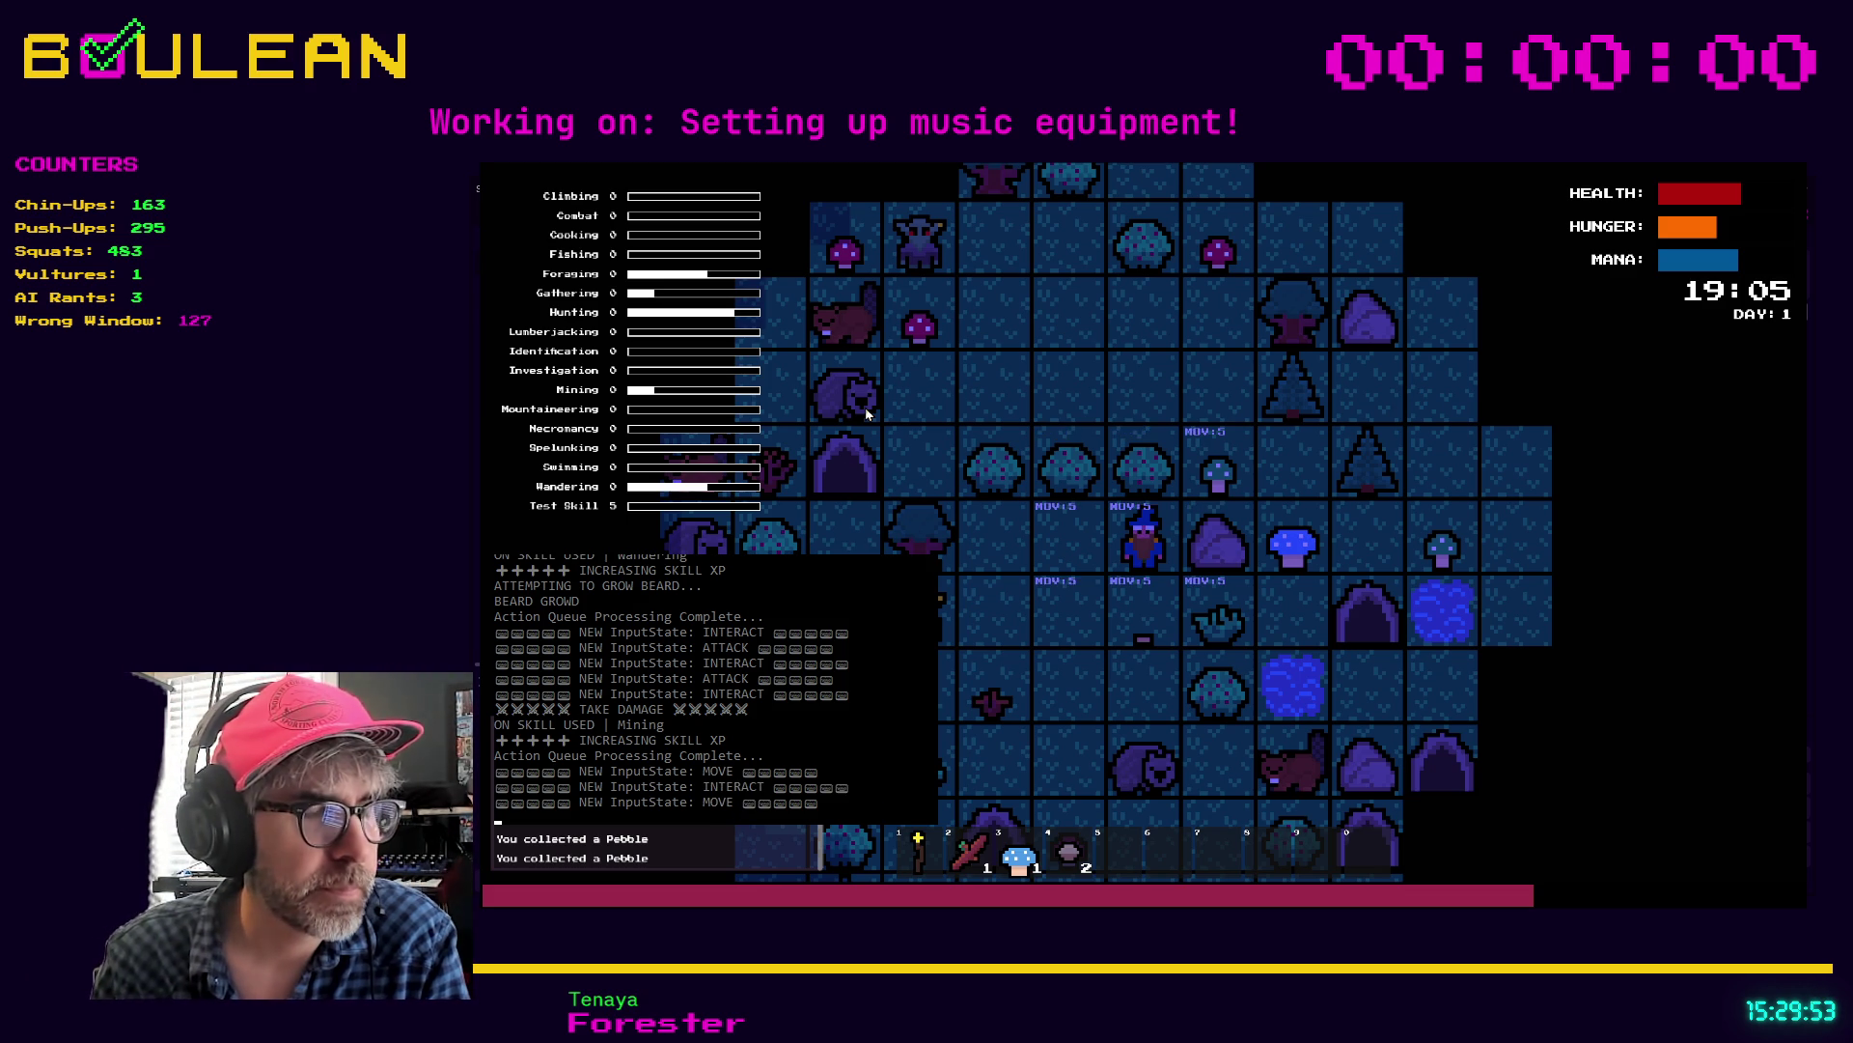
key(e)
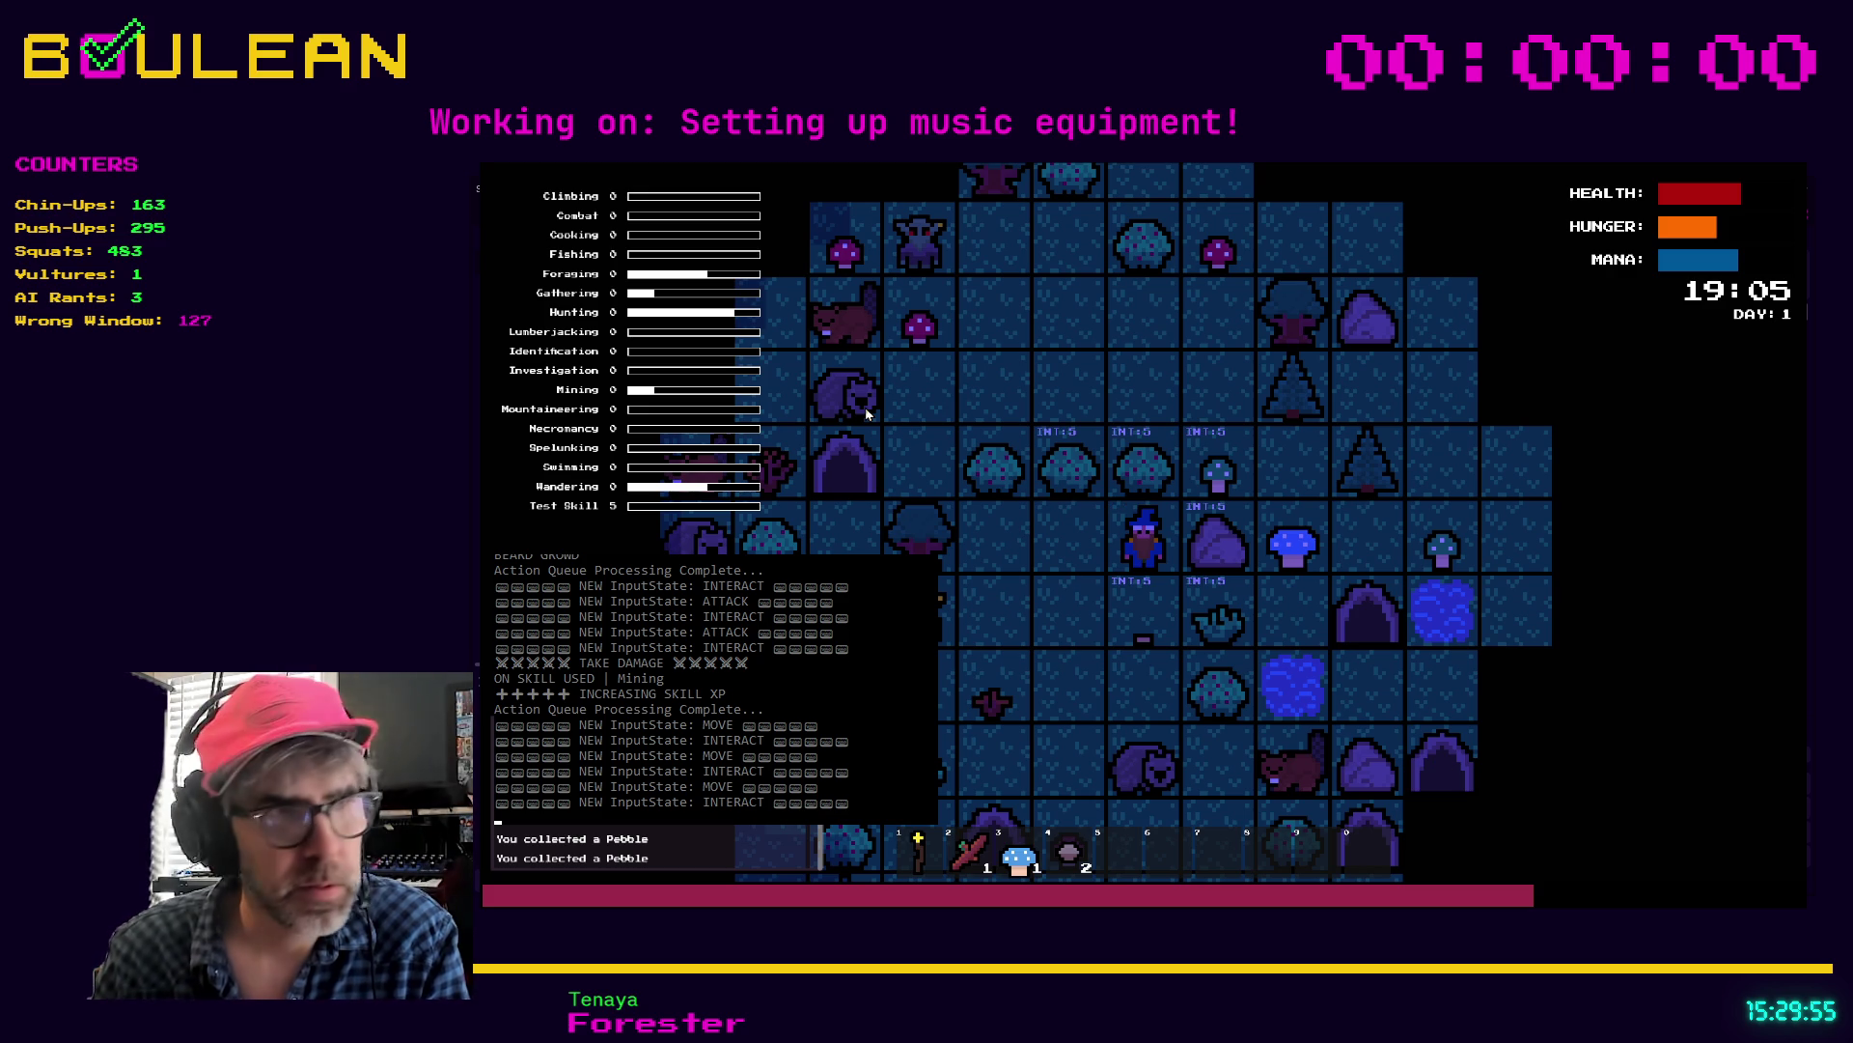
key(3)
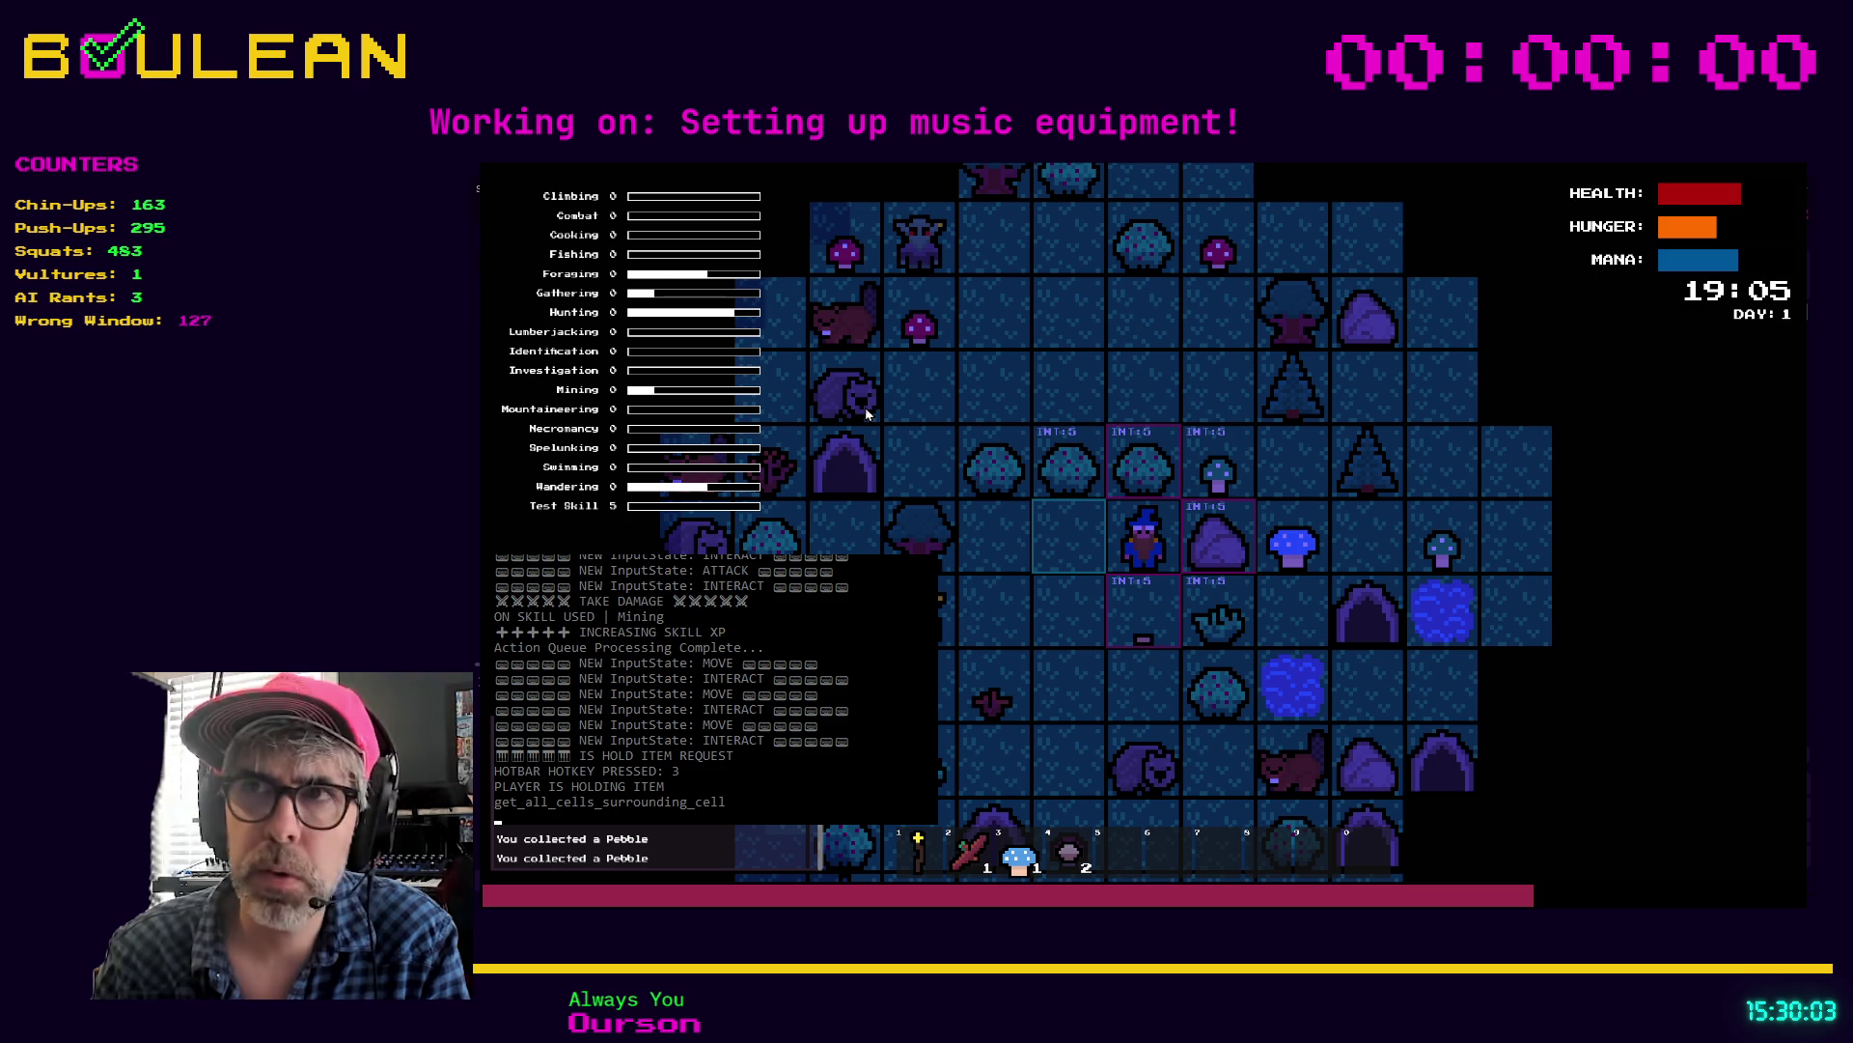
Step: Drop the held blue mushroom to the left of the player and step onto it
key(d)
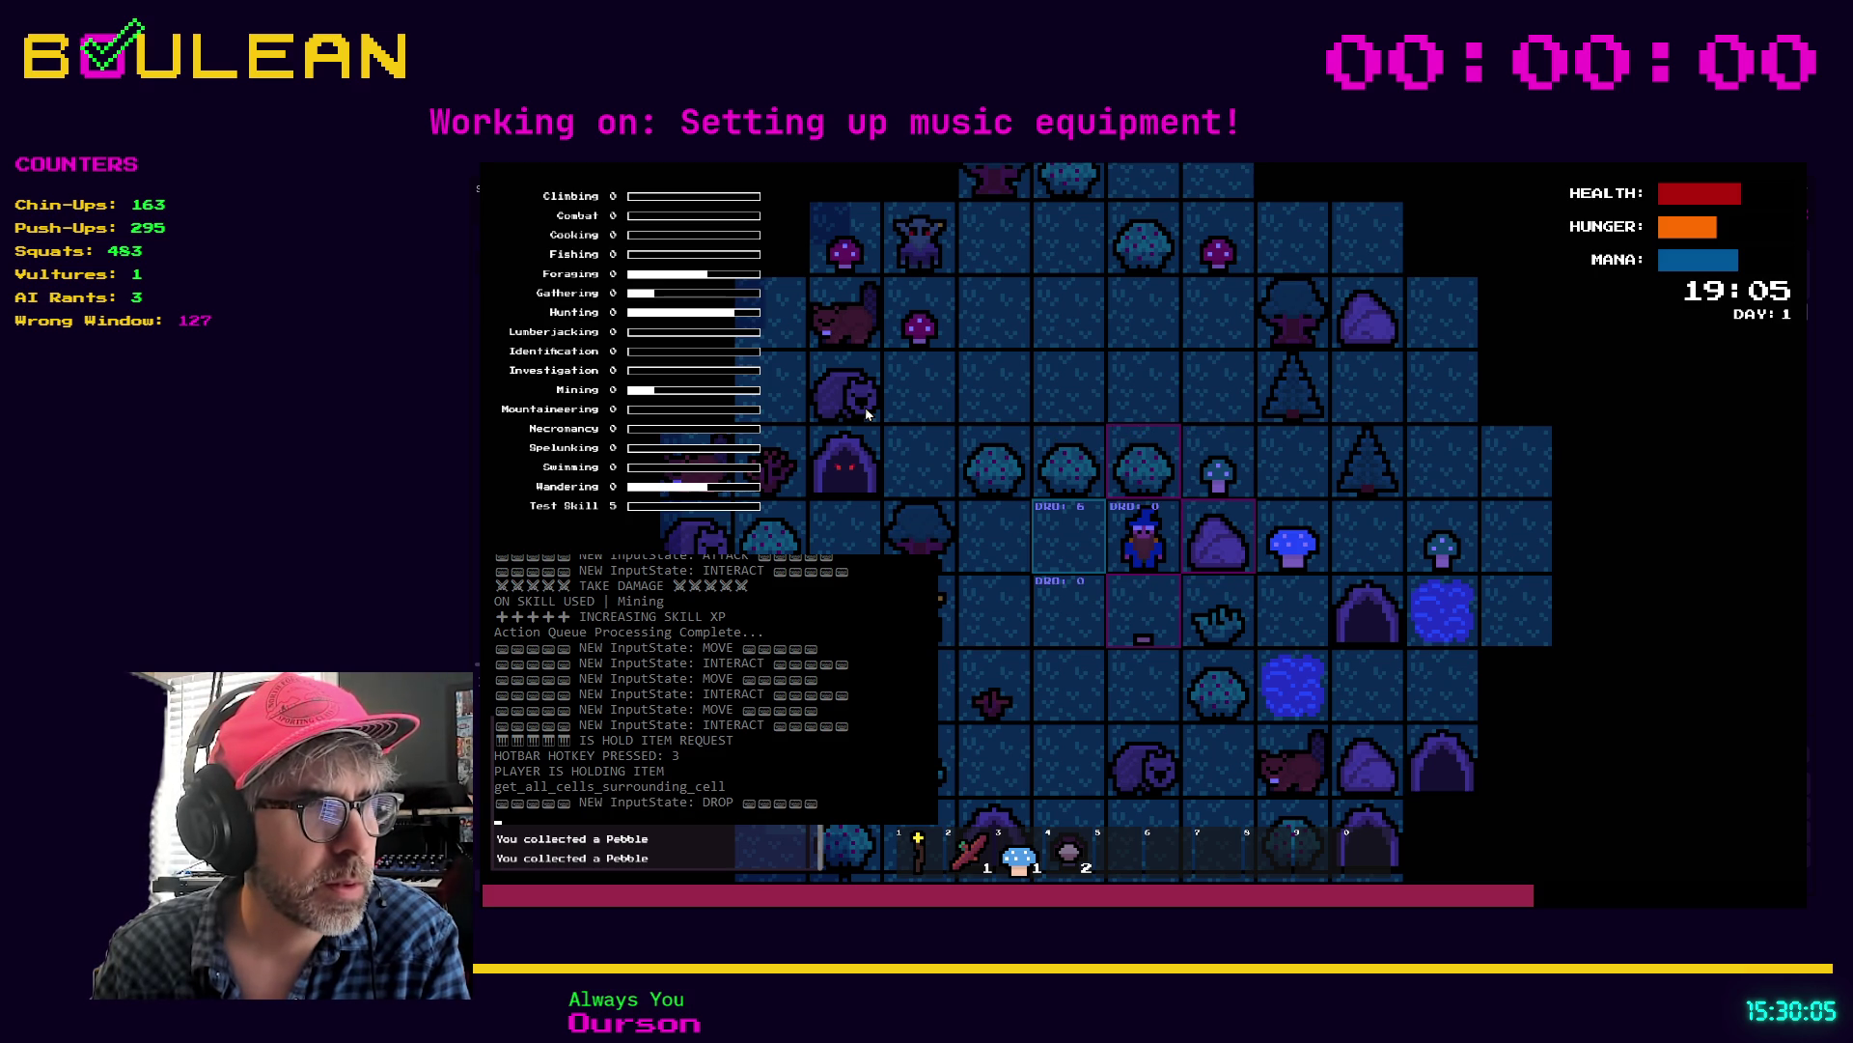
key(e)
key(d)
key(Left)
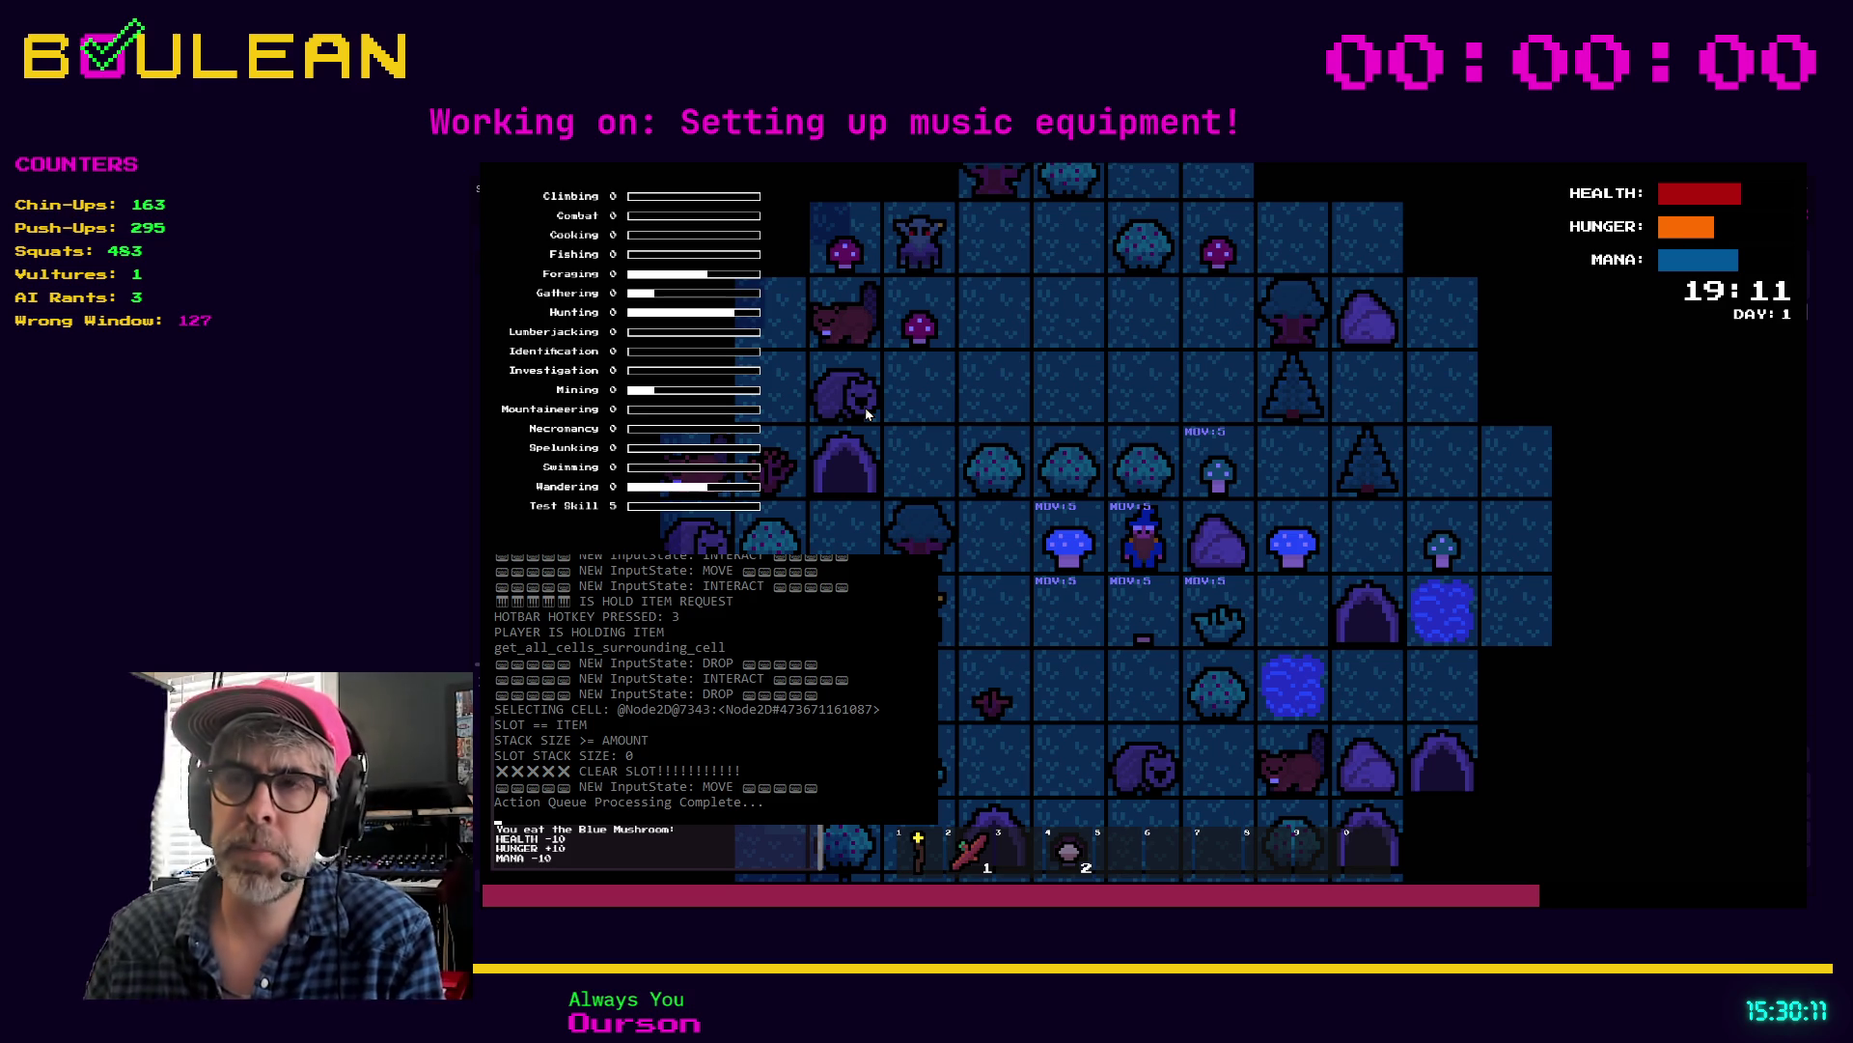
key(Left)
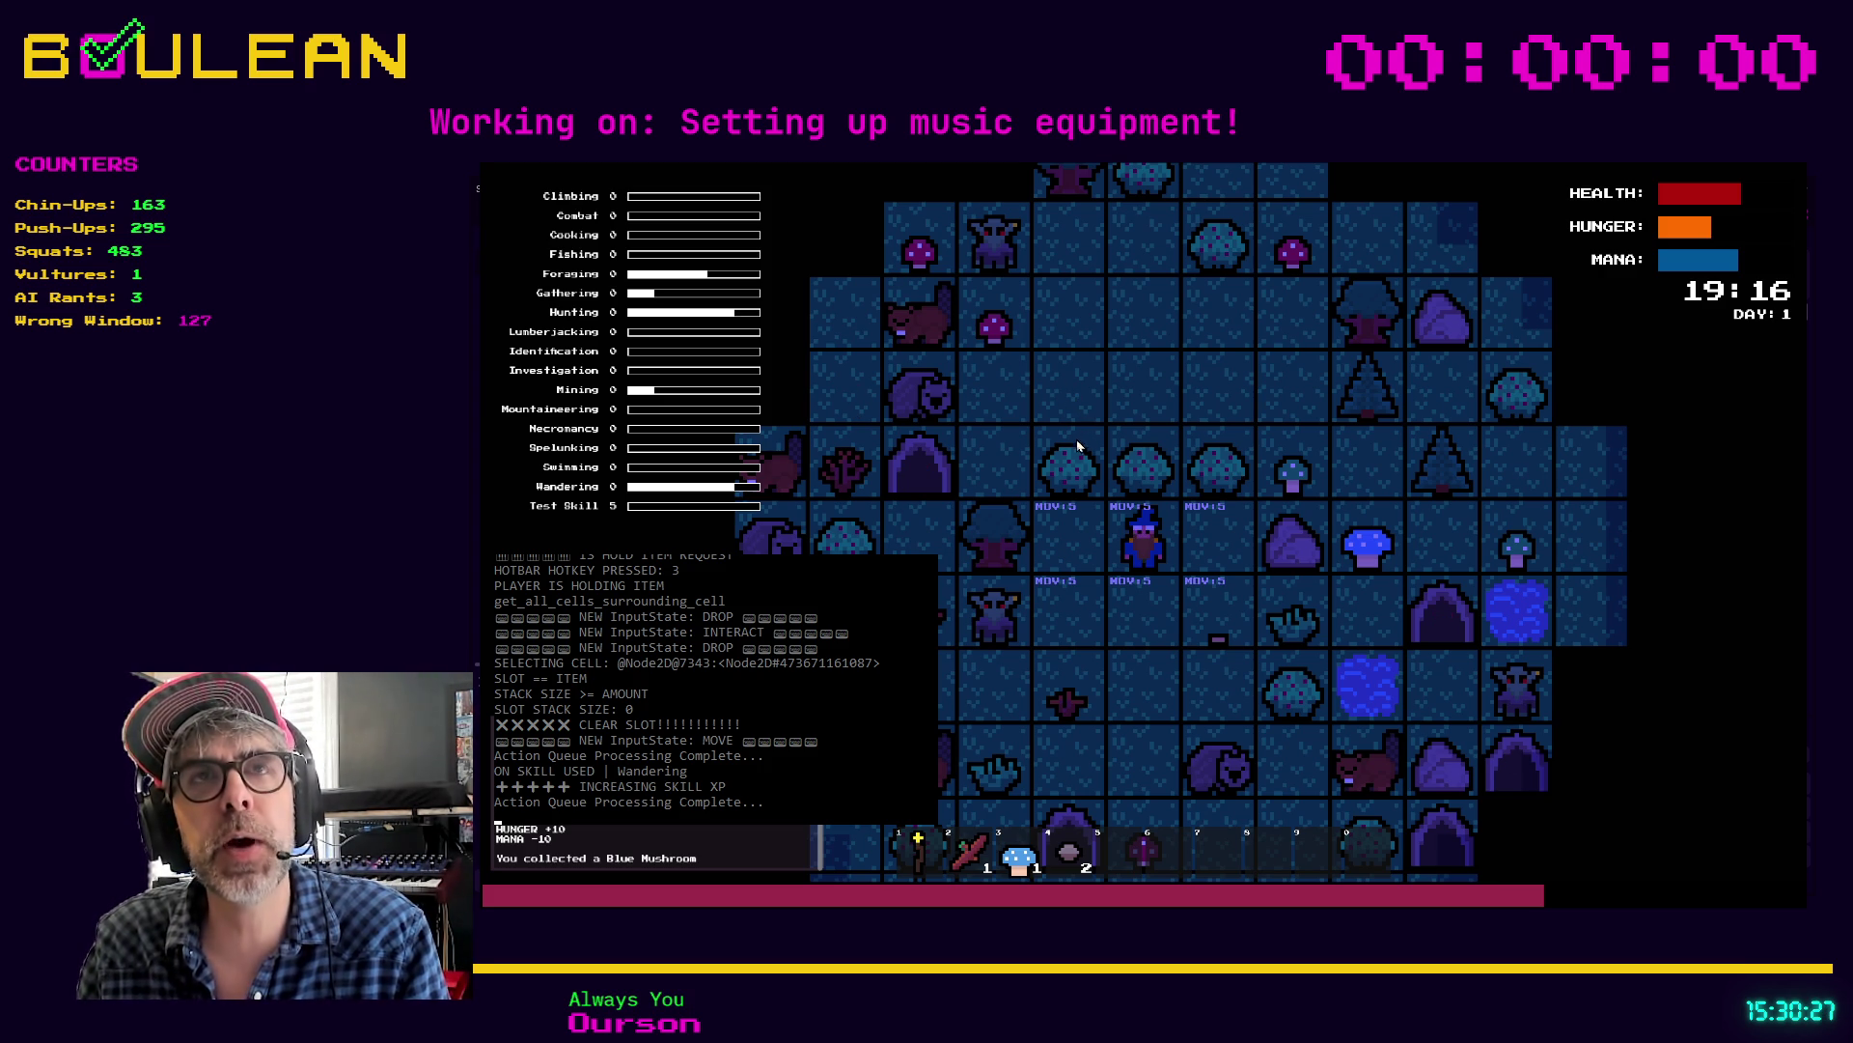
Step: Harvest two berries from the berry bush, then move right one tile
click(1234, 601)
key(m)
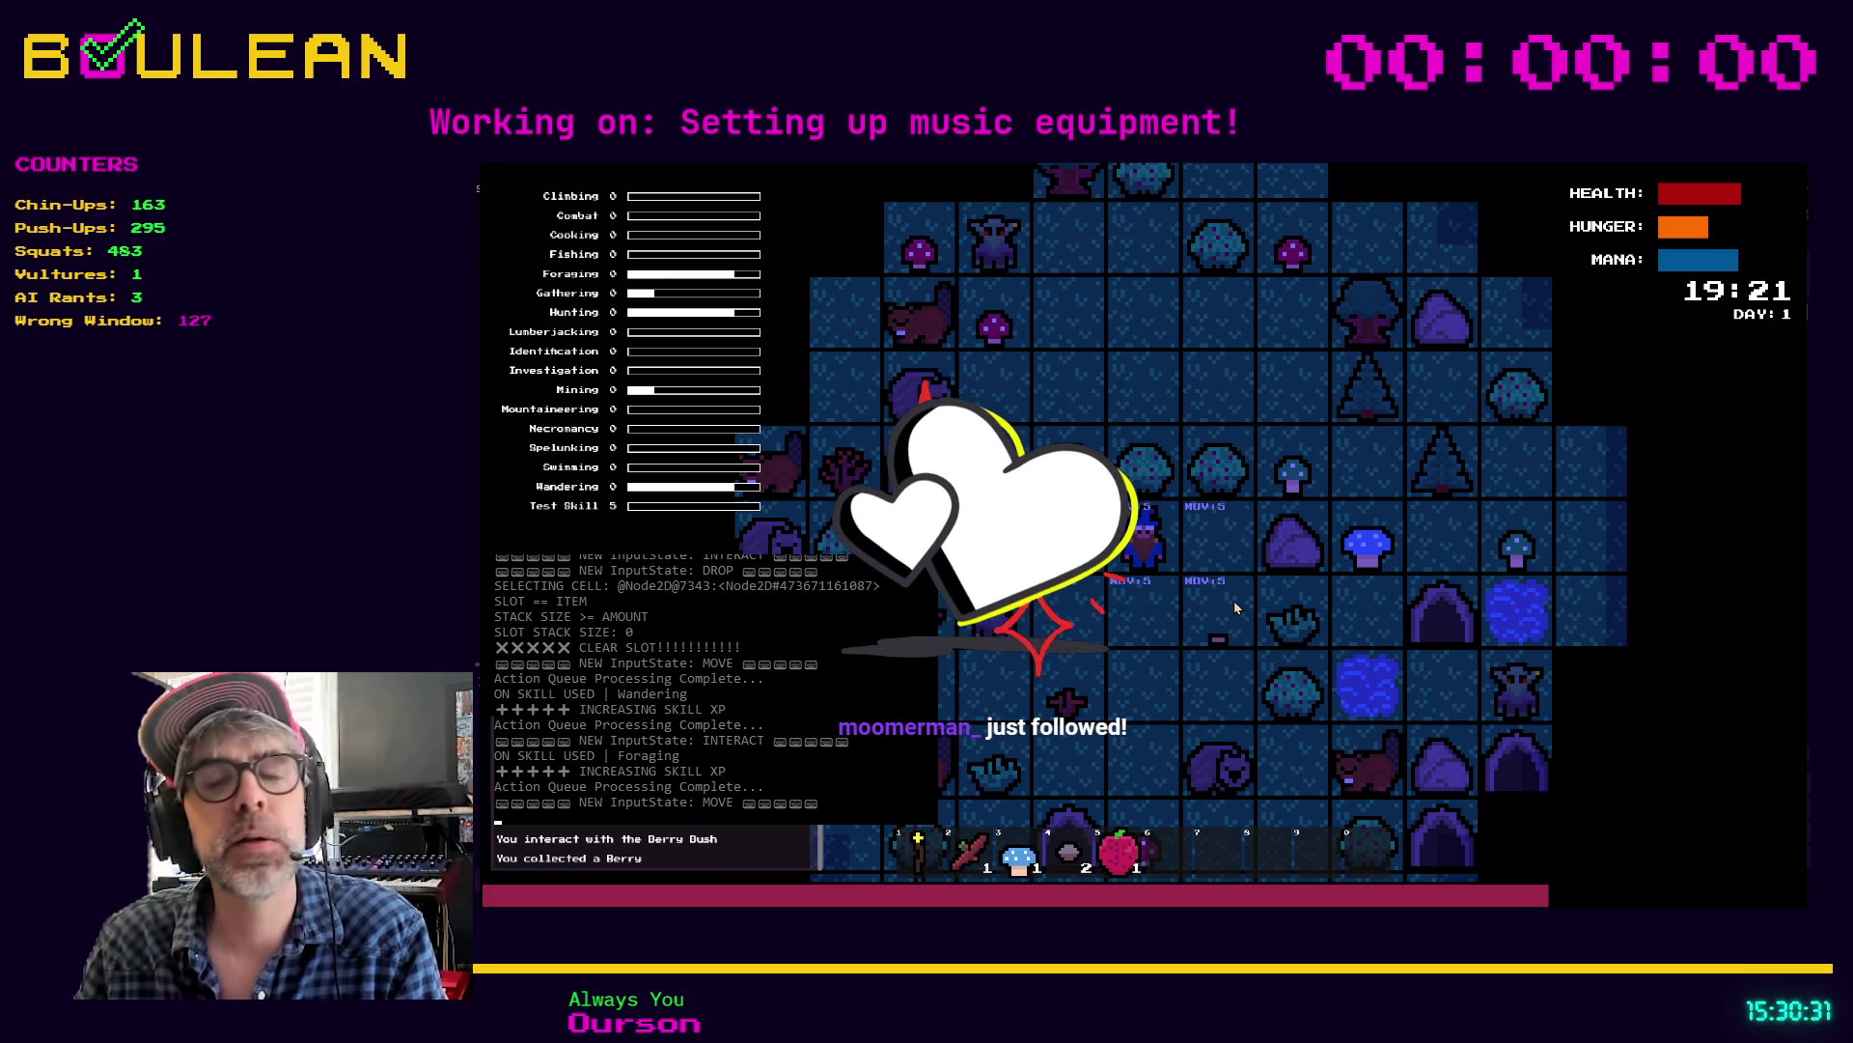
key(i)
click(1234, 600)
key(m)
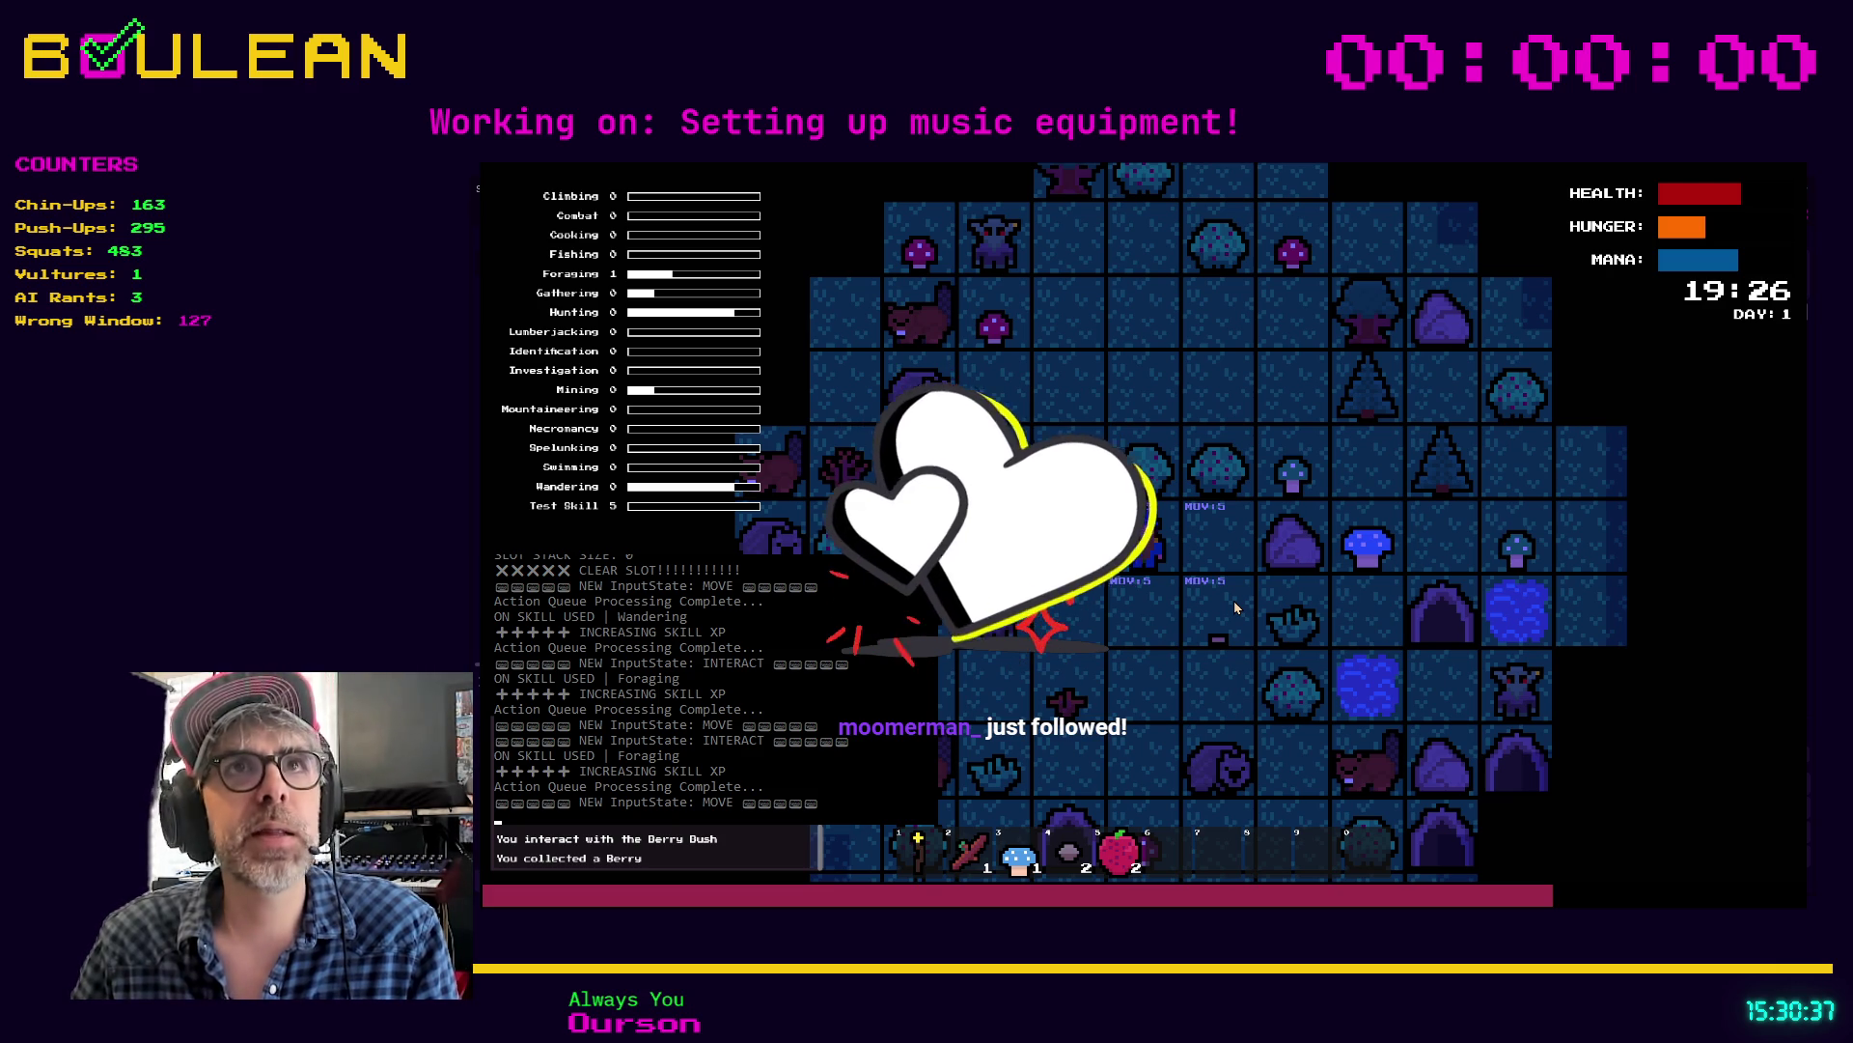
key(Right)
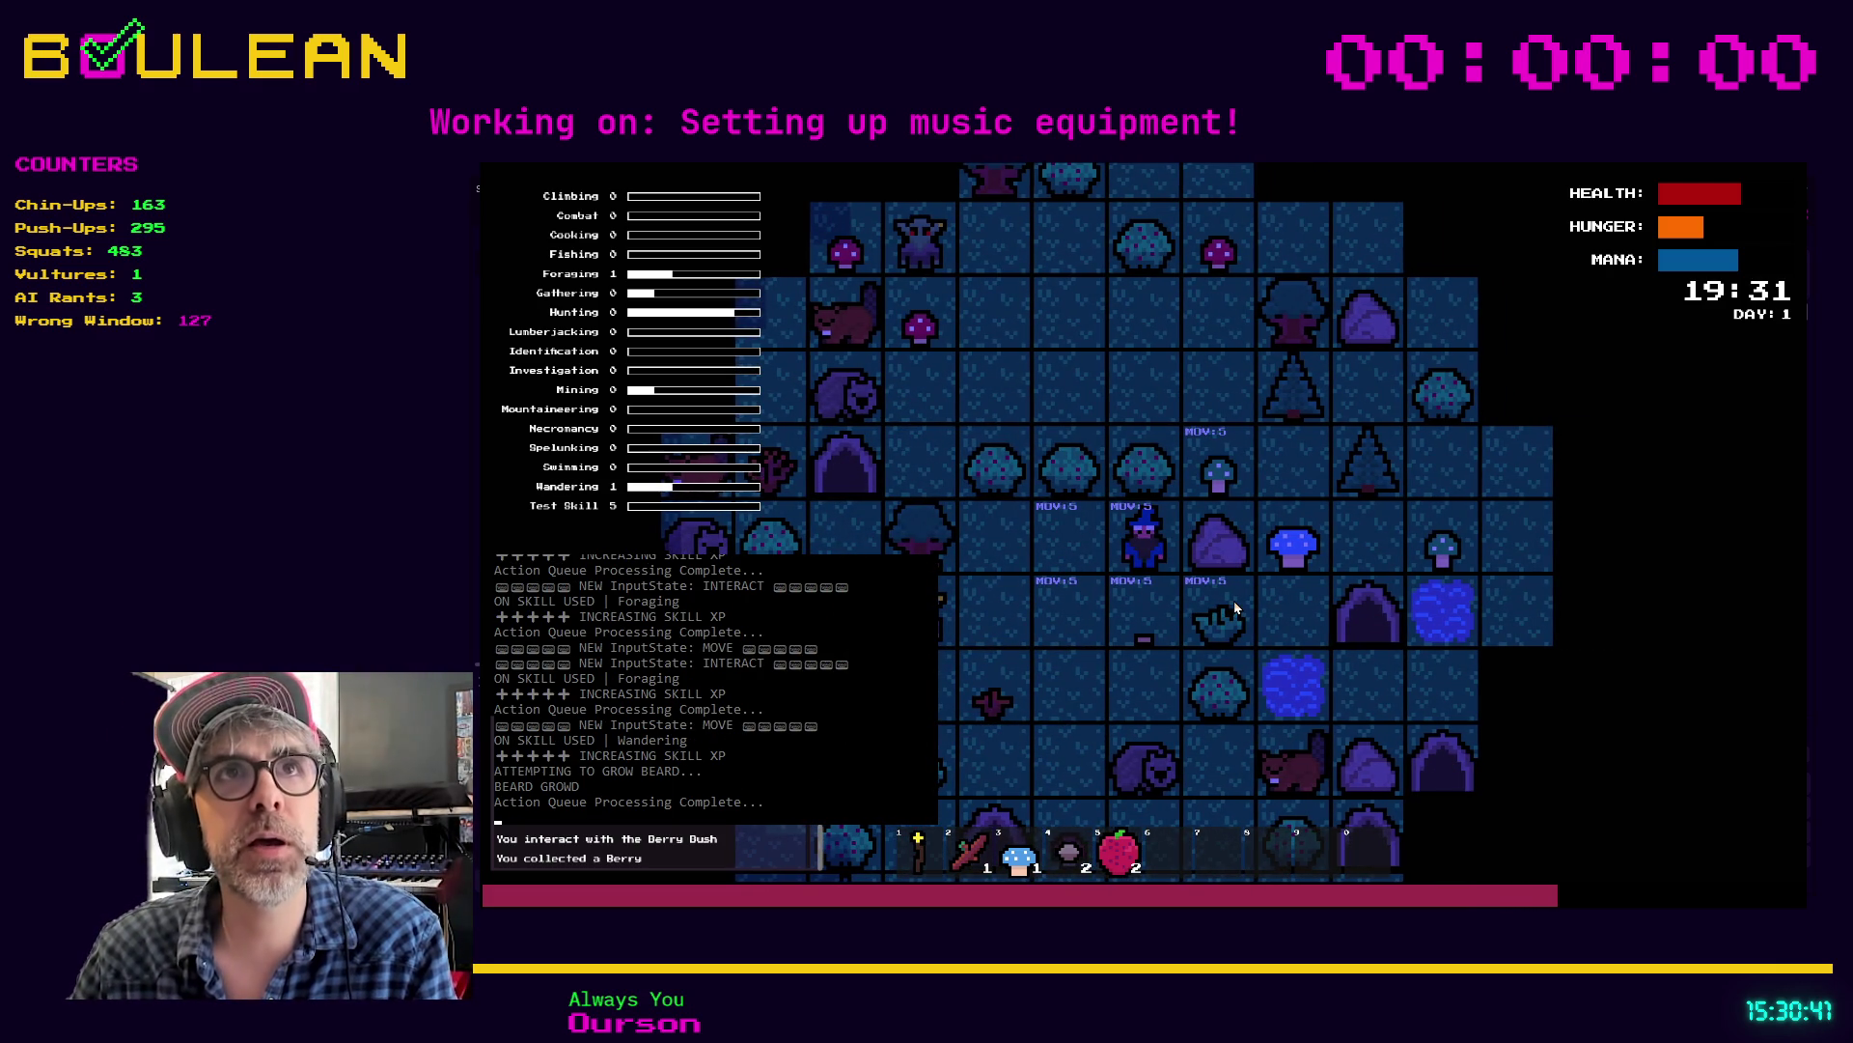
Step: Mine the rock to the right, walk right and up, and mine the rock to the left
key(e)
key(f)
key(e)
key(Right)
key(Right)
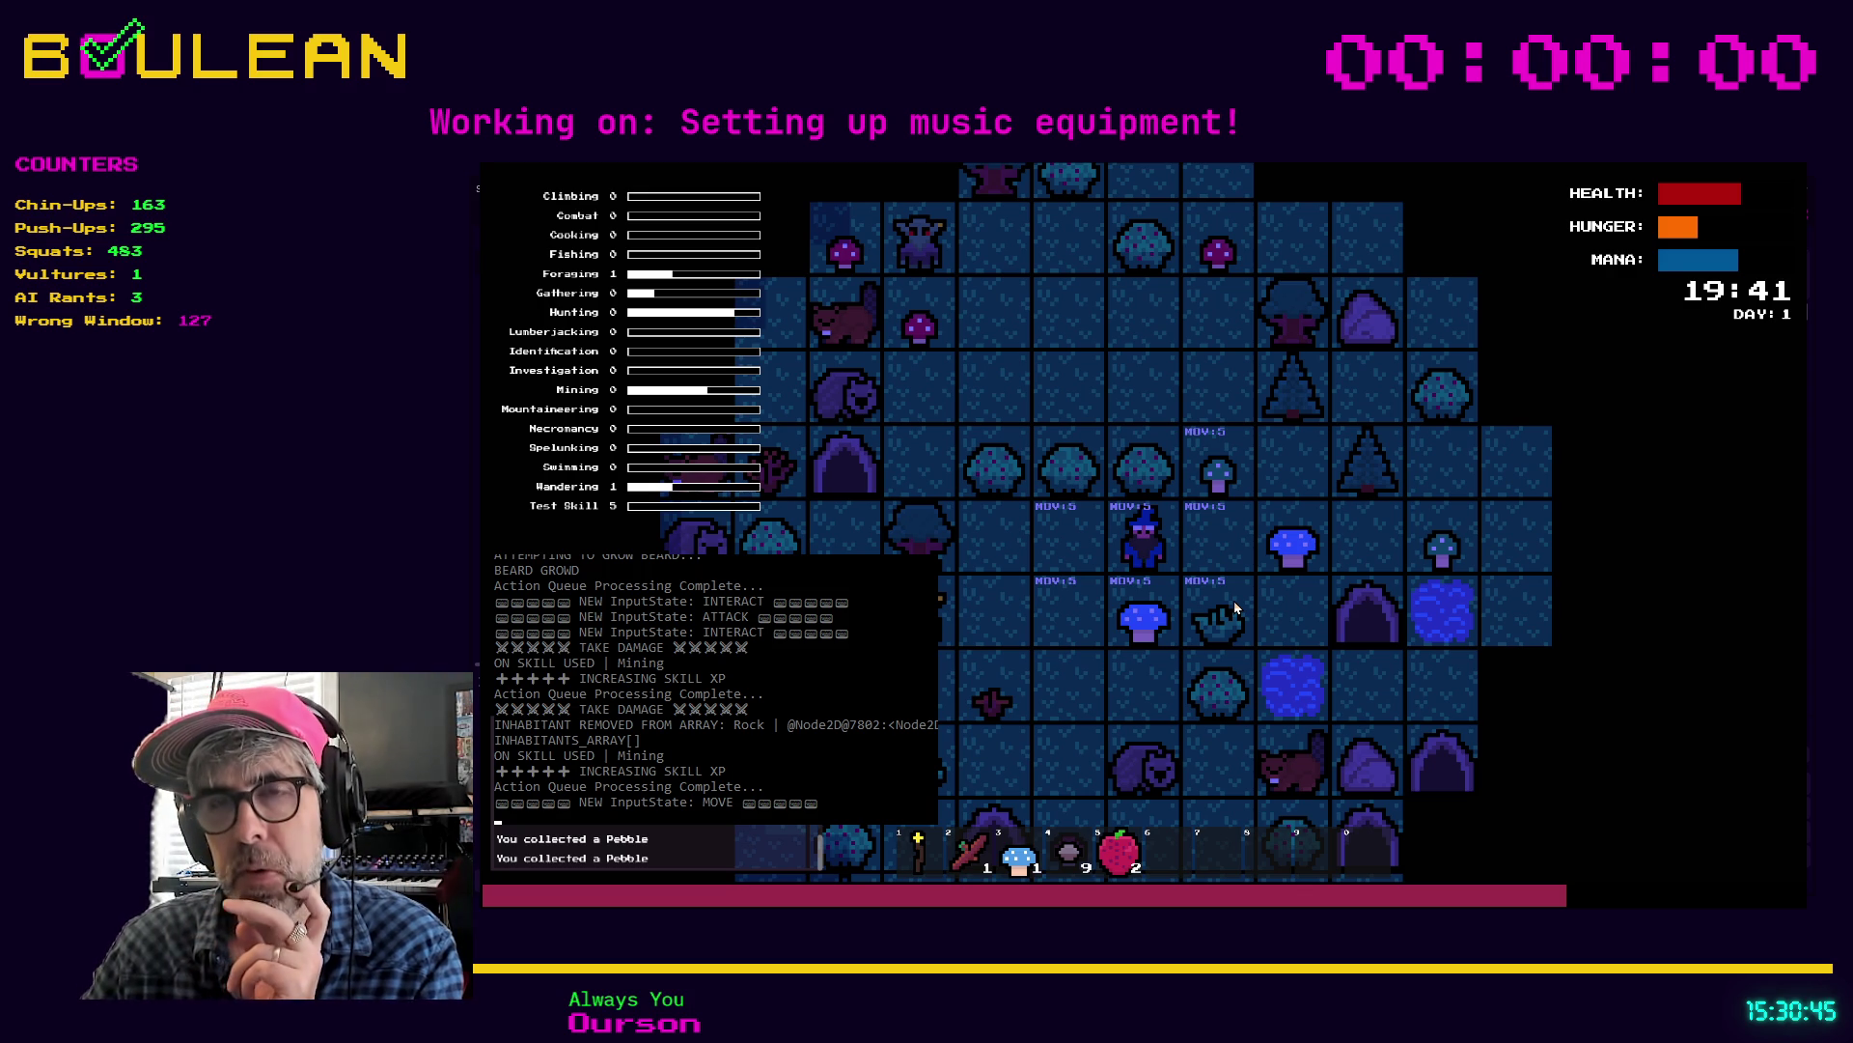
key(Right)
key(Right)
key(Right)
key(Right)
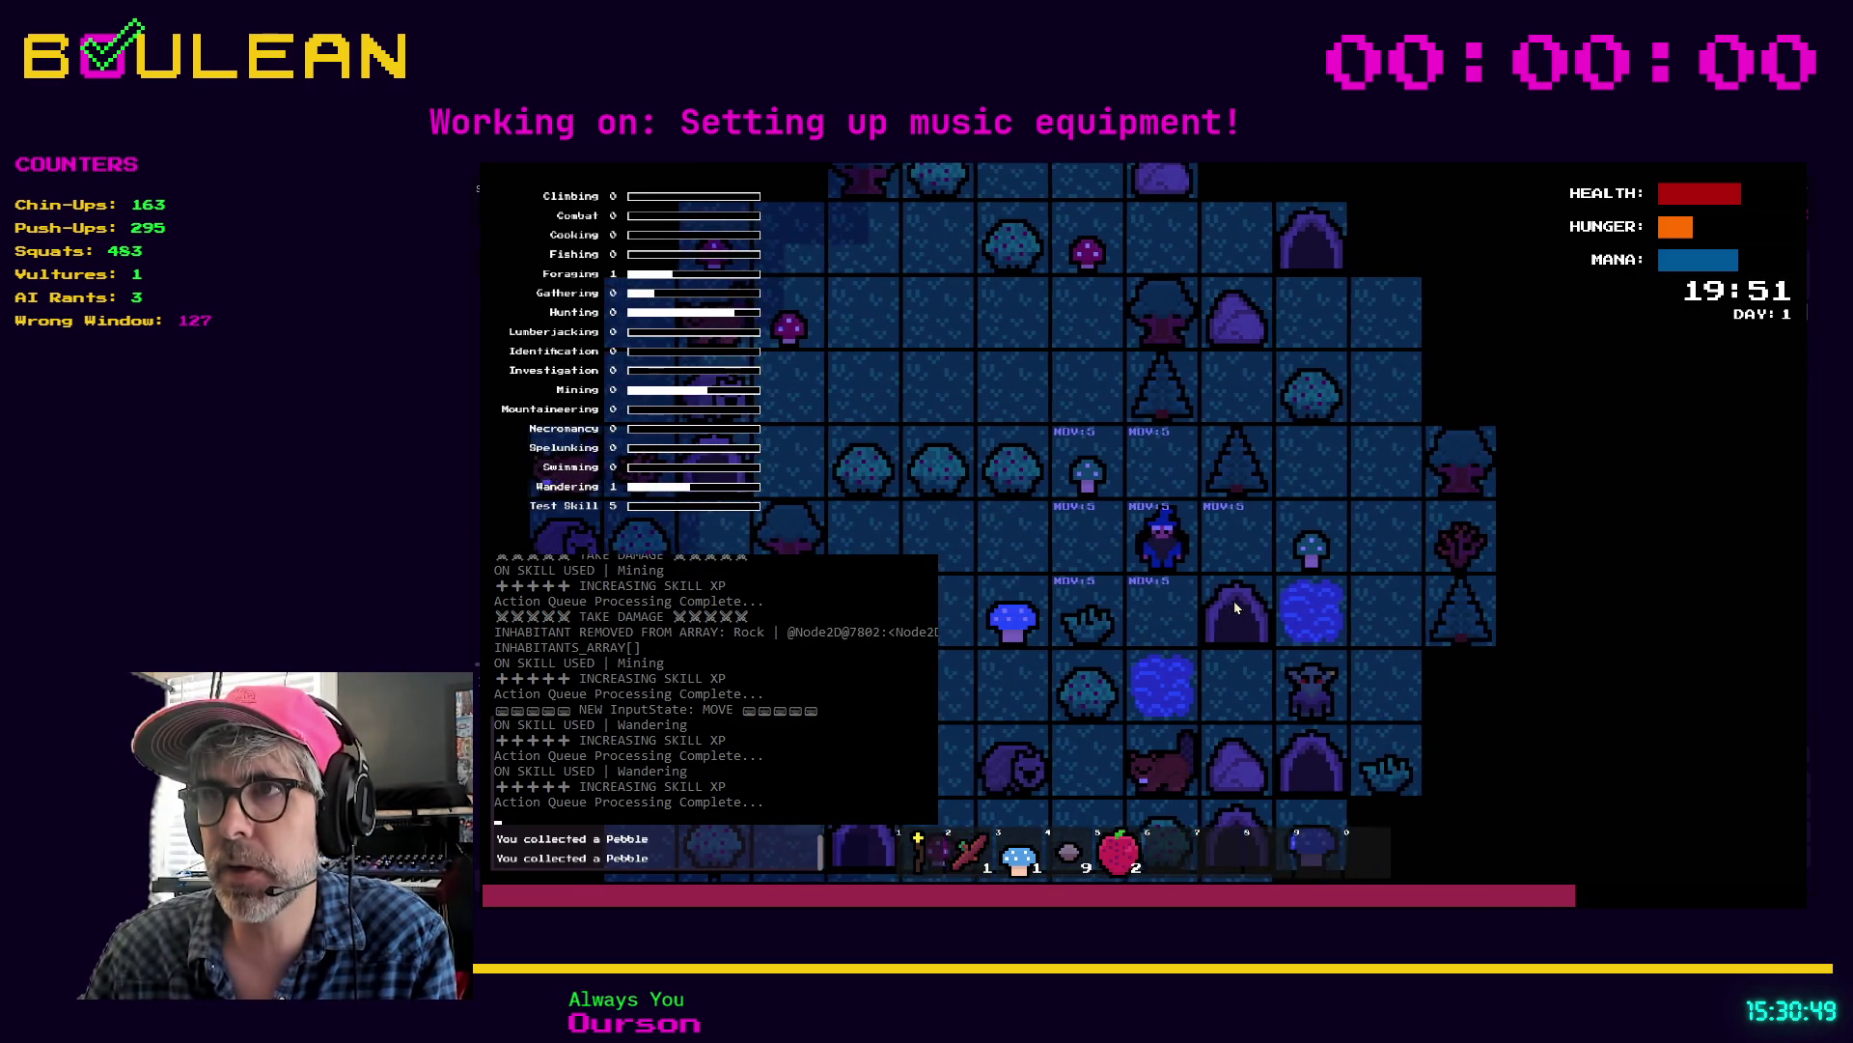
key(Up)
key(Up)
key(Up)
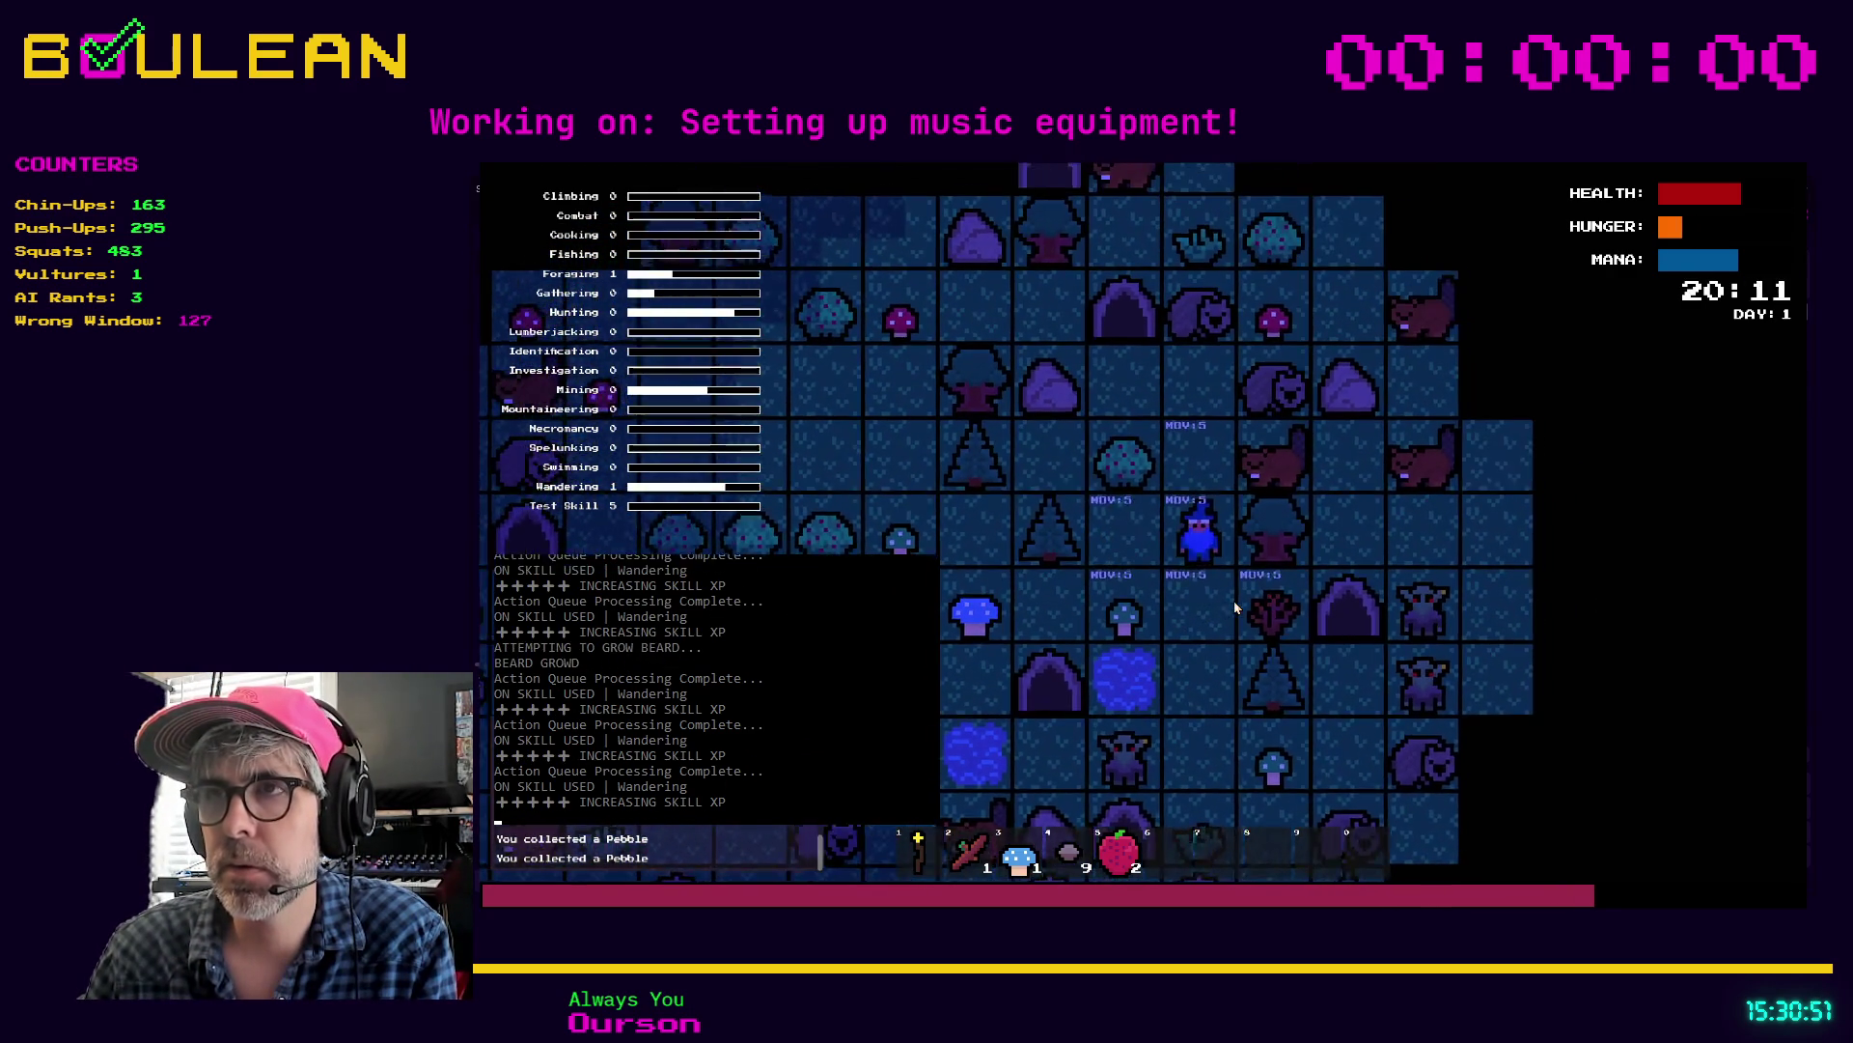
key(Left)
key(Left)
key(Left)
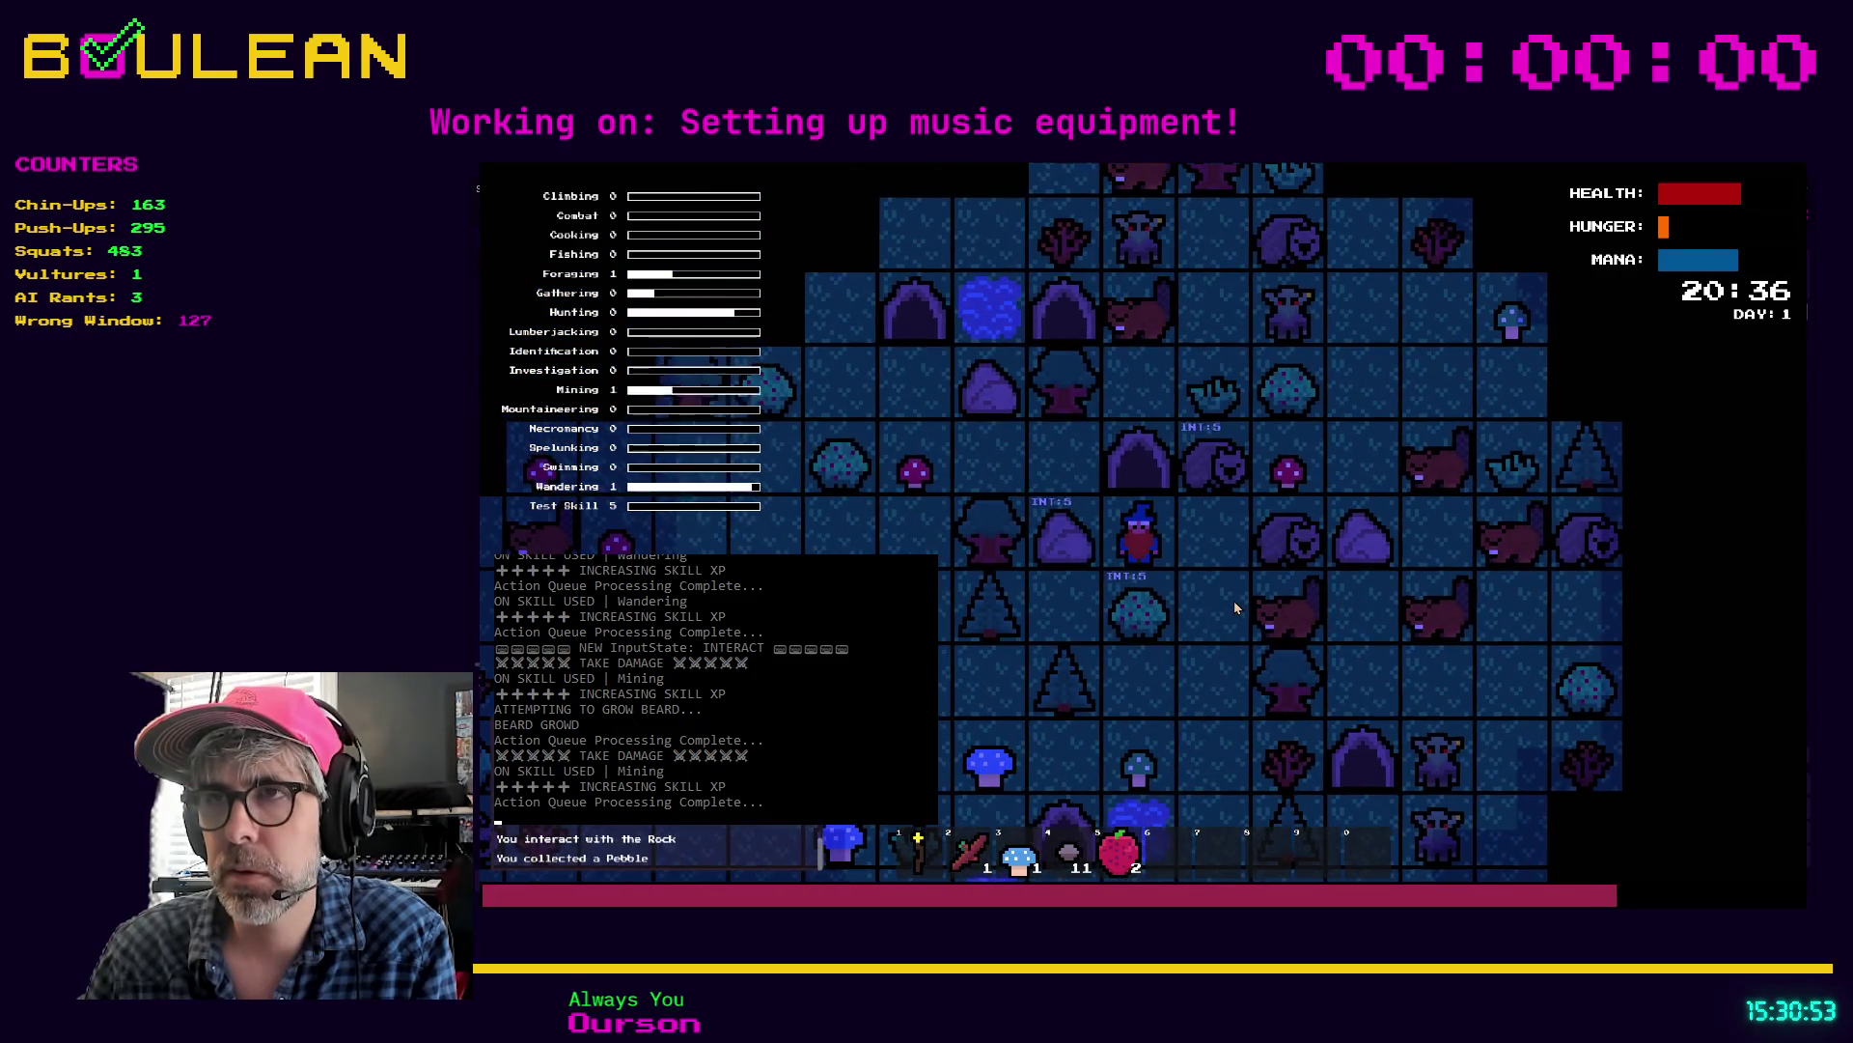
key(Escape)
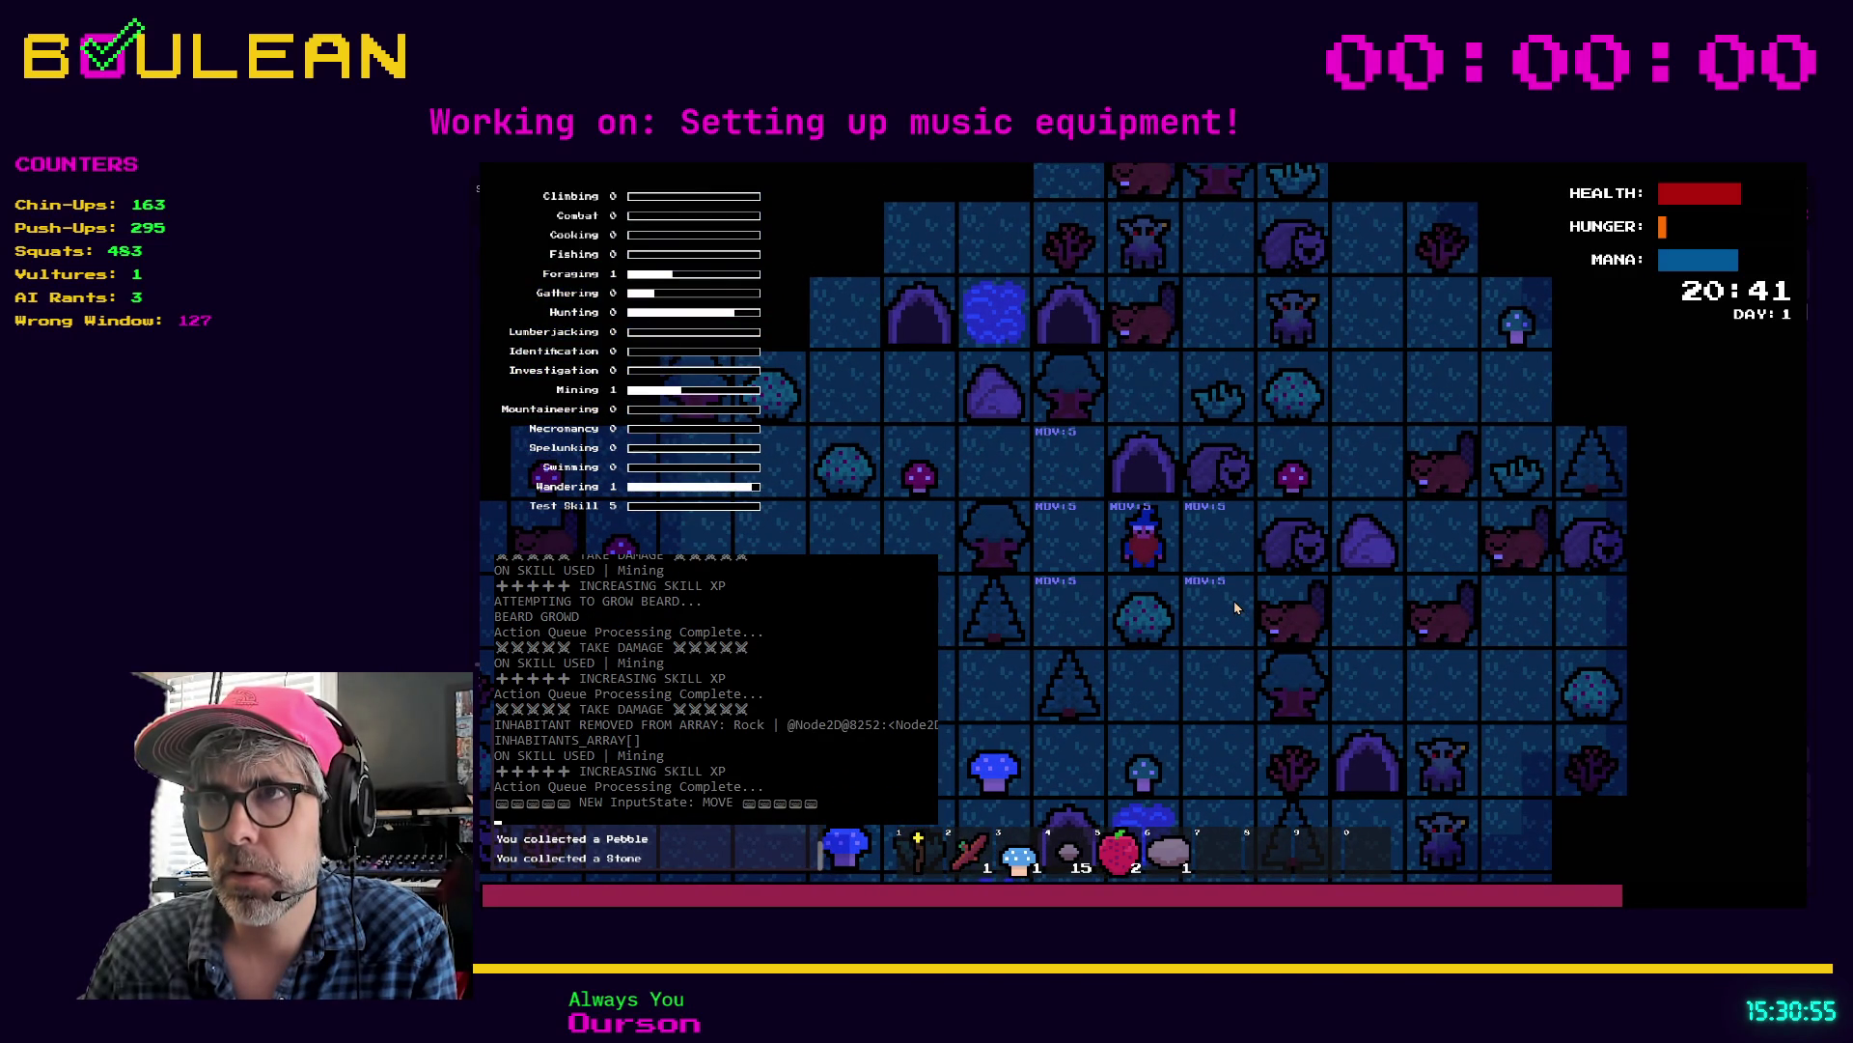
Step: Walk up-left to the next rock and mine it from below
key(Left)
key(Up)
key(Left)
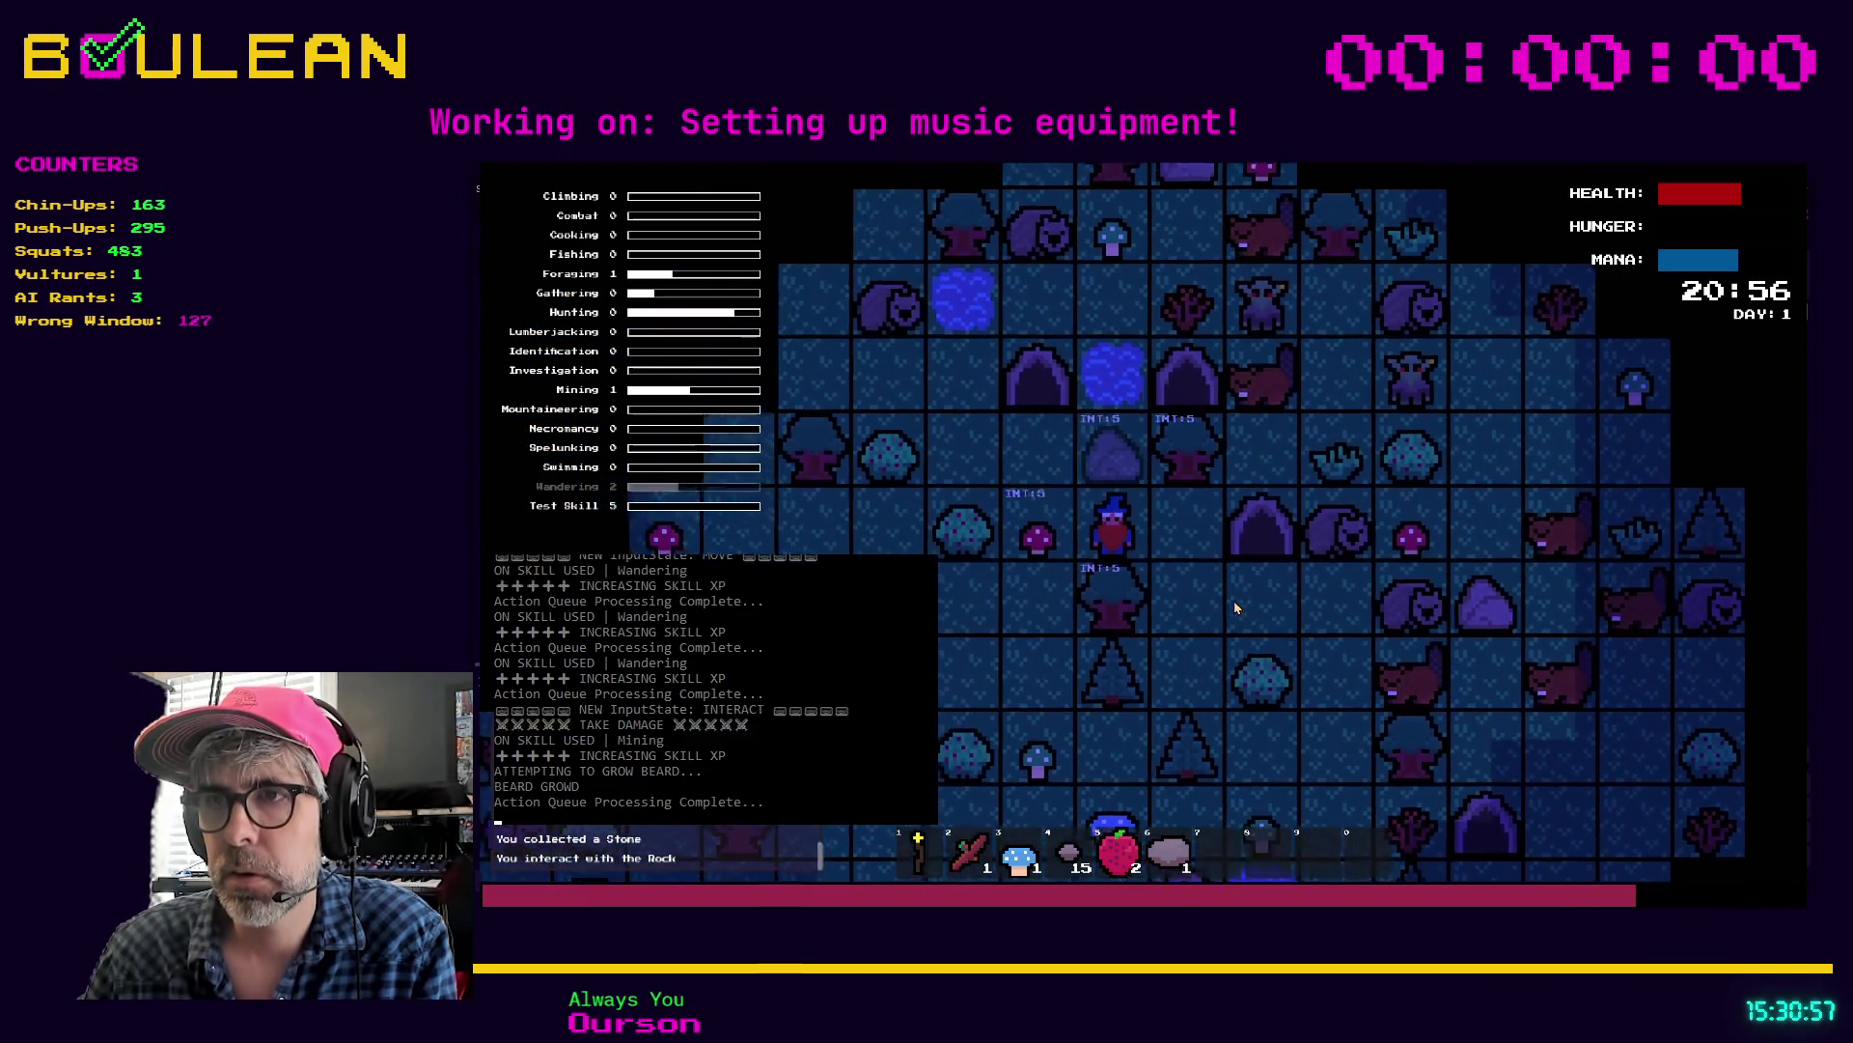
key(e)
key(Up)
key(Up)
key(Up)
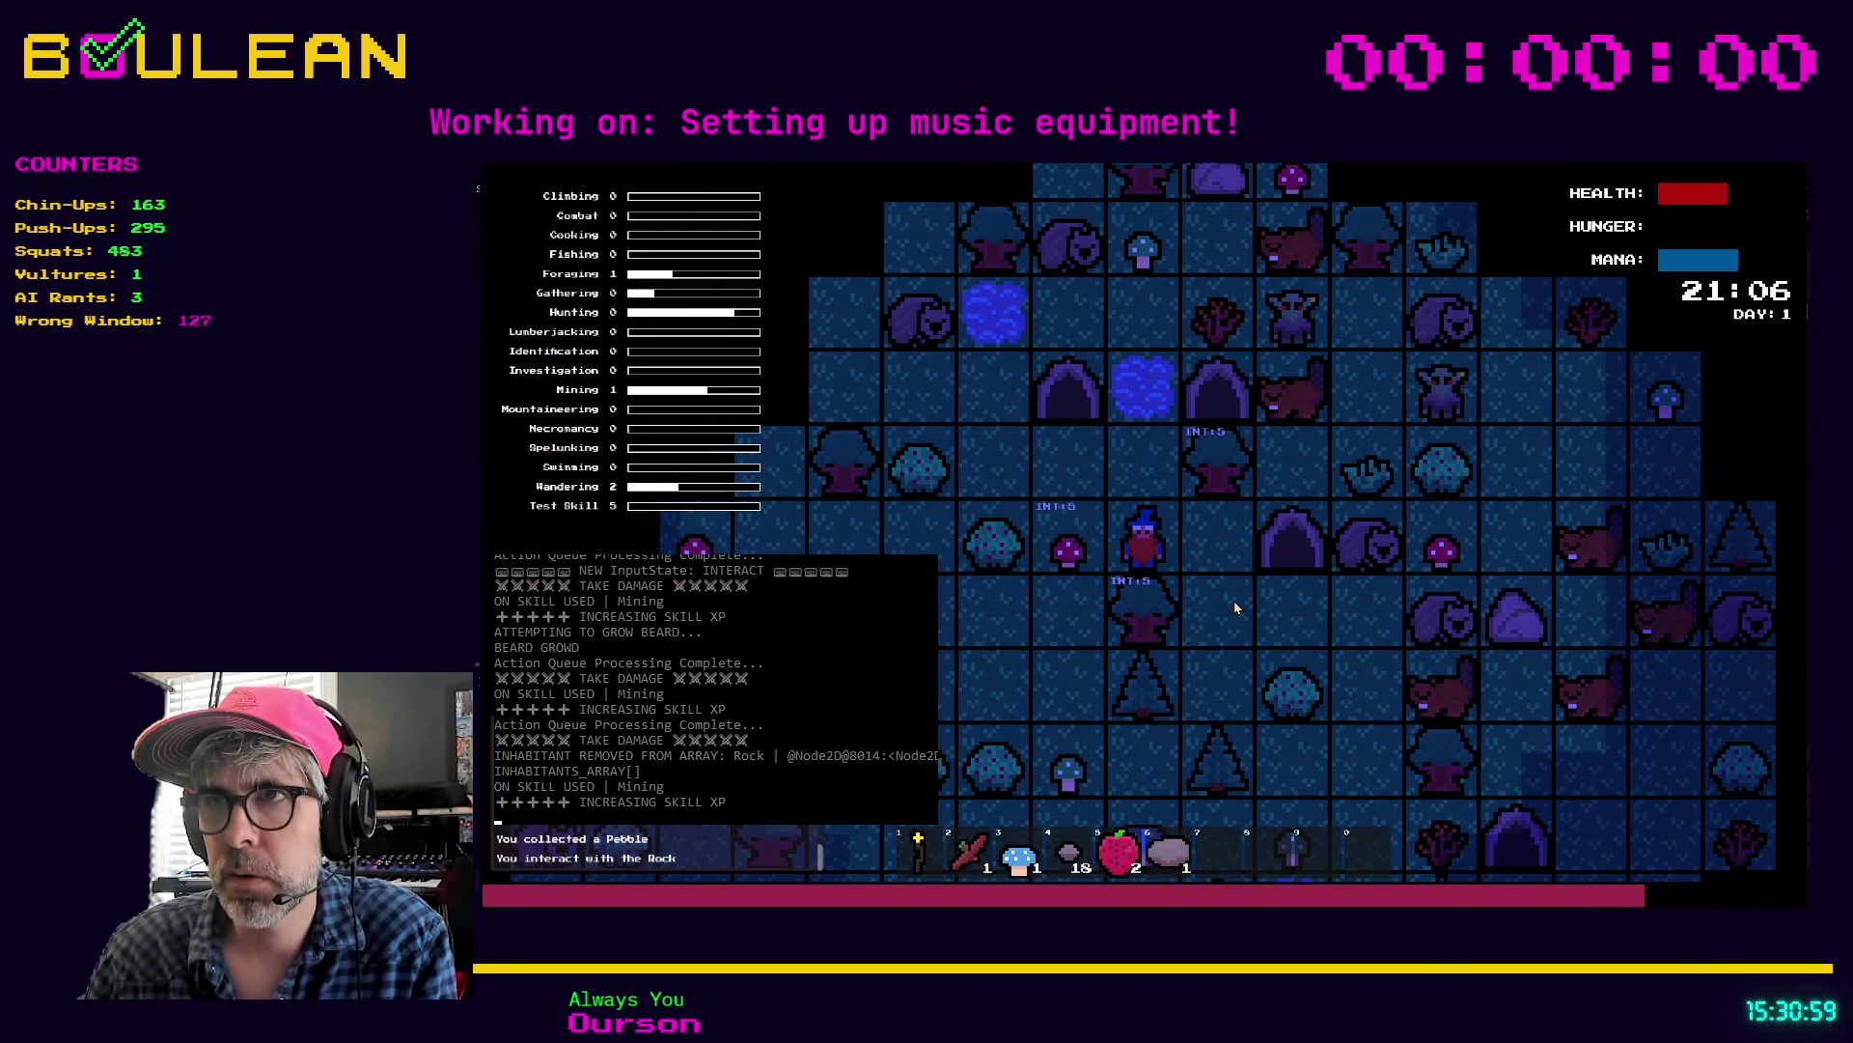
key(Escape)
key(Up)
key(Left)
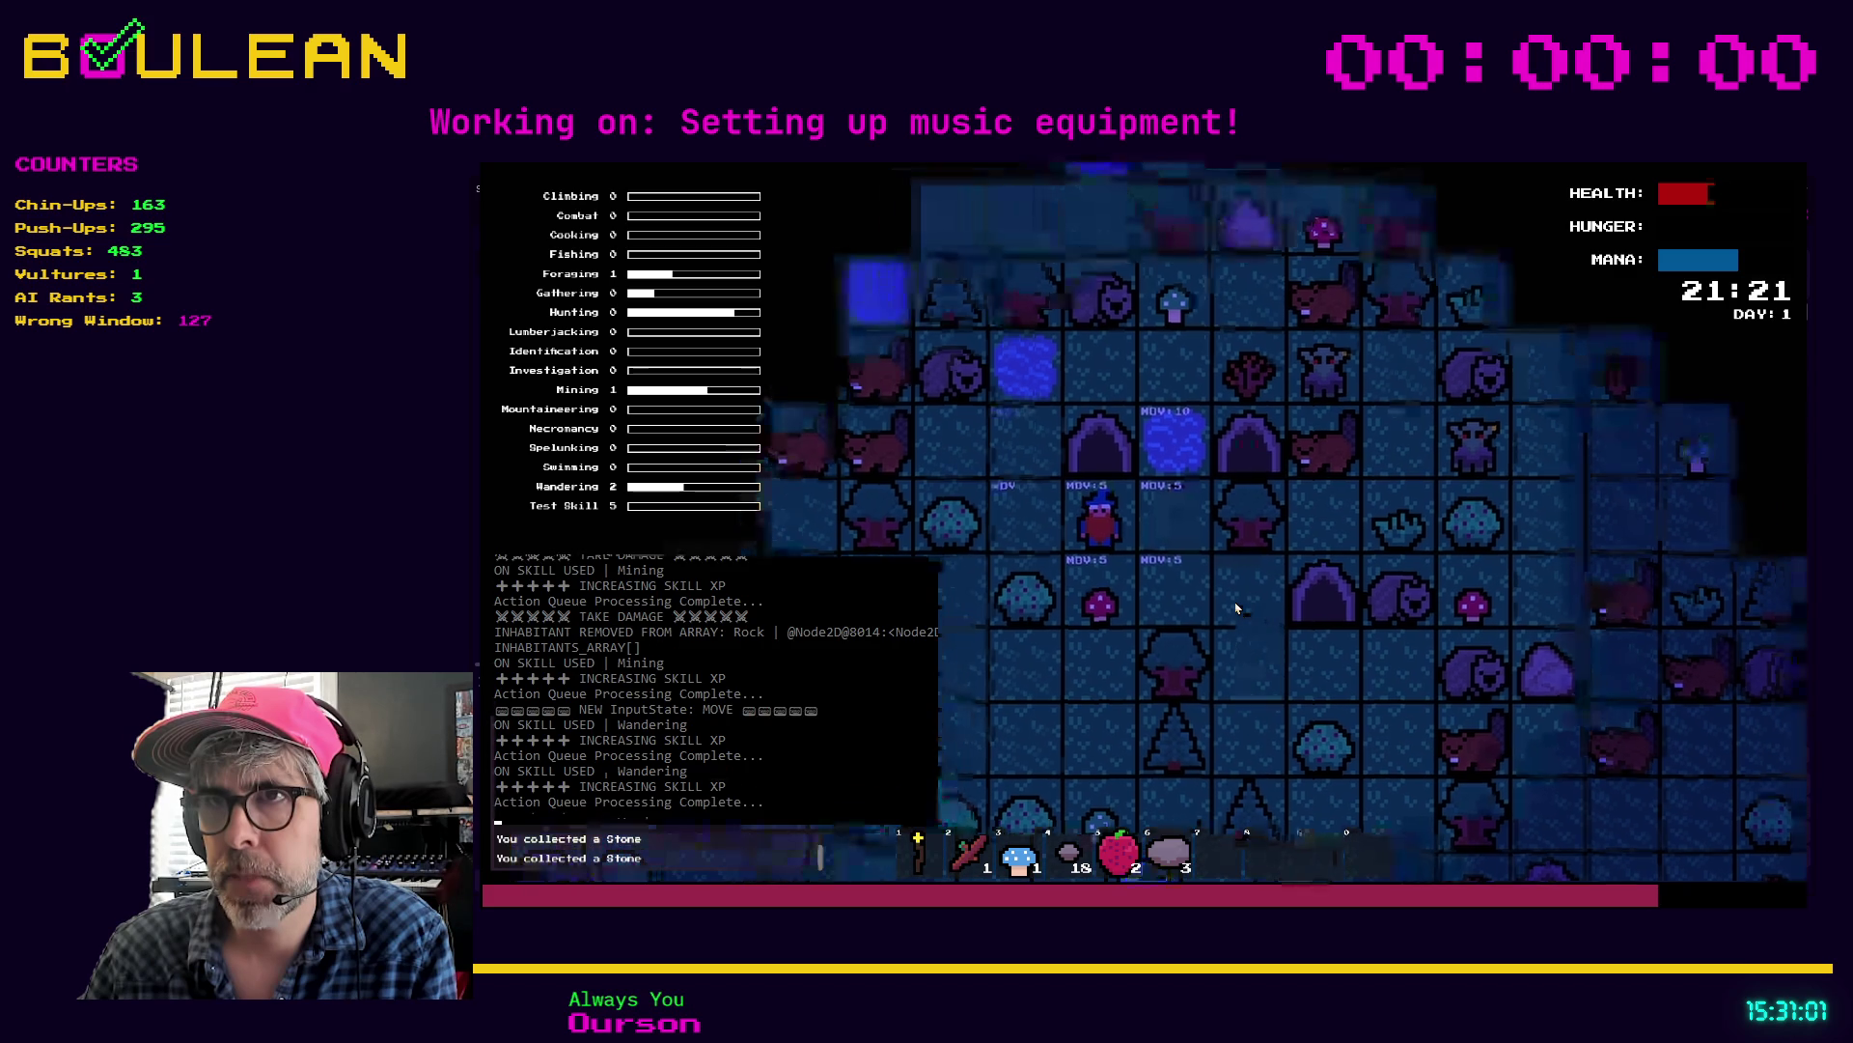
Step: Forage the red mushroom below, chop the tree, then stop the game with F8
key(e)
key(Down)
key(Escape)
key(Right)
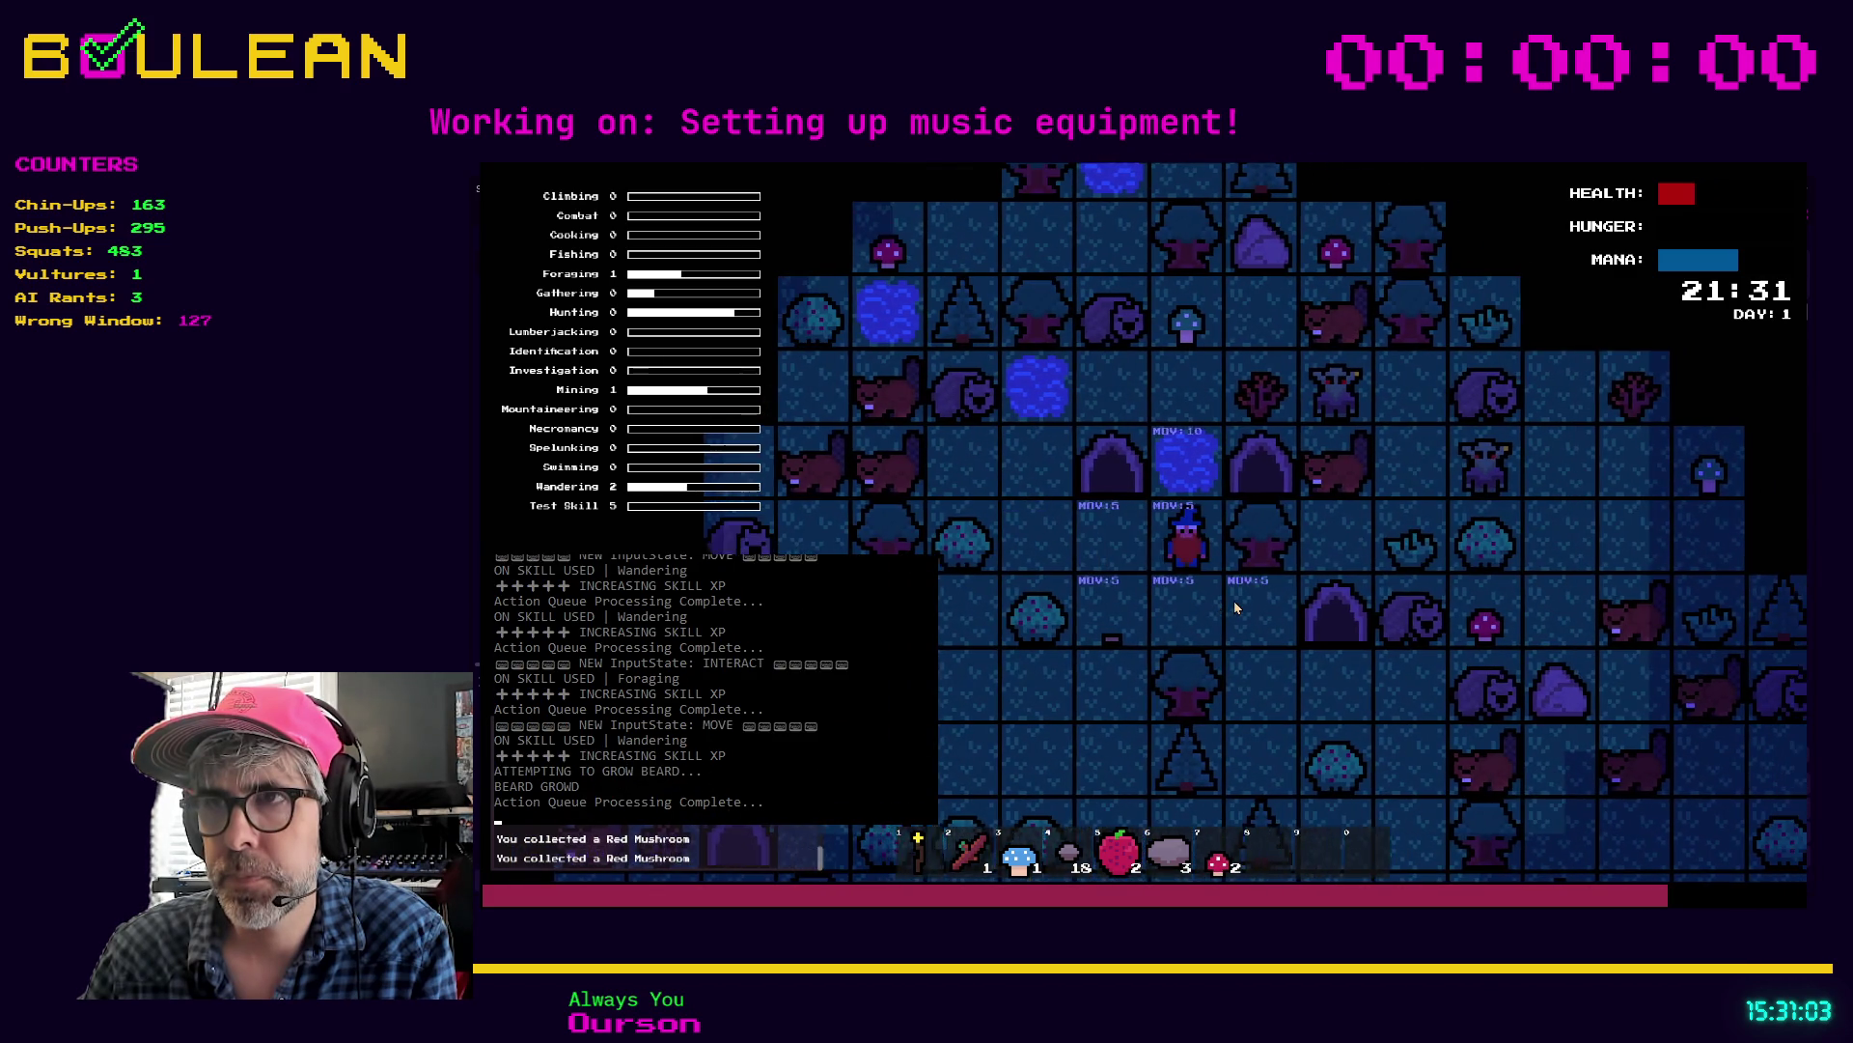
key(Down)
key(e)
key(Down)
key(Escape)
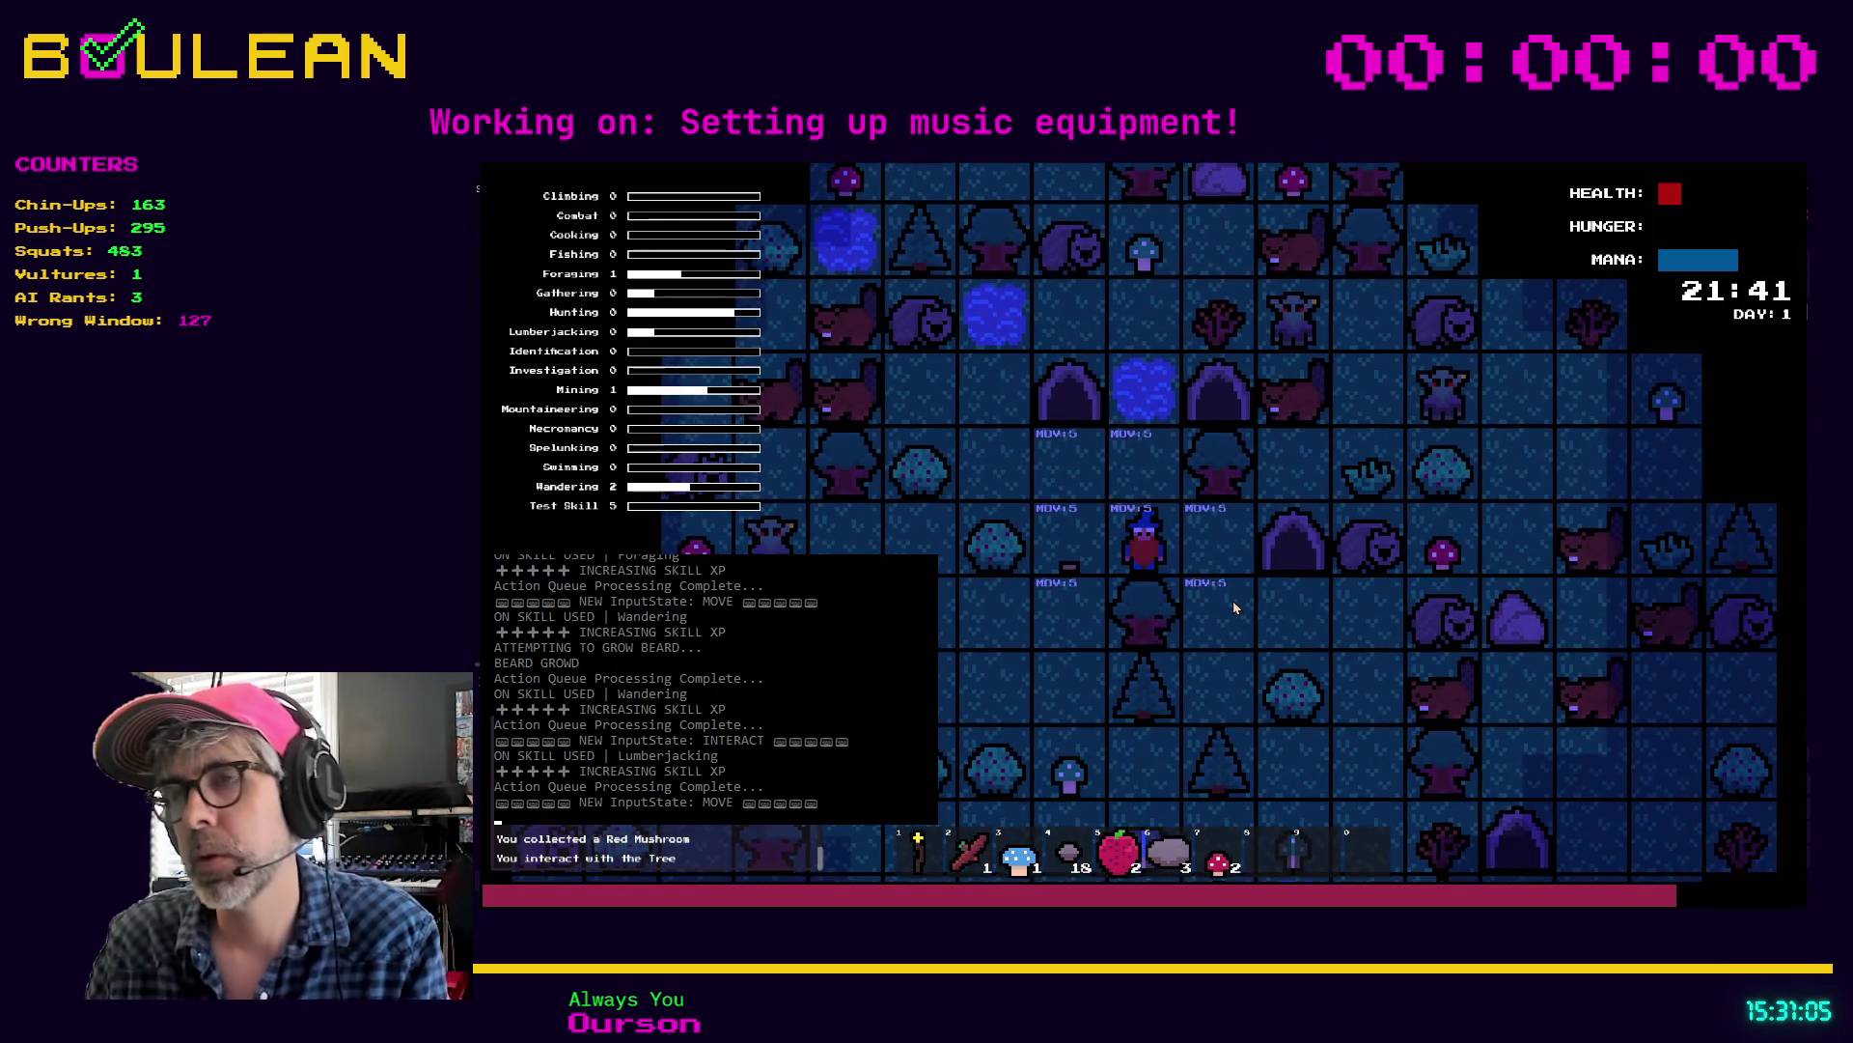
key(F8)
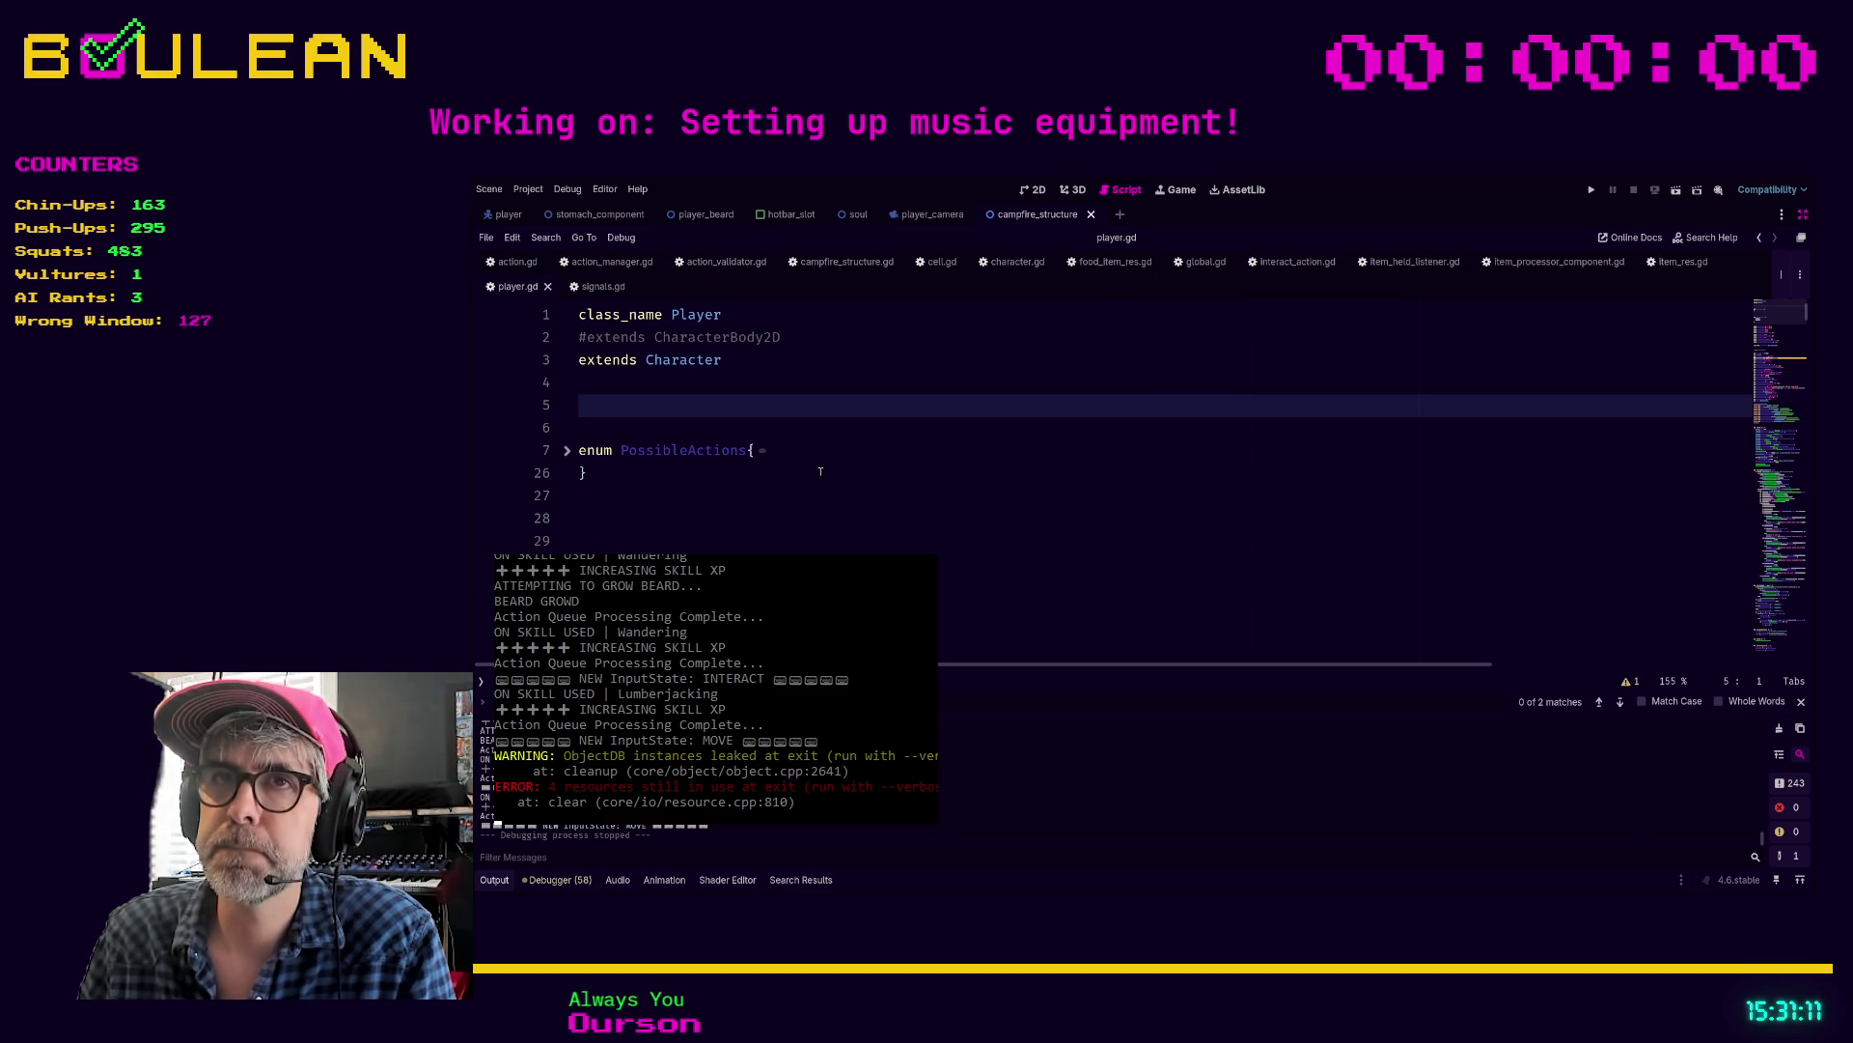
Step: Review _input's state branches down to line 137, then search the project for player_is_holding_item
scroll(823, 470, down, 10)
scroll(813, 460, down, 10)
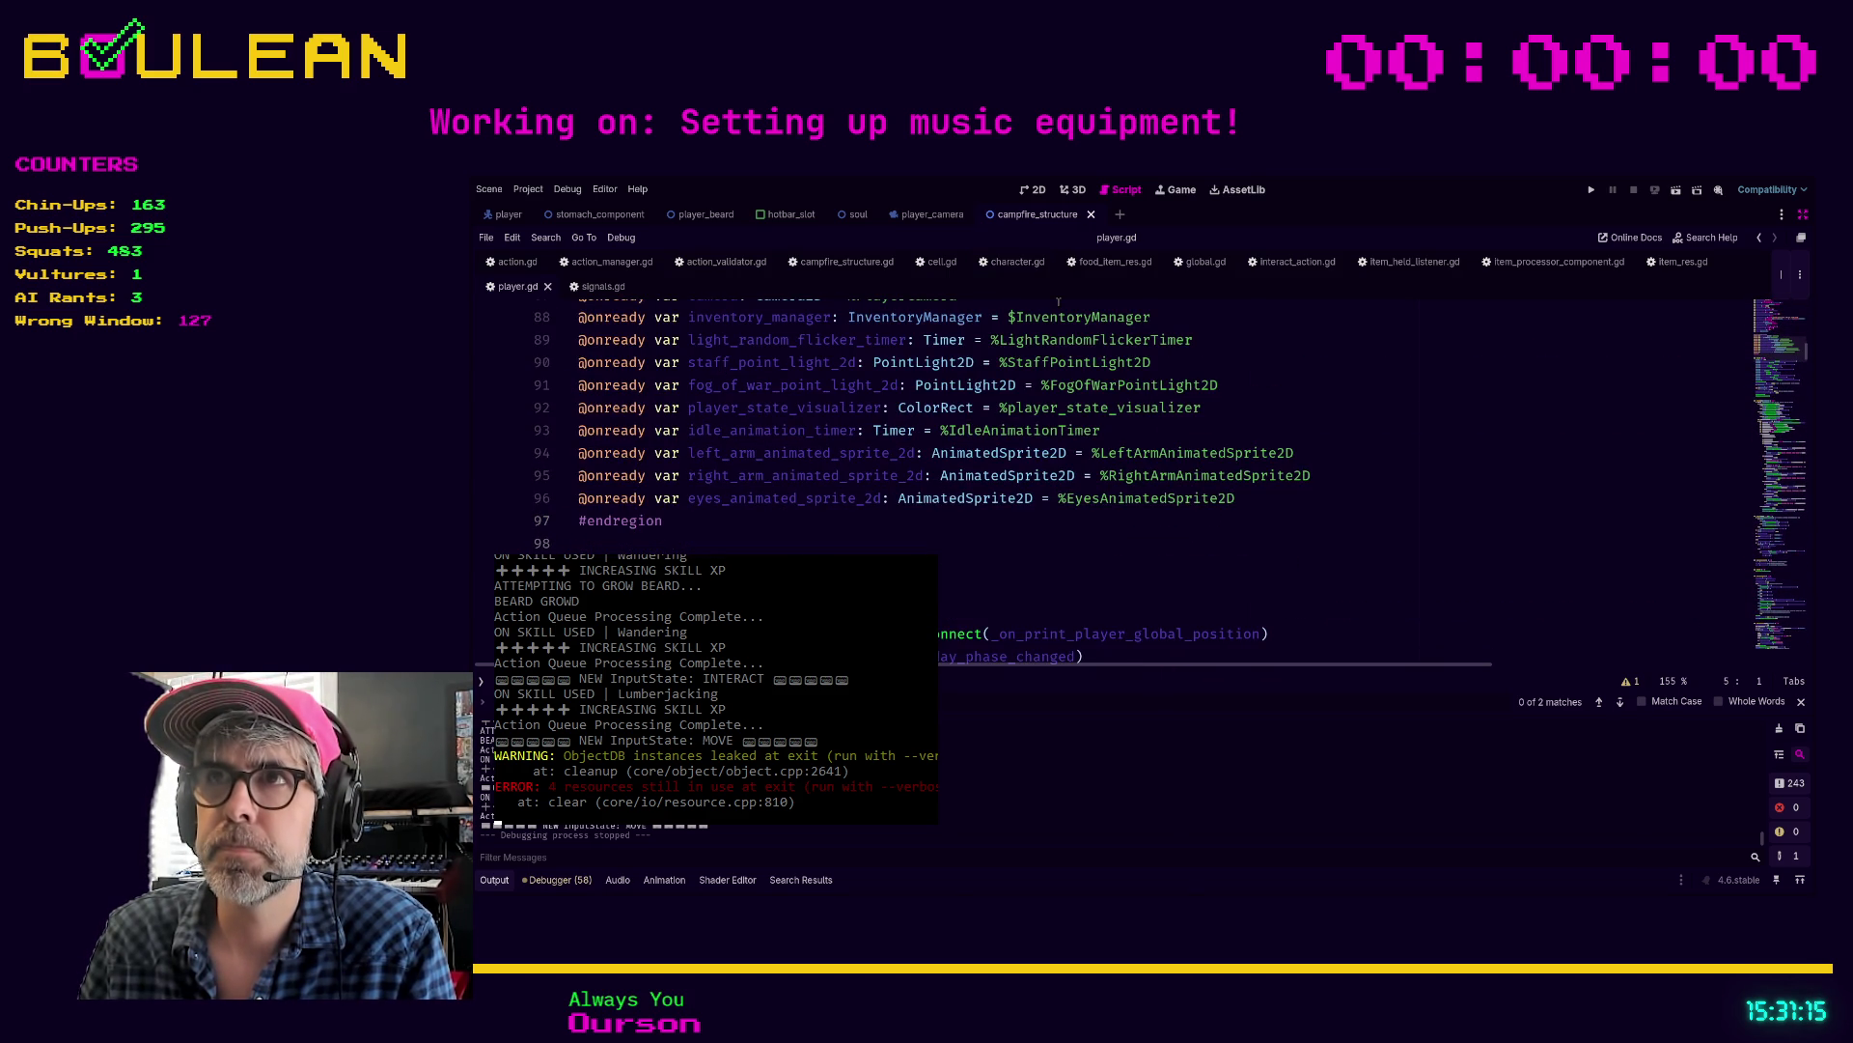
scroll(900, 470, down, 13)
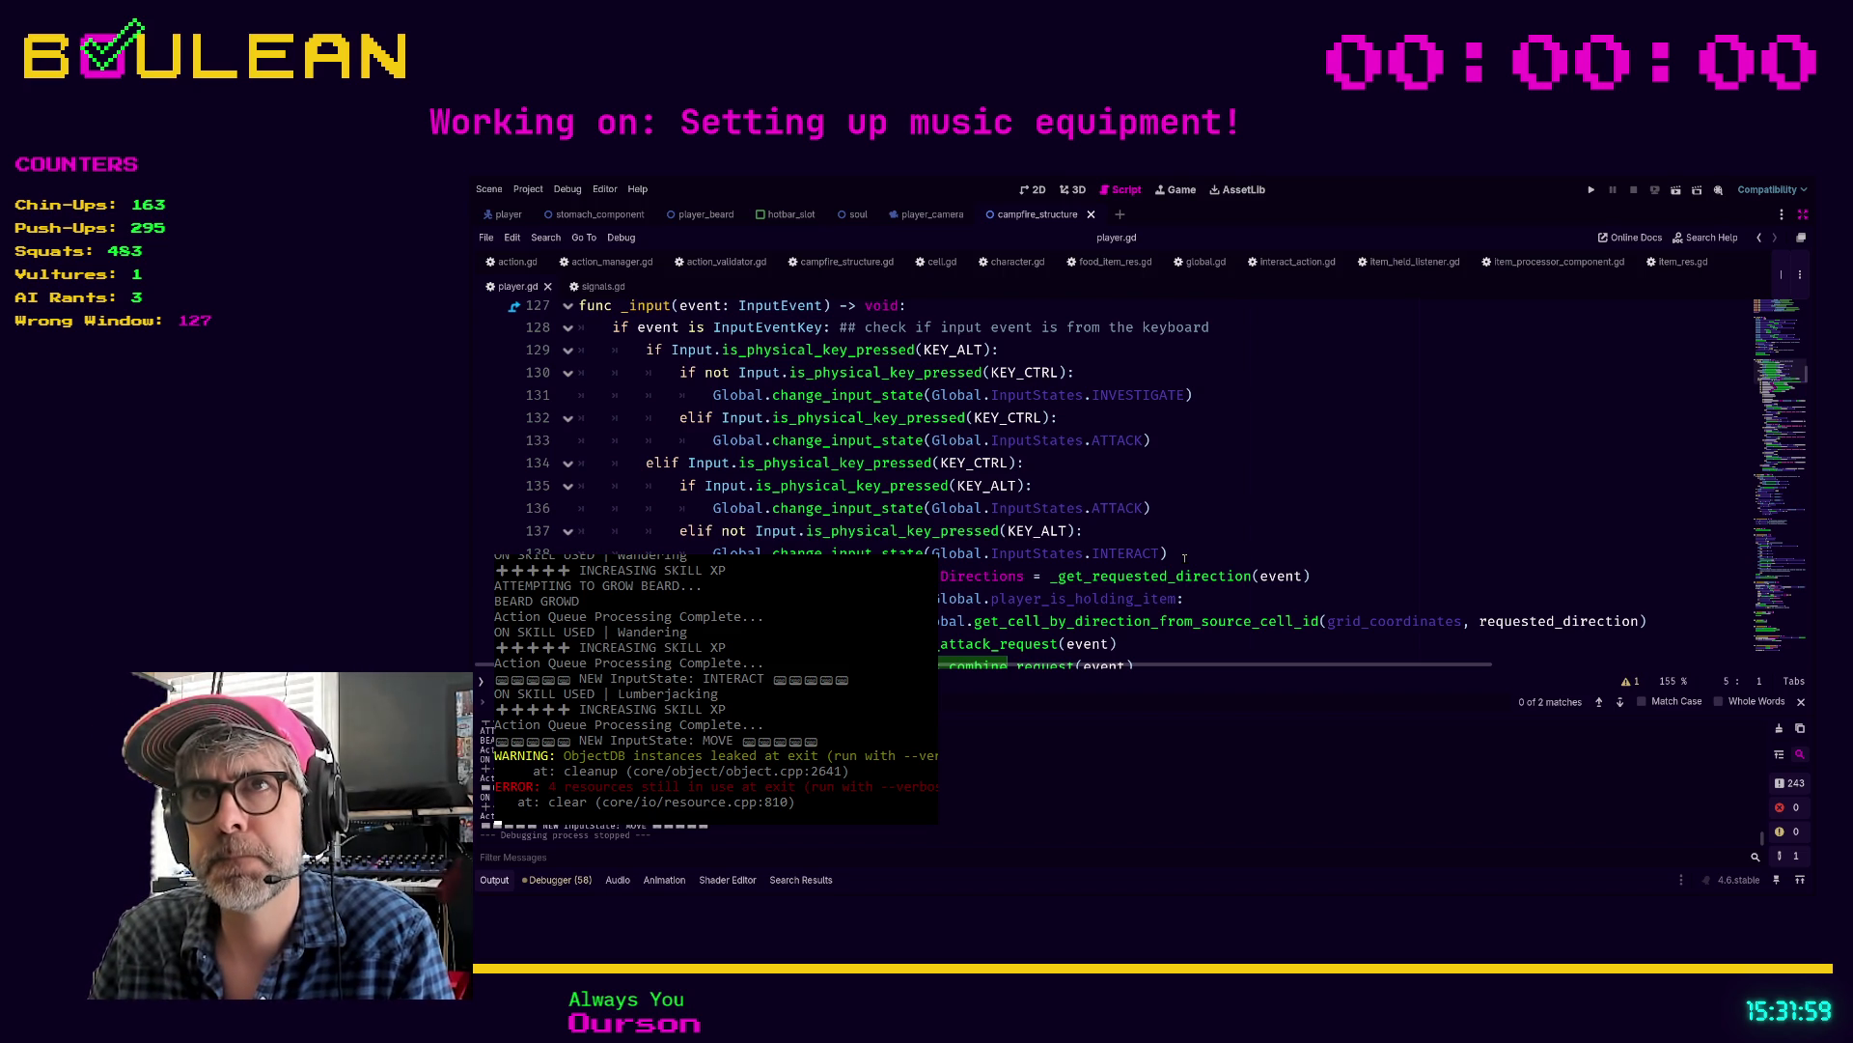
click(1184, 558)
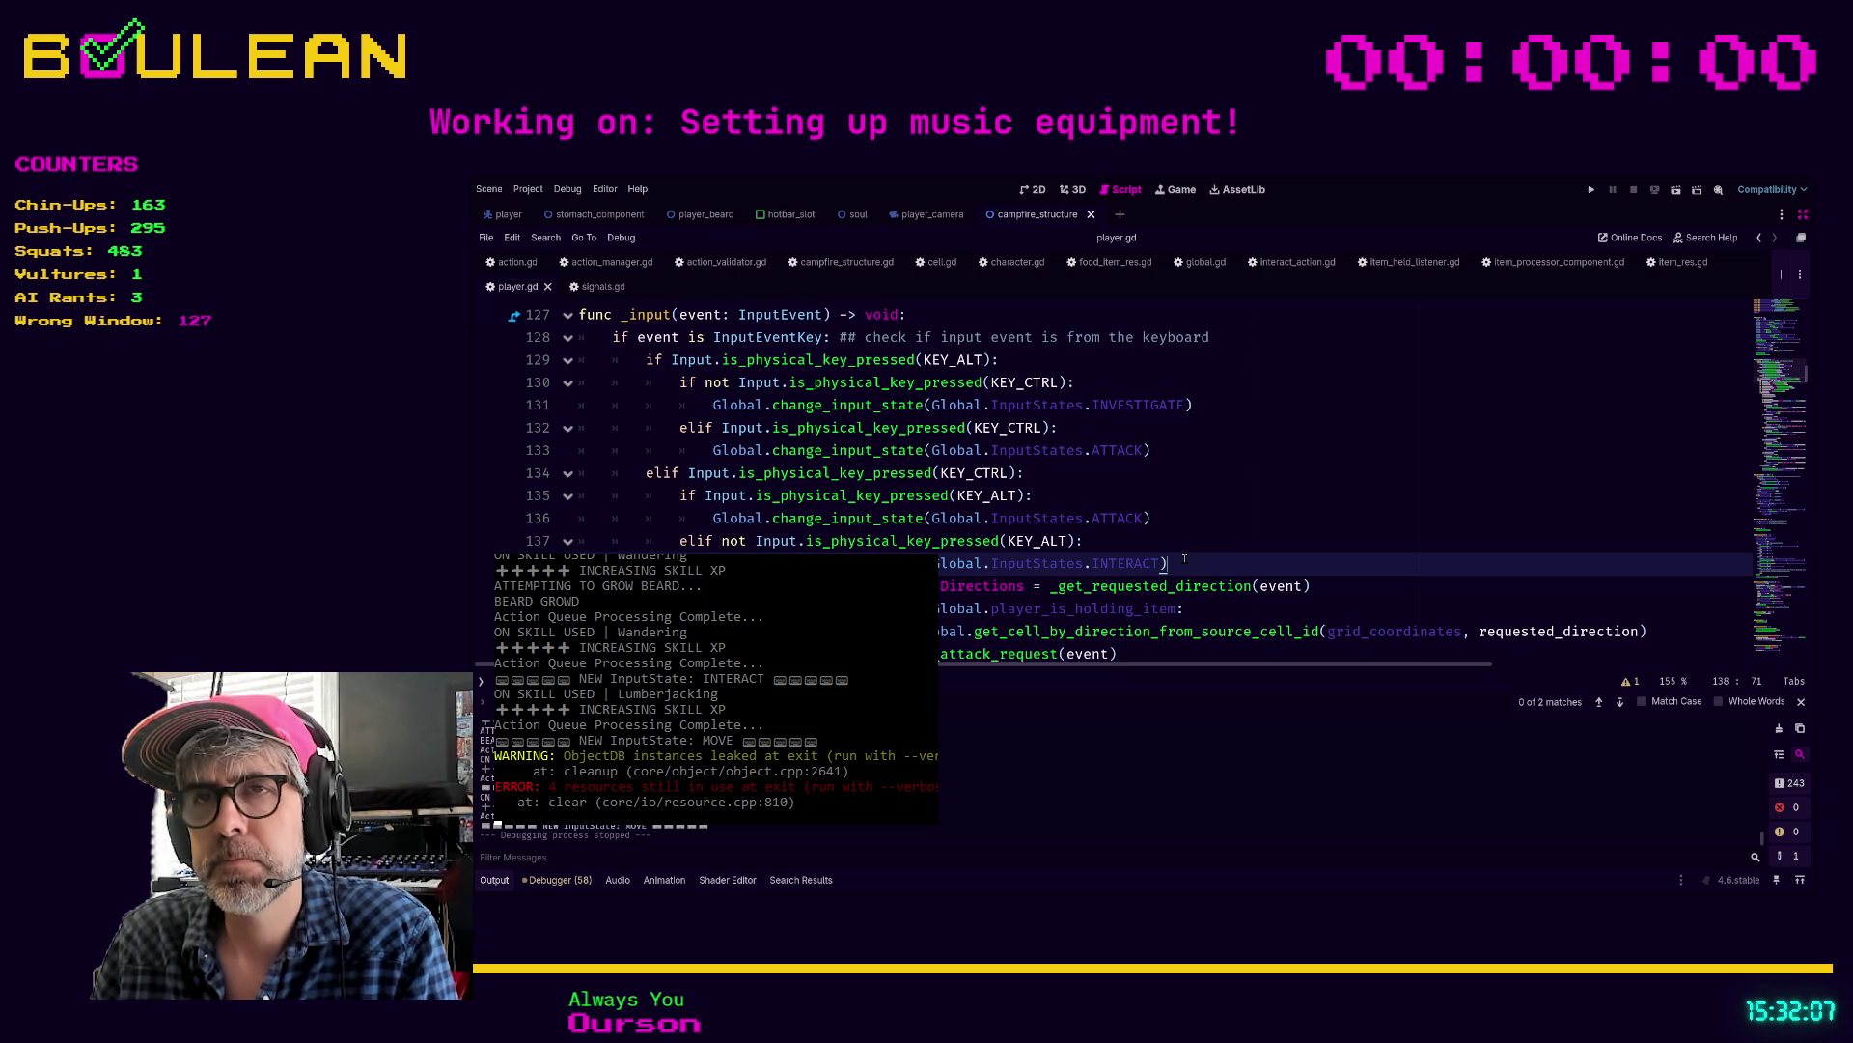
scroll(1184, 558, down, 1)
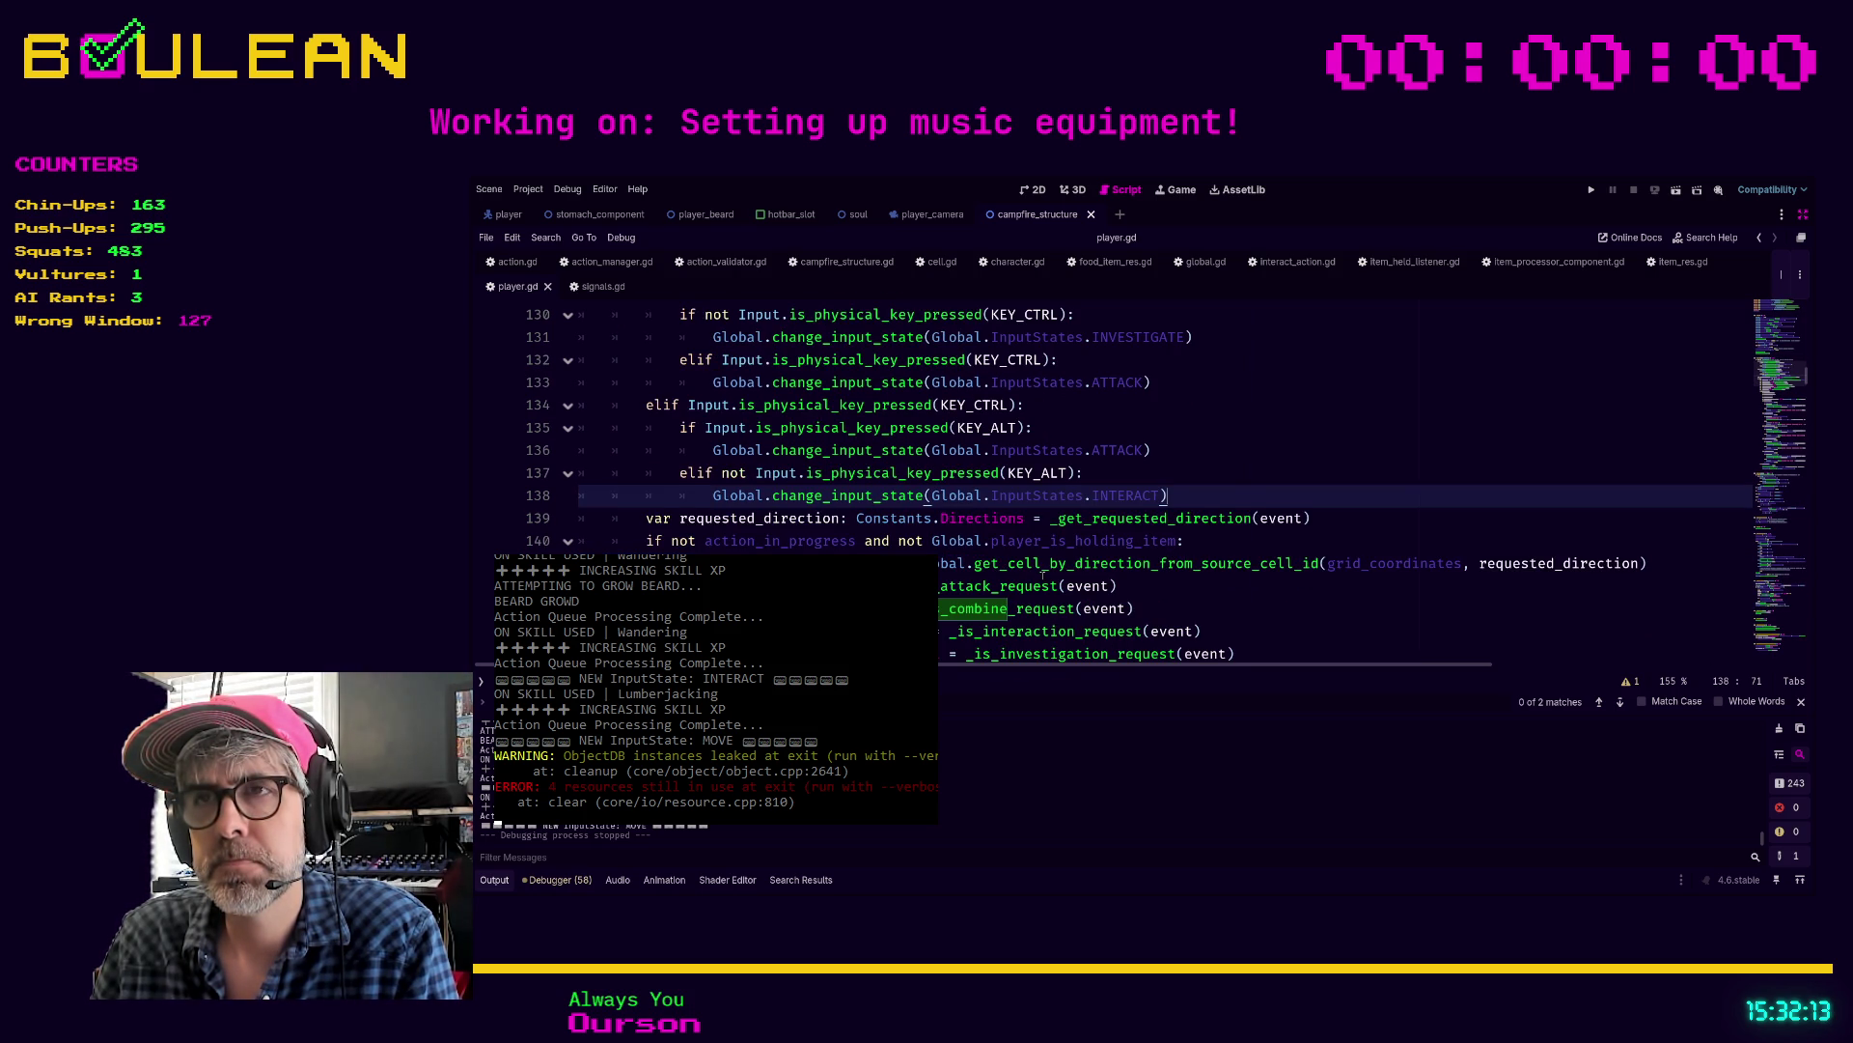
scroll(1043, 576, down, 1)
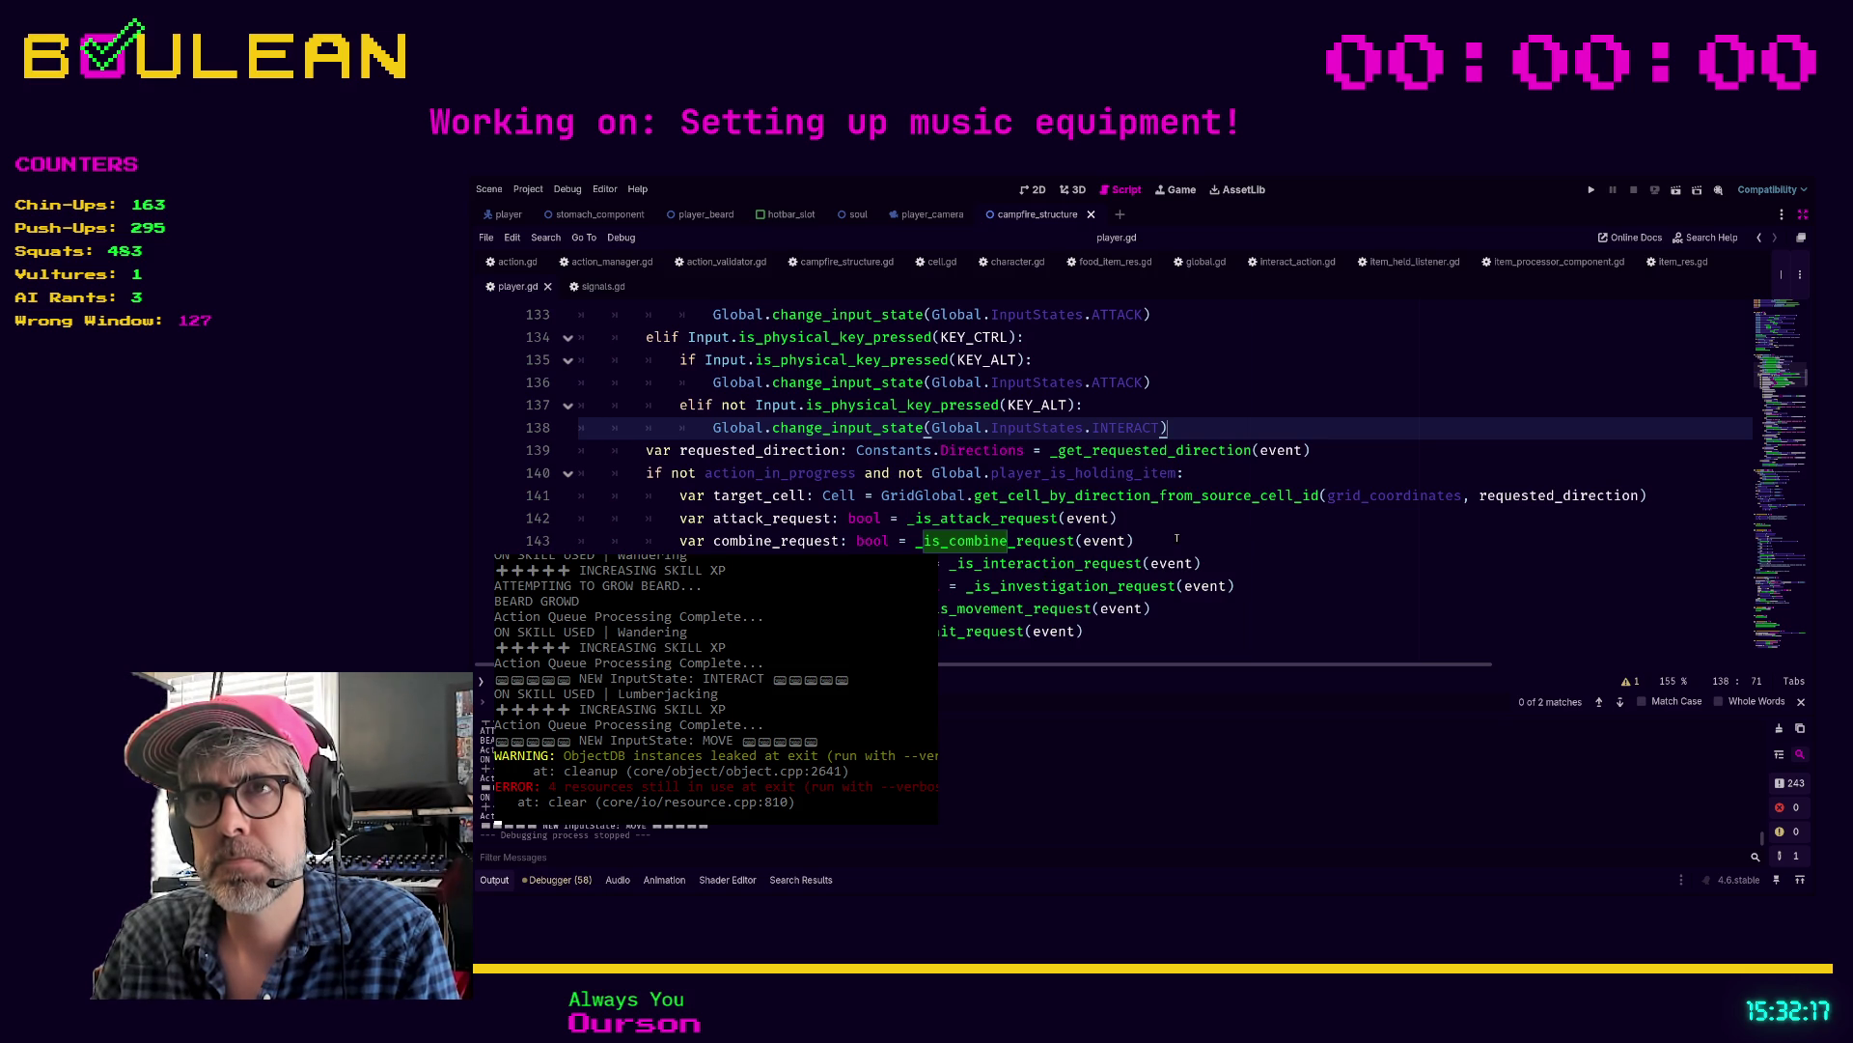
scroll(1177, 538, up, 1)
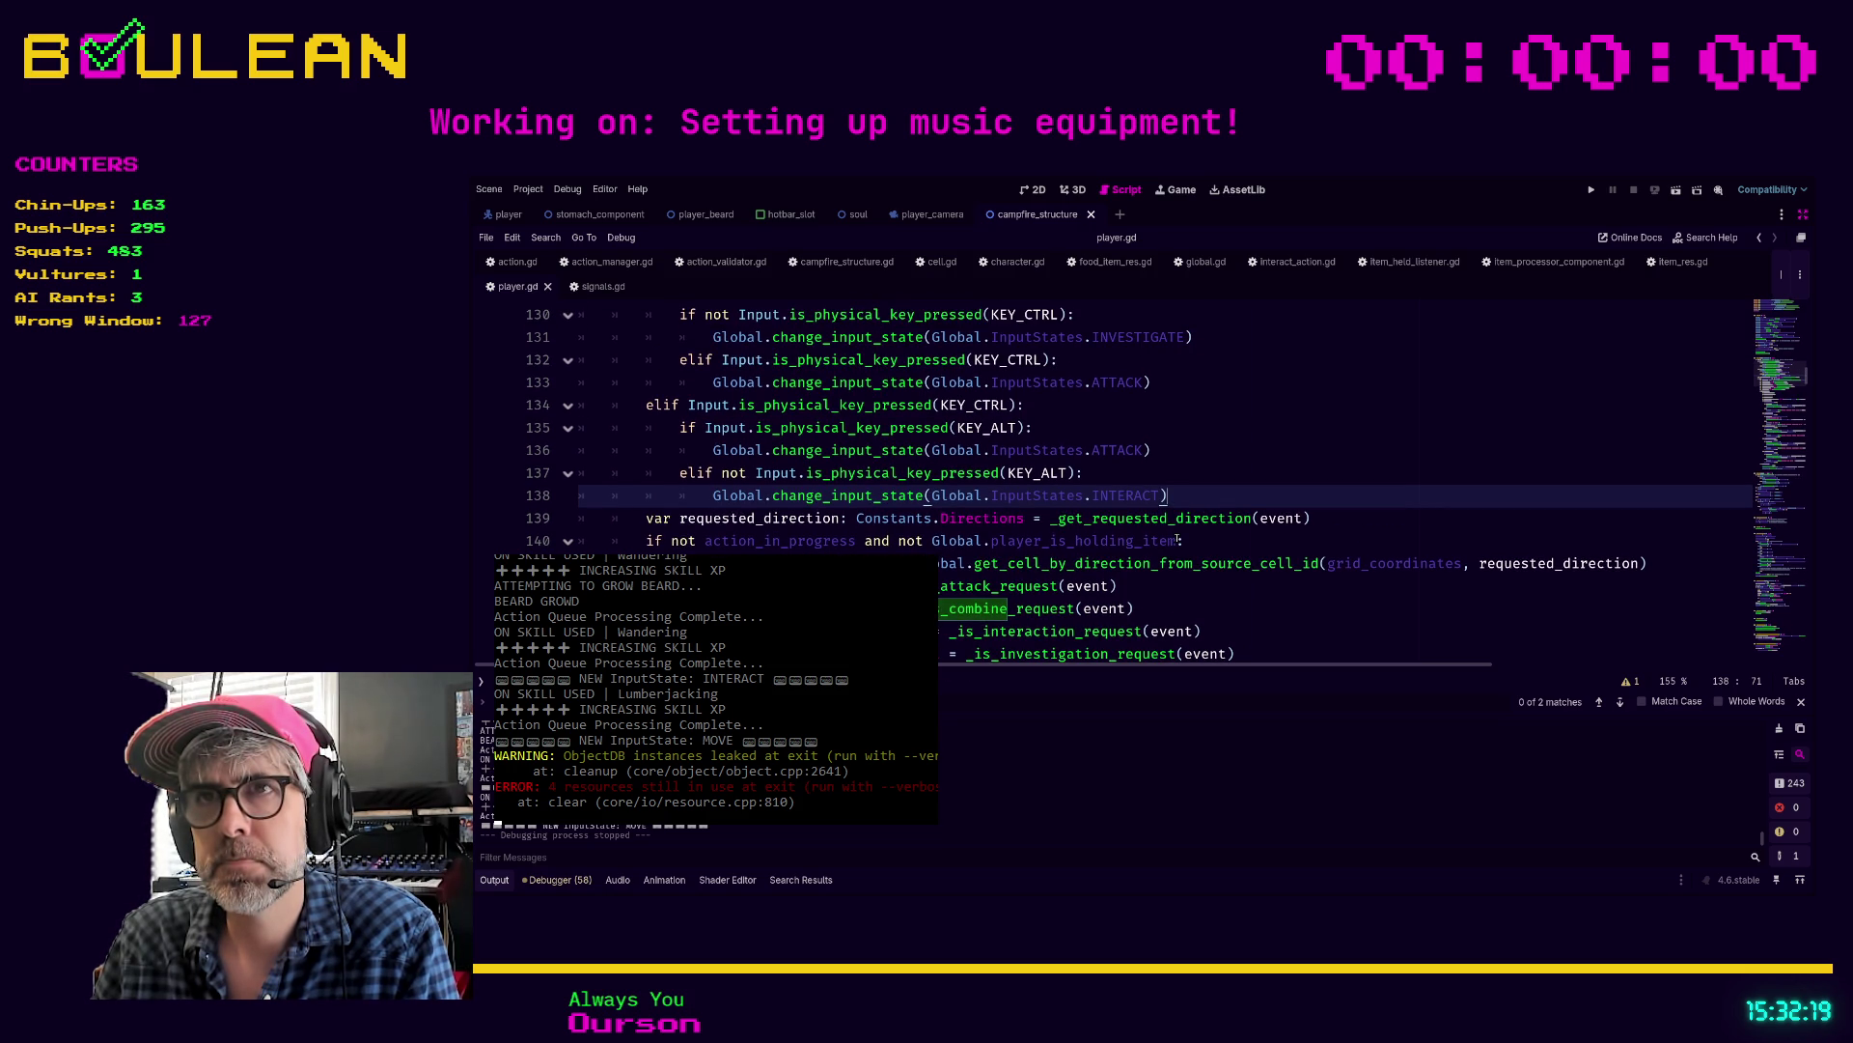
click(1240, 482)
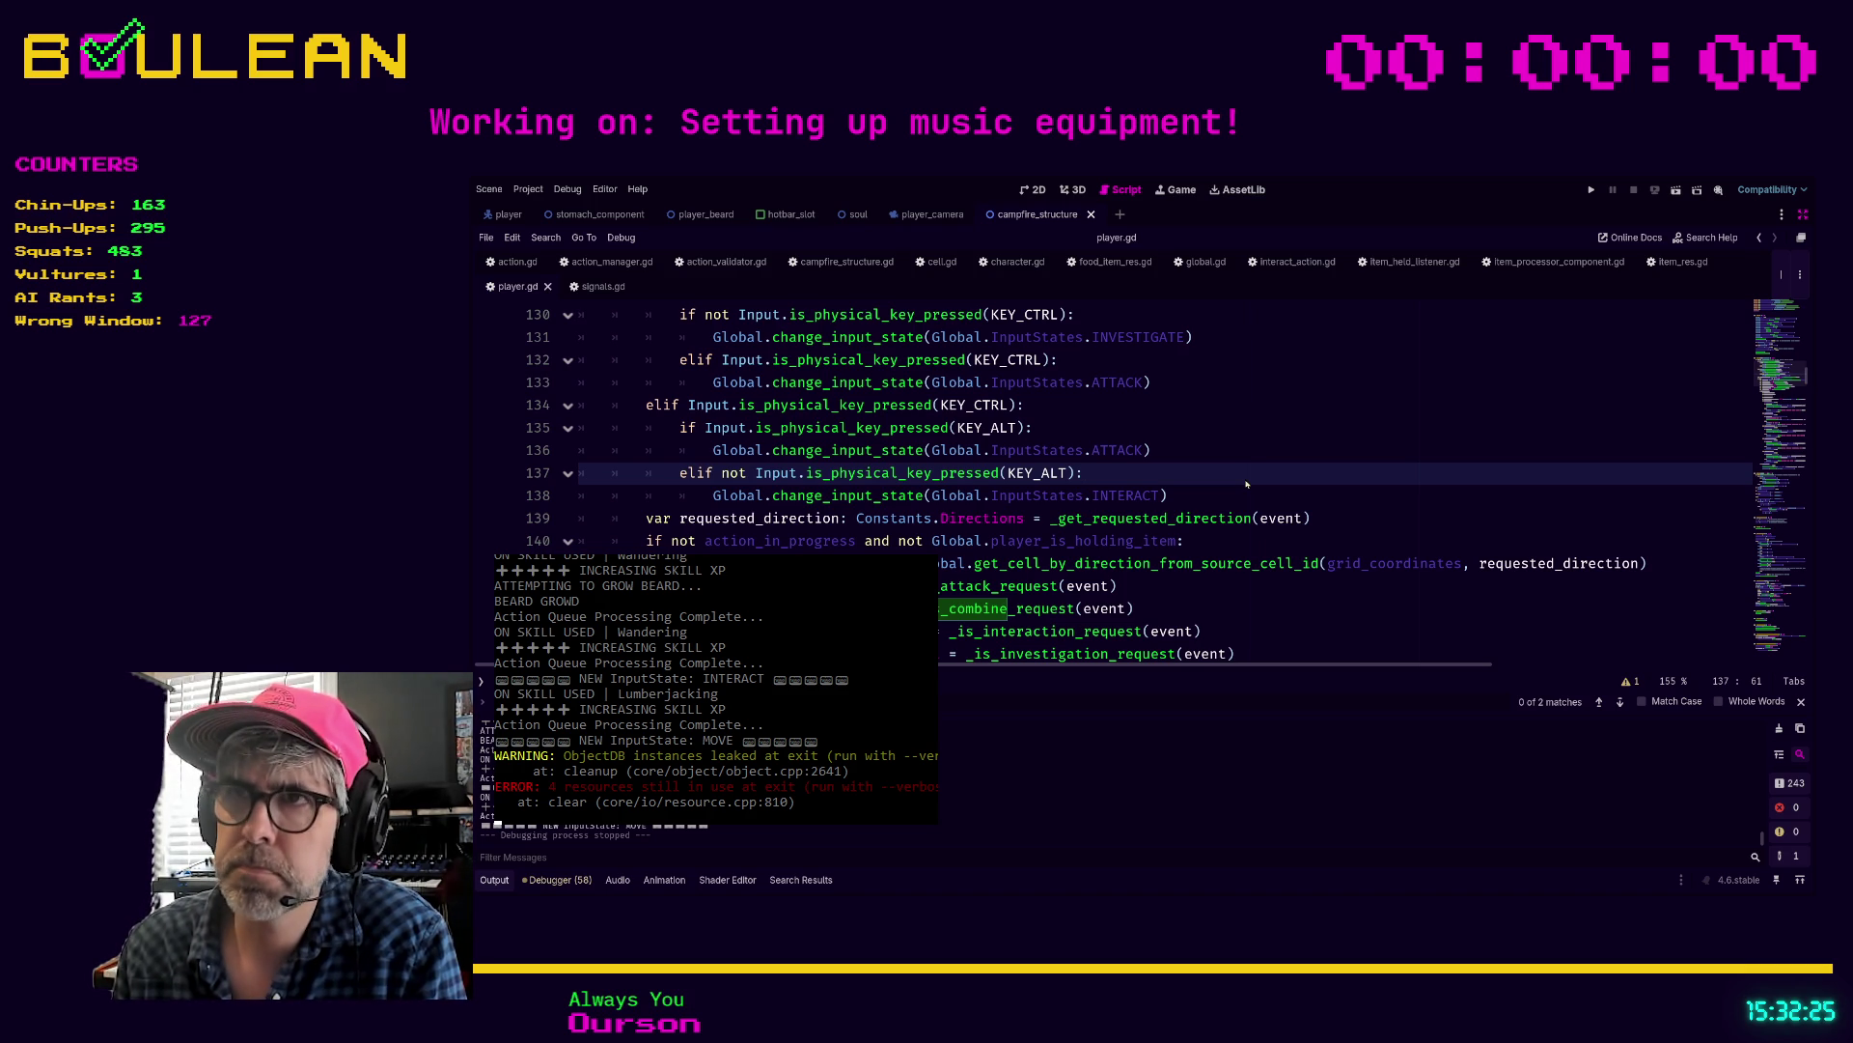
key(ctrl+shift+f)
key(Return)
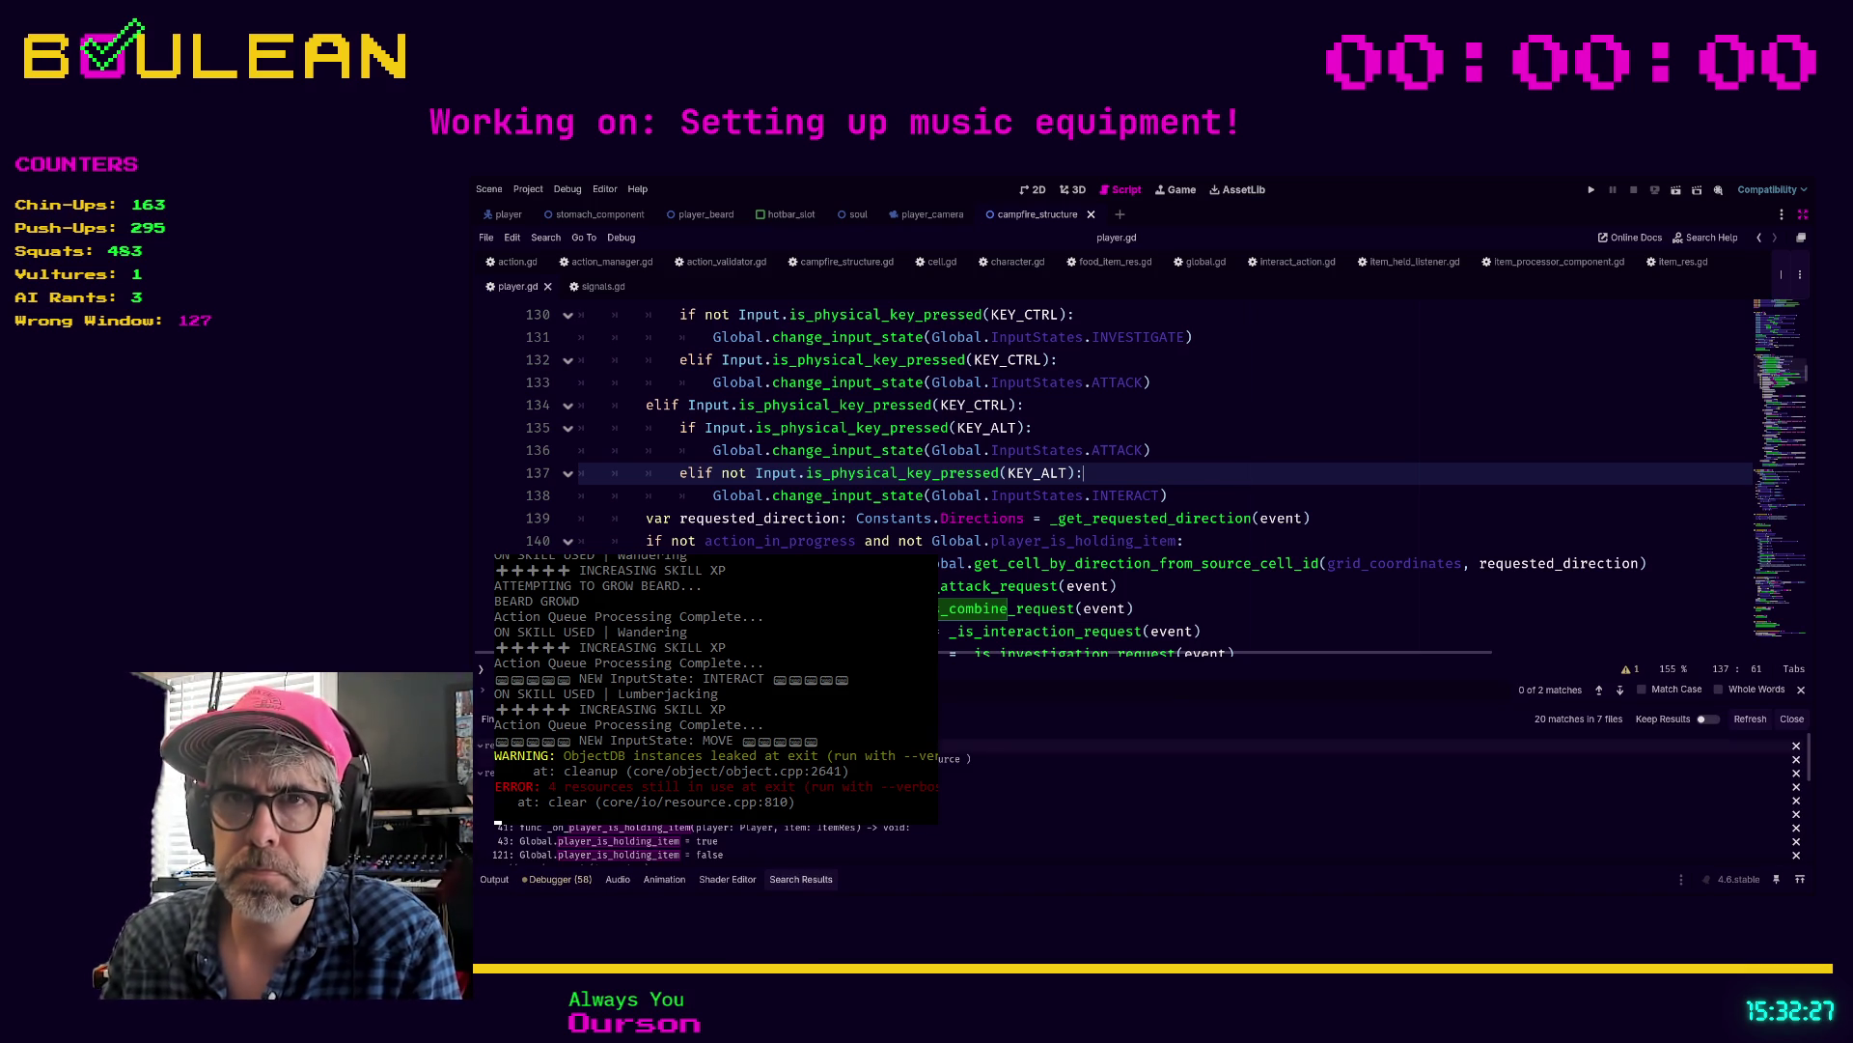
Step: Open the player_is_holding_item matches in crafting_manager.gd and item_held_listener.gd, including where it's set true
click(965, 758)
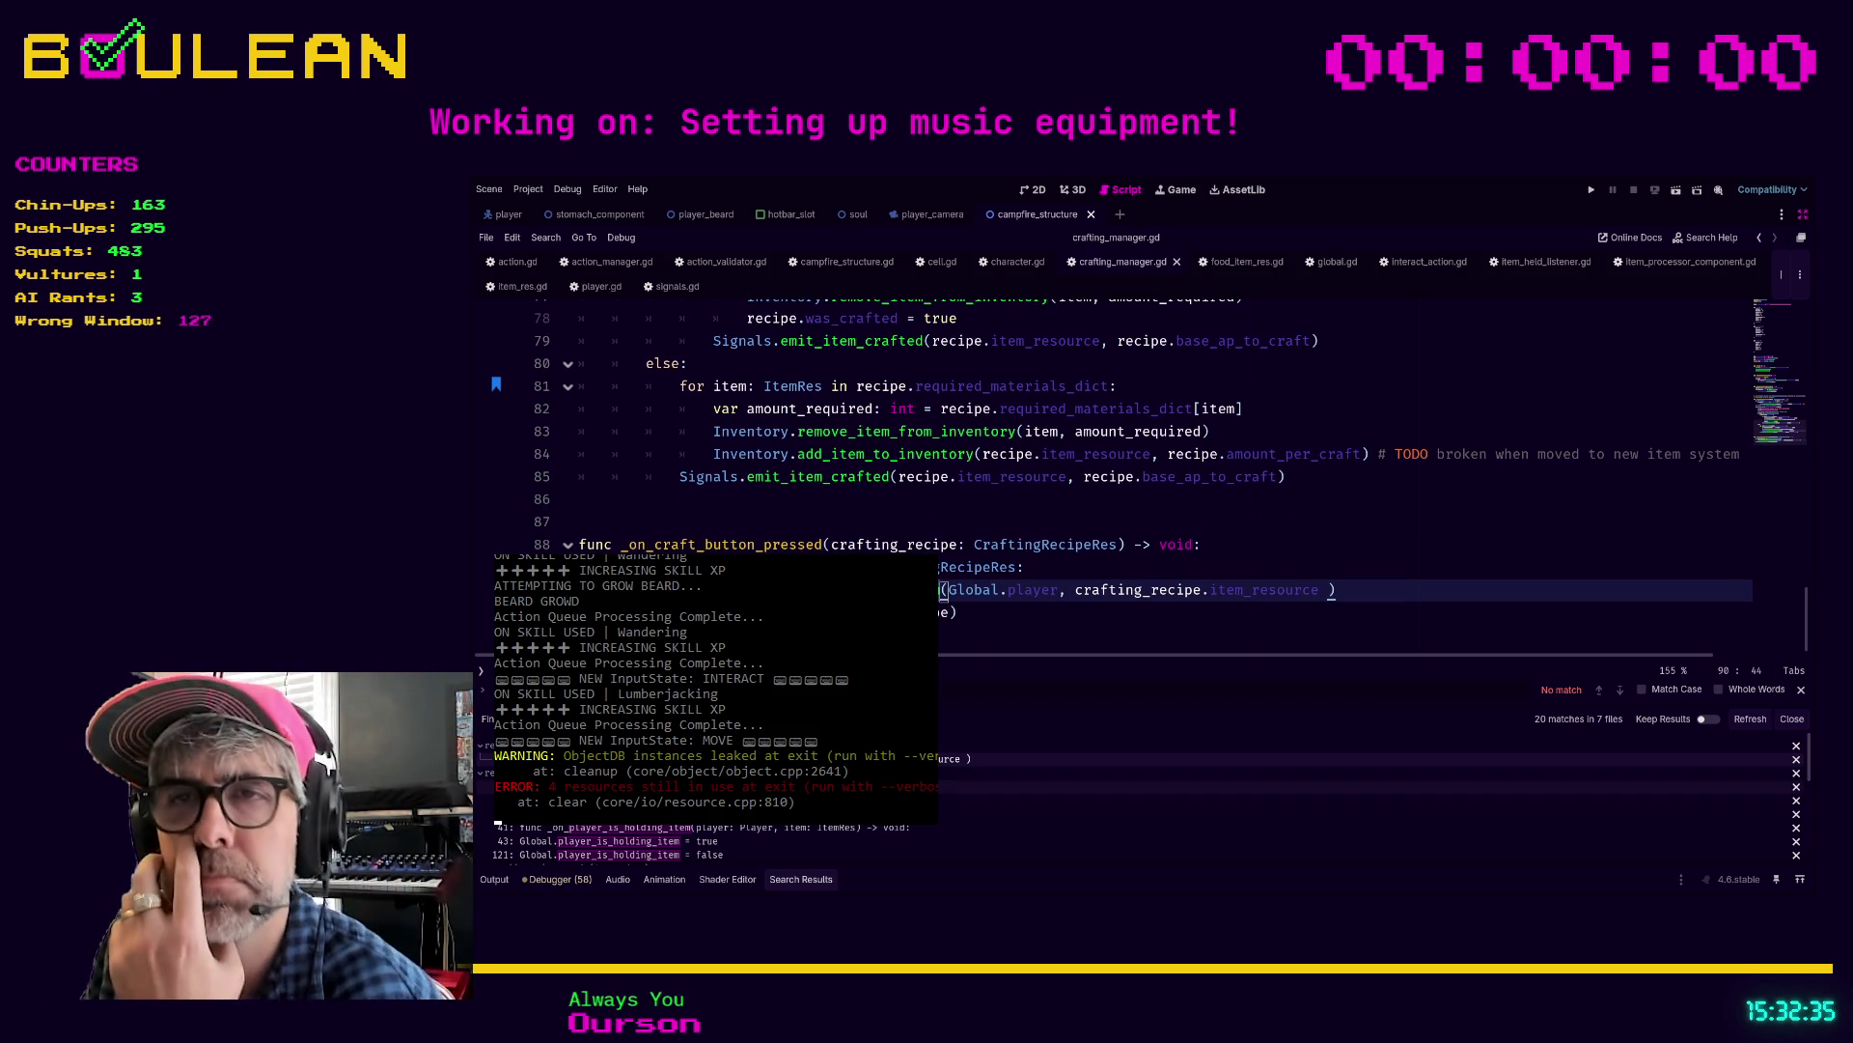
click(965, 785)
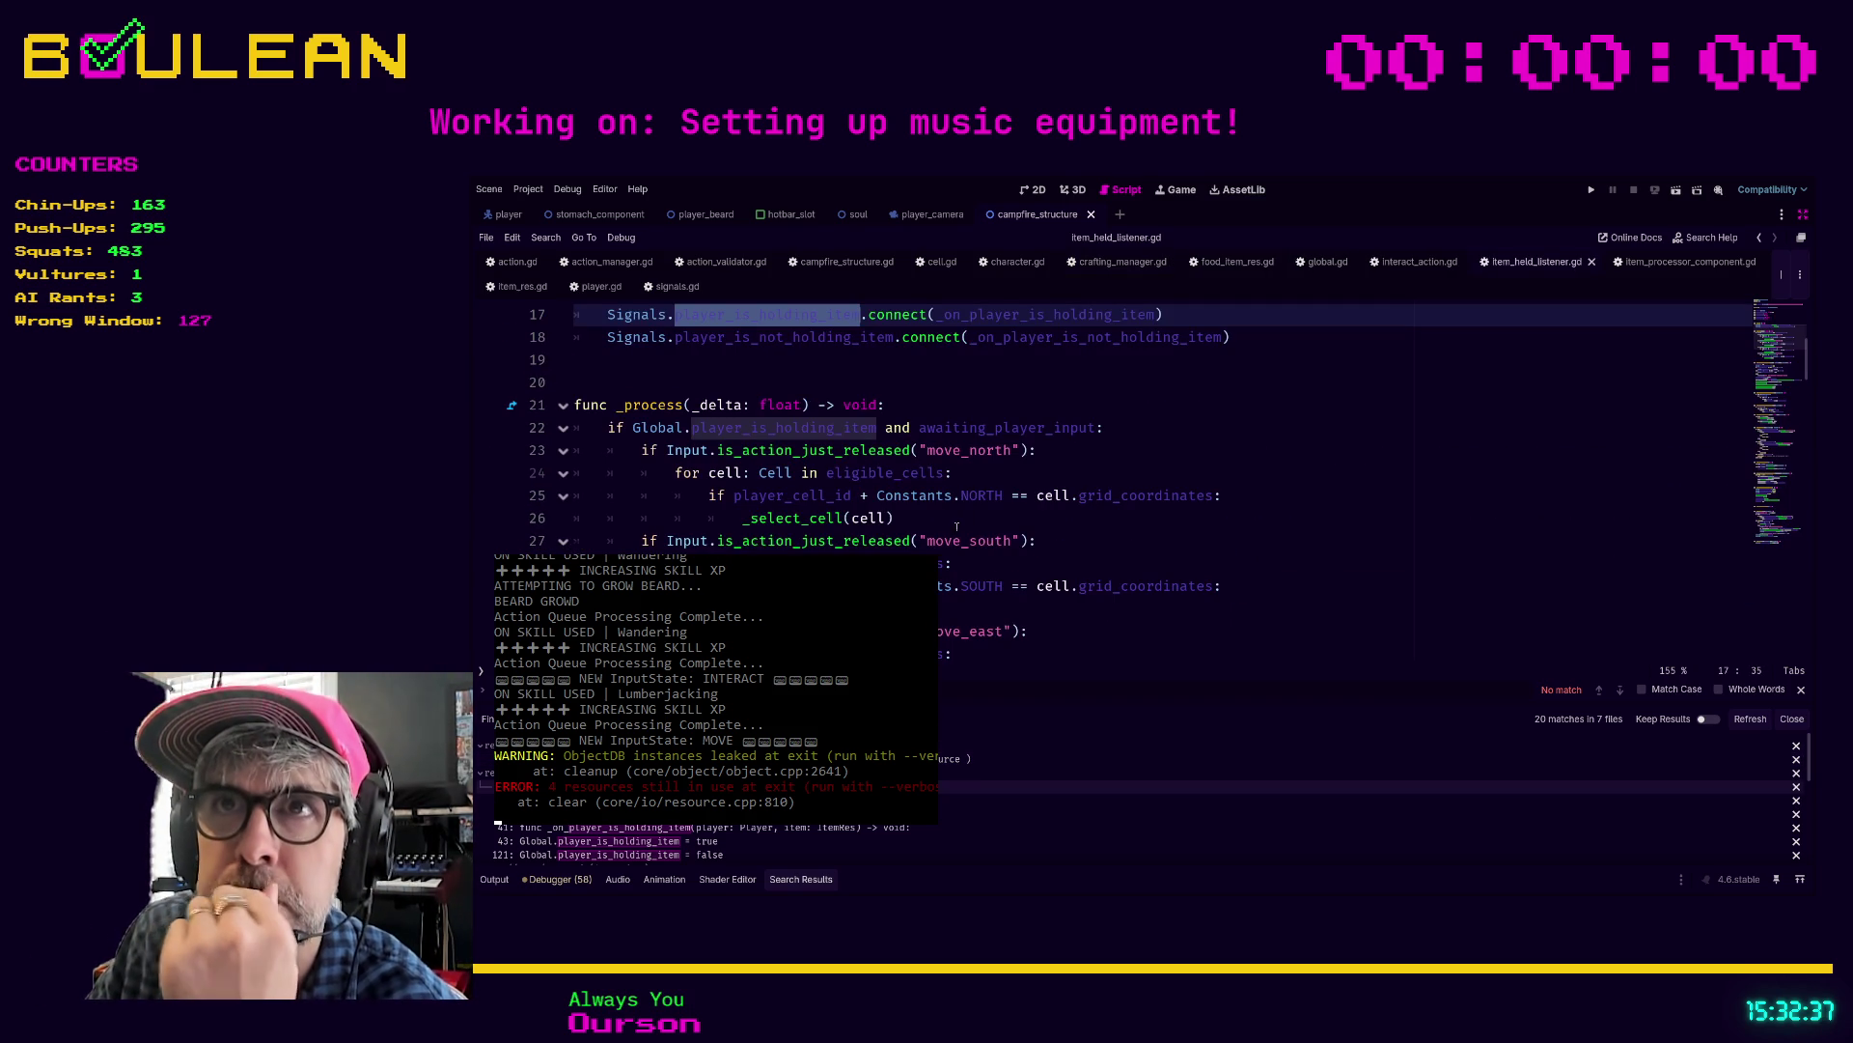
scroll(957, 526, up, 1)
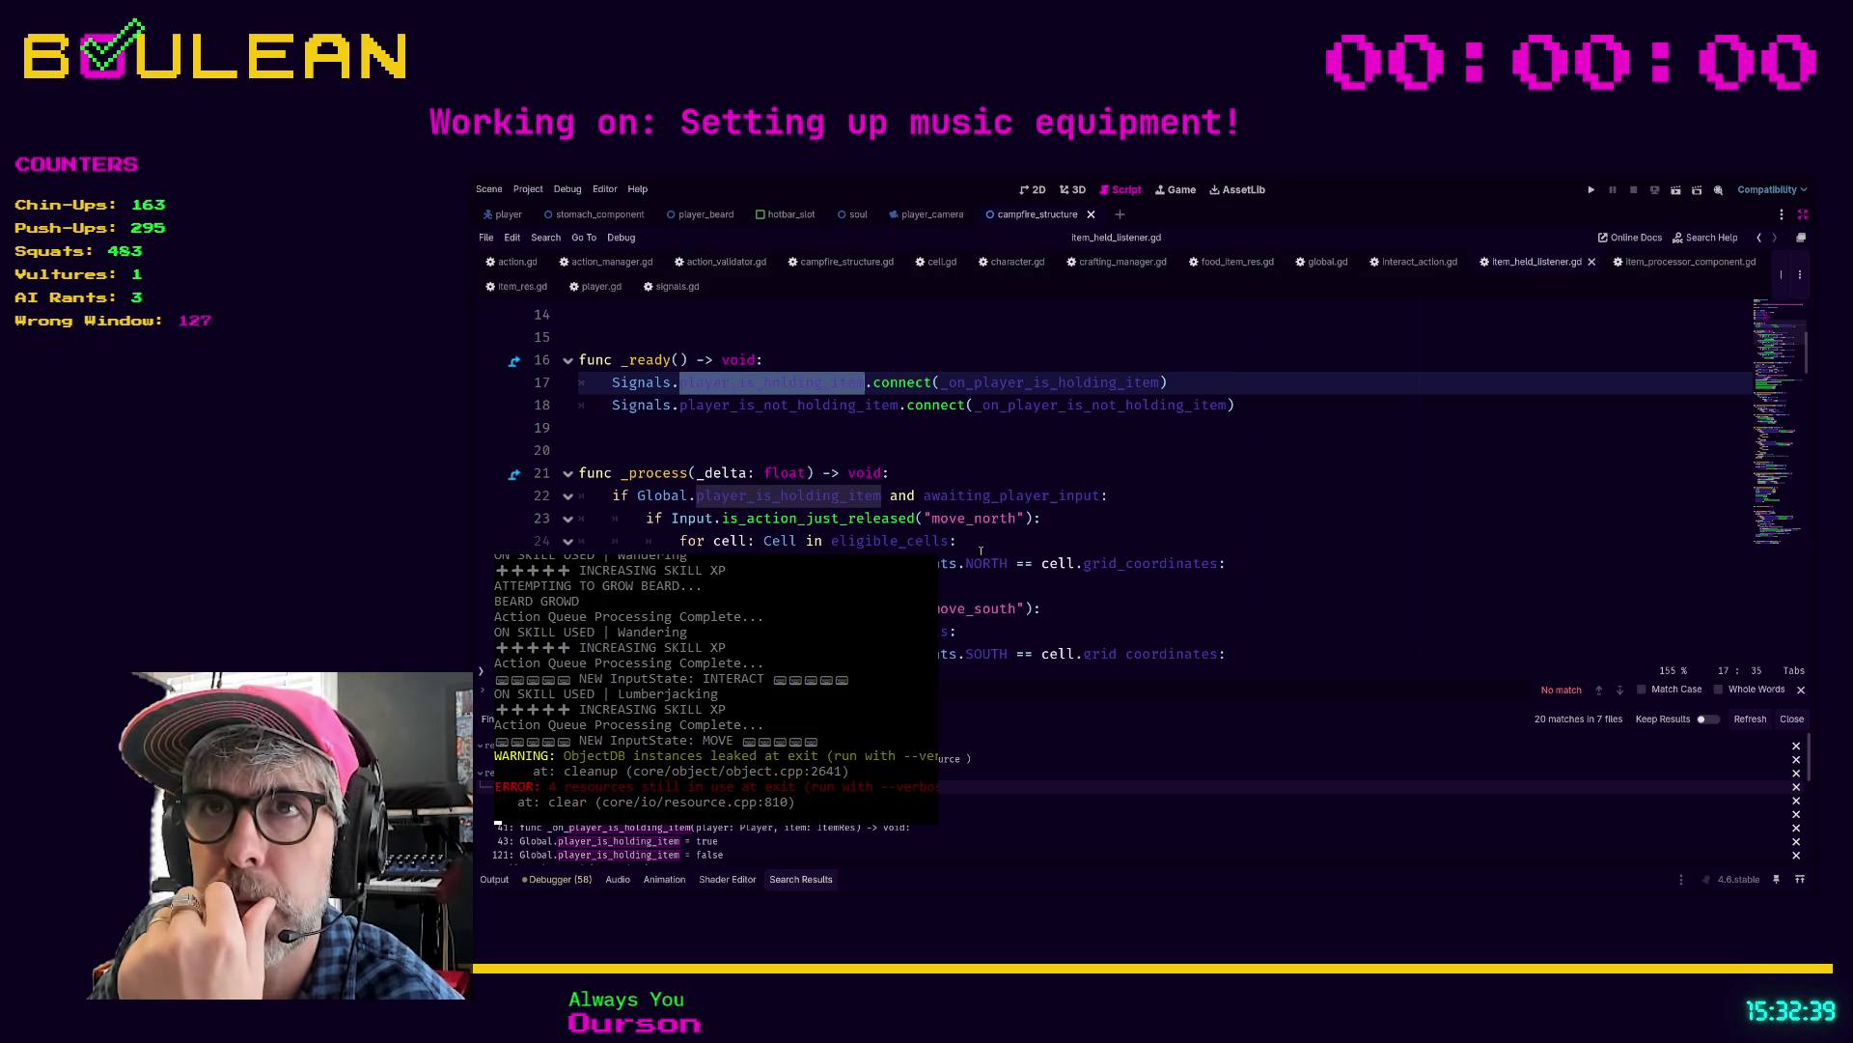
click(733, 814)
click(608, 841)
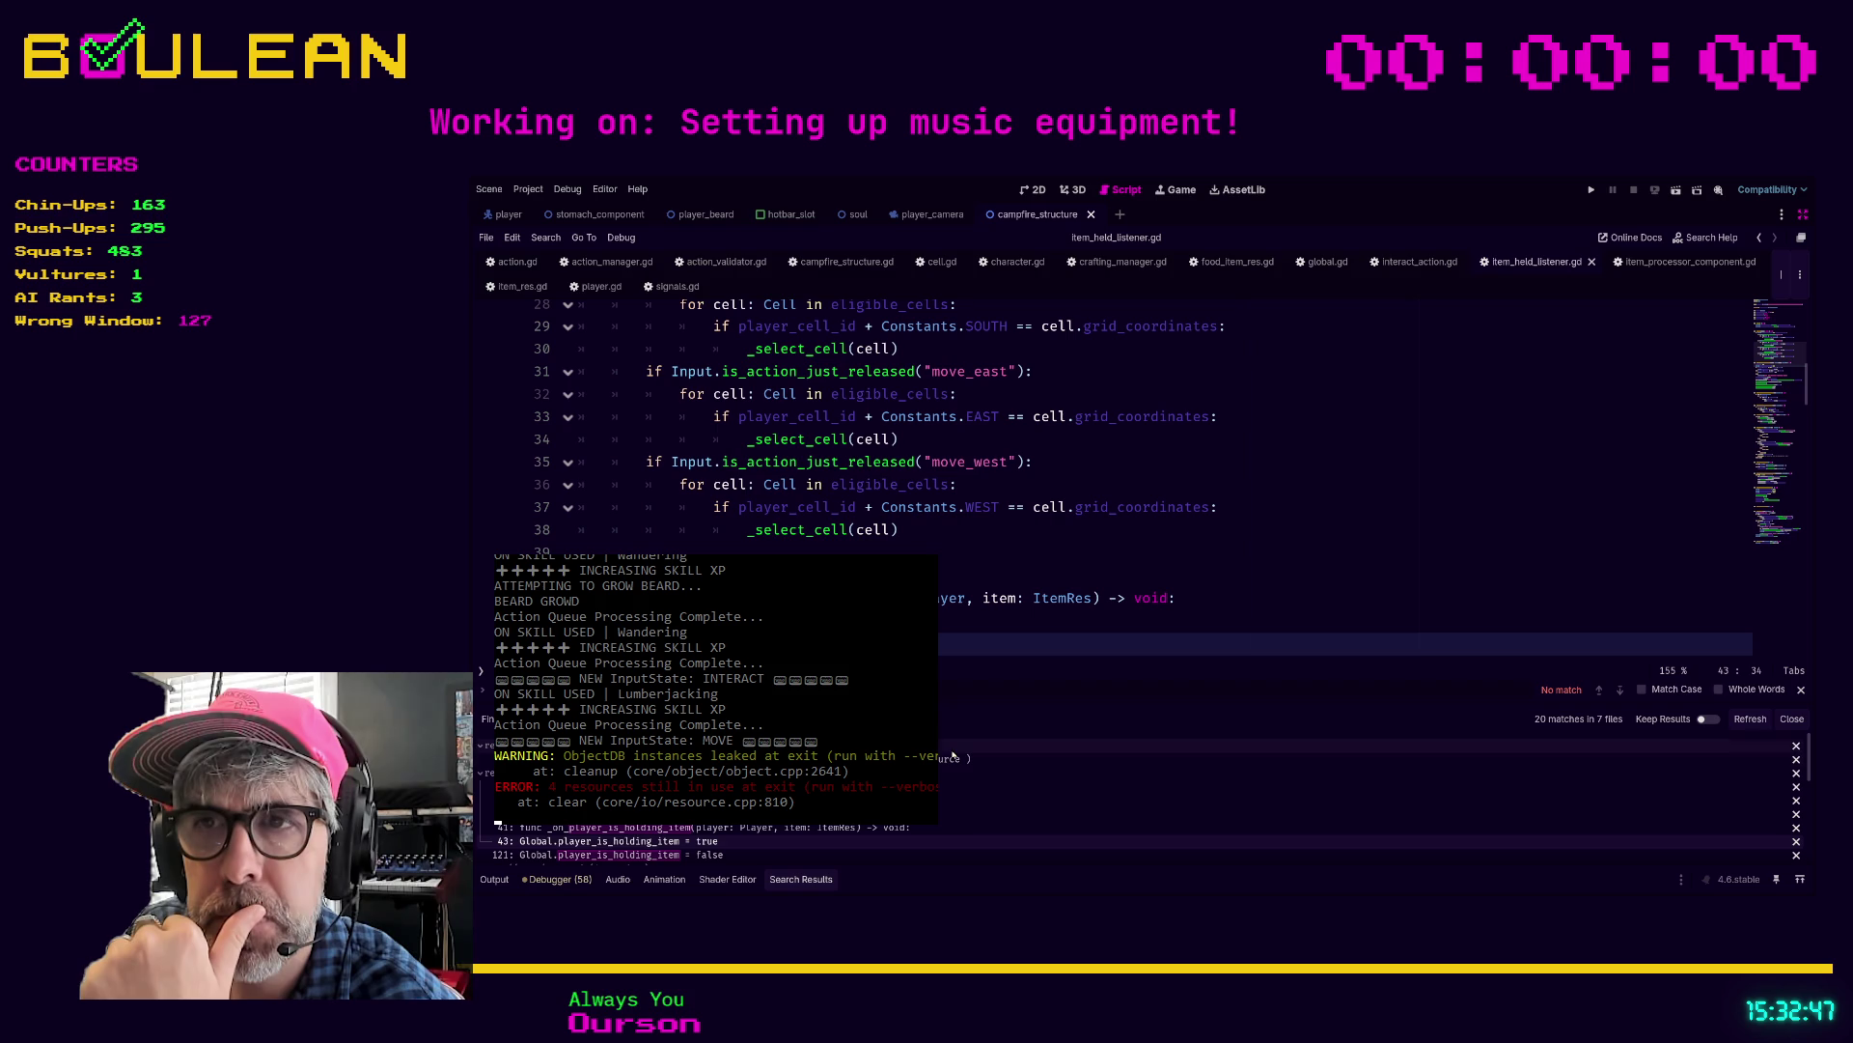
Step: Enlarge the results panel, locate the _on_player_is_holding_item handler, and open the signals.gd match
drag(941, 702, 940, 641)
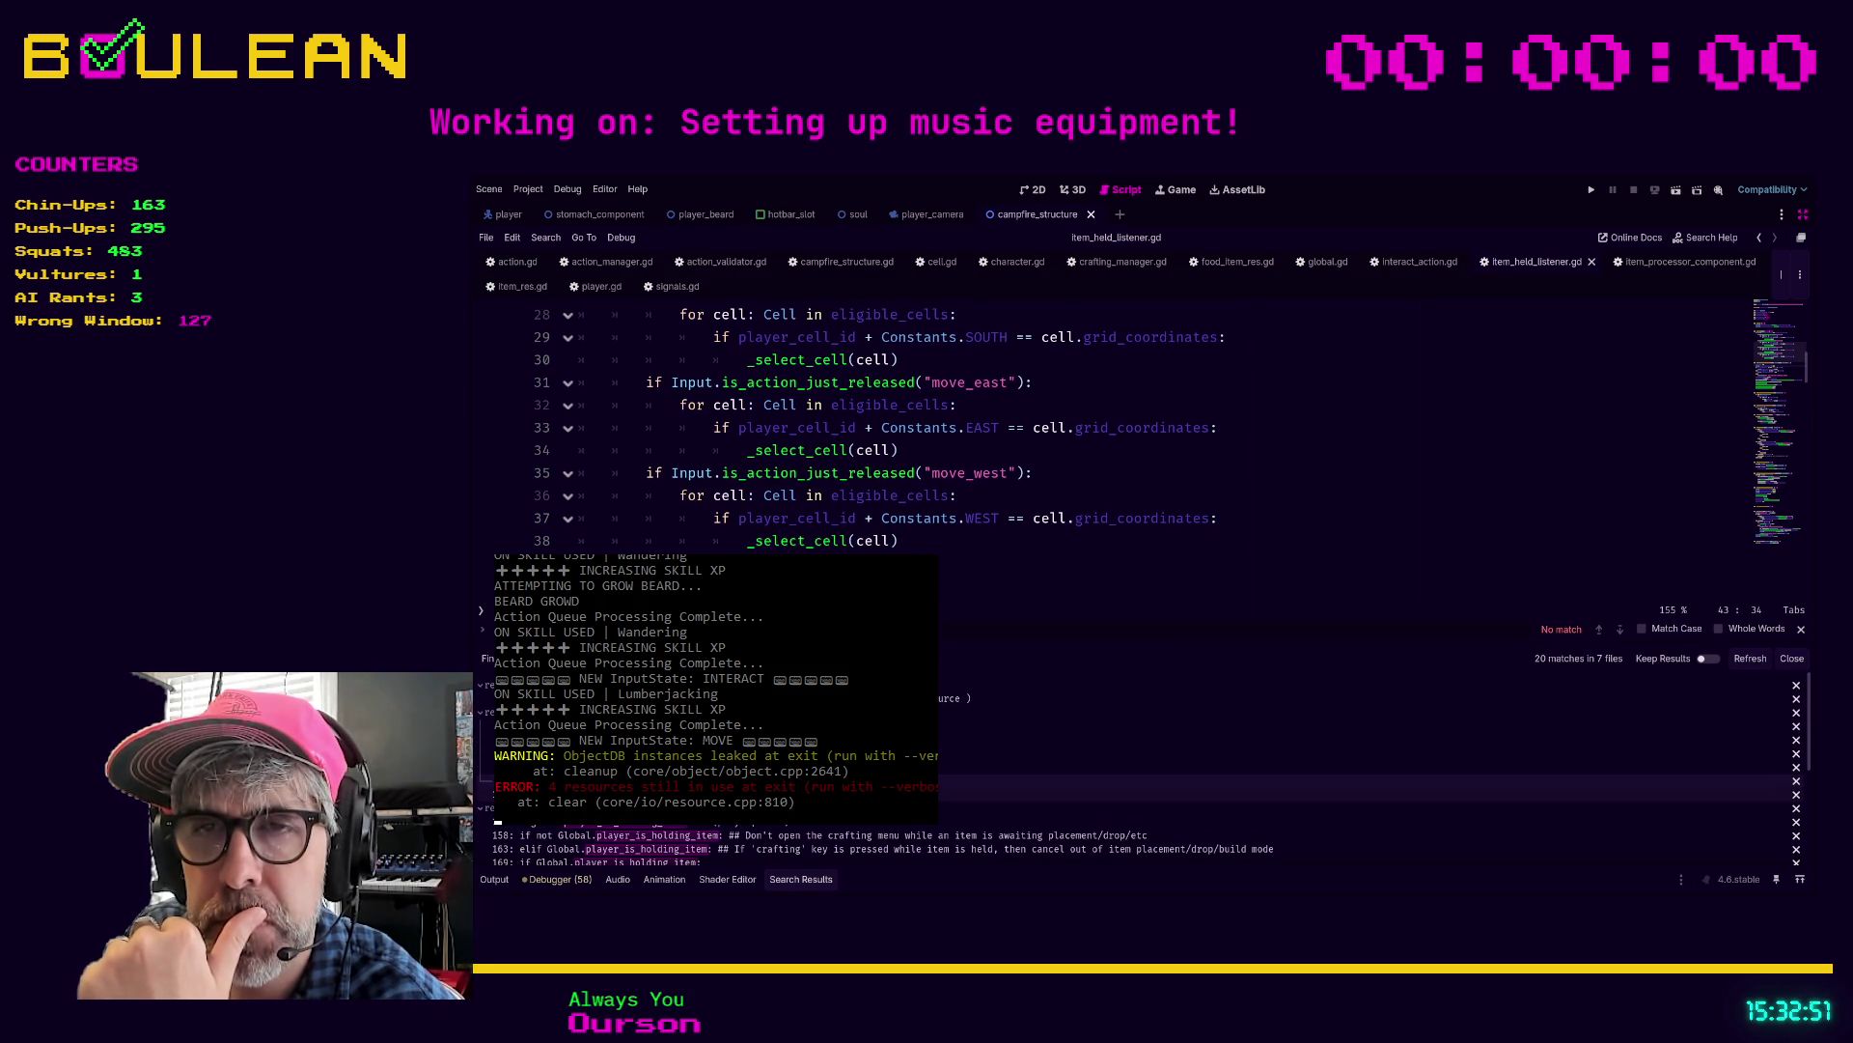
scroll(1142, 447, down, 2)
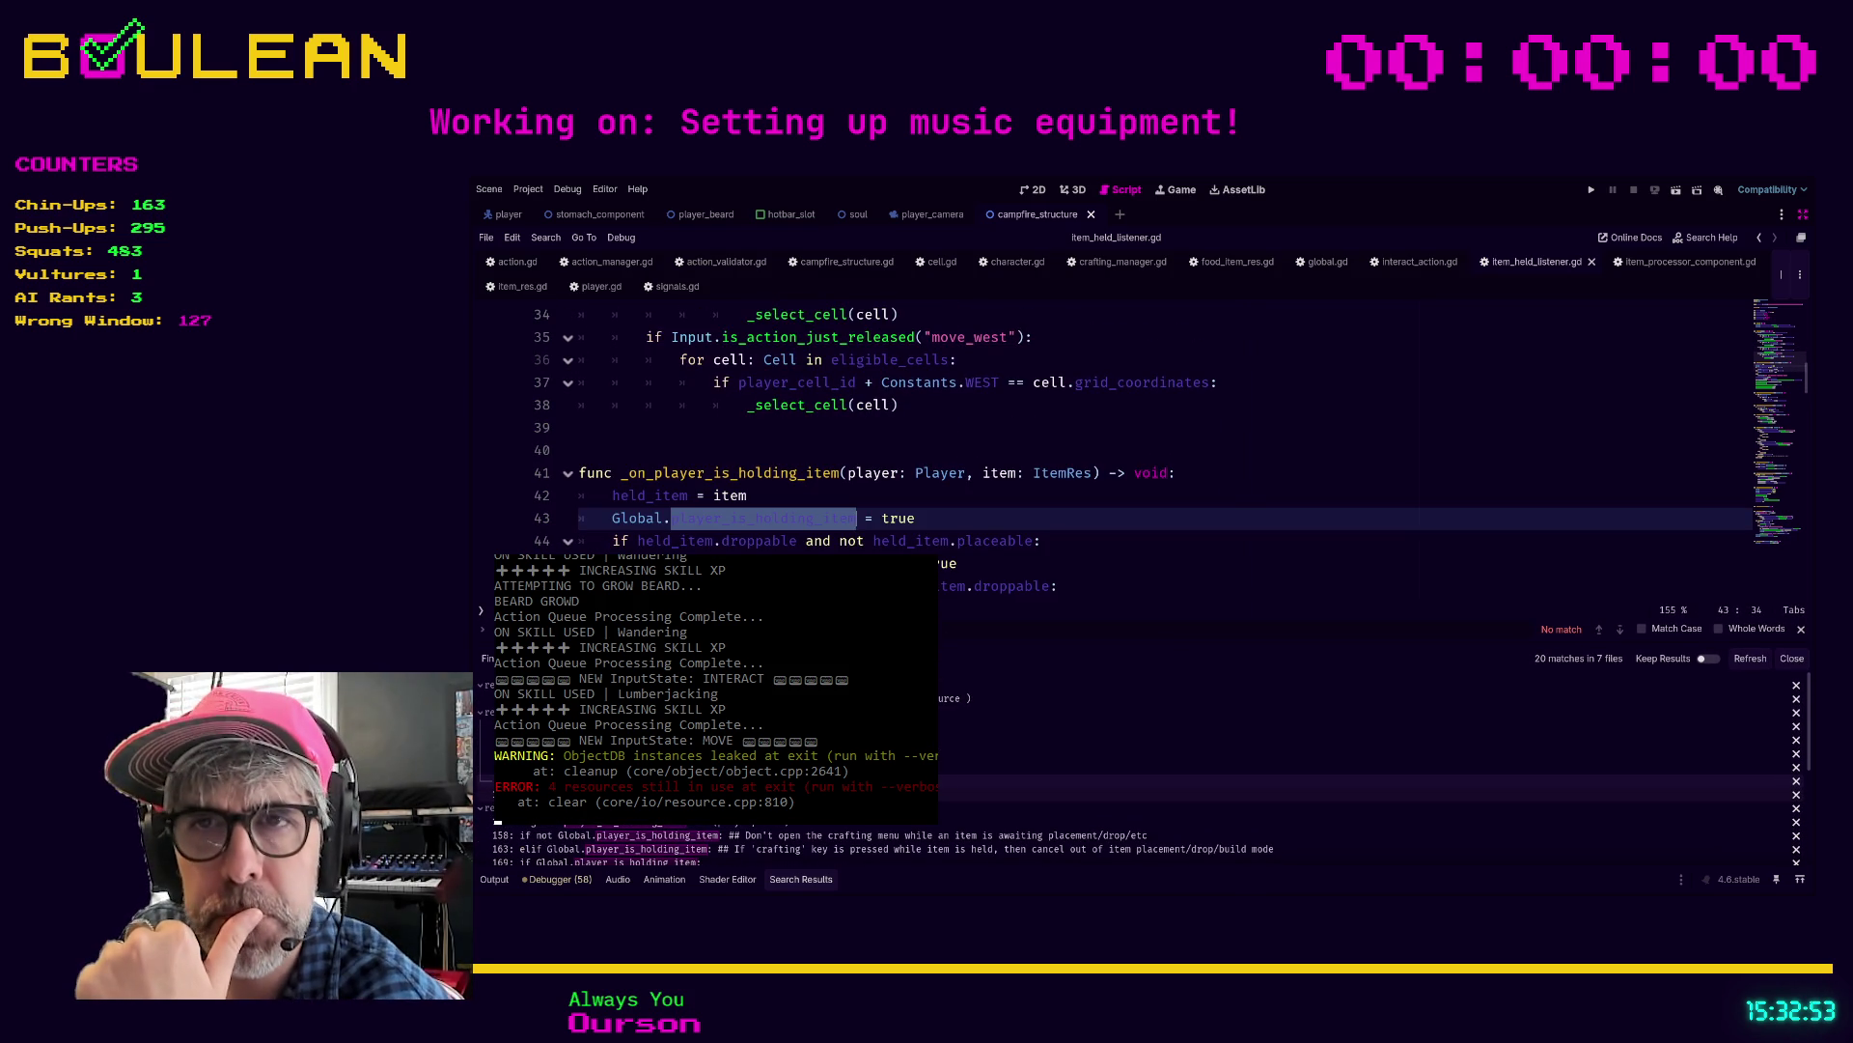
click(1107, 555)
text(_on_)
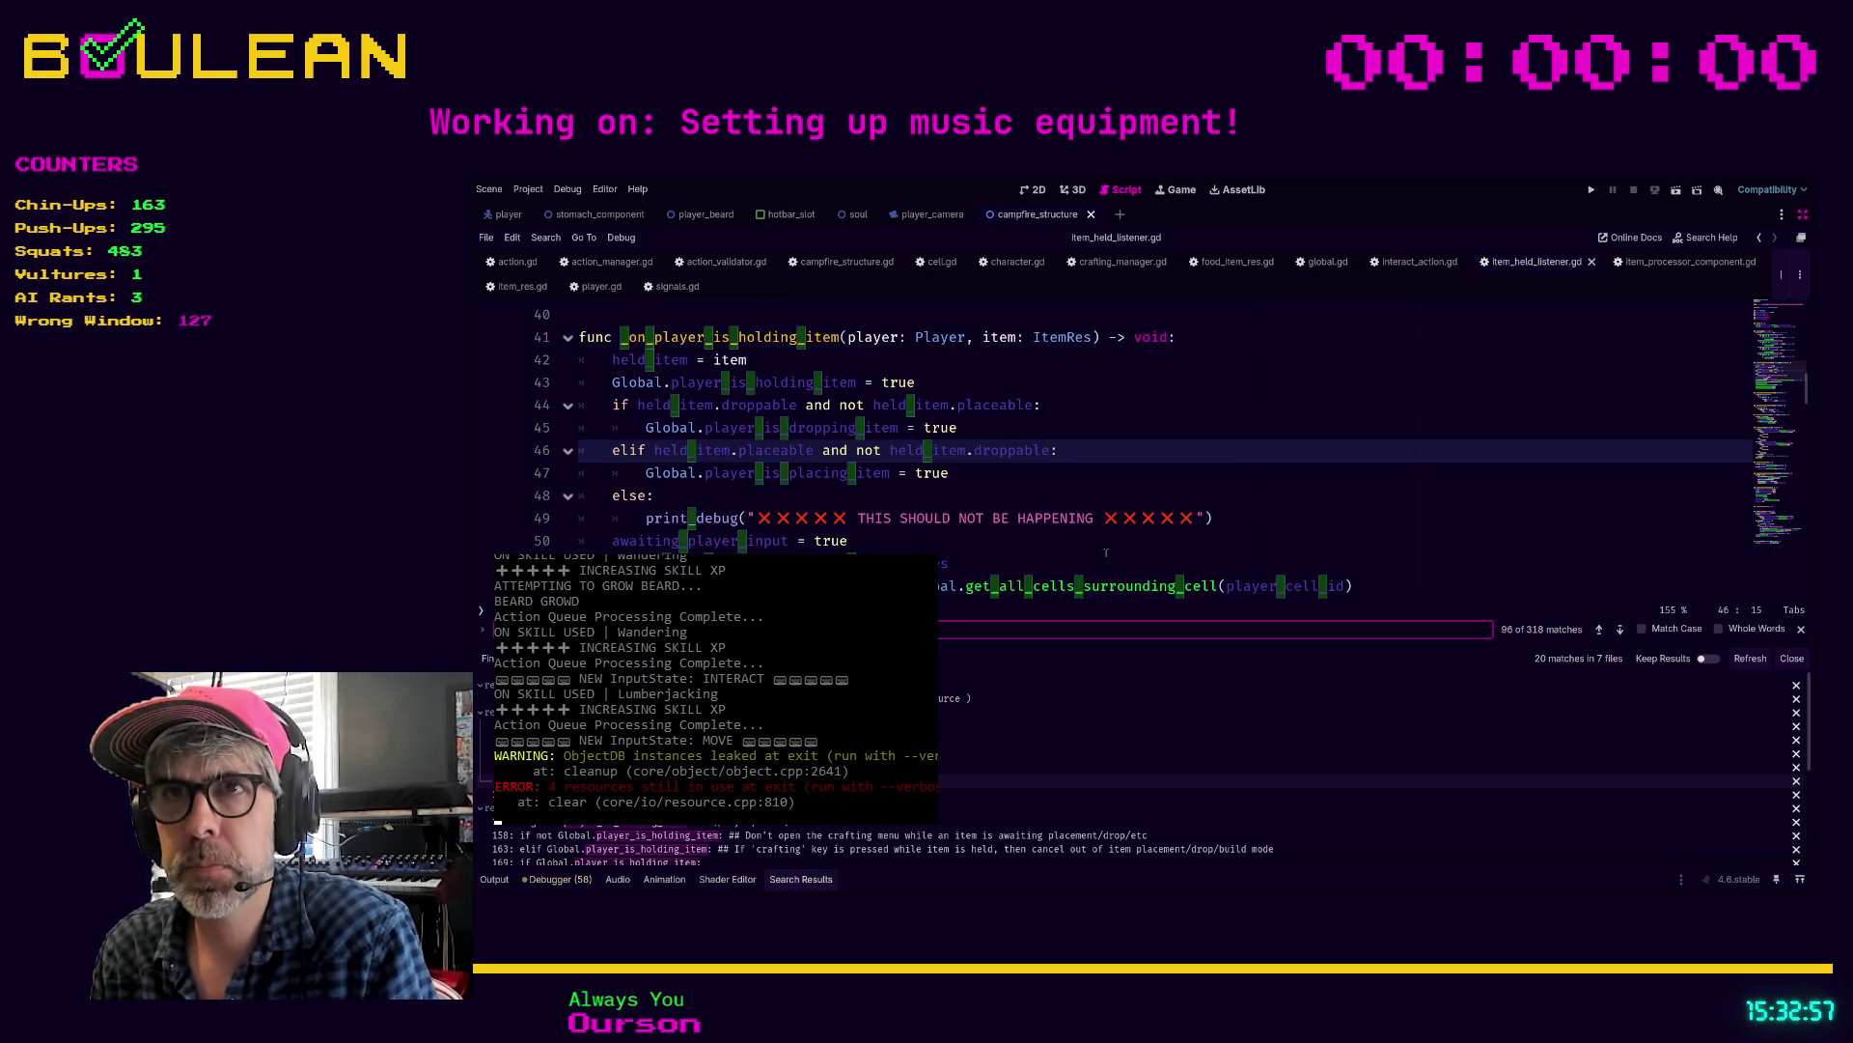
text(player_is_)
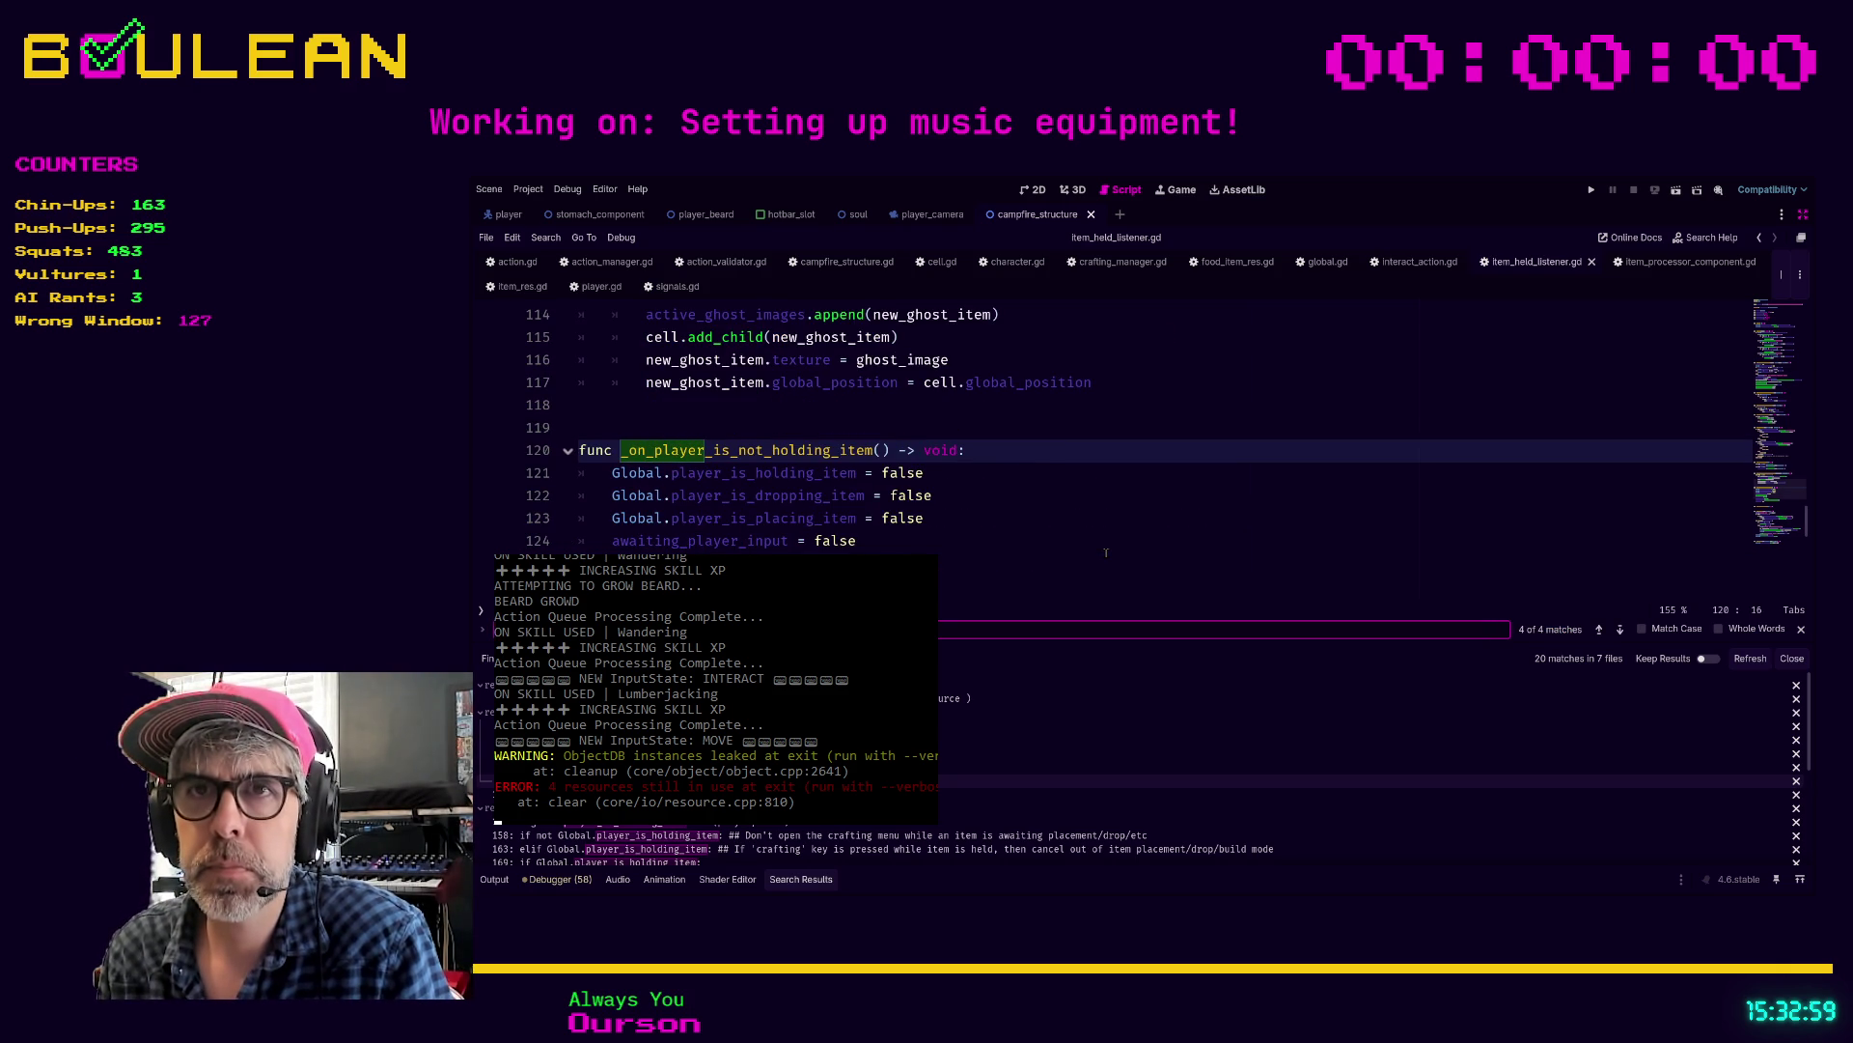
text(ho)
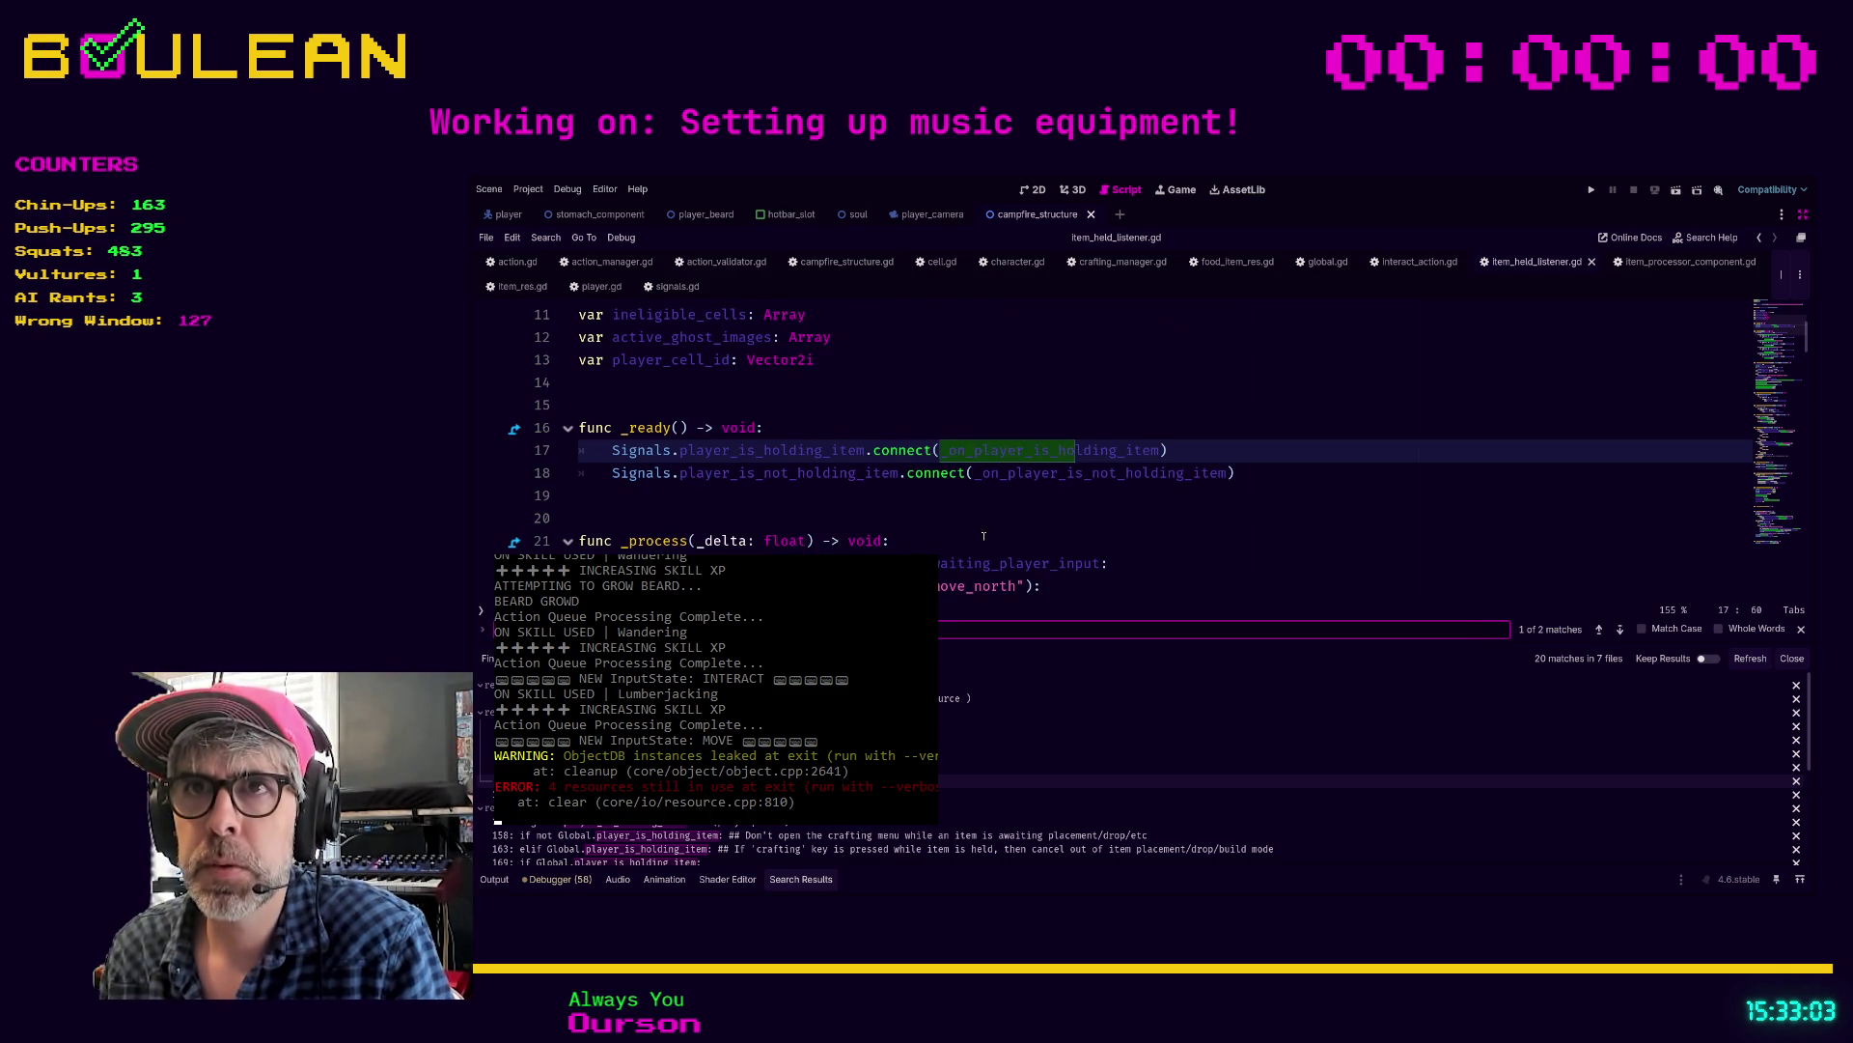
drag(868, 453, 682, 454)
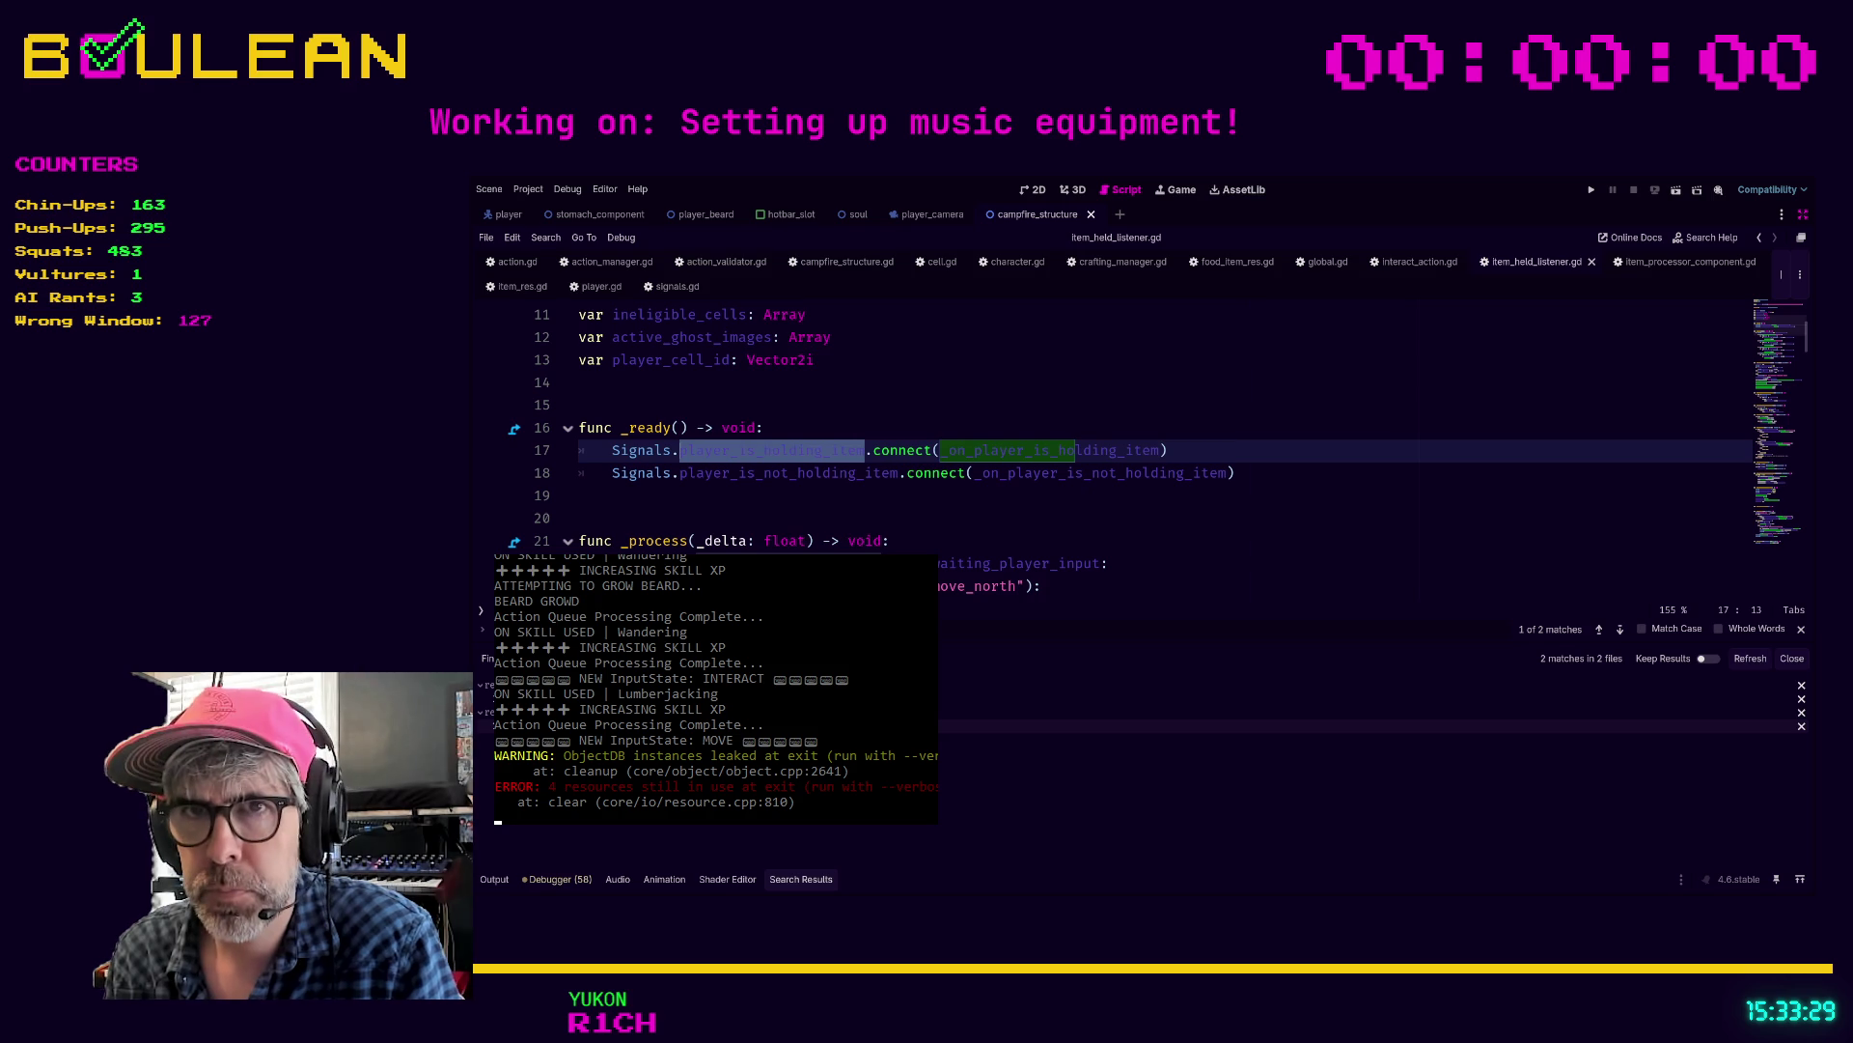
click(1159, 725)
Step: Open the game.gd match at line 125 in the hotbar hold-item handler
scroll(836, 318, up, 2)
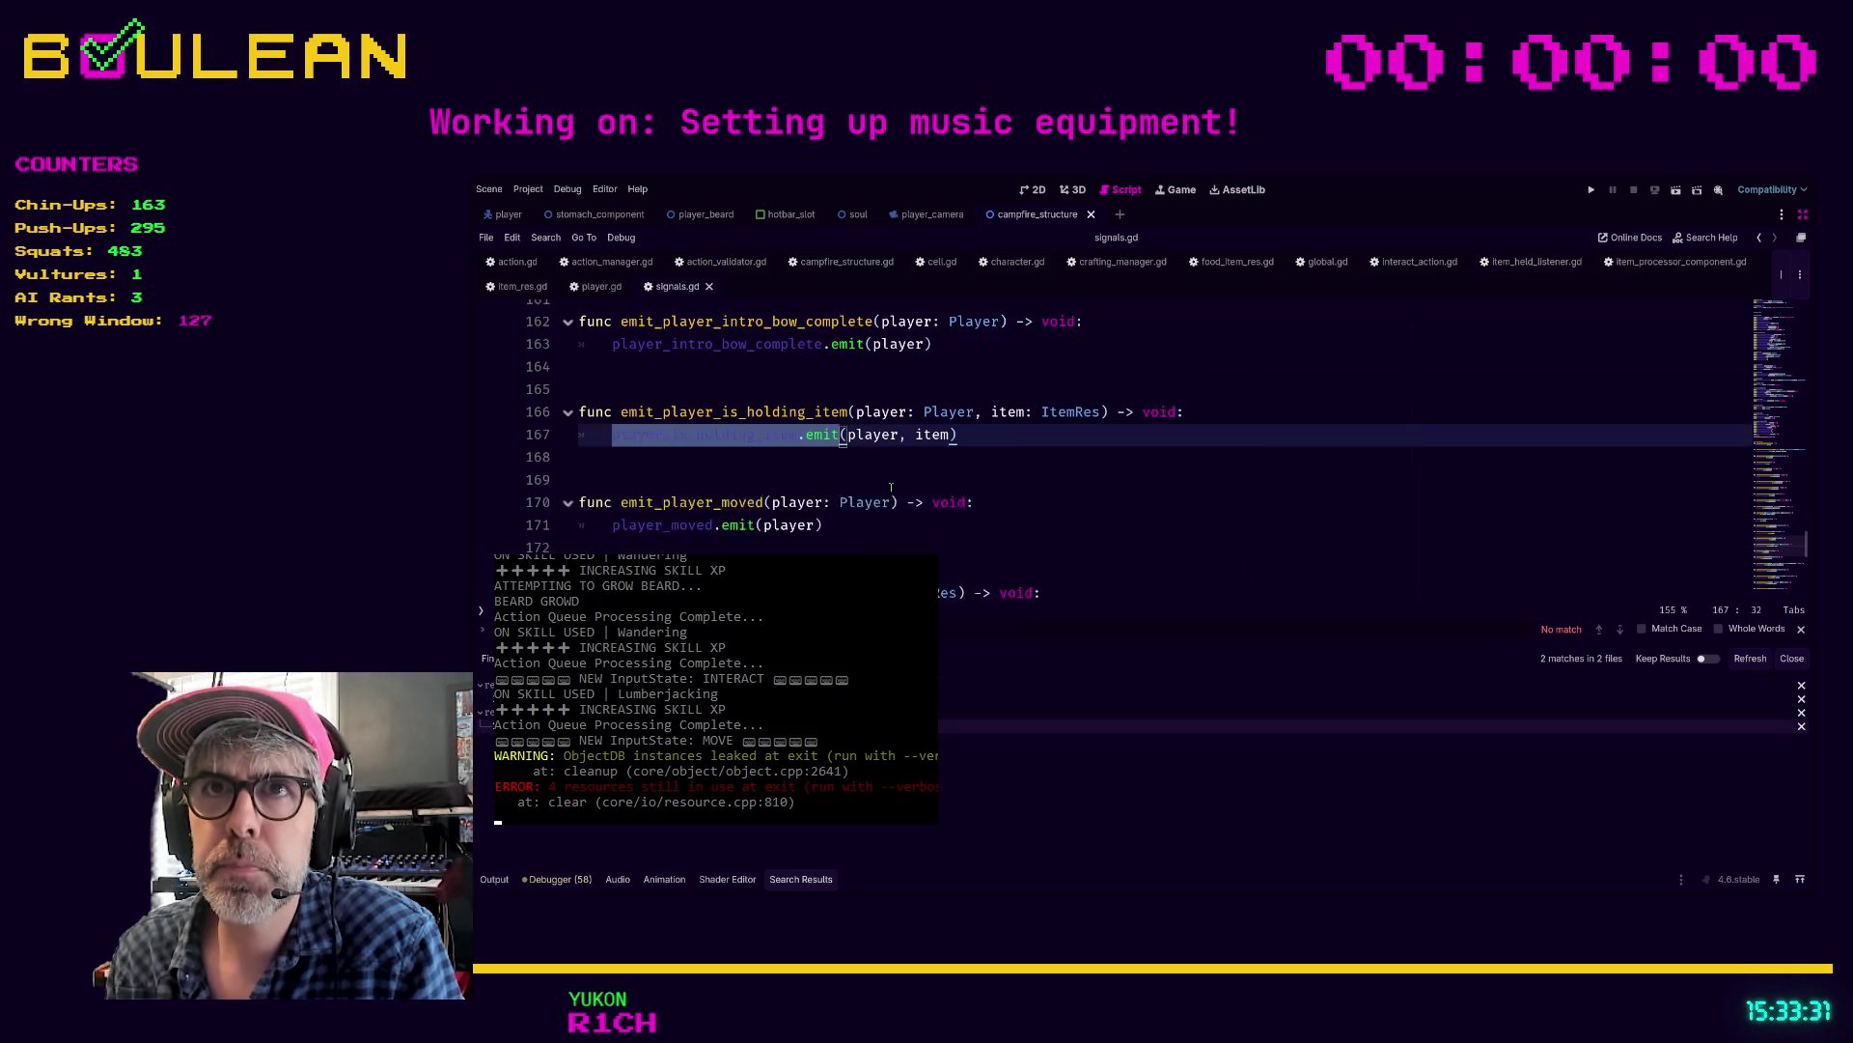
click(797, 479)
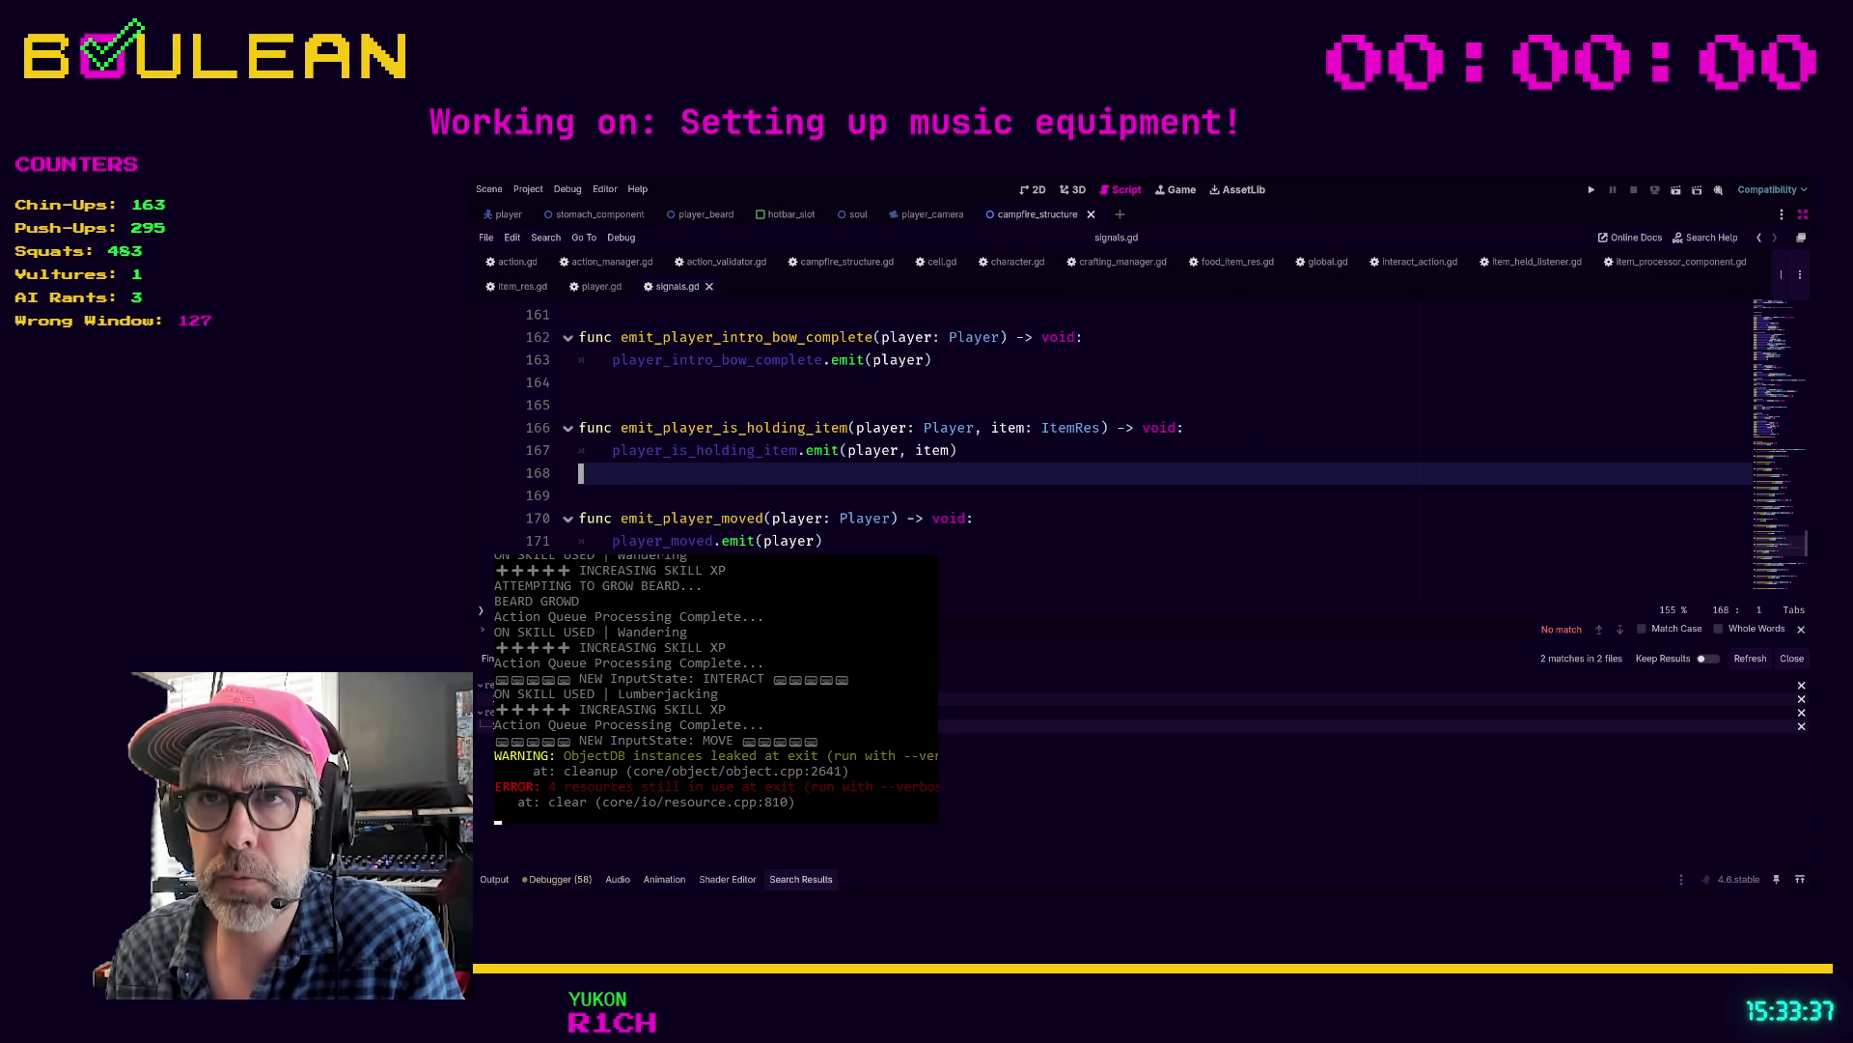
click(675, 698)
scroll(840, 461, up, 3)
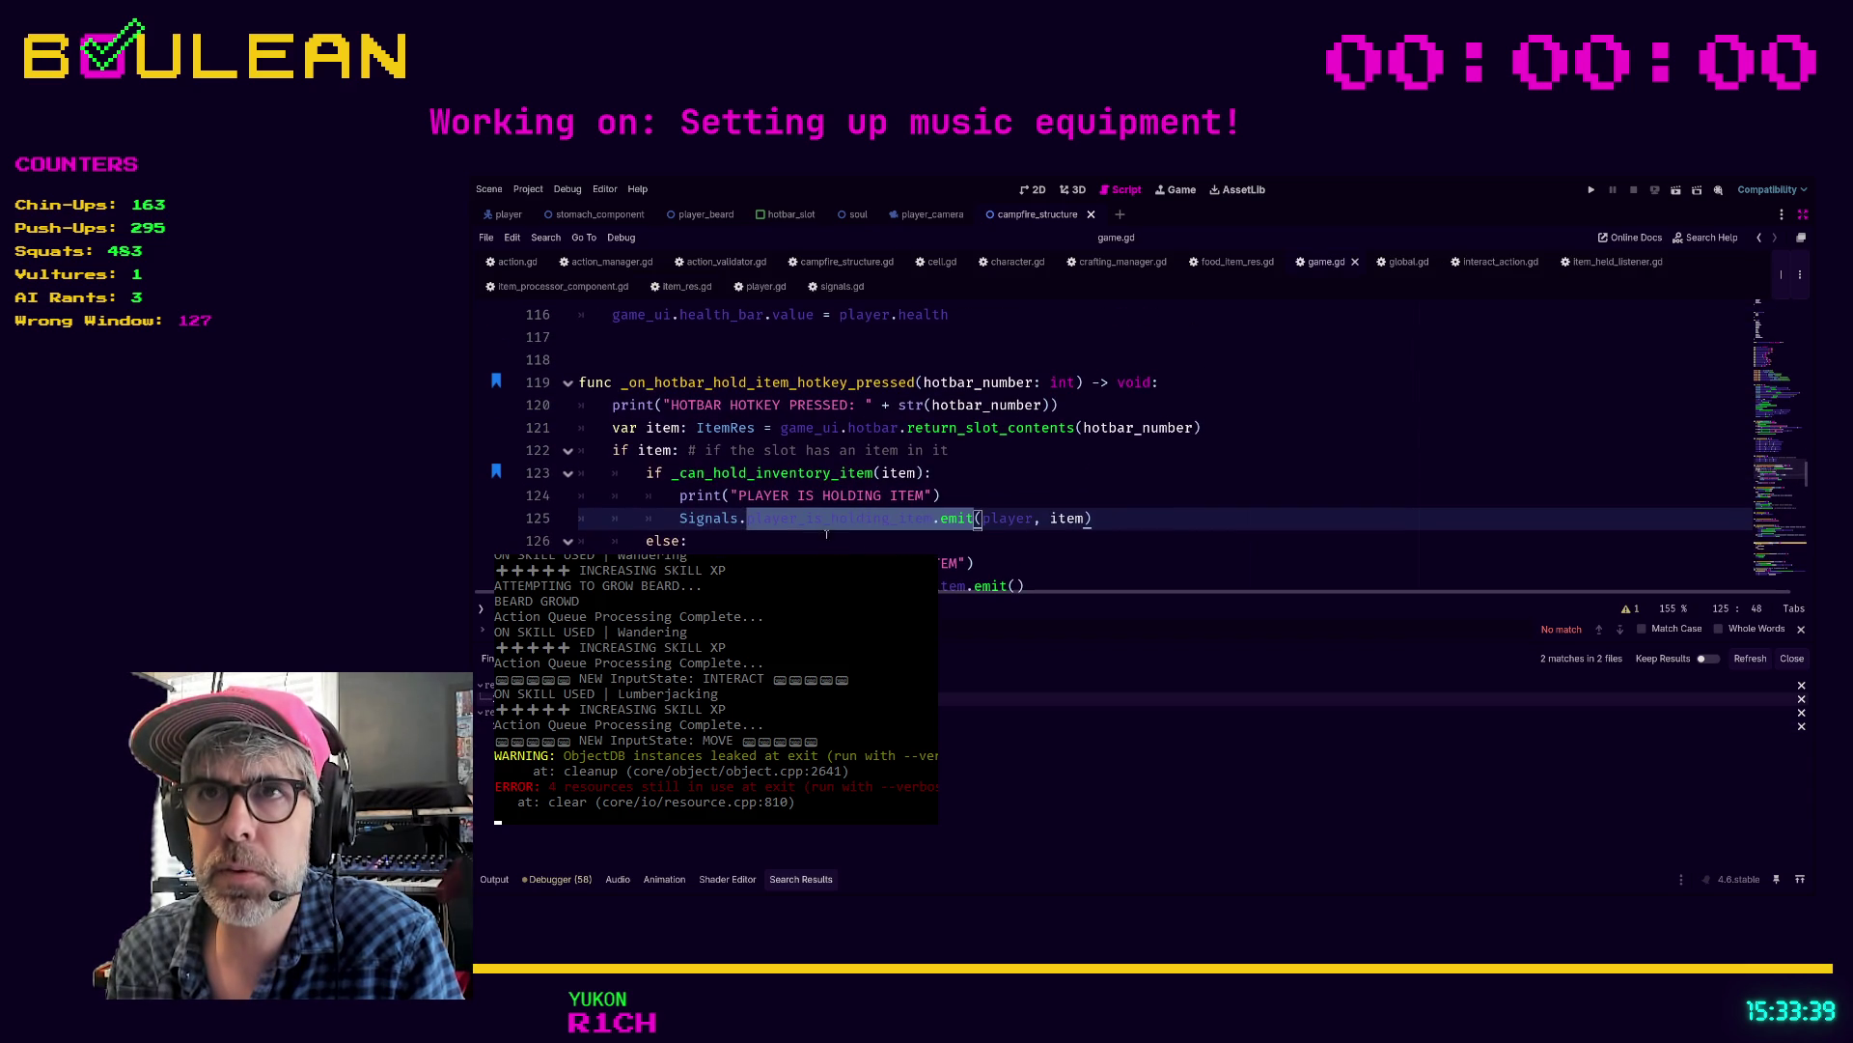
click(745, 518)
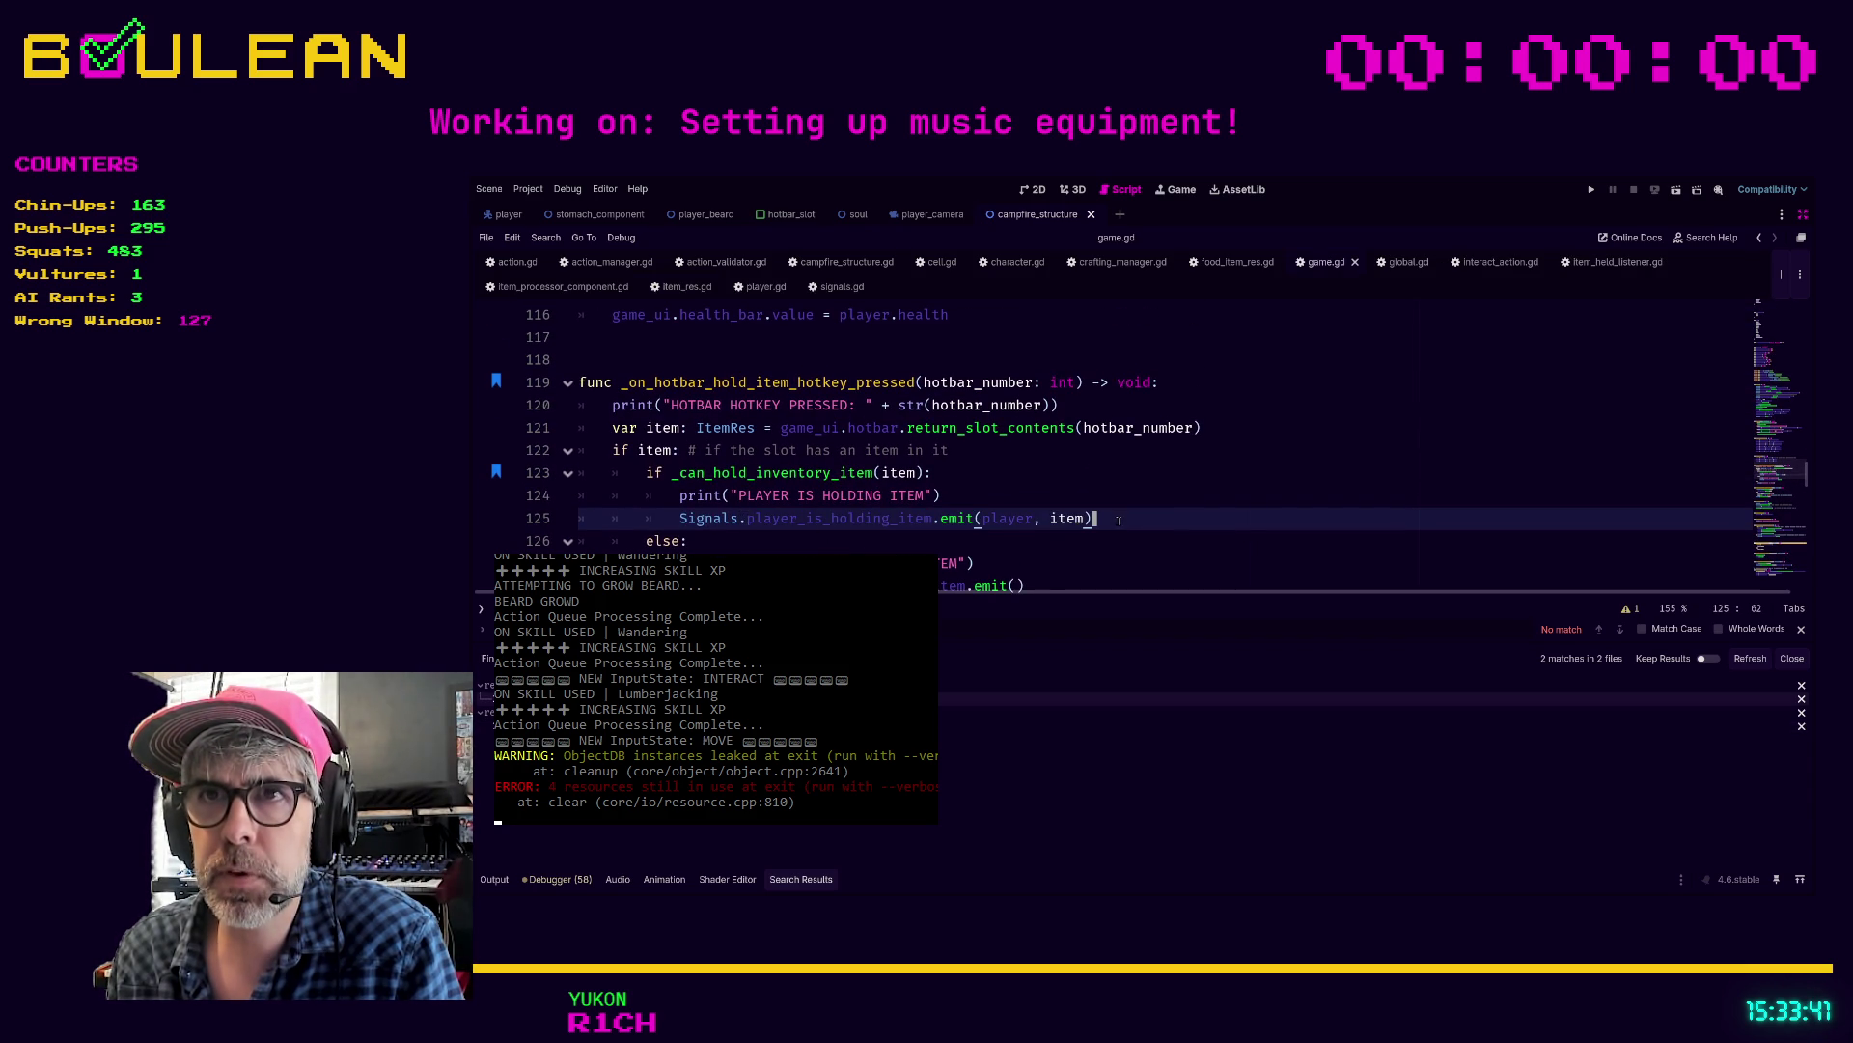
click(744, 519)
Step: Change line 125 to call Signals.emit_player_is_holding_item, remove the leftover .emit, and save game.gd
text(_e)
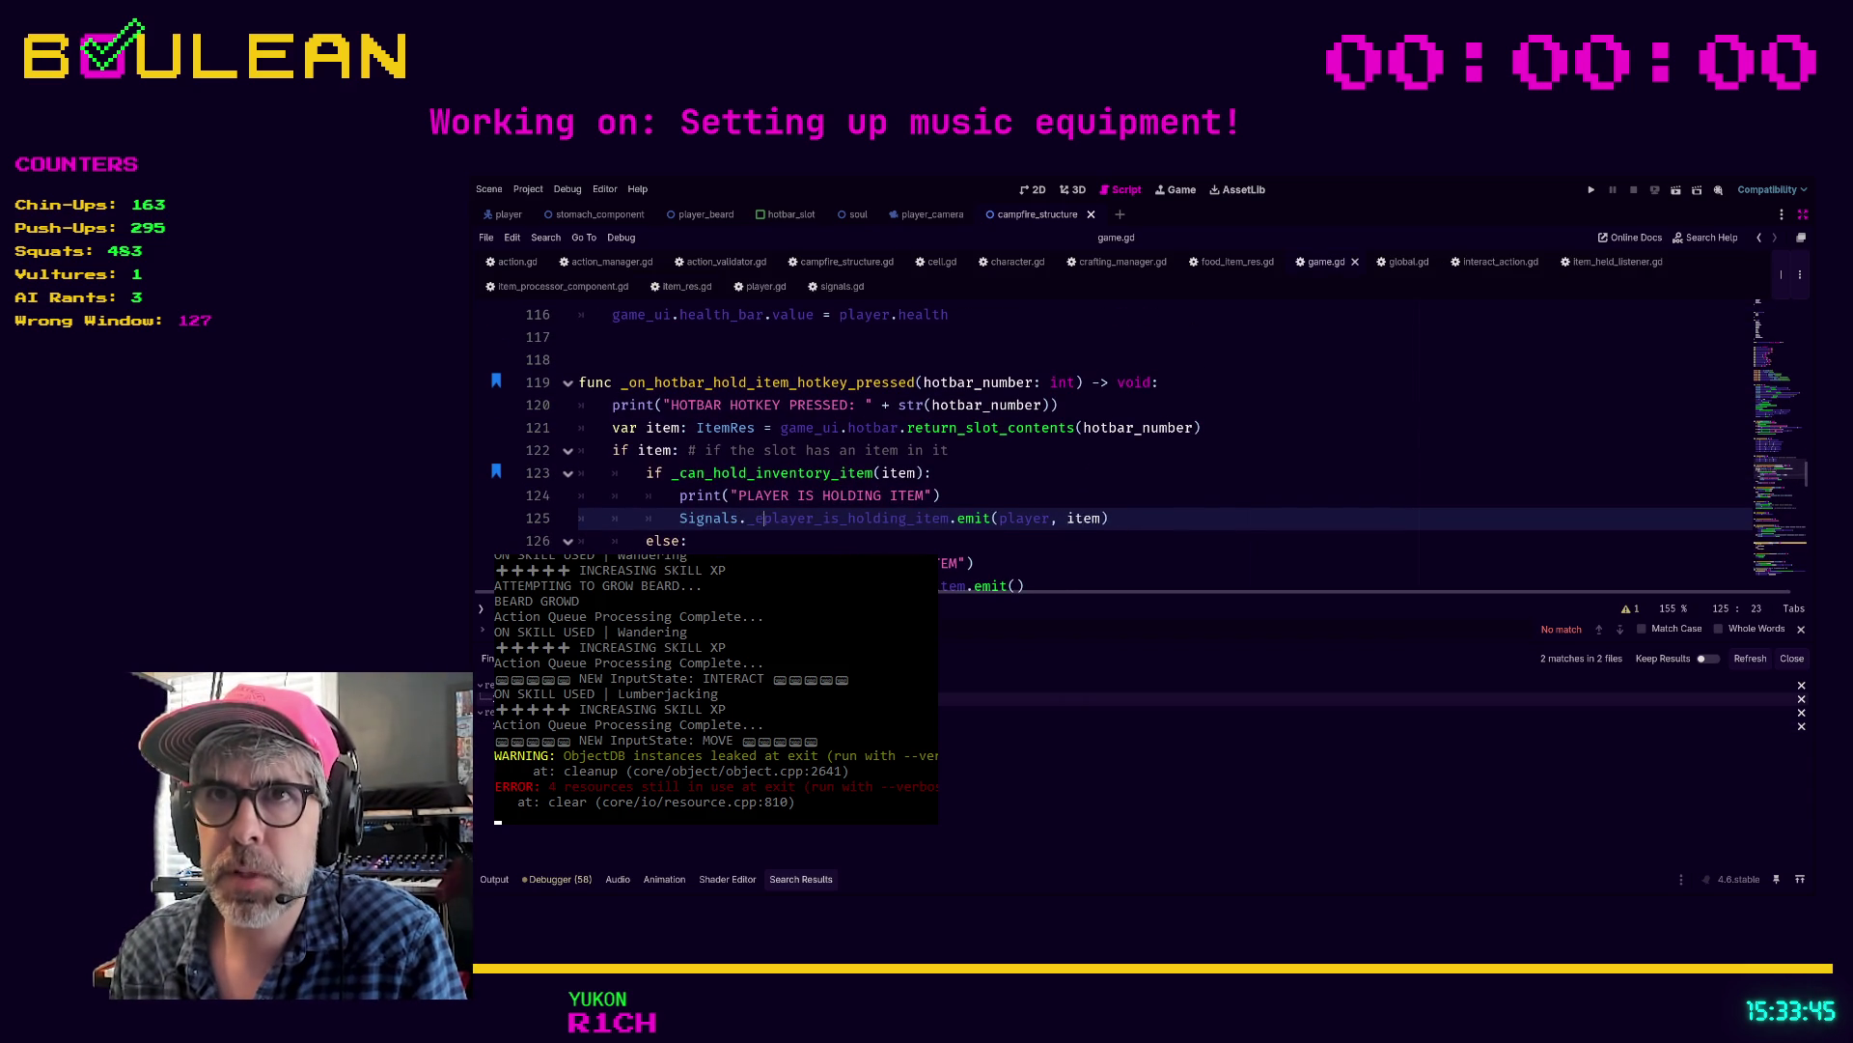
key(BackSpace)
key(BackSpace)
text(emit_)
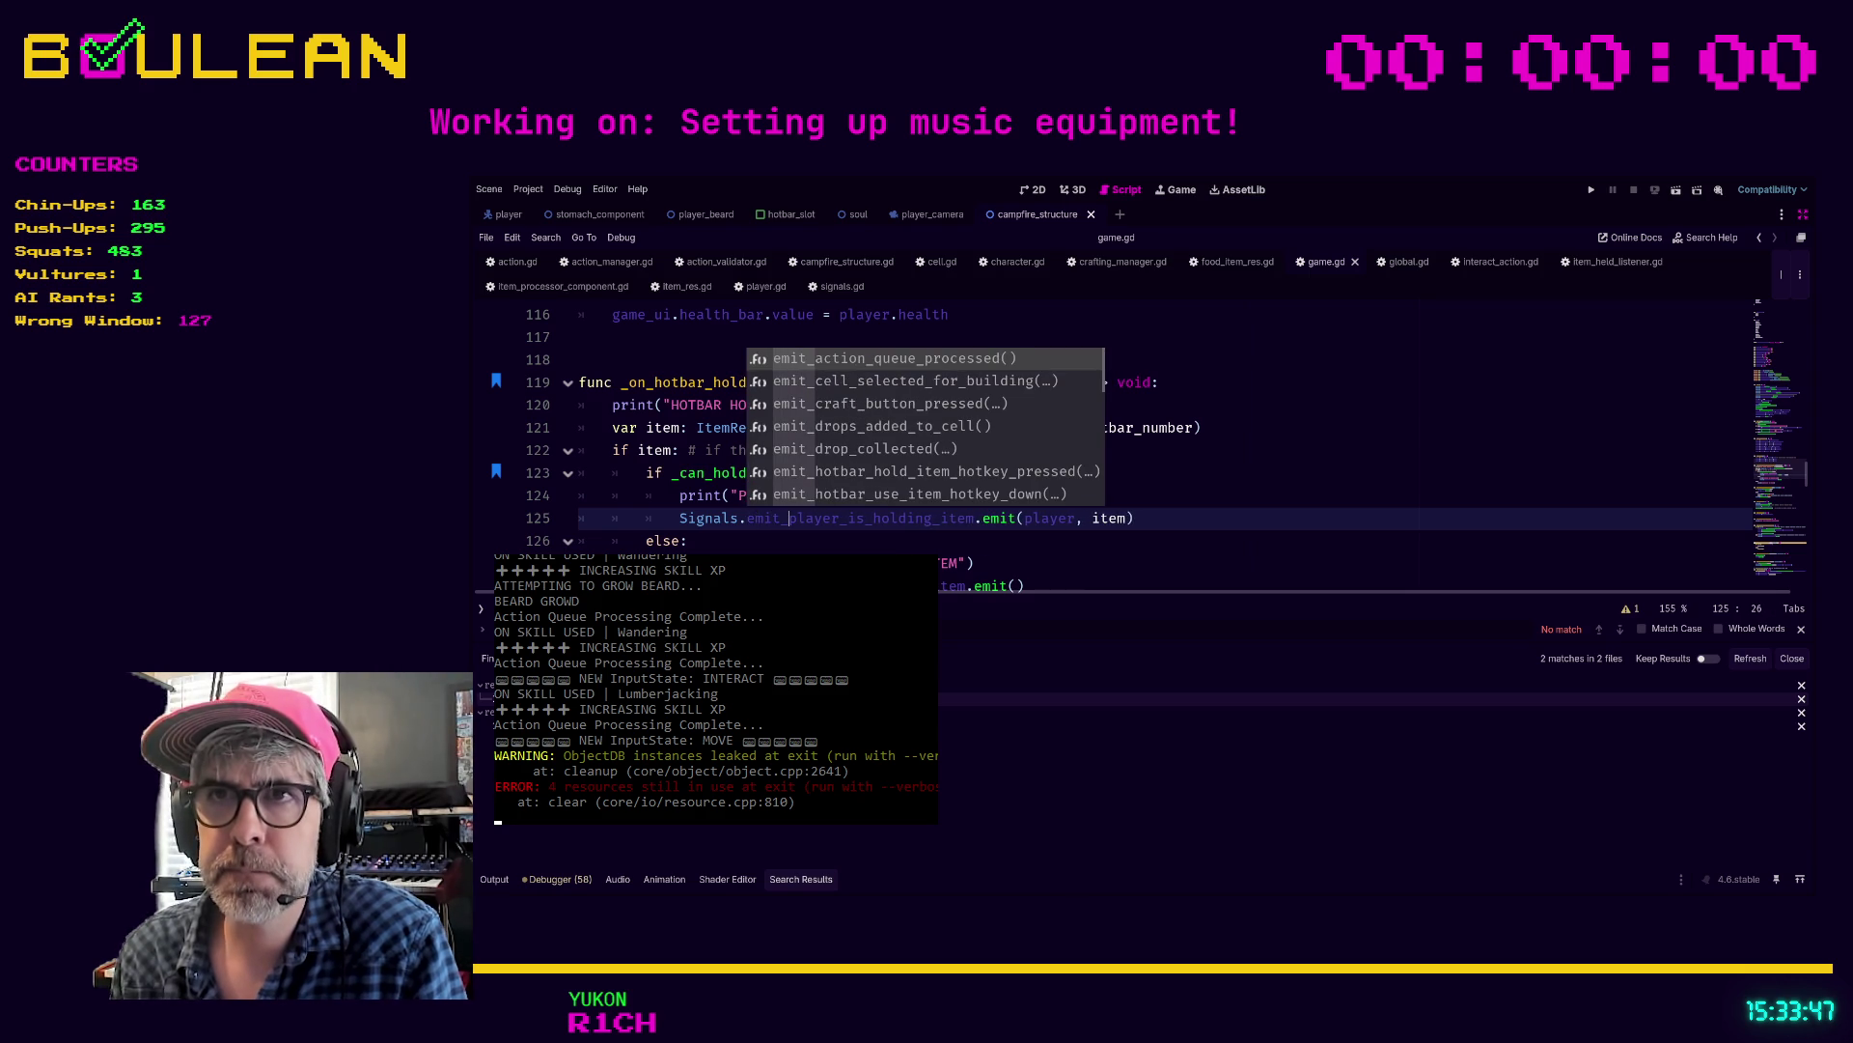
click(916, 541)
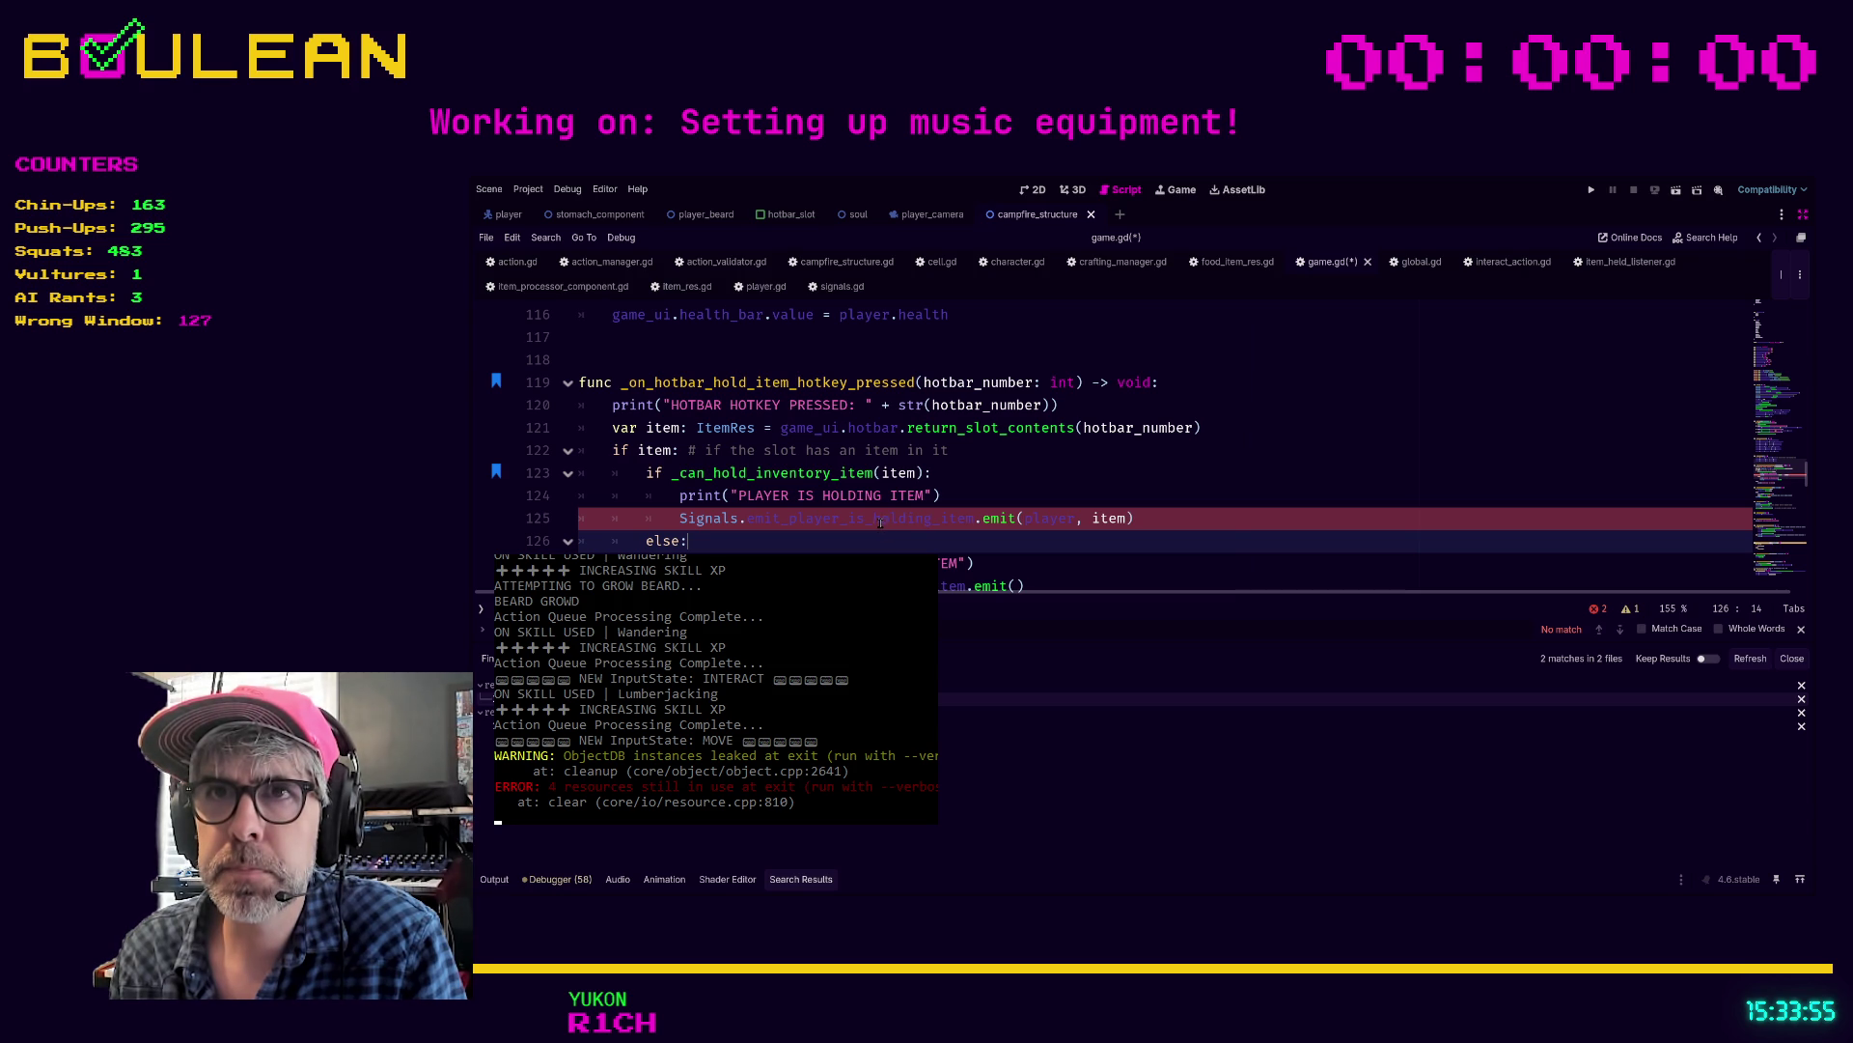
click(1019, 518)
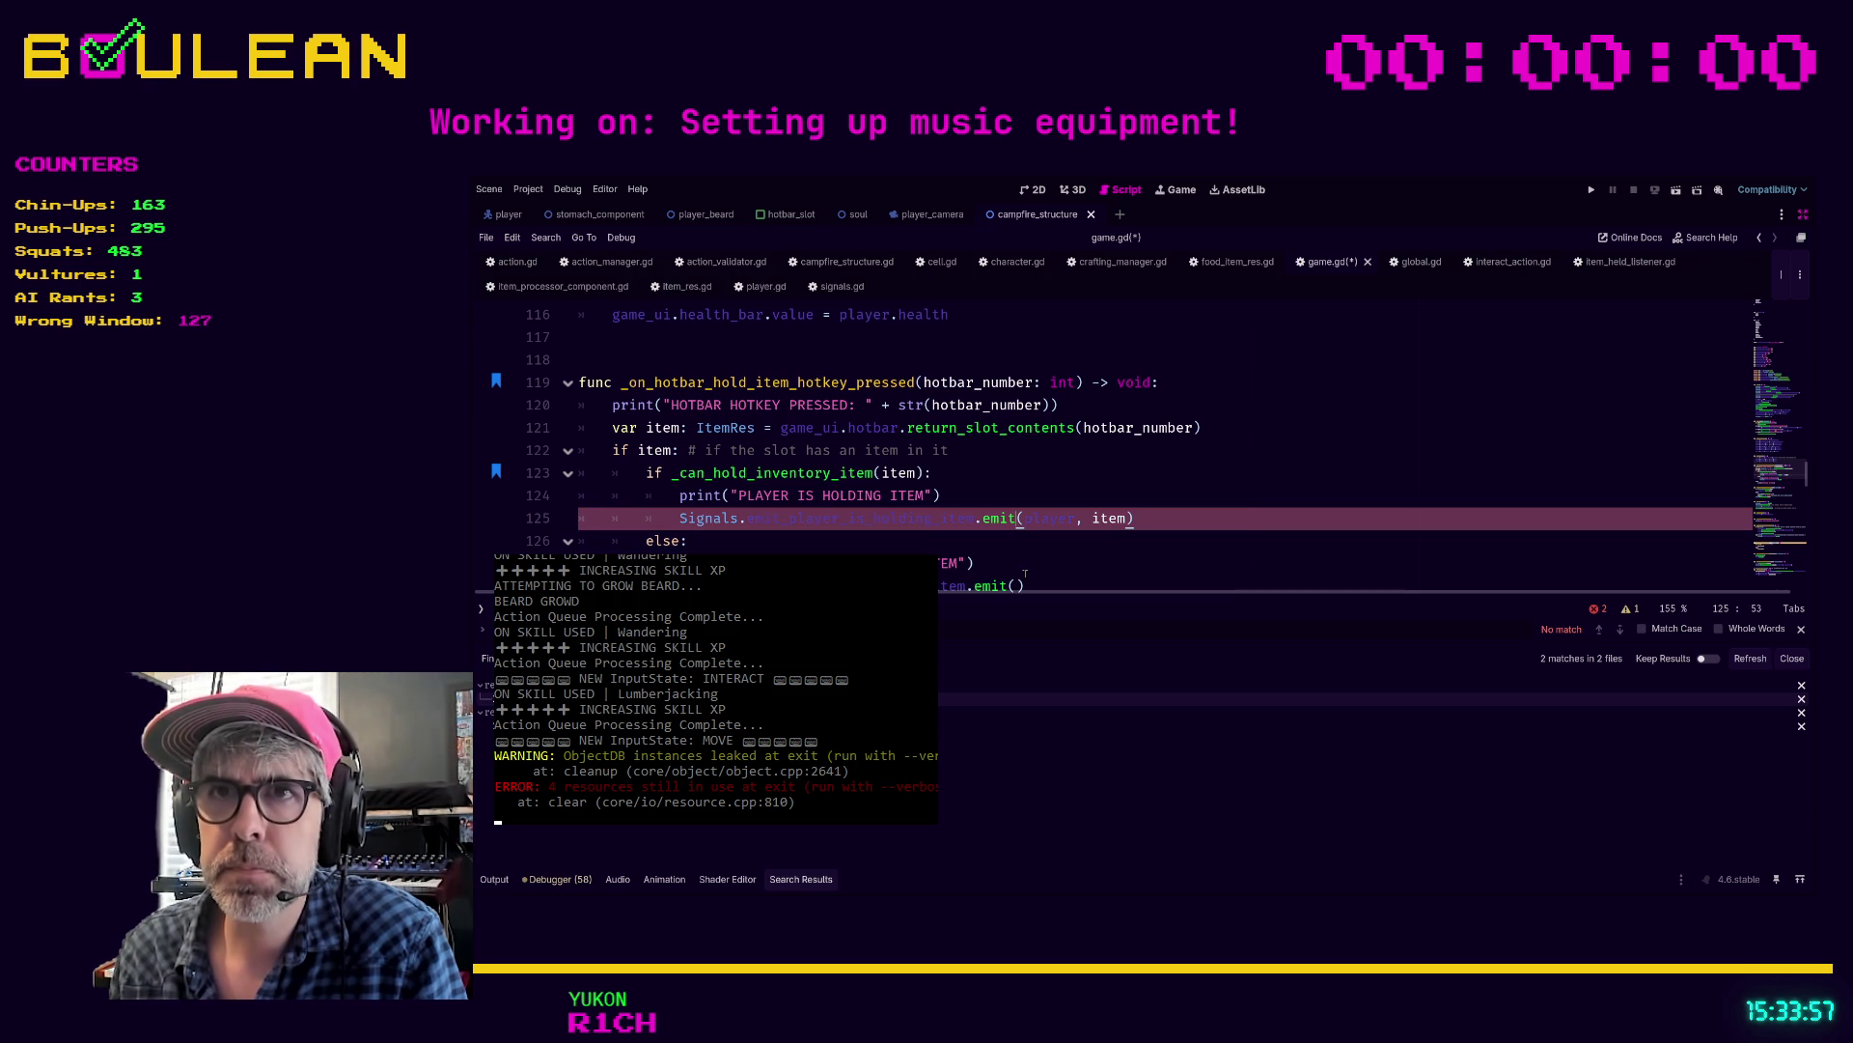
key(BackSpace)
key(BackSpace)
key(BackSpace)
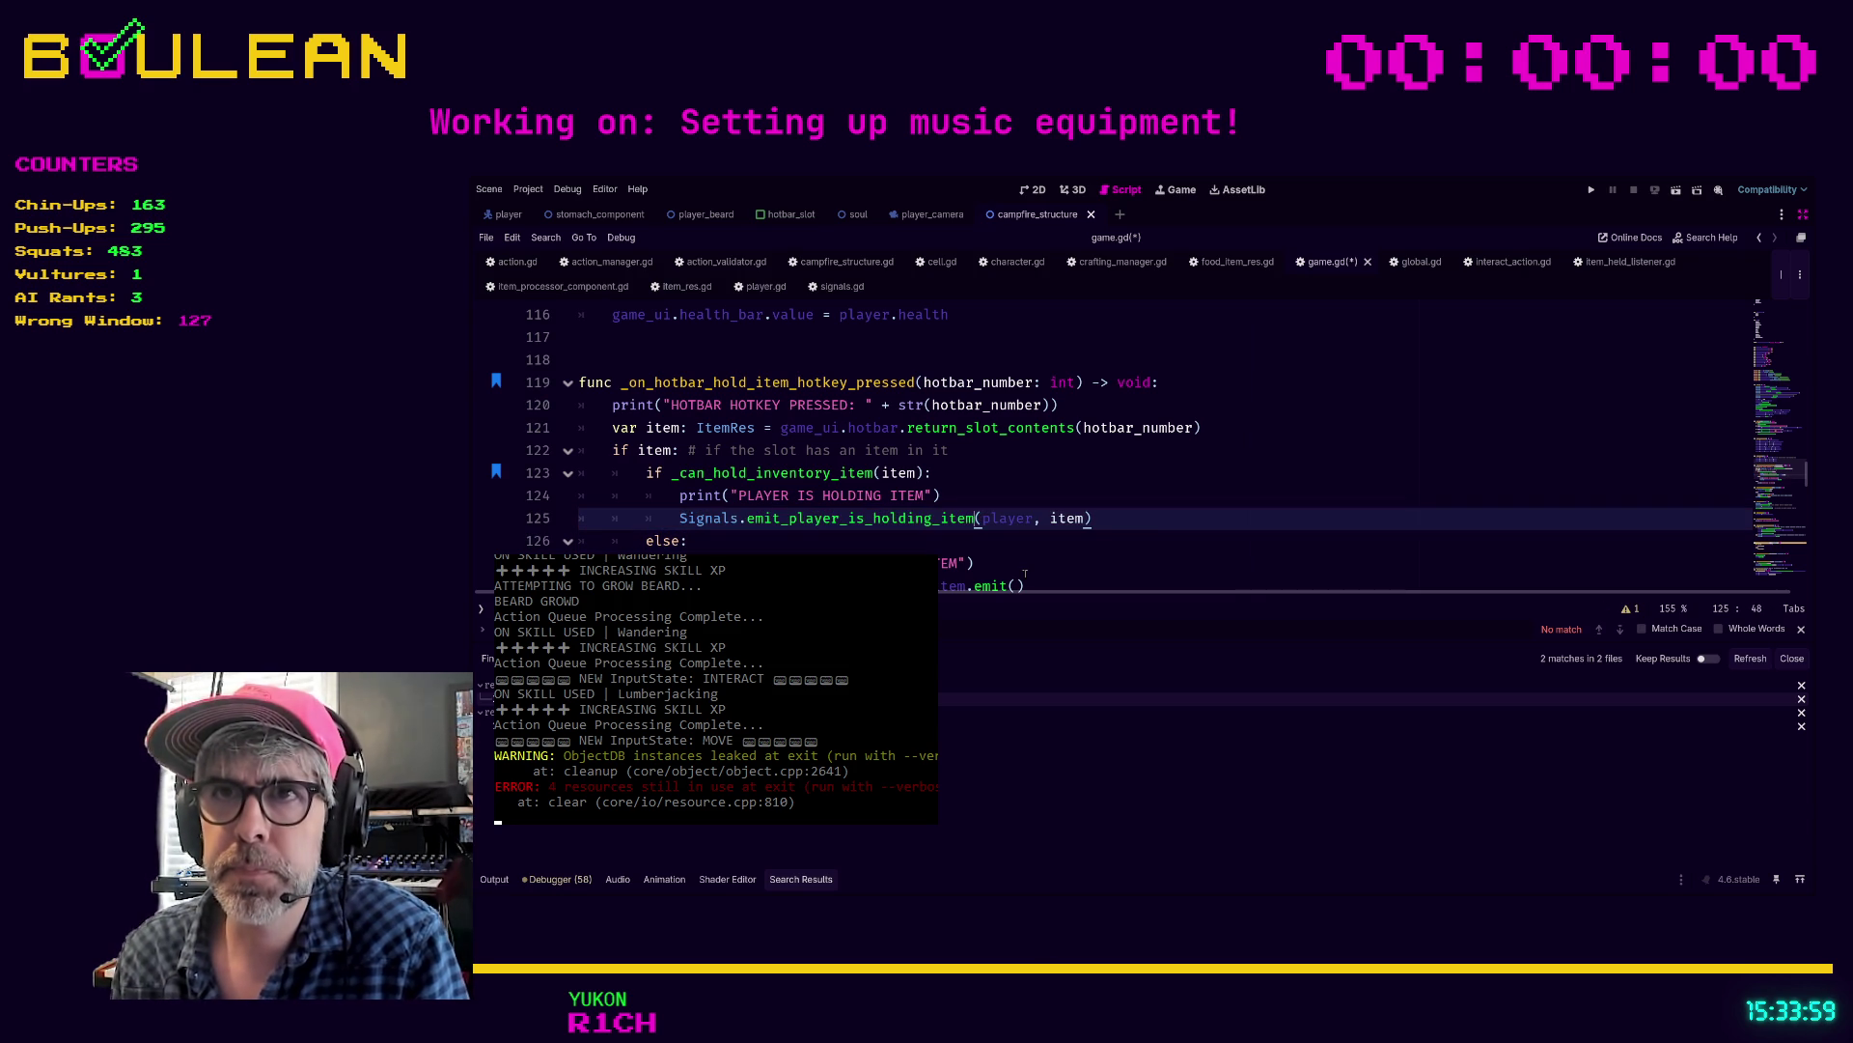
click(1157, 522)
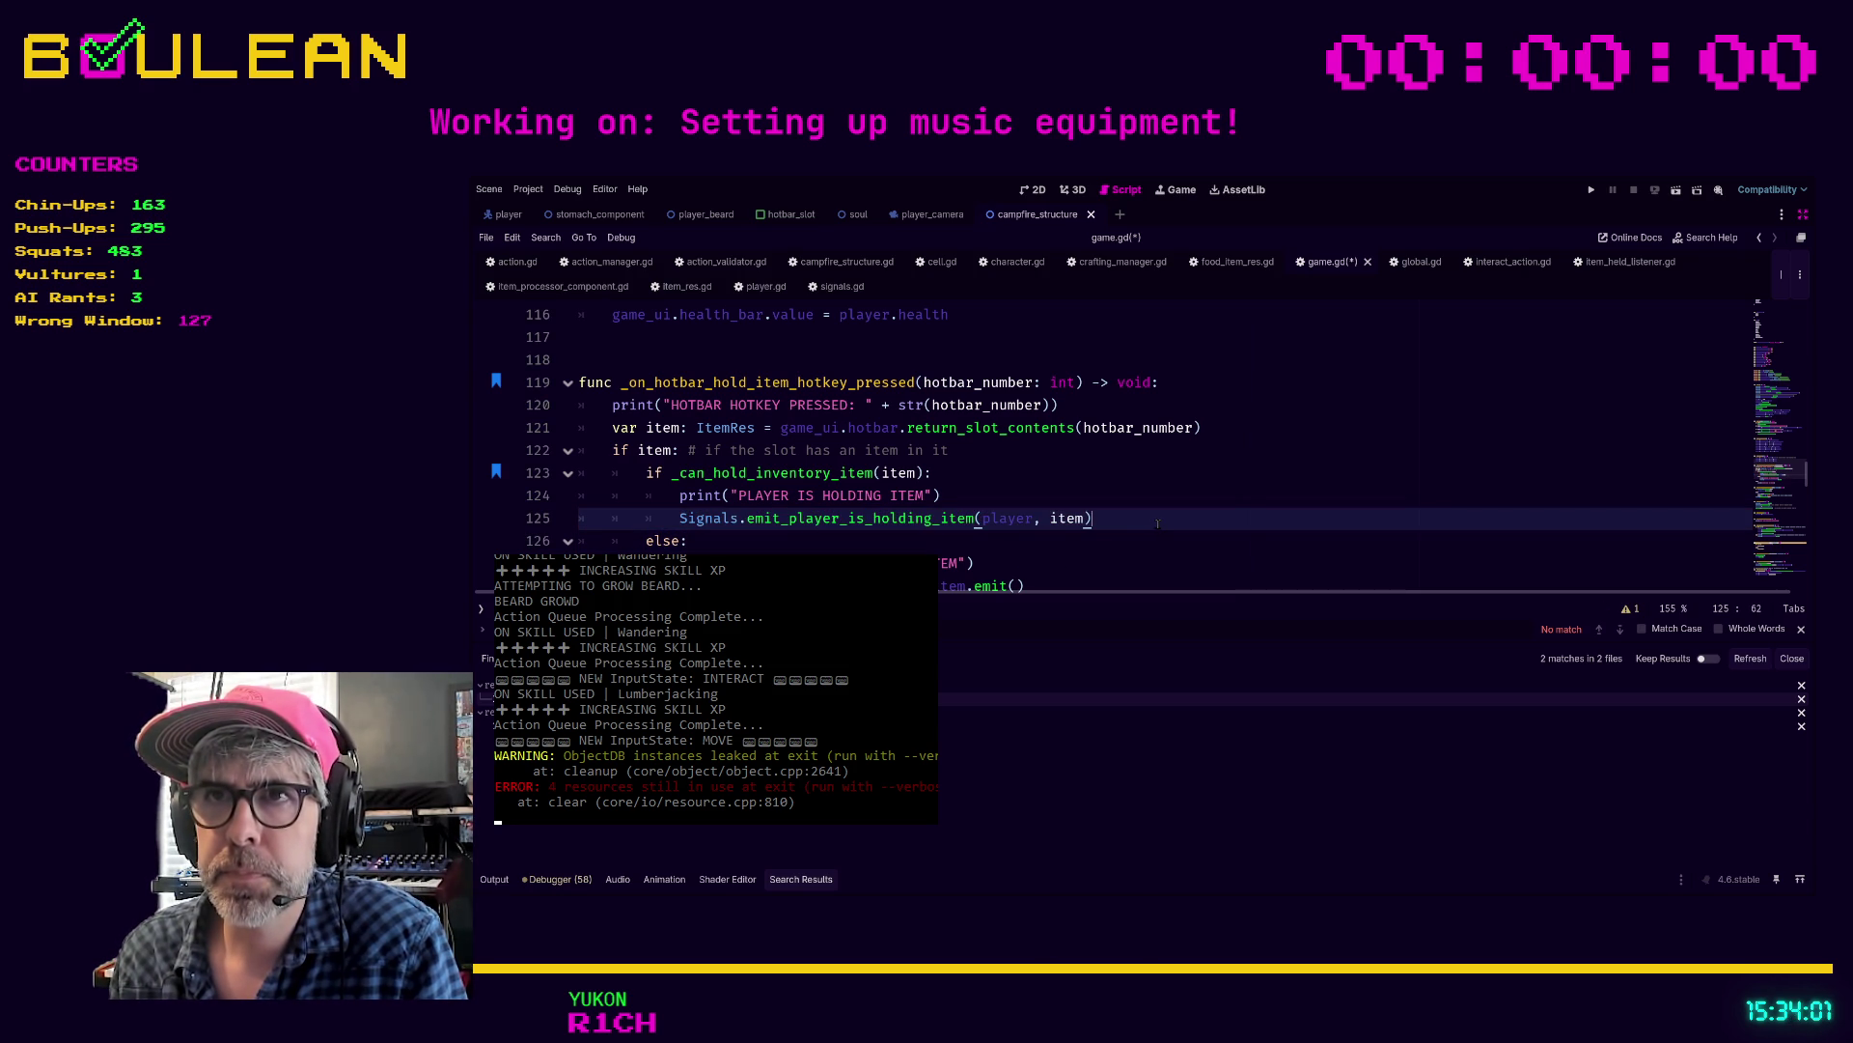
key(ctrl+s)
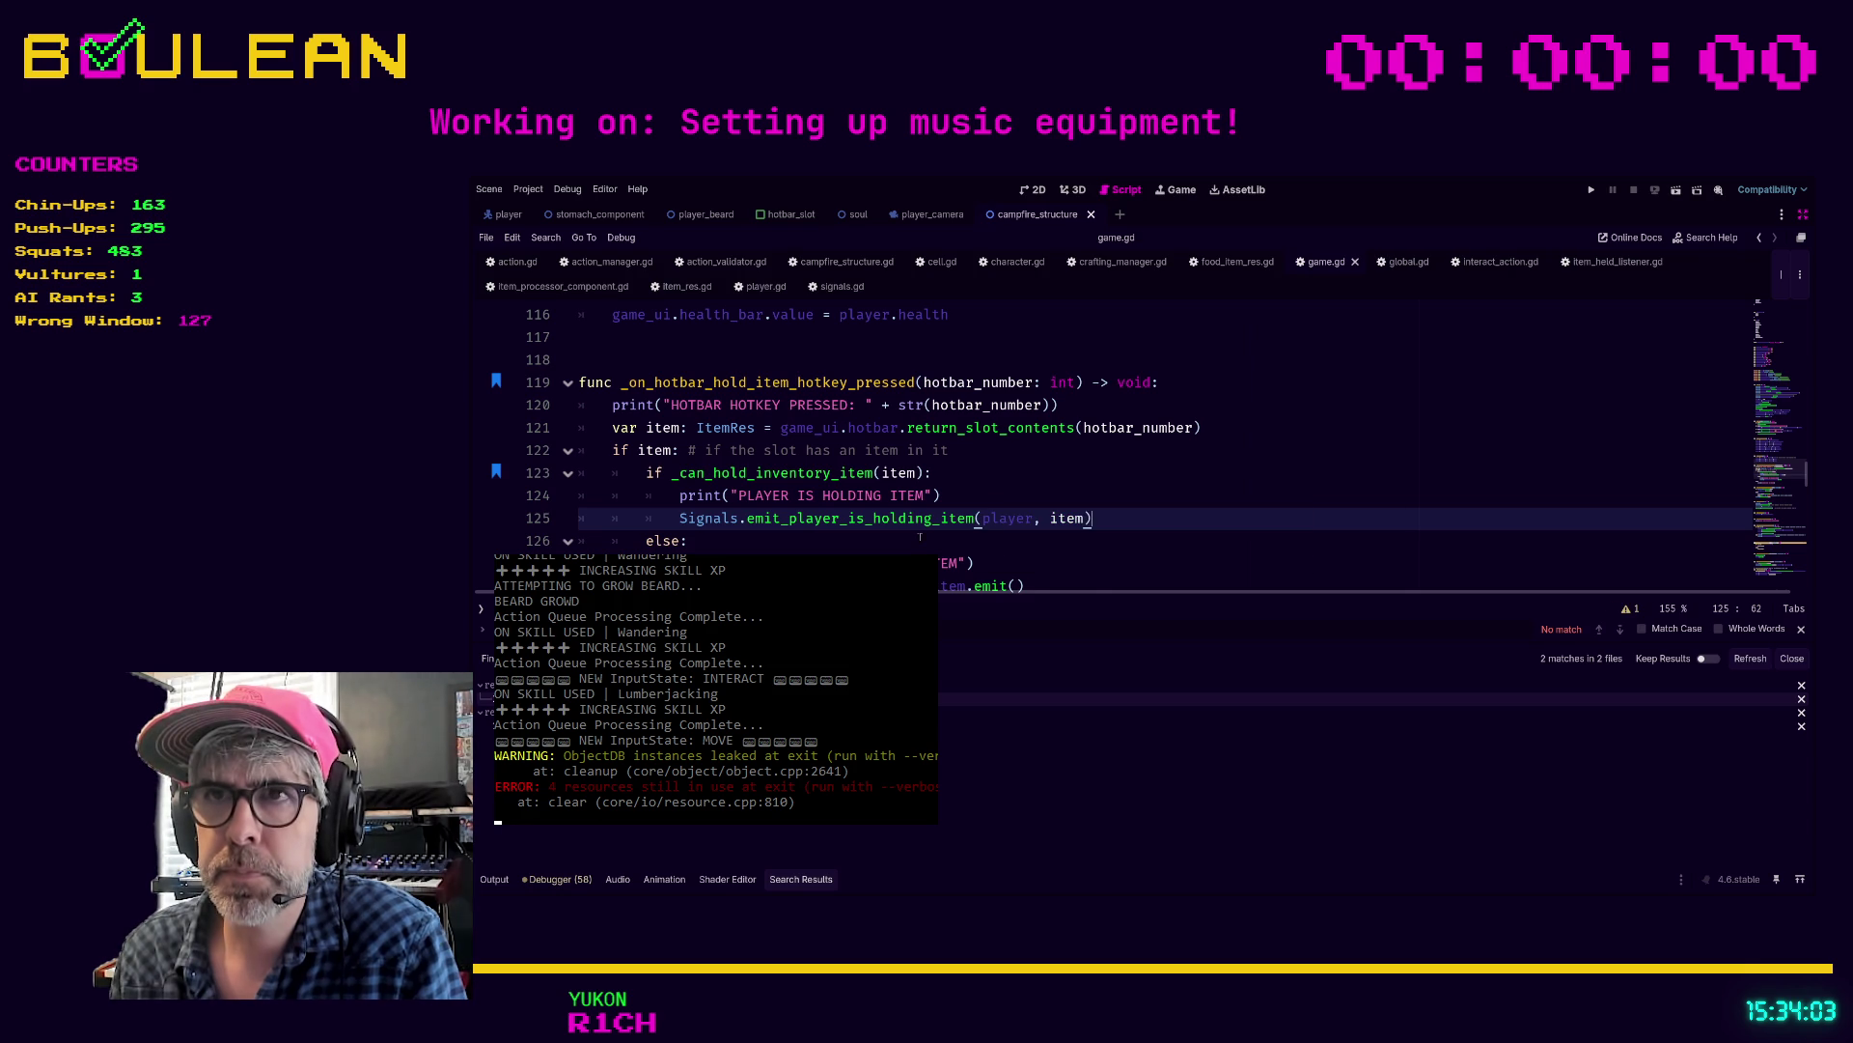
double_click(897, 522)
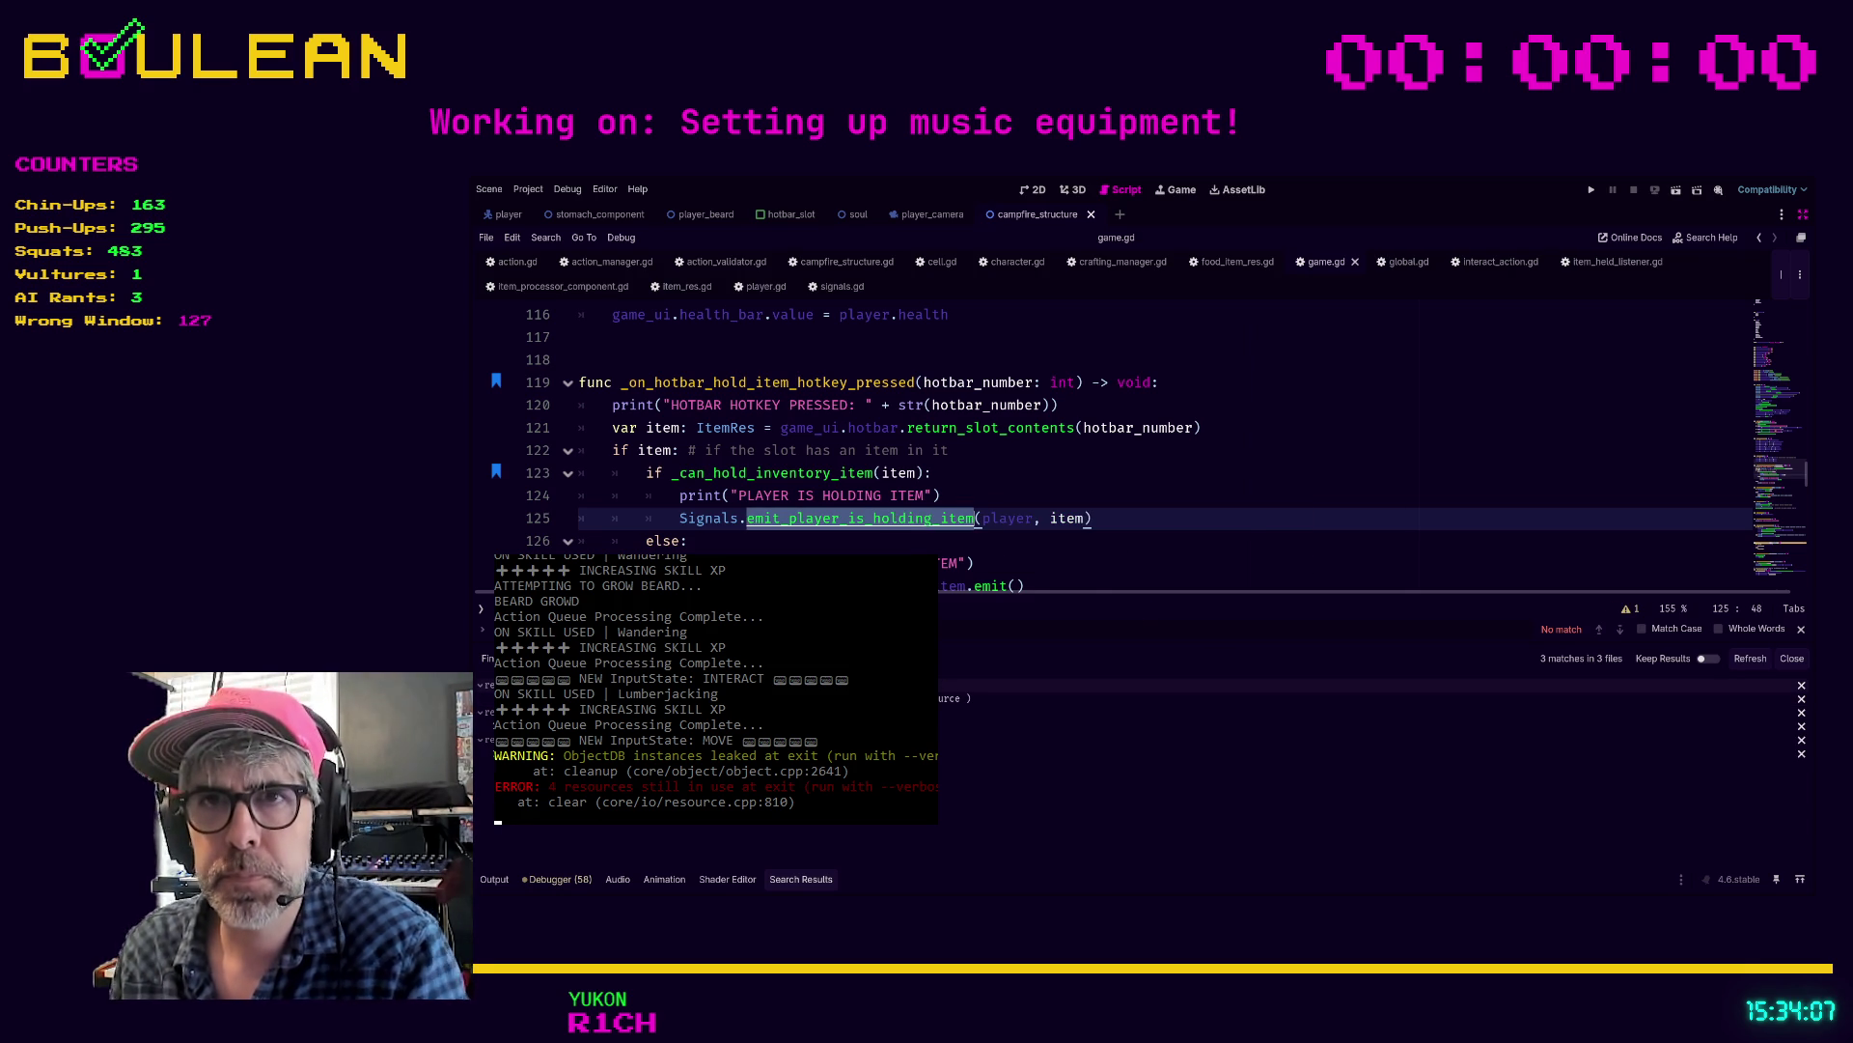
click(956, 698)
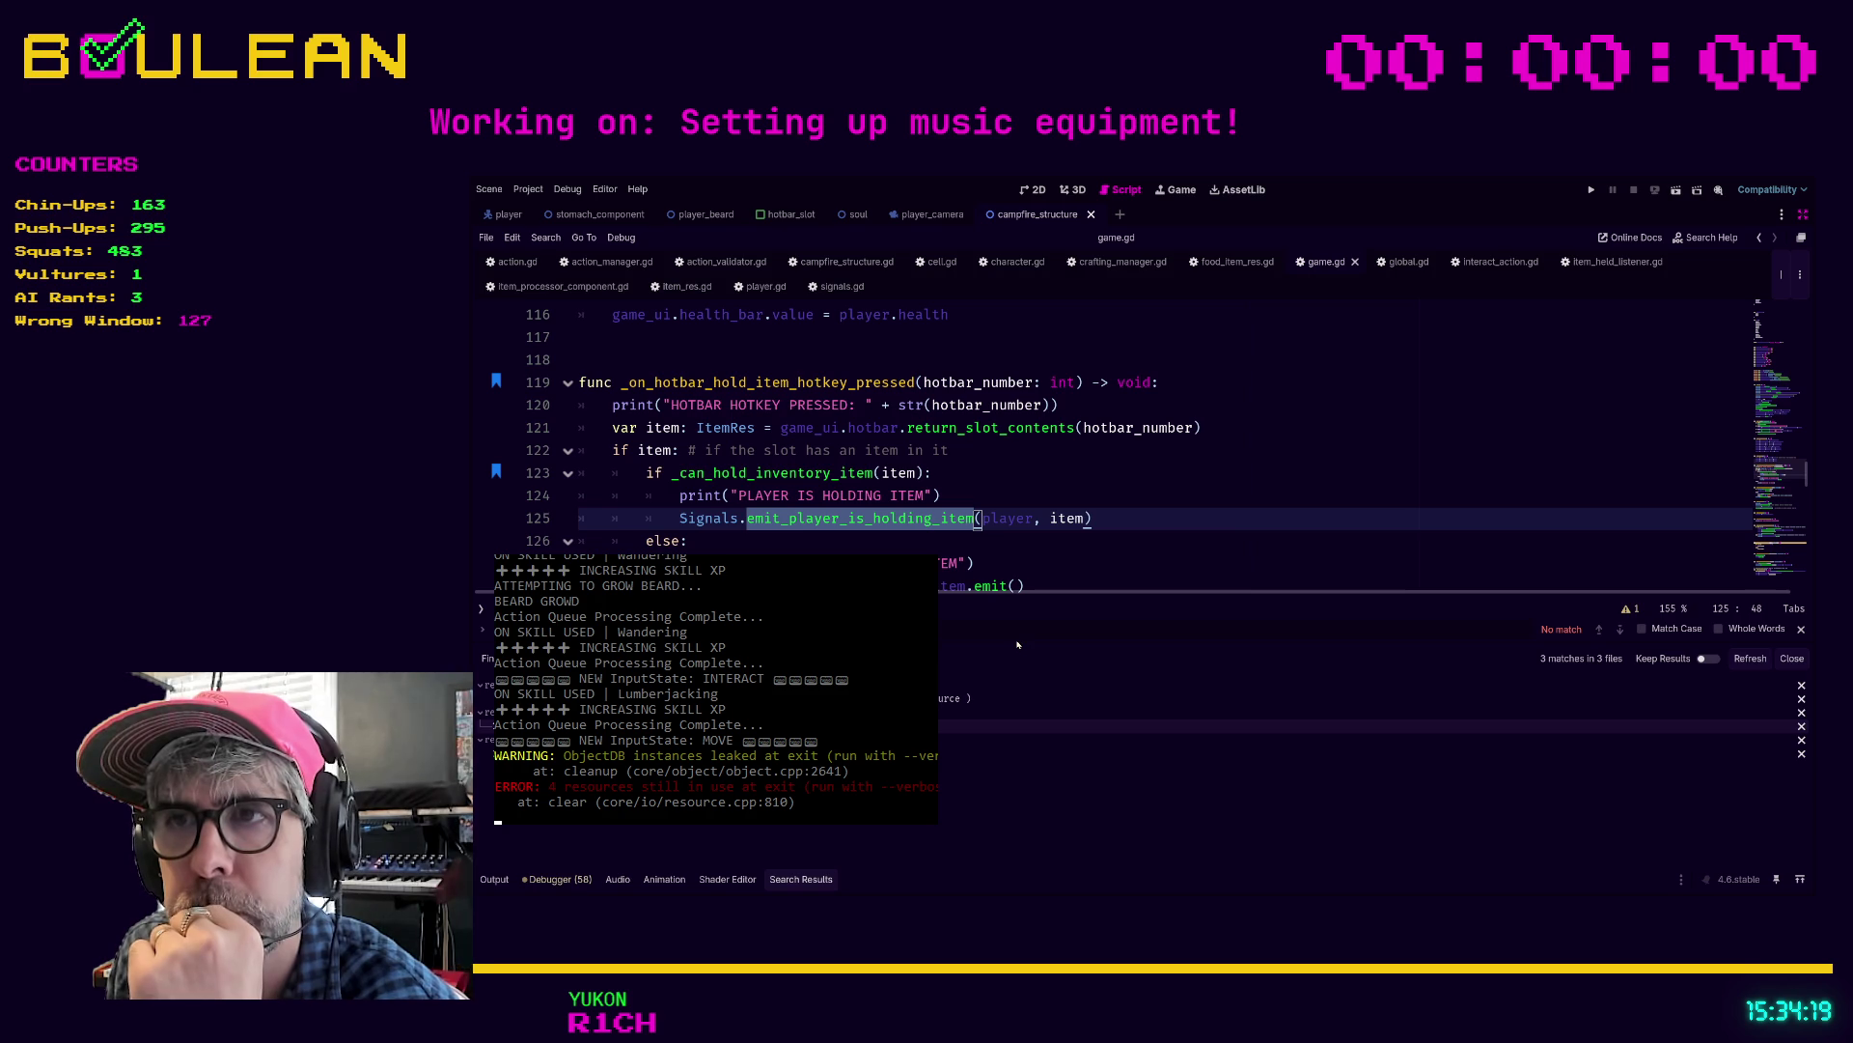
Step: Drag the Search Results splitter down to give the game.gd code editor more height
drag(1019, 652, 1018, 727)
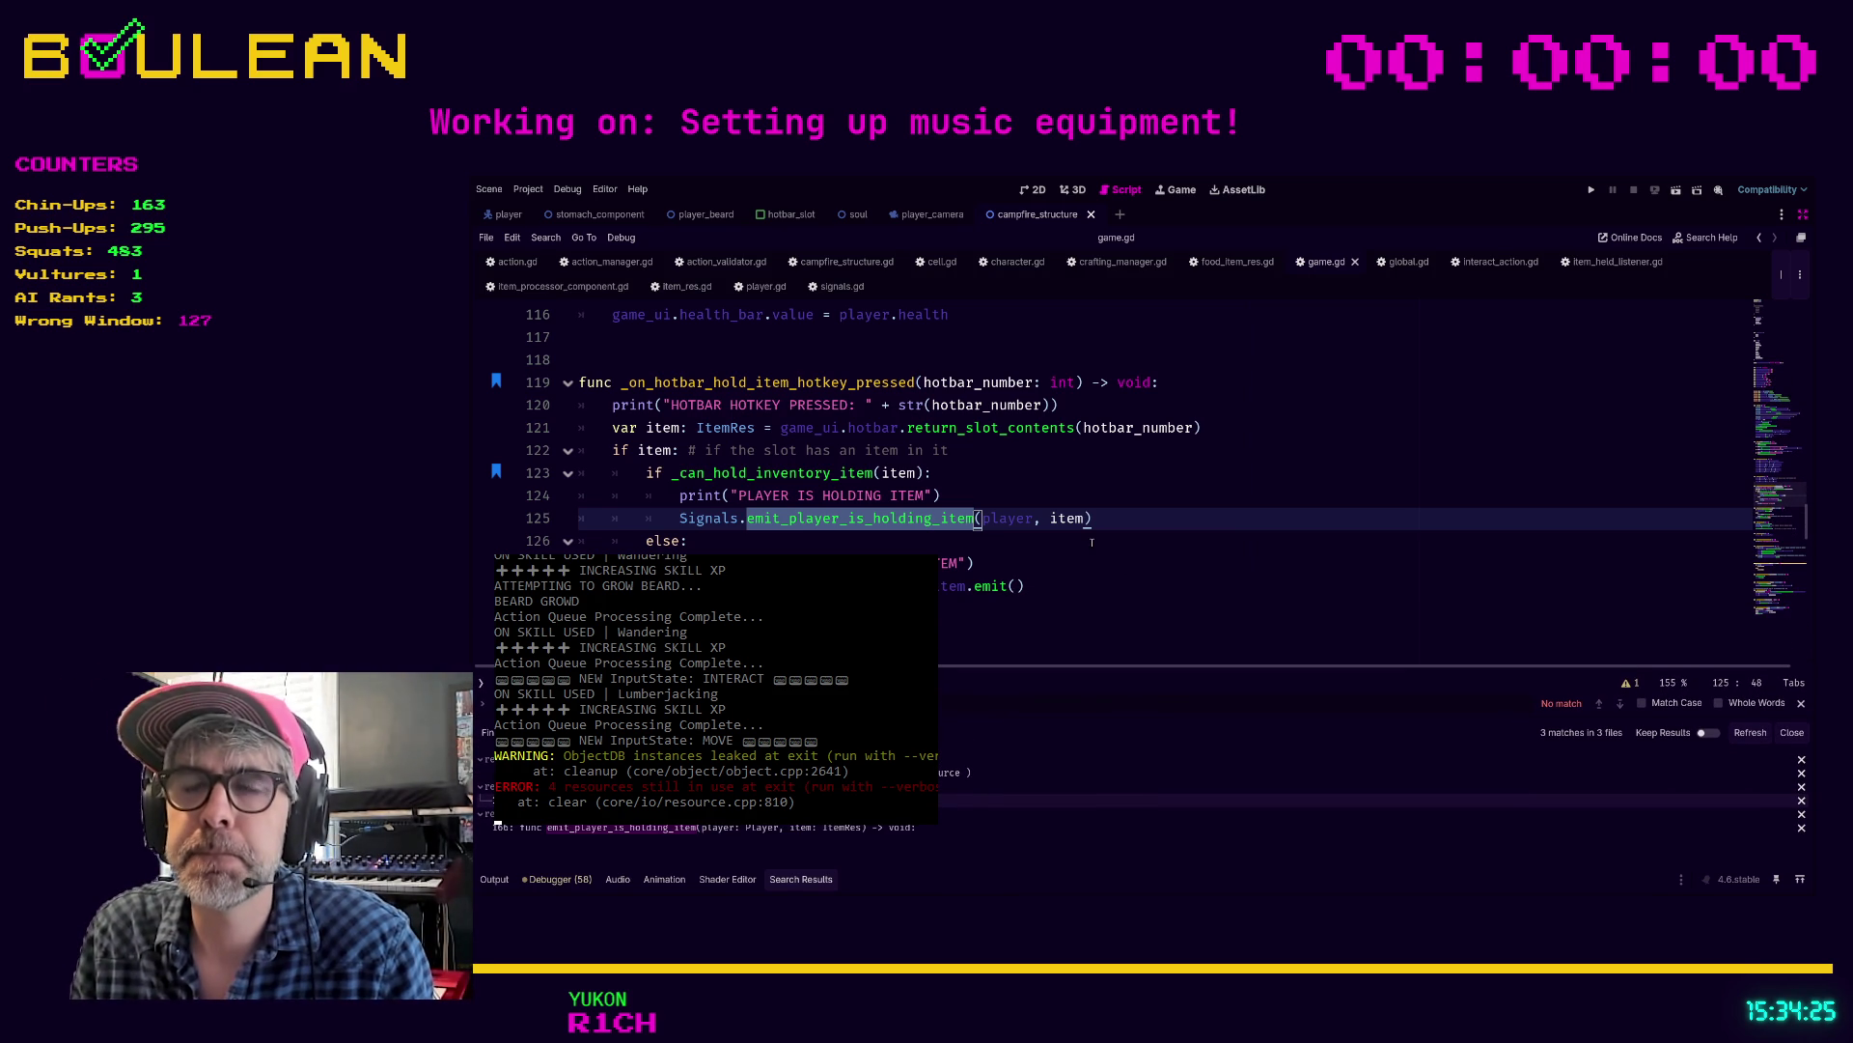
scroll(1092, 541, down, 1)
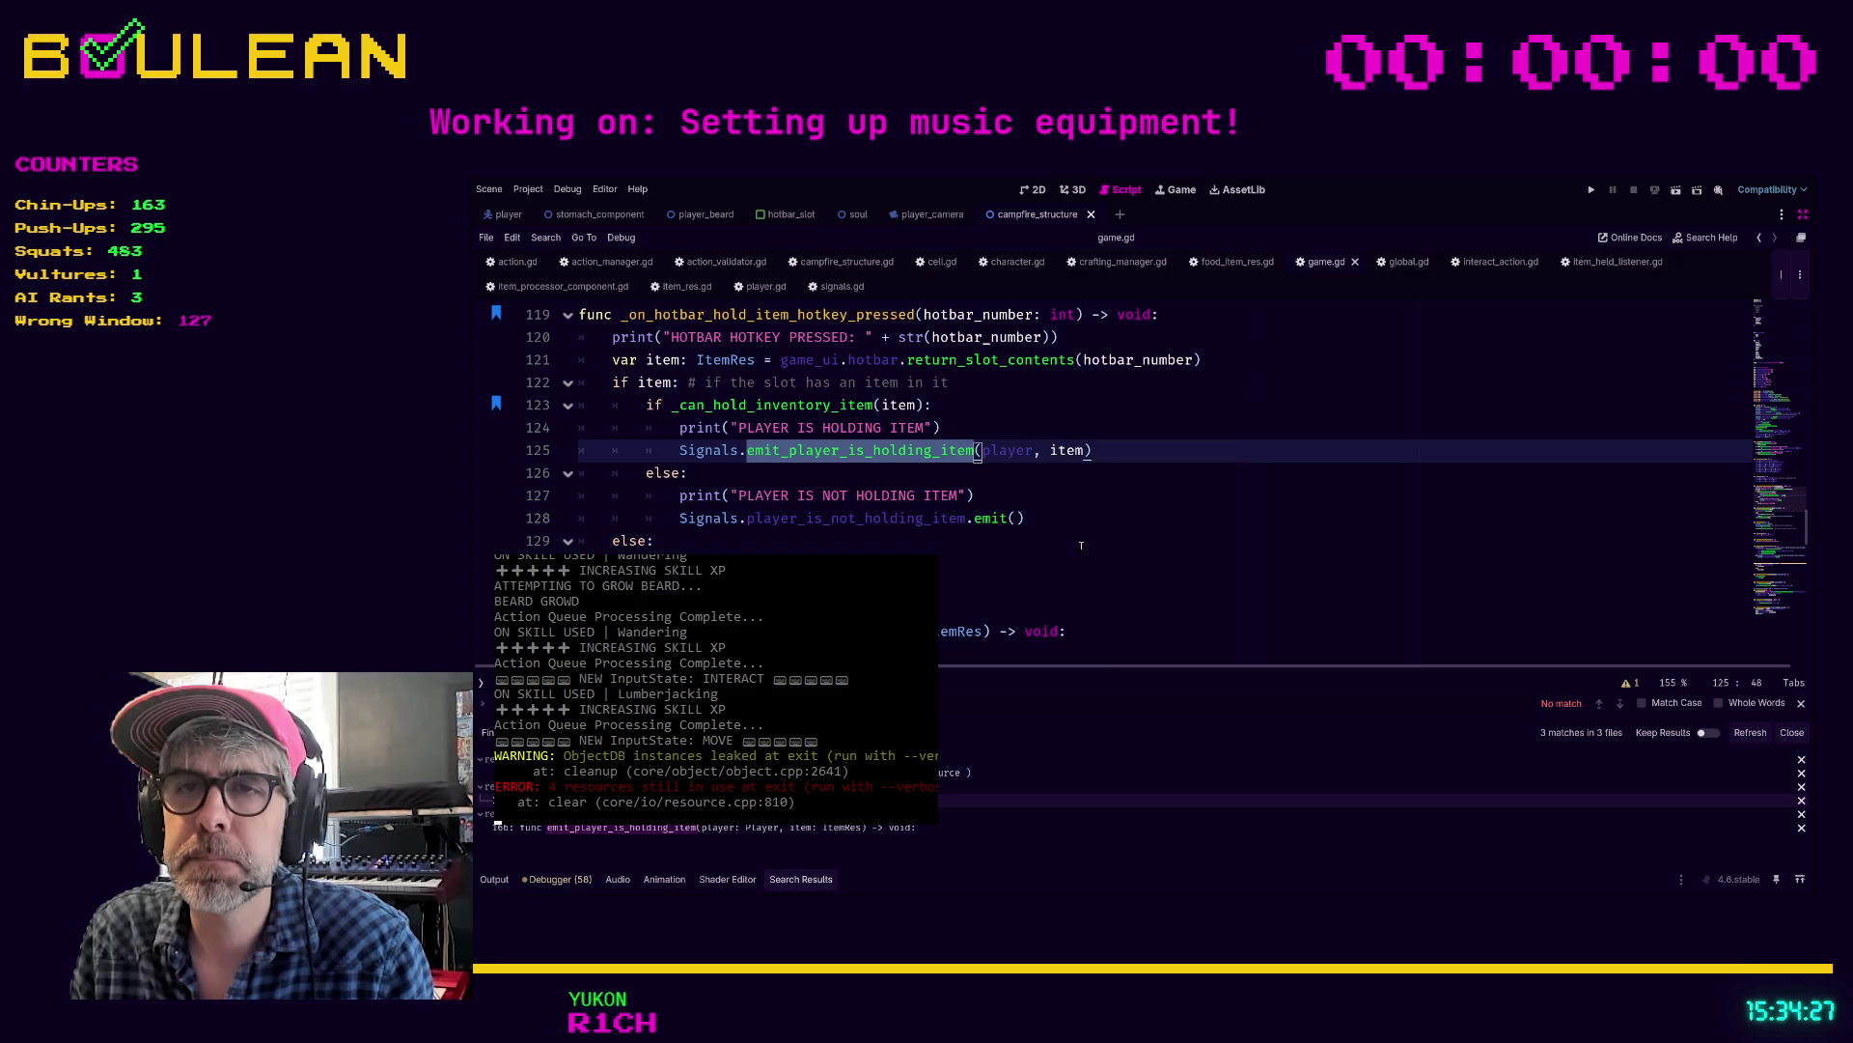
scroll(1081, 545, down, 1)
scroll(1080, 546, up, 2)
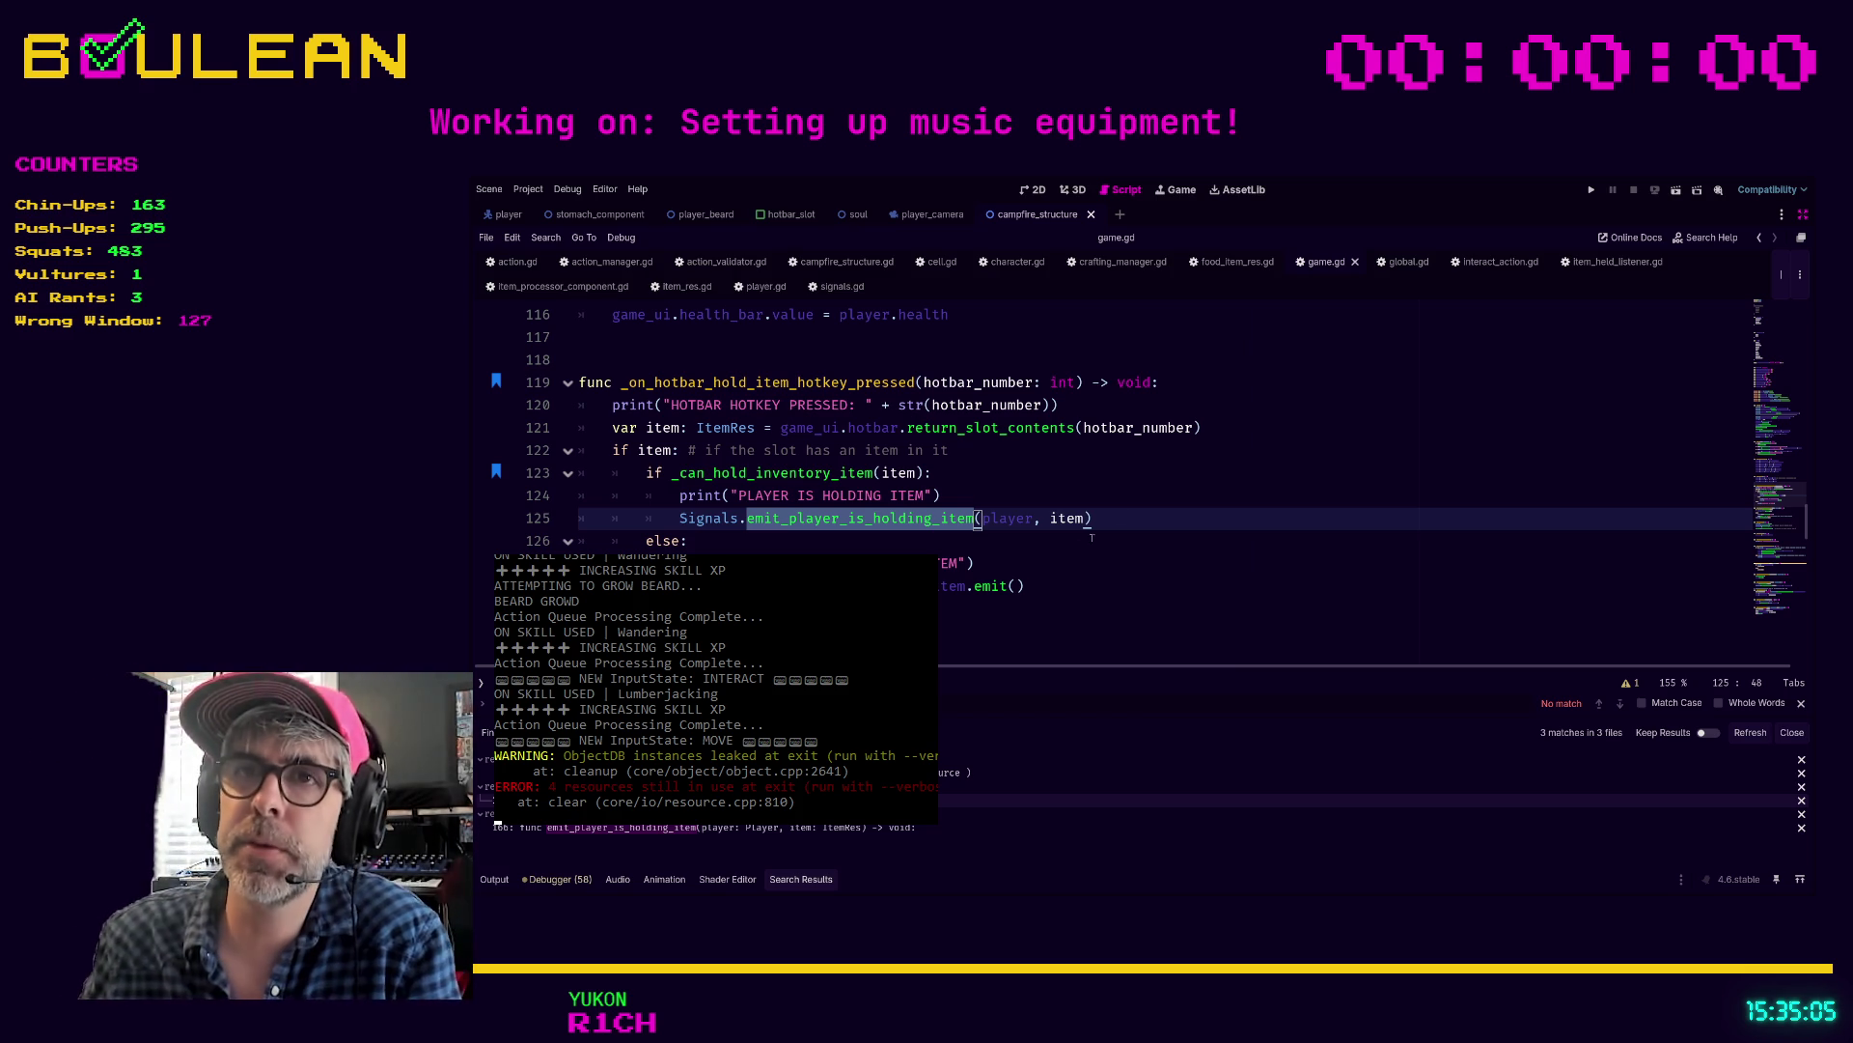
Step: Review game.gd's hold-item handler around lines 125 to 134
click(1137, 521)
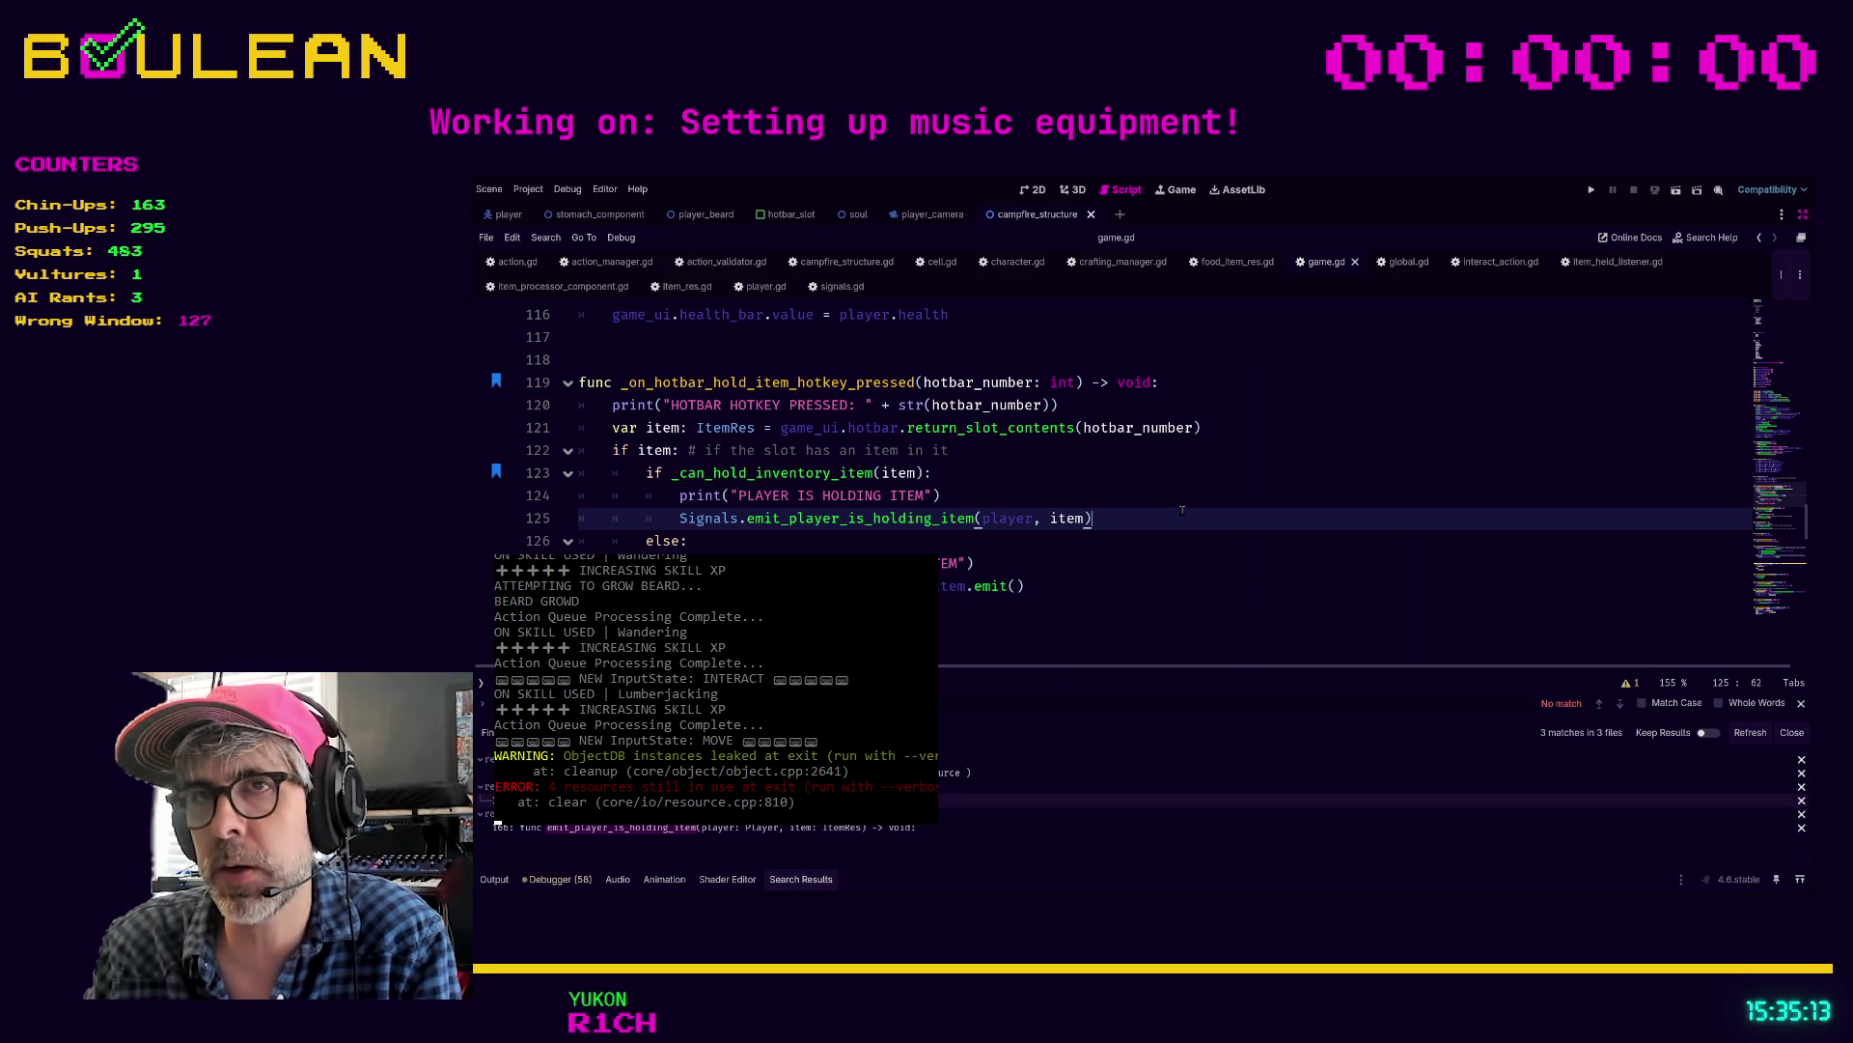
scroll(1187, 509, down, 2)
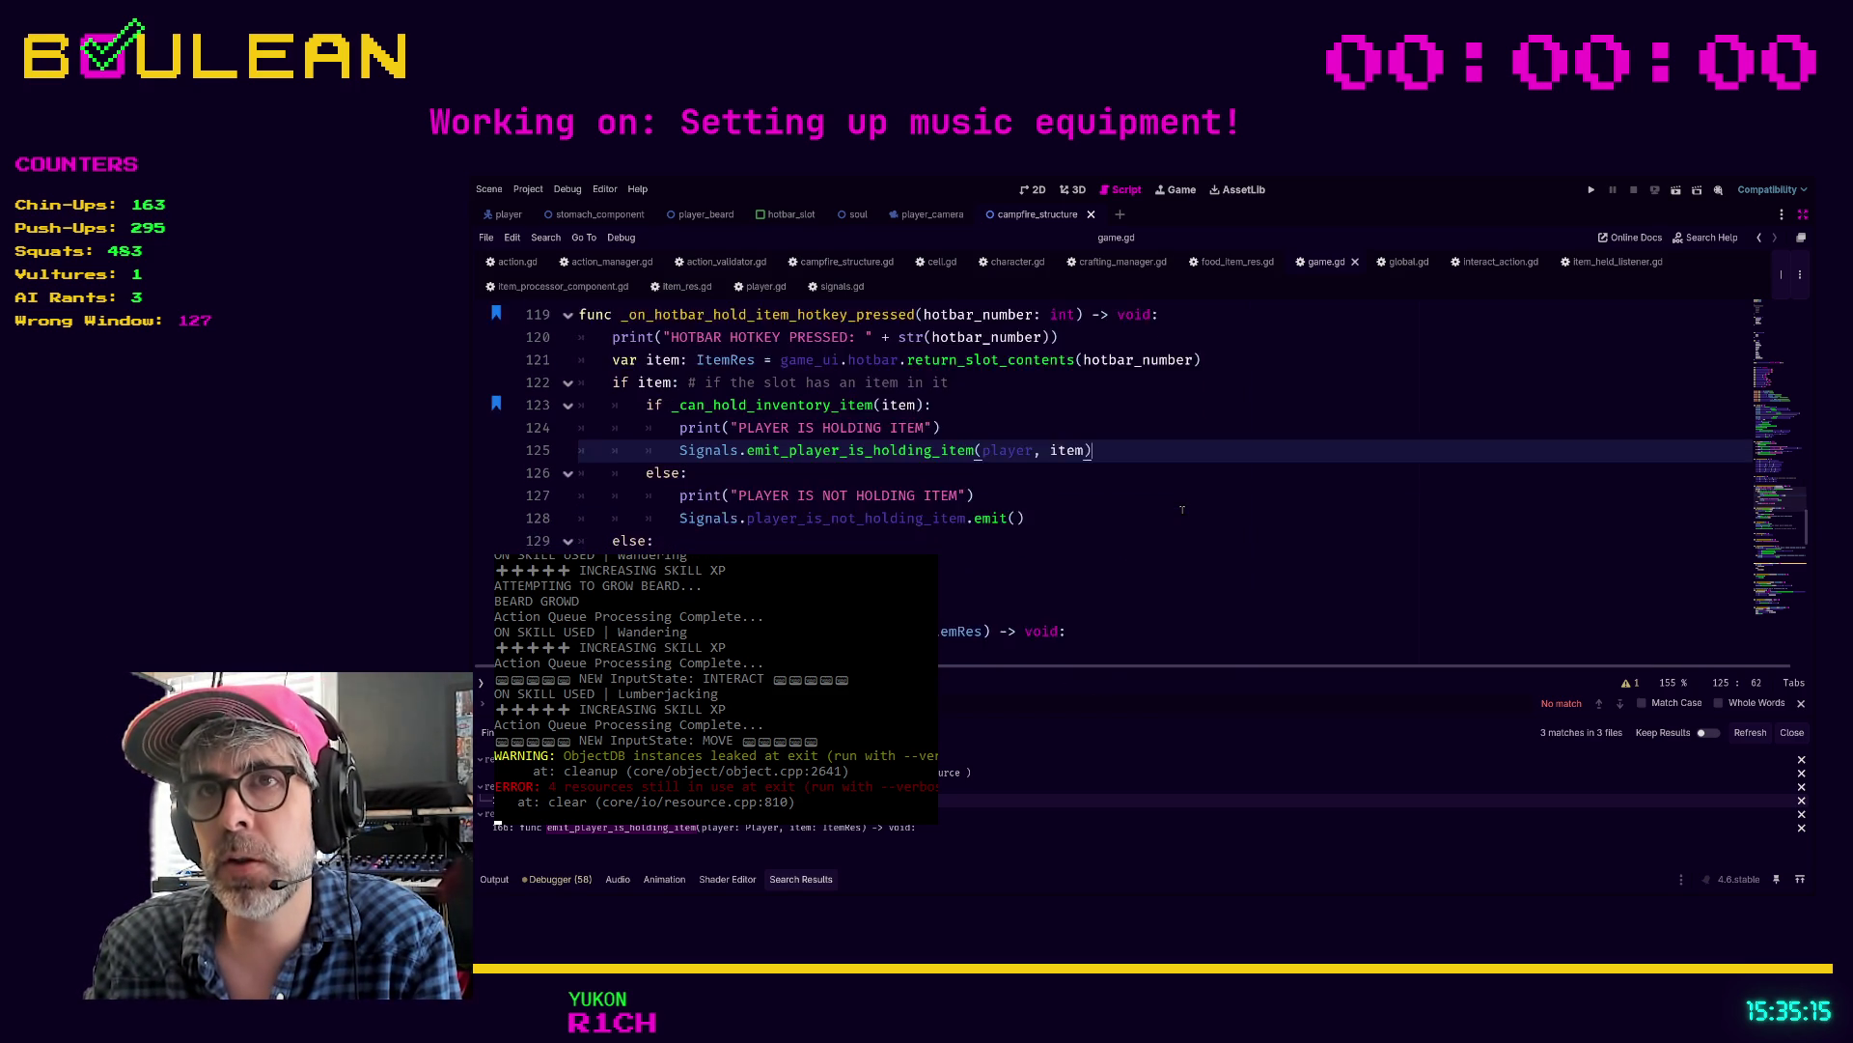
ctrl+scroll(1193, 509, down, 2)
click(1189, 508)
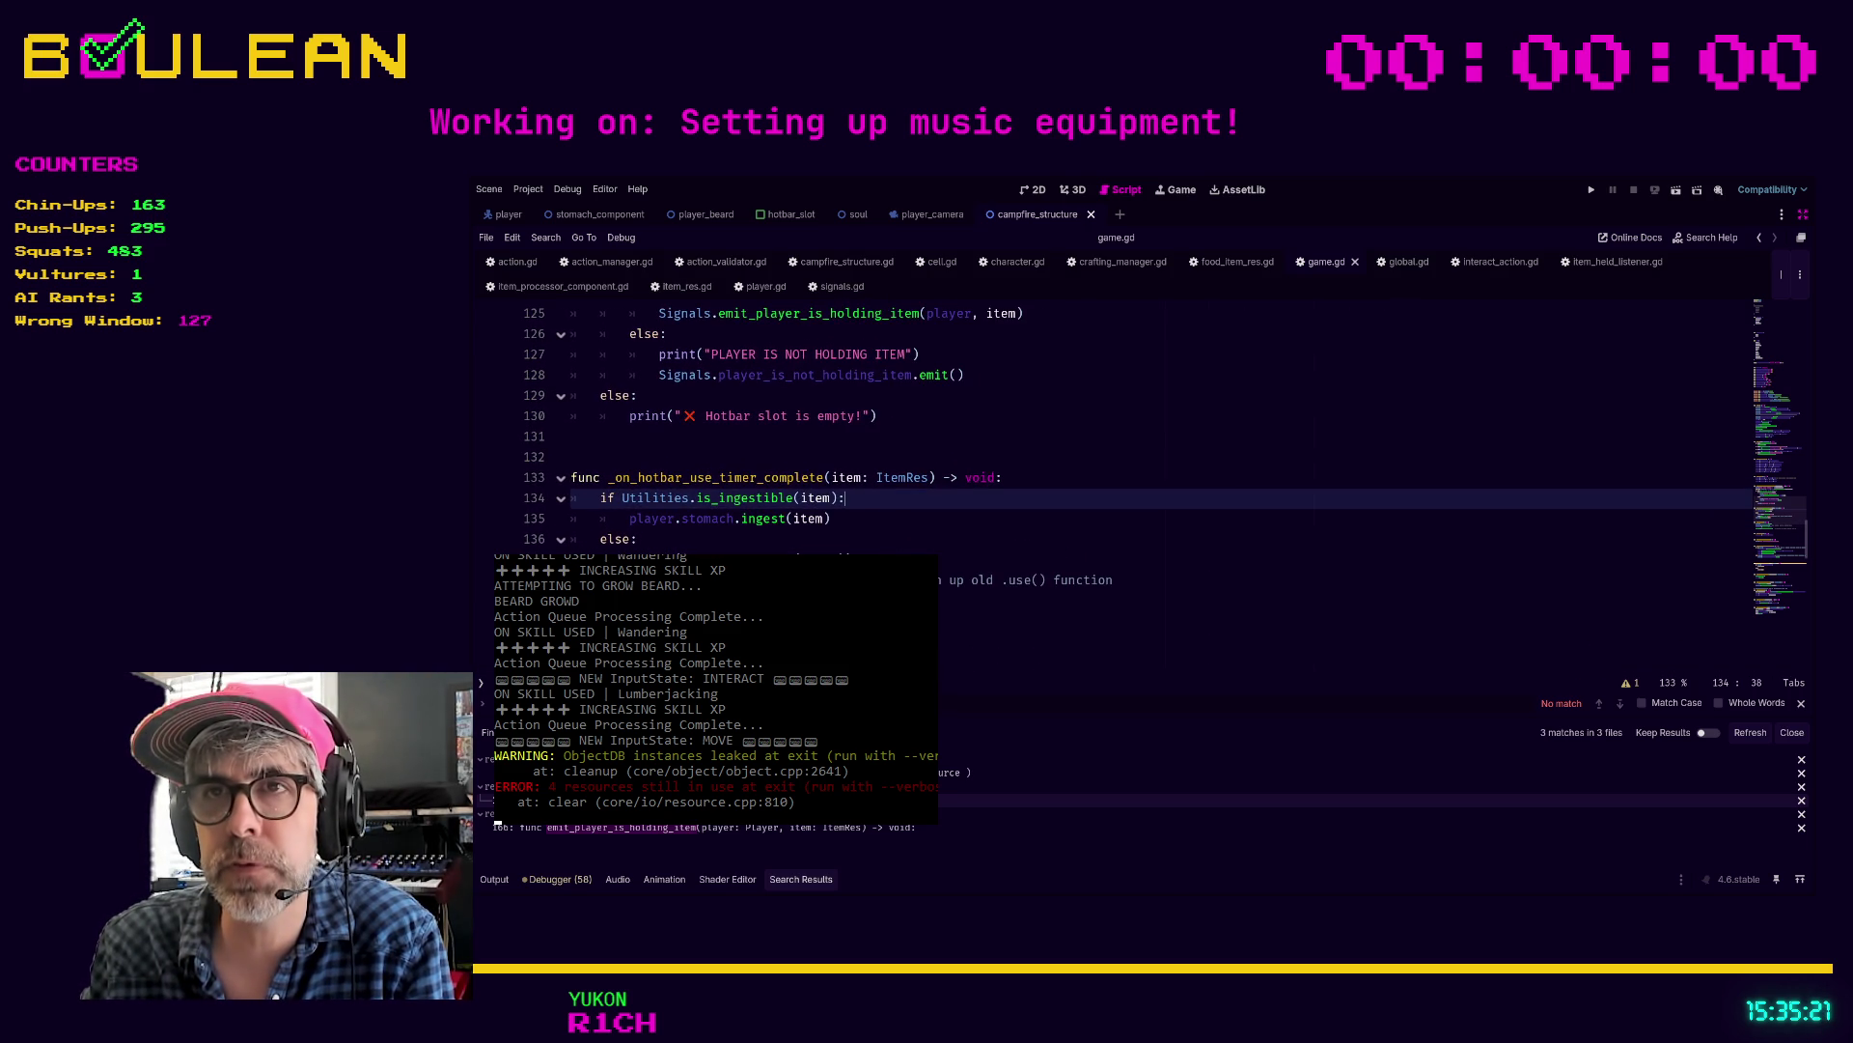
Step: Select _on_hotbar_hold_item_hotkey_pressed and refresh Search Results to list its uses
click(808, 601)
scroll(808, 601, up, 3)
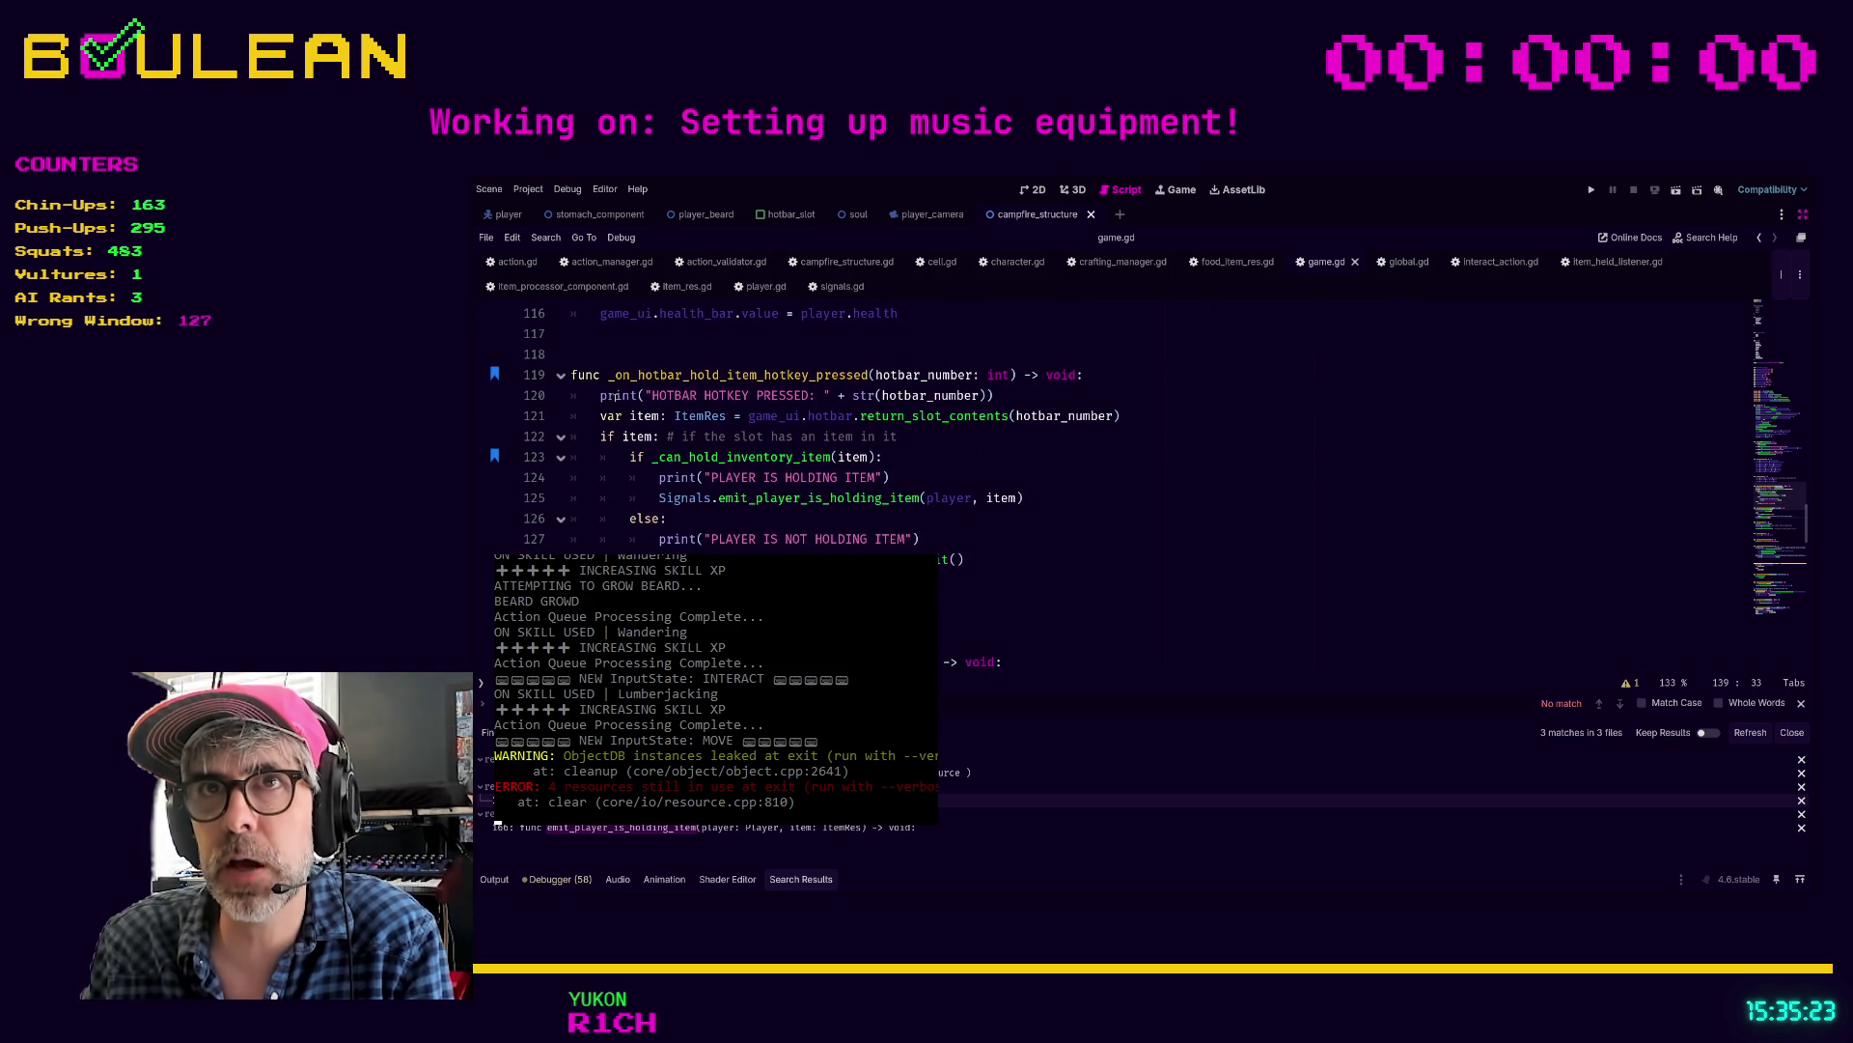
scroll(613, 399, up, 3)
scroll(631, 509, up, 7)
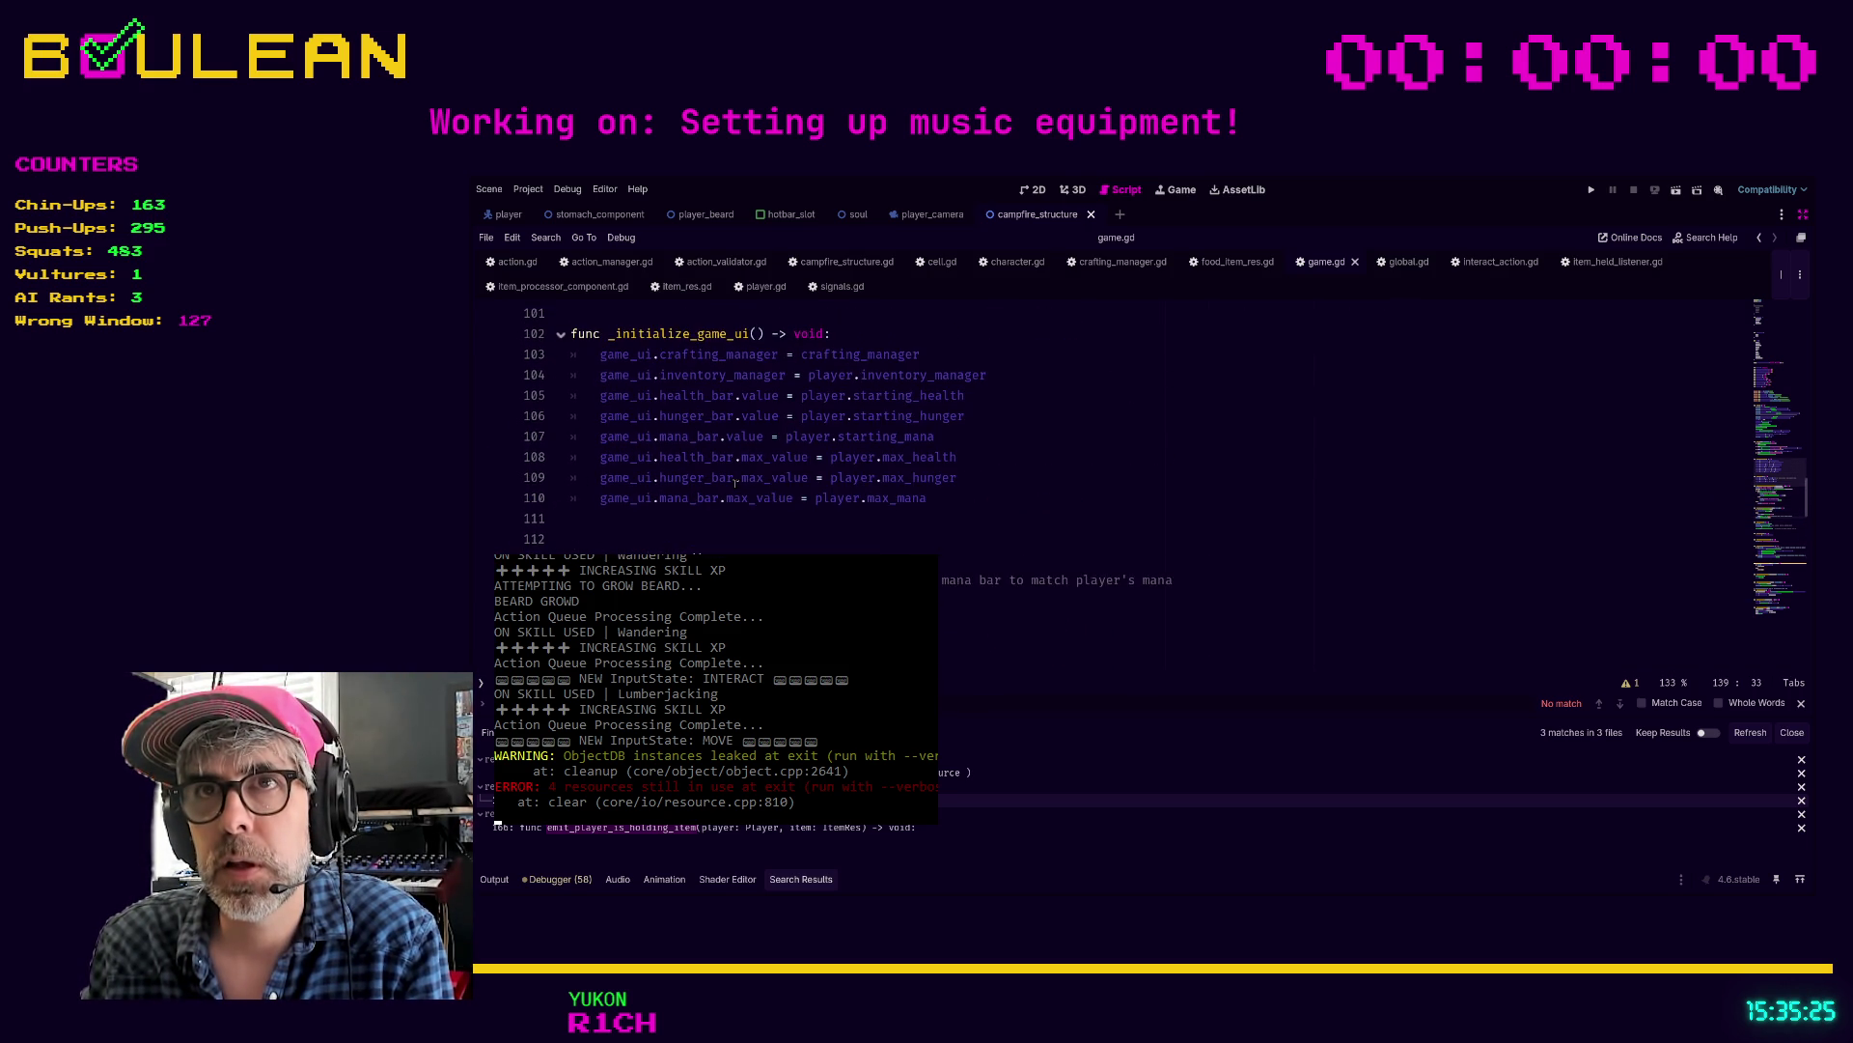
scroll(734, 484, down, 8)
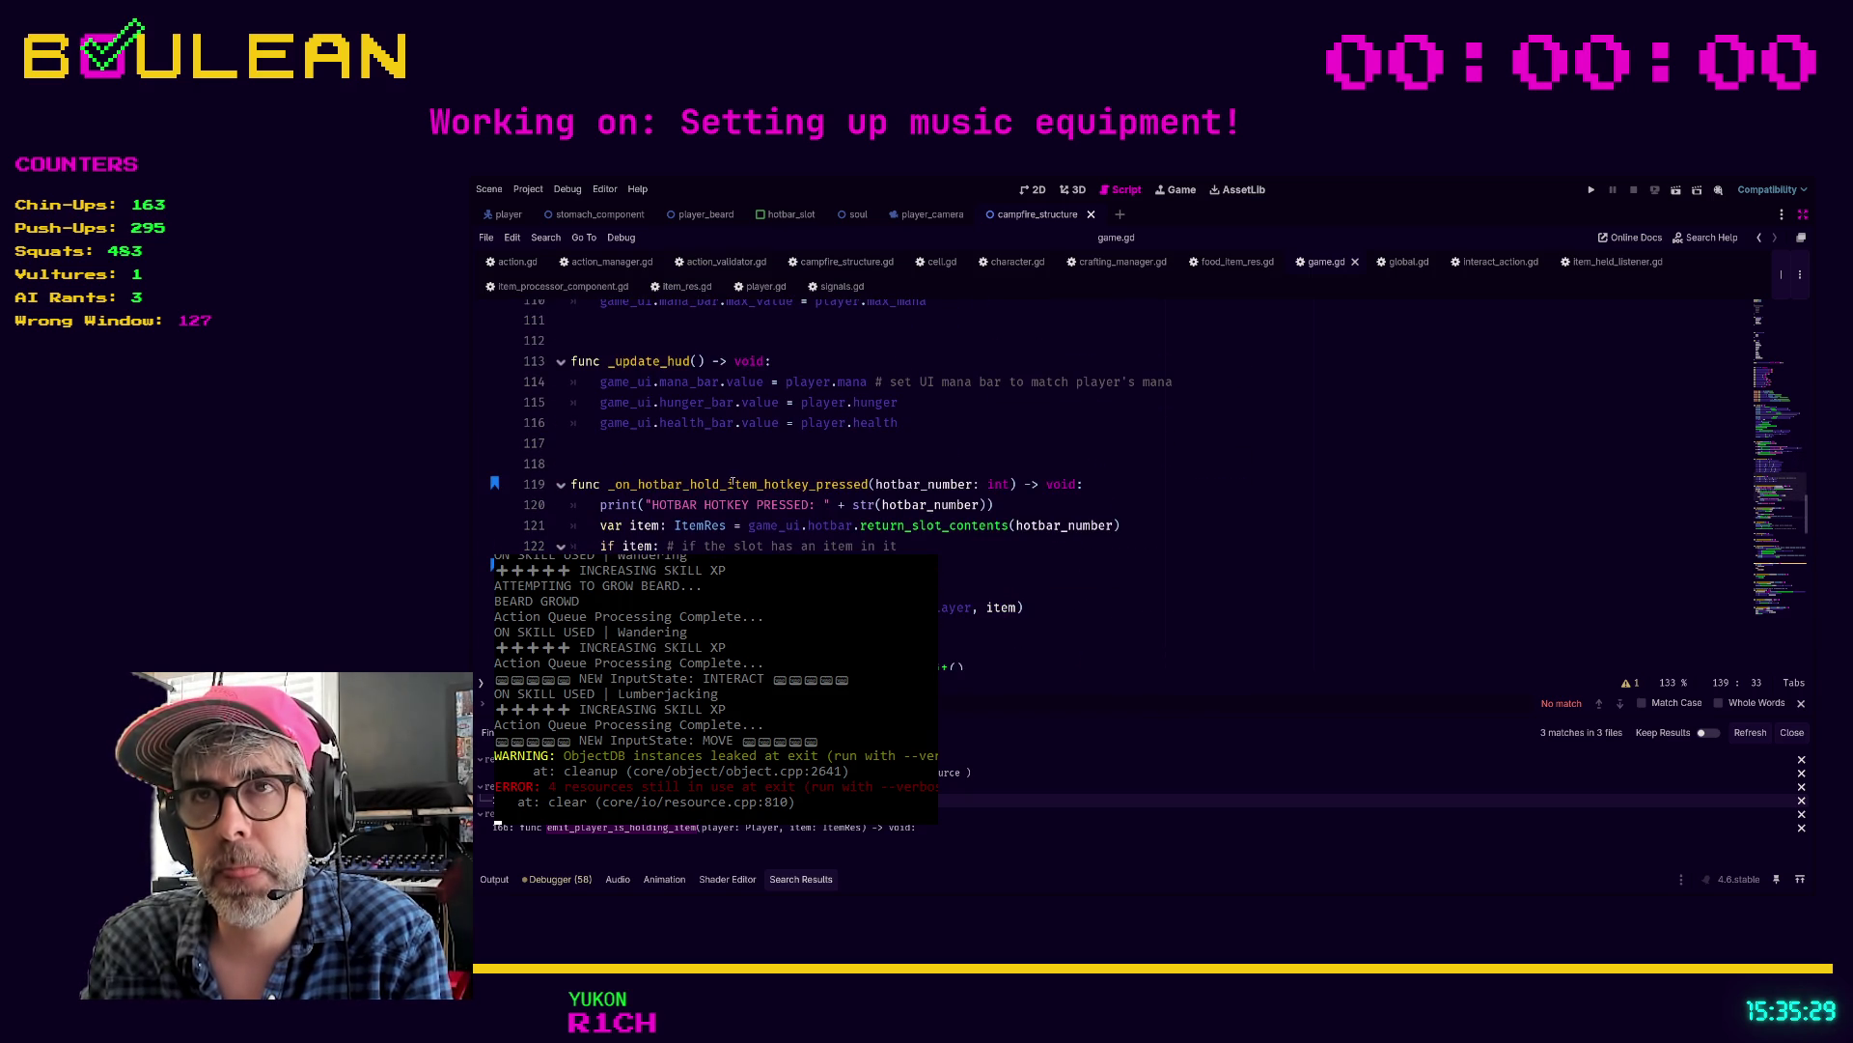
double_click(730, 484)
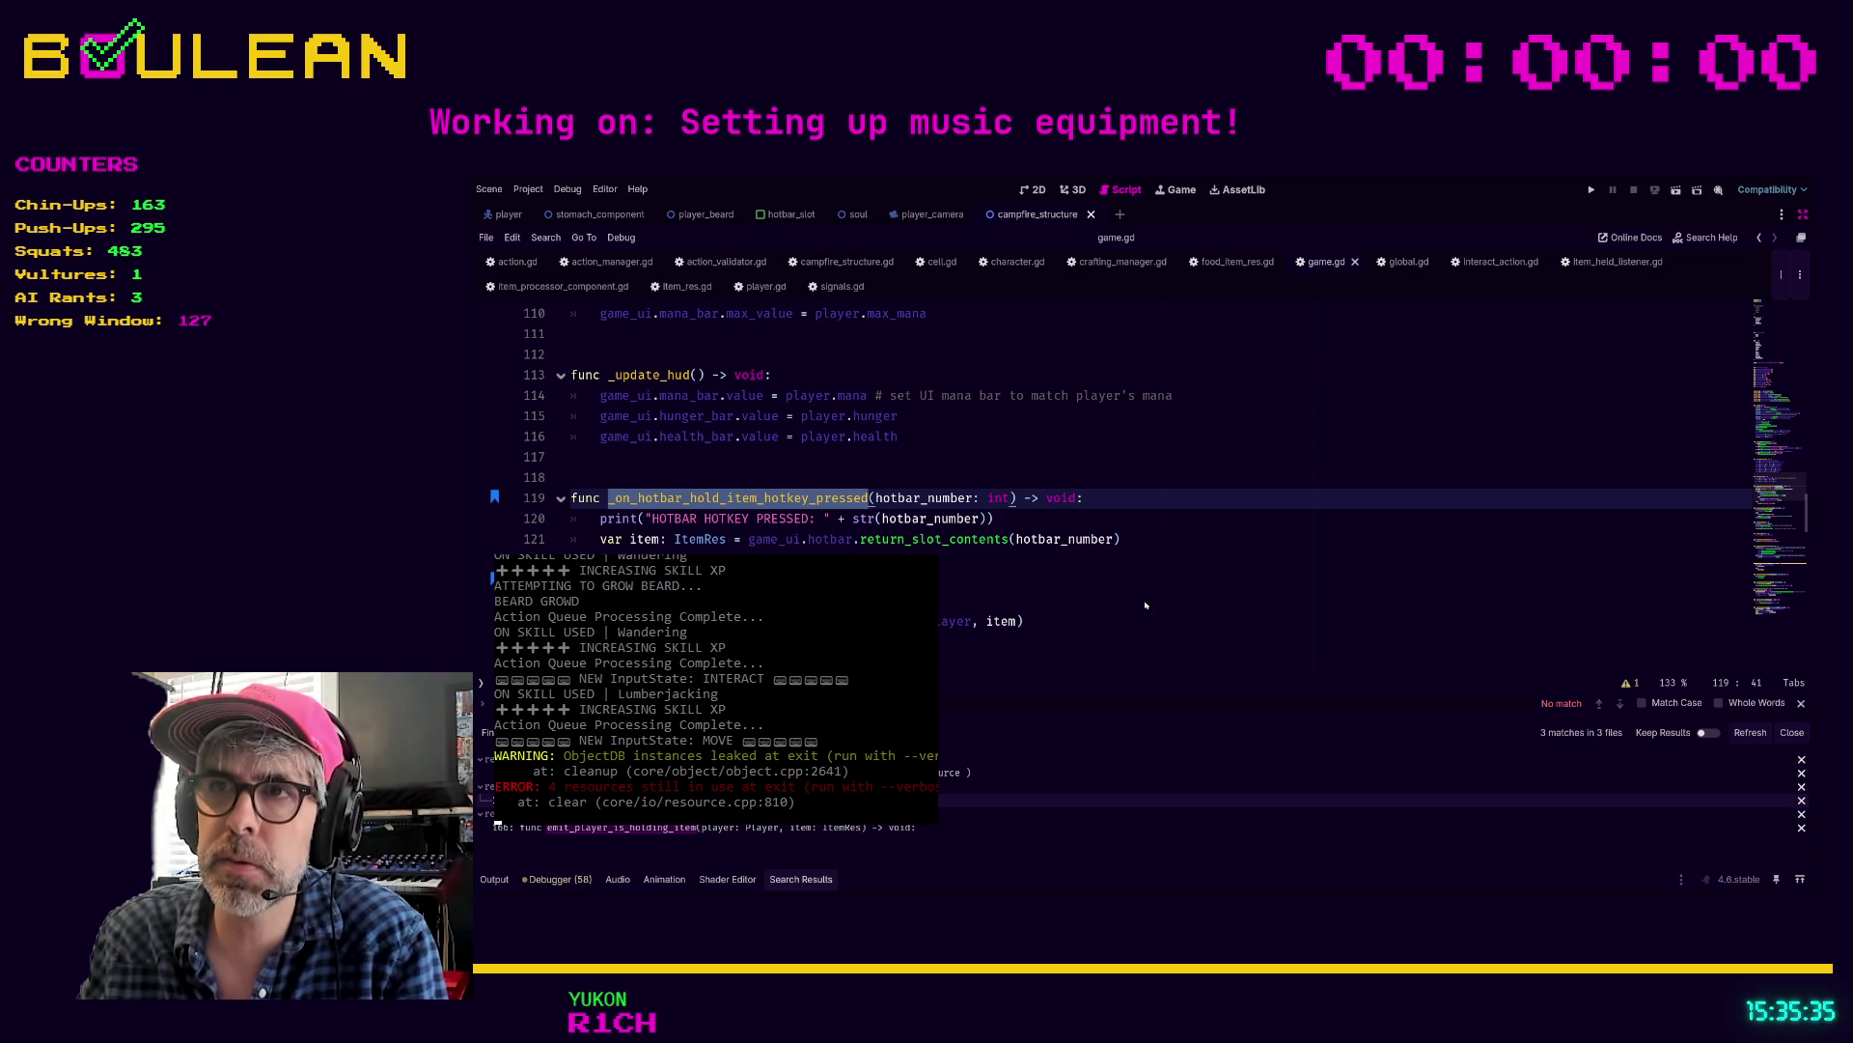
click(1750, 732)
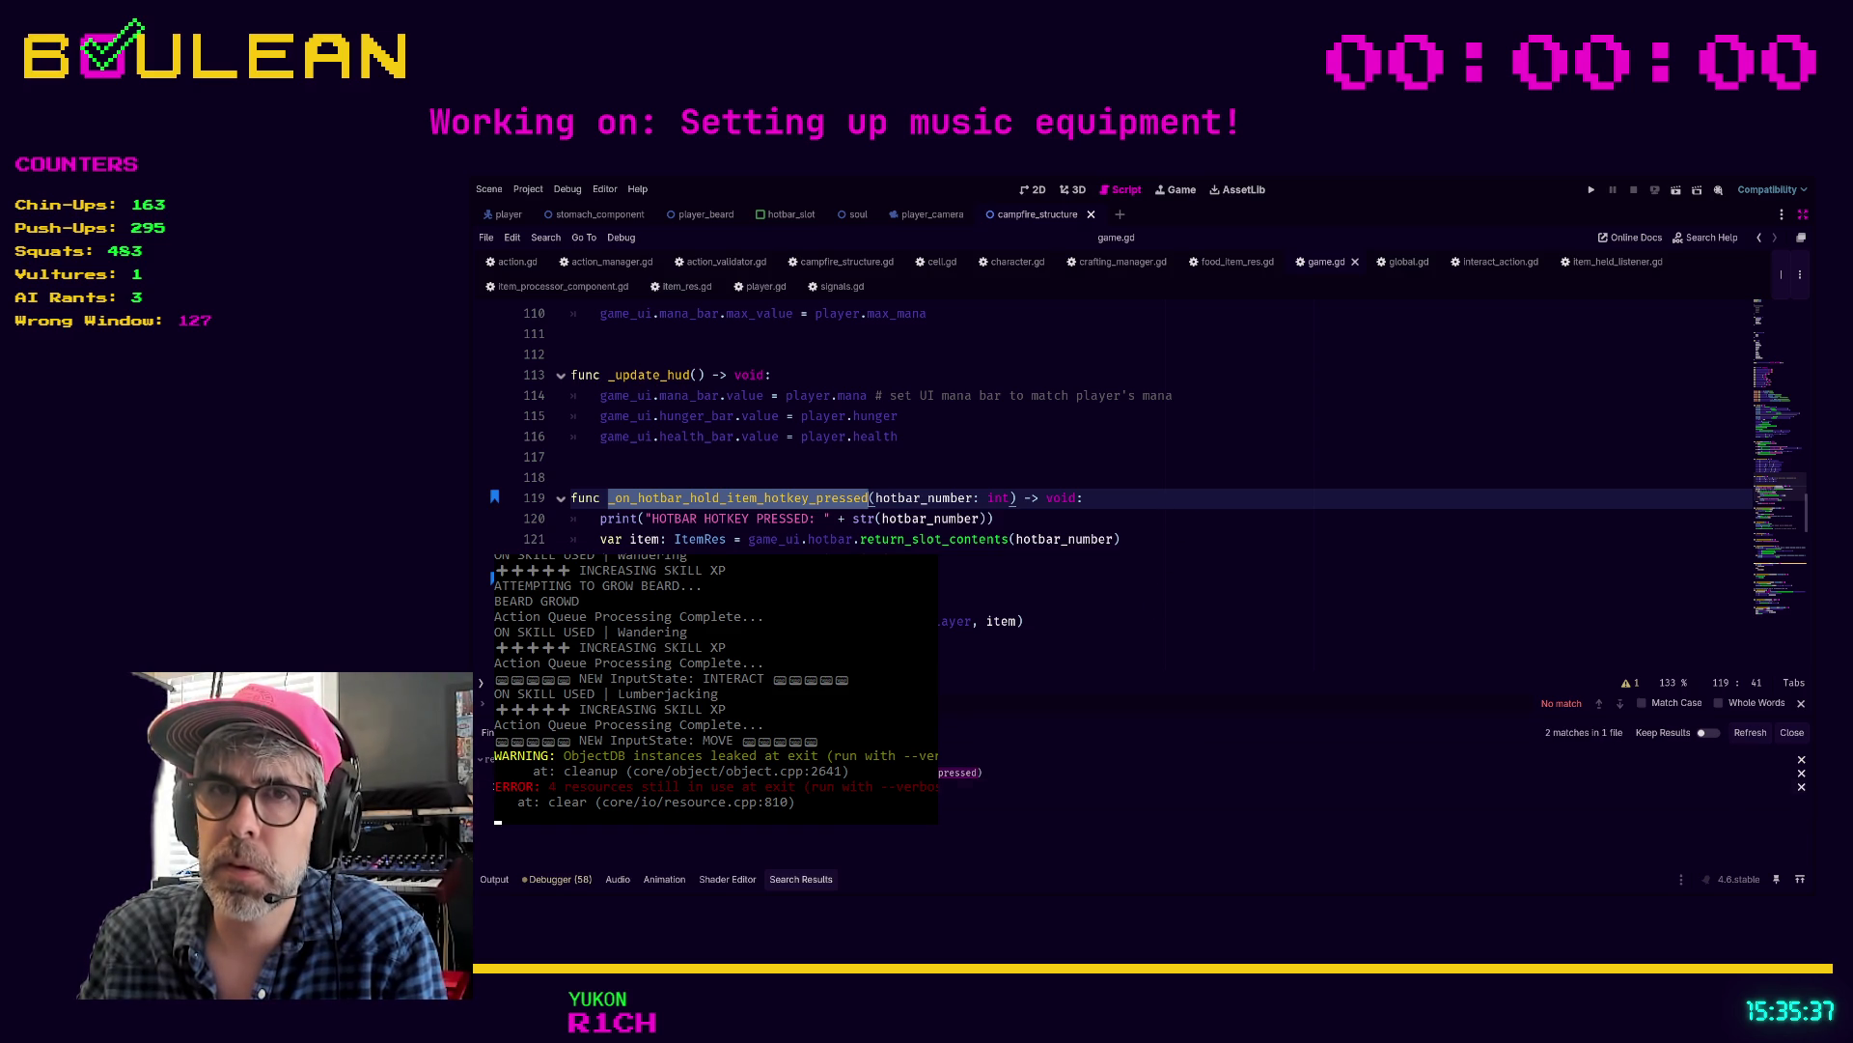
Step: Check the signal connection on line 73, then return to the handler on line 119
click(1110, 772)
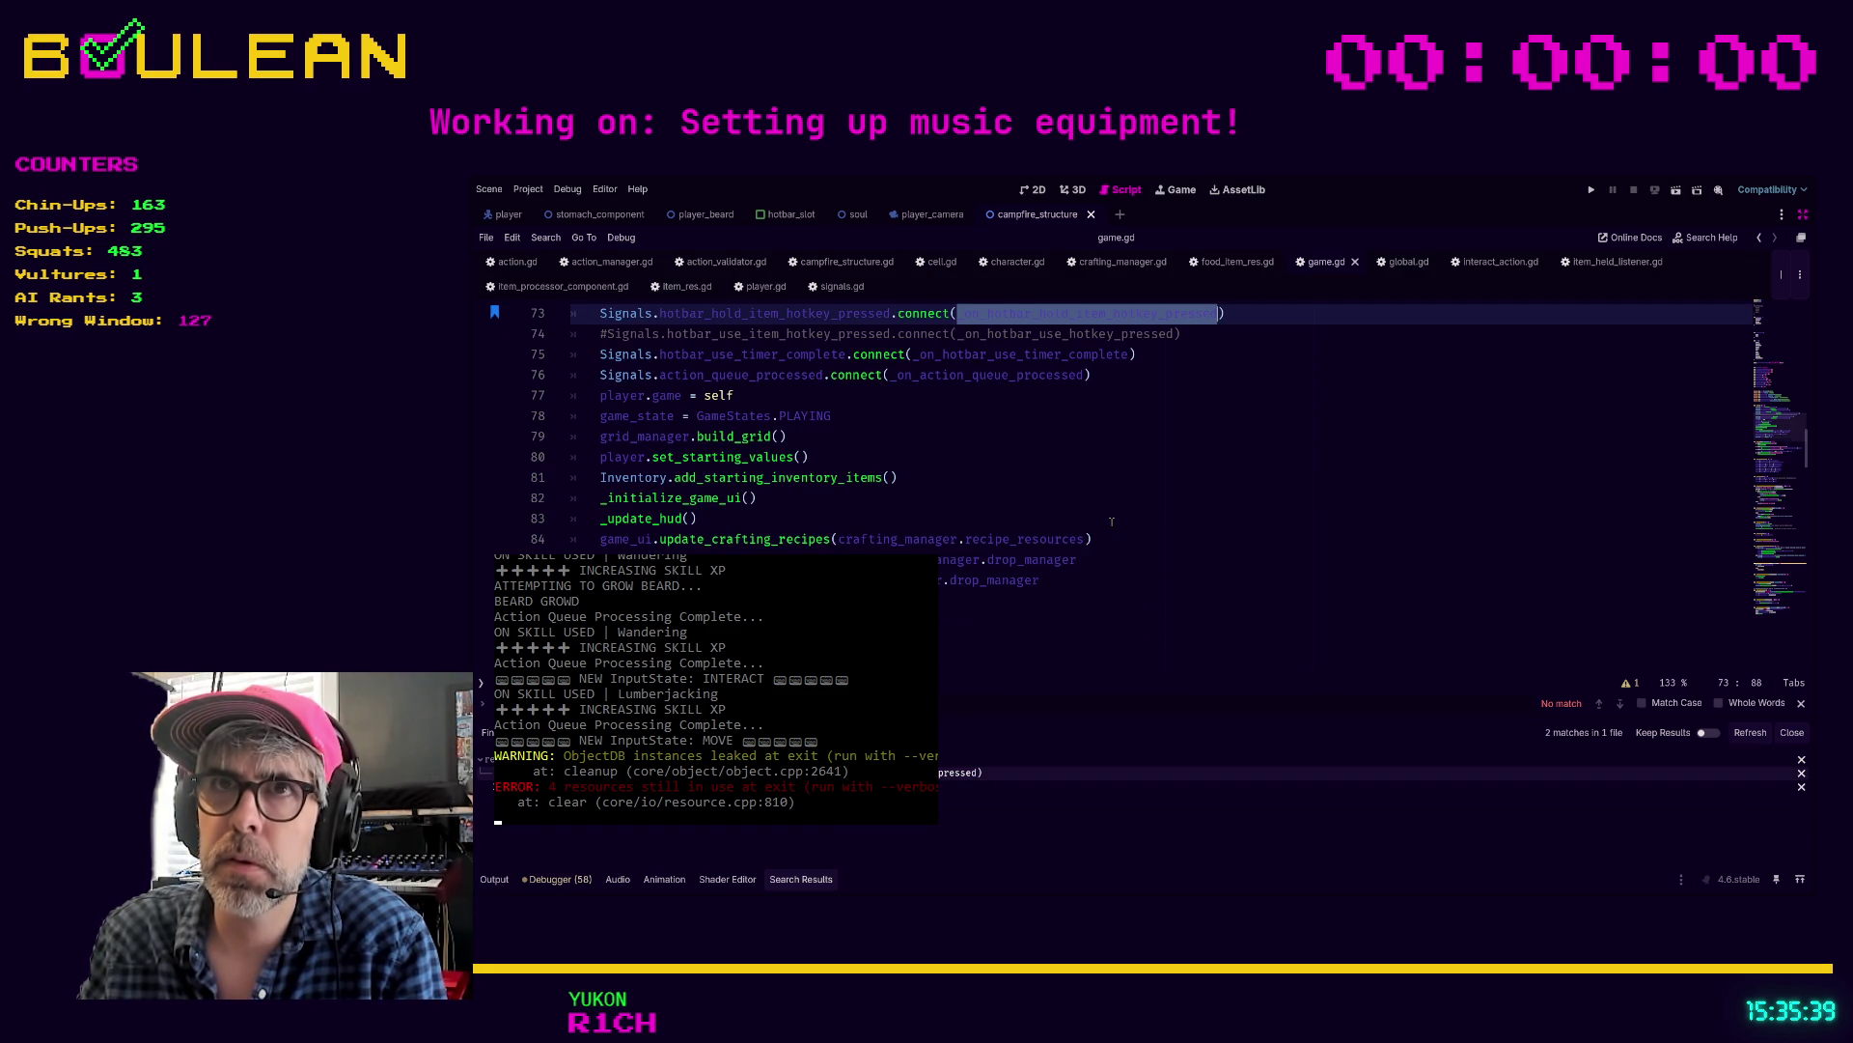
scroll(860, 367, up, 1)
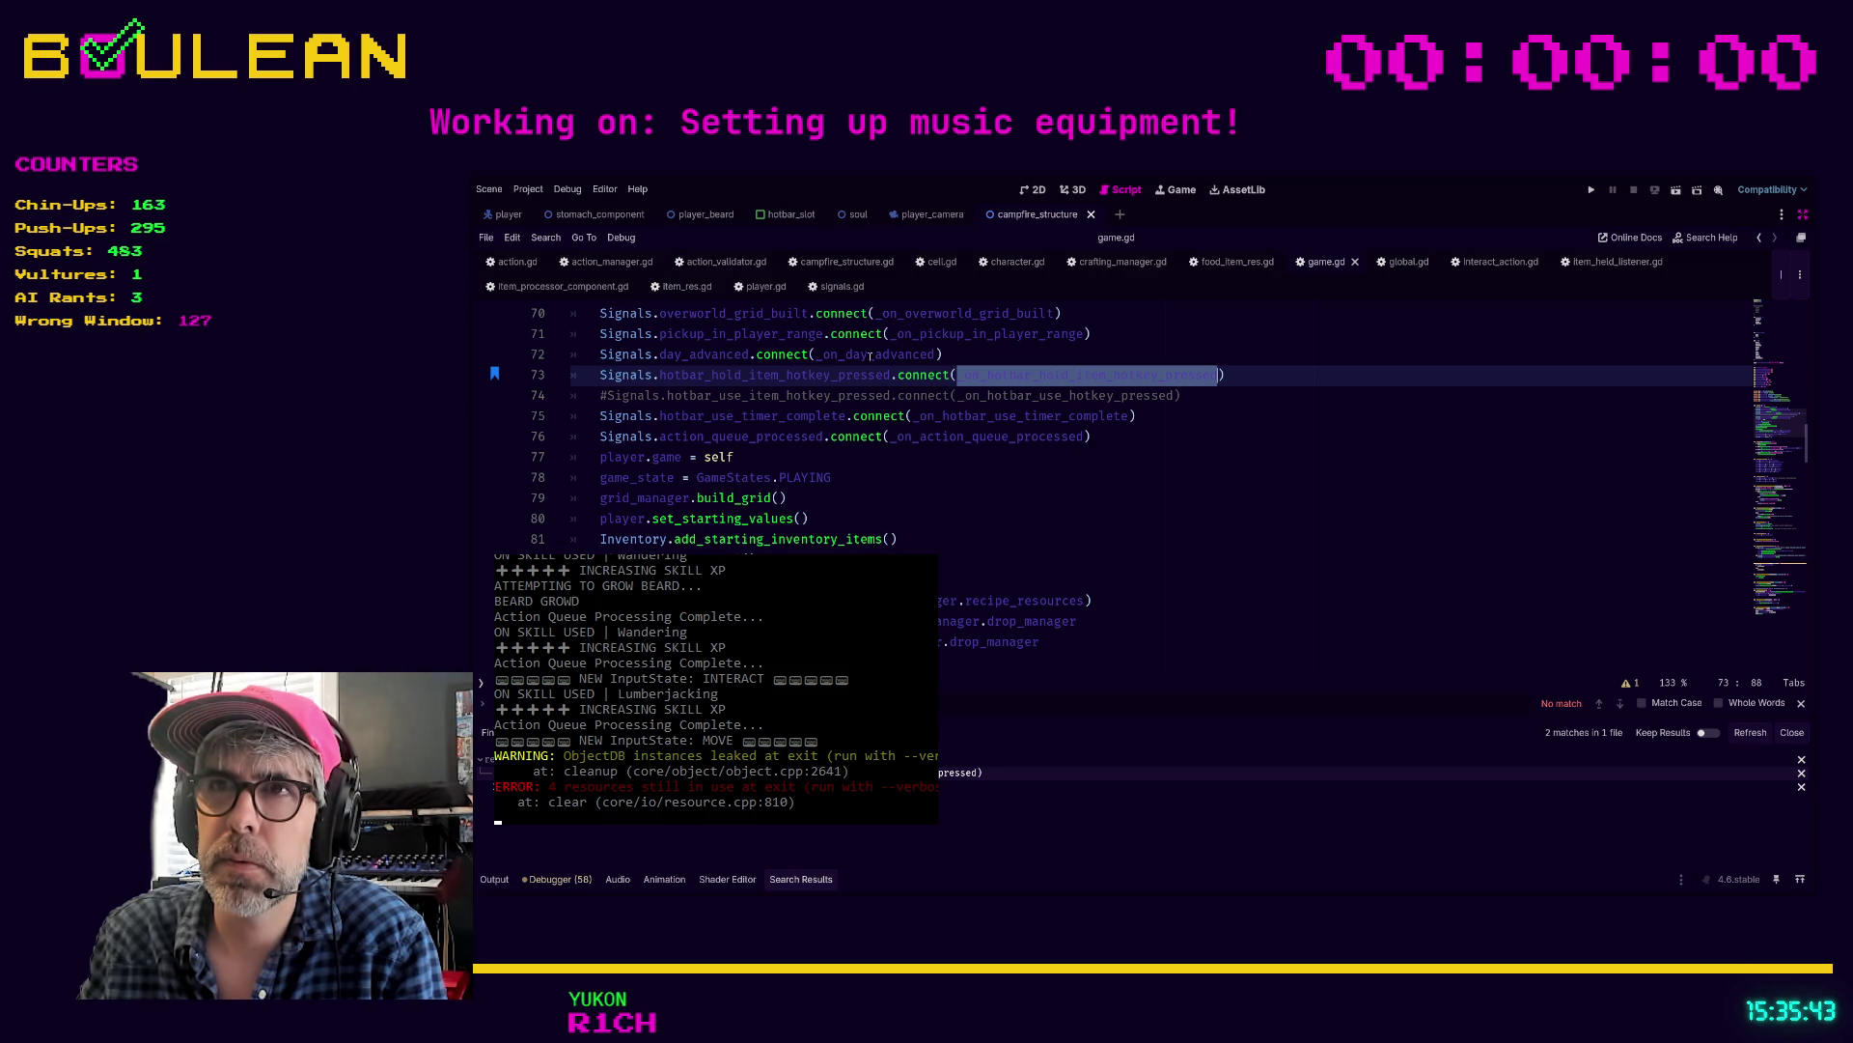
ctrl+click(1036, 380)
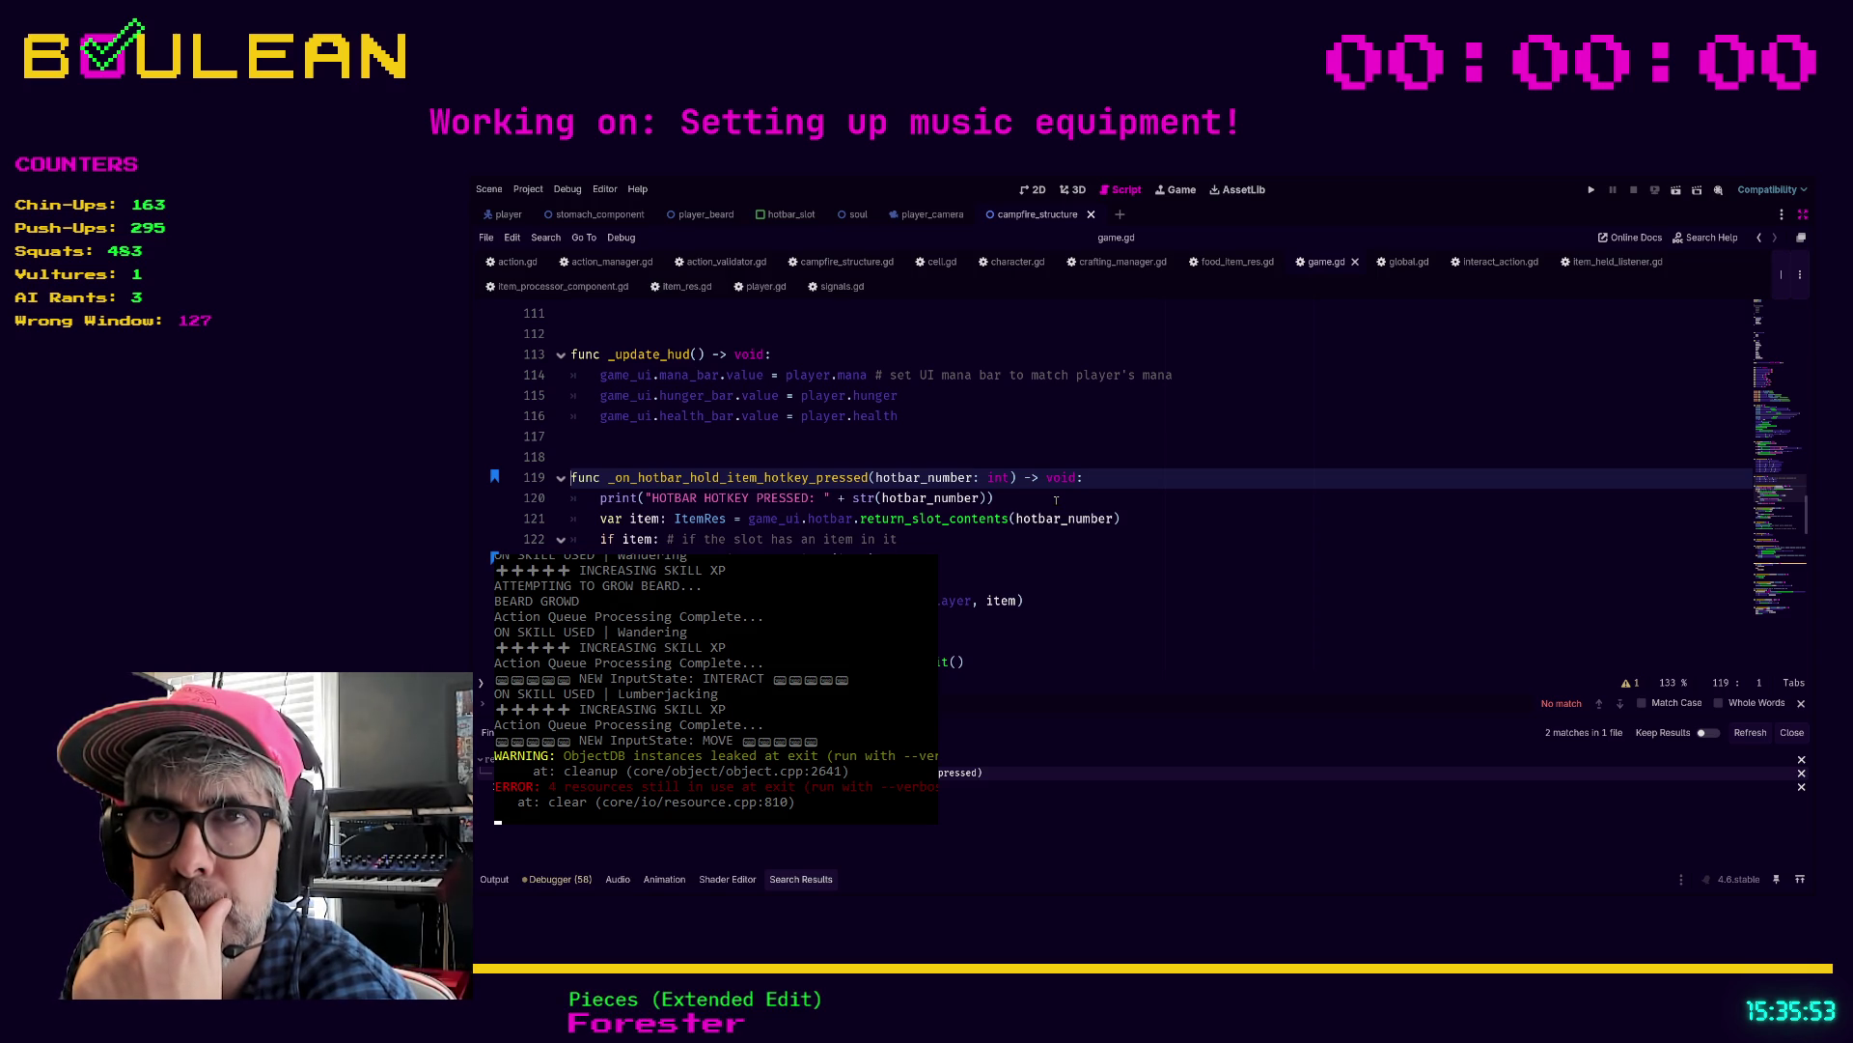
Step: Keep the HOTBAR HOTKEY PRESSED debug print line after deleting and restoring it, and save game.gd
click(1056, 499)
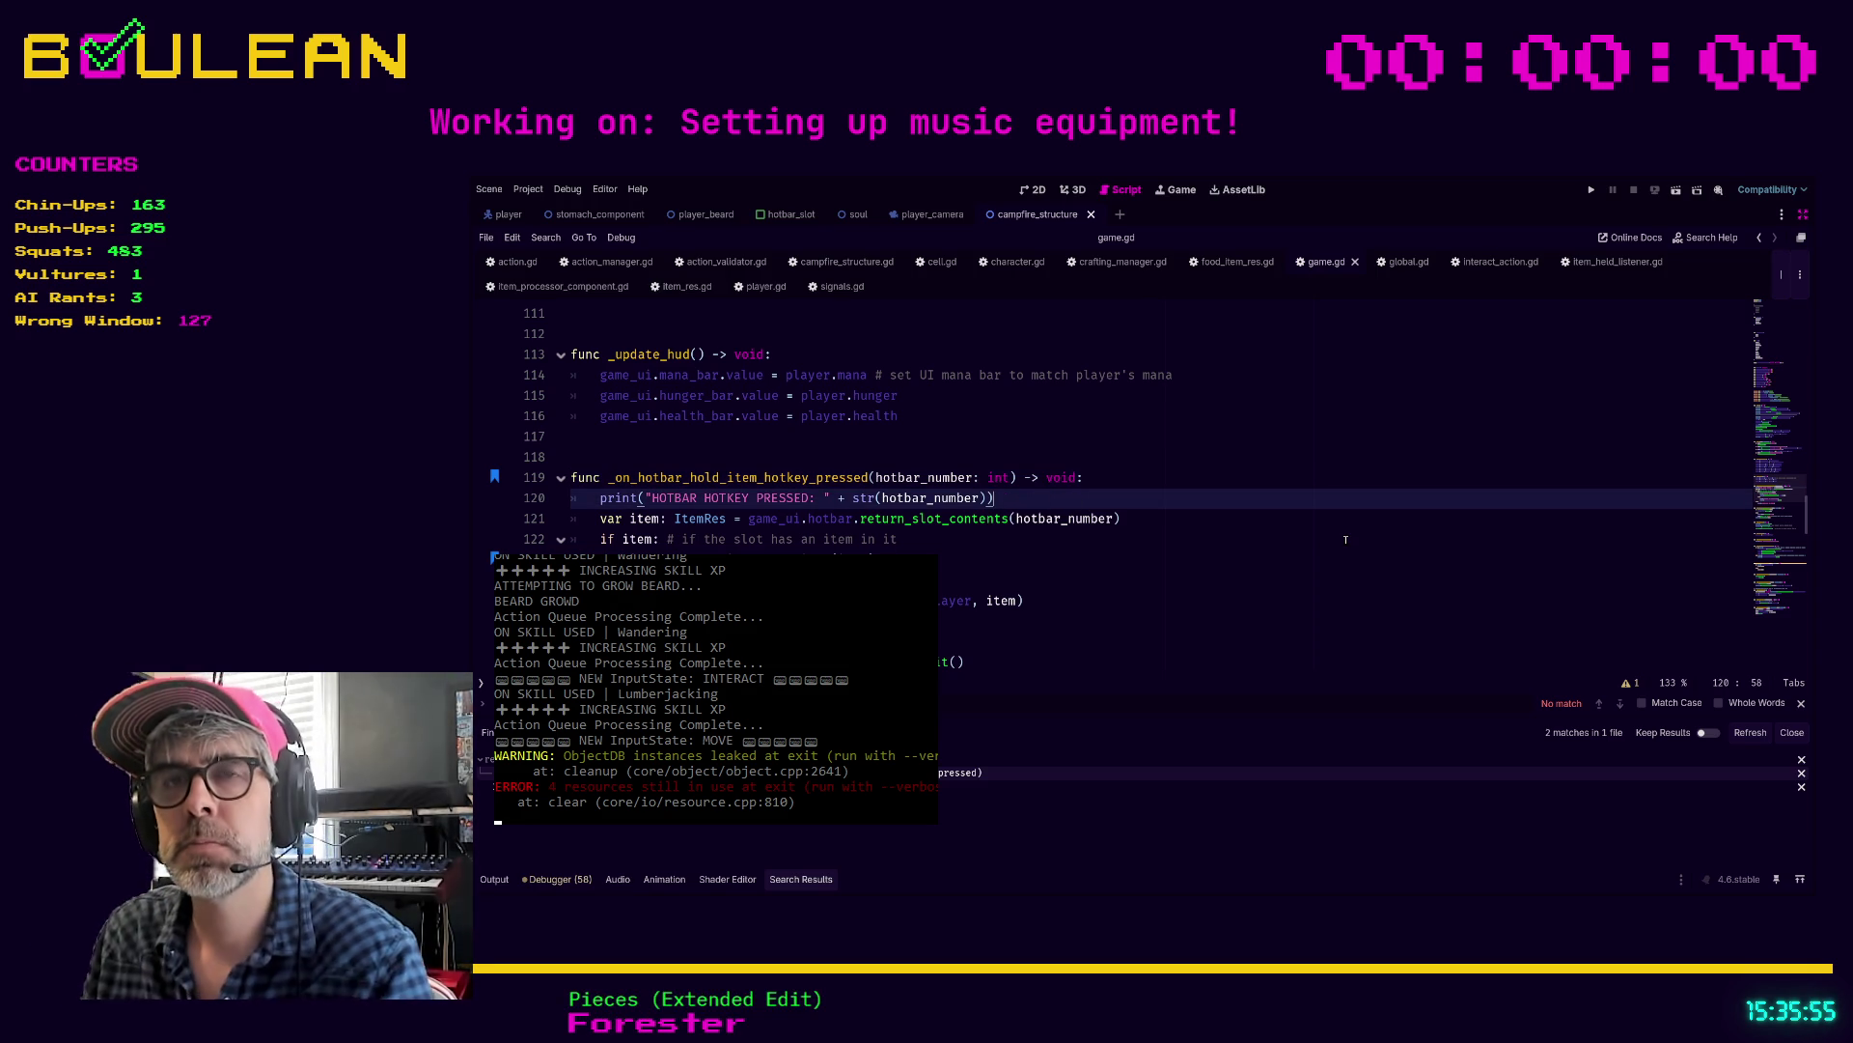
key(shift+Home)
key(shift+Home)
key(BackSpace)
key(BackSpace)
key(Down)
key(Down)
key(Down)
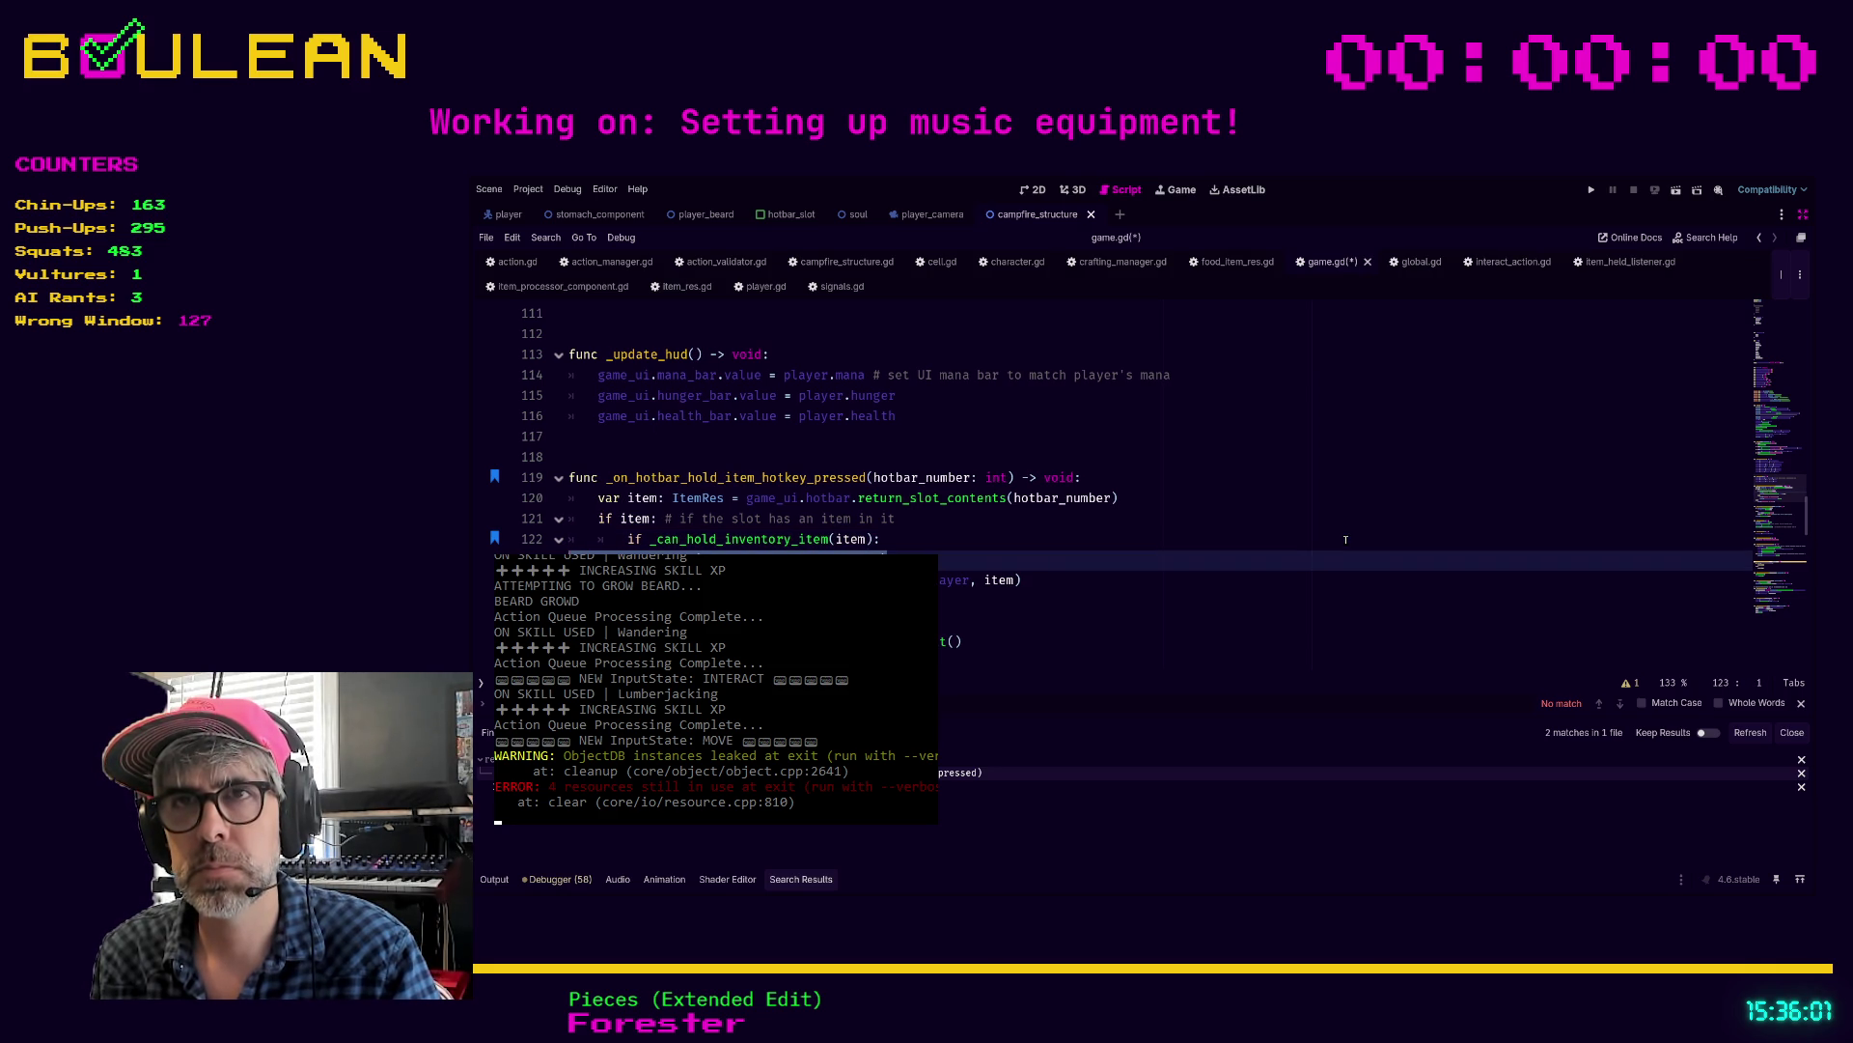
key(ctrl+z)
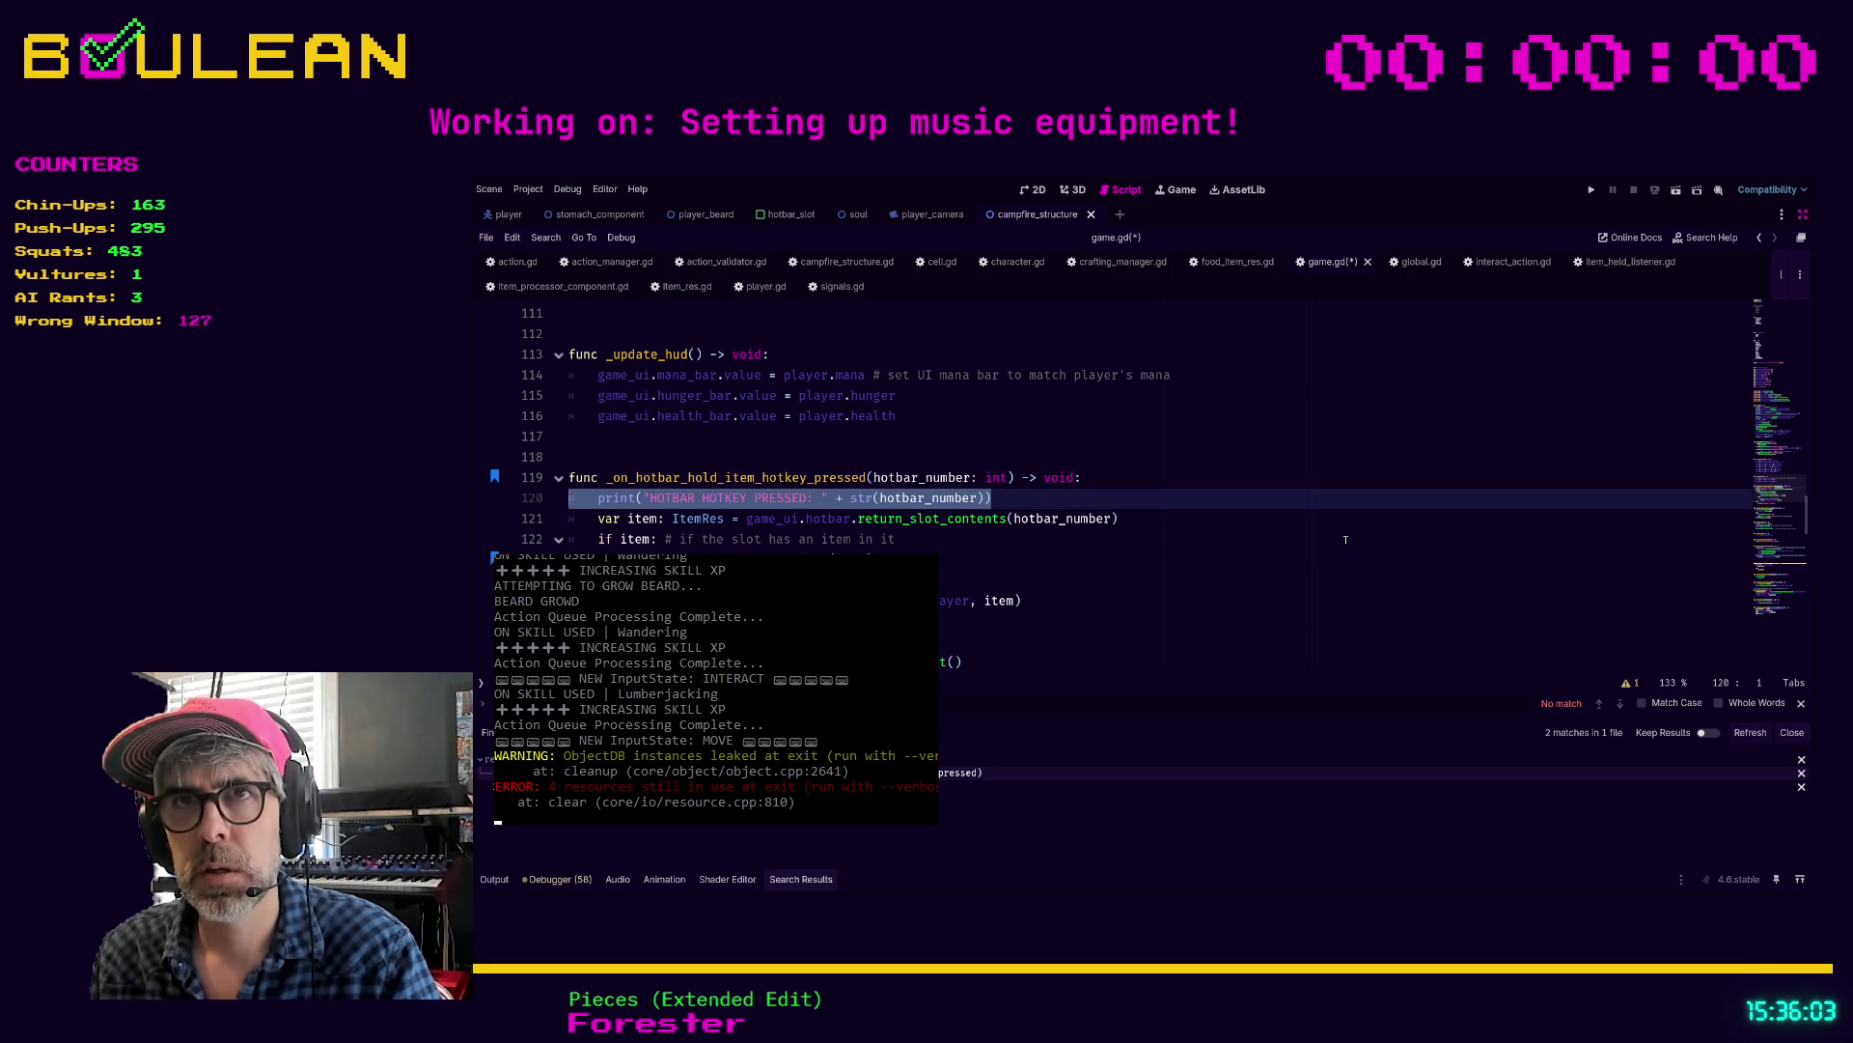
key(Down)
key(ctrl+s)
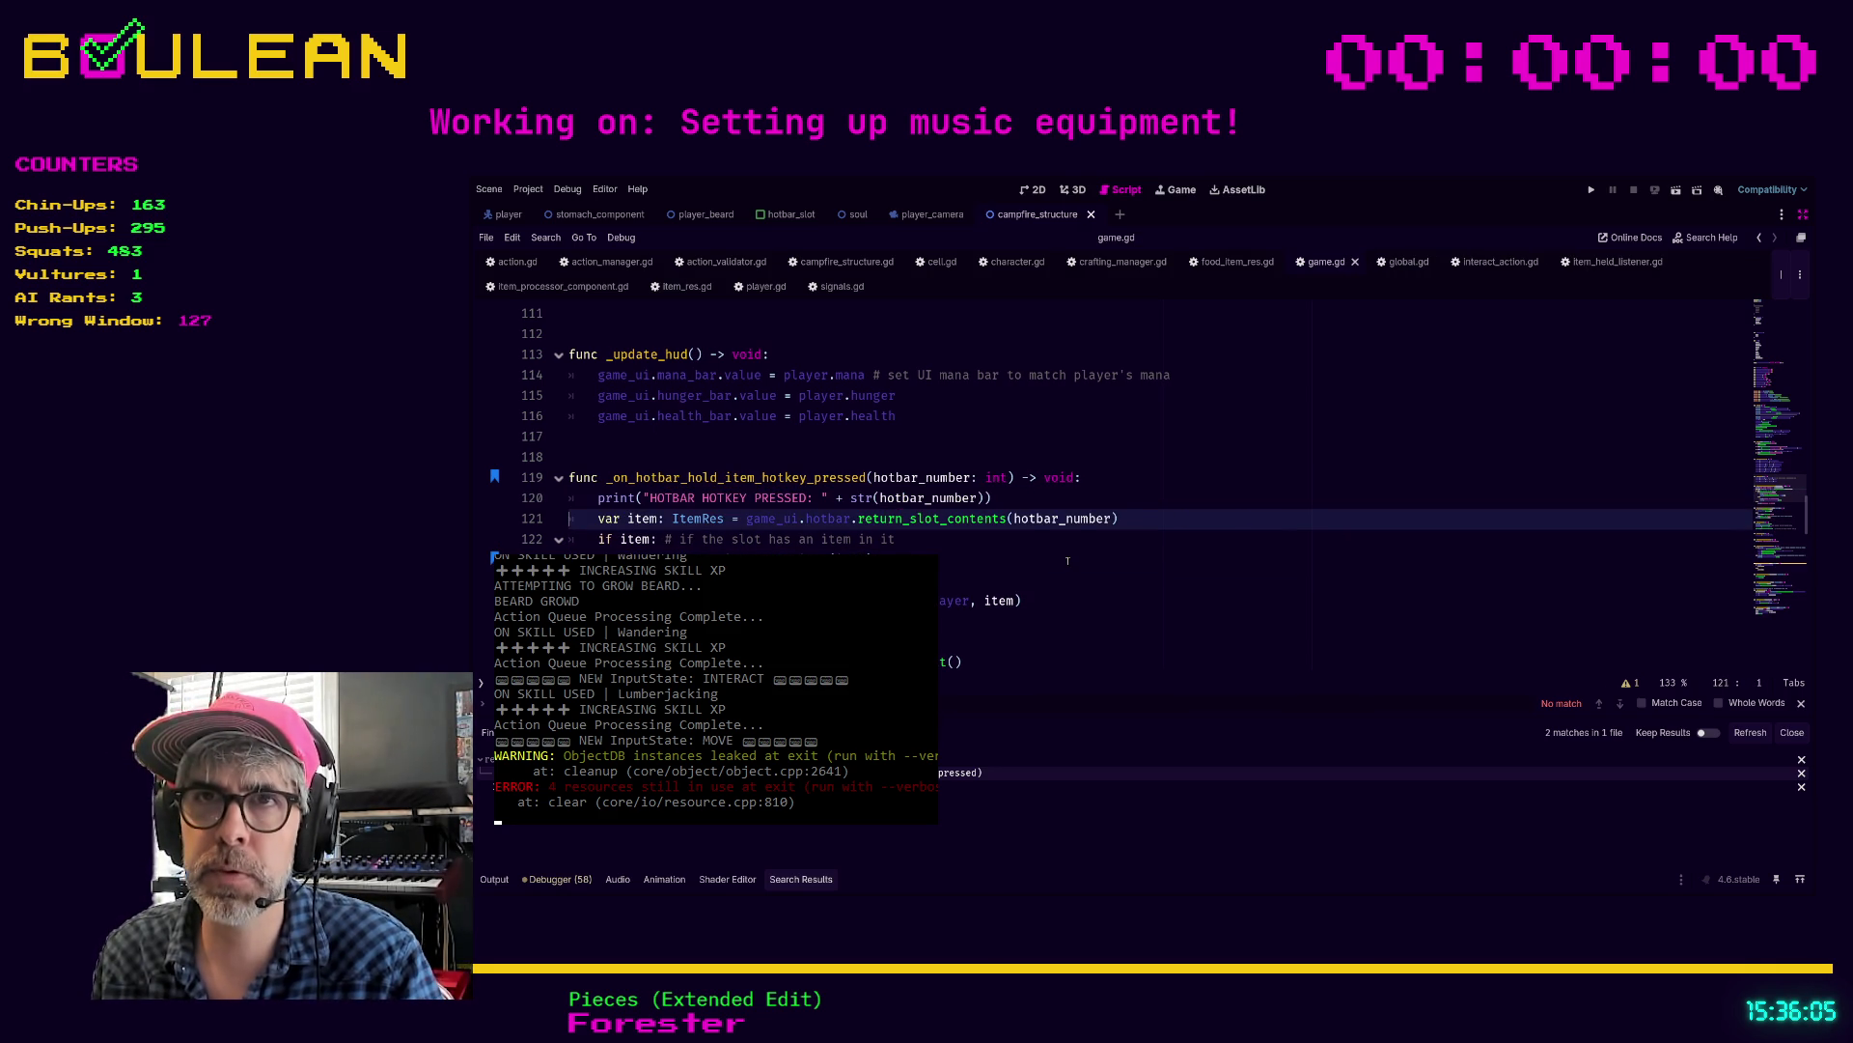
scroll(1004, 558, down, 1)
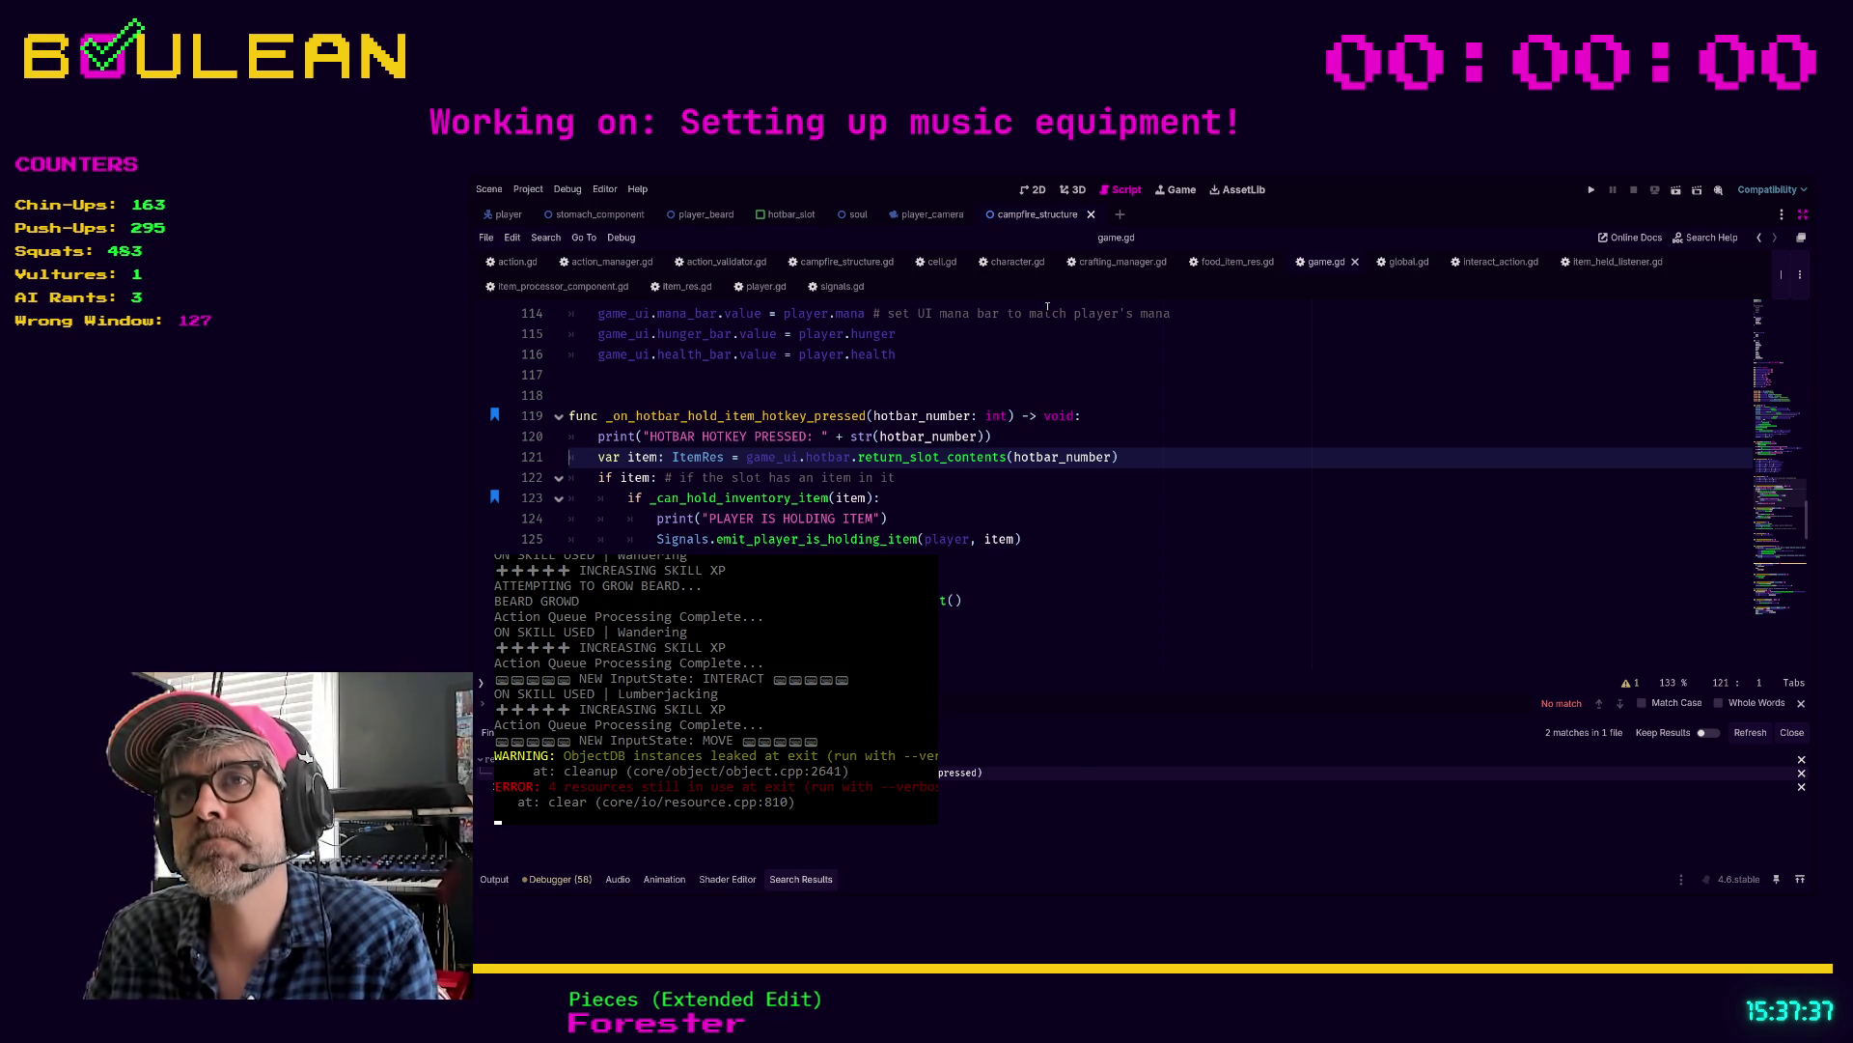
click(778, 290)
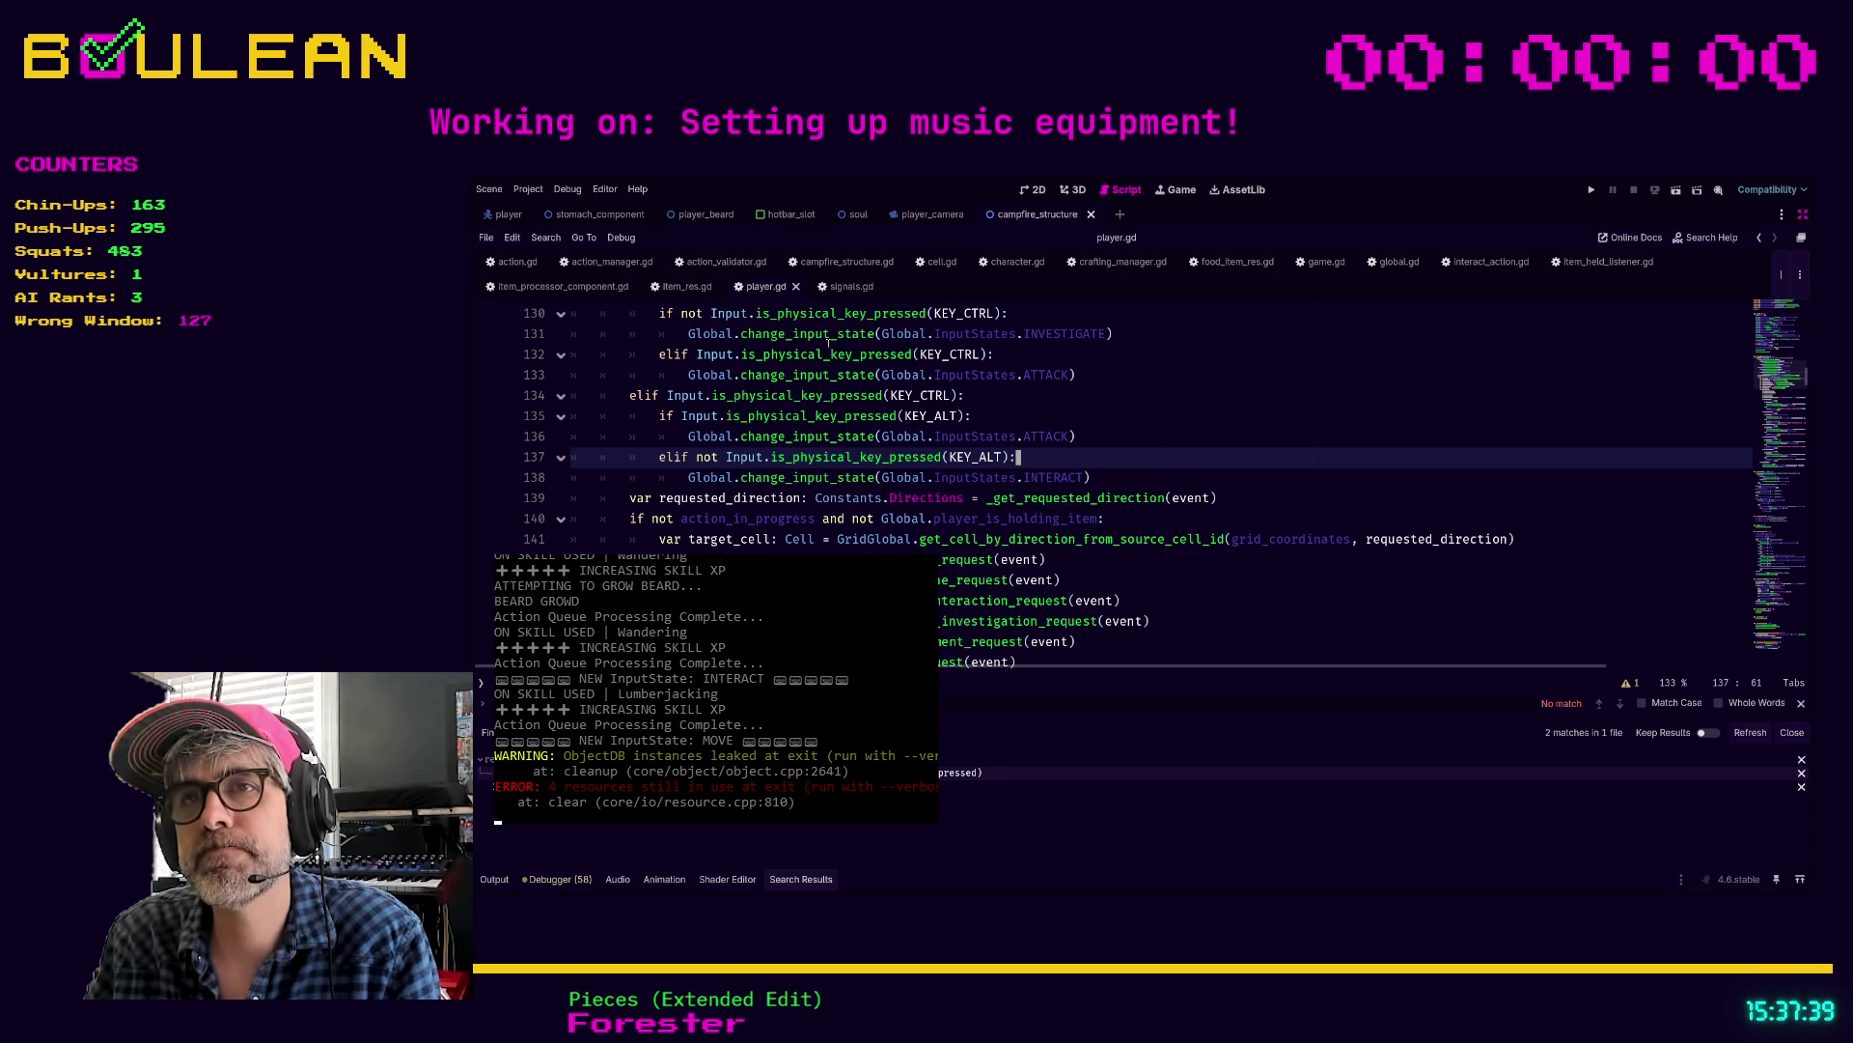
scroll(999, 477, down, 5)
click(1087, 439)
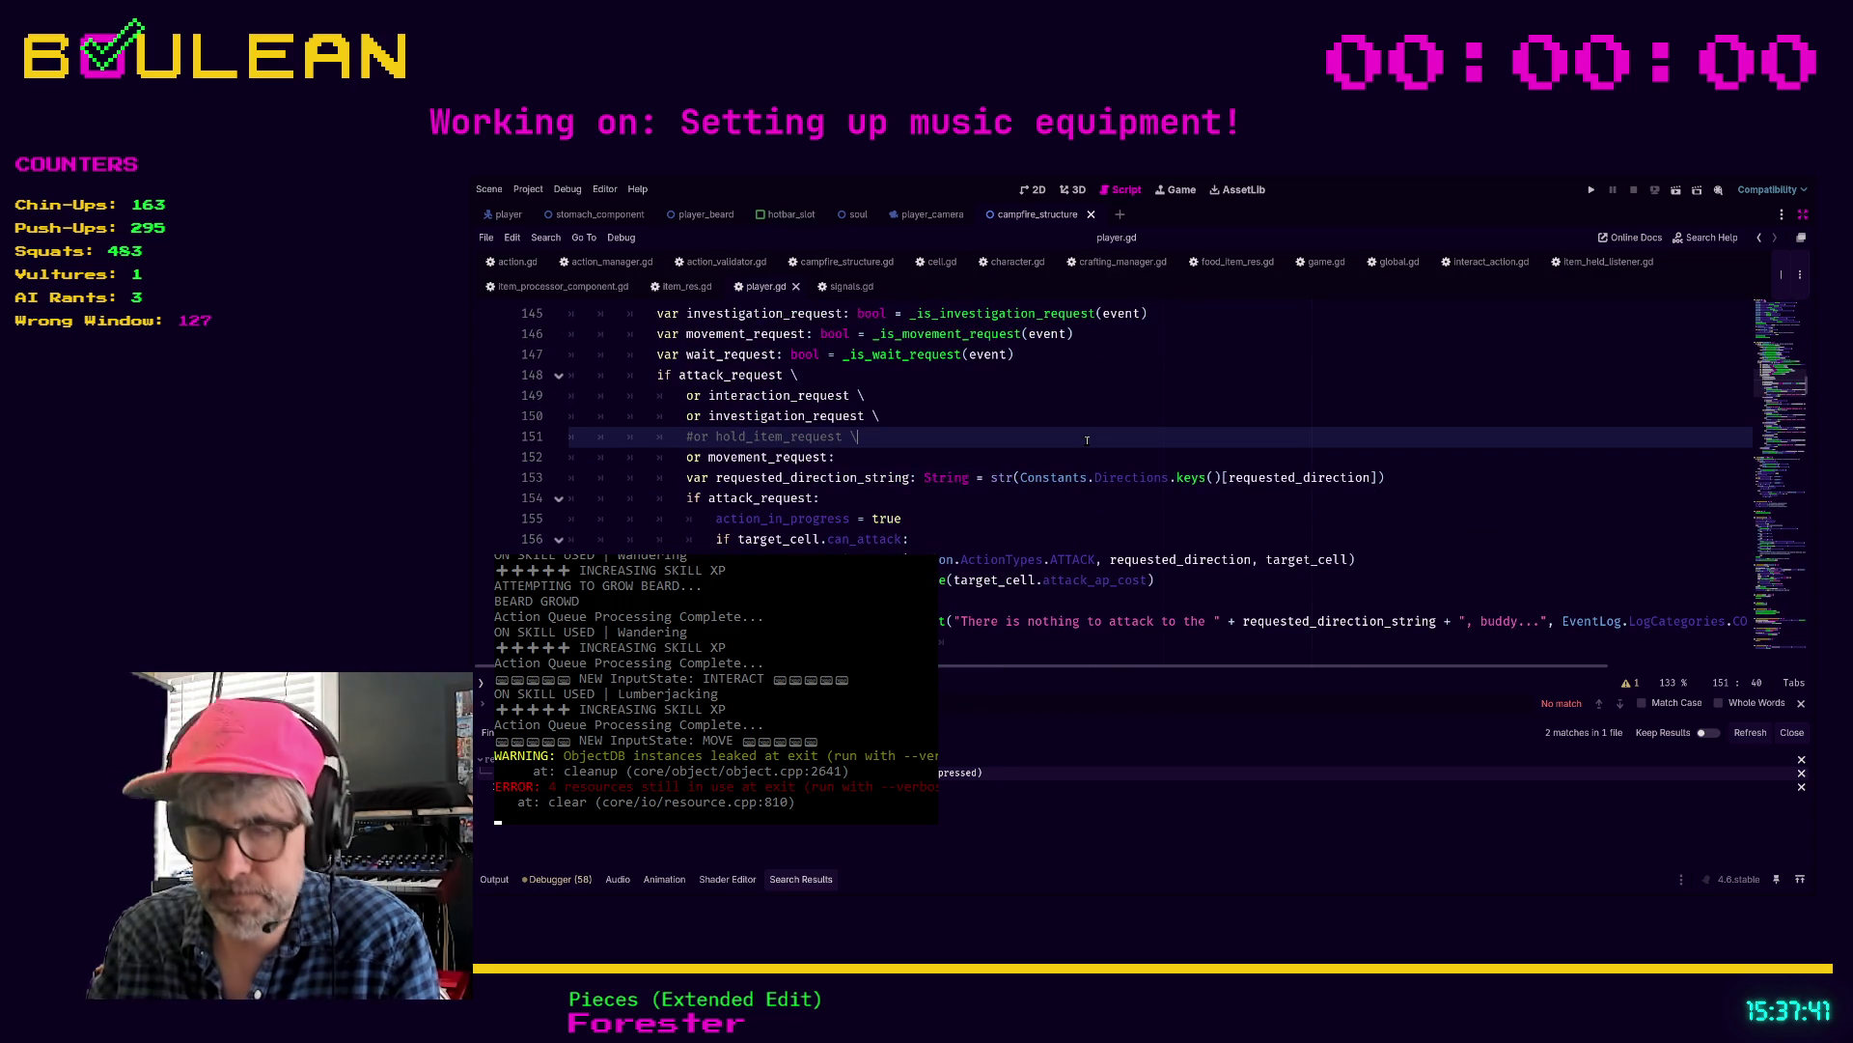
key(ctrl+f)
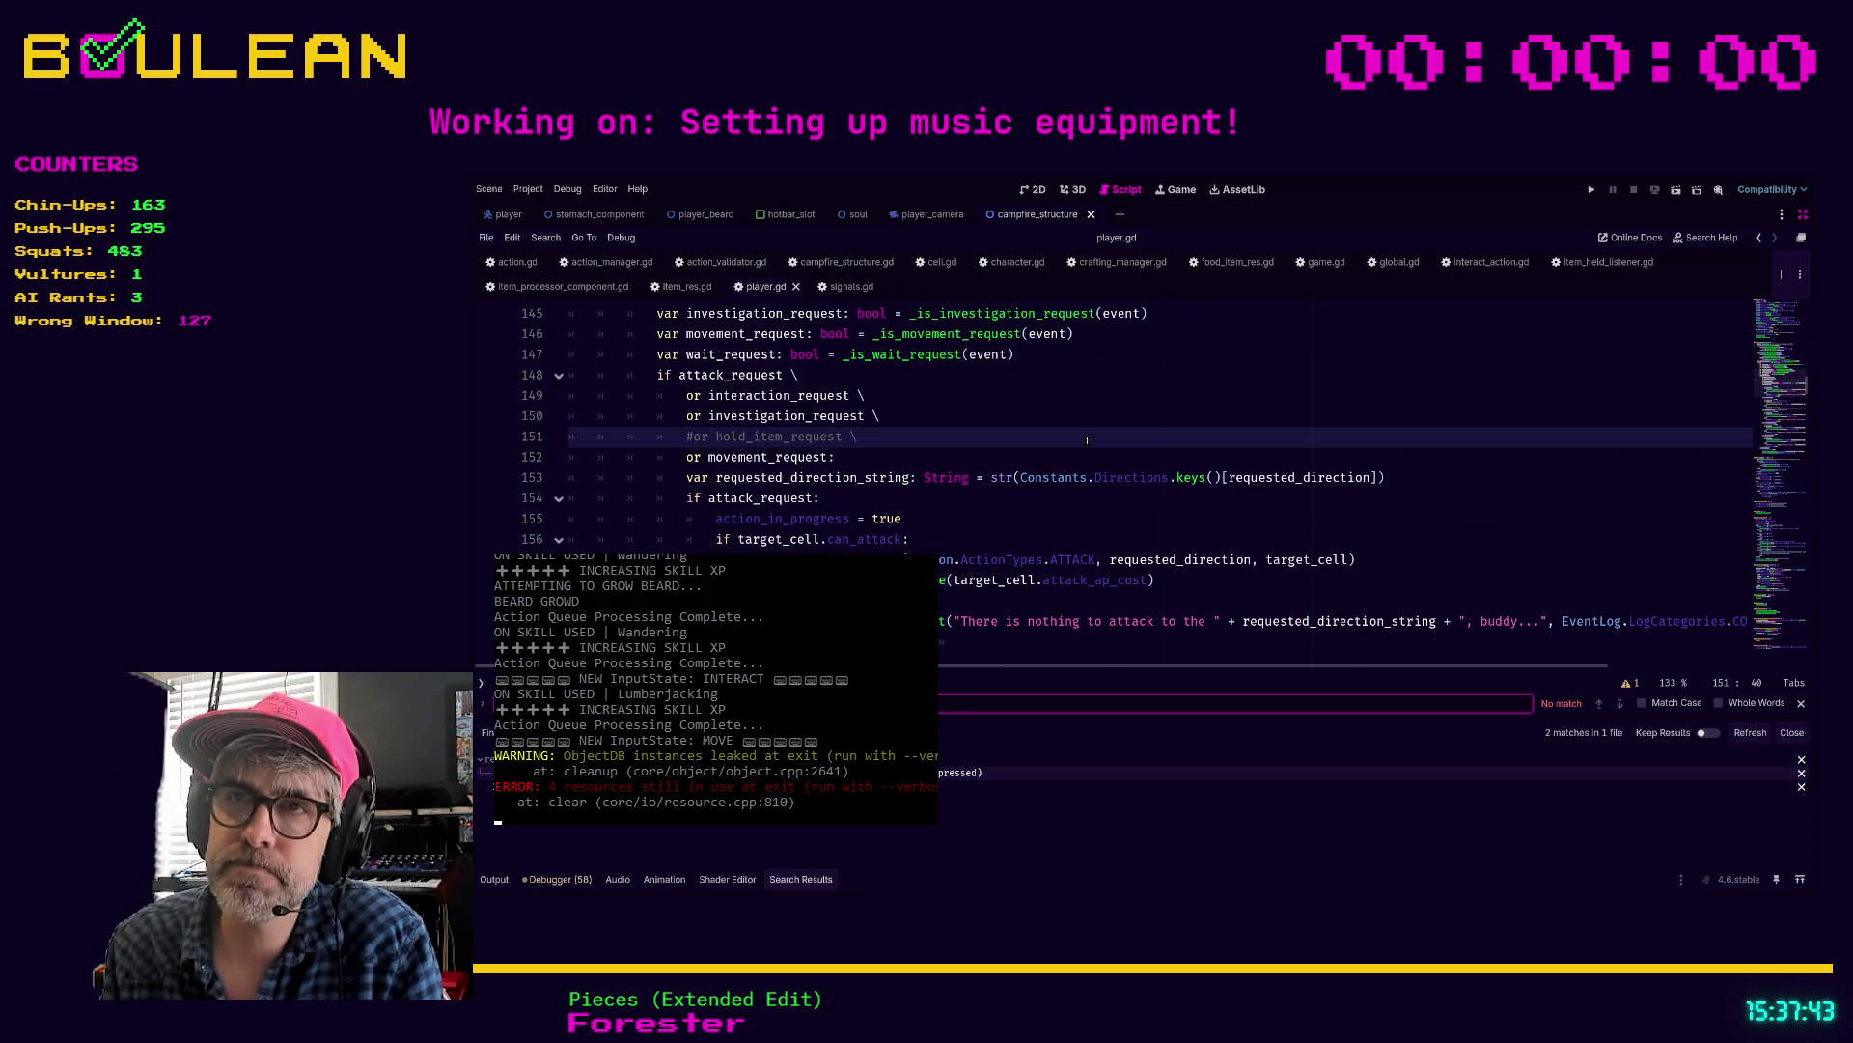
text(_is_combin)
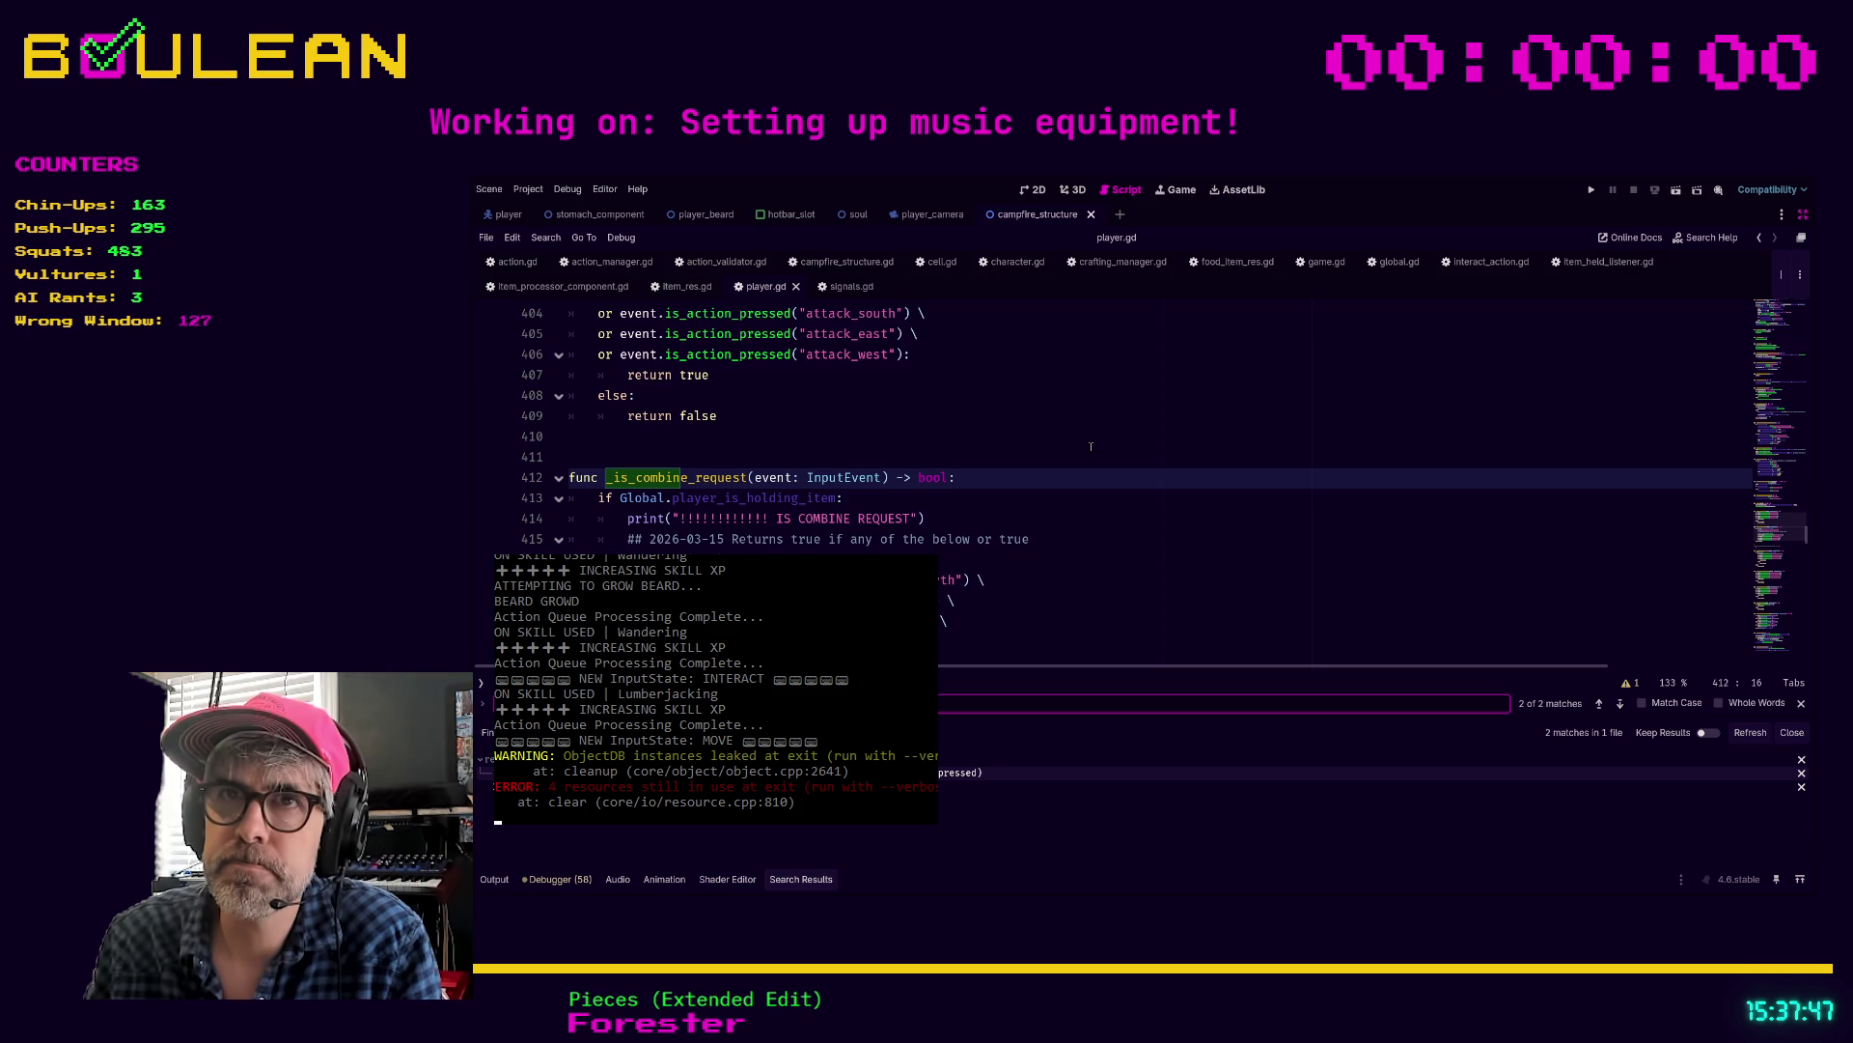
scroll(1091, 446, down, 1)
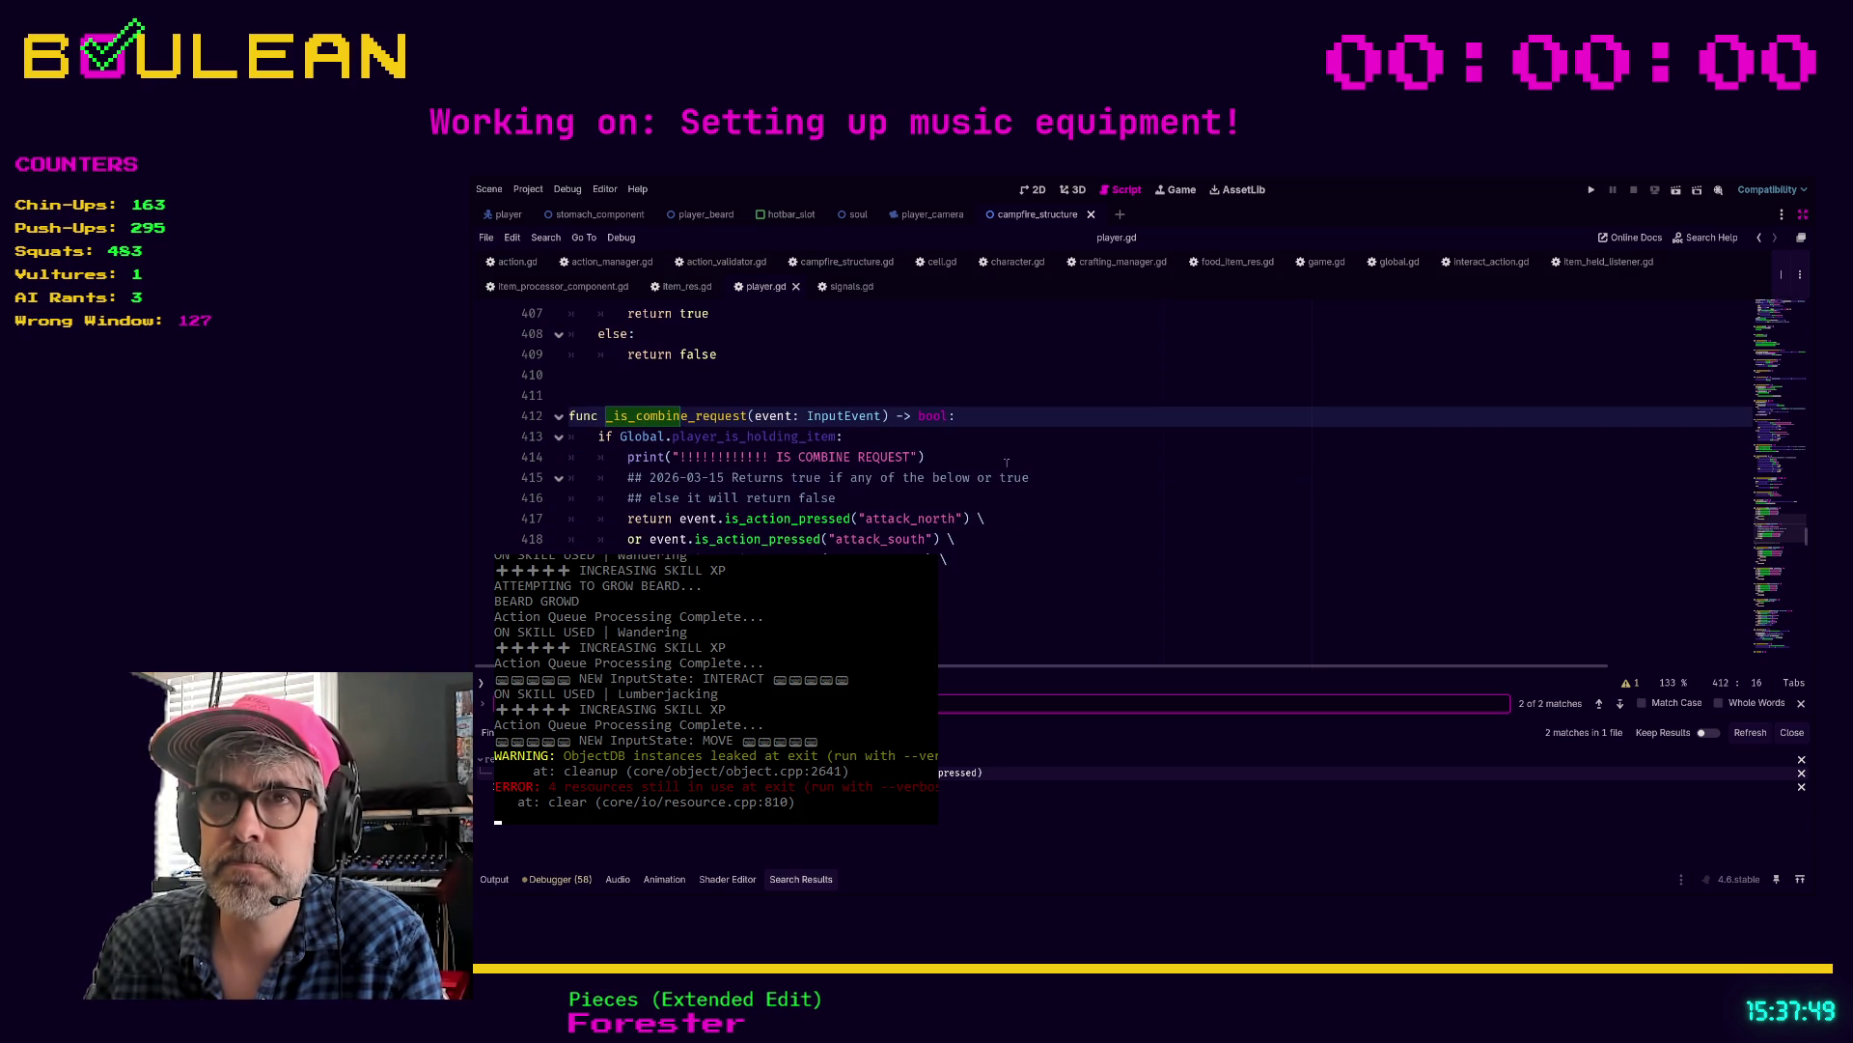
click(1061, 504)
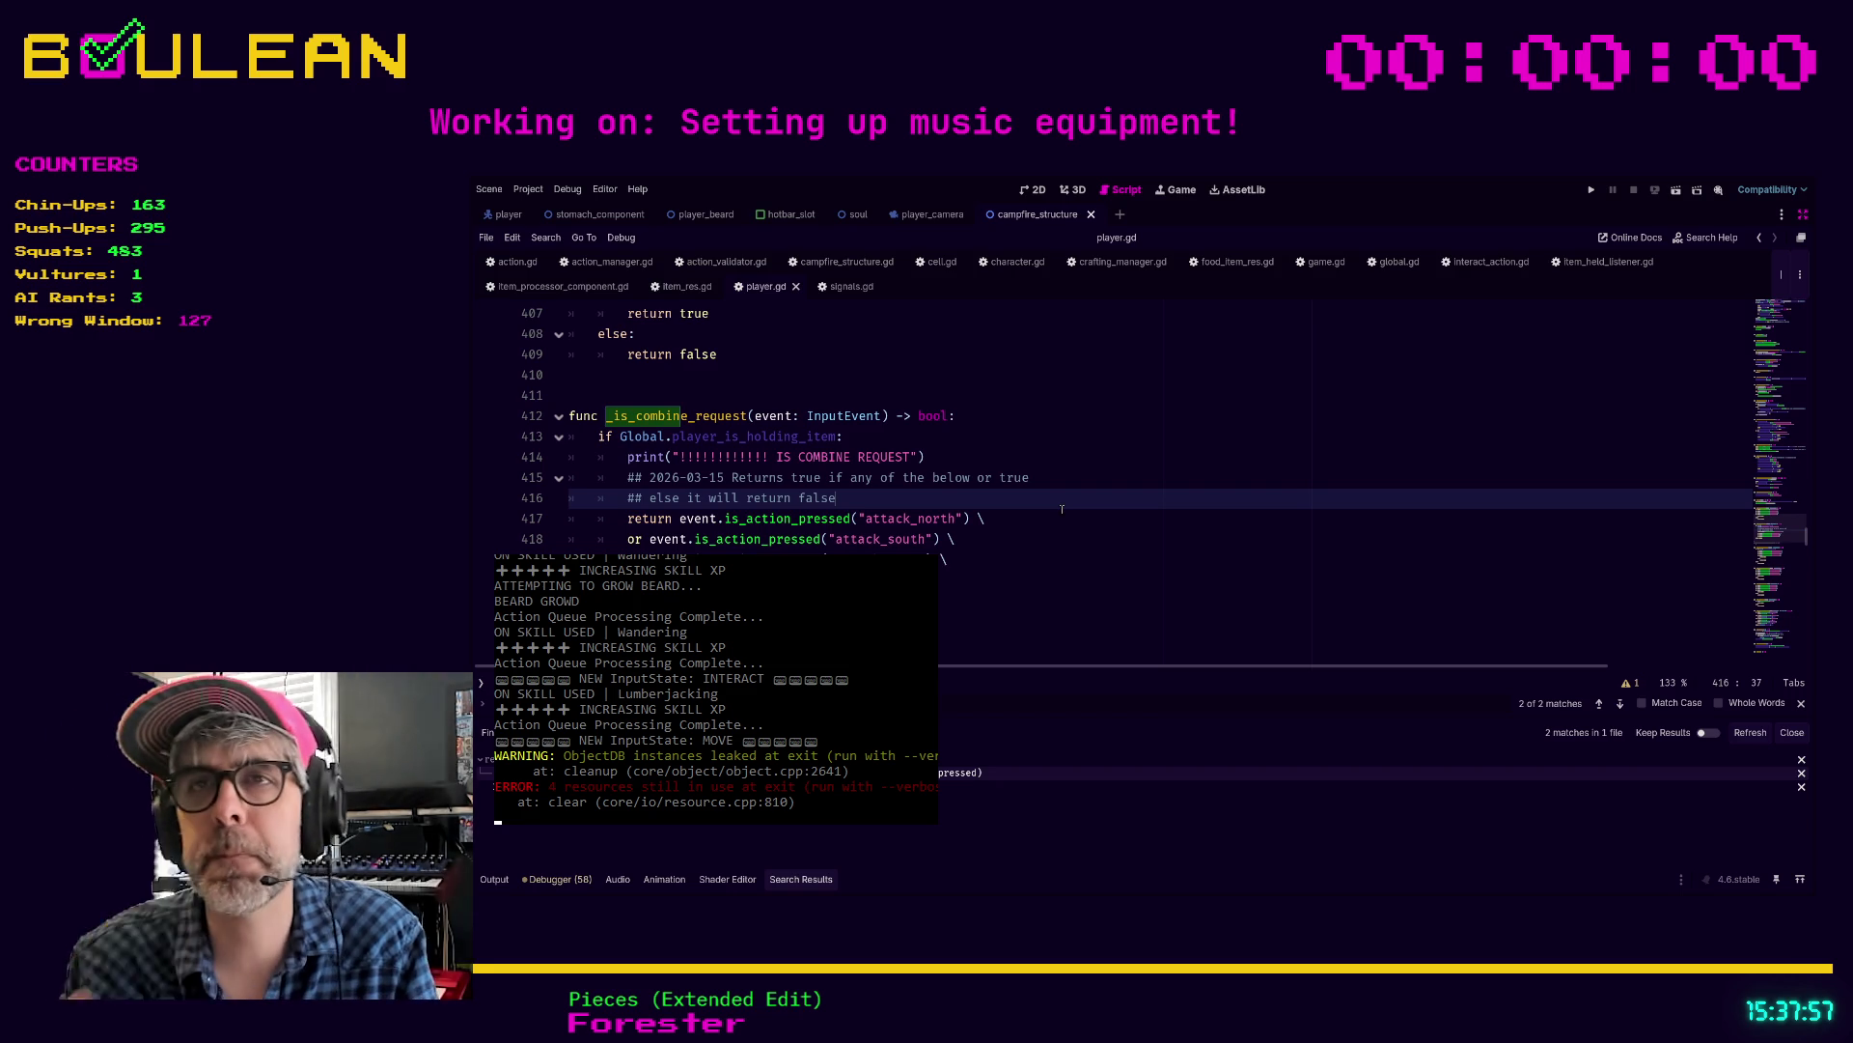
mouse_move(955, 577)
mouse_down()
mouse_move(627, 498)
mouse_move(579, 477)
mouse_move(565, 443)
mouse_up()
click(995, 580)
mouse_move(976, 581)
mouse_down()
mouse_move(599, 473)
mouse_move(548, 439)
mouse_up()
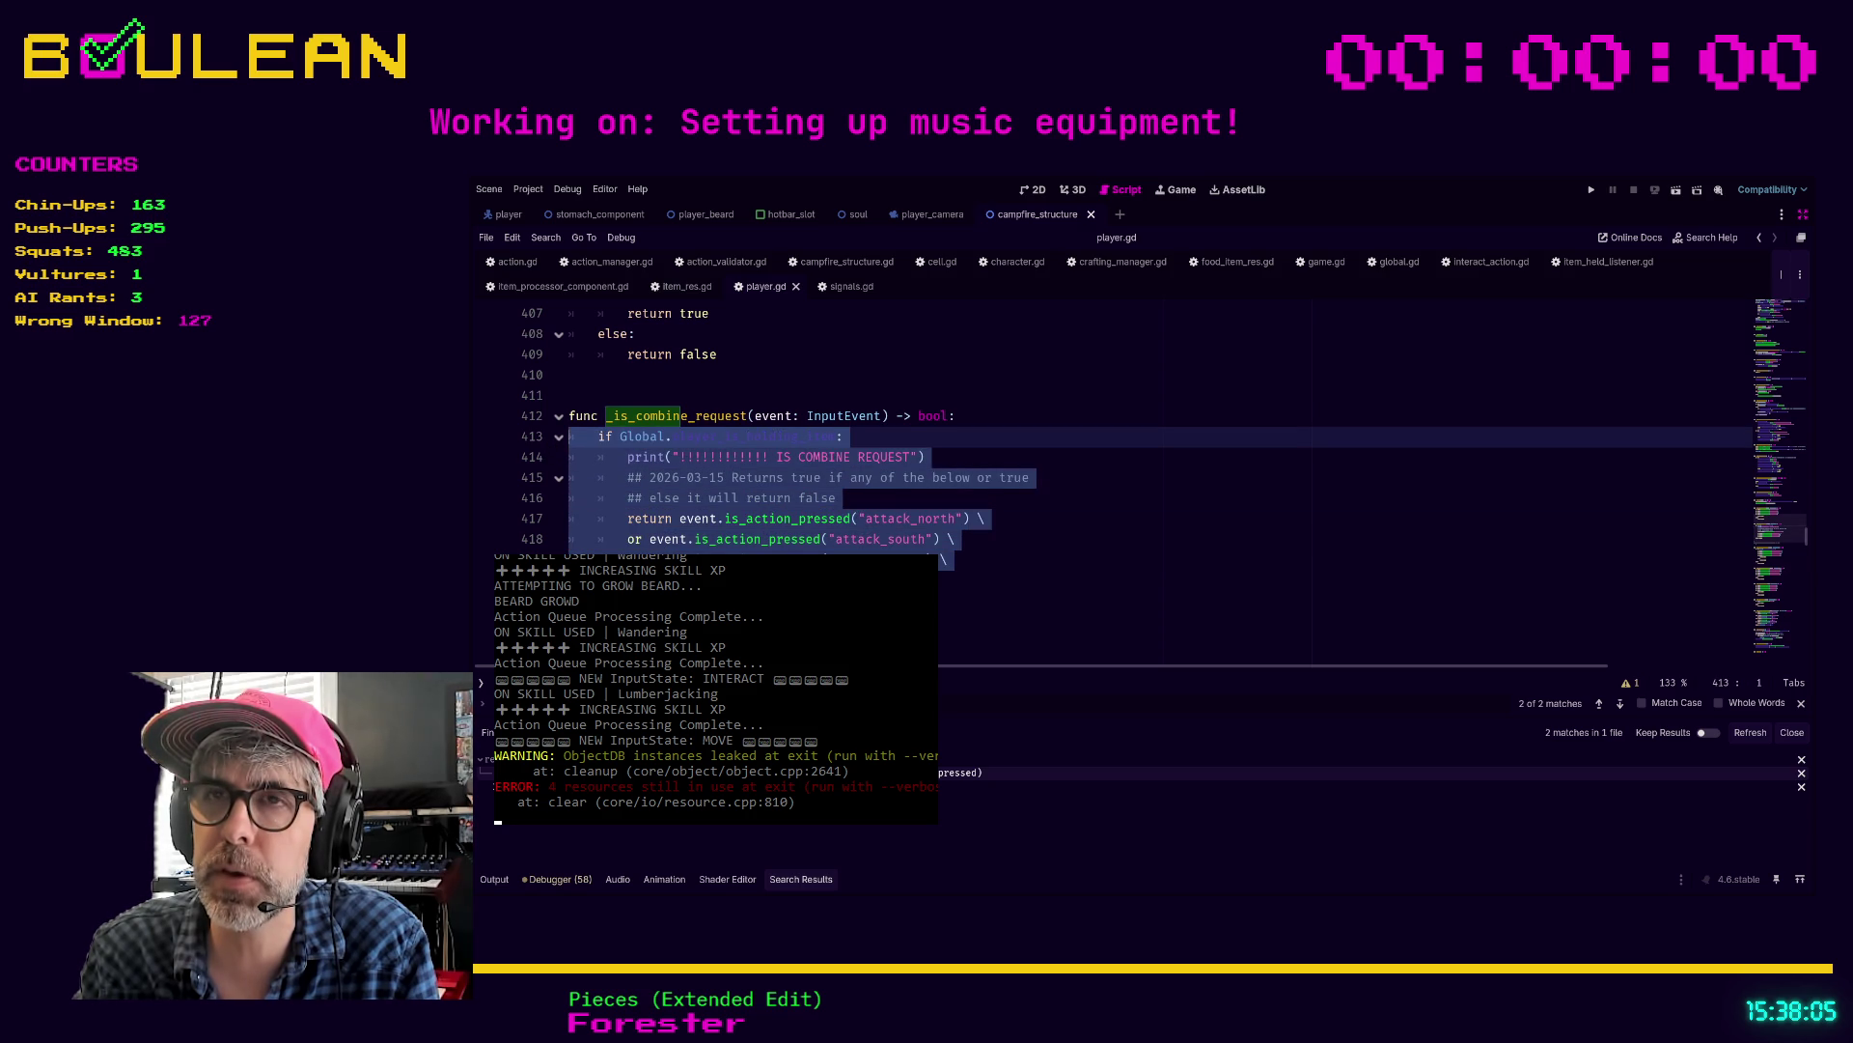
click(956, 581)
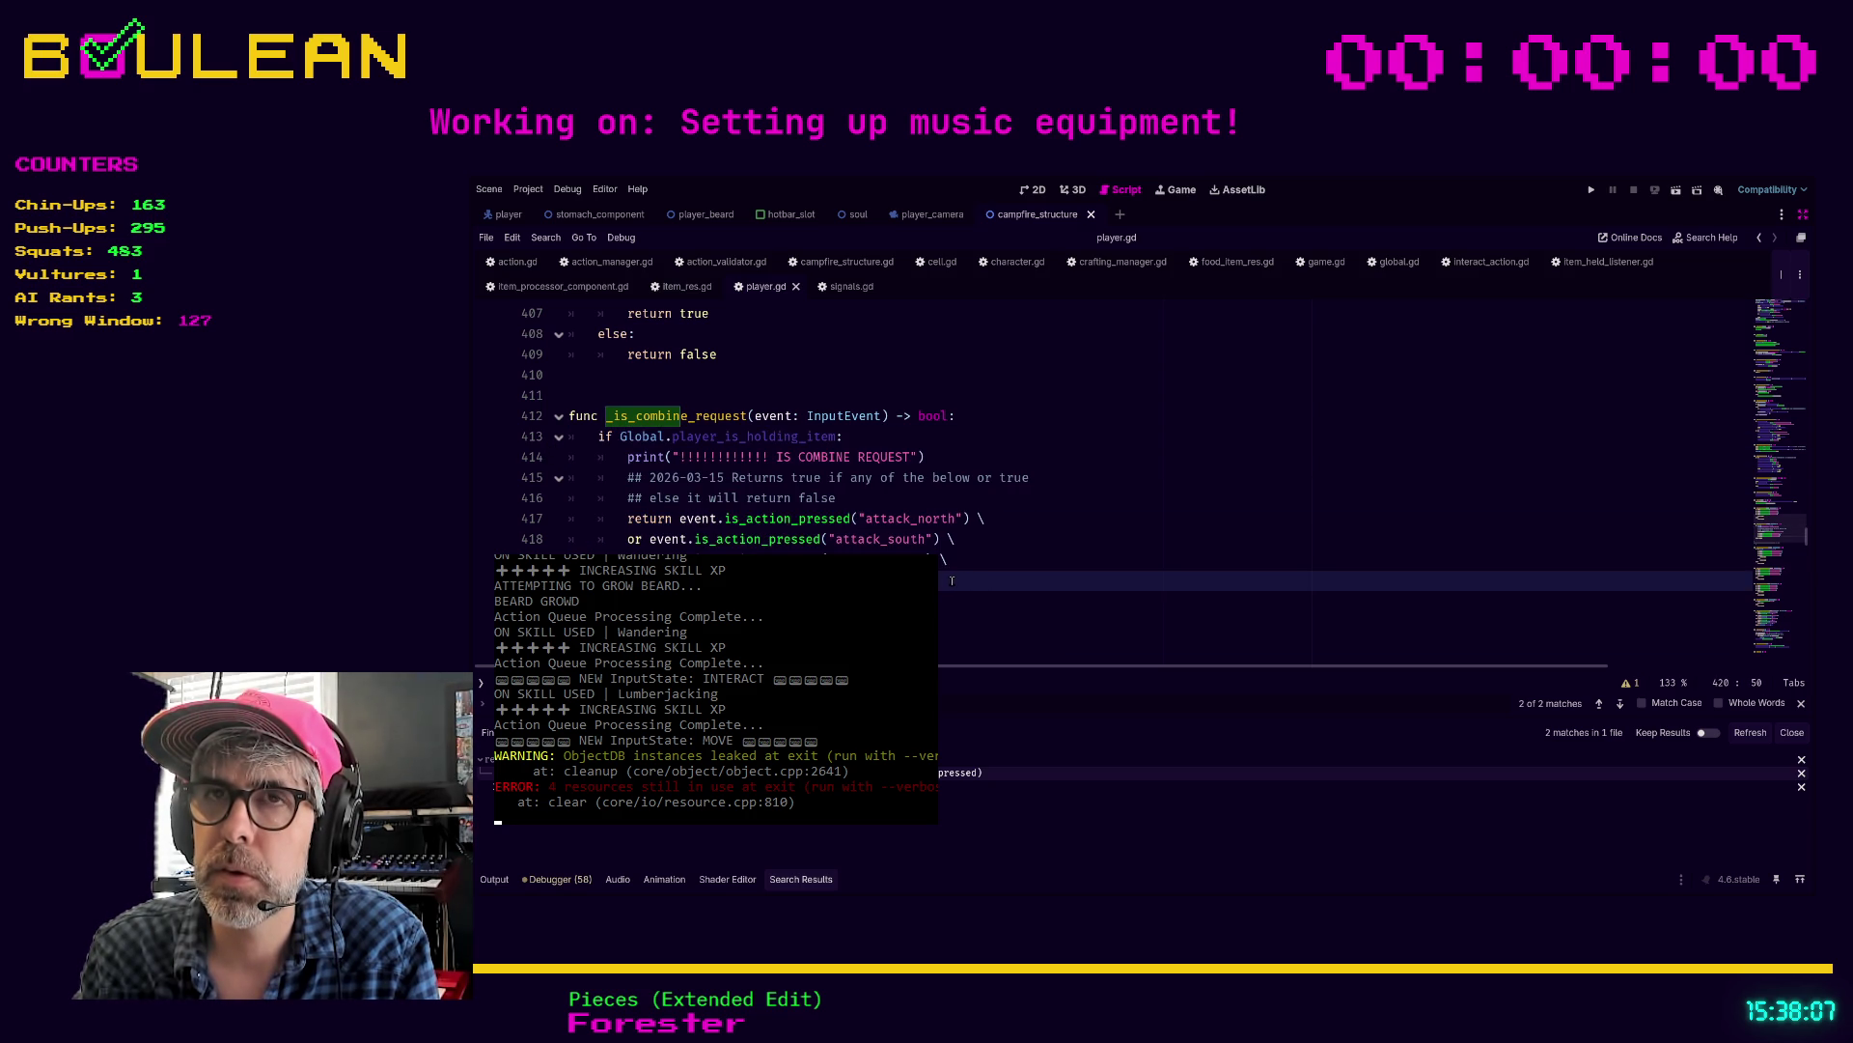
click(1074, 478)
key(ctrl+f)
text(is_combine_re)
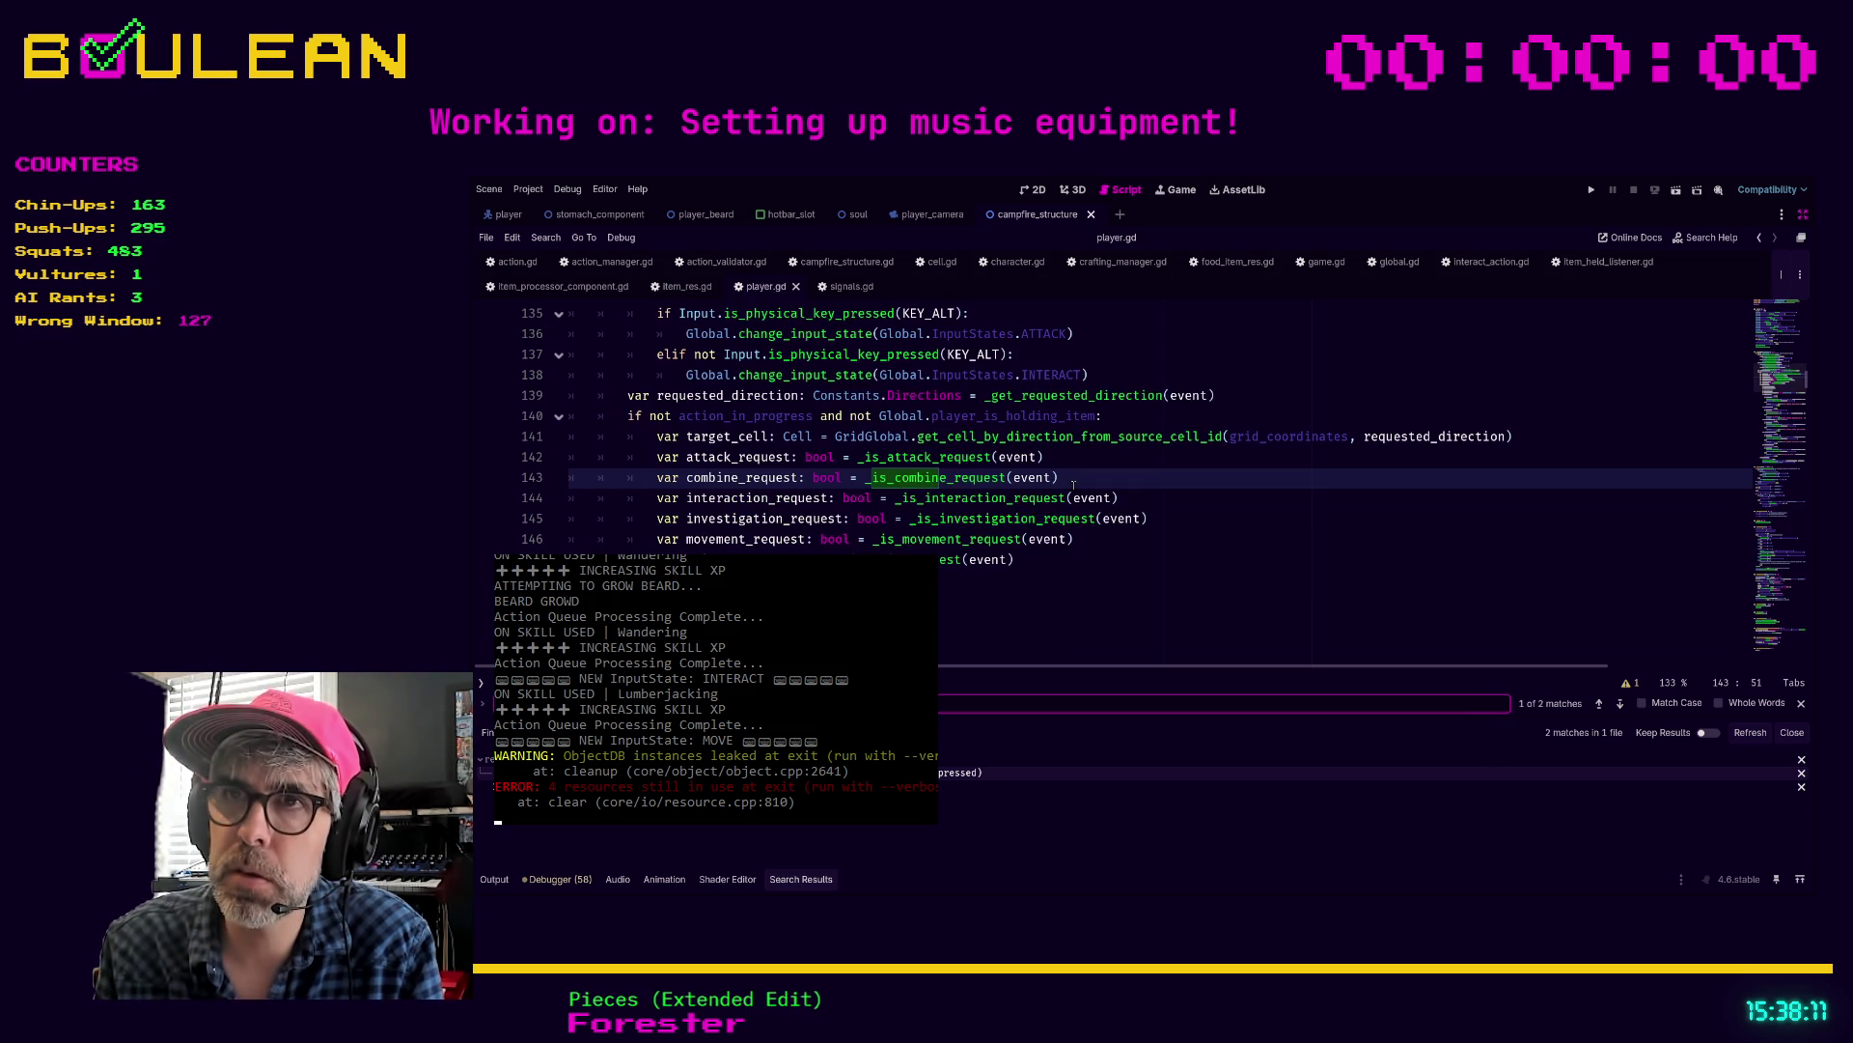
text(quest)
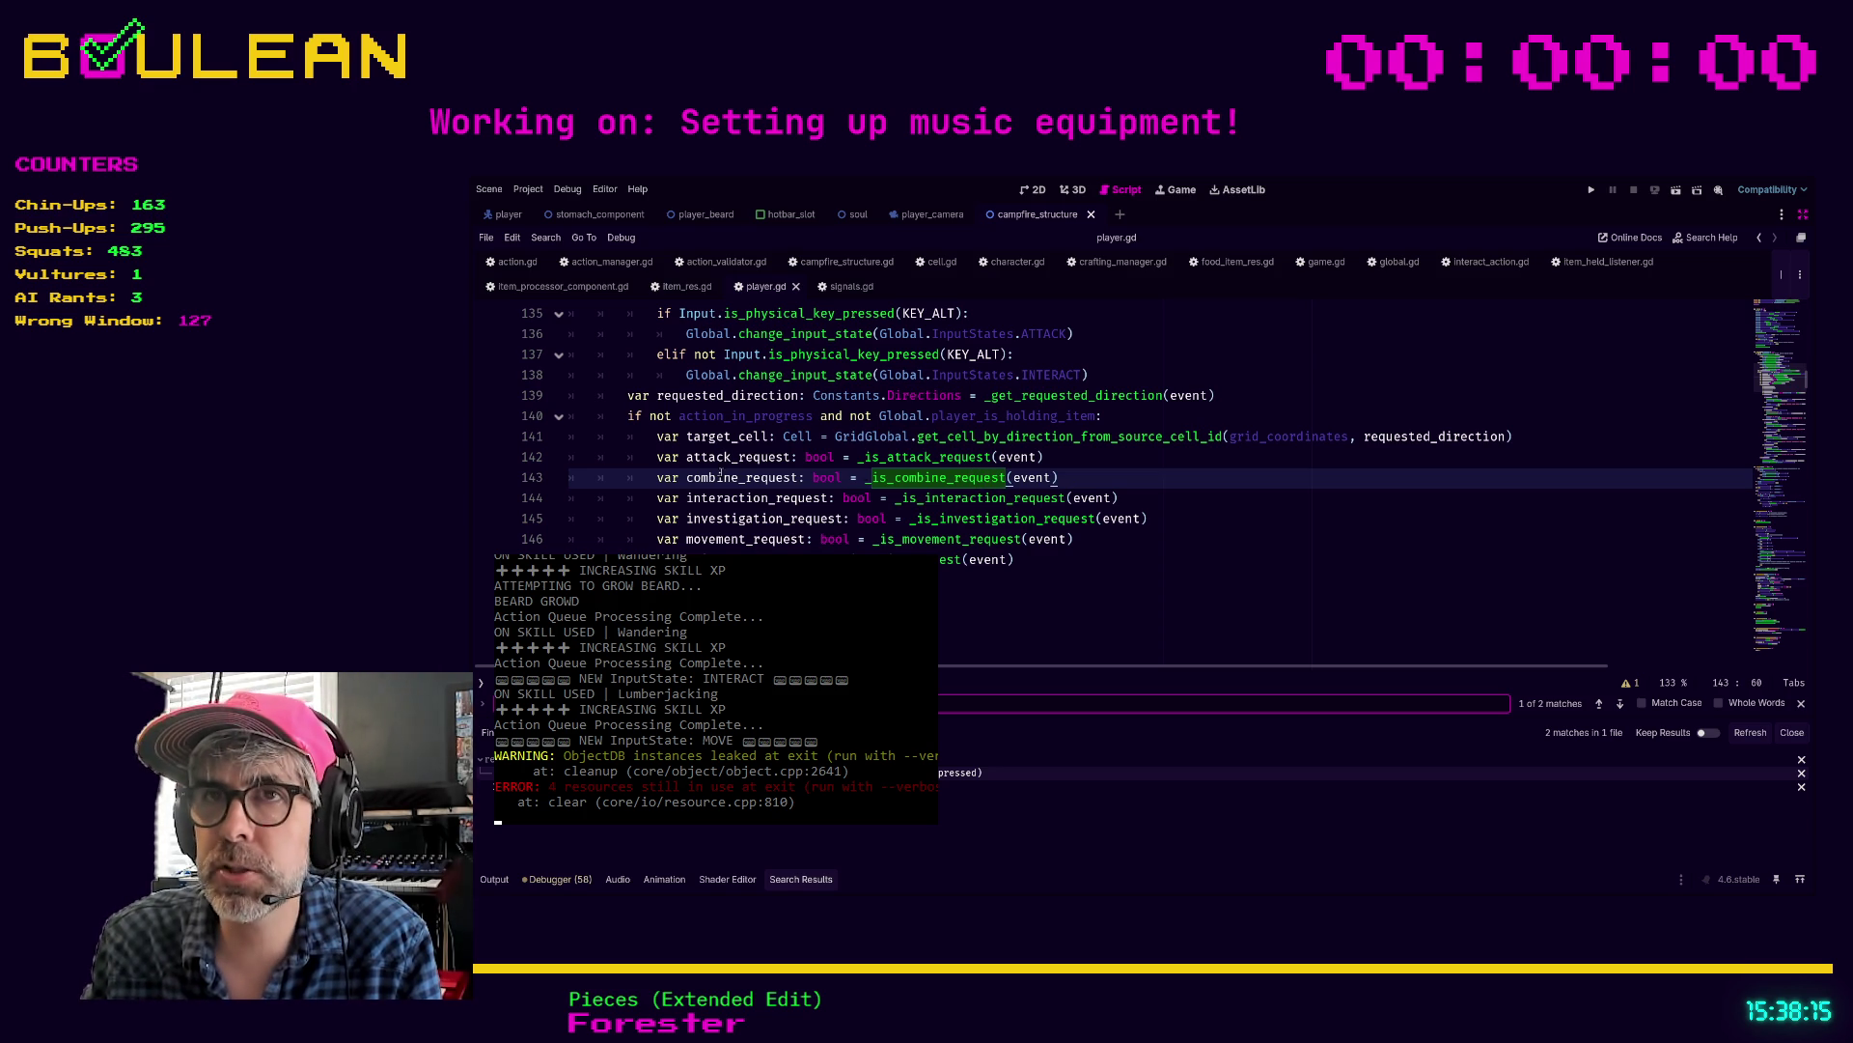
scroll(722, 490, up, 4)
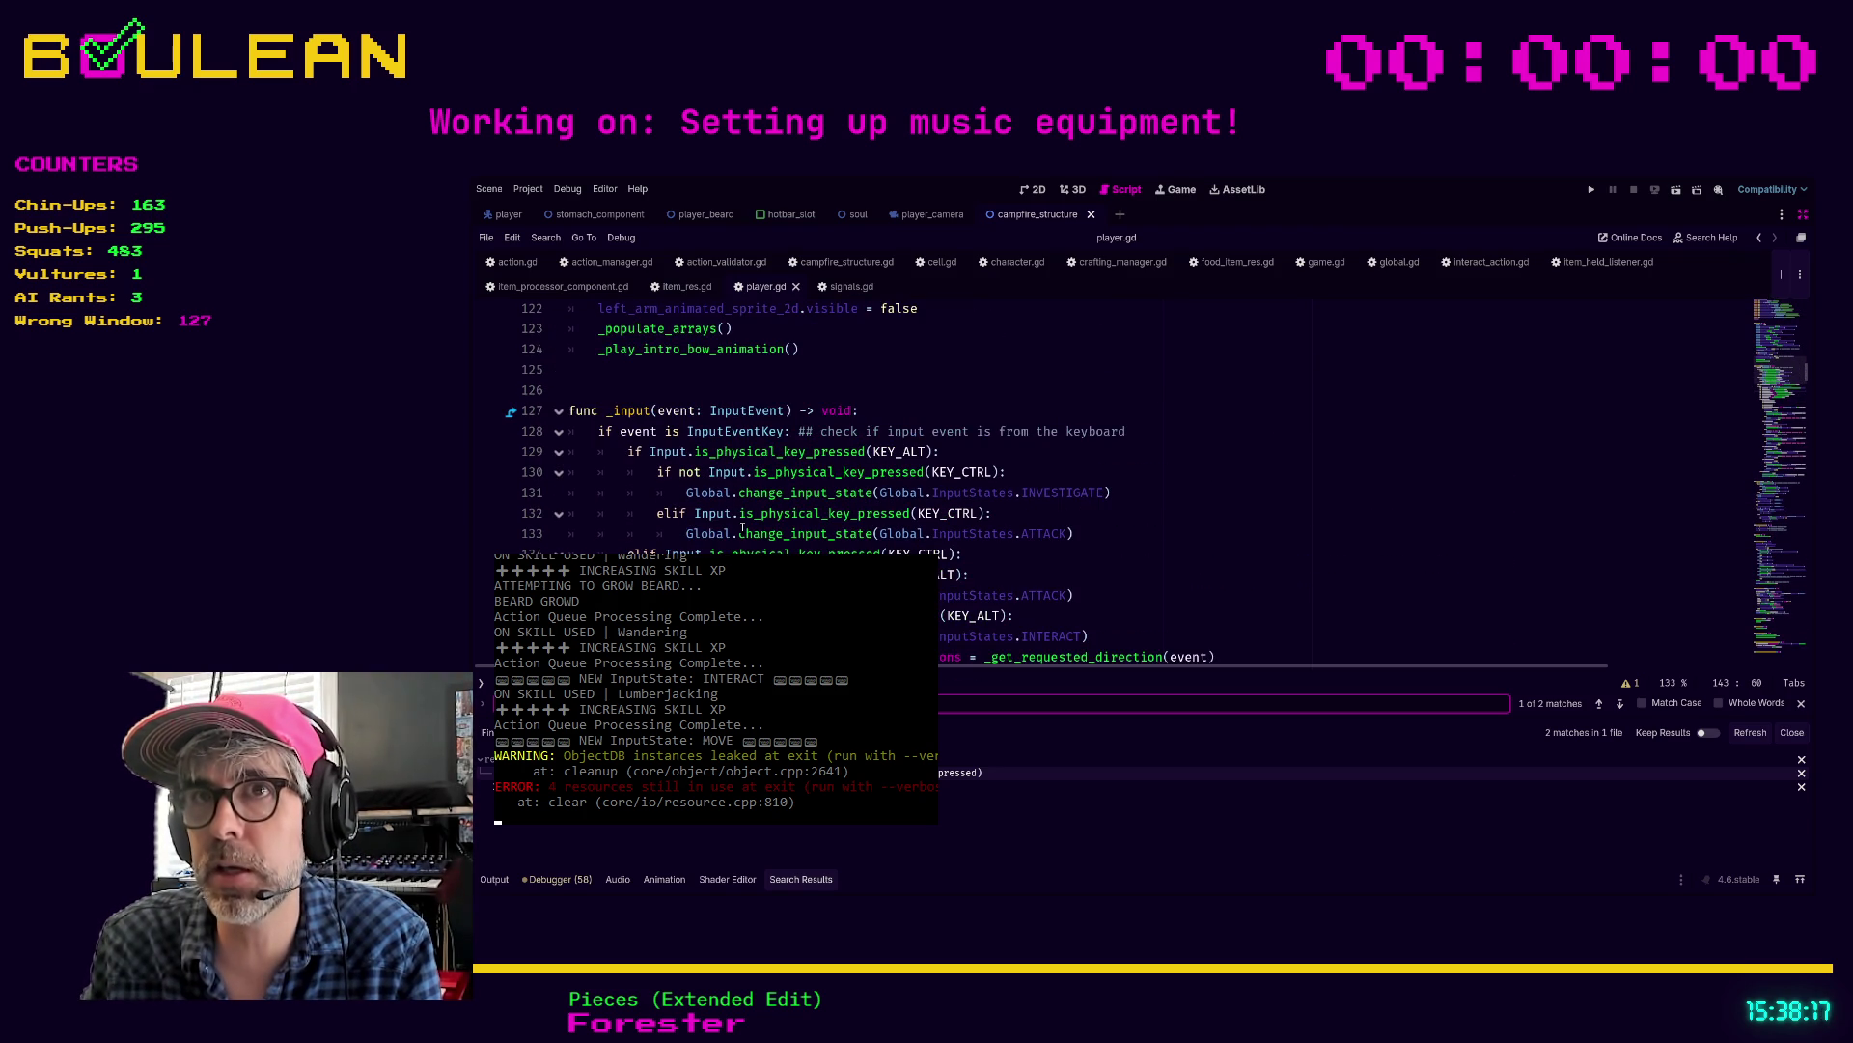
scroll(839, 476, down, 2)
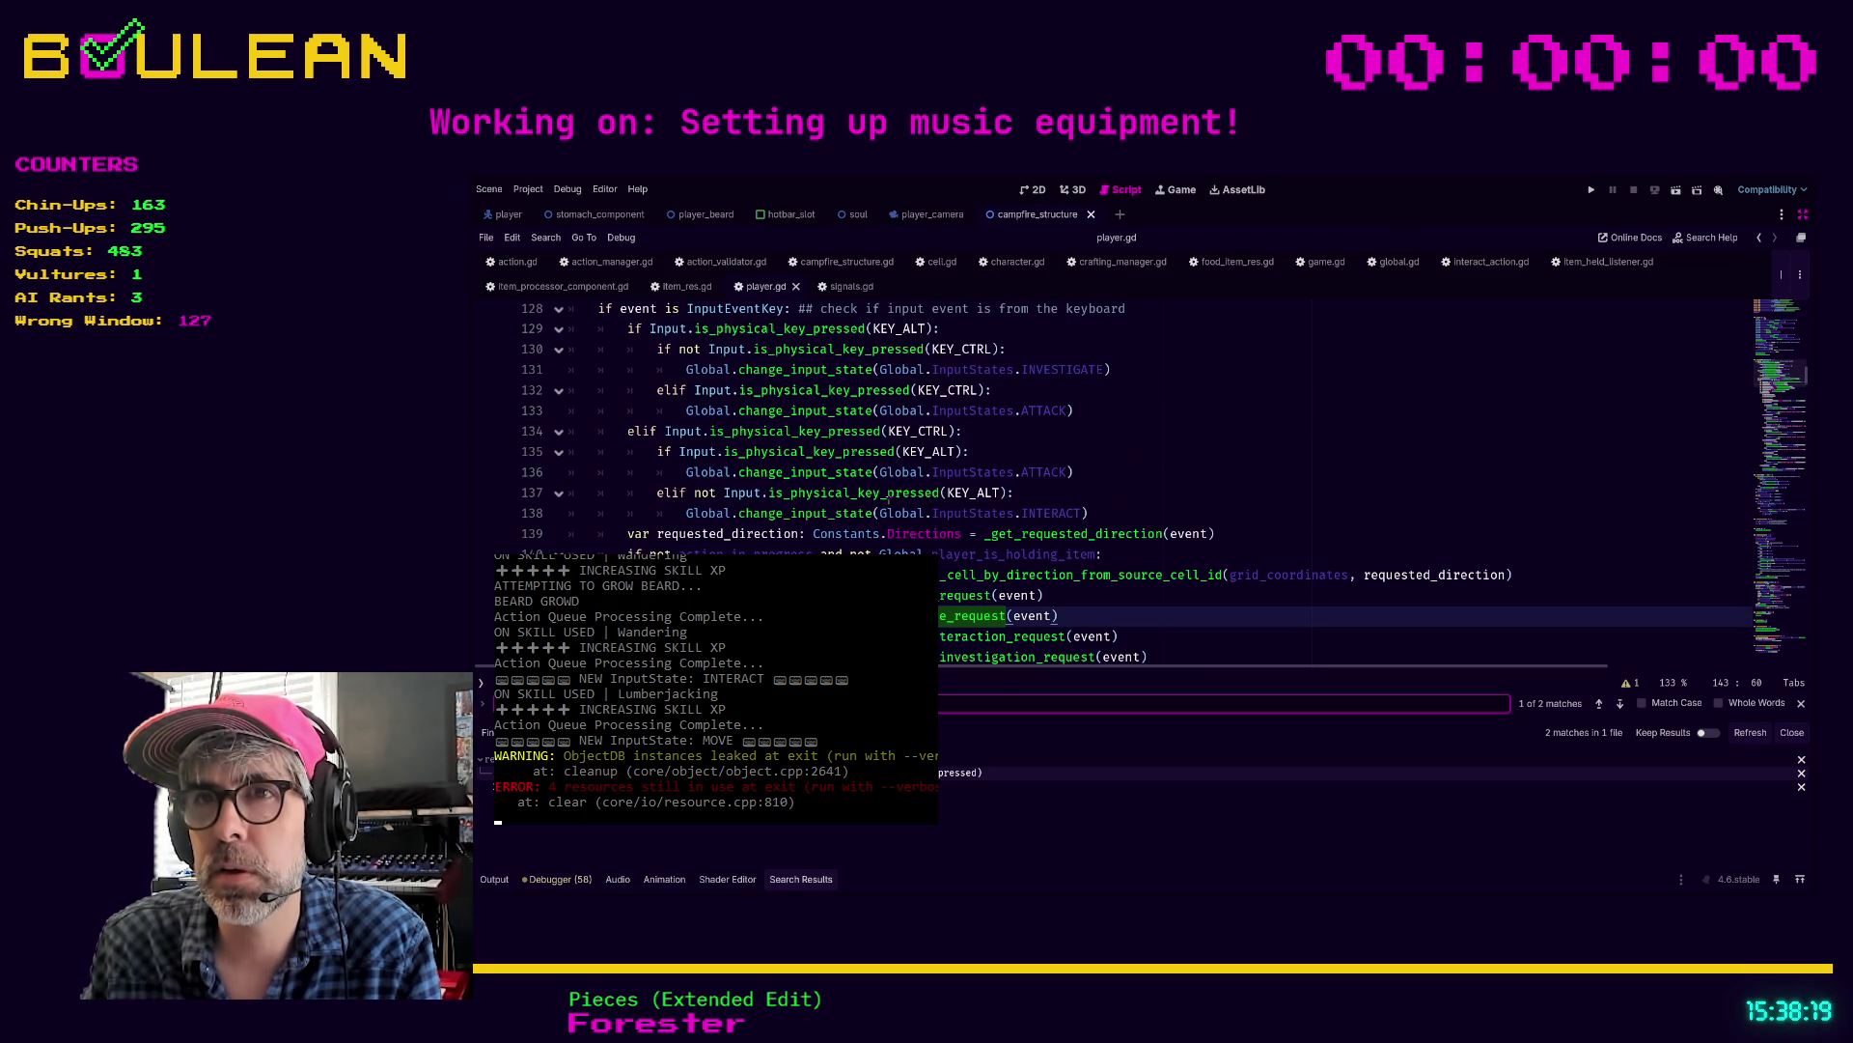
scroll(1082, 526, down, 1)
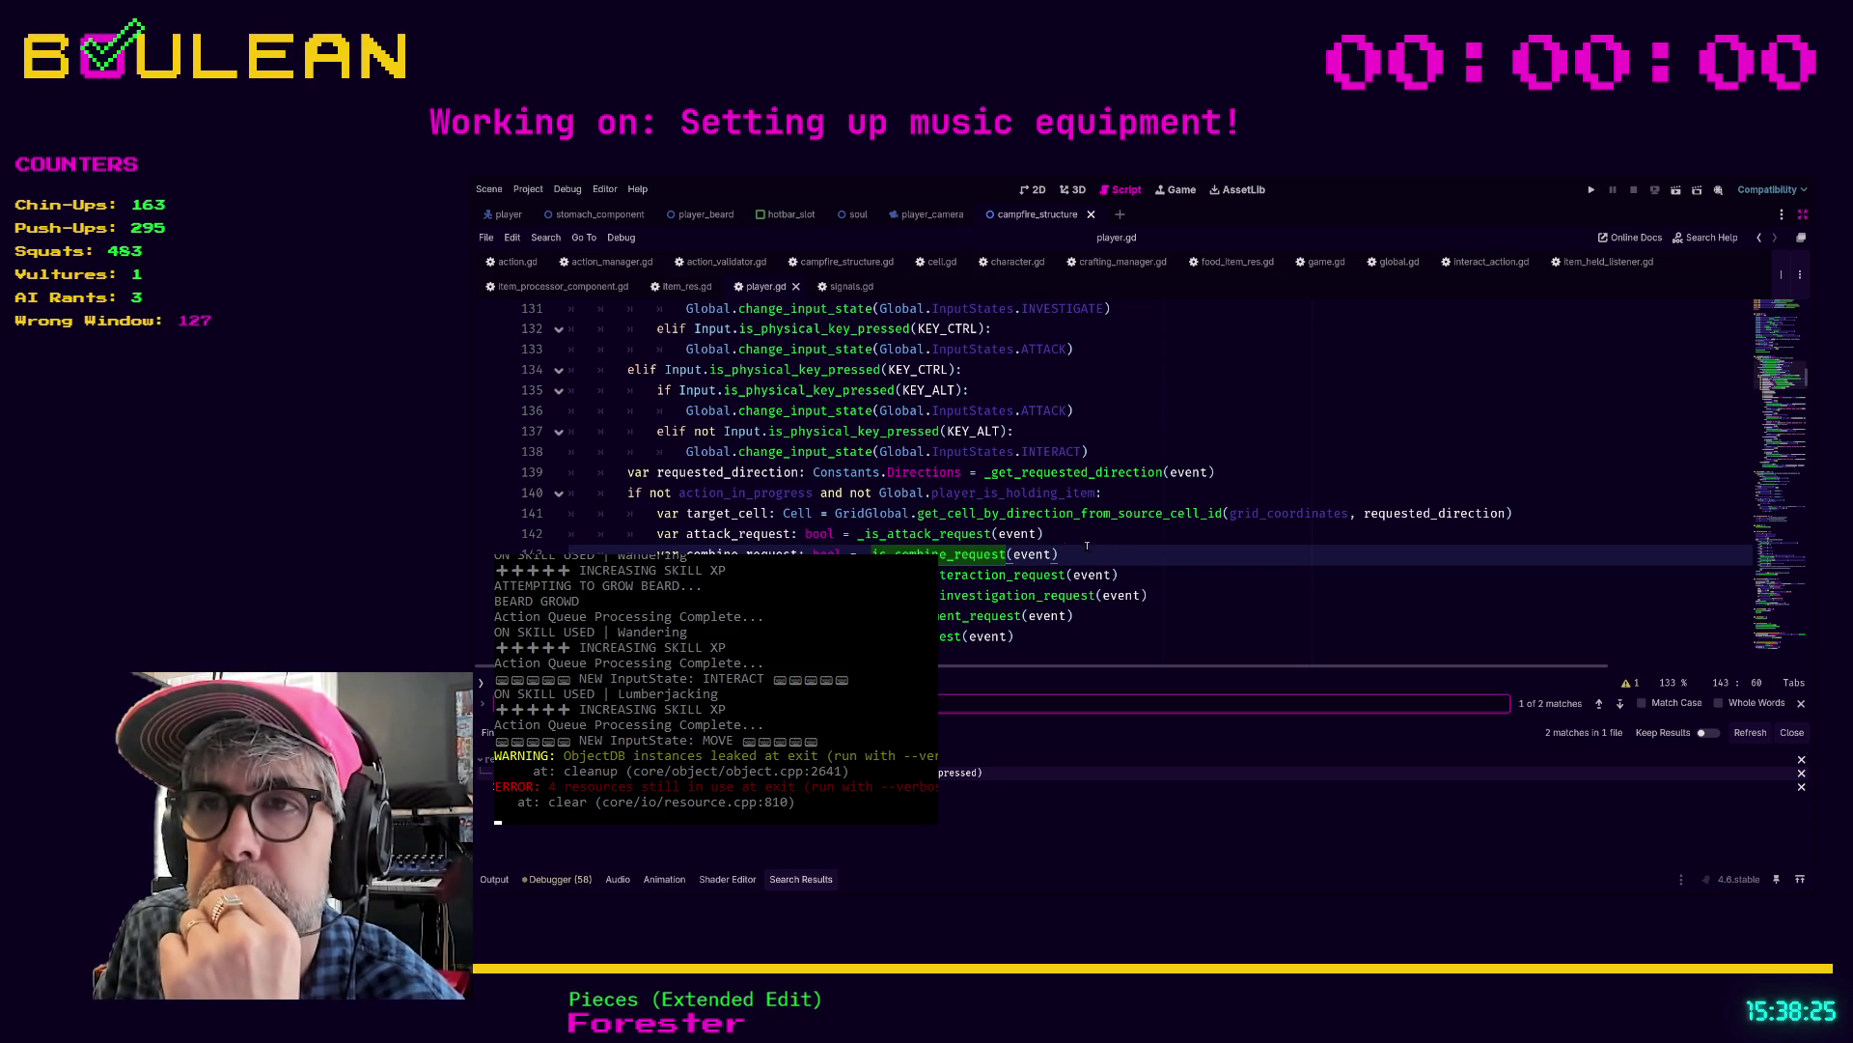
click(1051, 554)
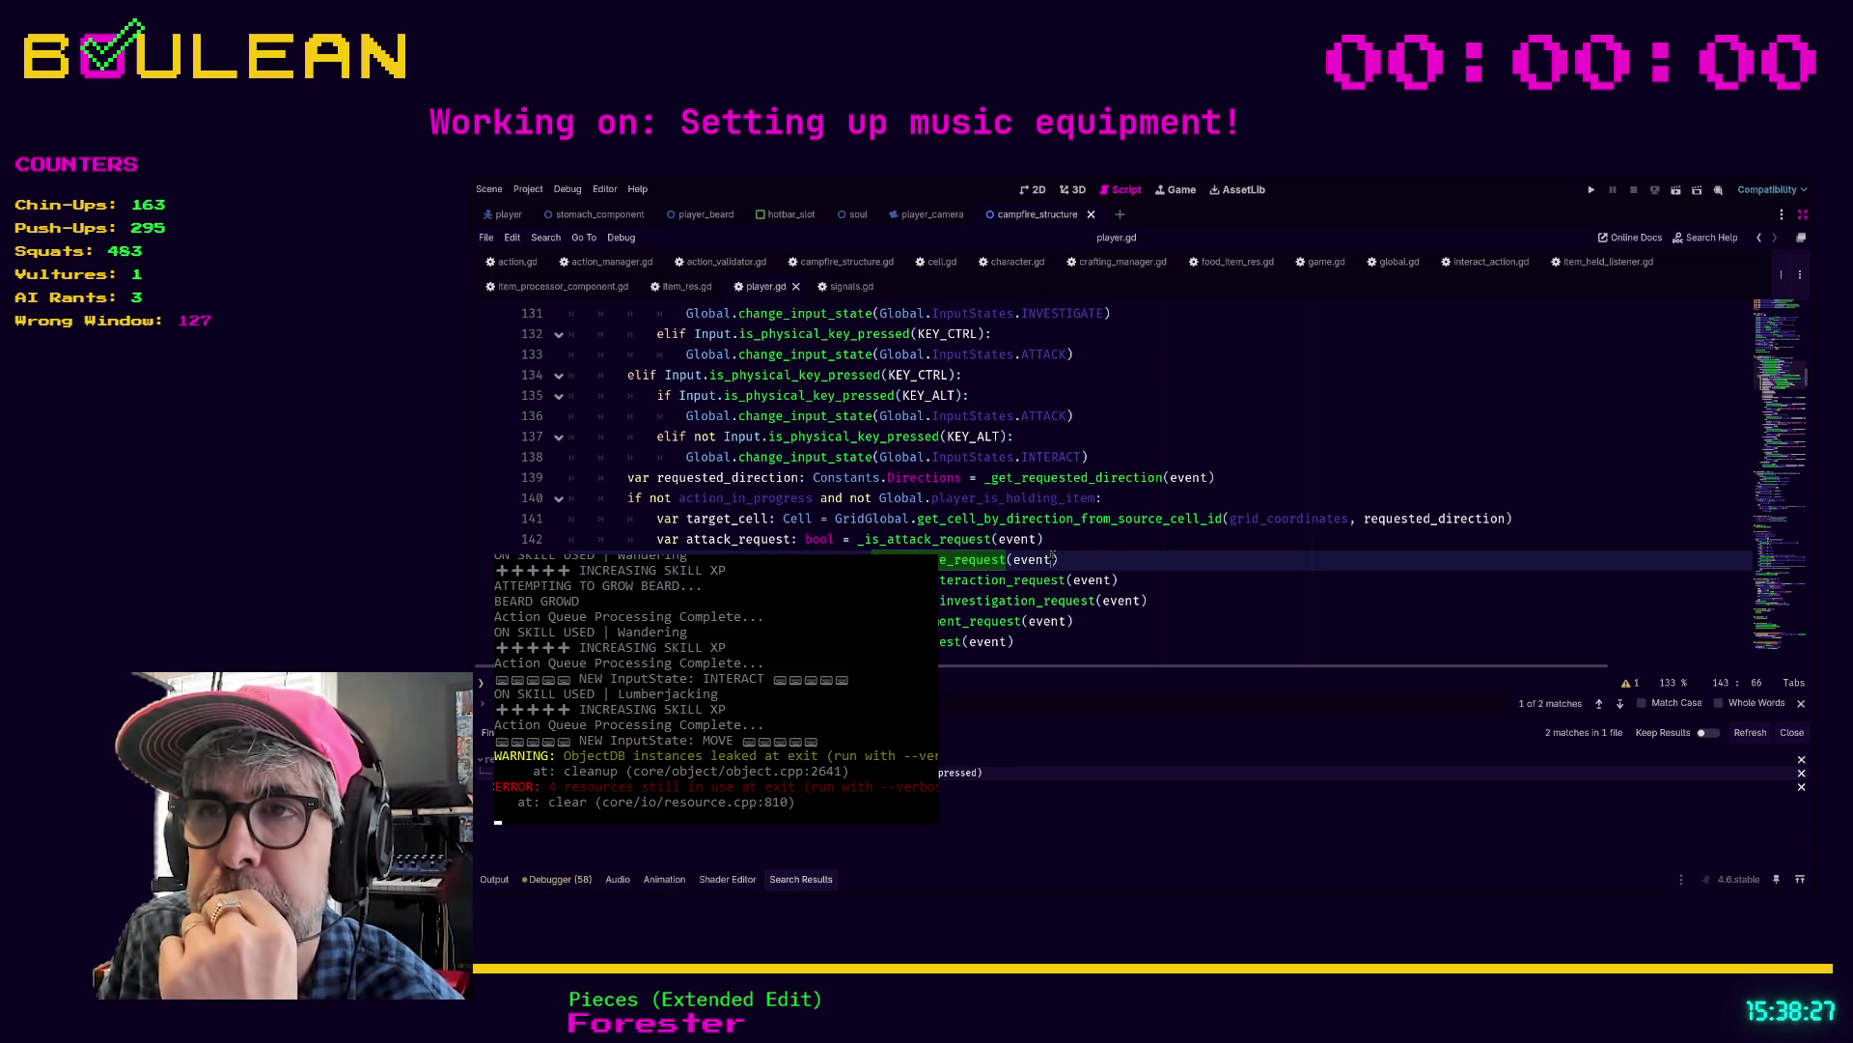
Step: Pass target_cell into the line 143 call and add a target_cell: Cell parameter to _is_combine_request
text(, target_cell)
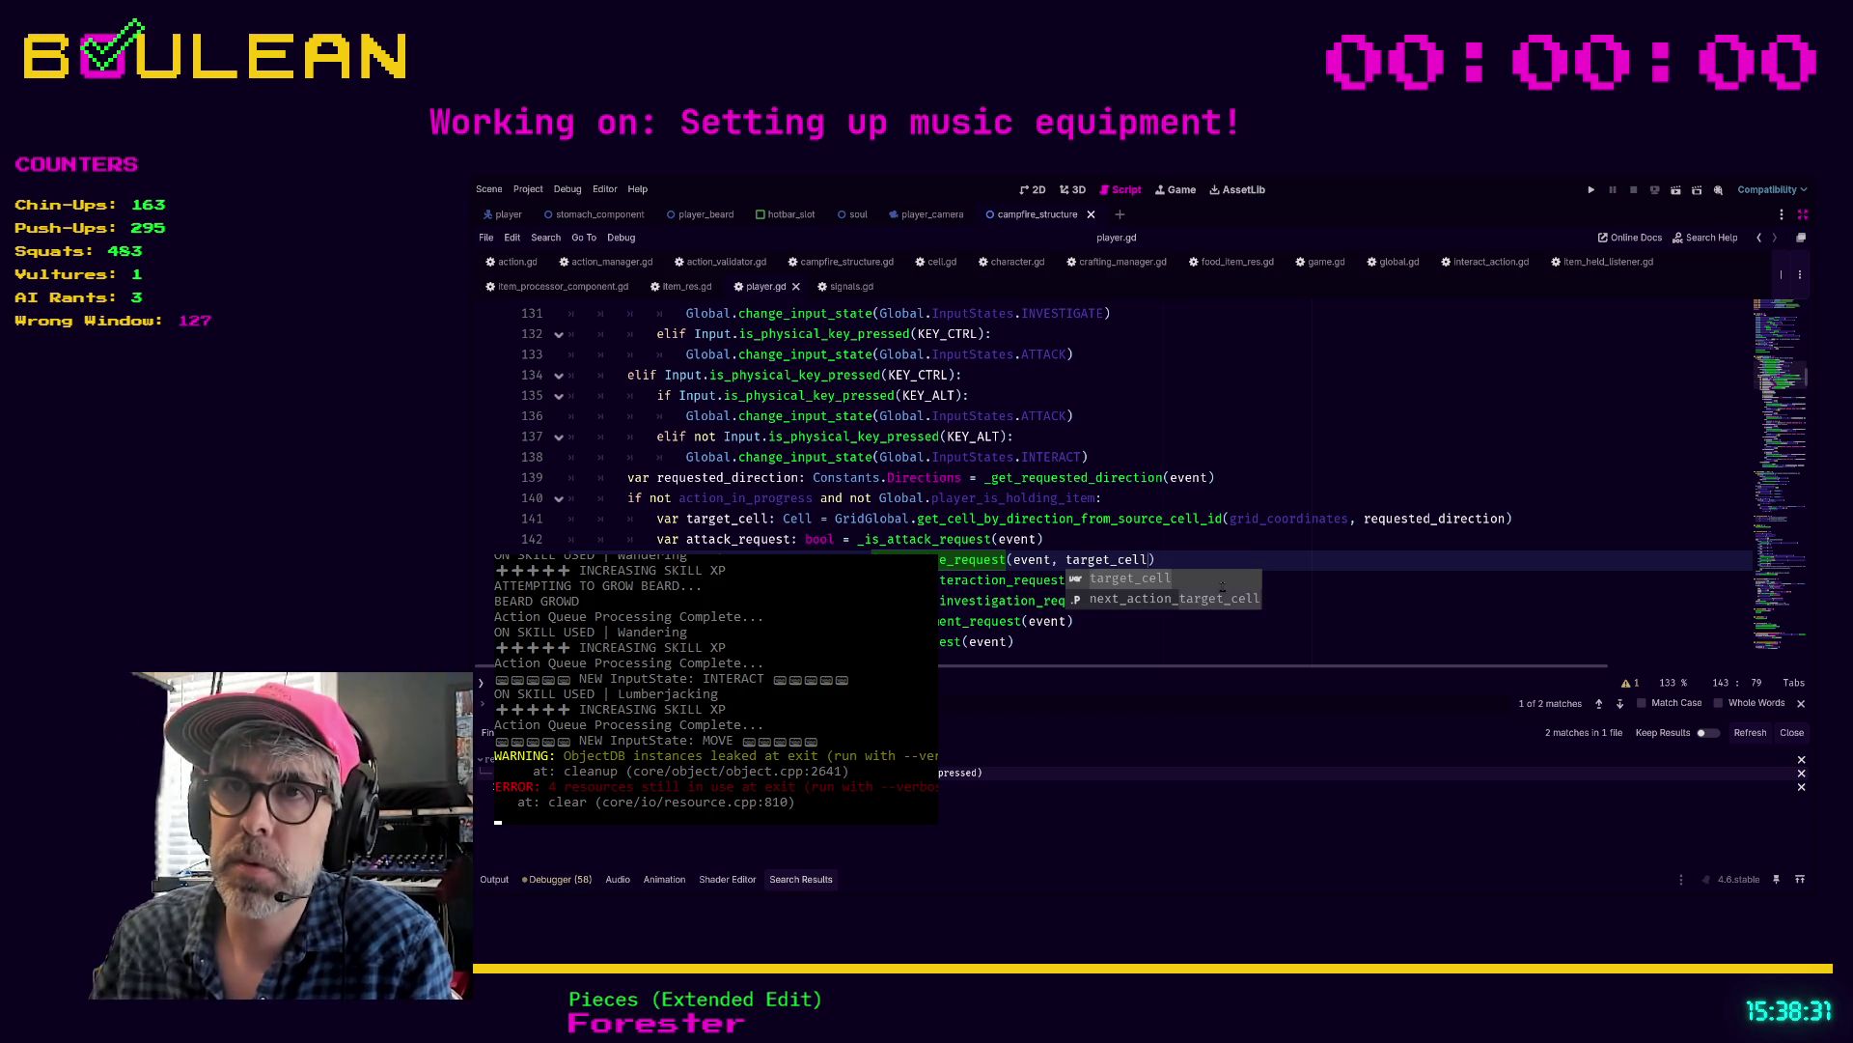
click(1286, 564)
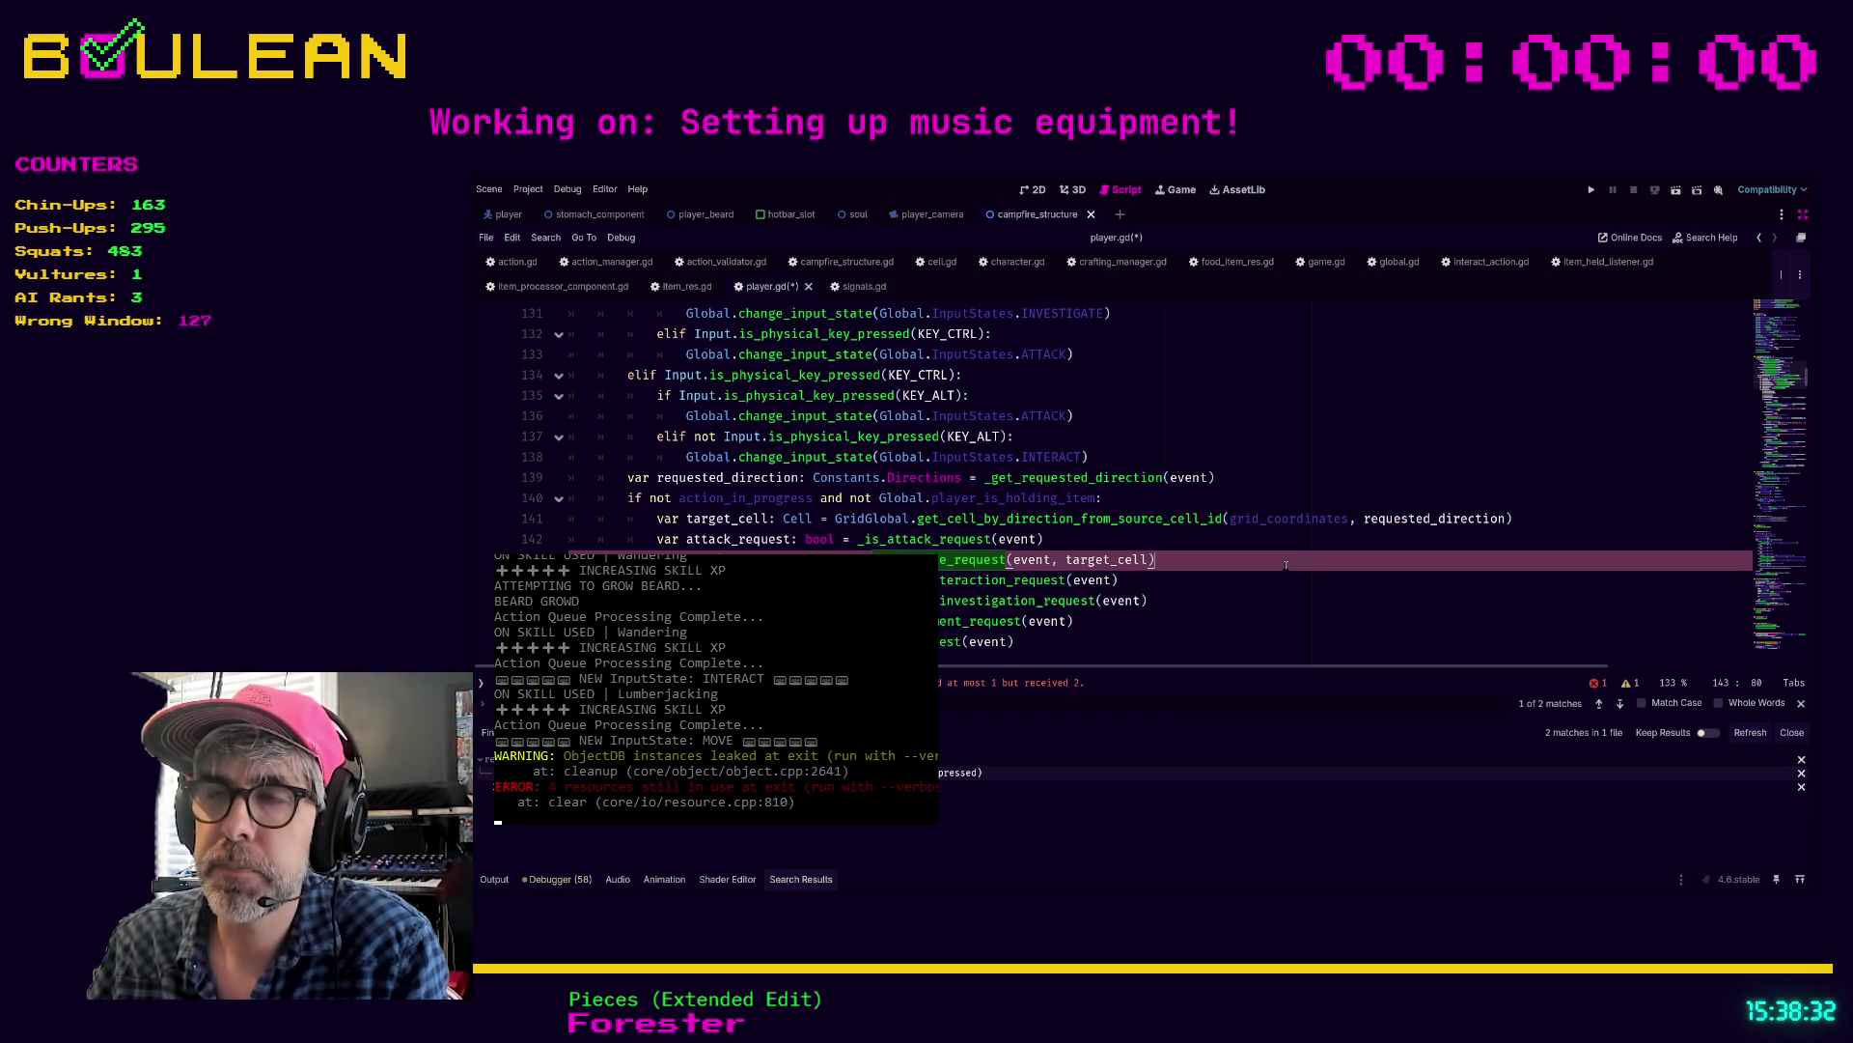
ctrl+click(975, 560)
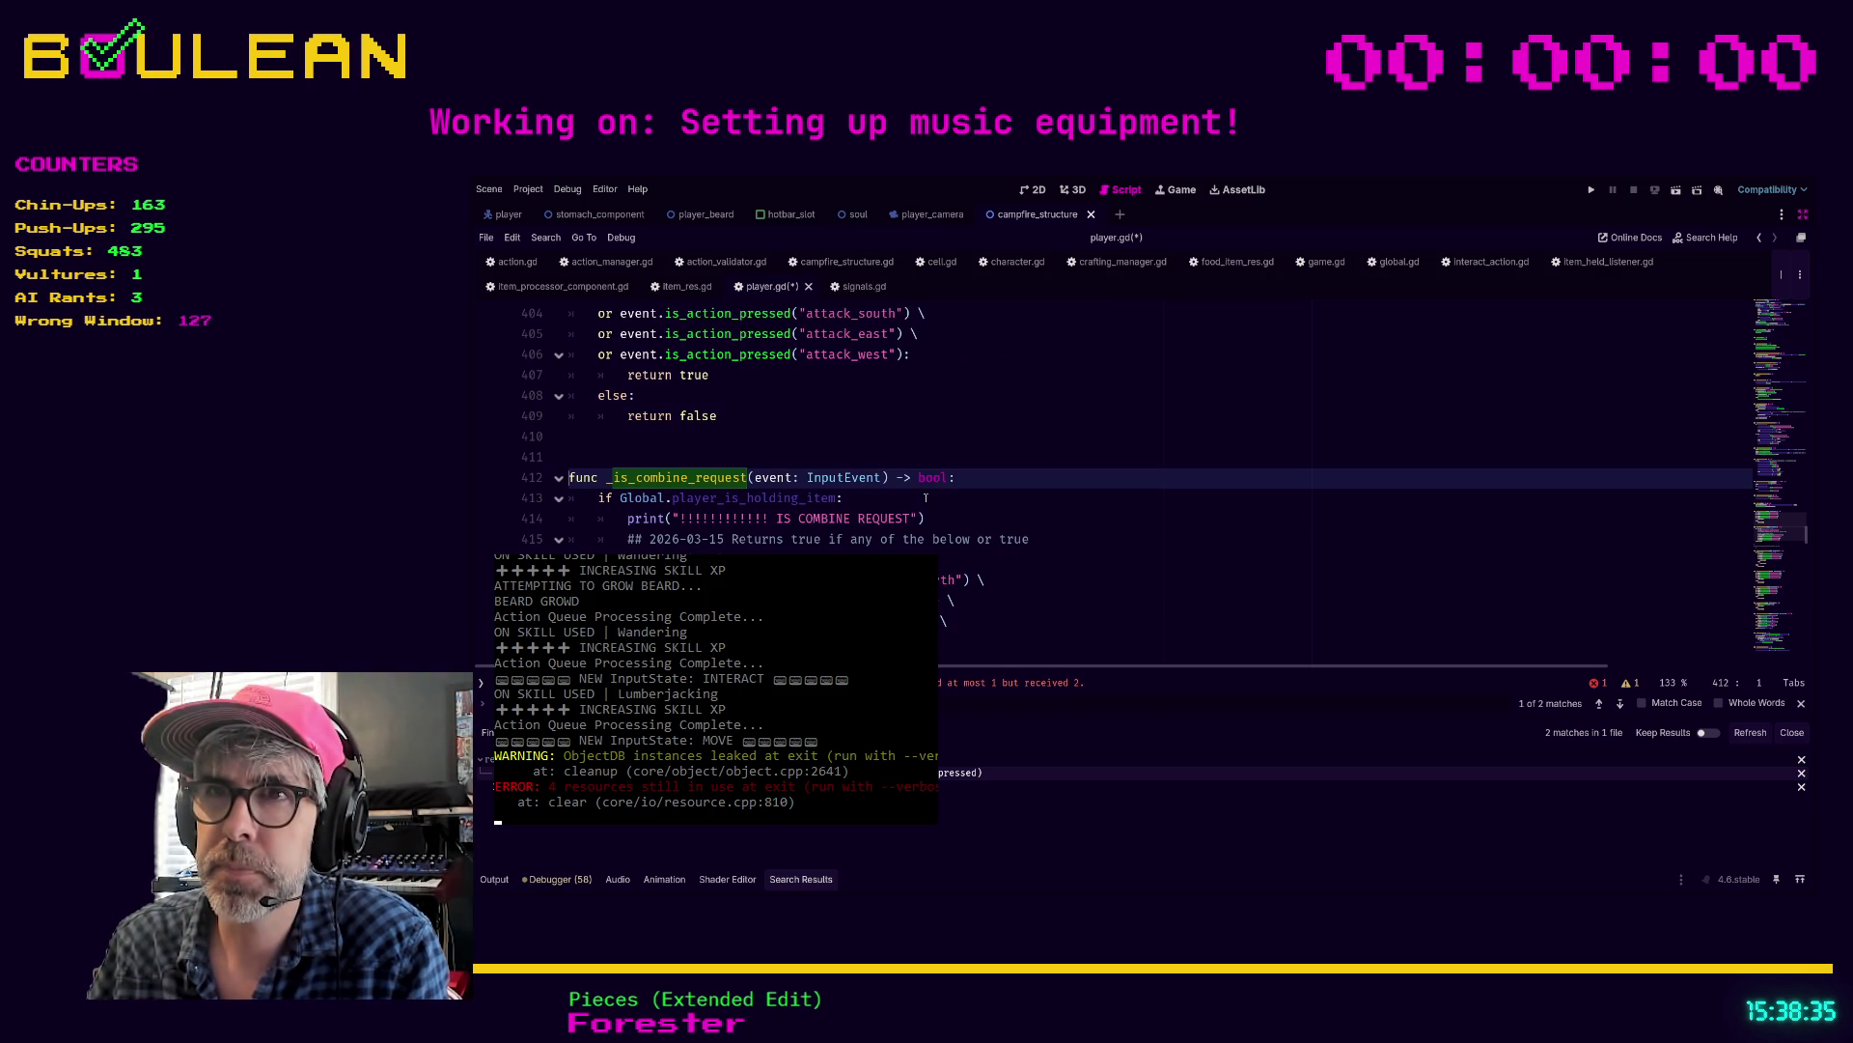
key(Right)
text(, ta)
text(rget_cell: )
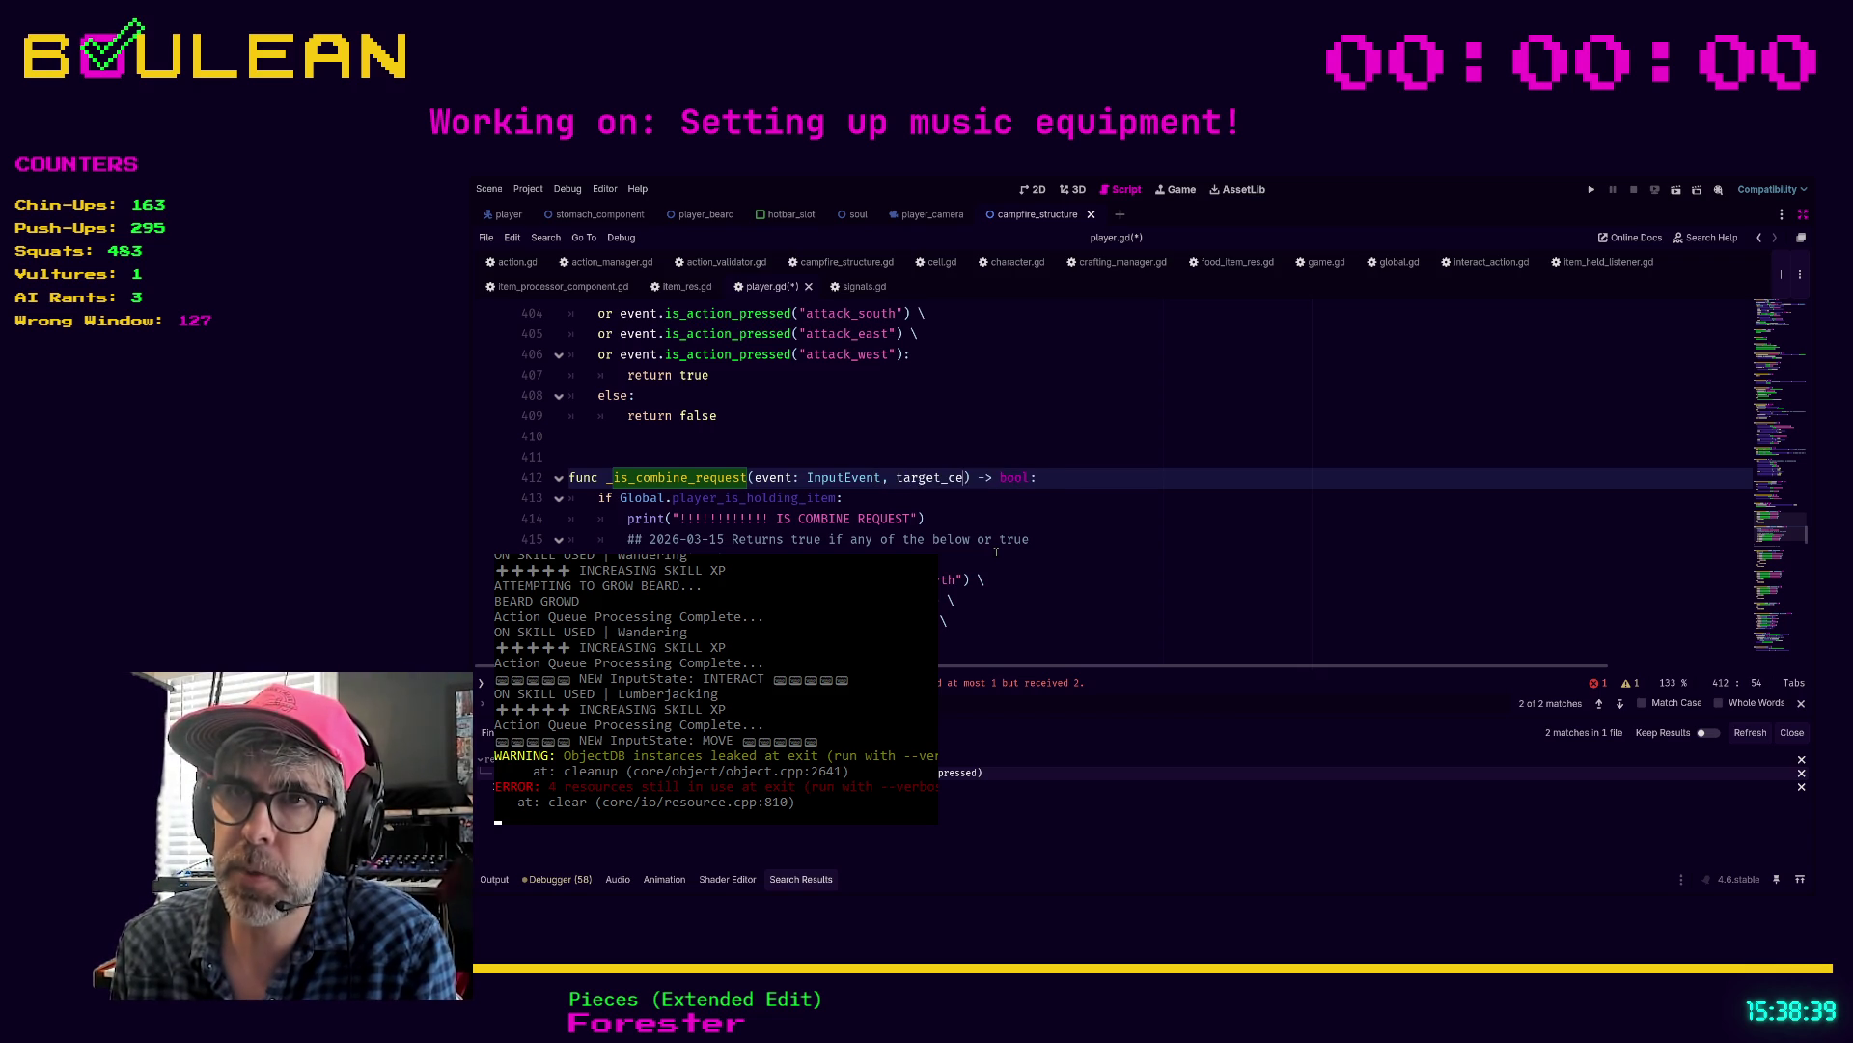
text(Cell)
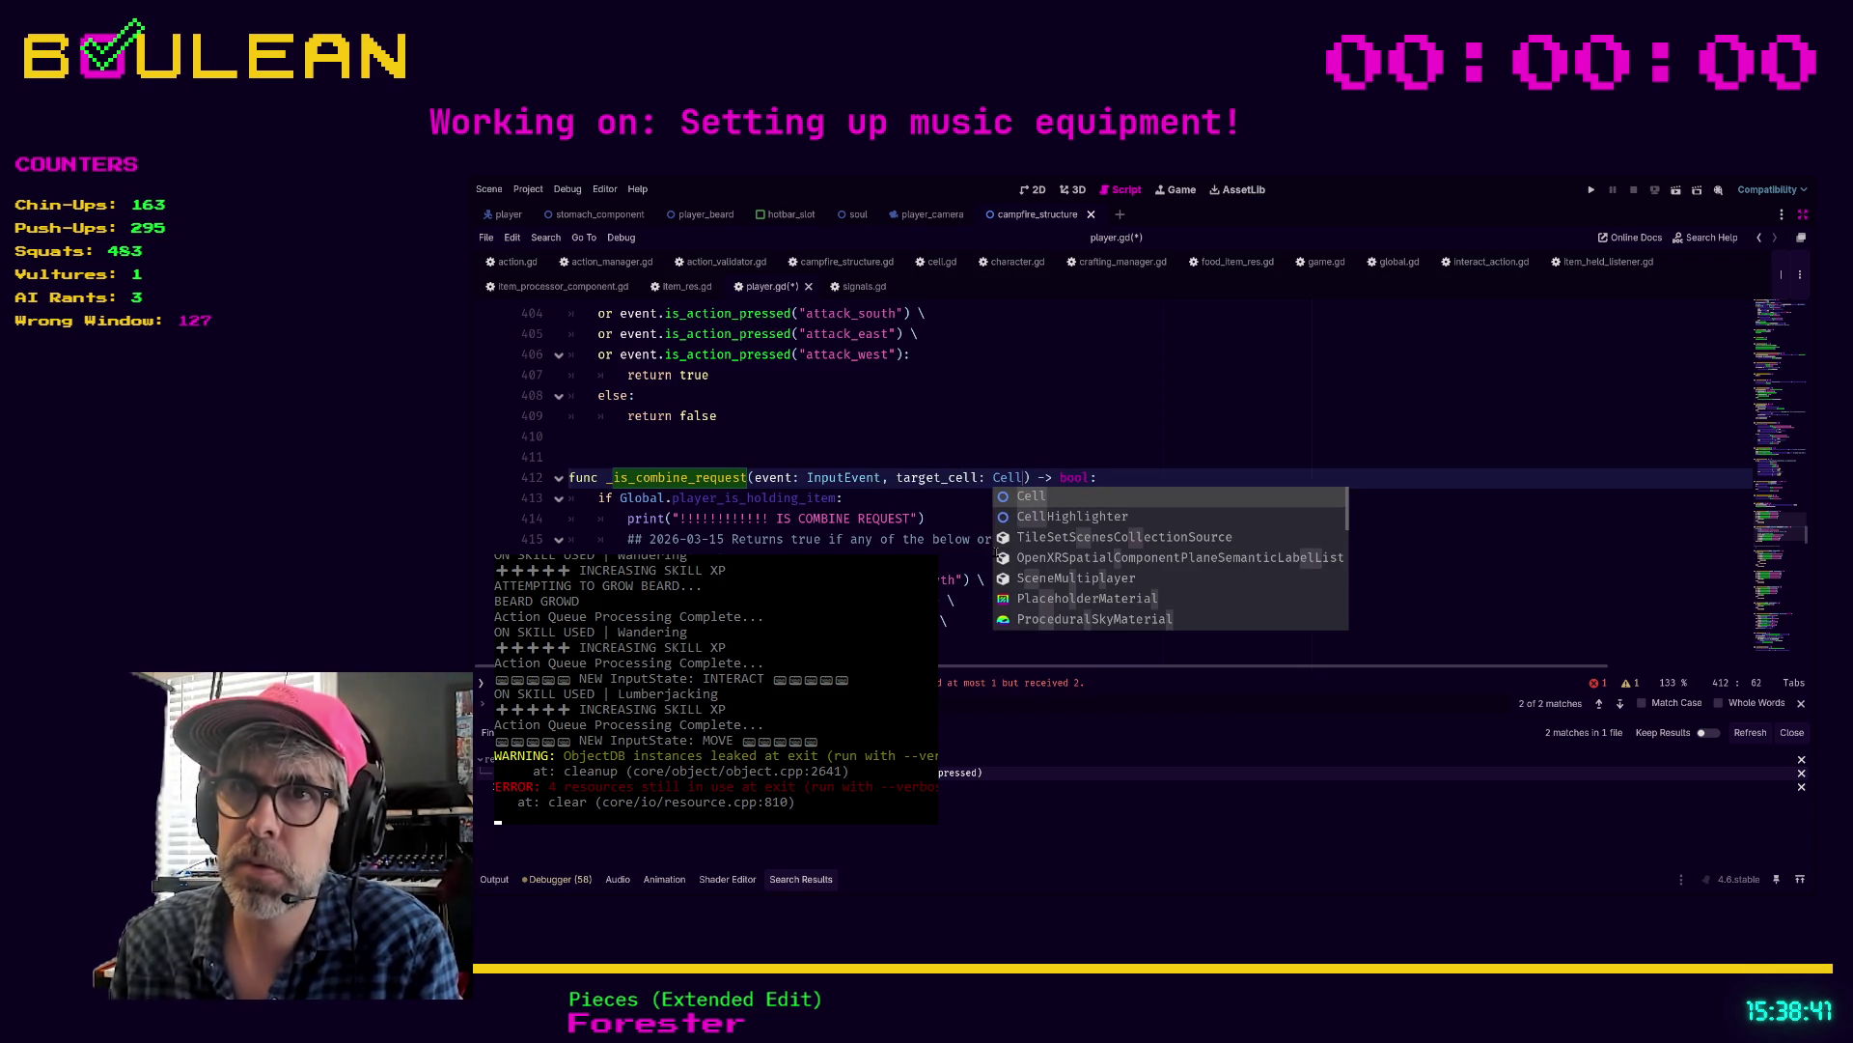
click(996, 555)
scroll(942, 544, down, 1)
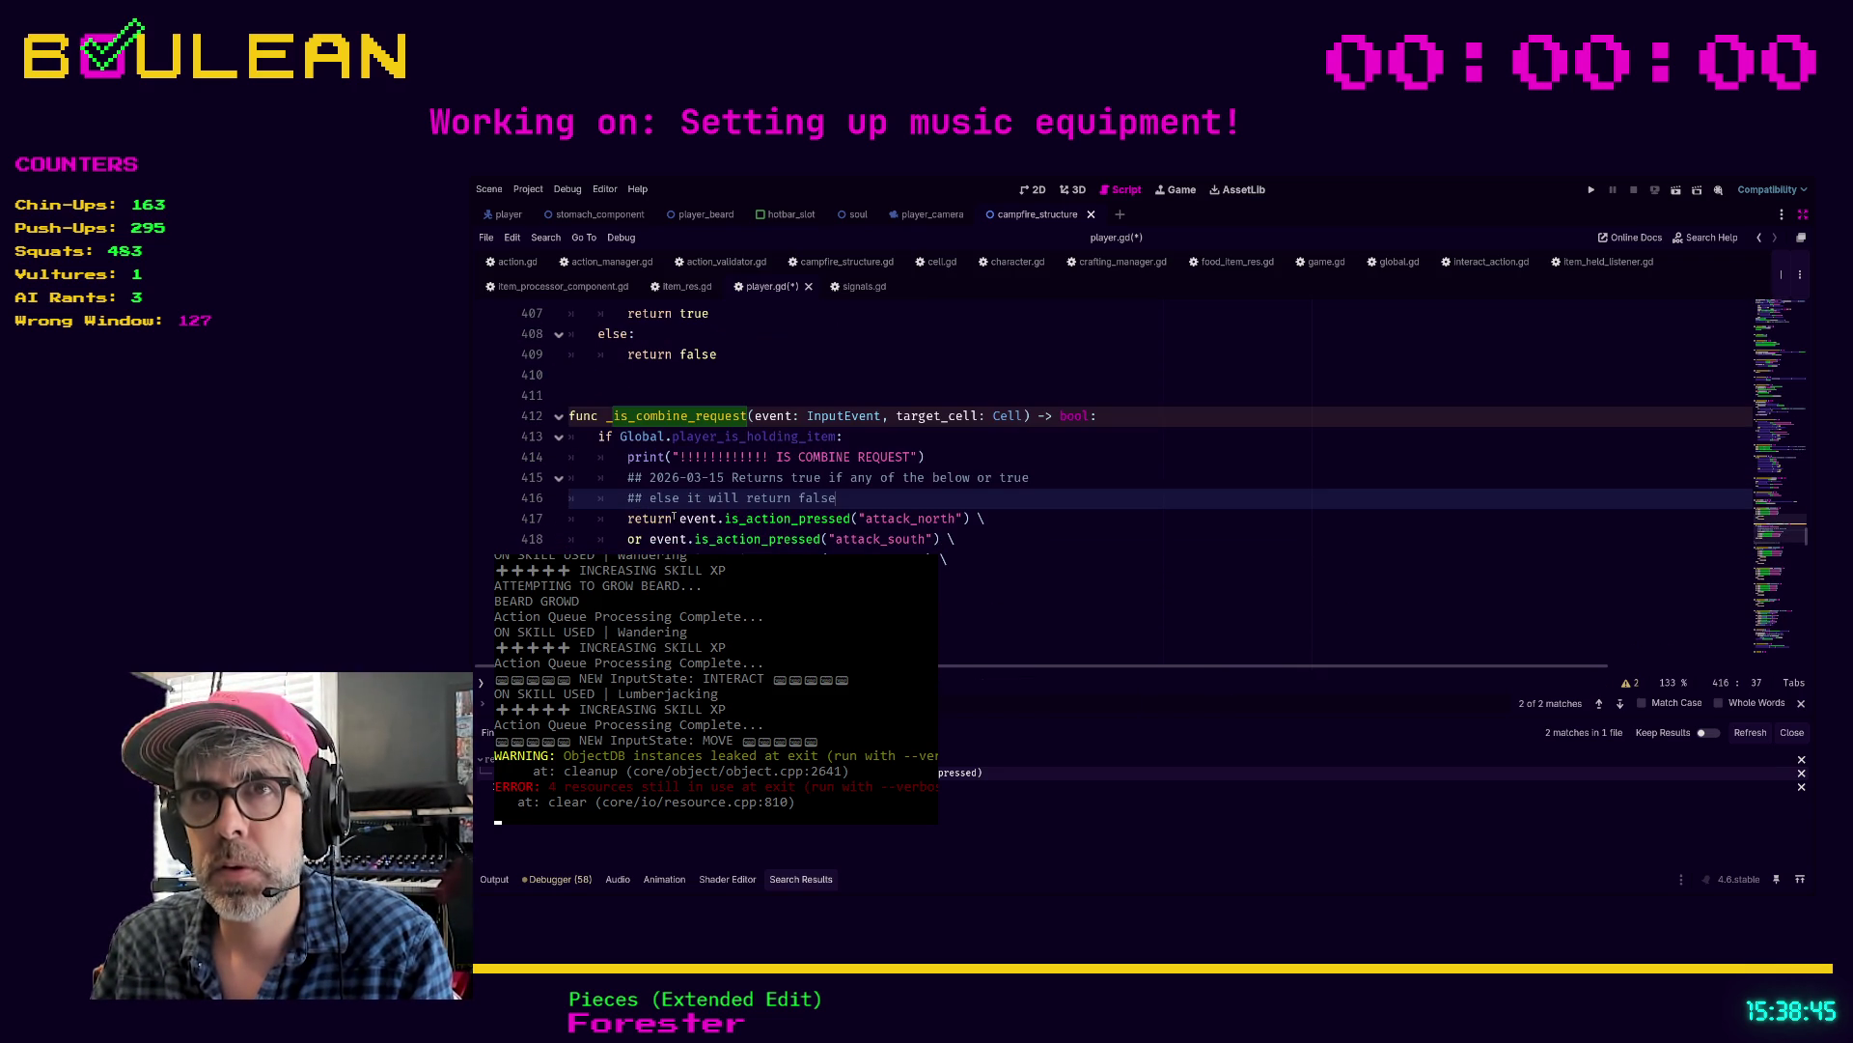
drag(673, 518, 630, 521)
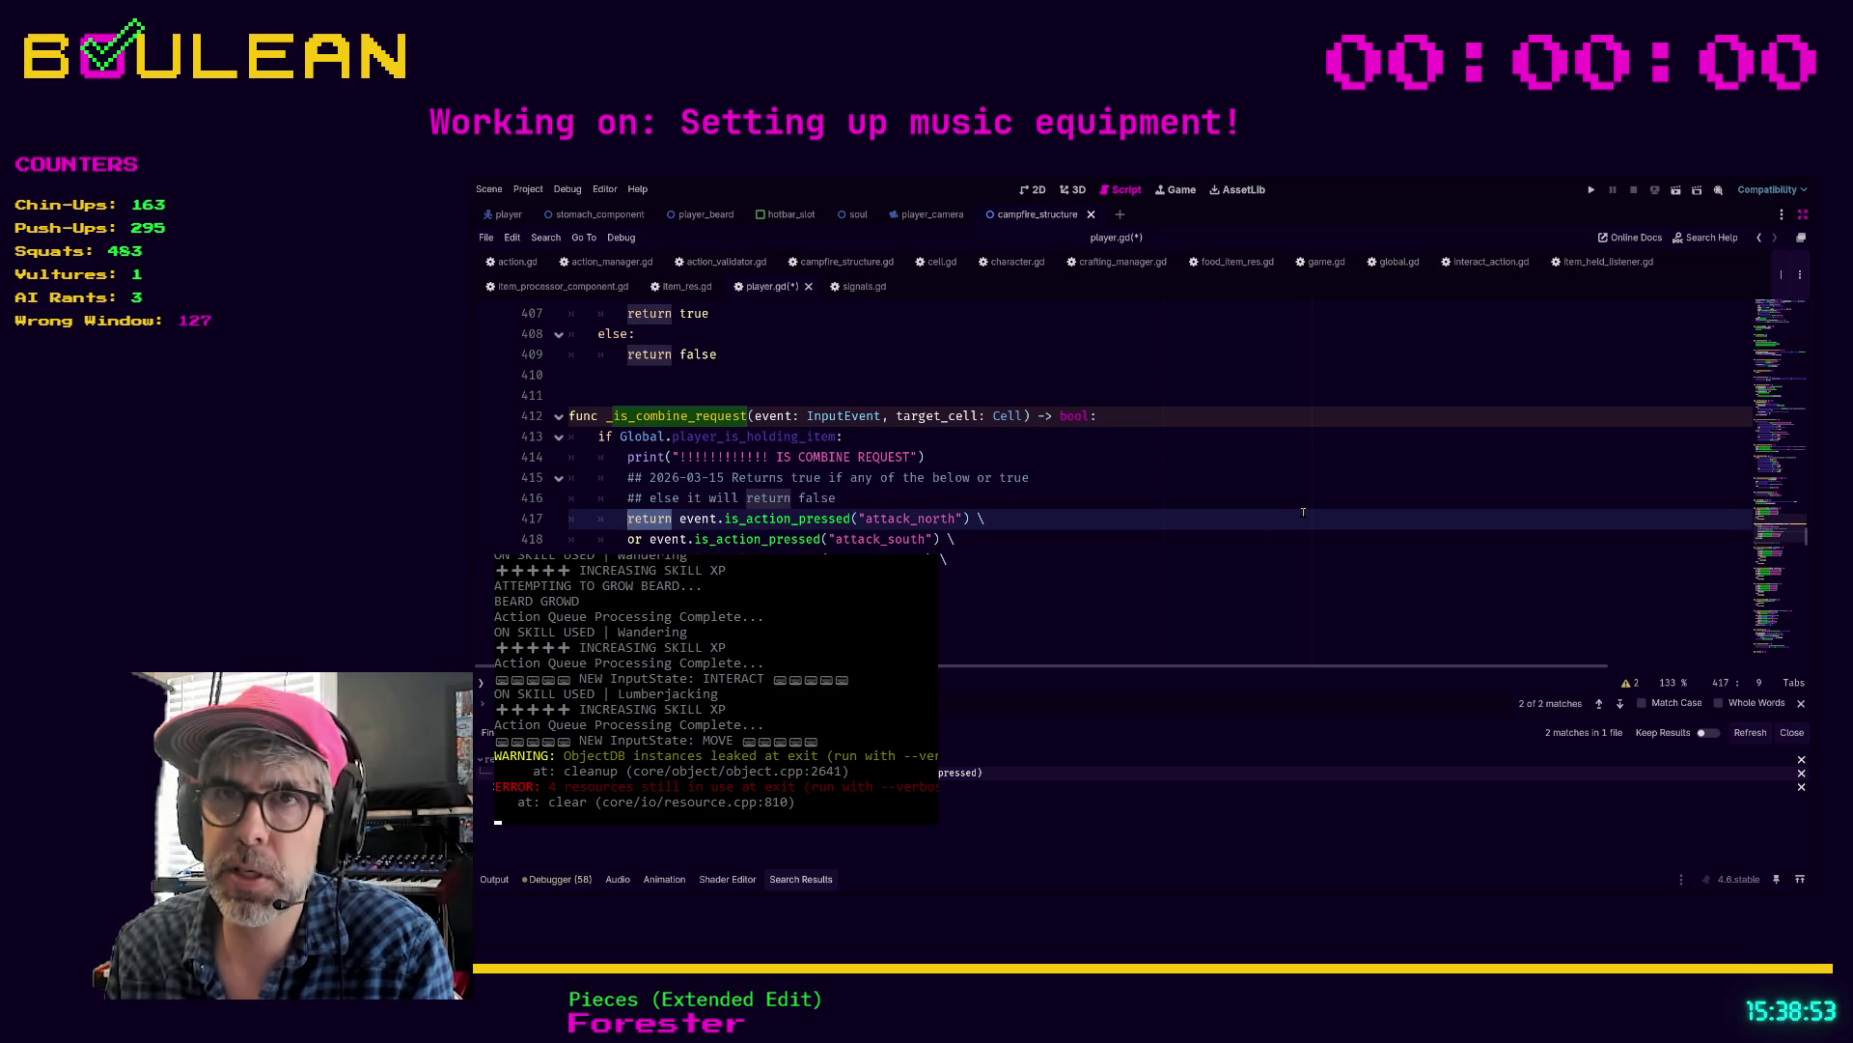
Step: Try replacing line 417's return with 'if' and adding a new line below the condition
text(if)
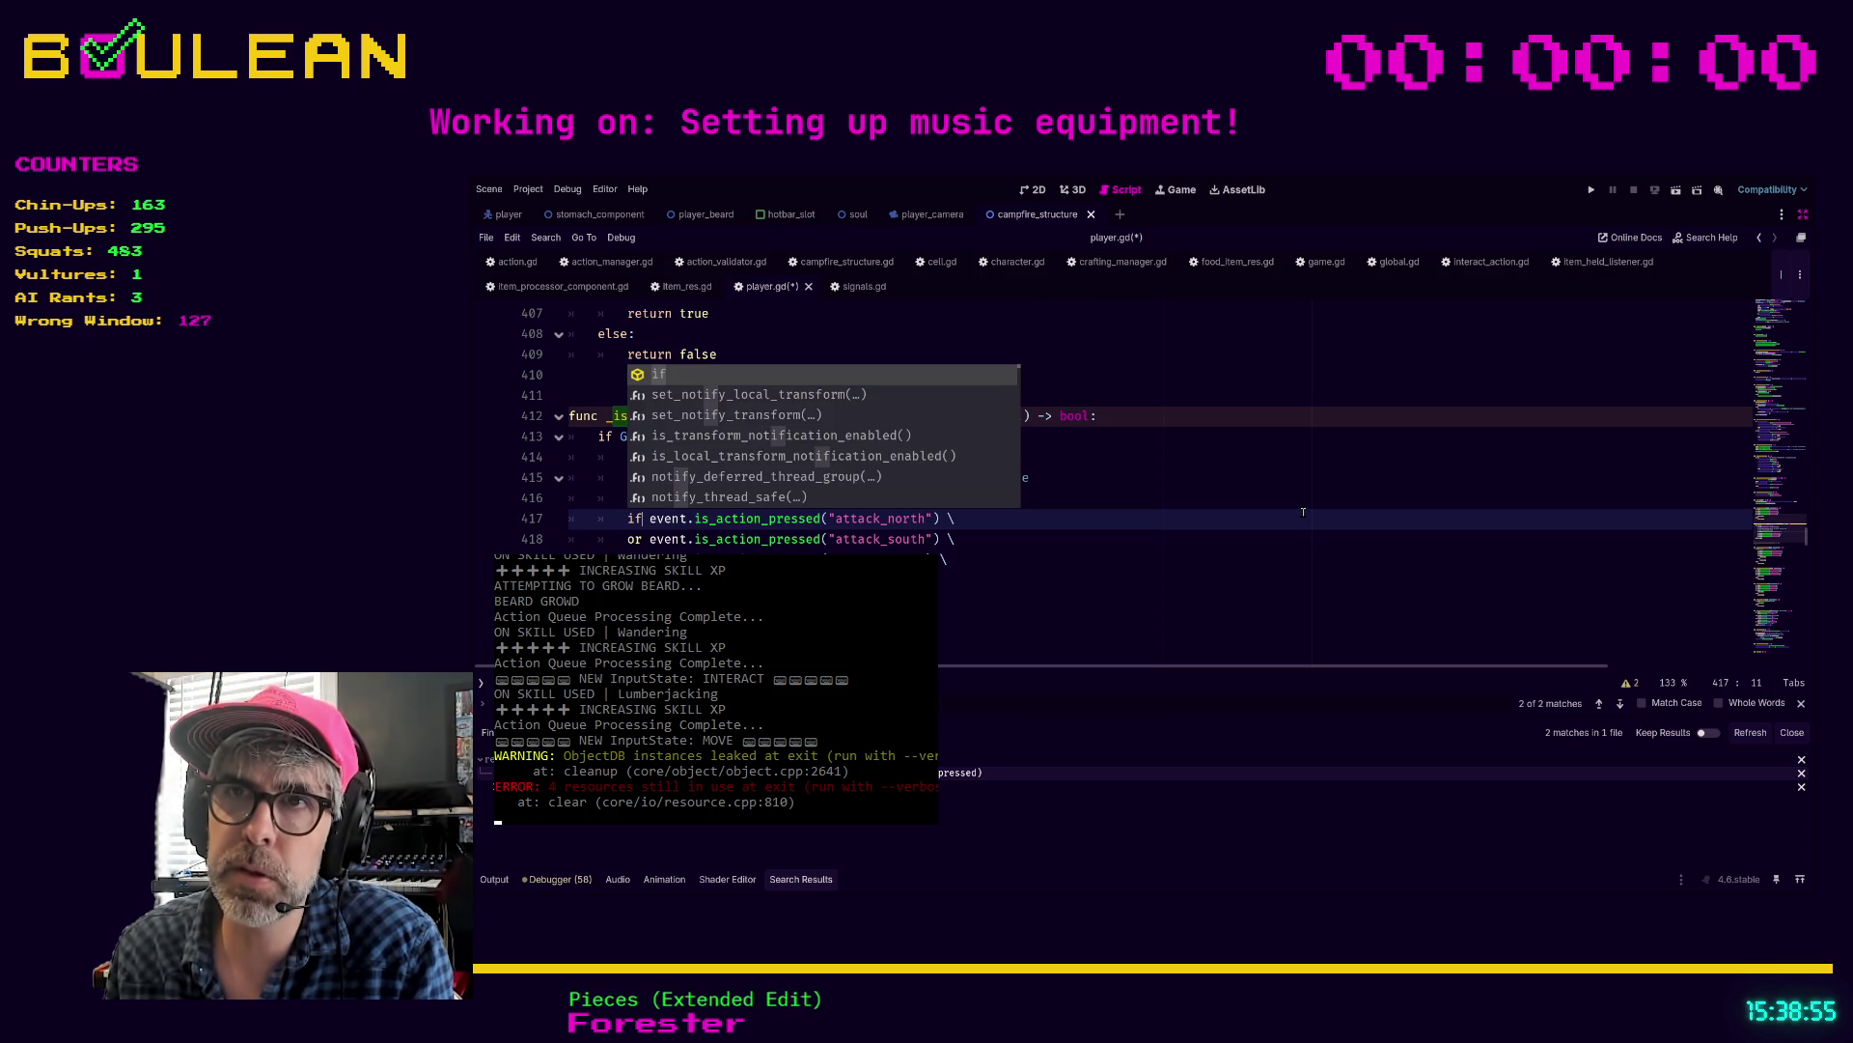
click(944, 578)
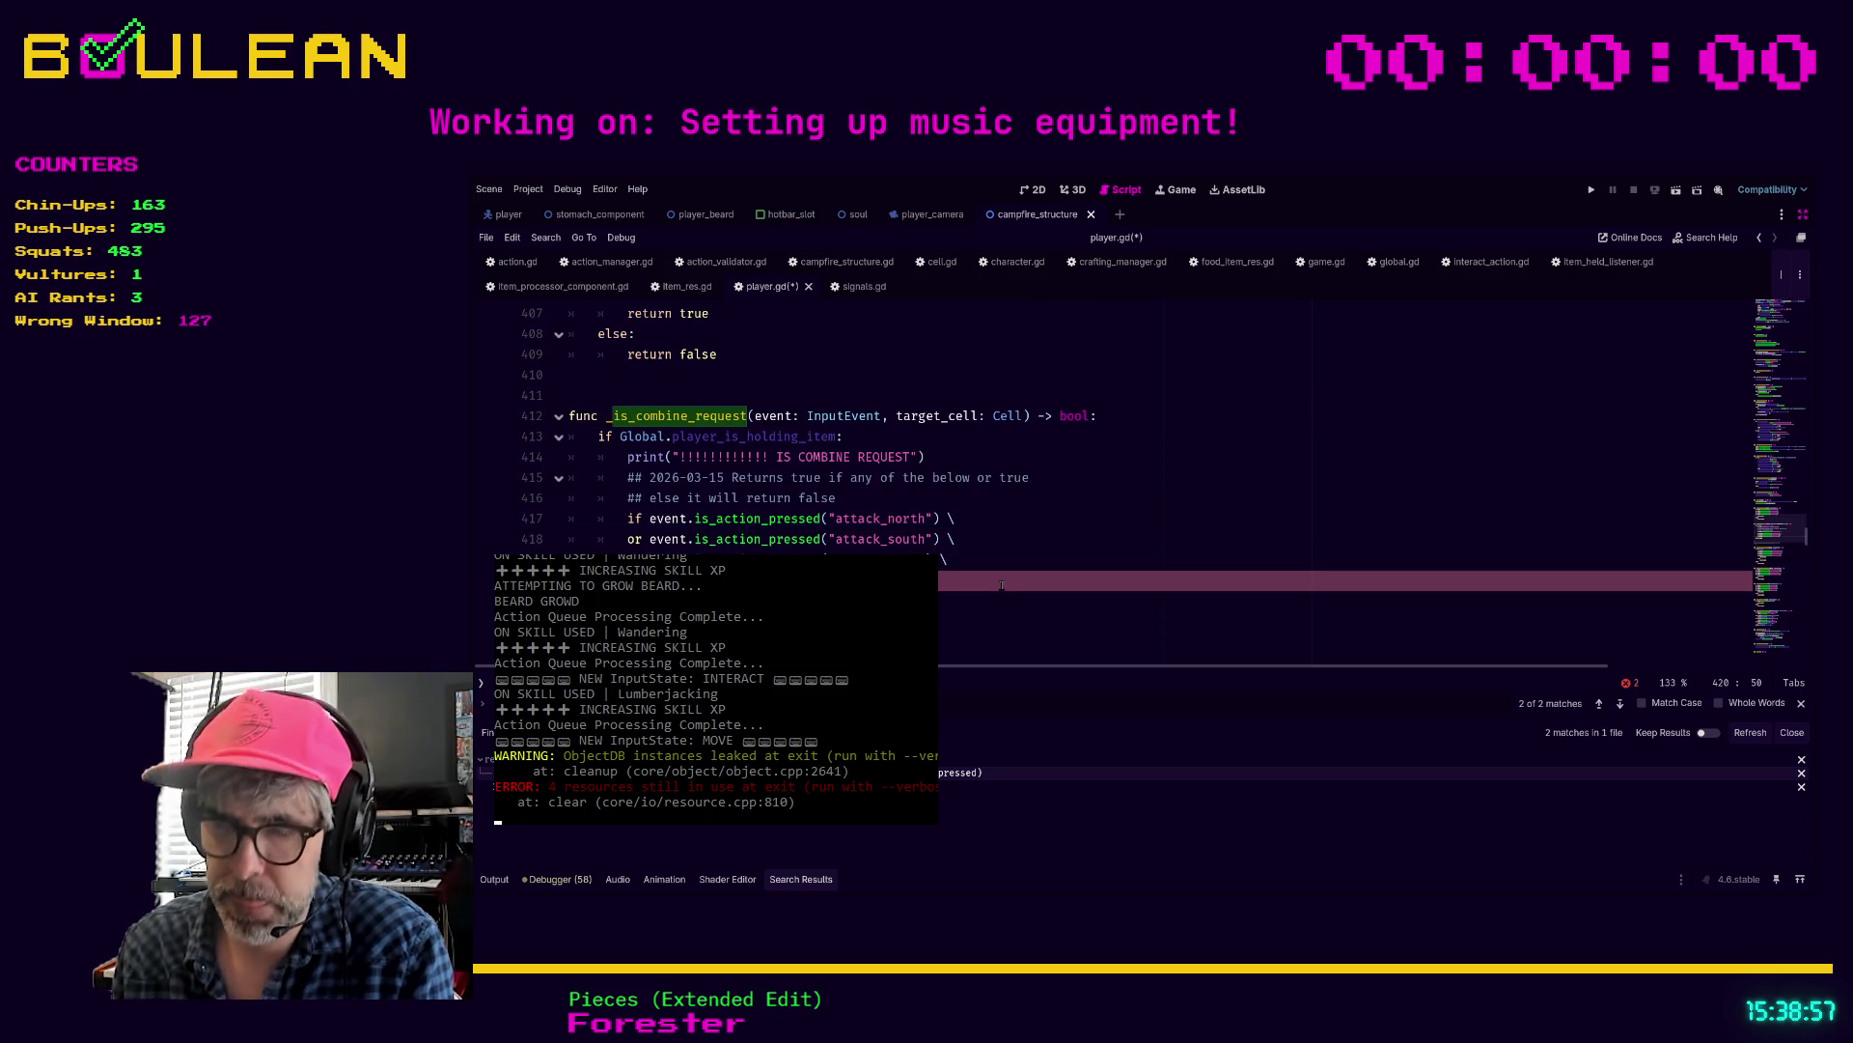
key(Return)
key(BackSpace)
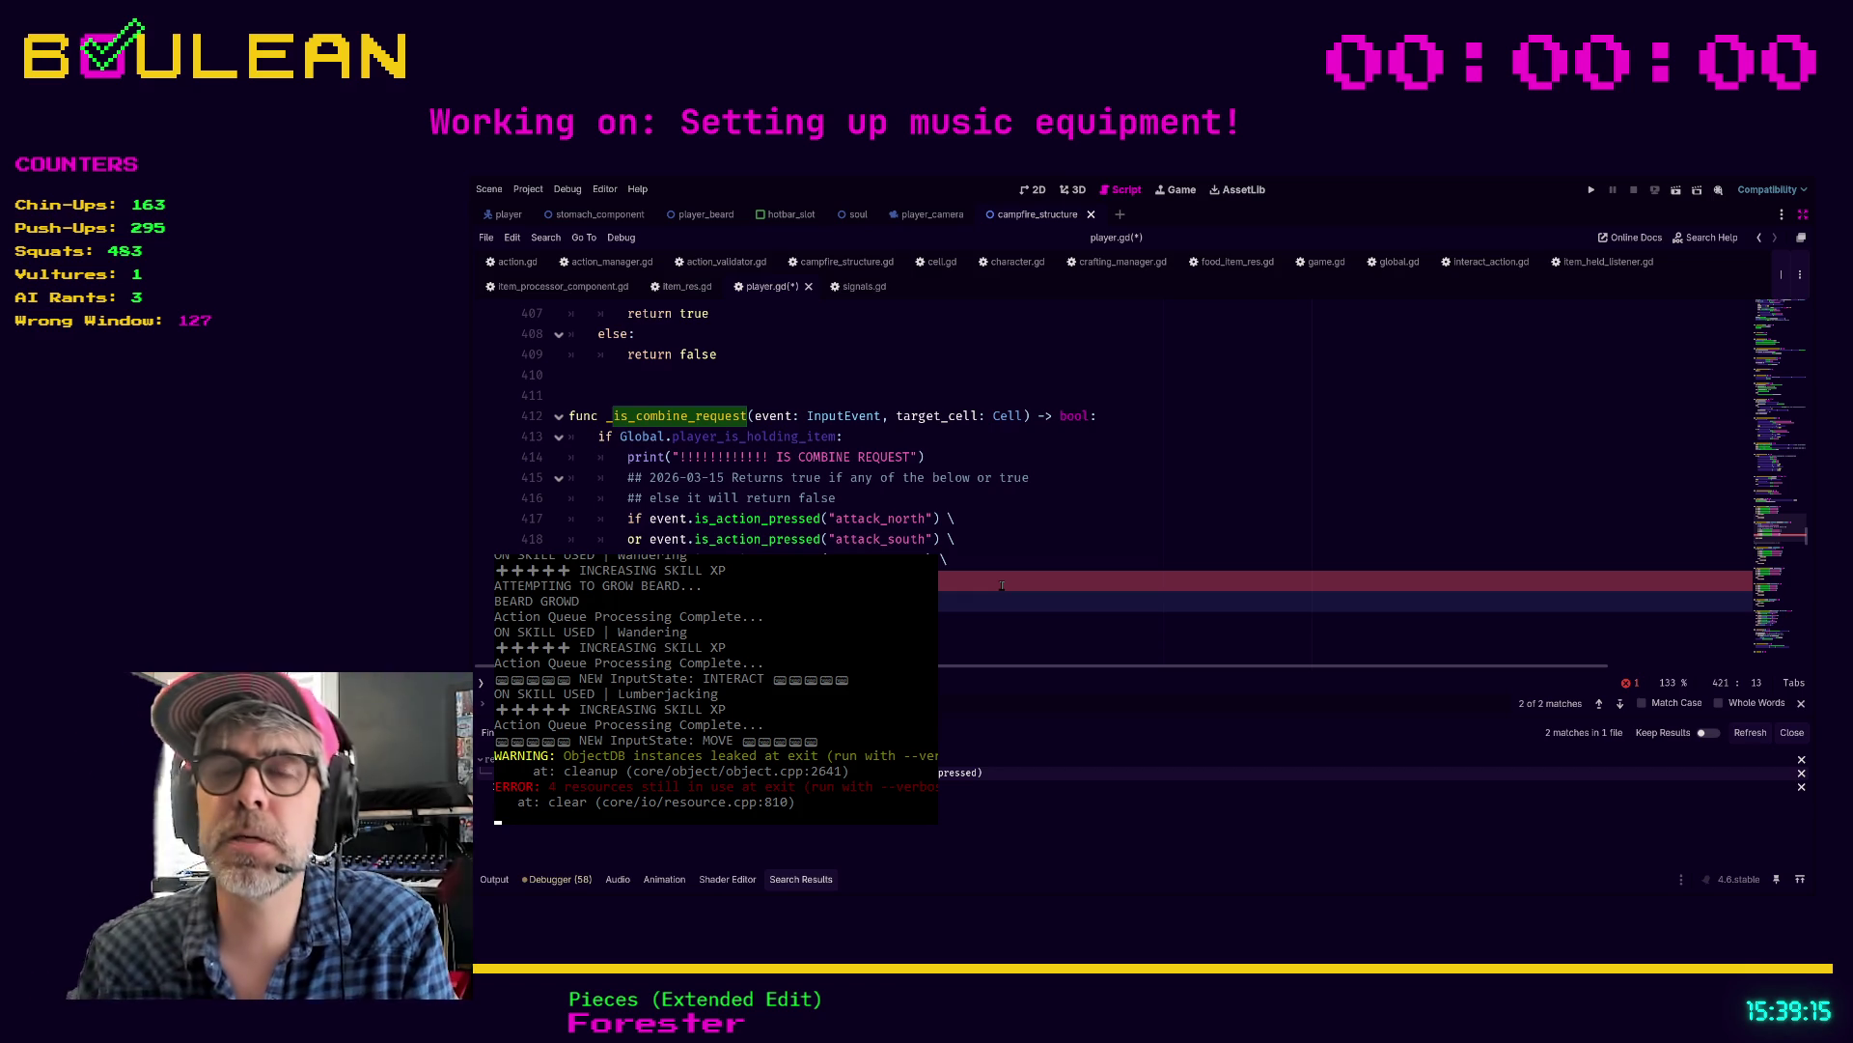
click(983, 586)
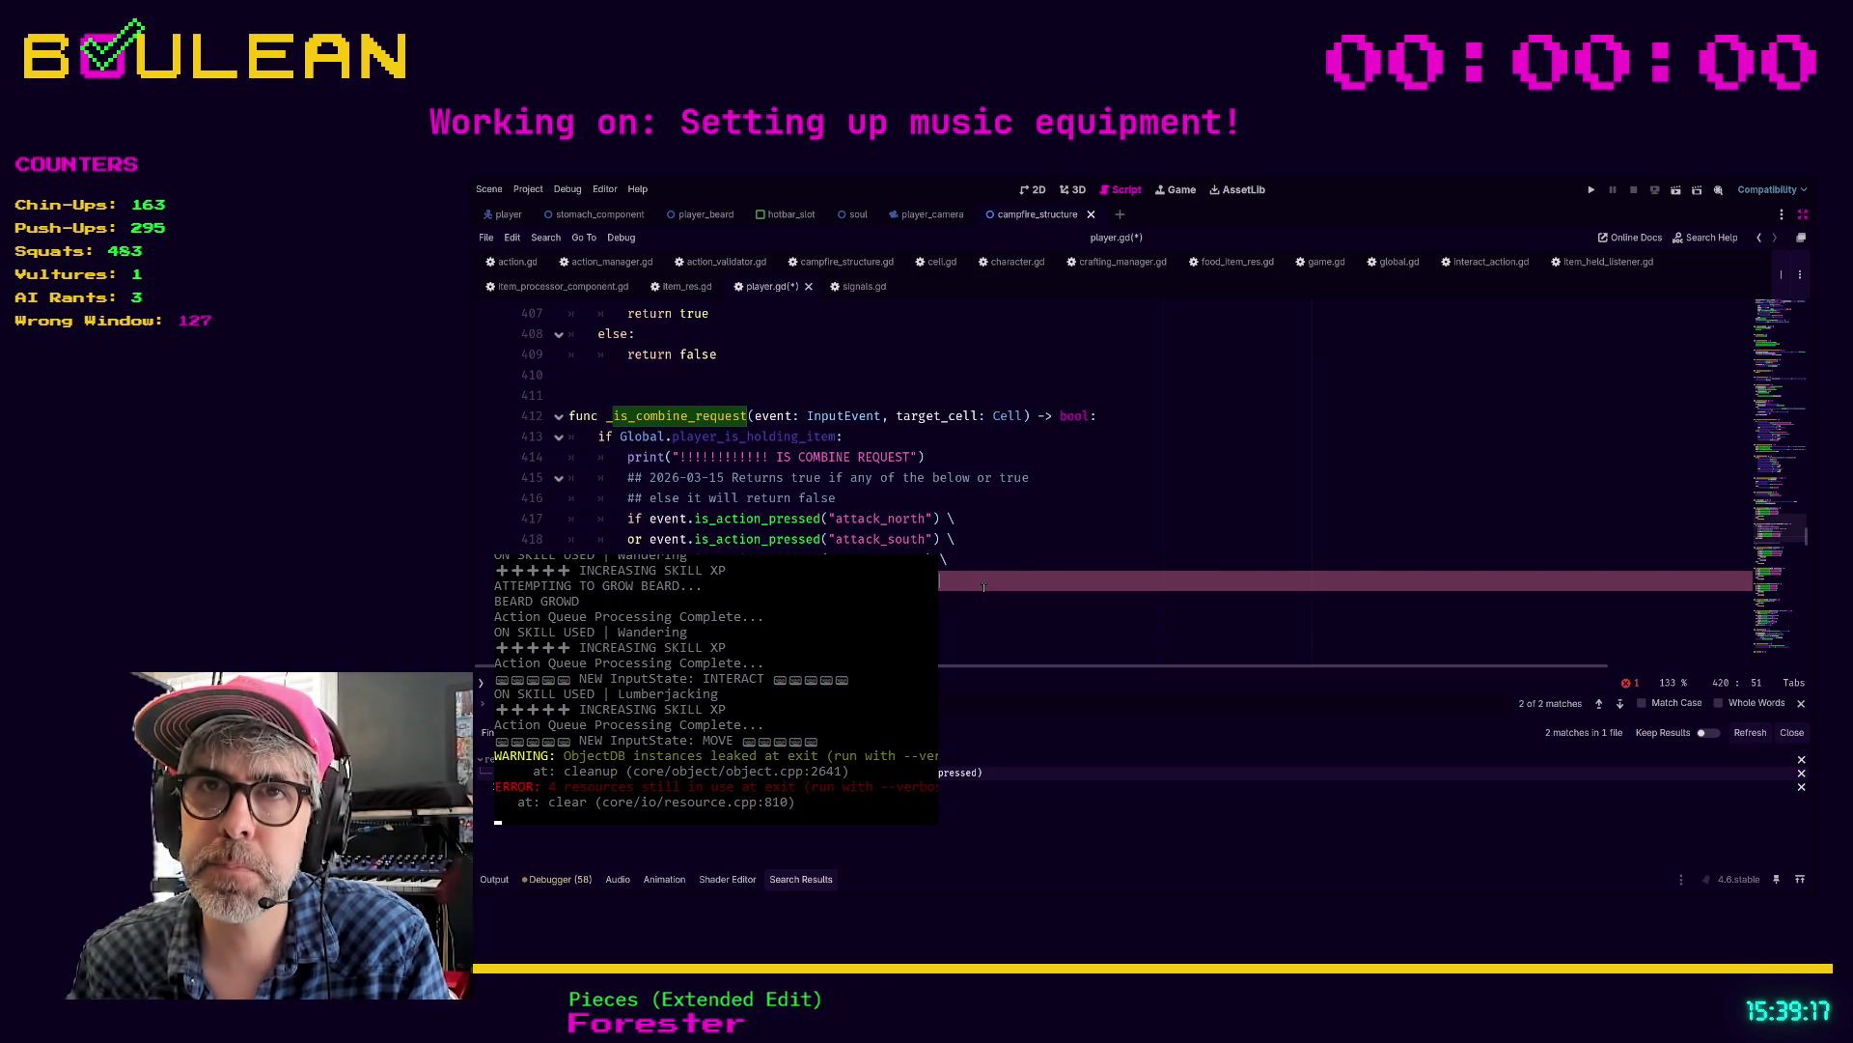
key(Down)
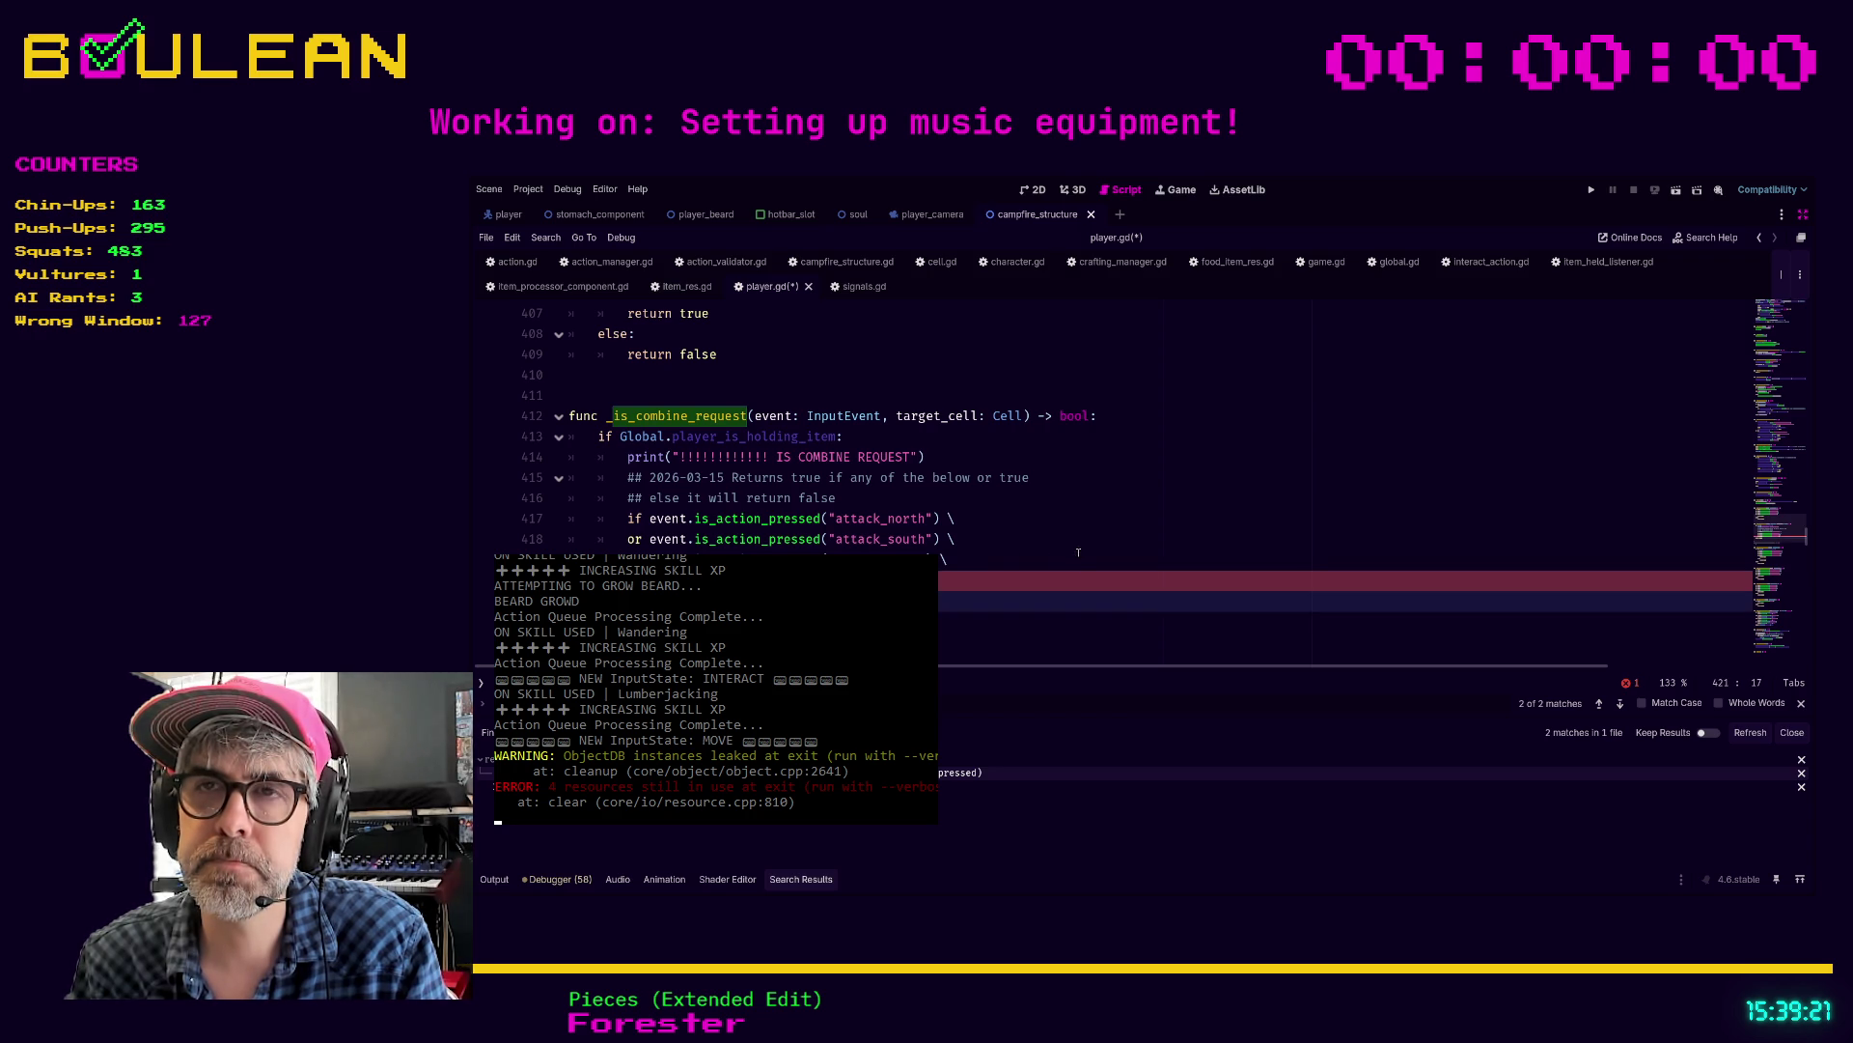
Step: Restore 'return' on line 417 so the combine check returns directly, and save player.gd
click(1019, 560)
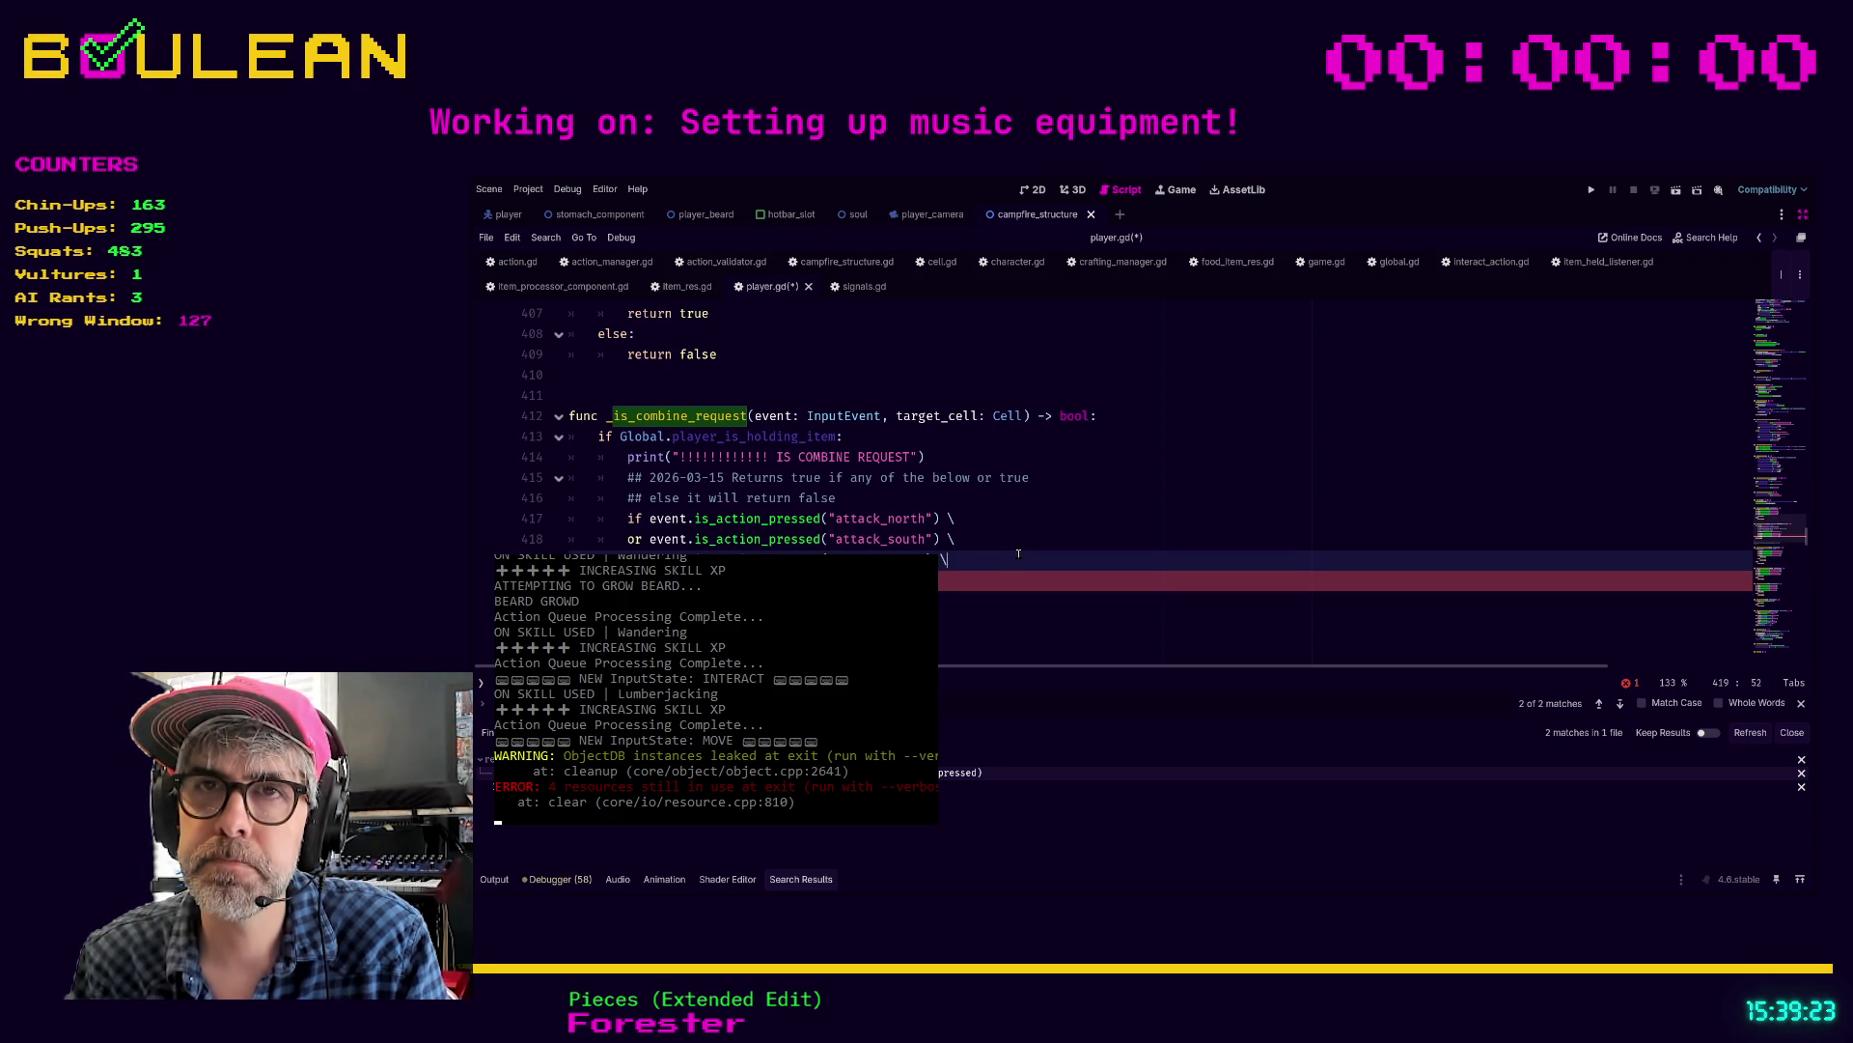
key(Up)
key(Up)
key(Home)
key(shift+ctrl+Right)
text(return)
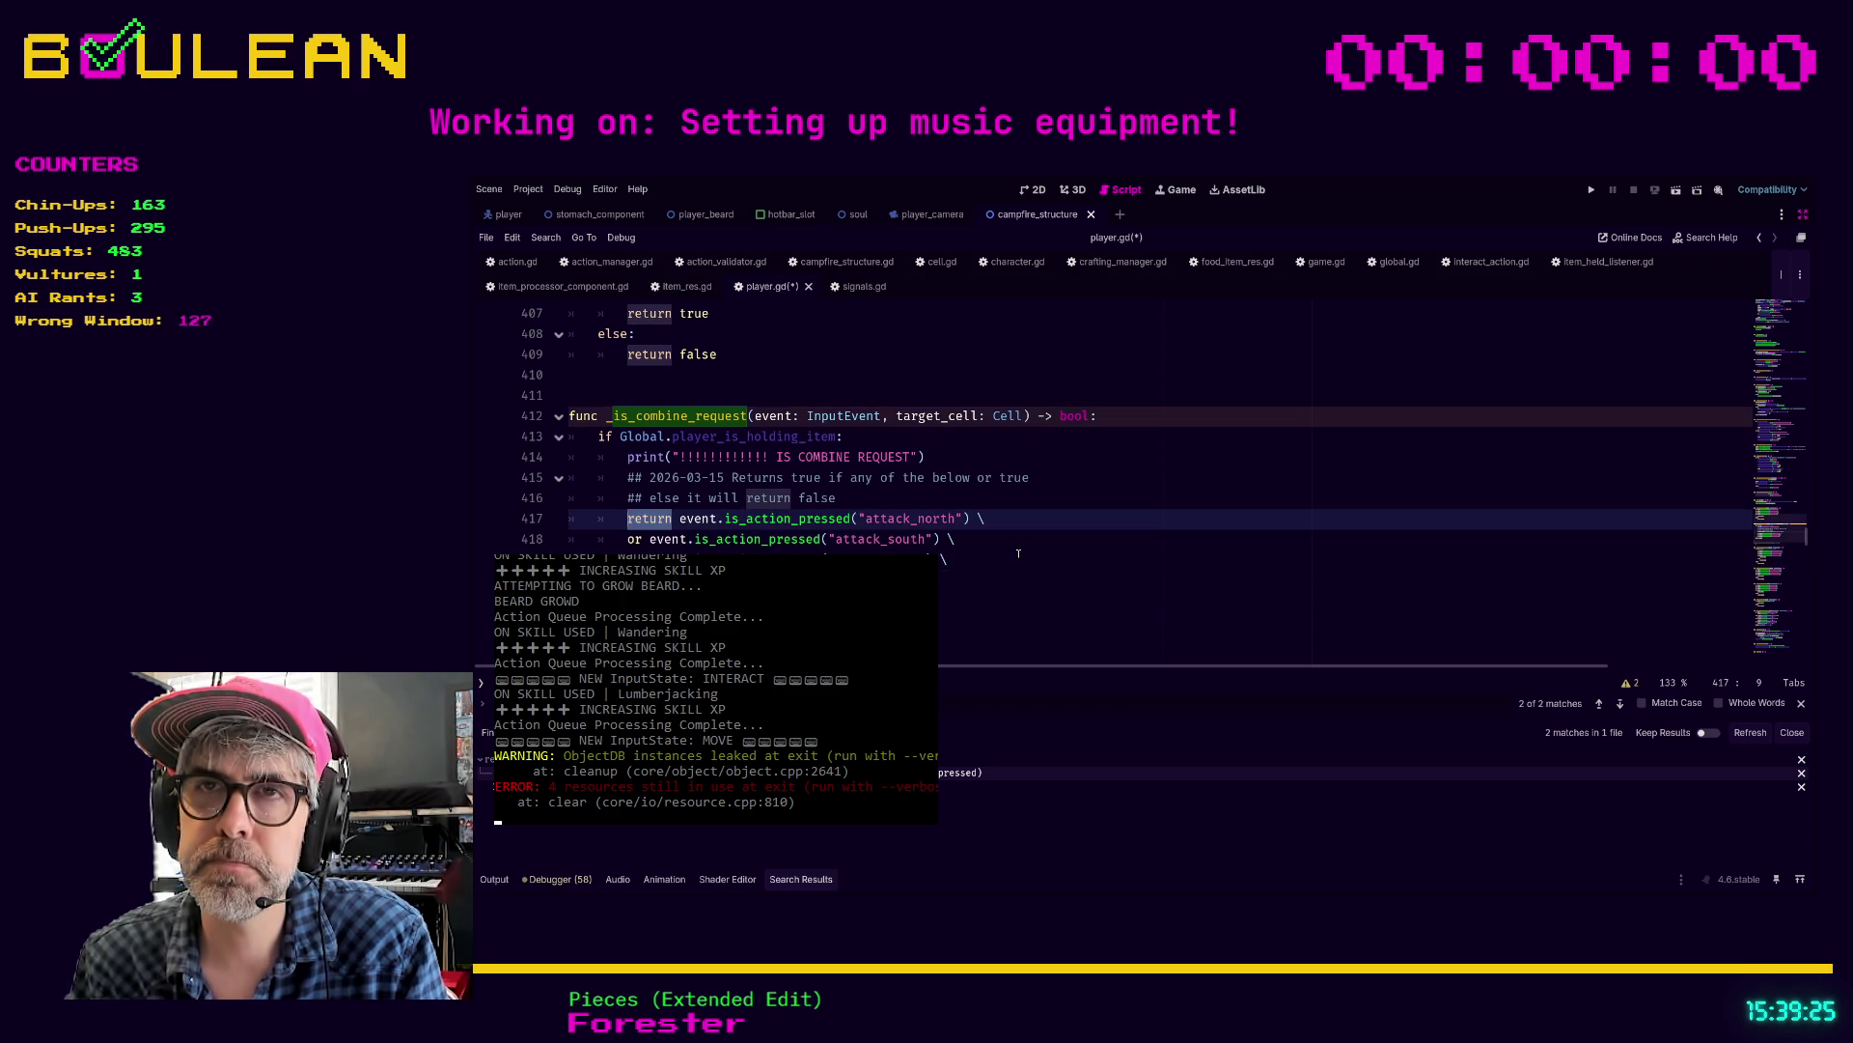
click(1018, 553)
key(ctrl+s)
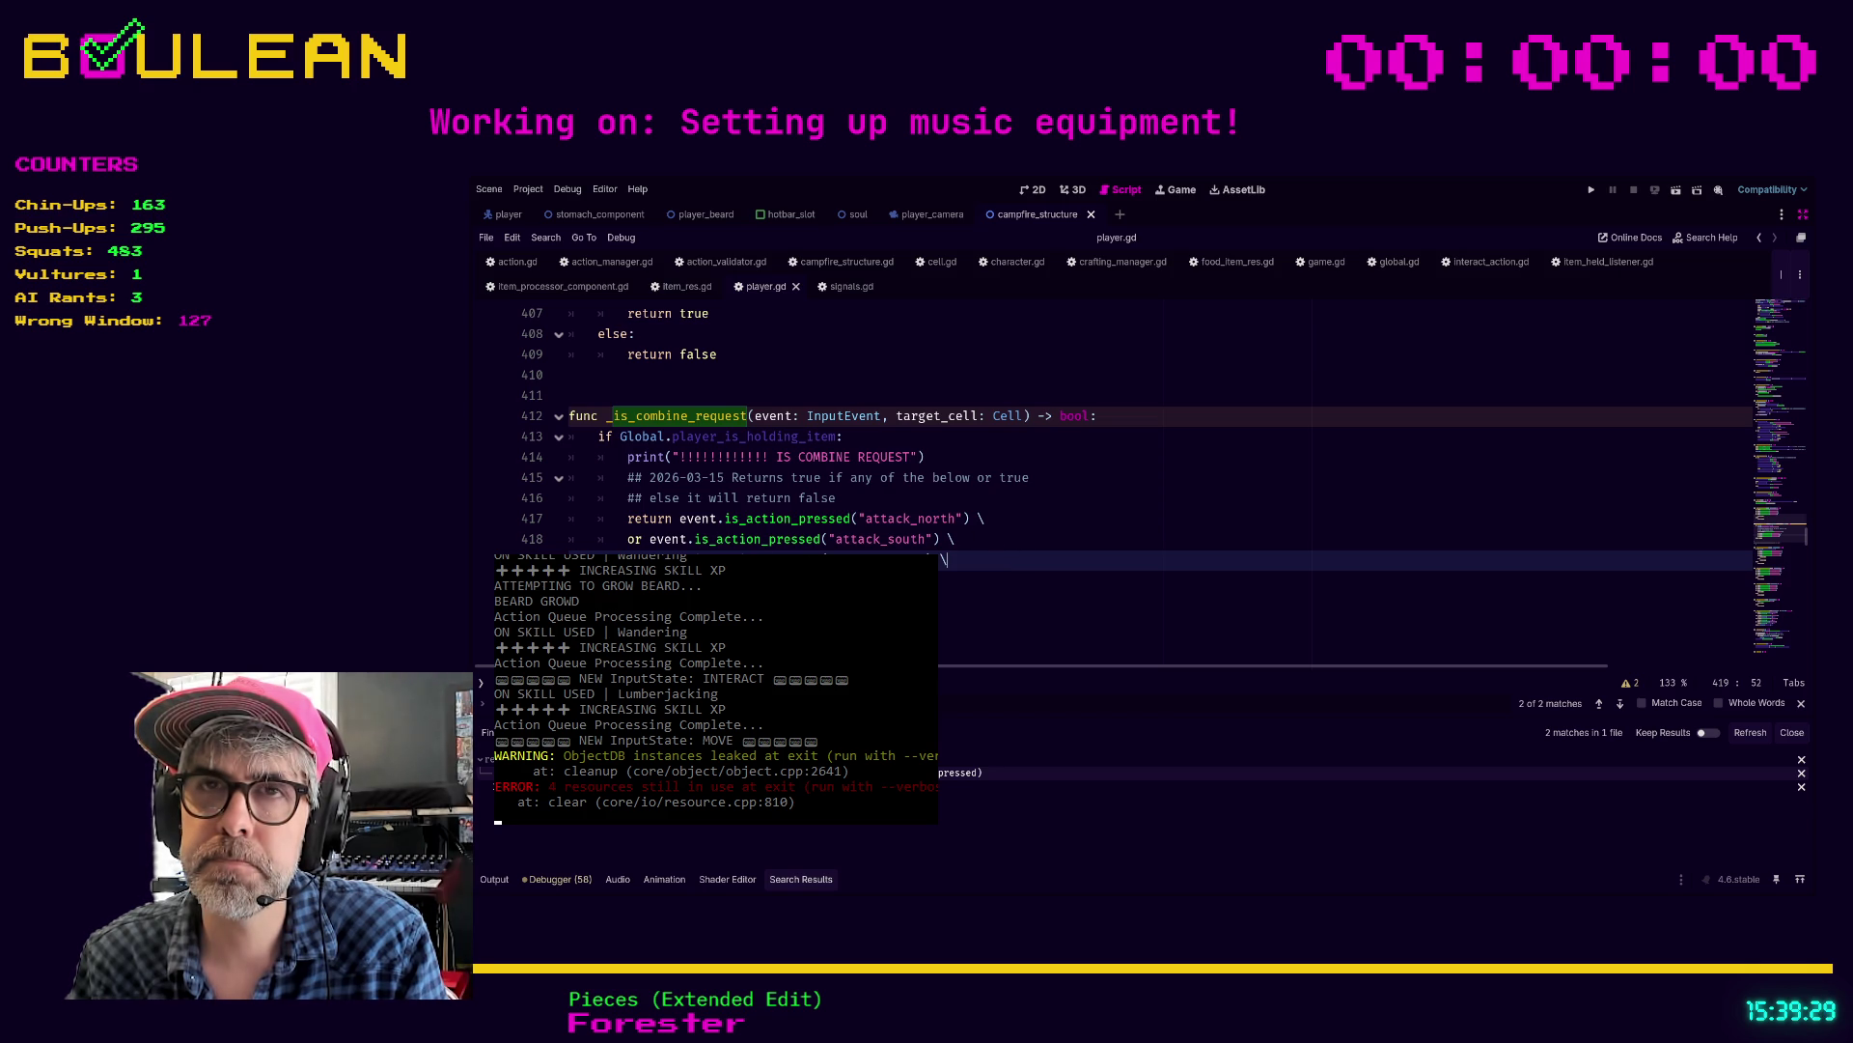
Step: Insert '_or_drop' into the line 412 function name, making it _is_combine_or_drop_request
click(688, 416)
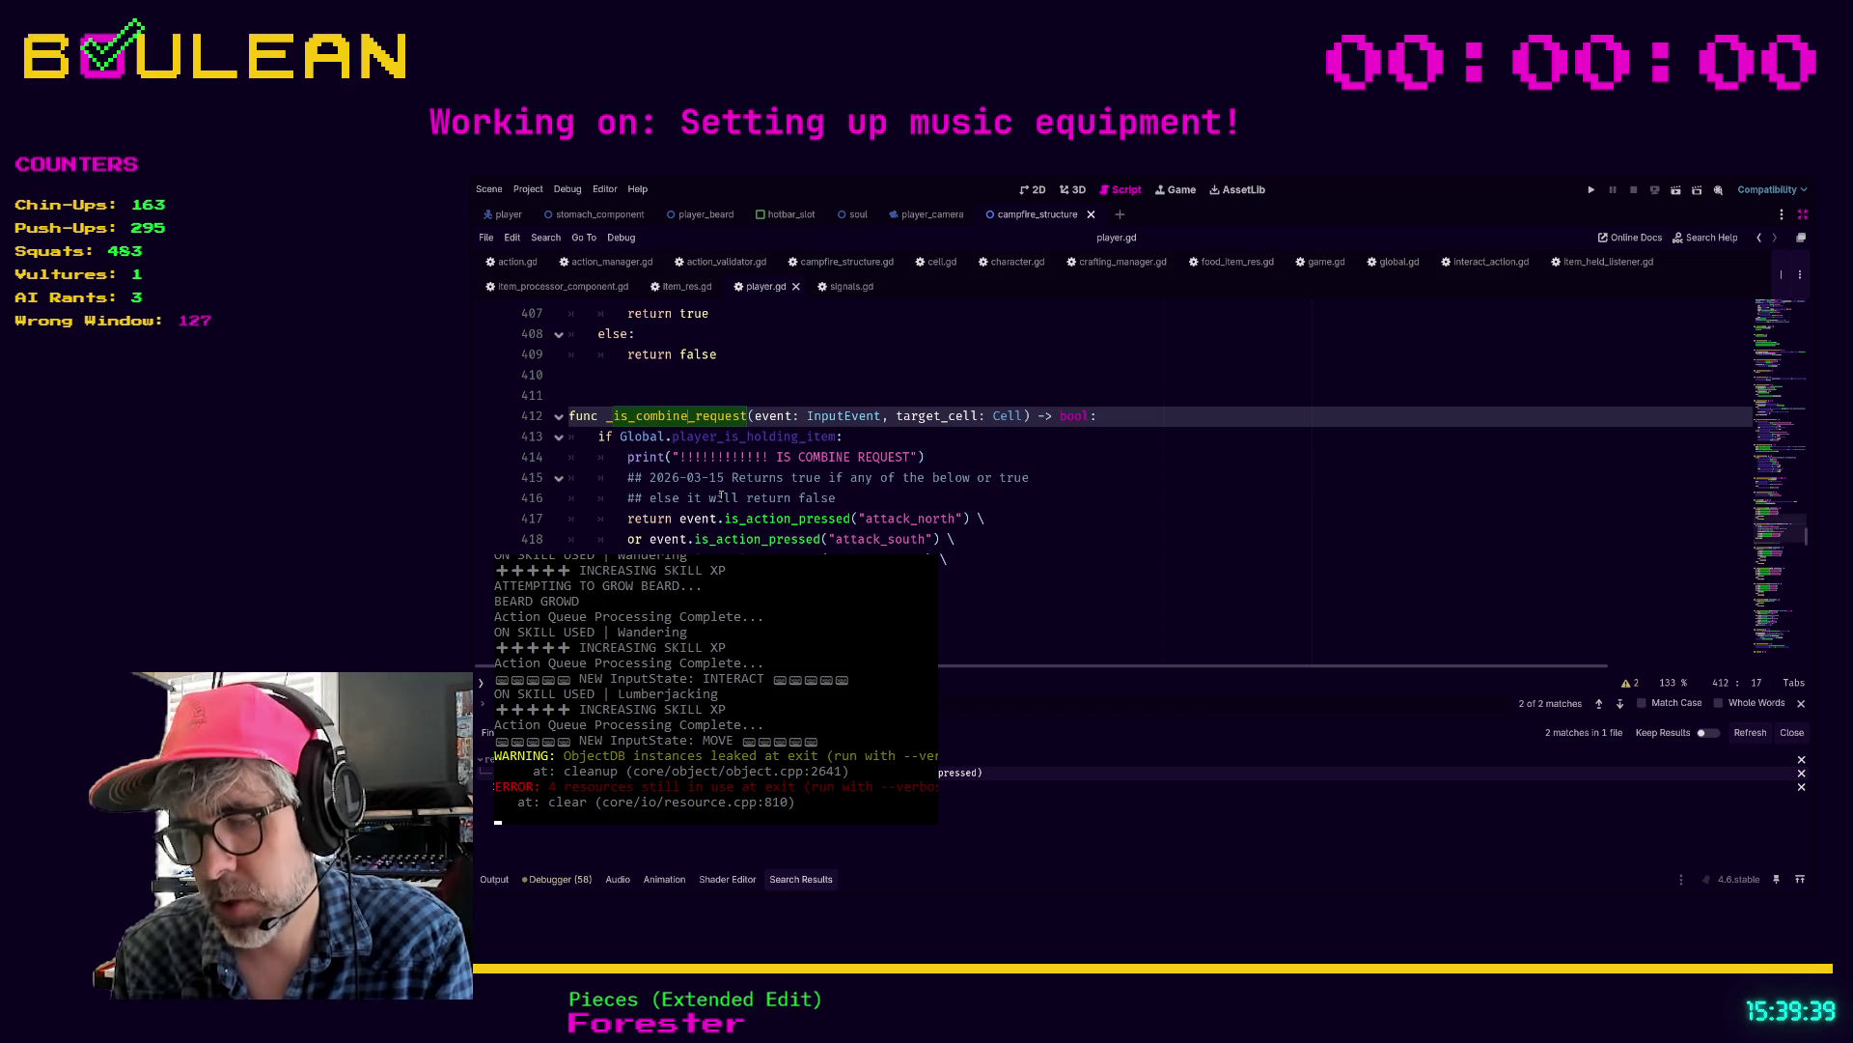
text(_or_drop)
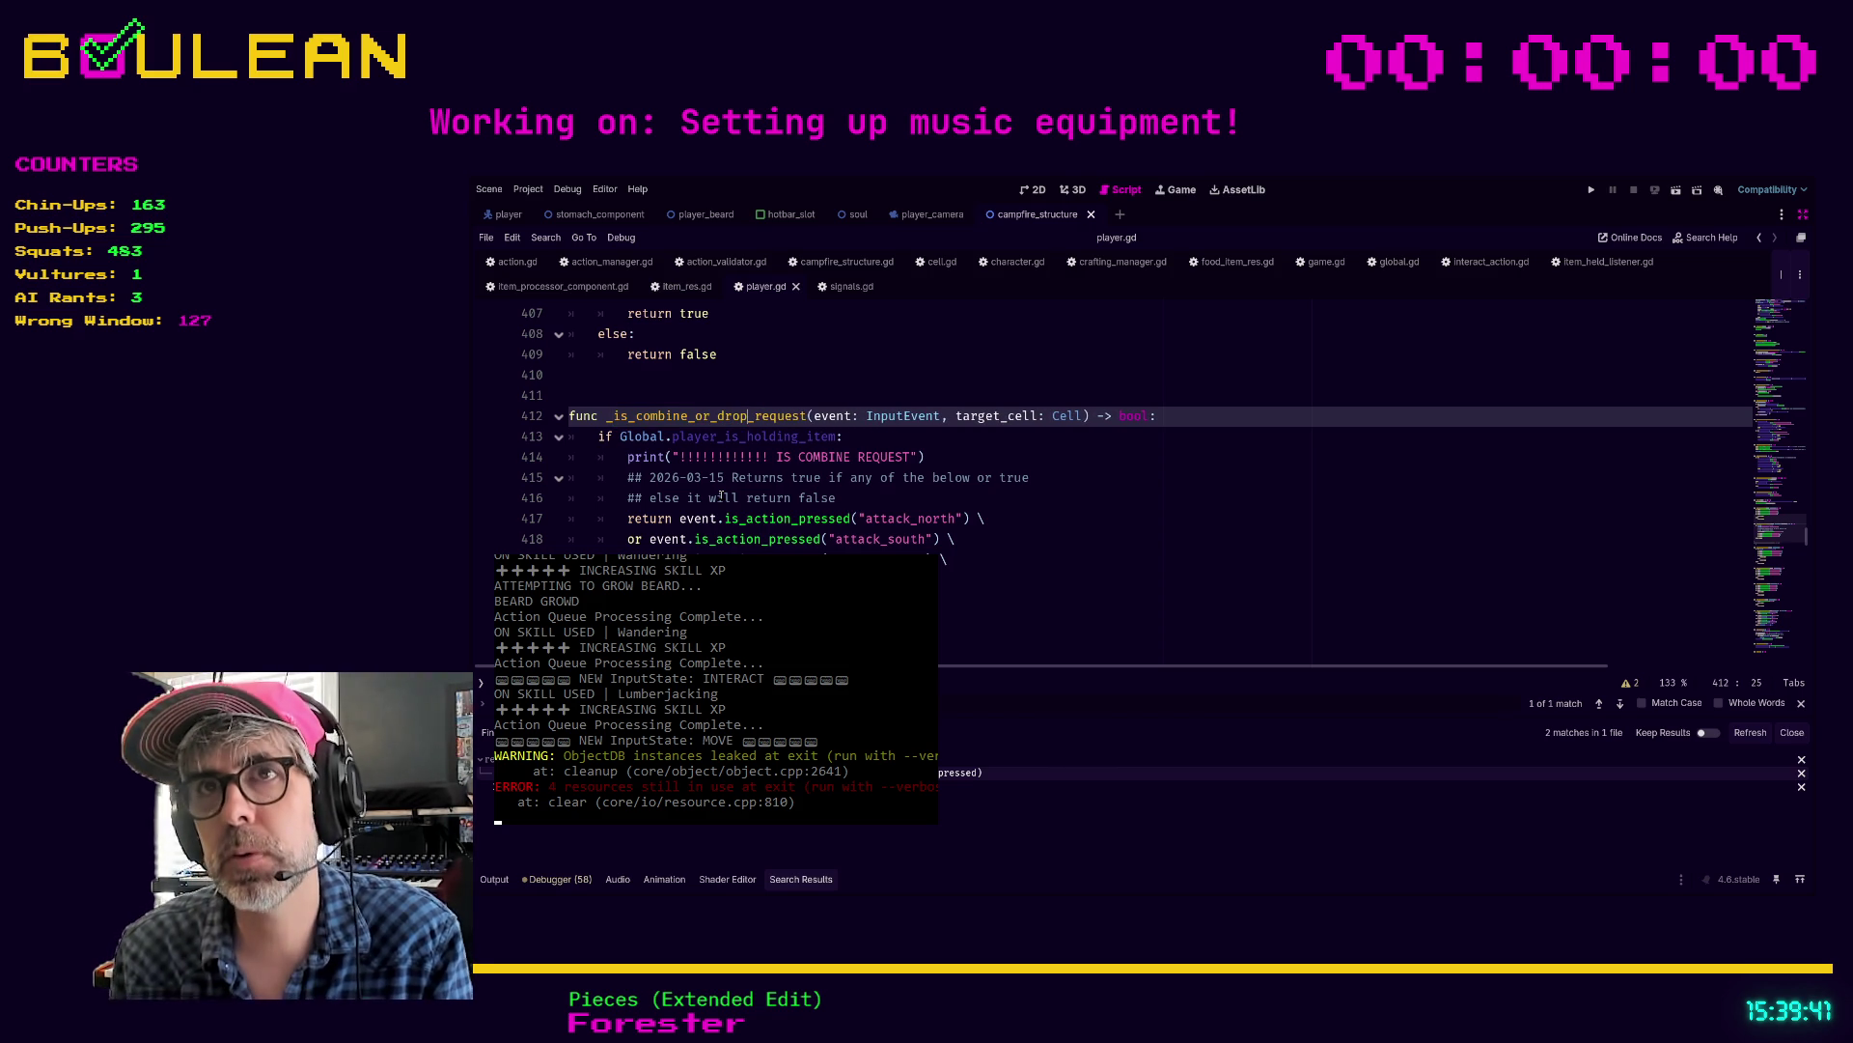
click(1029, 606)
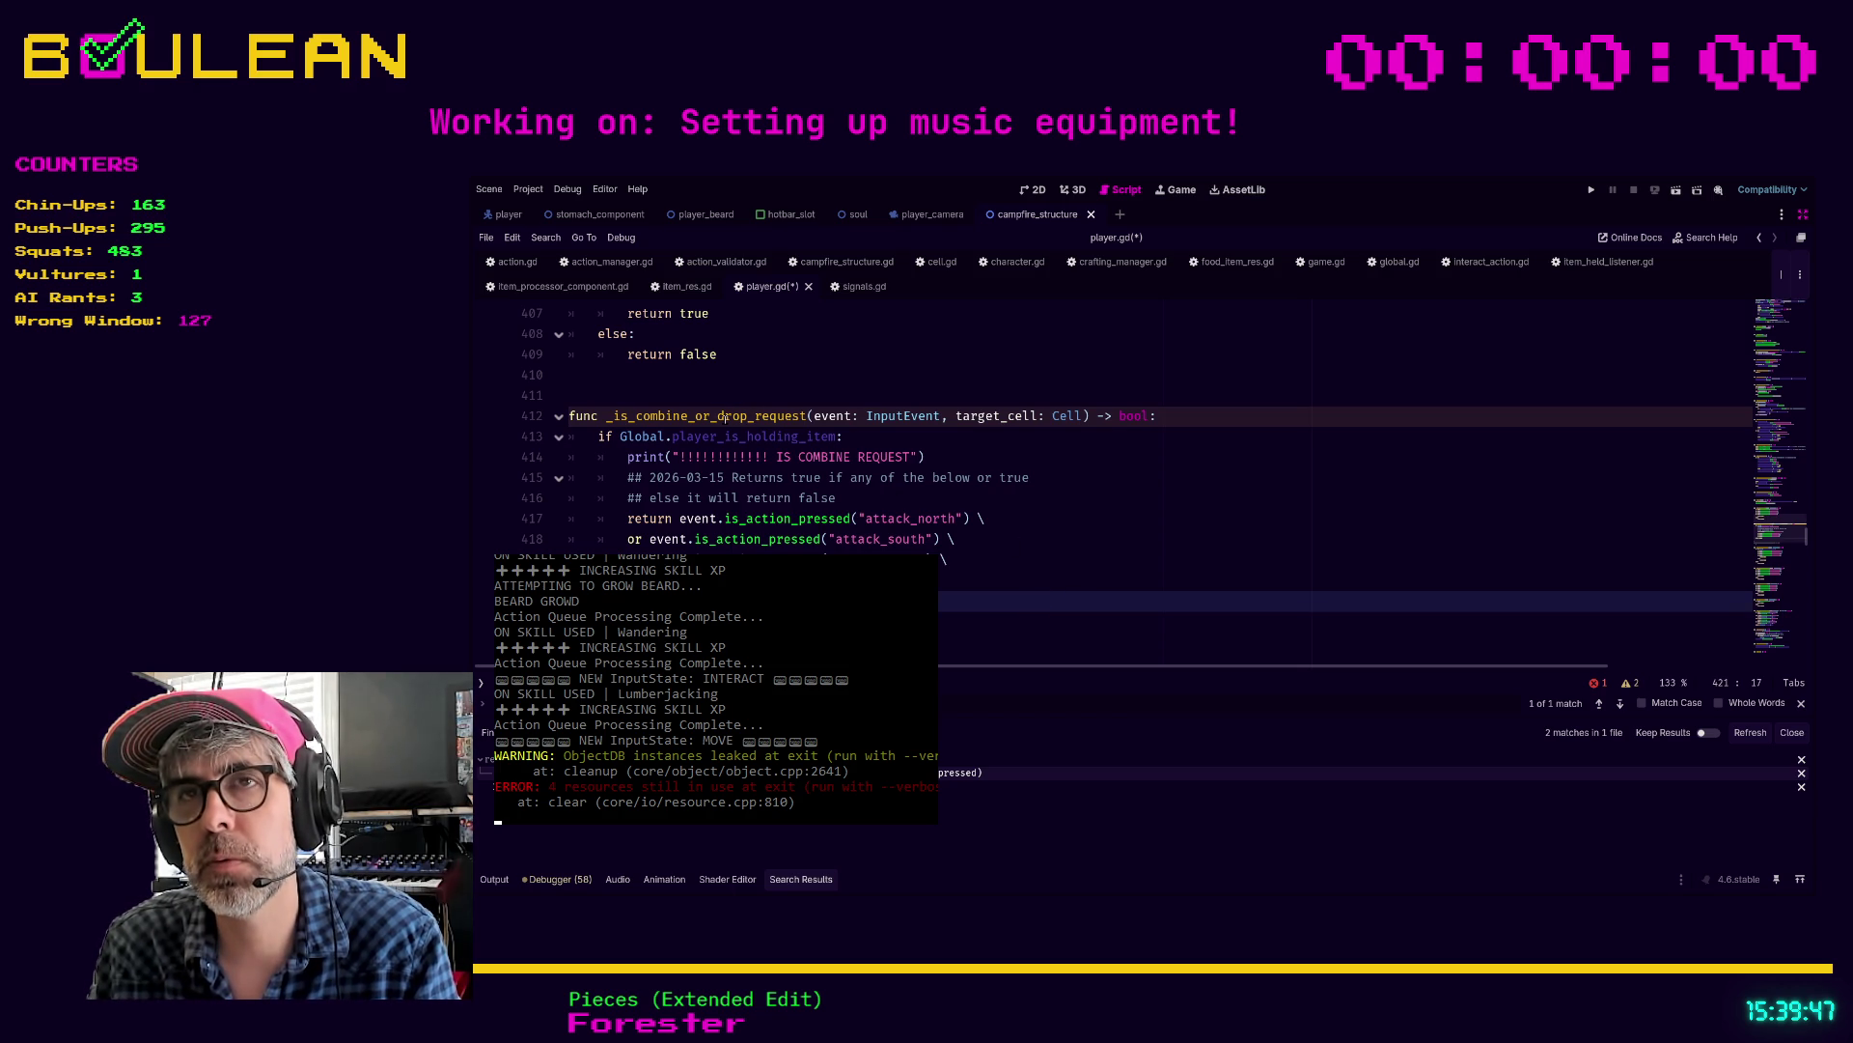
scroll(1014, 534, up, 15)
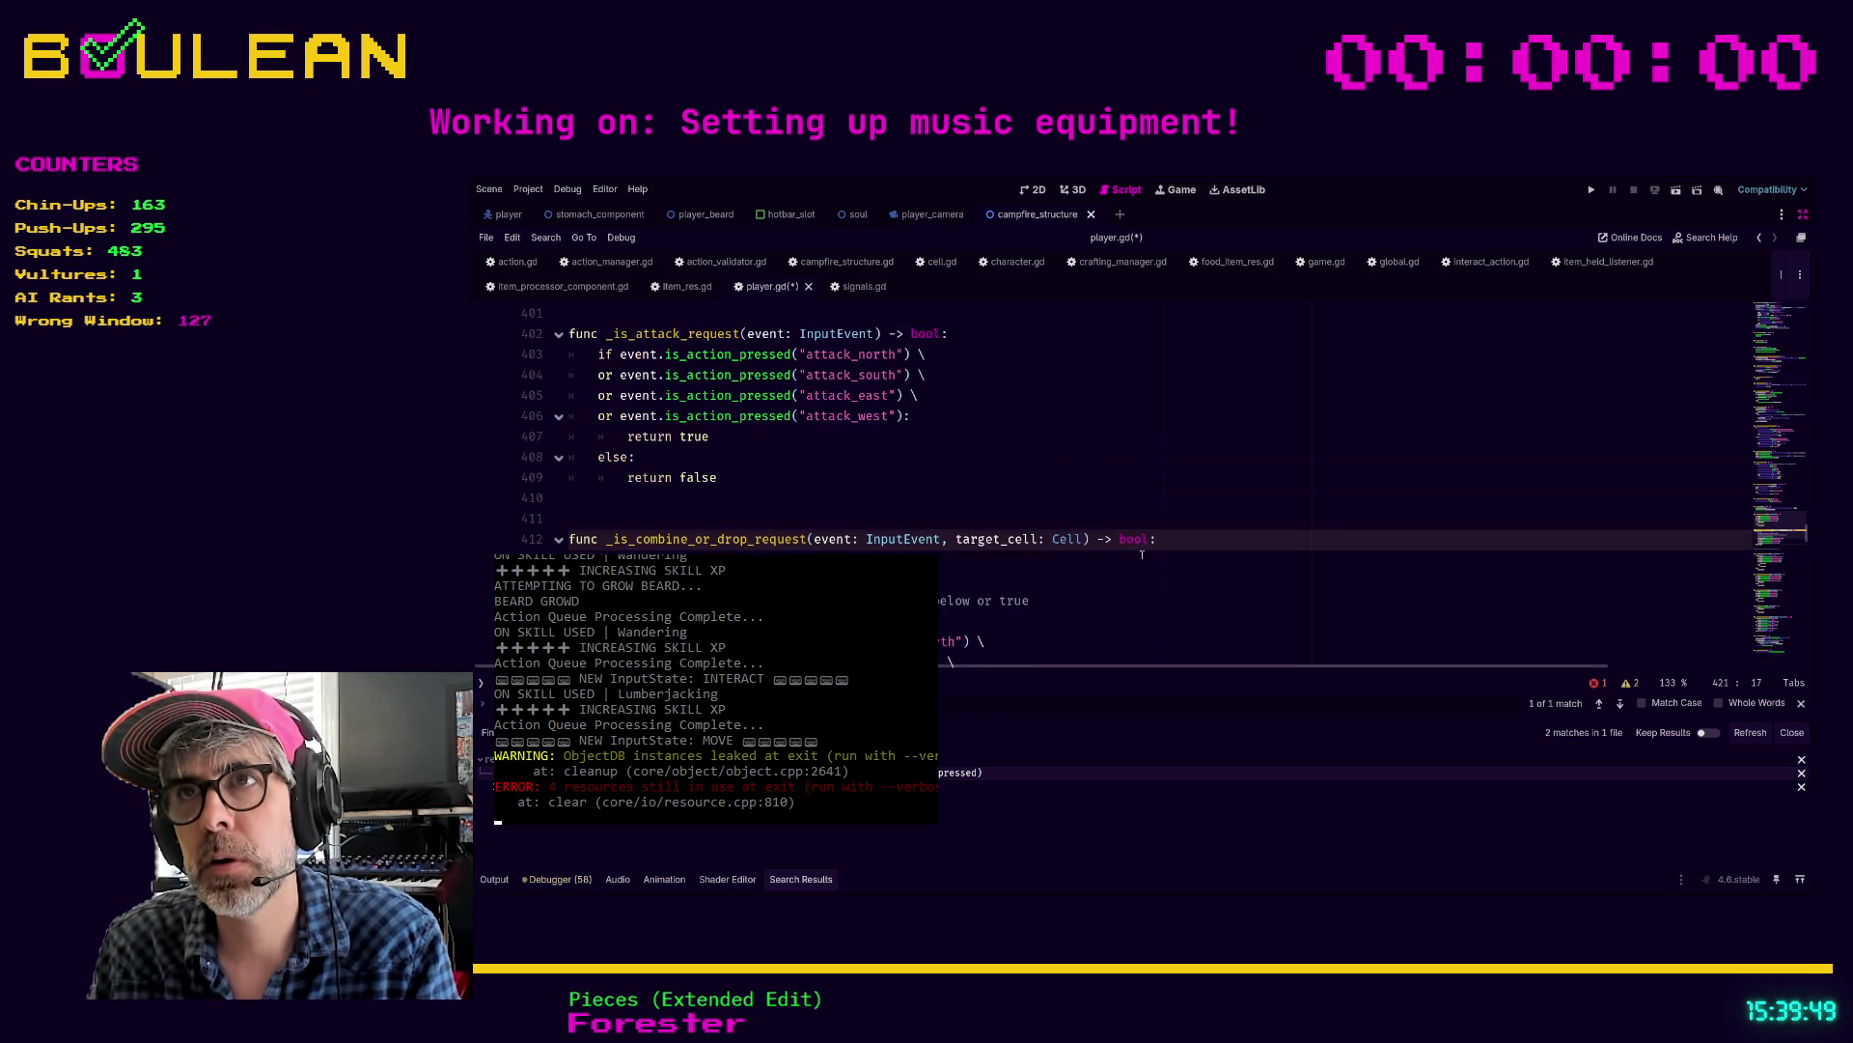
Step: Update the call on line 143 to _is_combine_or_drop_request(event, target_cell)
scroll(1264, 634, up, 3)
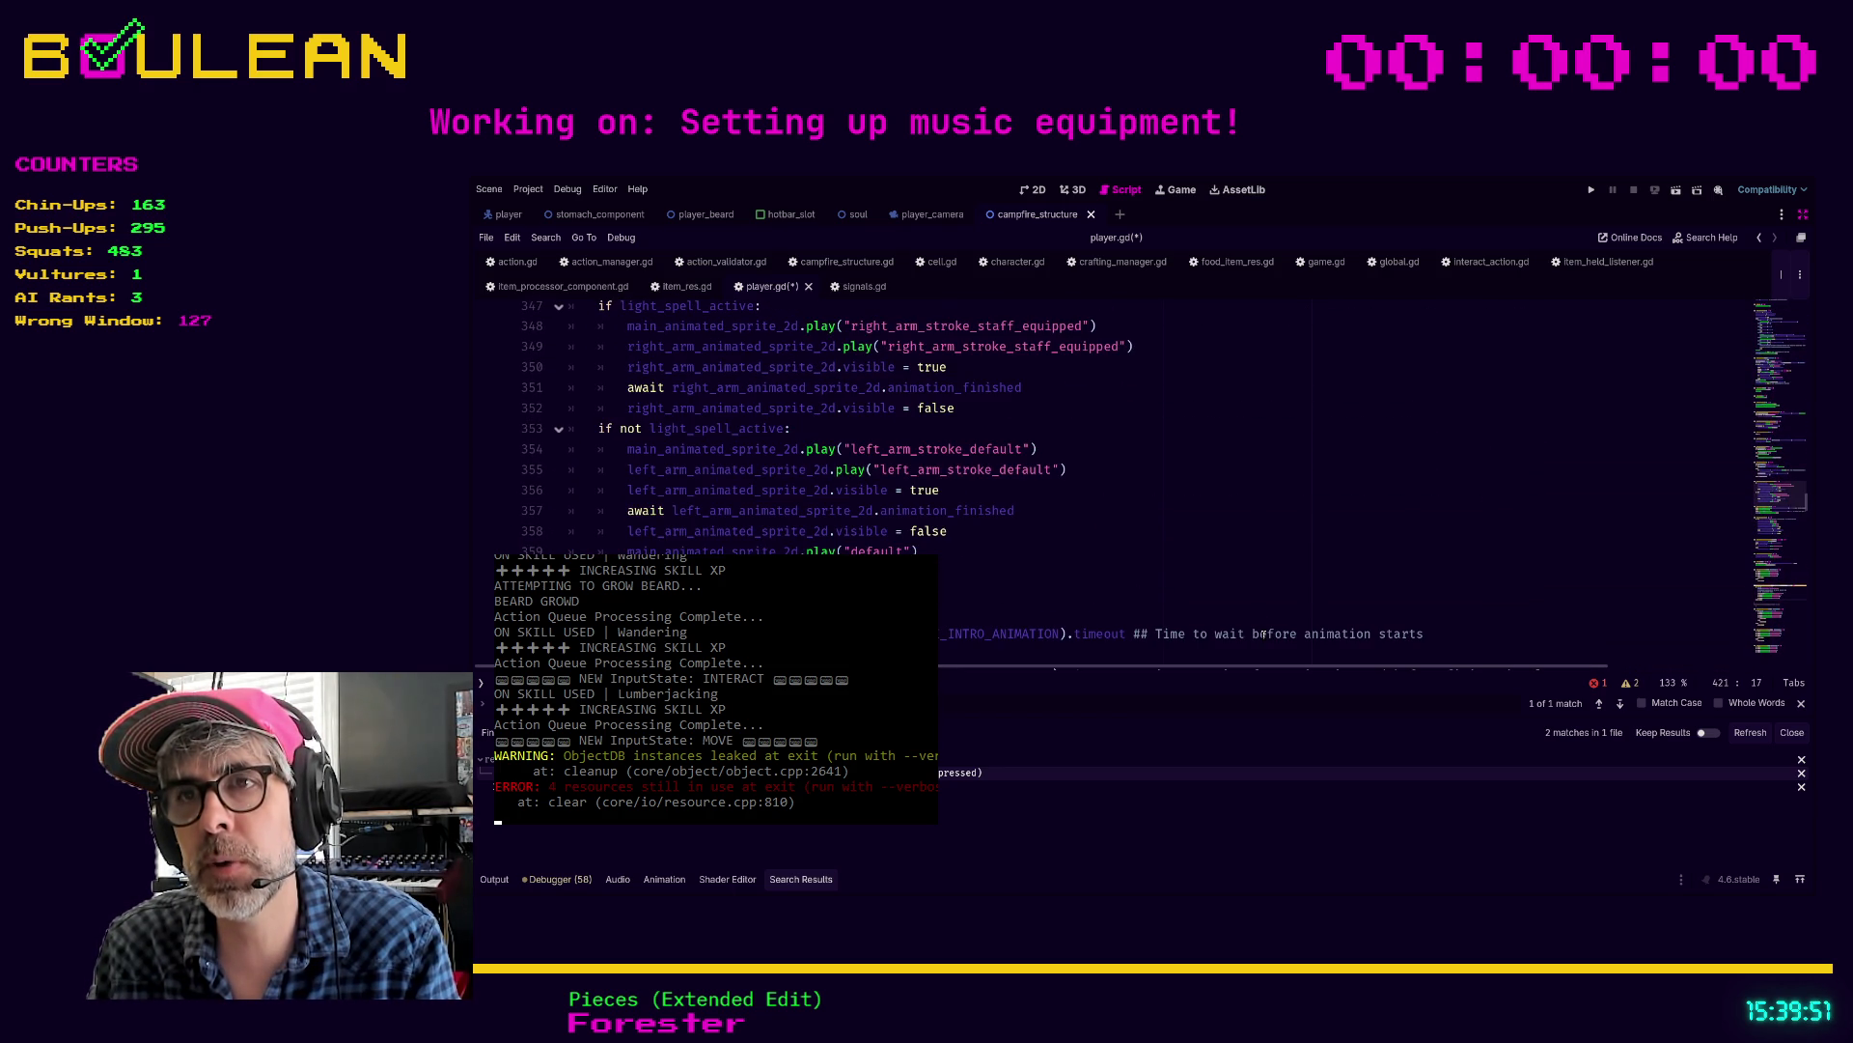
key(F3)
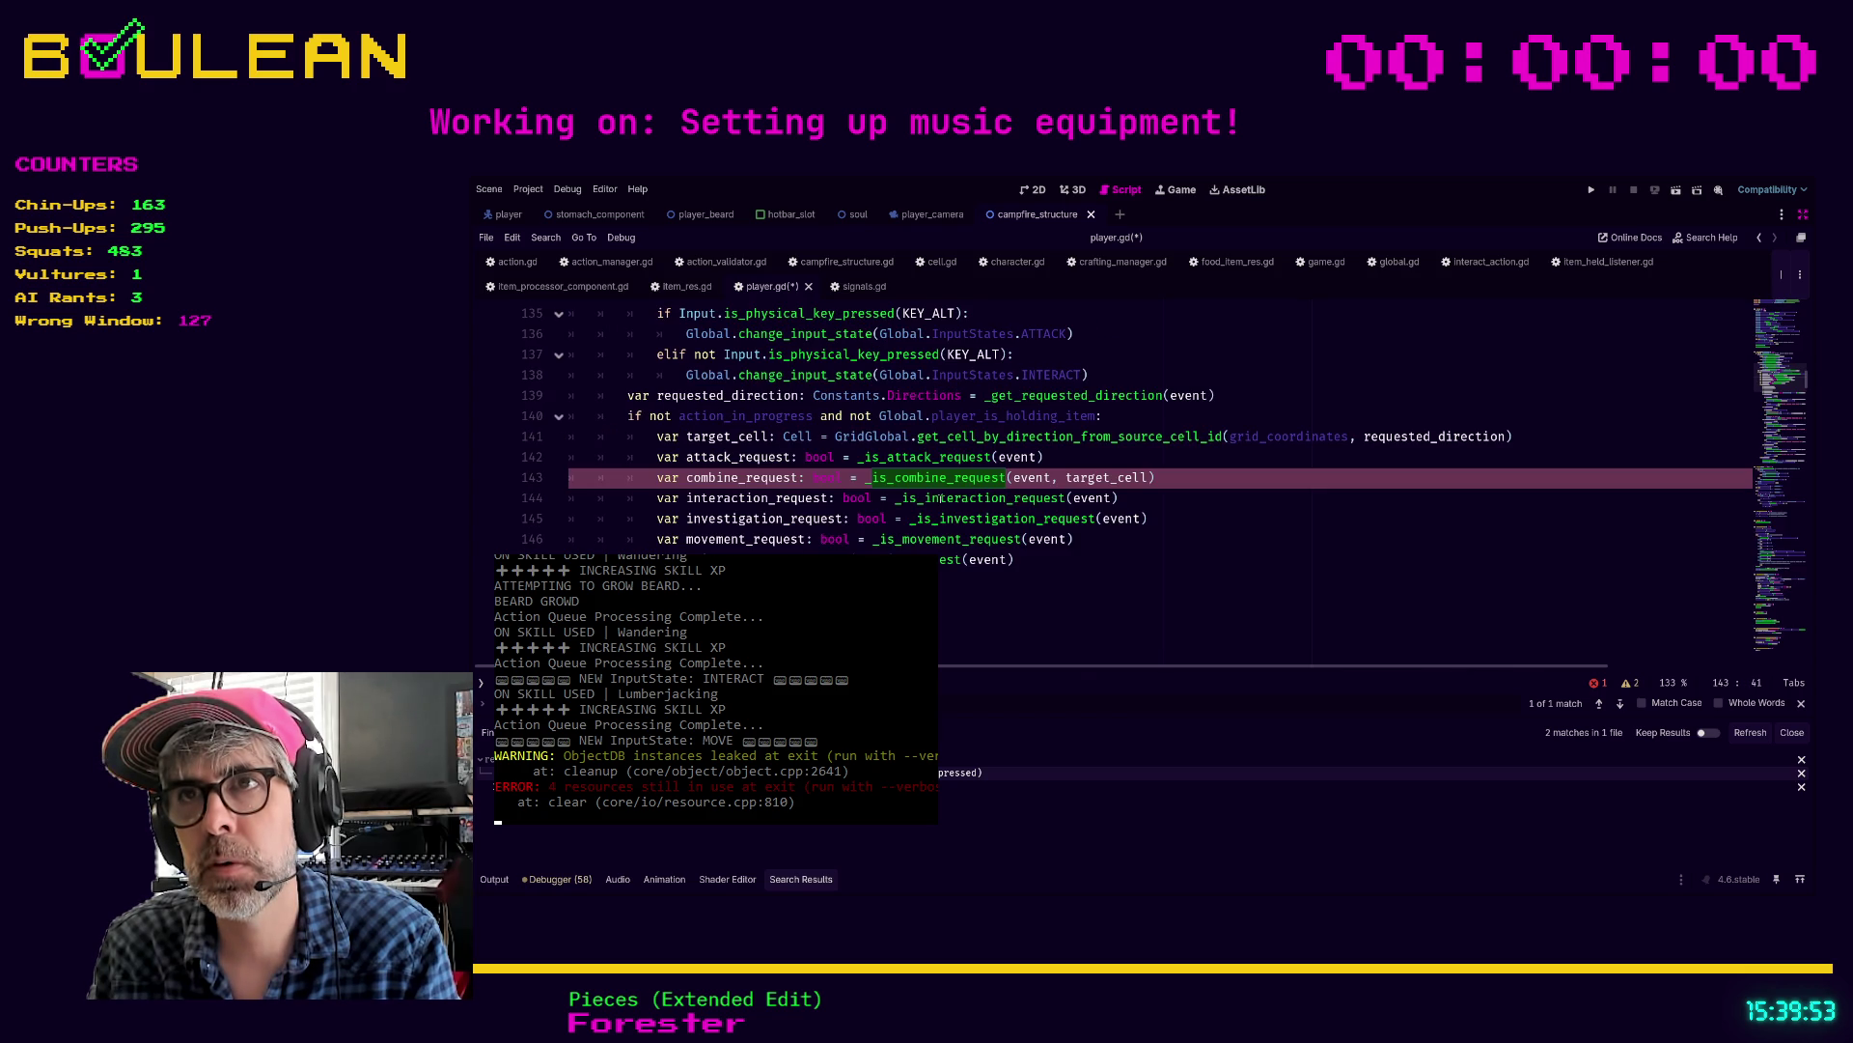
text(or_drop_)
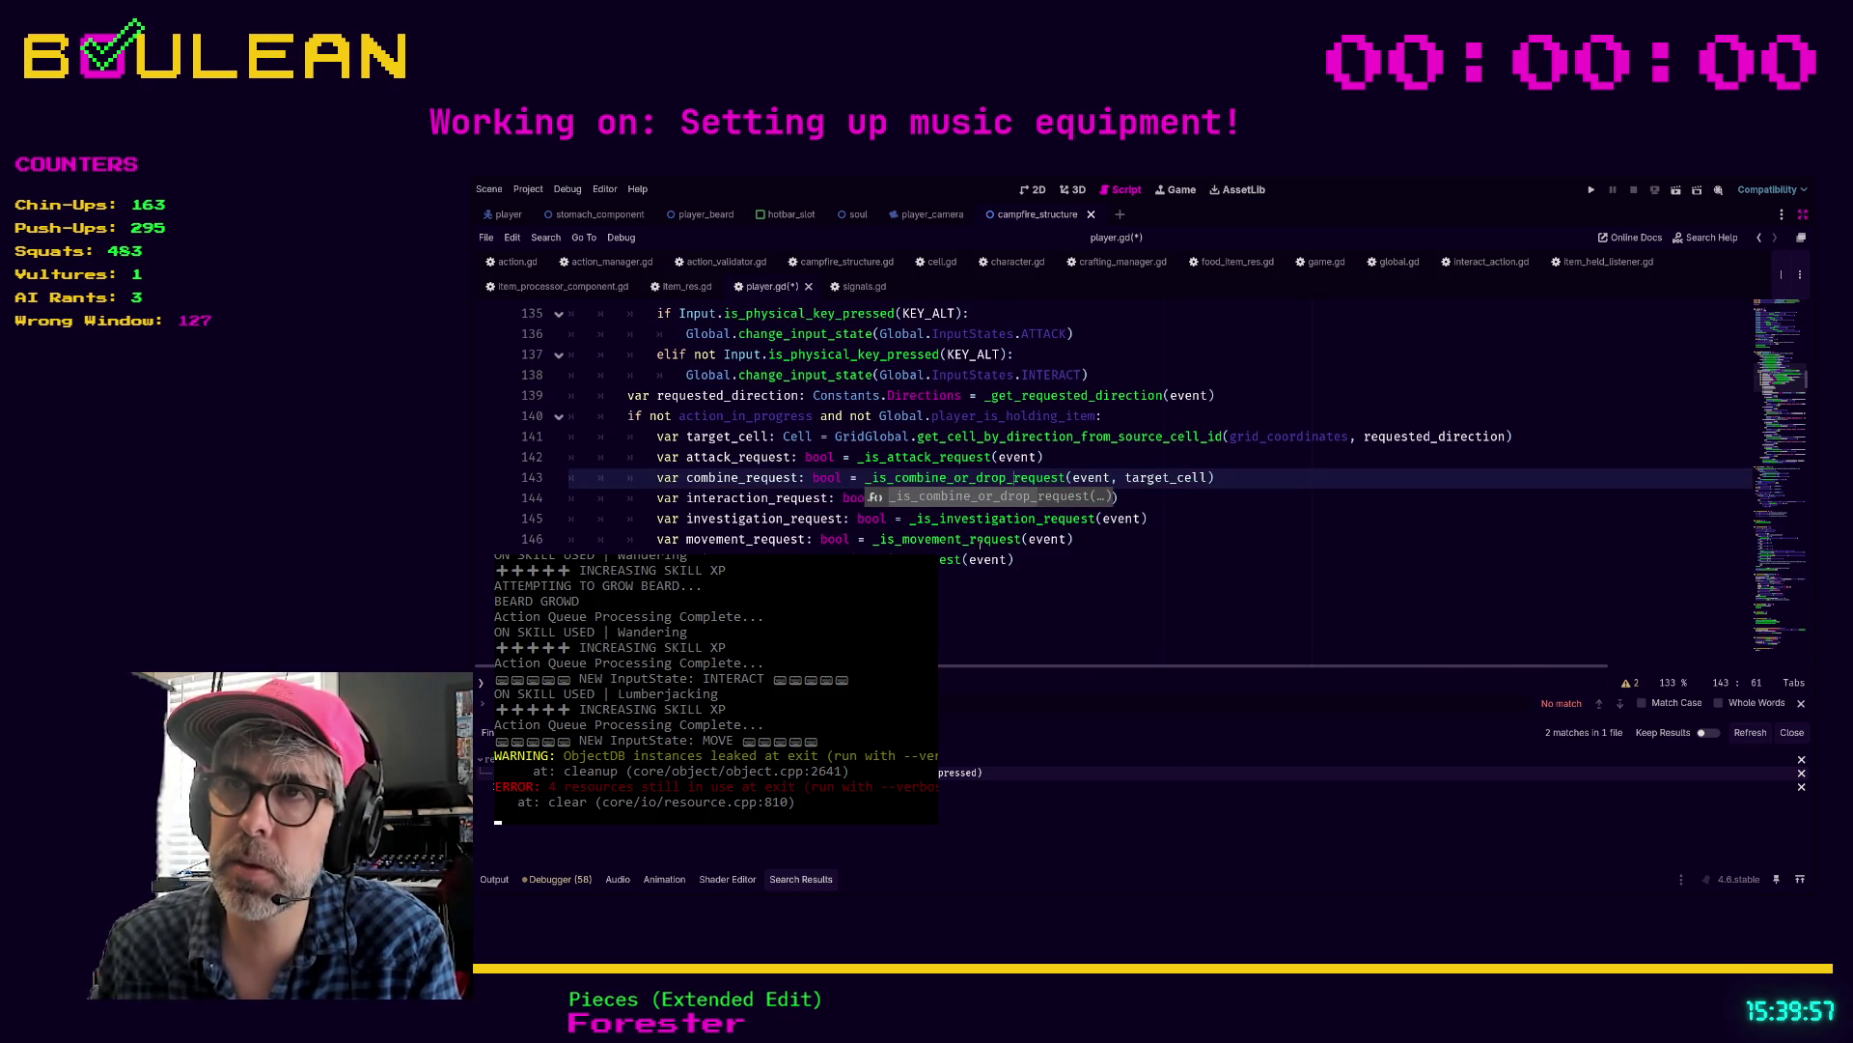
click(1160, 547)
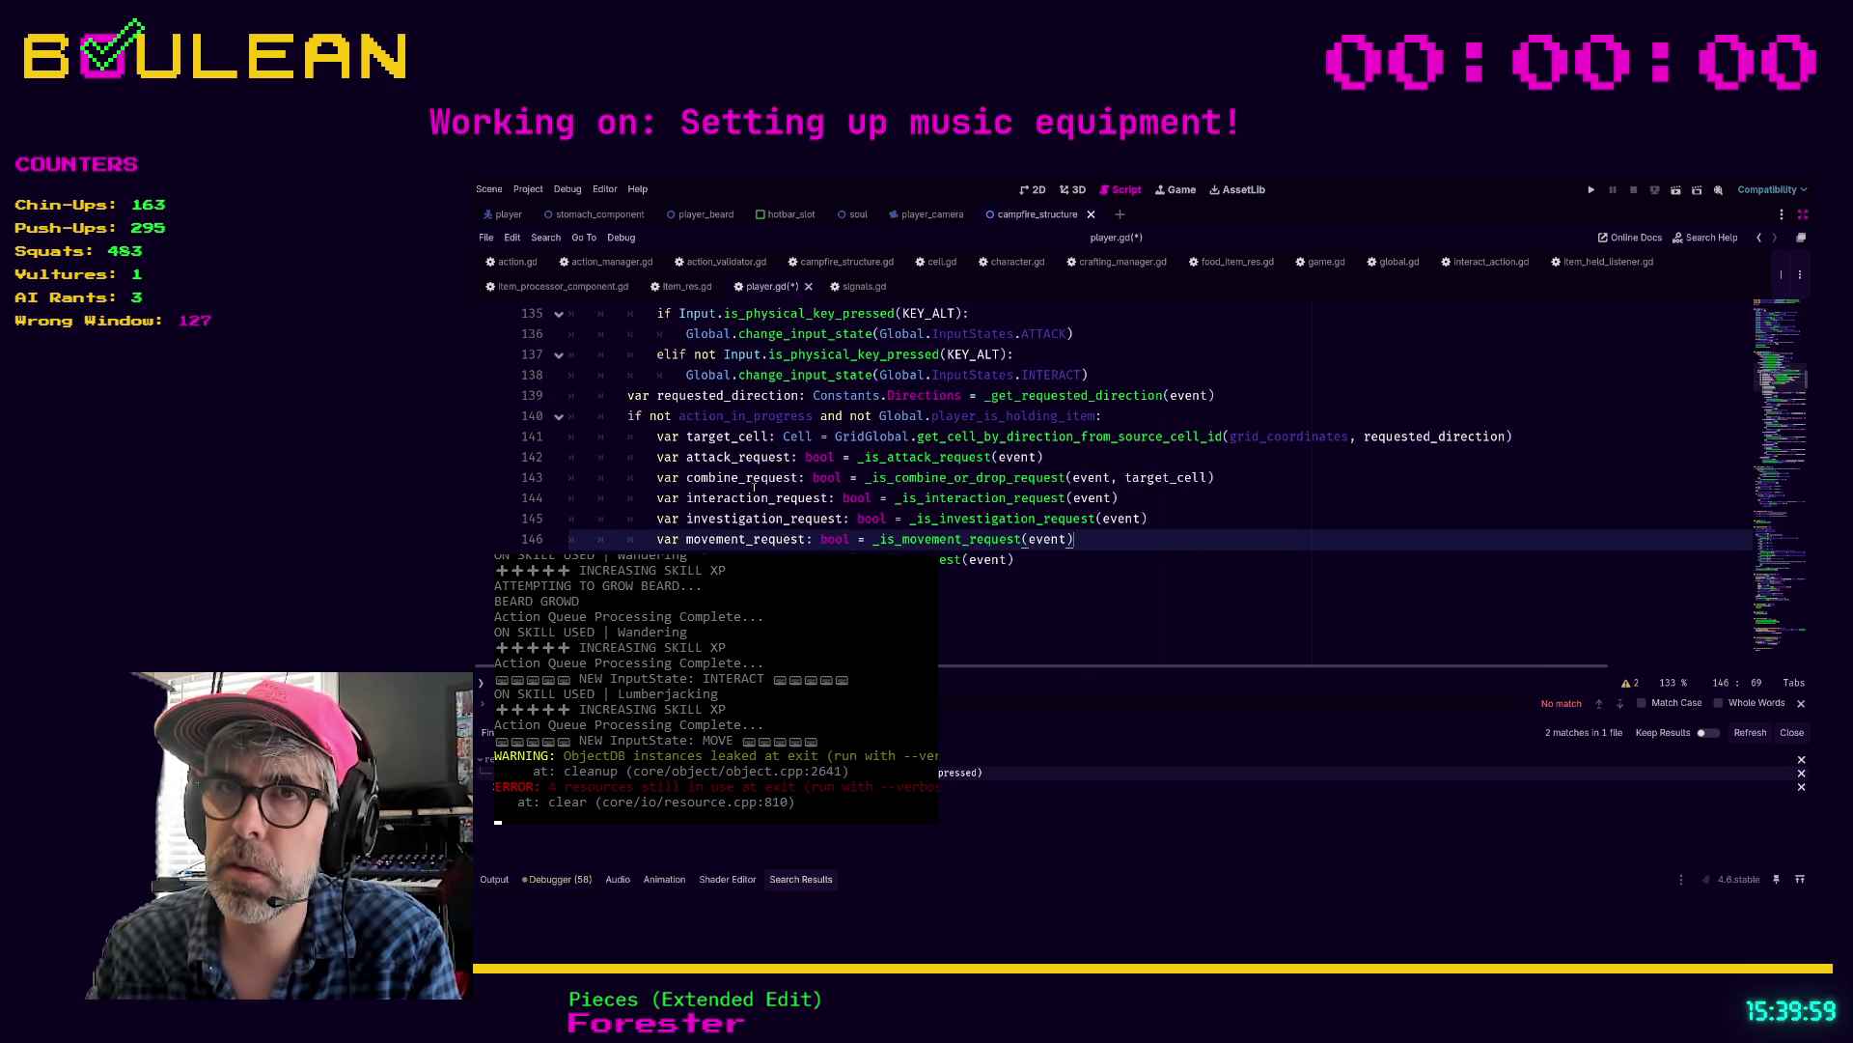
Step: Rename line 143's variable to combine_or_drop_request and jump to the line 162 error
click(742, 477)
text(or_drop_)
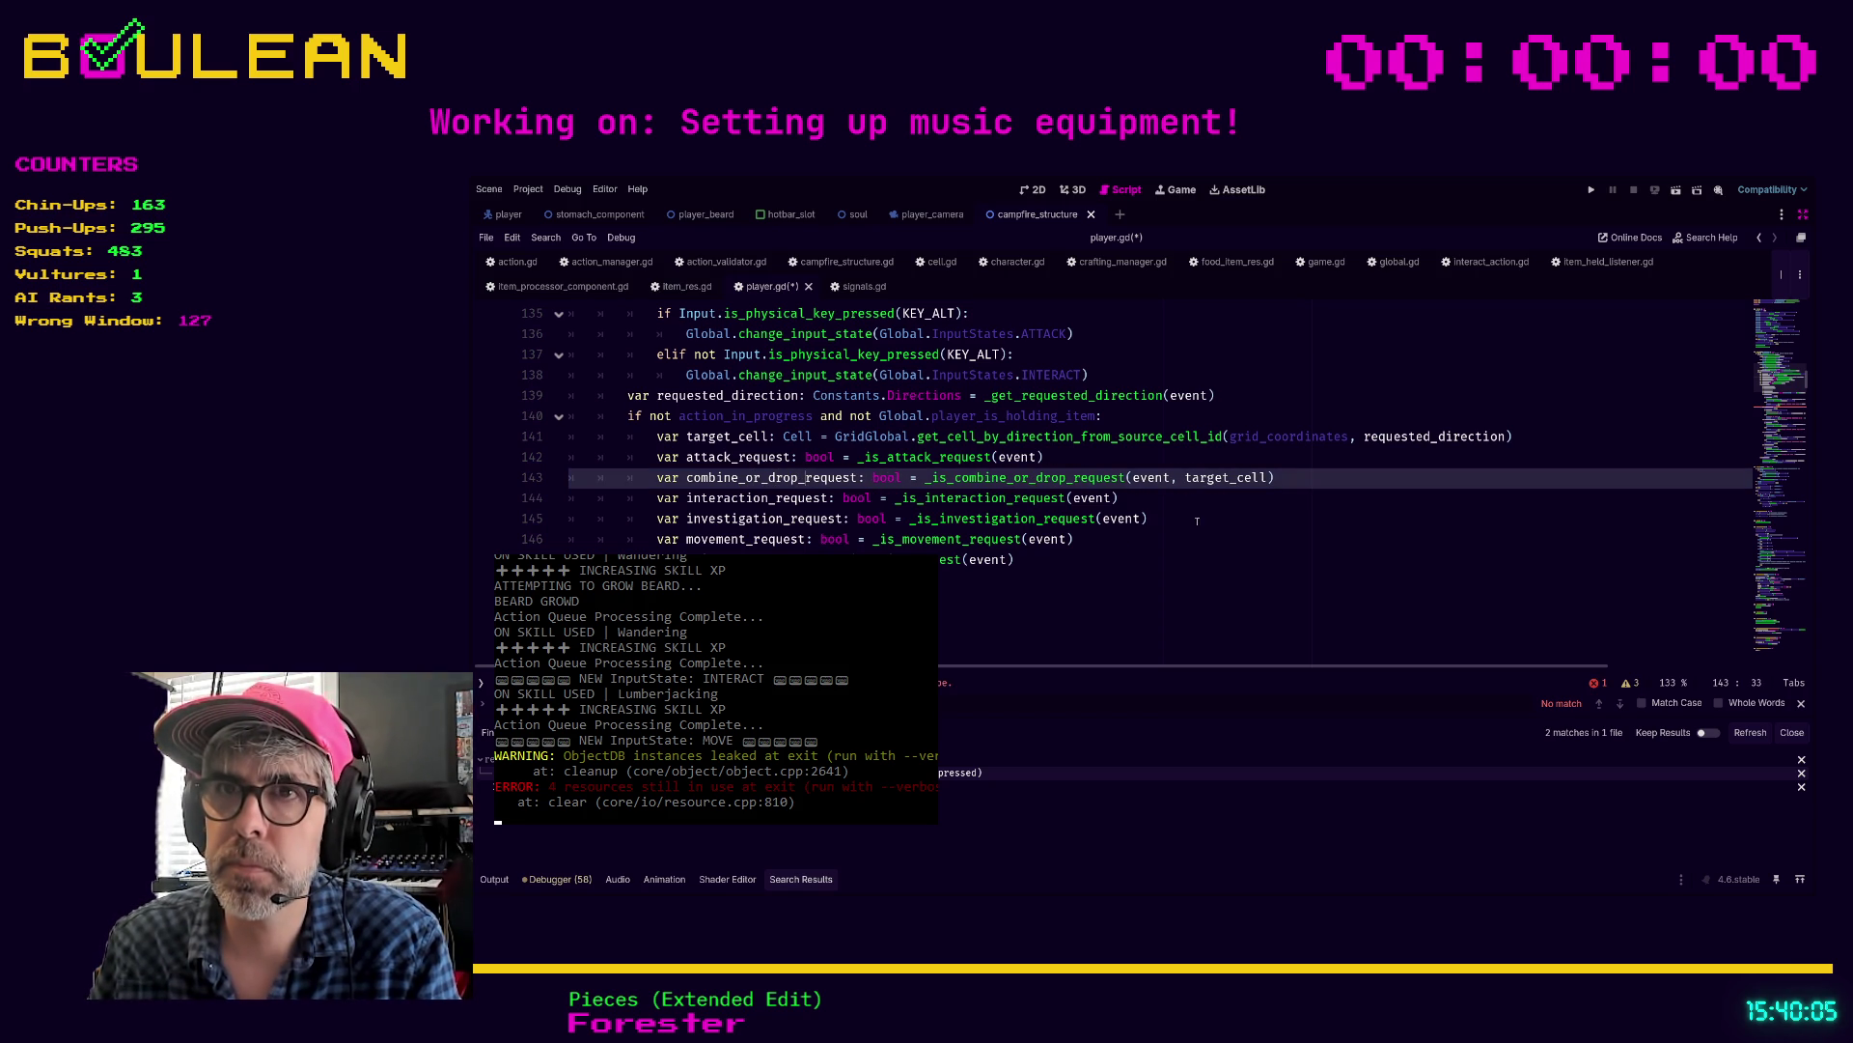
click(1595, 683)
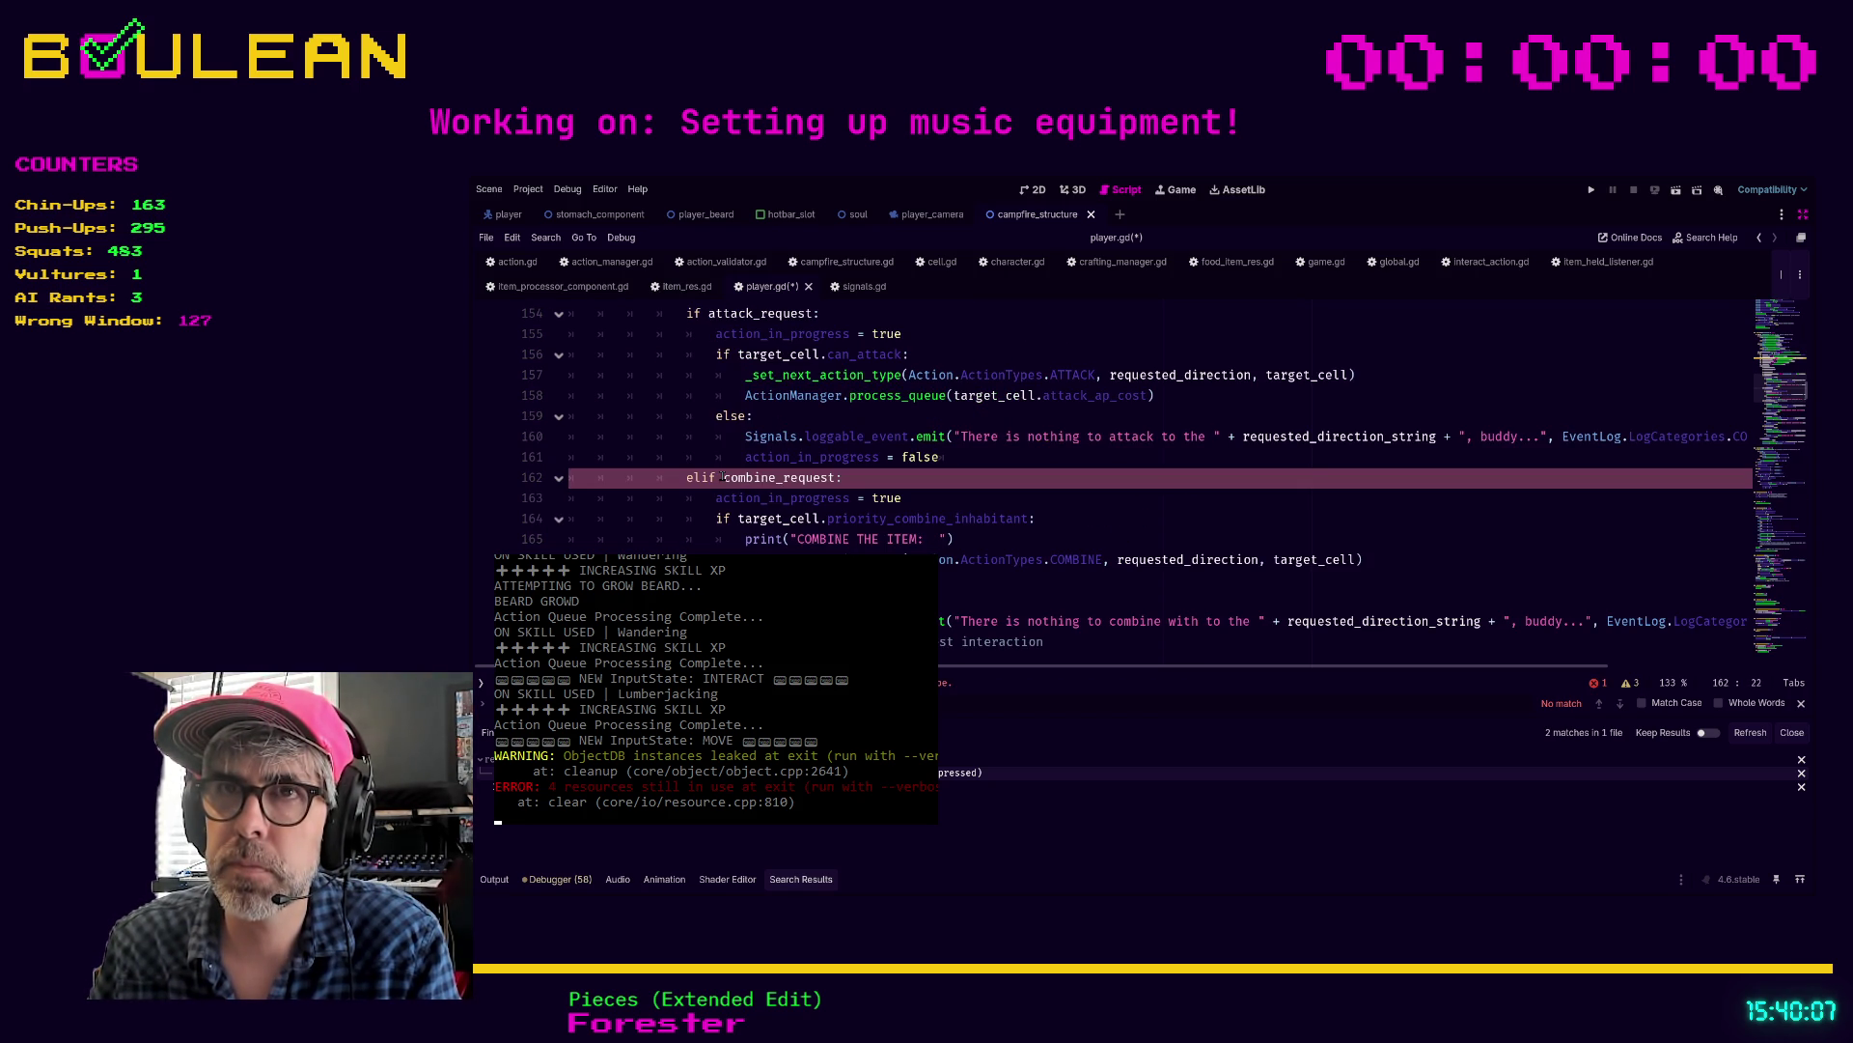
Step: Change the elif condition on line 162 from combine_request to combine_or_drop_request
click(784, 477)
text(or_drop)
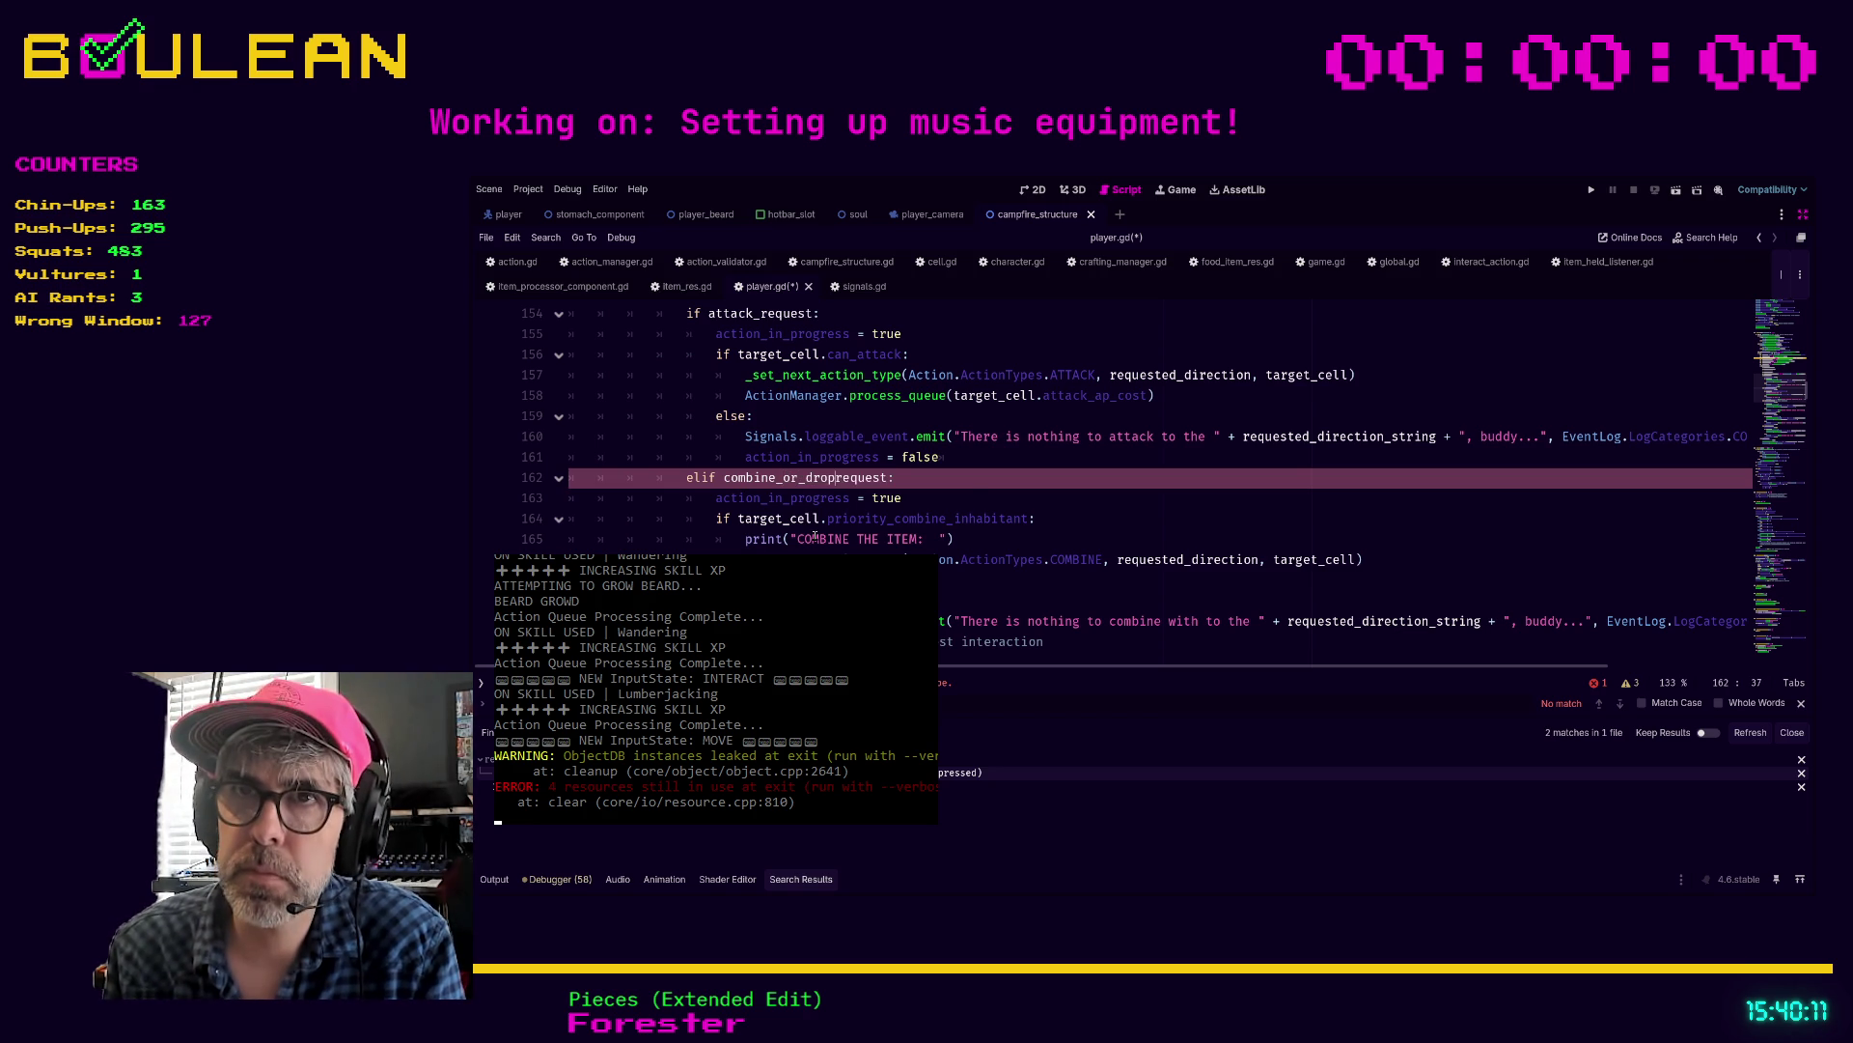
click(1025, 492)
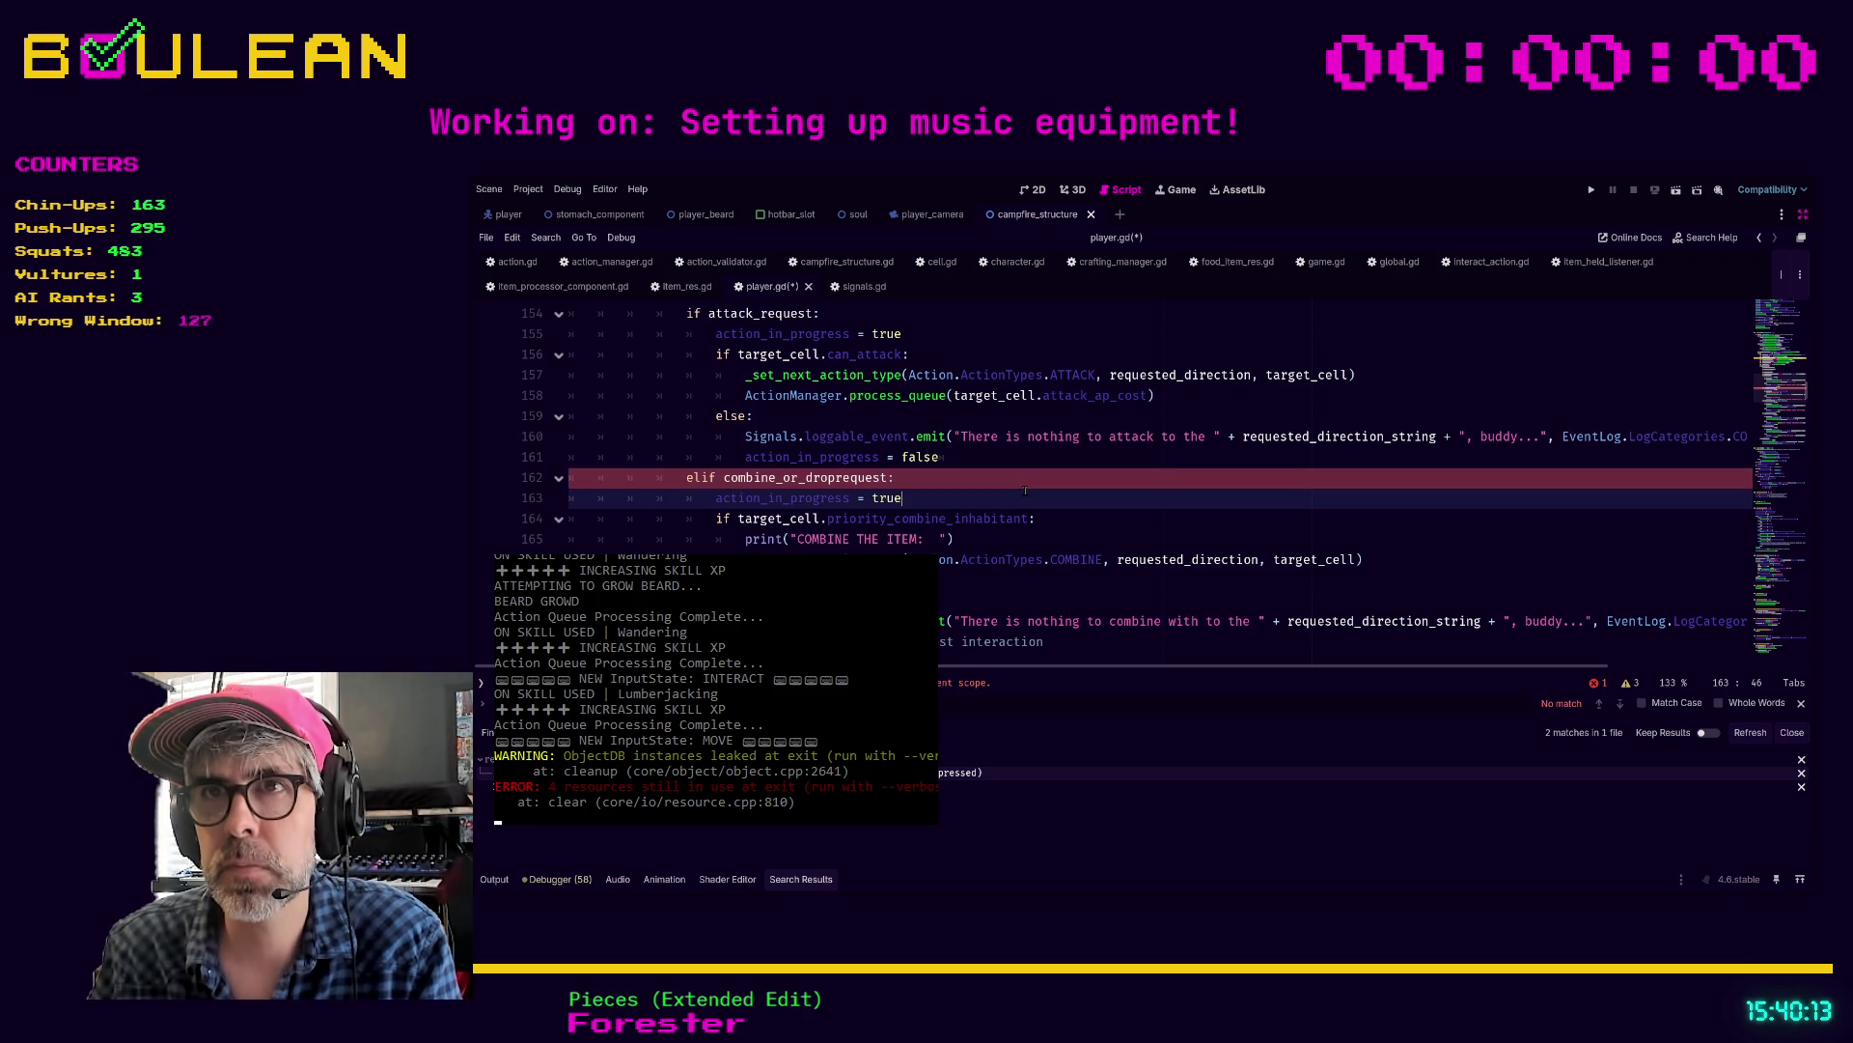
click(836, 476)
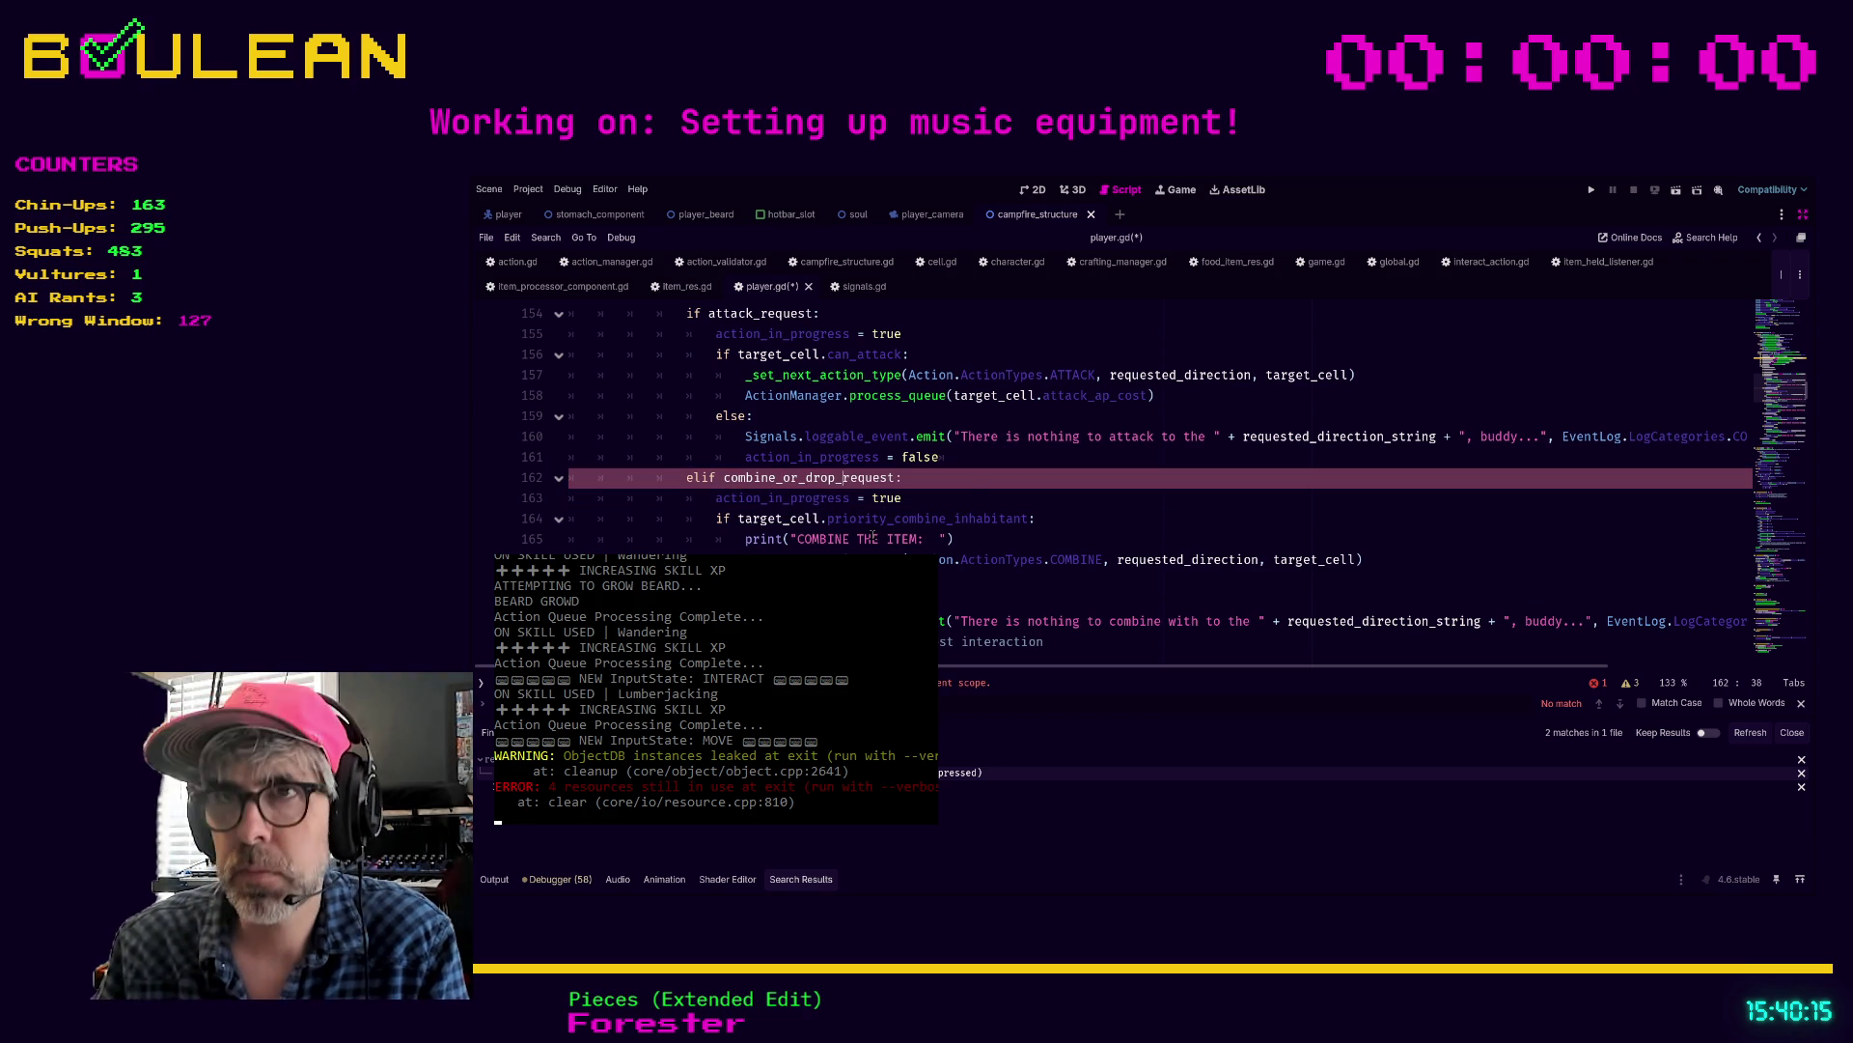
text(_)
click(1074, 477)
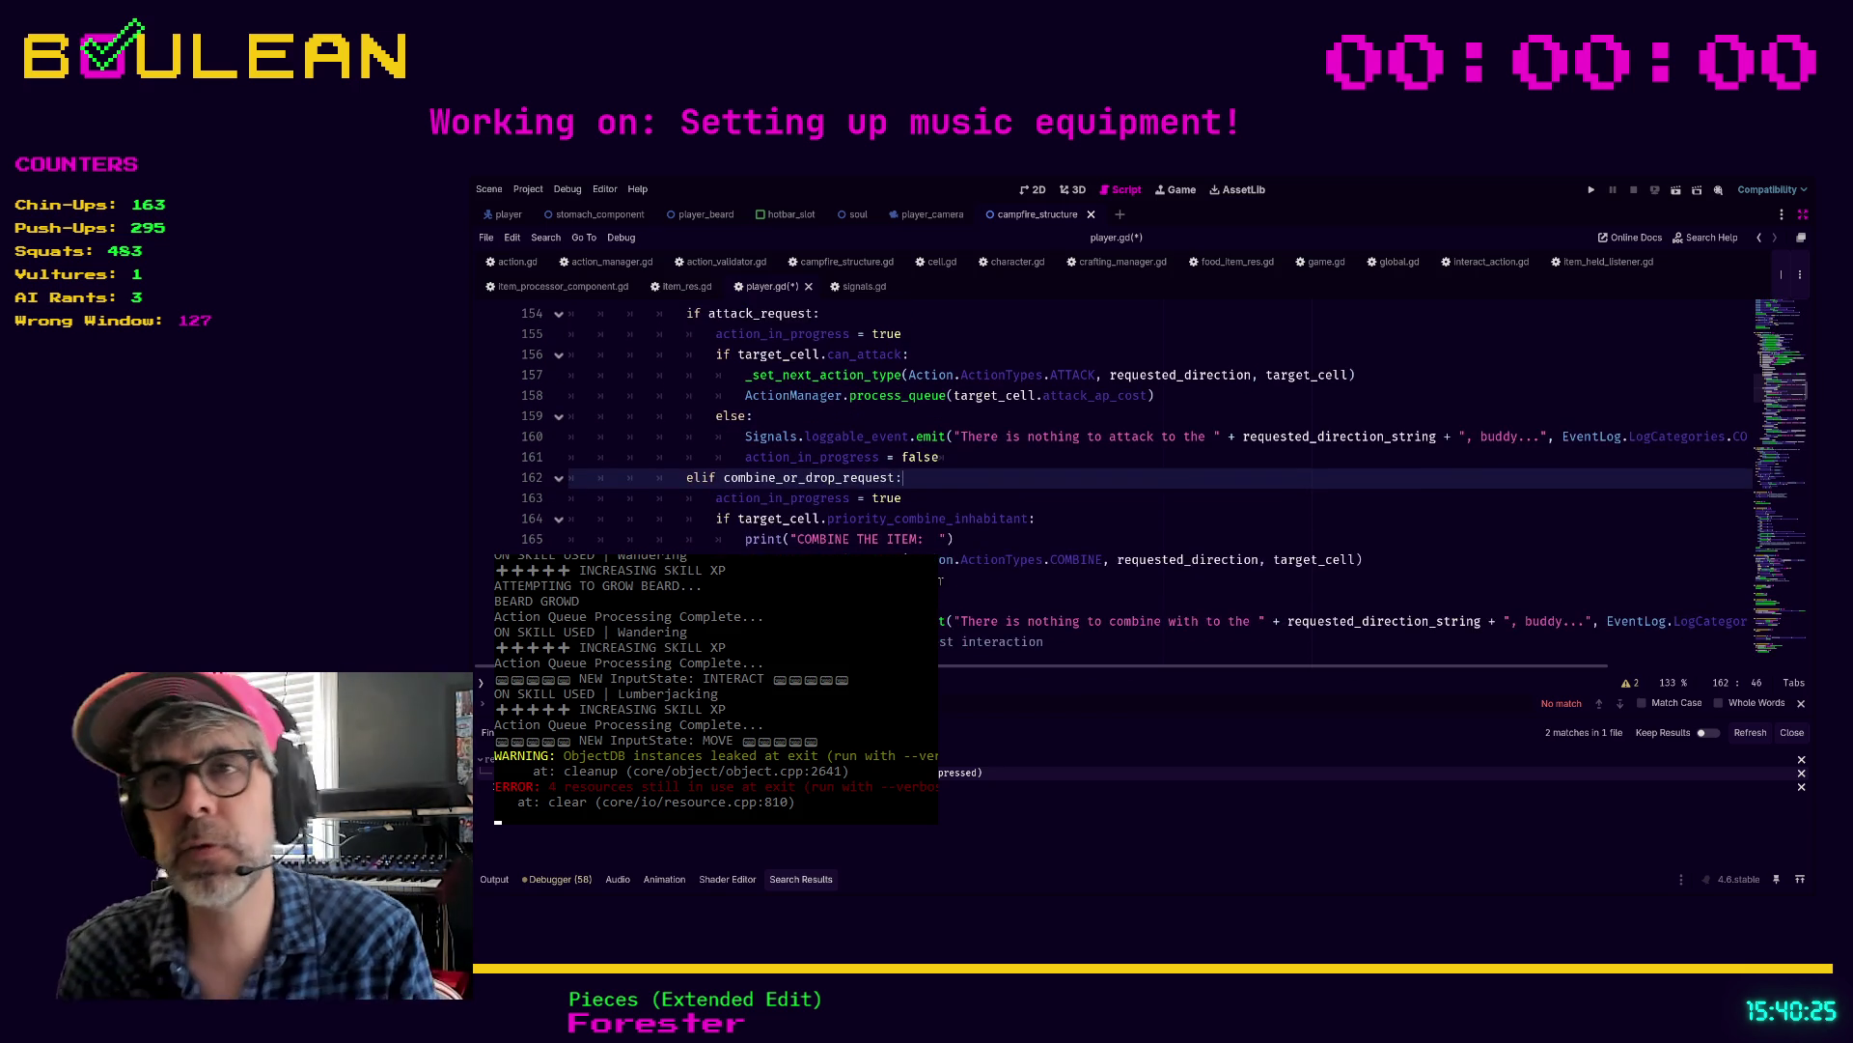
scroll(946, 560, down, 1)
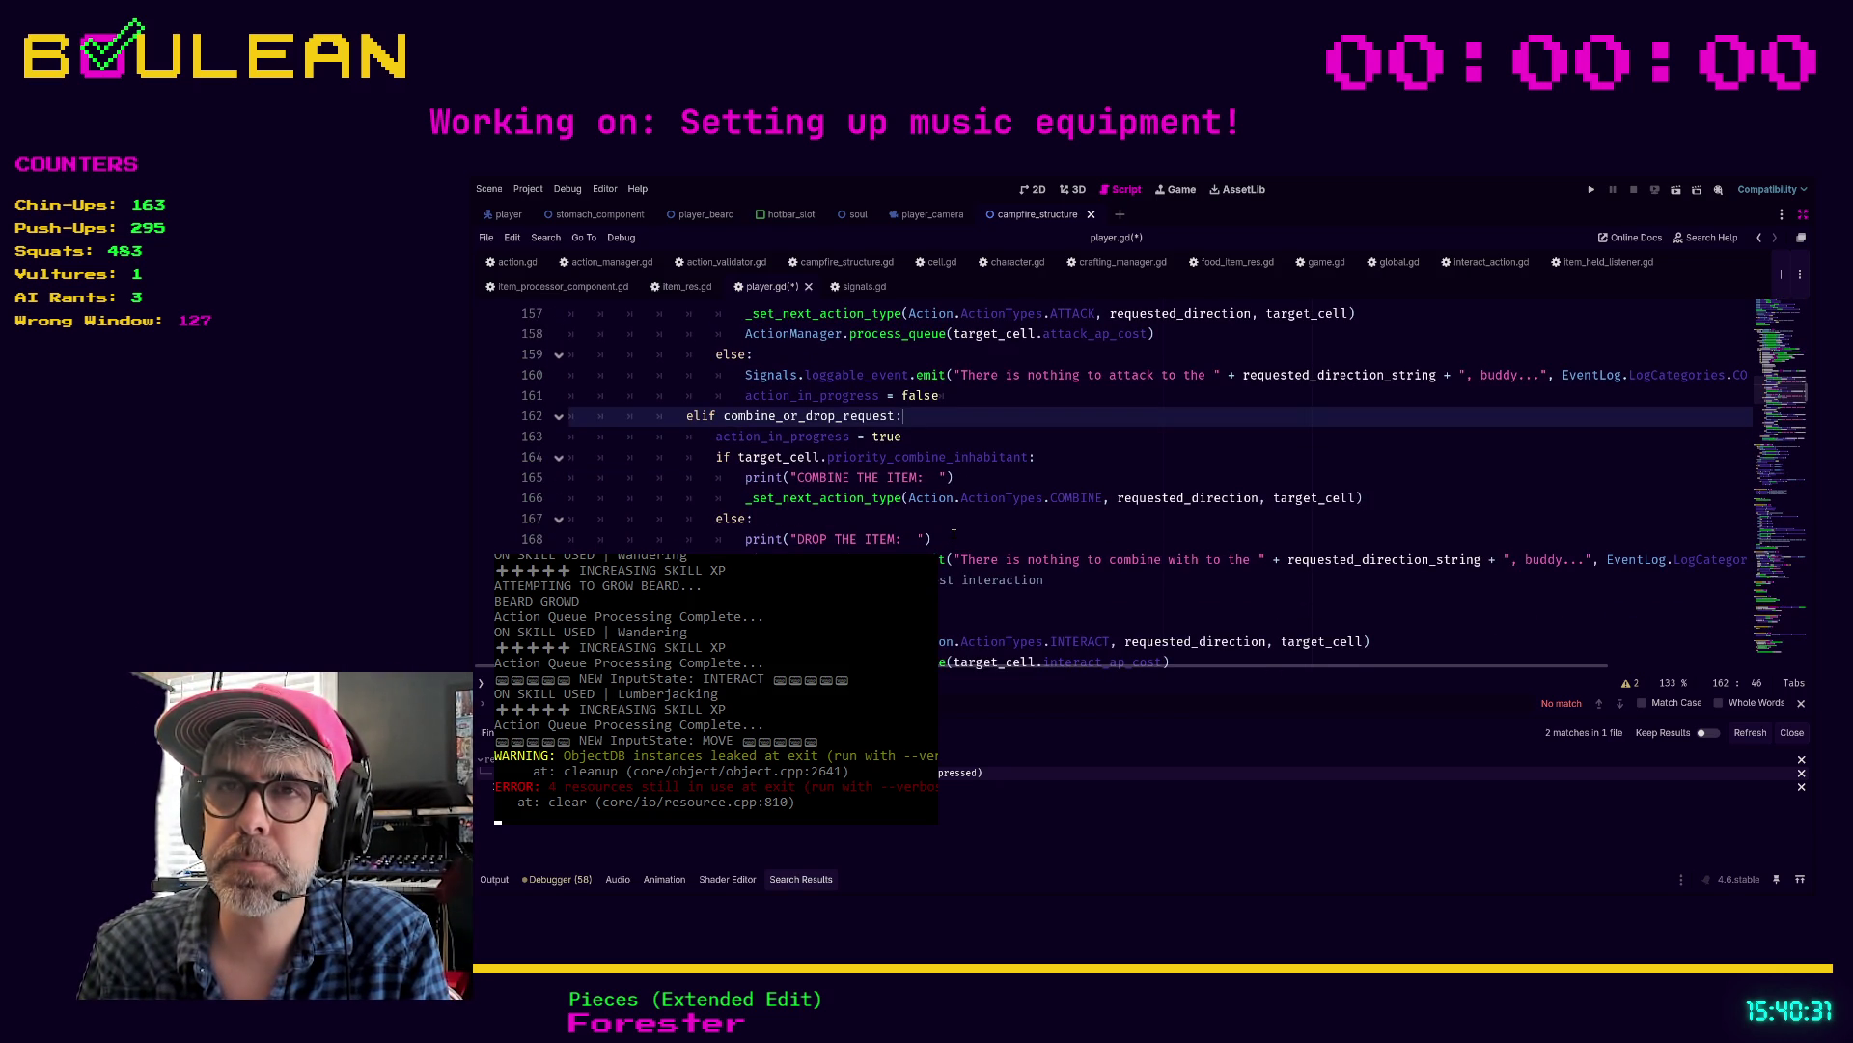
scroll(1028, 558, up, 1)
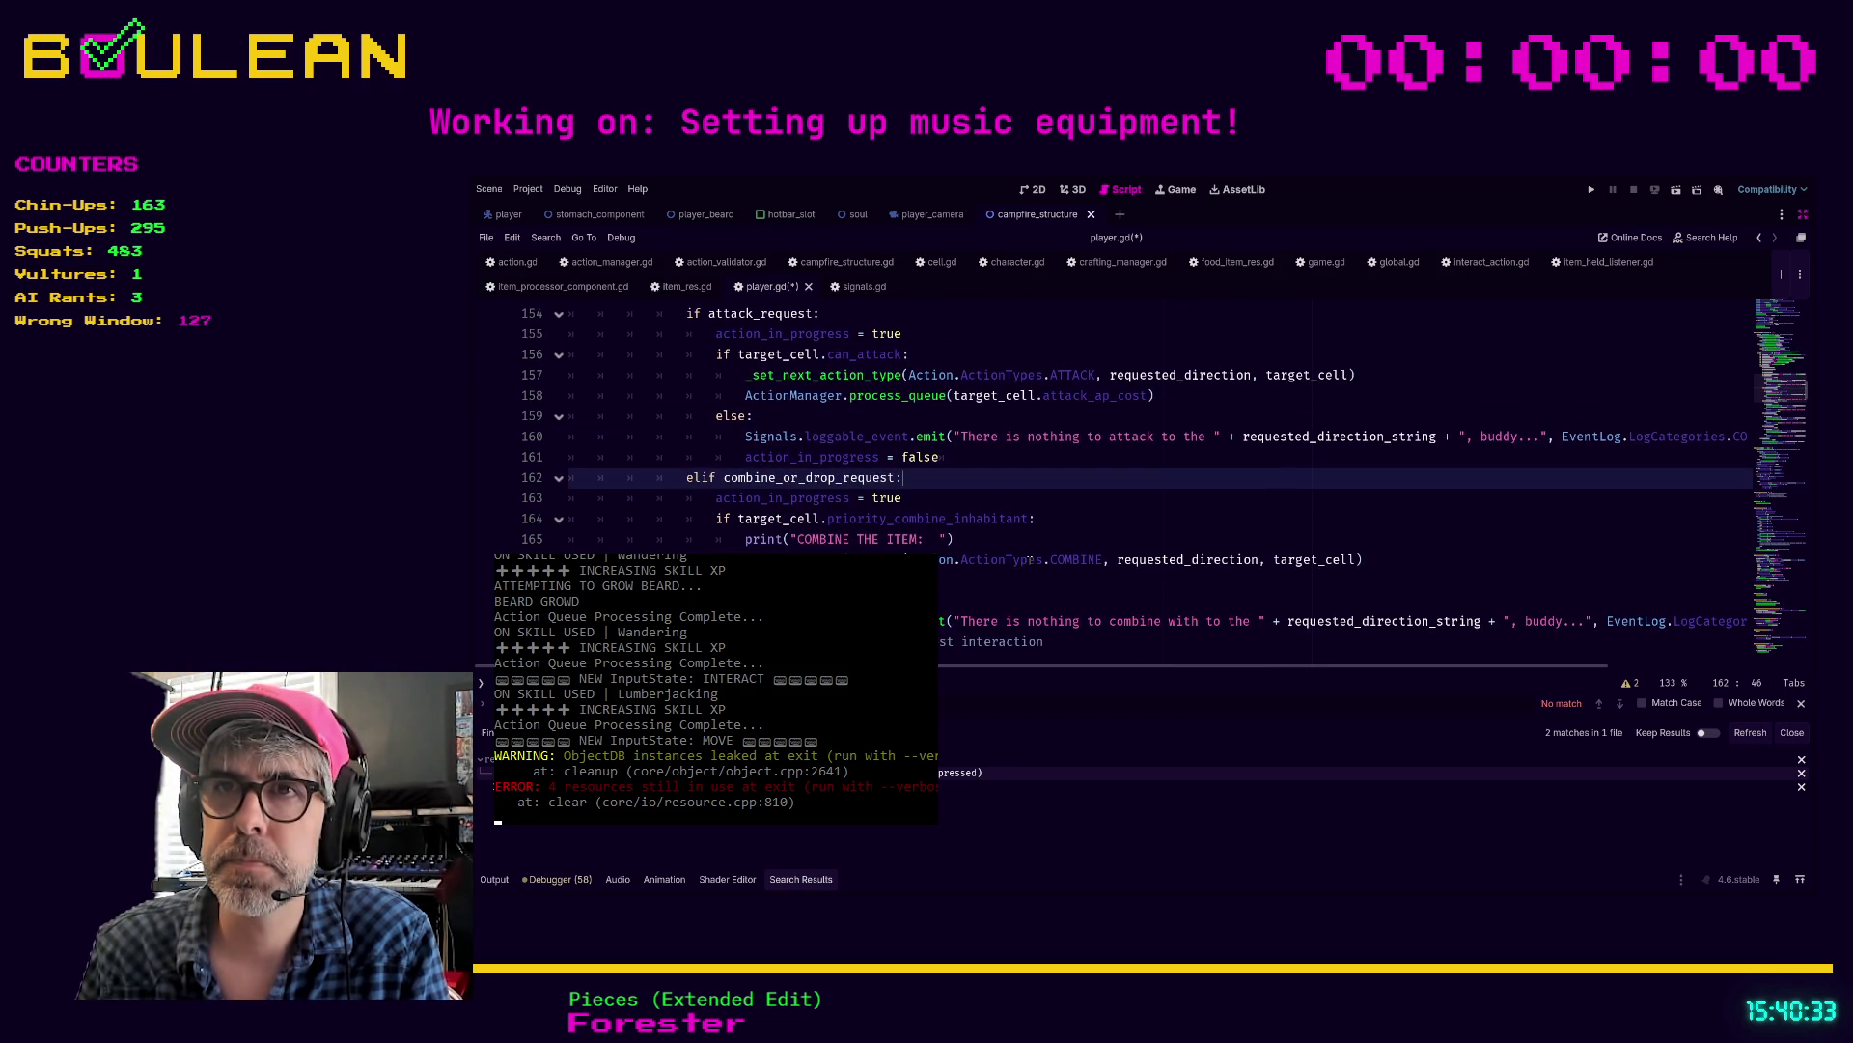
scroll(1004, 551, down, 1)
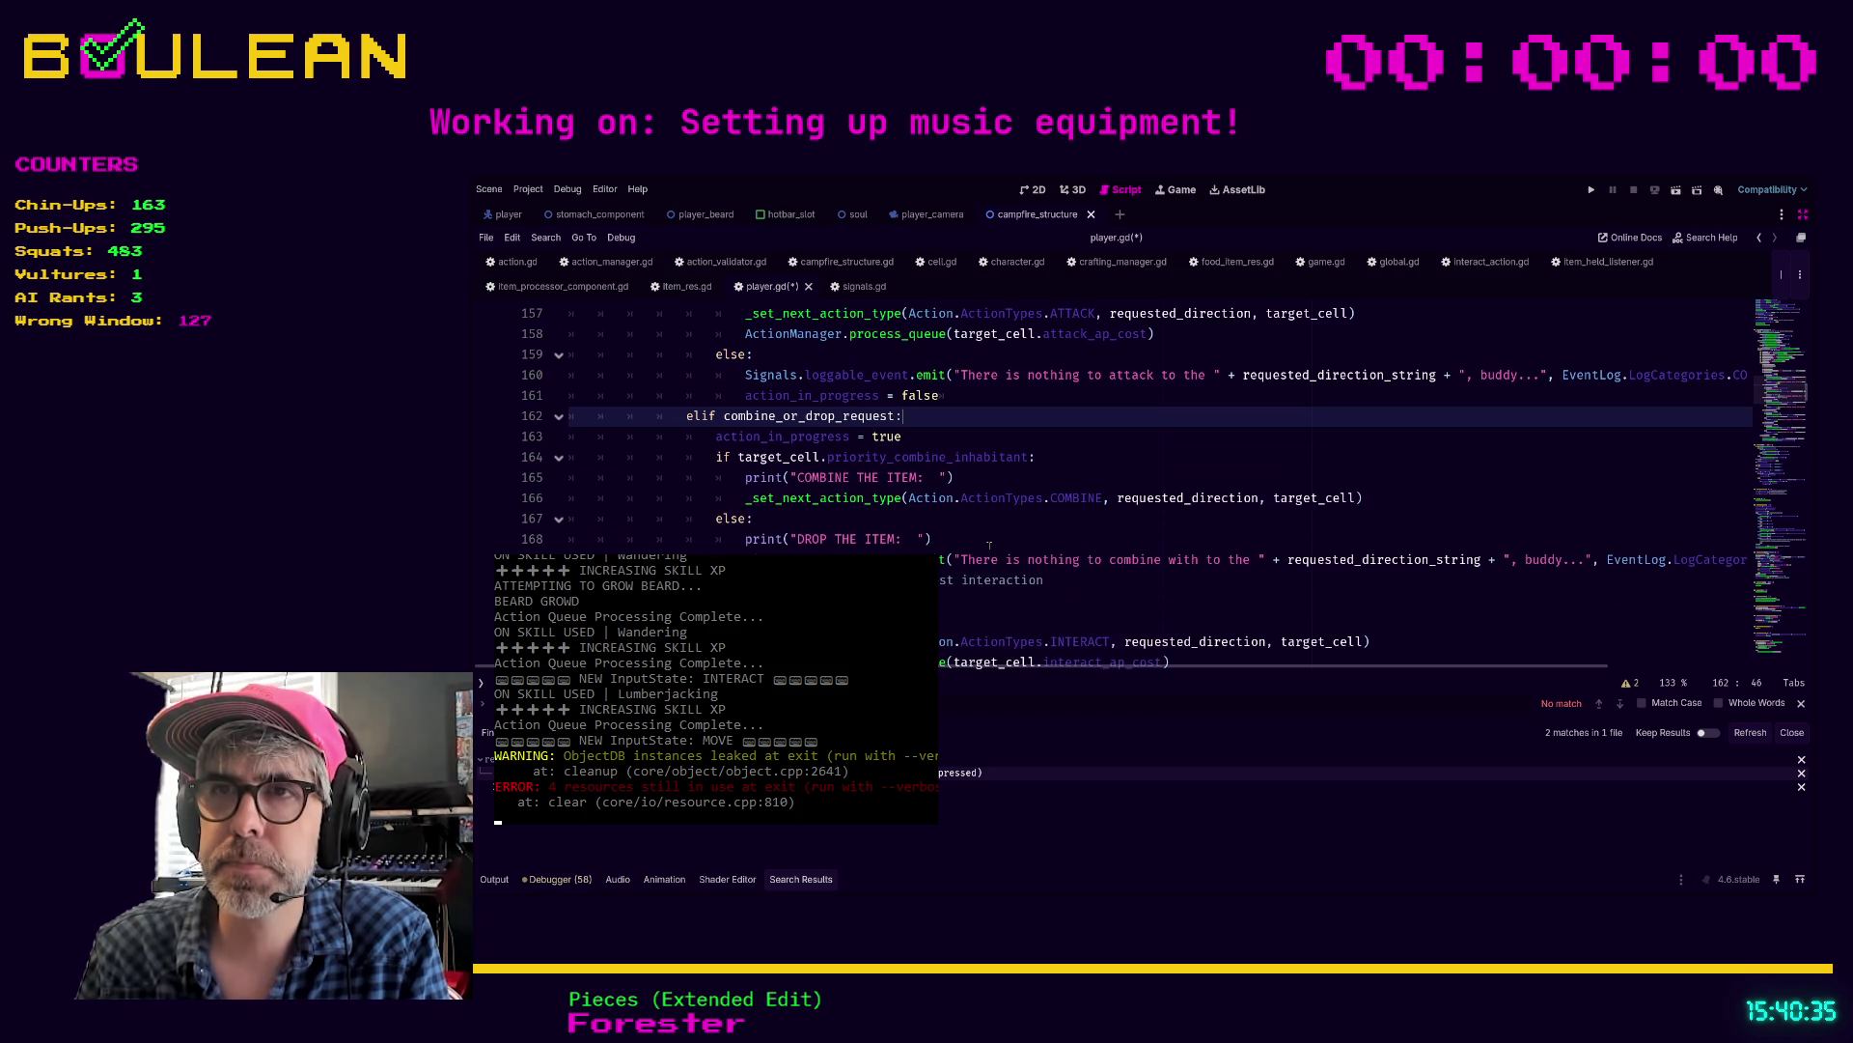
Step: Add _set_next_action_type(Action.ActionTypes.DROP_ITEM, requested_direction, target_cell) below line 169 and save
click(1441, 559)
key(End)
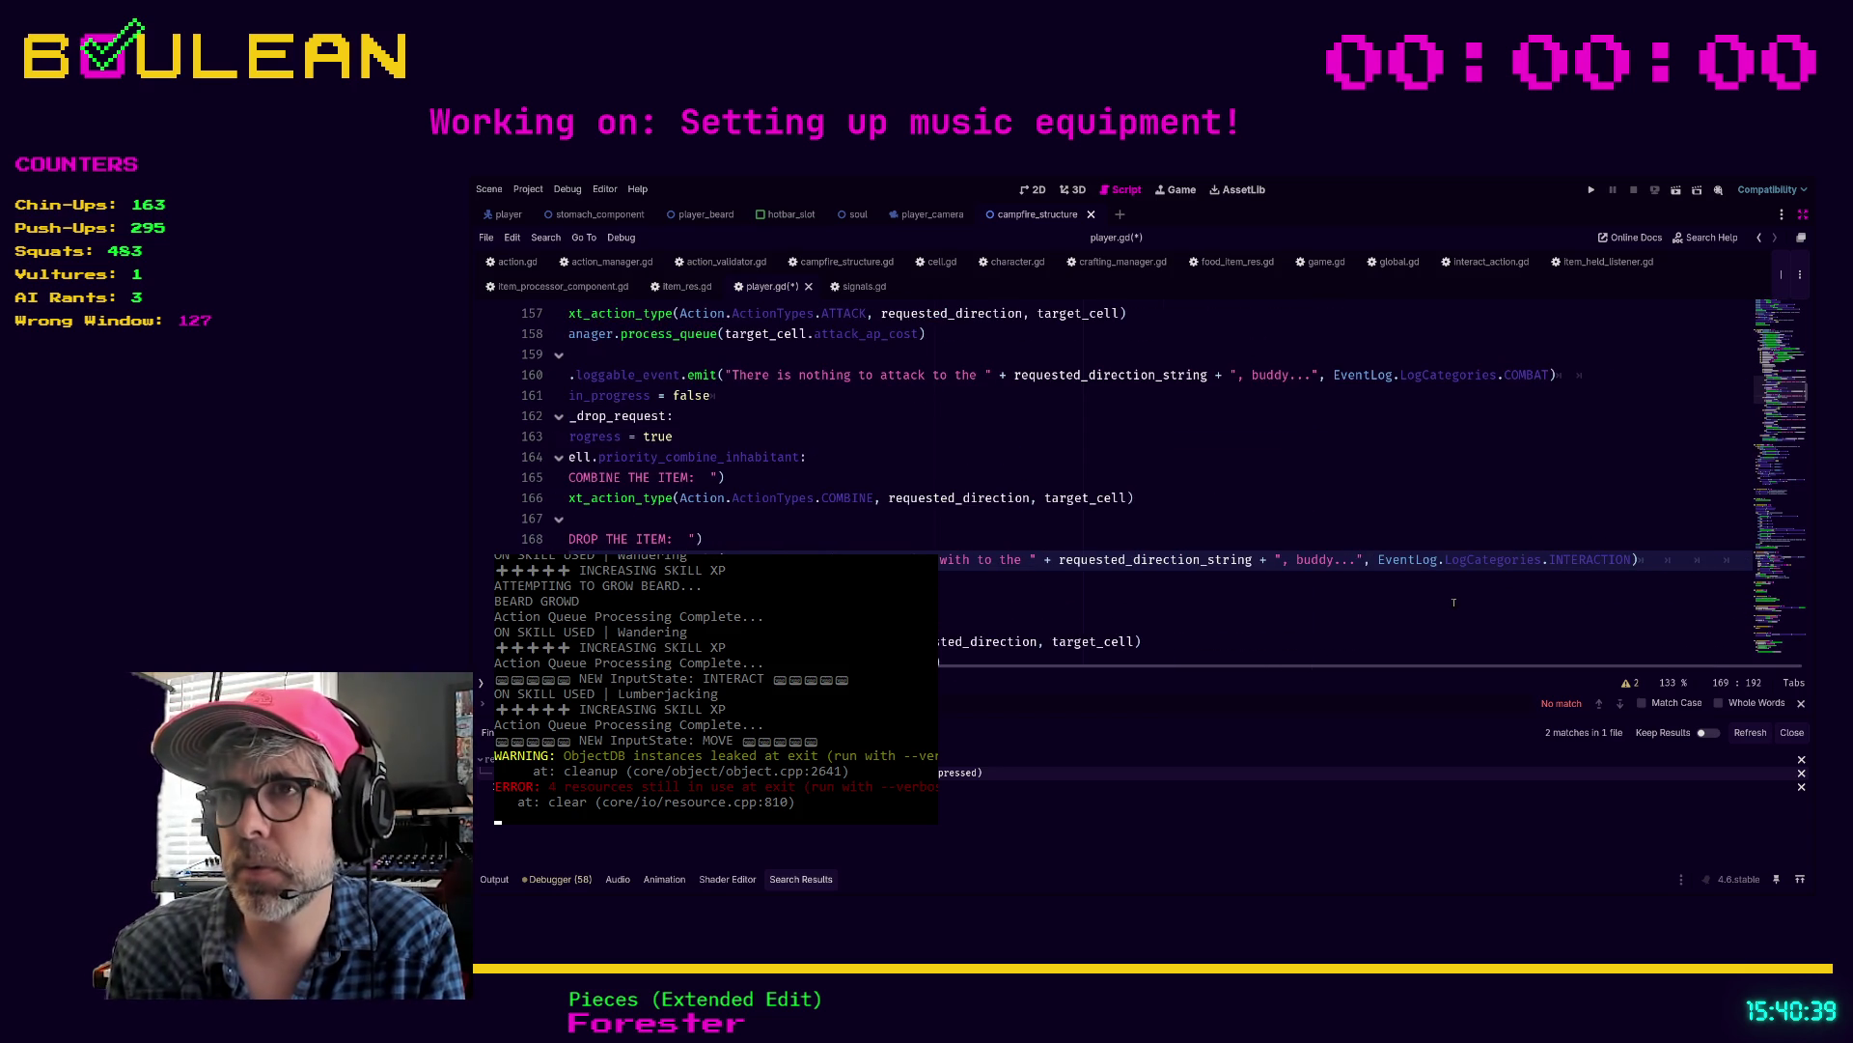
key(Down)
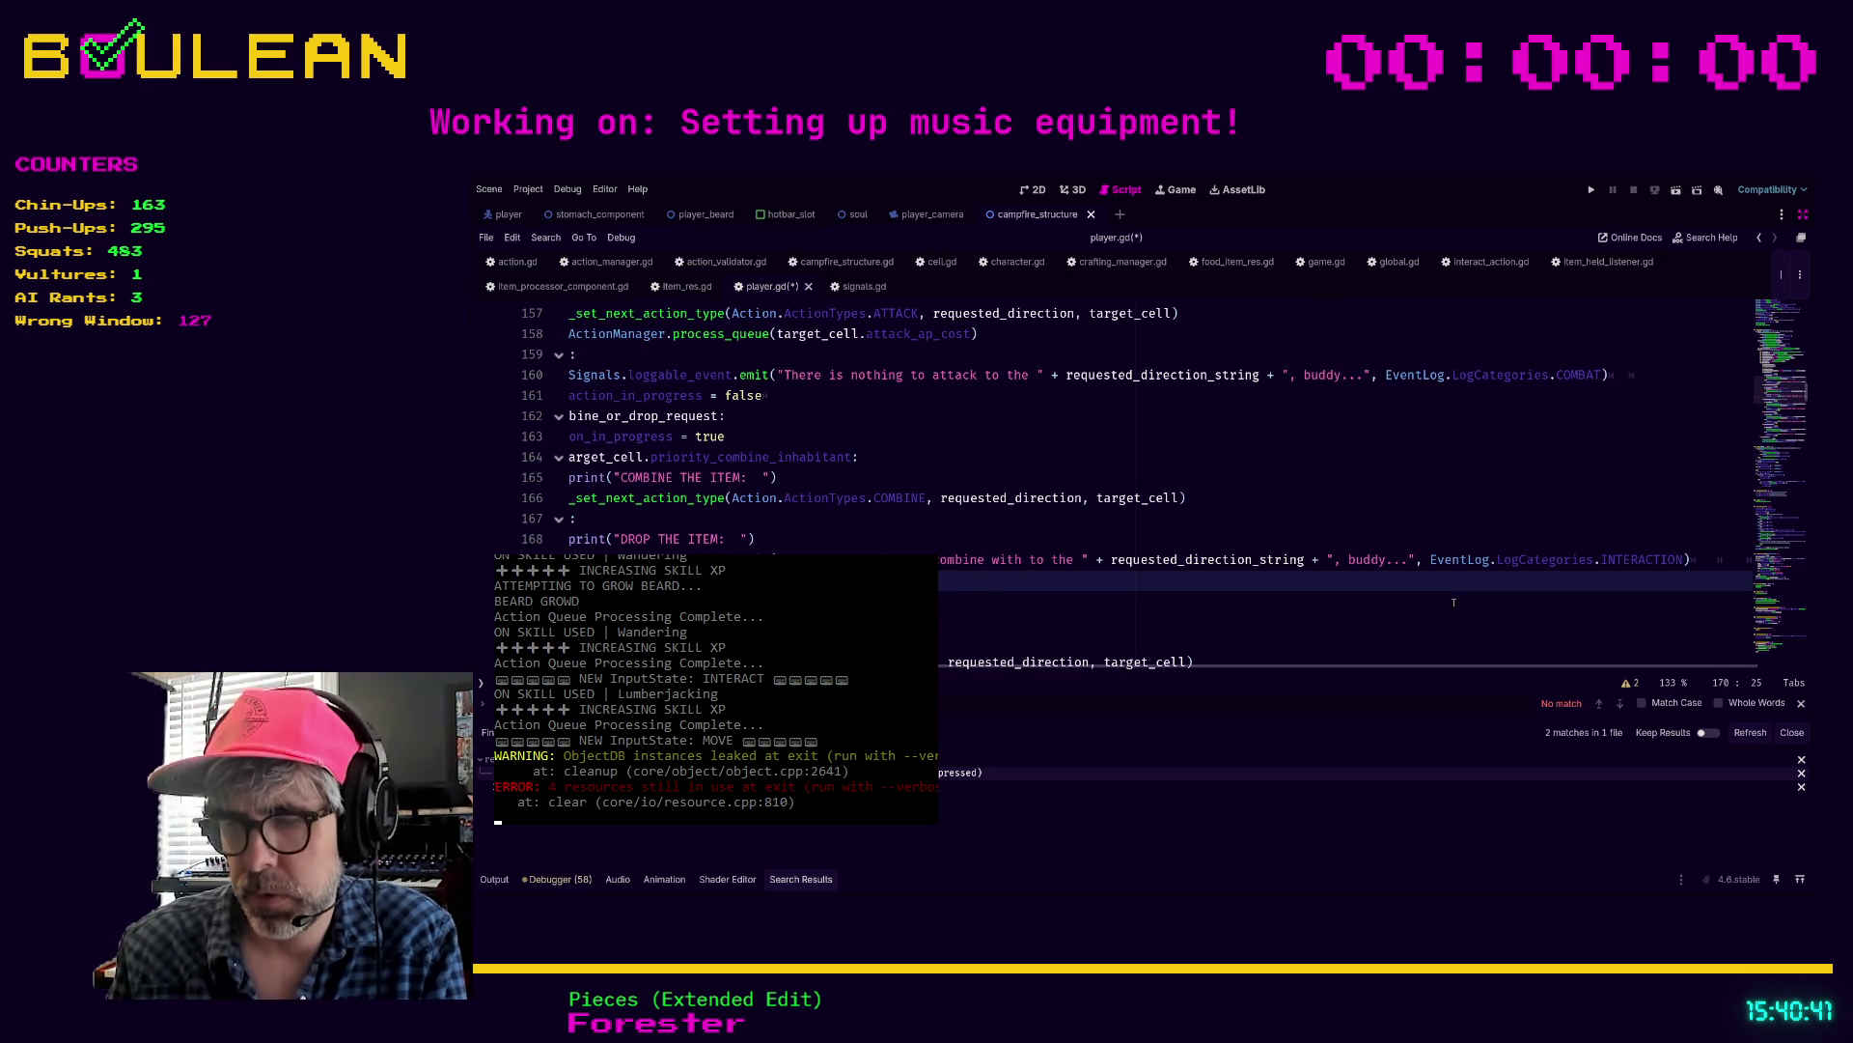
text(_set_n)
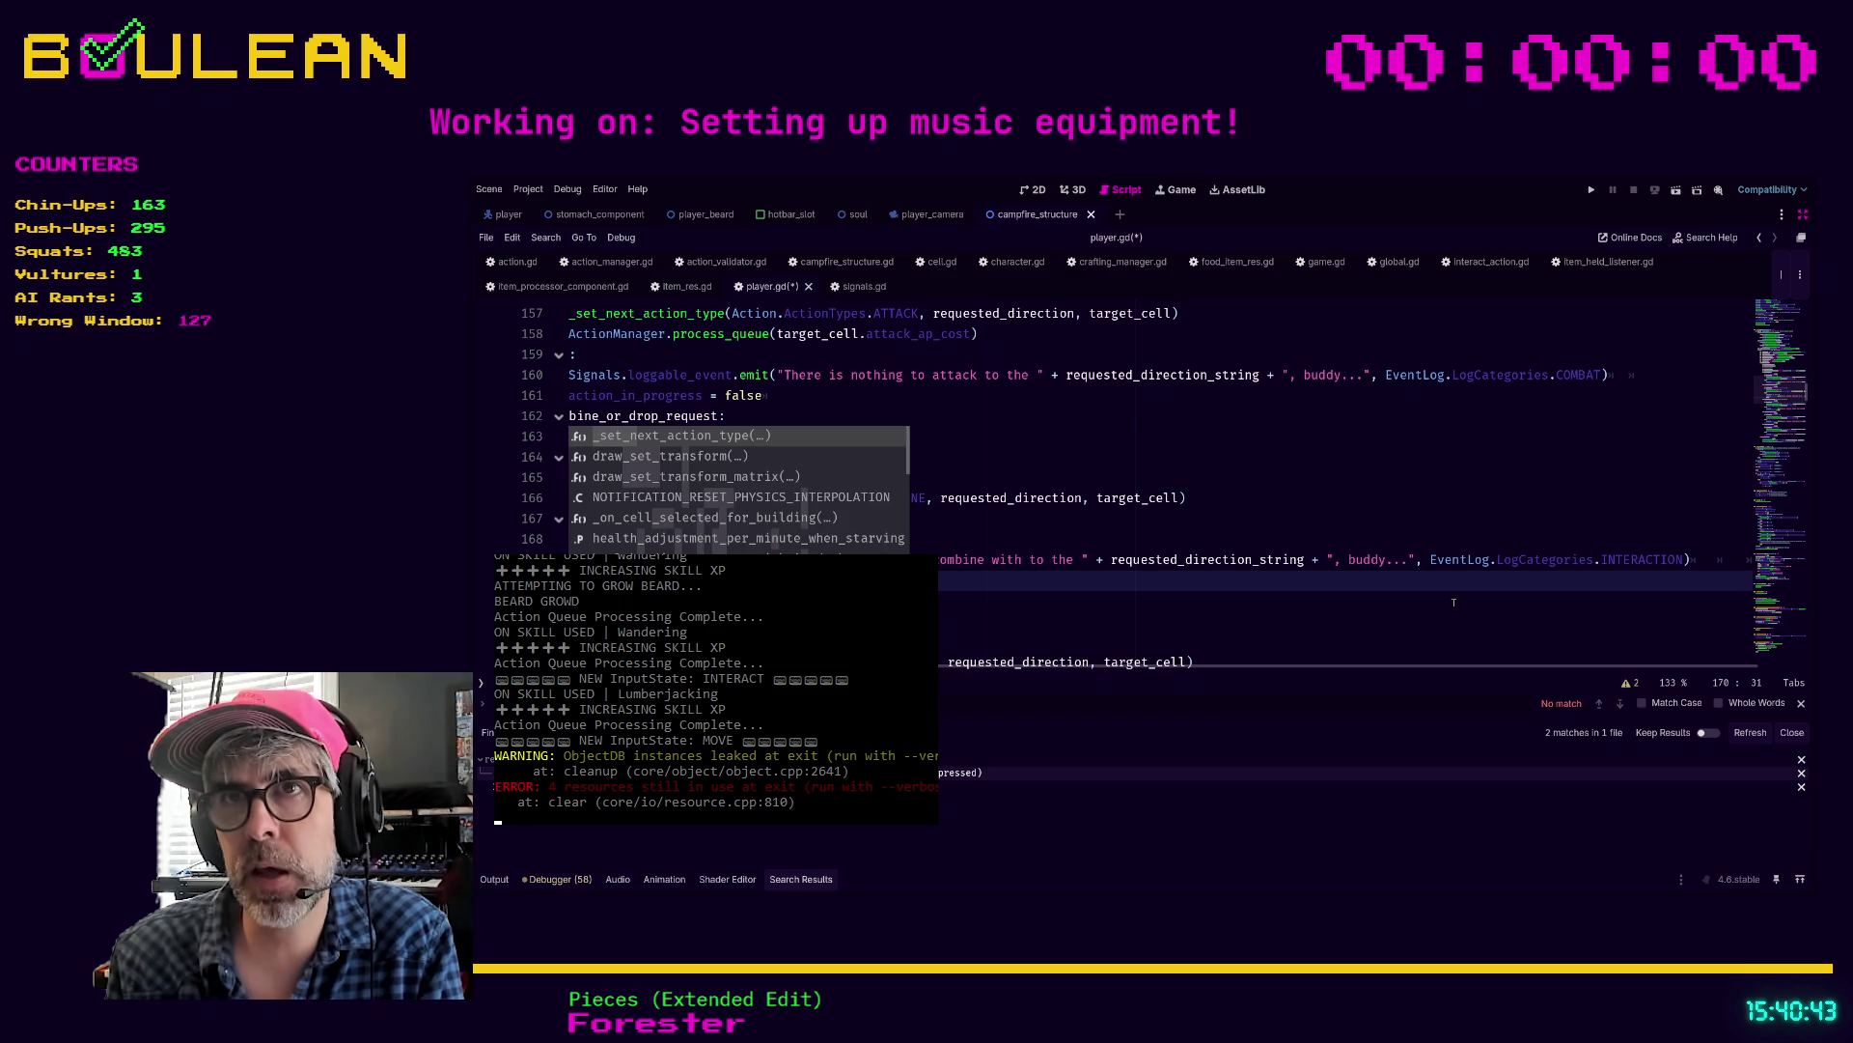
key(Return)
text(Aon.ActionTypes.)
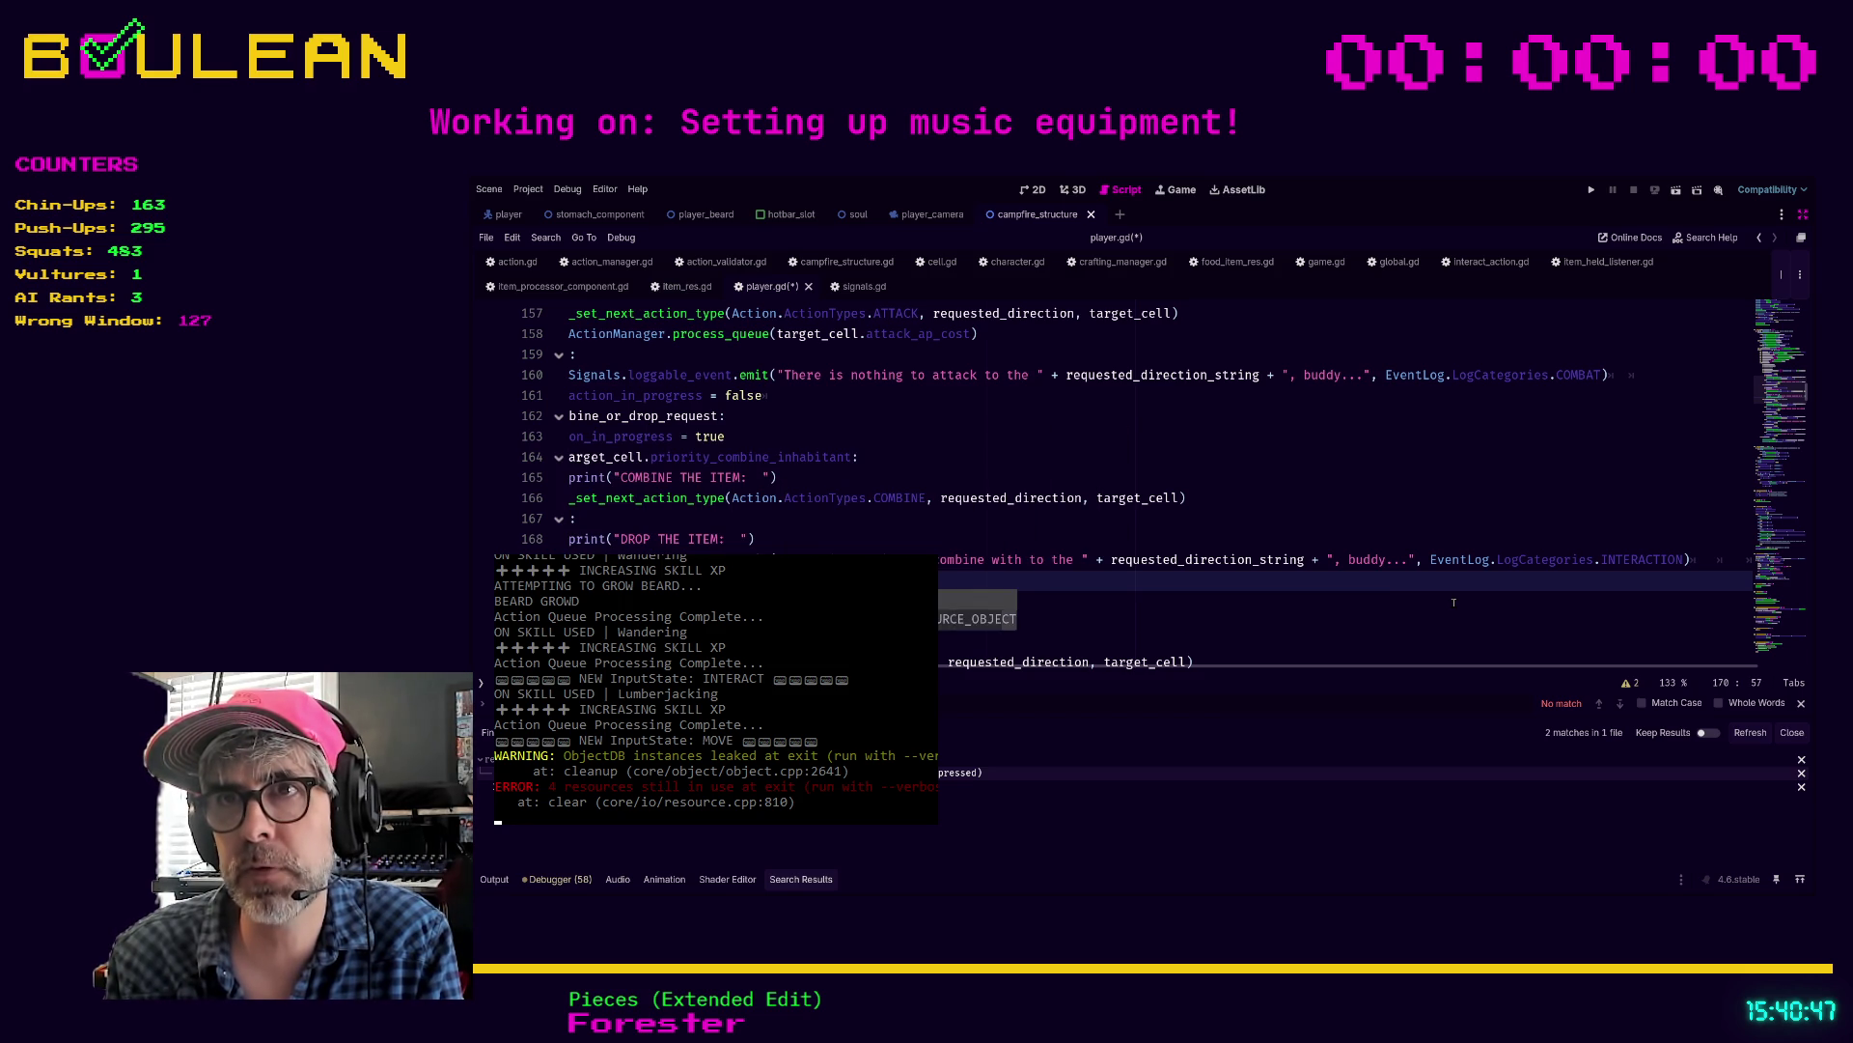
text(DRO)
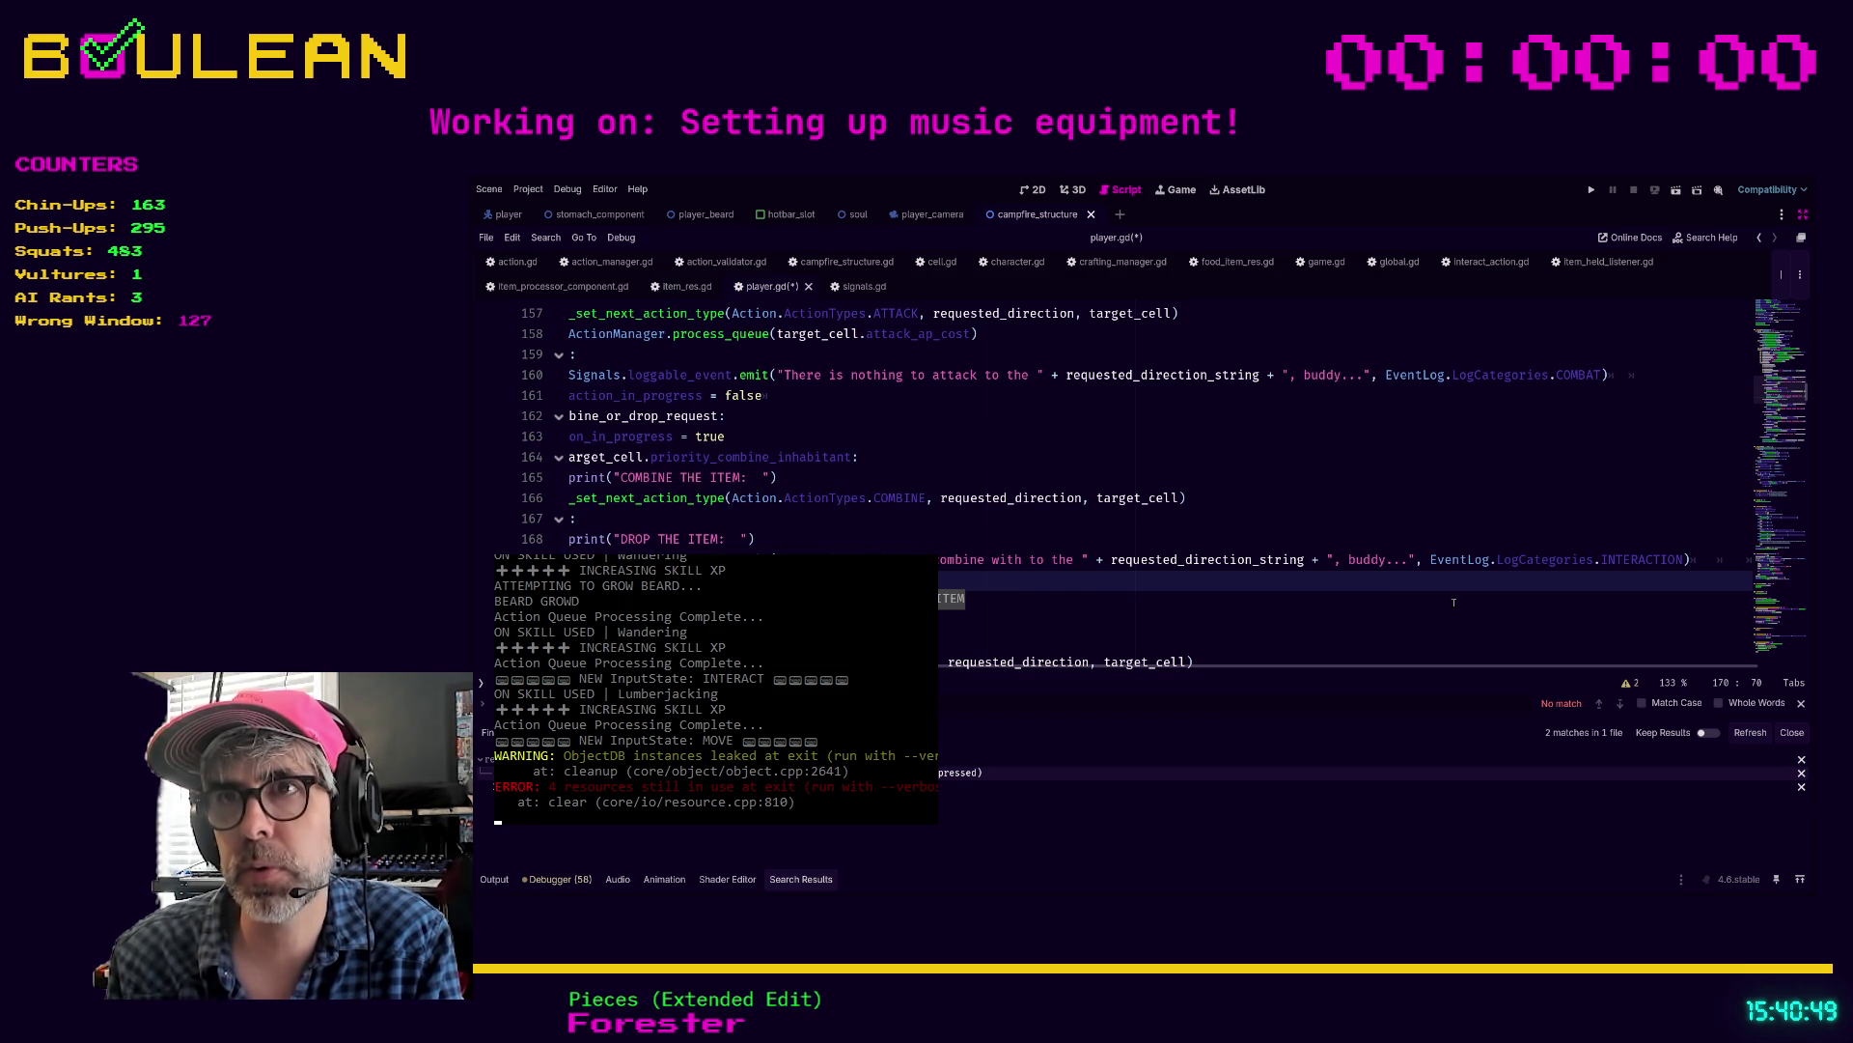
key(Return)
text(, requested_)
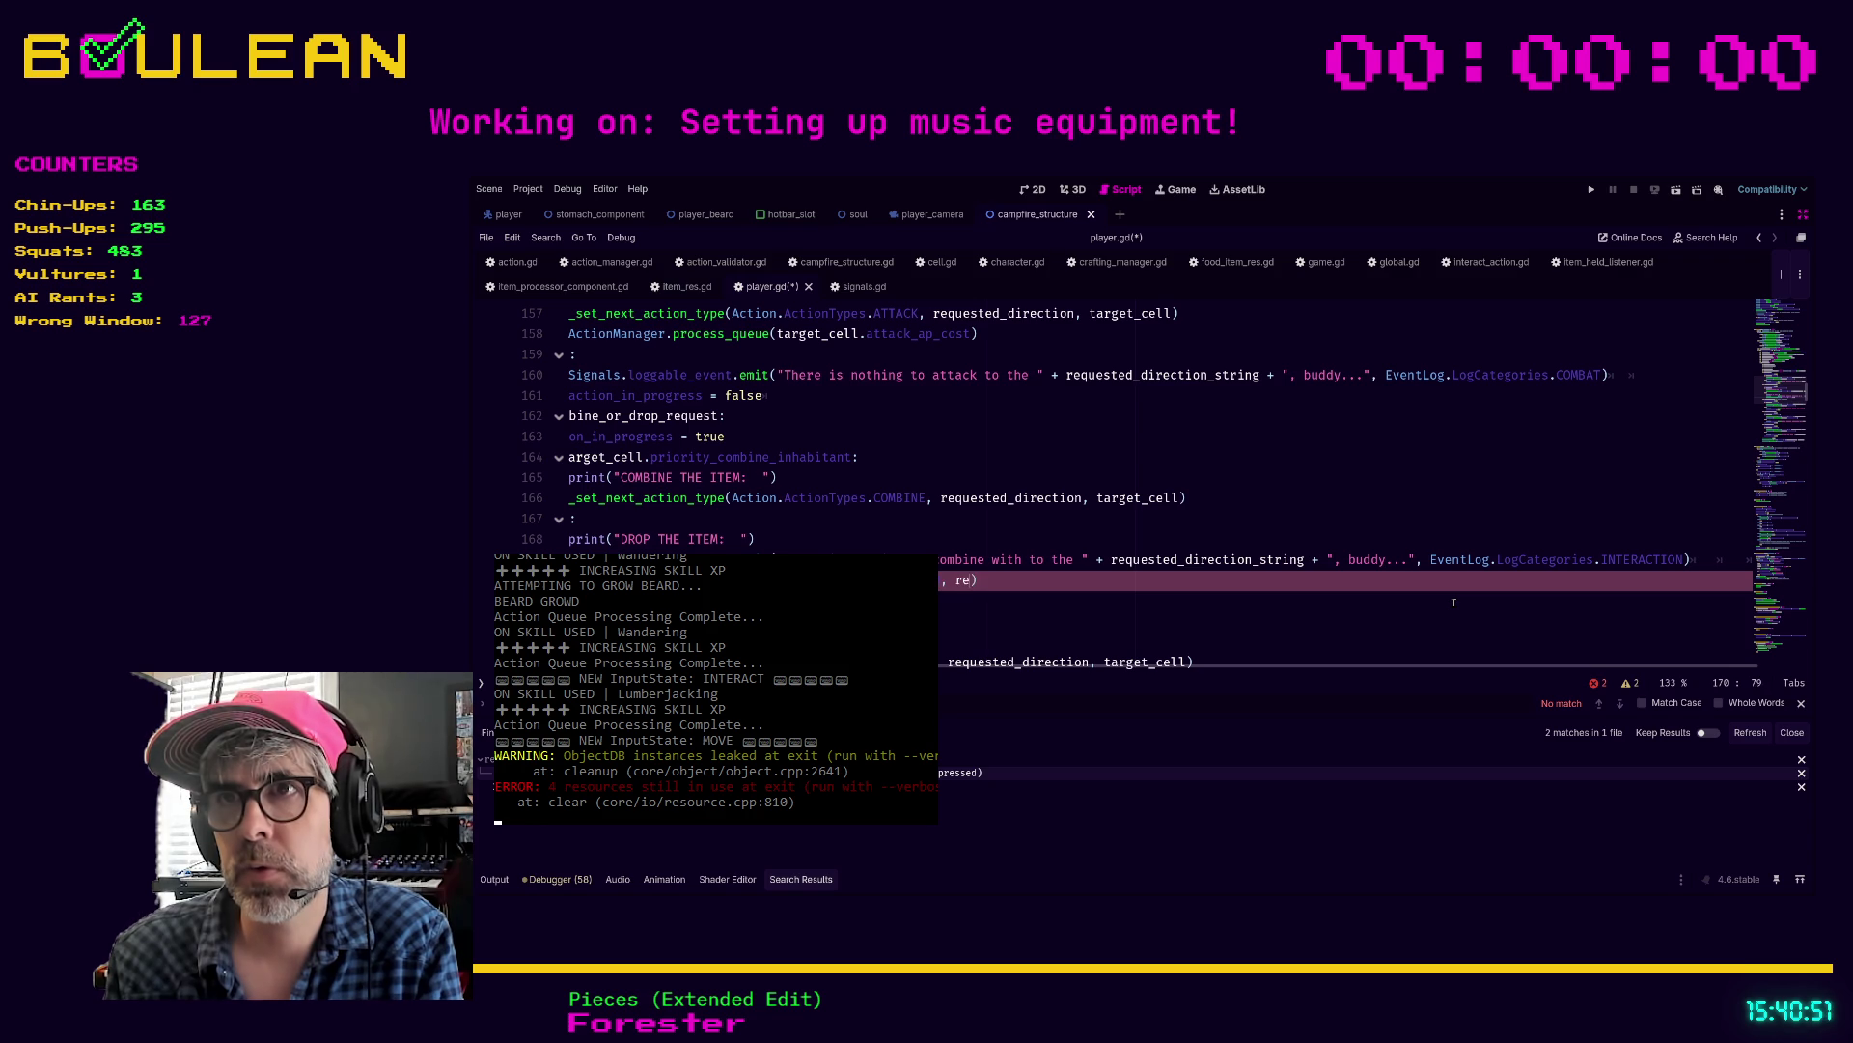
text(direction, targ)
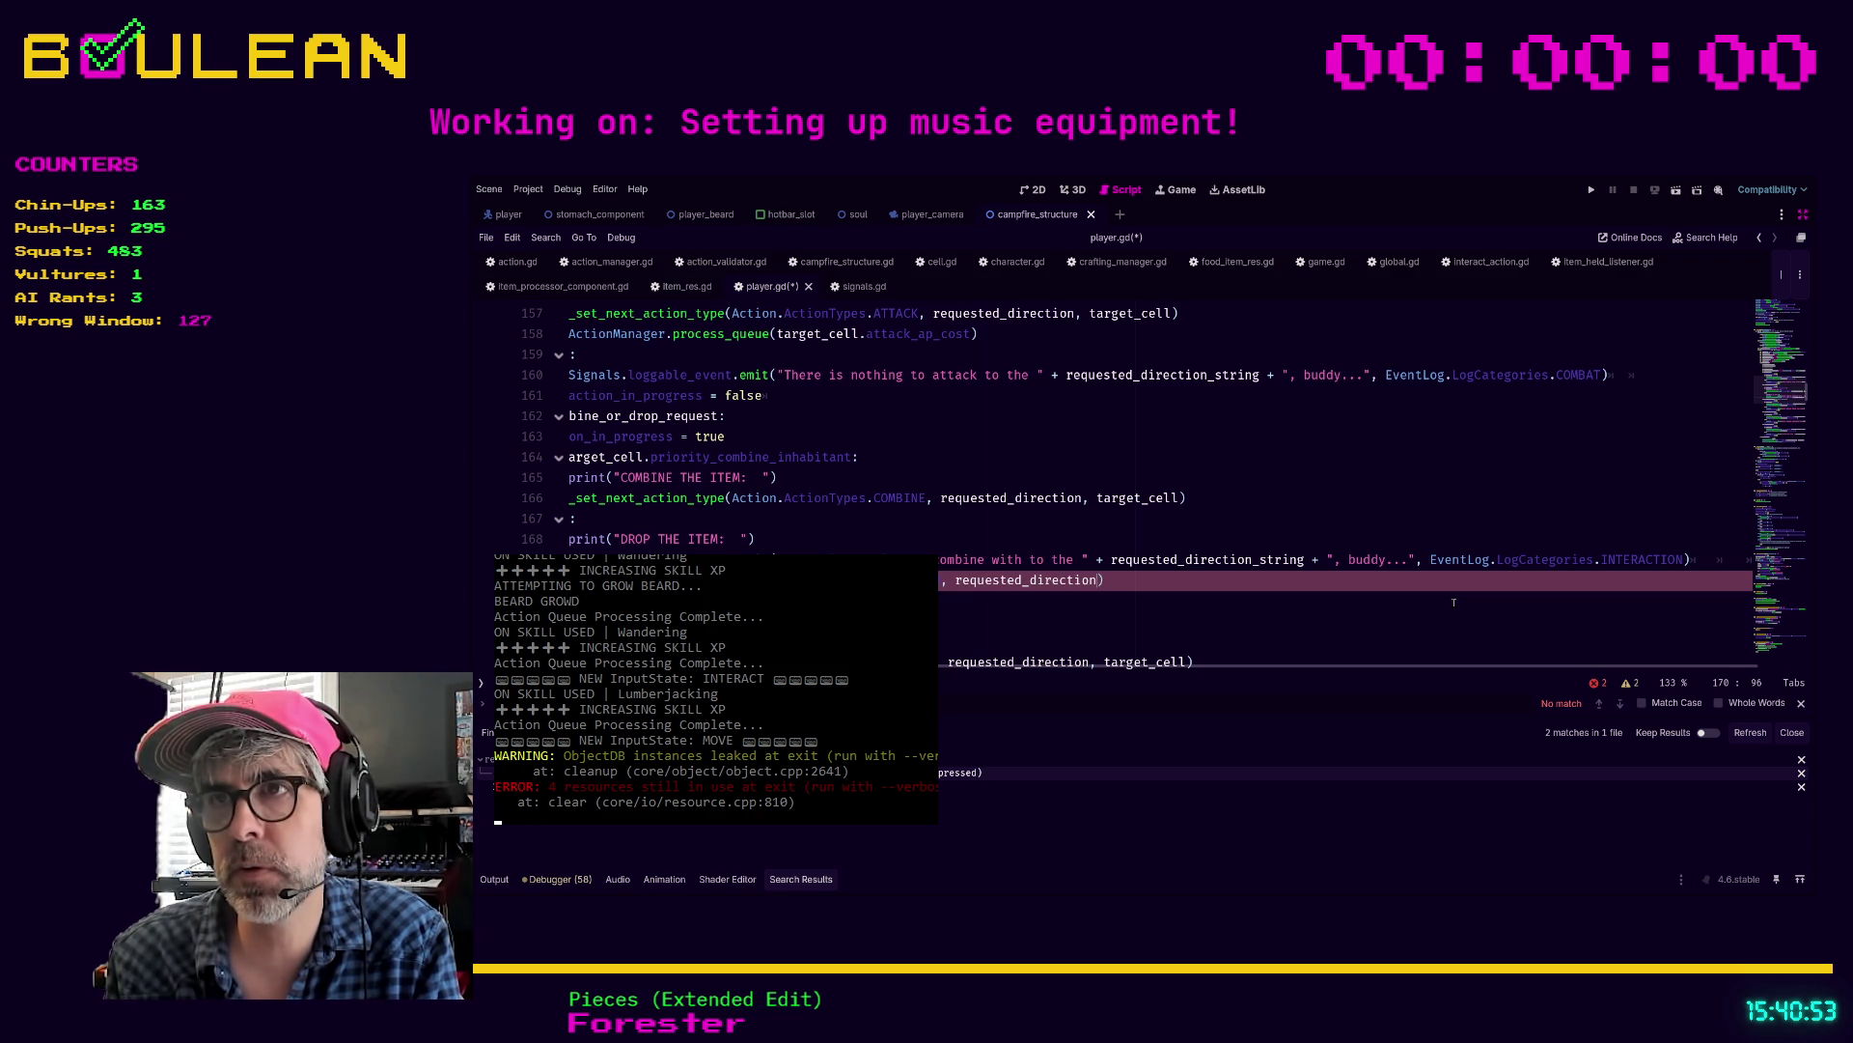
text(cell)
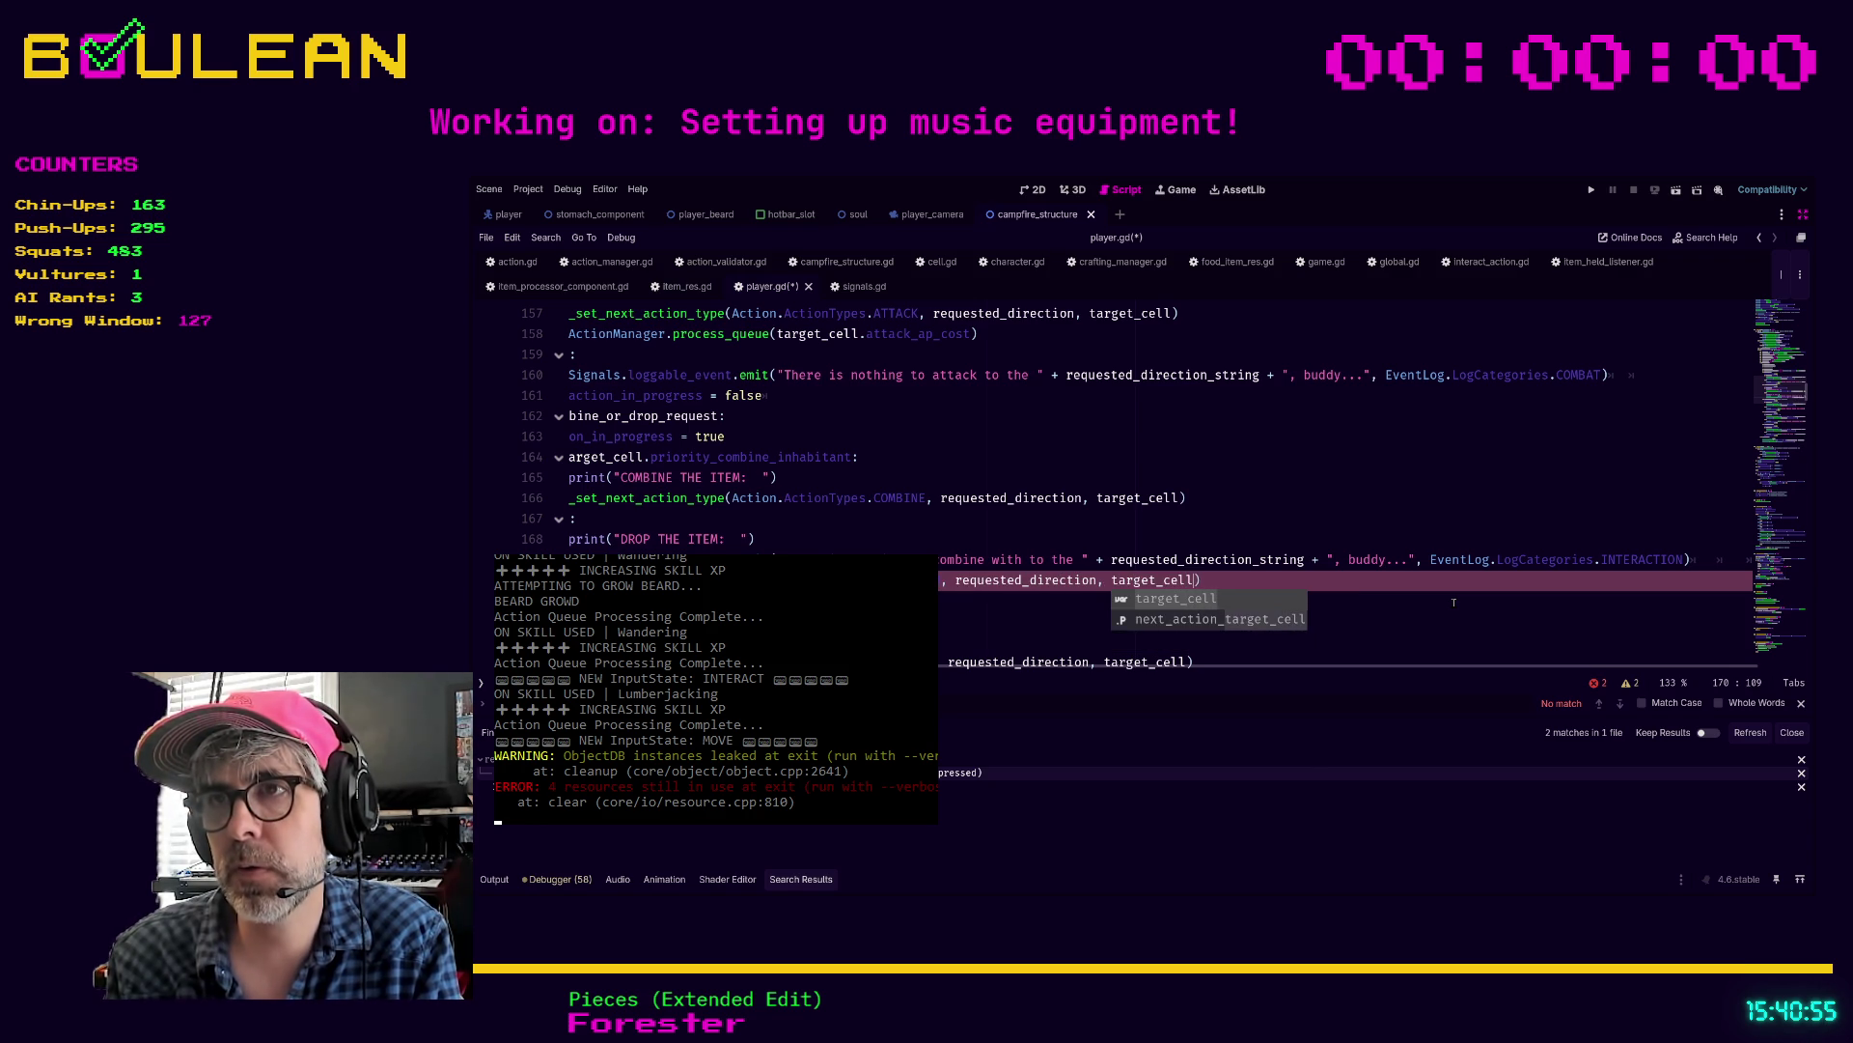
scroll(1342, 655, left, 3)
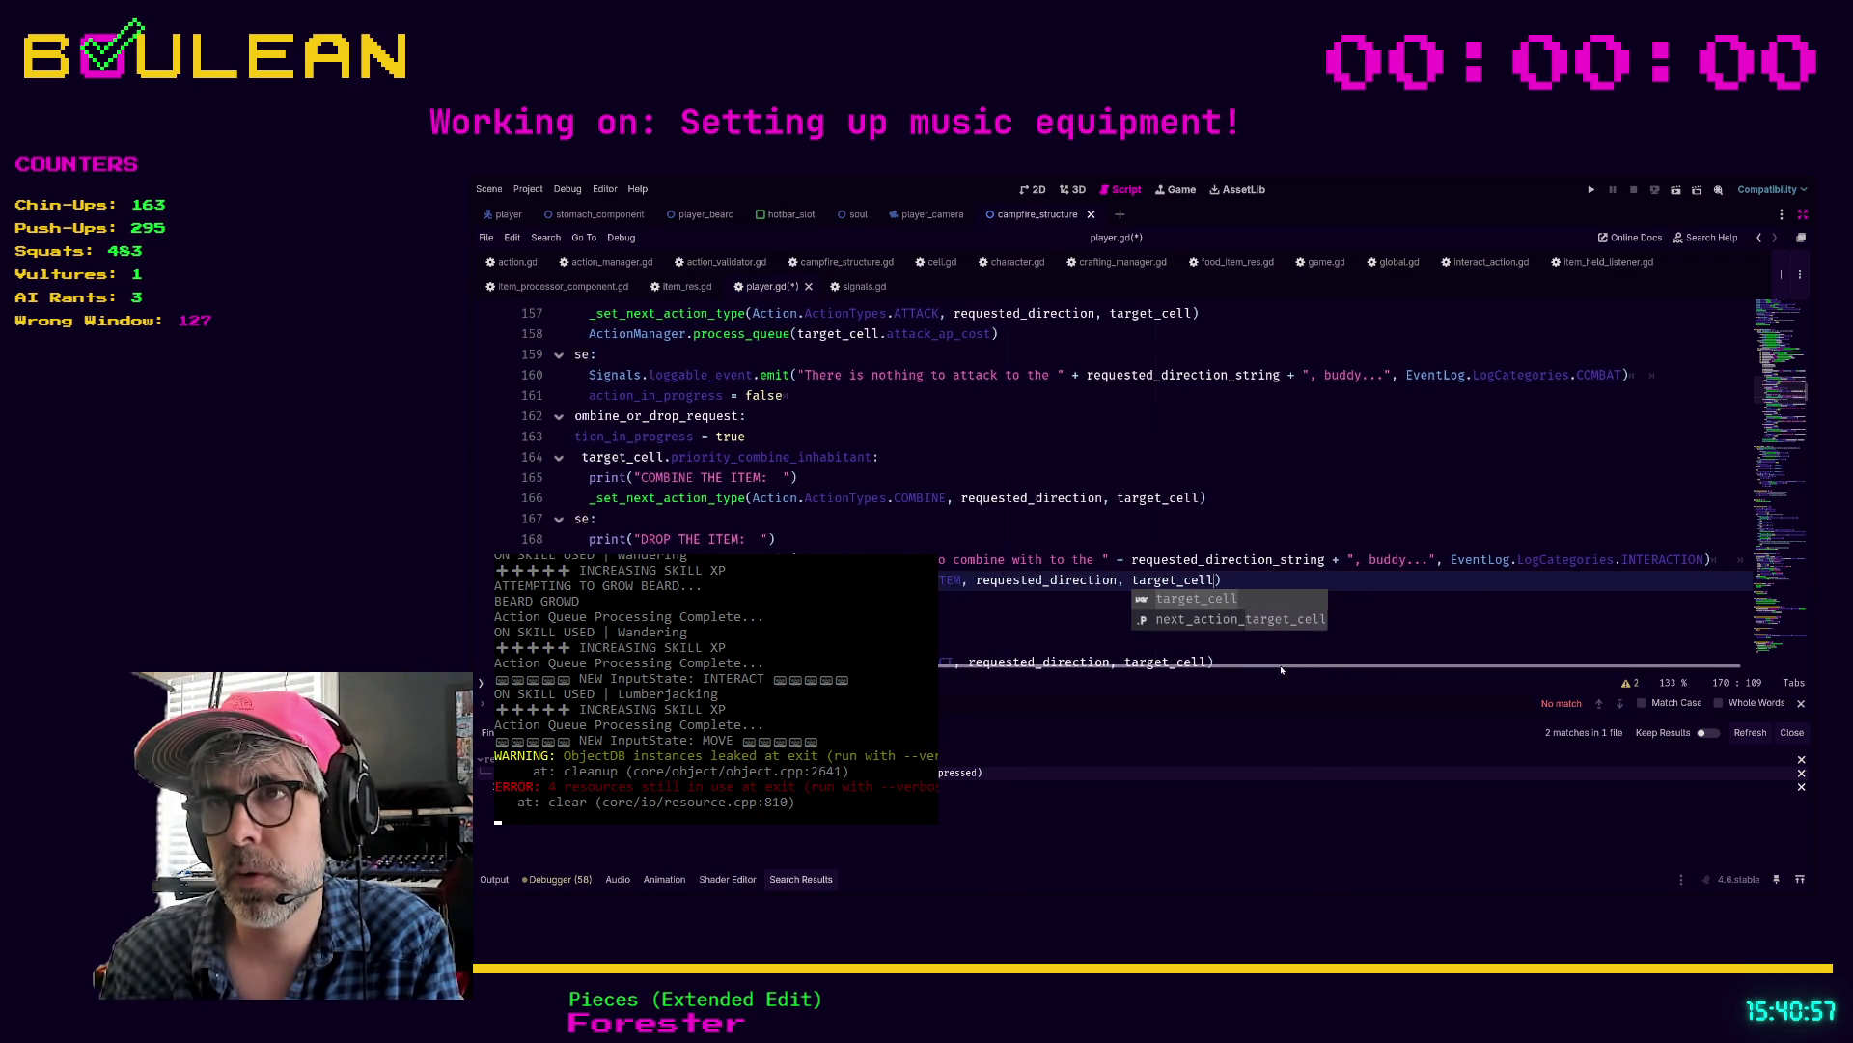
key(Escape)
key(ctrl+s)
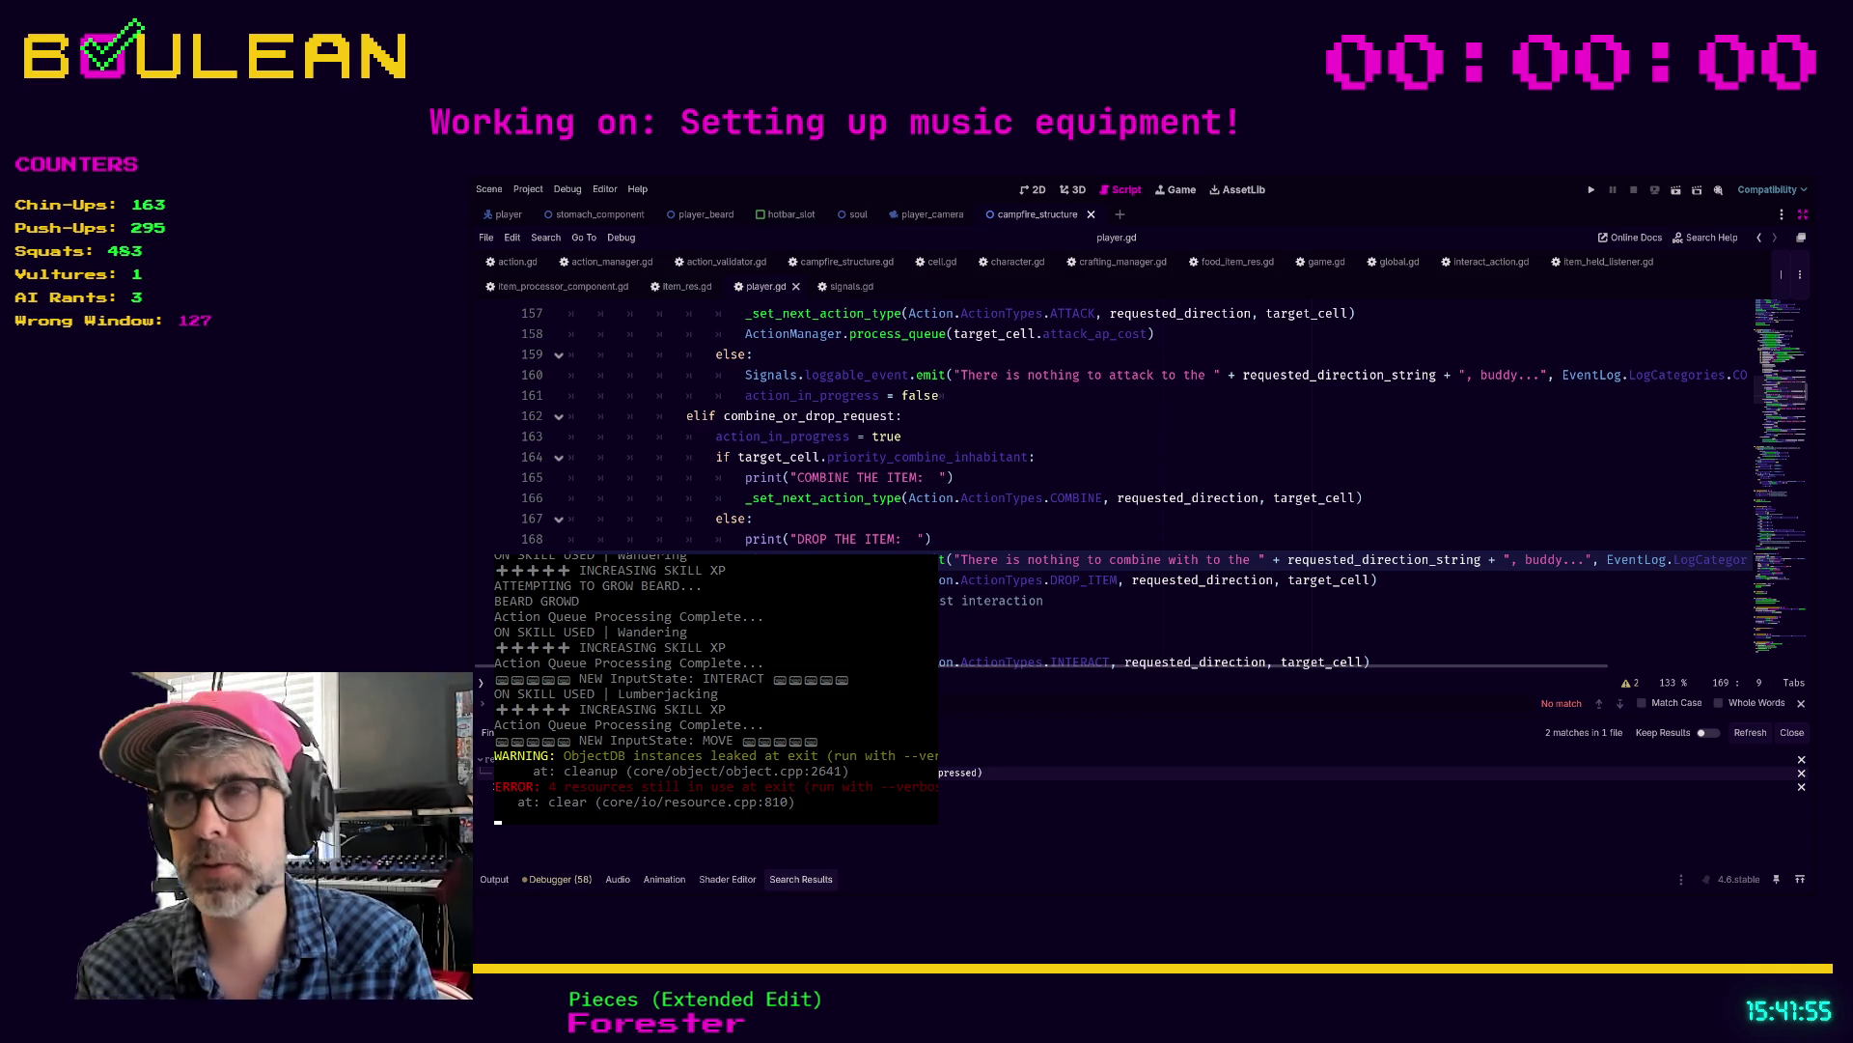
click(1072, 618)
scroll(1073, 608, down, 2)
click(1038, 580)
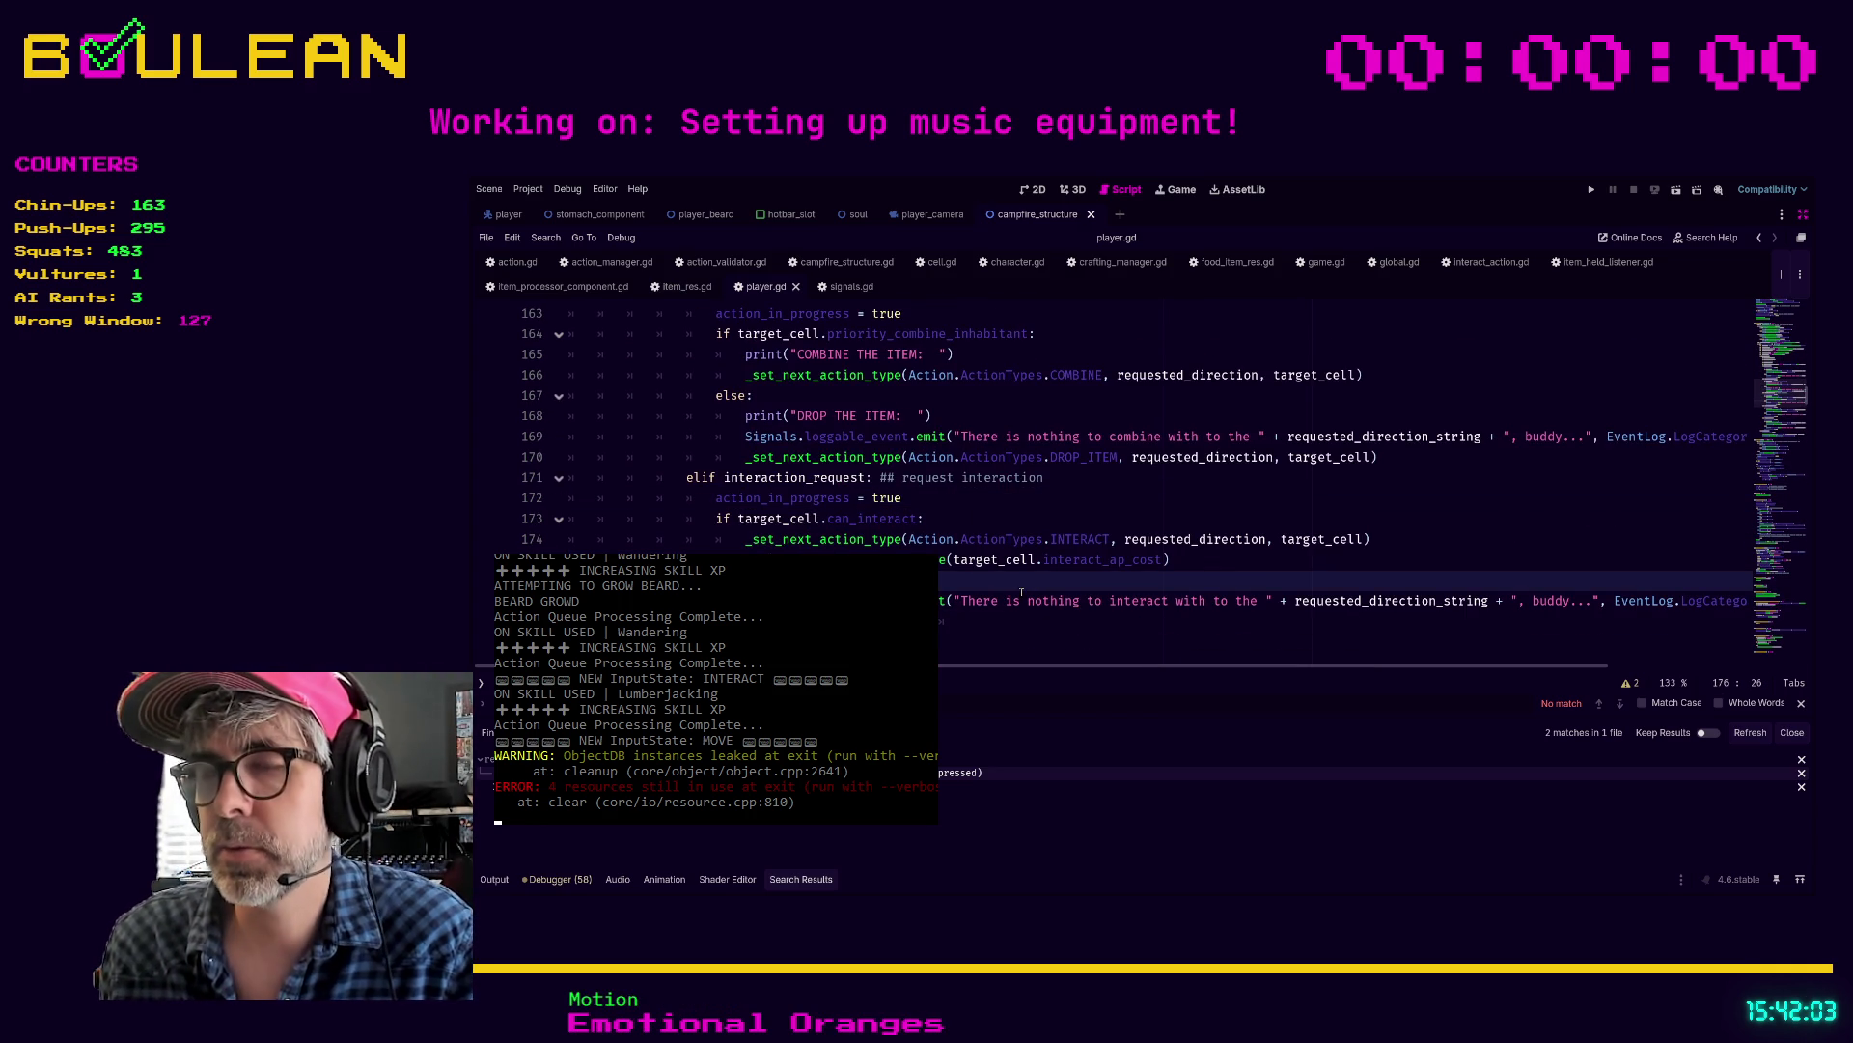
scroll(1021, 591, down, 2)
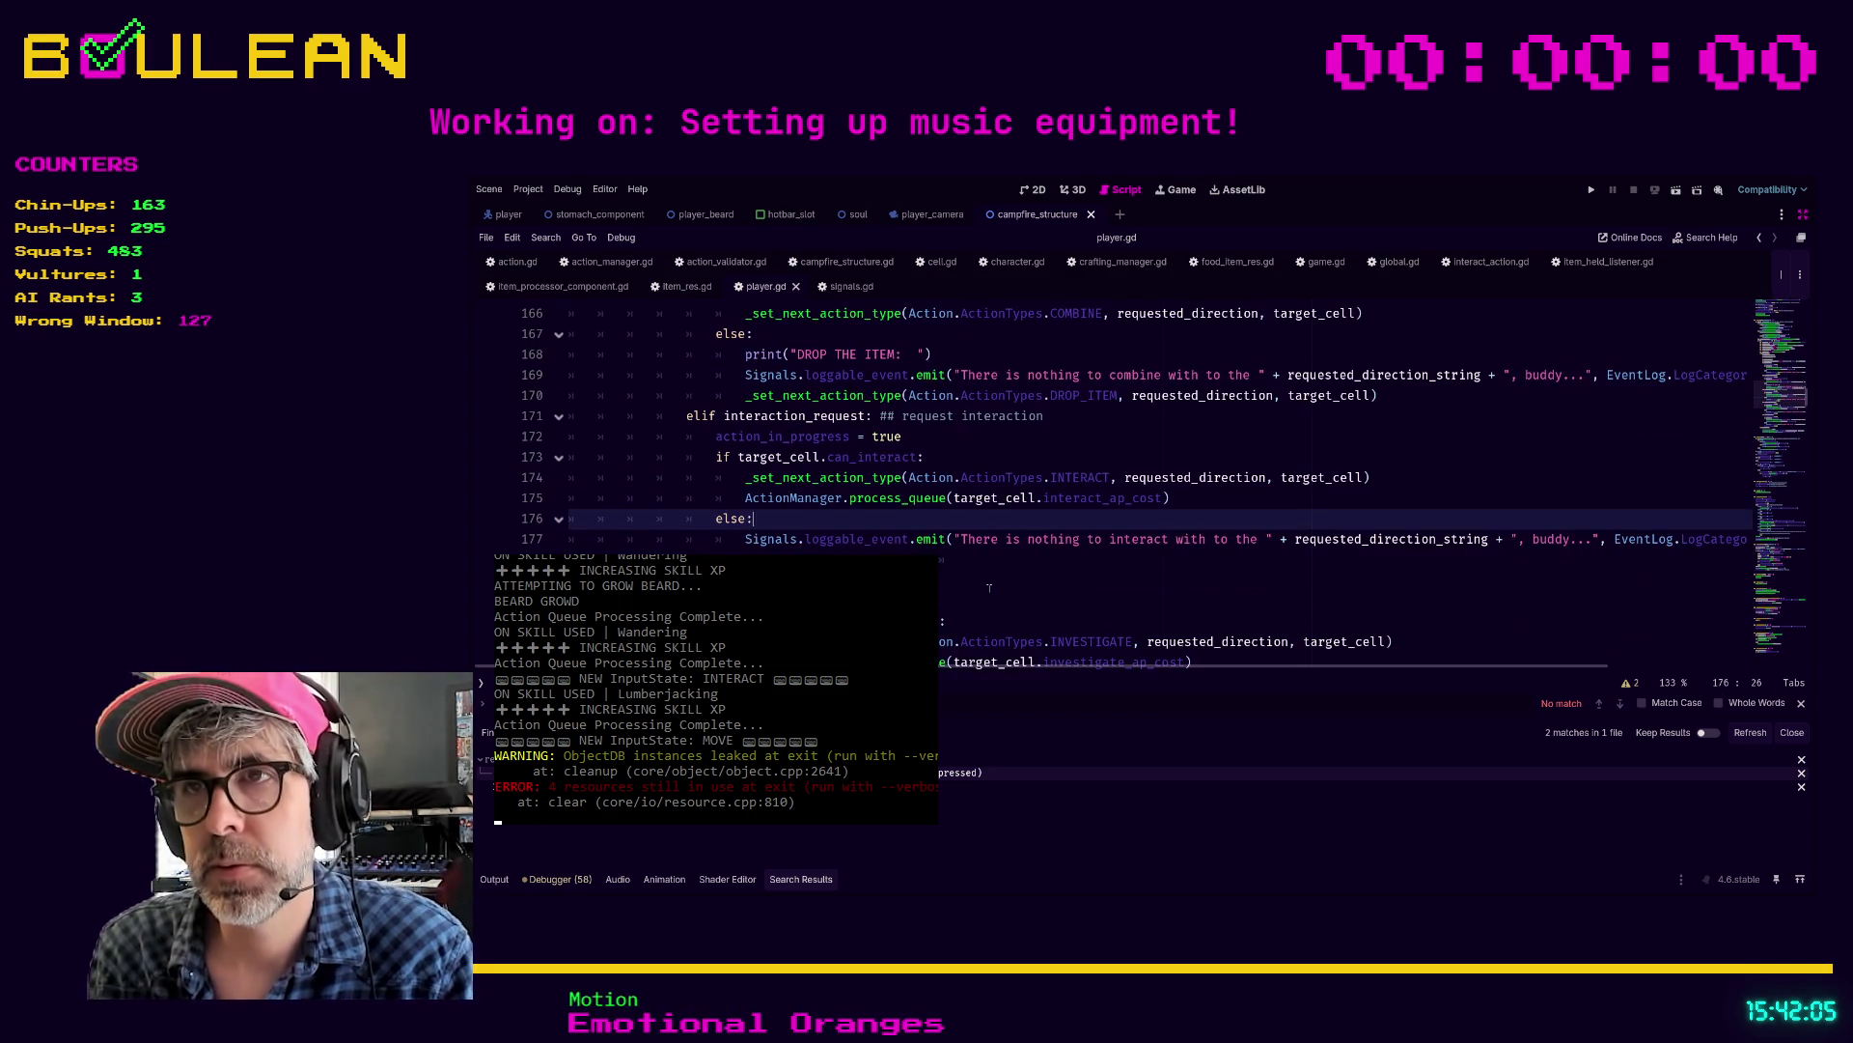
click(990, 588)
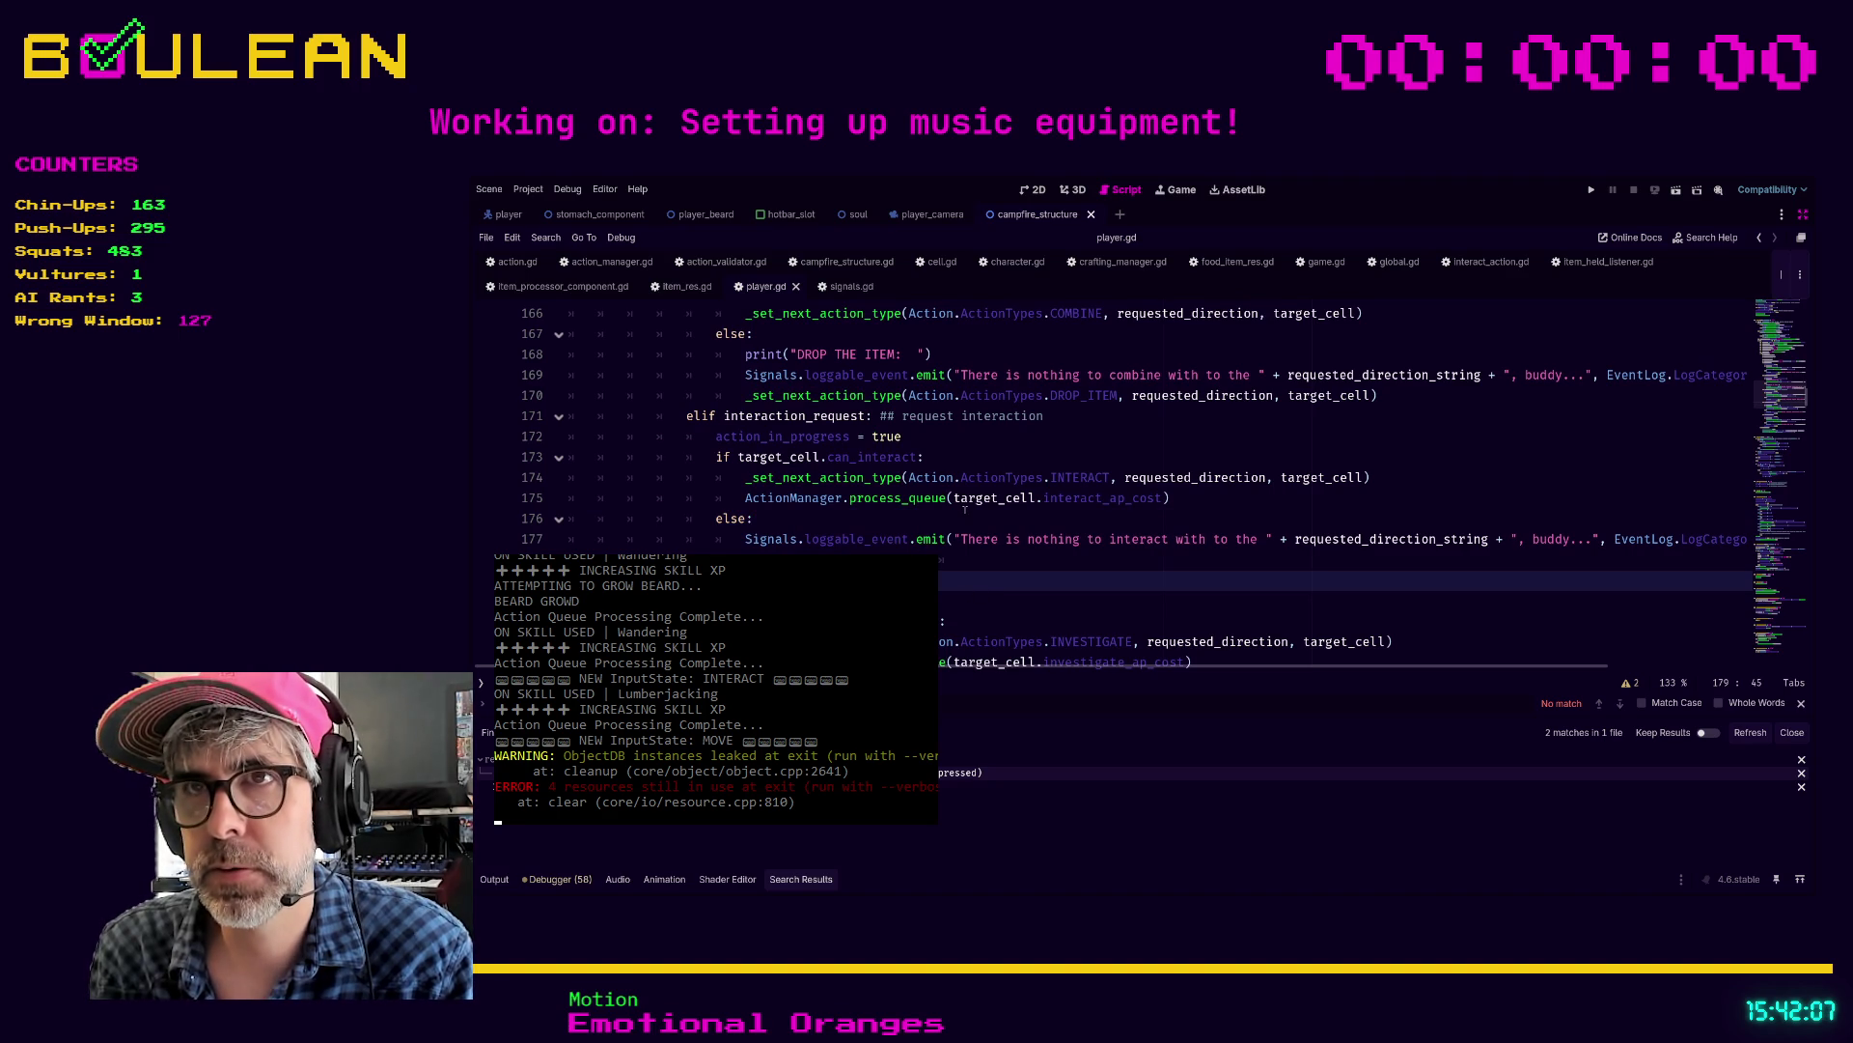
click(965, 511)
scroll(1012, 586, down, 1)
scroll(1012, 586, up, 1)
scroll(1011, 586, up, 3)
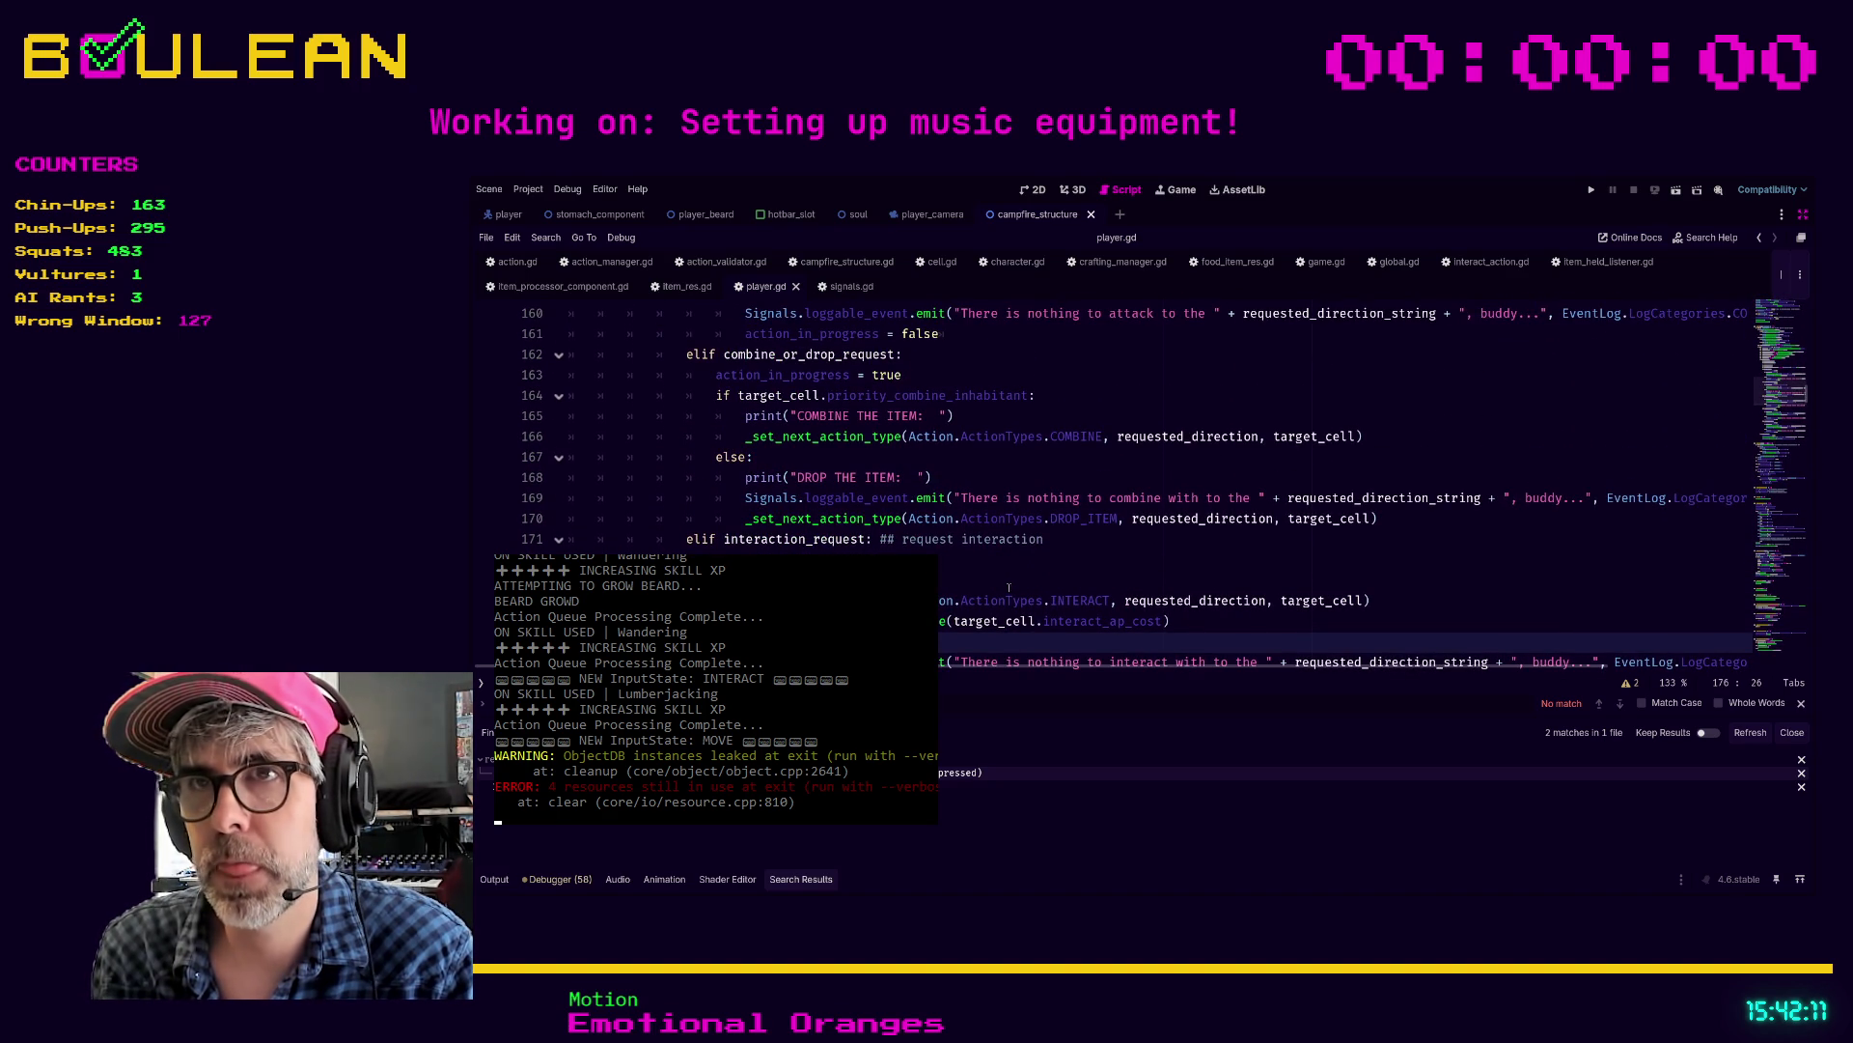
scroll(1009, 587, up, 1)
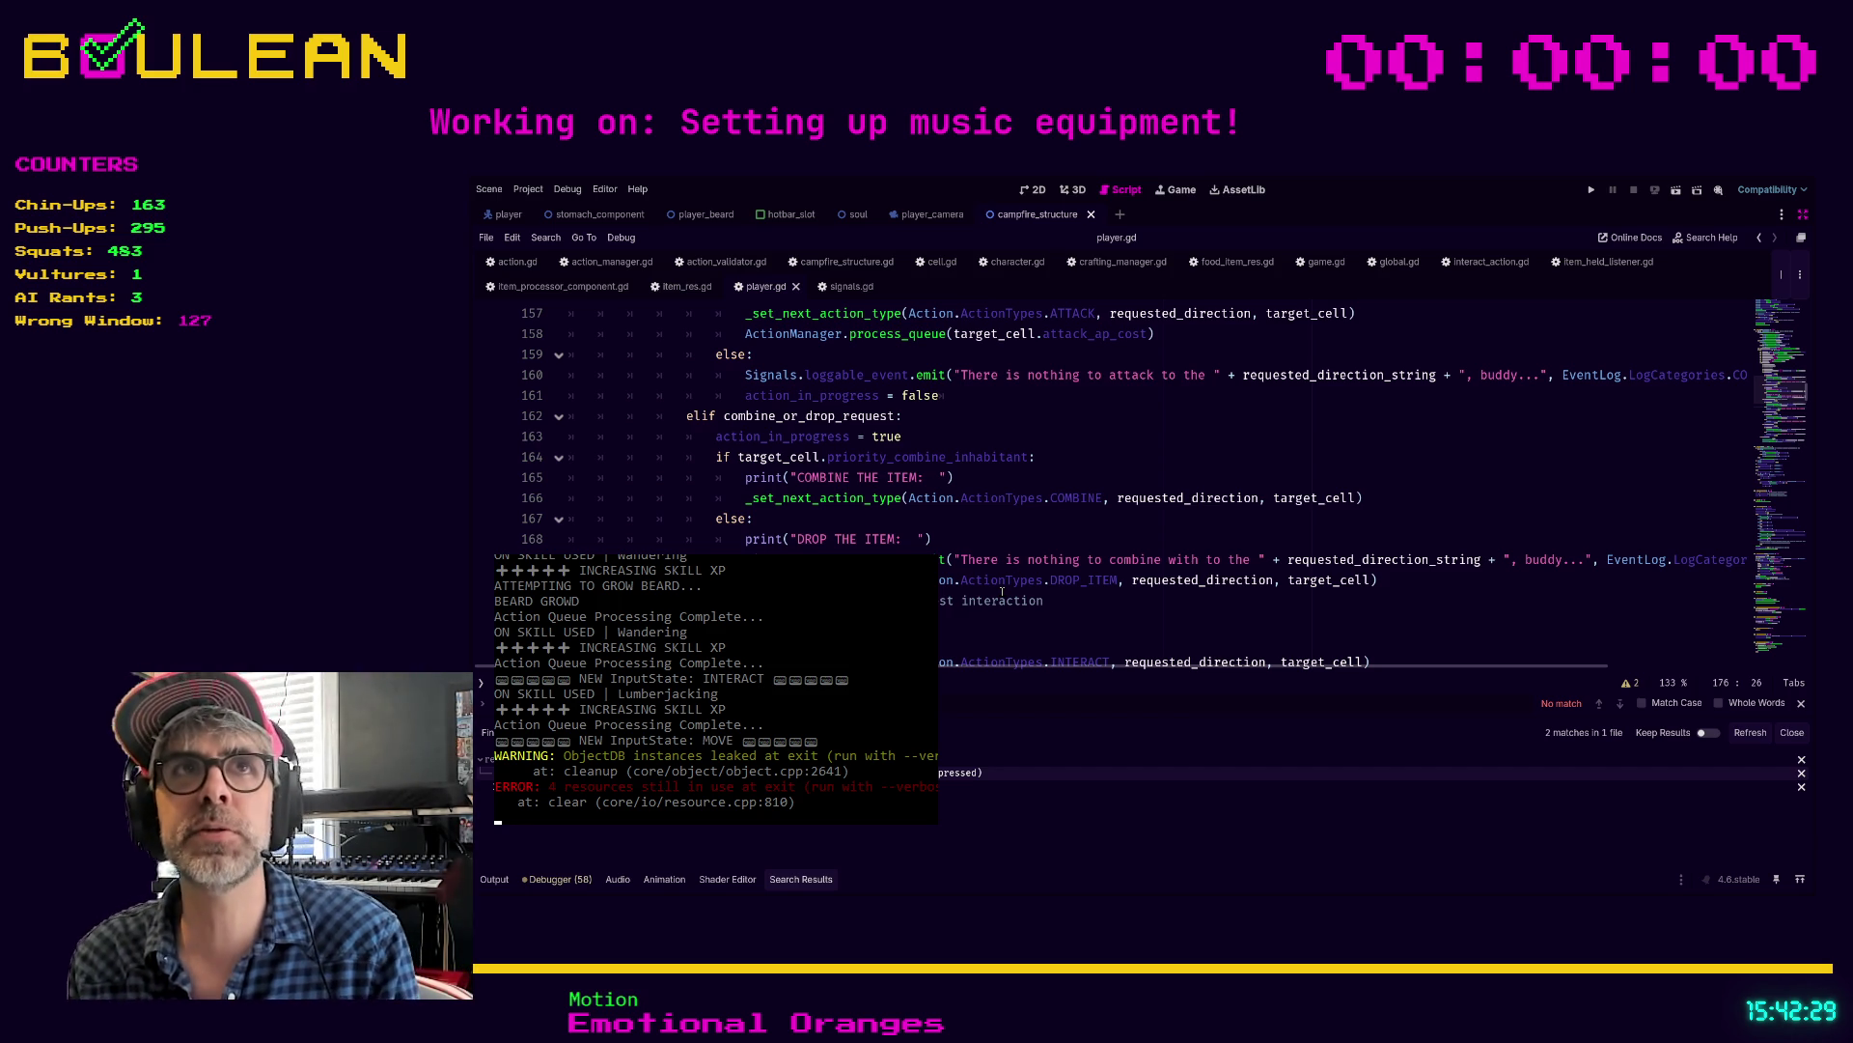
click(1035, 534)
key(Down)
key(Down)
key(Down)
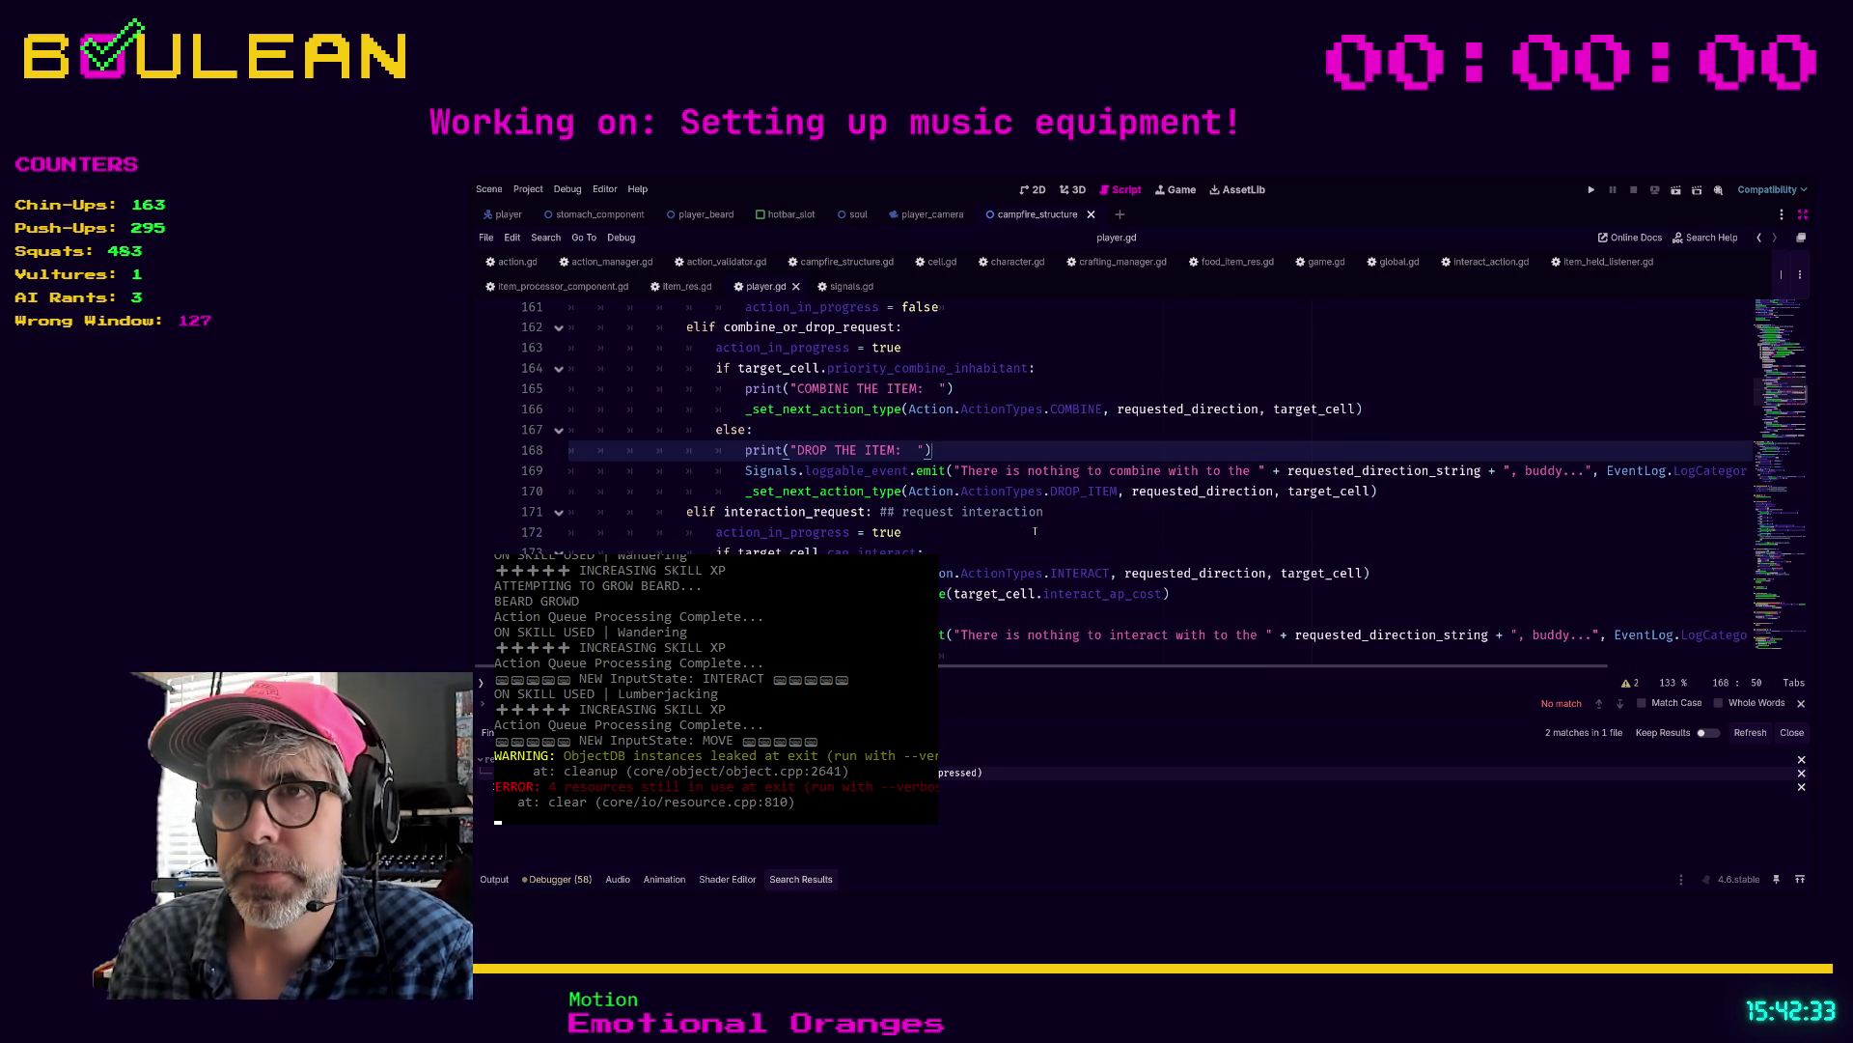
key(Down)
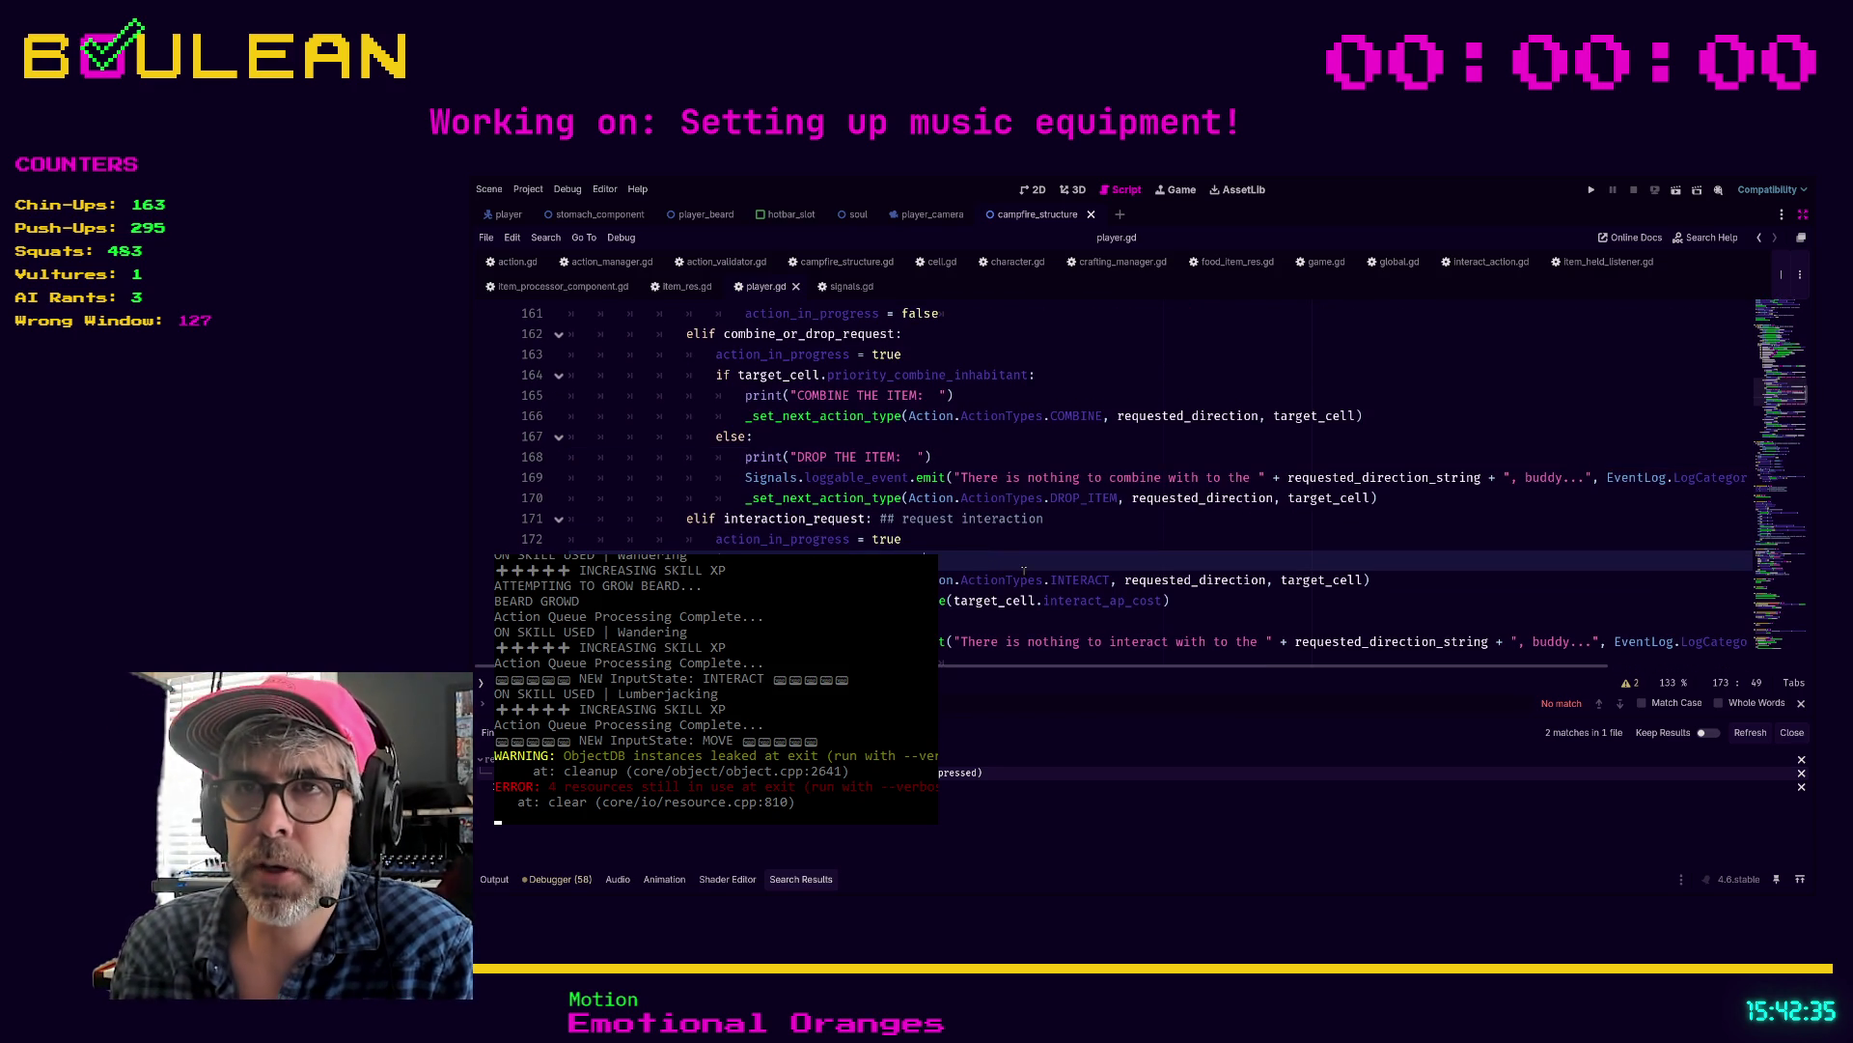
key(Up)
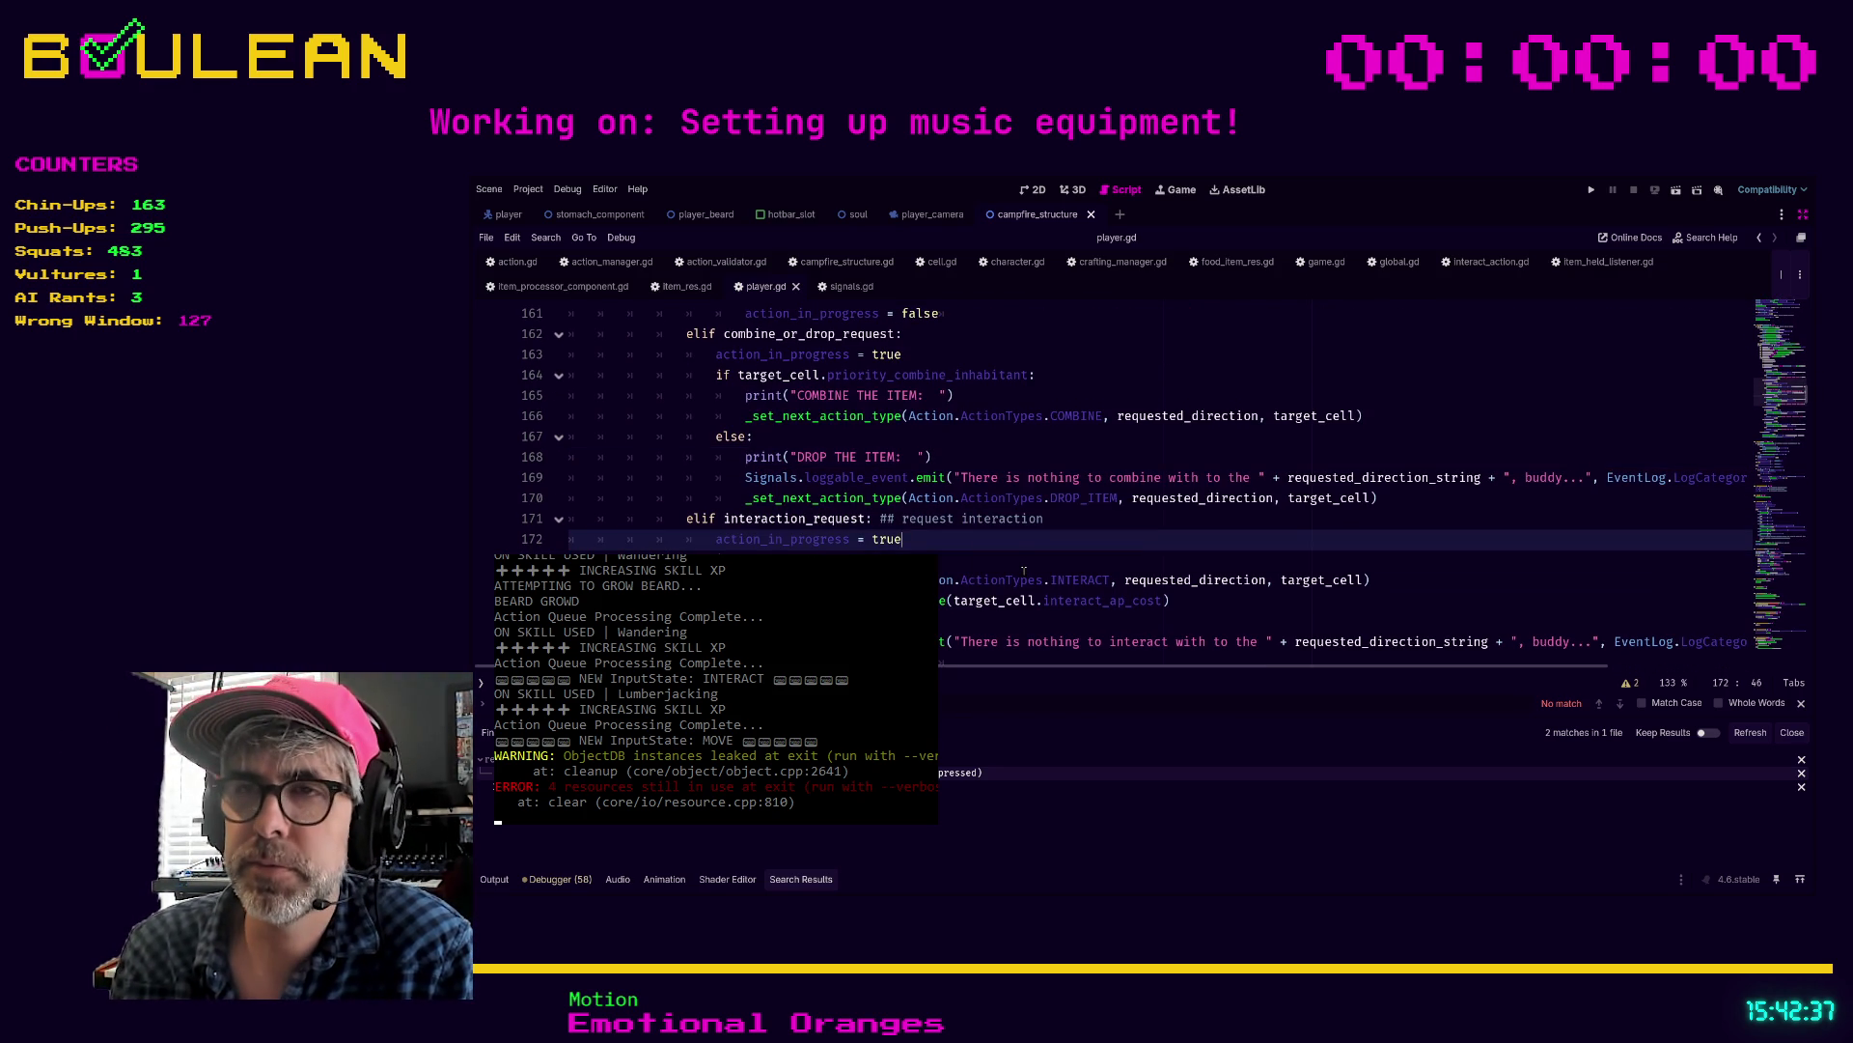
scroll(1025, 570, down, 2)
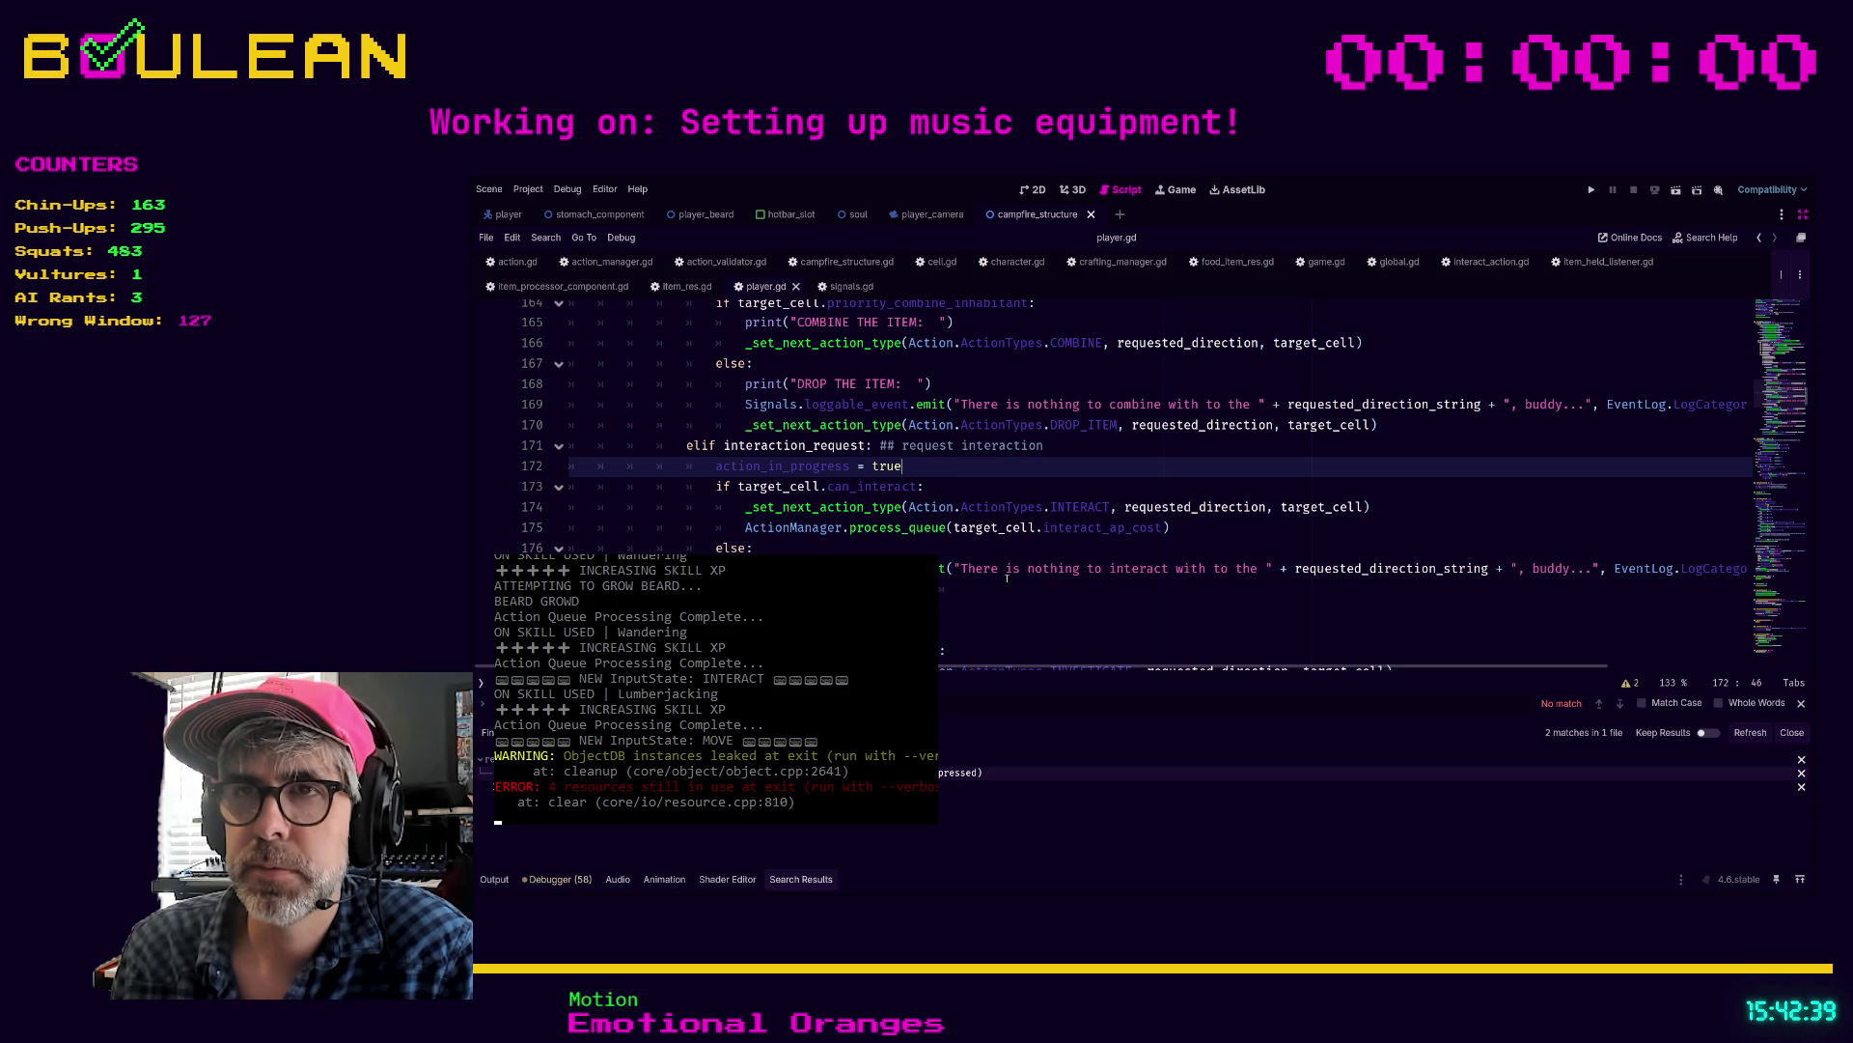
drag(1007, 576, 997, 585)
key(Down)
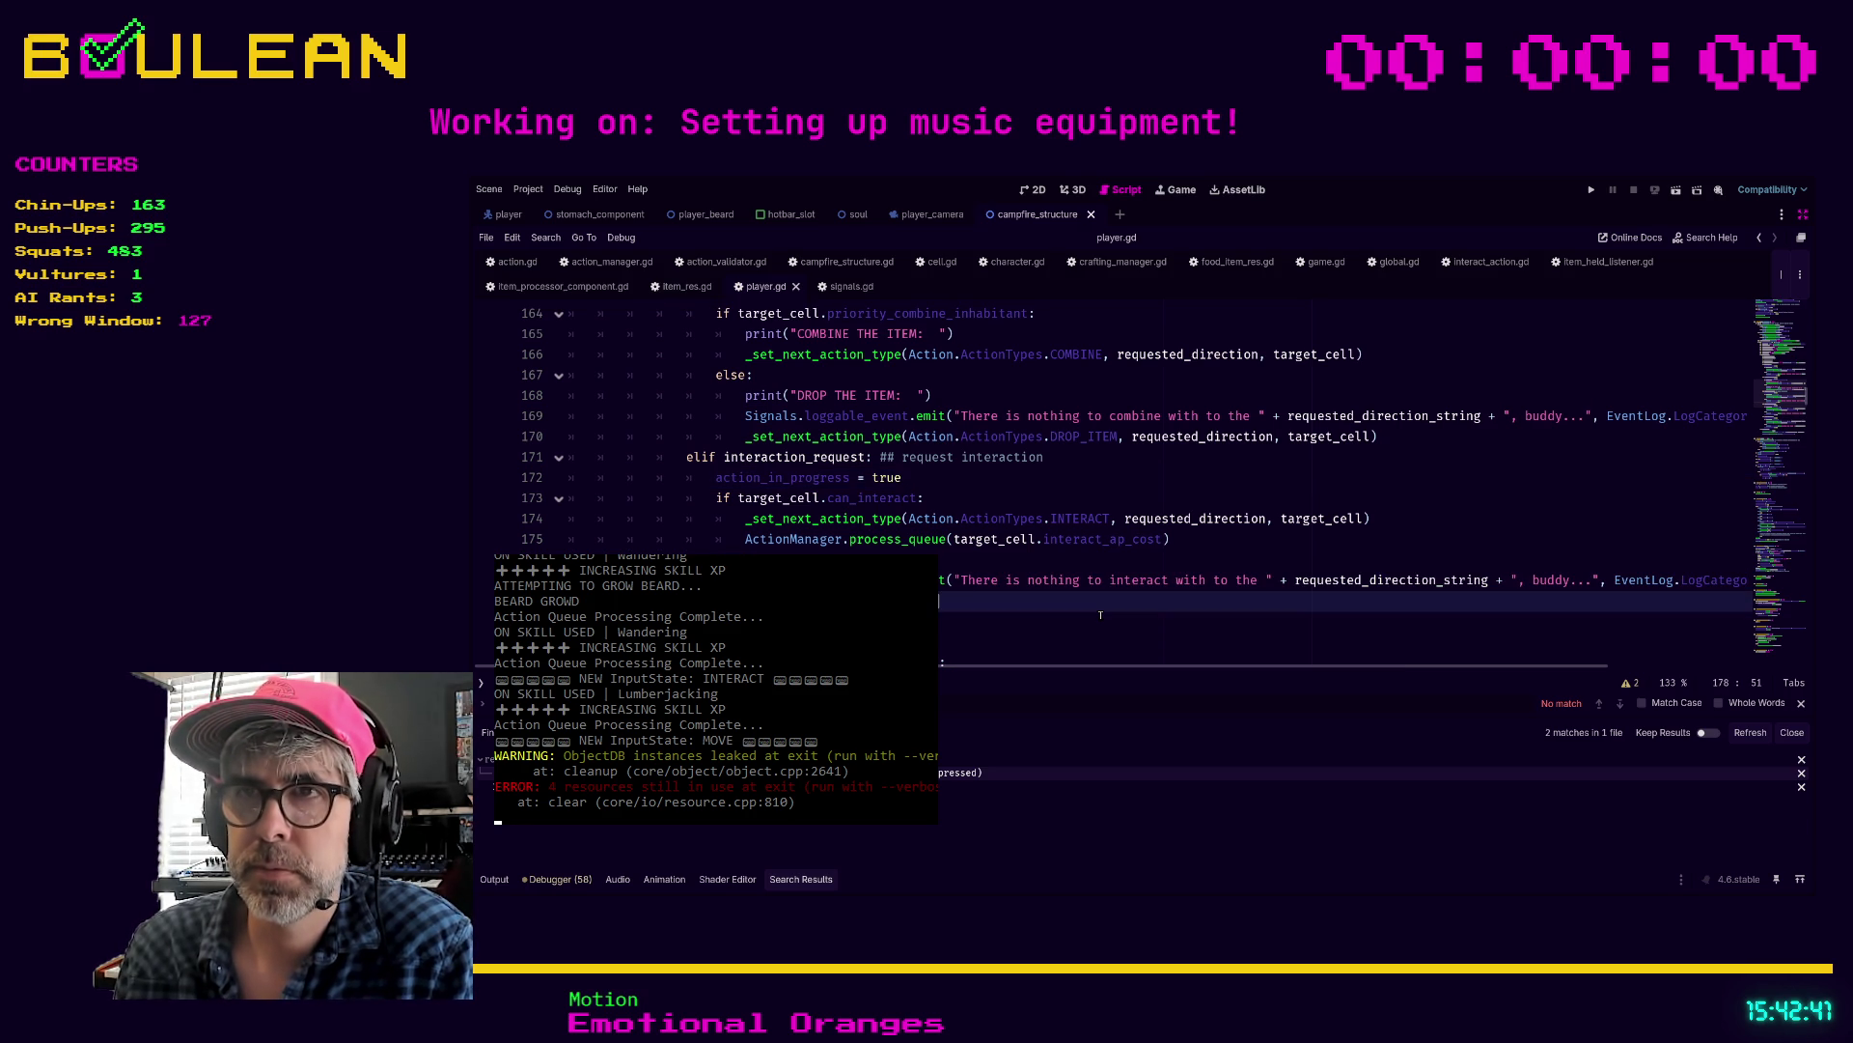
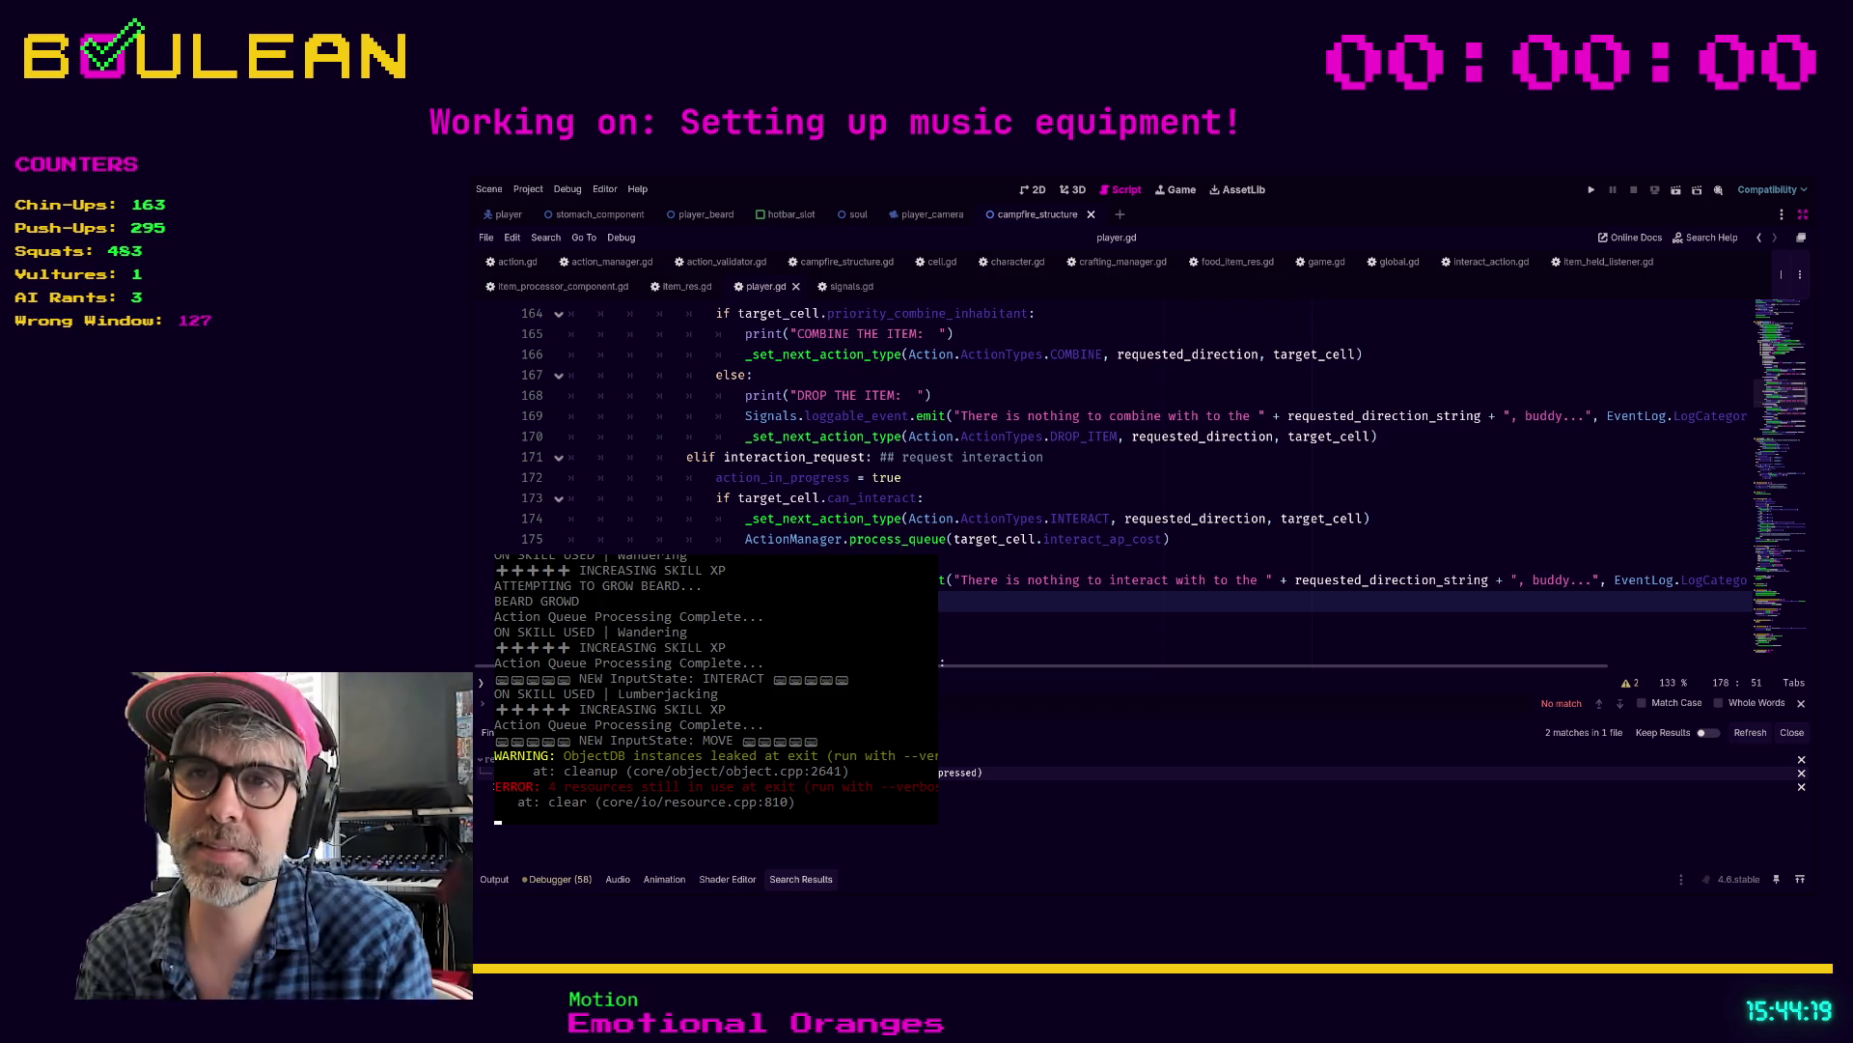
Step: Inspect player.gd's investigation_request branch around lines 179–180
scroll(1159, 425, down, 1)
key(Down)
key(Down)
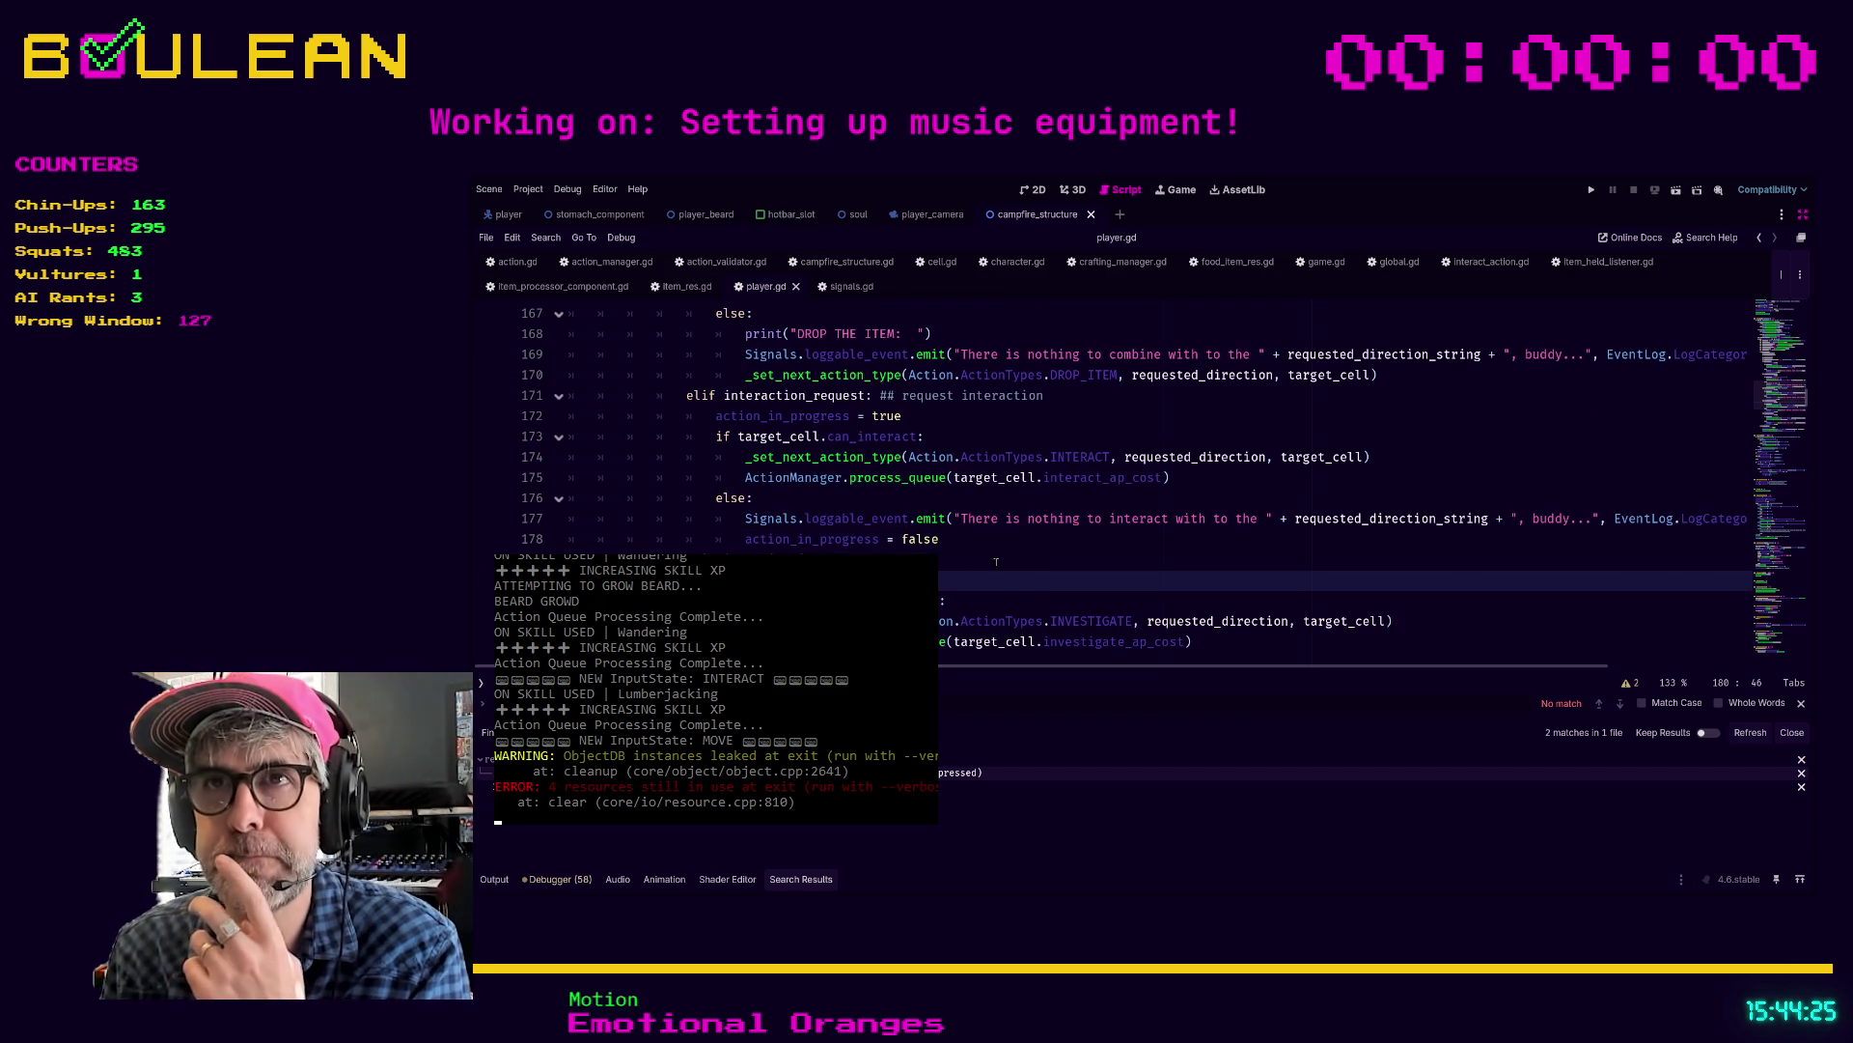
scroll(996, 561, up, 1)
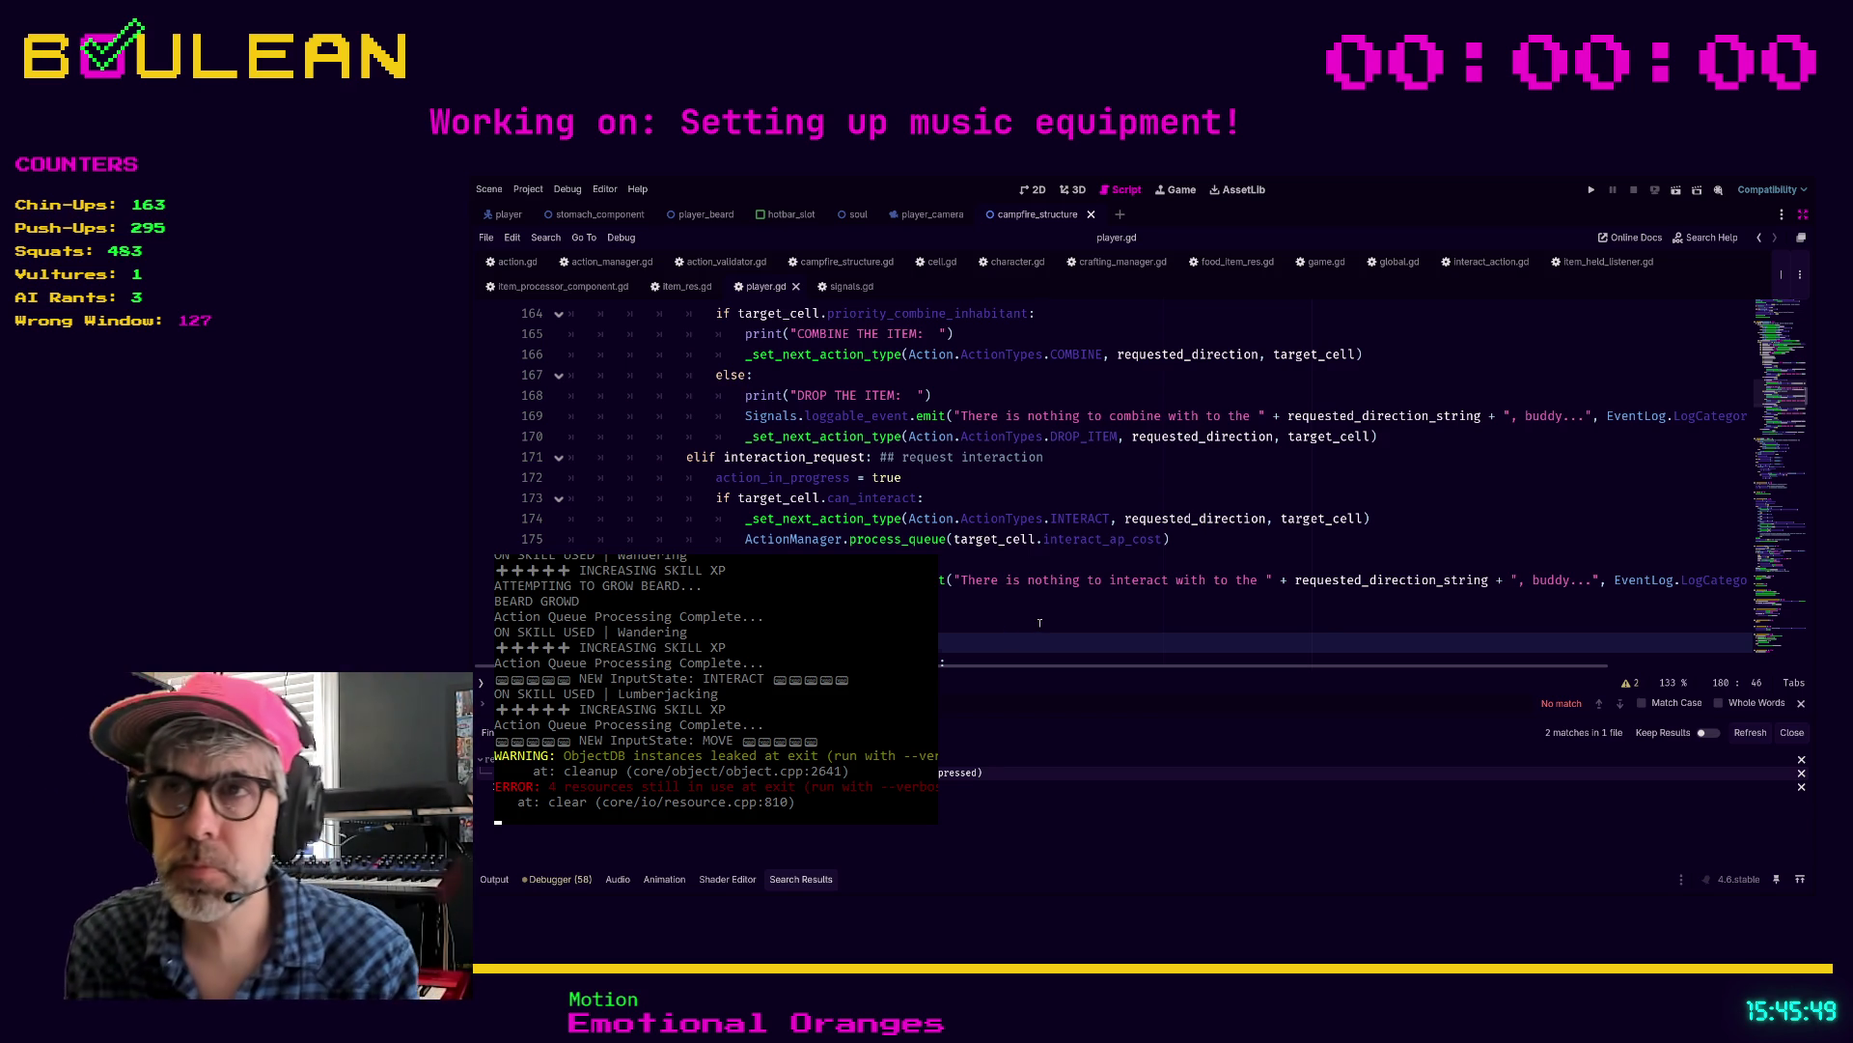
click(1043, 620)
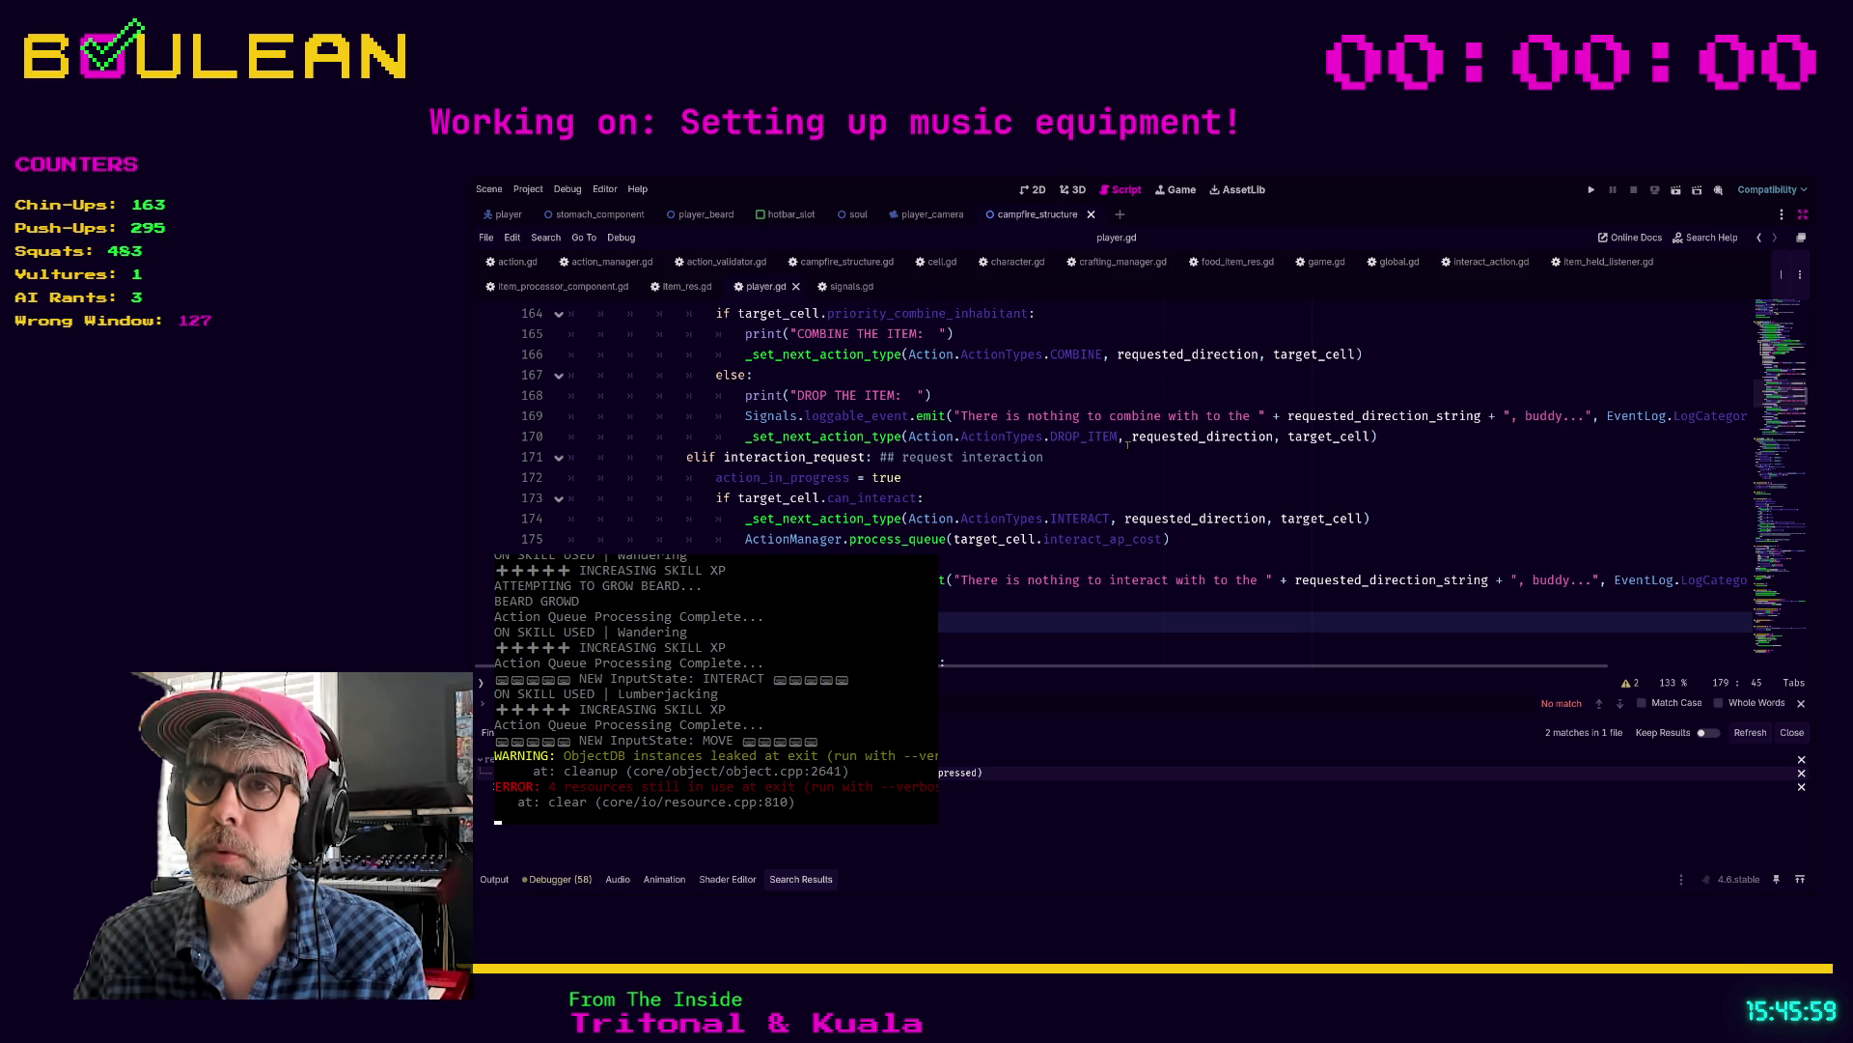
click(1157, 635)
scroll(1164, 598, down, 1)
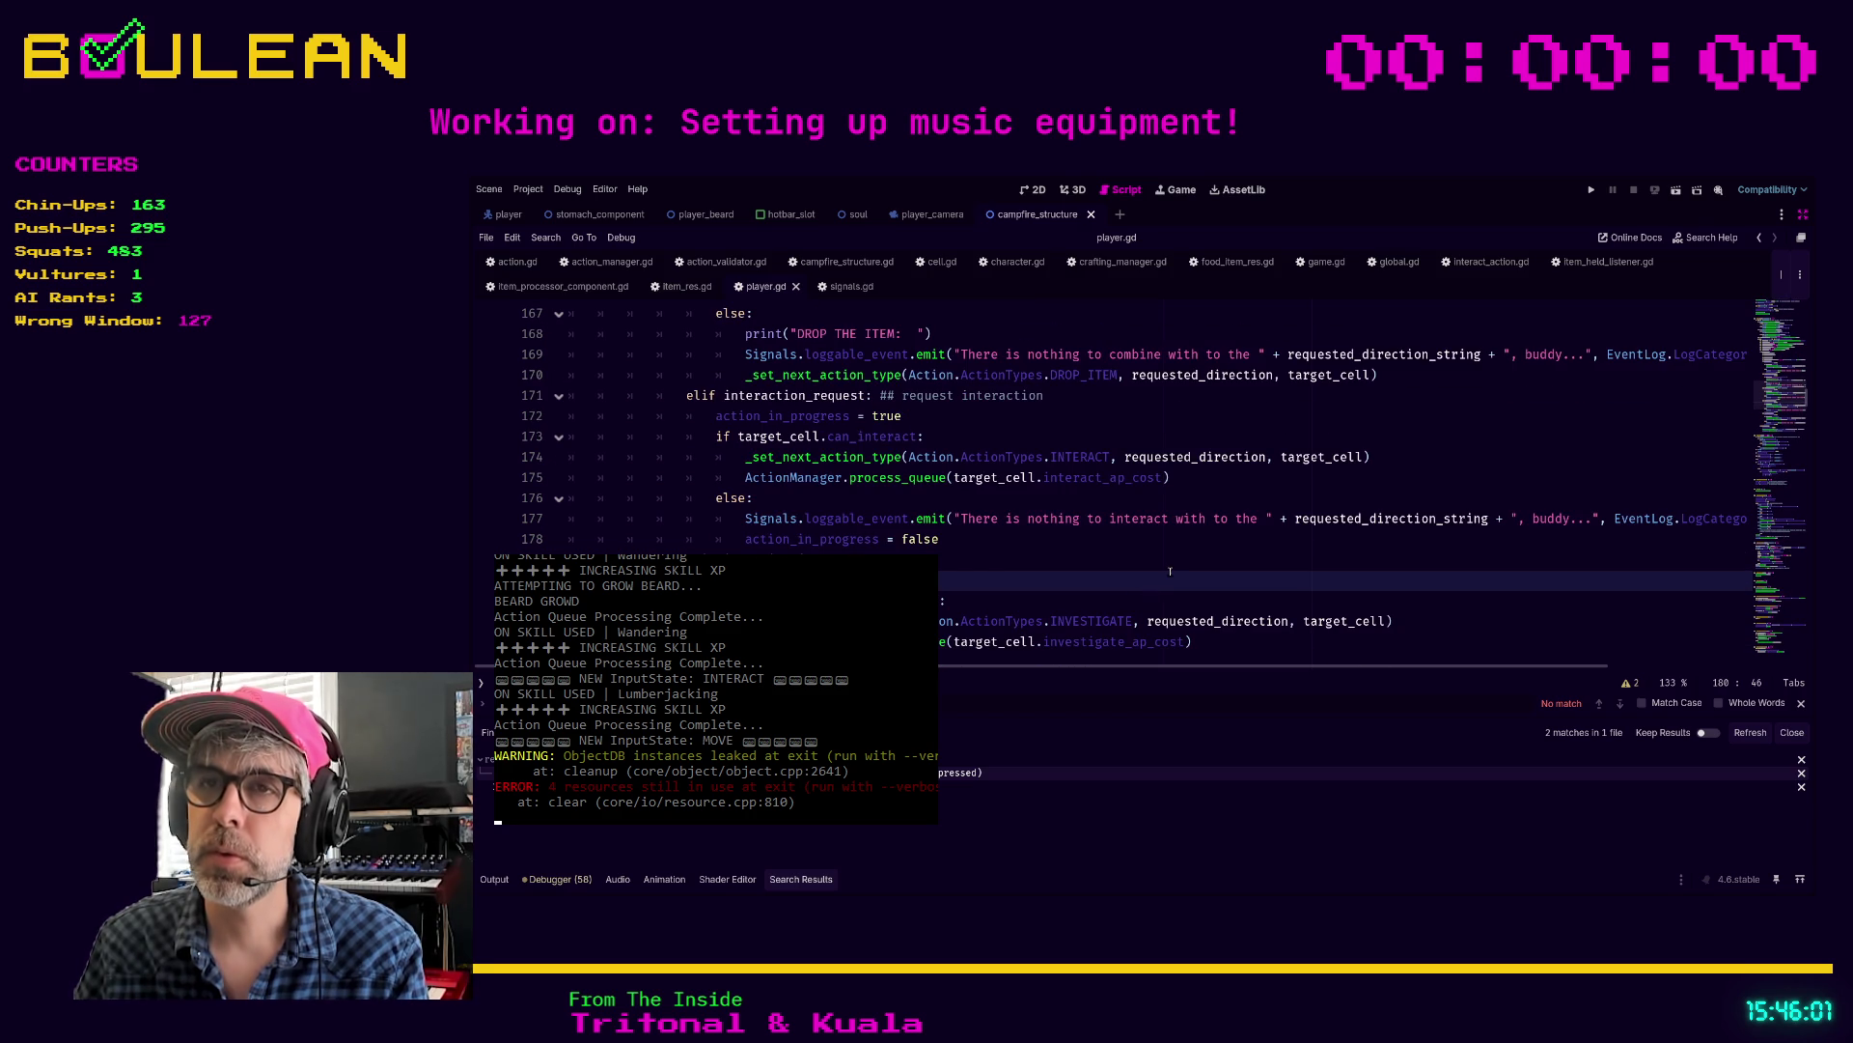
Step: Search player.gd for next_action and scroll to take_next_action's match on action types
key(ctrl+f)
text(process_queue)
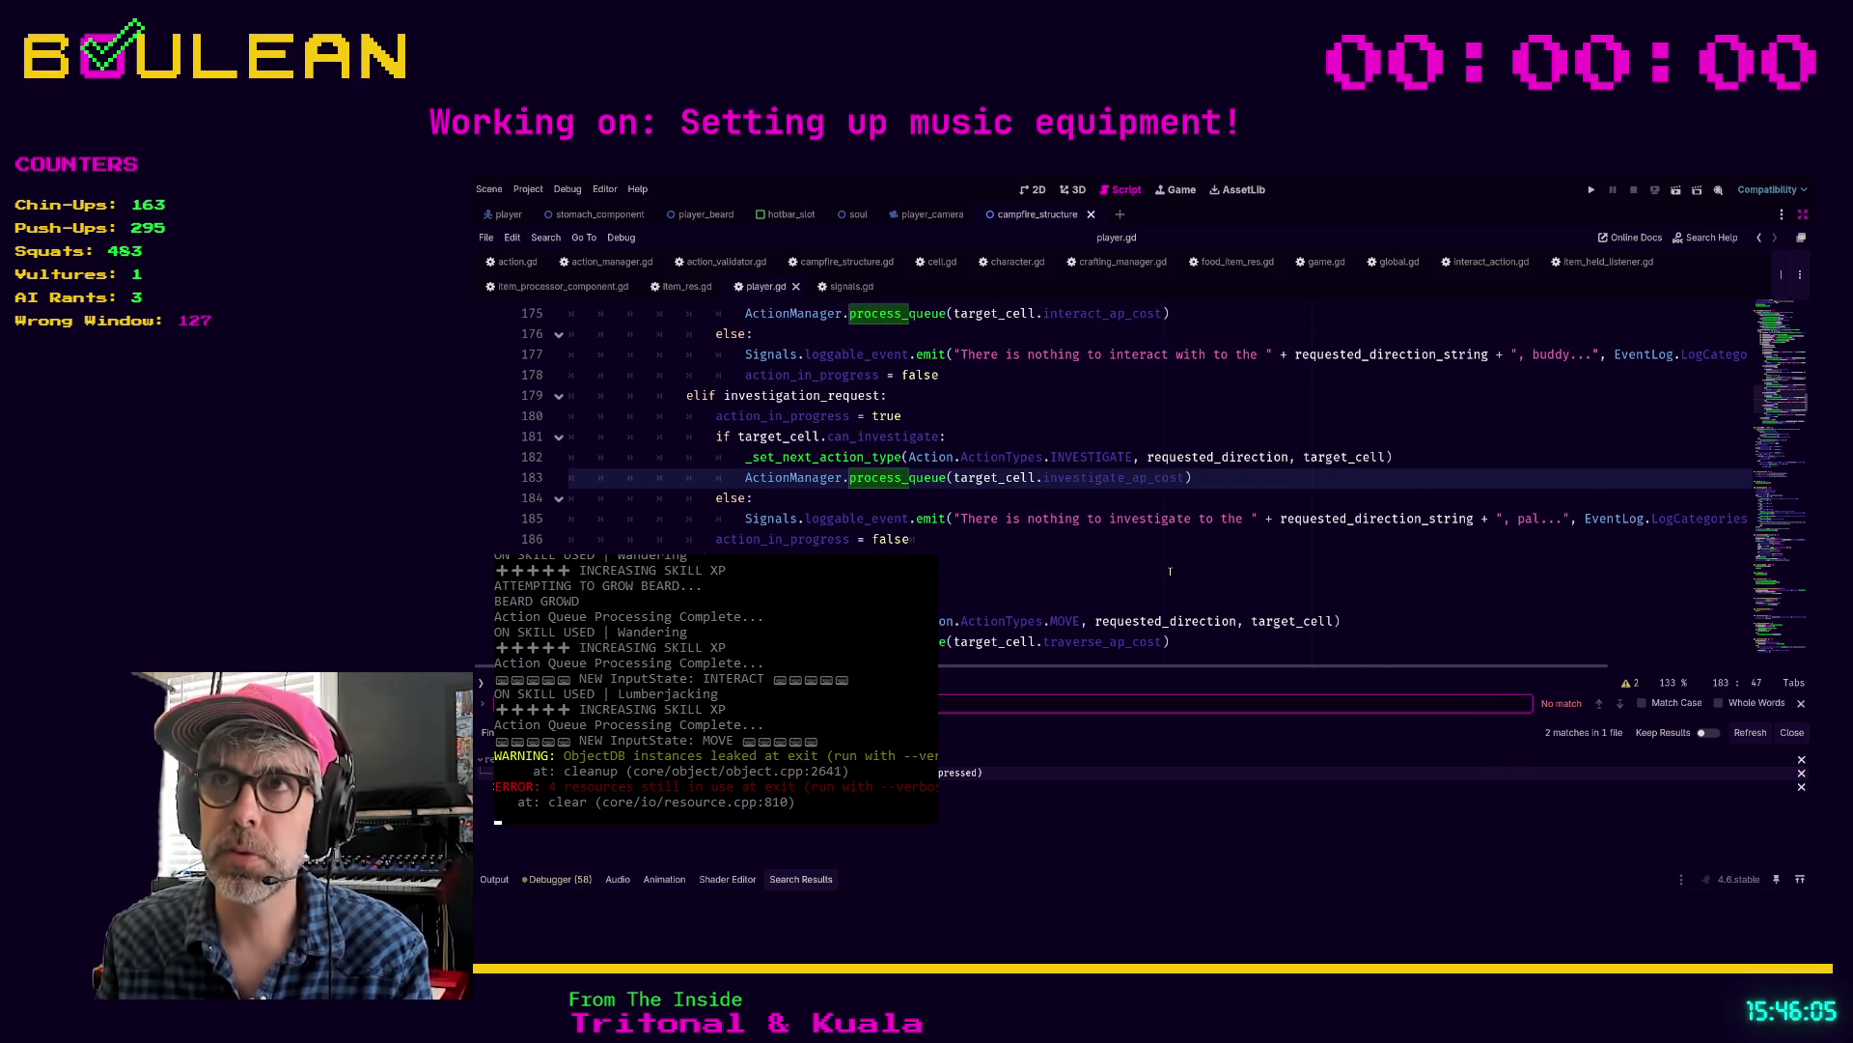
text(next_action)
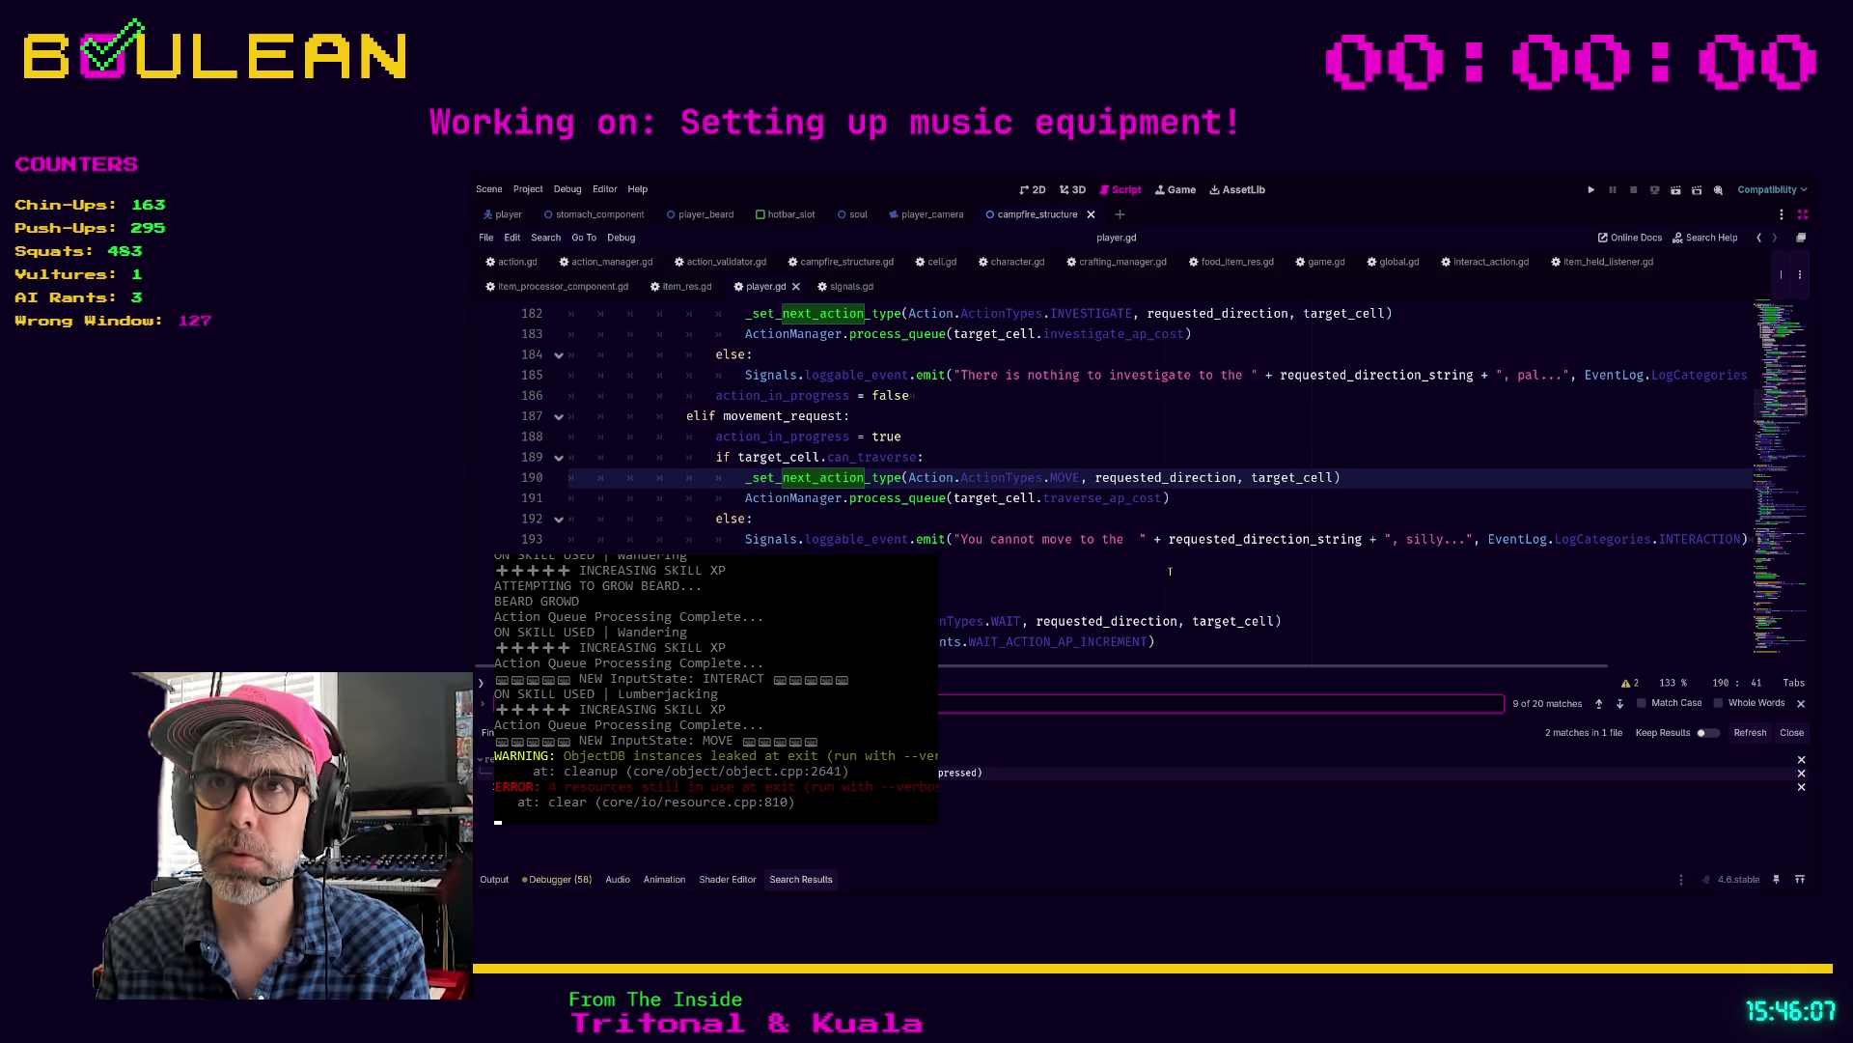
key(Return)
key(Return)
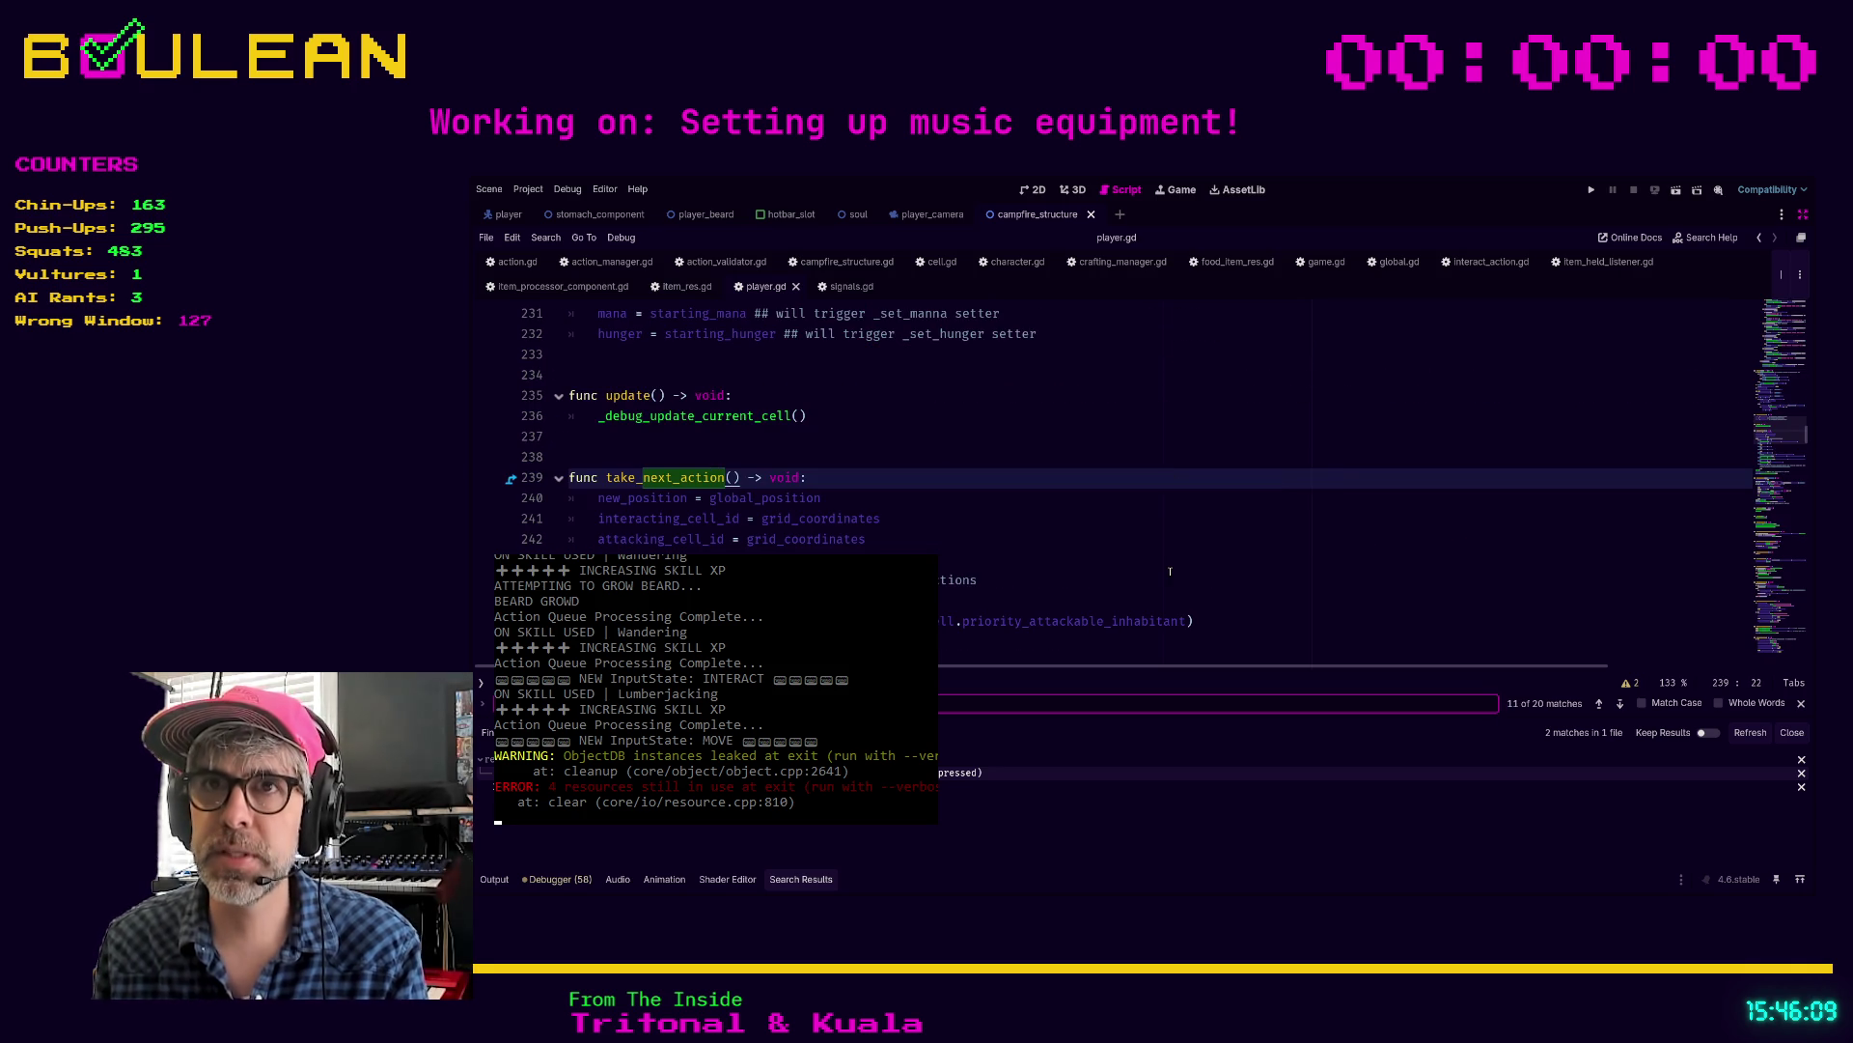
scroll(1110, 550, down, 1)
scroll(1062, 530, up, 1)
scroll(1004, 515, down, 1)
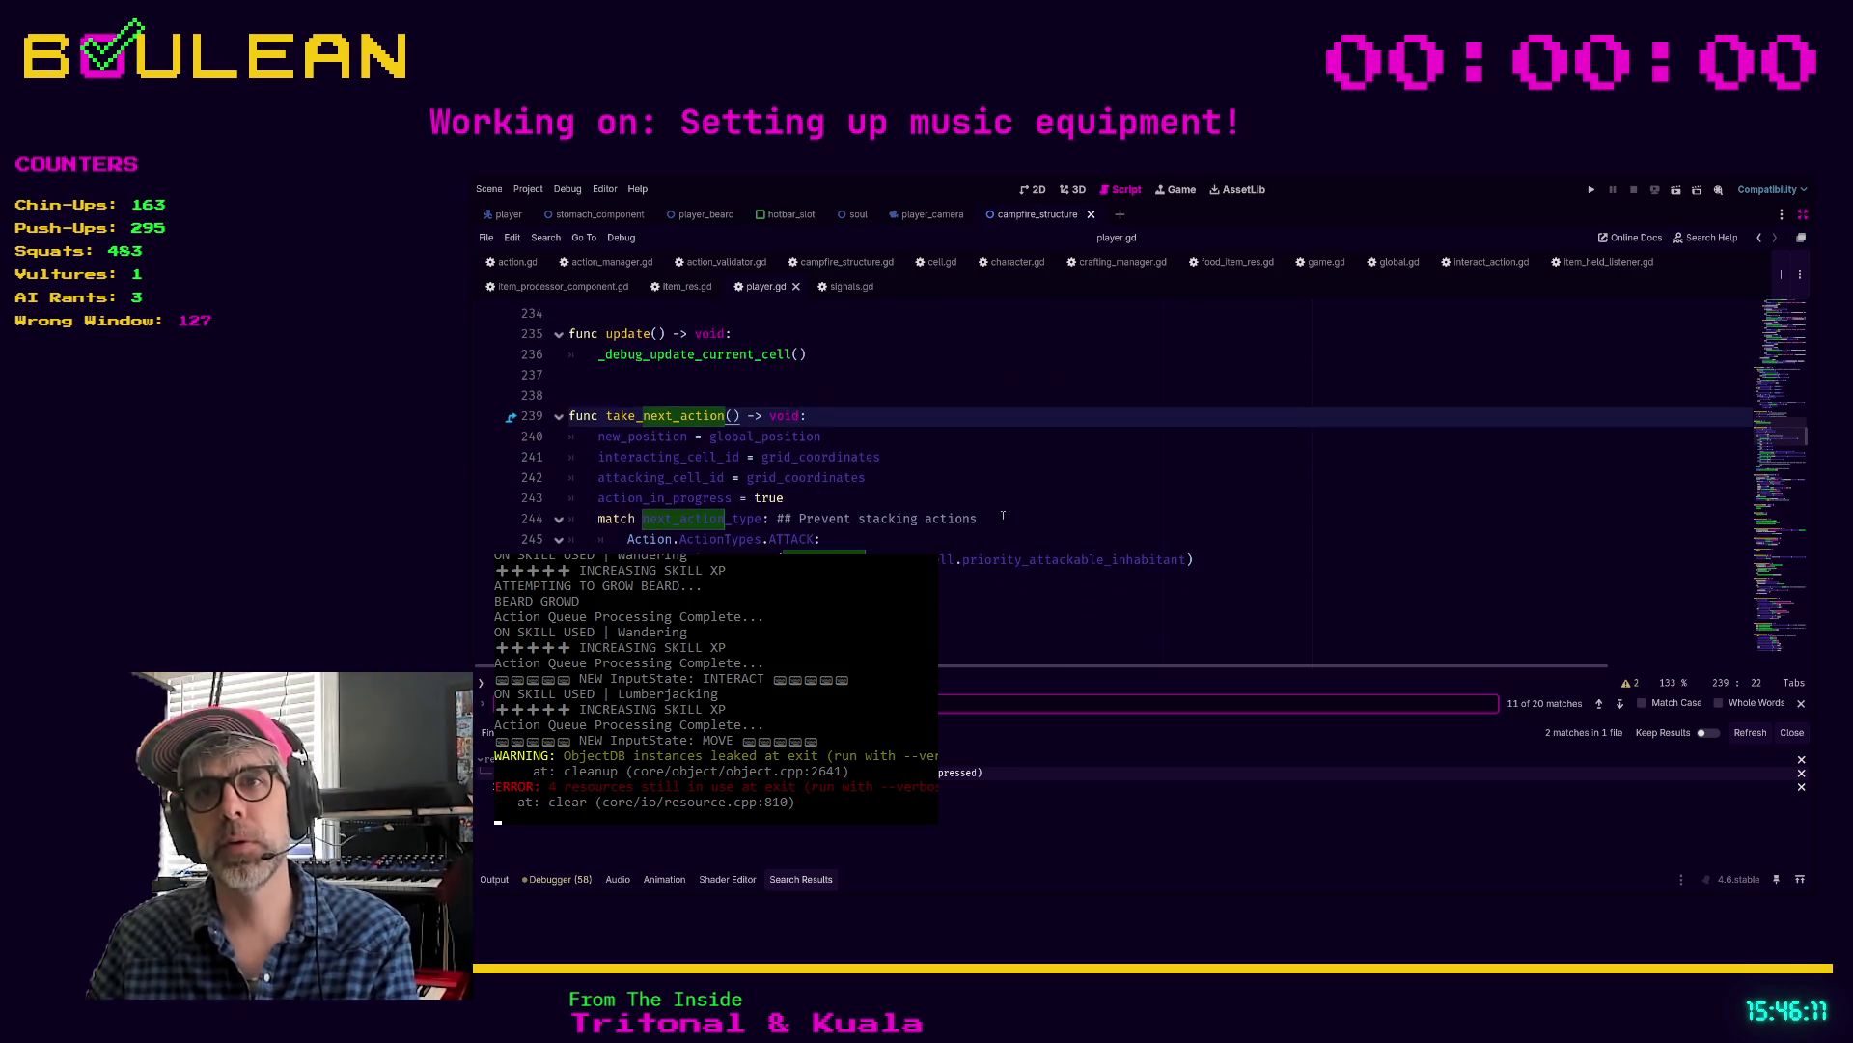
scroll(1004, 516, down, 1)
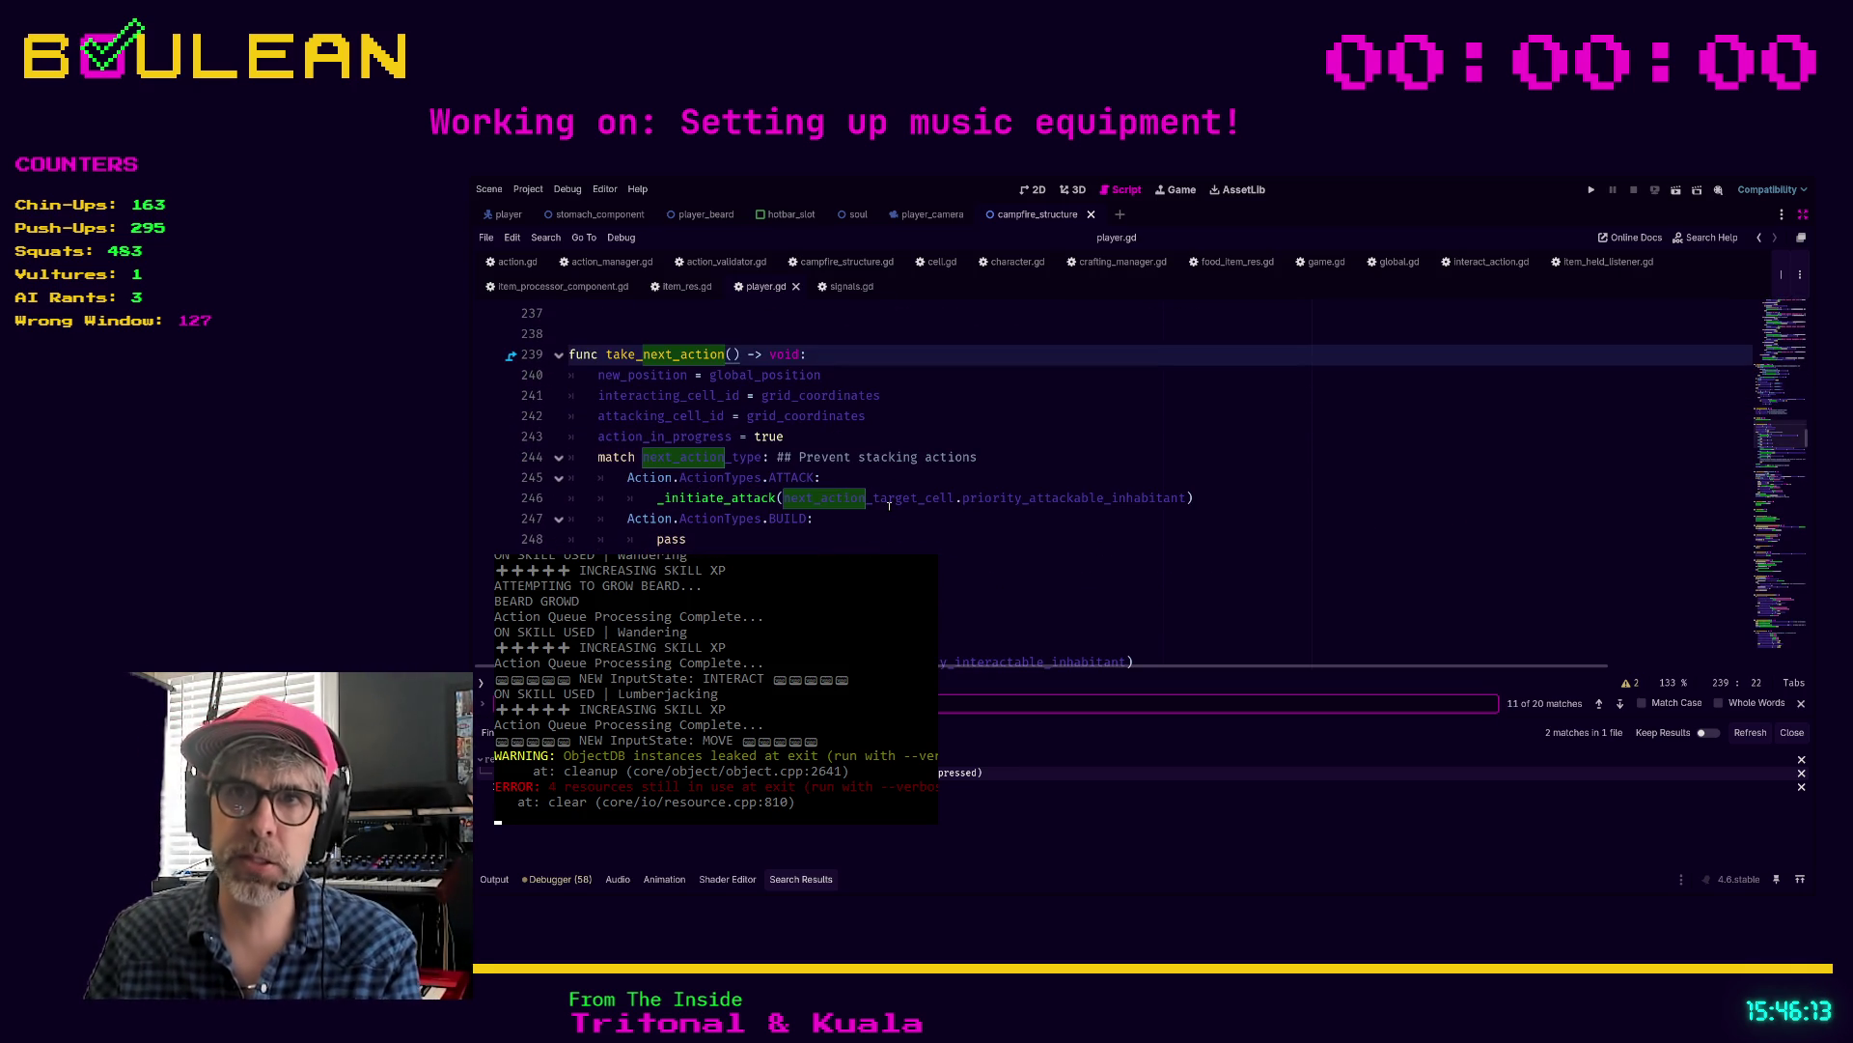
scroll(891, 503, down, 2)
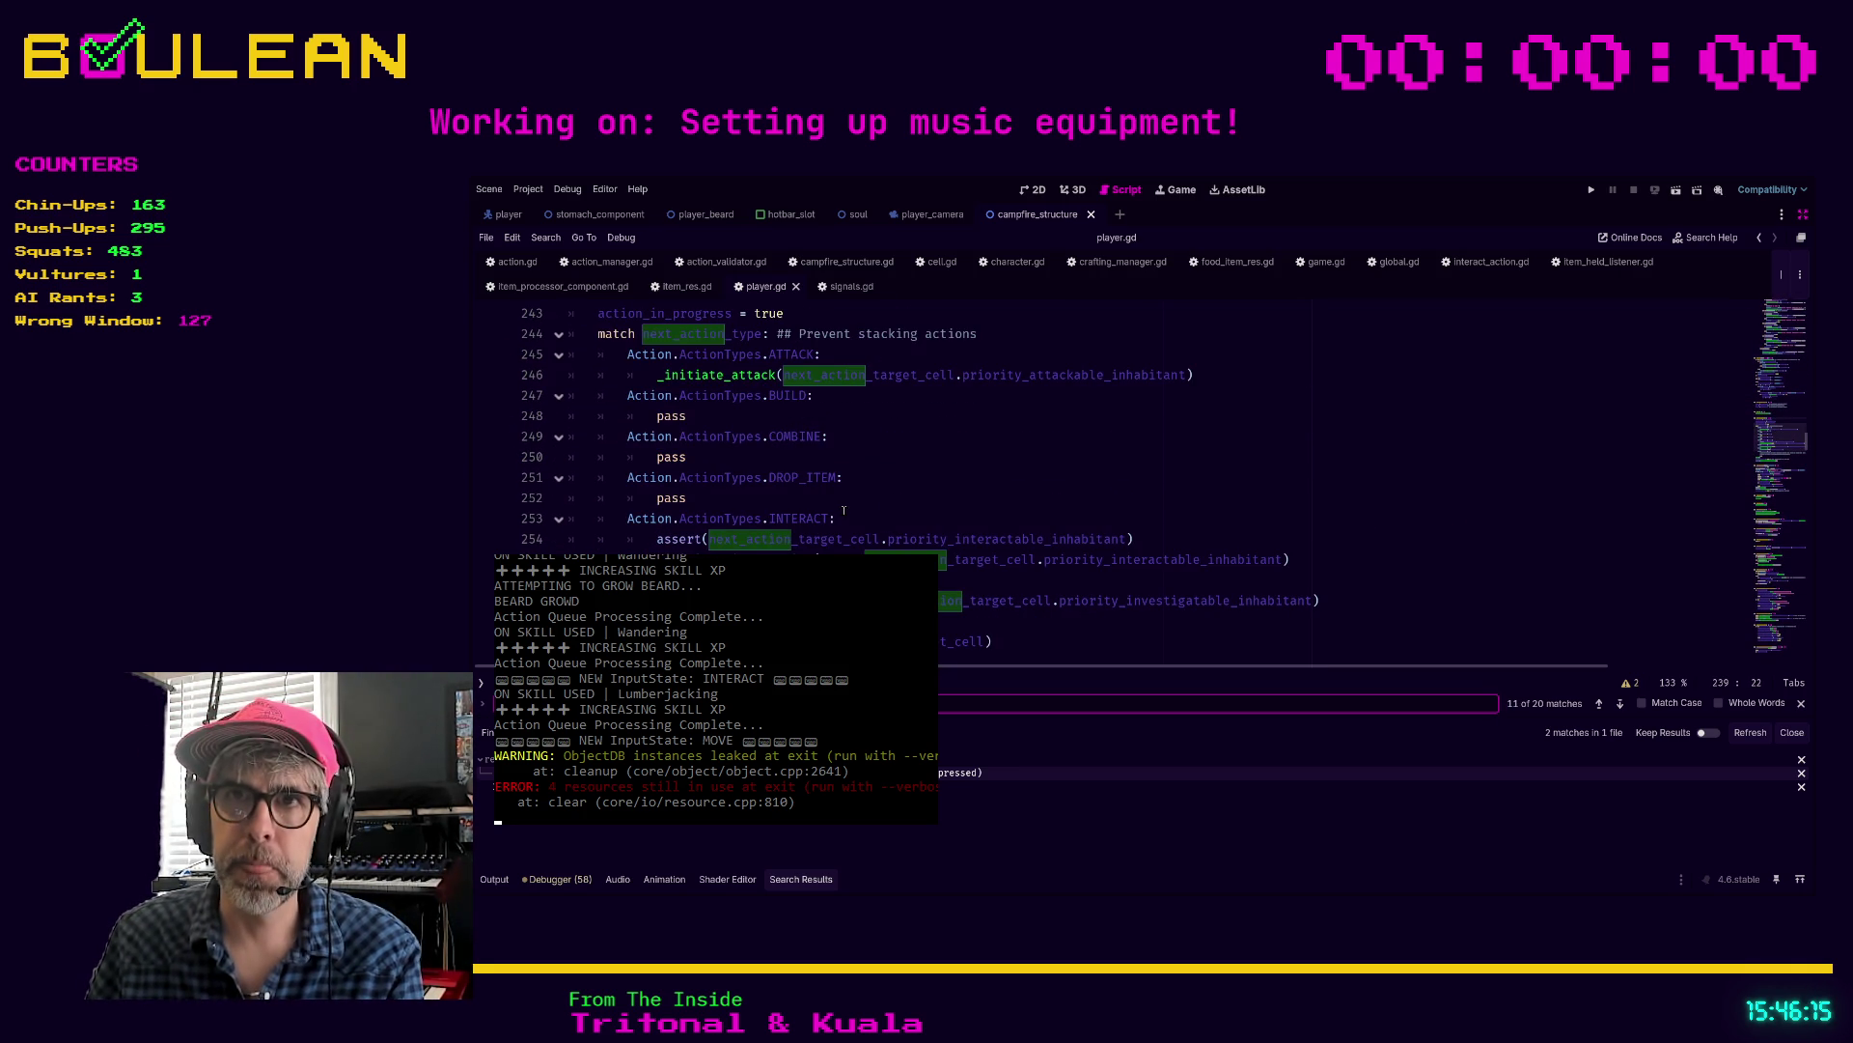
Step: Replace the COMBINE case's pass with _initiate_combination(next_action_target_cell.priority_combine_inhabitant), then switch to character.gd
click(694, 459)
key(BackSpace)
key(BackSpace)
key(BackSpace)
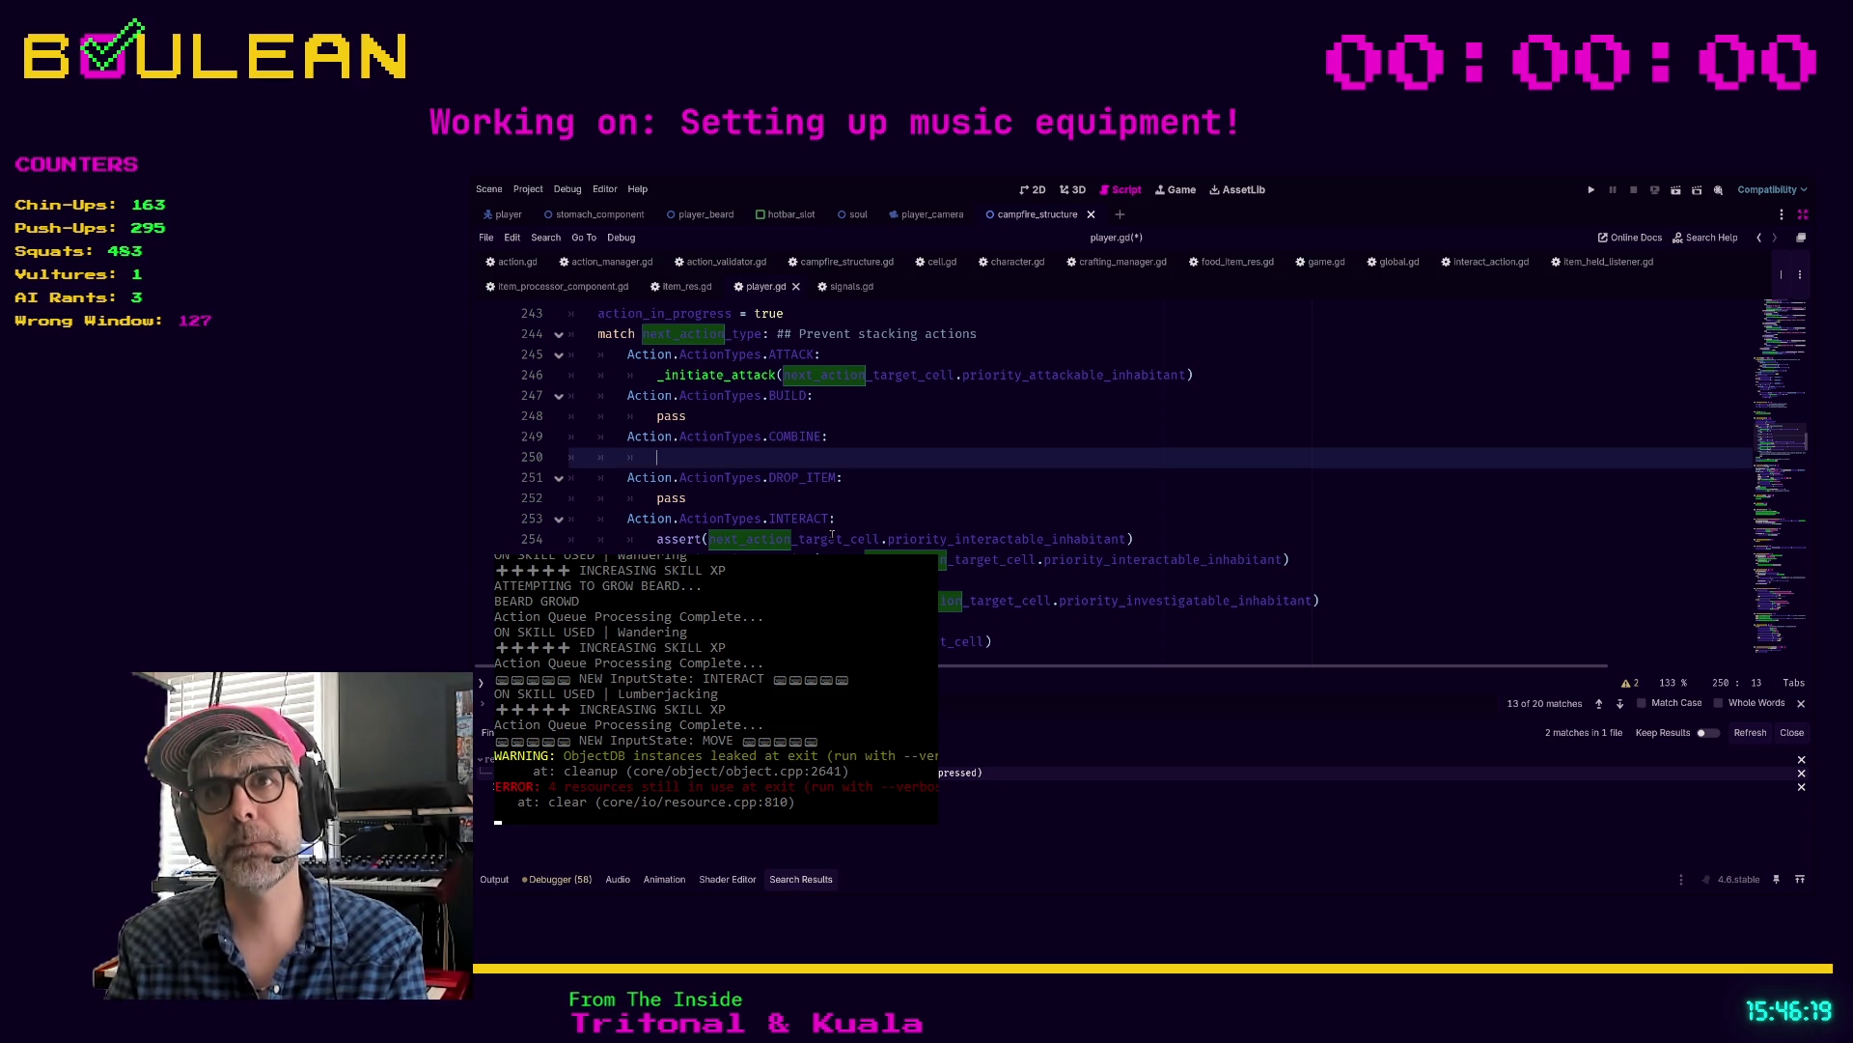
text(_initiate_)
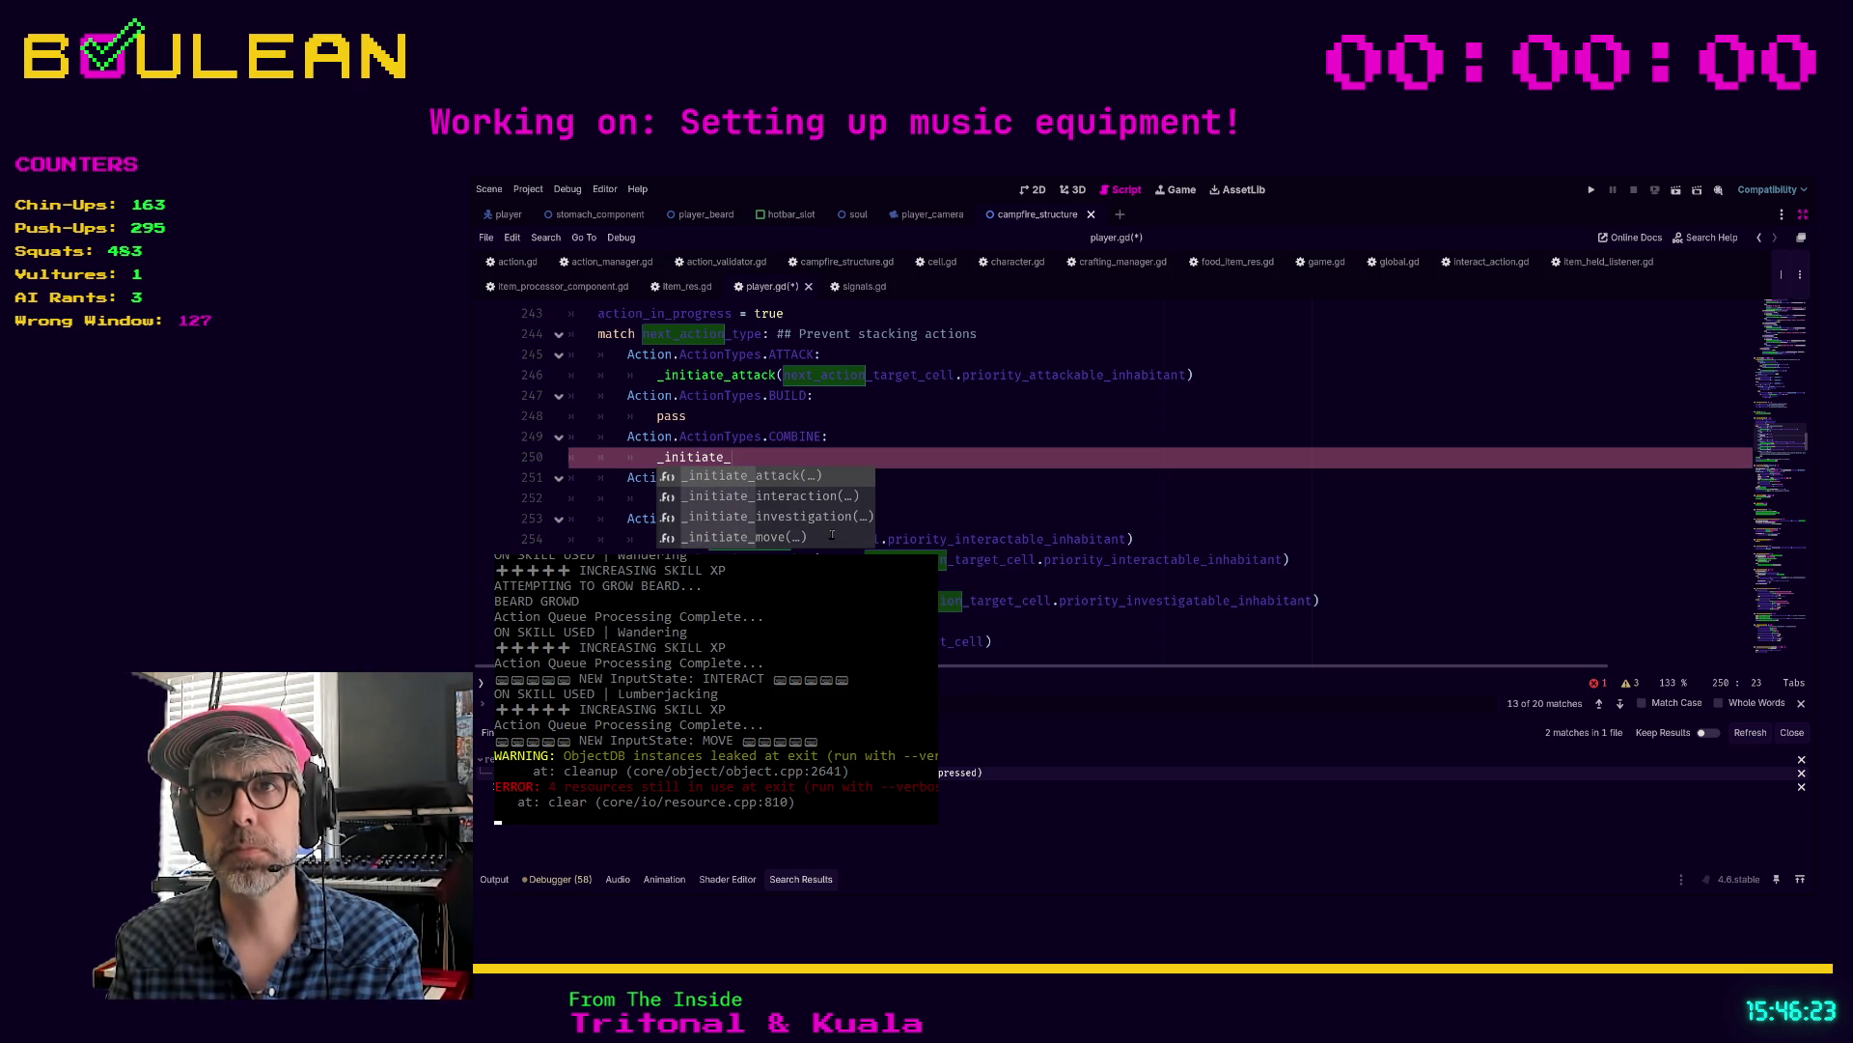
text(combination()
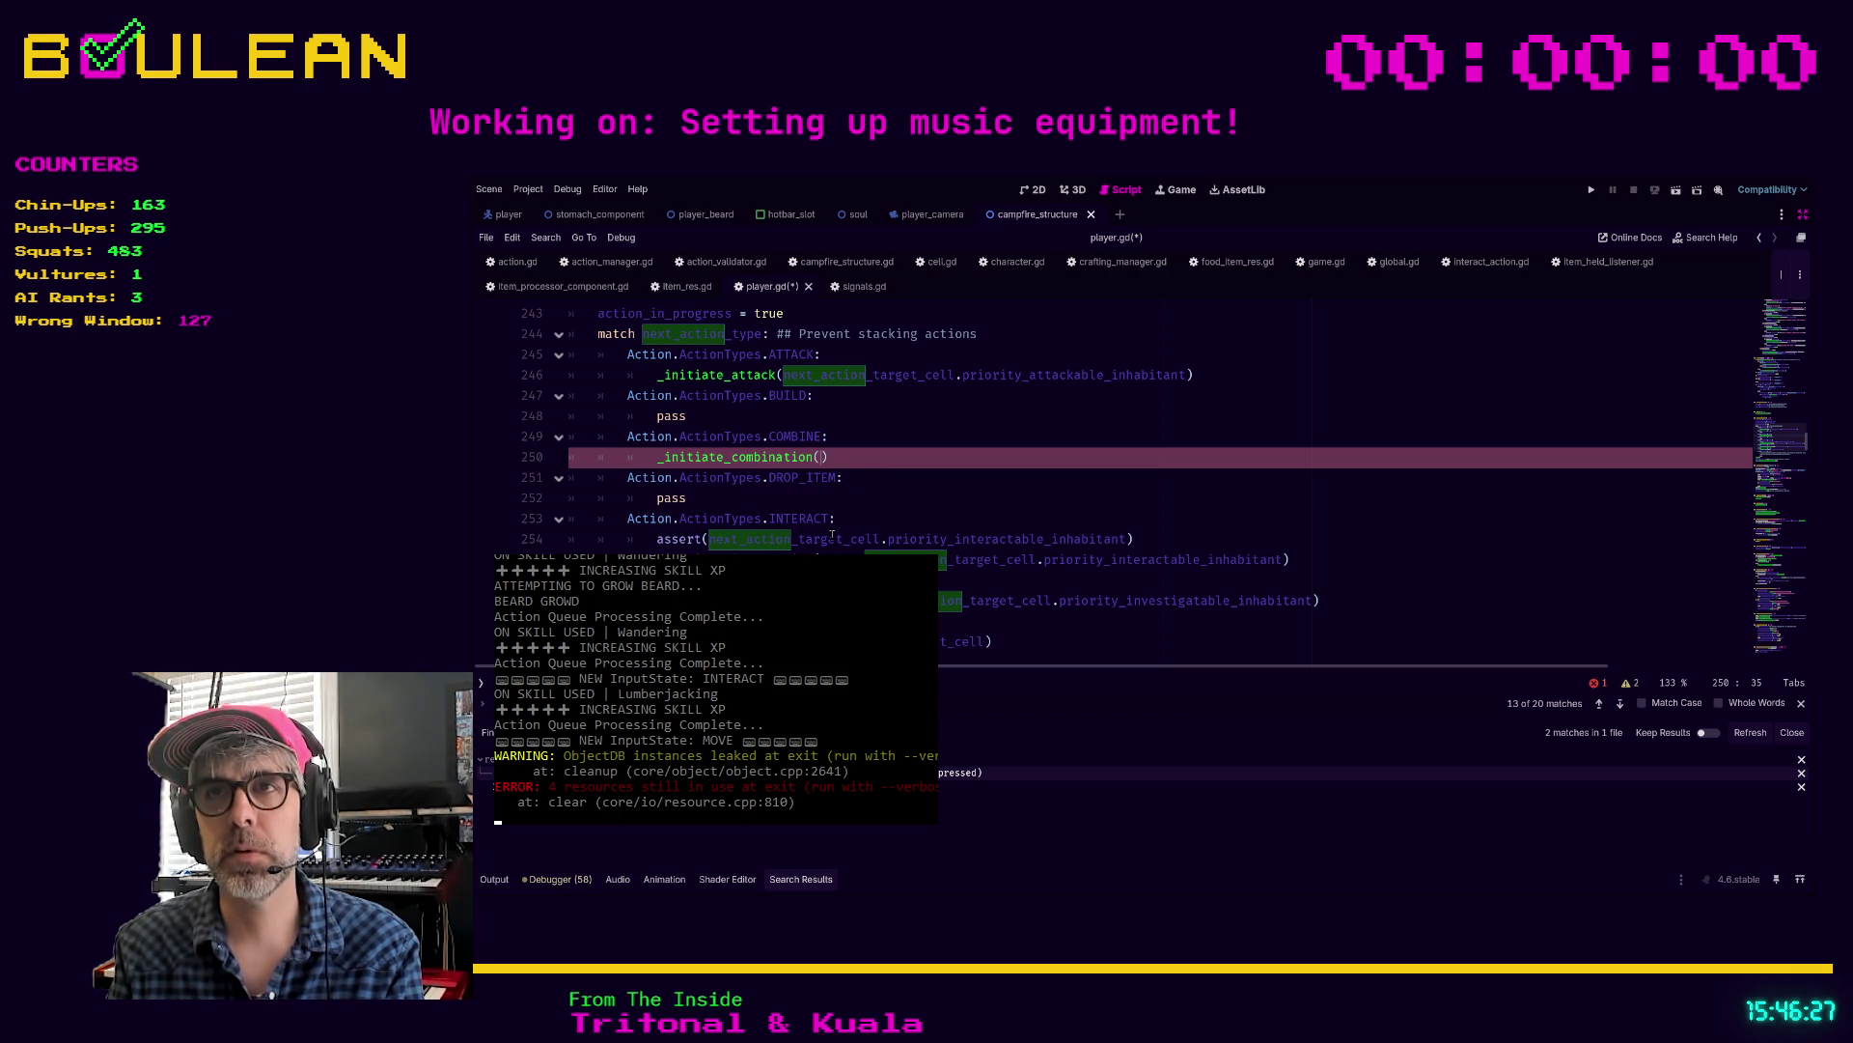
text(next)
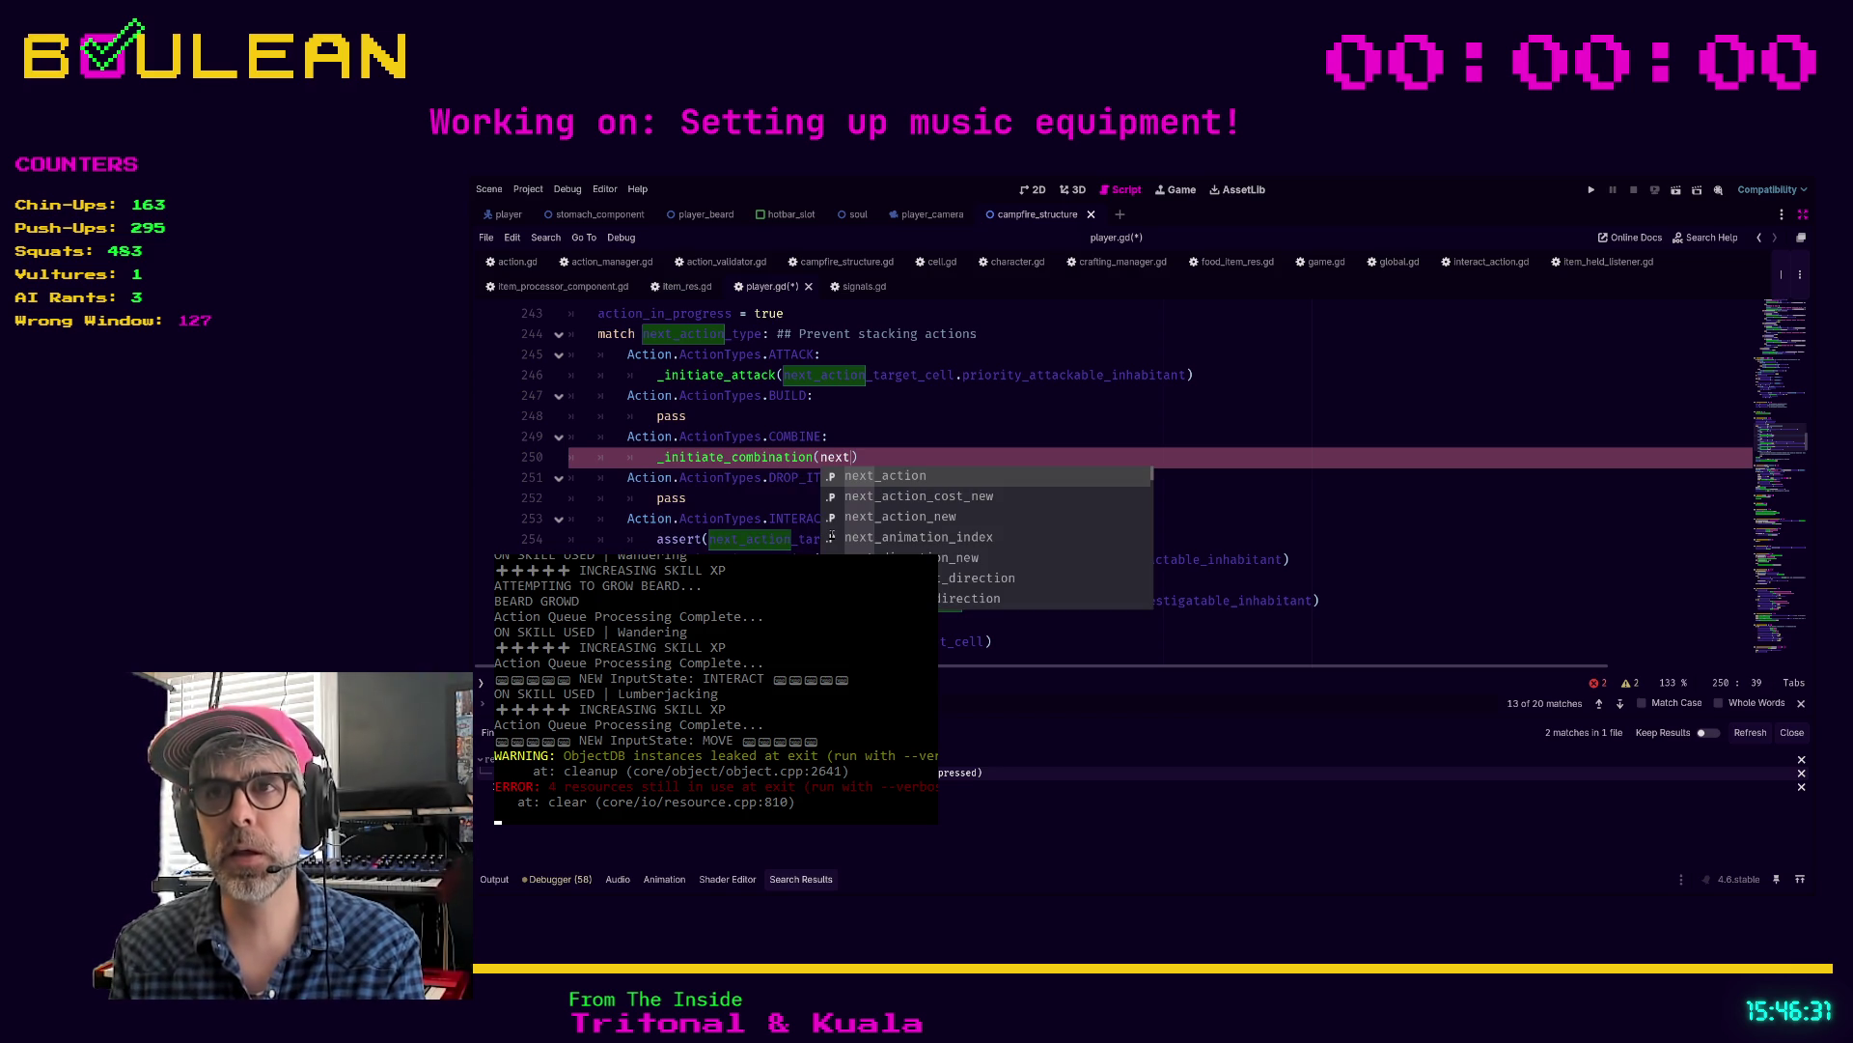
text(_action)
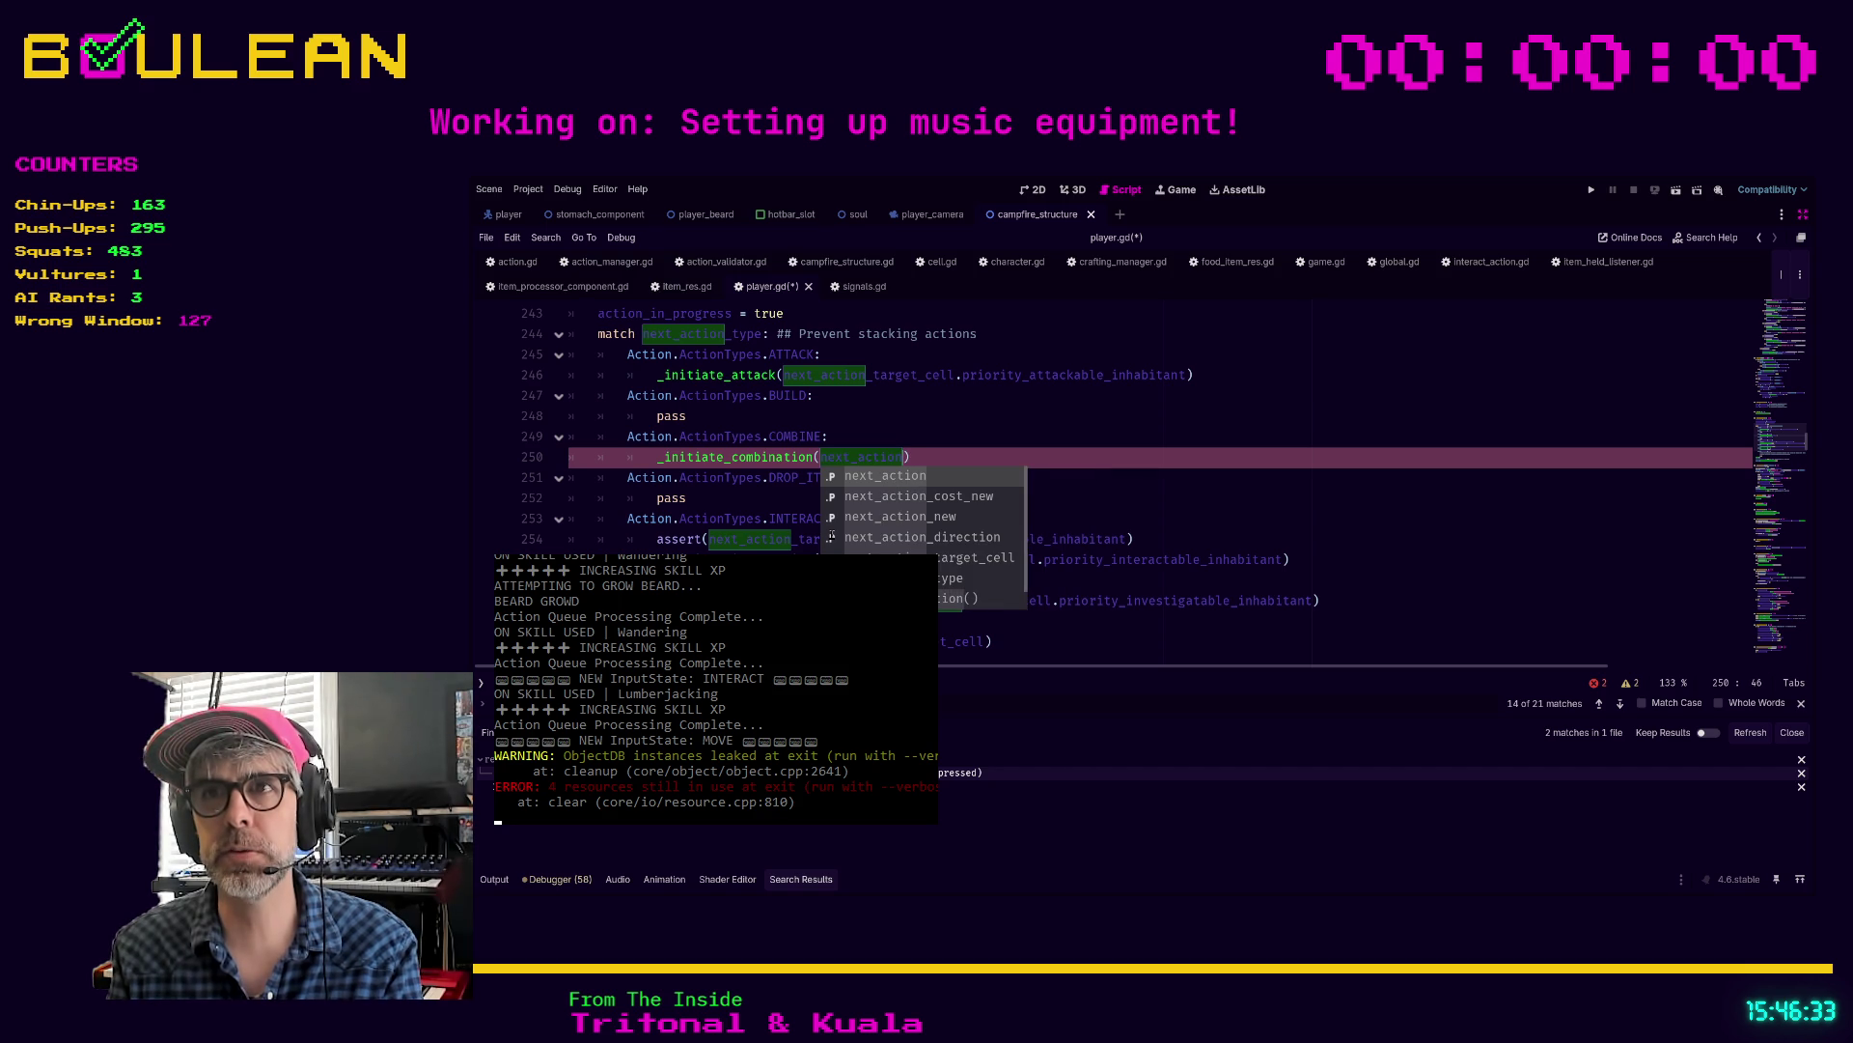
text(_target_cell.prior)
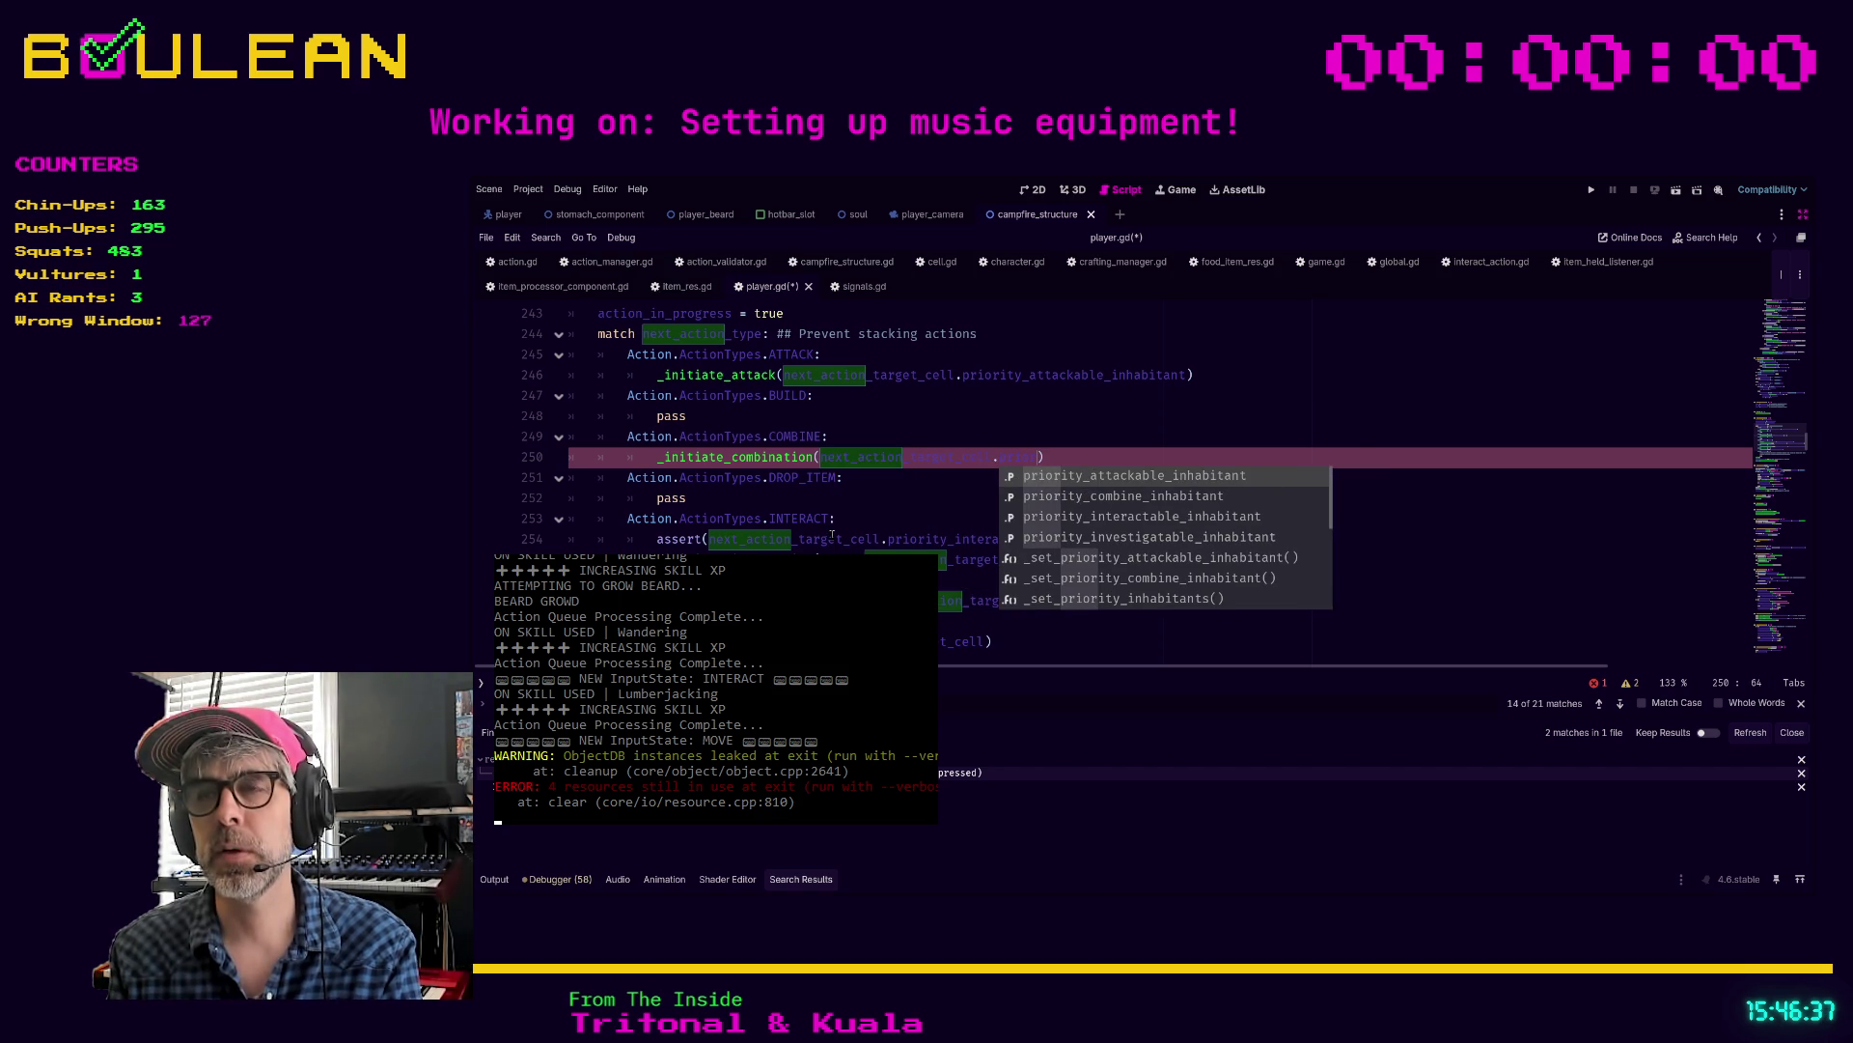
key(Down)
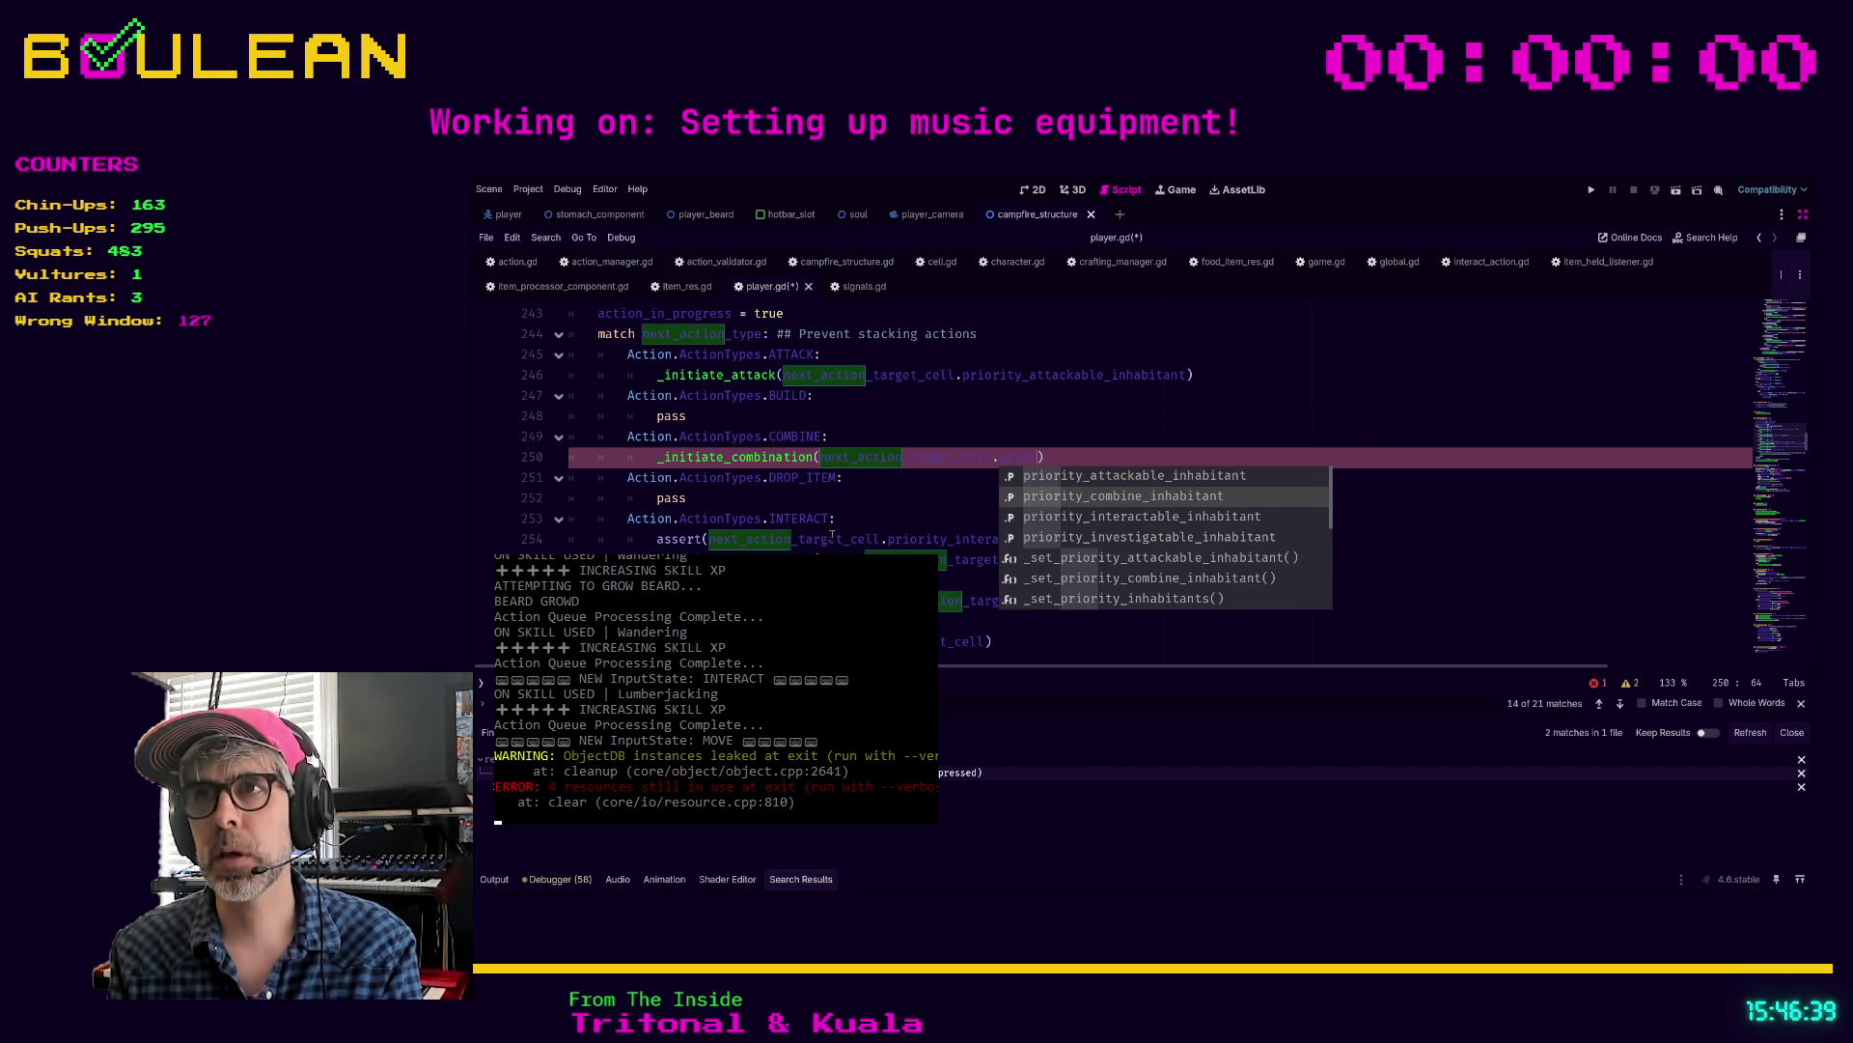
key(Return)
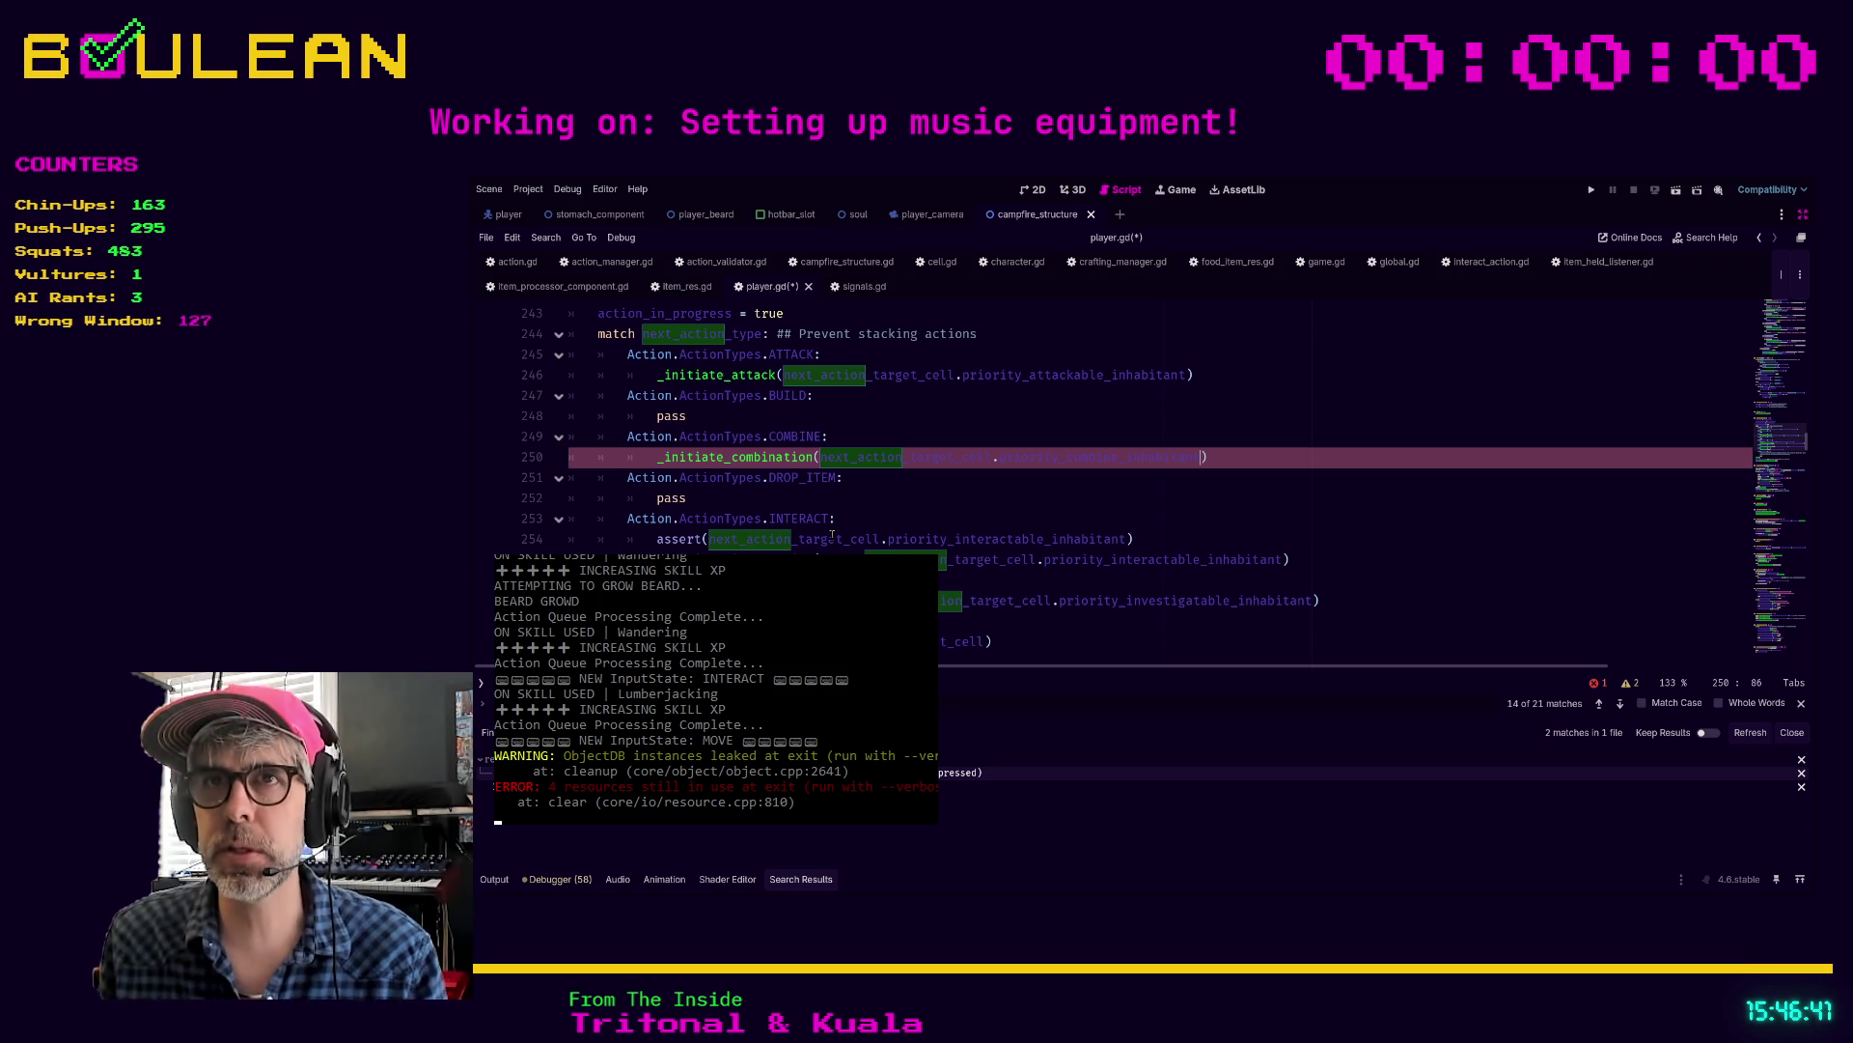
click(1230, 454)
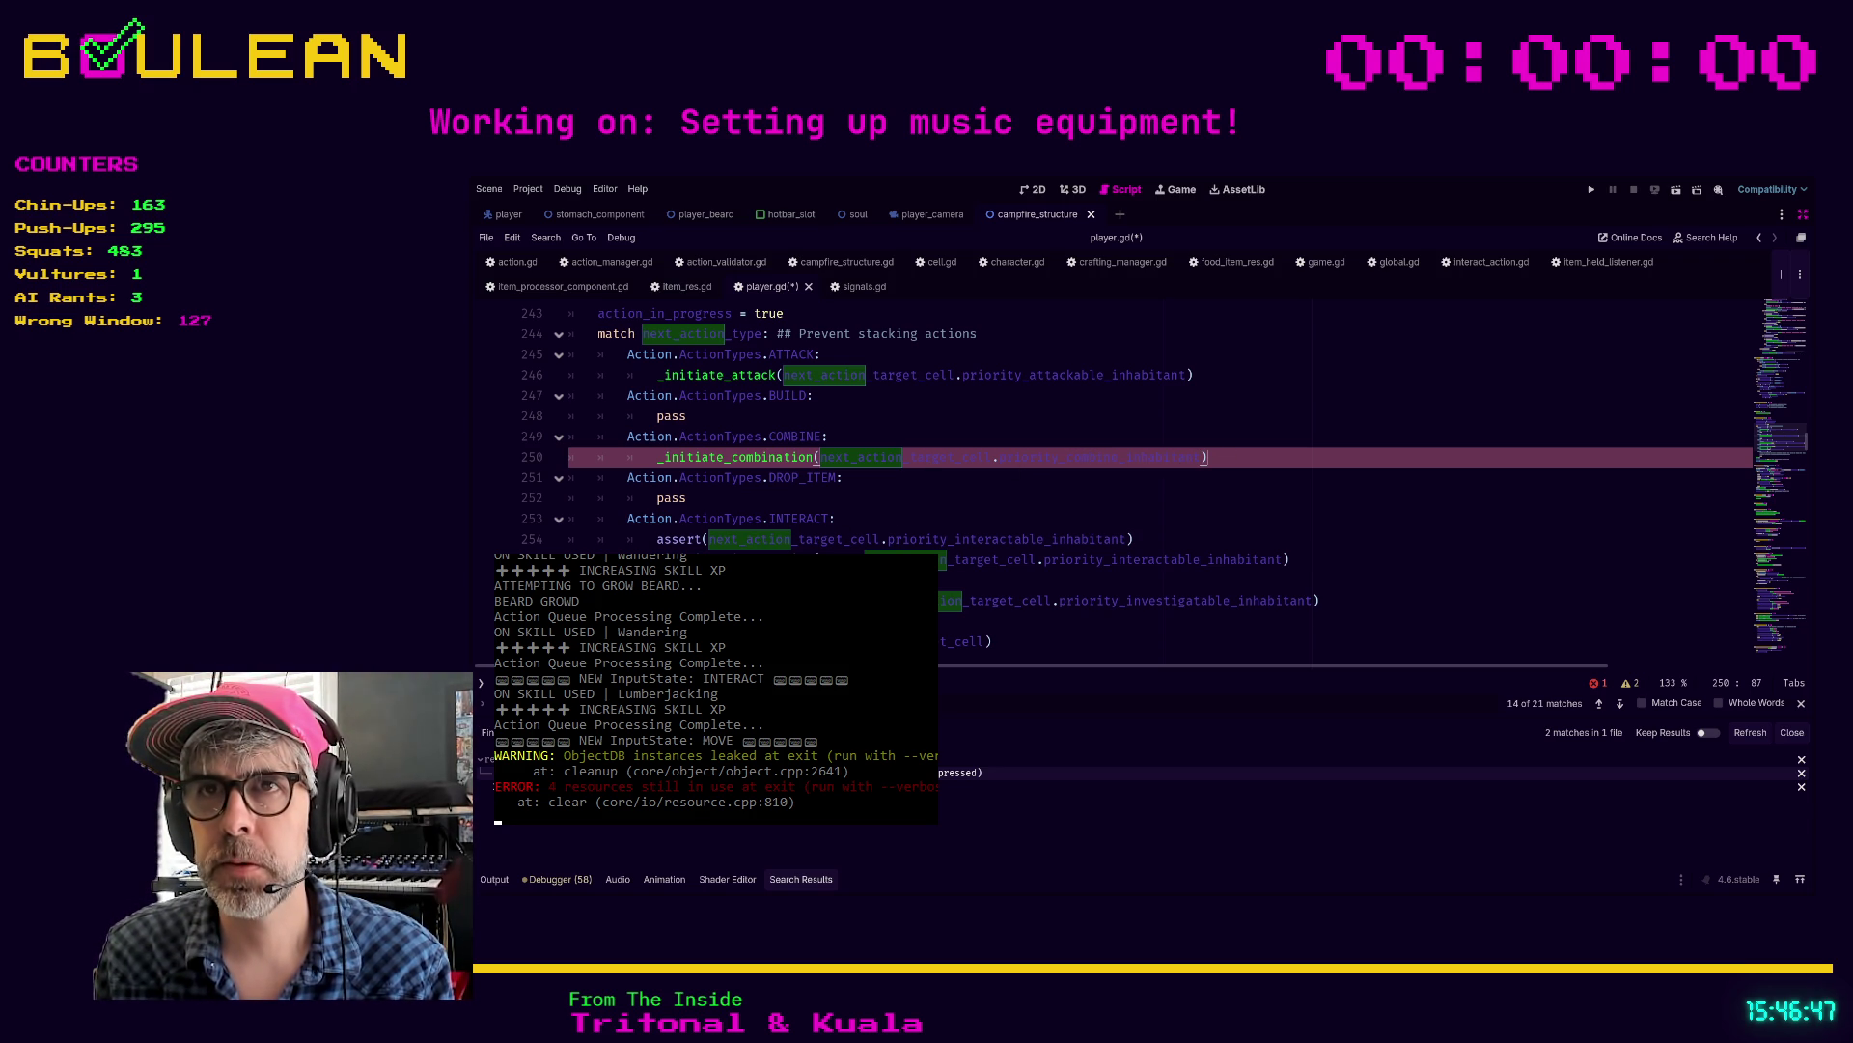
ctrl+click(742, 377)
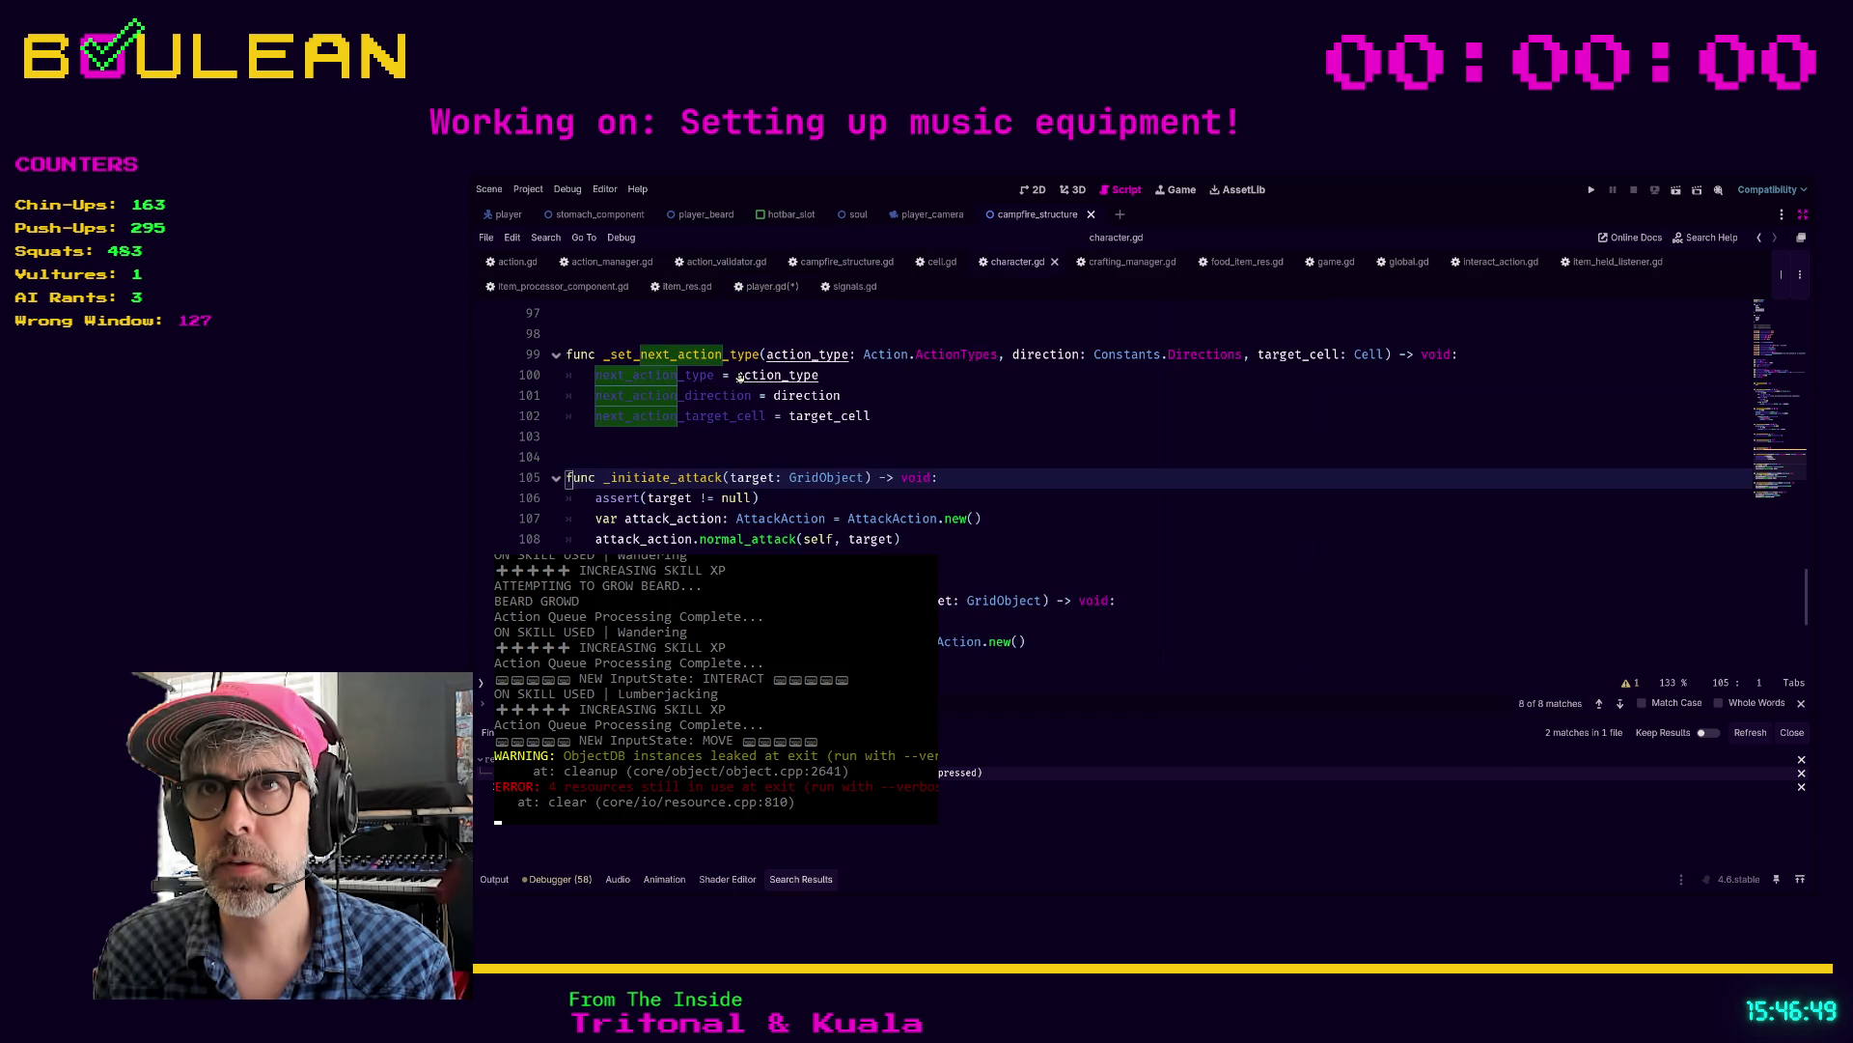
Step: Add a new _initiate_combination function declaration below _initiate_attack in character.gd
click(739, 449)
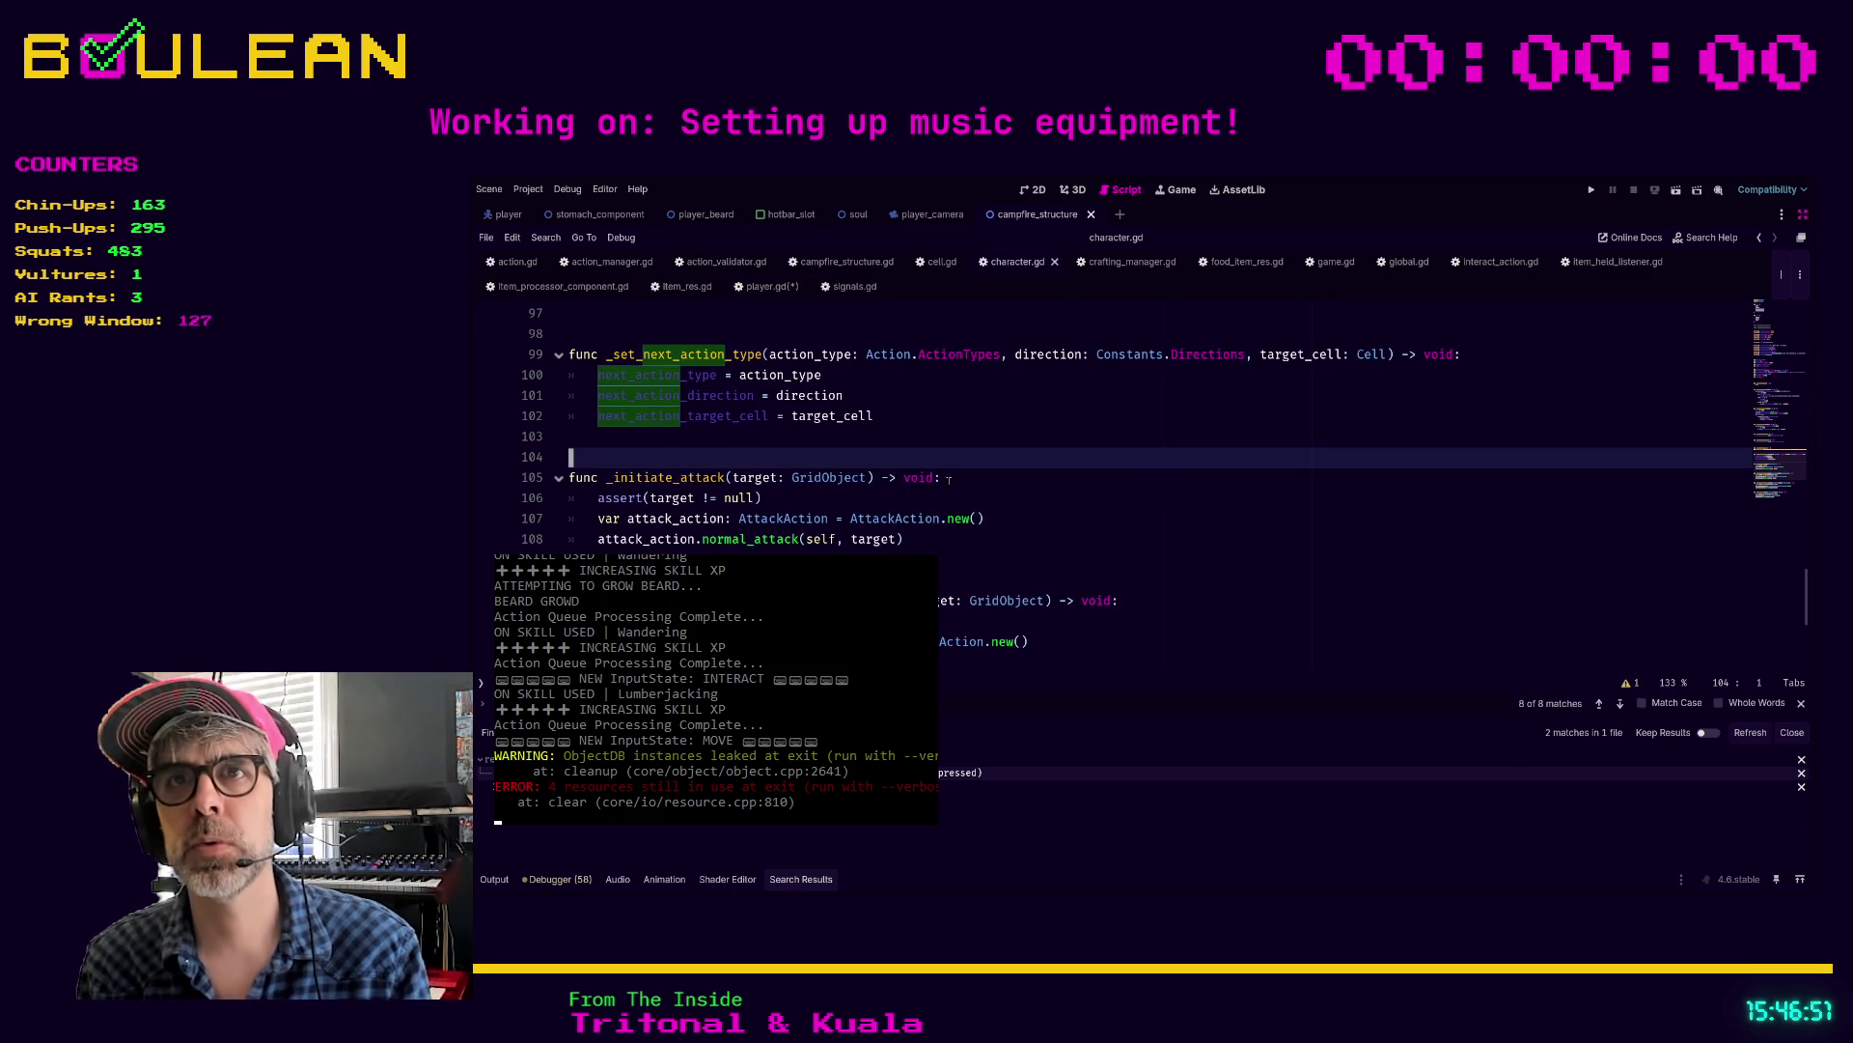
key(Down)
key(Down)
key(Down)
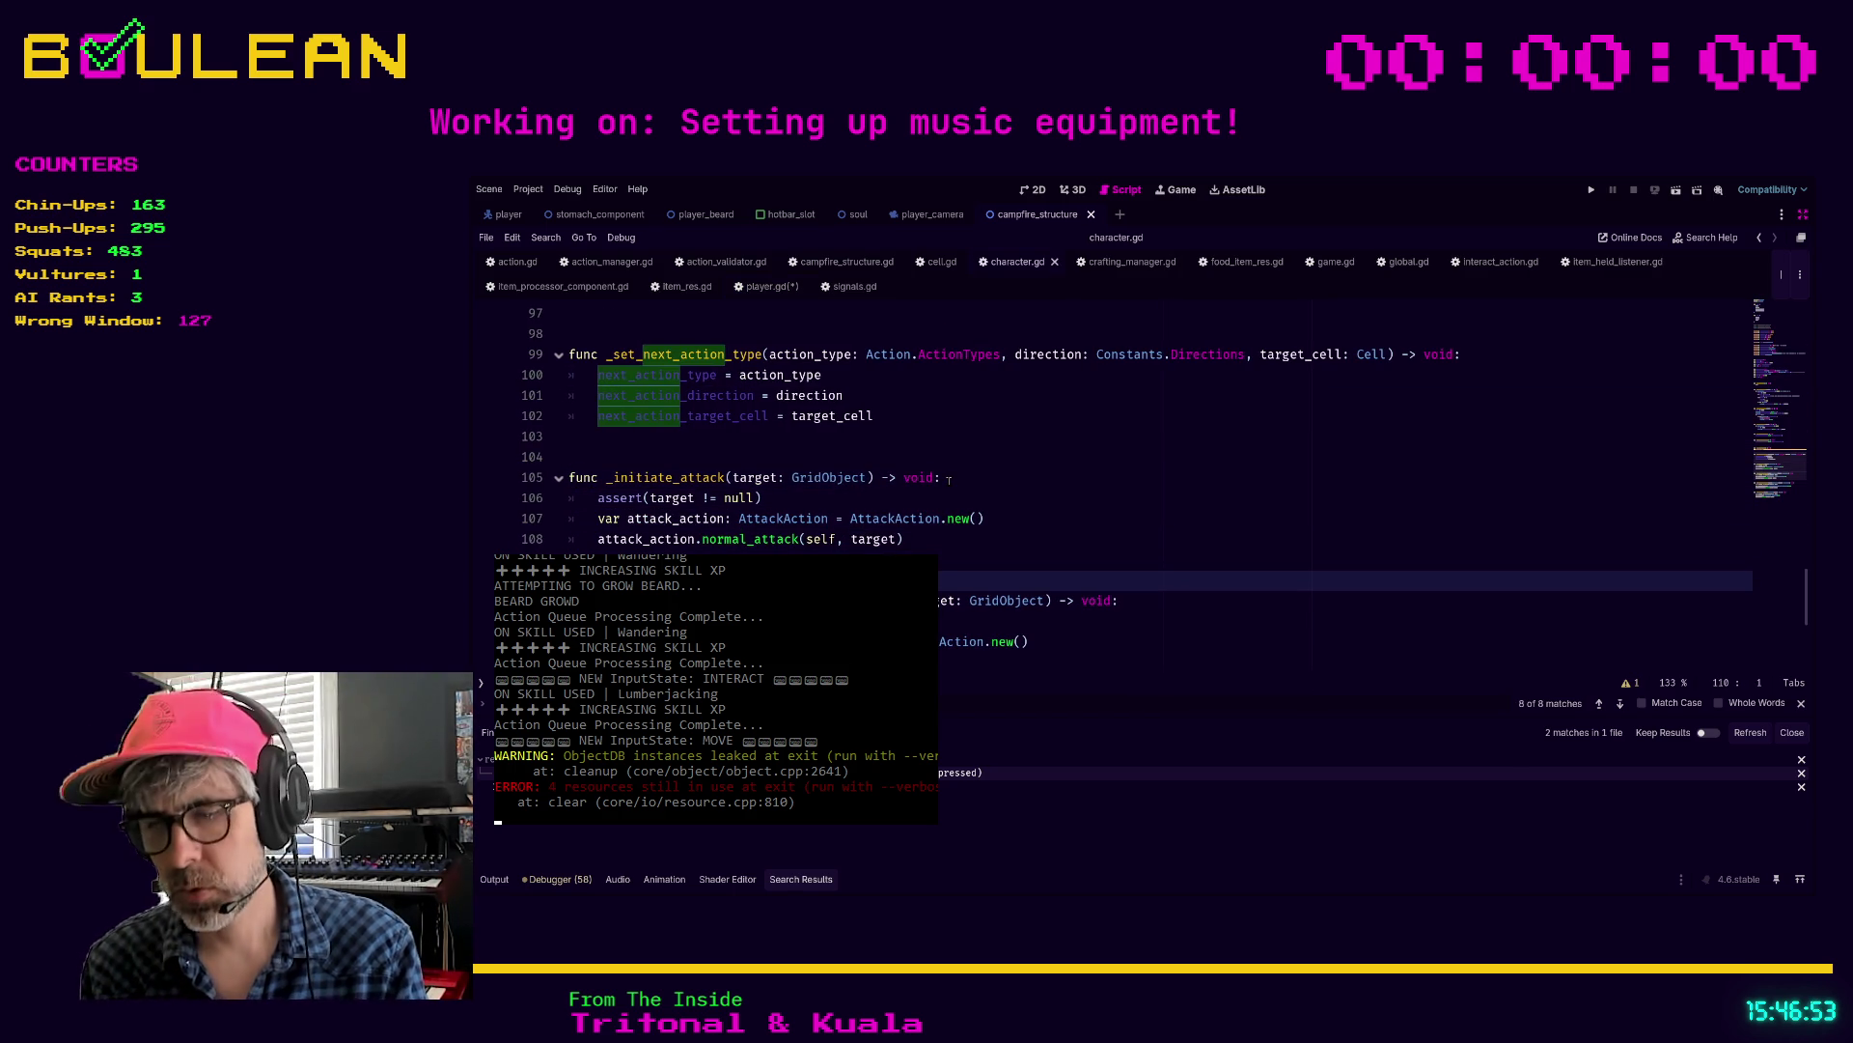
key(Return)
key(Return)
key(Up)
key(Up)
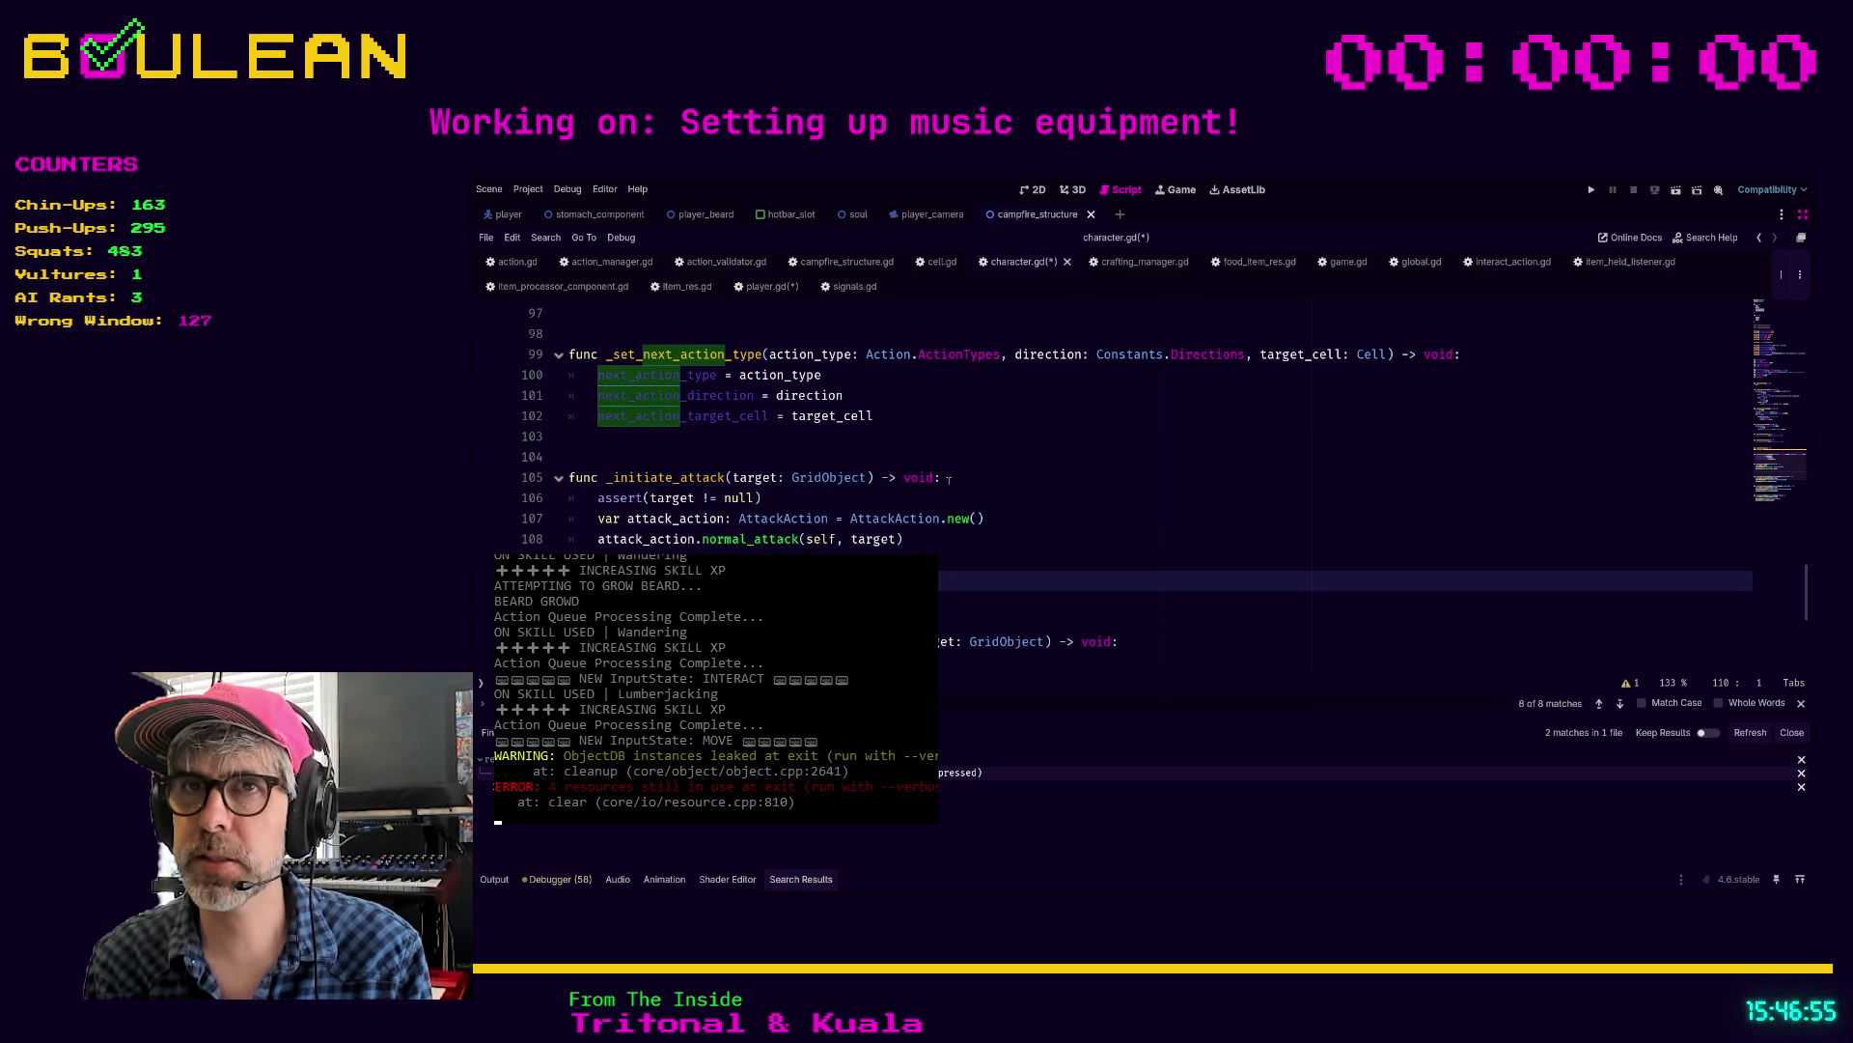
key(Down)
key(End)
text(attack)
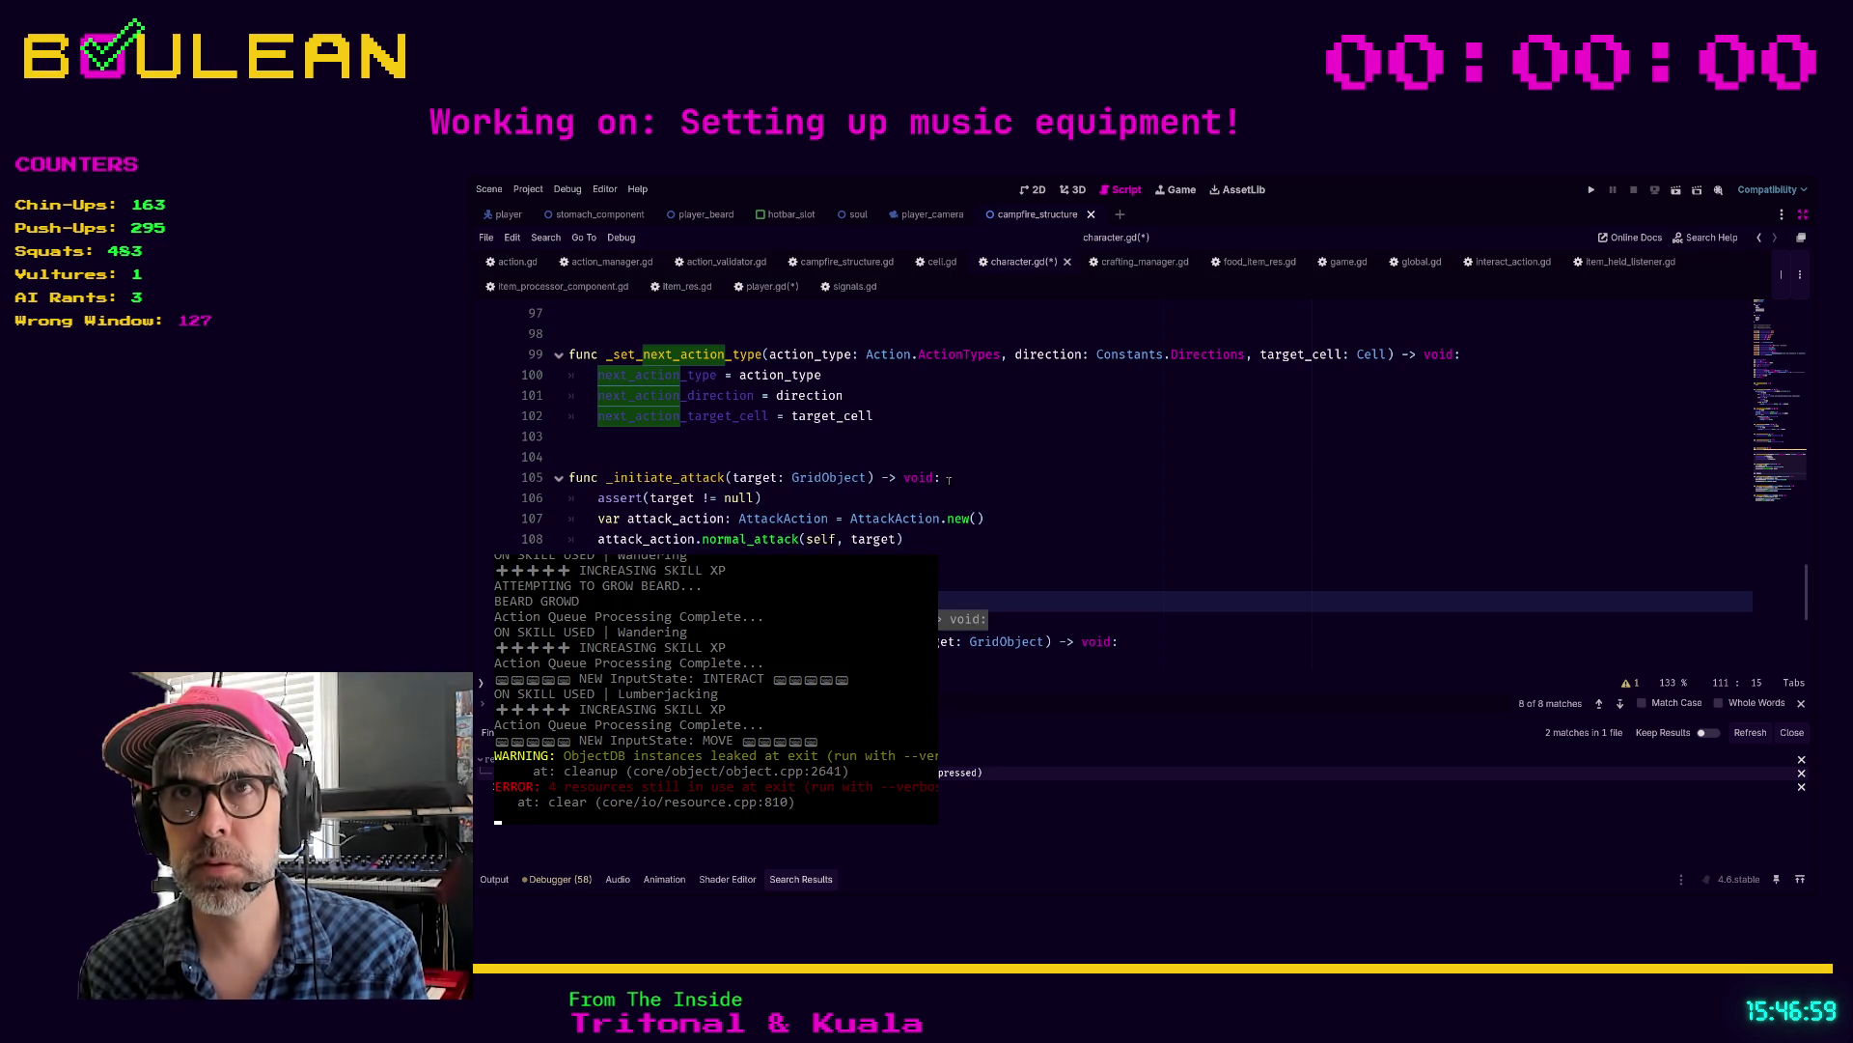
text(_actntart_c: C)
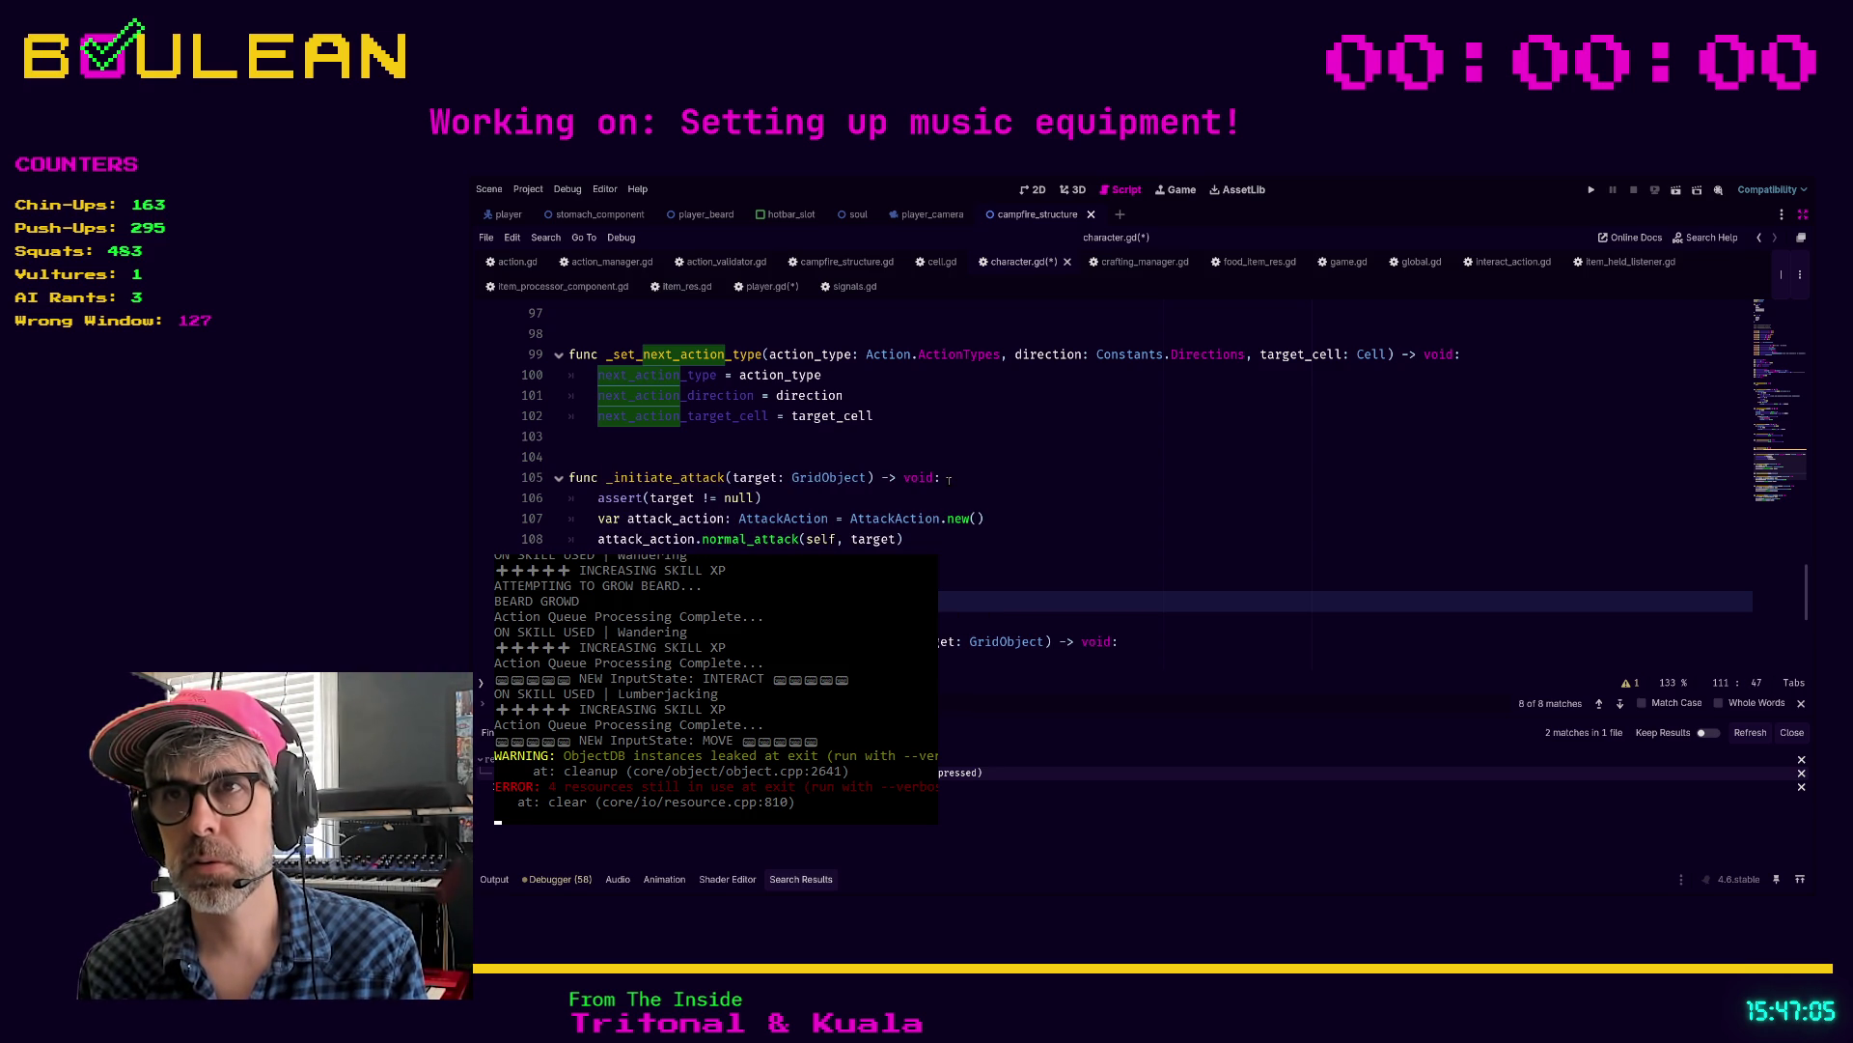
text(void:)
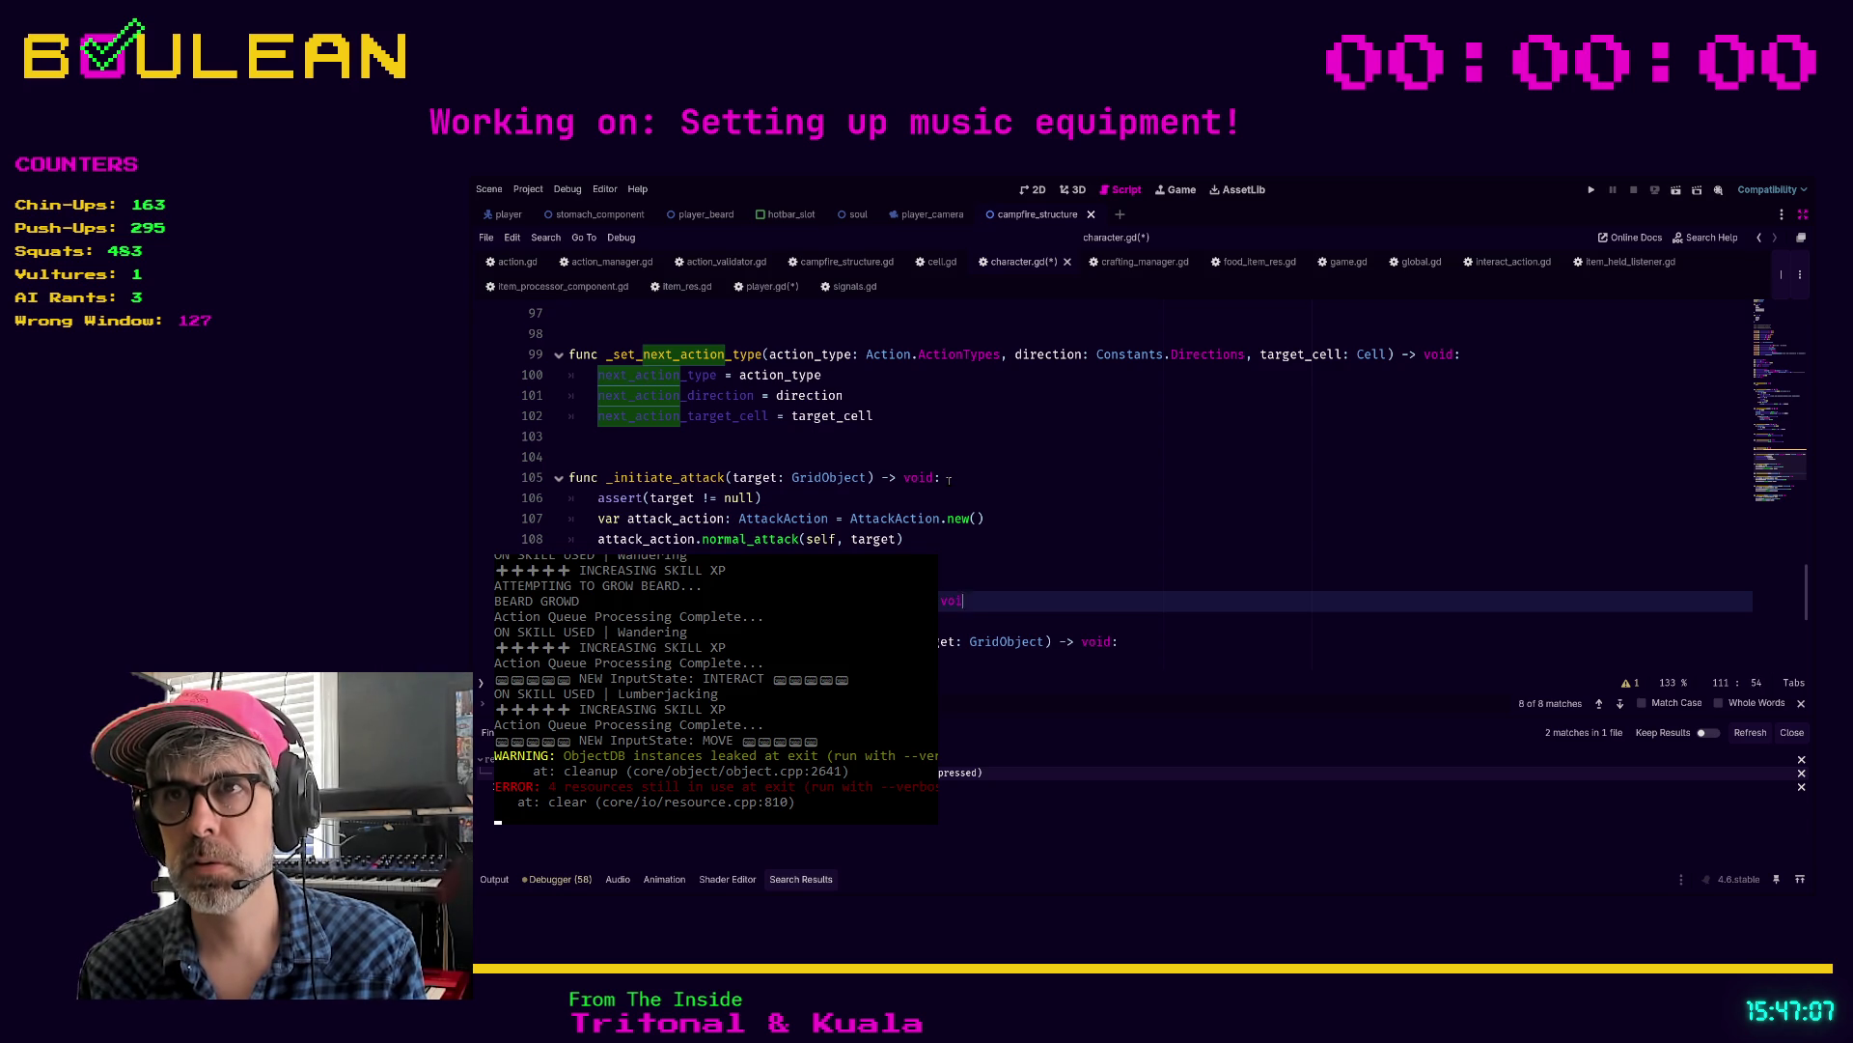
key(Return)
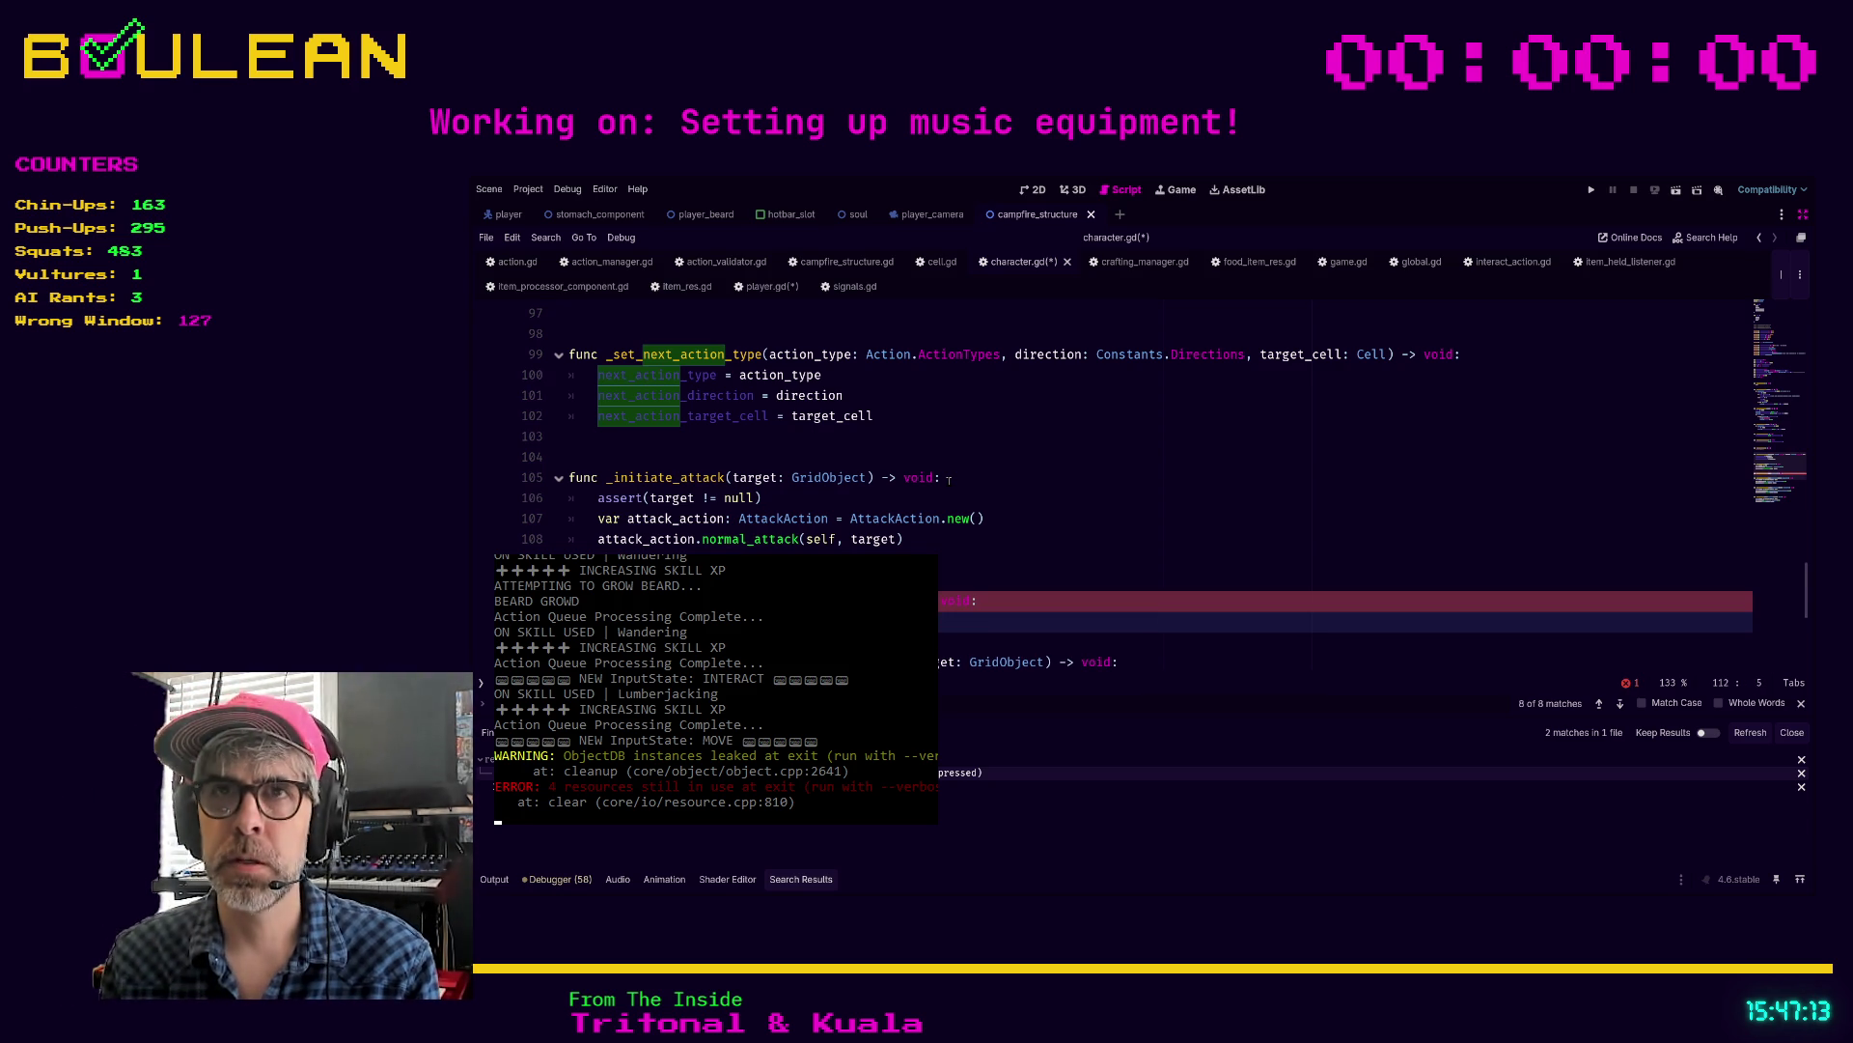
Step: Fill its body with assert(target != null) and var combine_action: CombineAction = CombineAction.new()
text(assert)
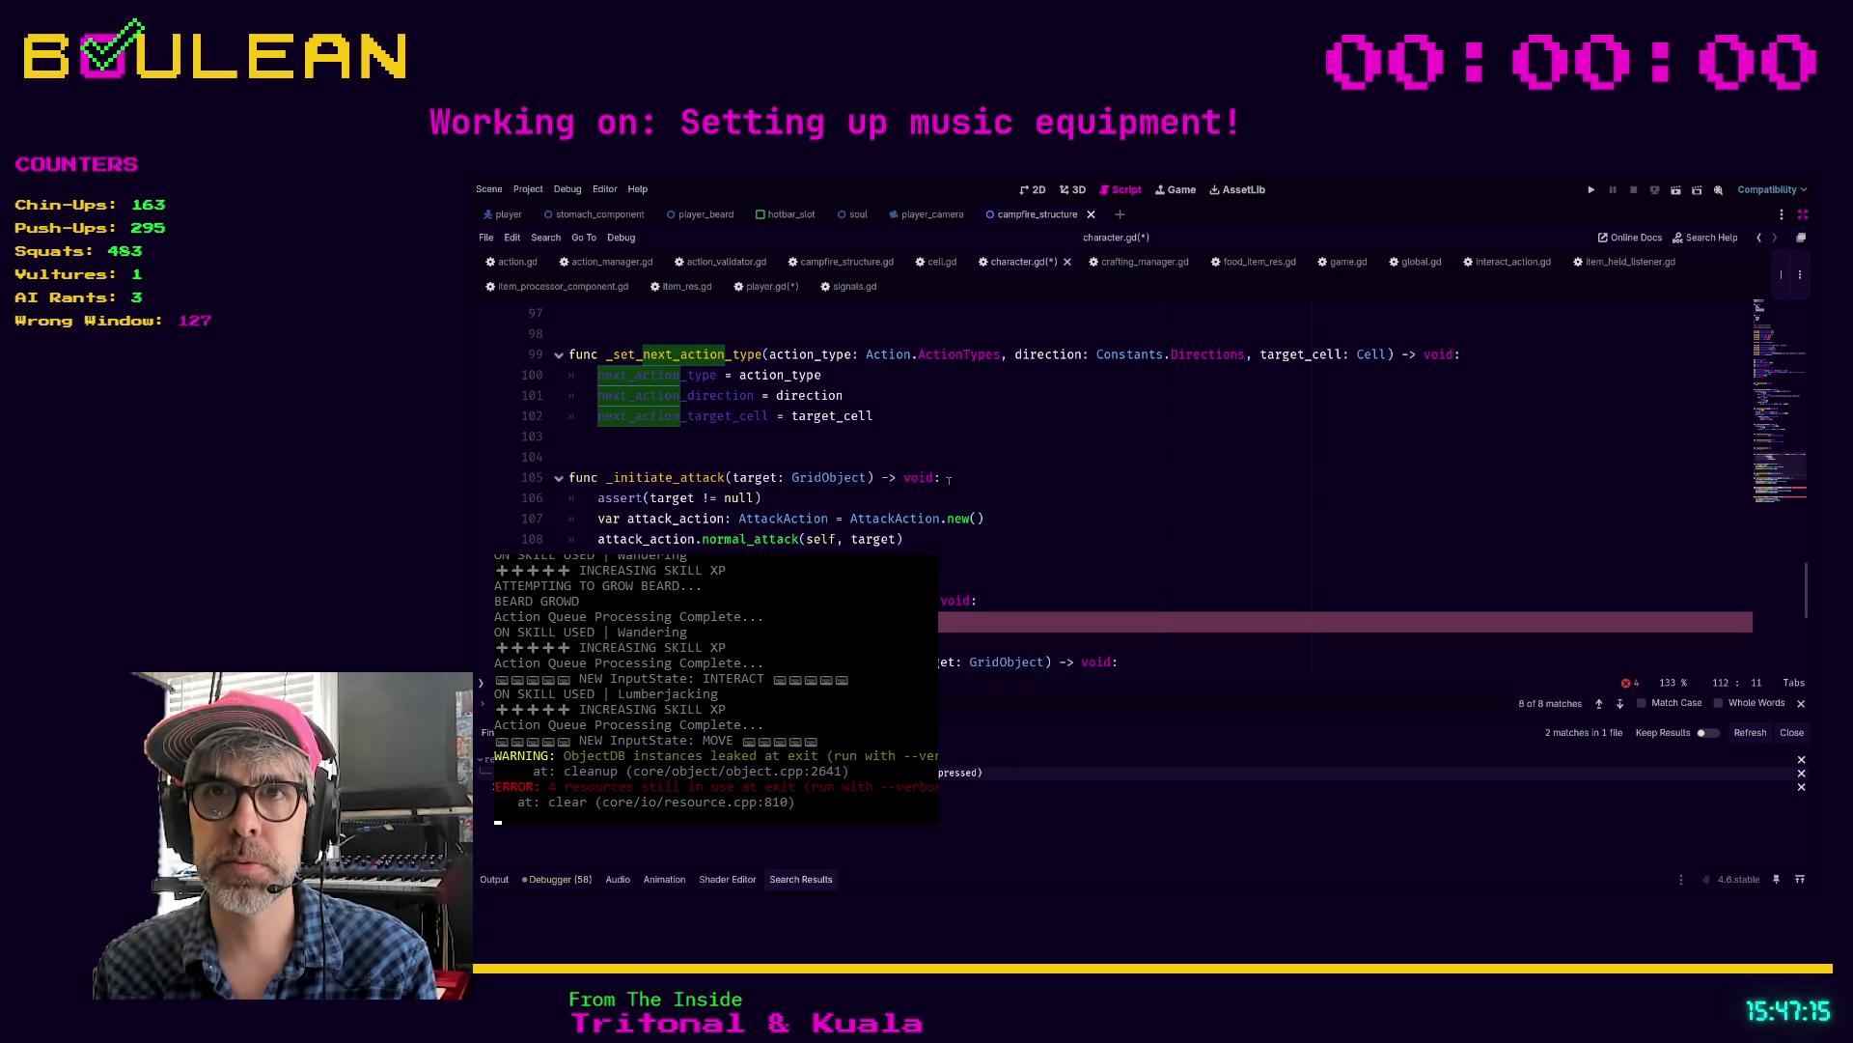
text(targ)
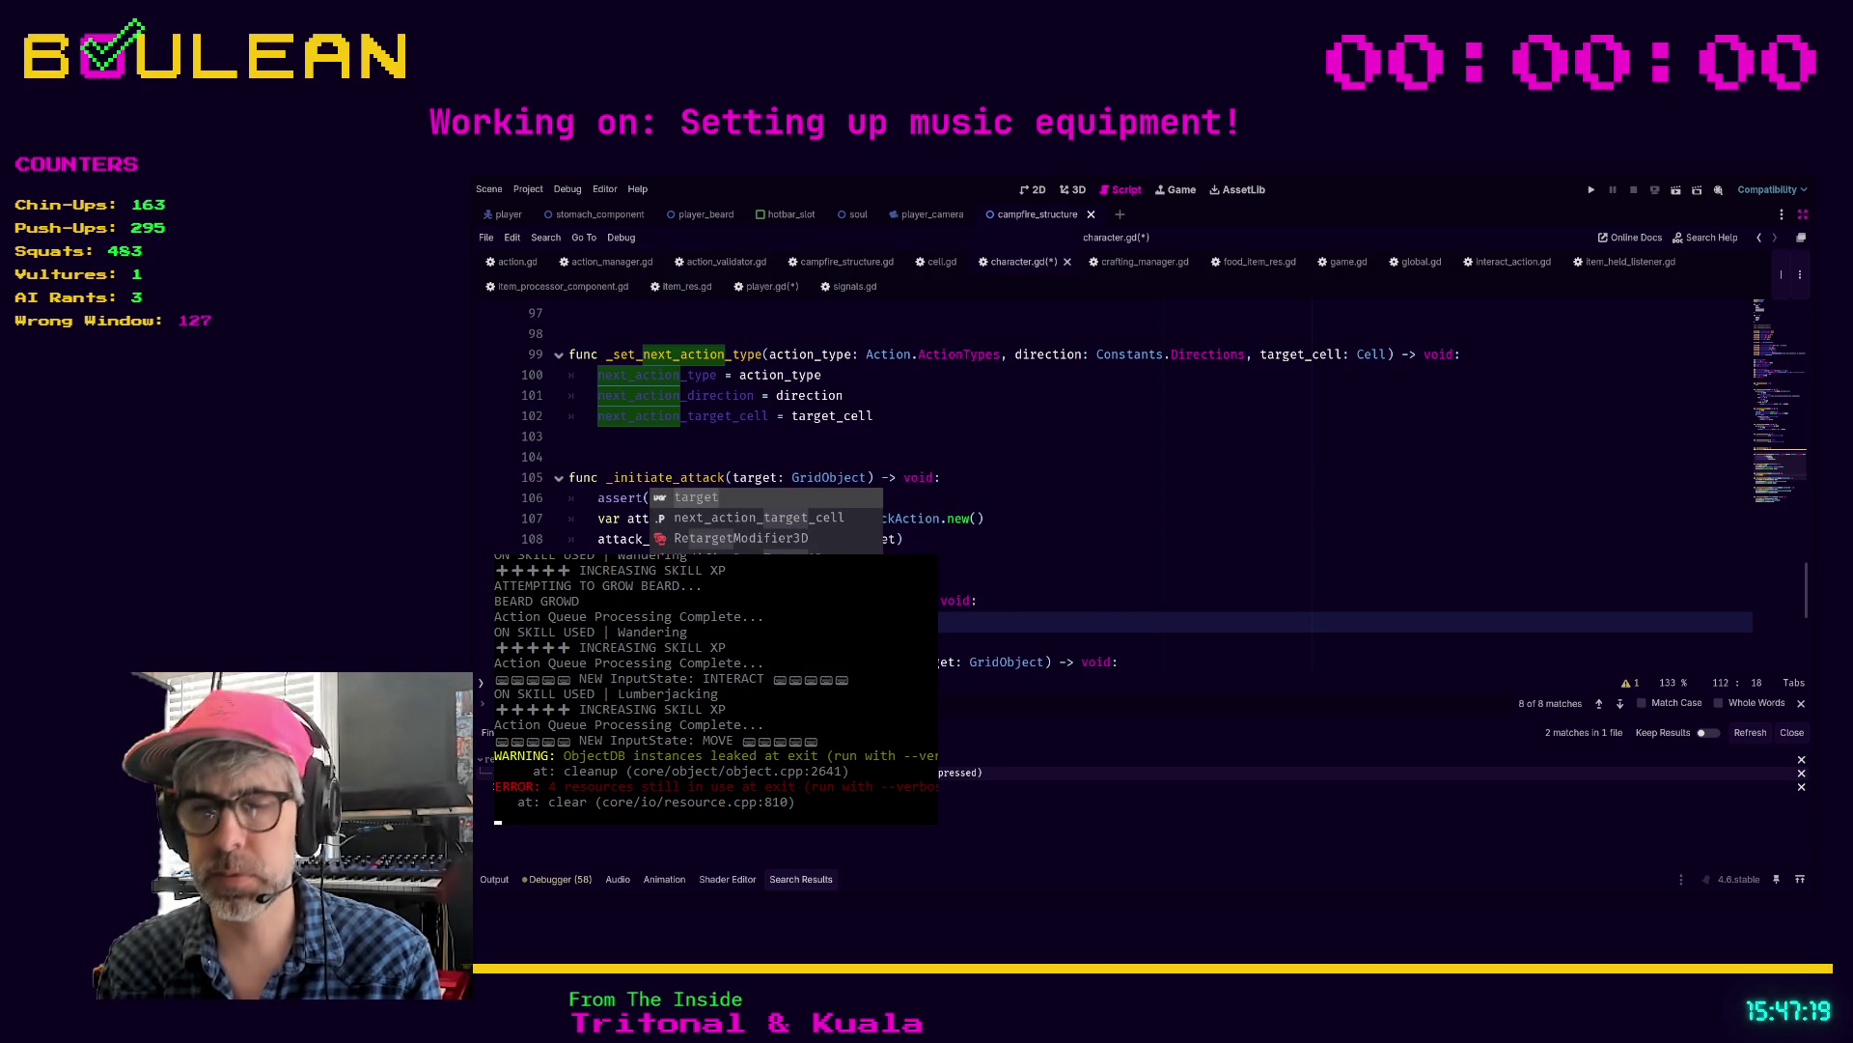
key(Return)
text(!= null)
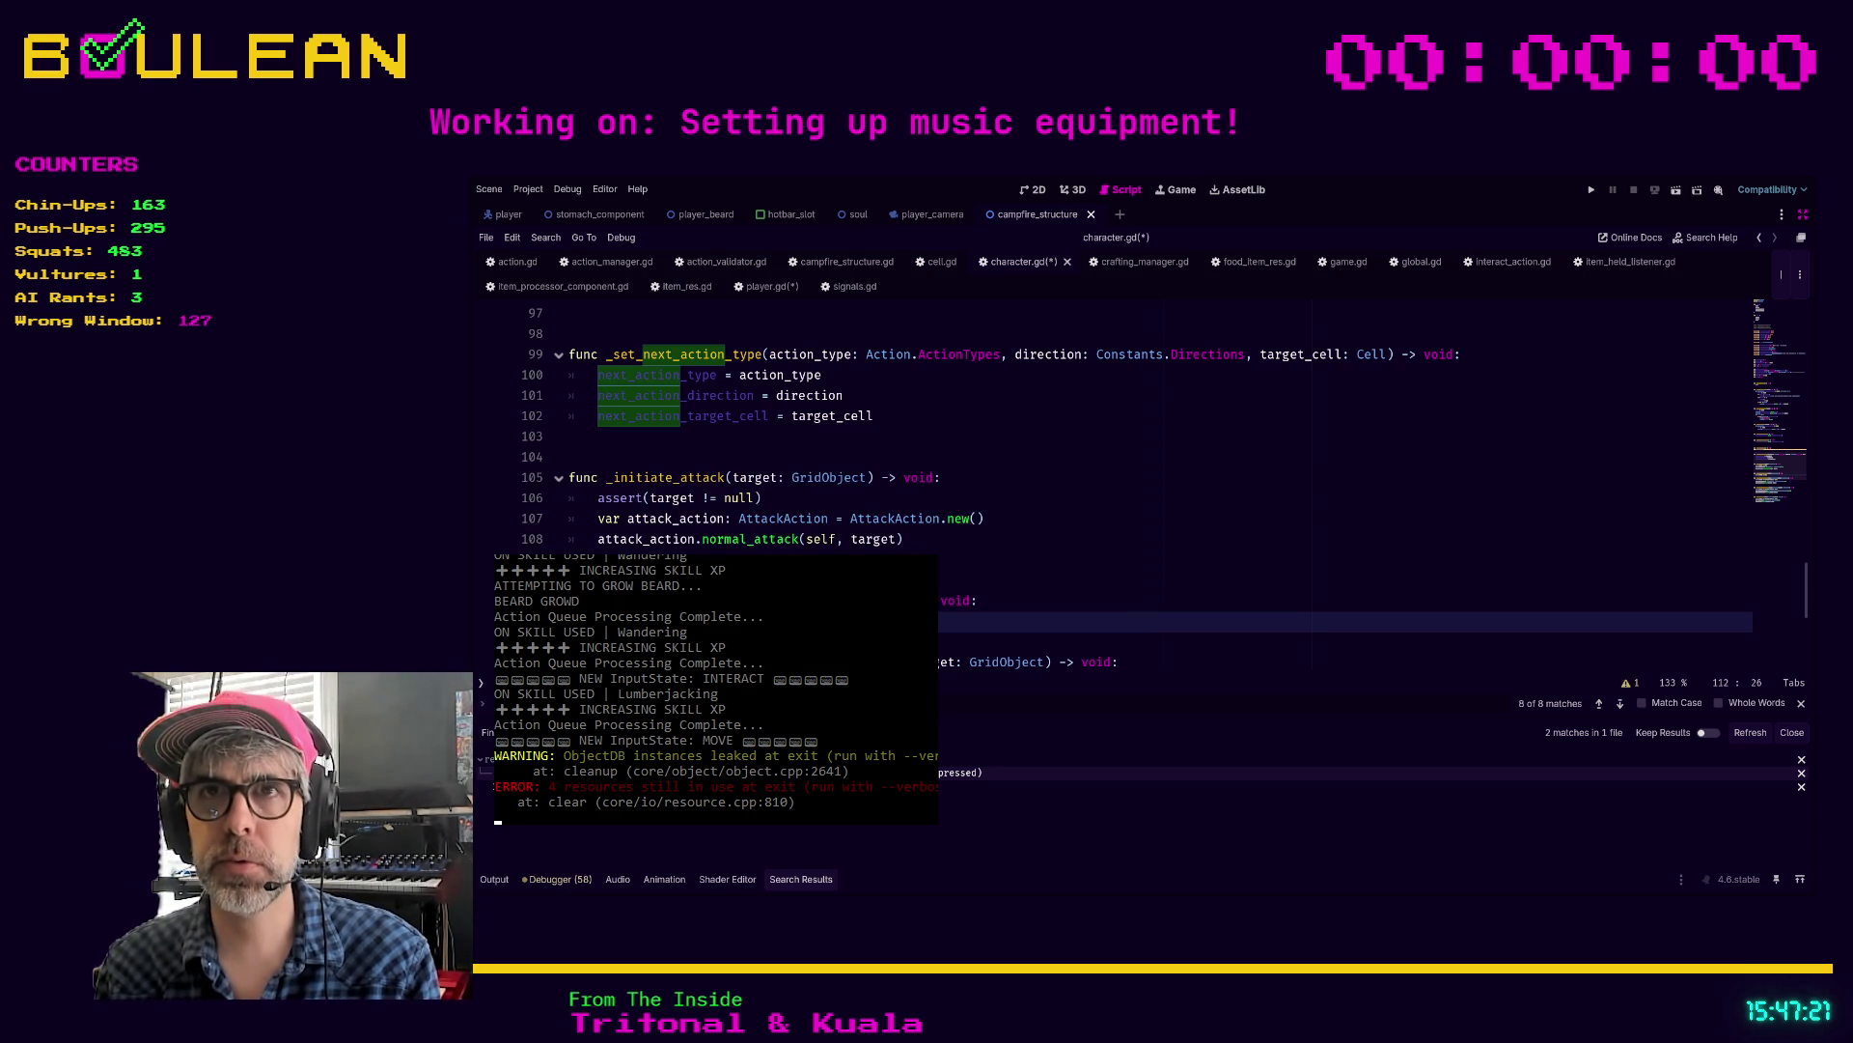
key(Return)
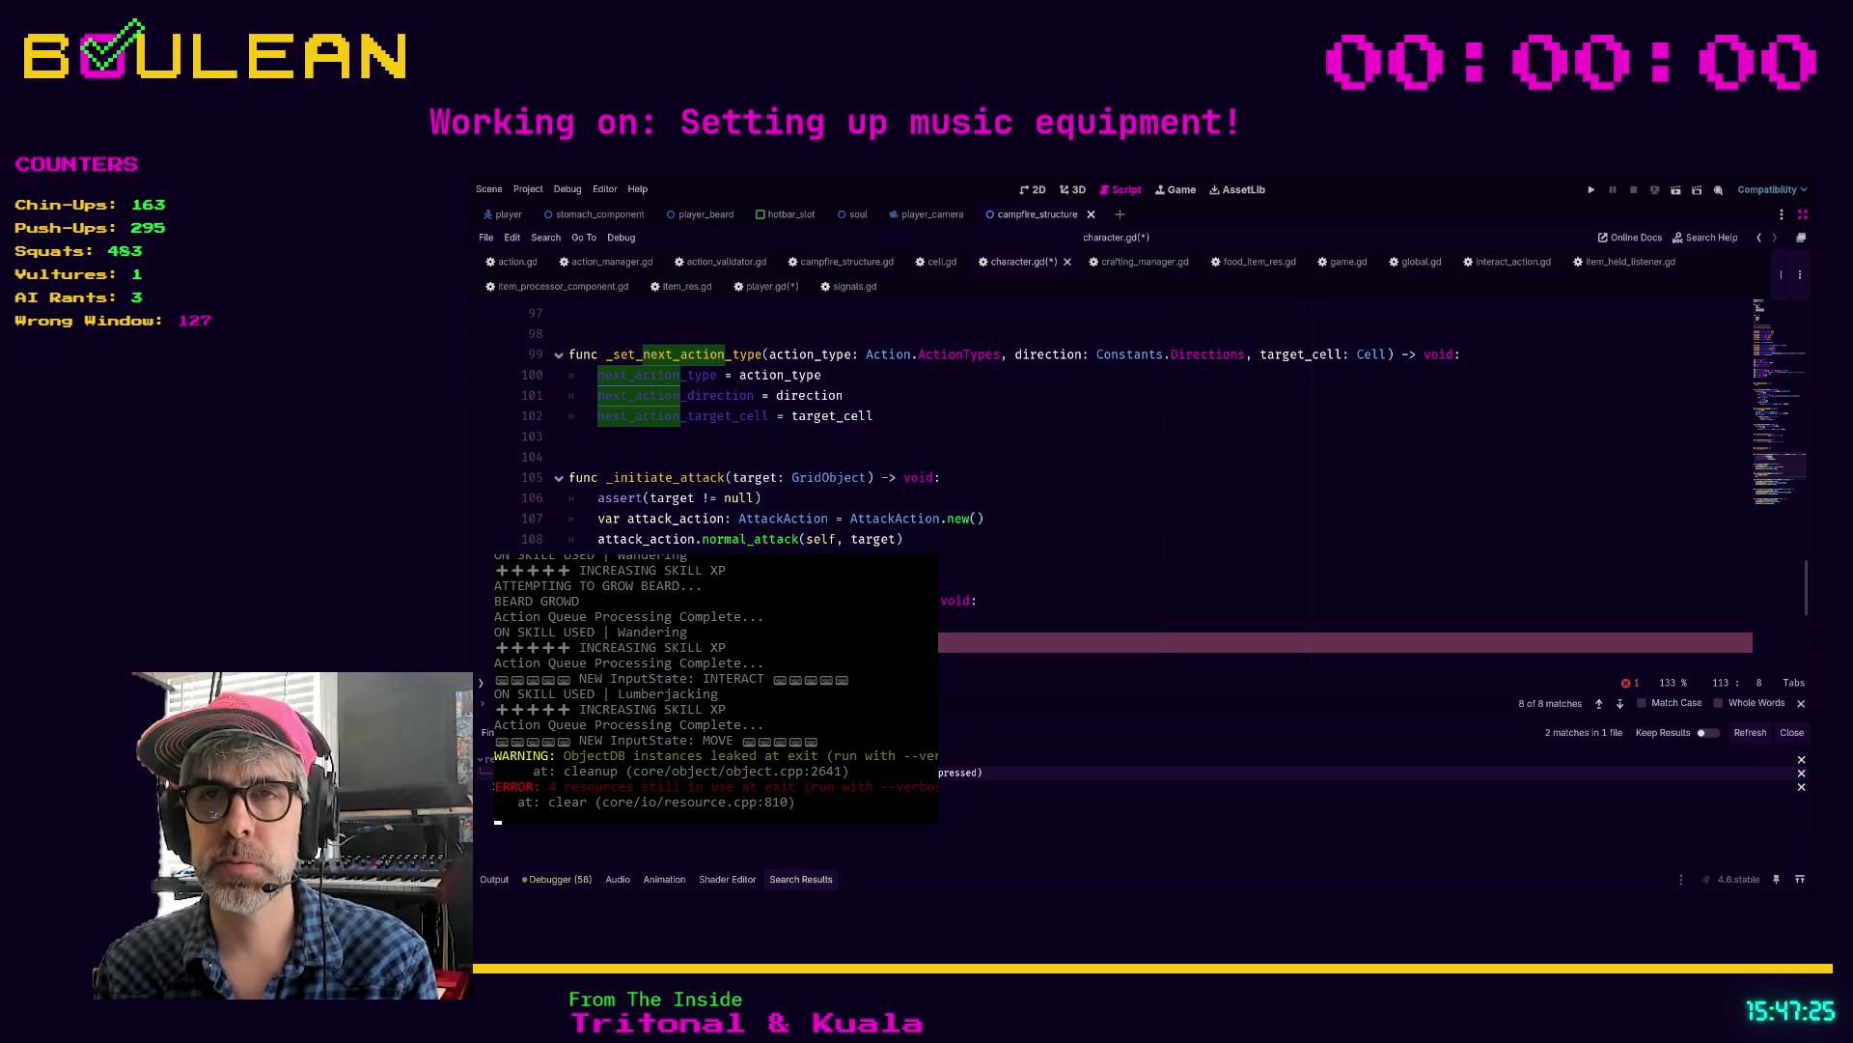
text(returnnextn_ty)
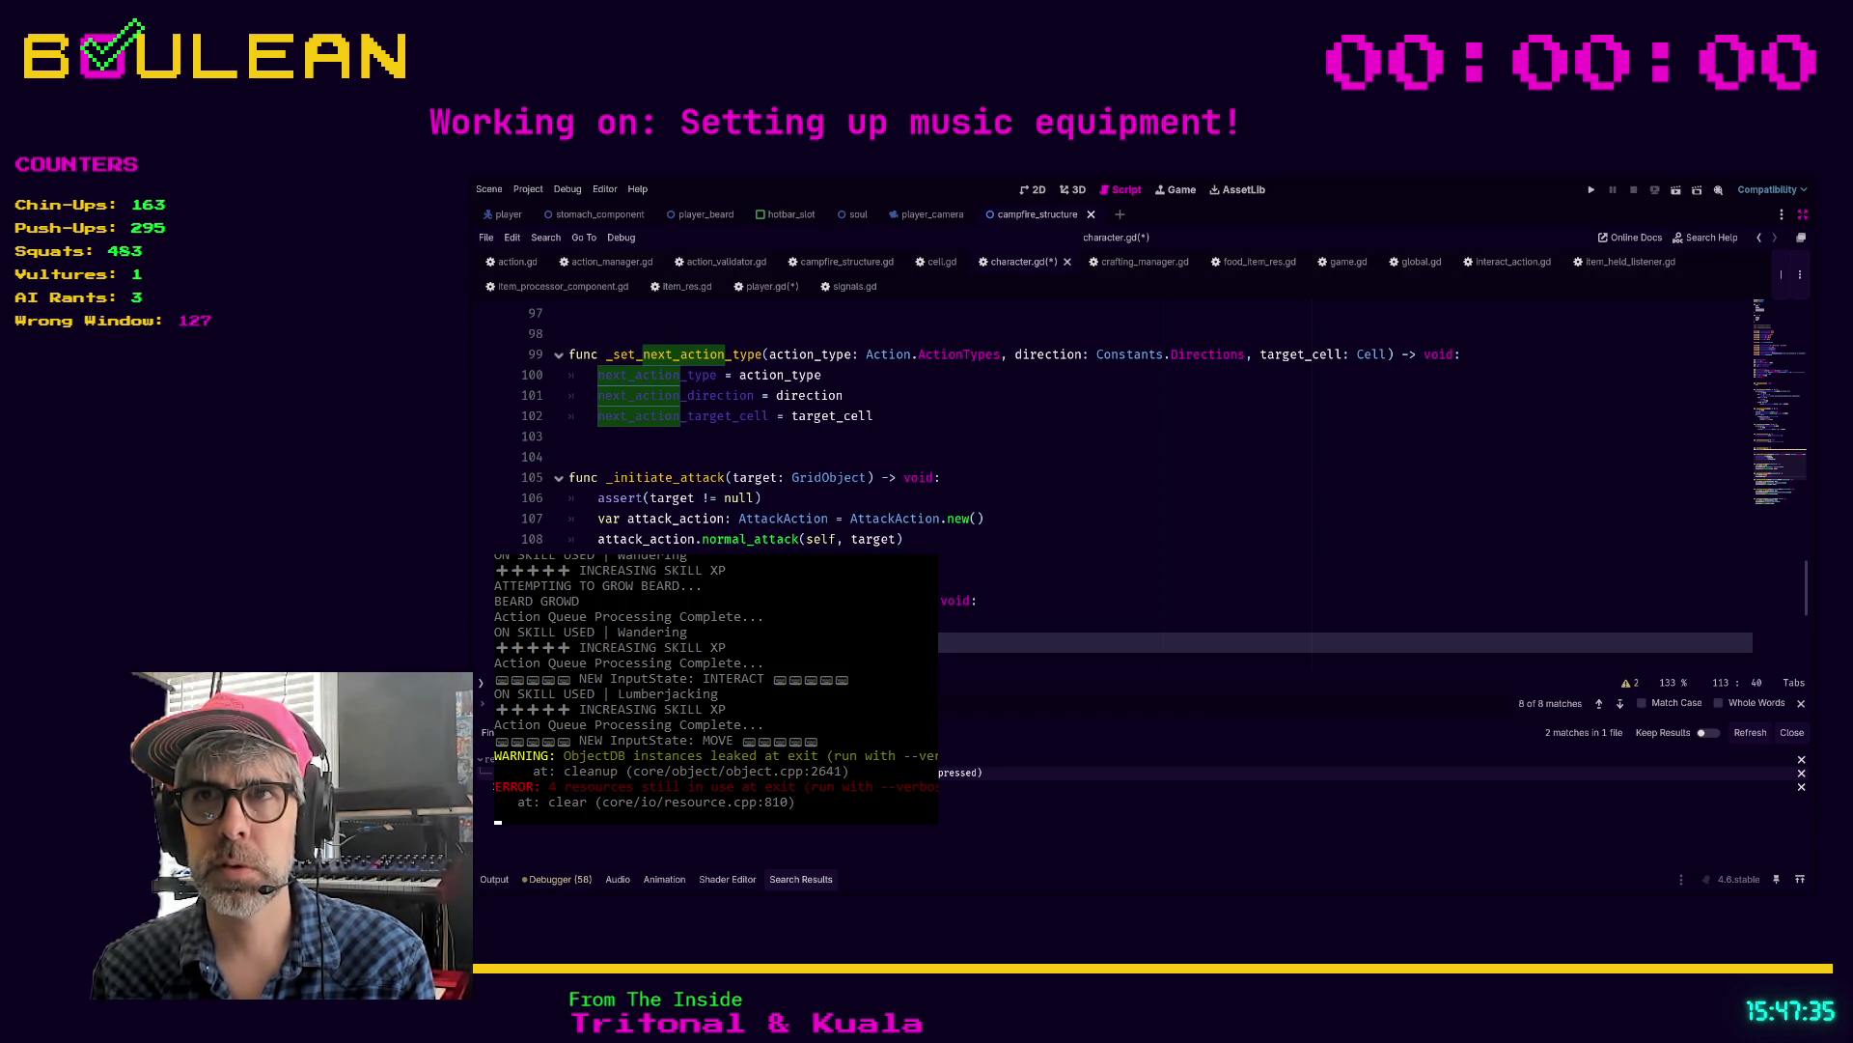
text(next_action)
text(ion.new)
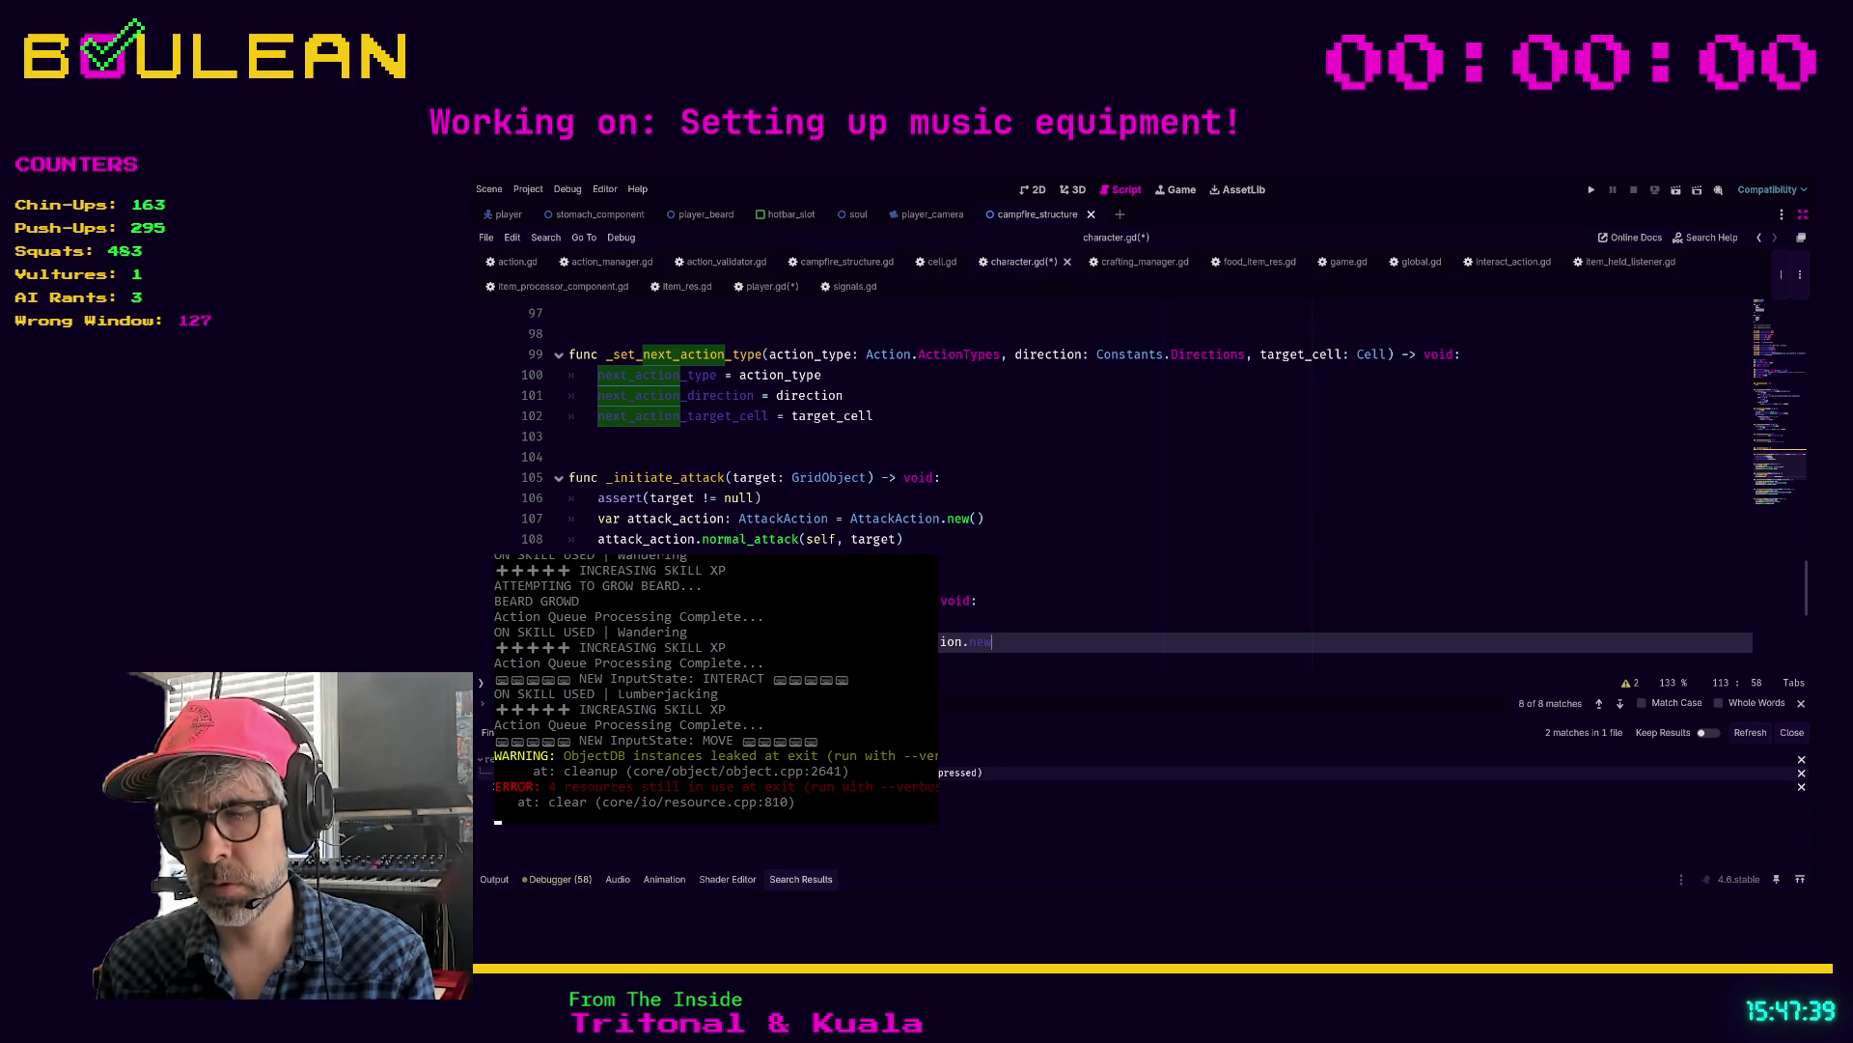
text(())
key(ctrl+shift+F11)
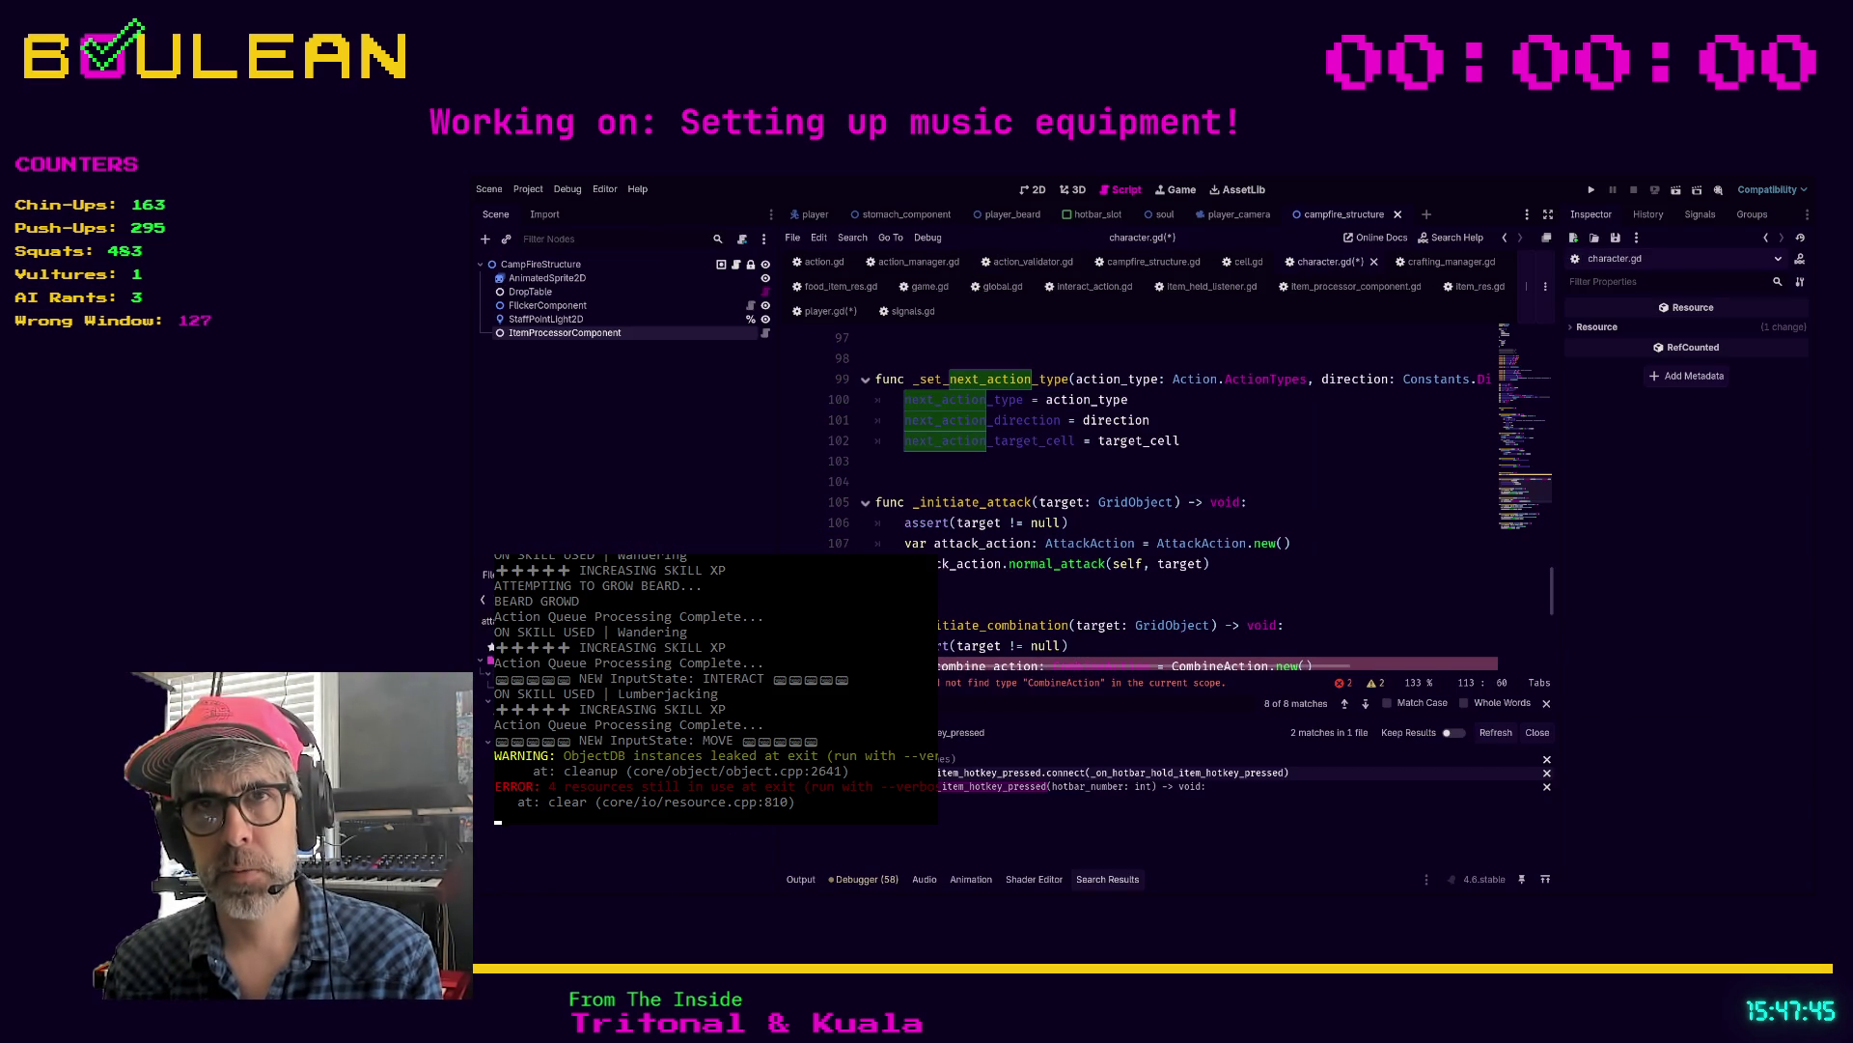
Step: Open combine_action.gd and compare its class name with drop_action.gd and build_action.gd
key(ctrl+a)
key(BackSpace)
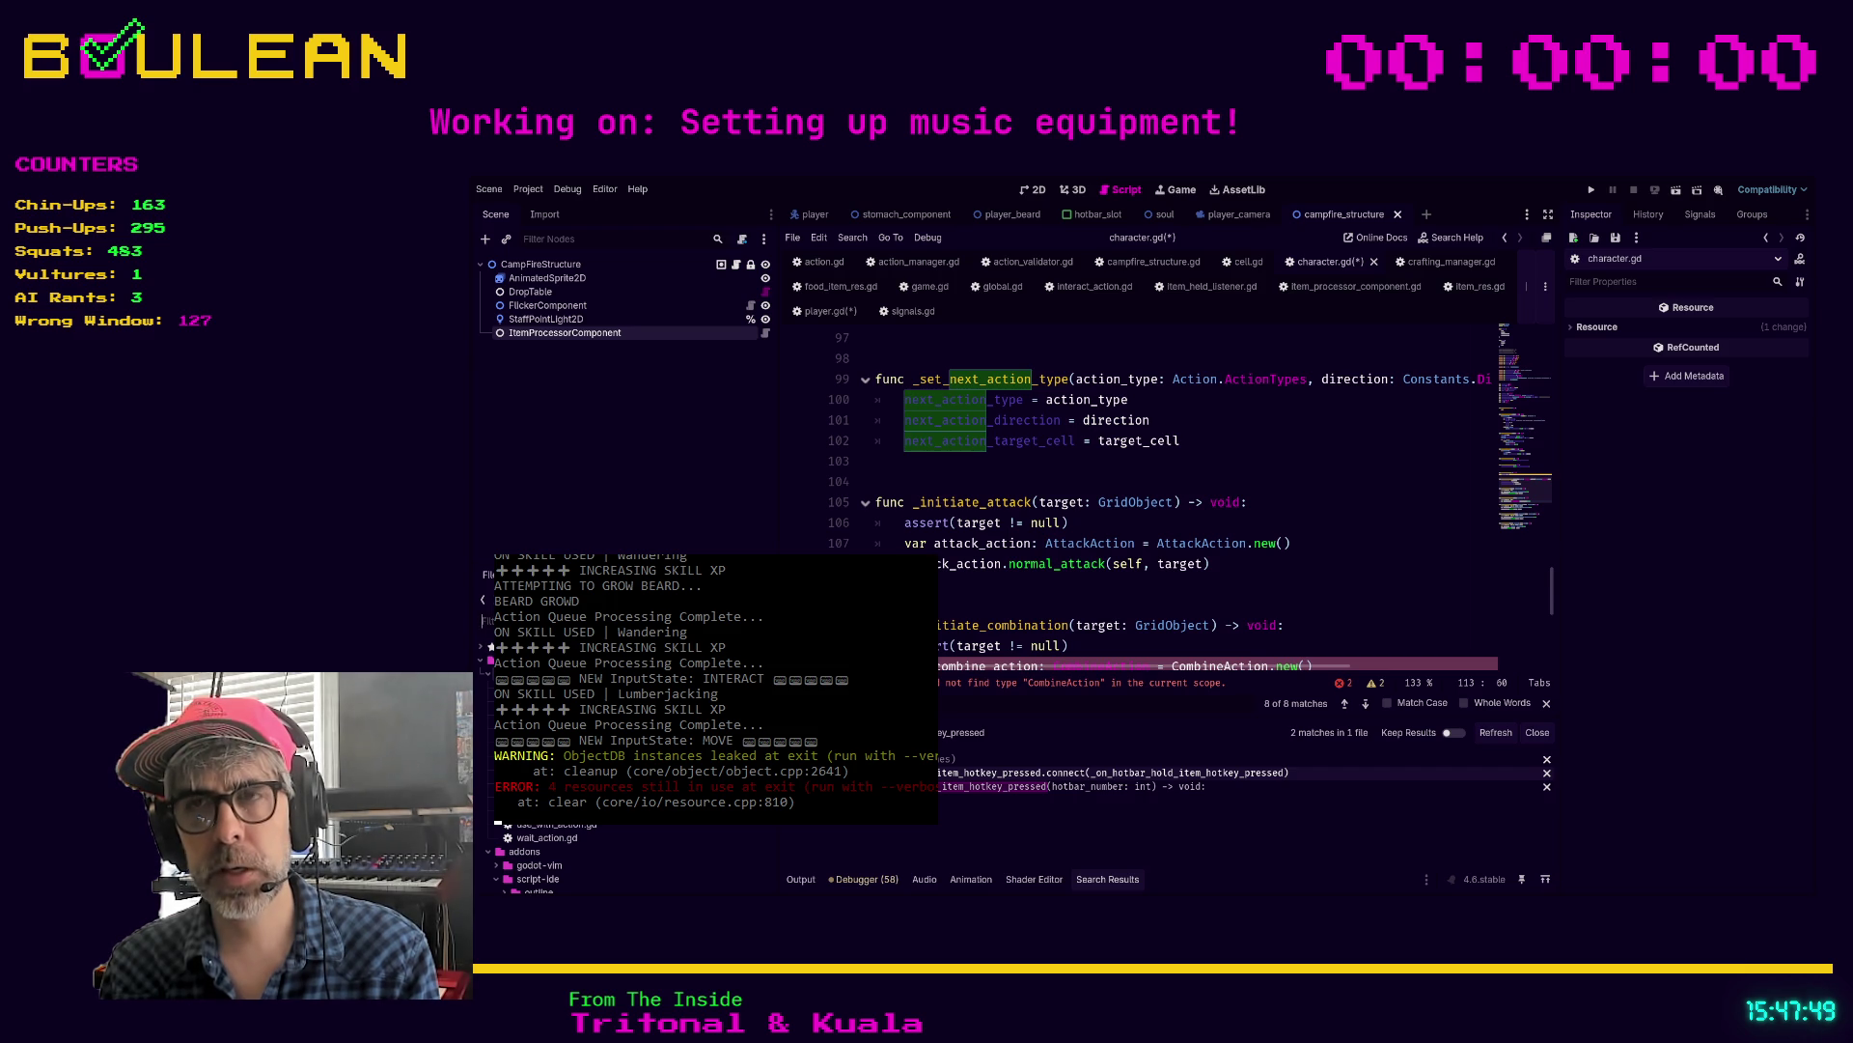
key(ctrl+alt+o)
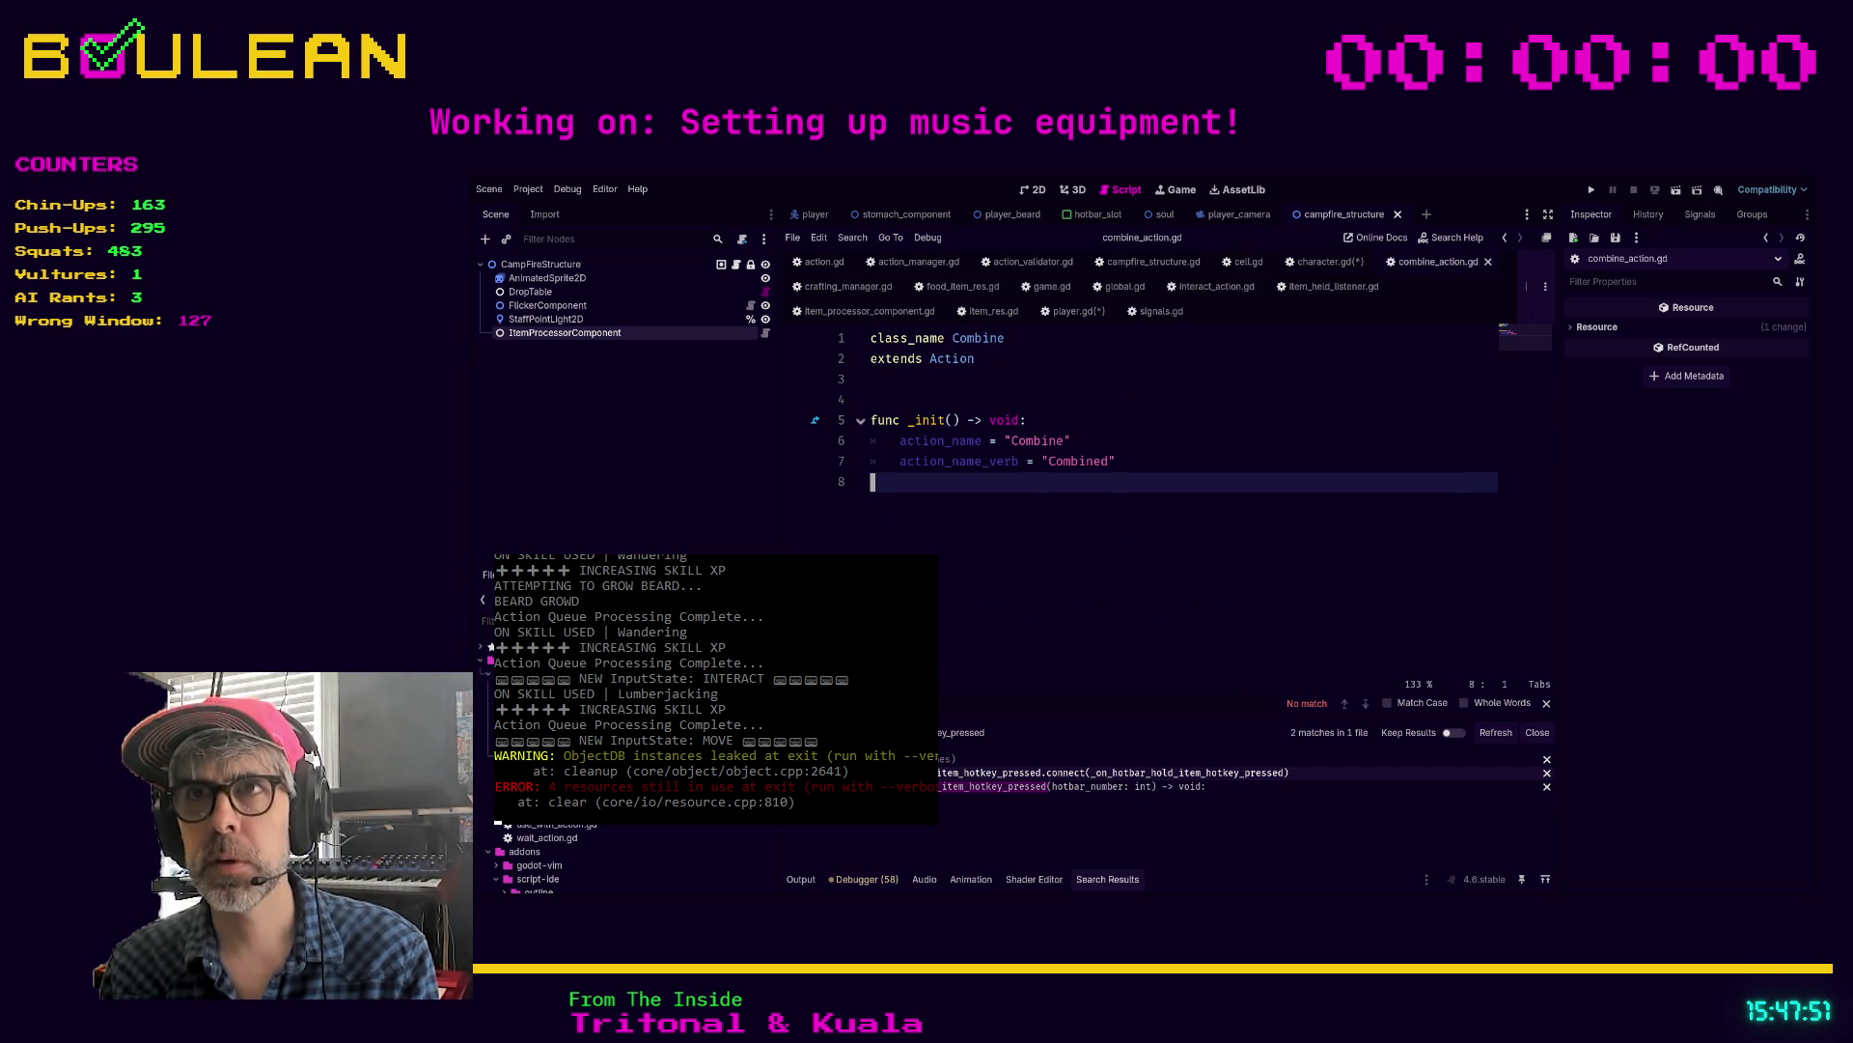
key(ctrl+alt+o)
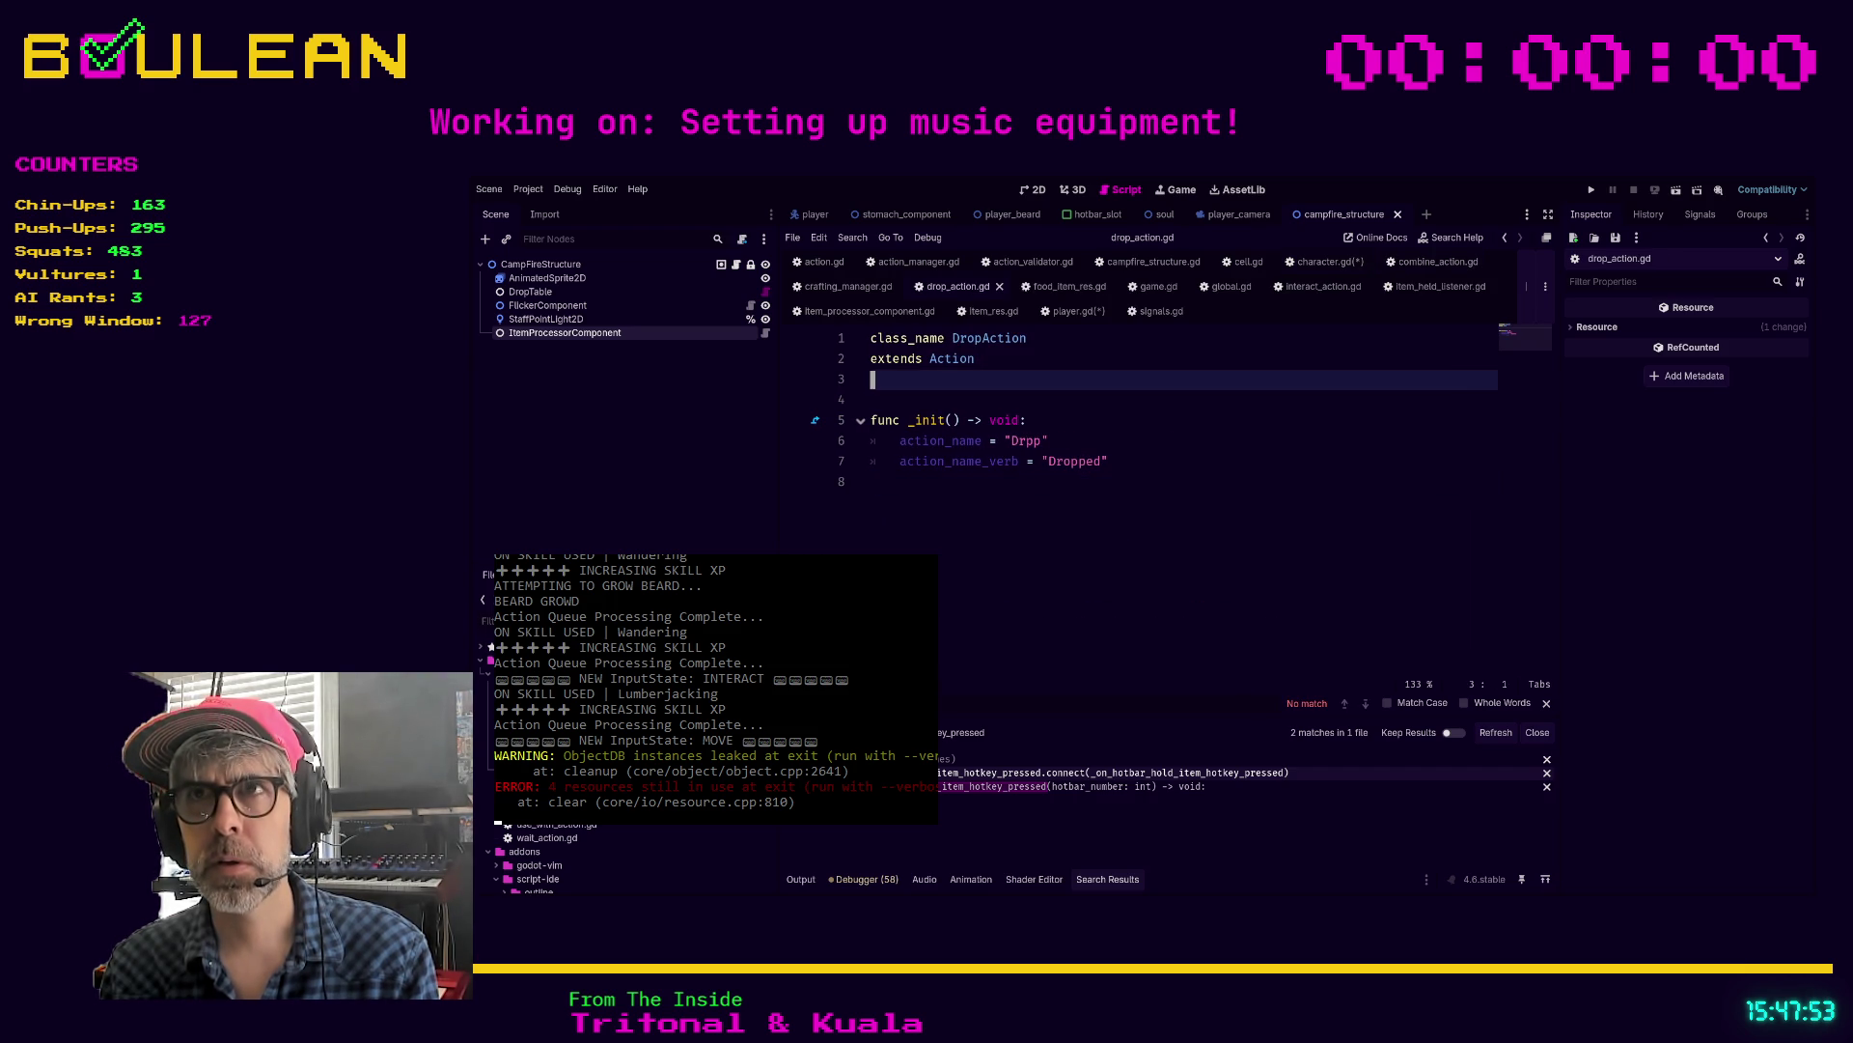
key(ctrl+alt+o)
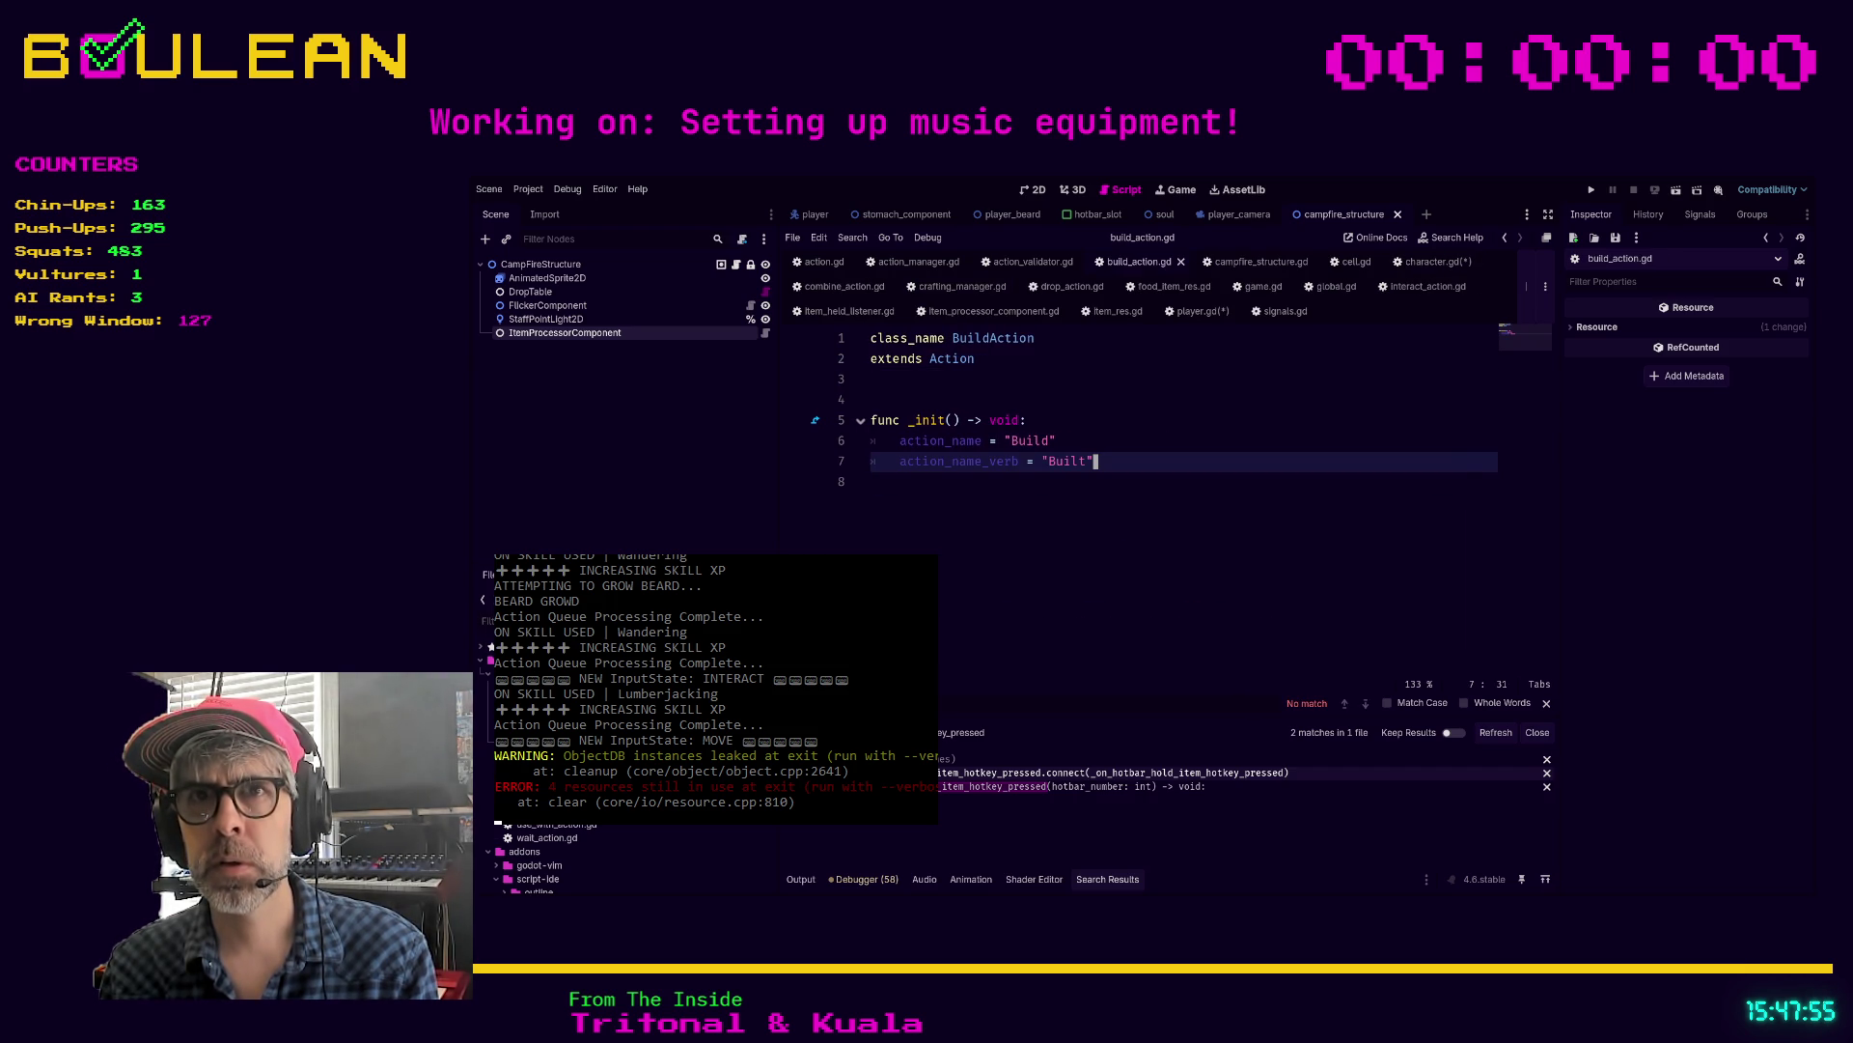
Step: Change class_name Combine to CombineAction and save the scripts
click(845, 286)
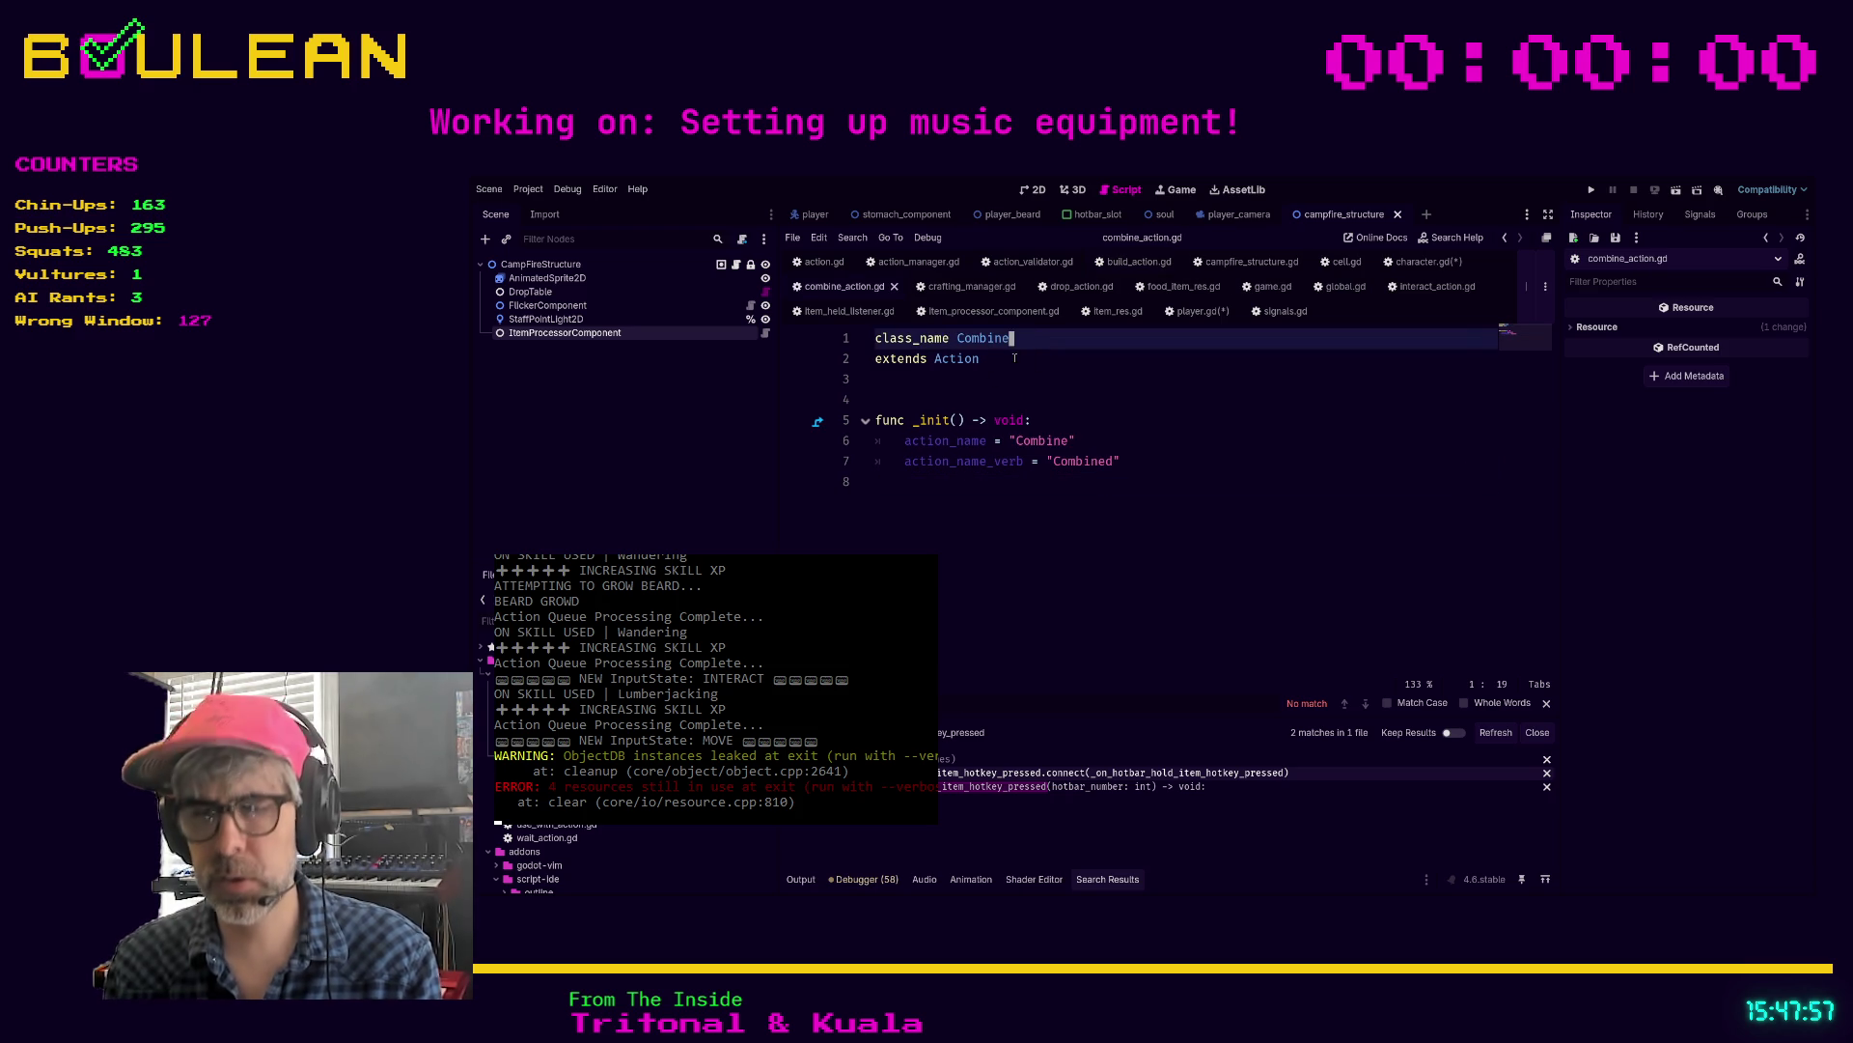
text(Action)
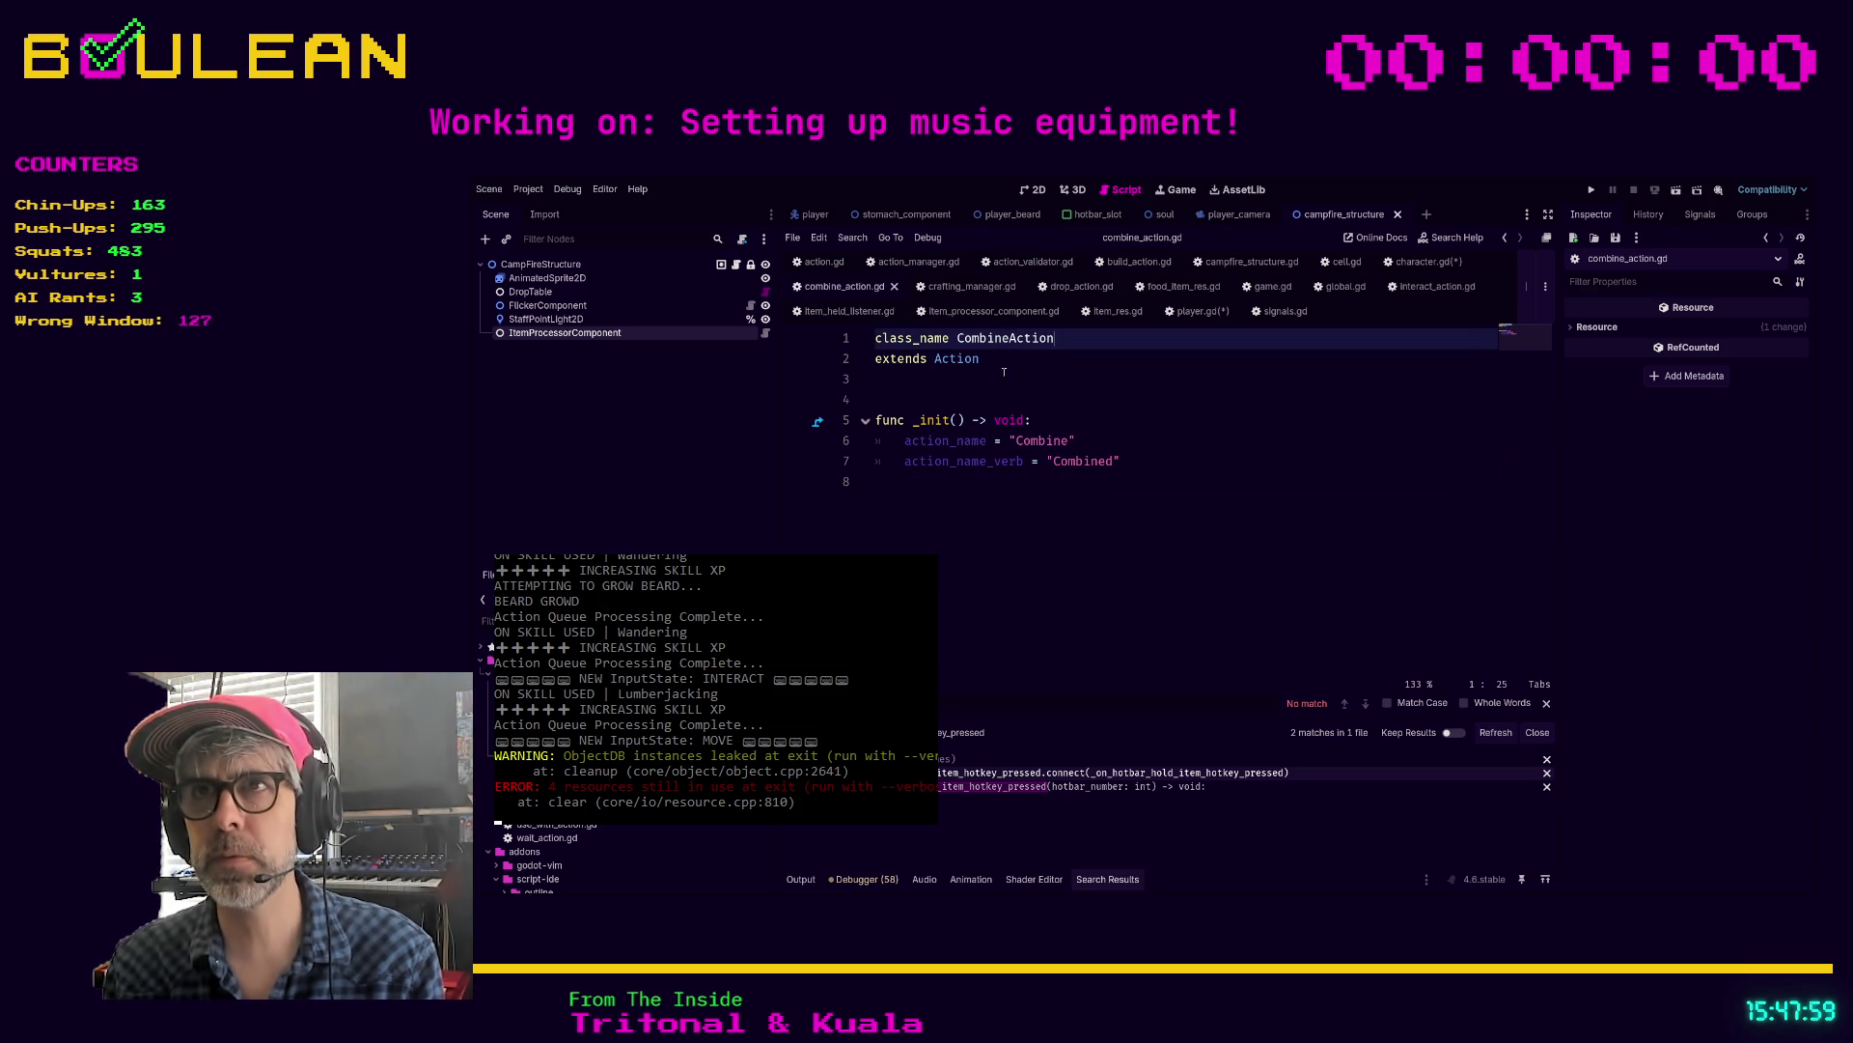
click(1022, 386)
key(ctrl+s)
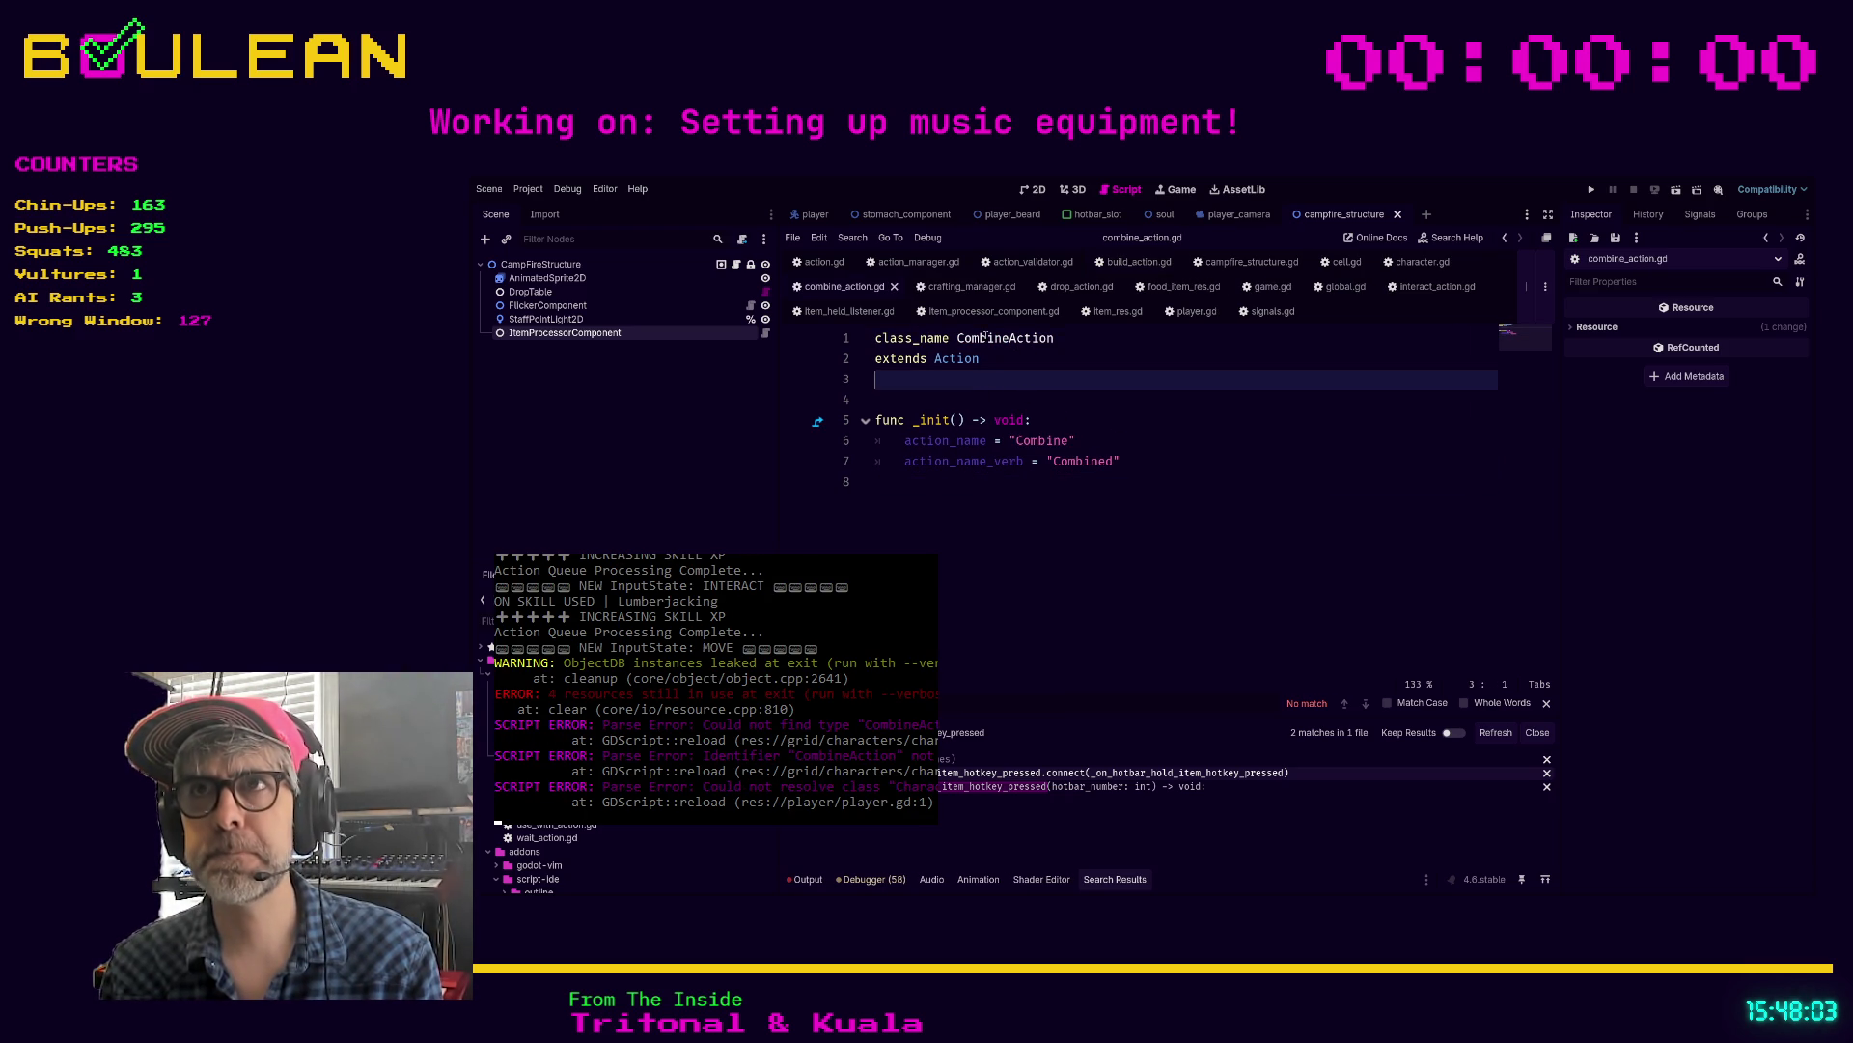
click(1196, 311)
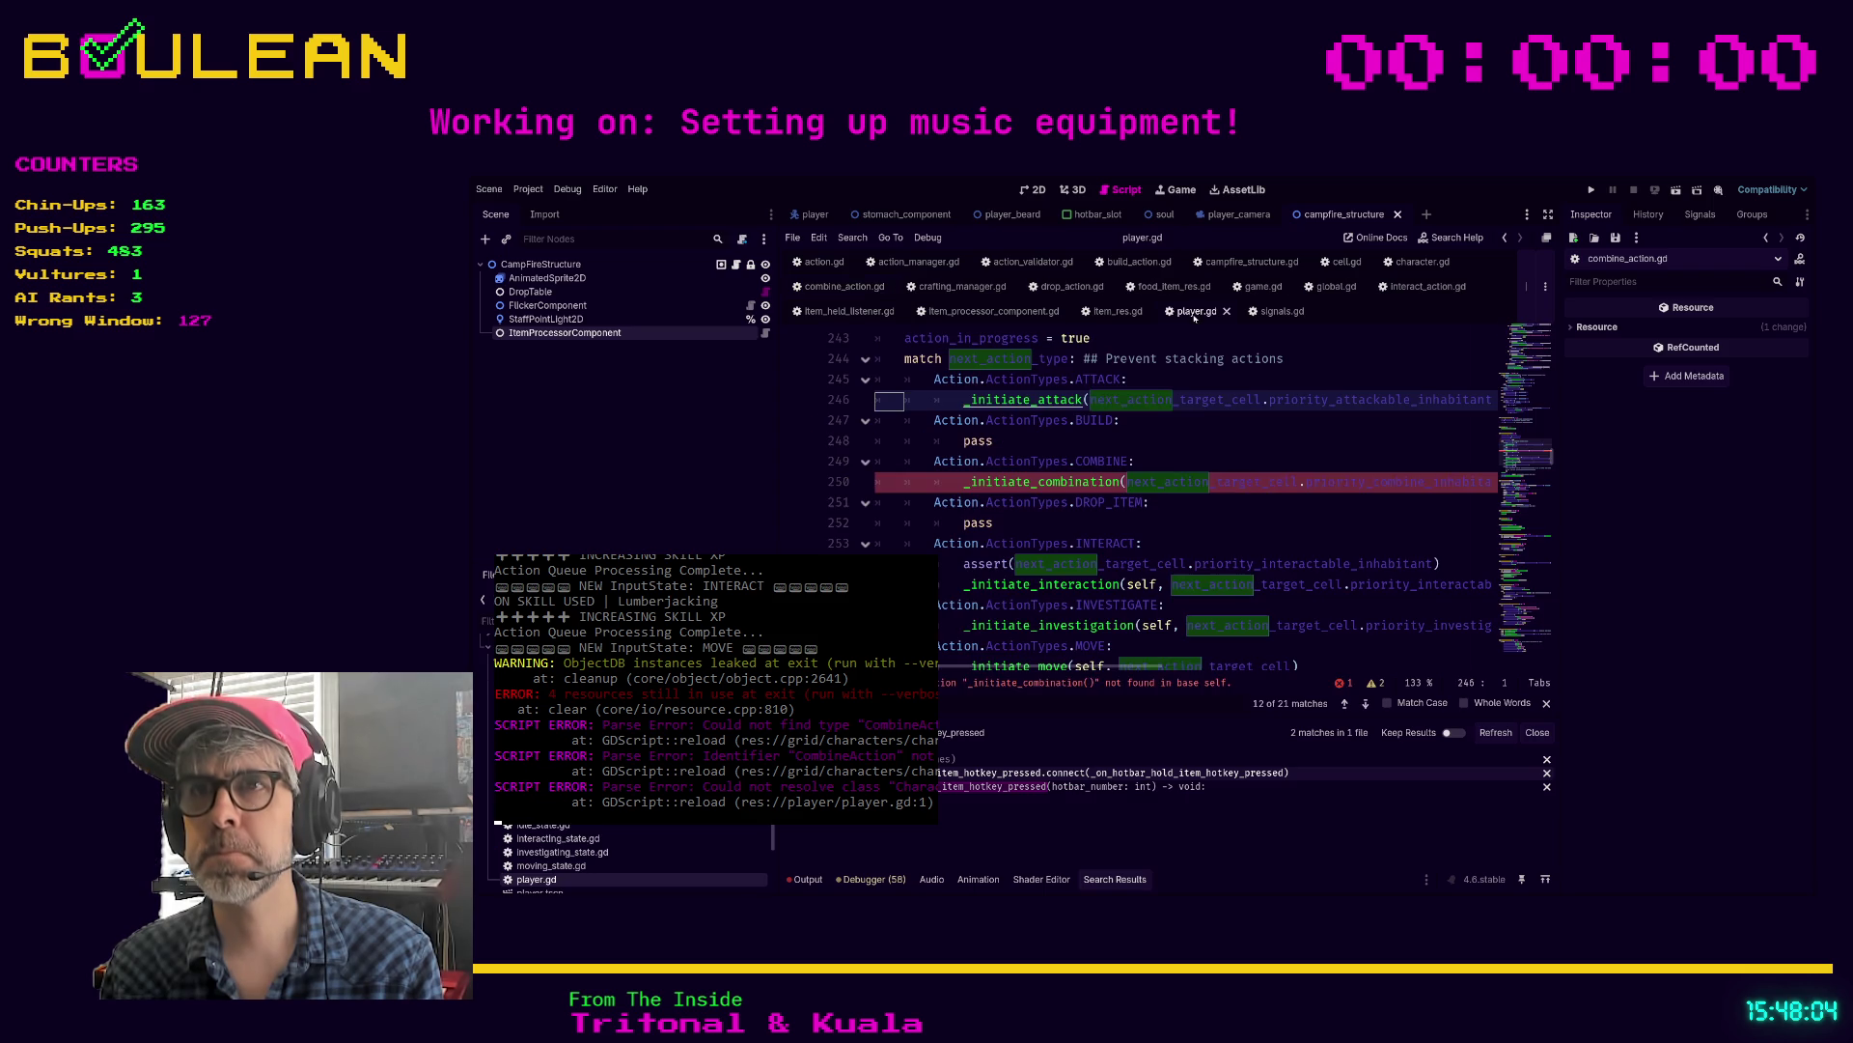
Step: Review player.gd's match on action type, where ATTACK and COMBINE call their initiate functions
click(1208, 442)
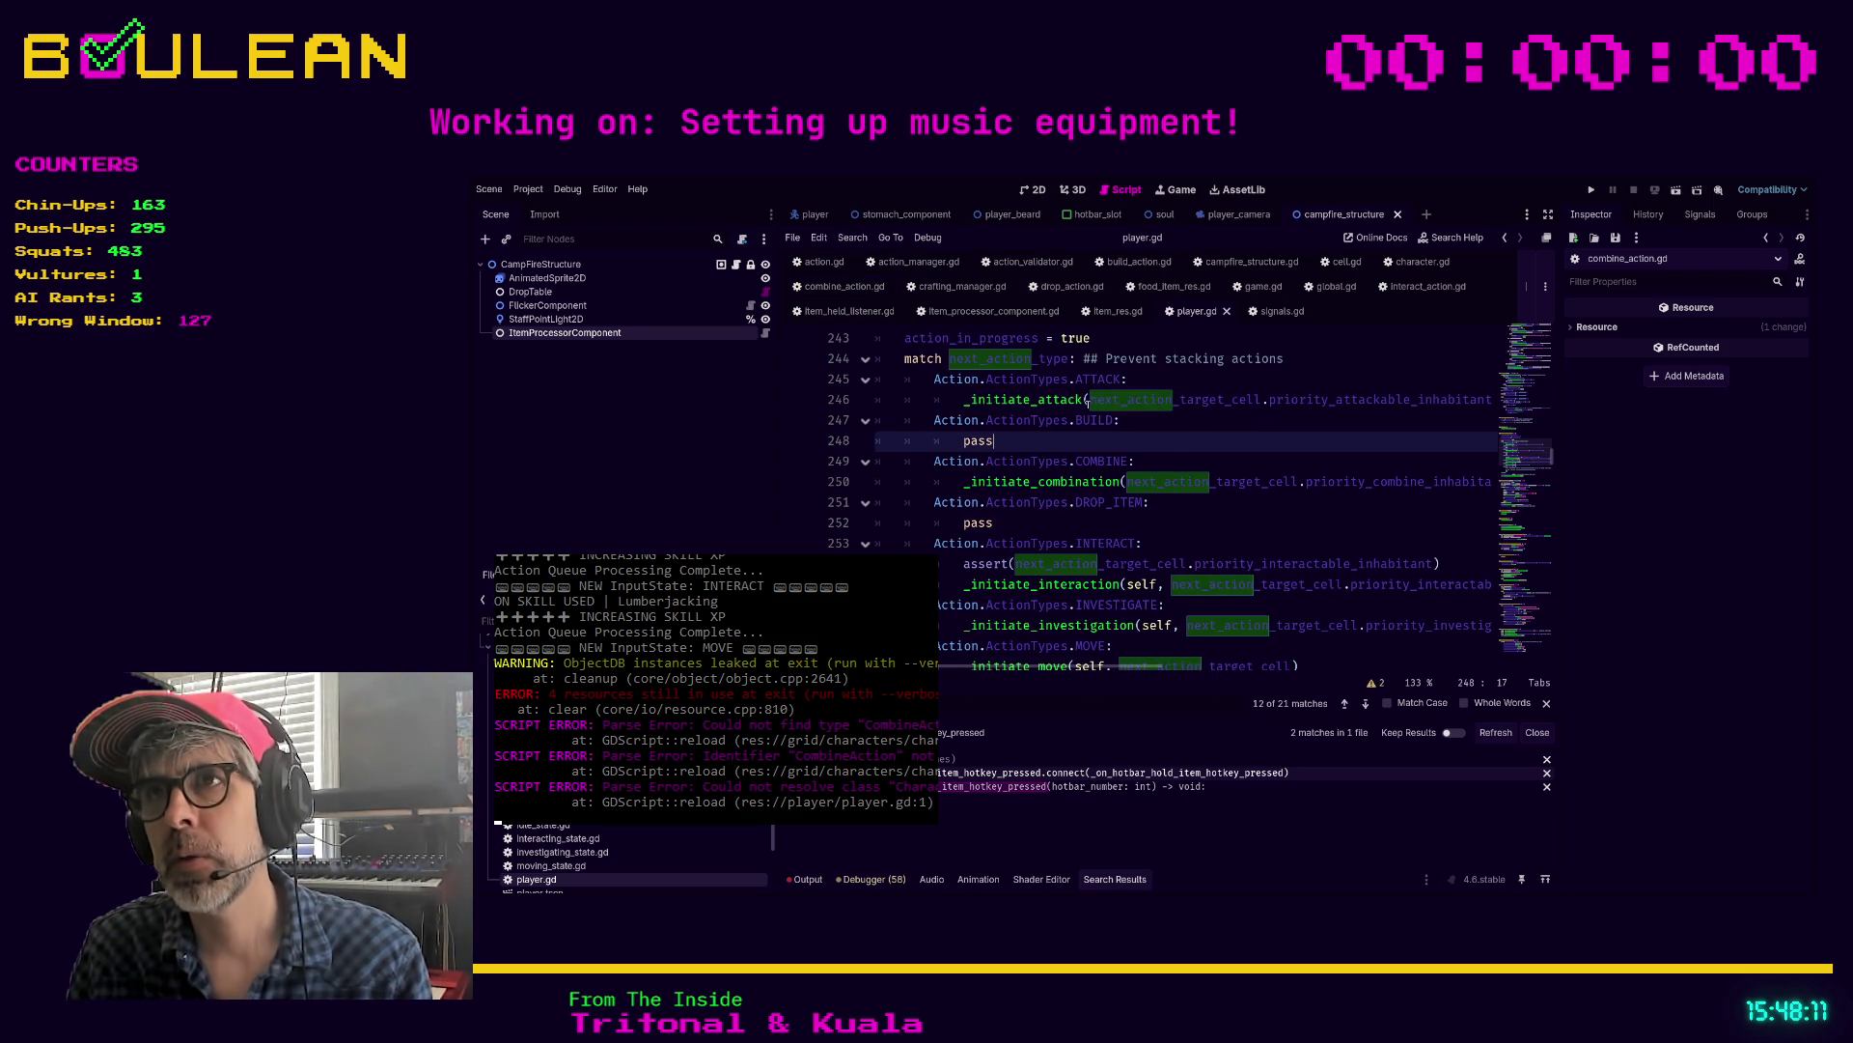
scroll(1171, 454, up, 1)
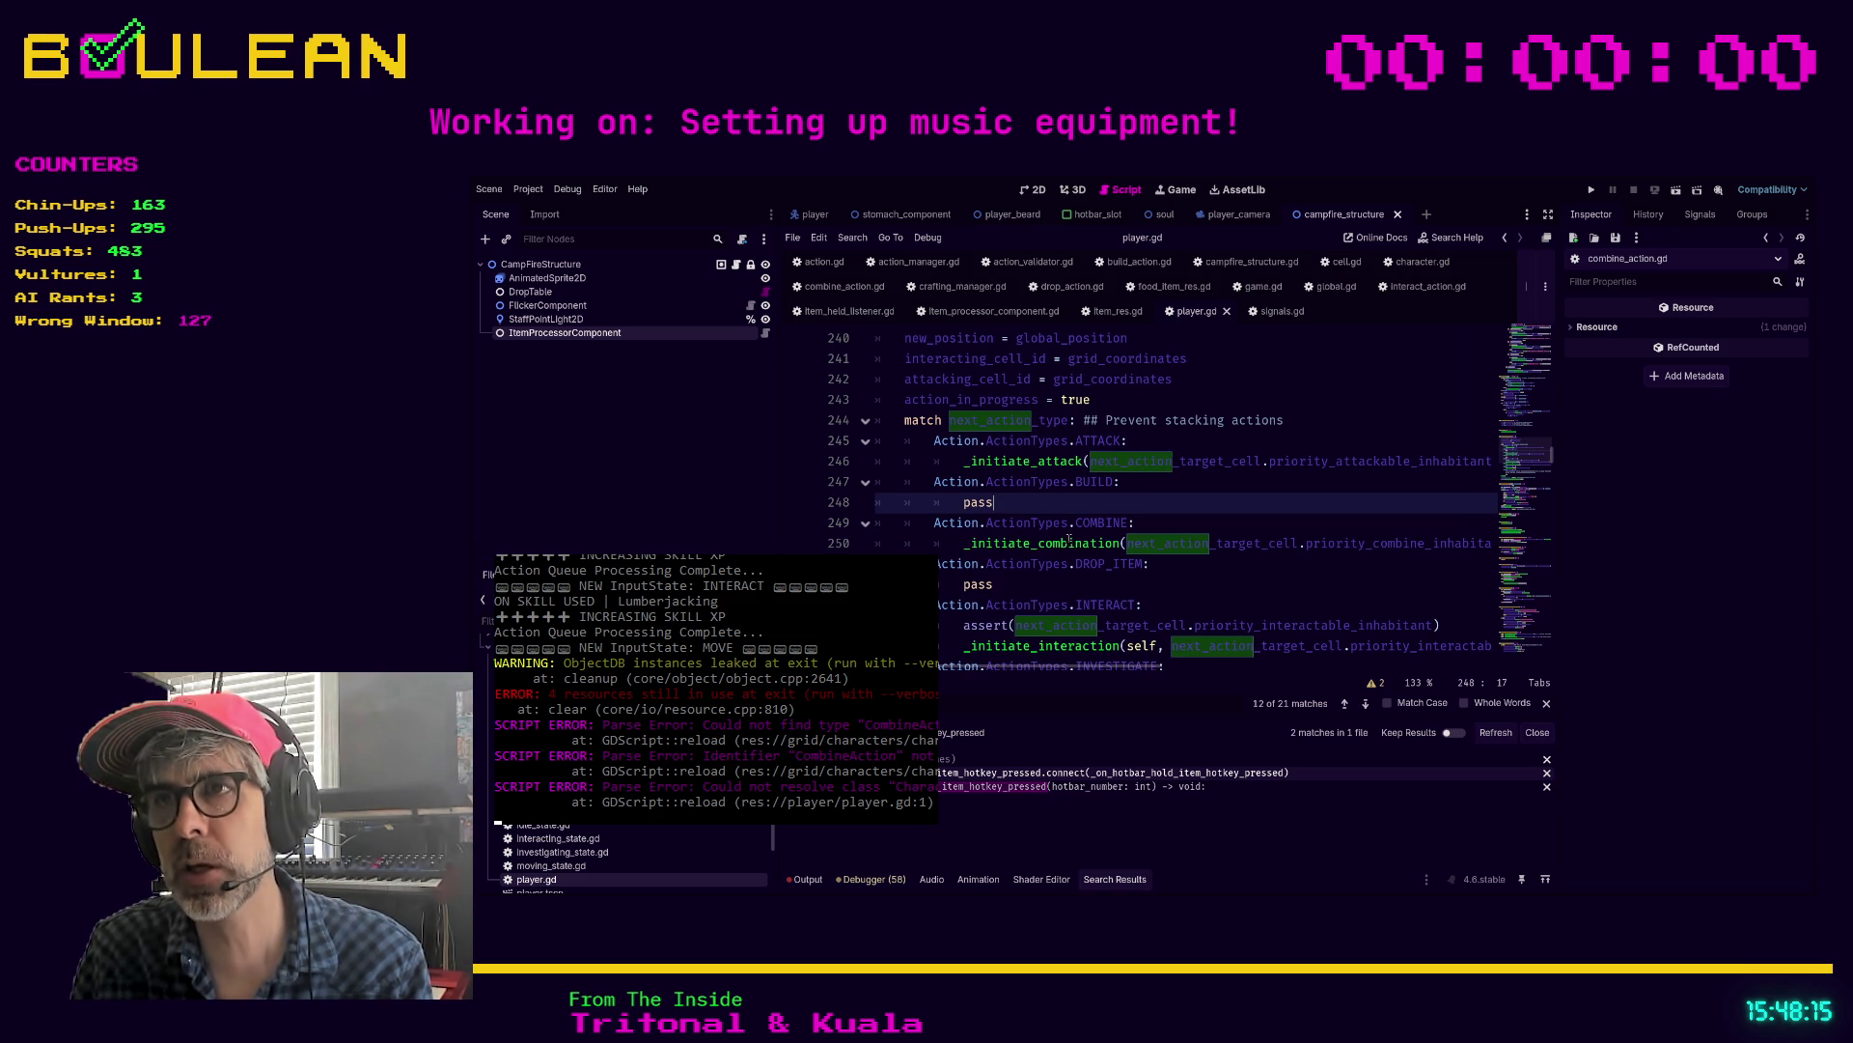
scroll(1110, 530, down, 1)
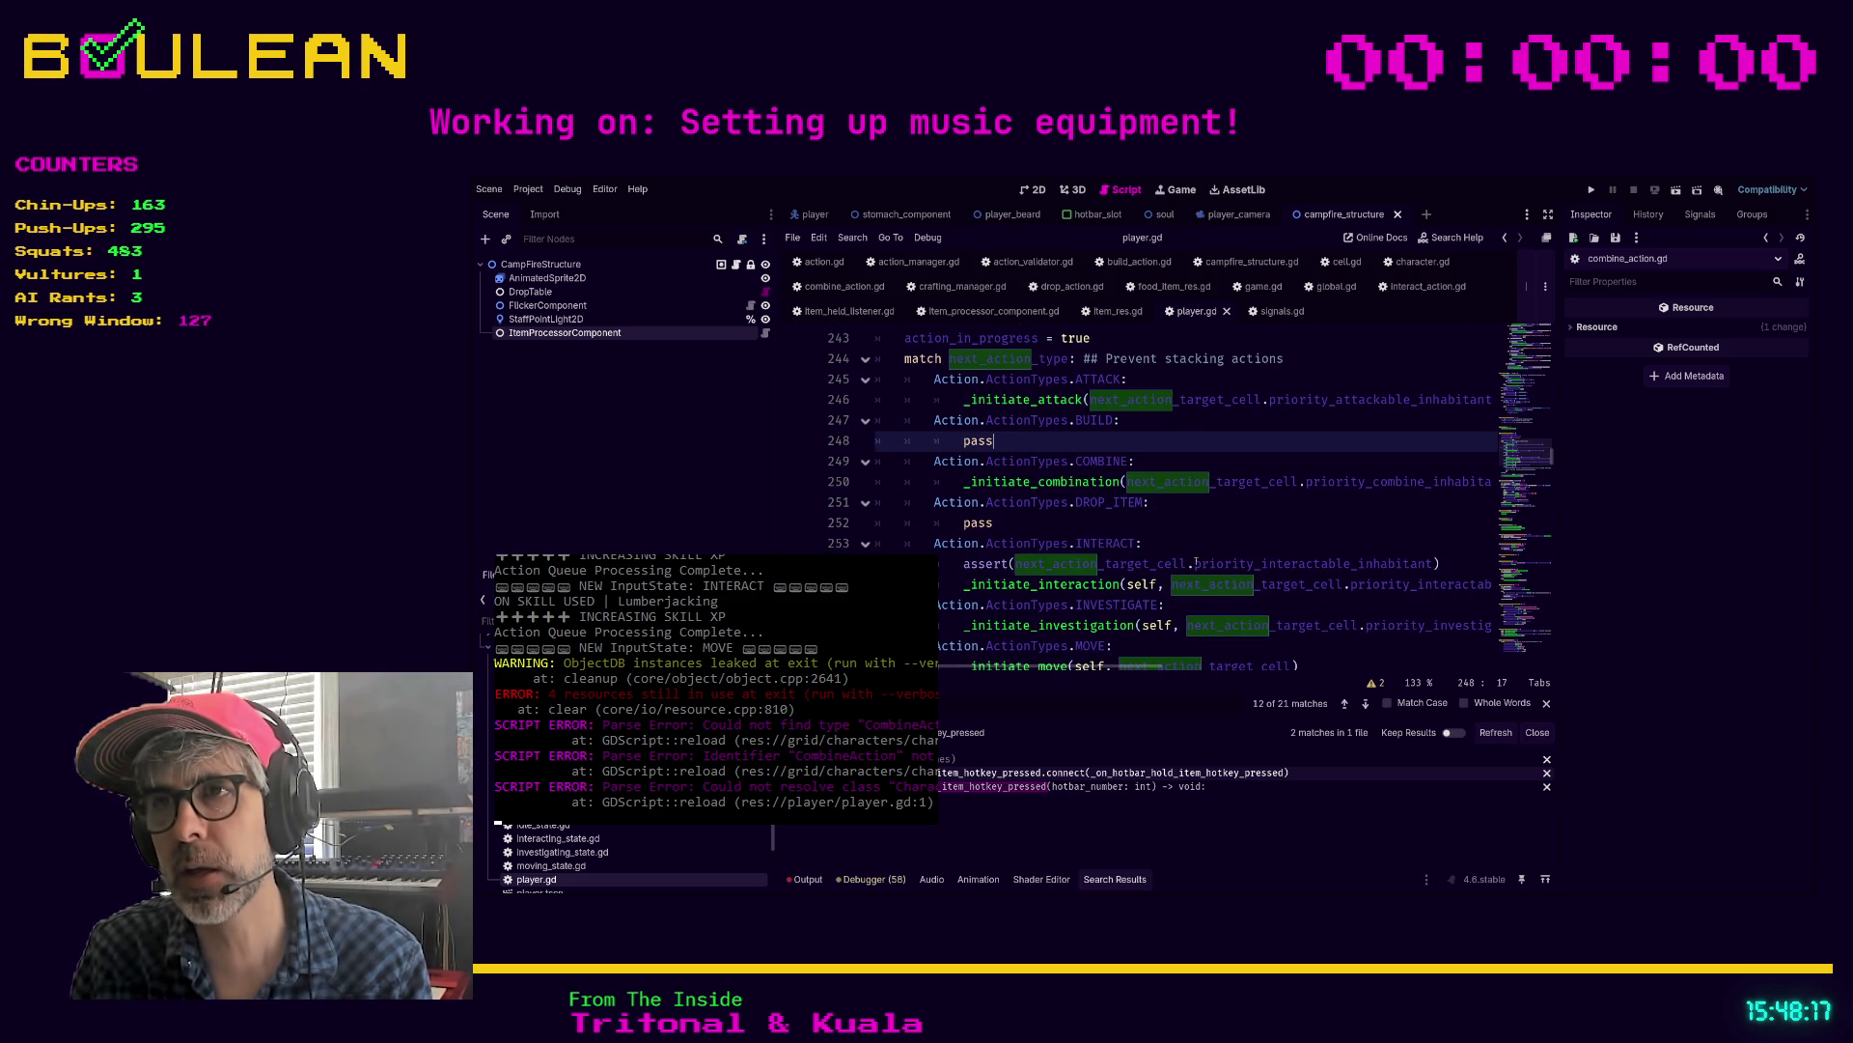
scroll(1180, 563, down, 2)
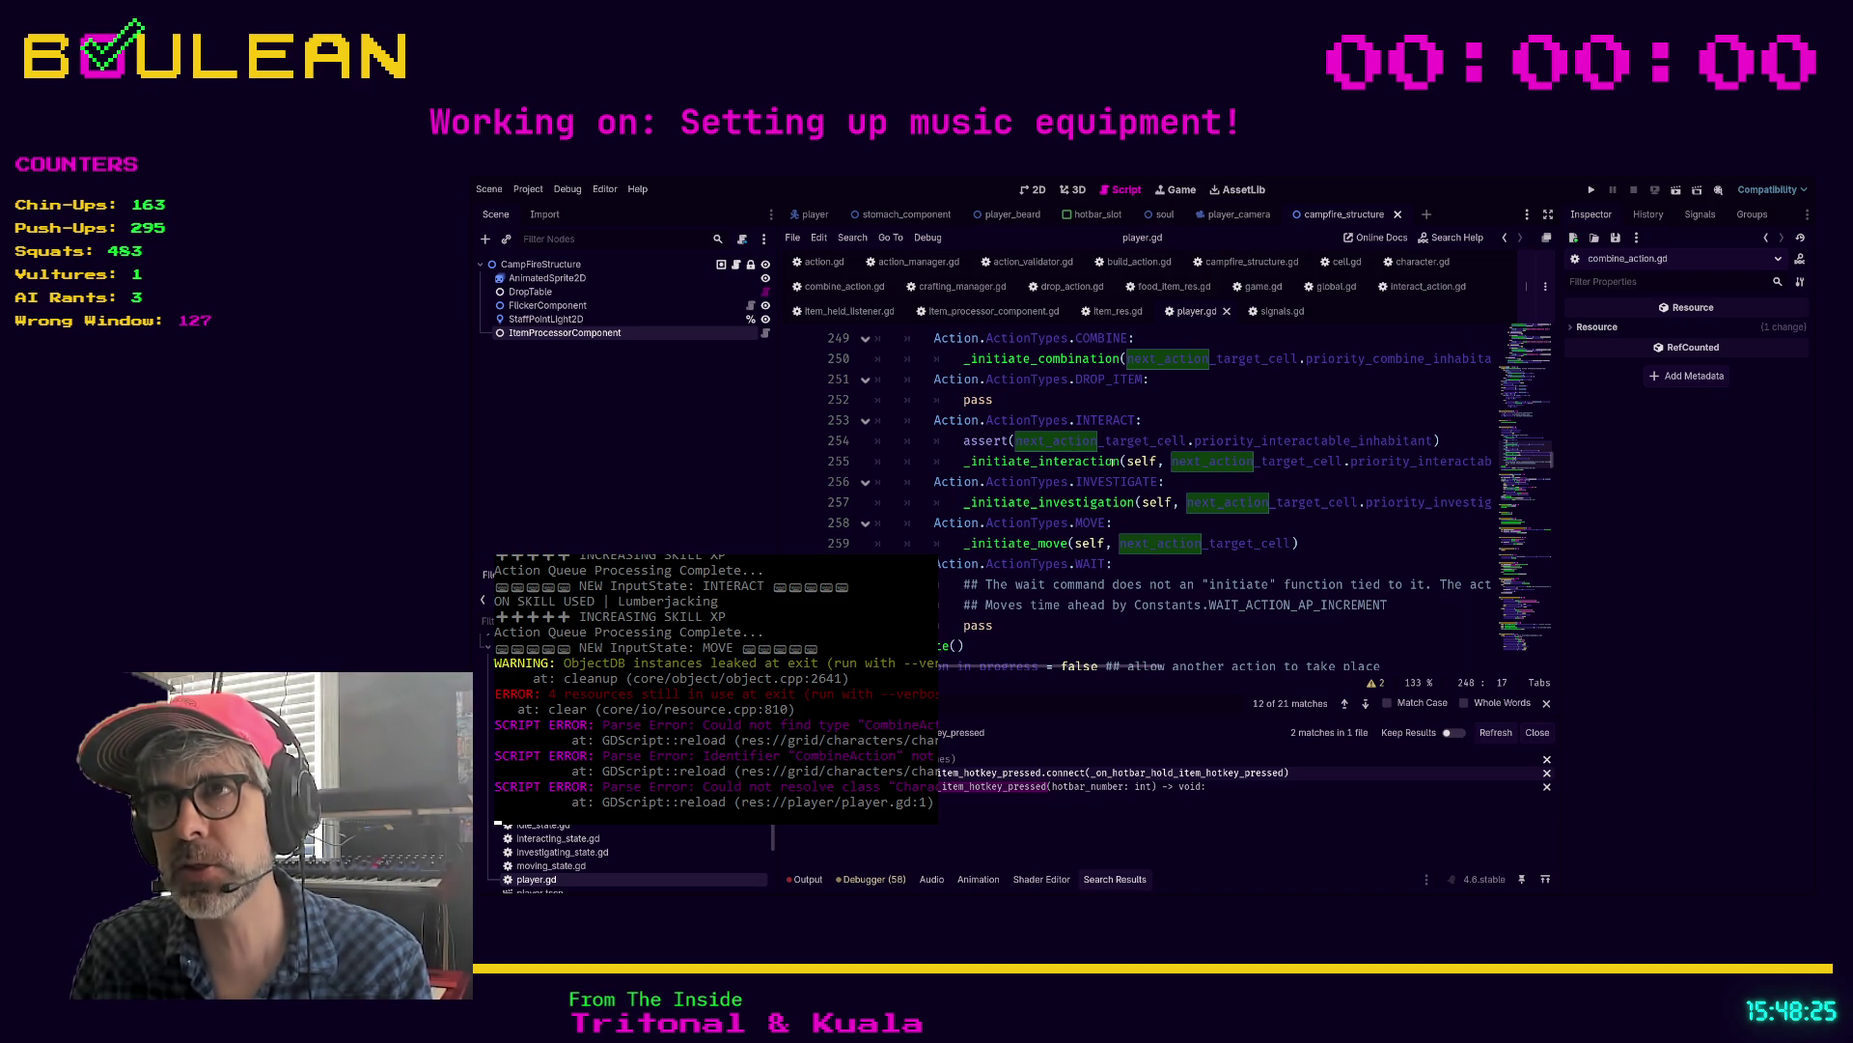
scroll(1069, 462, up, 1)
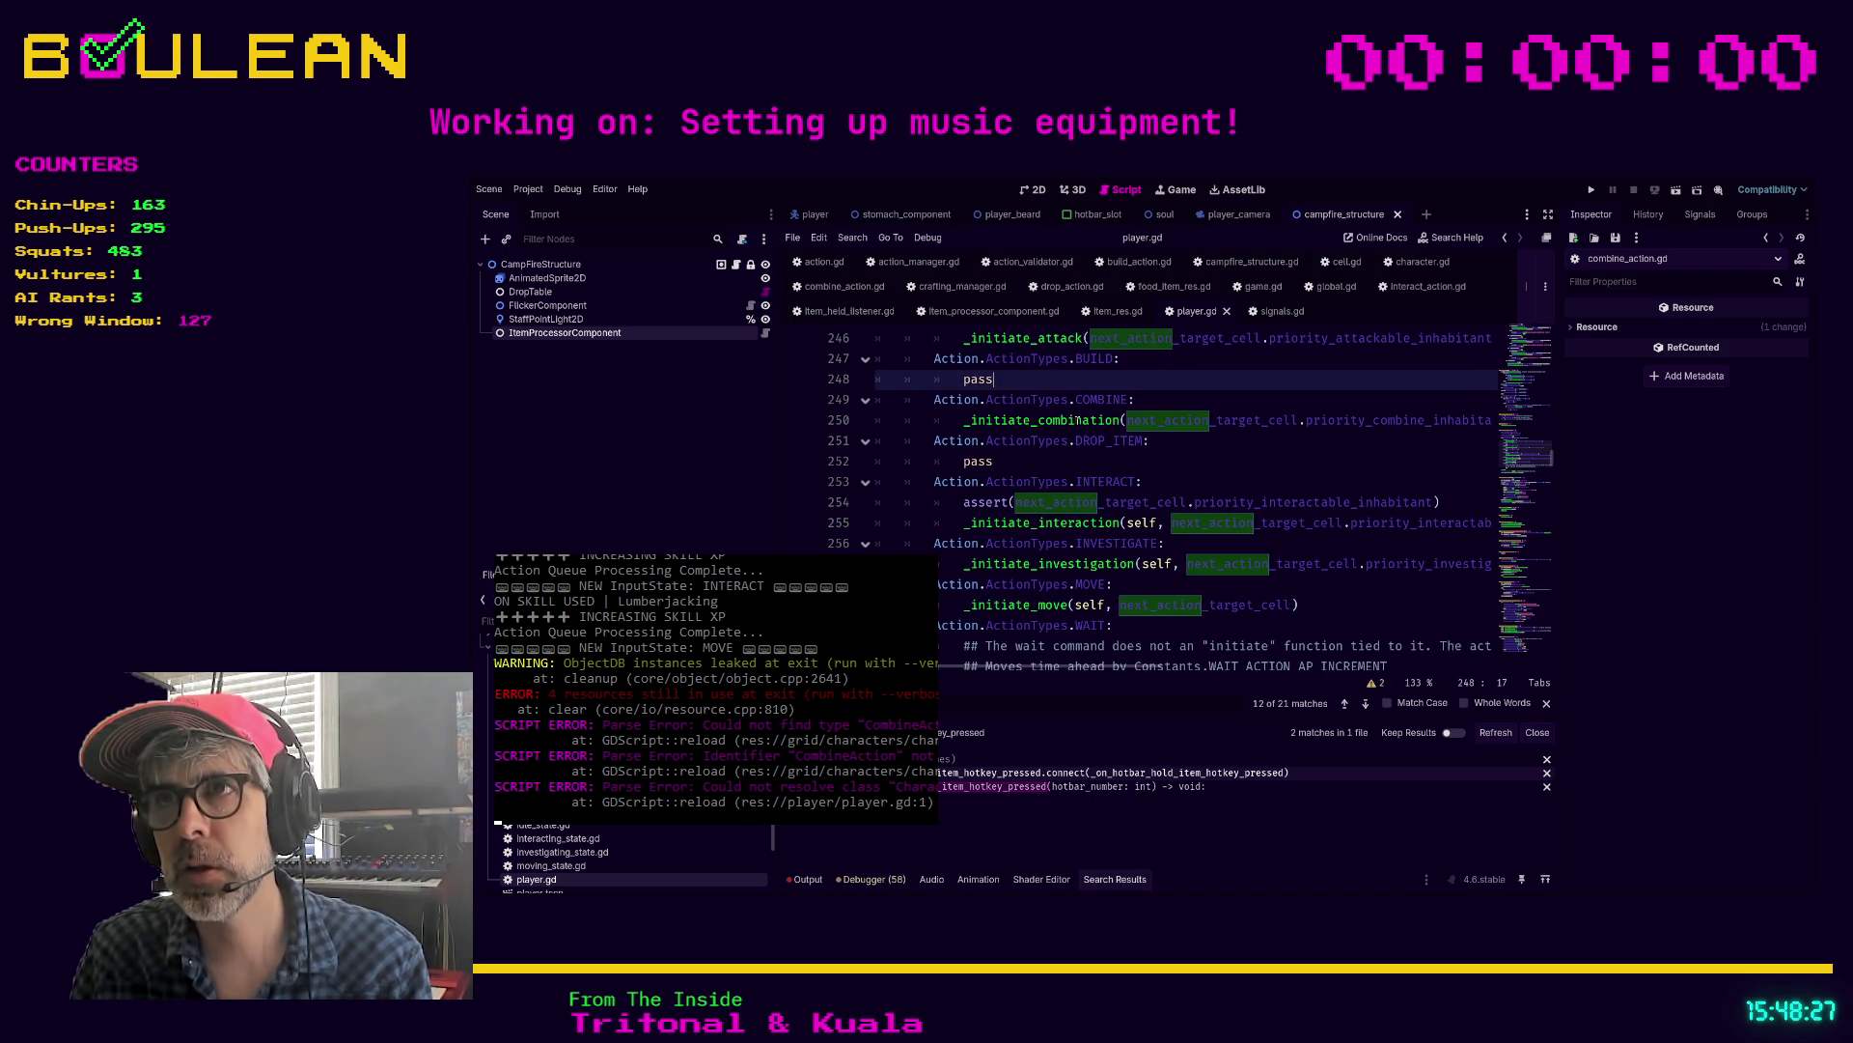
scroll(1055, 422, up, 2)
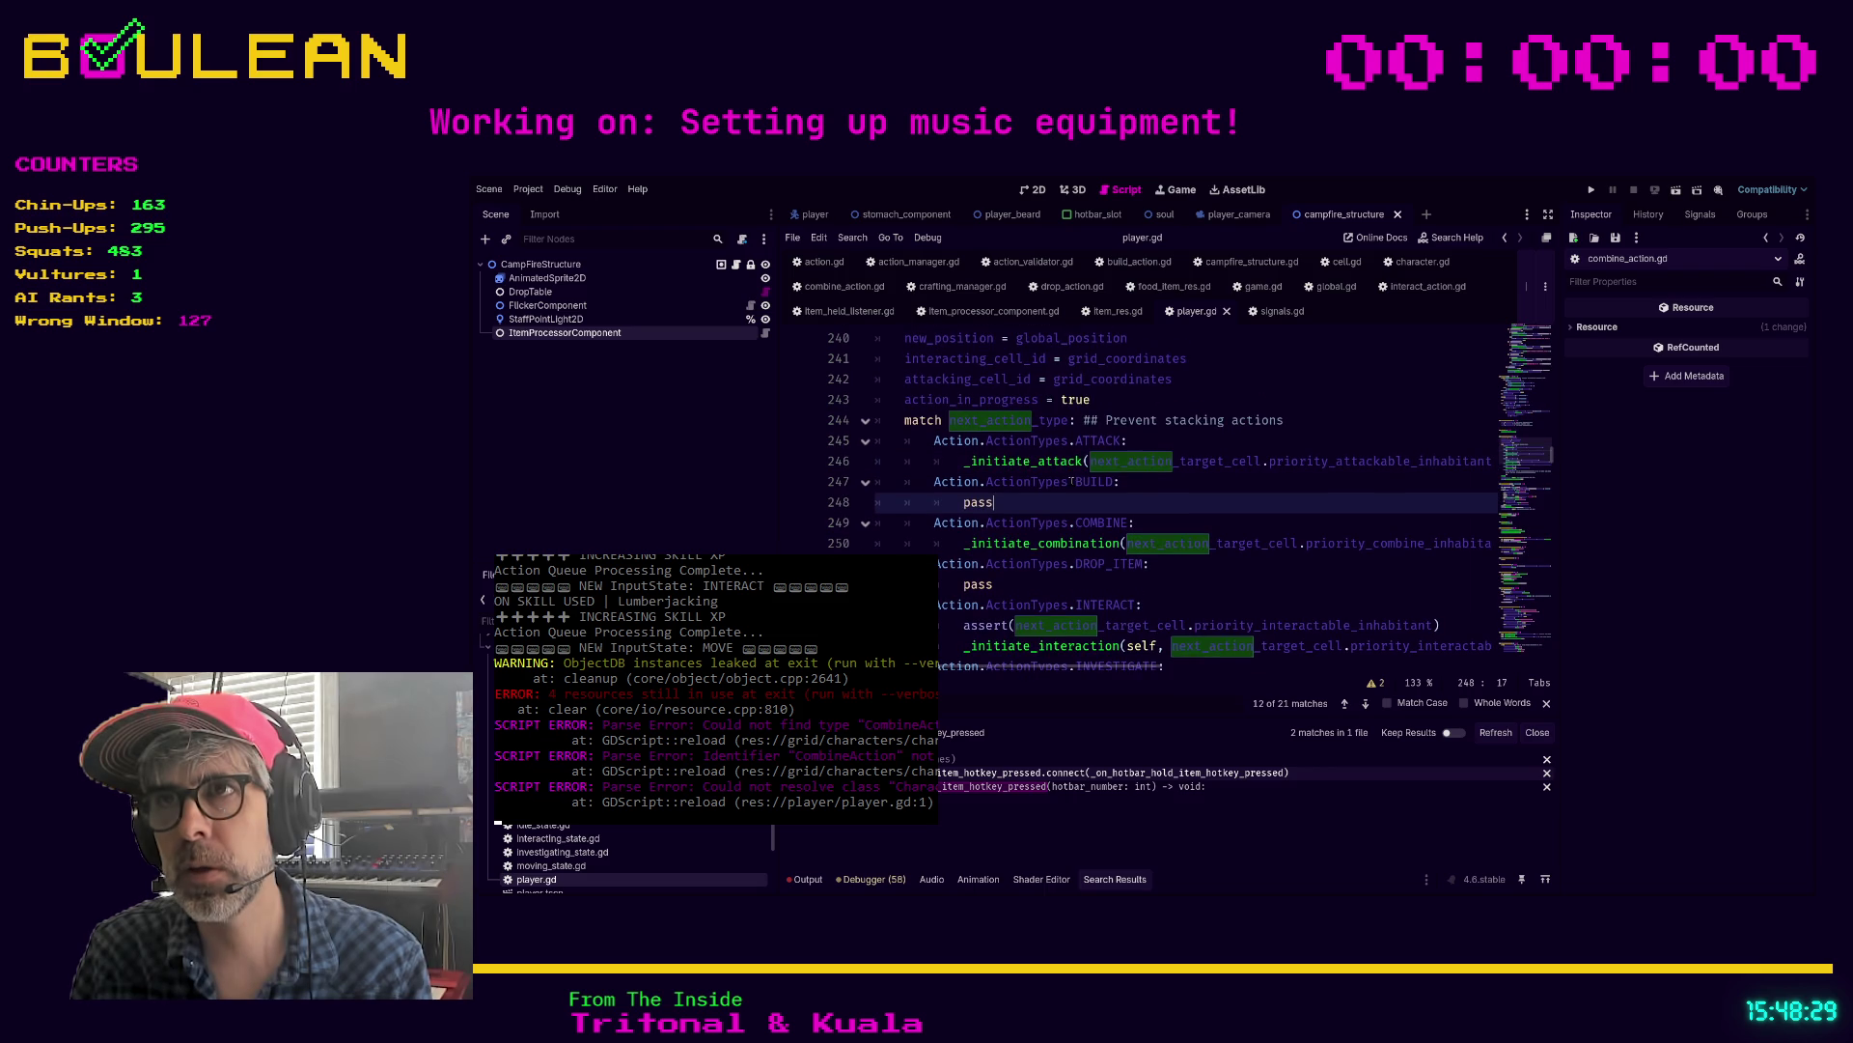
click(1085, 462)
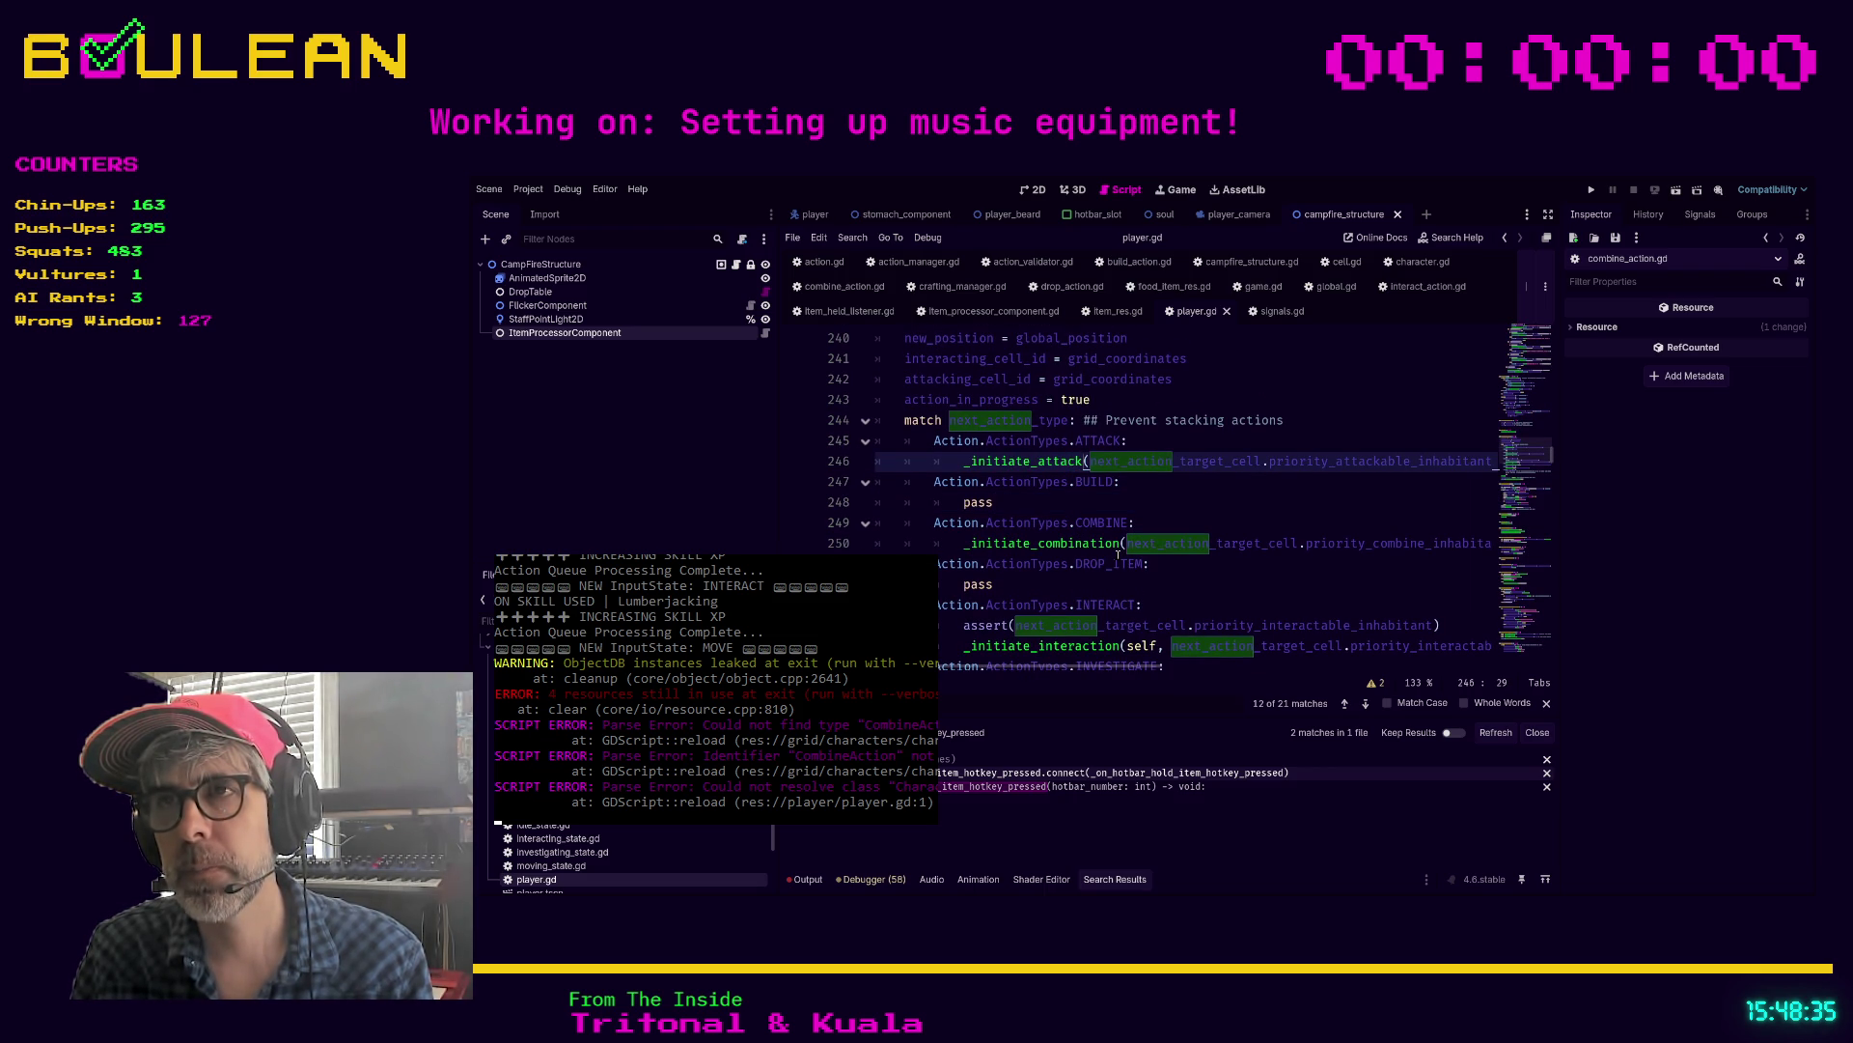
key(F3)
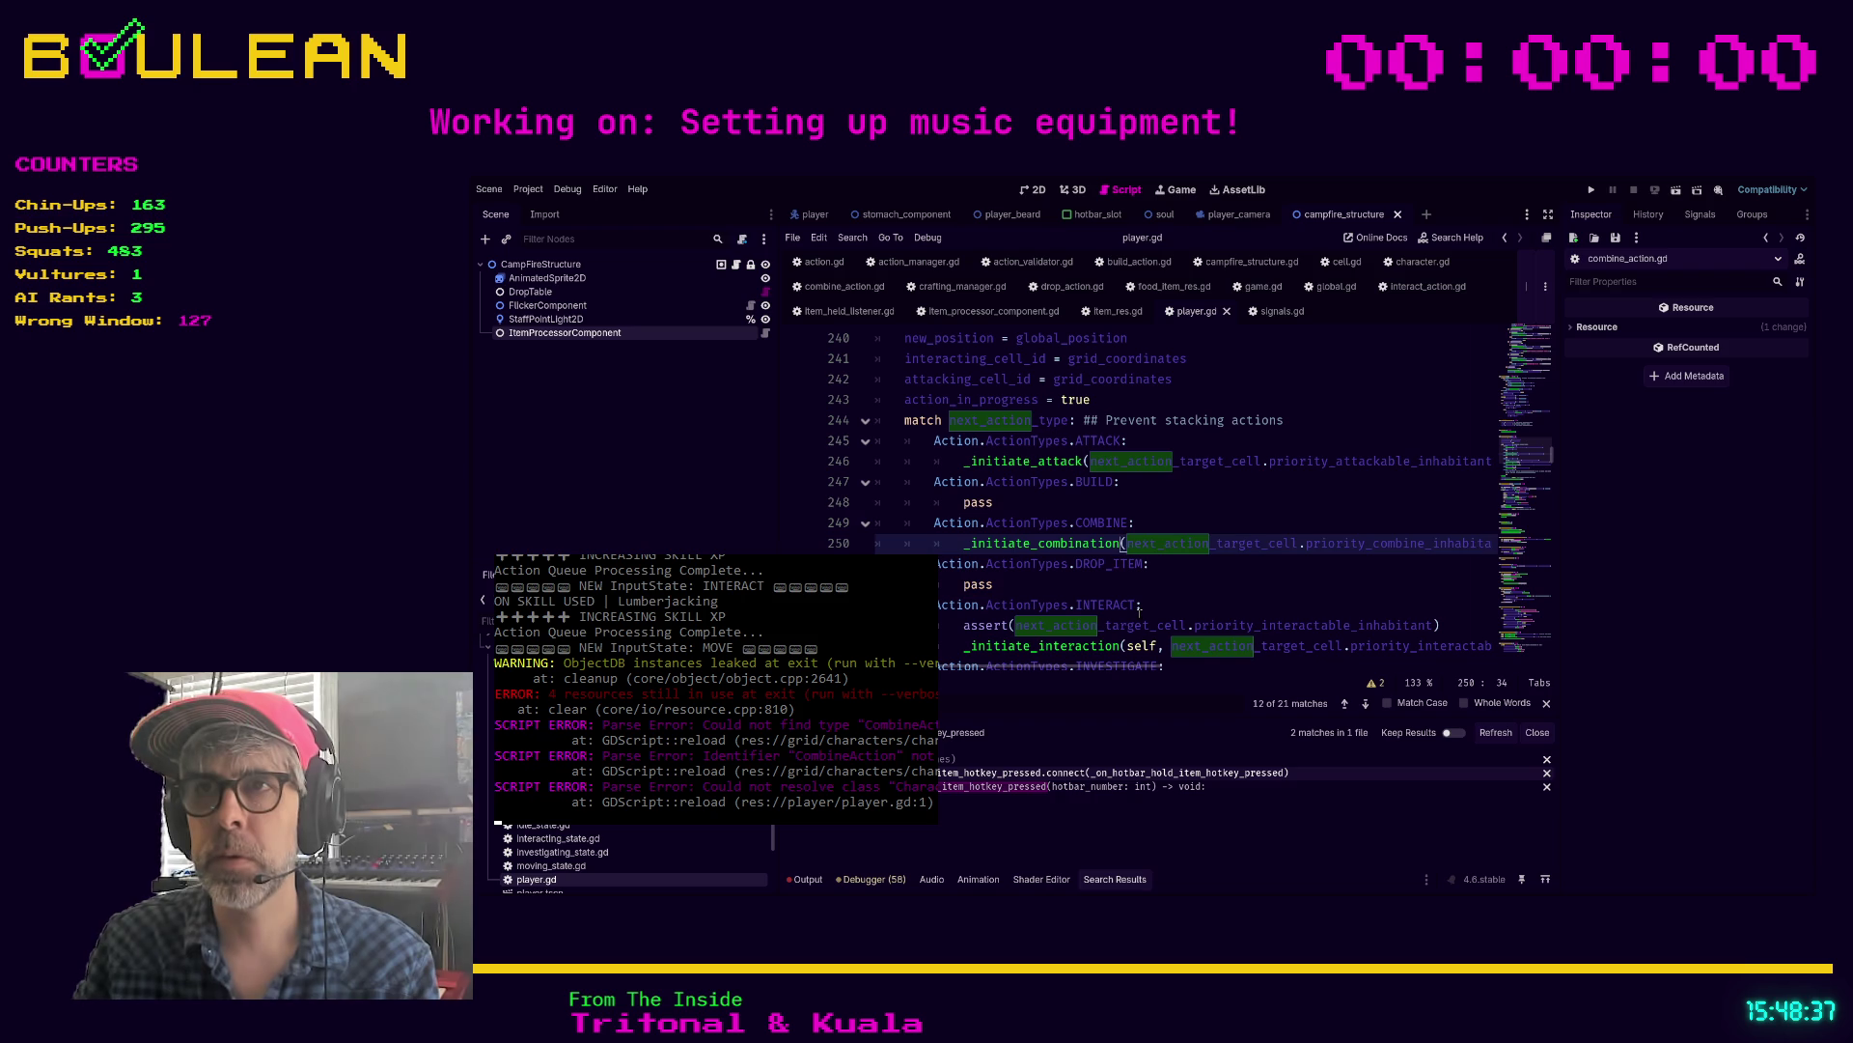
Step: Rename line 250's call to _initiate_combine_action, search for 'initiate', then trim the name back
key(BackSpace)
key(BackSpace)
text(e_action)
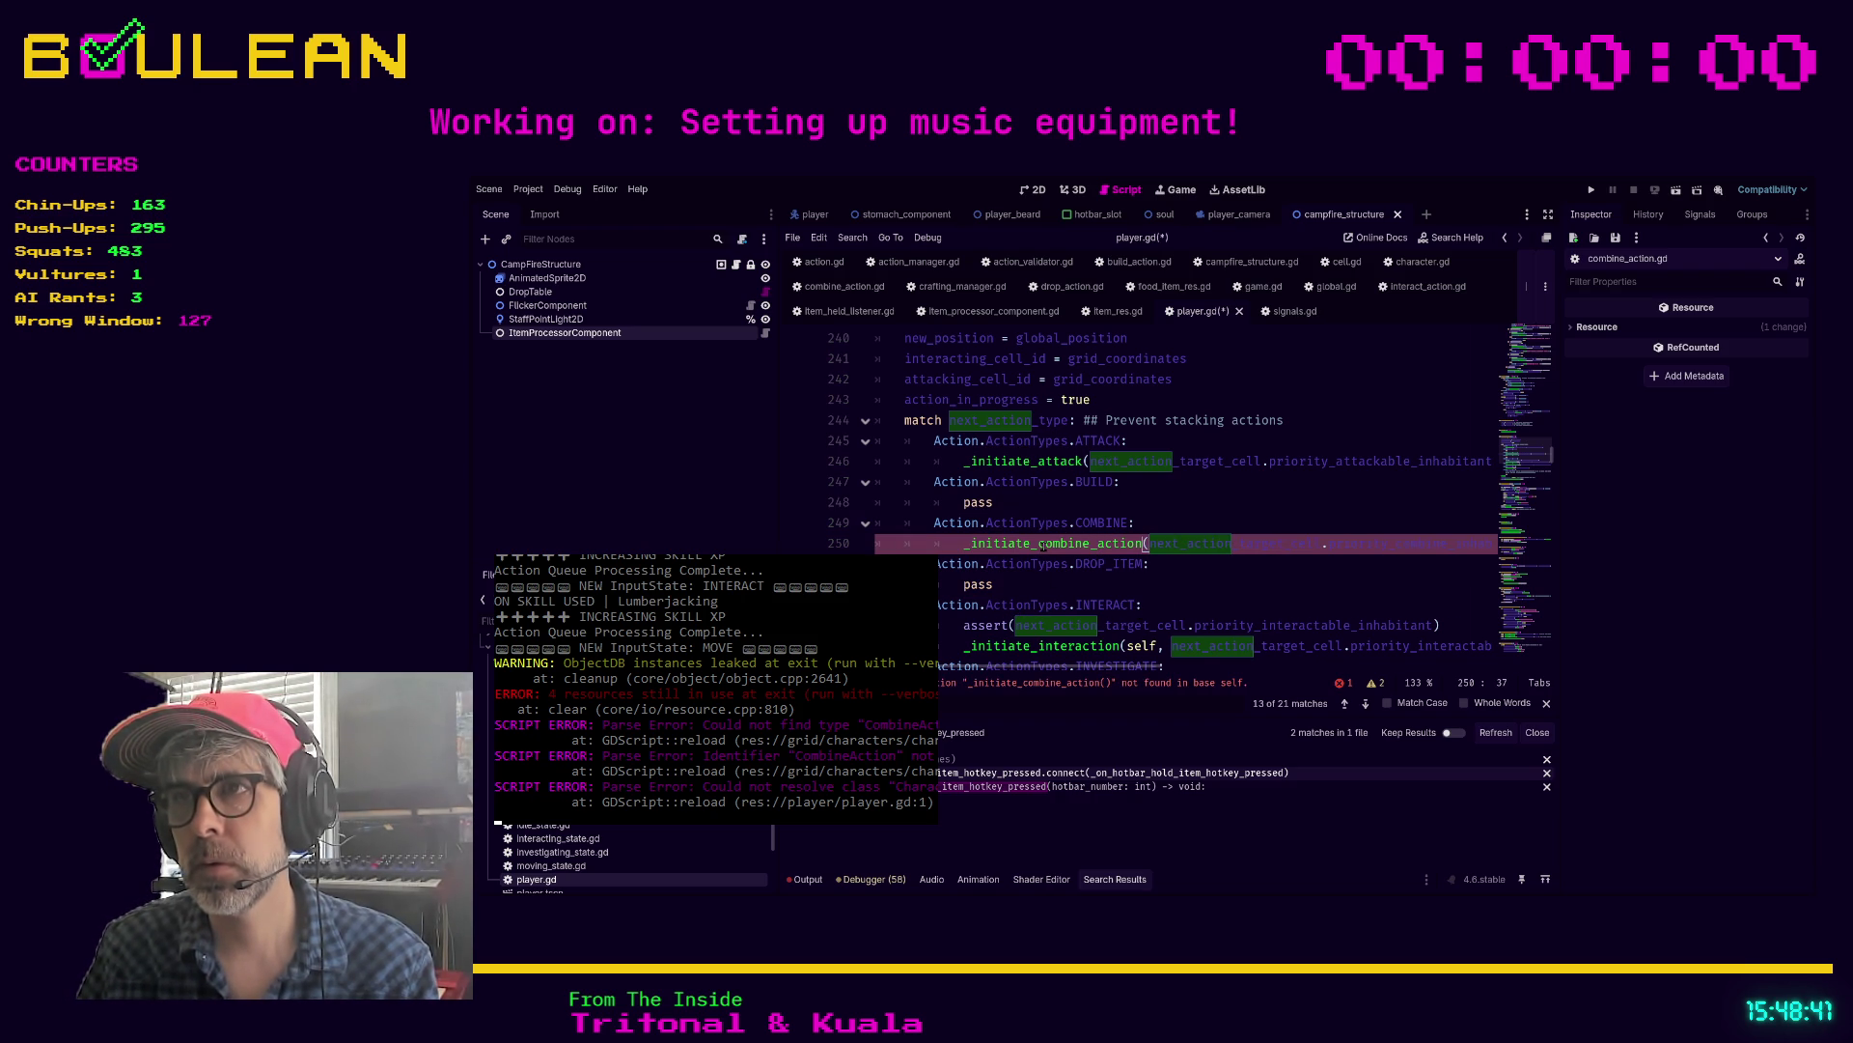
scroll(1081, 522, down, 1)
key(Home)
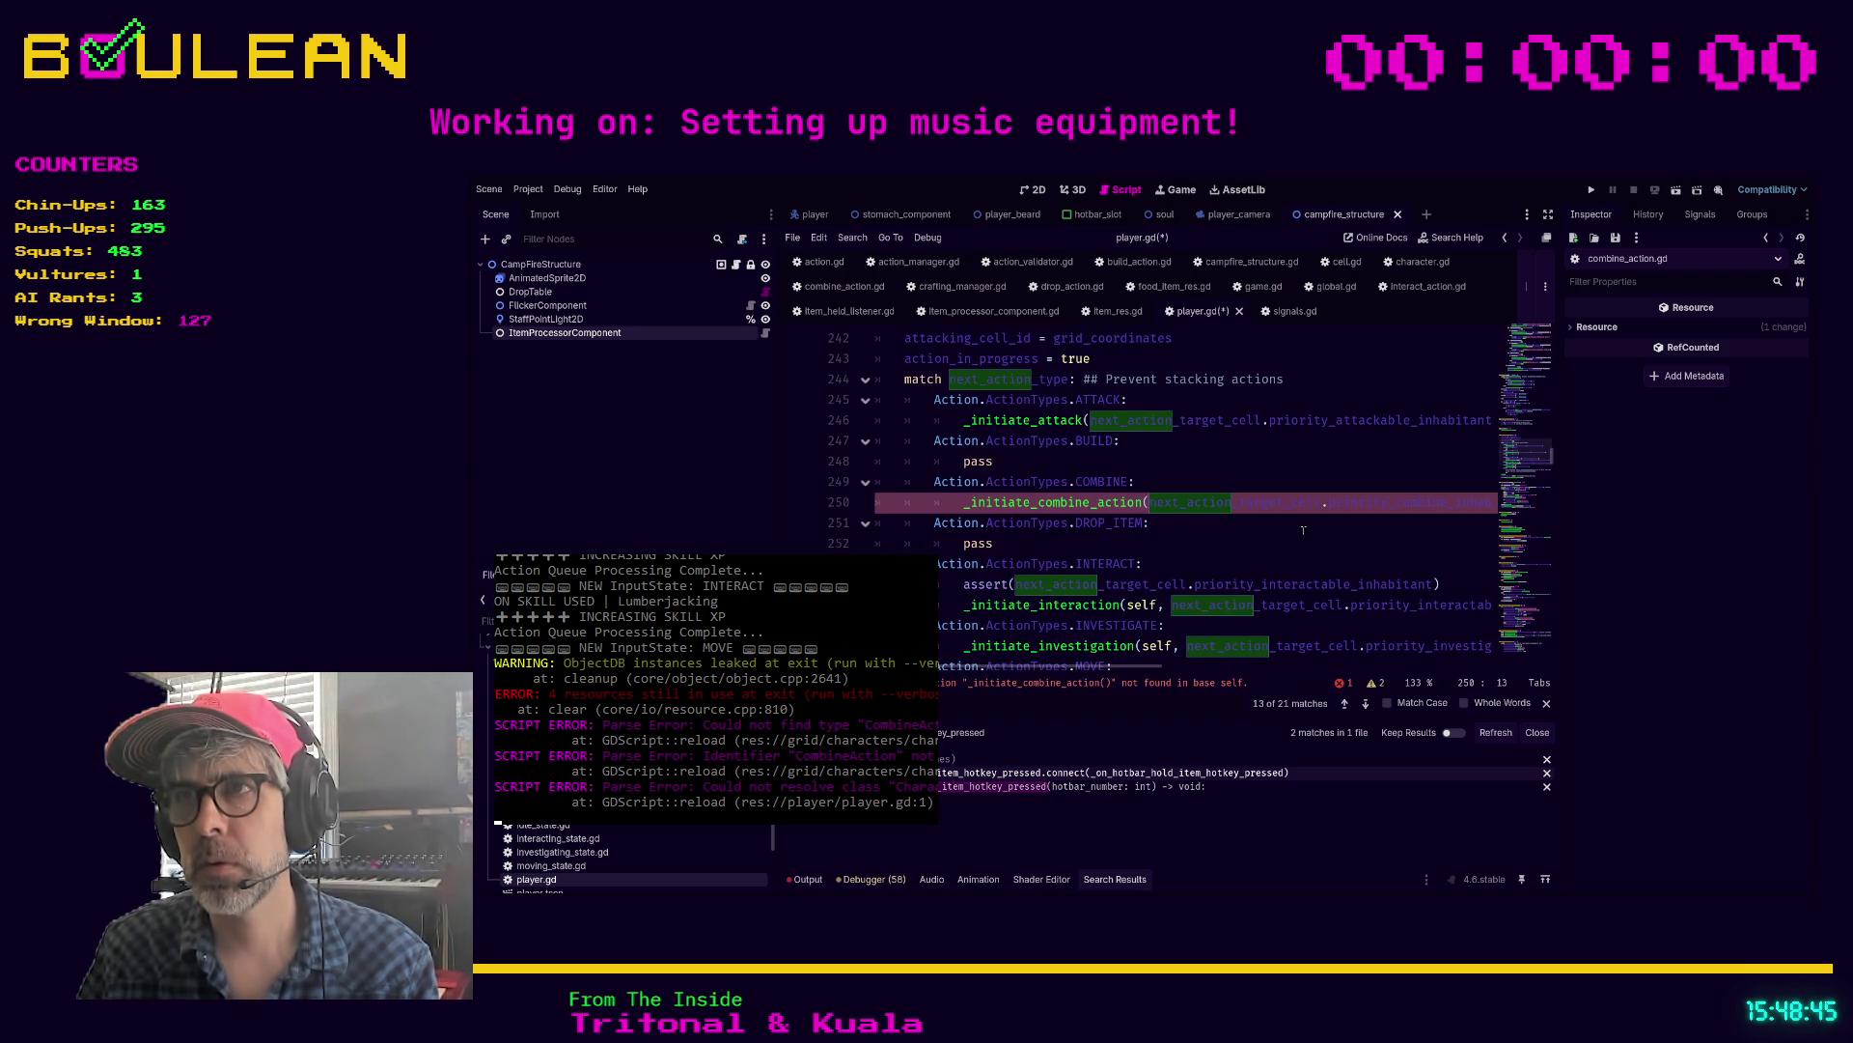
key(ctrl+f)
text(initiate)
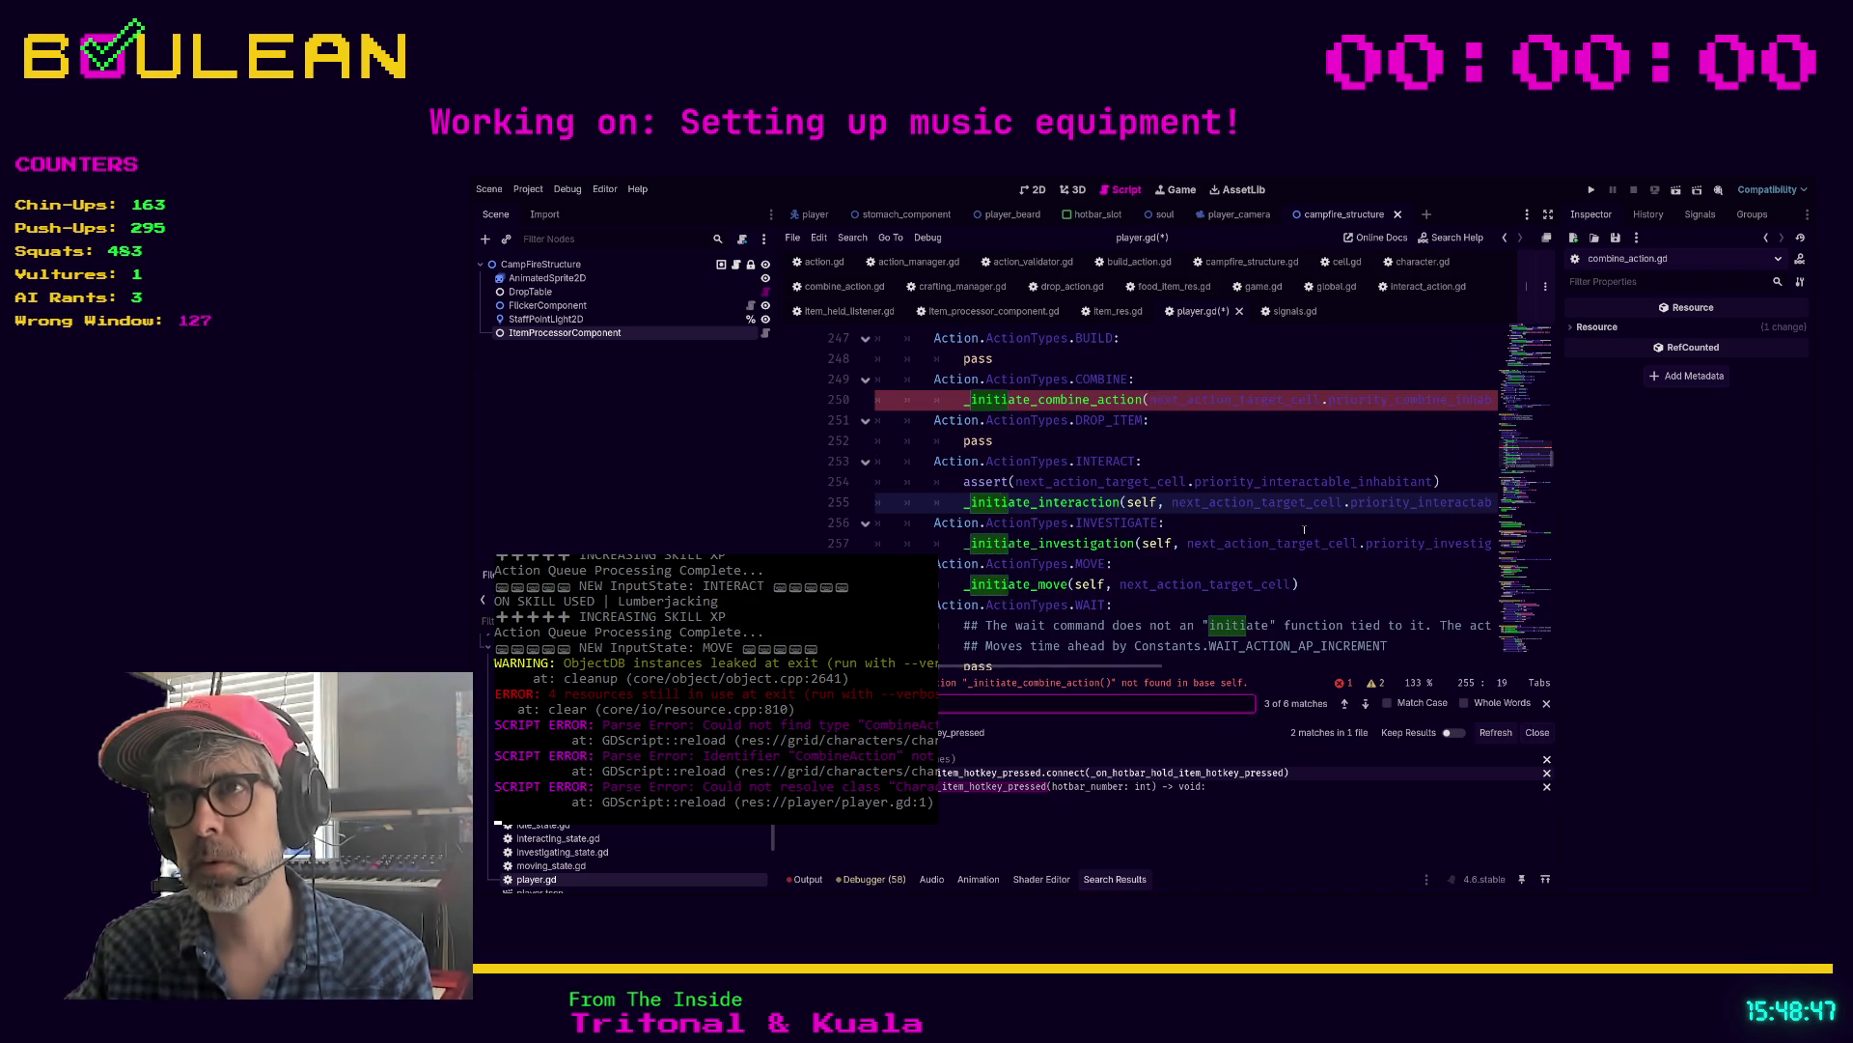
key(ctrl+z)
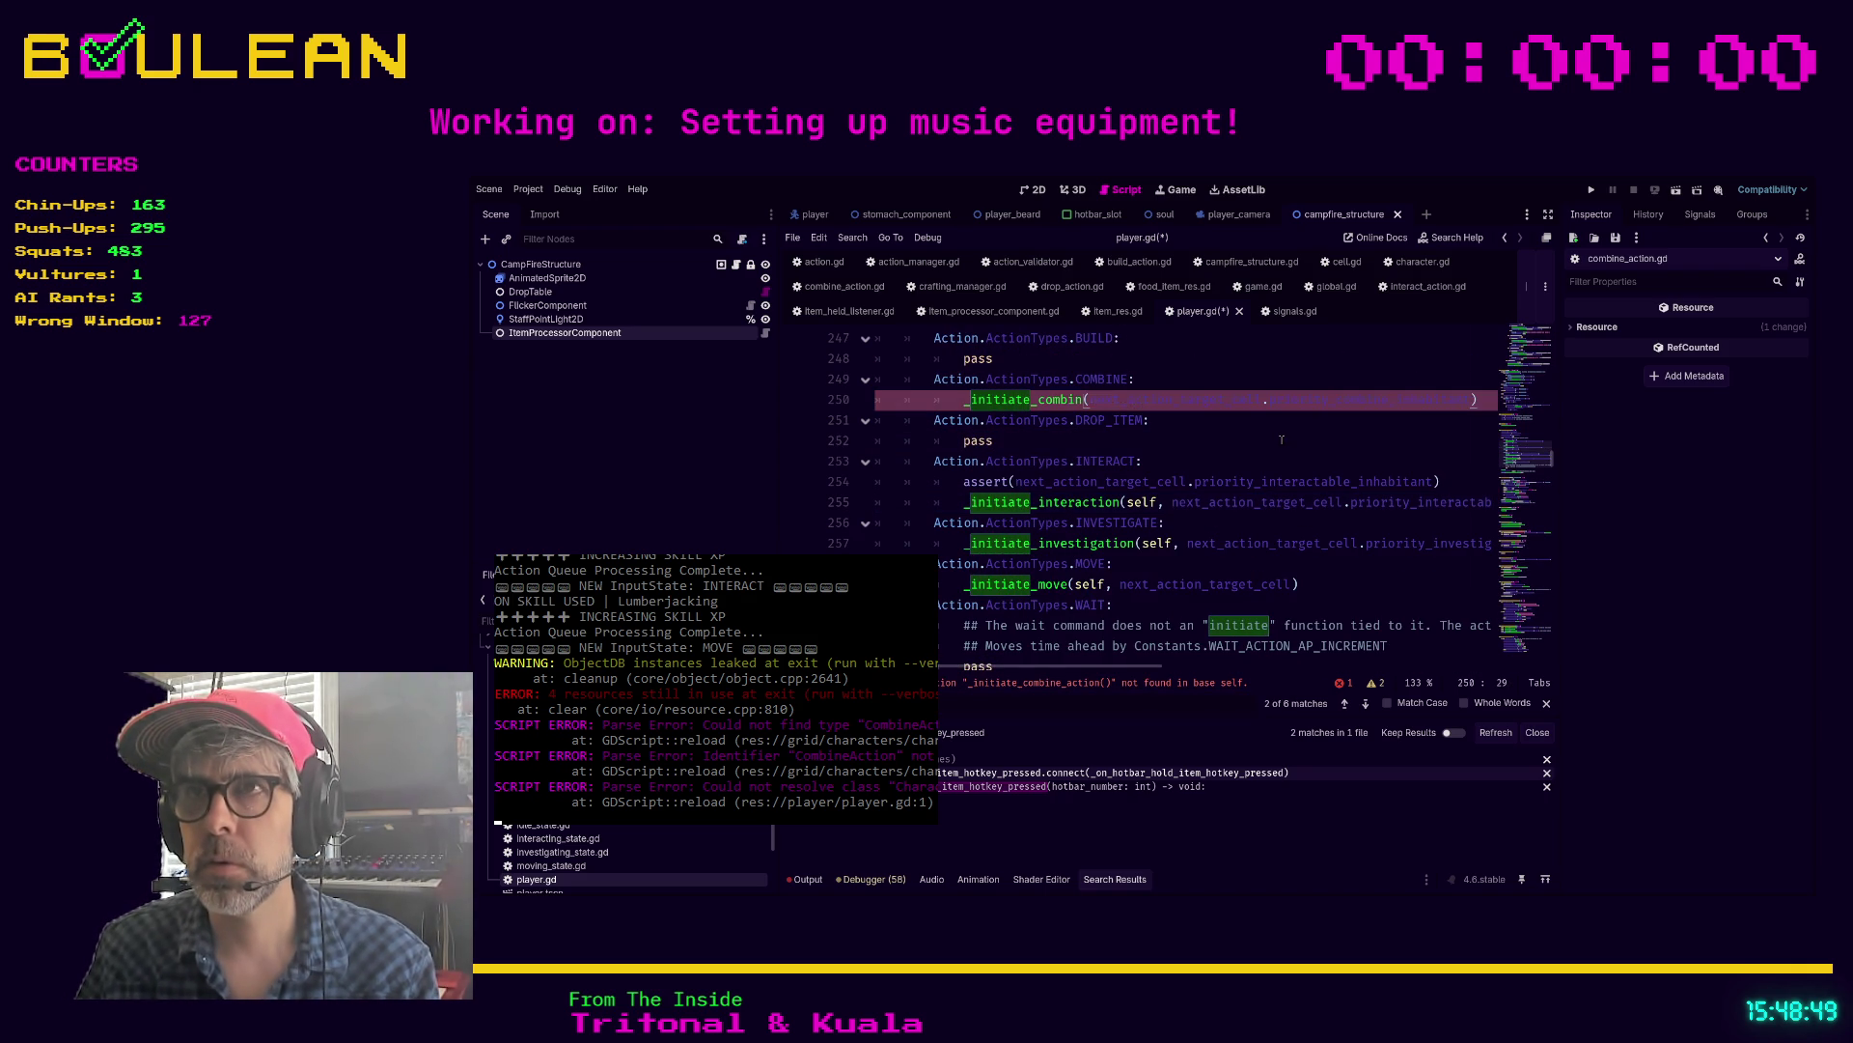